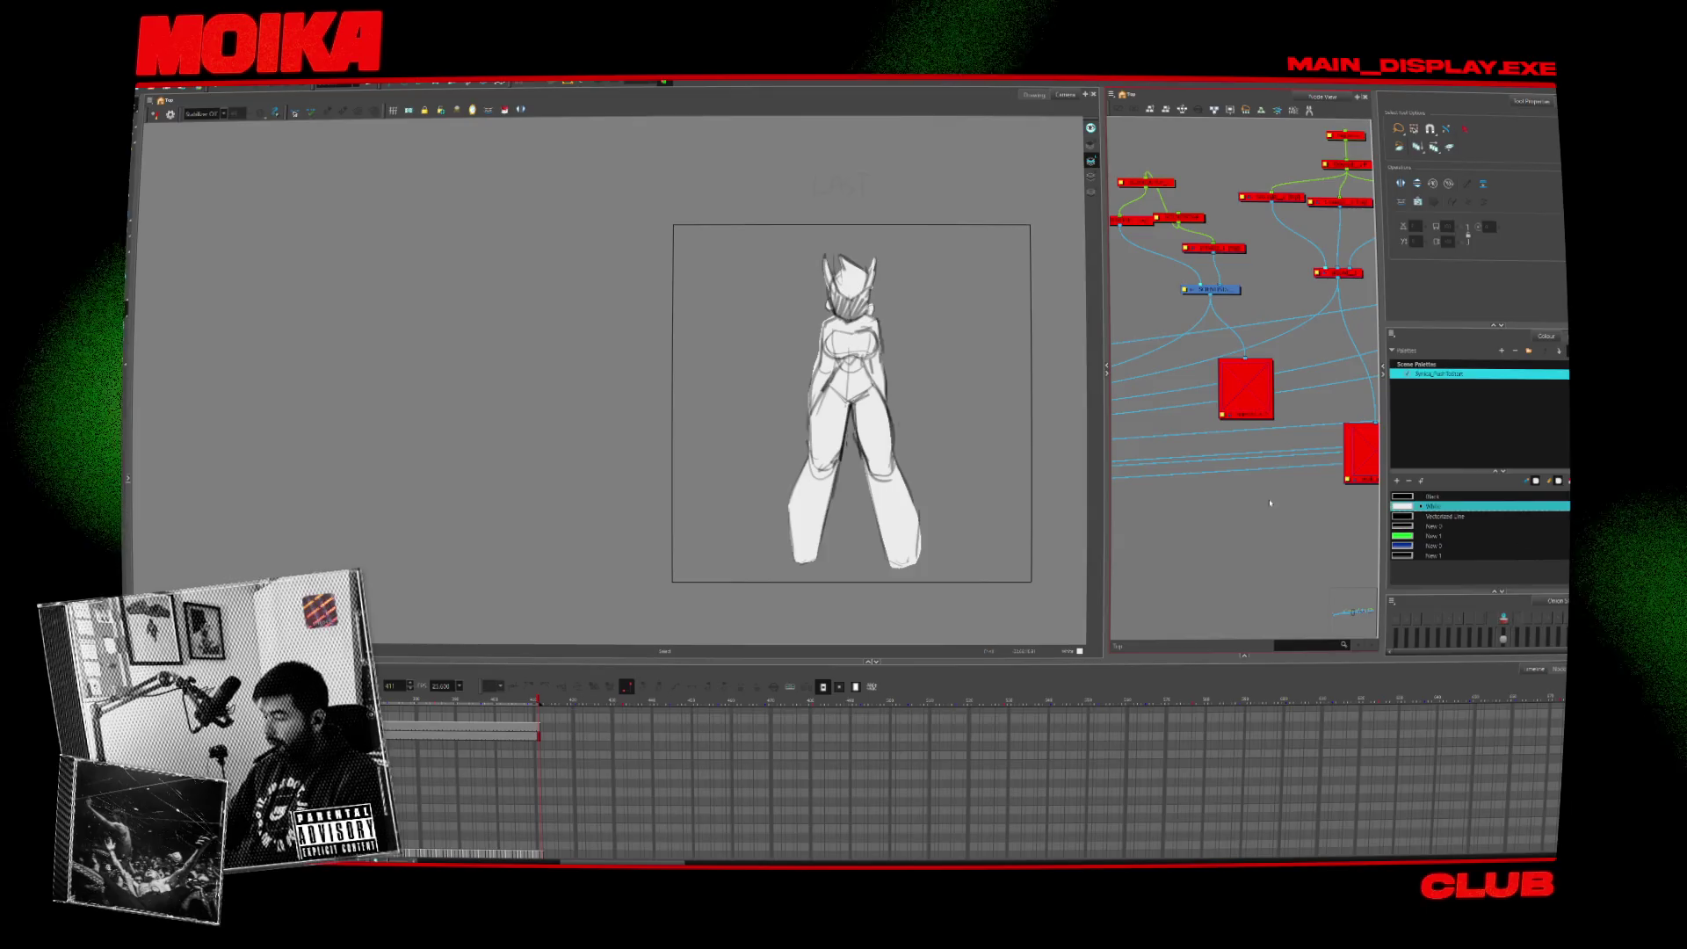
# Widen the Node View in Toon Boom Harmony to see the node graph.
pyautogui.scroll(-1, 1270, 503)
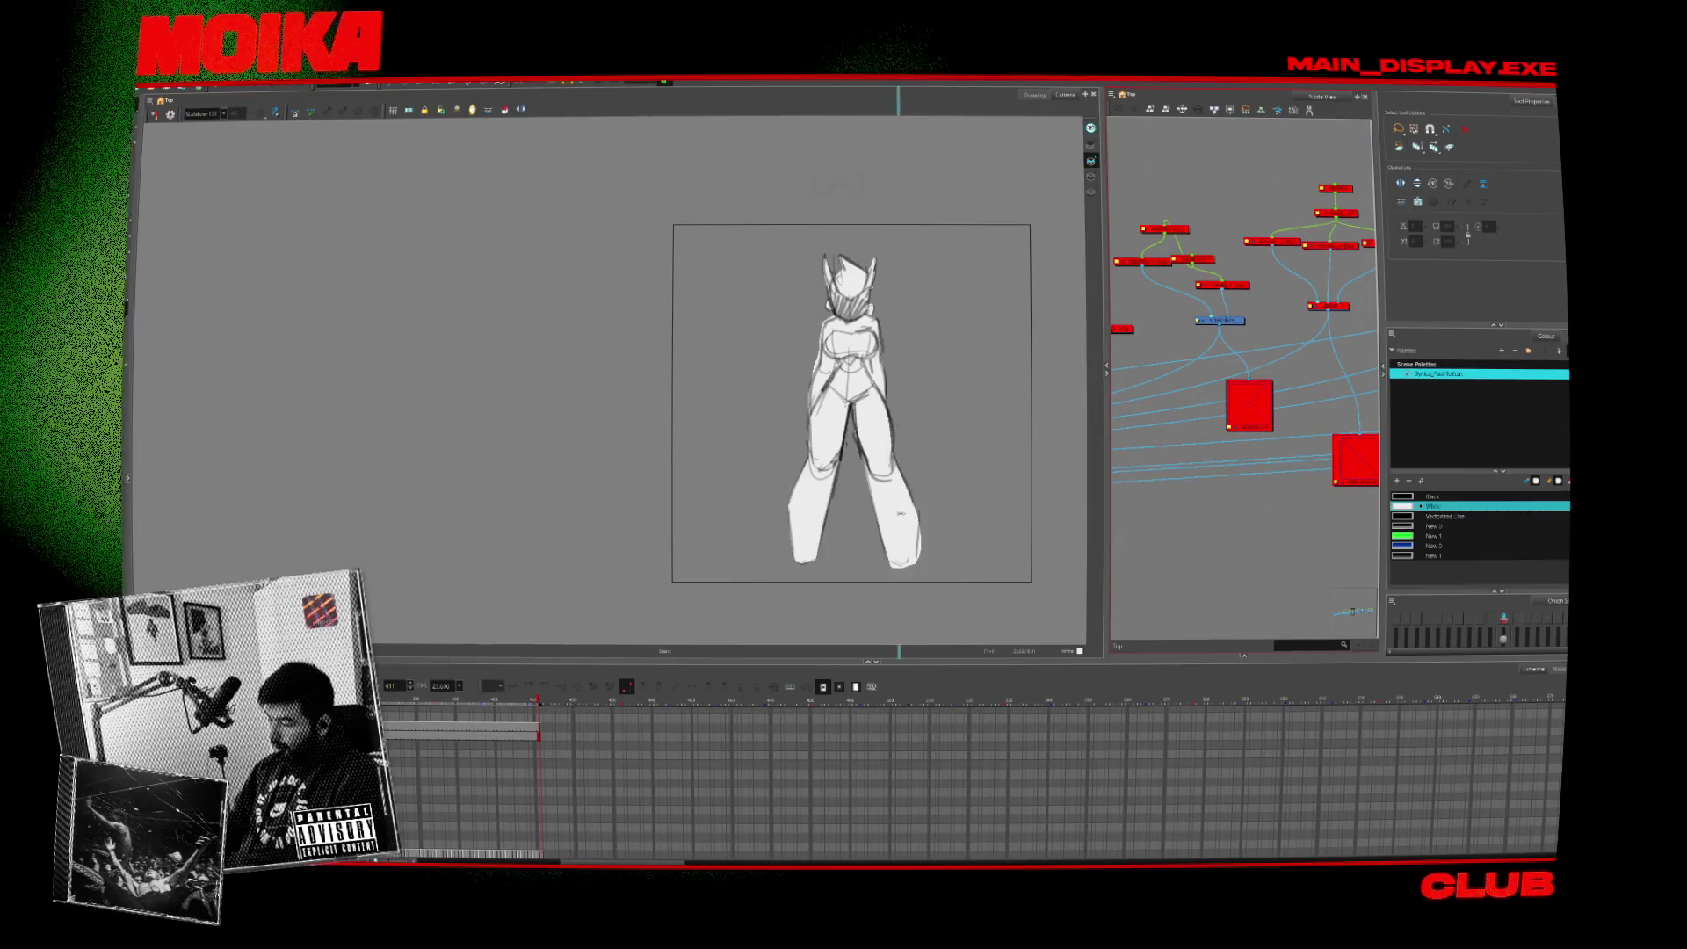
pyautogui.moveTo(1105, 508); pyautogui.dragTo(883, 492)
pyautogui.scroll(-3, 1001, 463)
pyautogui.scroll(-2, 1001, 463)
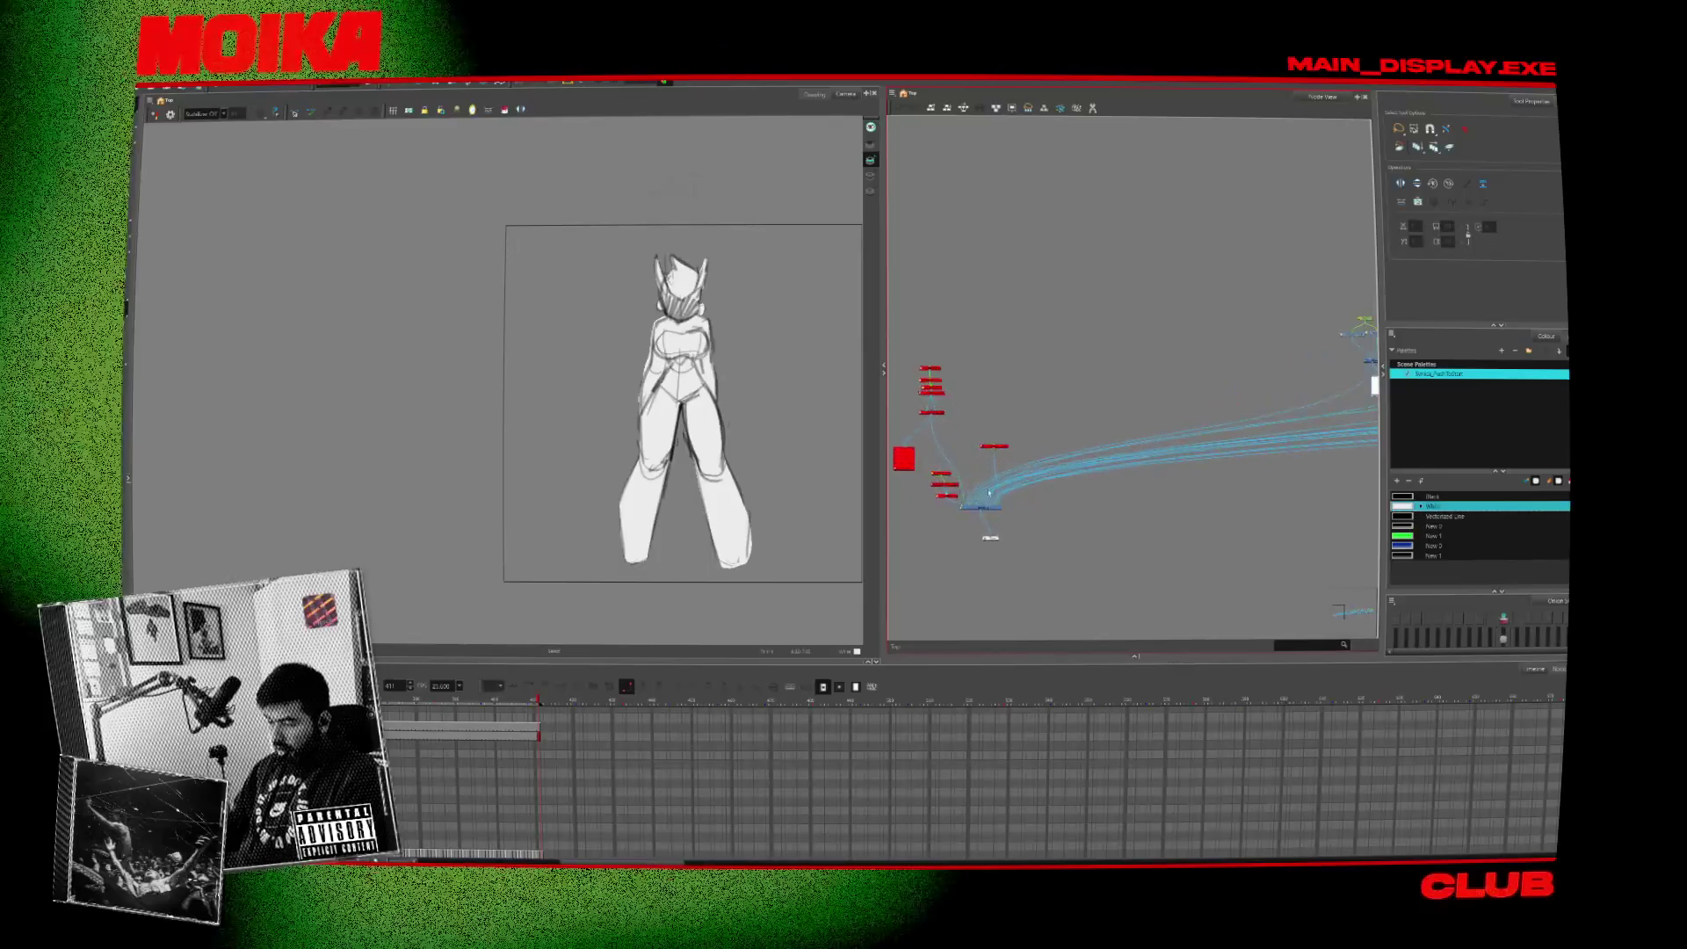
pyautogui.scroll(5, 990, 494)
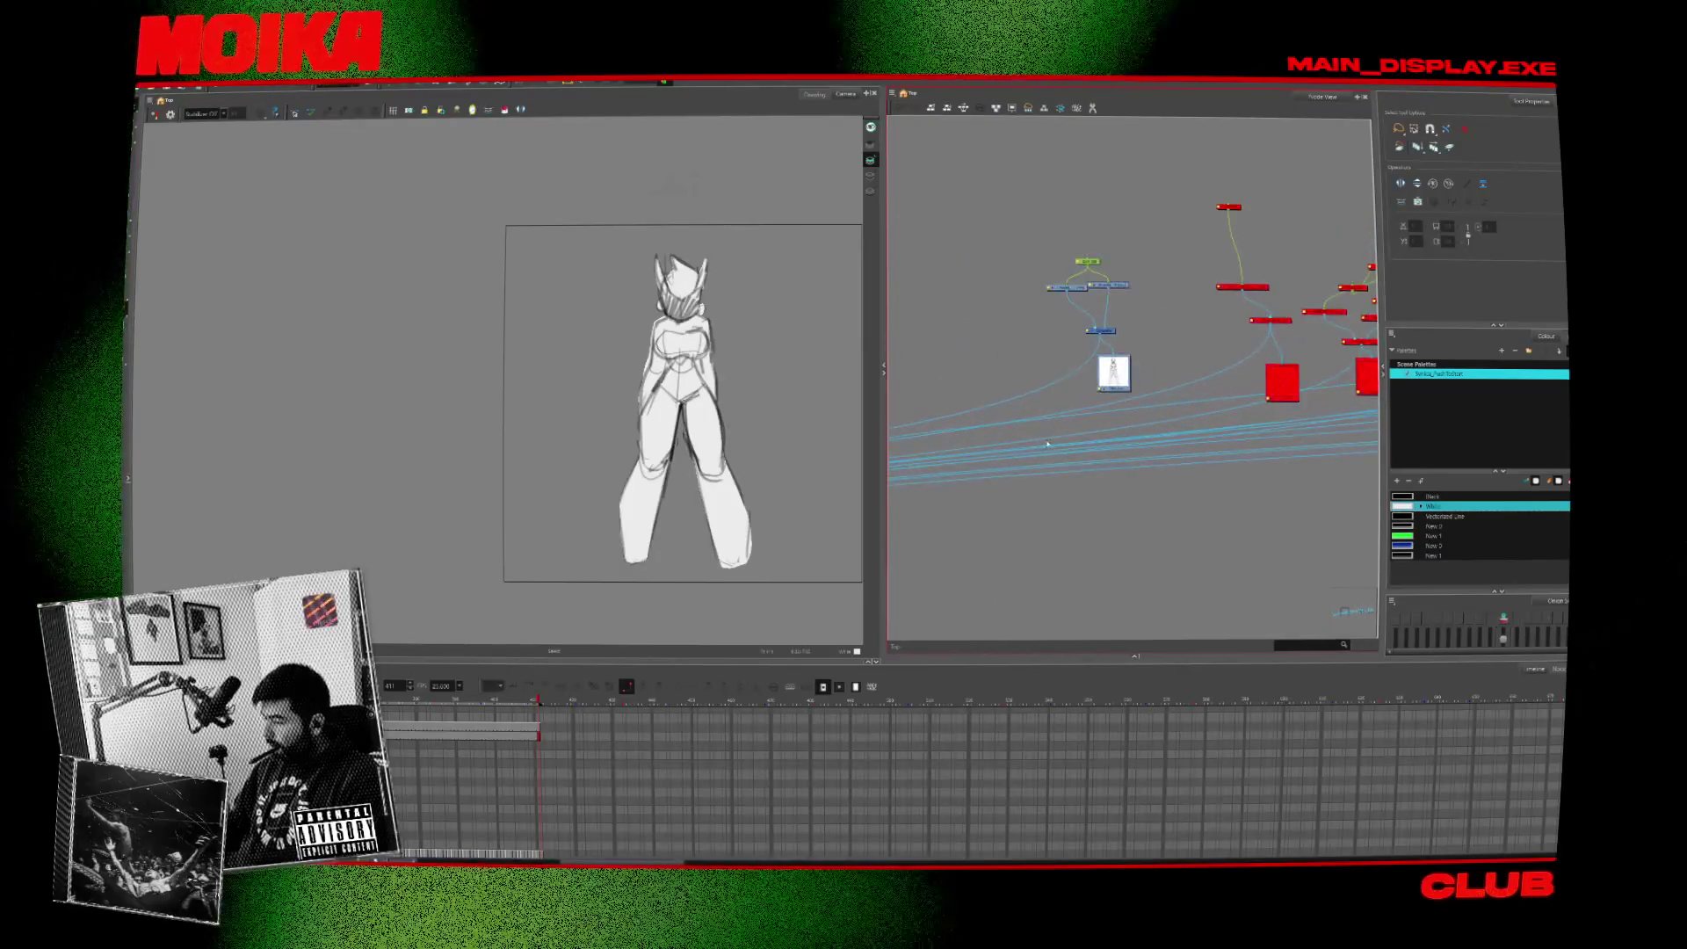
pyautogui.scroll(3, 1047, 445)
pyautogui.scroll(-10, 1121, 393)
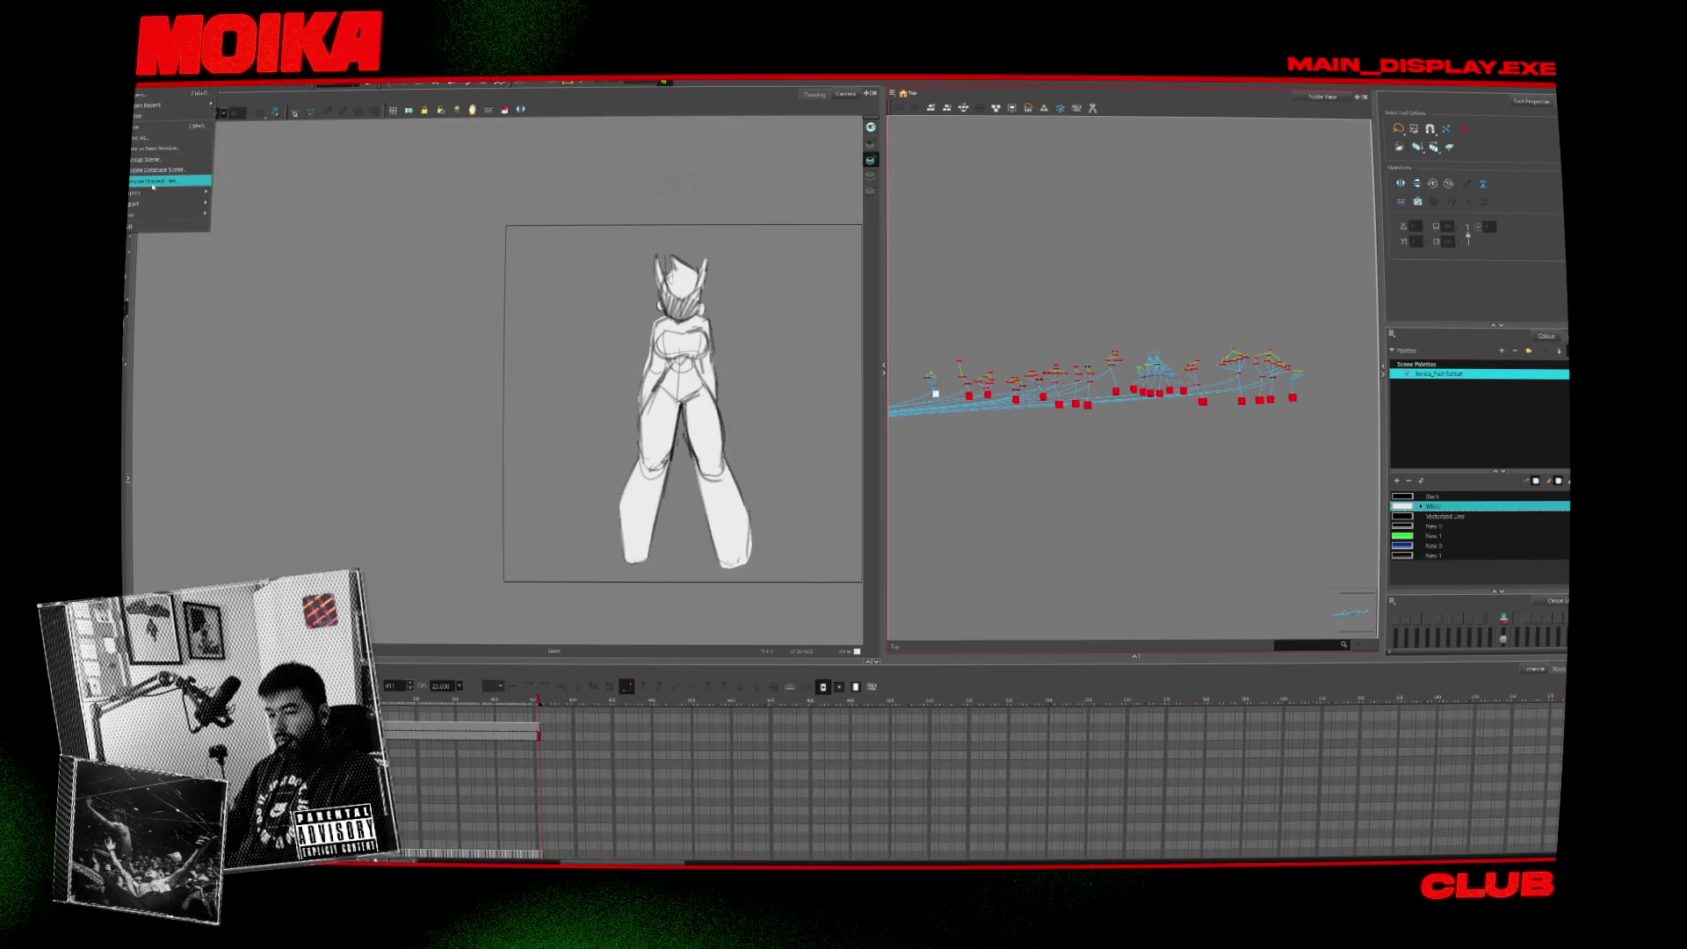
# Render the write nodes with end frame 411, then switch to After Effects.
pyautogui.click(247, 200)
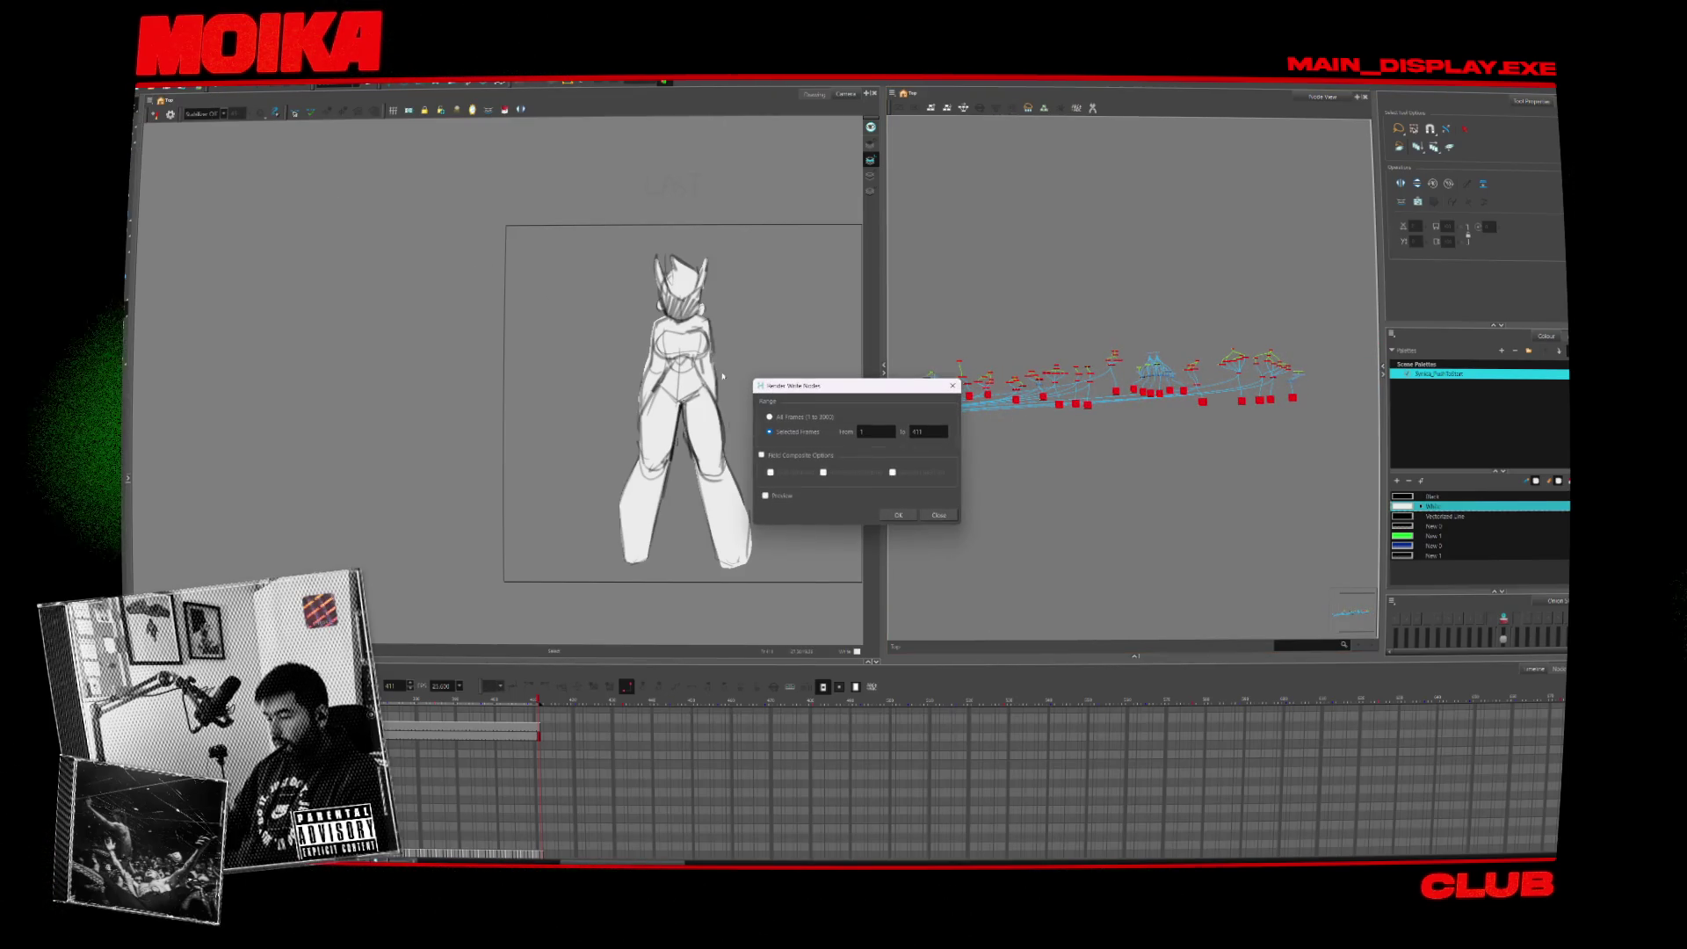
pyautogui.doubleClick(919, 431)
pyautogui.write('1')
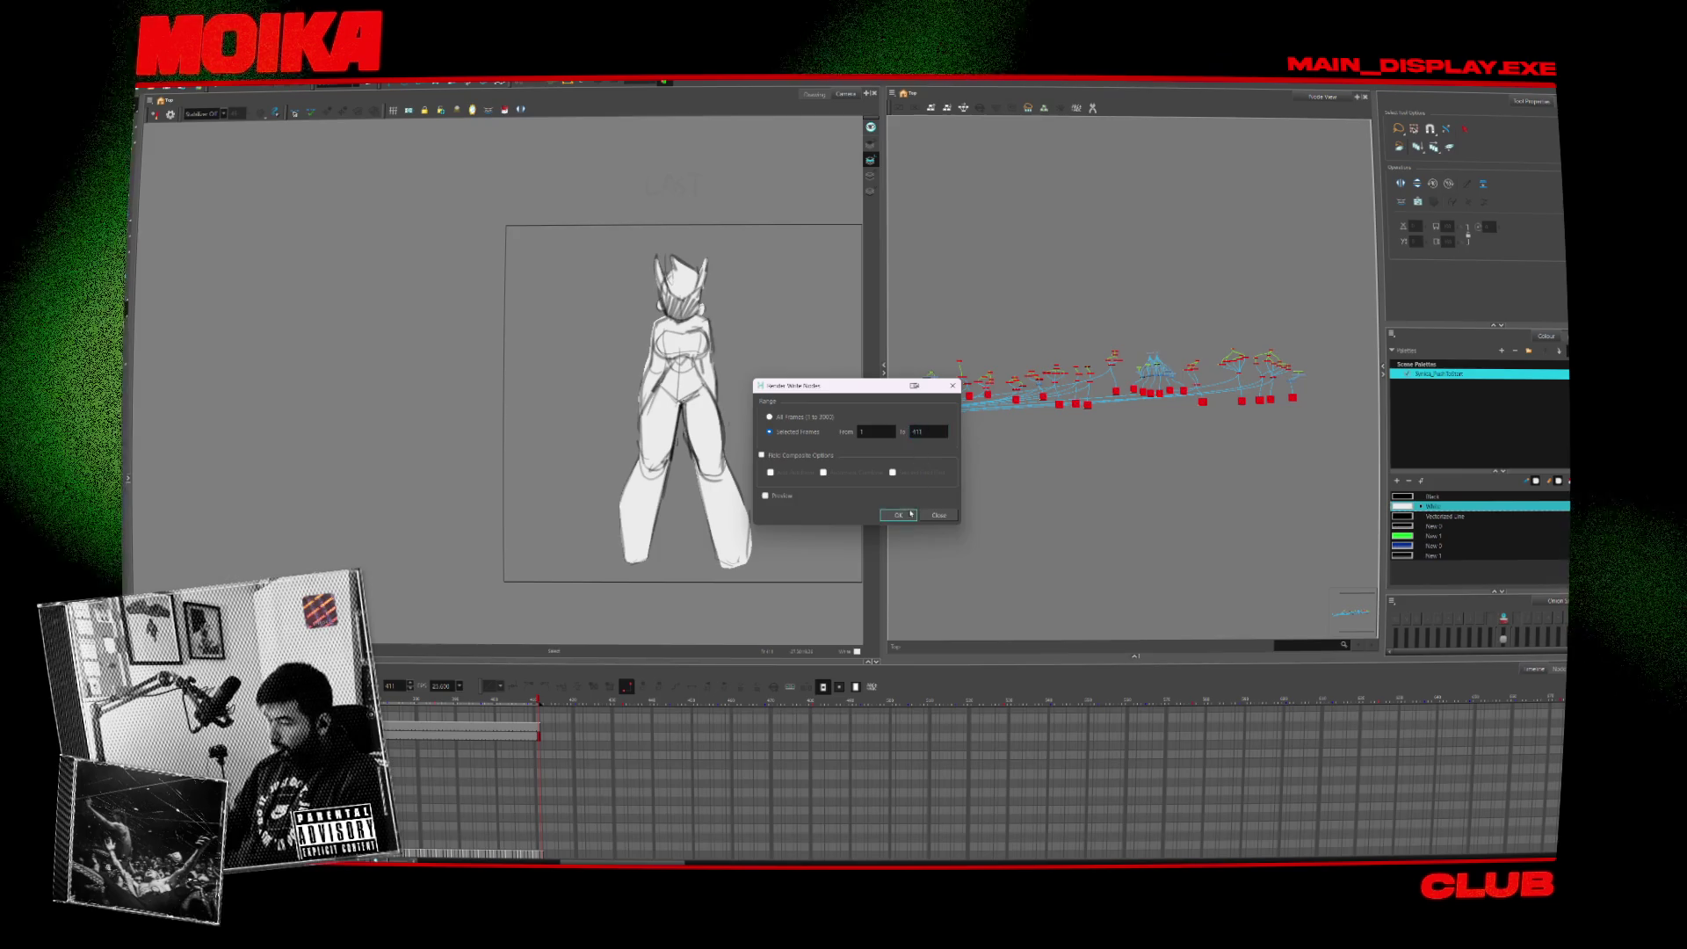
pyautogui.press('Tab')
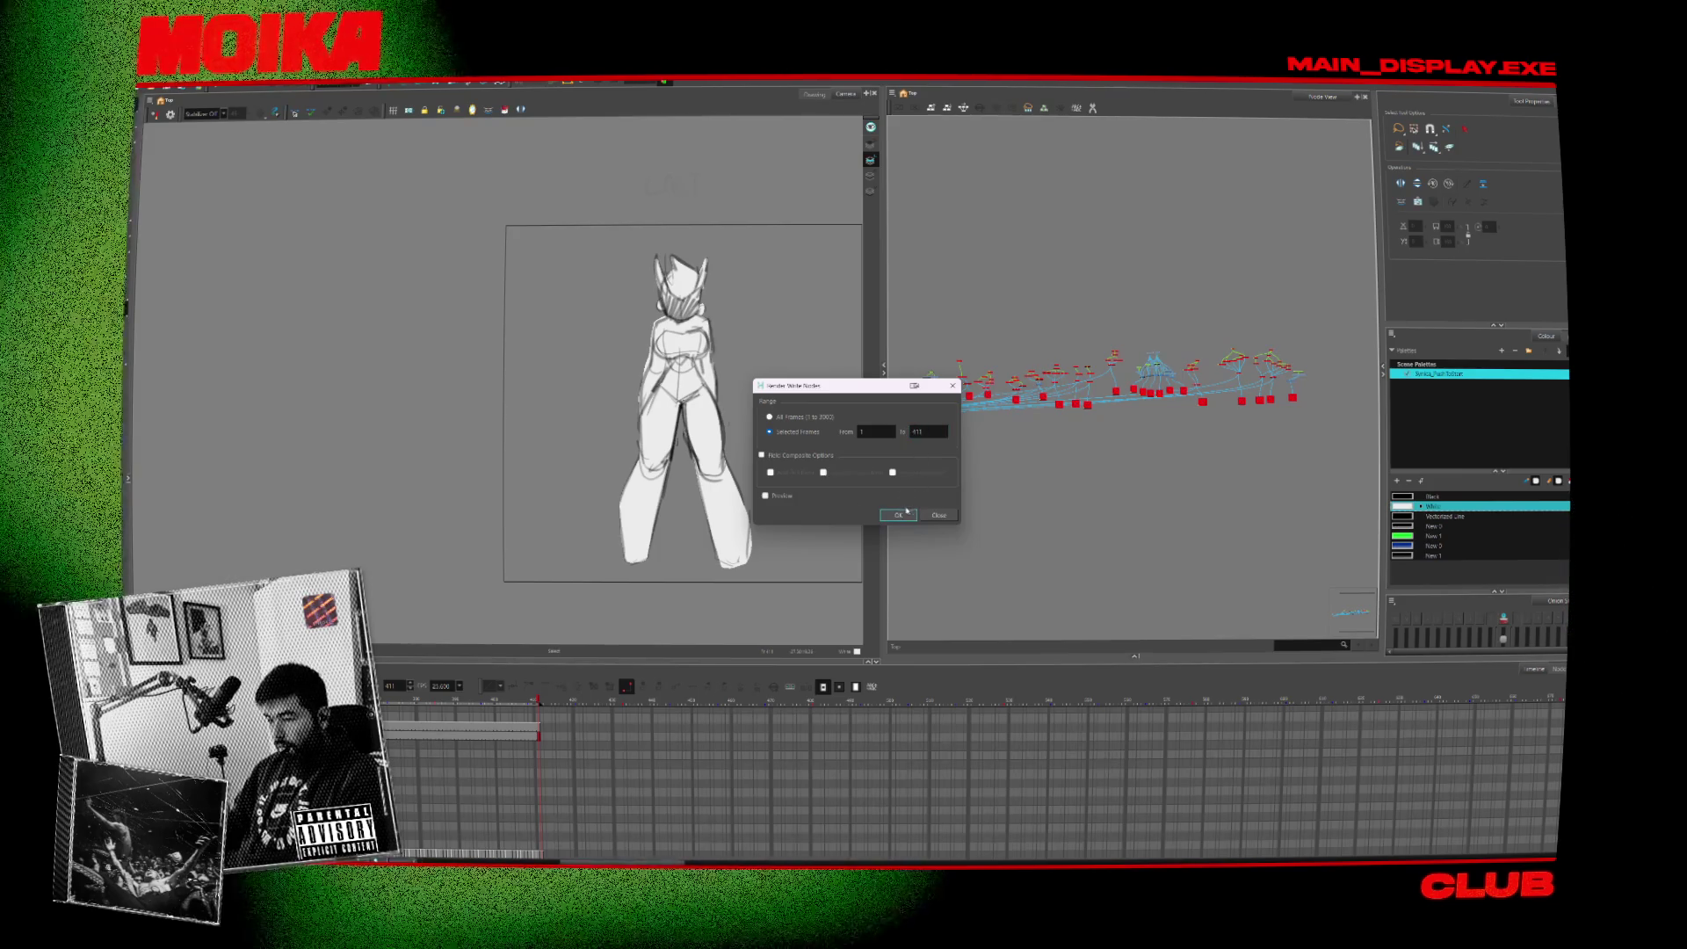
pyautogui.click(898, 515)
pyautogui.press('Return')
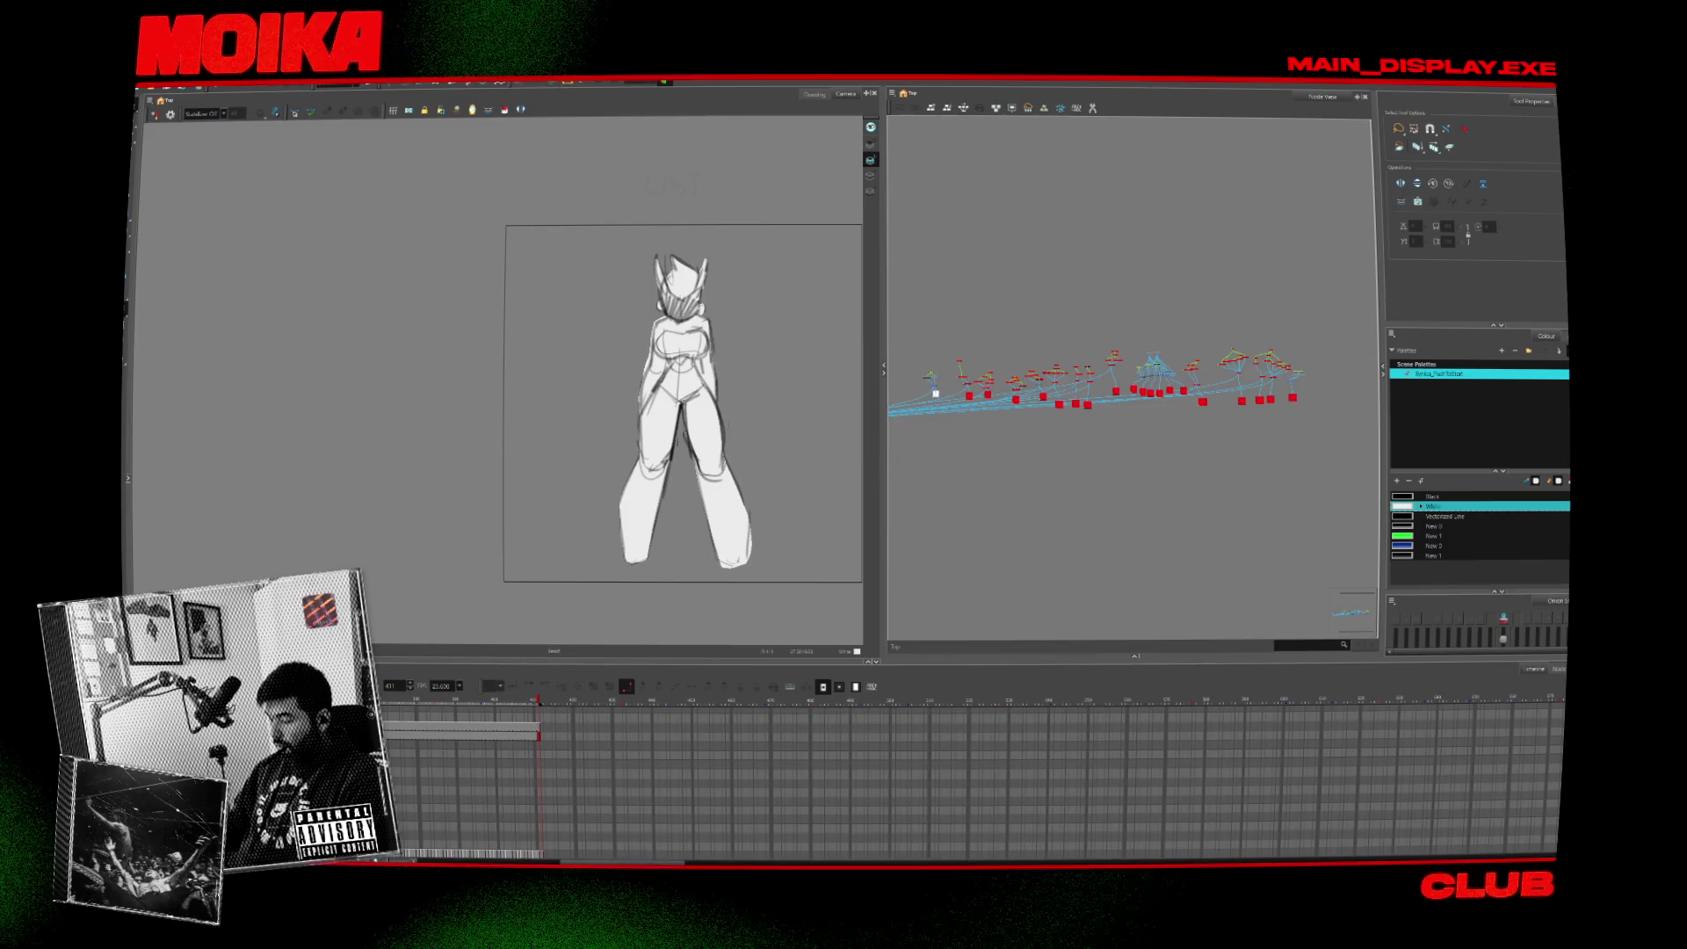
pyautogui.click(1012, 825)
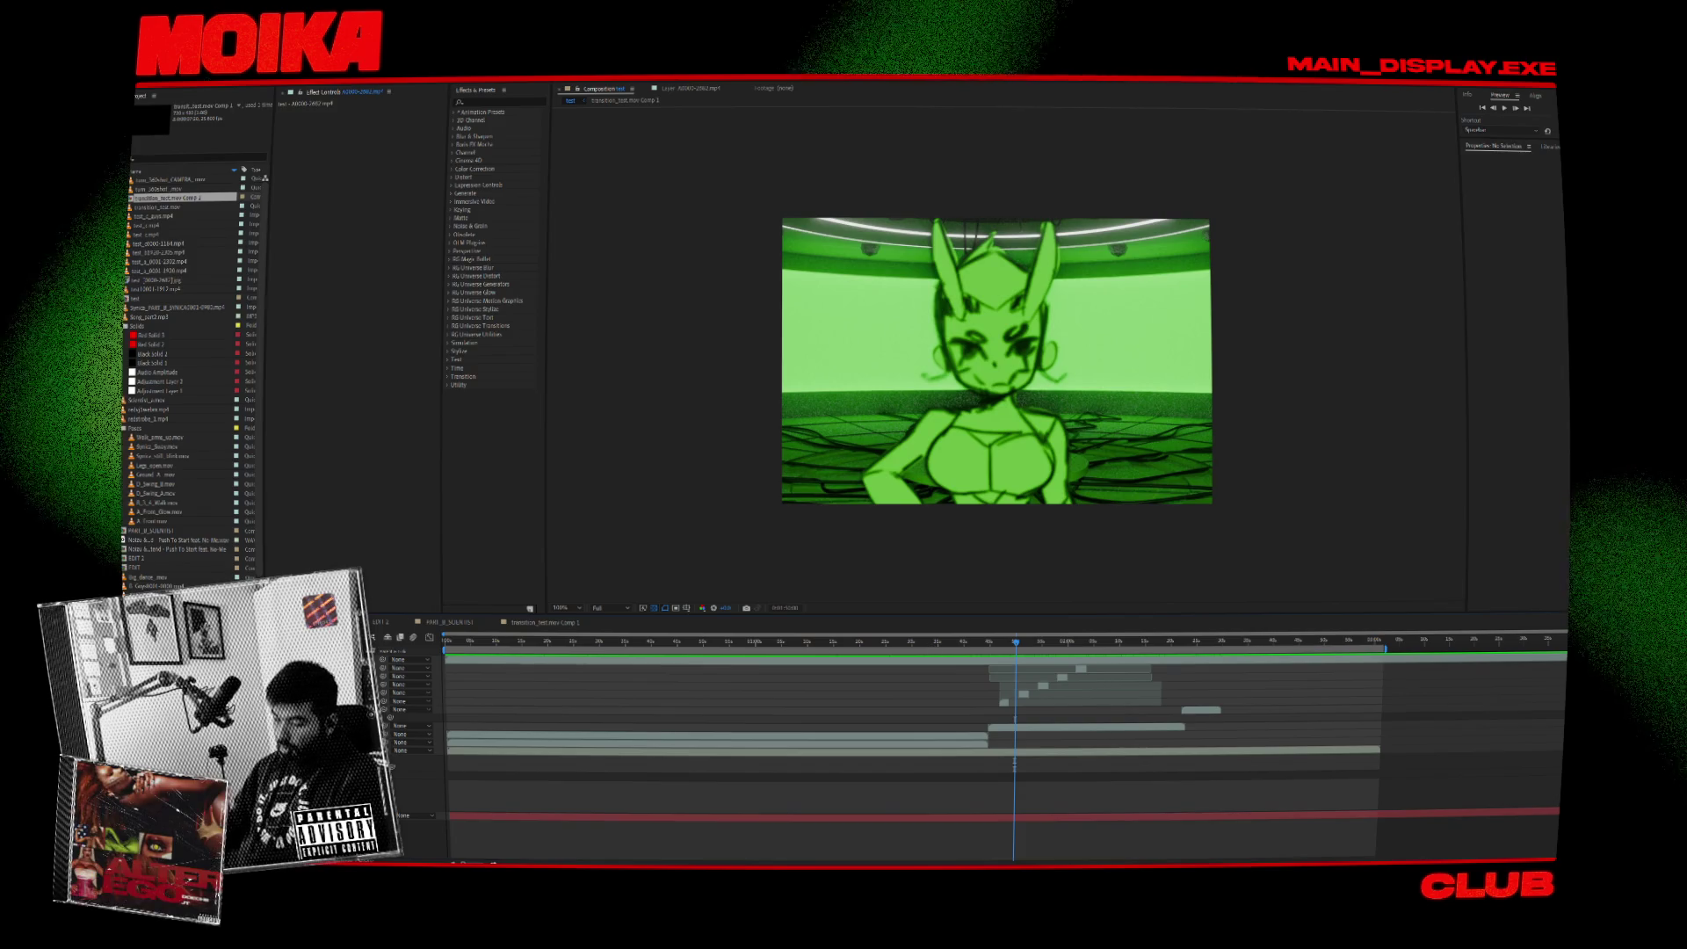
# Open the EDIT 1 composition and scrub through its poses at frame-level zoom.
pyautogui.click(1201, 710)
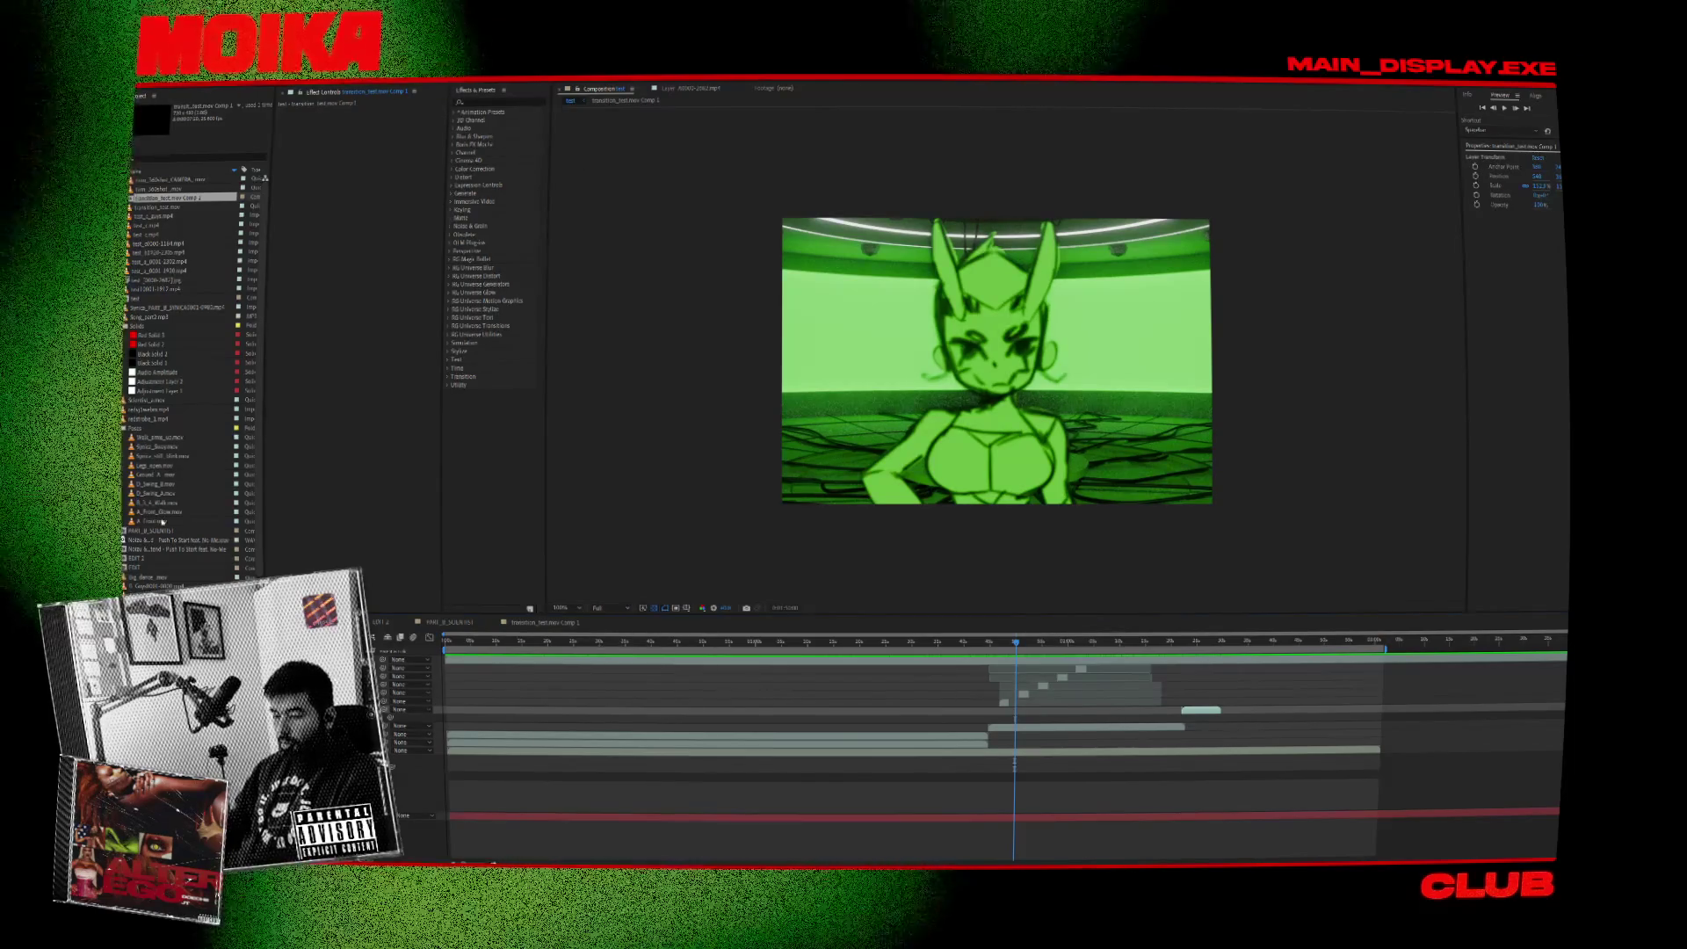
pyautogui.click(156, 559)
pyautogui.doubleClick(156, 559)
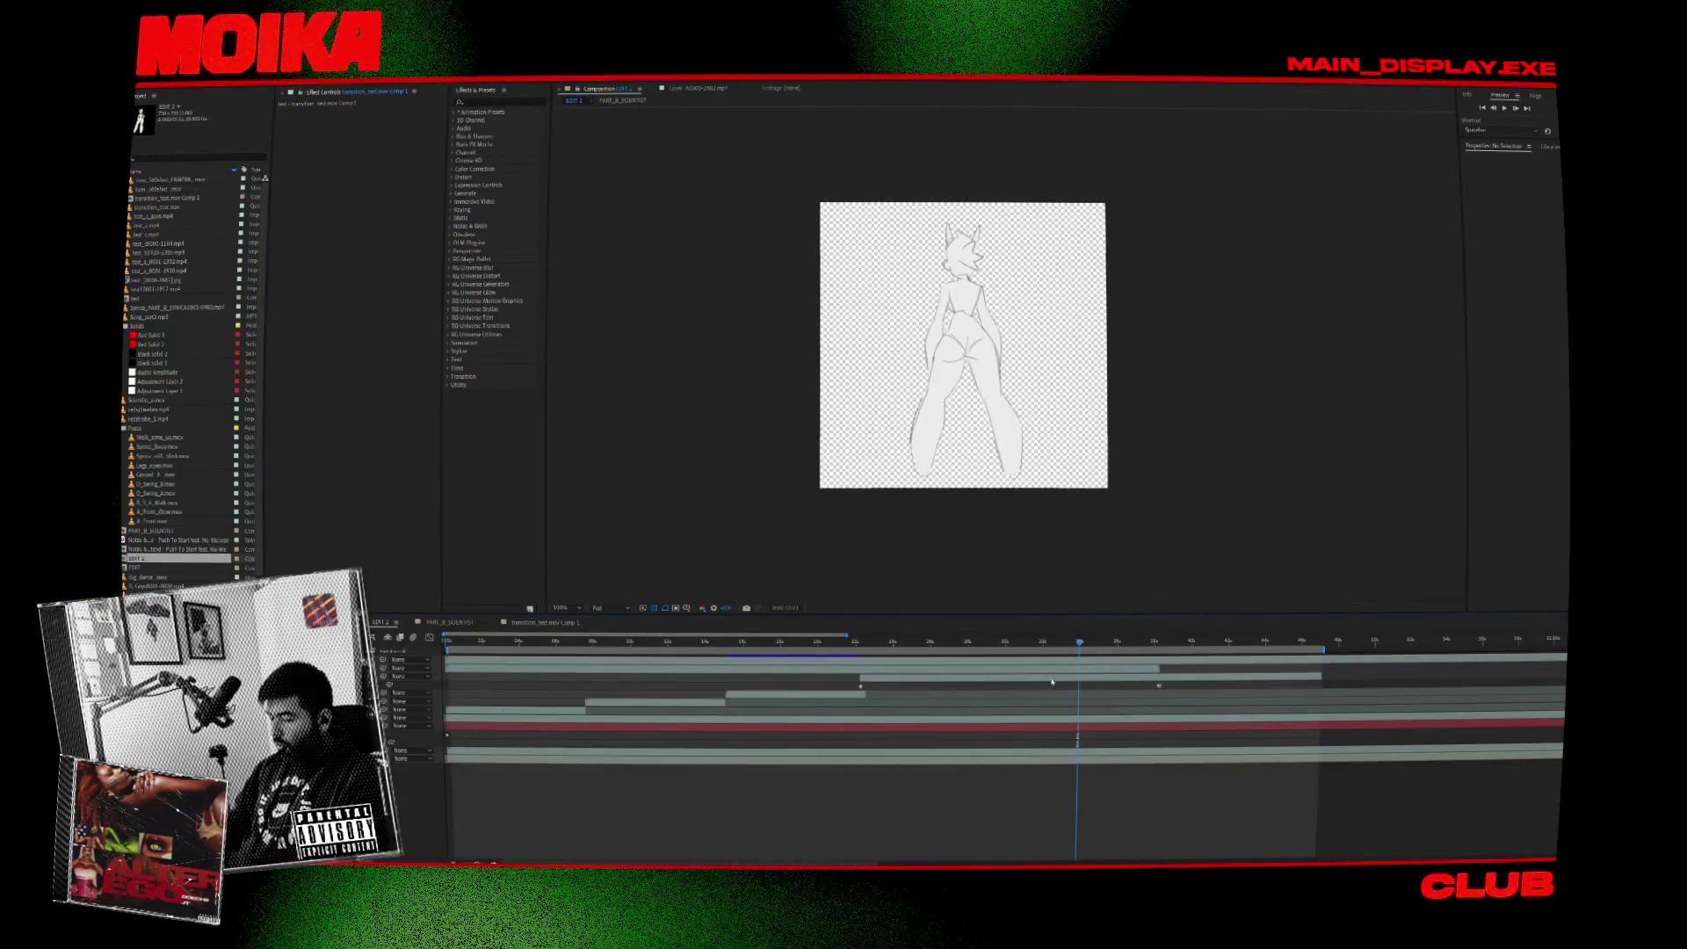
pyautogui.moveTo(1085, 649)
pyautogui.mouseDown()
pyautogui.moveTo(1128, 658)
pyautogui.moveTo(1000, 662)
pyautogui.mouseUp()
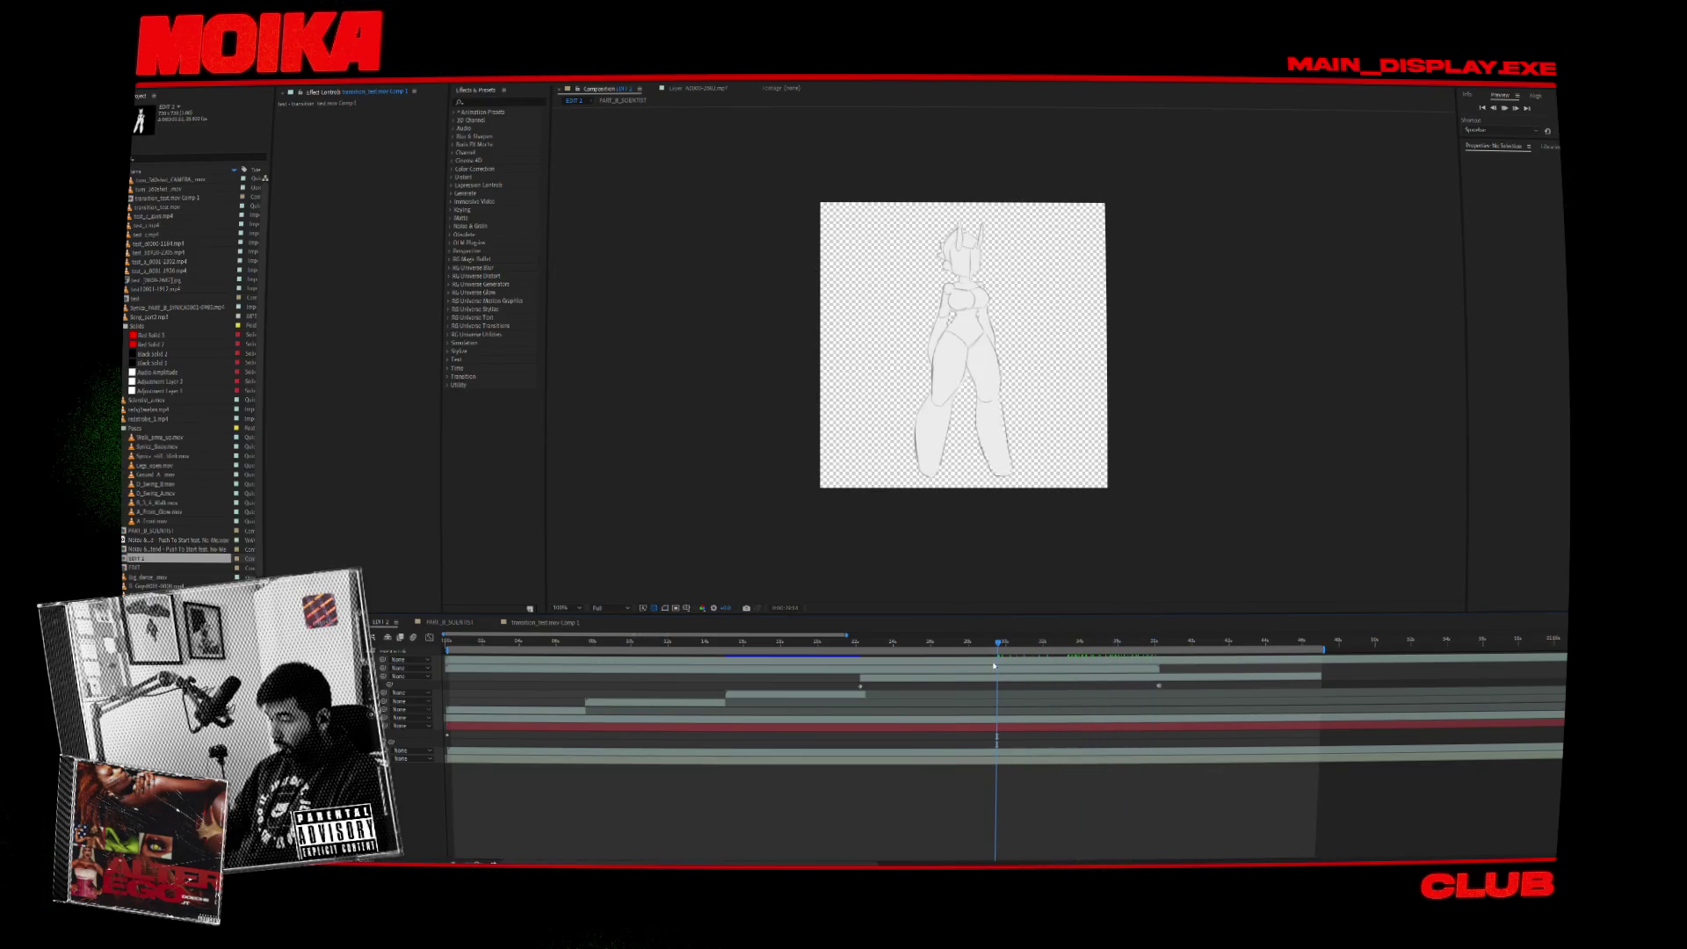
pyautogui.click(865, 644)
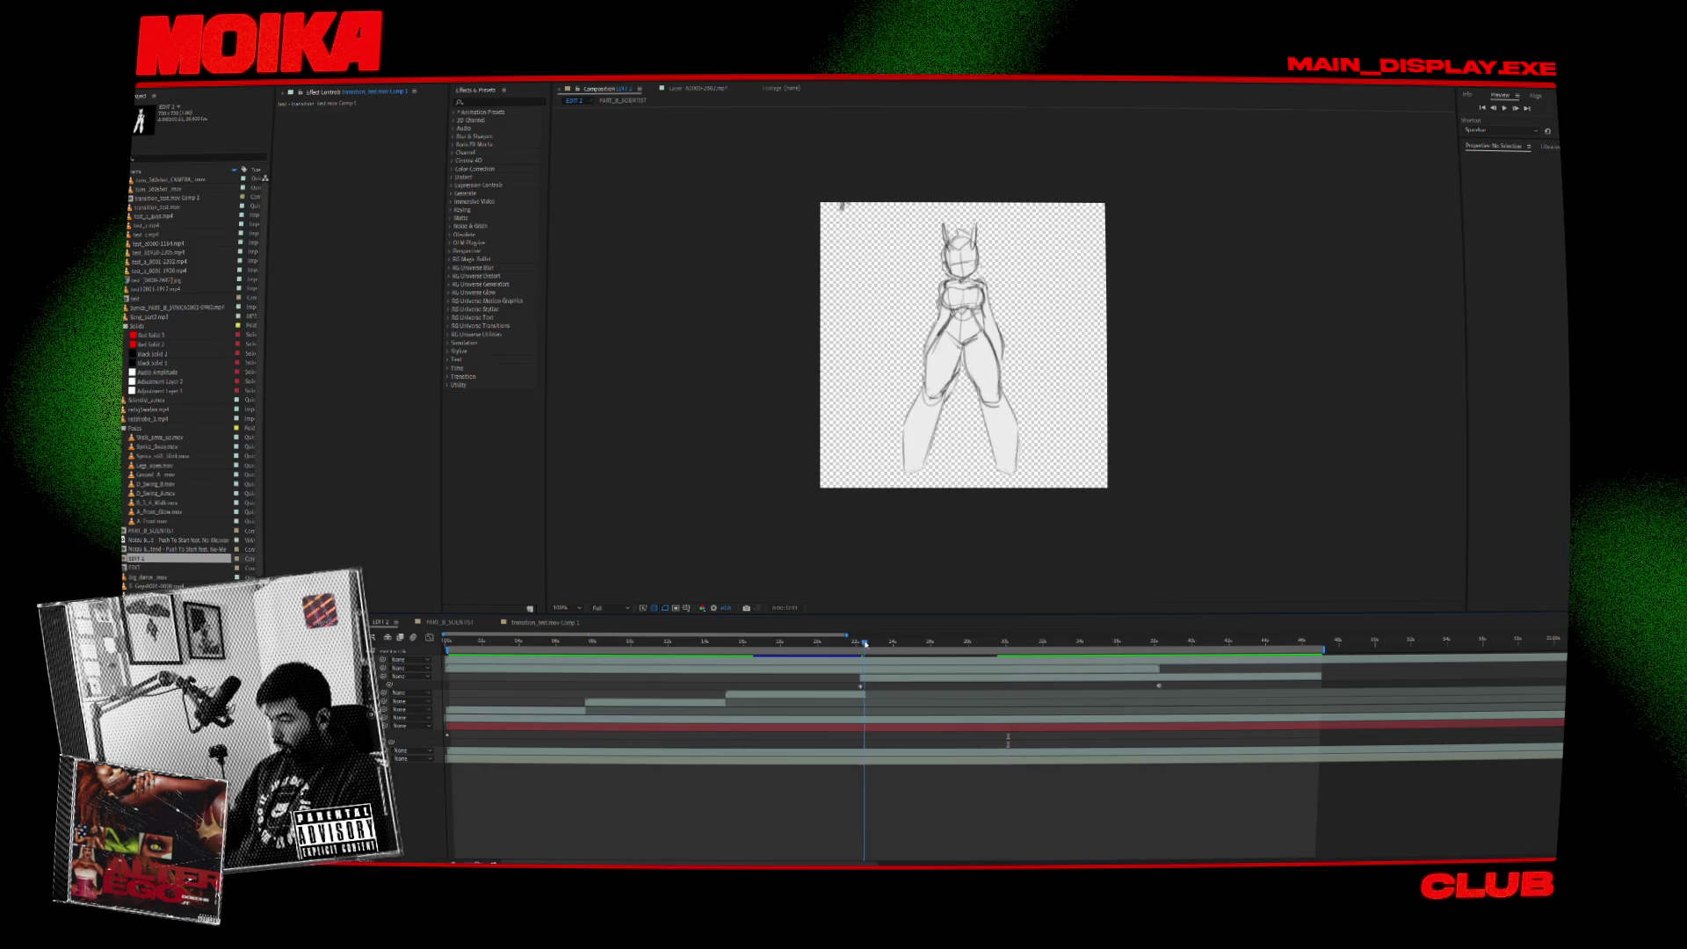
pyautogui.press(';')
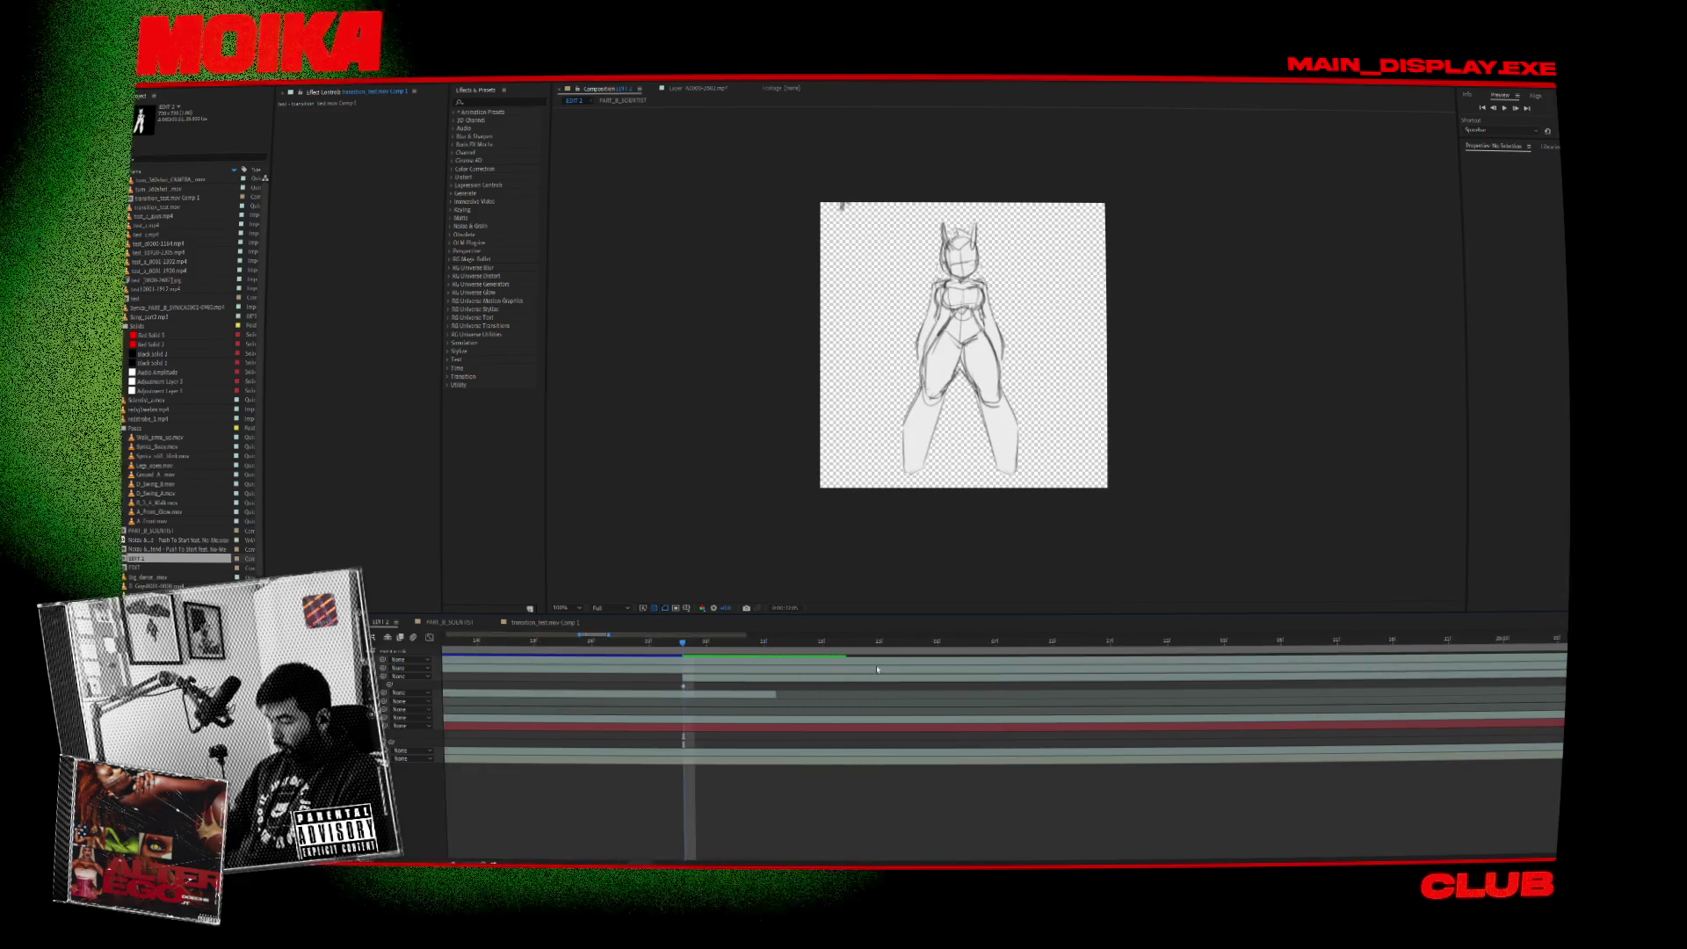
pyautogui.moveTo(683, 643)
pyautogui.mouseDown()
pyautogui.moveTo(549, 655)
pyautogui.moveTo(648, 657)
pyautogui.mouseUp()
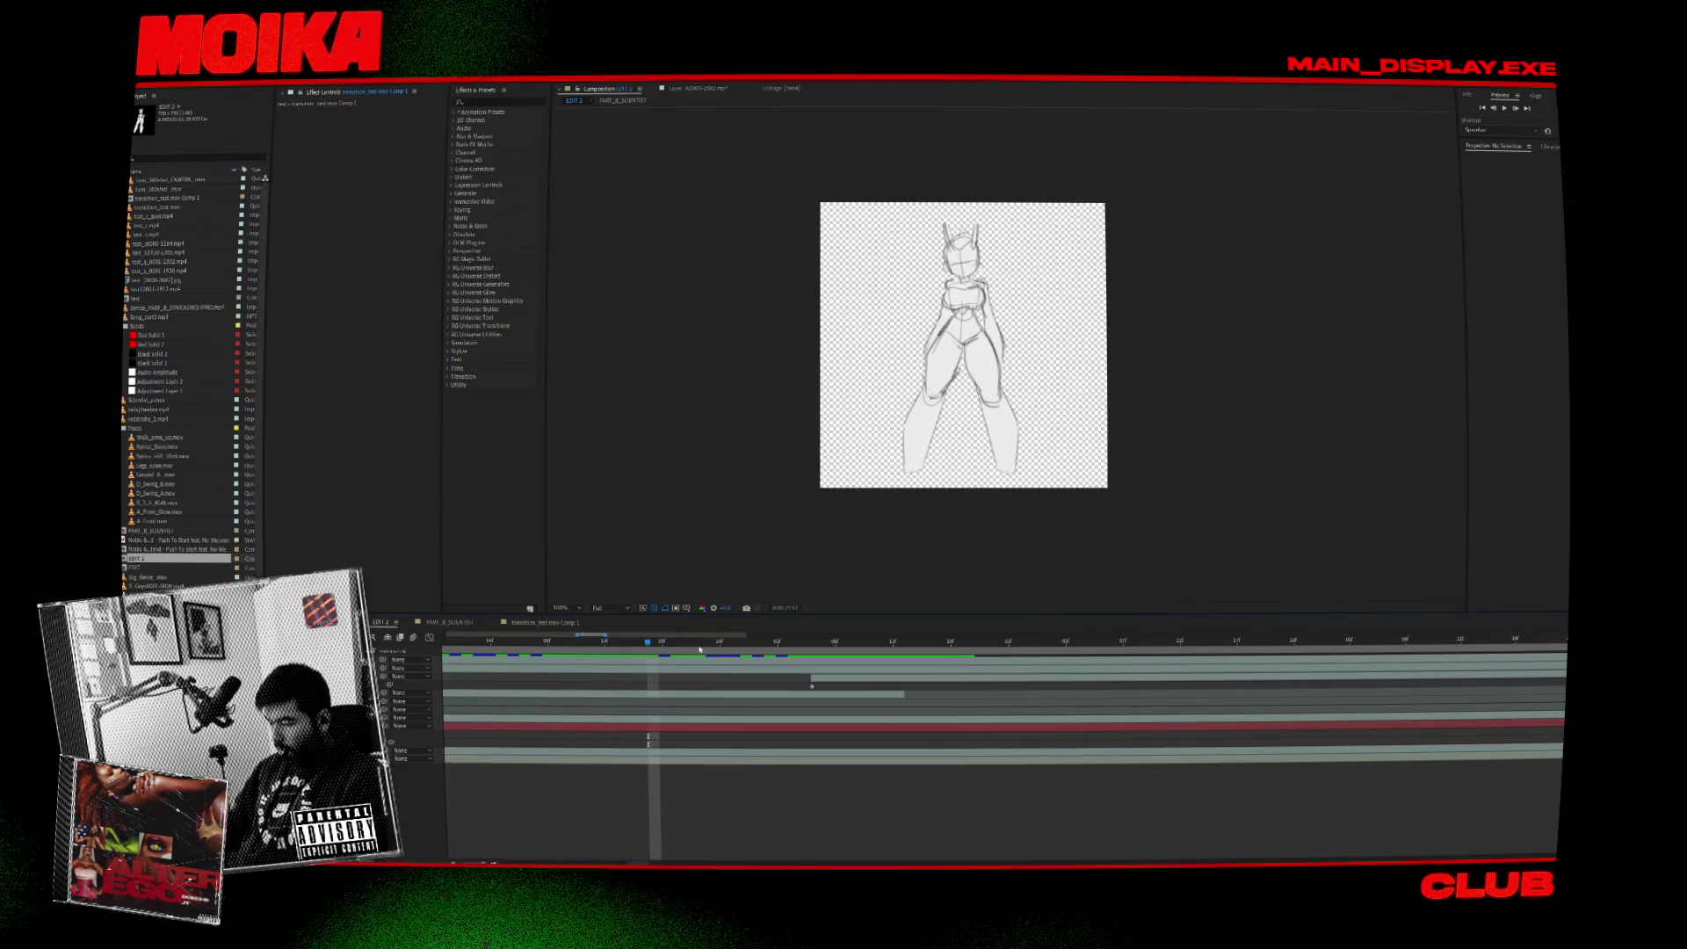
# Select the D_Swing_B layer, play the animation through, then deselect all layers.
pyautogui.click(894, 700)
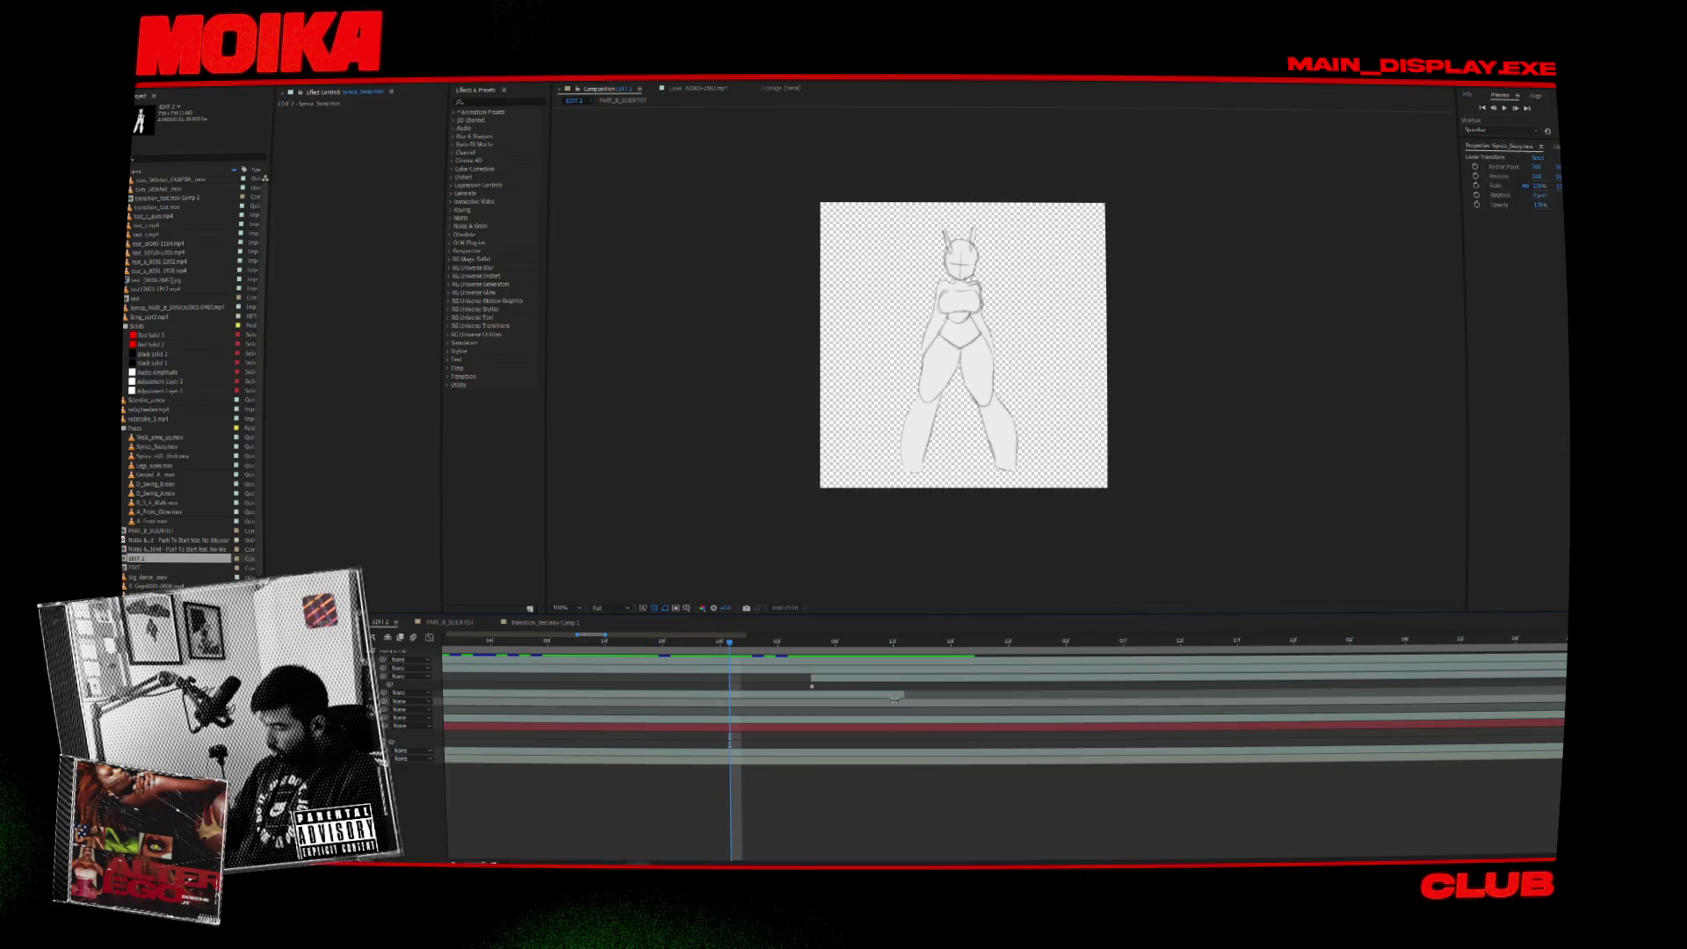
pyautogui.click(804, 693)
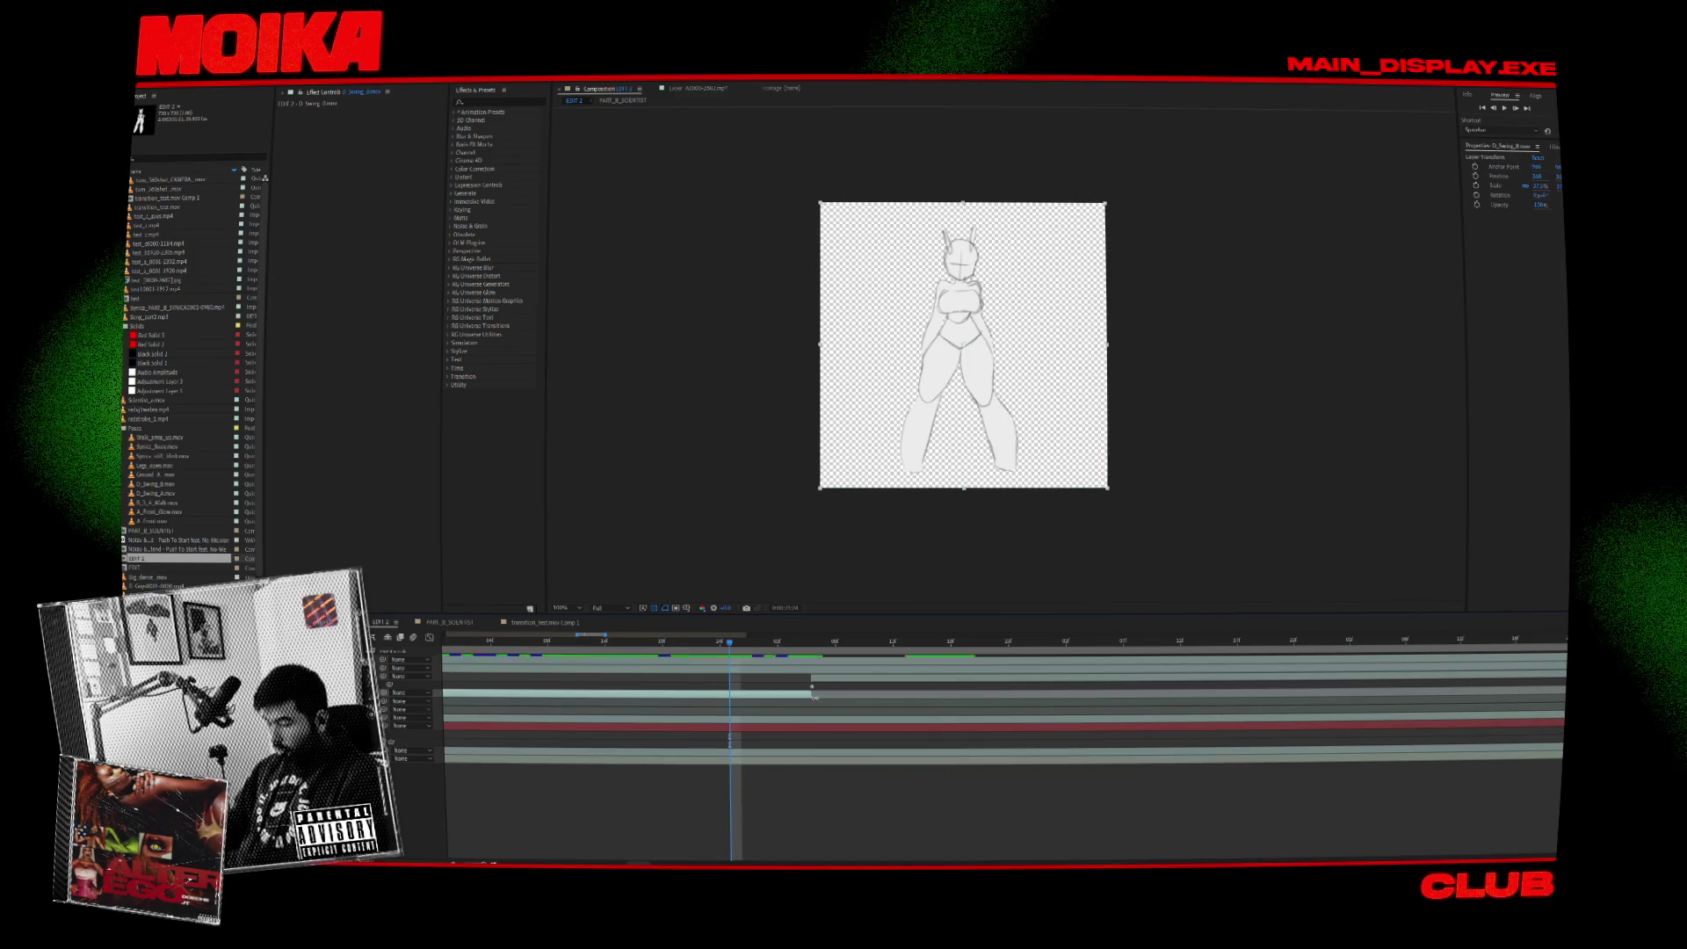
pyautogui.press('space')
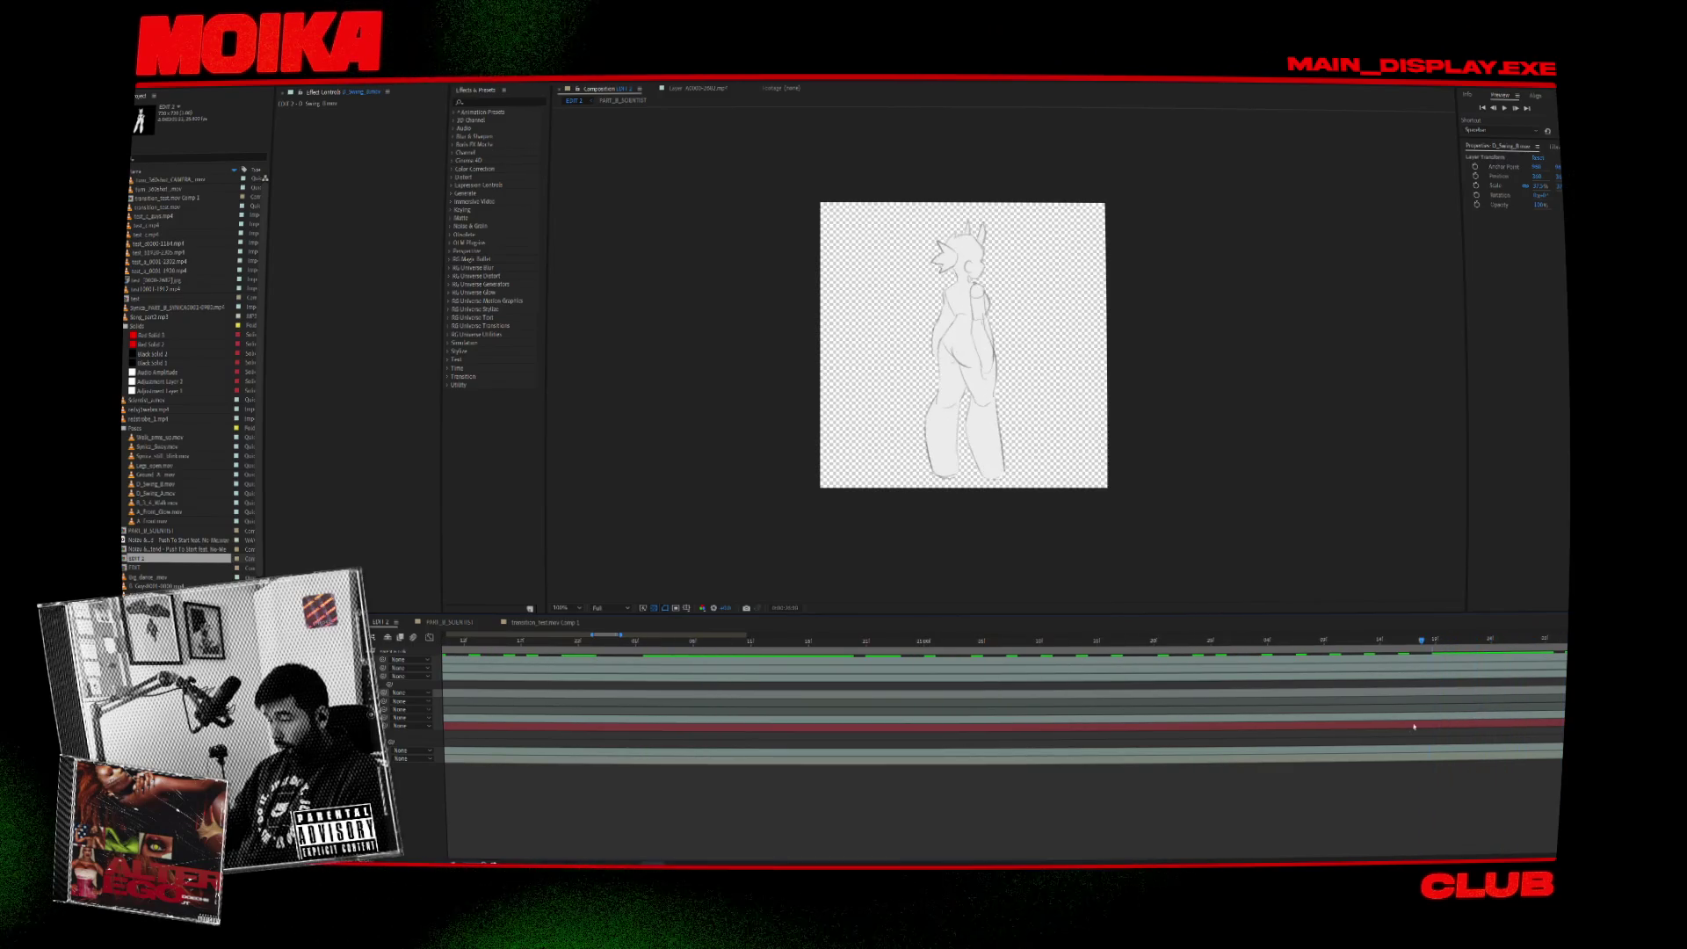
pyautogui.press(';')
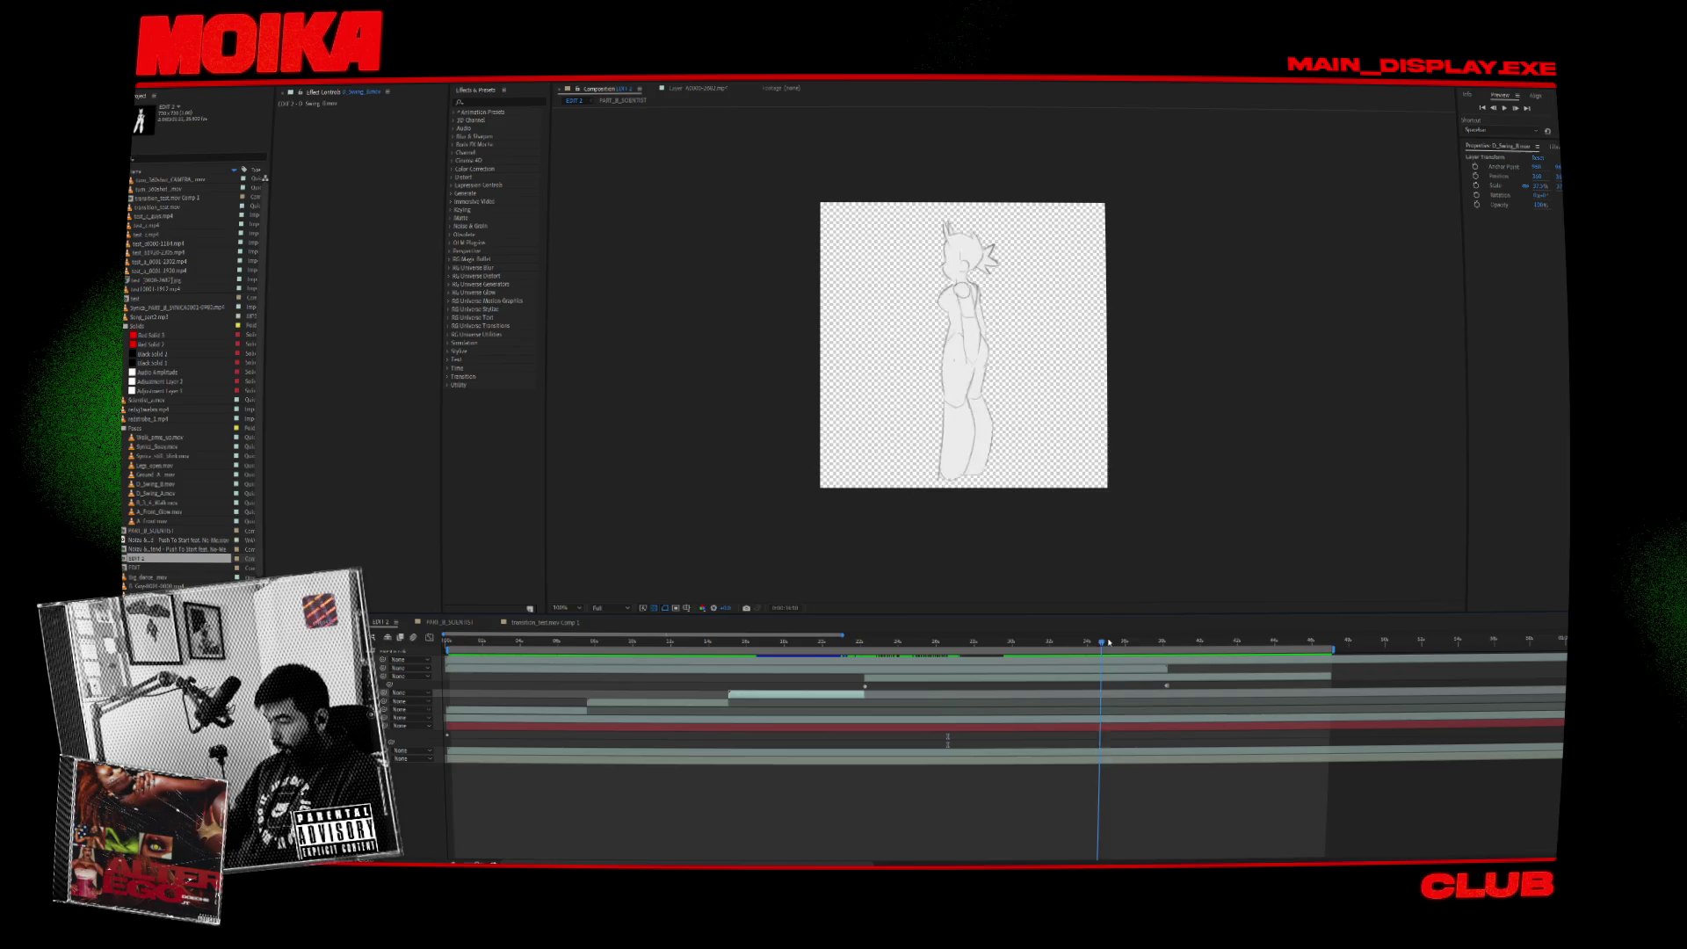
pyautogui.moveTo(1110, 643)
pyautogui.mouseDown()
pyautogui.moveTo(1189, 652)
pyautogui.moveTo(1091, 651)
pyautogui.moveTo(1142, 656)
pyautogui.mouseUp()
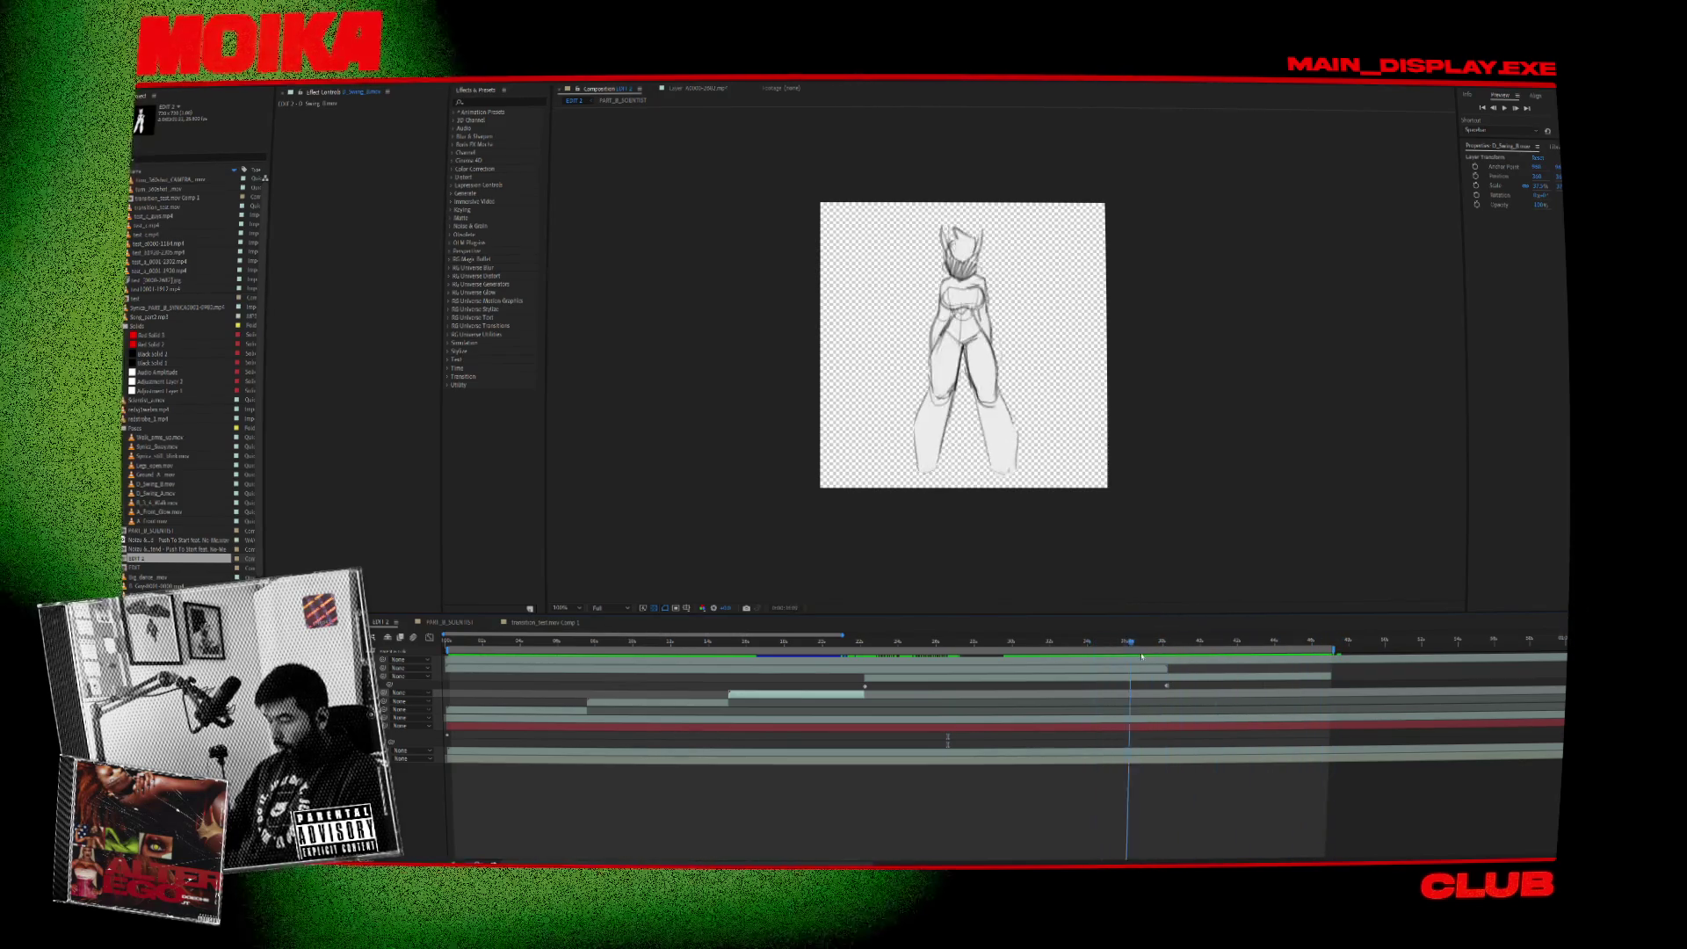
pyautogui.press('space')
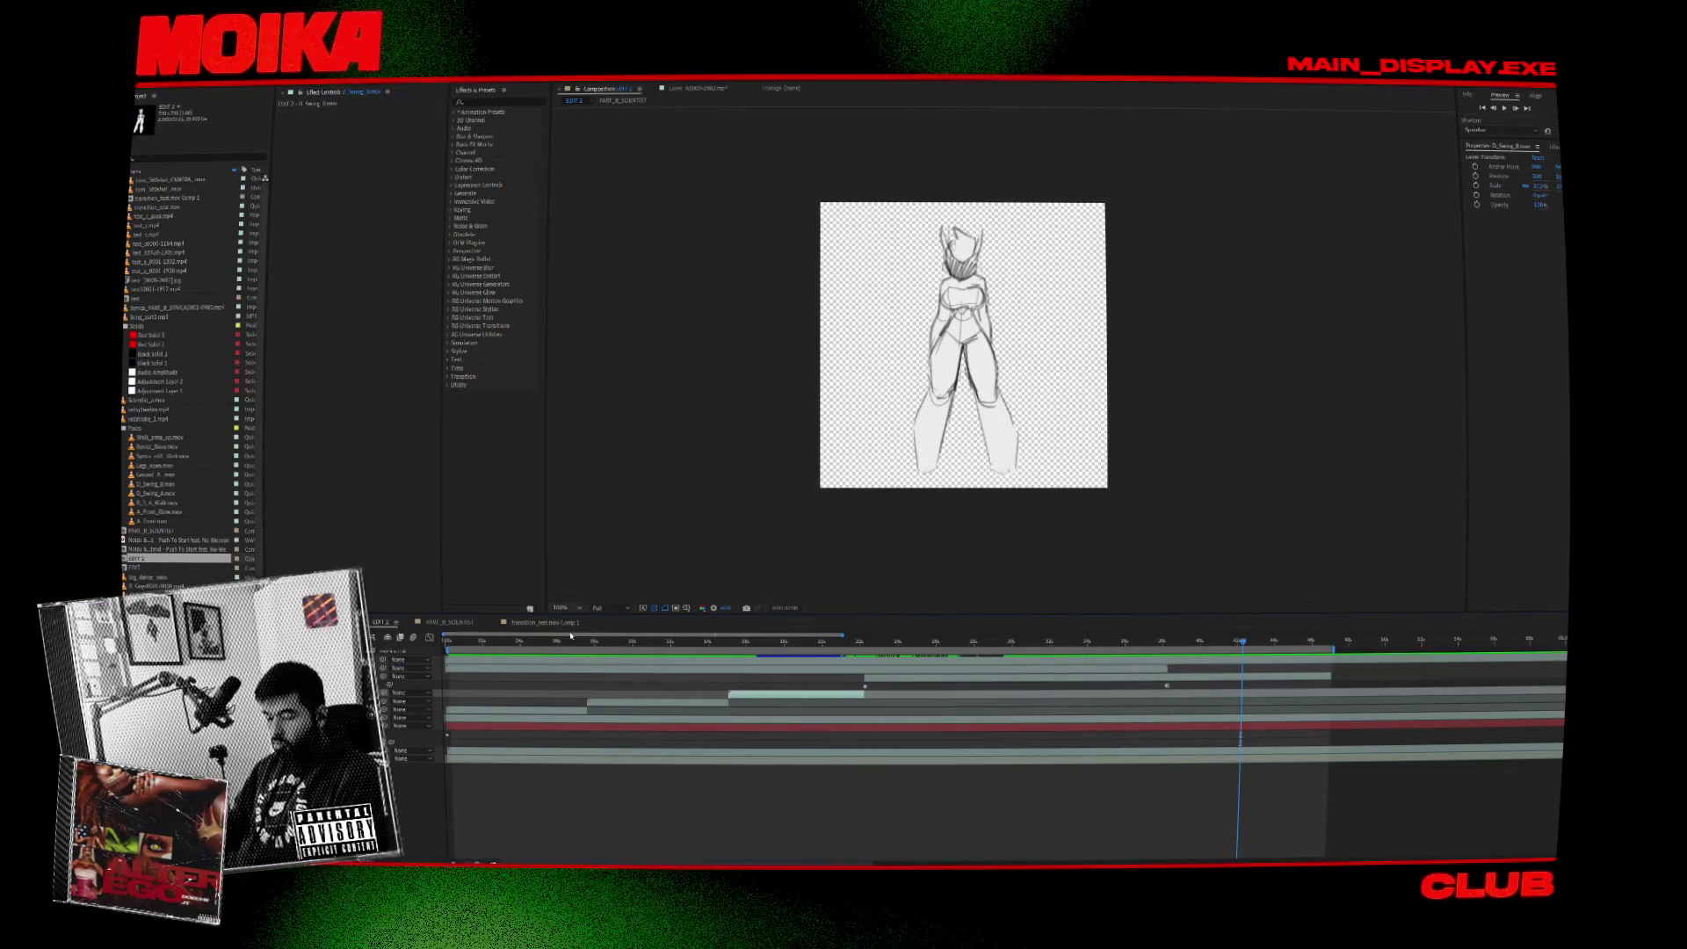
pyautogui.press('-')
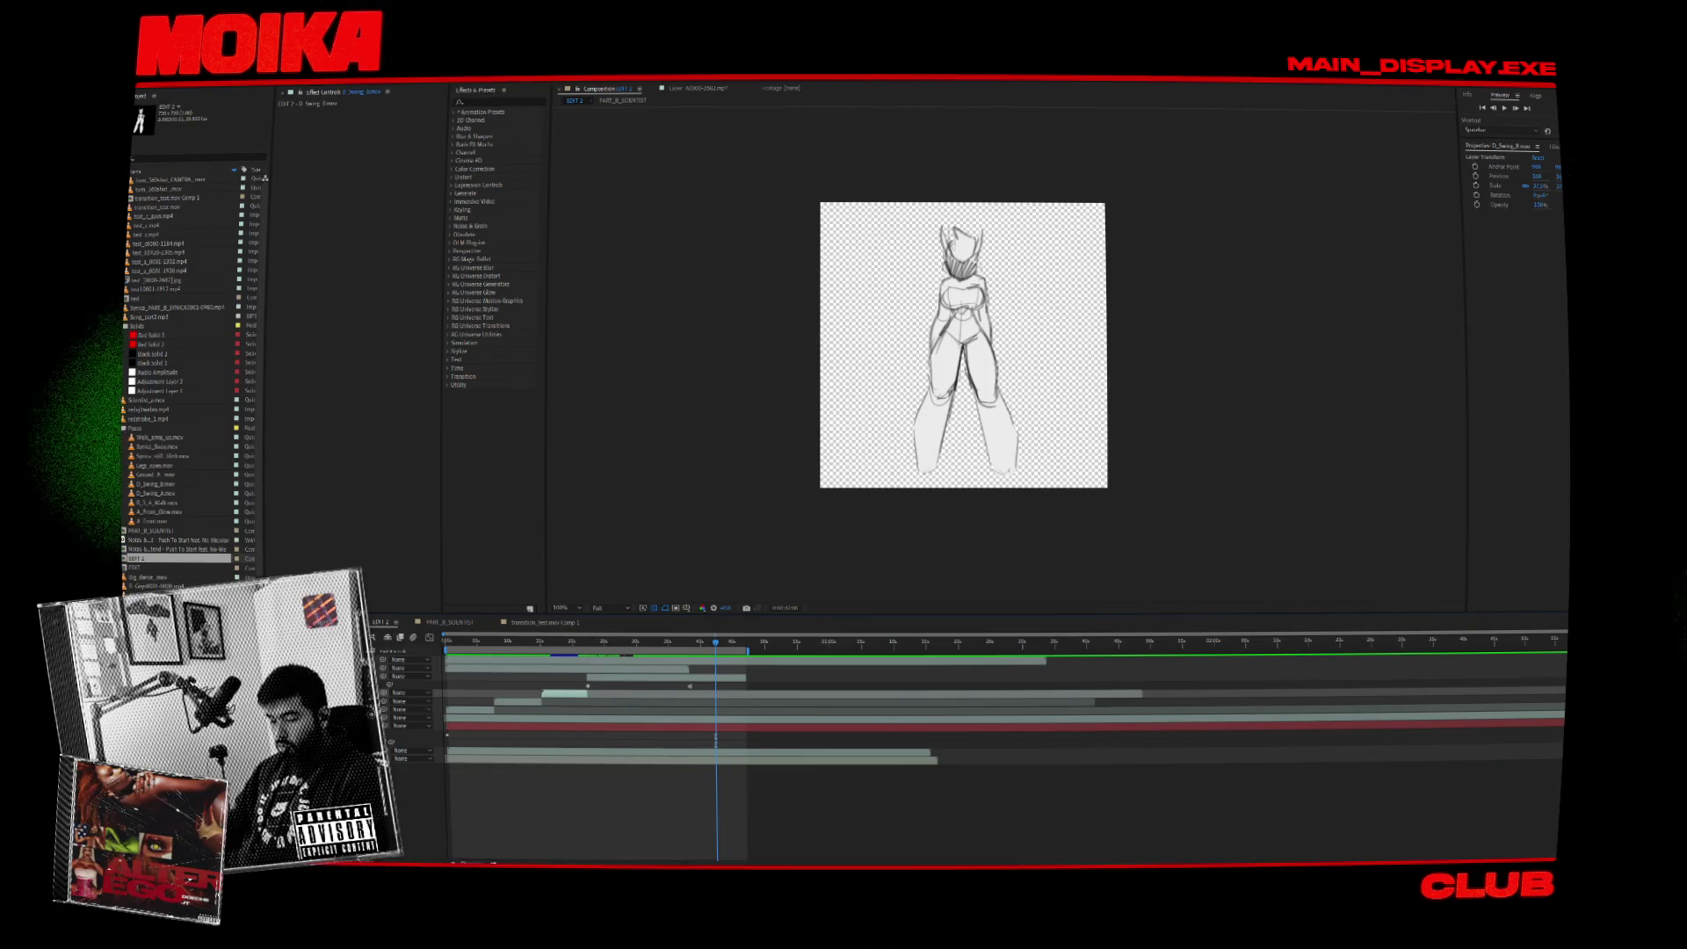
pyautogui.hotkey('ctrl', 'shift', 'a')
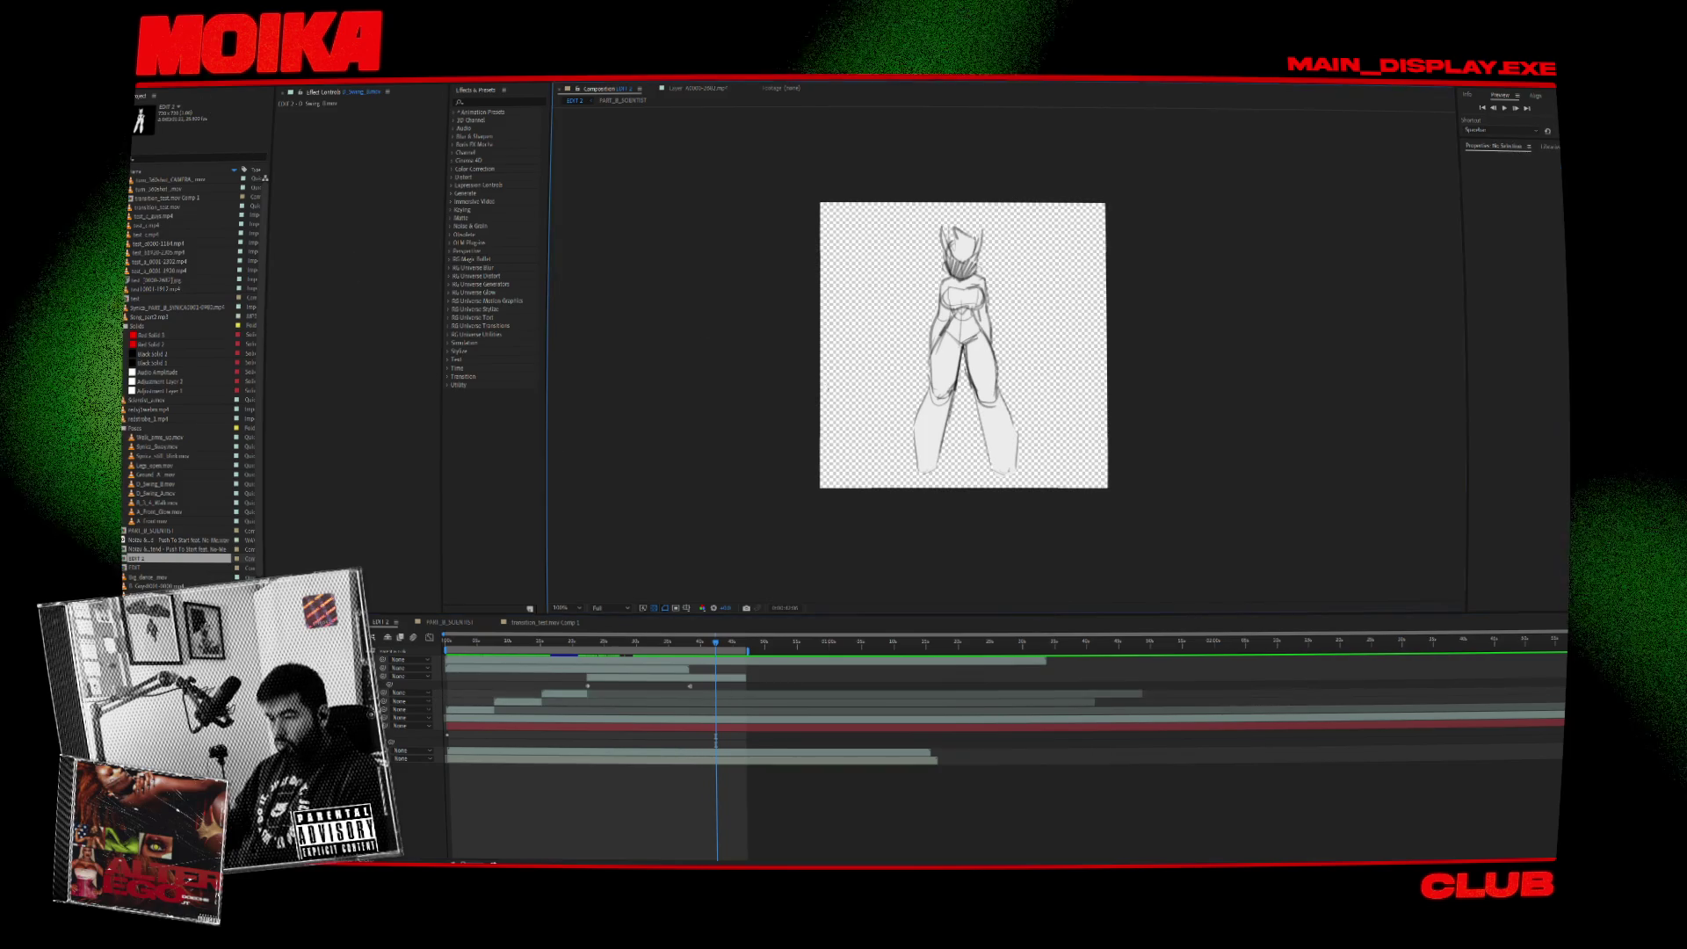
# Queue the composition for render into Working_on > Syrica_MIMOM_Push and remove the EDIT 2 item.
pyautogui.click(209, 104)
pyautogui.click(231, 191)
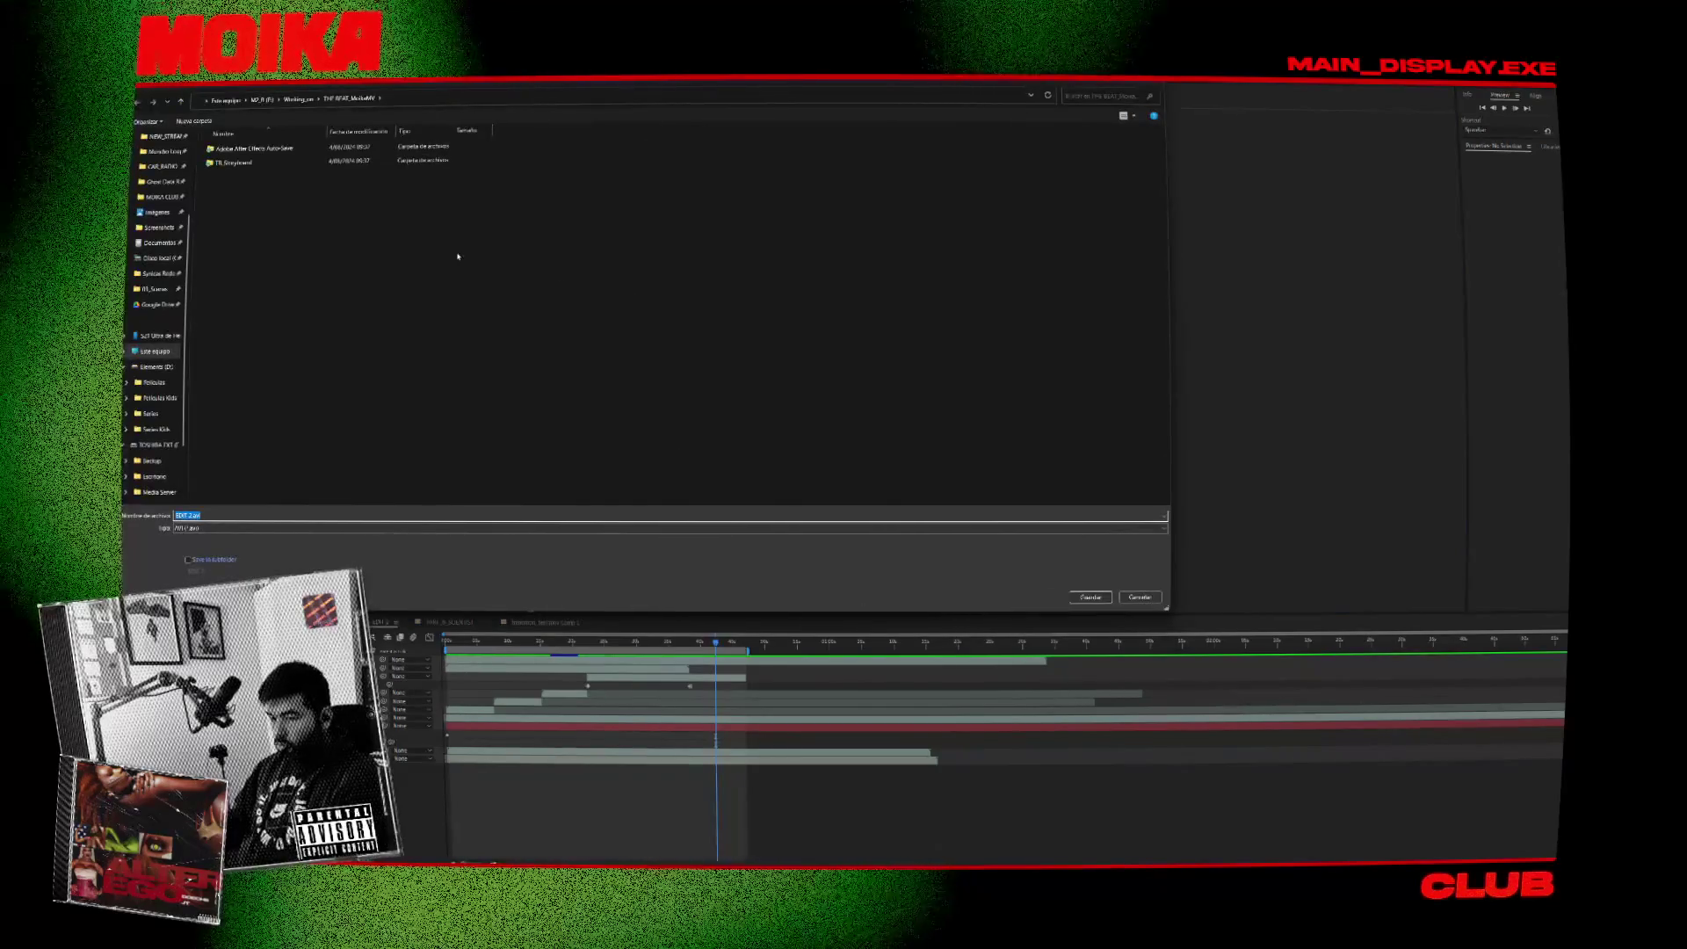
pyautogui.click(298, 101)
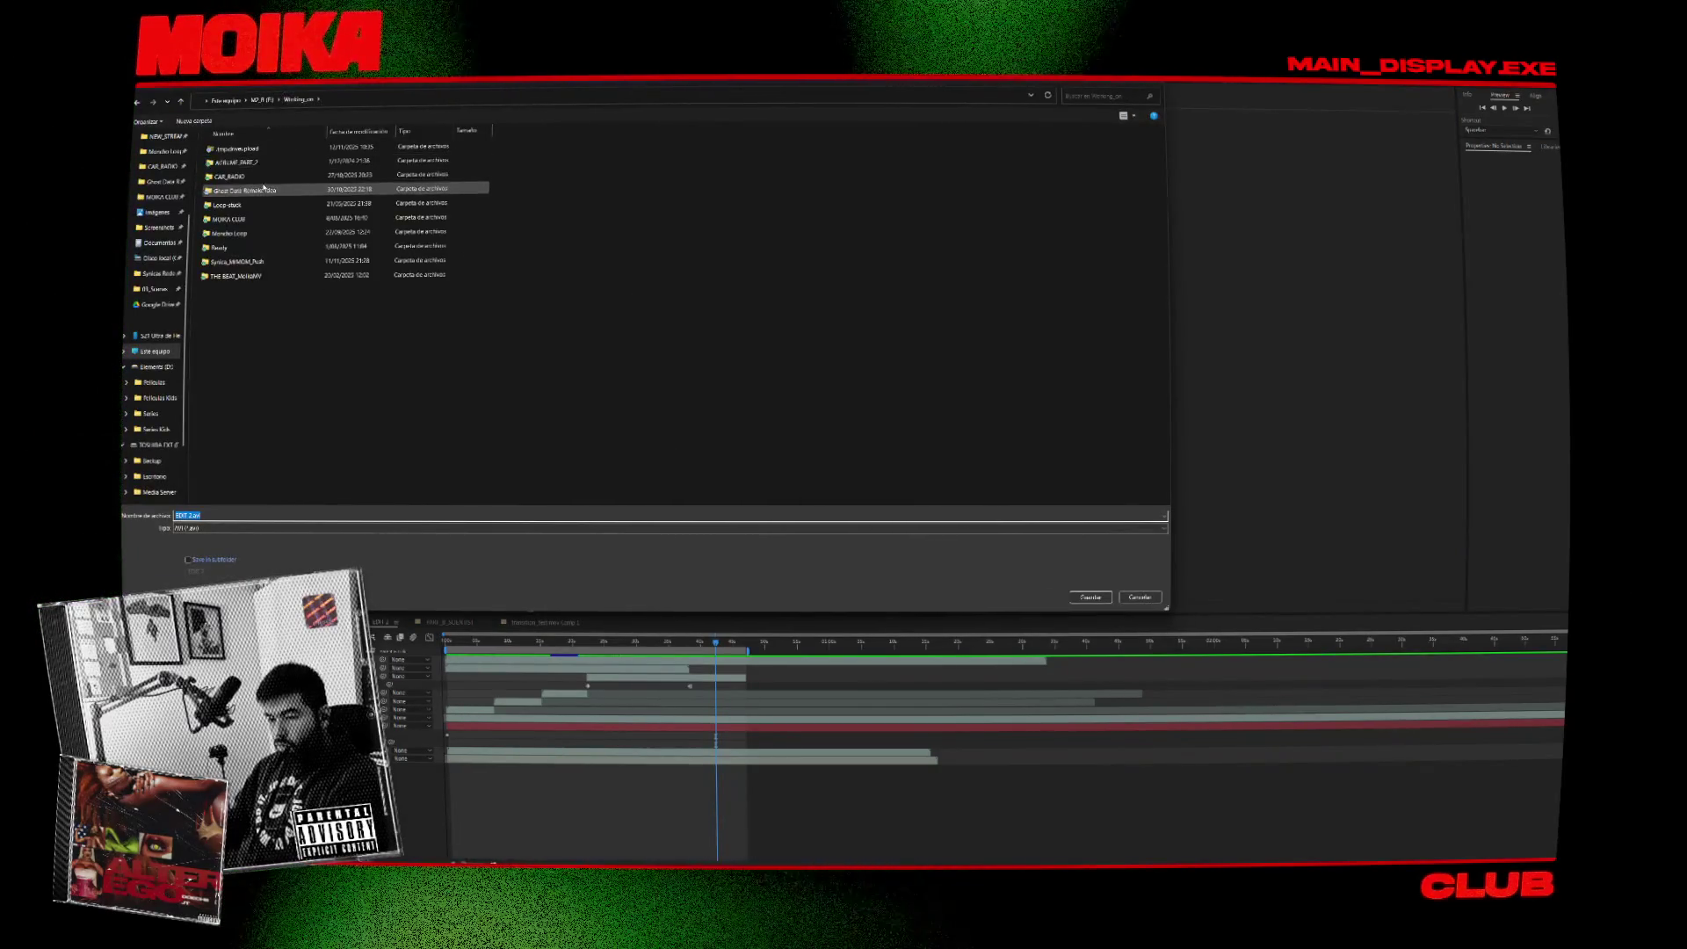
pyautogui.doubleClick(237, 262)
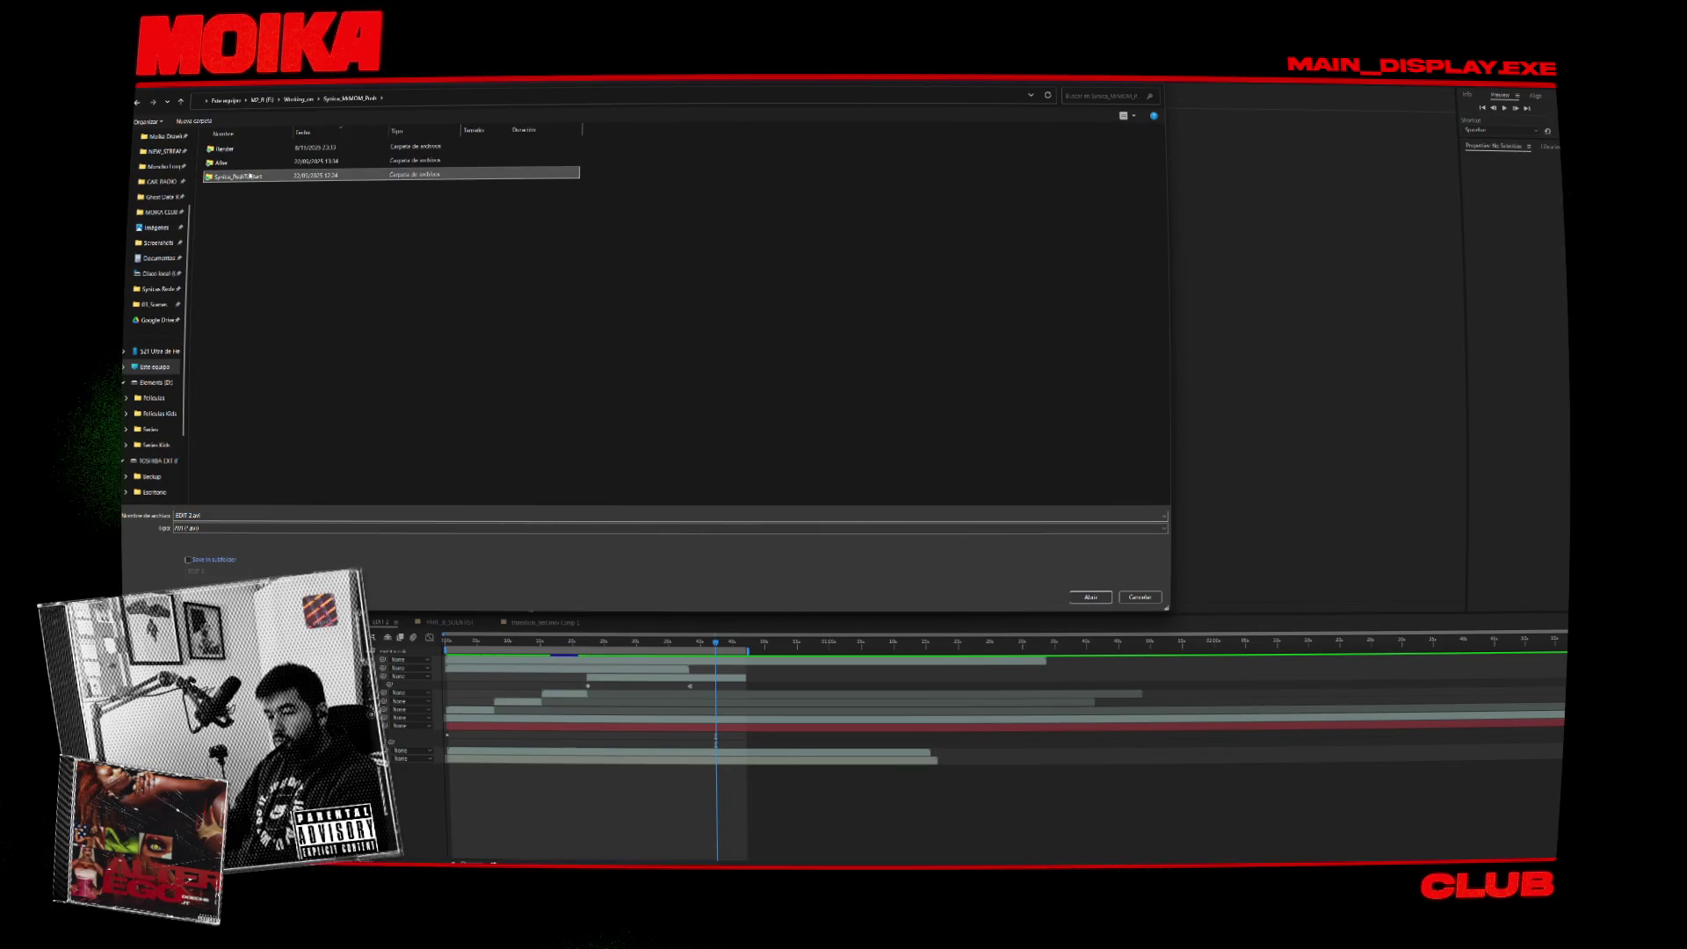
pyautogui.press('Return')
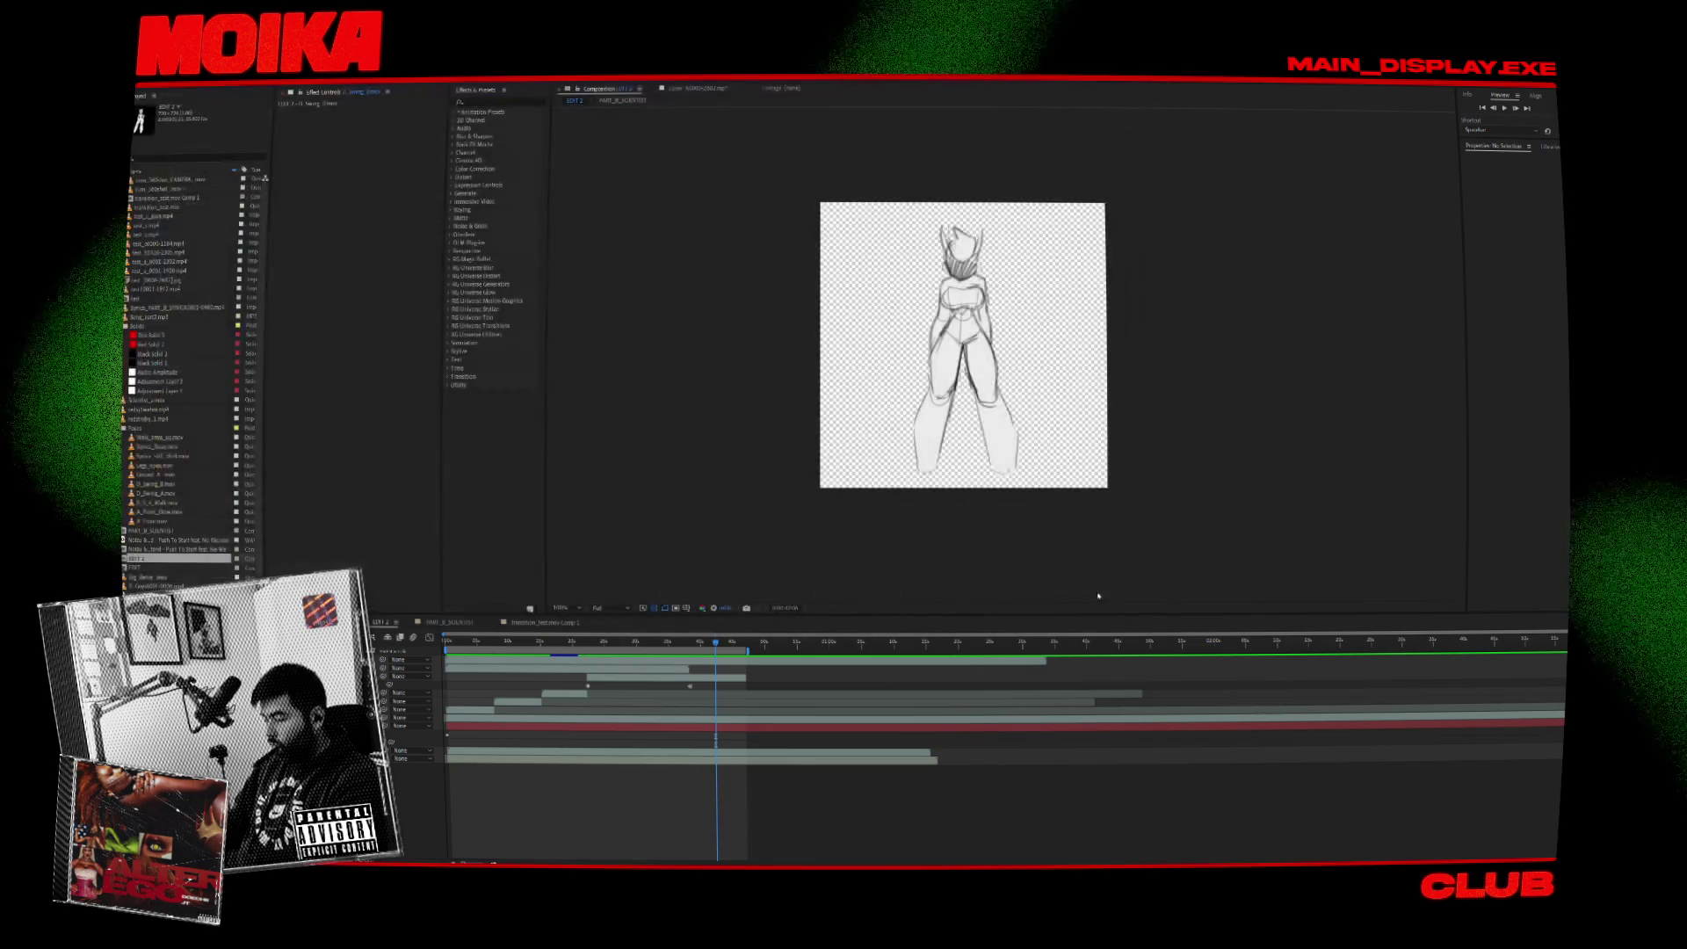
pyautogui.press('Delete')
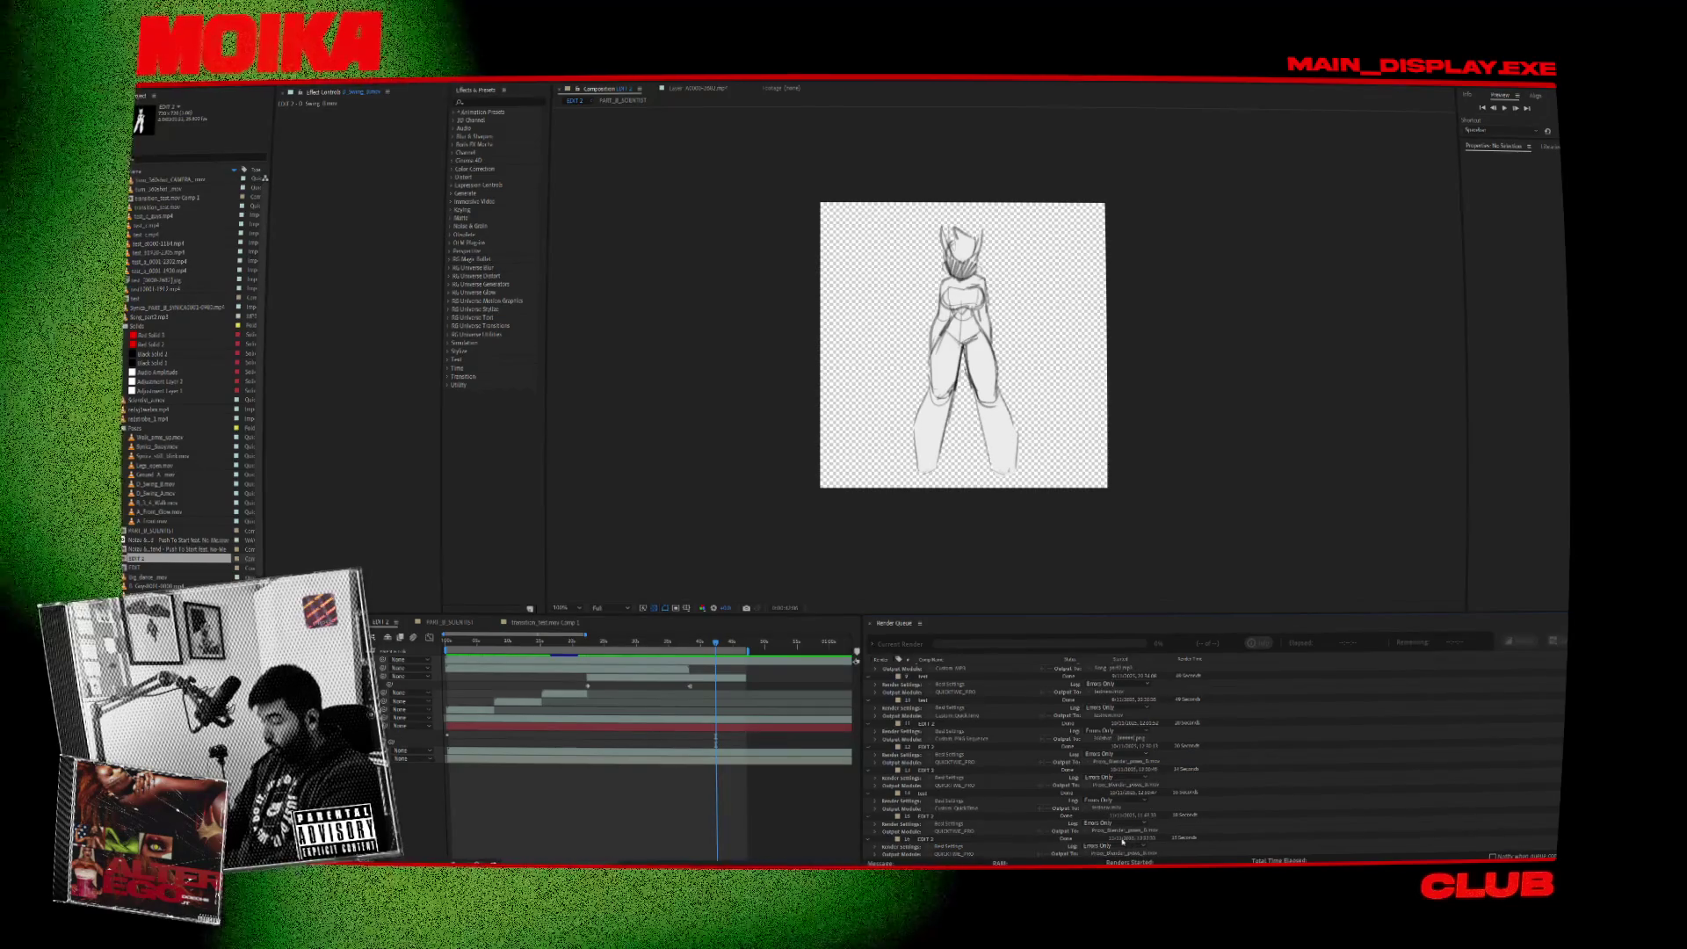
# Duplicate the EDIT 2 render item and render the queue, overwriting the existing output.
pyautogui.rightClick(1004, 842)
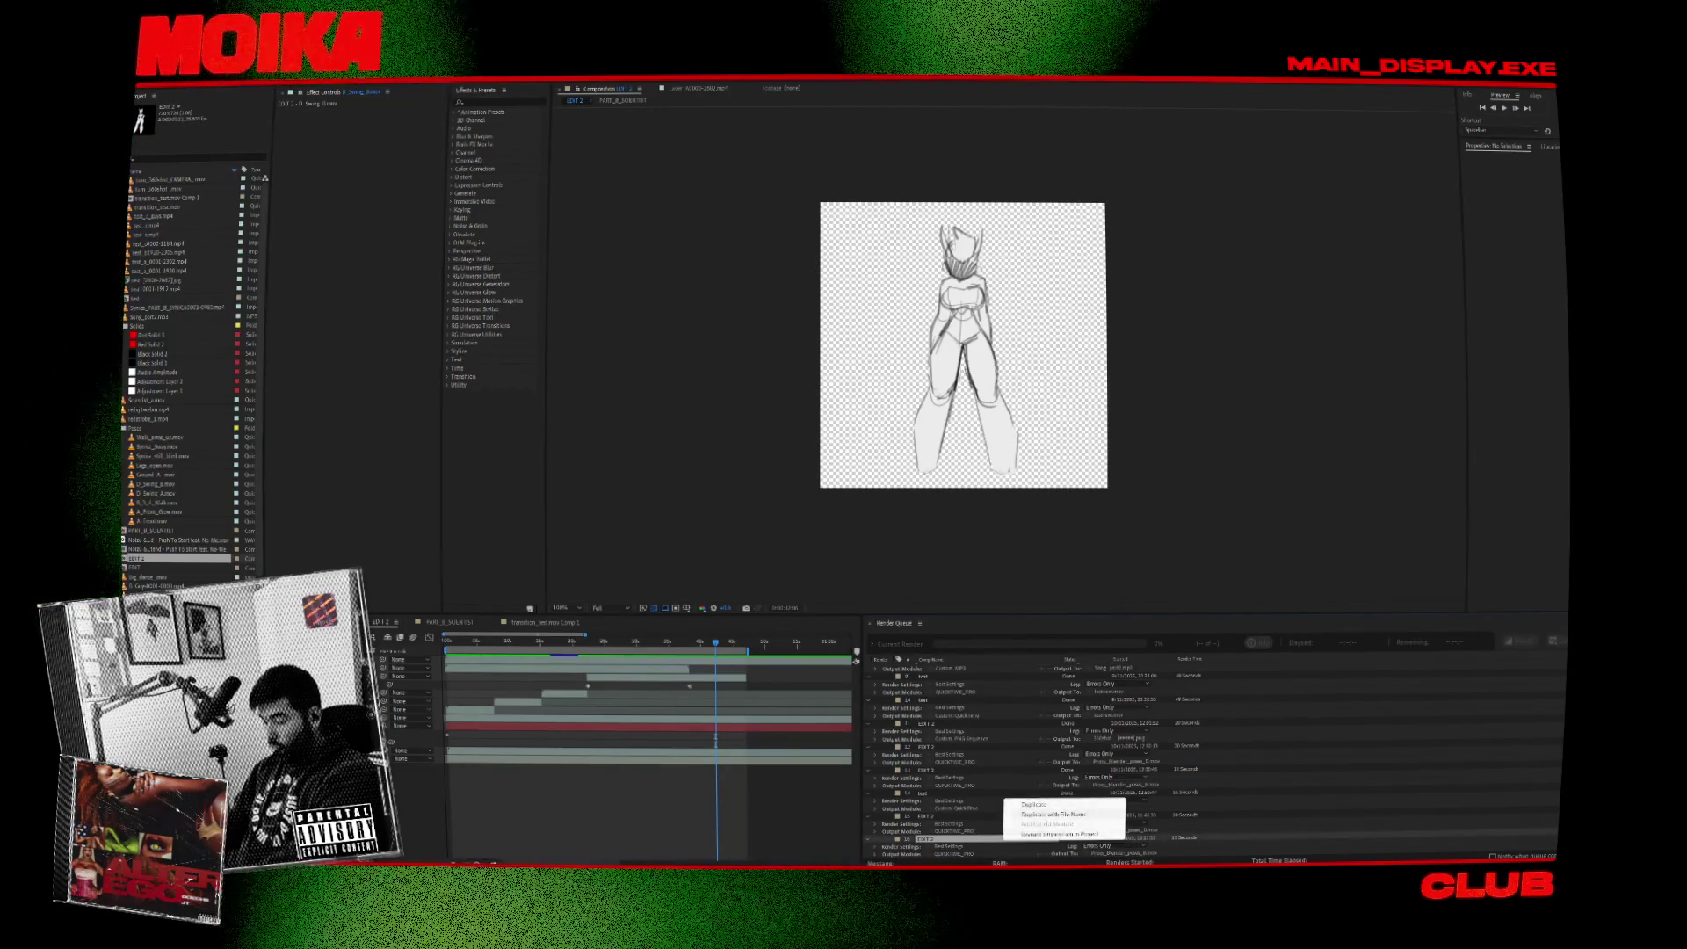
pyautogui.click(1054, 814)
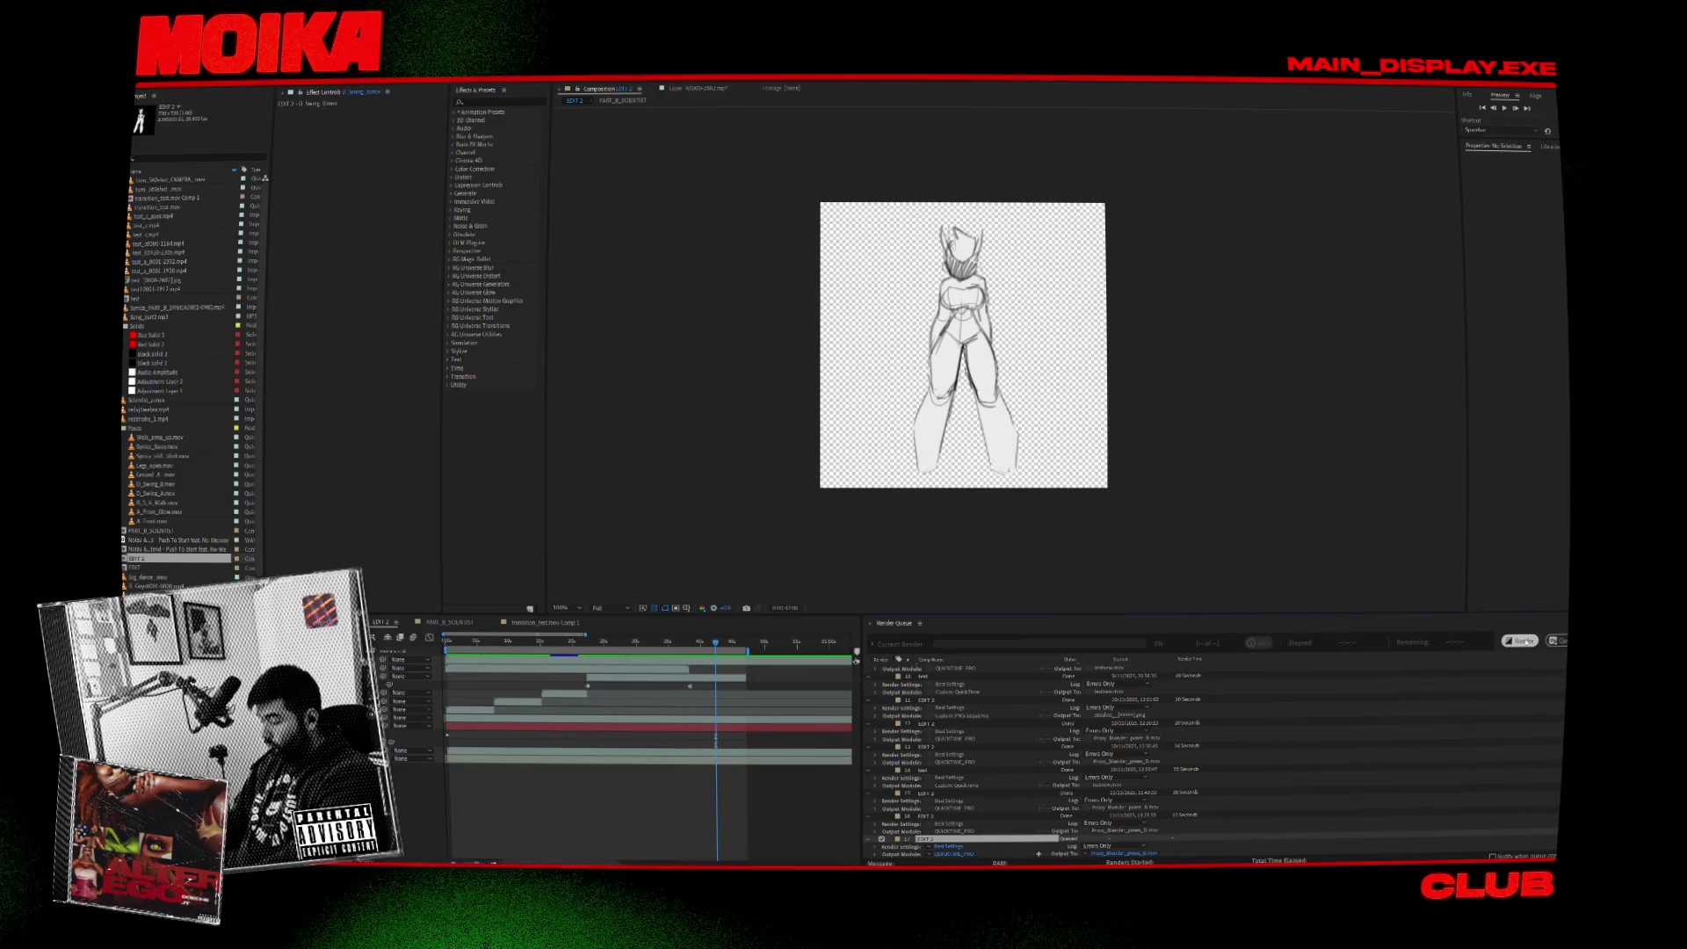
pyautogui.click(1521, 643)
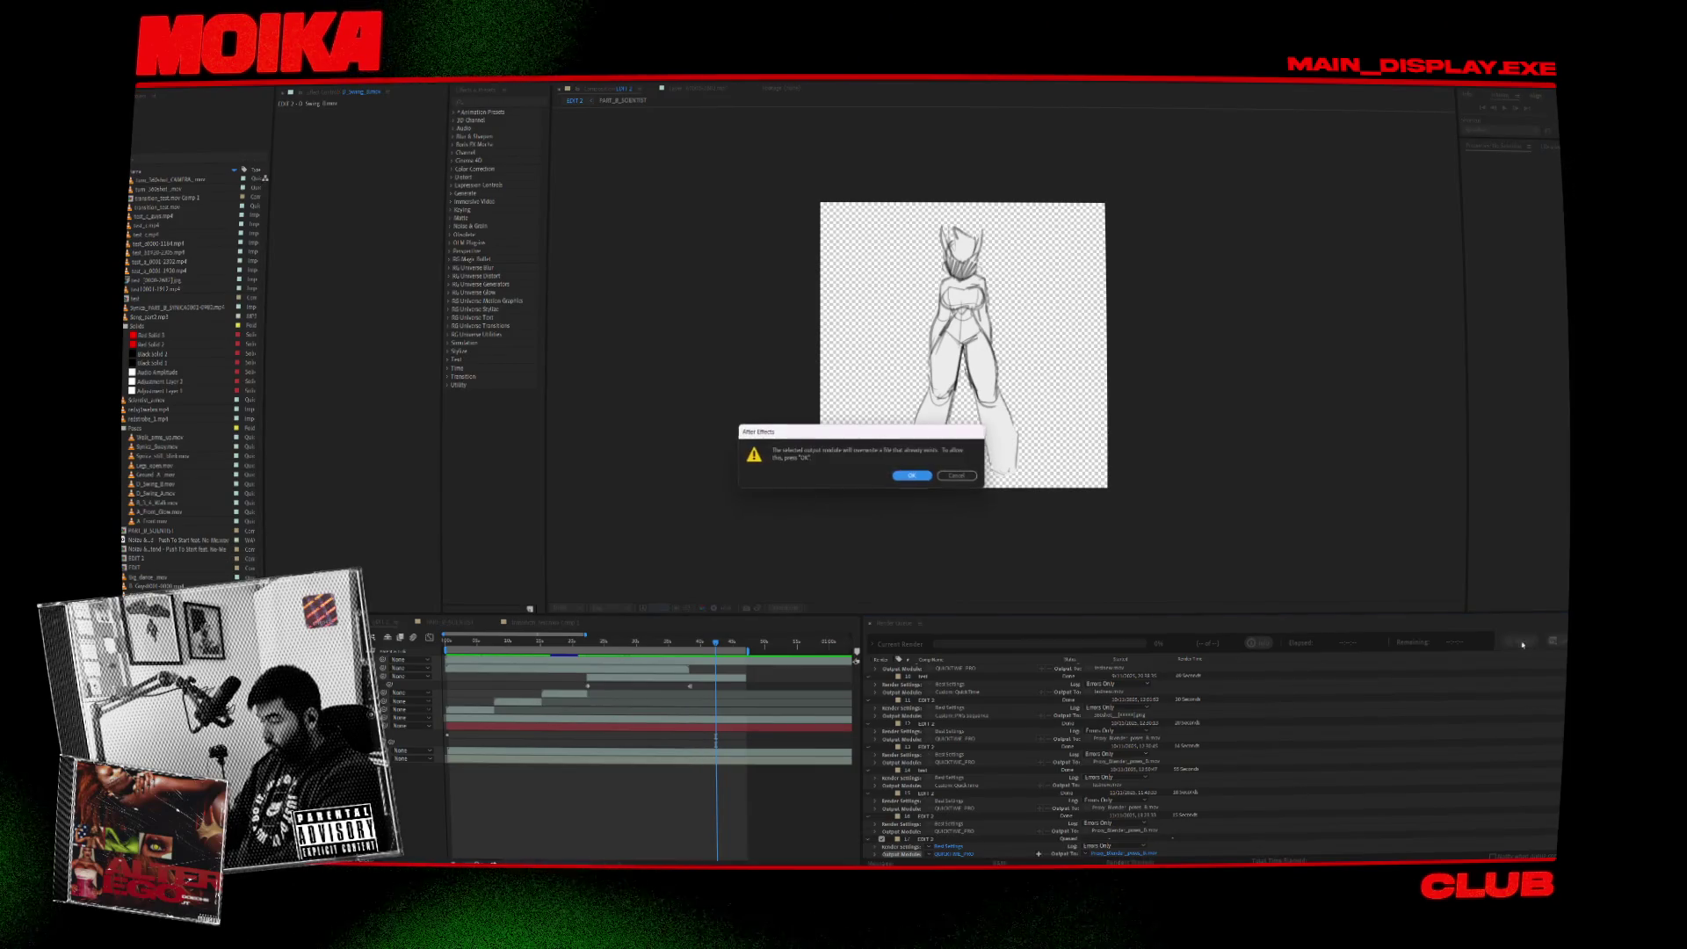
pyautogui.click(911, 475)
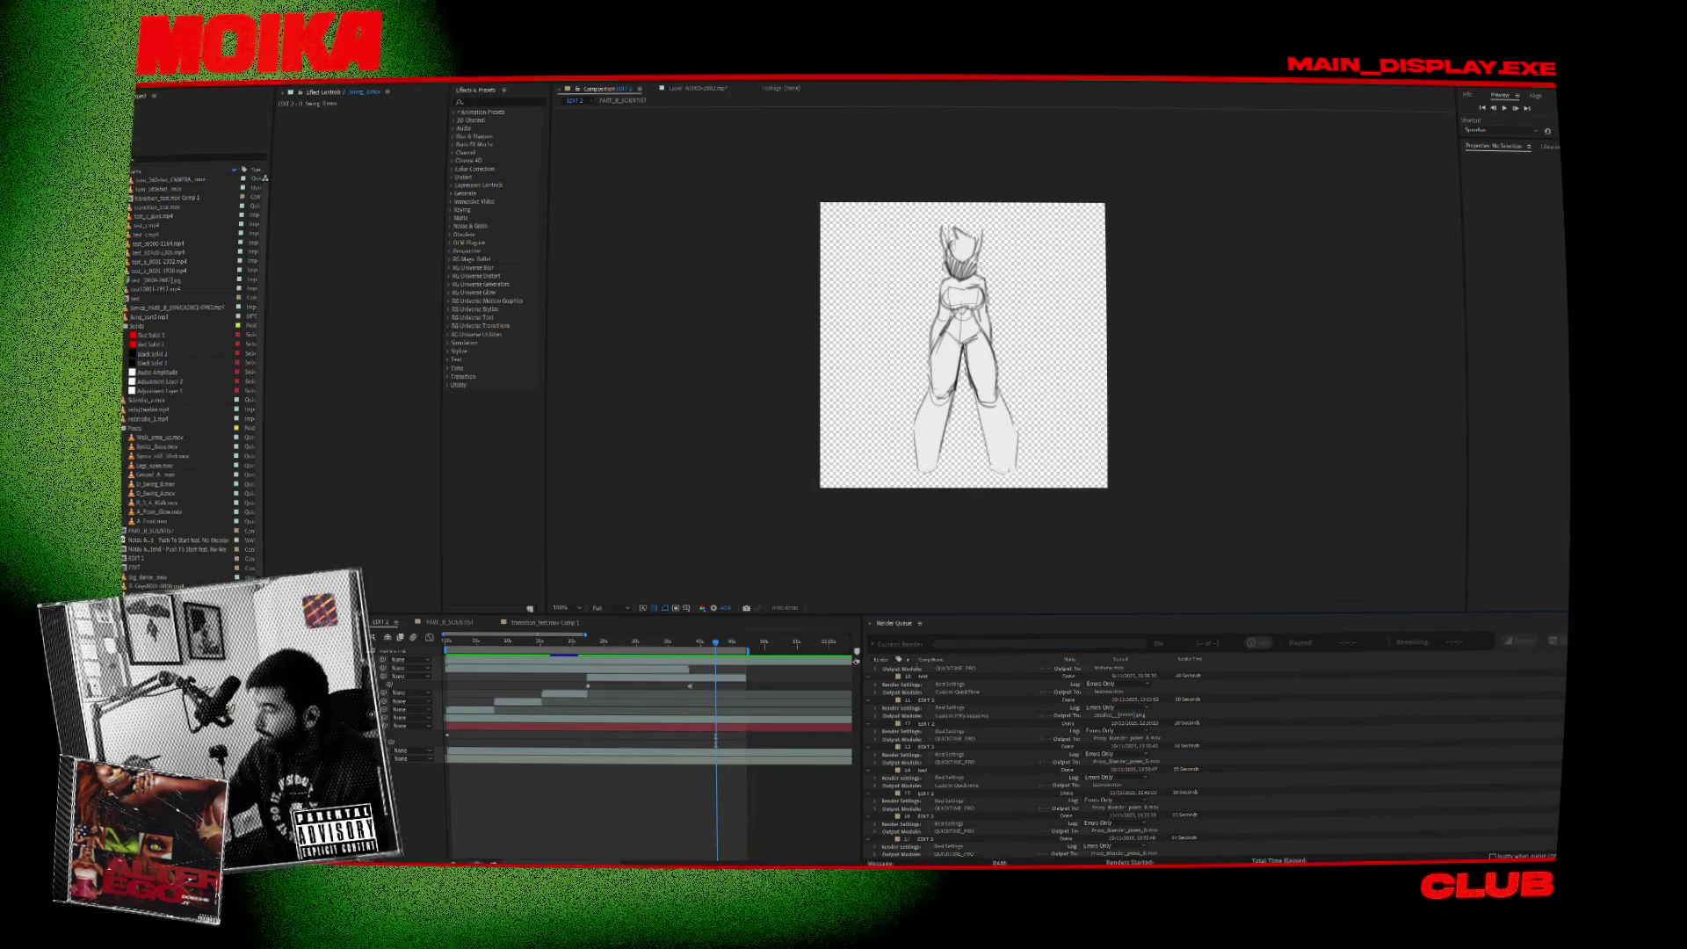
# Dismiss the render-finished alert, then quit After Effects and save the project.
pyautogui.click(866, 475)
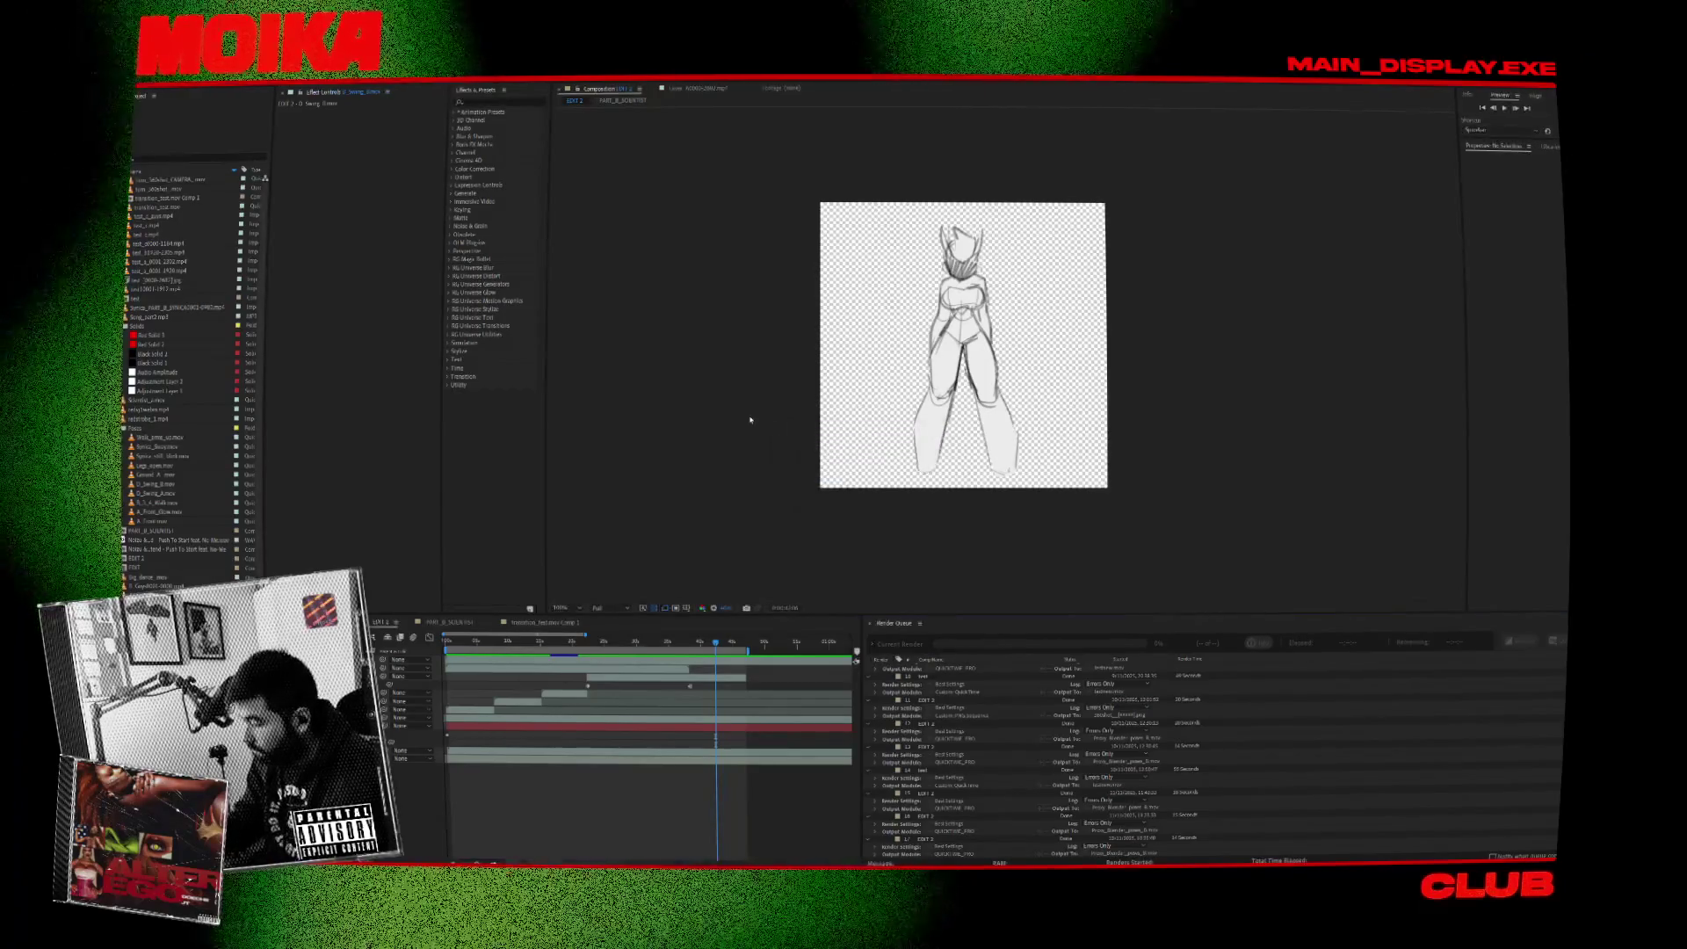
pyautogui.hotkey('ctrl', 'q')
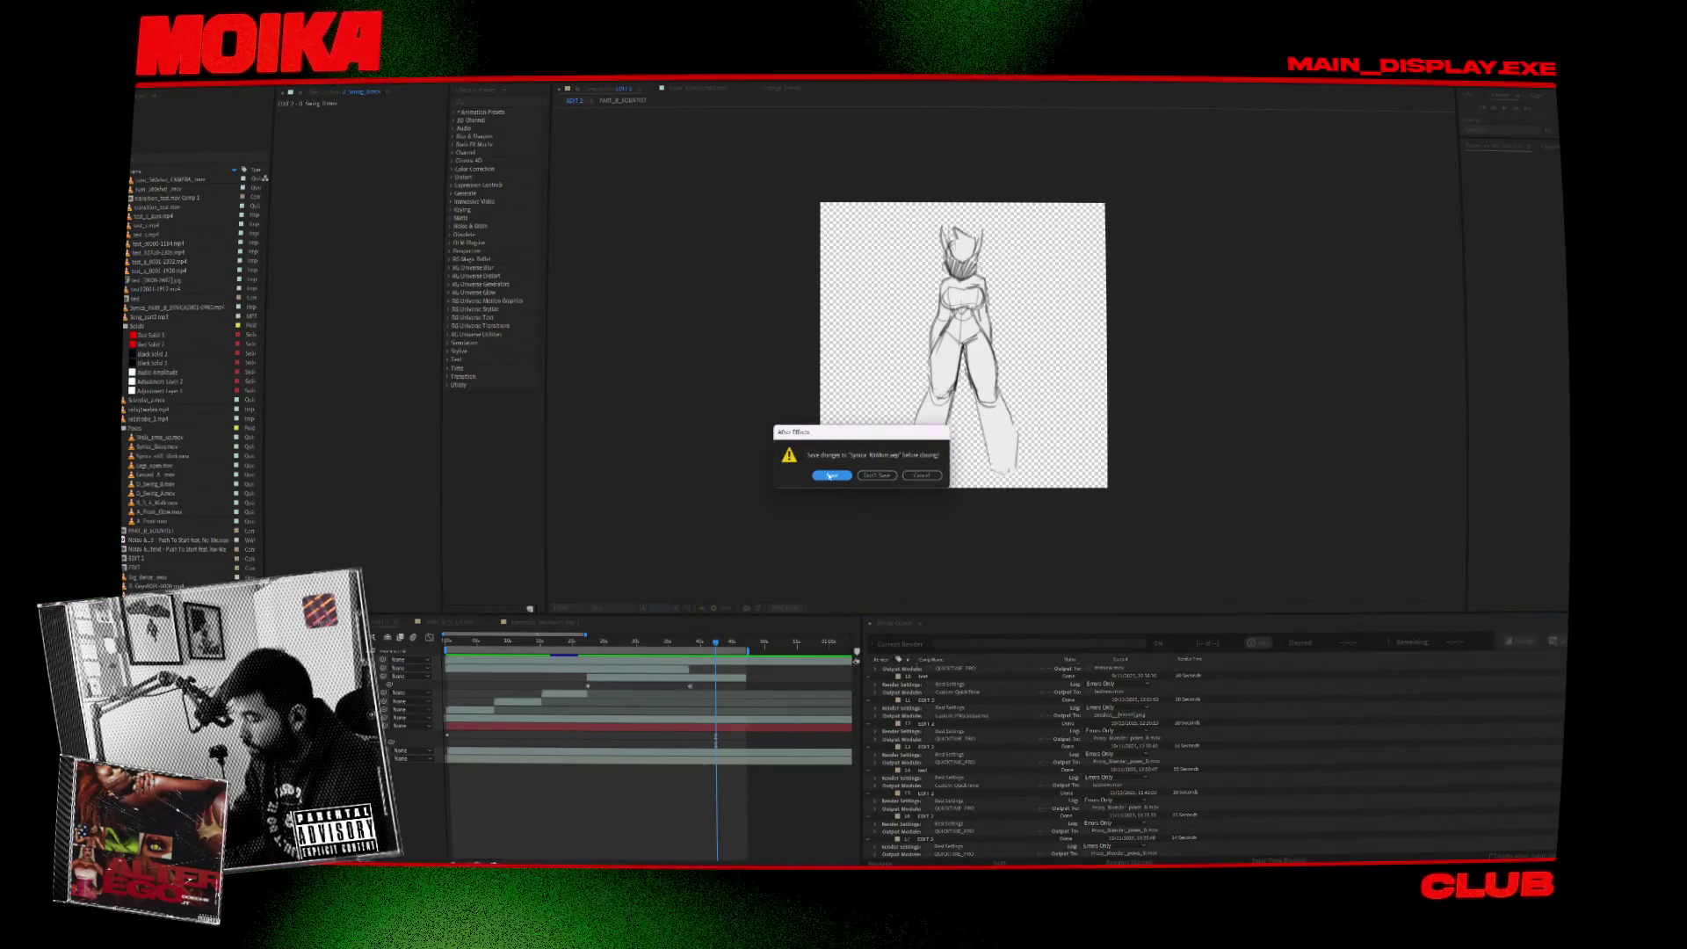
pyautogui.click(830, 476)
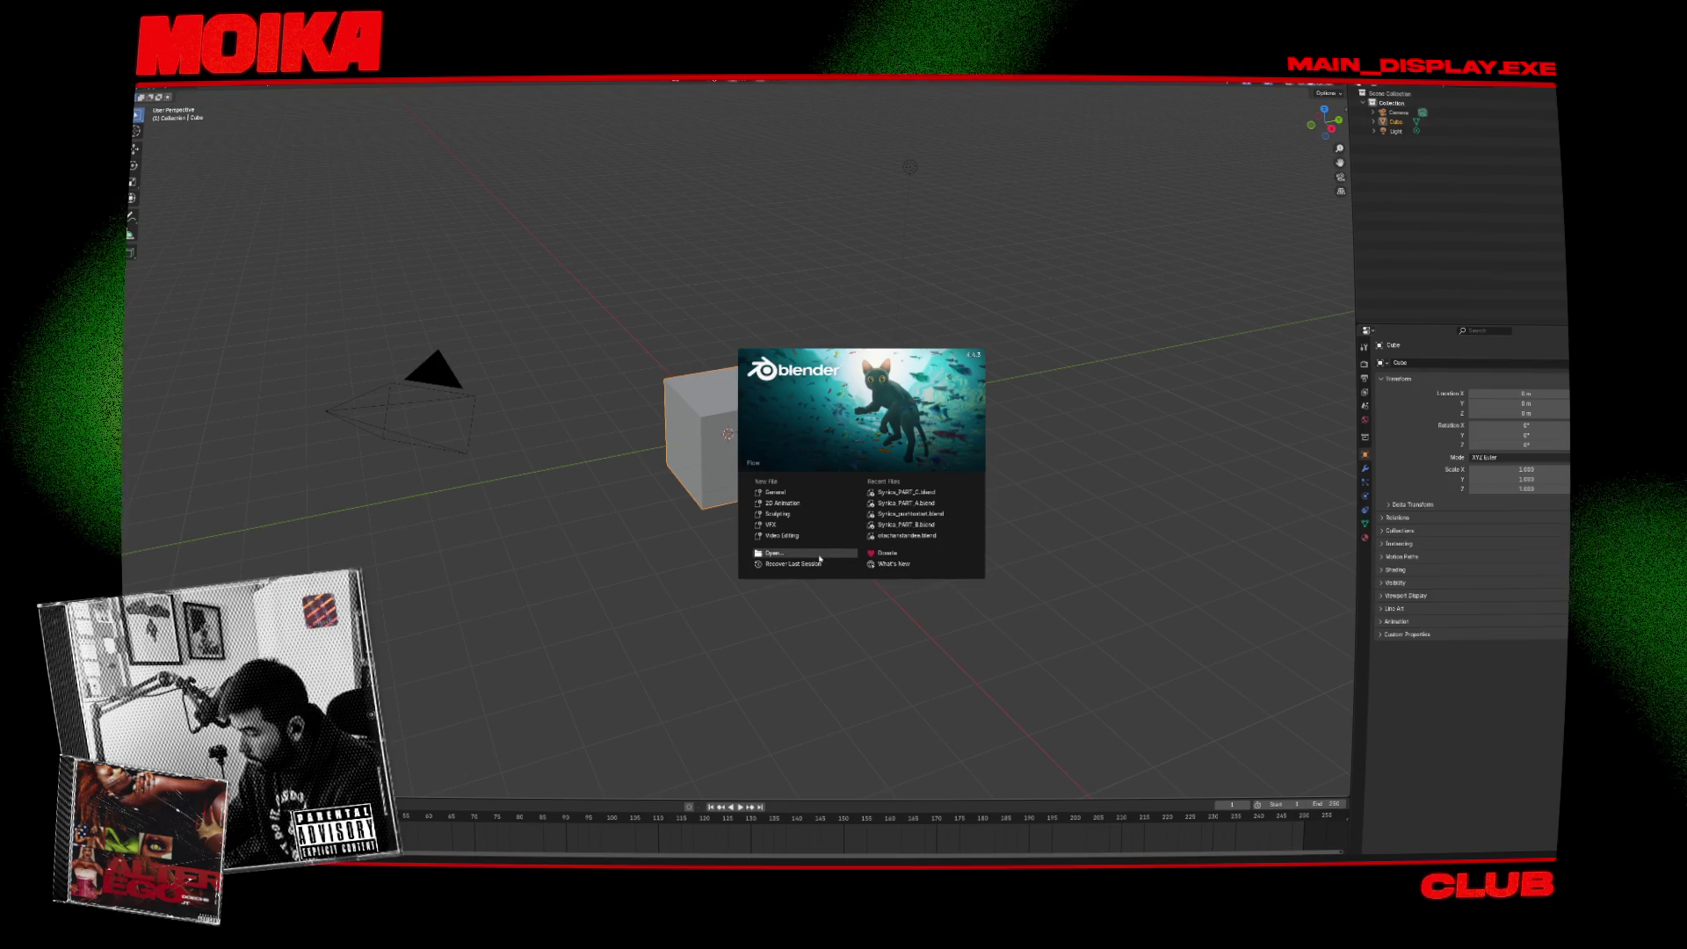
# Open the Synica PART_B club stage file, play the camera move and scrub to around frame 516.
pyautogui.click(774, 553)
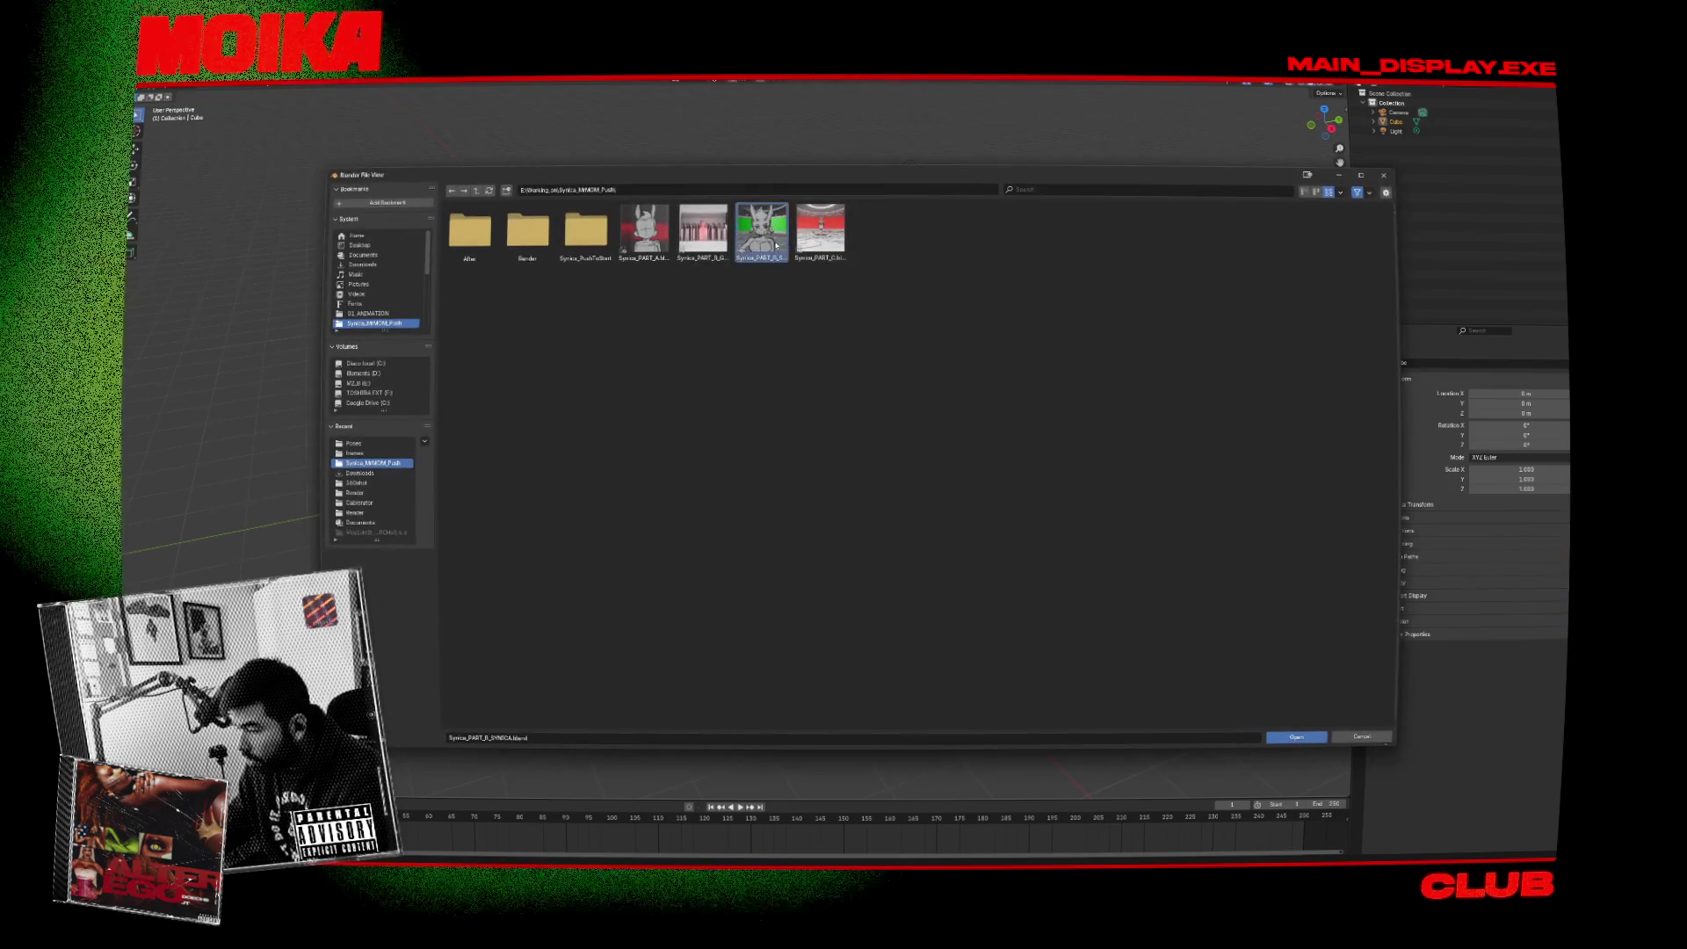
pyautogui.doubleClick(761, 230)
pyautogui.click(574, 703)
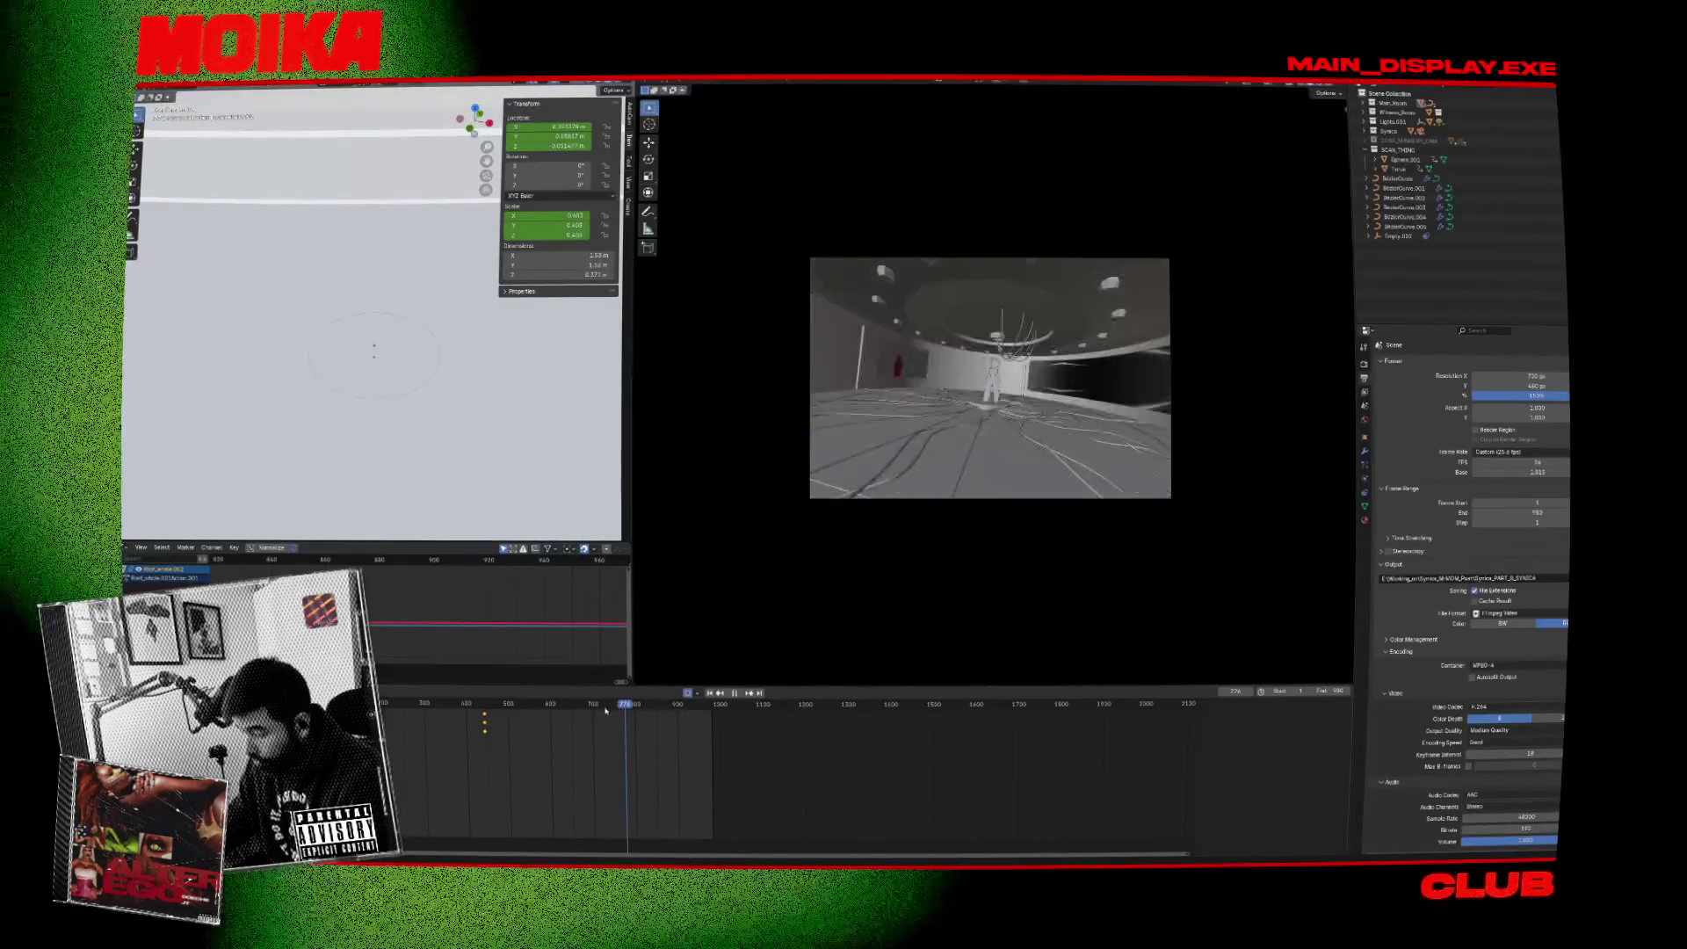
pyautogui.press('space')
pyautogui.scroll(2, 976, 391)
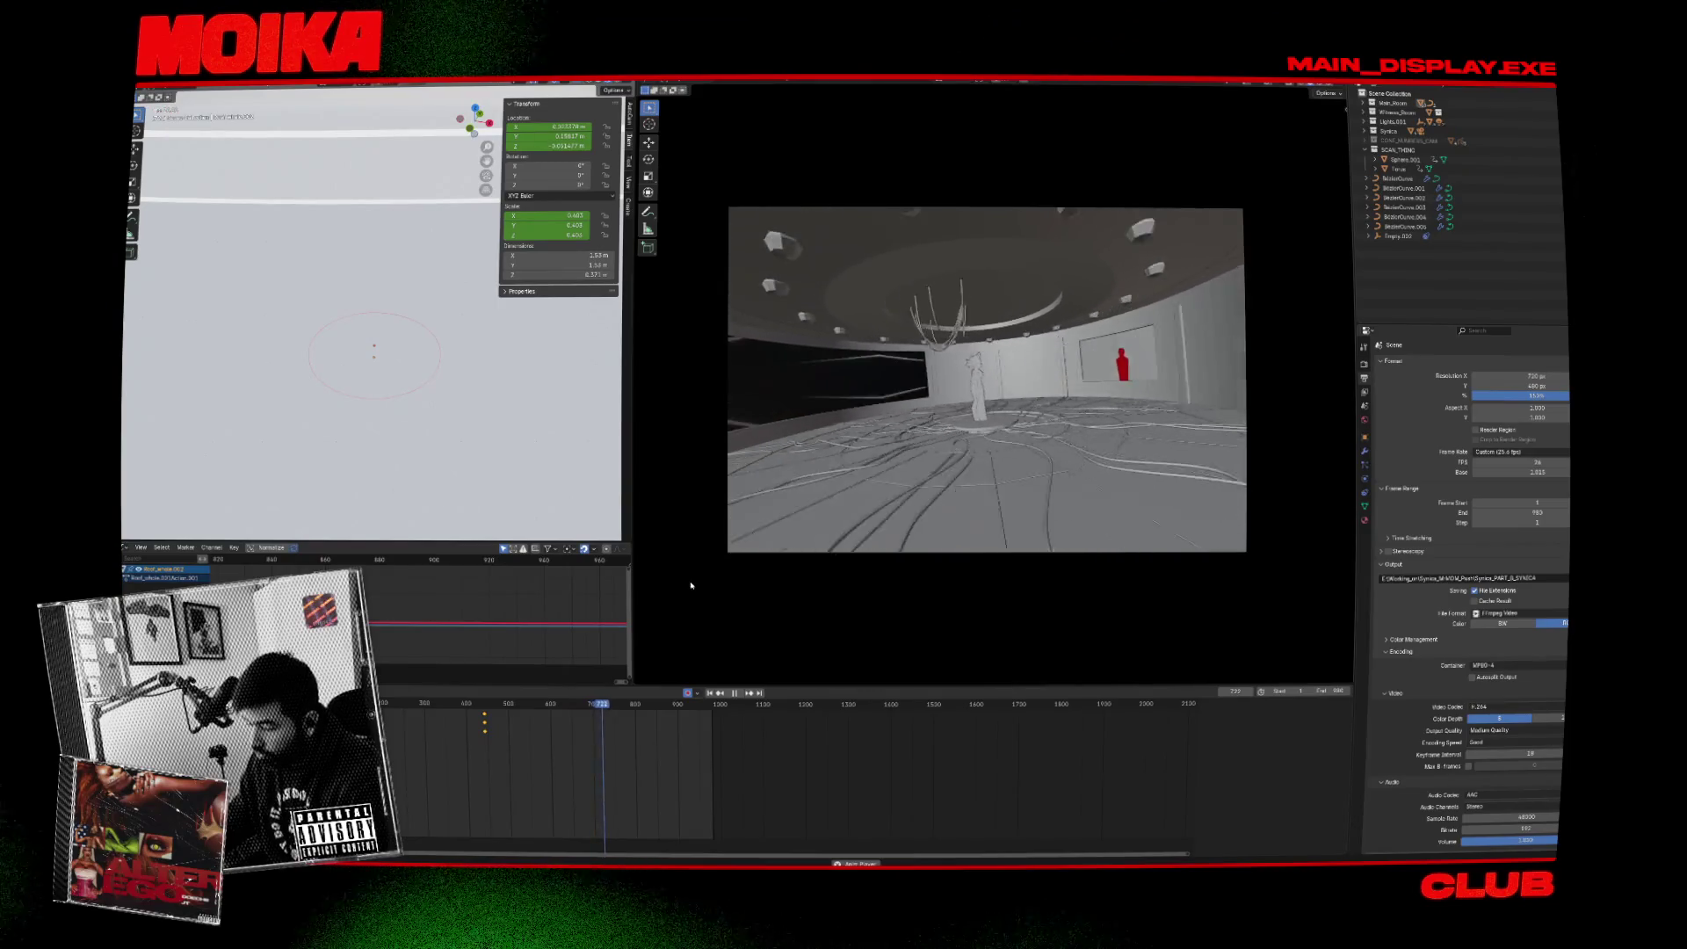
pyautogui.click(494, 704)
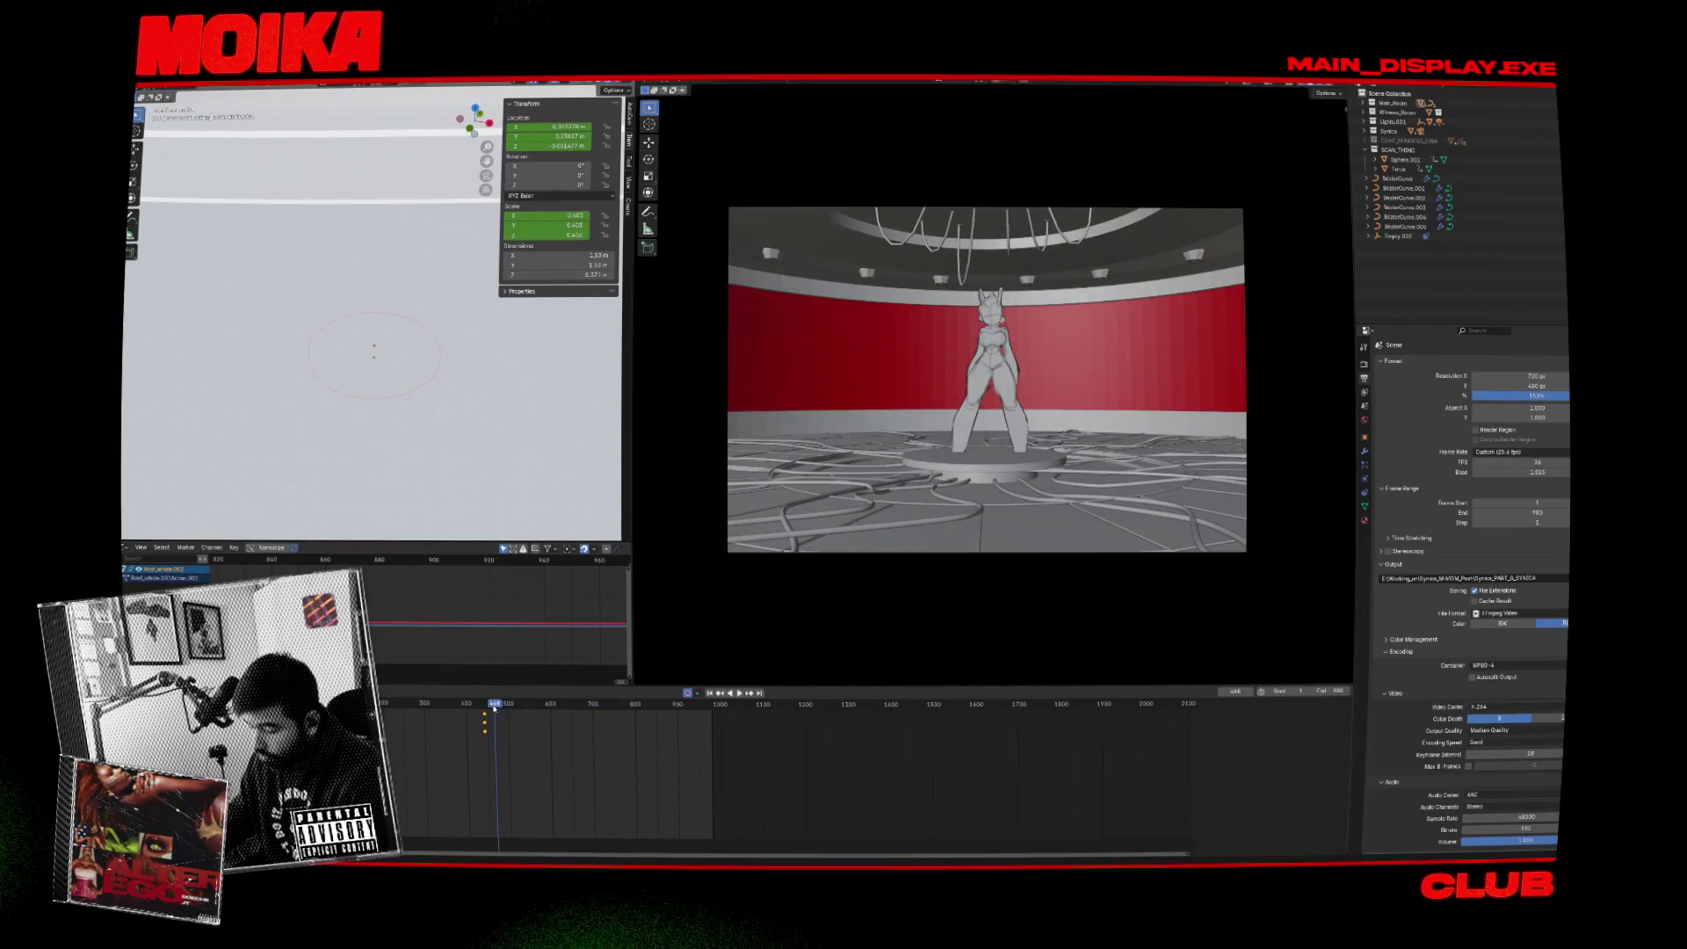
pyautogui.moveTo(496, 709); pyautogui.dragTo(555, 707)
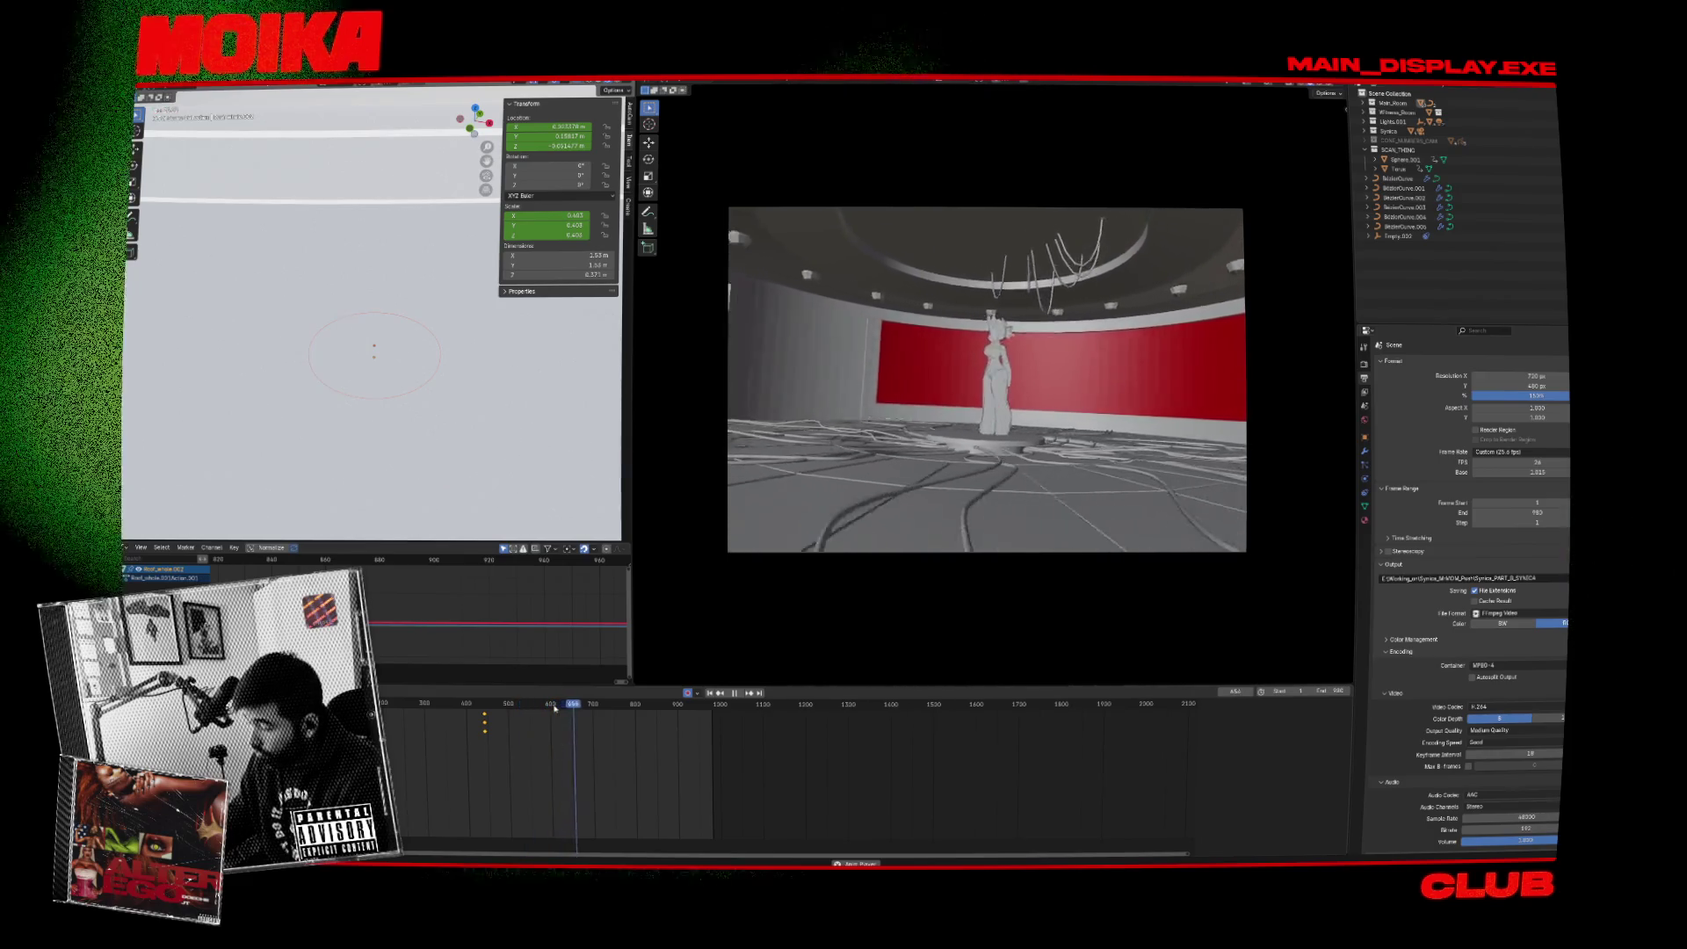
# Stop playback, frame the round room, and replay the animation from an earlier frame.
pyautogui.press('space')
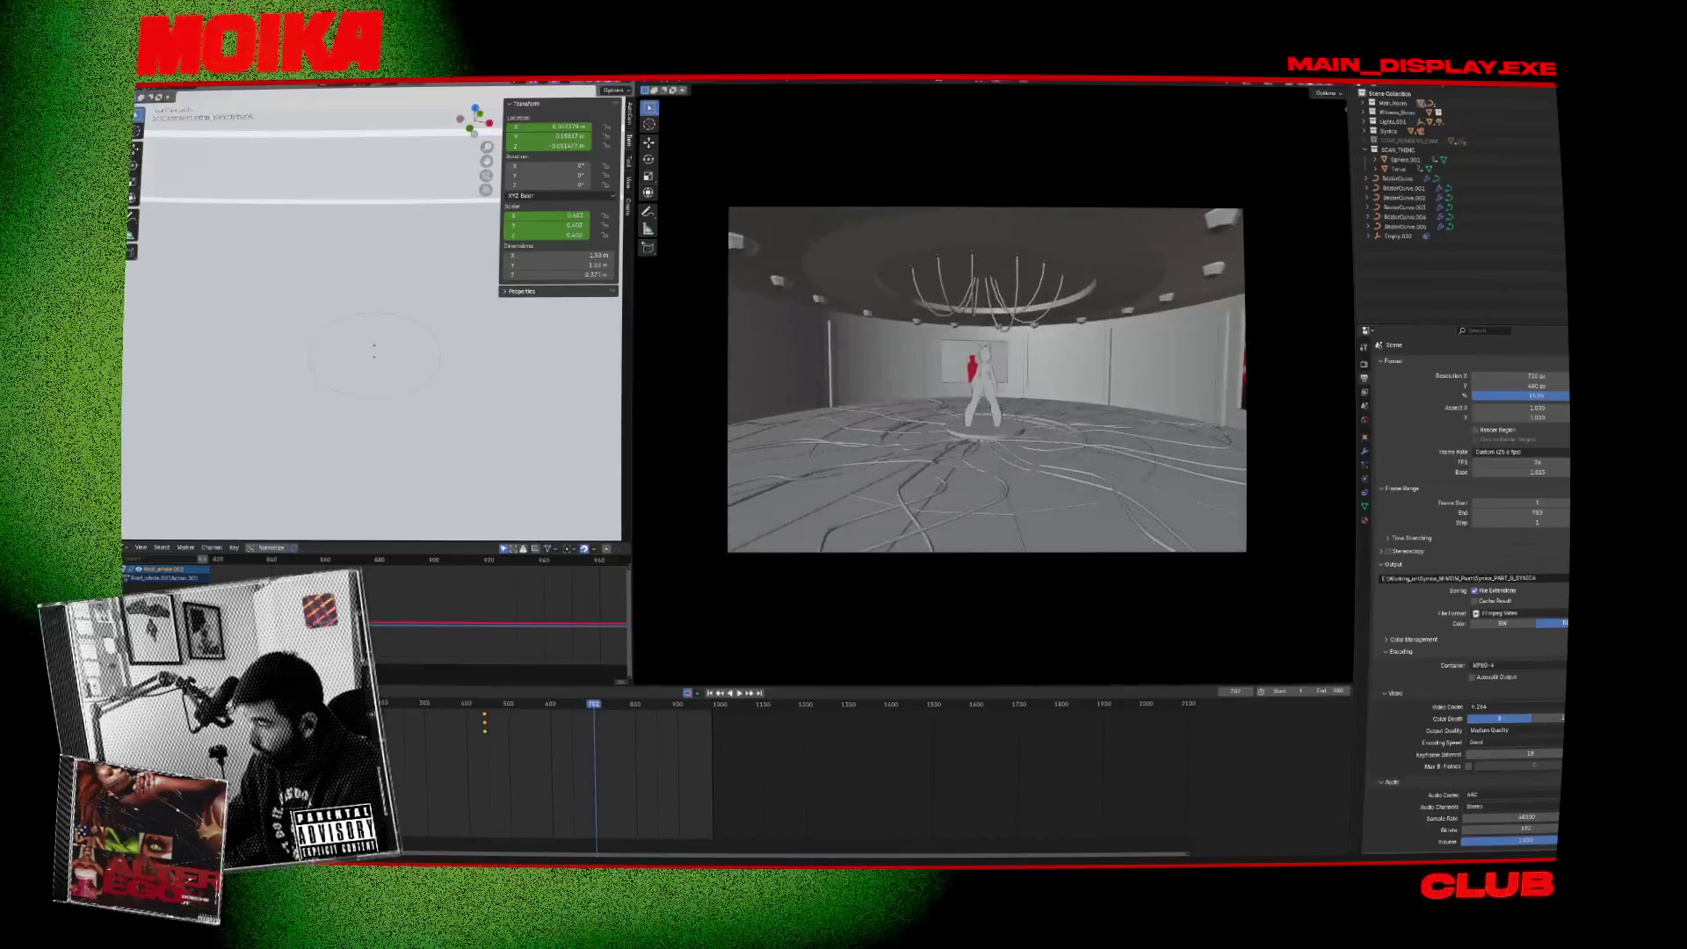
pyautogui.click(1059, 370)
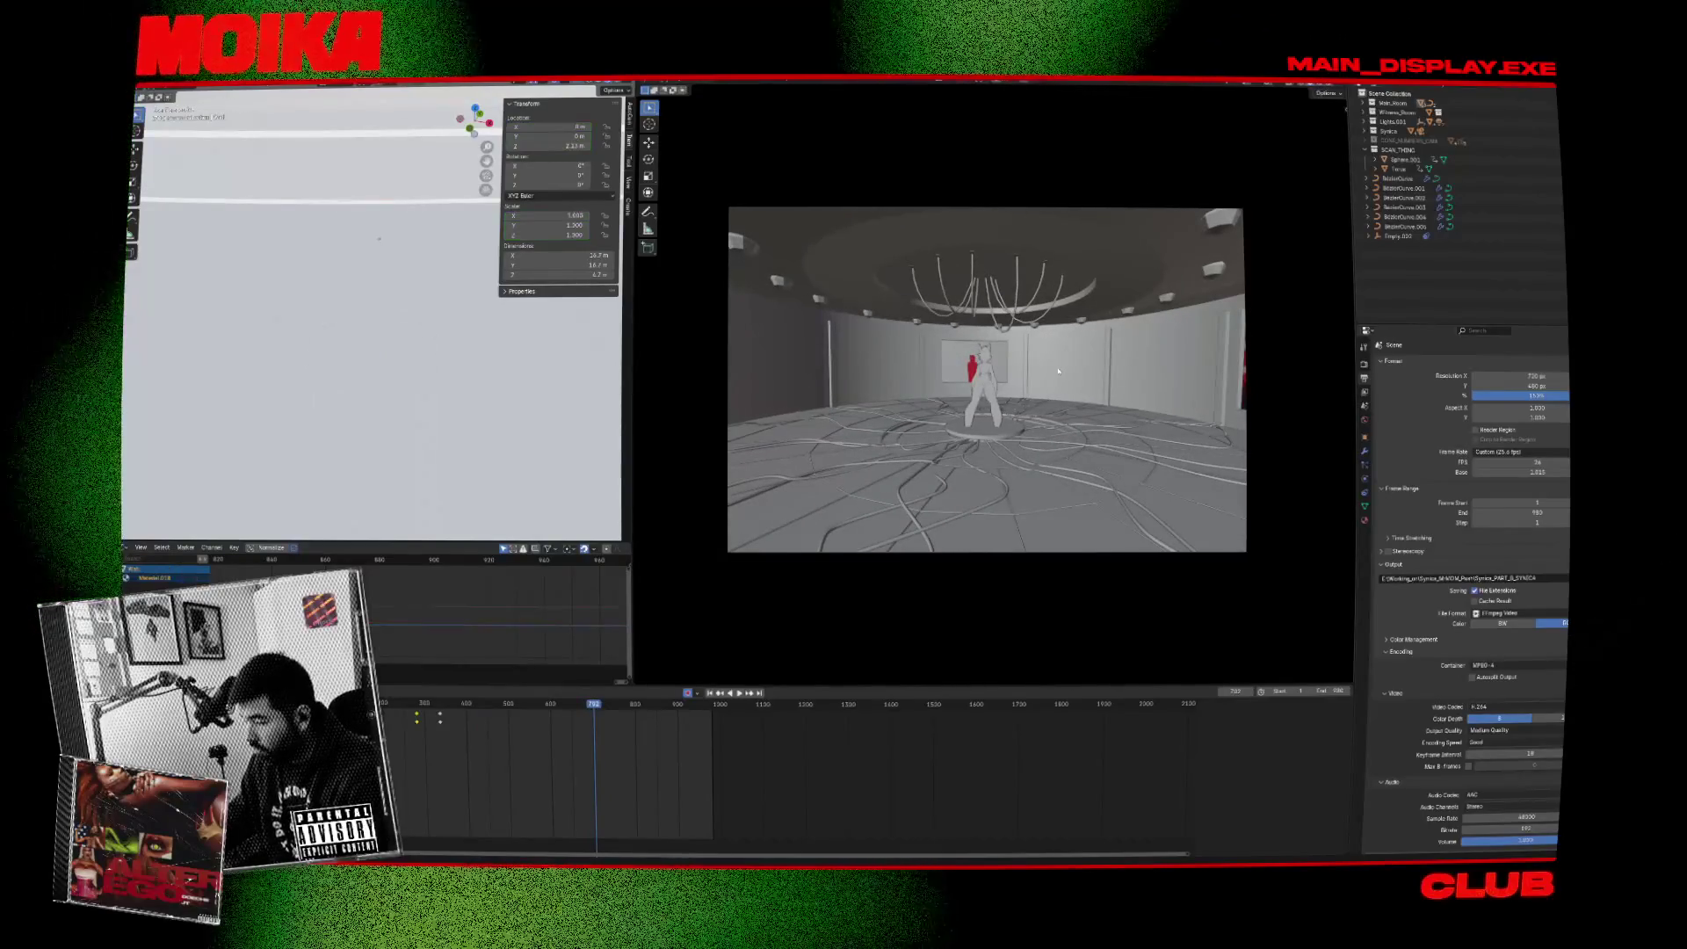
pyautogui.press('KP_Decimal')
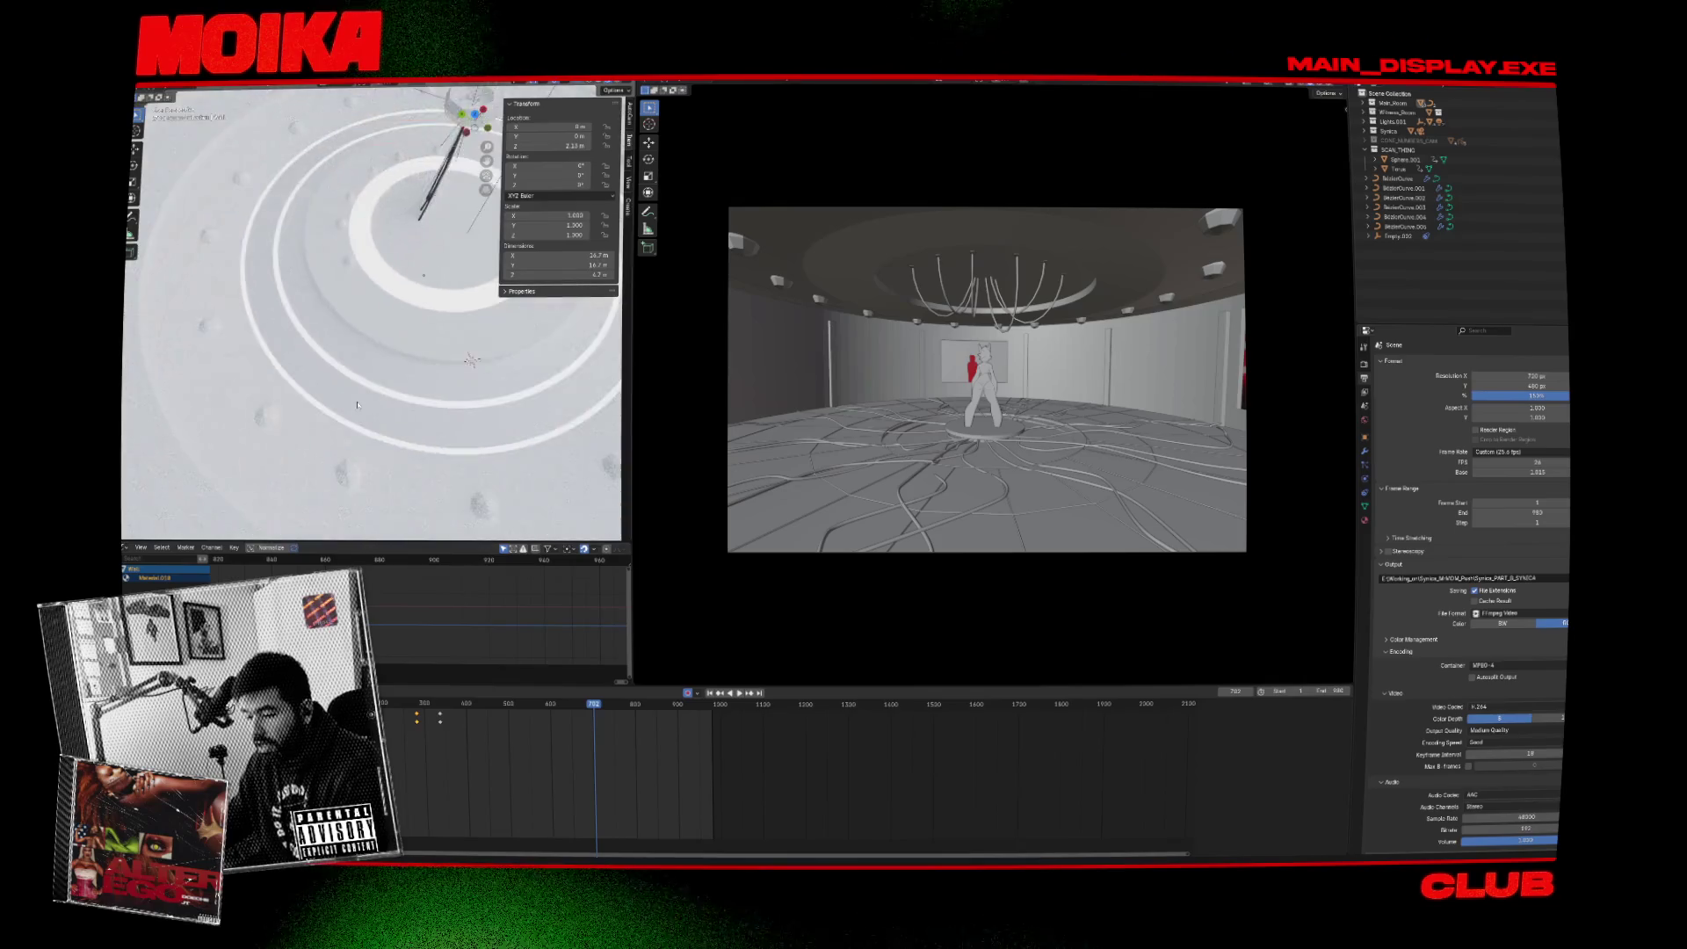
pyautogui.scroll(3, 357, 399)
pyautogui.scroll(-3, 378, 406)
pyautogui.click(398, 415)
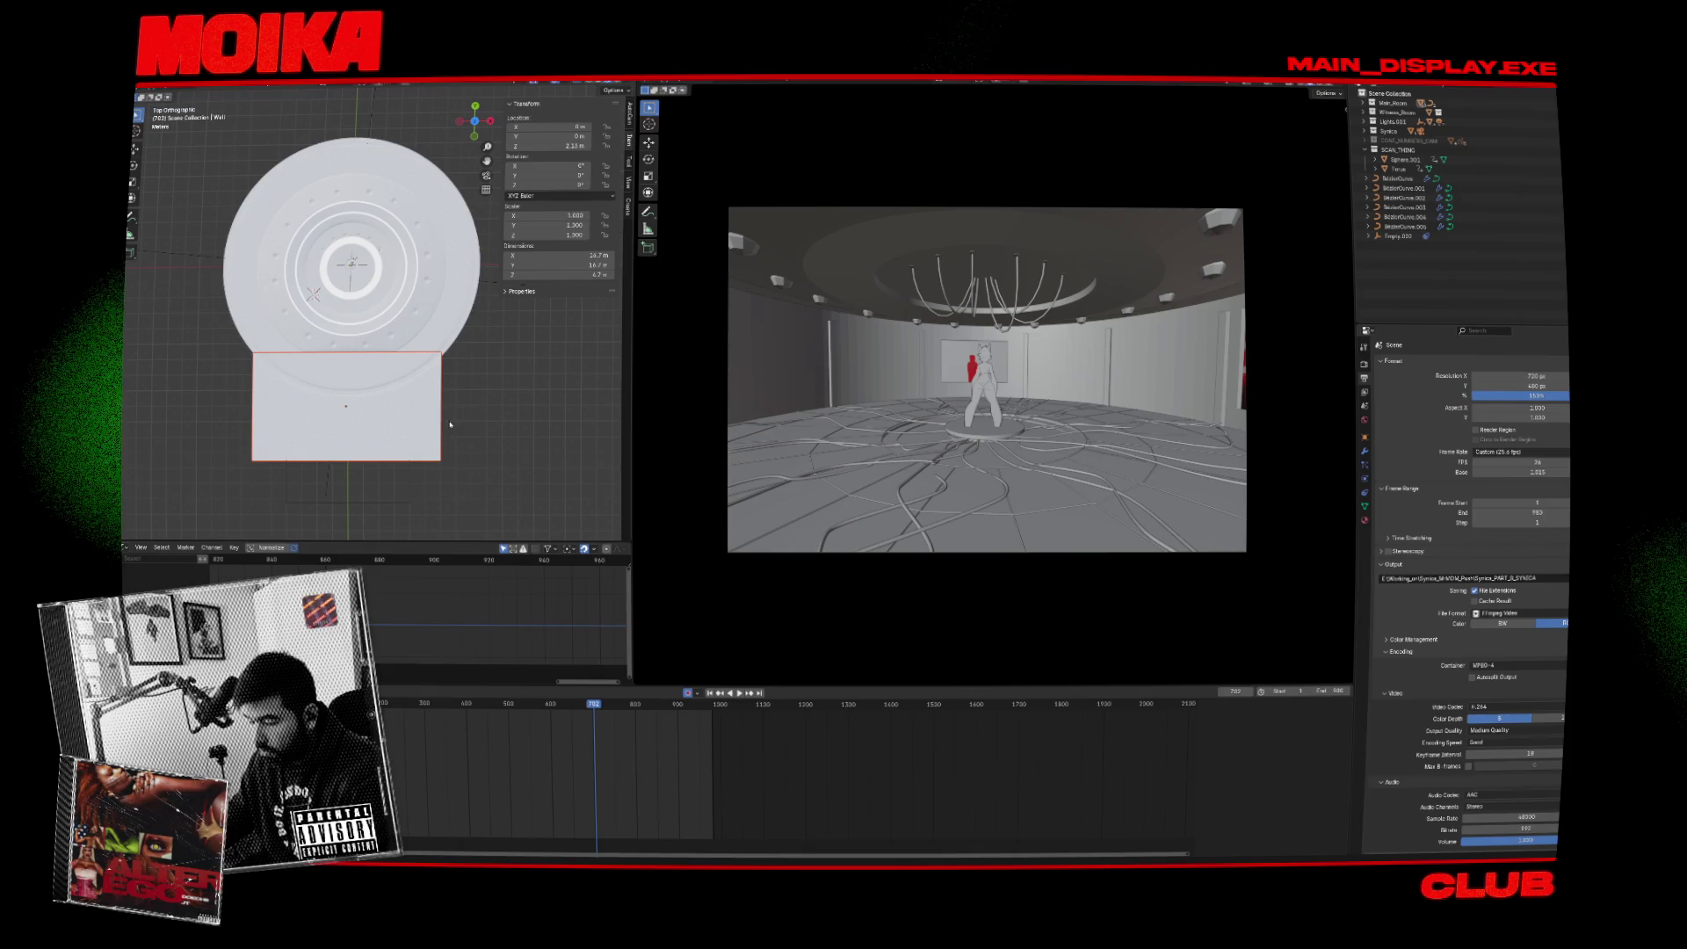
pyautogui.press('space')
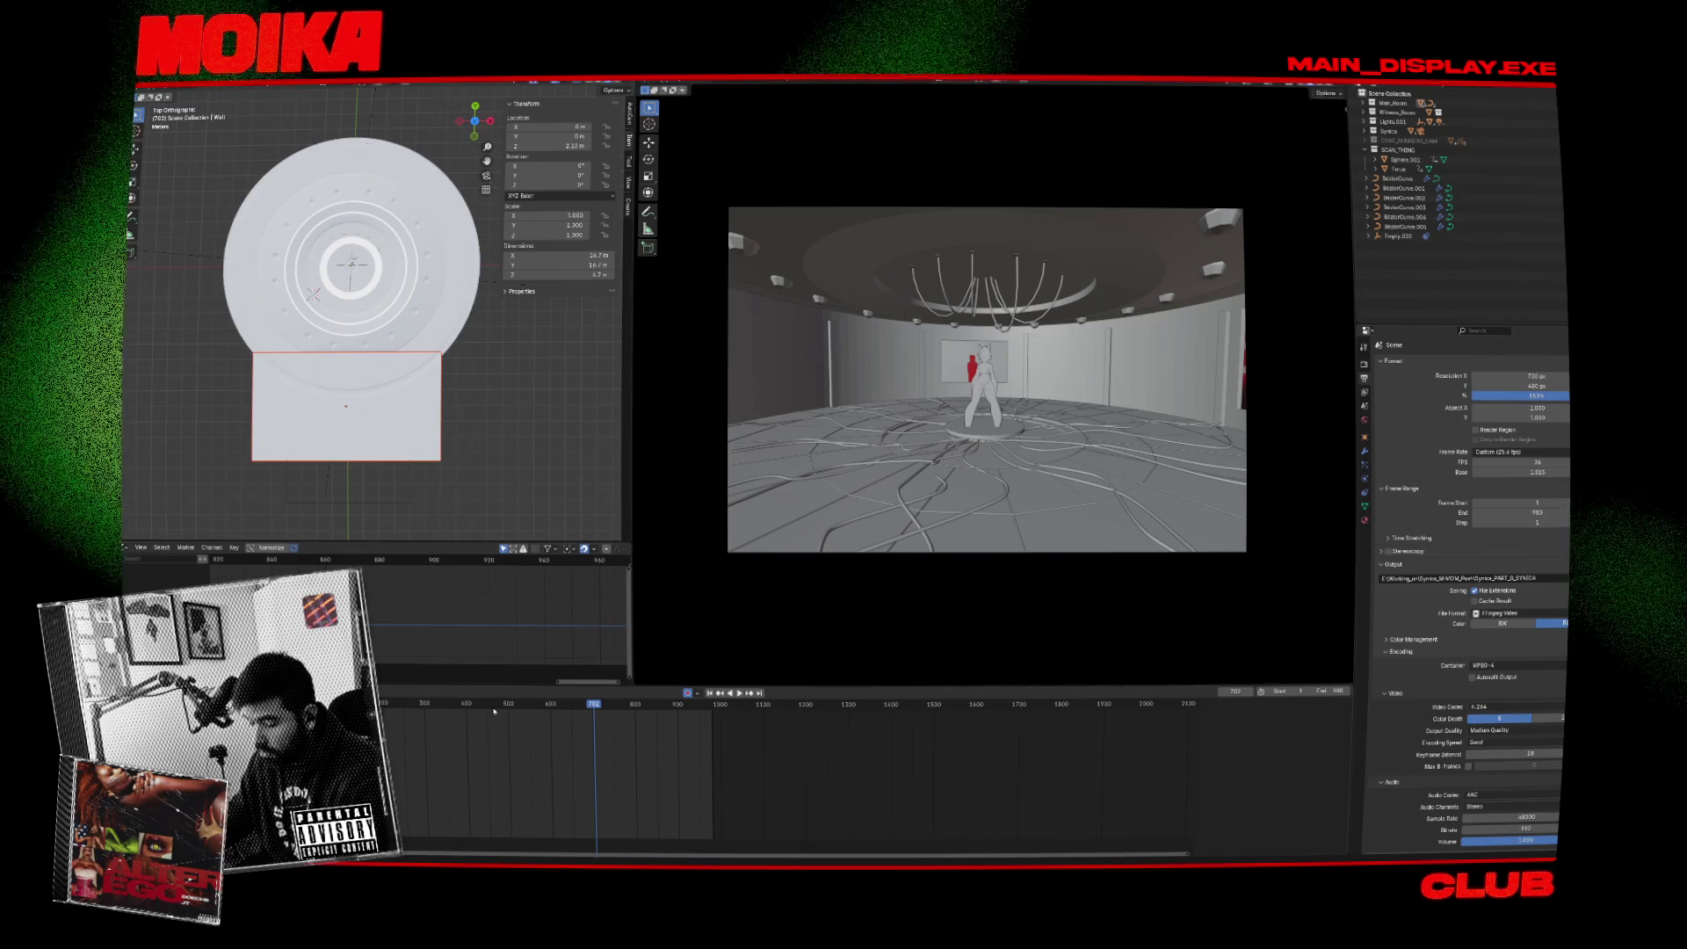
pyautogui.click(599, 706)
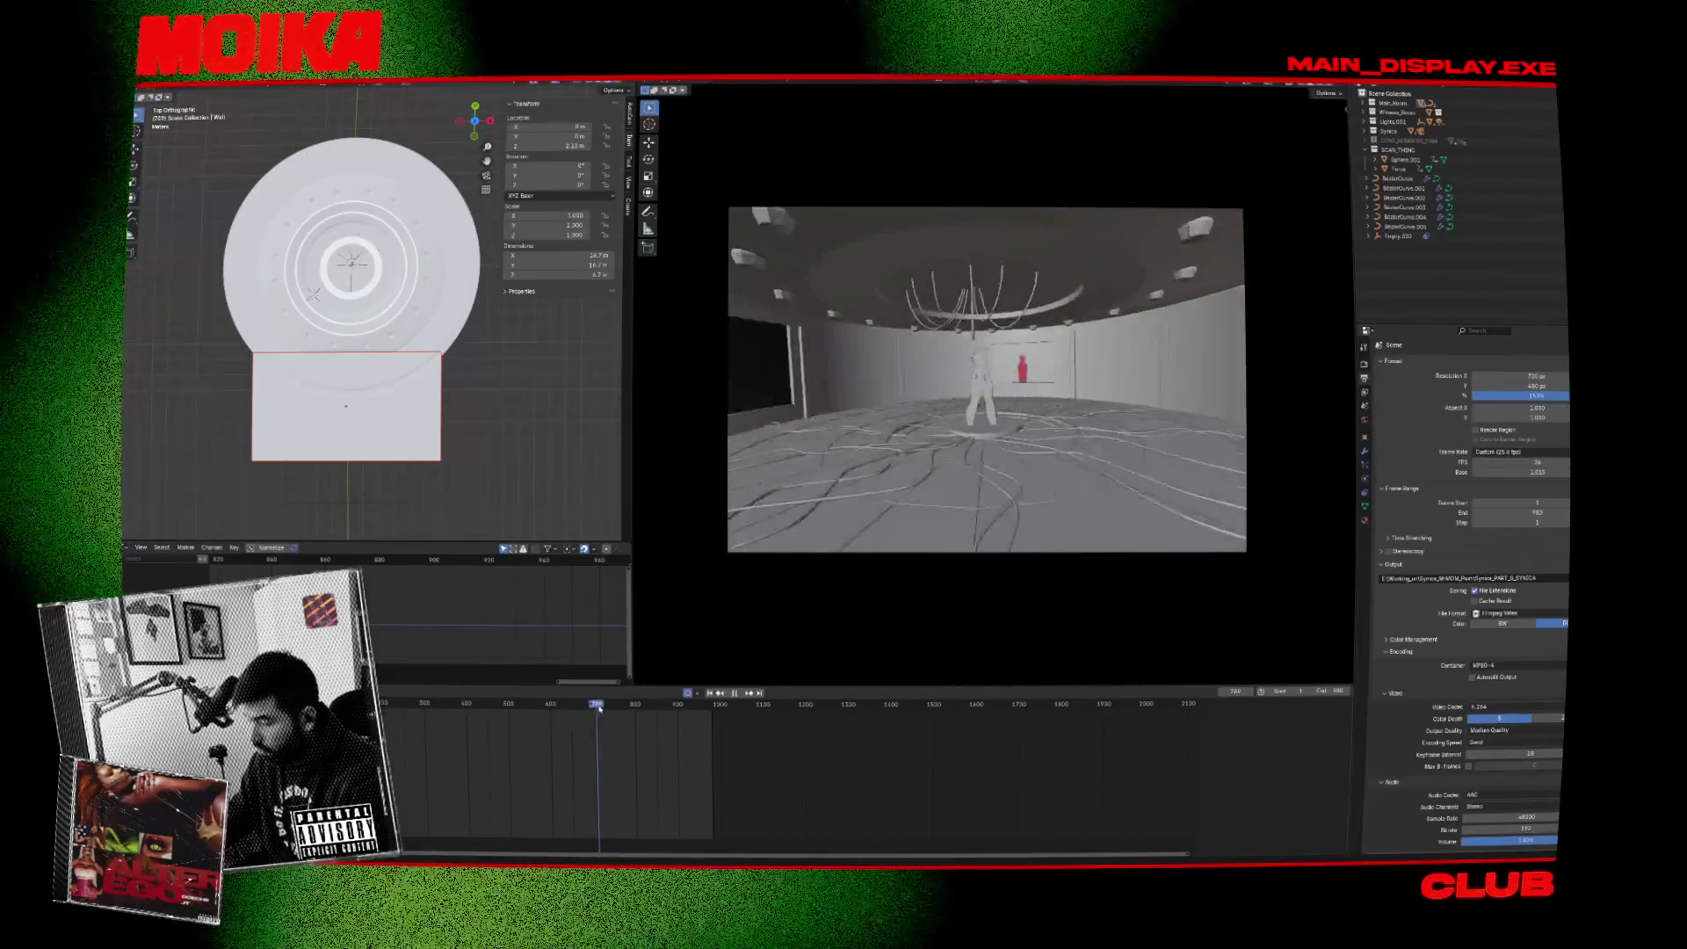
pyautogui.hotkey('ctrl', 'z')
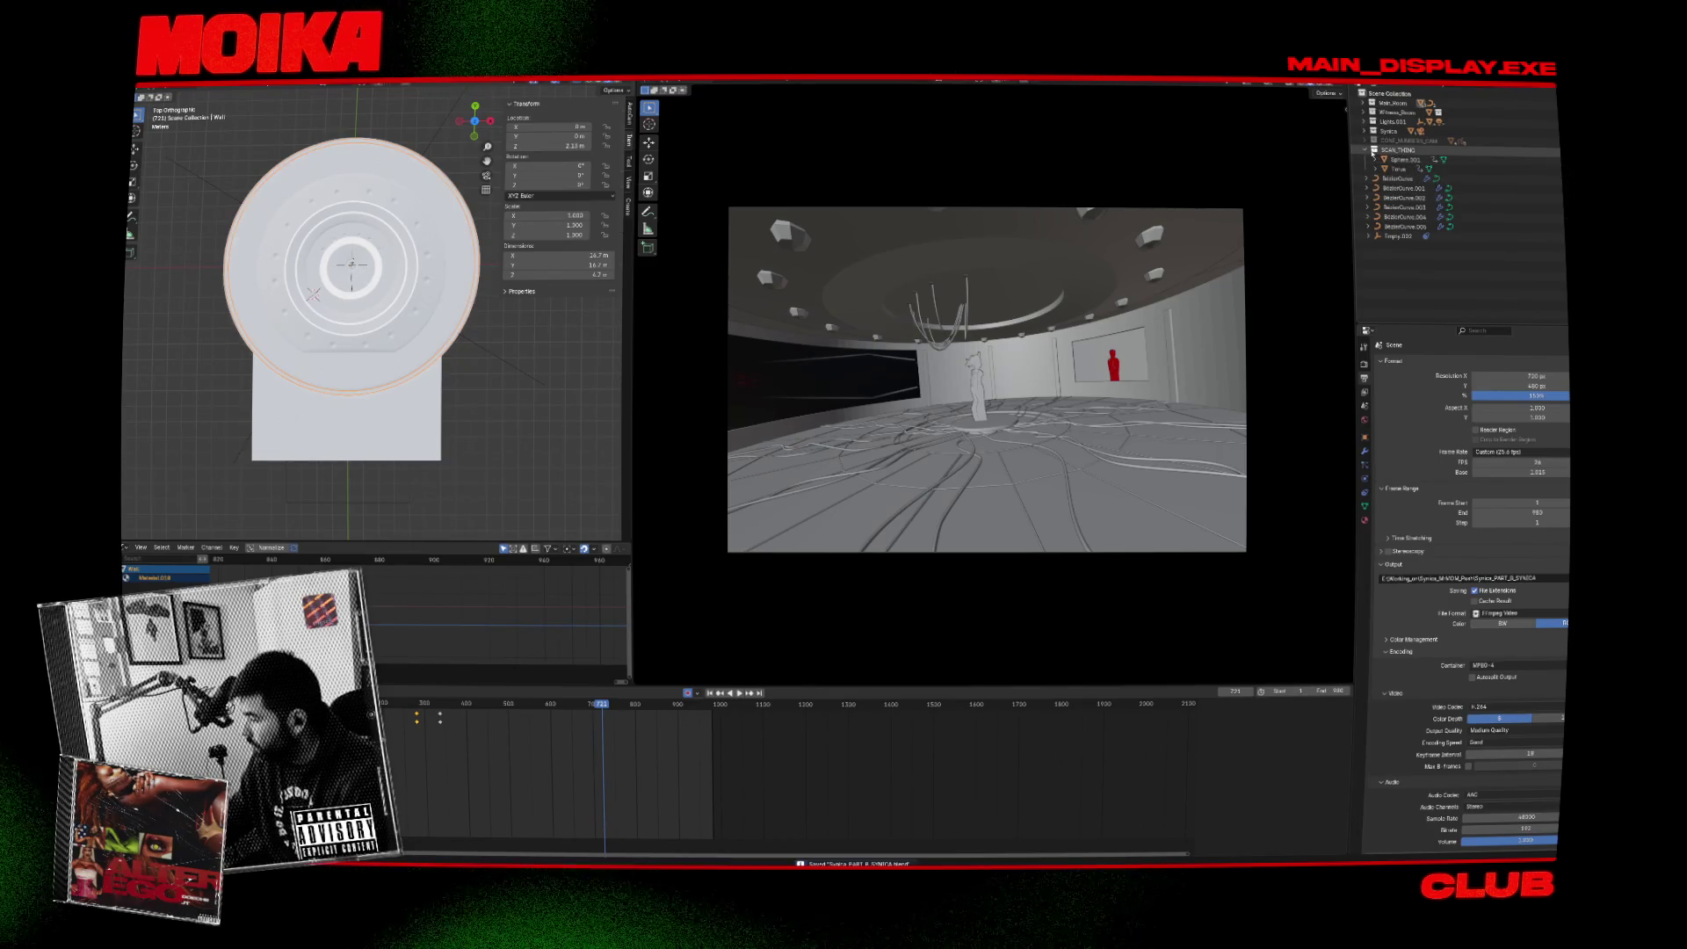
# Collapse the Lyrics collection and expand Witness_Room and Main_Room in the Outliner.
pyautogui.click(1373, 151)
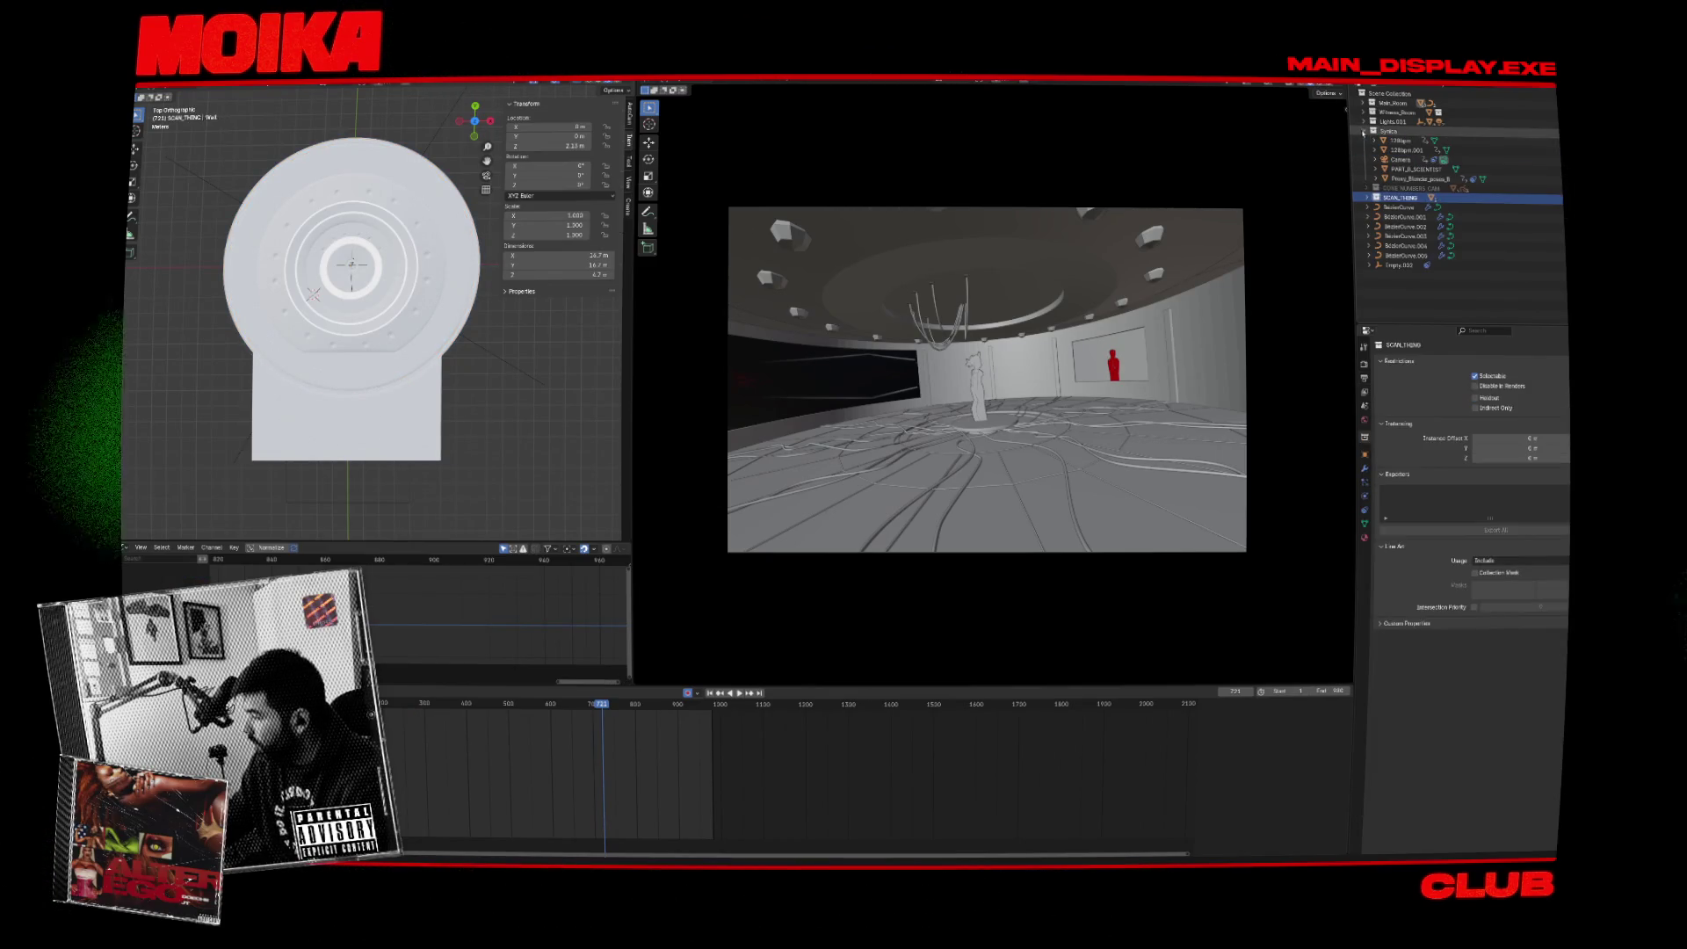
pyautogui.click(1364, 131)
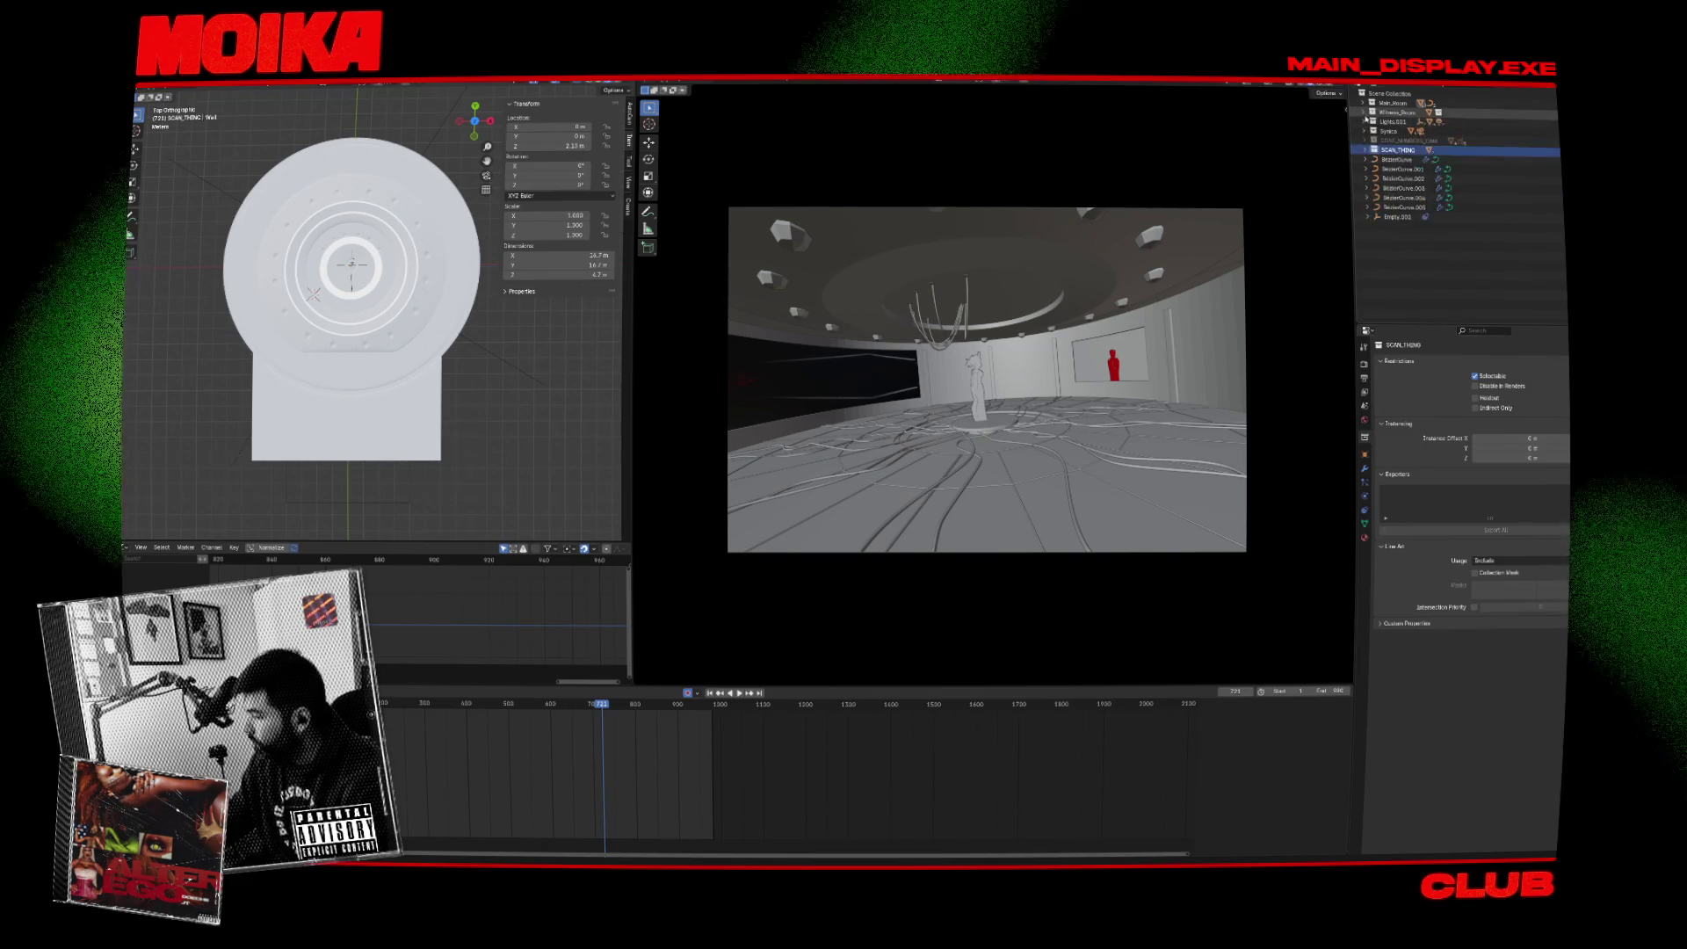
pyautogui.click(1364, 112)
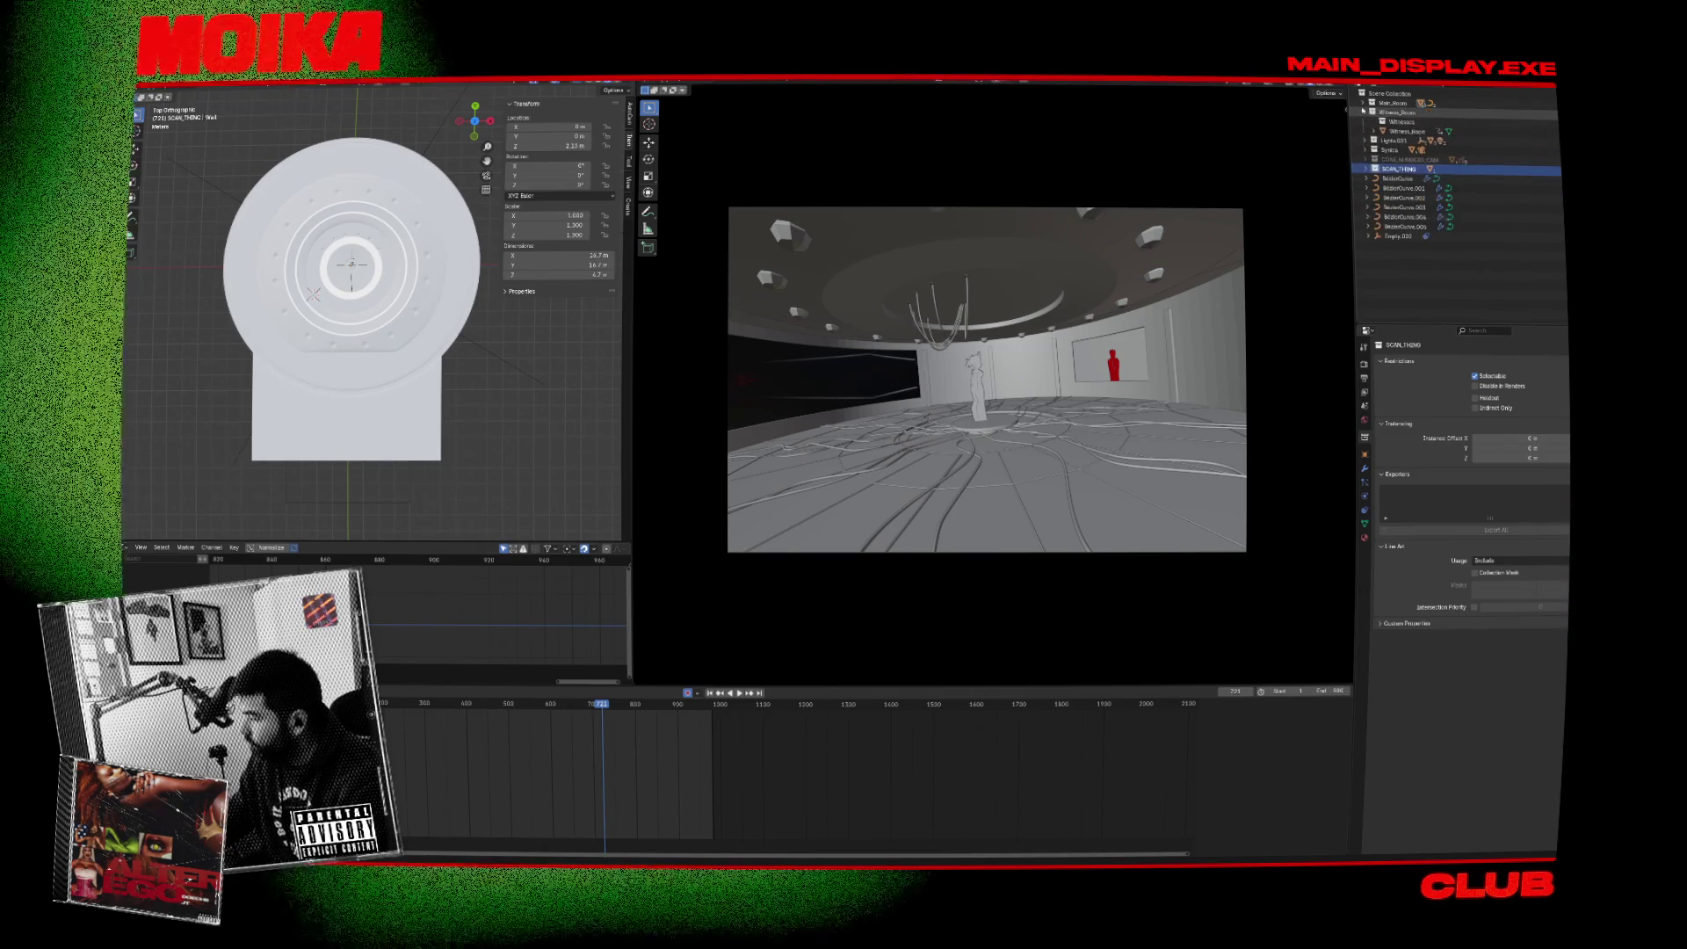
pyautogui.click(1364, 103)
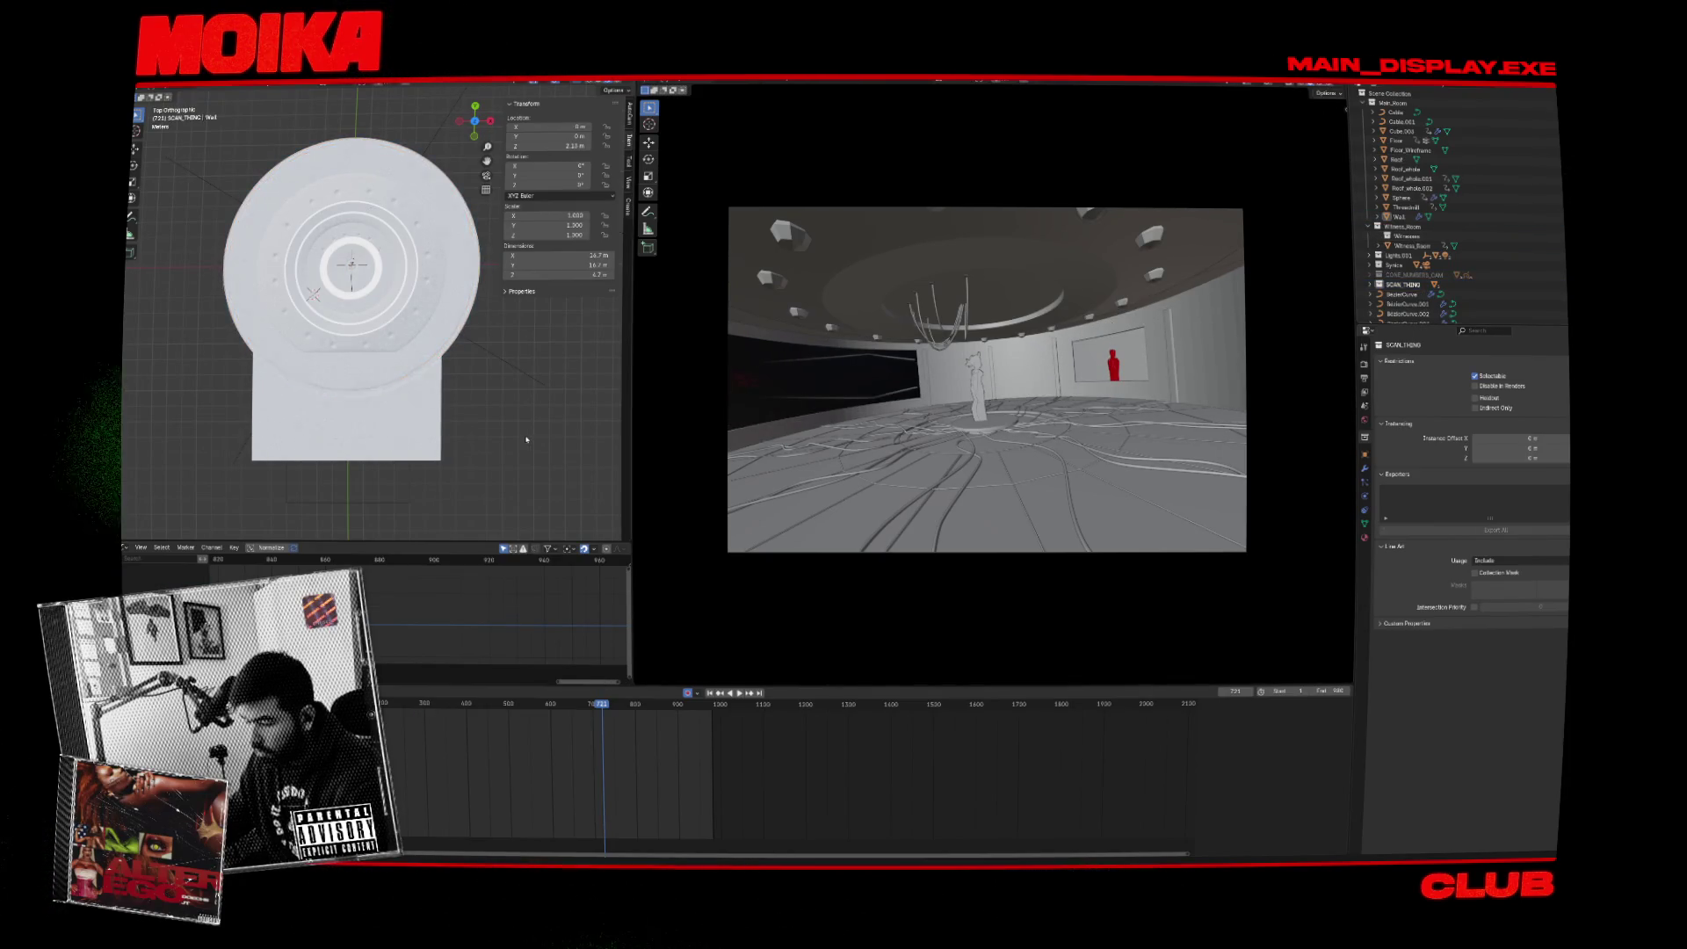
pyautogui.hotkey('shift', 'a')
# Add a cube beside the Witness_Room, replacing an accidentally added plane, and move it into place.
pyautogui.press('Escape')
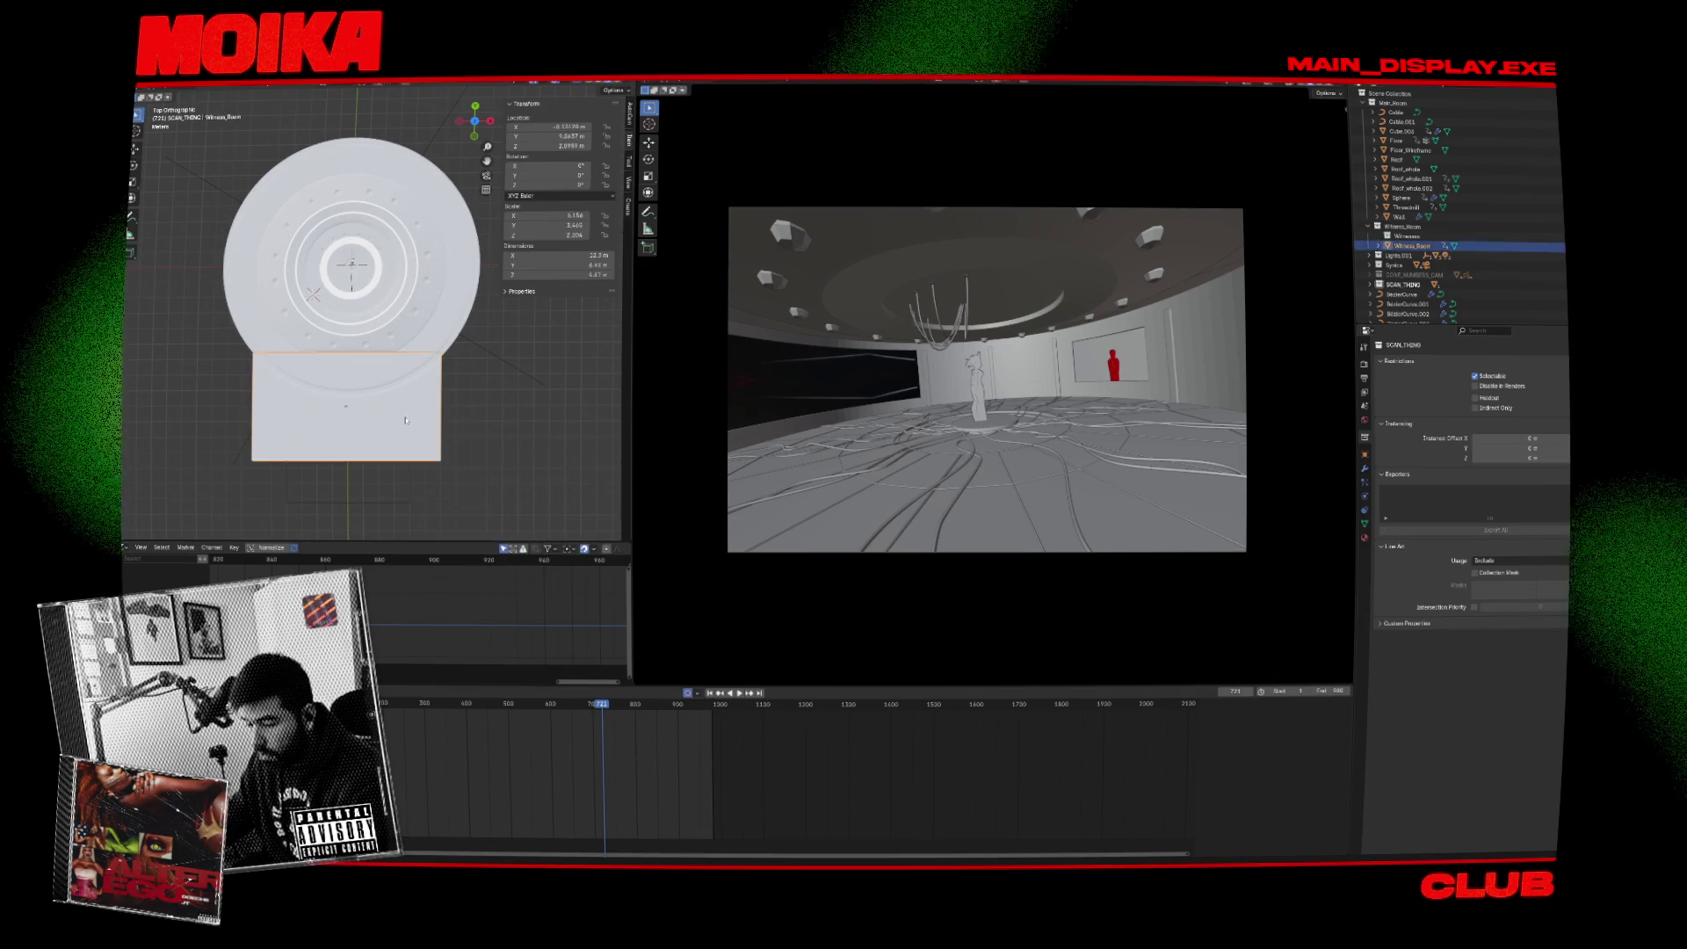
pyautogui.click(431, 453)
pyautogui.hotkey('shift', 'a')
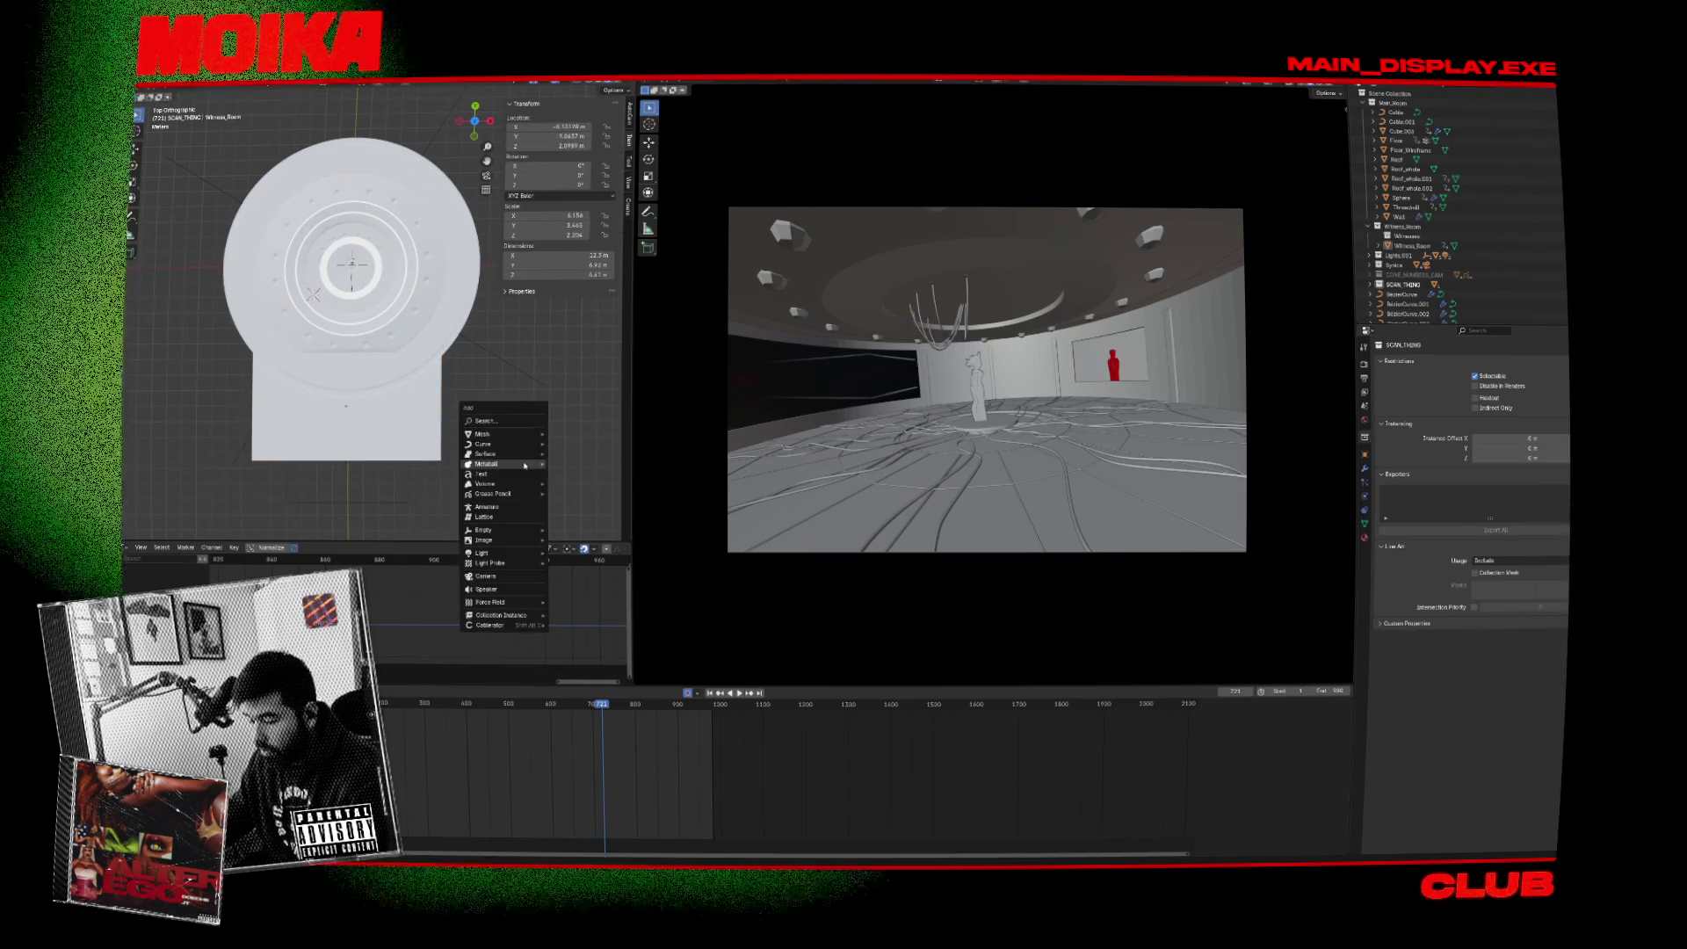
pyautogui.moveTo(530, 437)
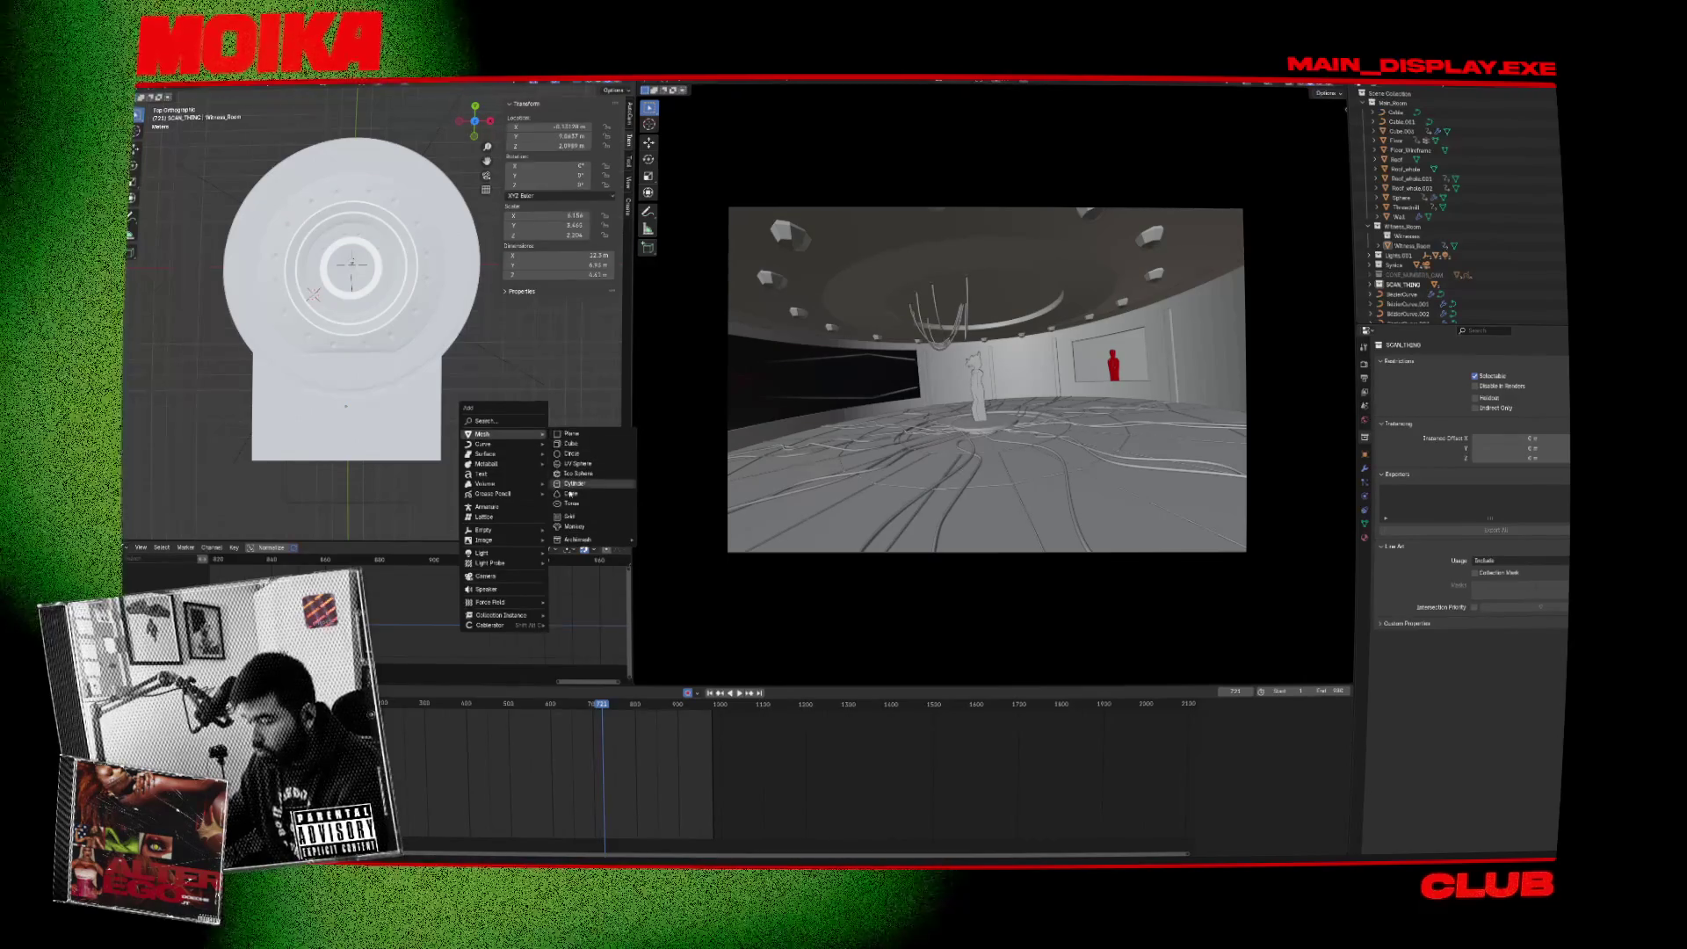
pyautogui.click(570, 433)
pyautogui.scroll(-4, 413, 466)
pyautogui.hotkey('ctrl', 'z')
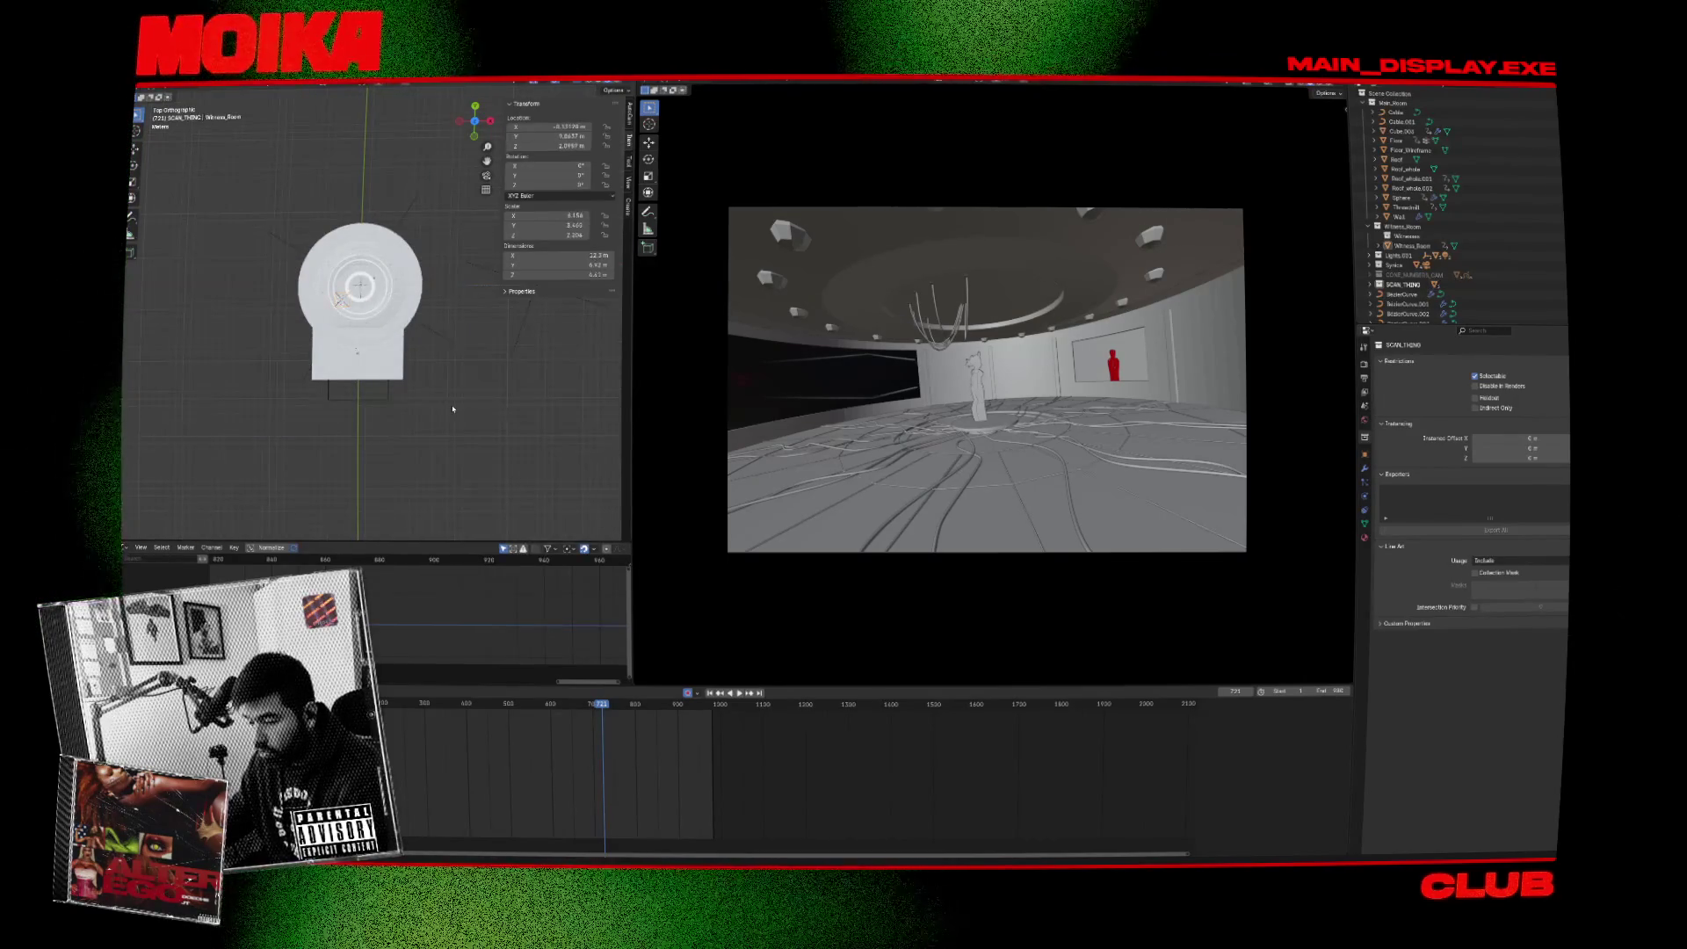
pyautogui.hotkey('shift', 'a')
pyautogui.moveTo(431, 406)
pyautogui.click(496, 415)
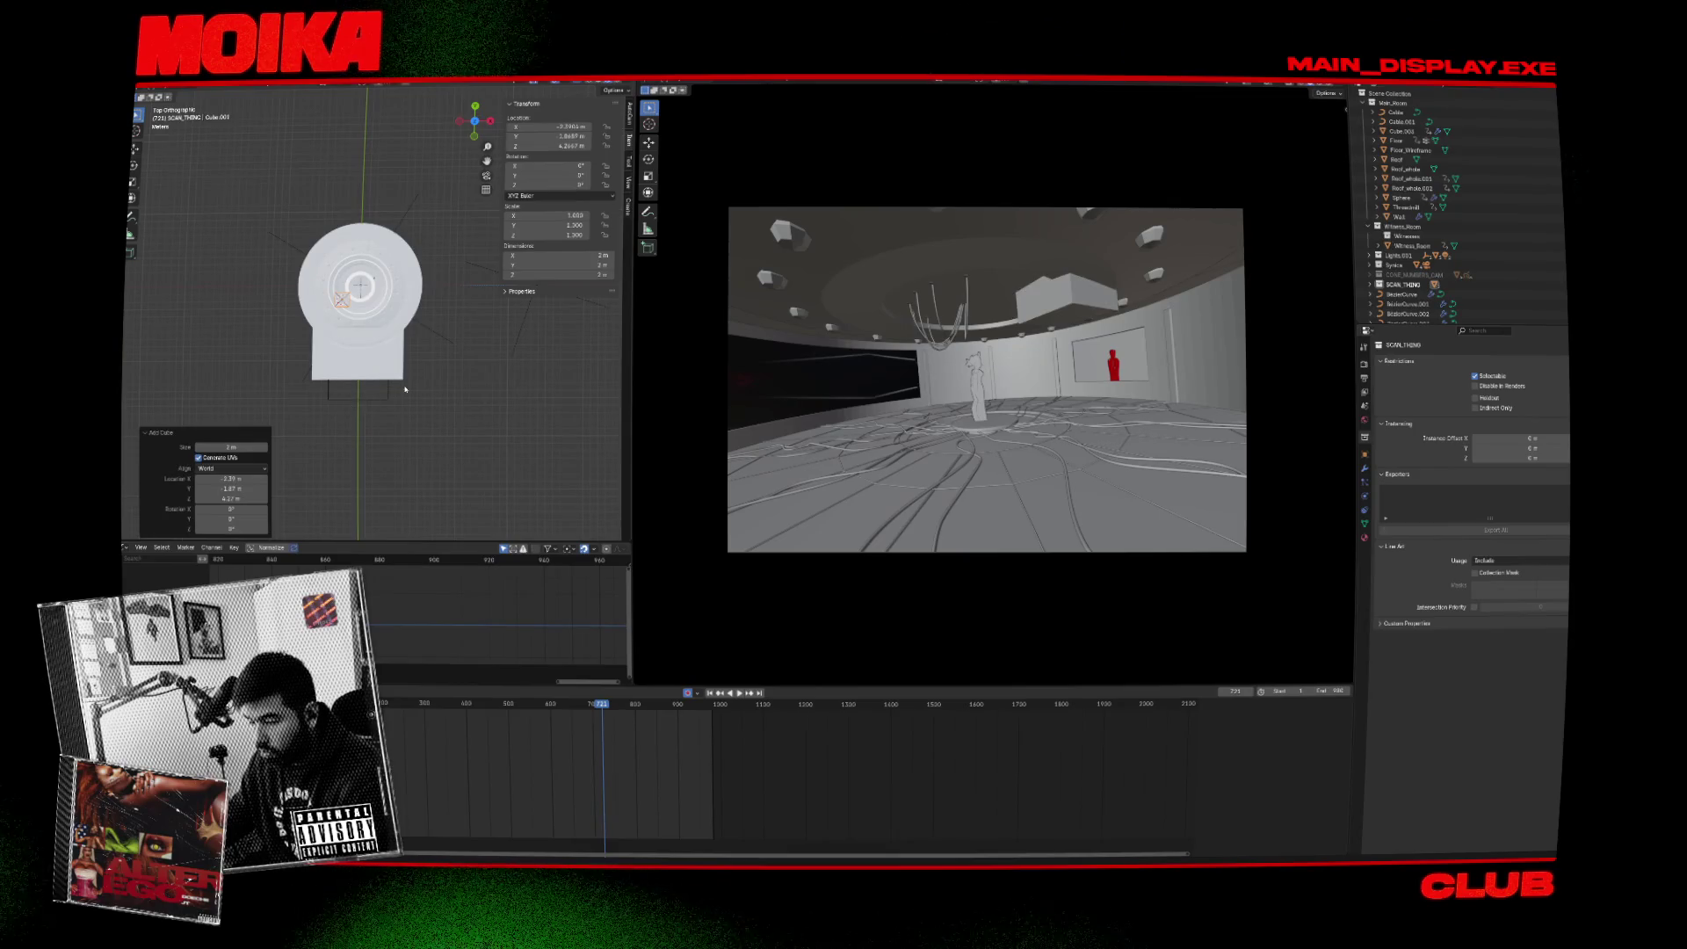
pyautogui.click(466, 415)
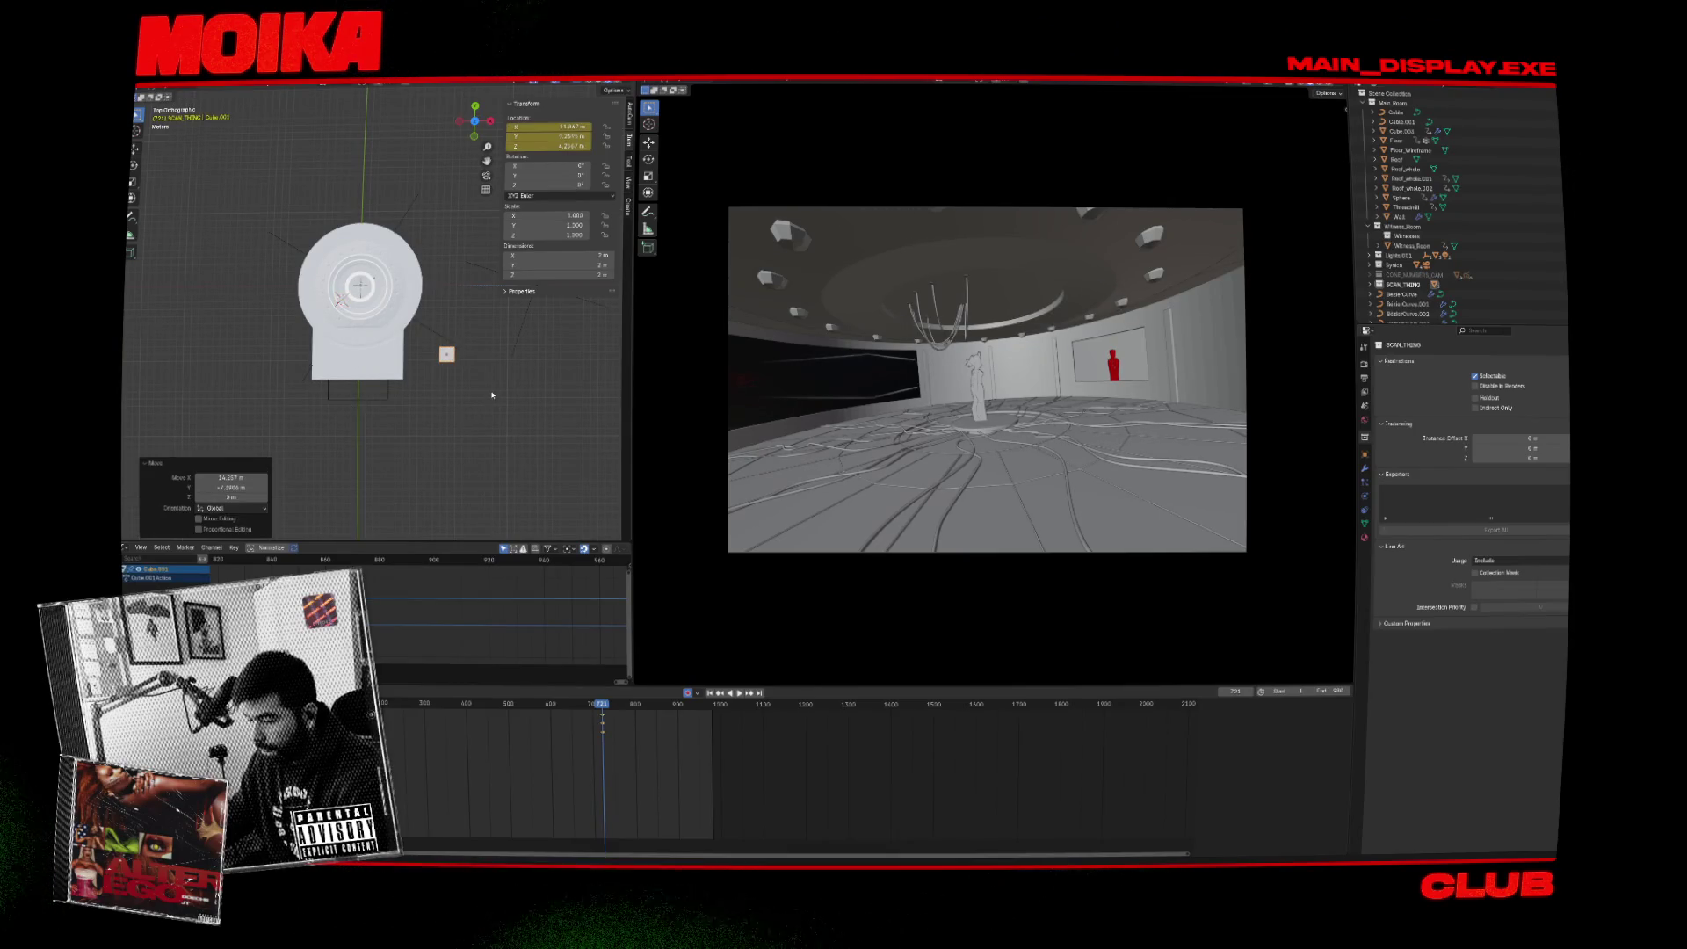
pyautogui.hotkey('ctrl', 'z')
pyautogui.press('g')
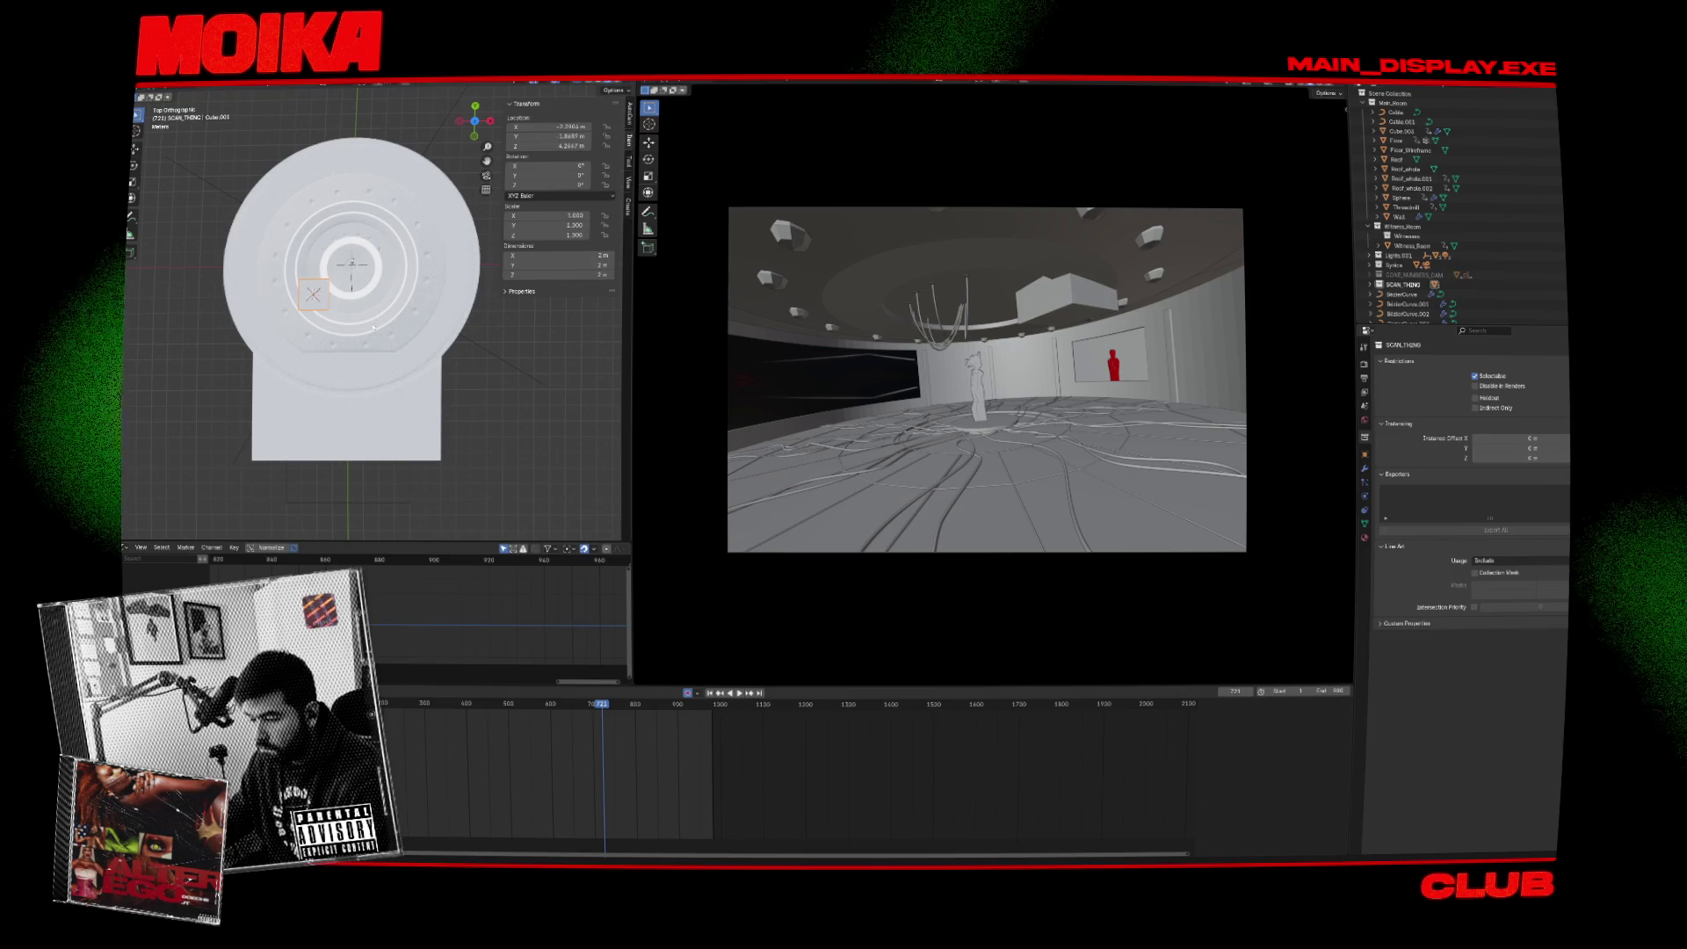
pyautogui.click(405, 408)
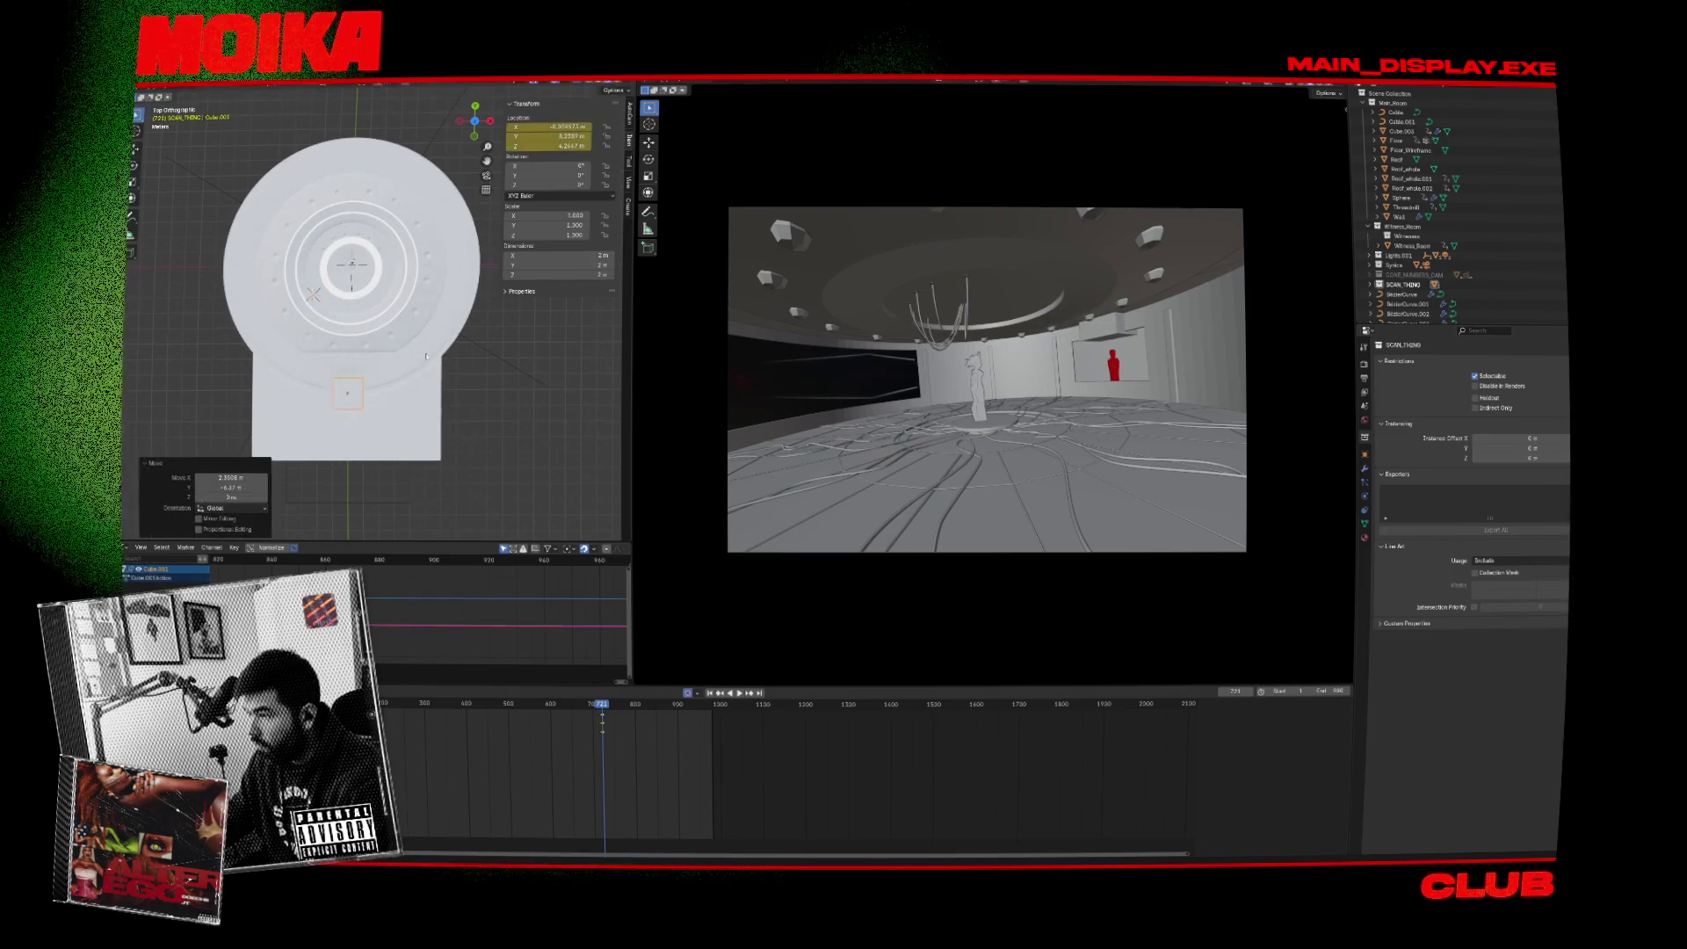
# In front wireframe view, lower the cube along Z and delete its location keyframes.
pyautogui.press('KP_1')
pyautogui.click(589, 82)
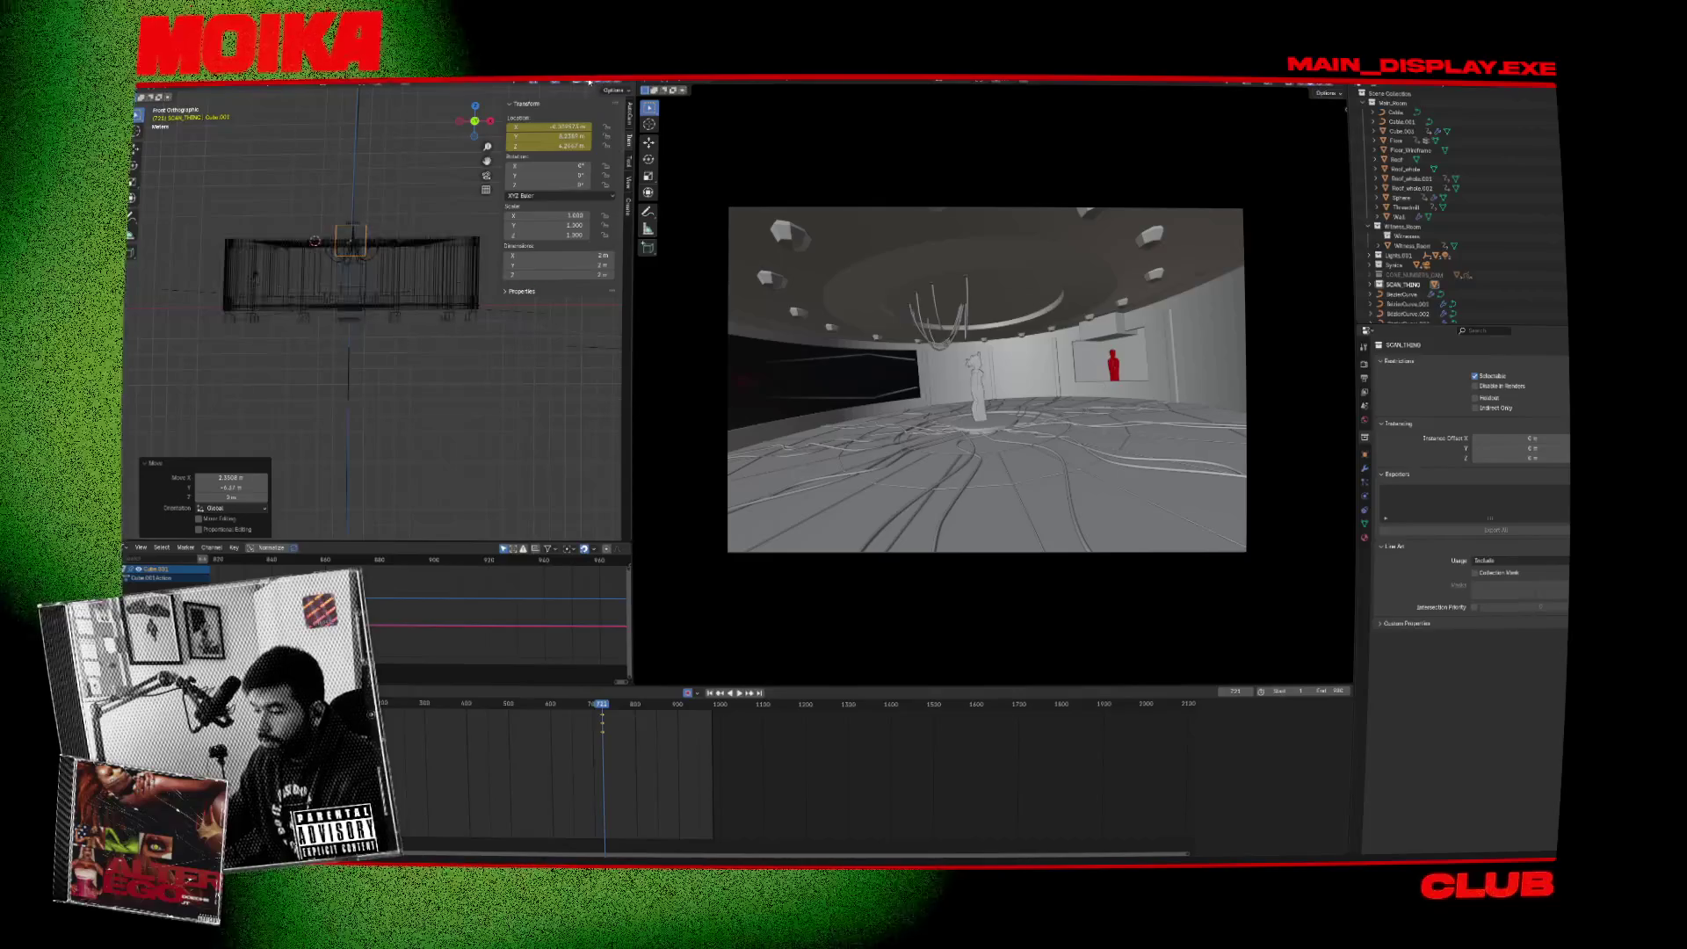
pyautogui.scroll(4, 400, 257)
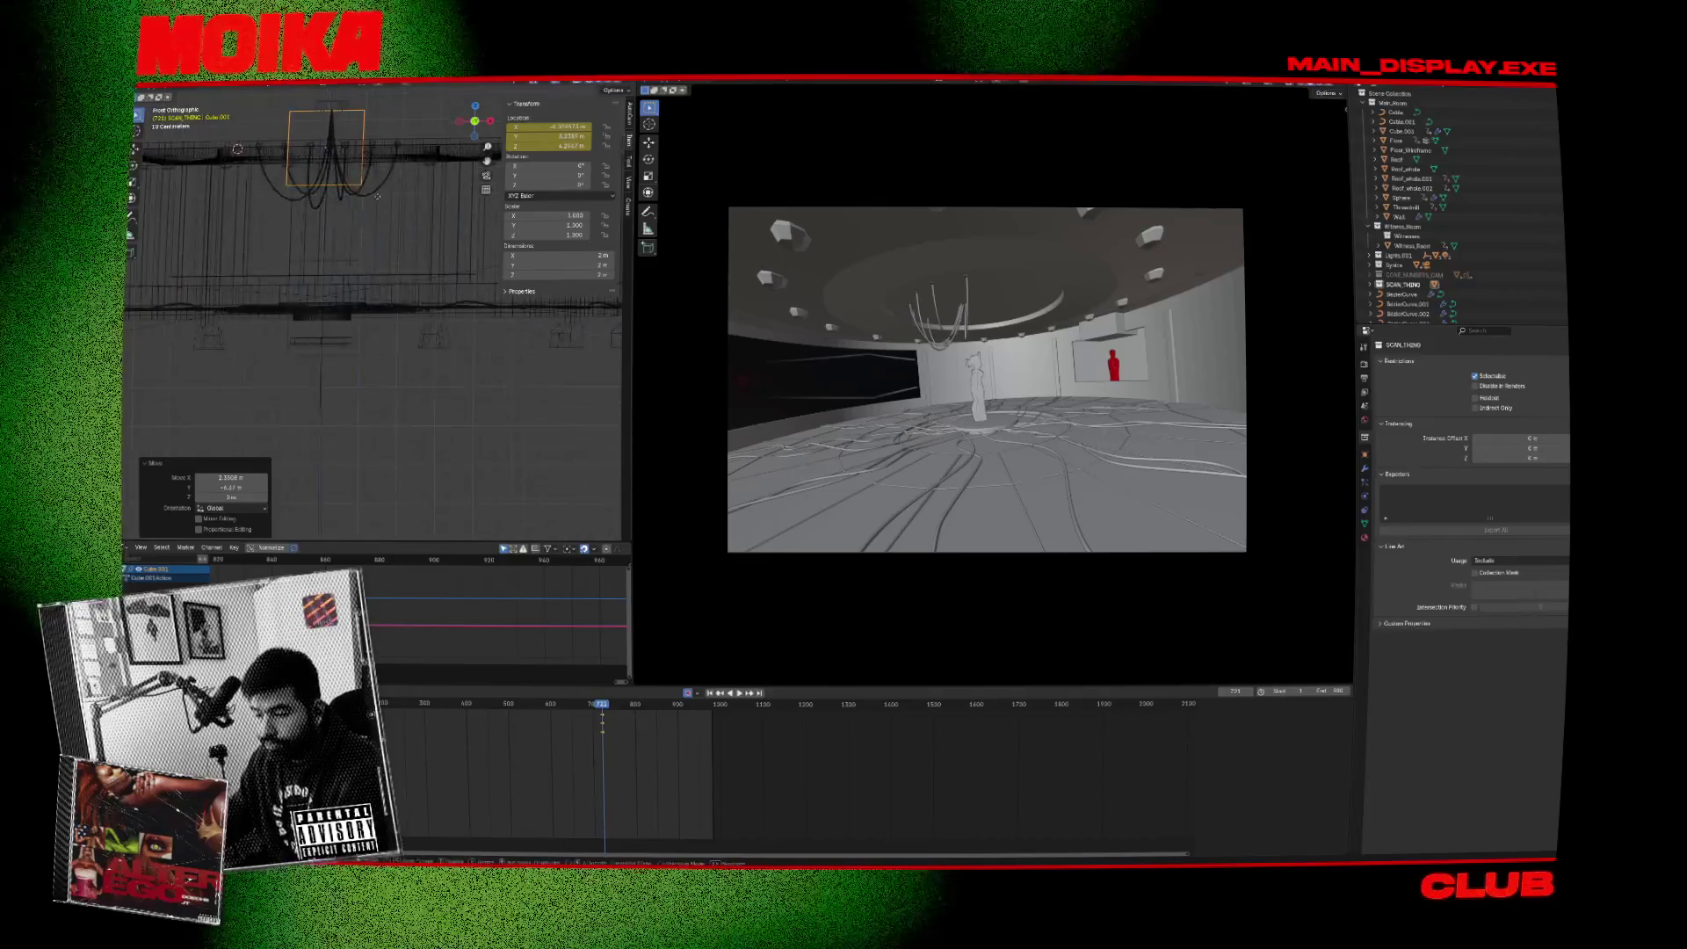
pyautogui.click(382, 279)
pyautogui.scroll(3, 404, 277)
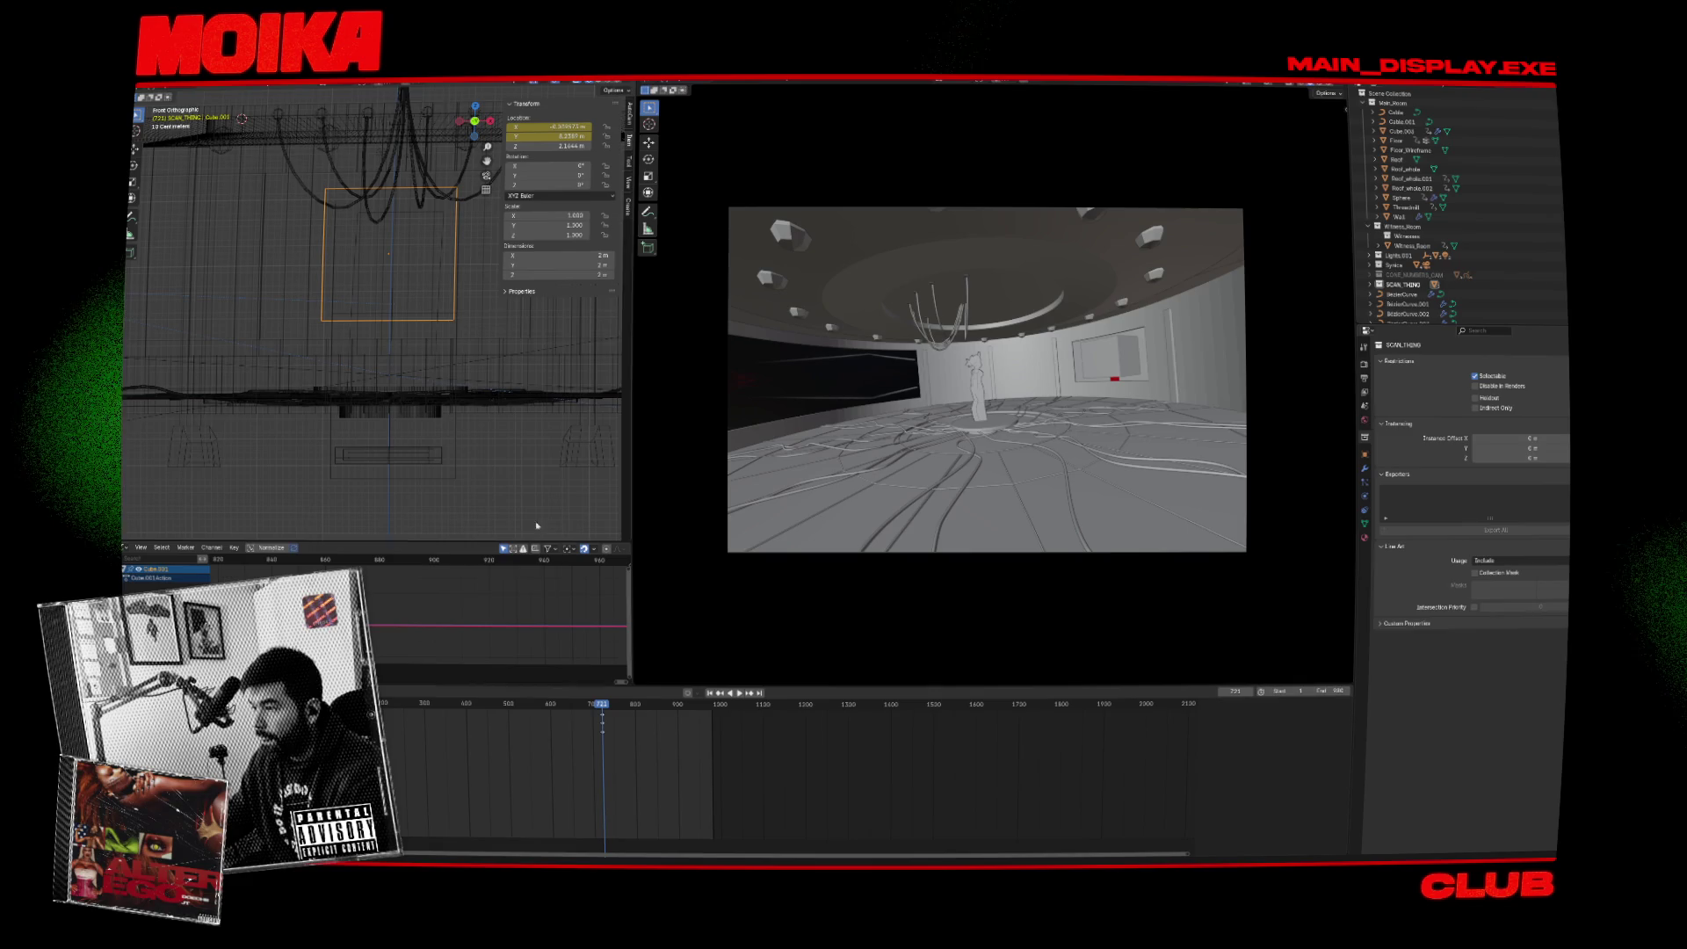
pyautogui.press('x')
pyautogui.click(606, 761)
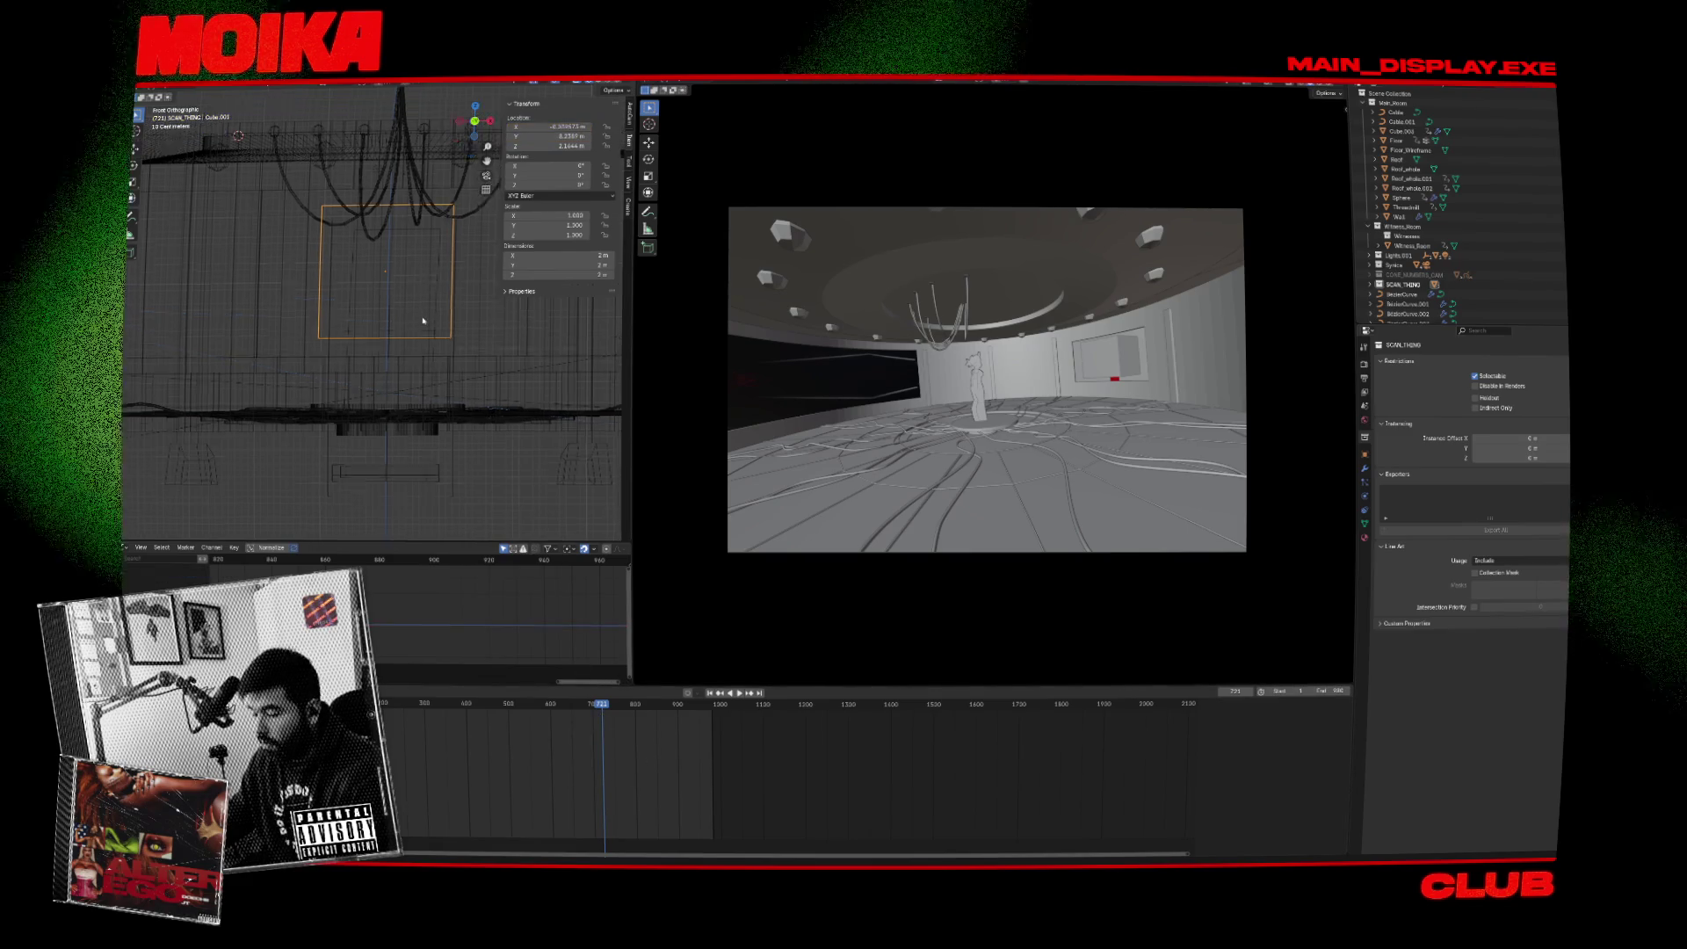
# Stretch the cube taller along Z and wider along X, then save the file.
pyautogui.press('s')
pyautogui.press('z')
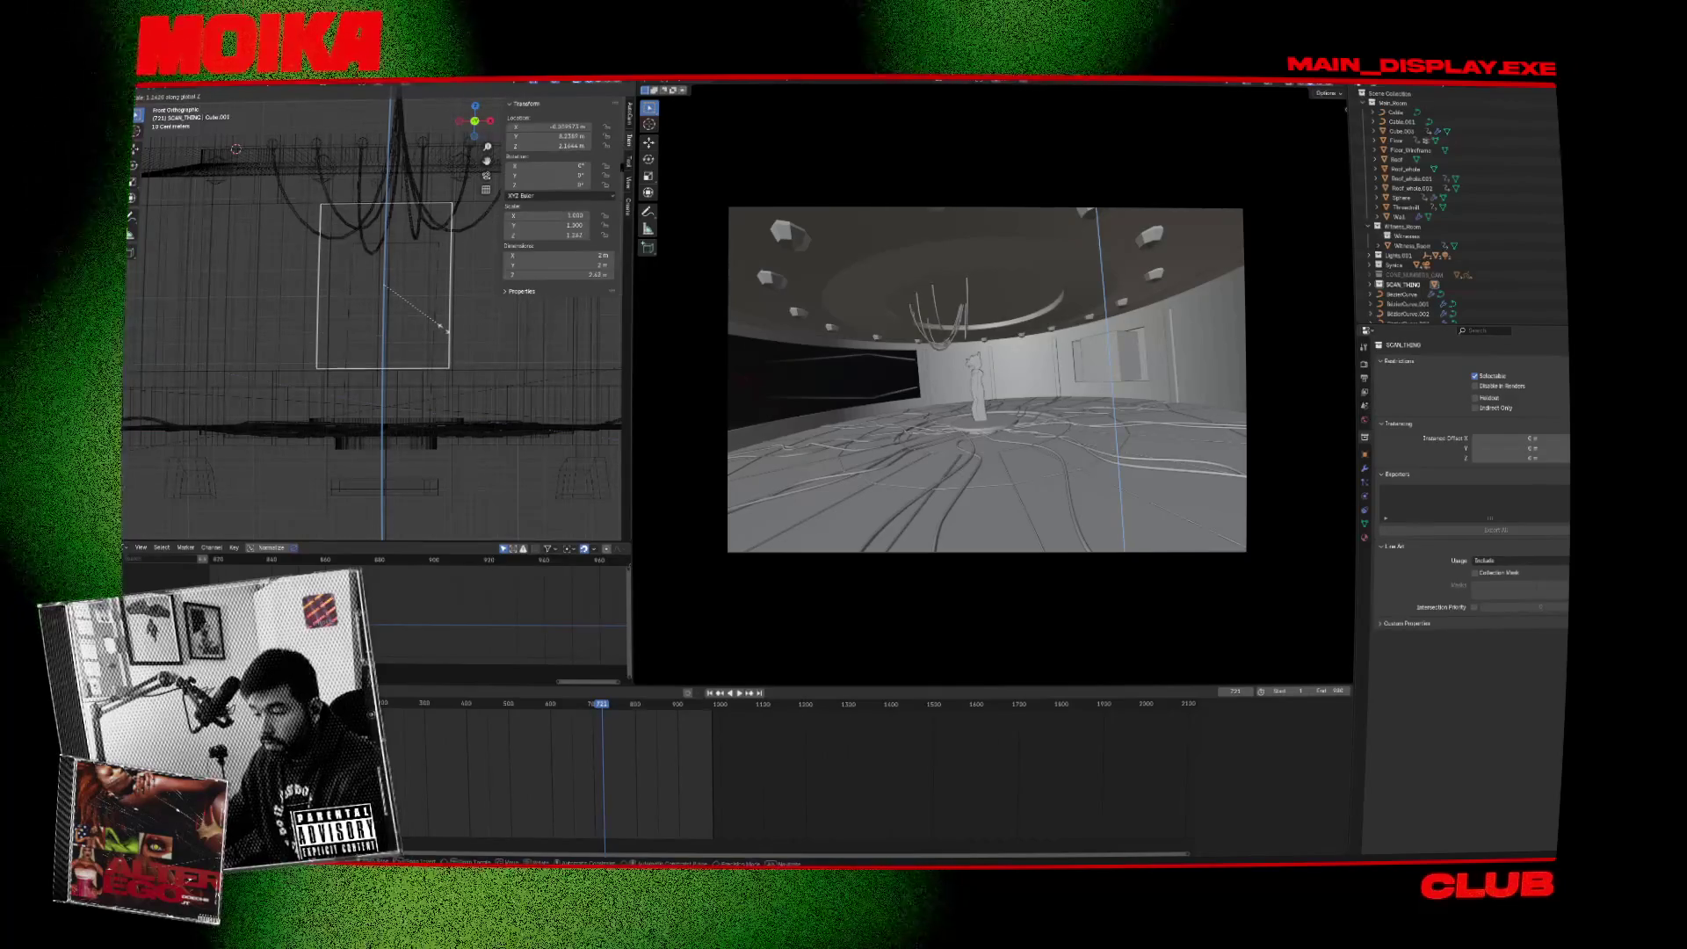
pyautogui.click(442, 328)
pyautogui.press('g')
pyautogui.press('s')
pyautogui.press('z')
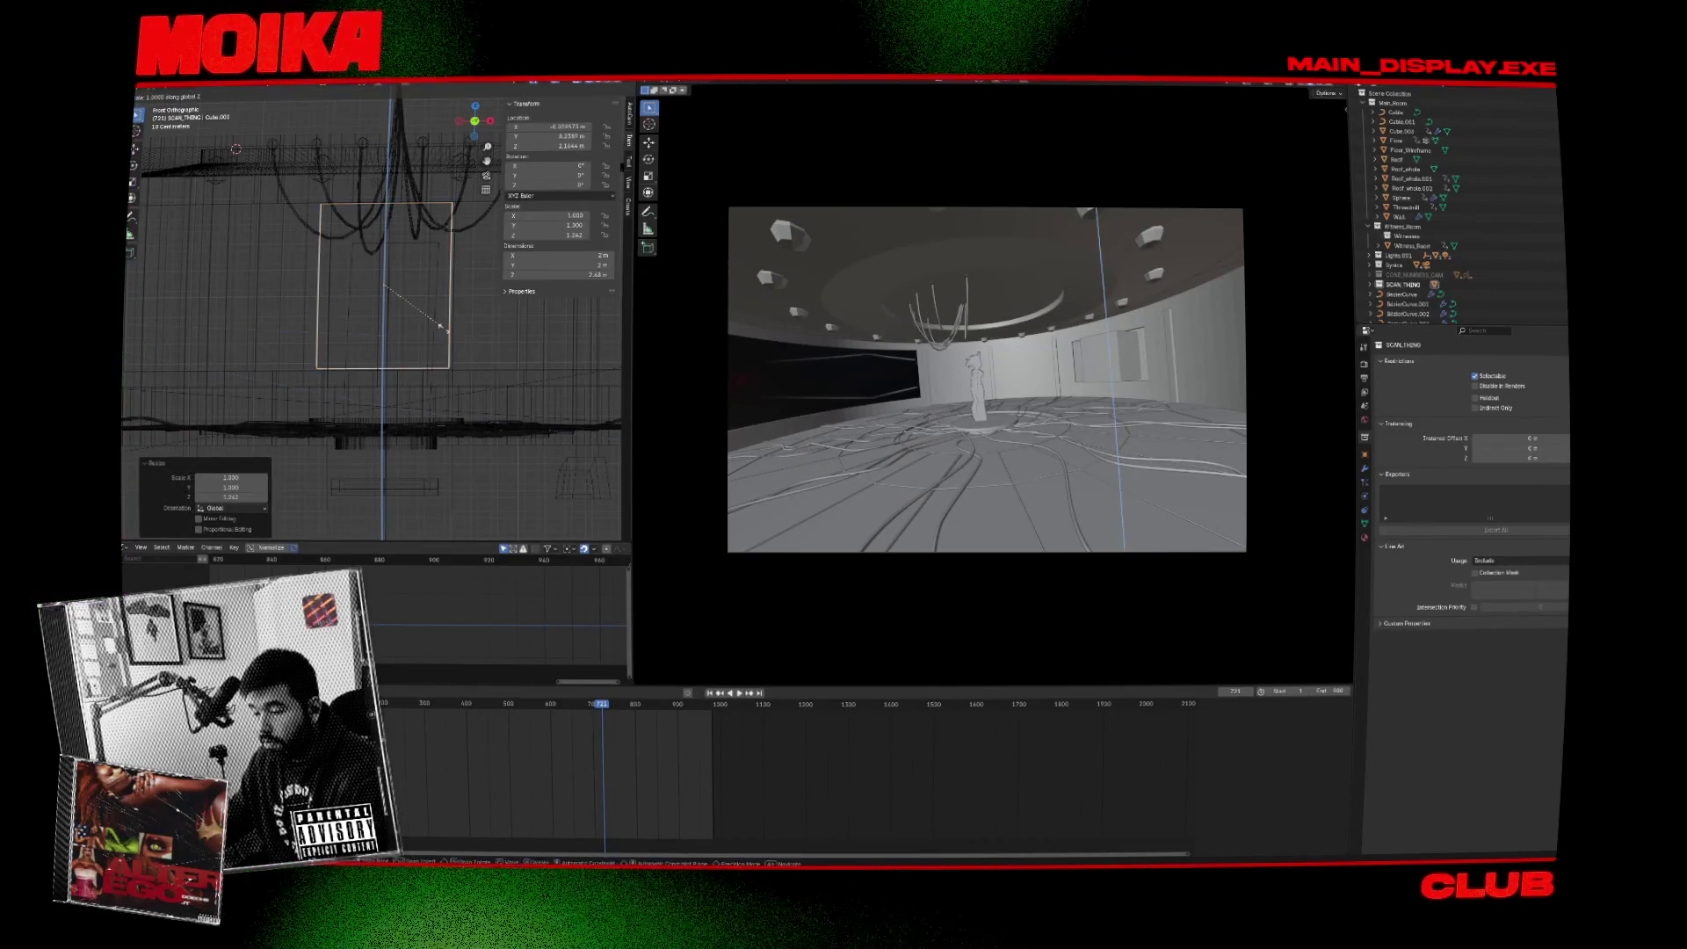
pyautogui.scroll(-3, 446, 332)
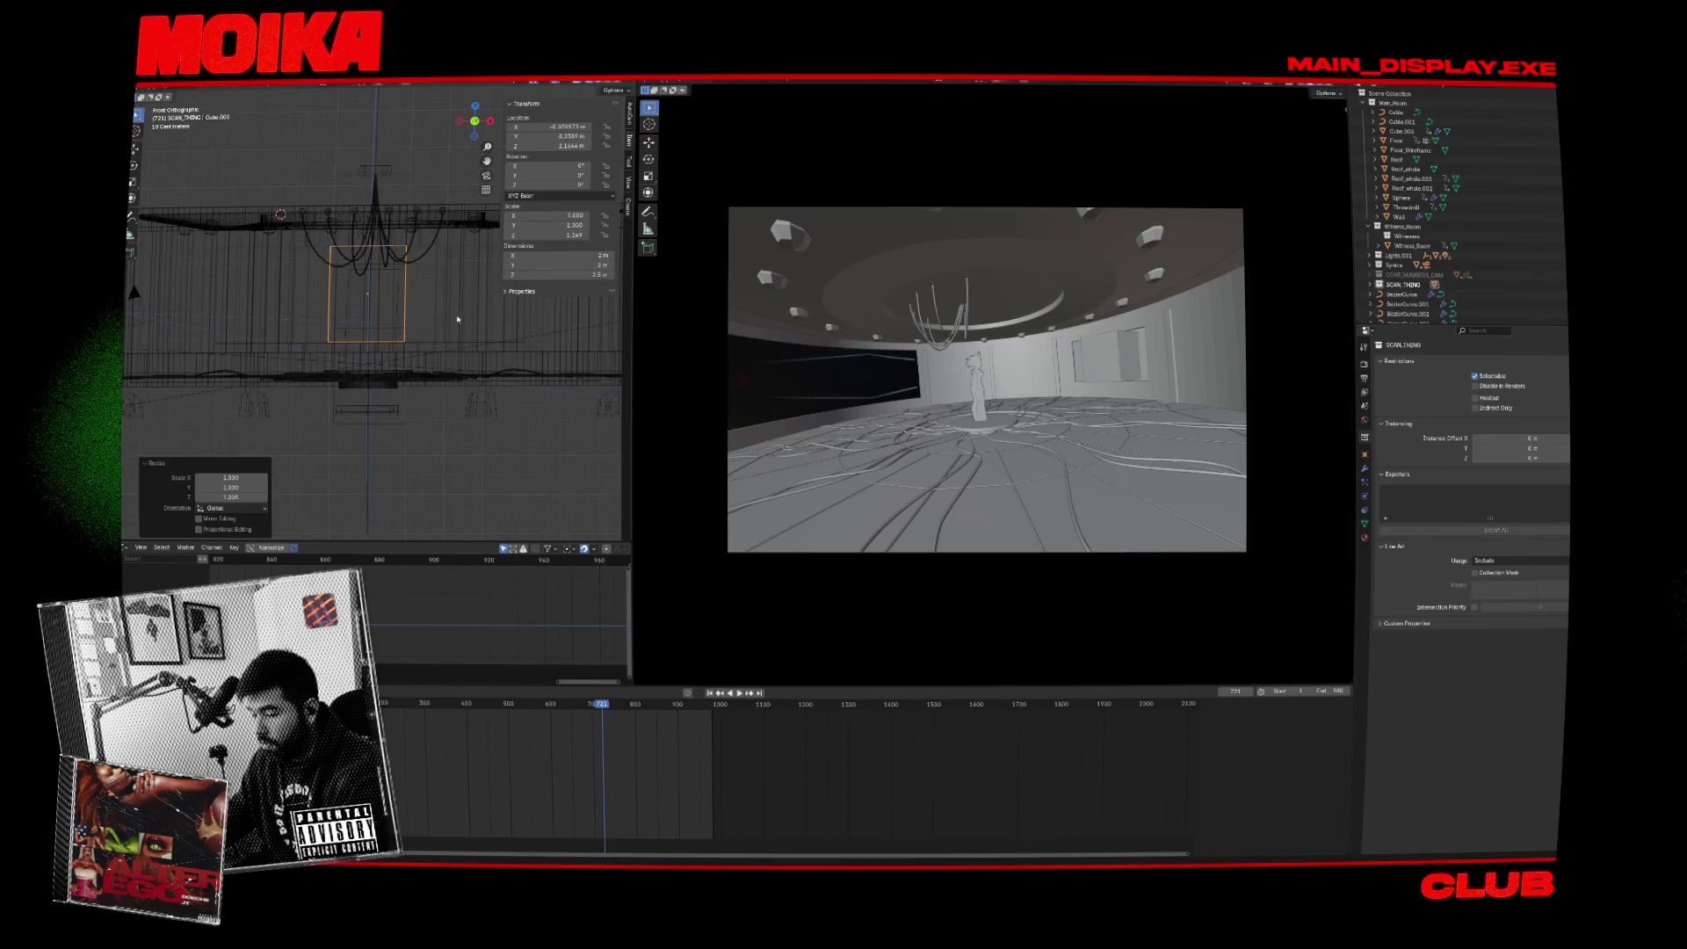
pyautogui.press('s')
pyautogui.press('x')
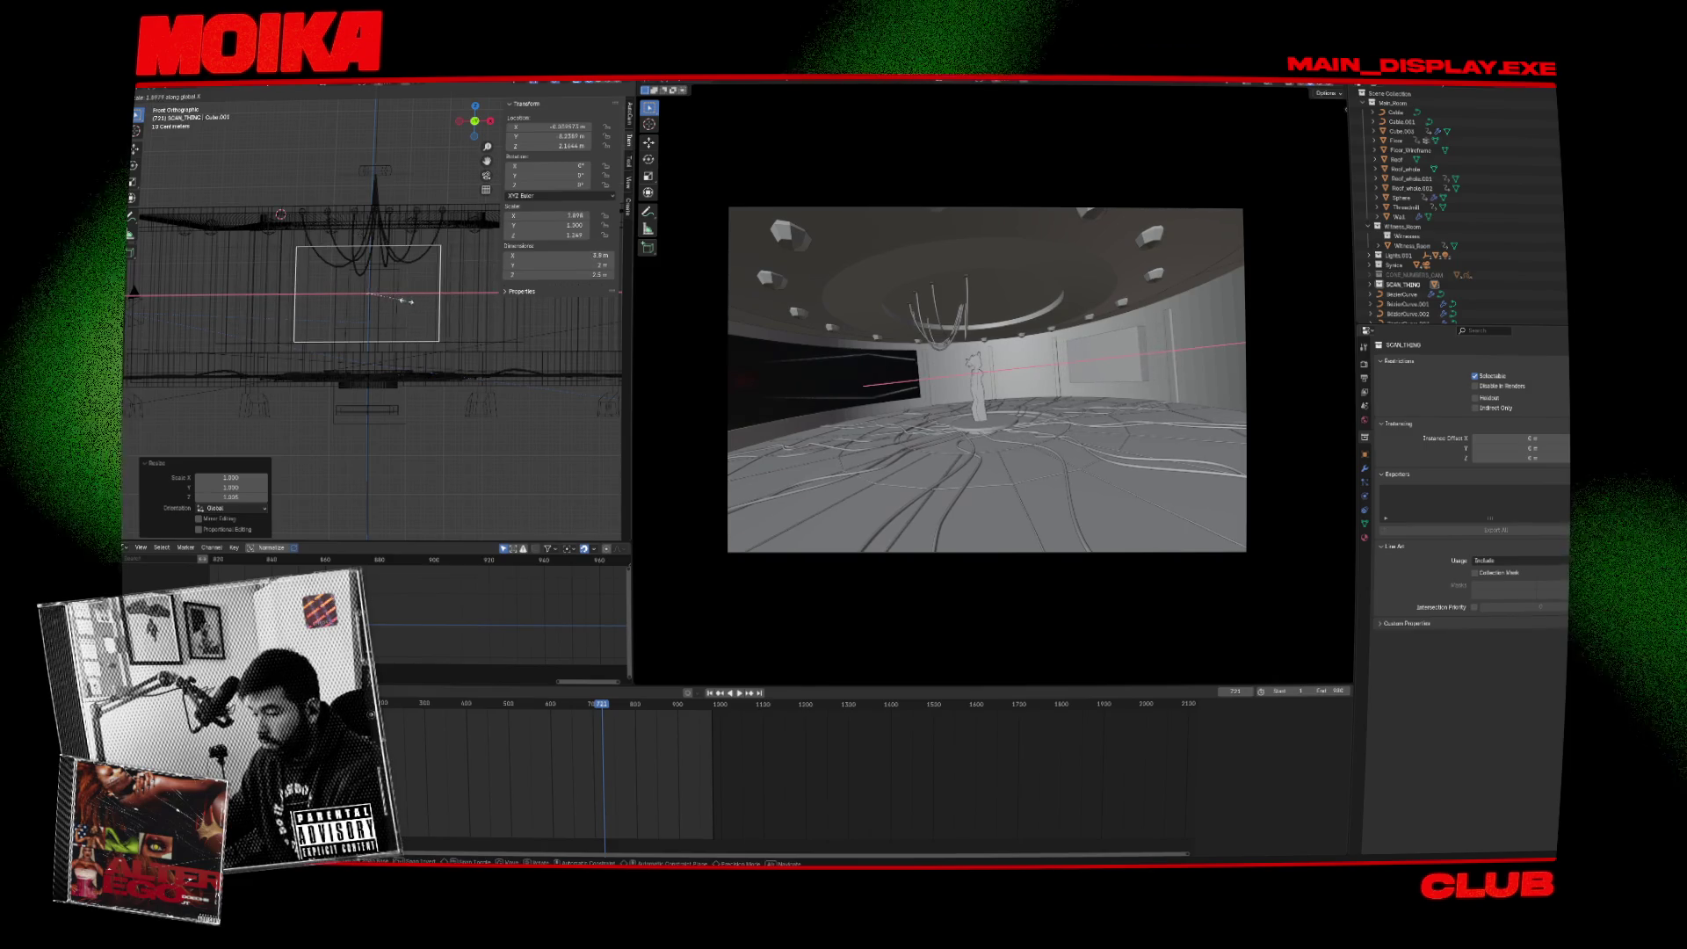
pyautogui.click(406, 302)
pyautogui.hotkey('ctrl', 's')
# Return to solid shading and slide the panel along Y against the club wall.
pyautogui.hotkey('shift', 'z')
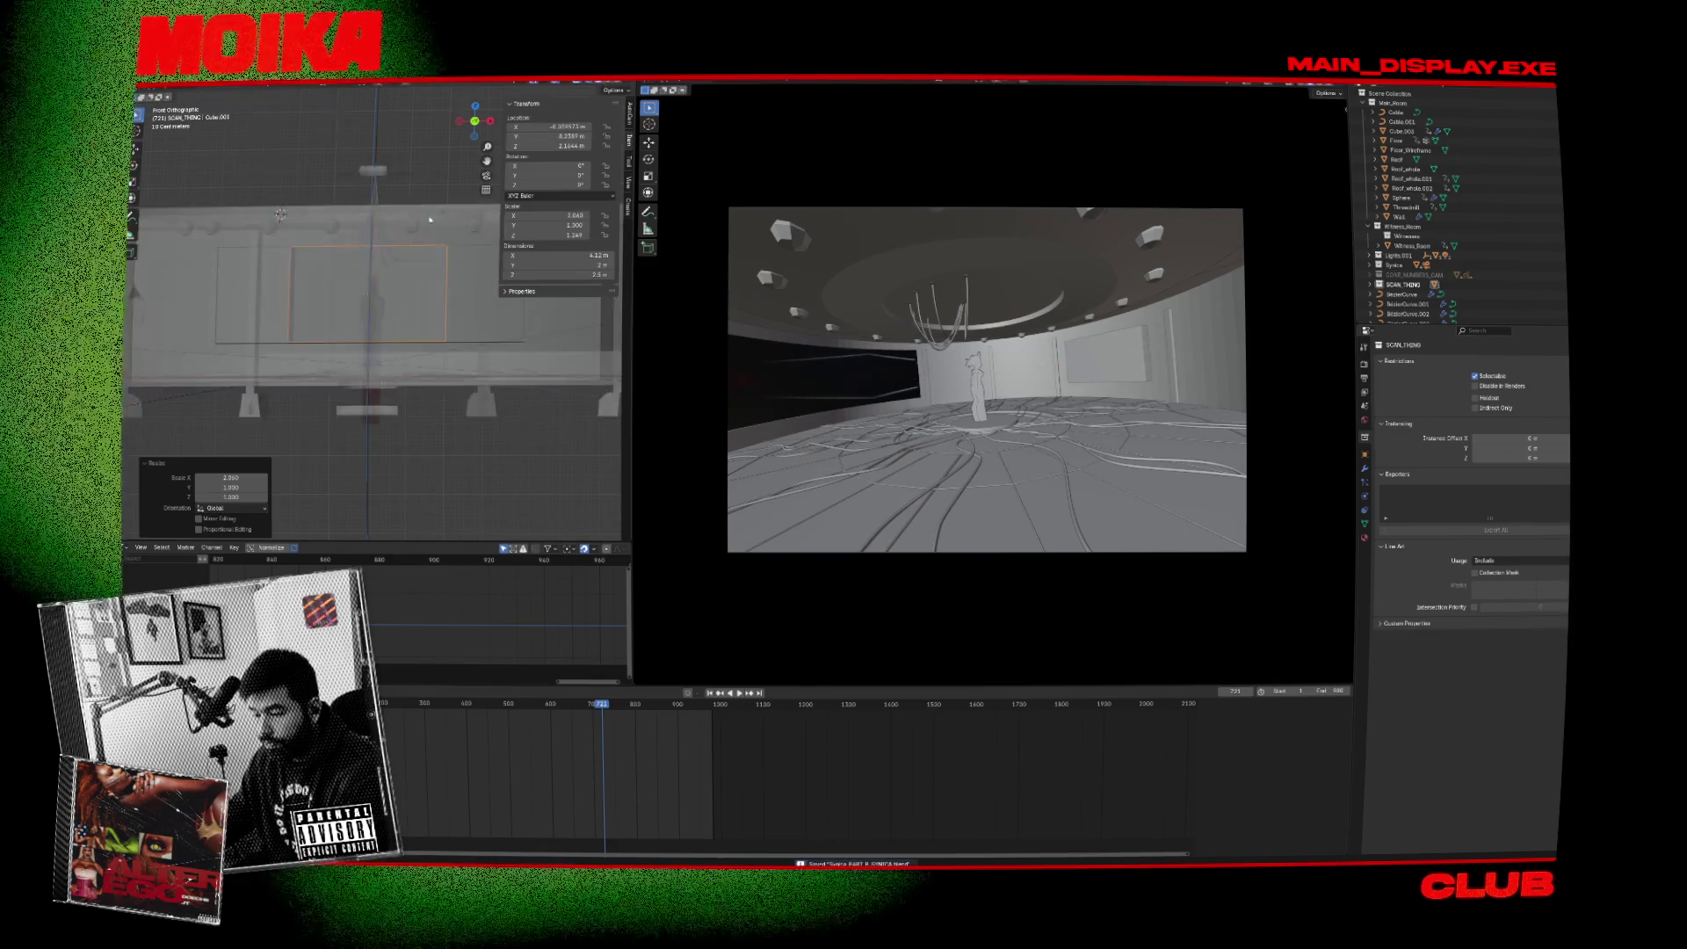
pyautogui.scroll(2, 429, 219)
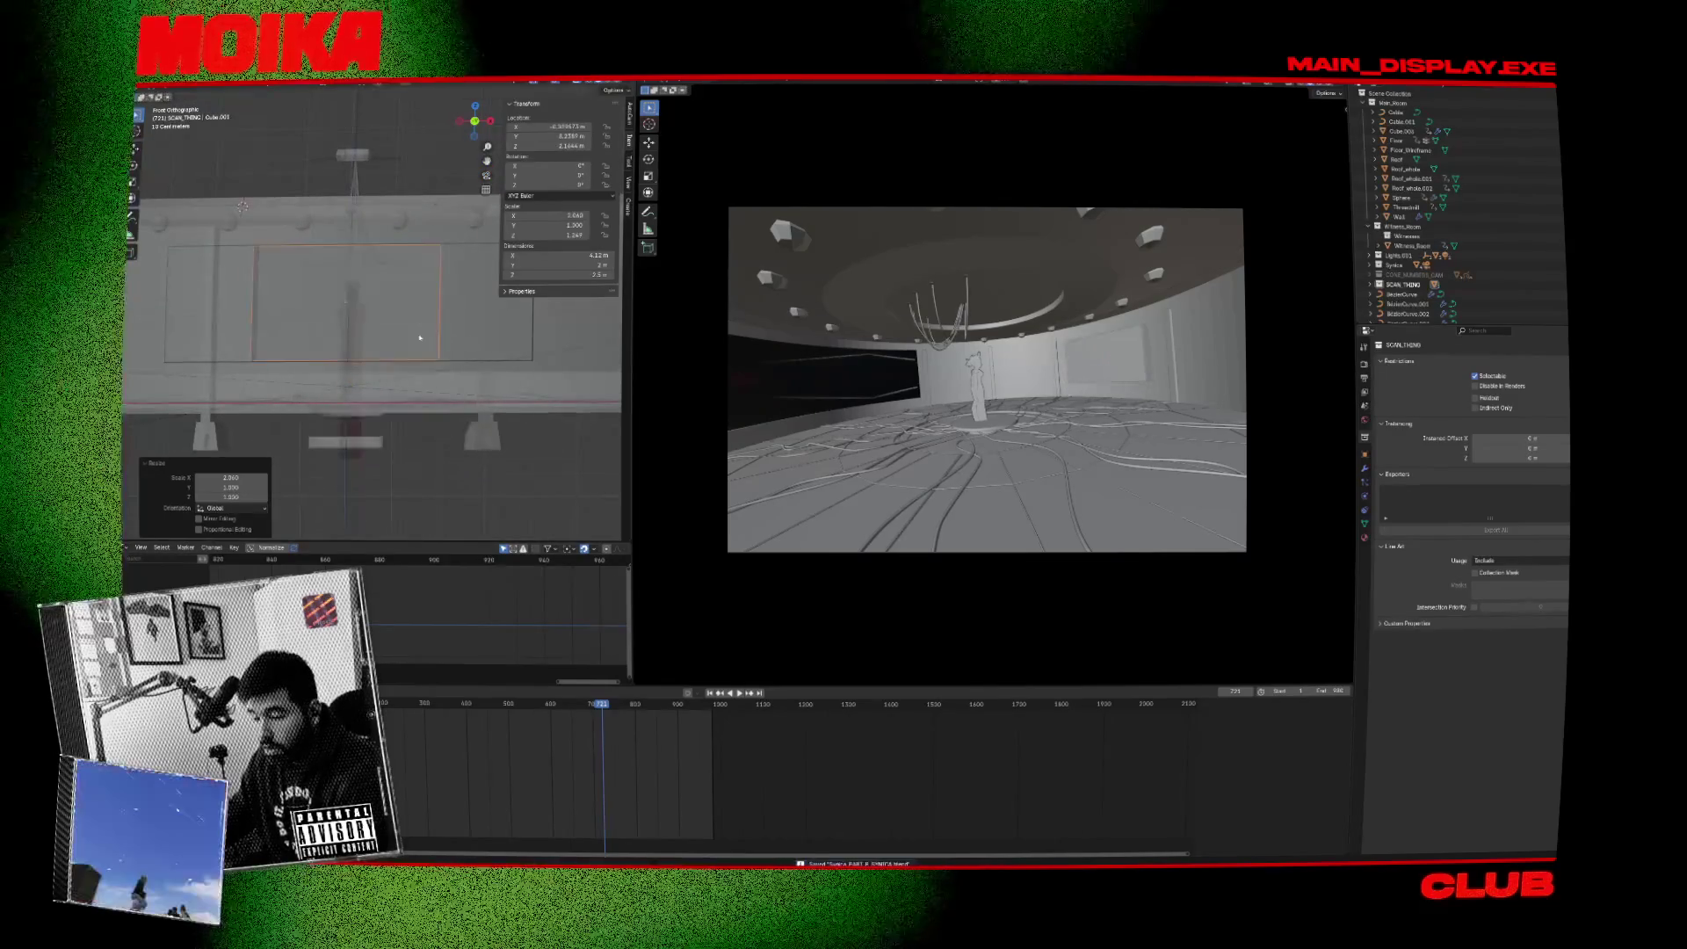
pyautogui.scroll(2, 419, 337)
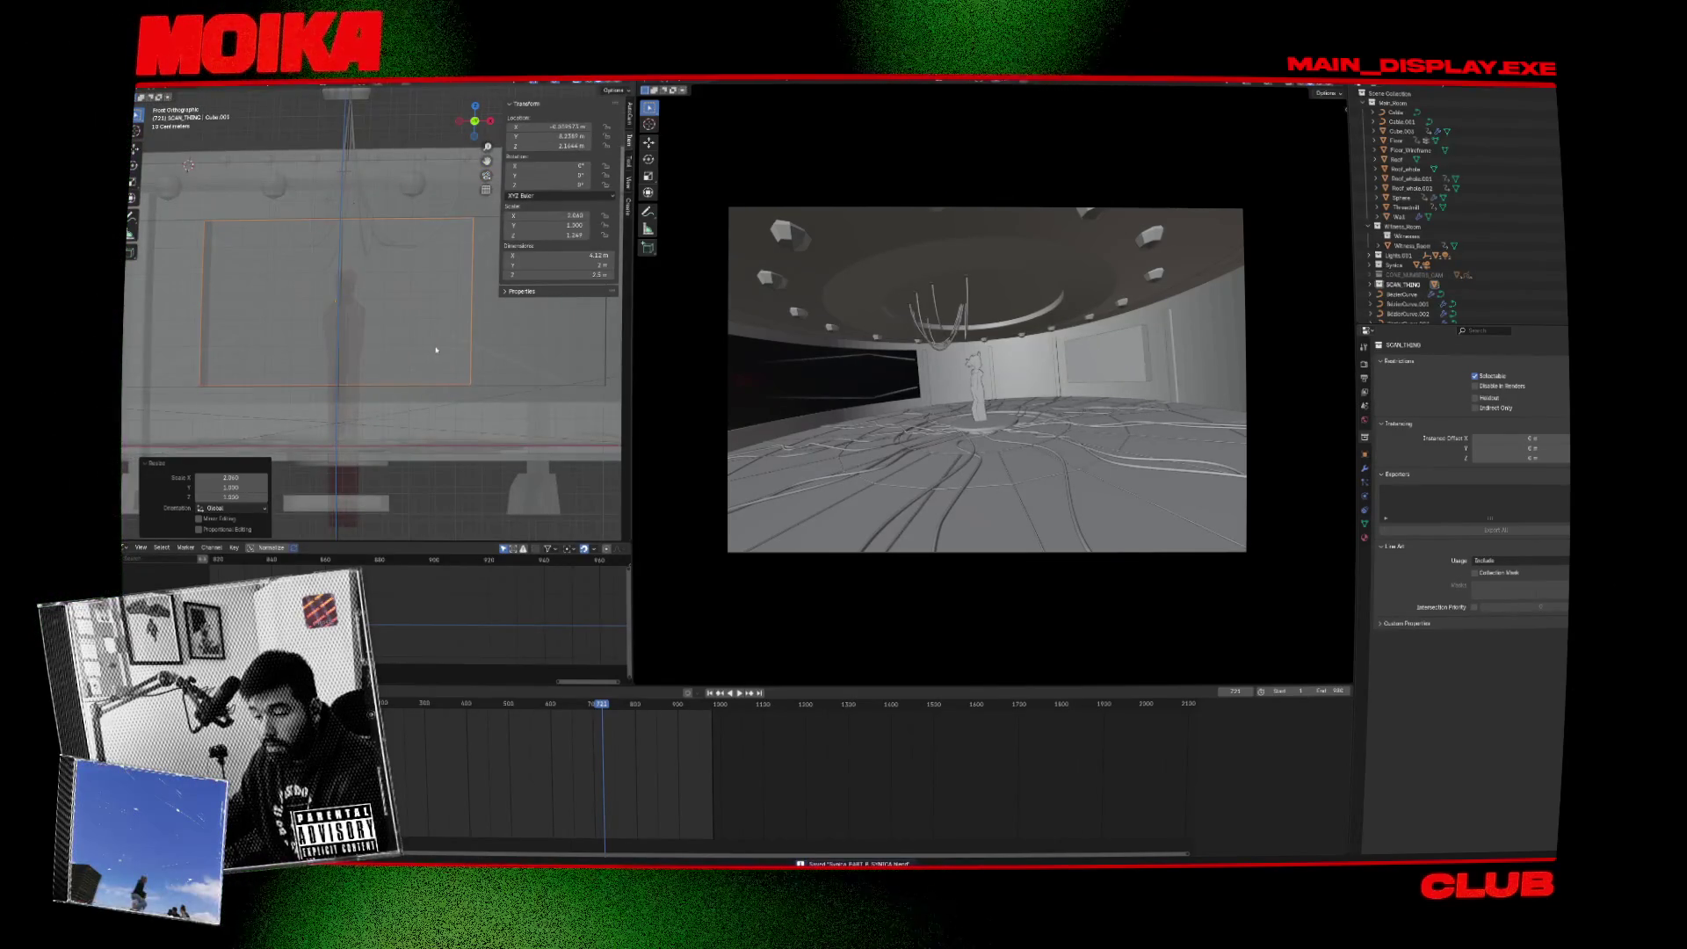
pyautogui.press('g')
pyautogui.press('y')
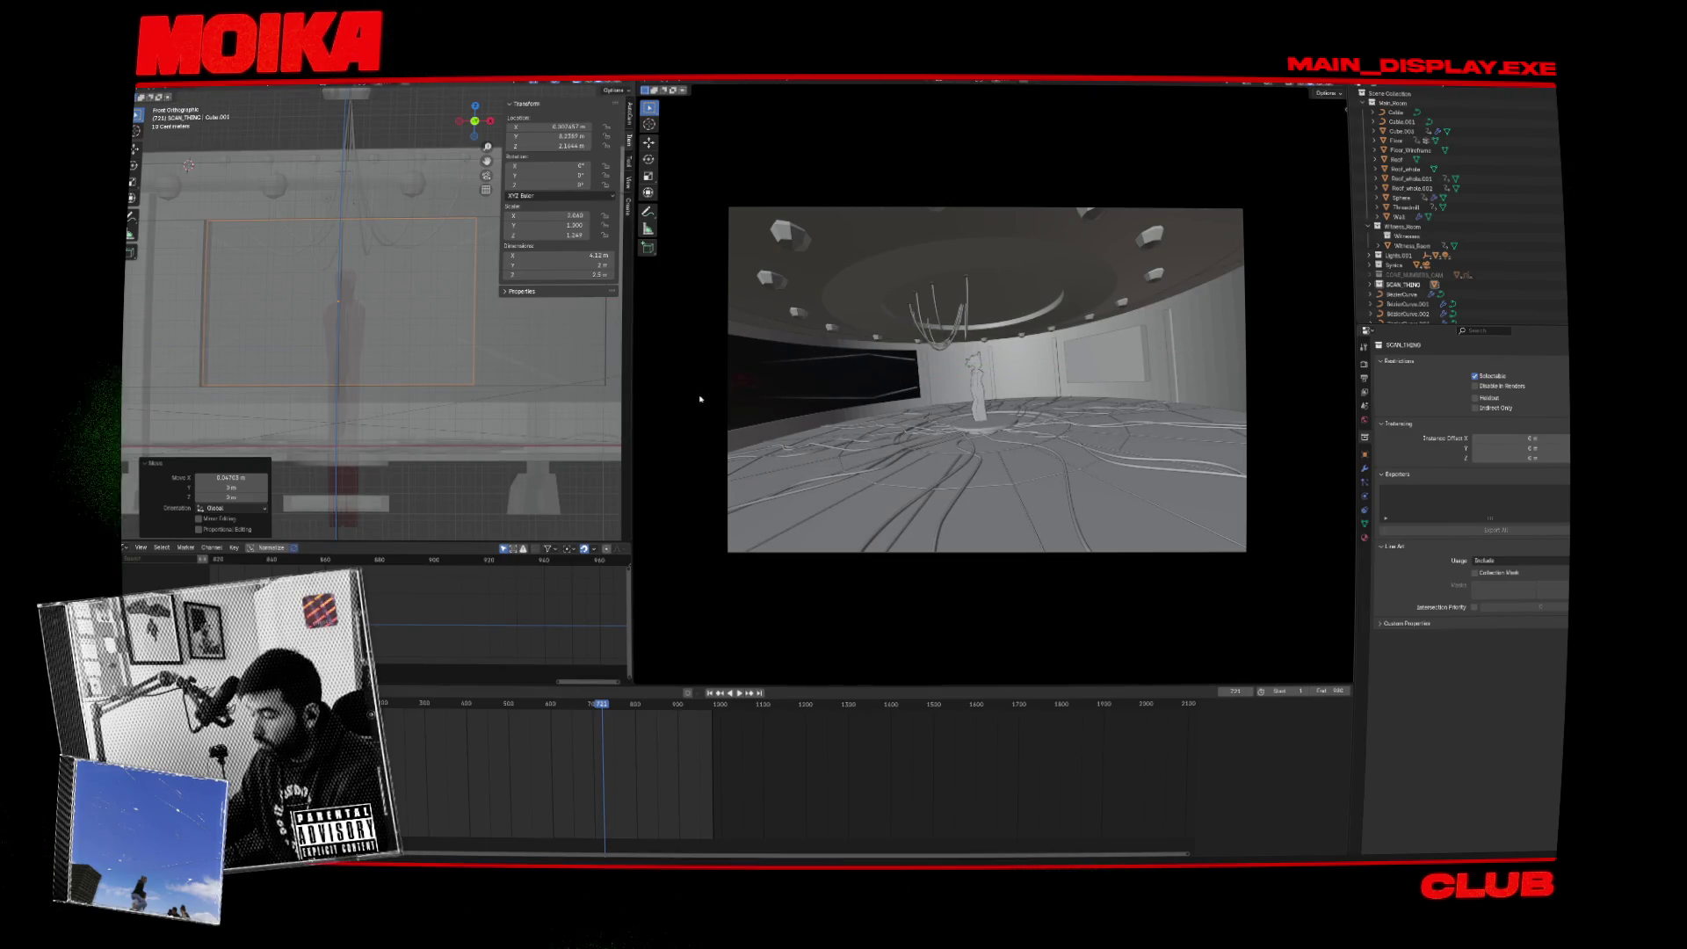
pyautogui.press('KP_7')
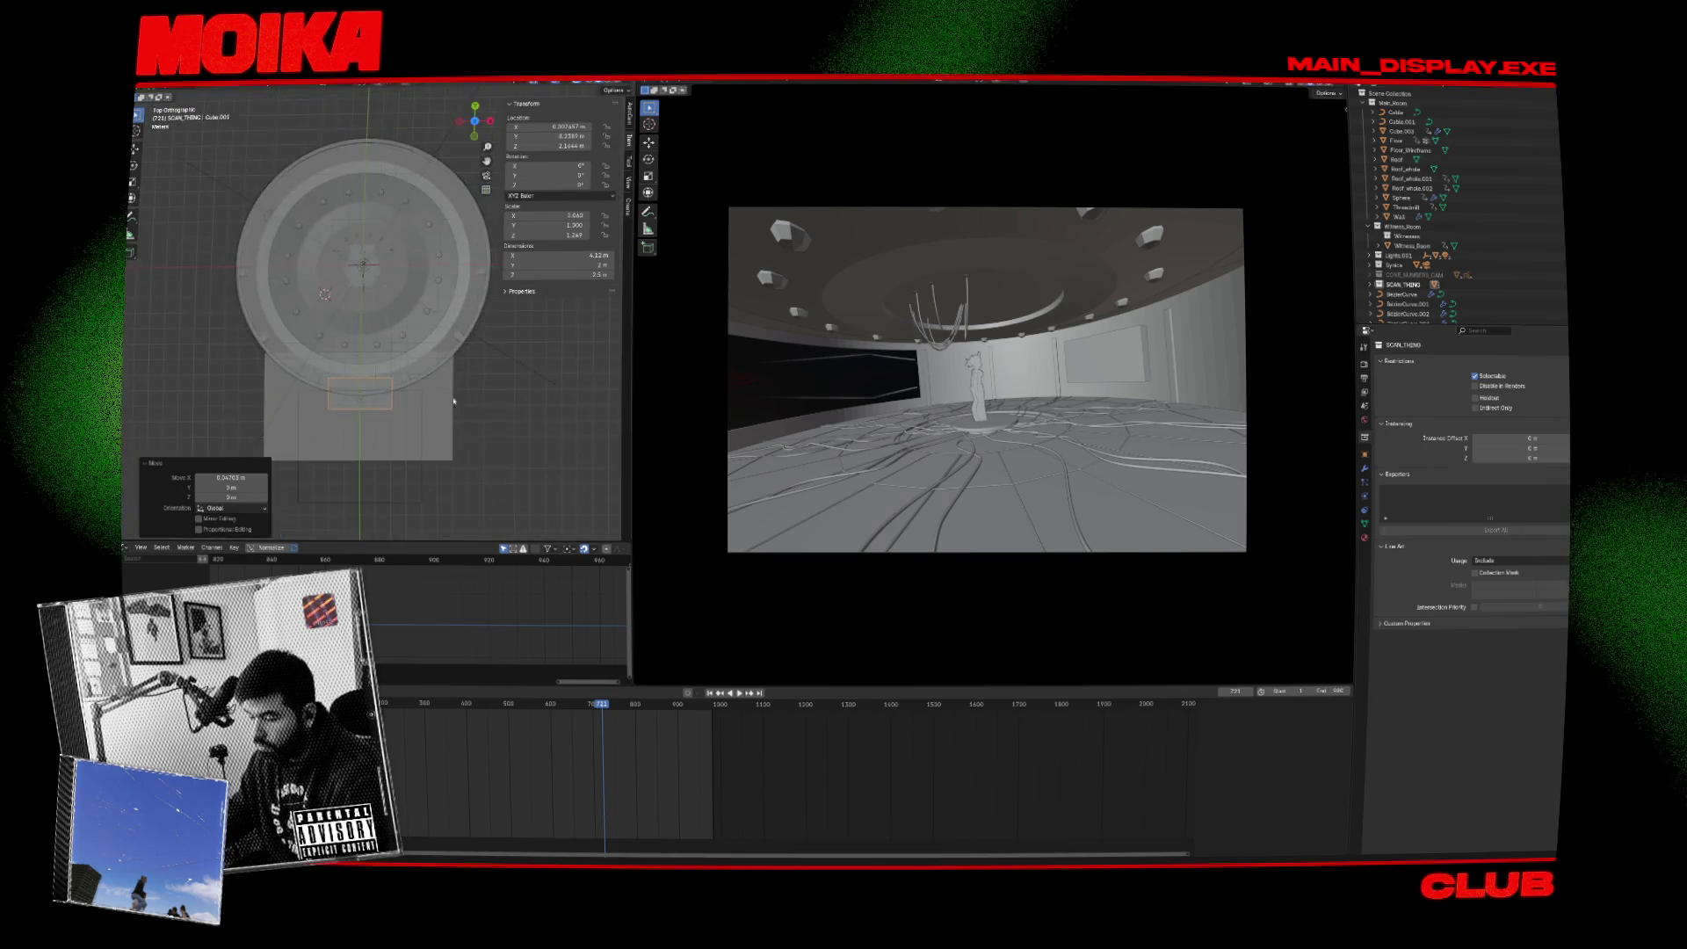
# Move, rotate and slightly shrink the panel onto the round room's edge.
pyautogui.scroll(2, 451, 402)
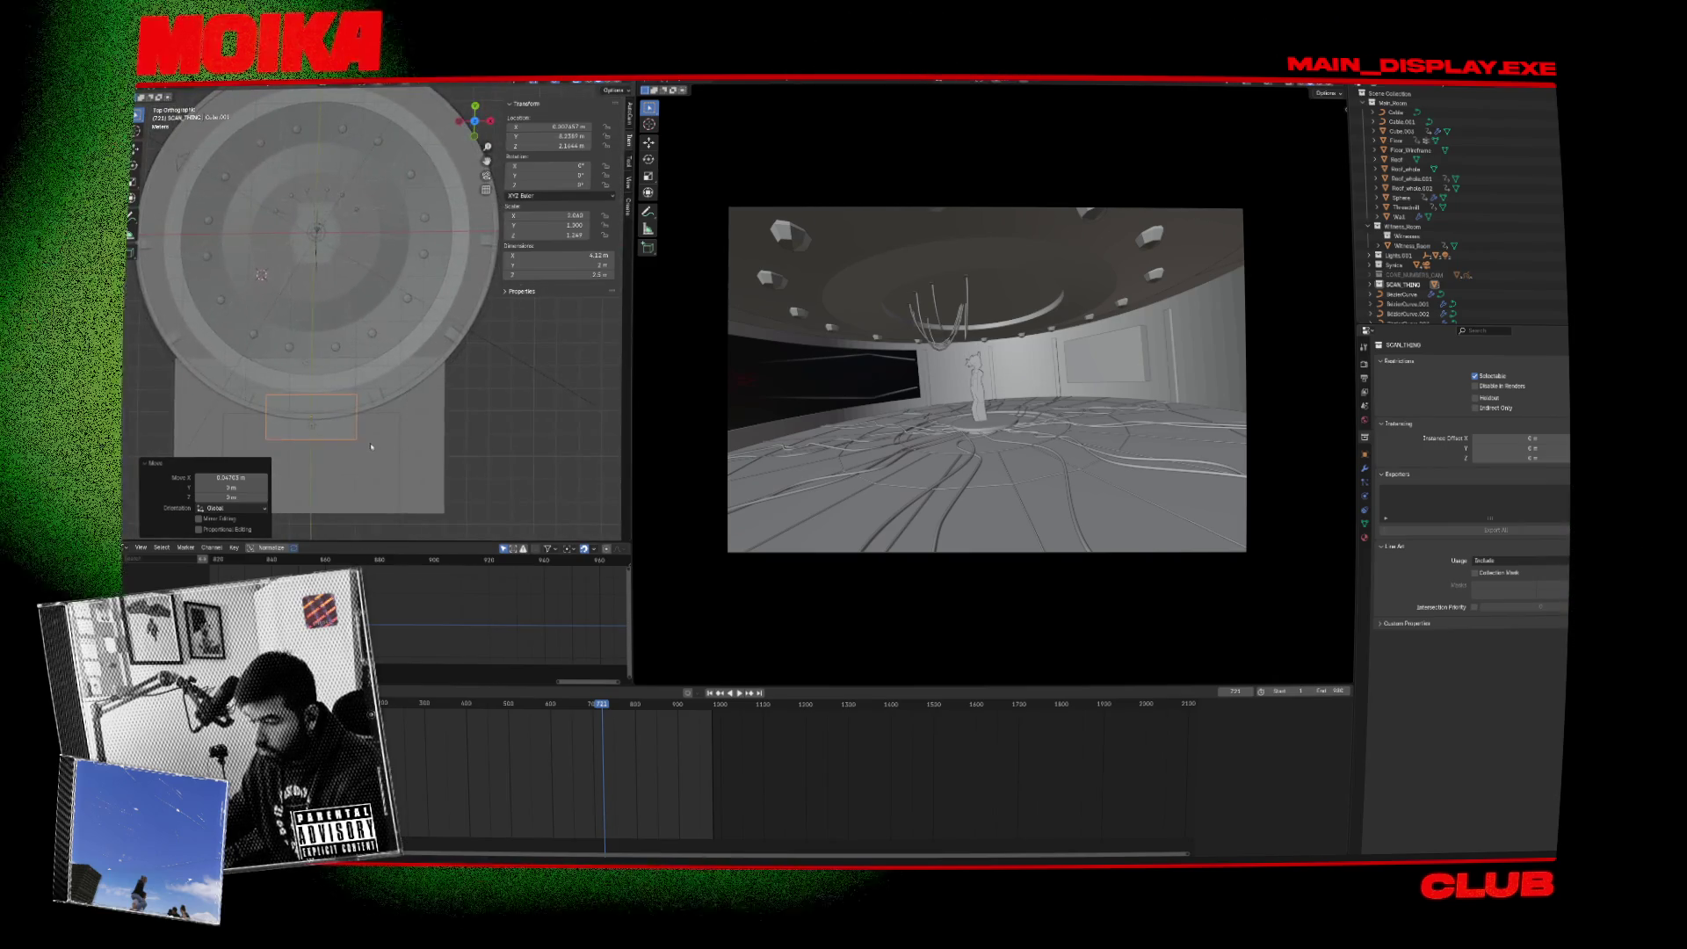
pyautogui.click(495, 394)
pyautogui.press('r')
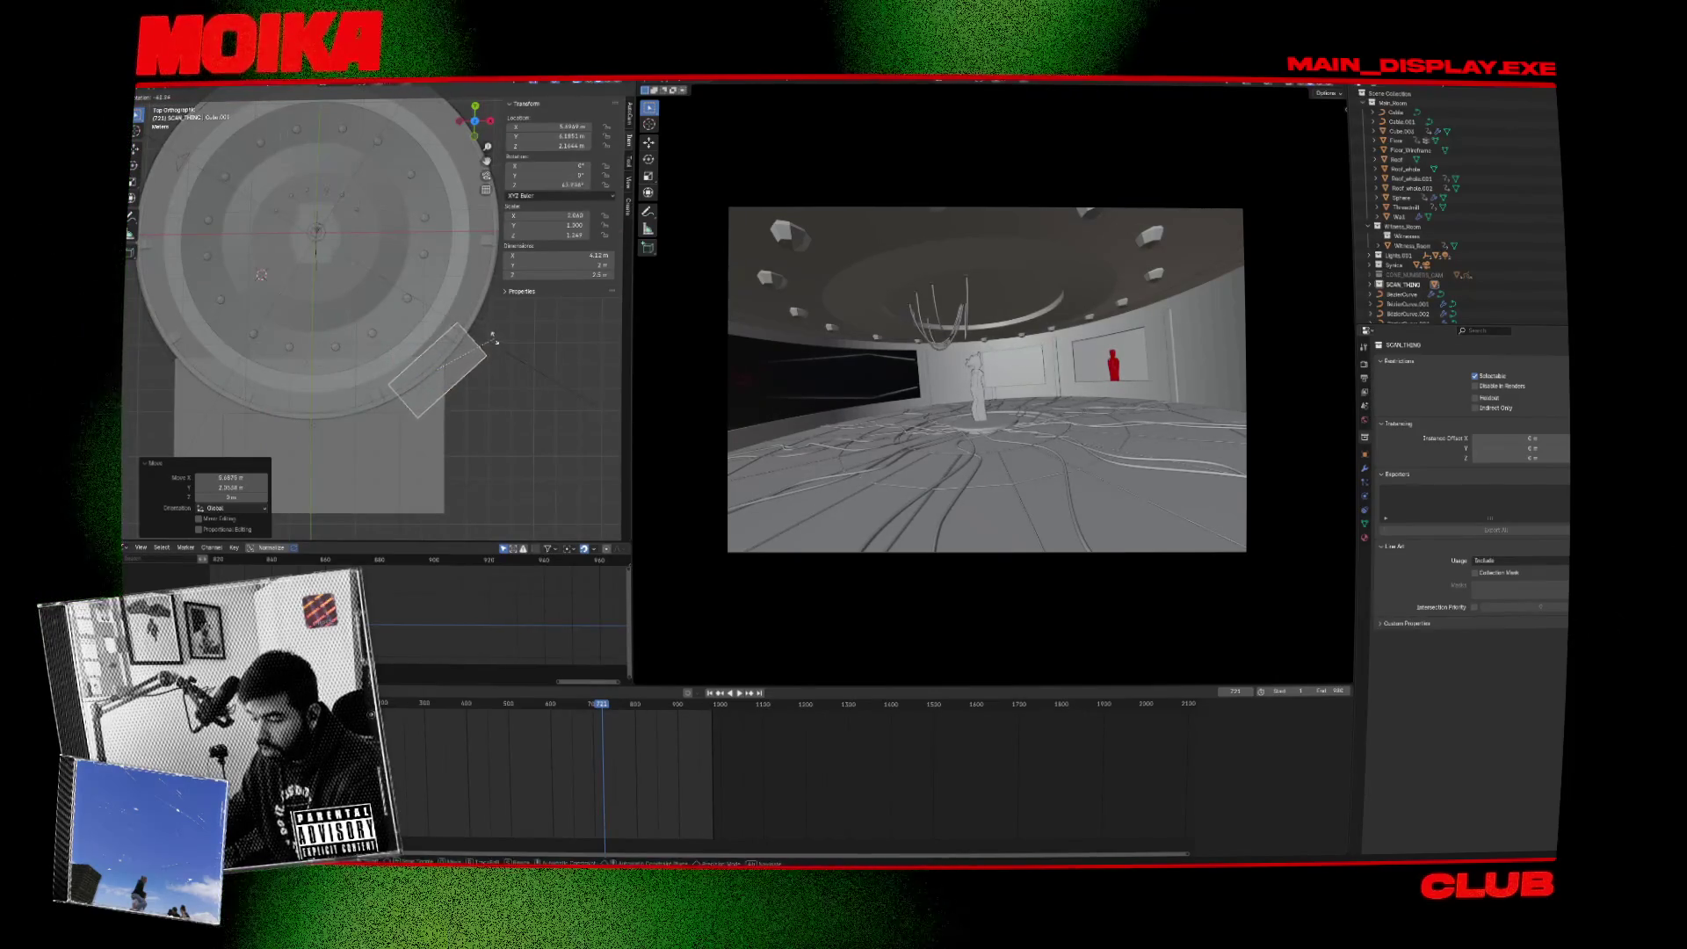
pyautogui.click(493, 341)
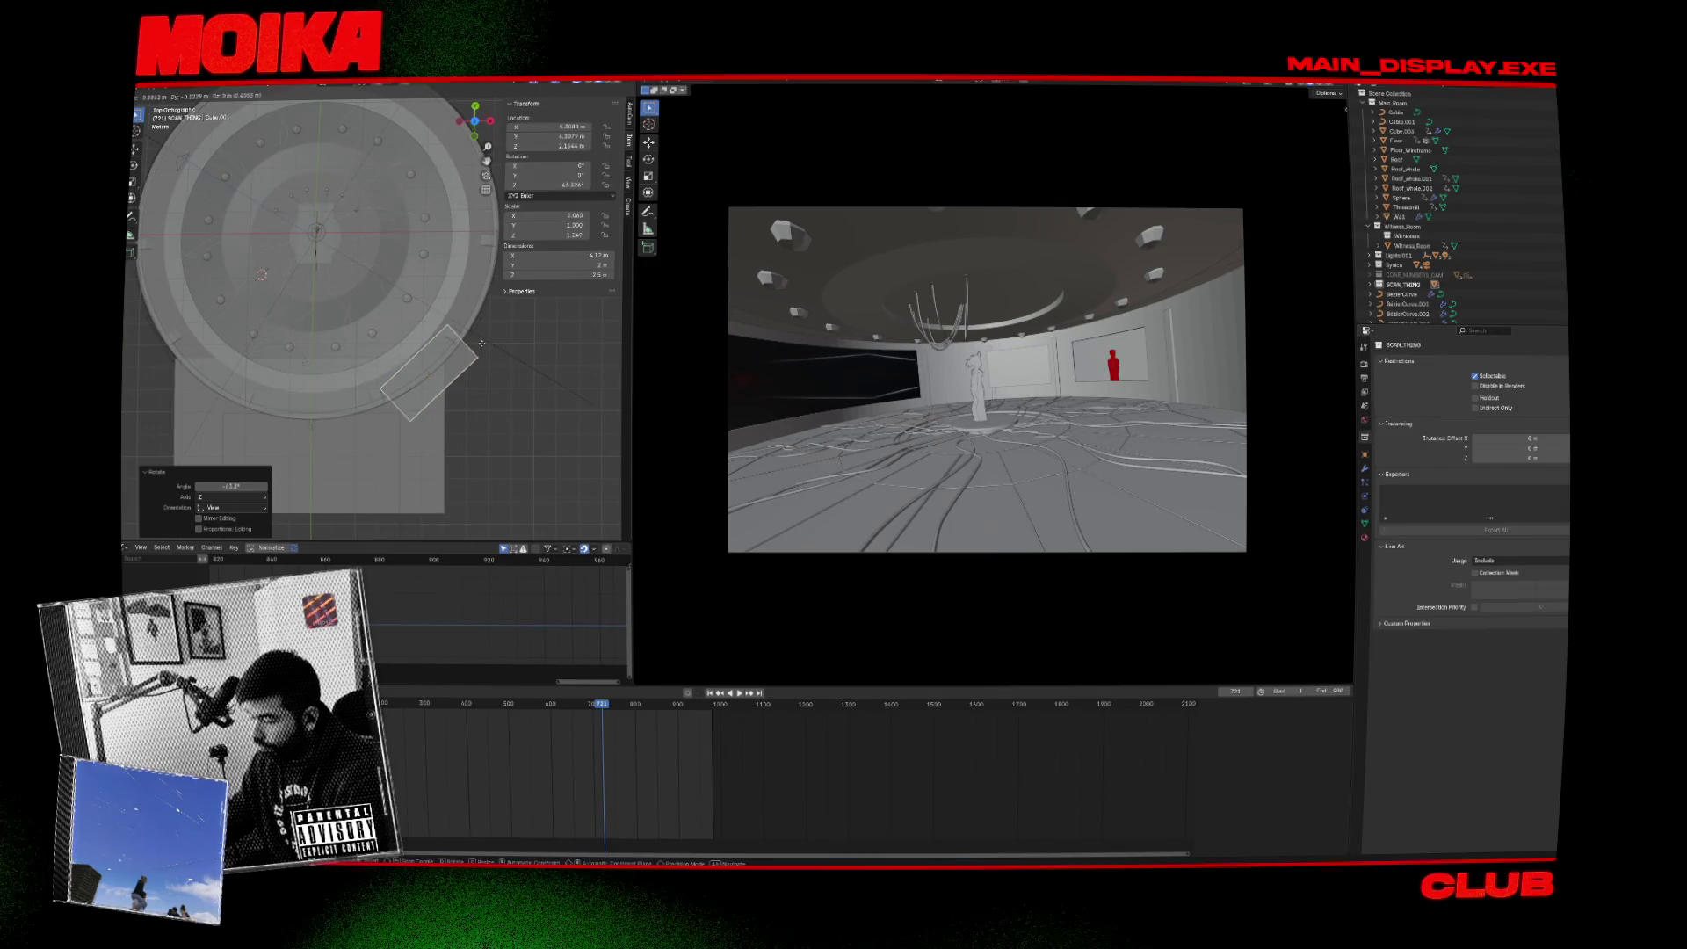
pyautogui.click(485, 347)
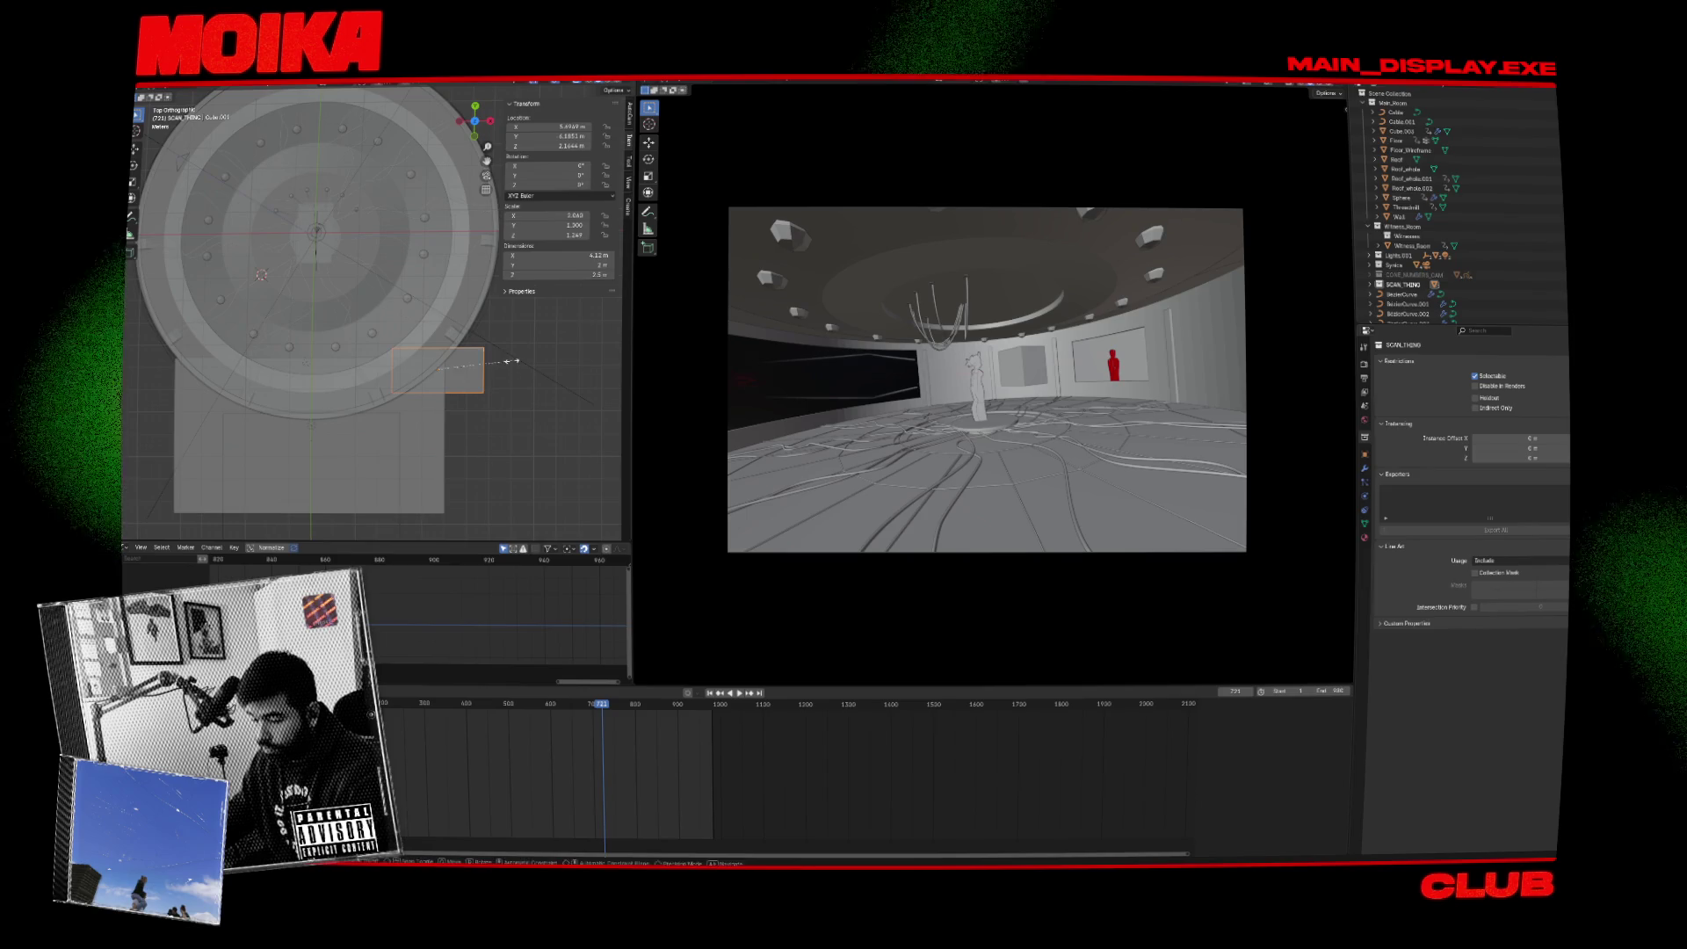
pyautogui.click(479, 381)
pyautogui.press('r')
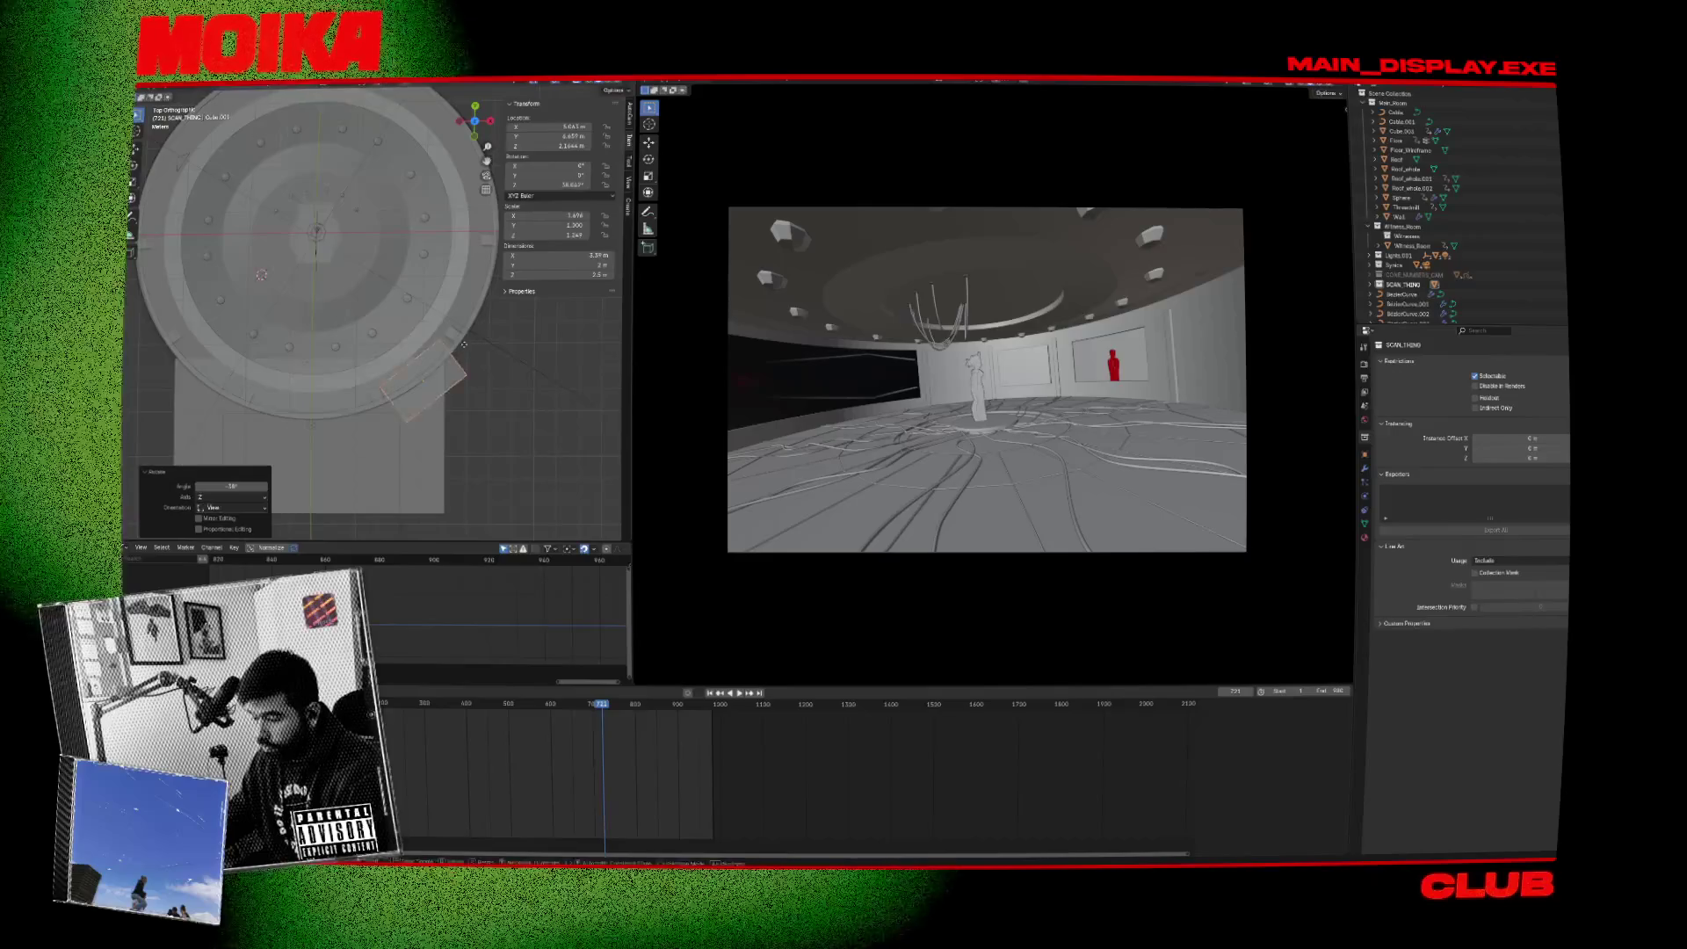
pyautogui.press('s')
pyautogui.click(466, 350)
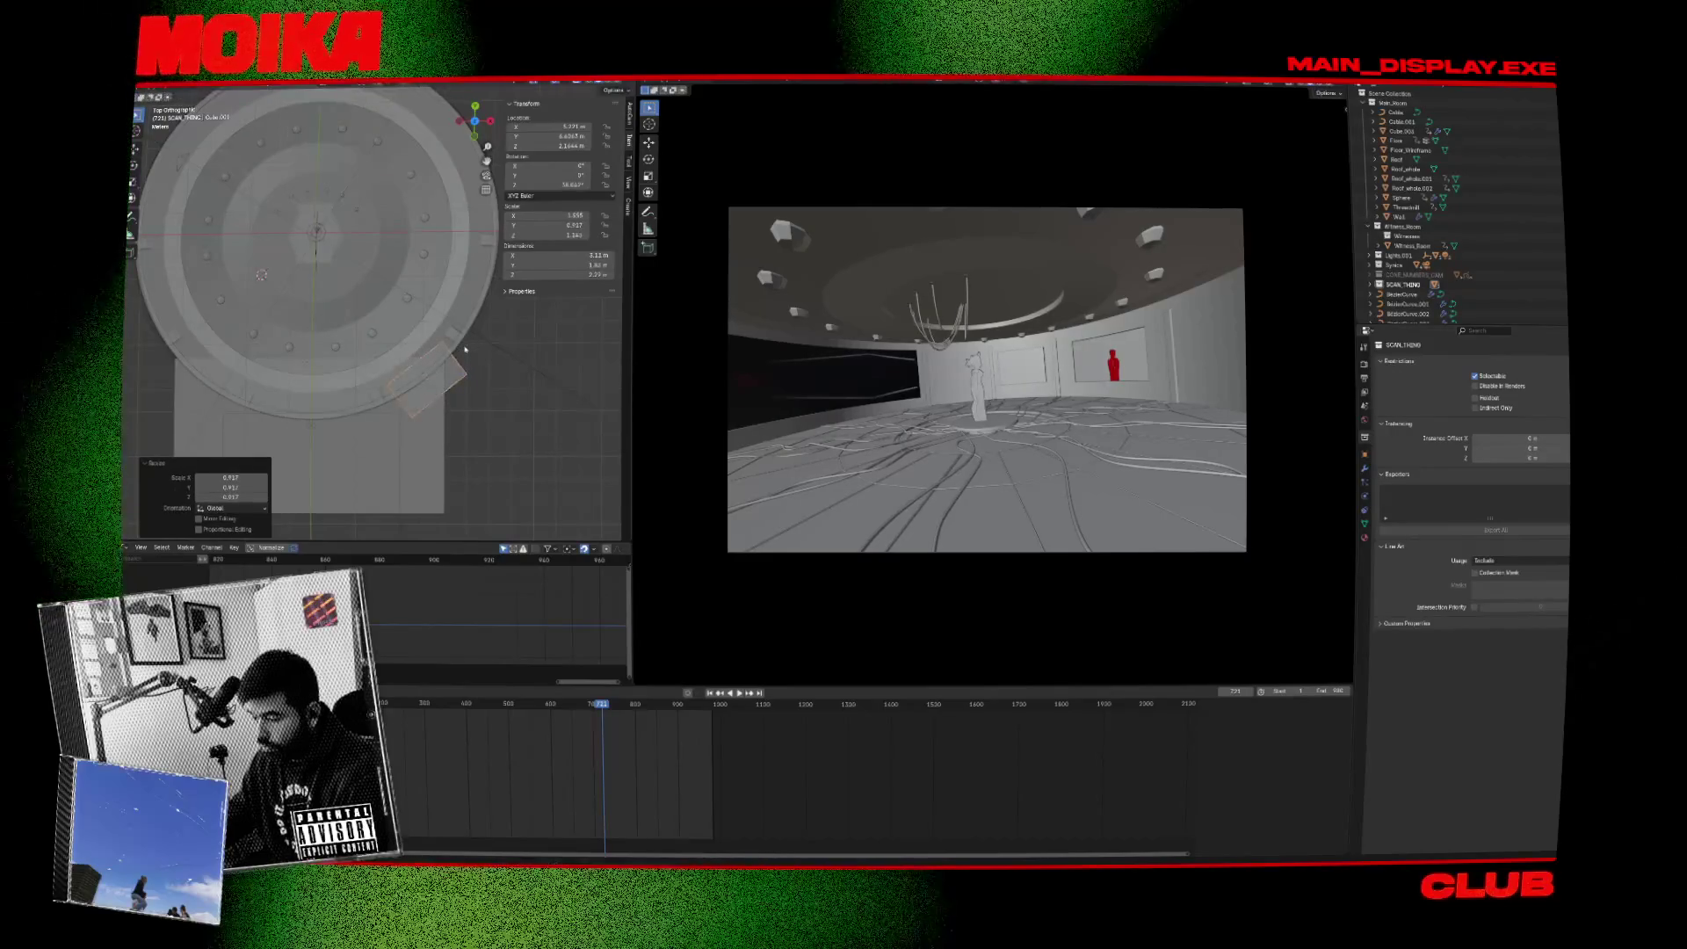
pyautogui.click(464, 348)
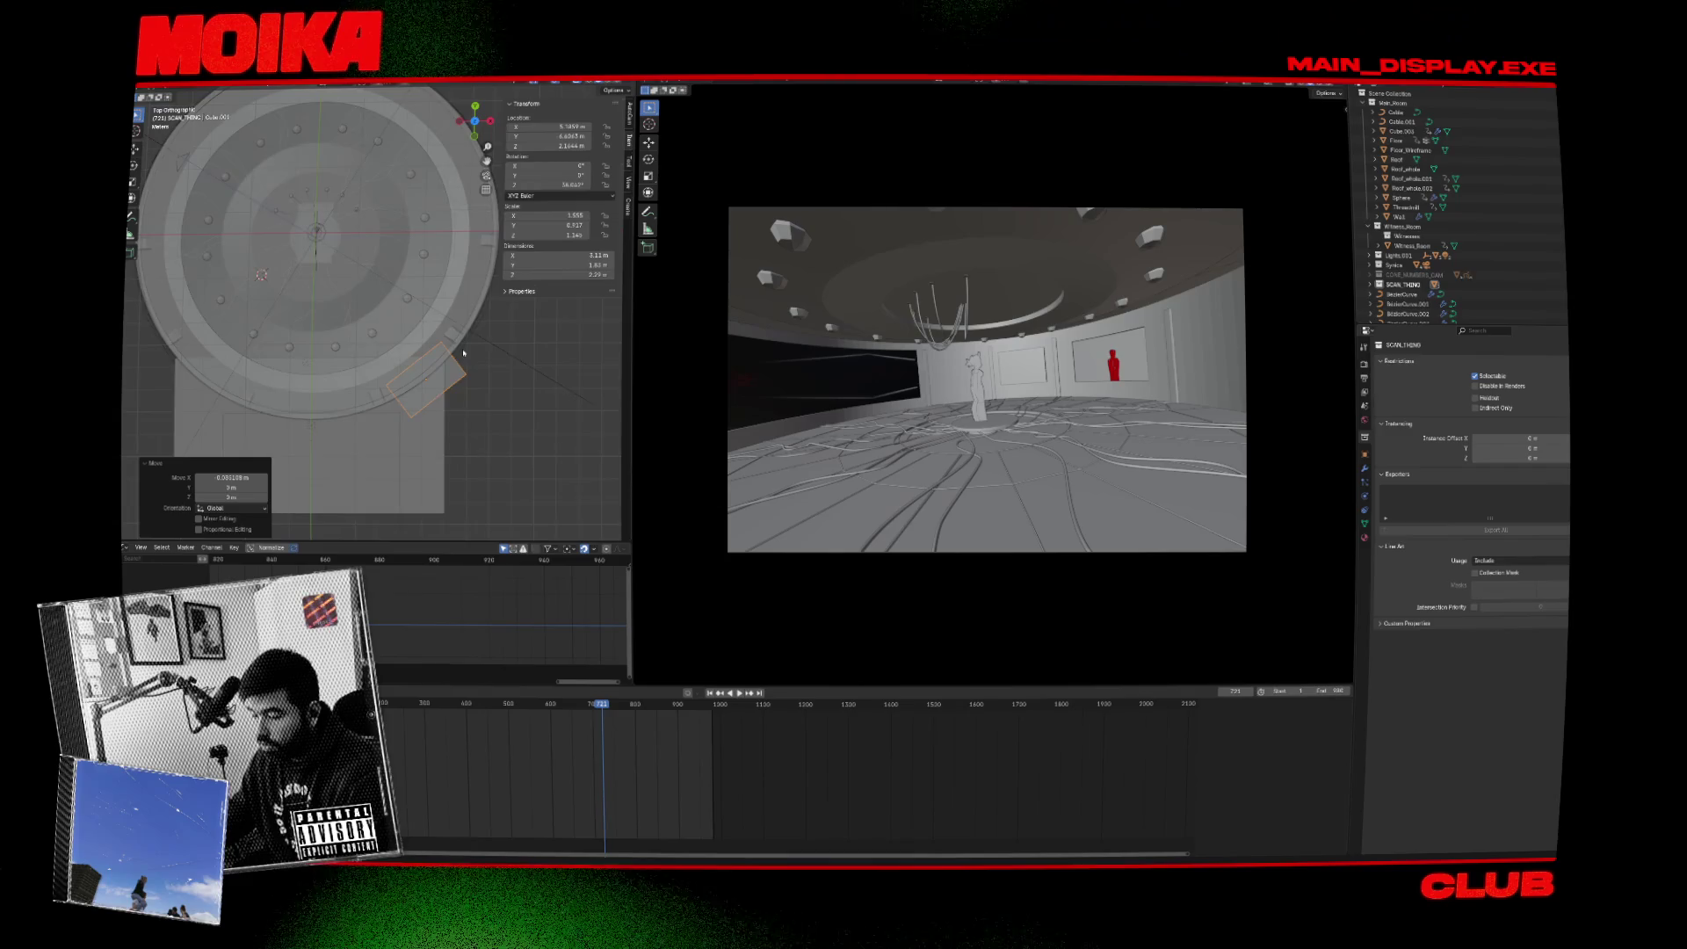
# Place and rotate a copied panel further along the curved edge, deleting an extra copy.
pyautogui.scroll(2, 464, 352)
pyautogui.click(503, 337)
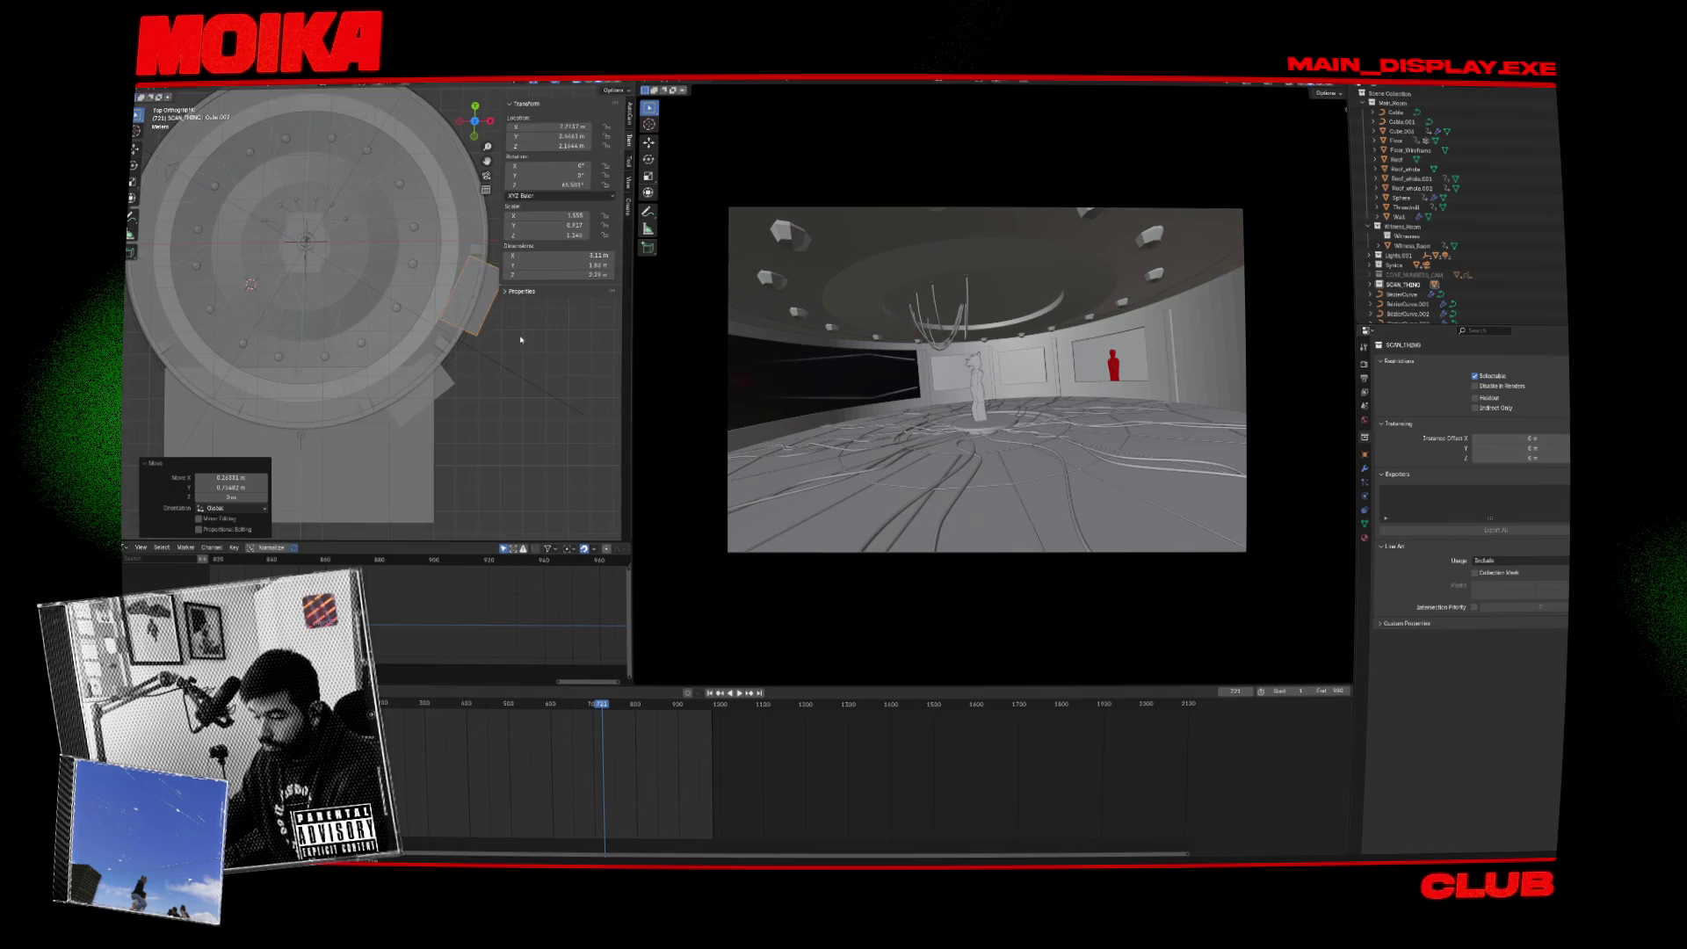
pyautogui.press('r')
pyautogui.click(525, 339)
pyautogui.press('g')
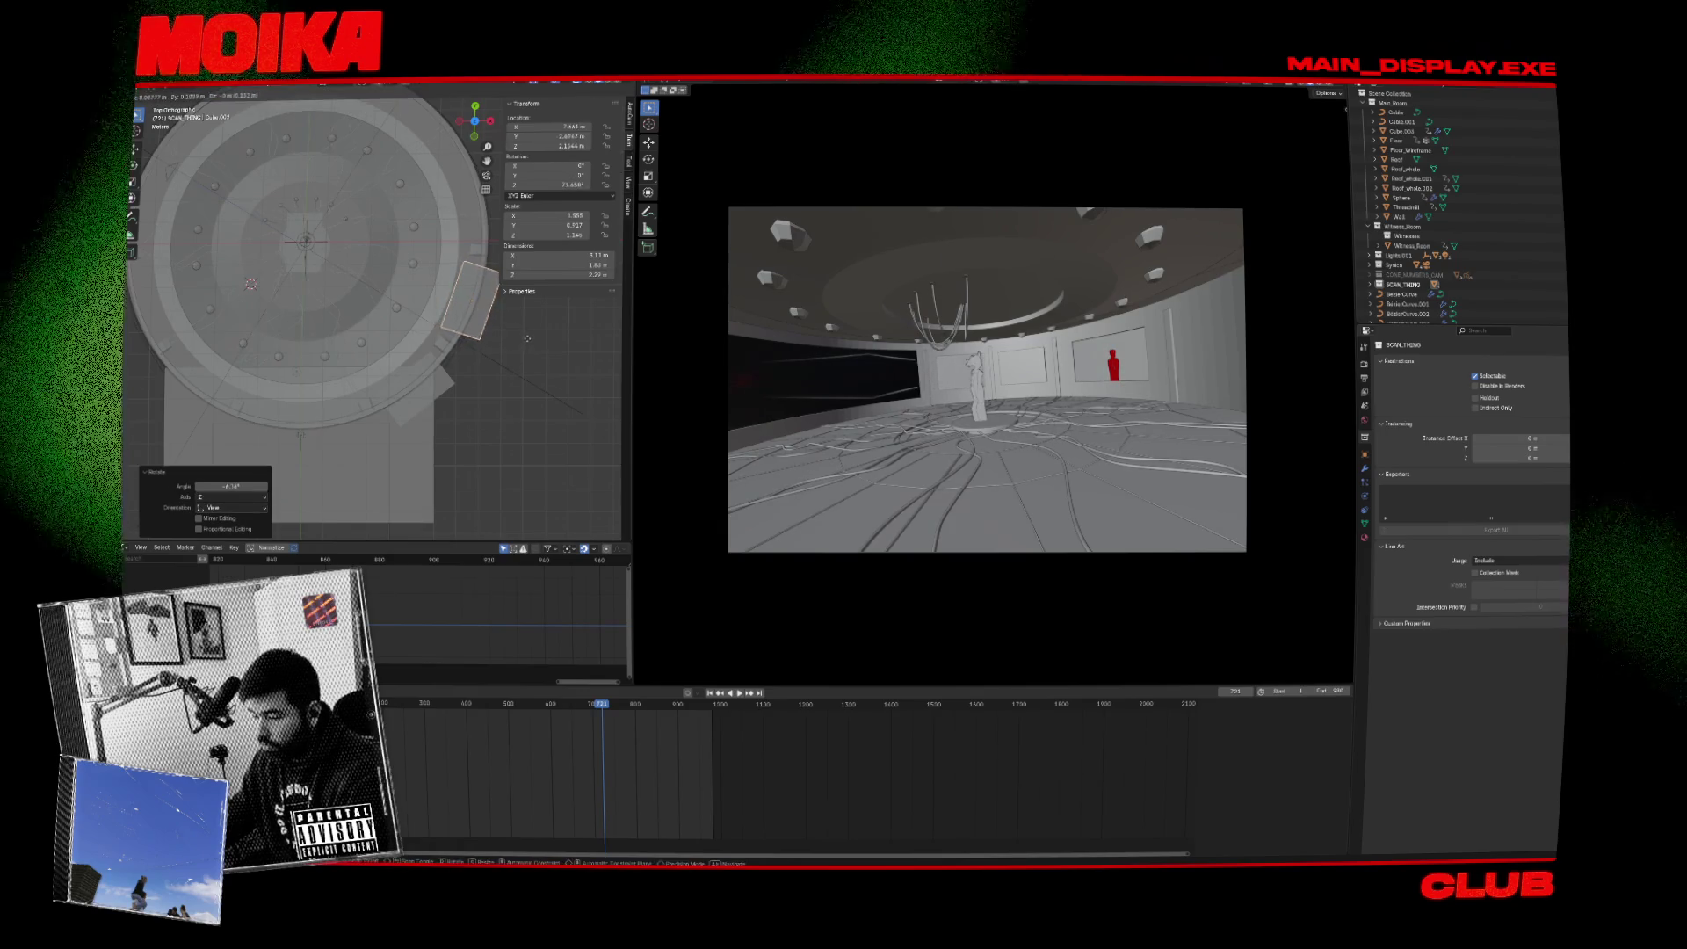
pyautogui.click(528, 341)
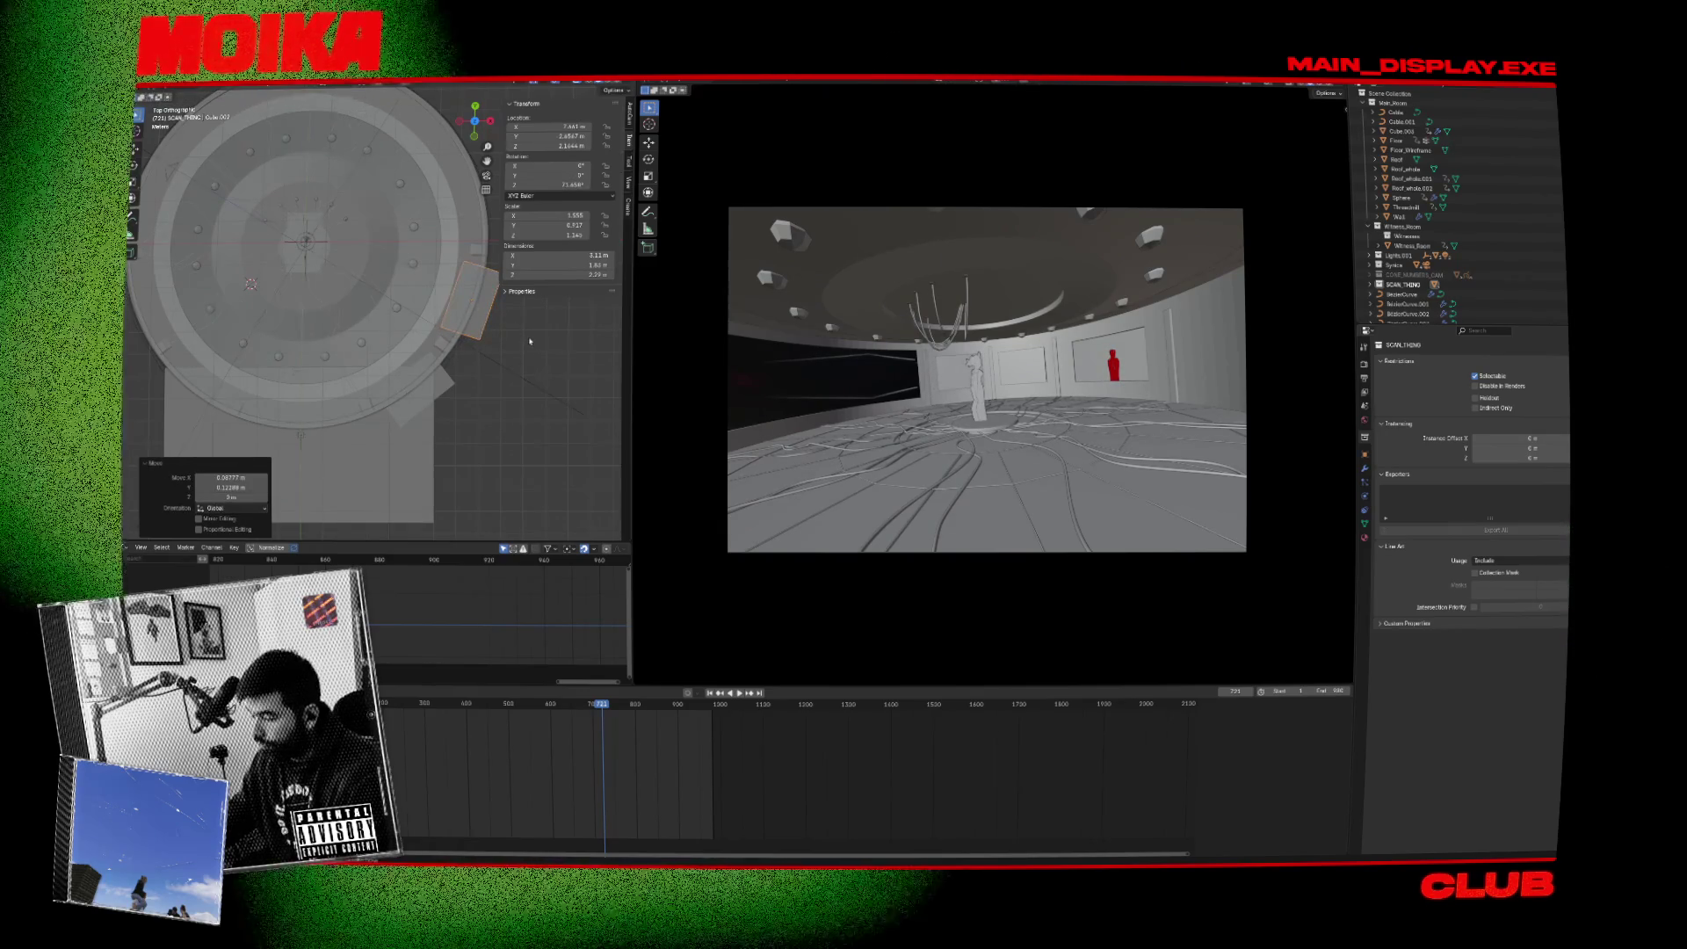
pyautogui.press('Delete')
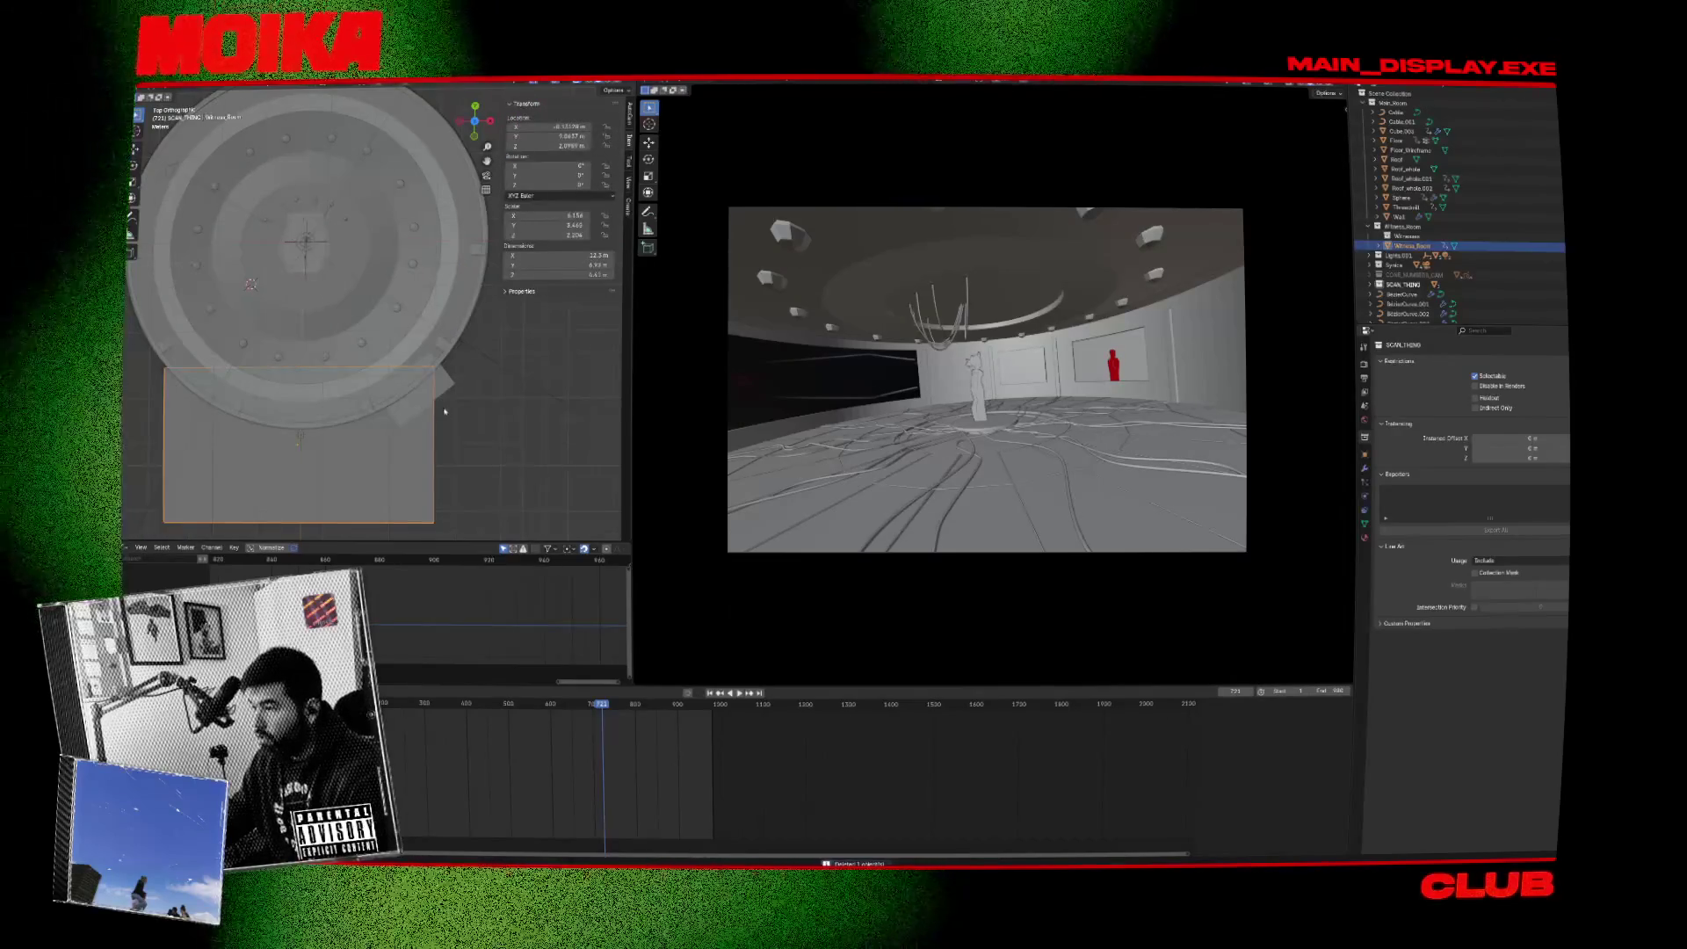
# Duplicate a panel onto the room's left side and select two panels together.
pyautogui.hotkey('shift', 'd')
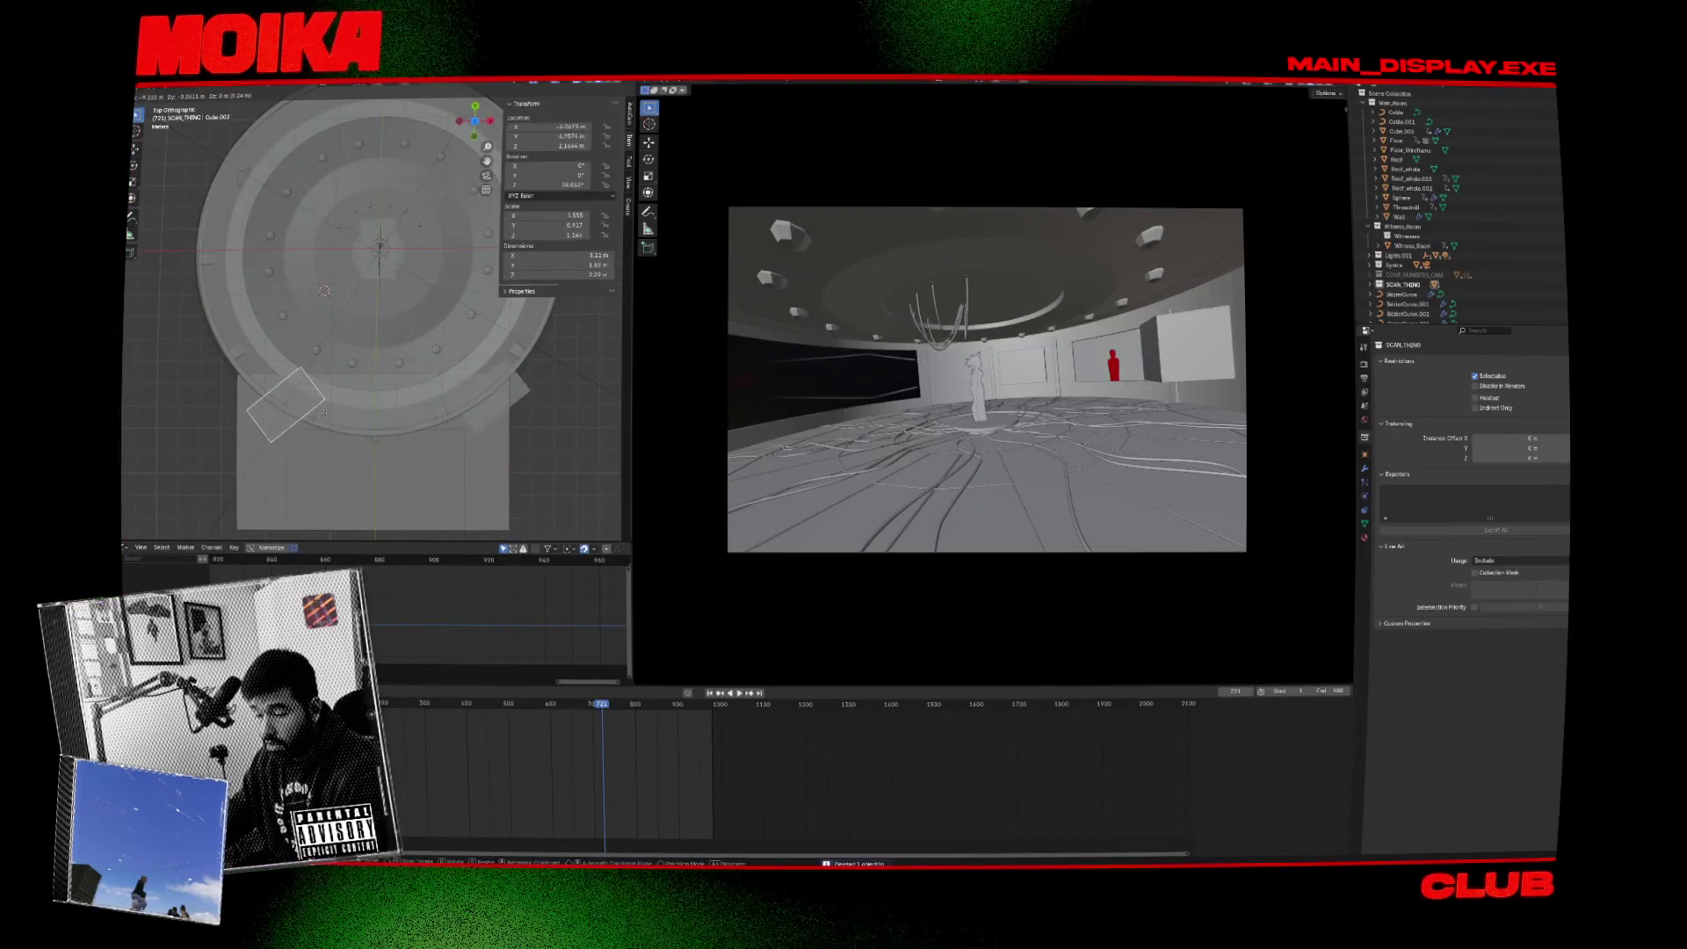
pyautogui.click(366, 451)
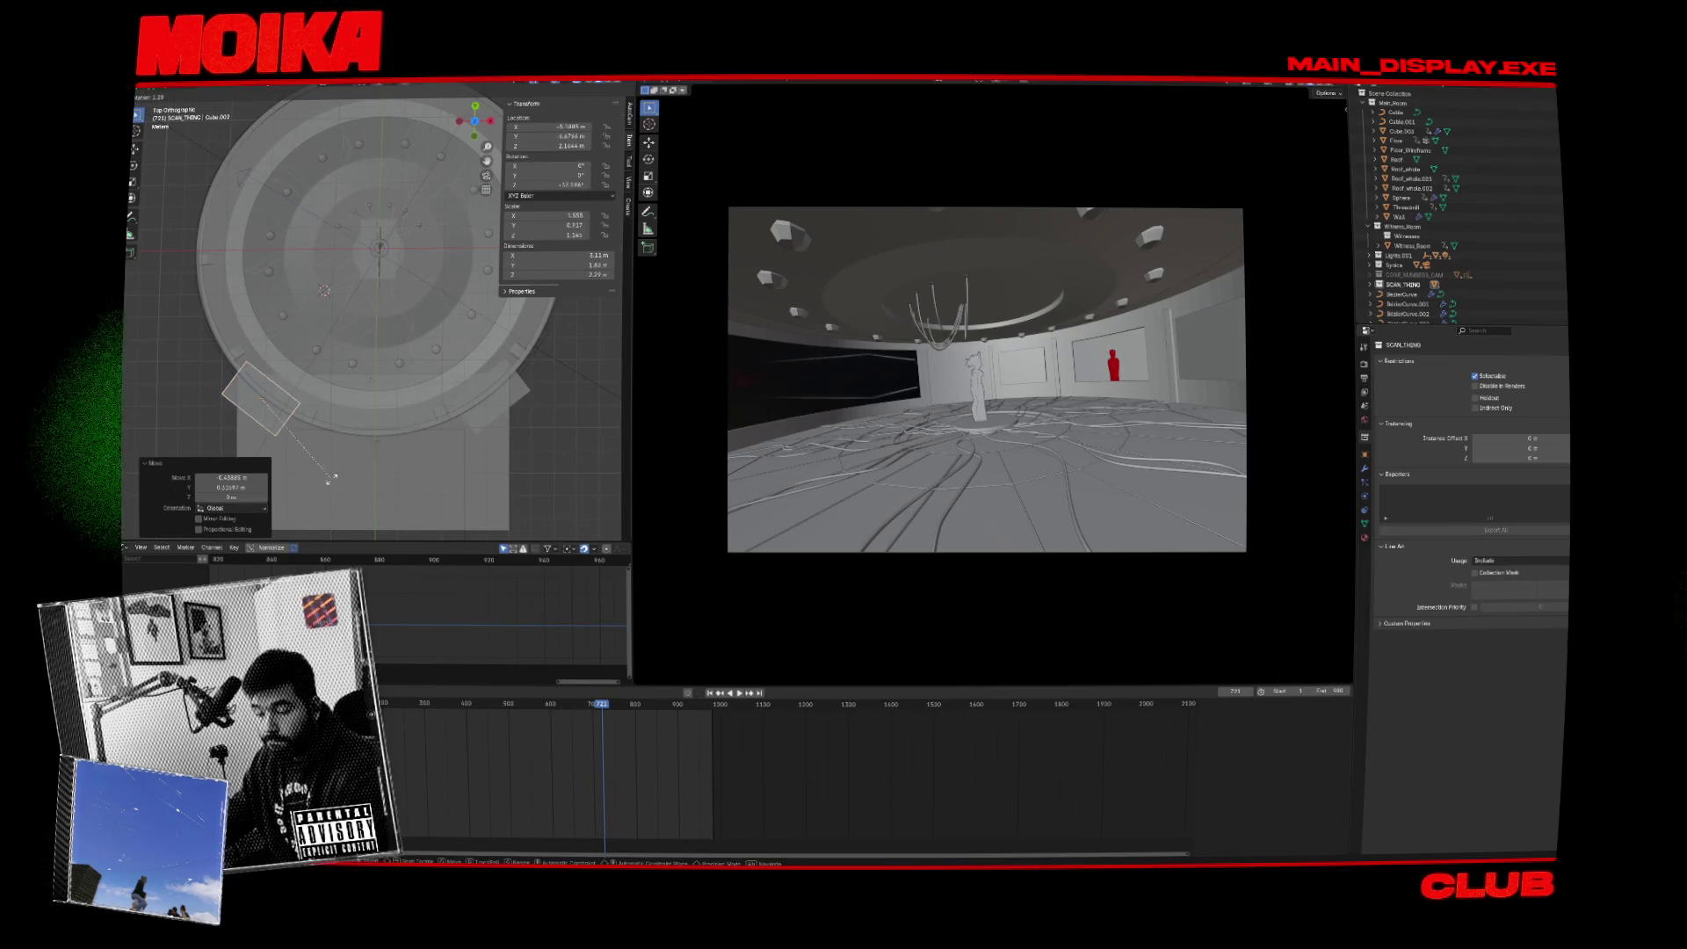
pyautogui.press('g')
pyautogui.click(513, 409)
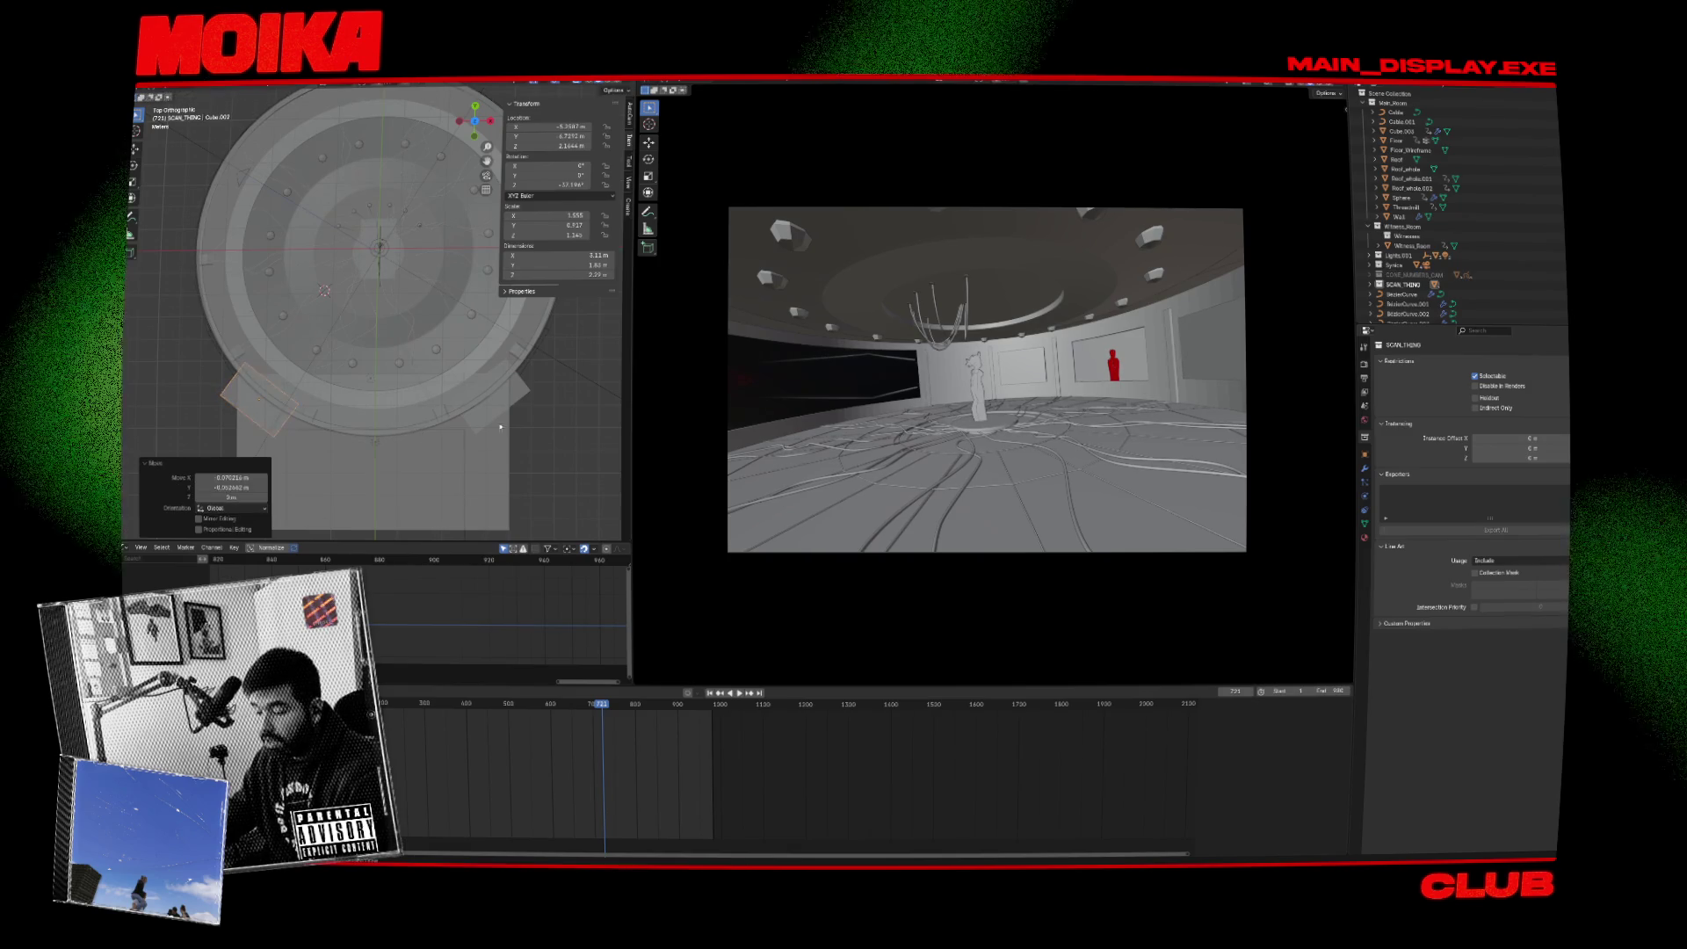
pyautogui.keyDown('shift'); pyautogui.click(515, 409); pyautogui.keyUp('shift')
pyautogui.rightClick(519, 406)
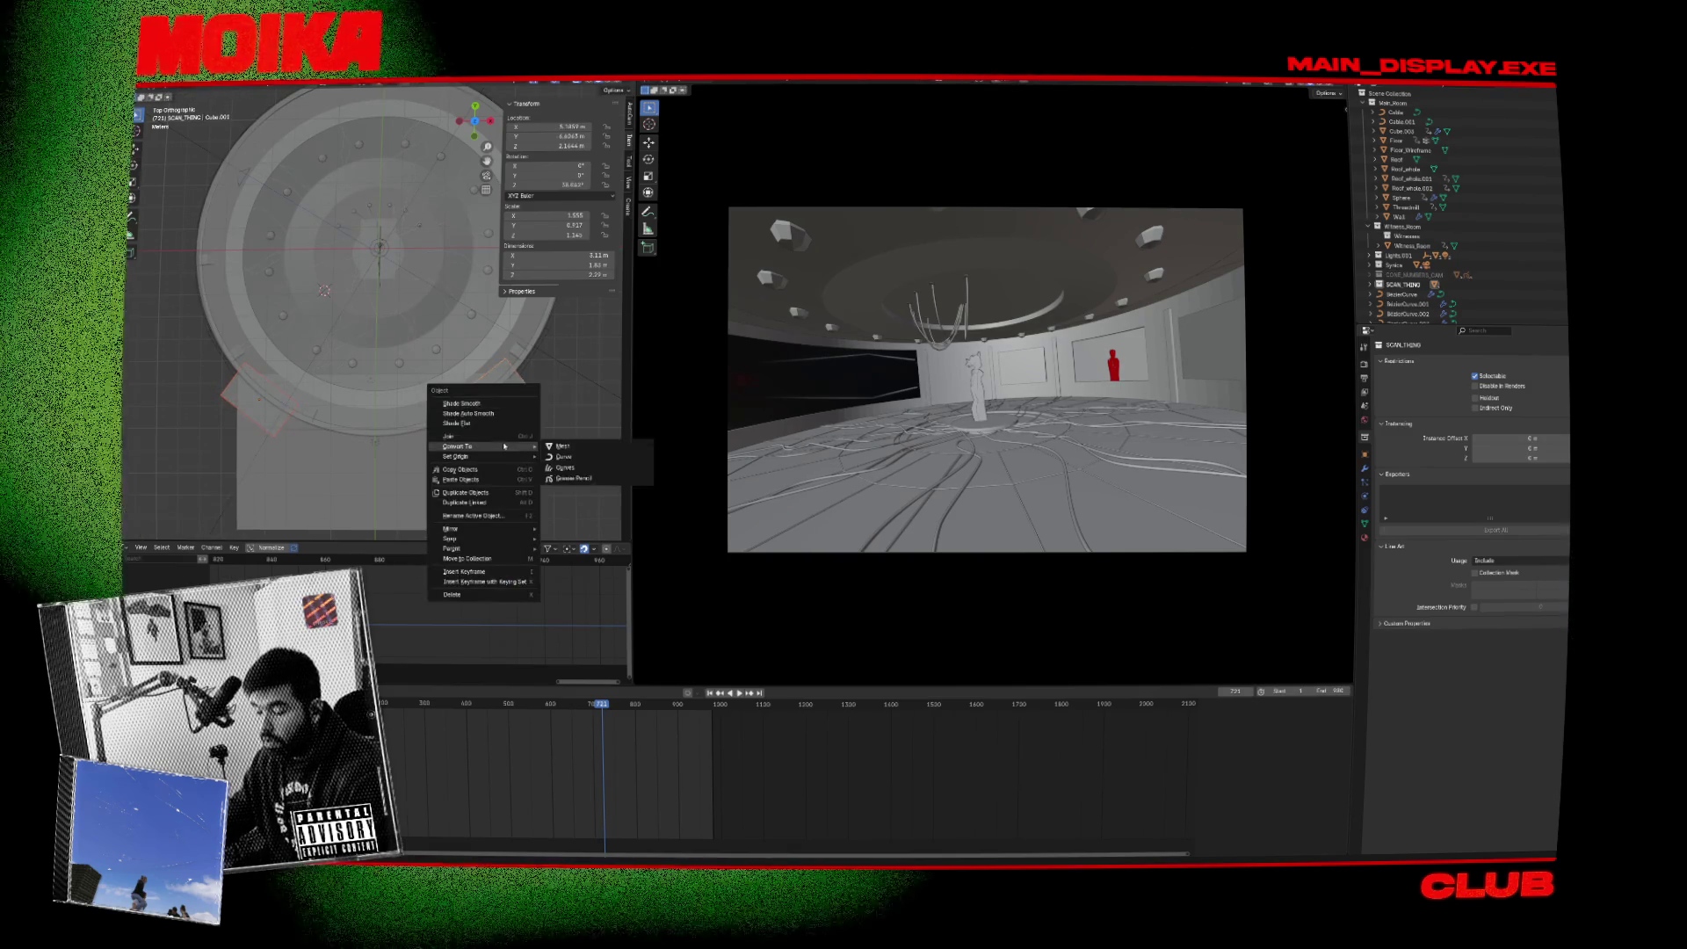
# Join the panels into Cube.001 and give the Wall a Boolean modifier cutting with Cube.001.
pyautogui.click(504, 437)
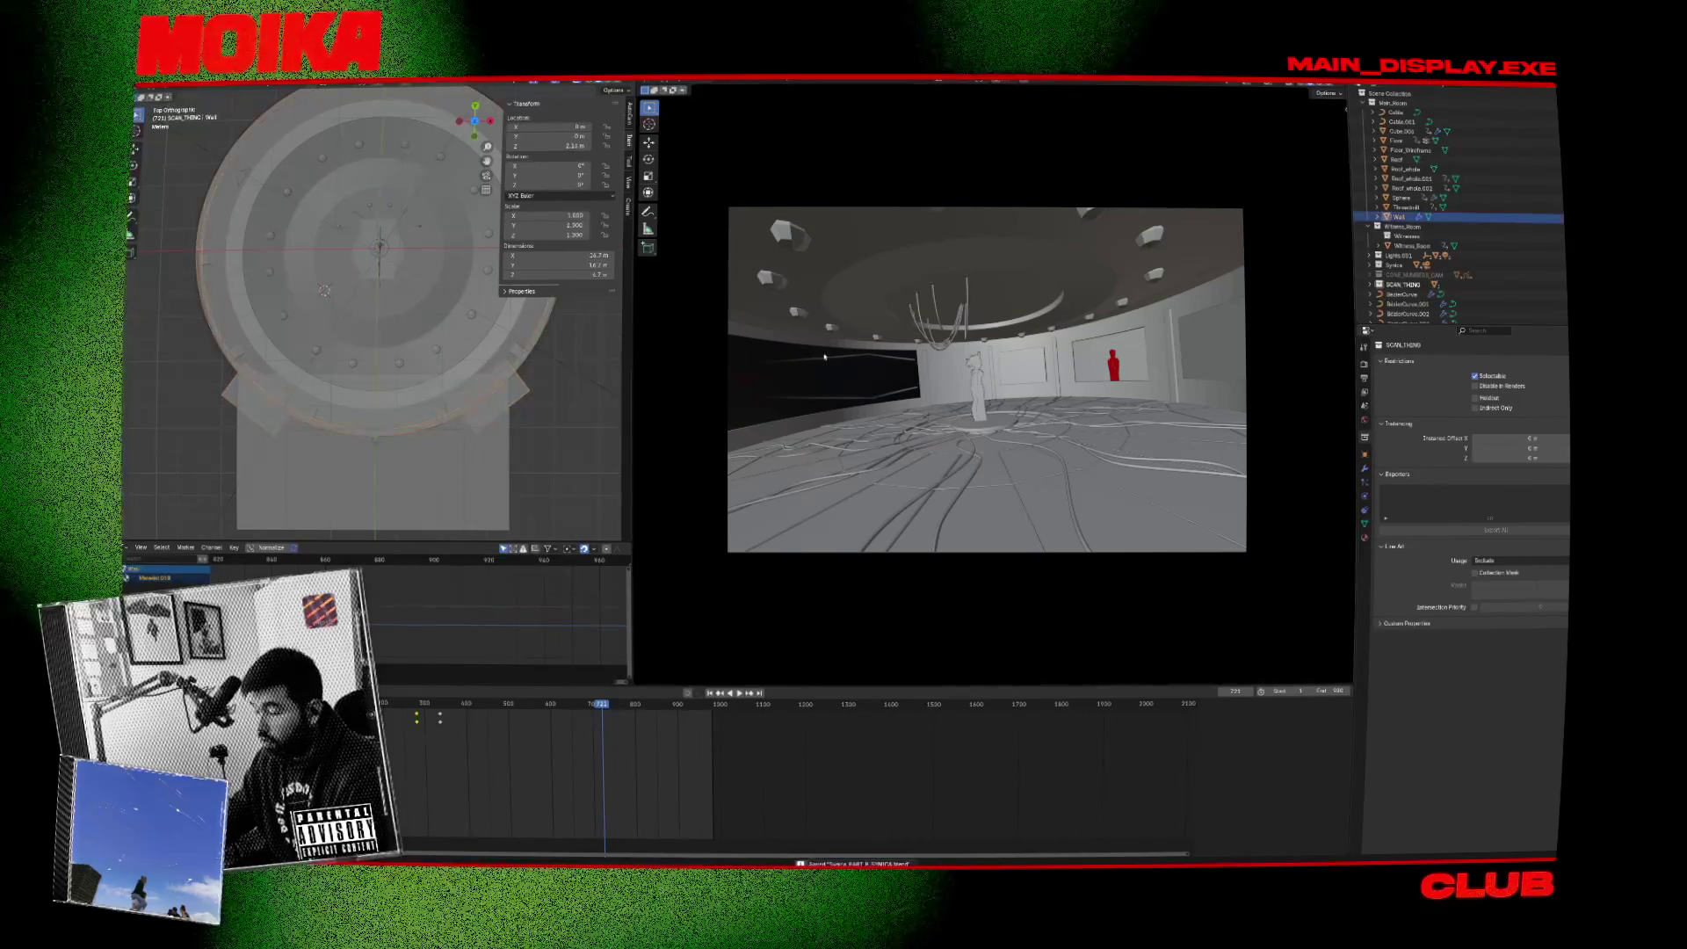
pyautogui.click(1086, 373)
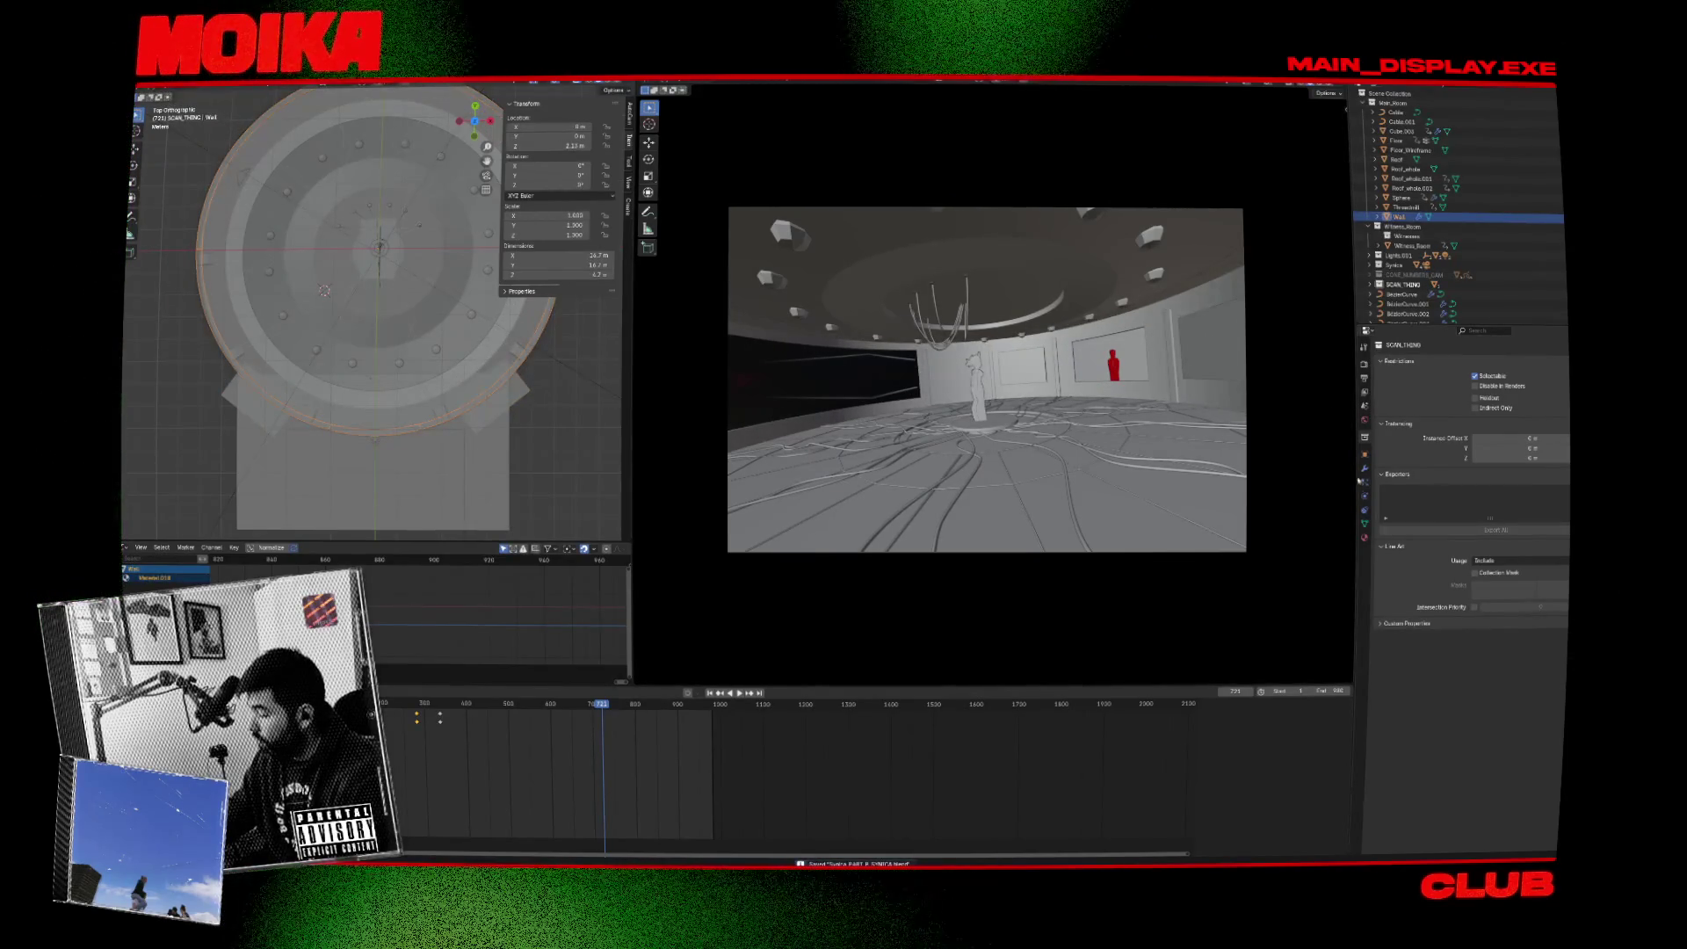
pyautogui.click(1365, 468)
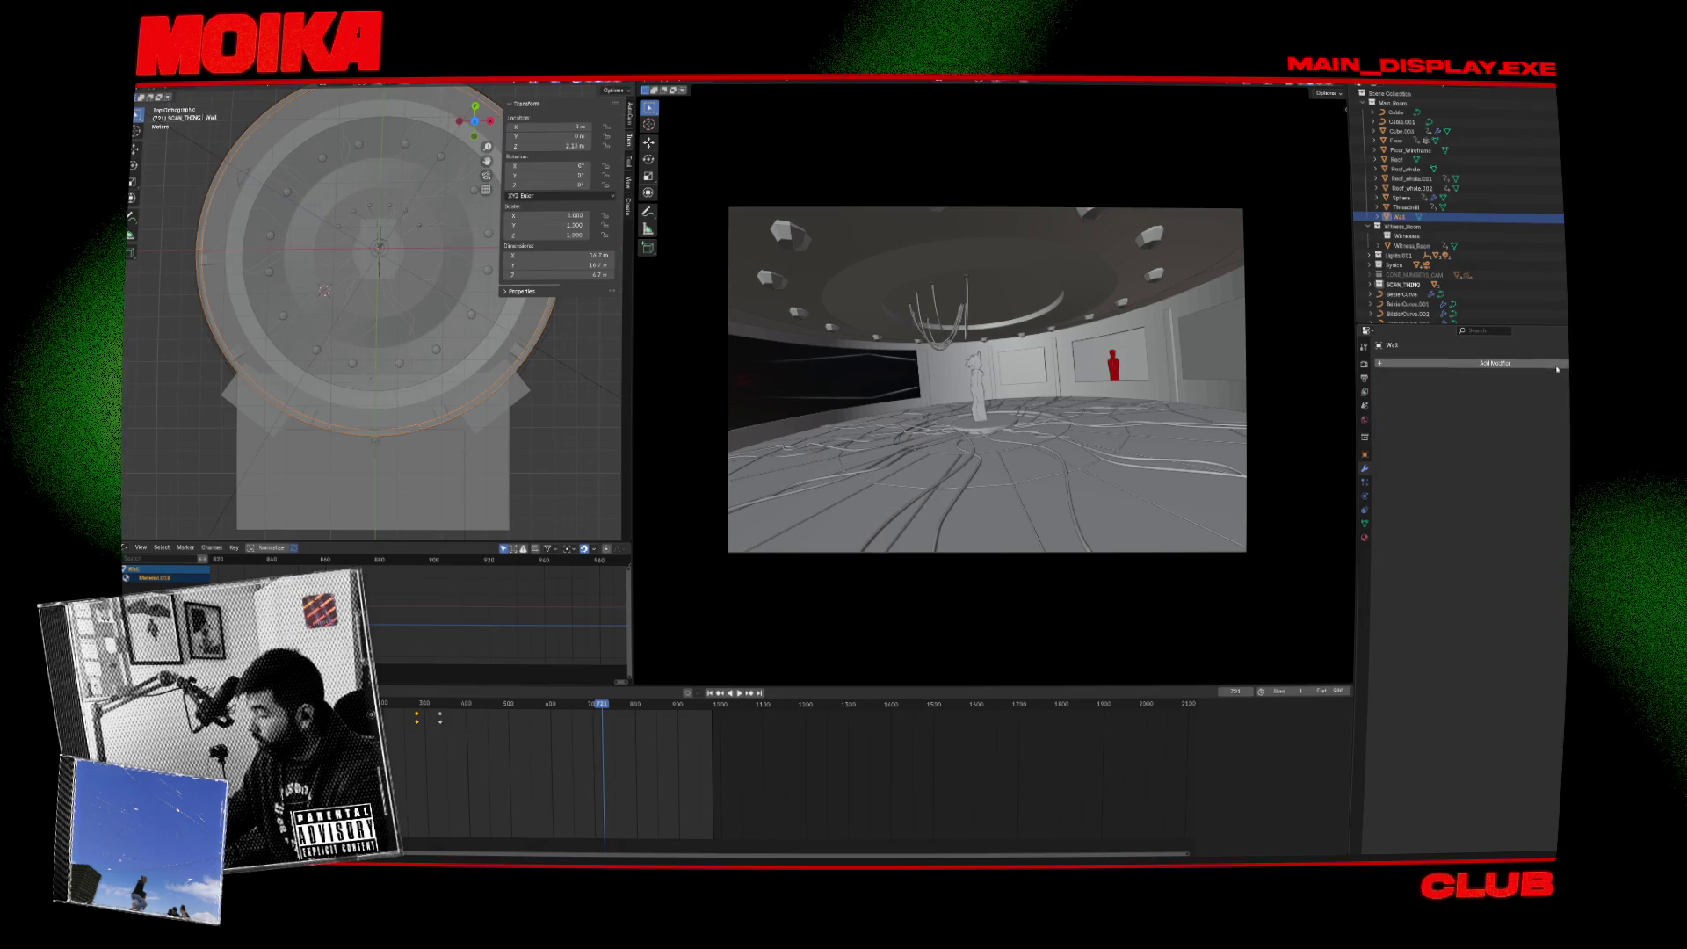
pyautogui.click(1494, 363)
pyautogui.moveTo(1534, 393)
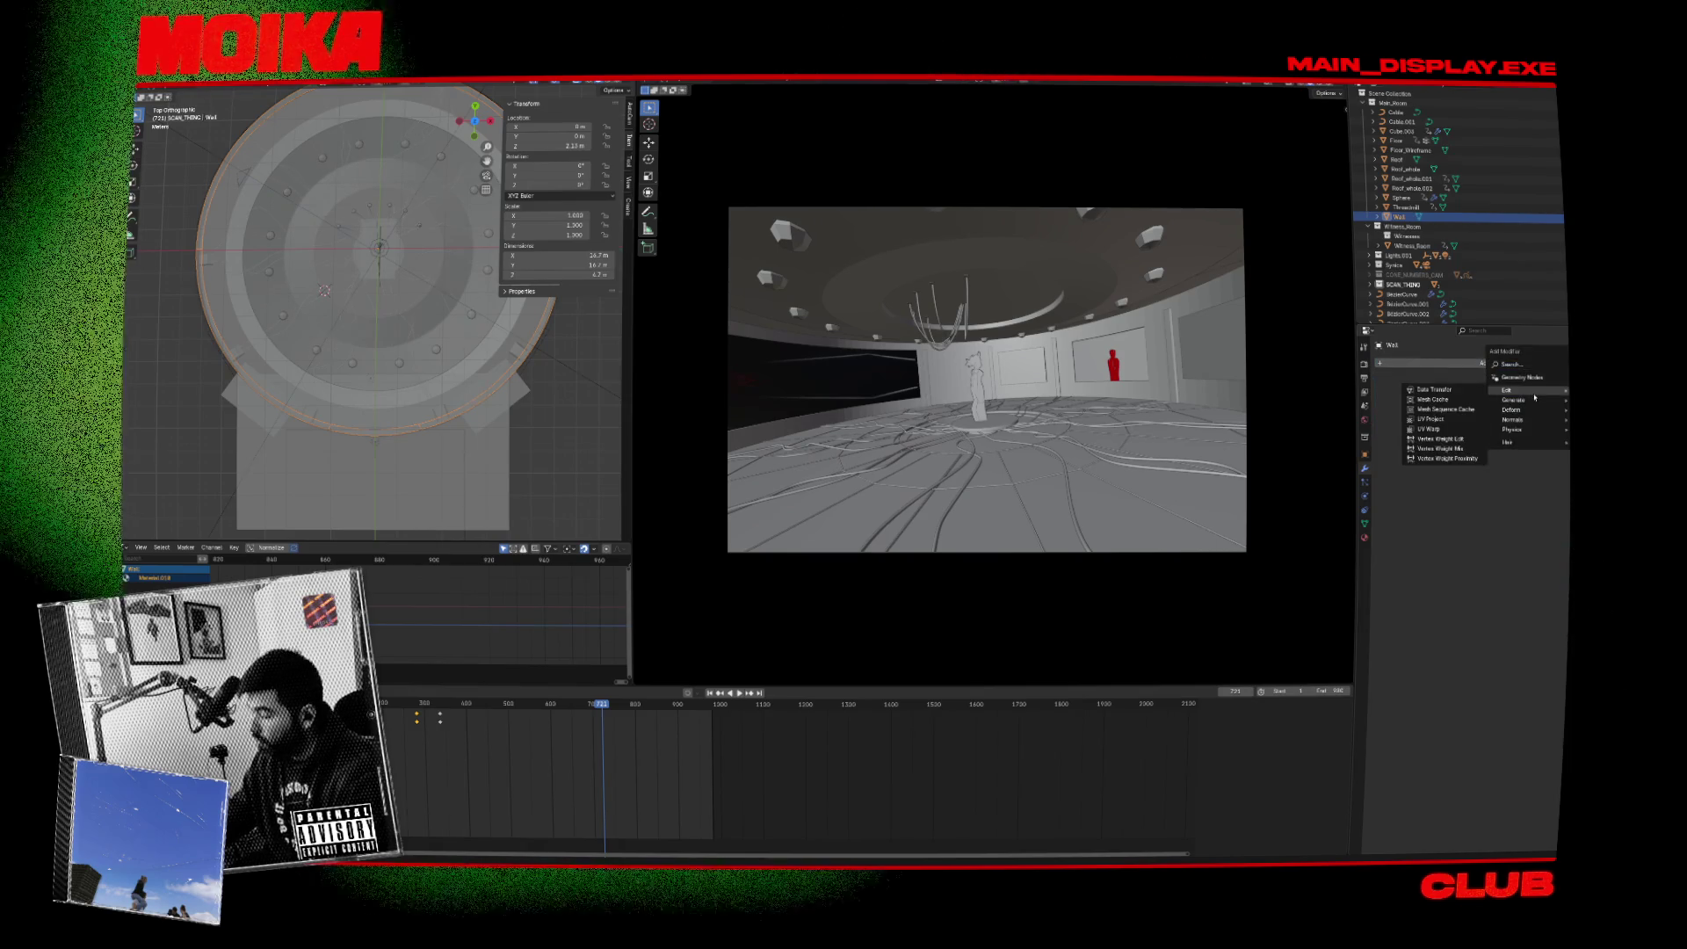
pyautogui.write('bo')
pyautogui.press('Return')
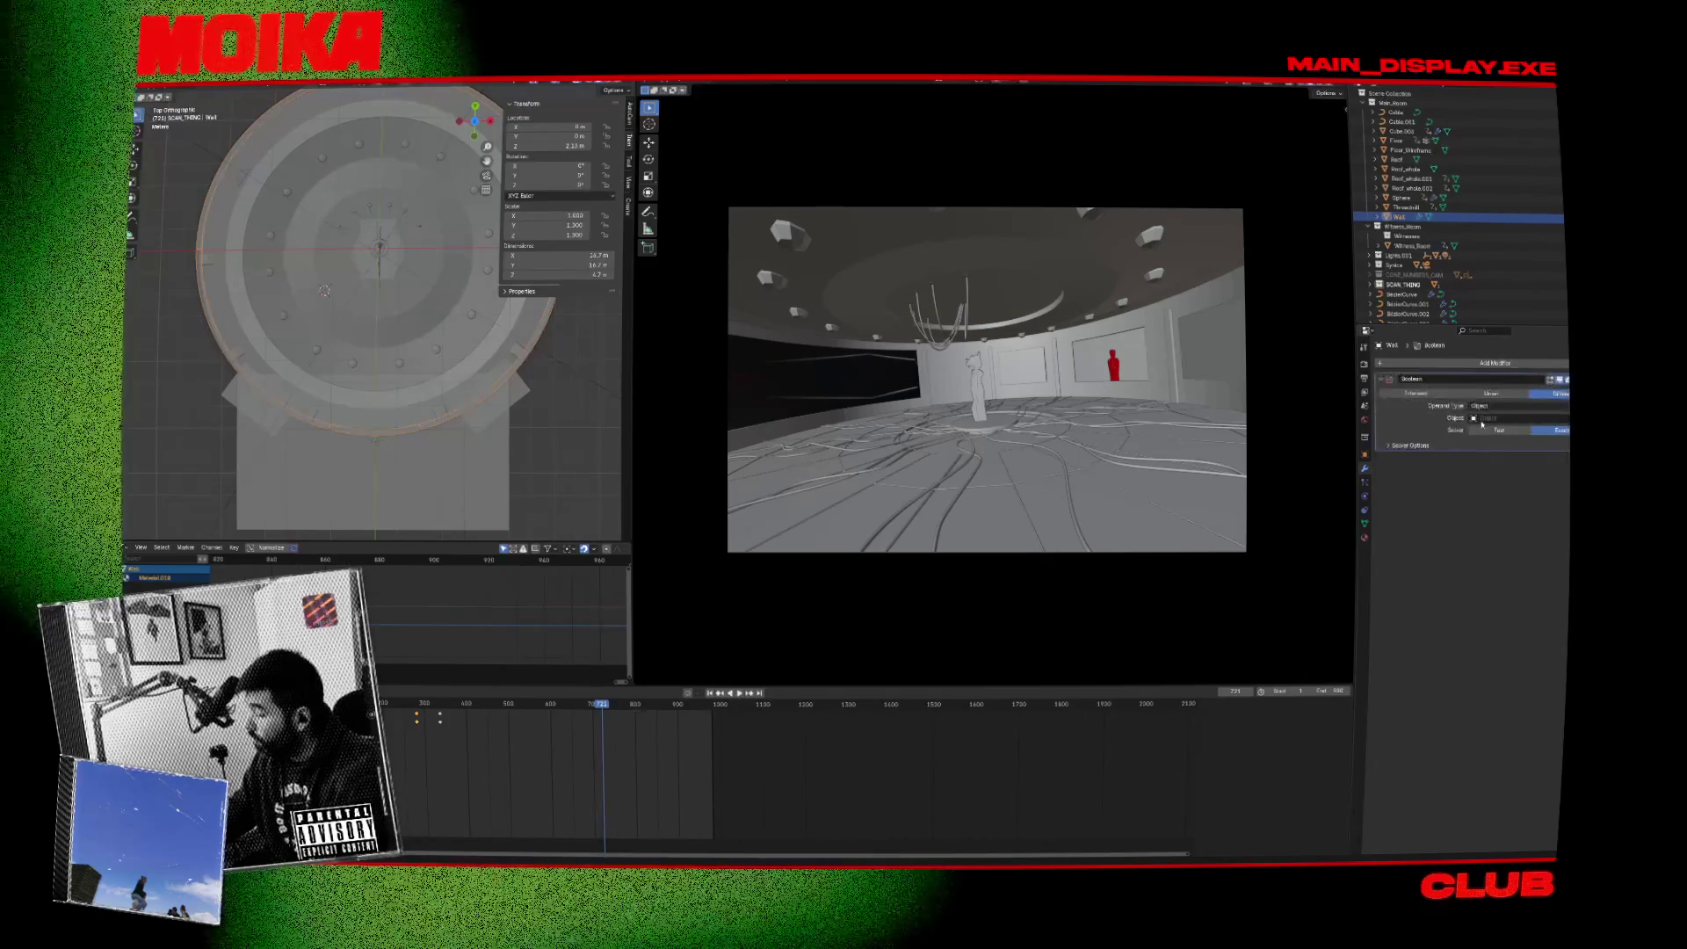
pyautogui.click(1022, 380)
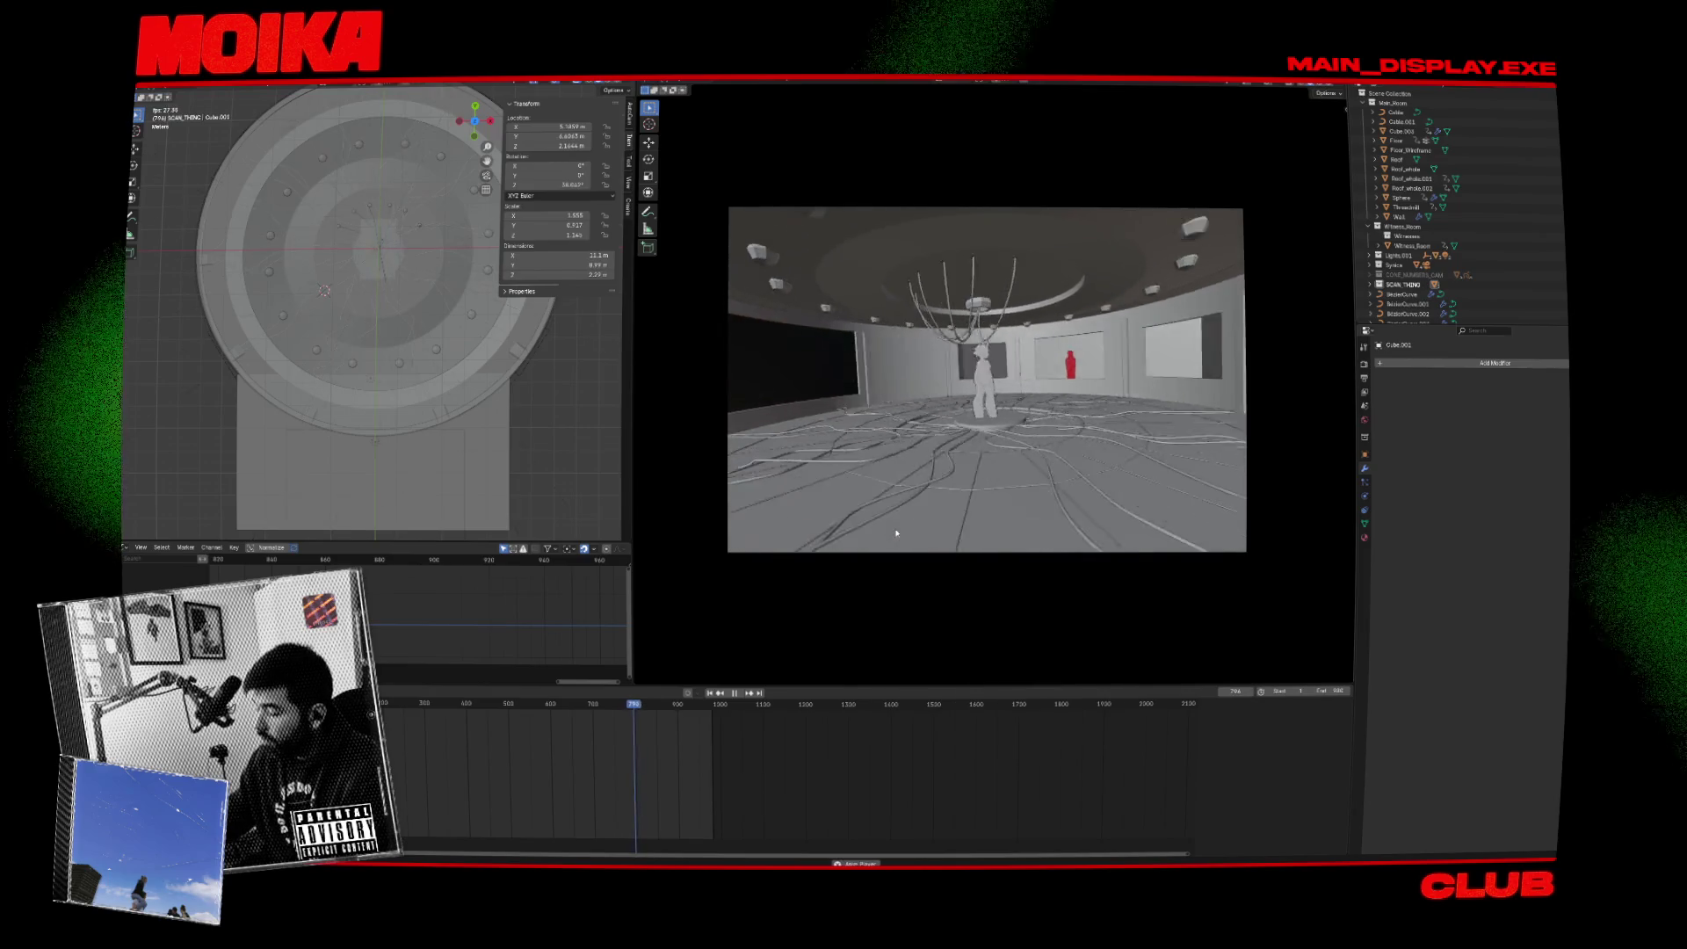
pyautogui.press('space')
pyautogui.press('space')
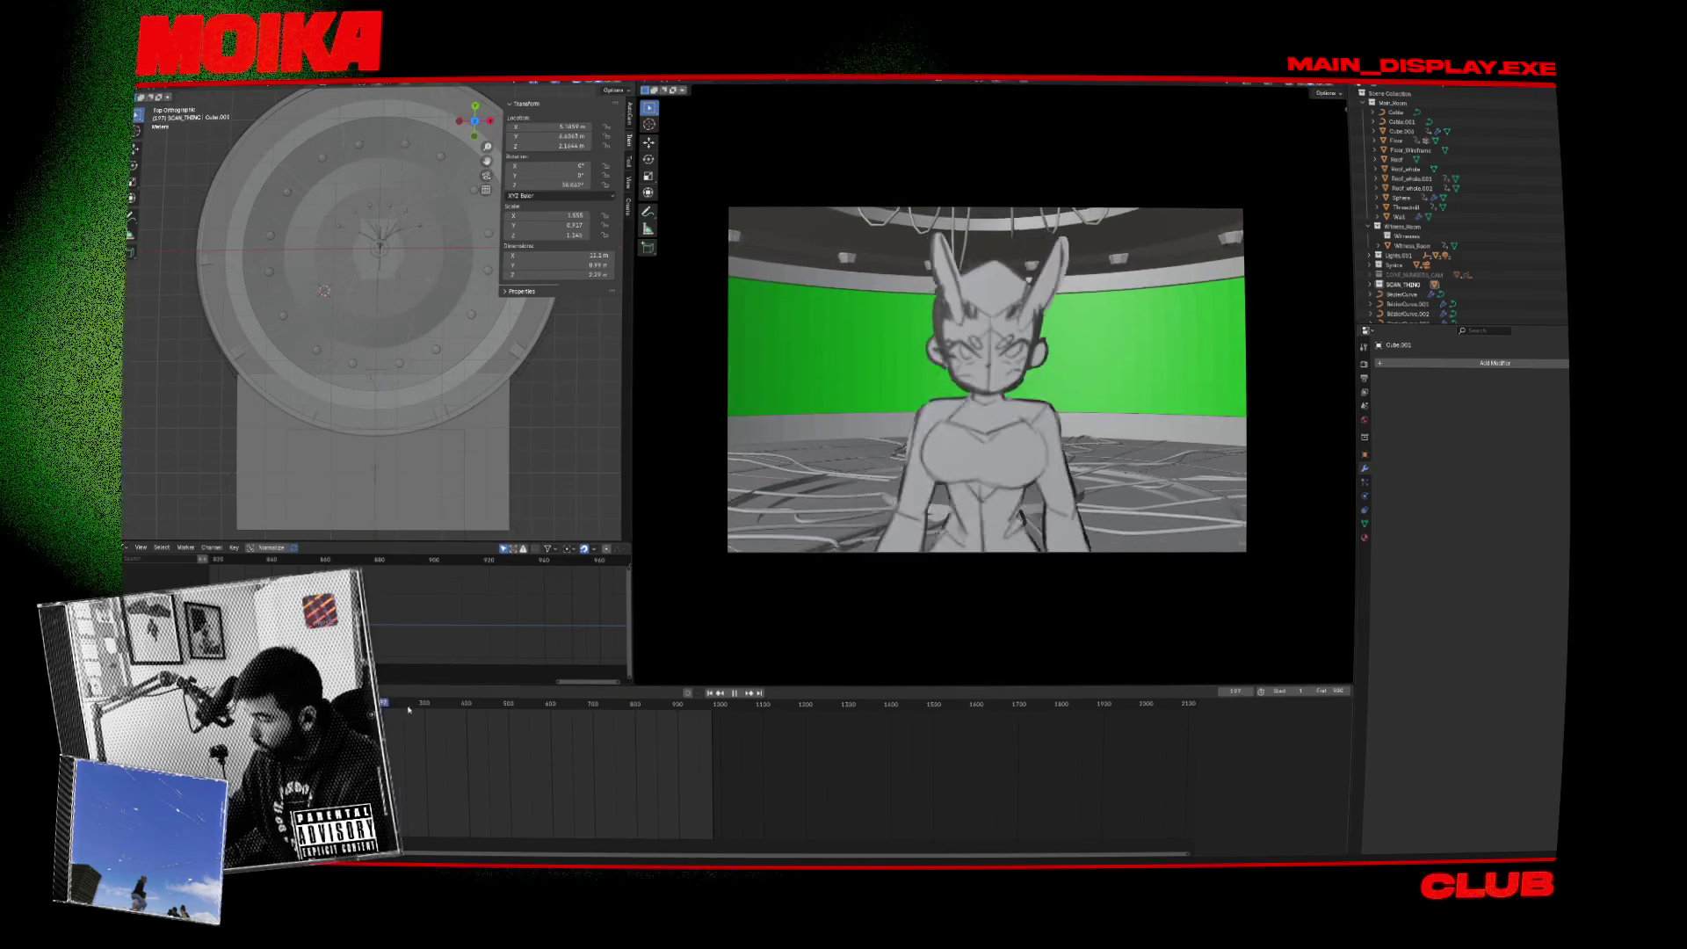
pyautogui.click(603, 720)
pyautogui.moveTo(602, 720); pyautogui.dragTo(631, 725)
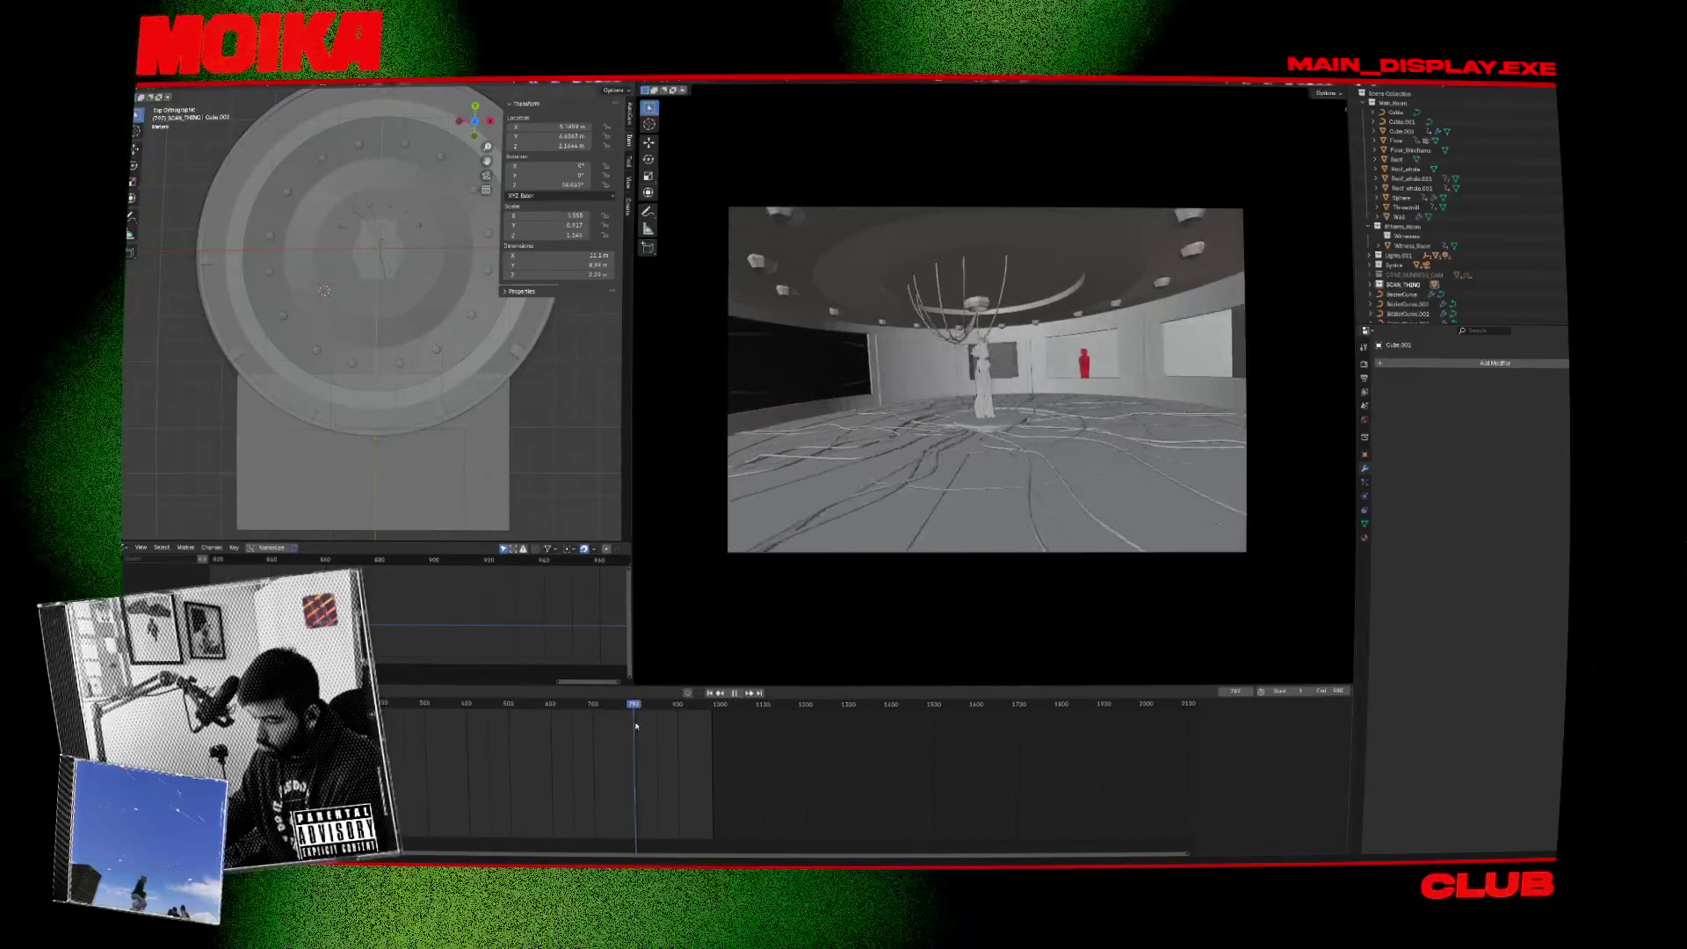
pyautogui.press('space')
pyautogui.press('space')
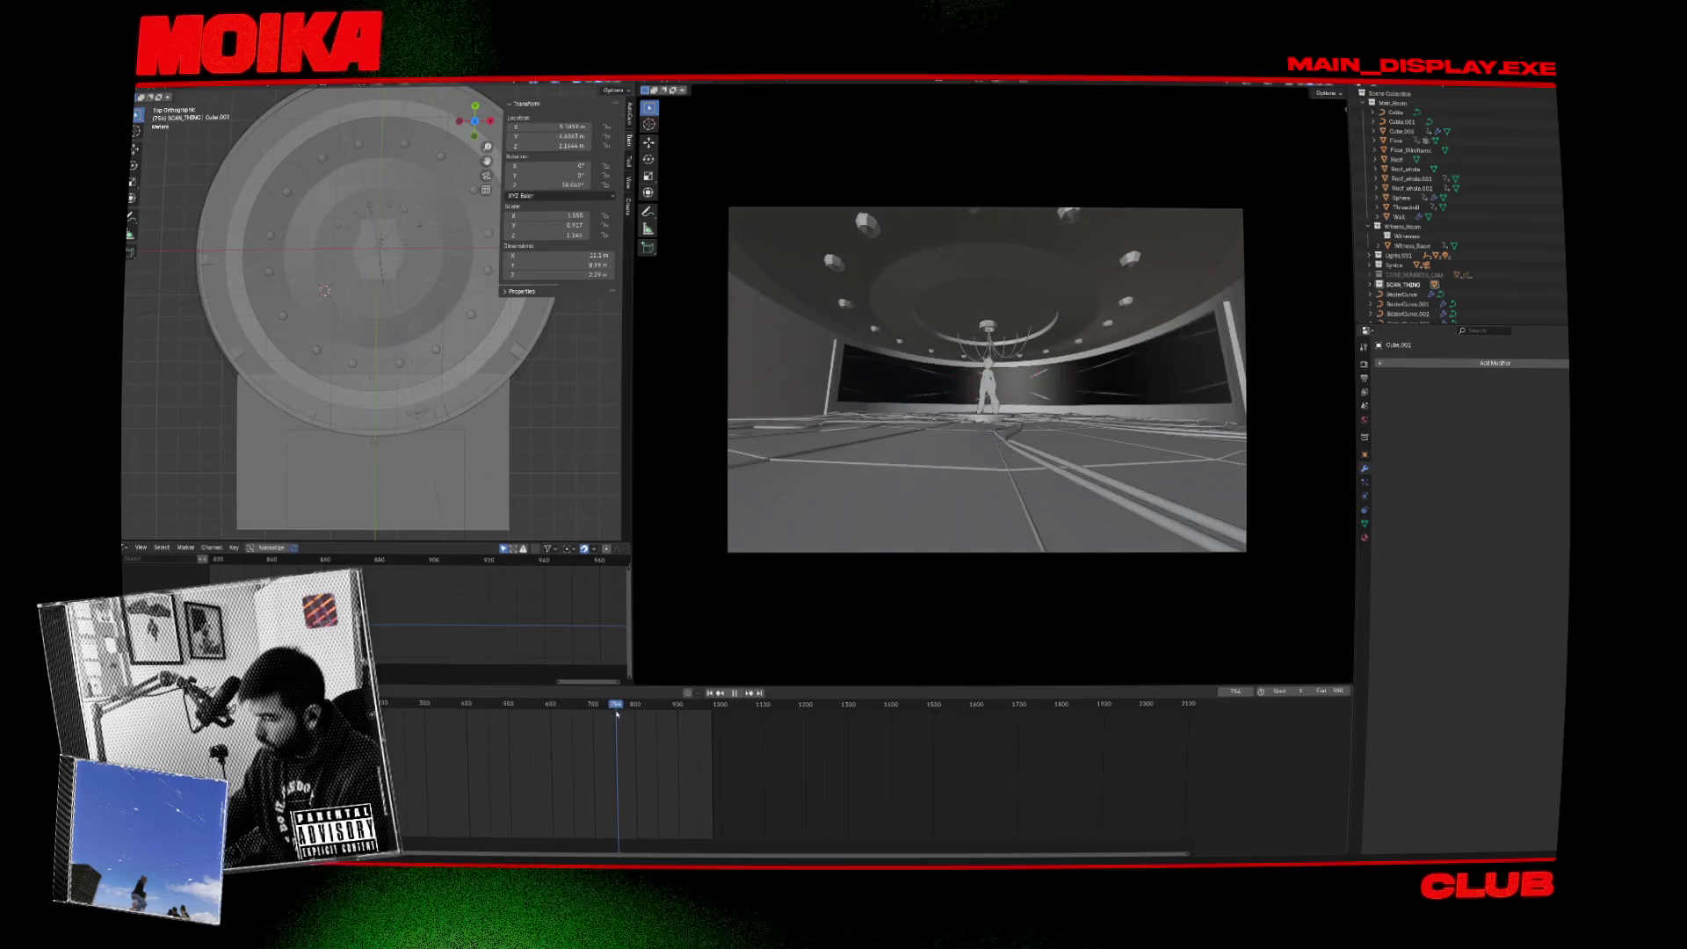
pyautogui.click(601, 718)
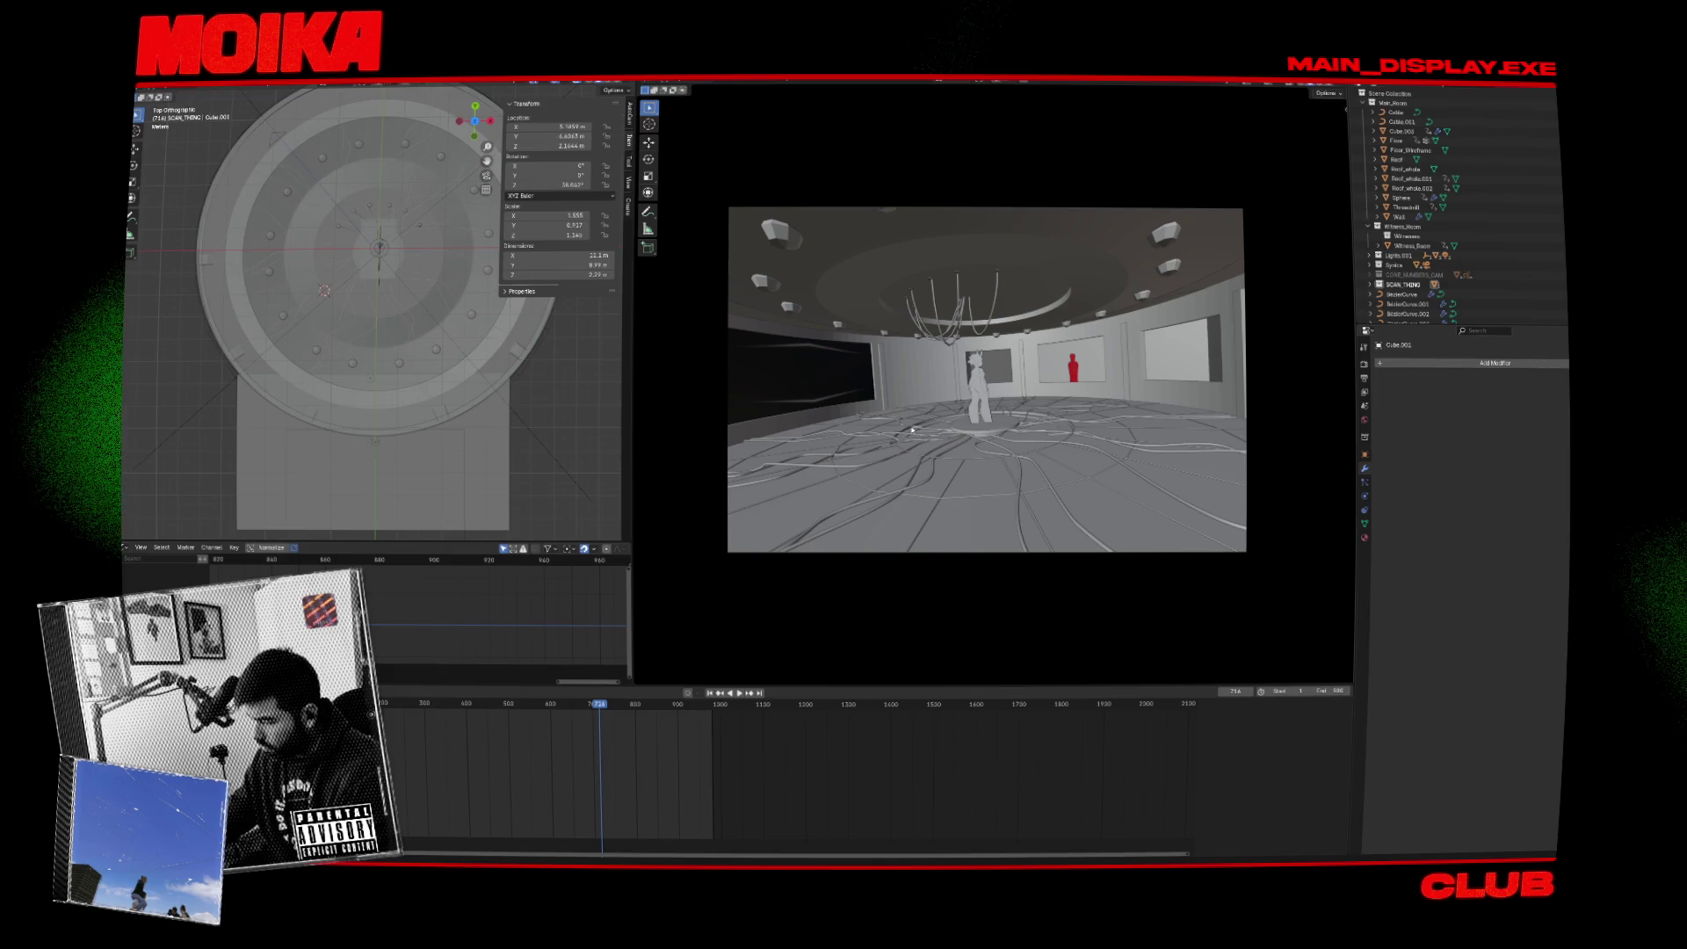
# Save, select Witness_Room and inspect its rectangular box mesh from the top view.
pyautogui.click(439, 308)
pyautogui.moveTo(439, 308); pyautogui.dragTo(488, 330)
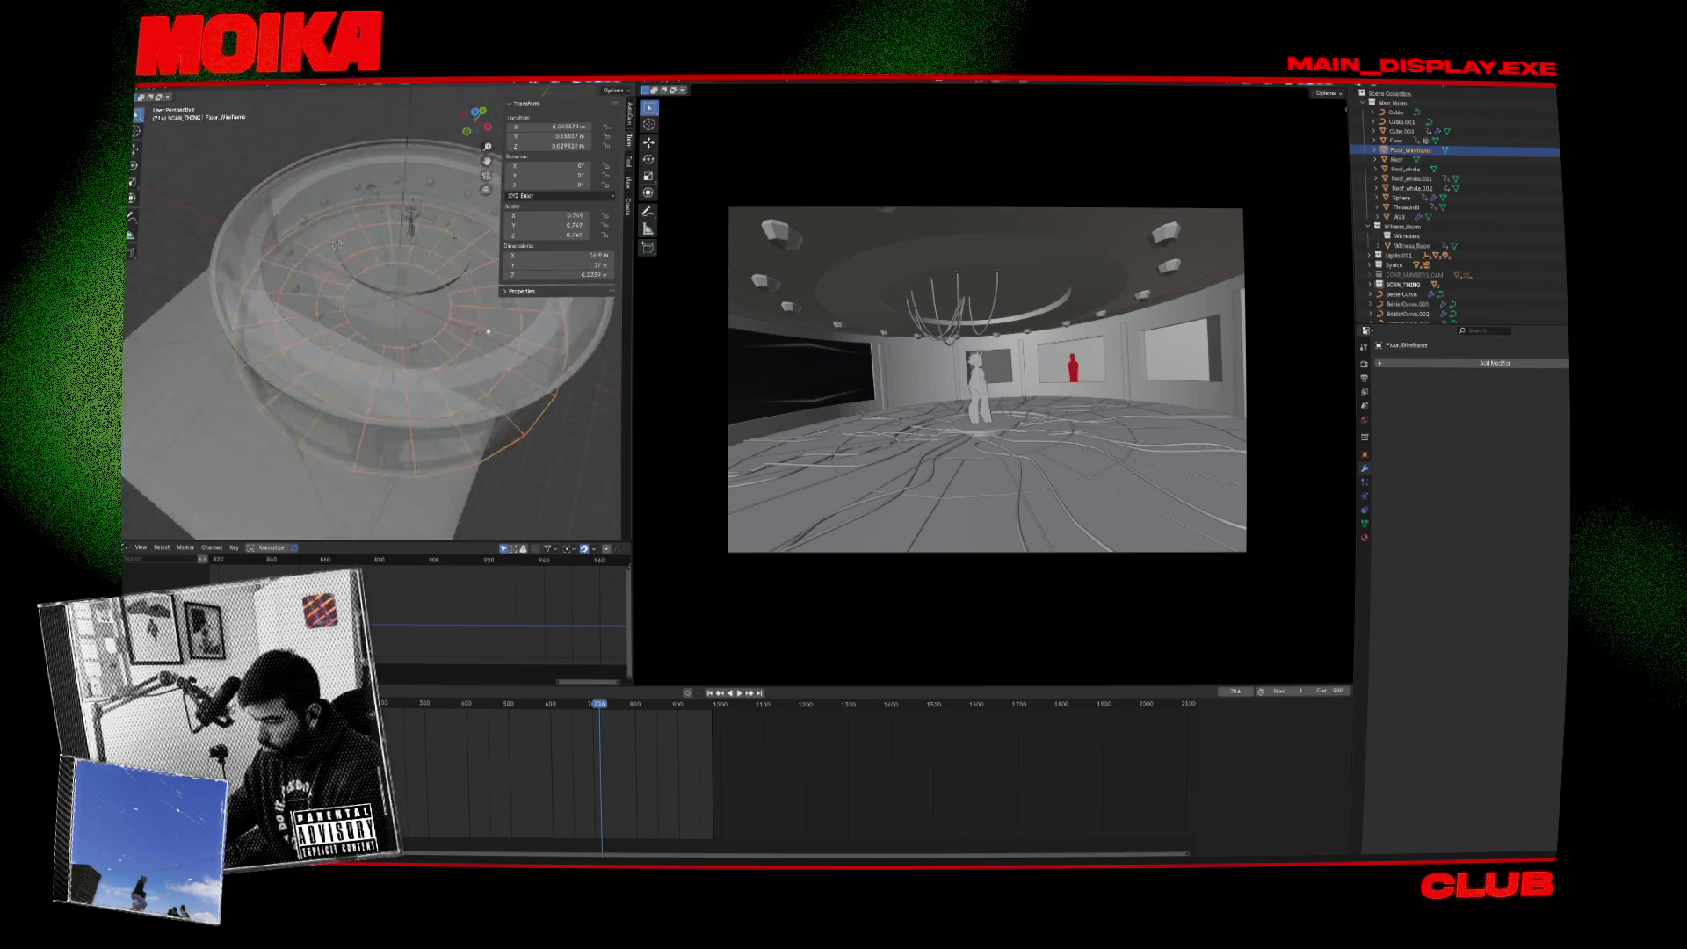
pyautogui.hotkey('ctrl', 's')
pyautogui.click(582, 455)
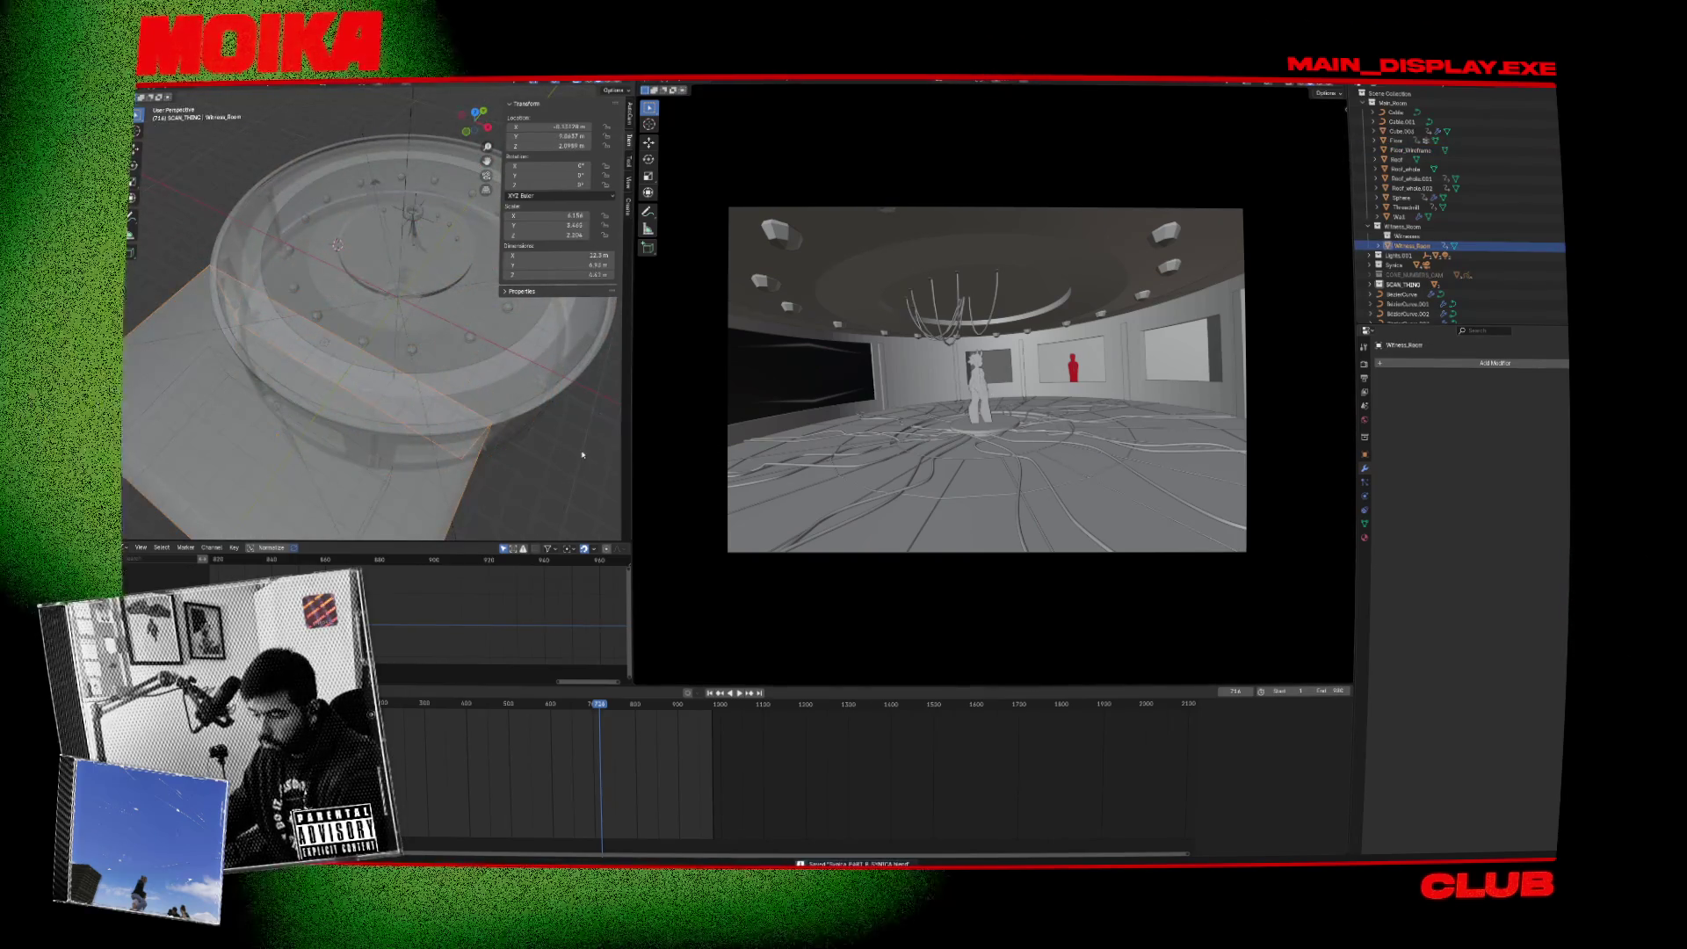
pyautogui.press('KP_7')
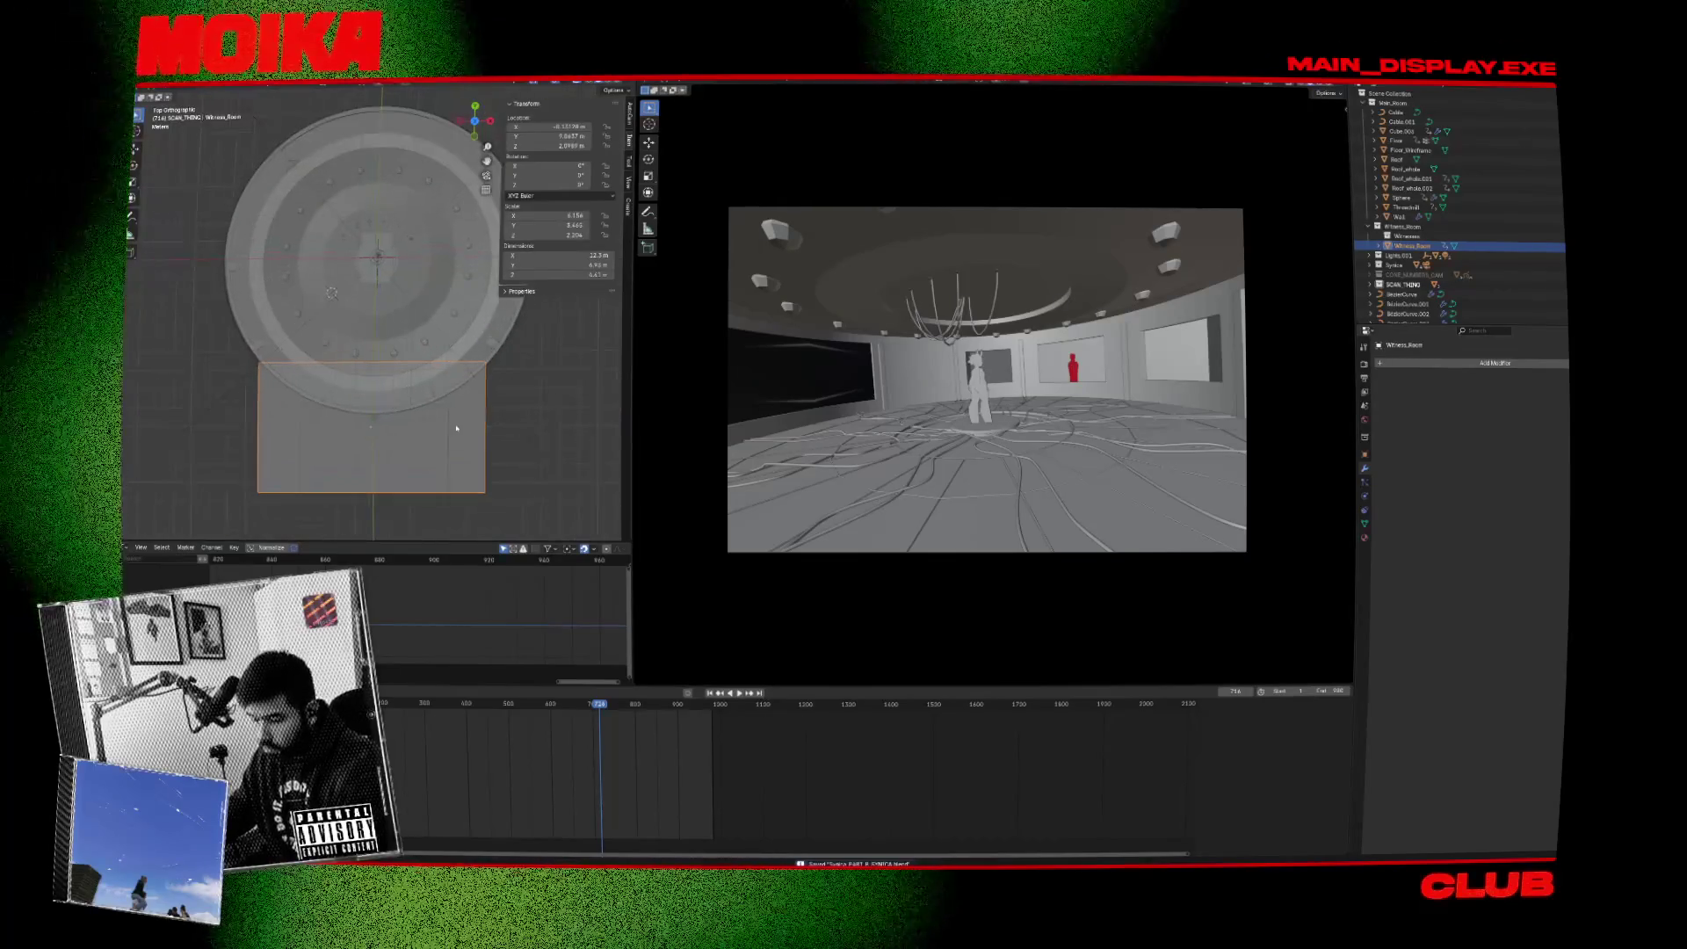
pyautogui.press('Tab')
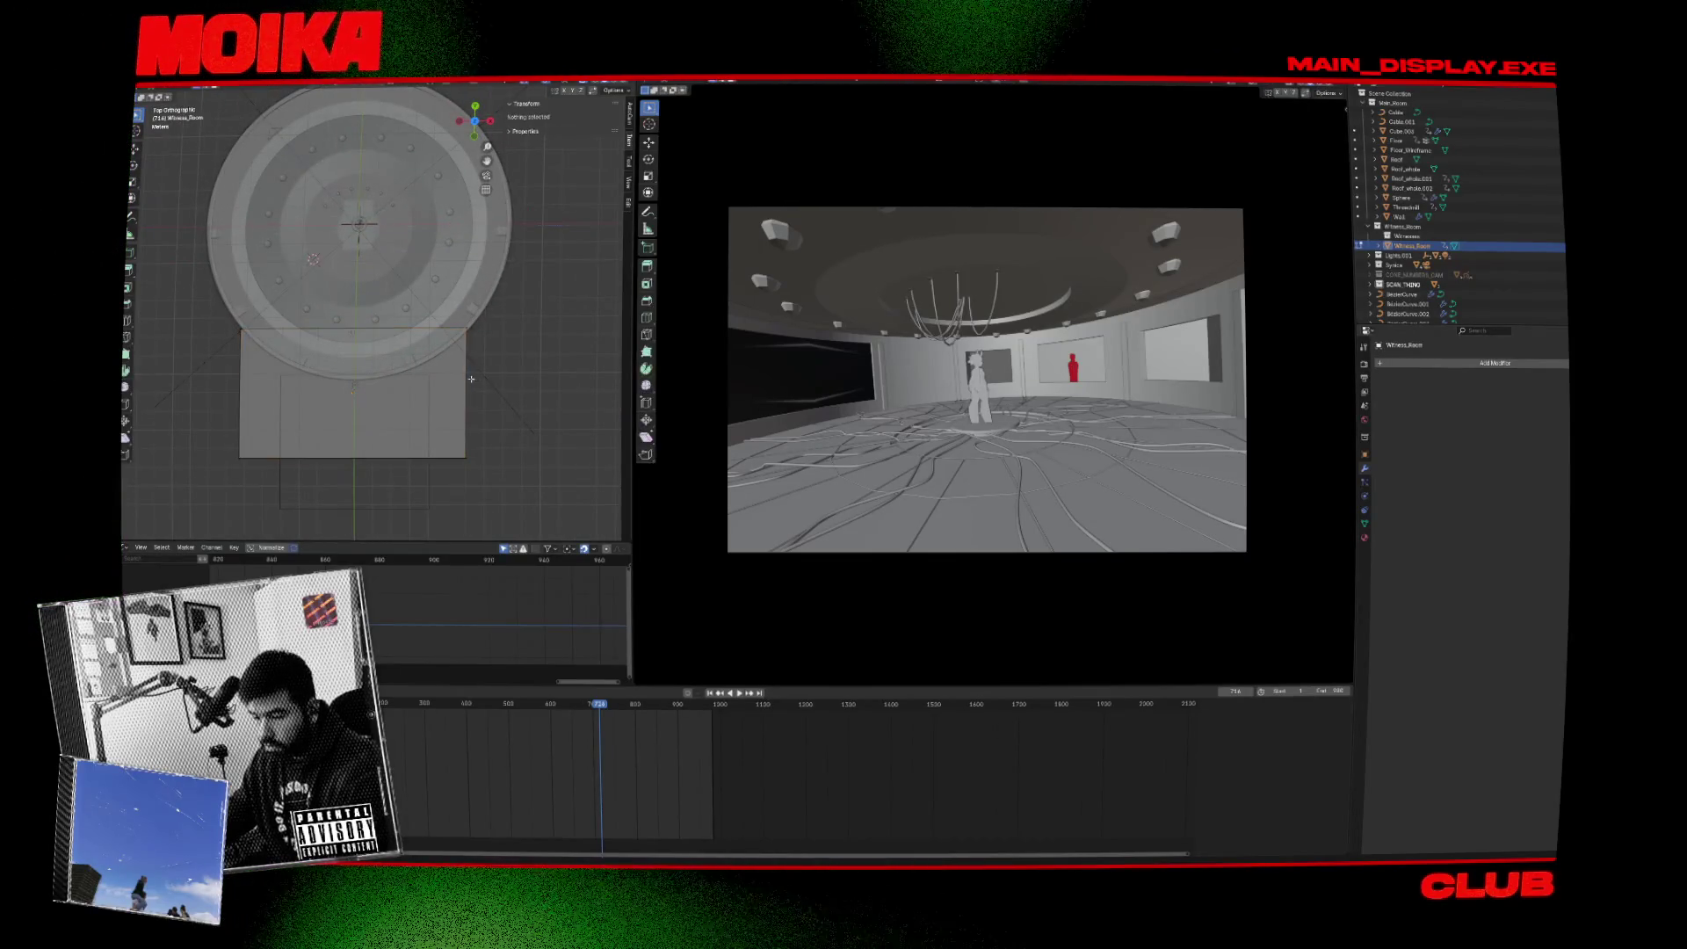
pyautogui.press('a')
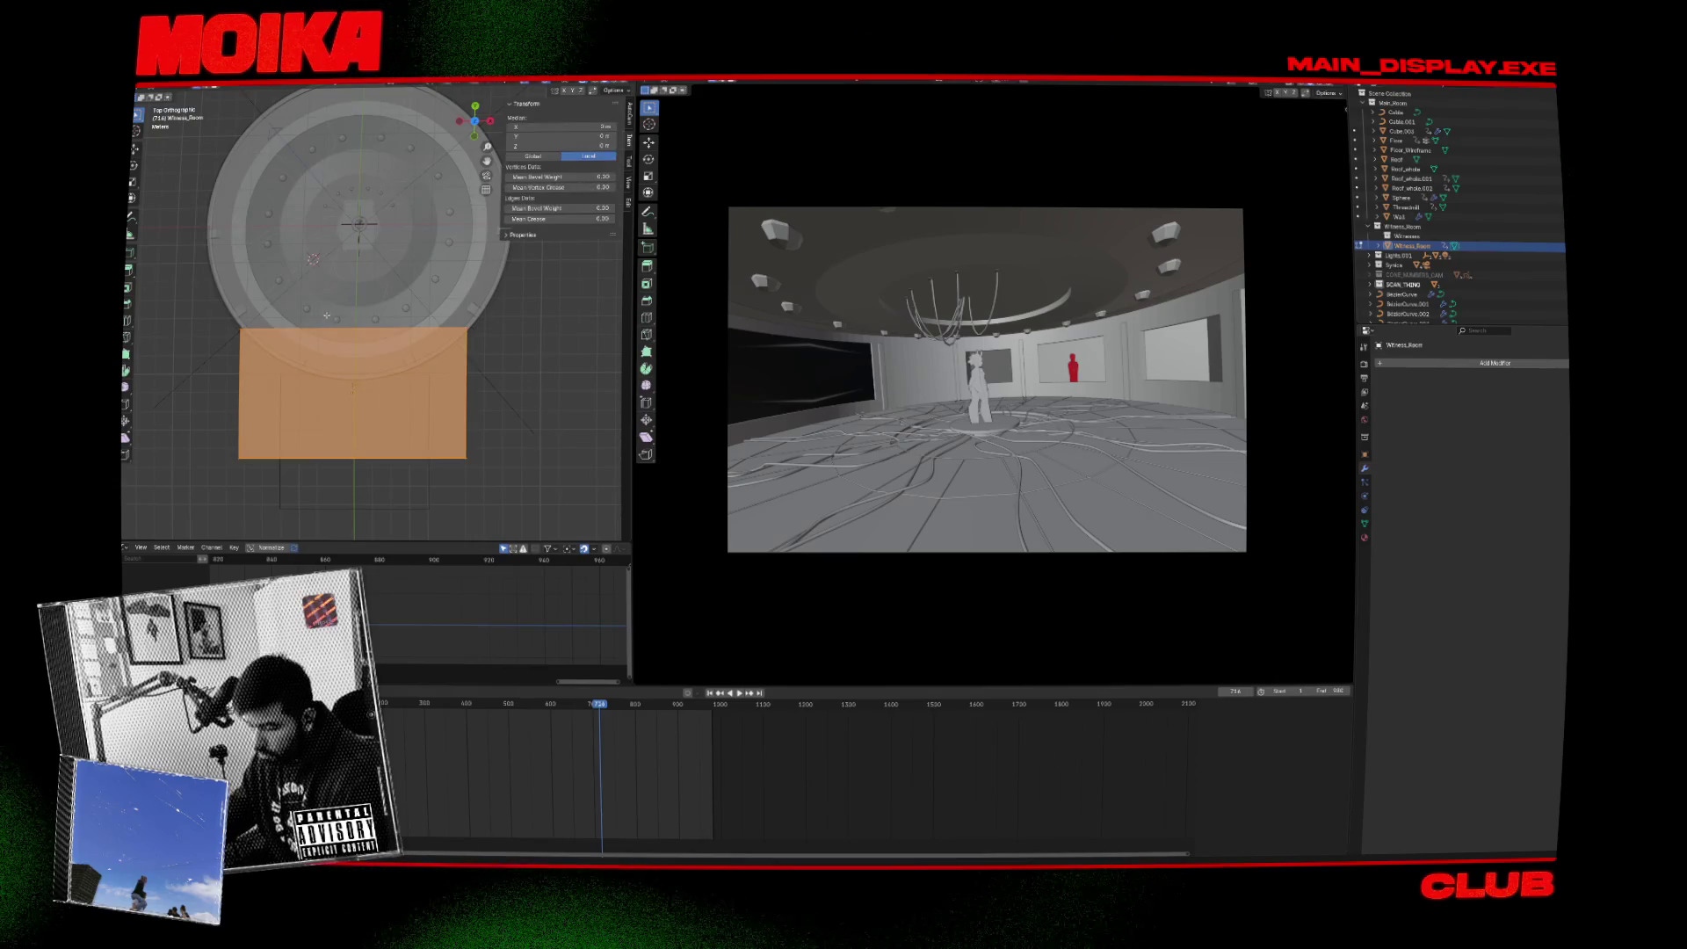
pyautogui.press('Tab')
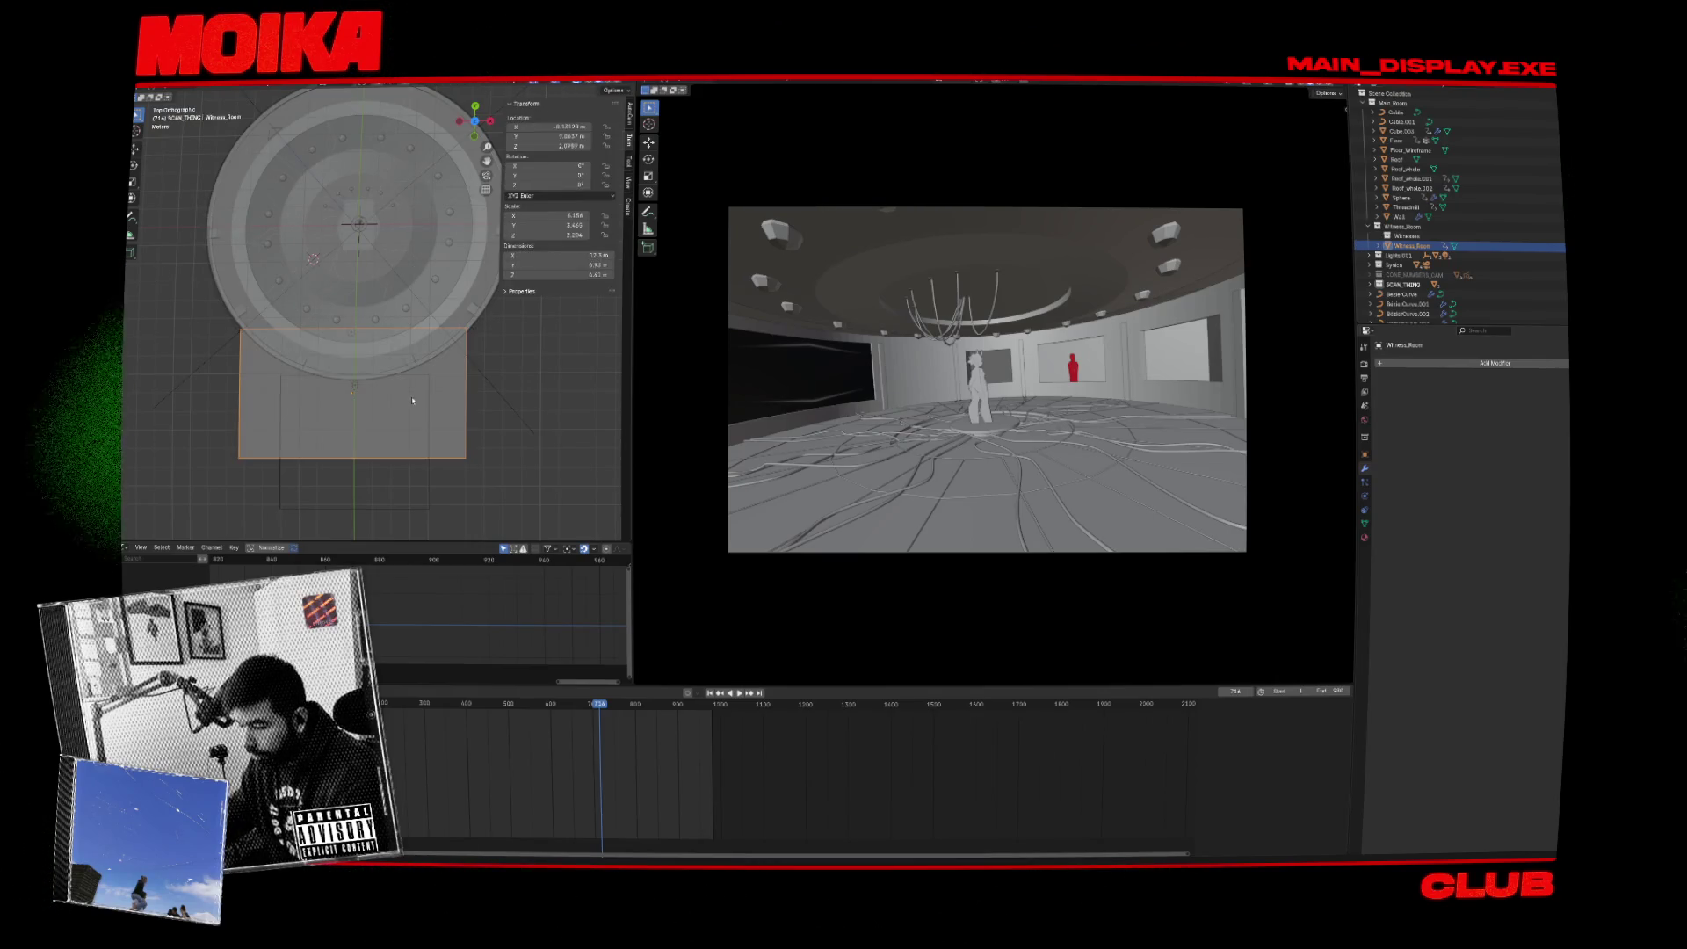
pyautogui.moveTo(151, 283); pyautogui.dragTo(390, 356)
pyautogui.press('KP_7')
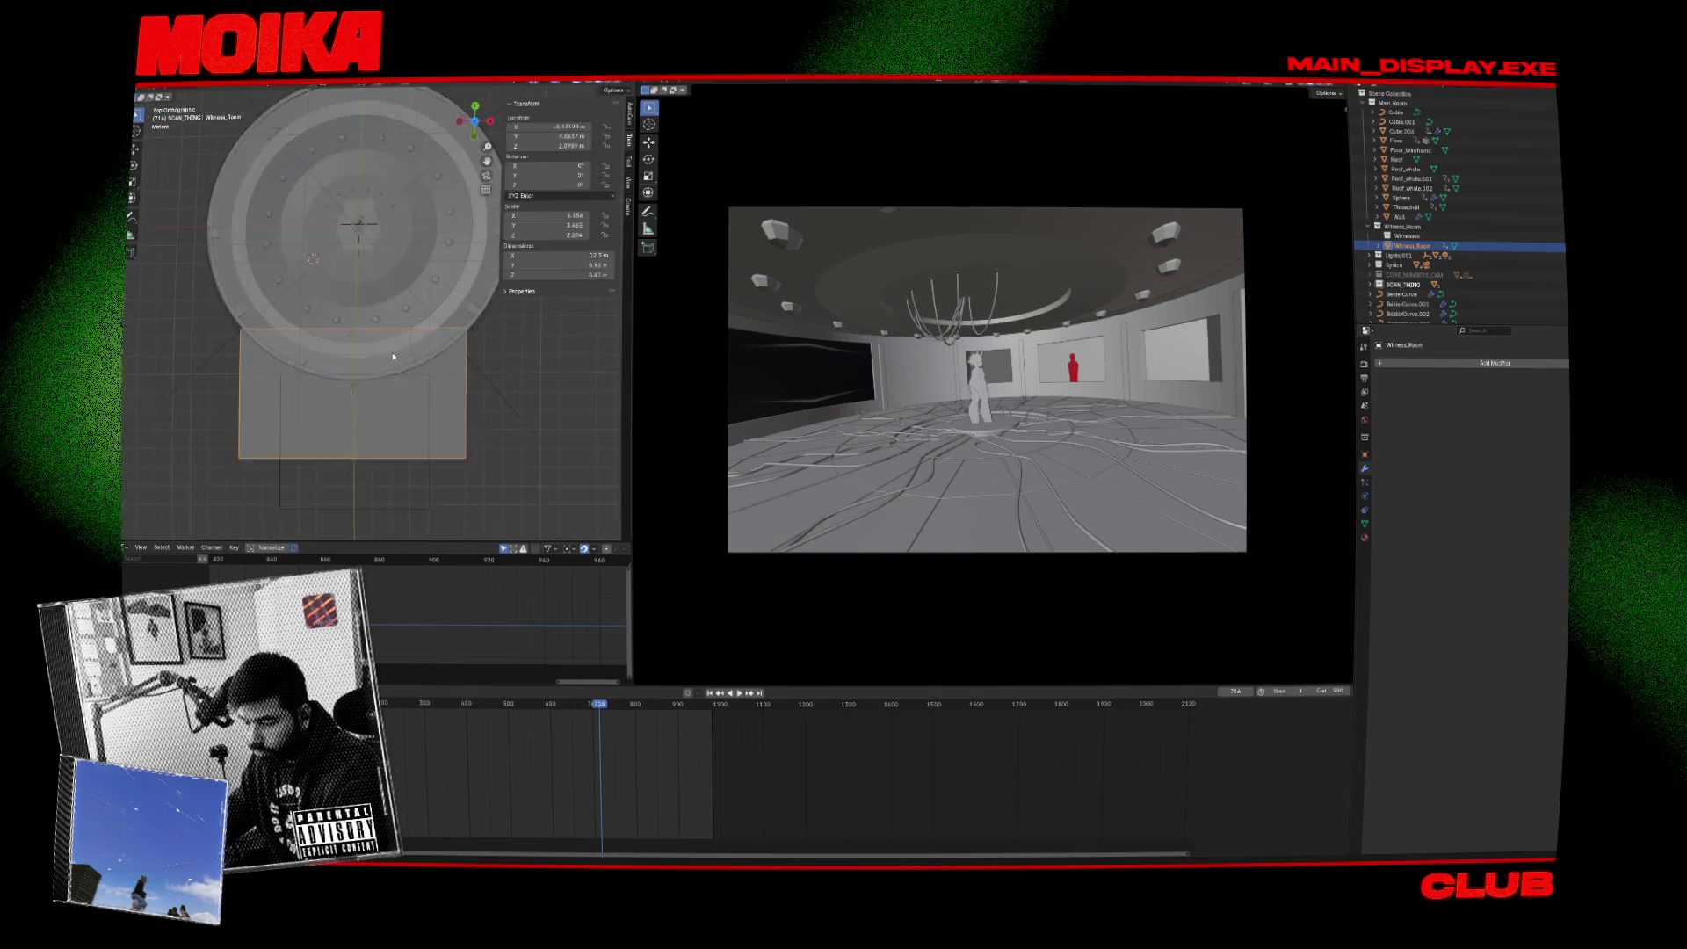
# Widen the box's bottom edge along X into a trapezoid.
pyautogui.press('Tab')
pyautogui.moveTo(531, 404); pyautogui.dragTo(183, 522)
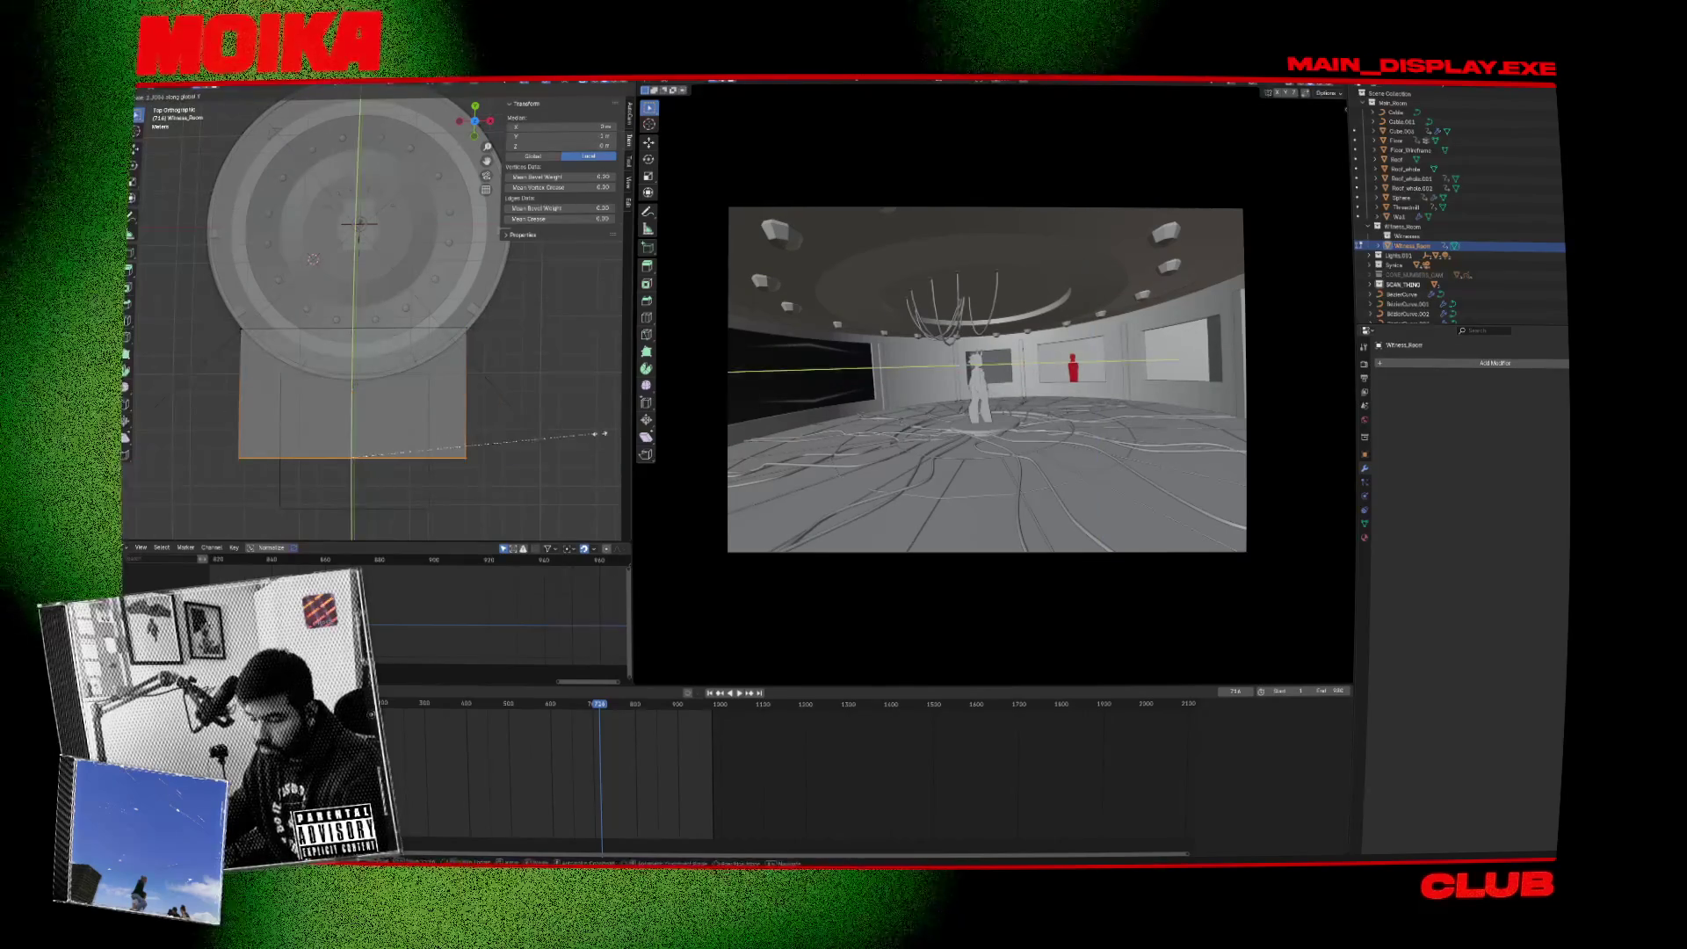
pyautogui.press('s')
pyautogui.press('x')
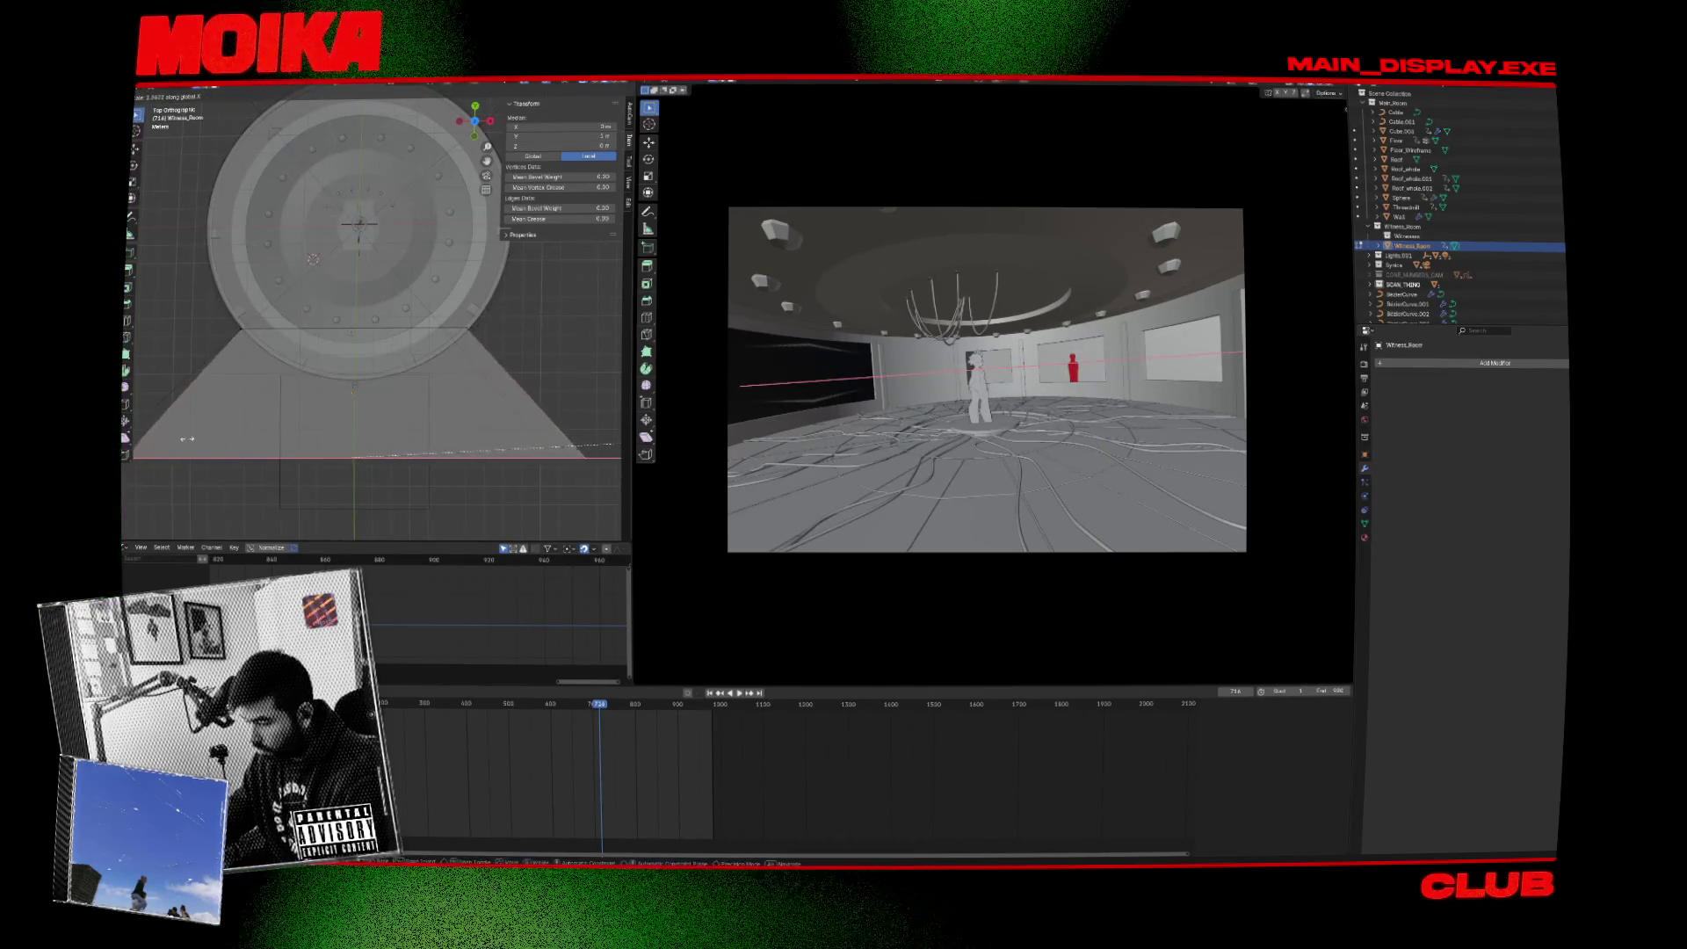
pyautogui.click(260, 431)
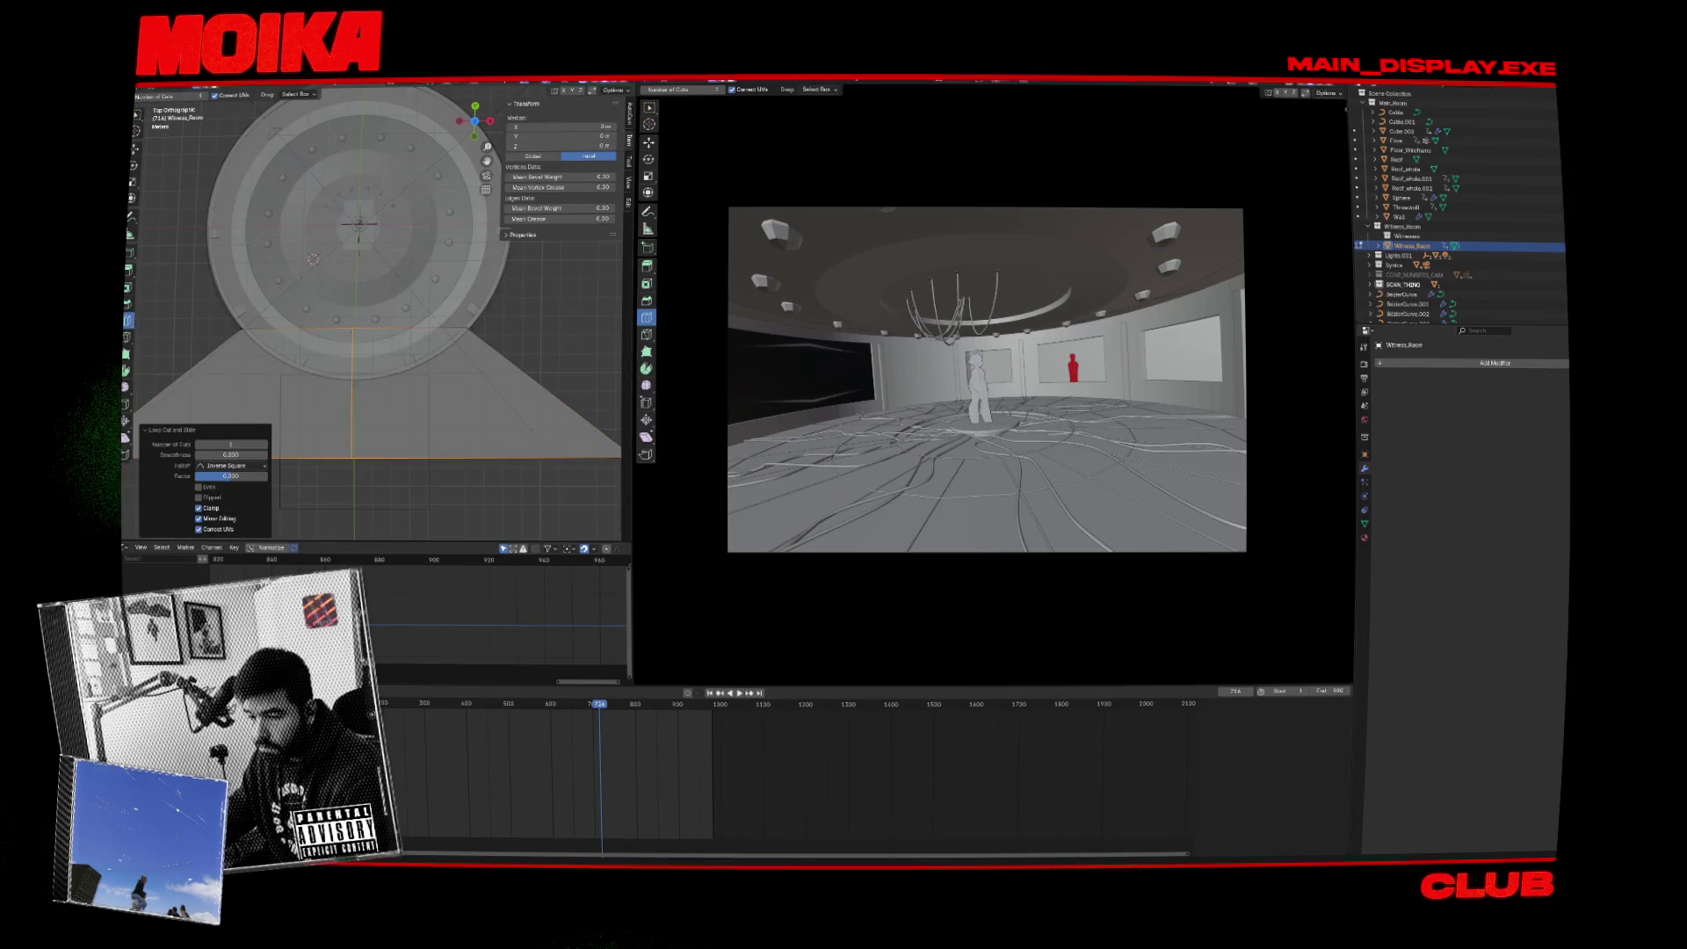
# Shift further vertices along Y and reposition two edges of the trapezoid.
pyautogui.moveTo(360, 312); pyautogui.dragTo(360, 312)
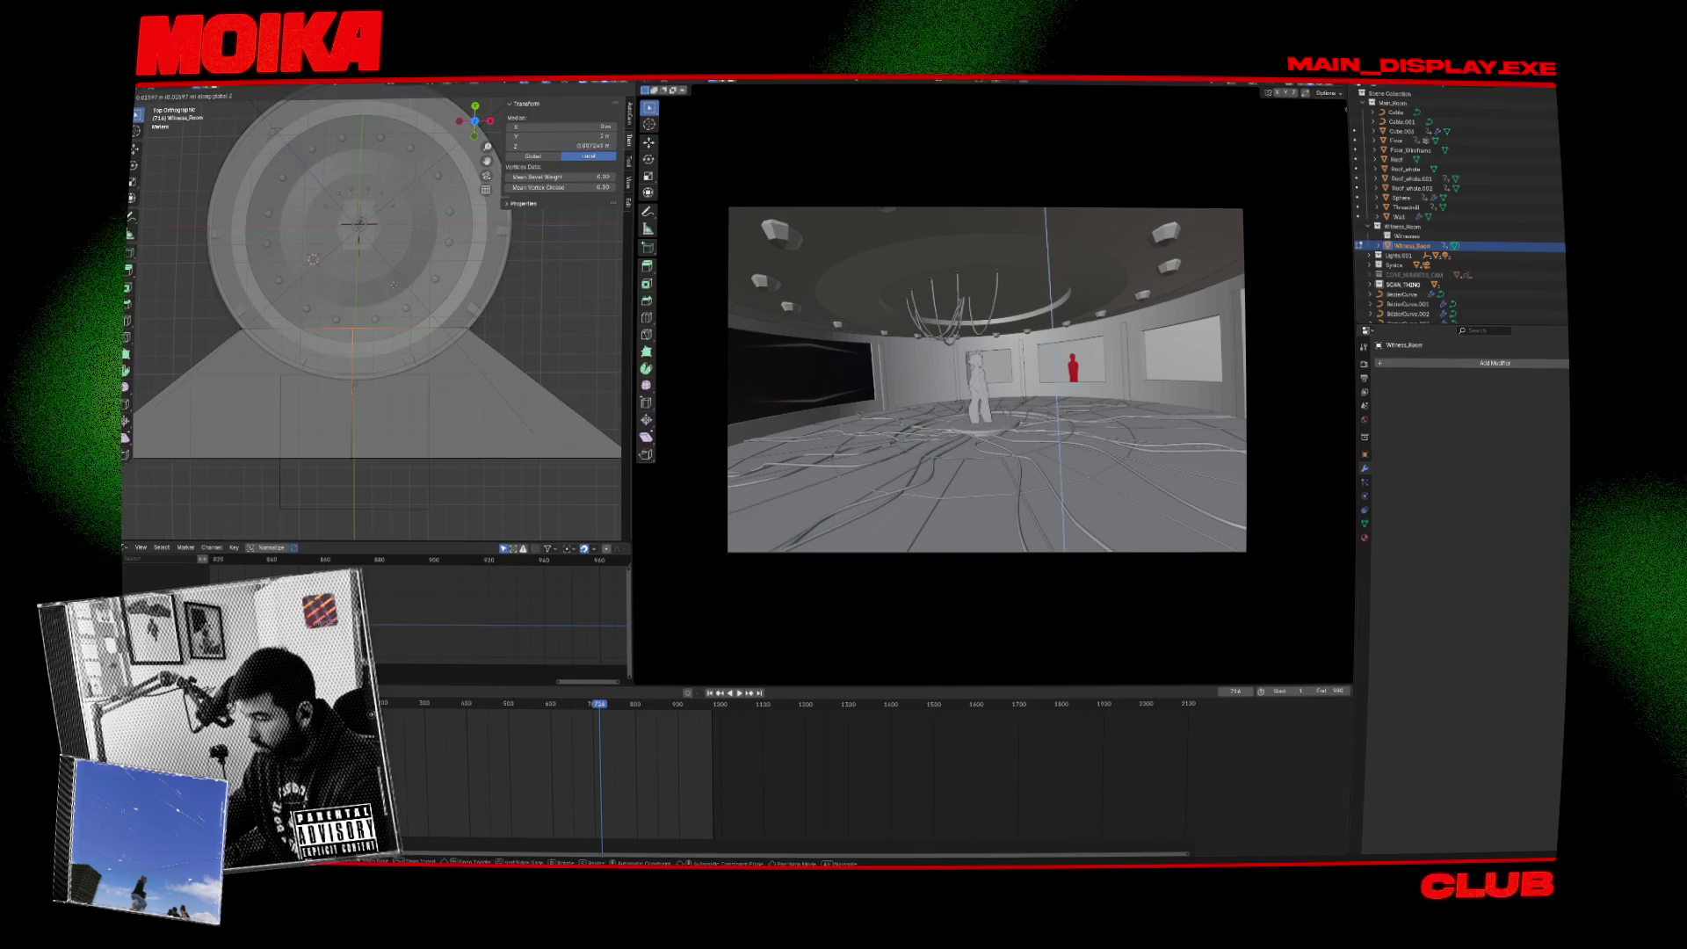
pyautogui.press('g')
pyautogui.press('y')
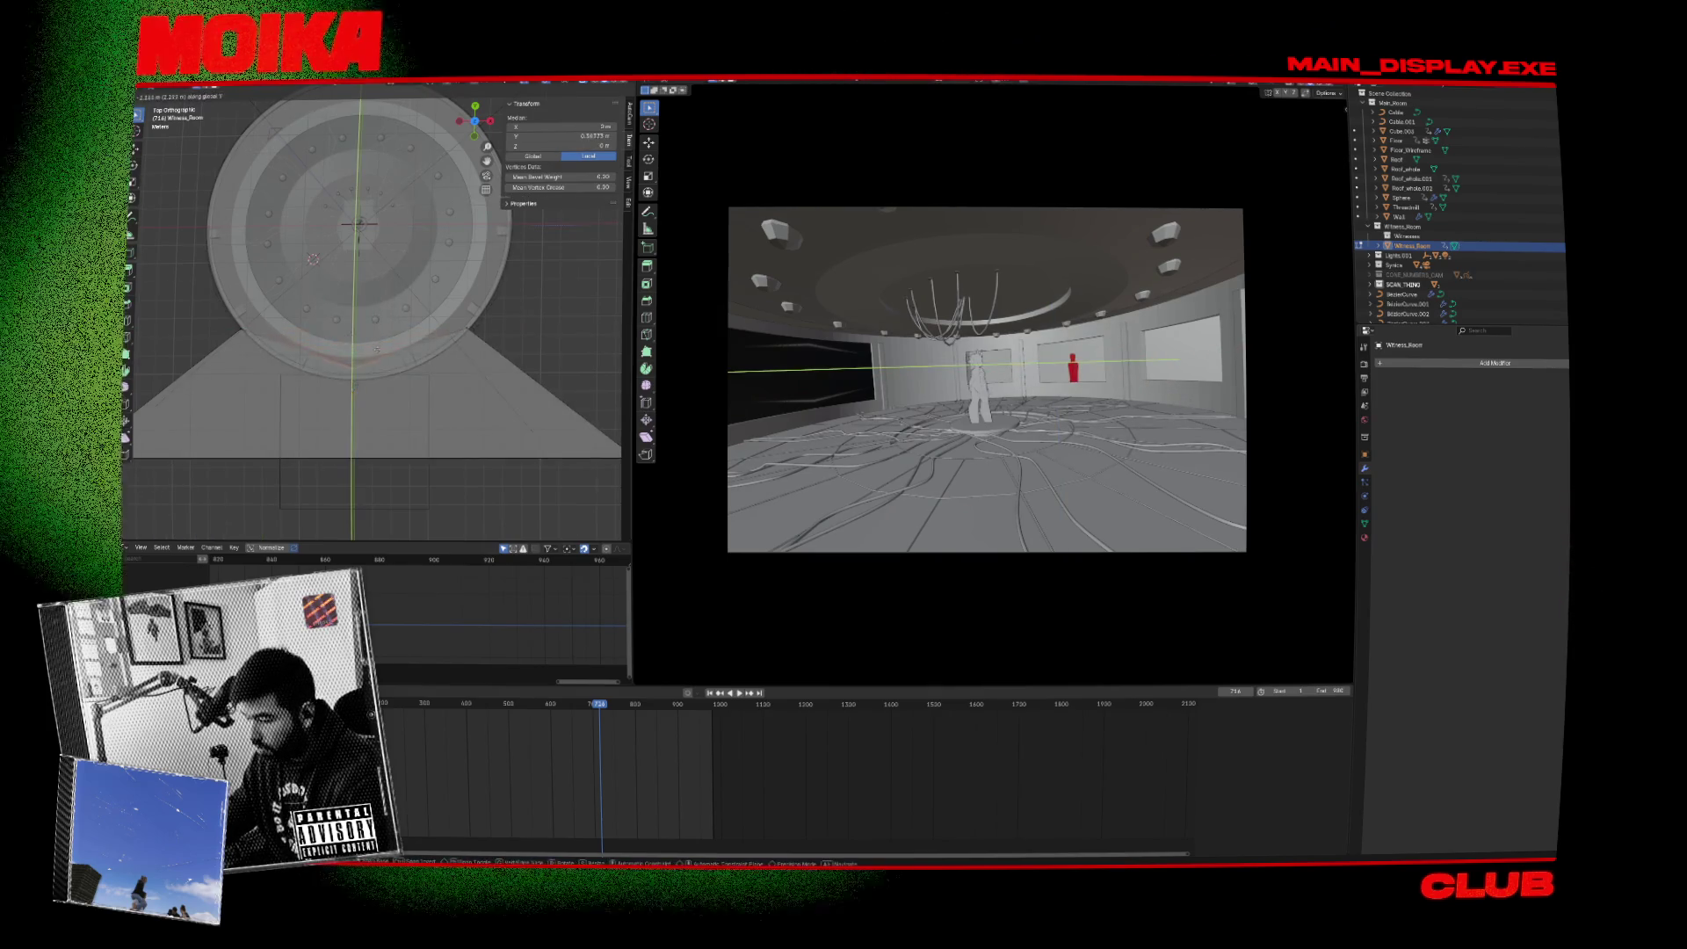
pyautogui.click(444, 305)
pyautogui.click(444, 305)
pyautogui.press('g')
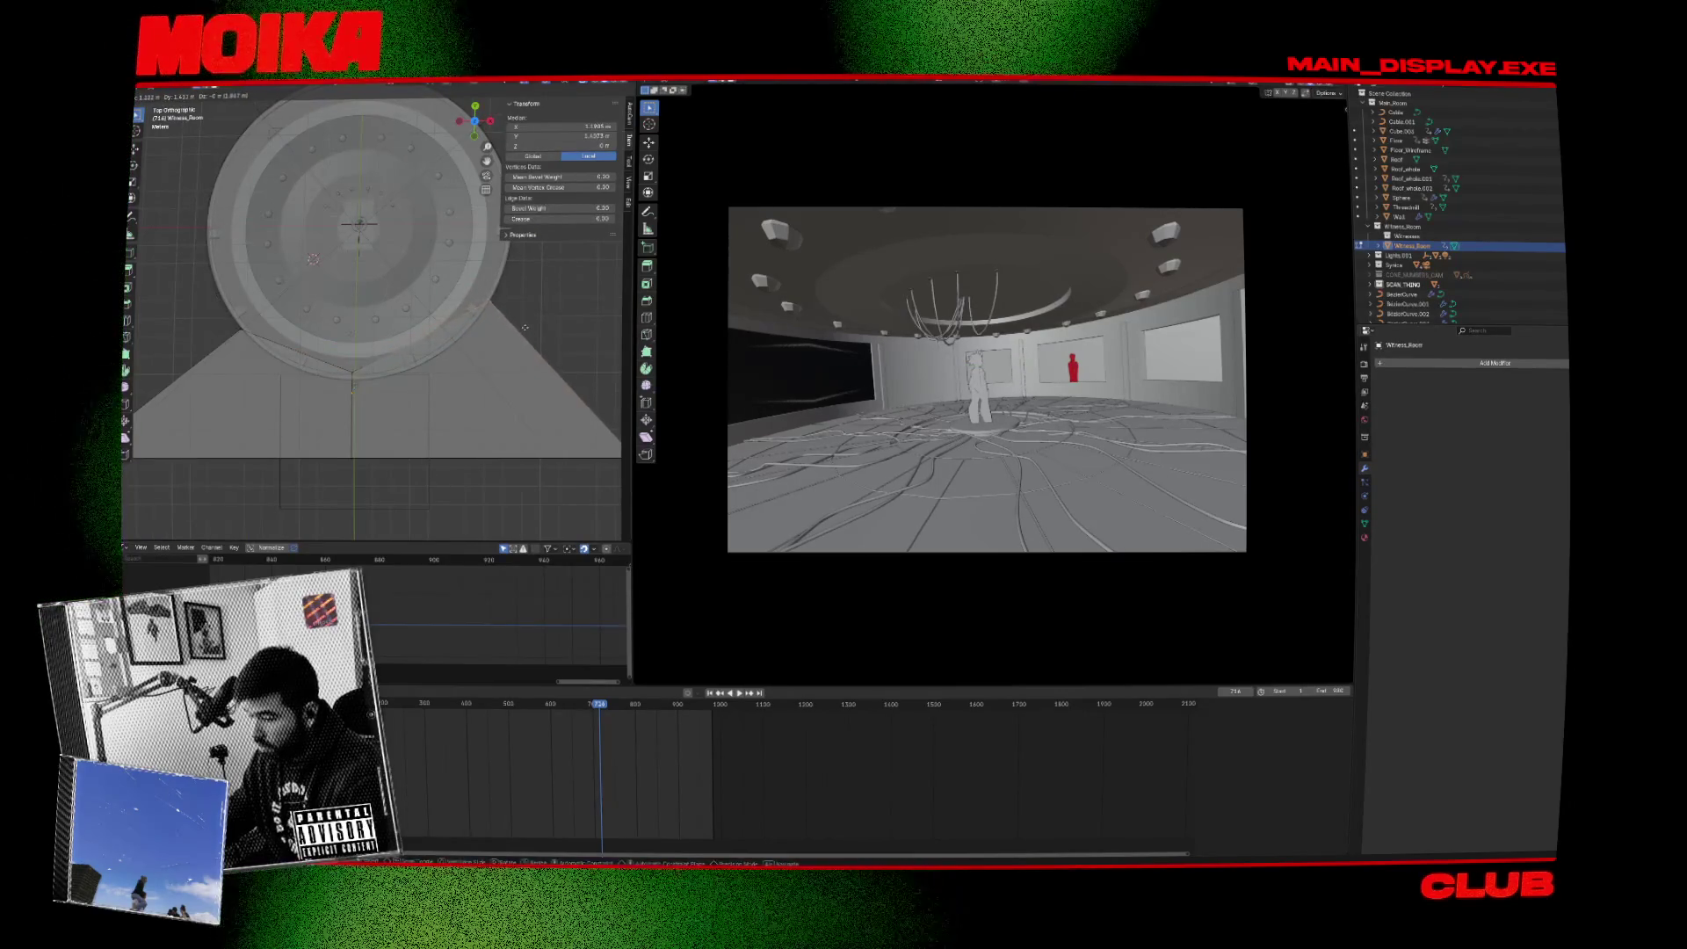
pyautogui.click(328, 338)
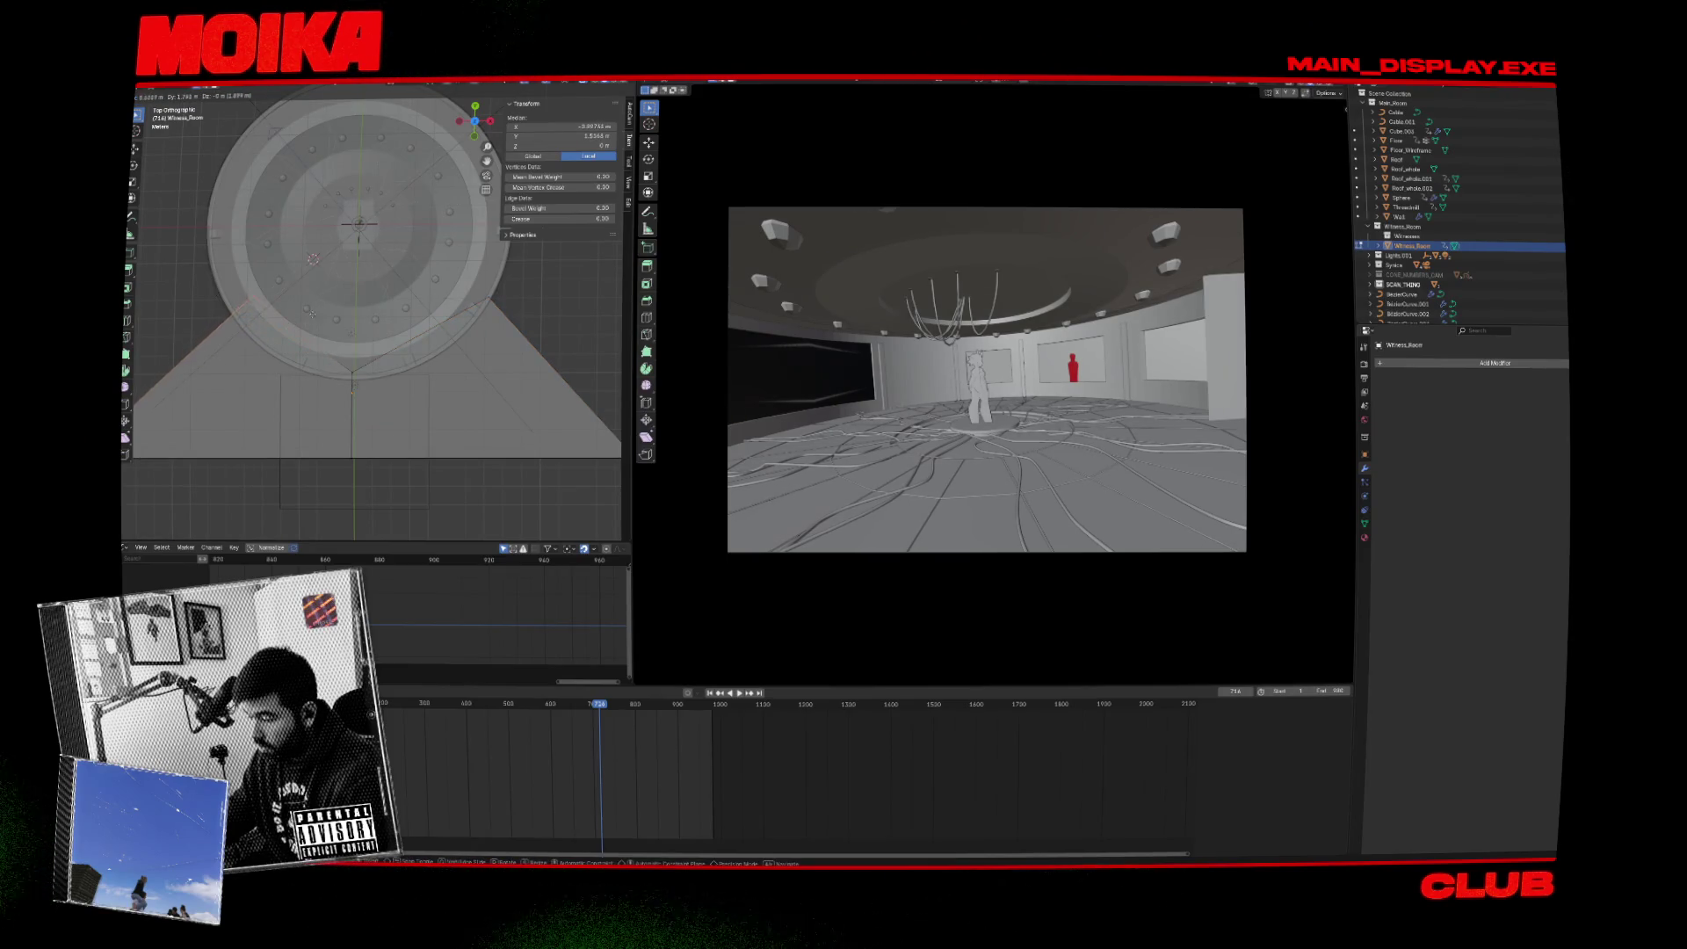
pyautogui.click(296, 336)
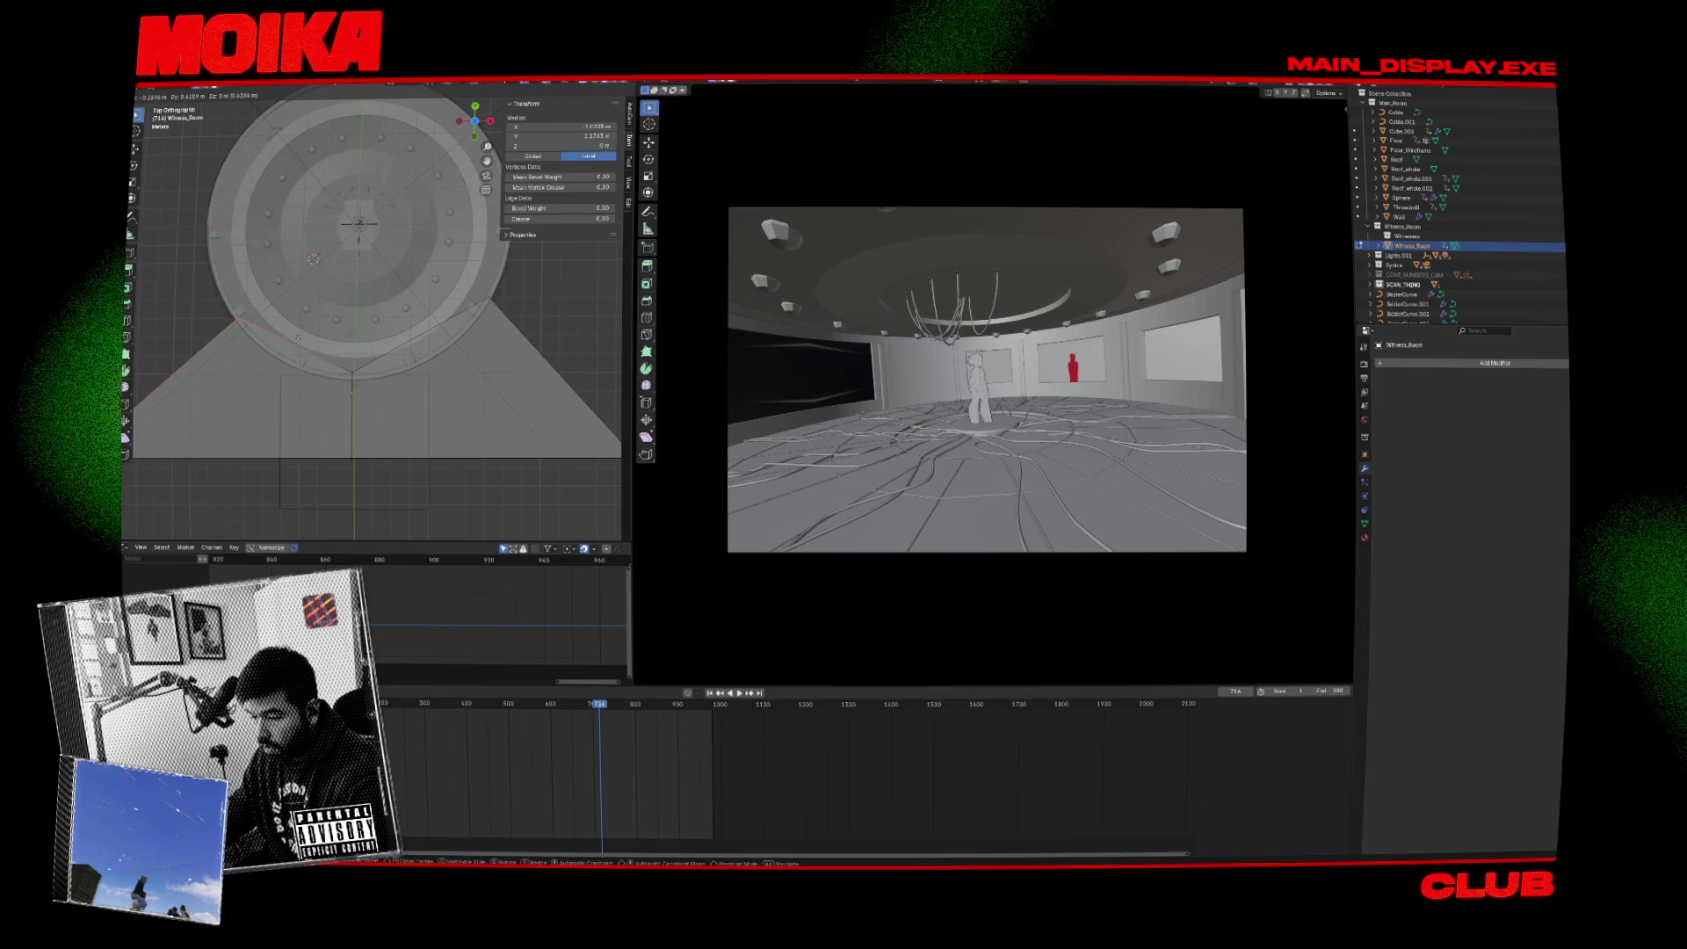
# Return to Object Mode, inspect the reshaped room, save, and make Witnesses the active collection.
pyautogui.press('Tab')
pyautogui.moveTo(305, 339)
pyautogui.mouseDown()
pyautogui.moveTo(301, 297)
pyautogui.moveTo(546, 389)
pyautogui.mouseUp()
pyautogui.hotkey('ctrl', 's')
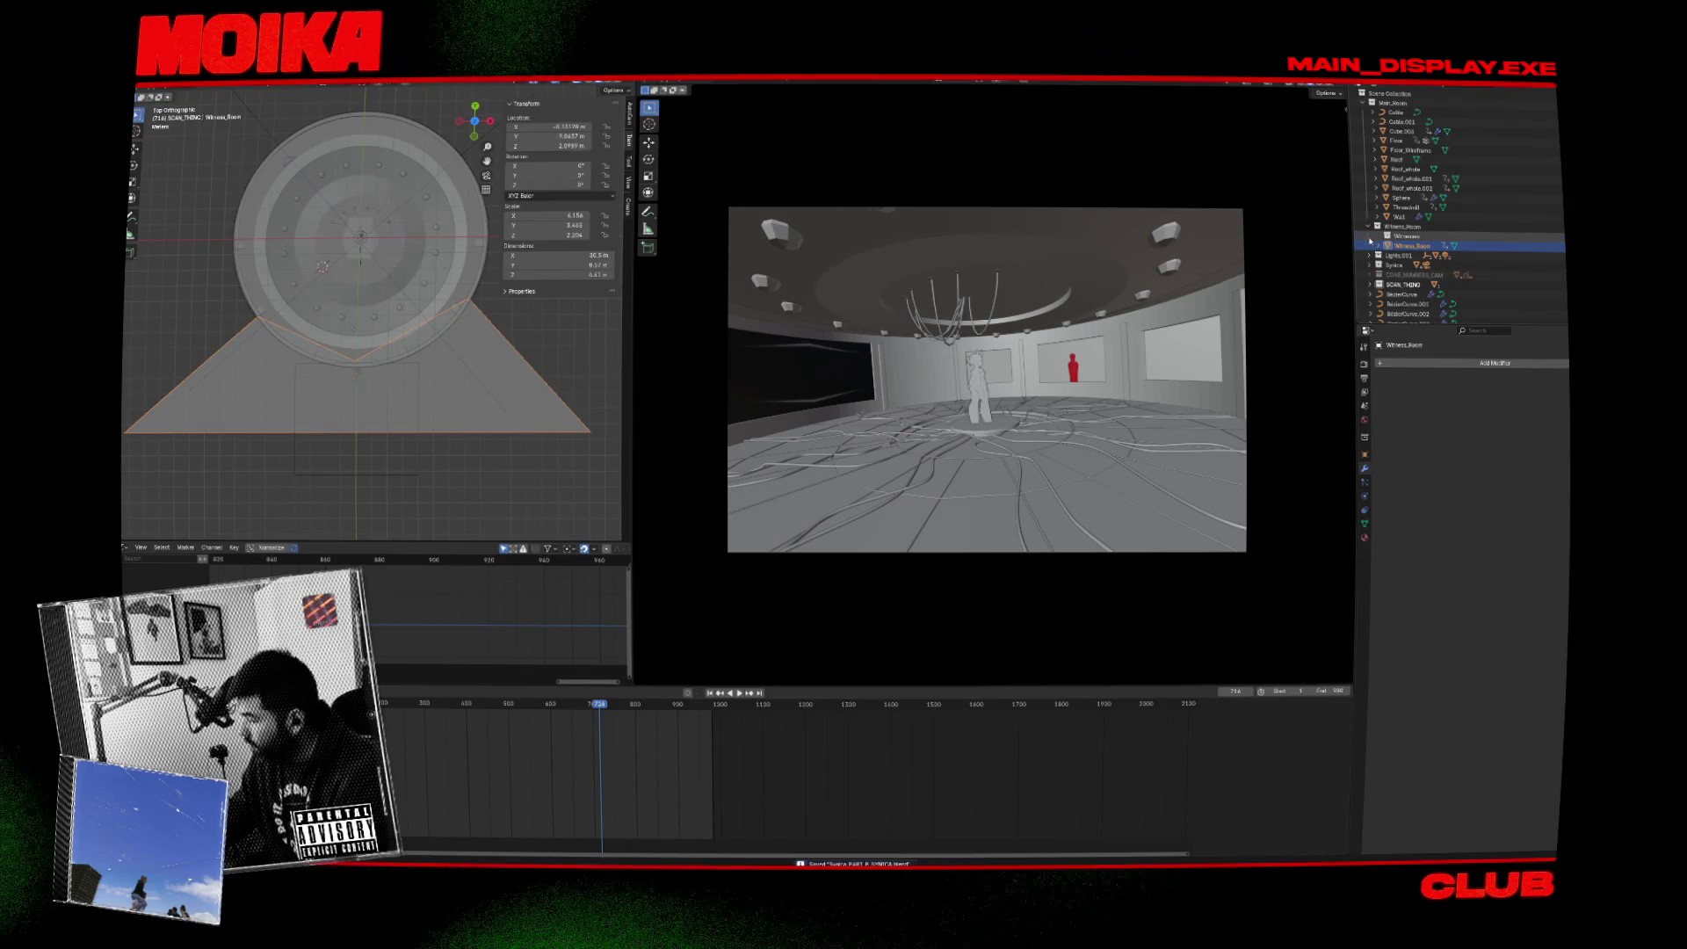
pyautogui.click(1406, 237)
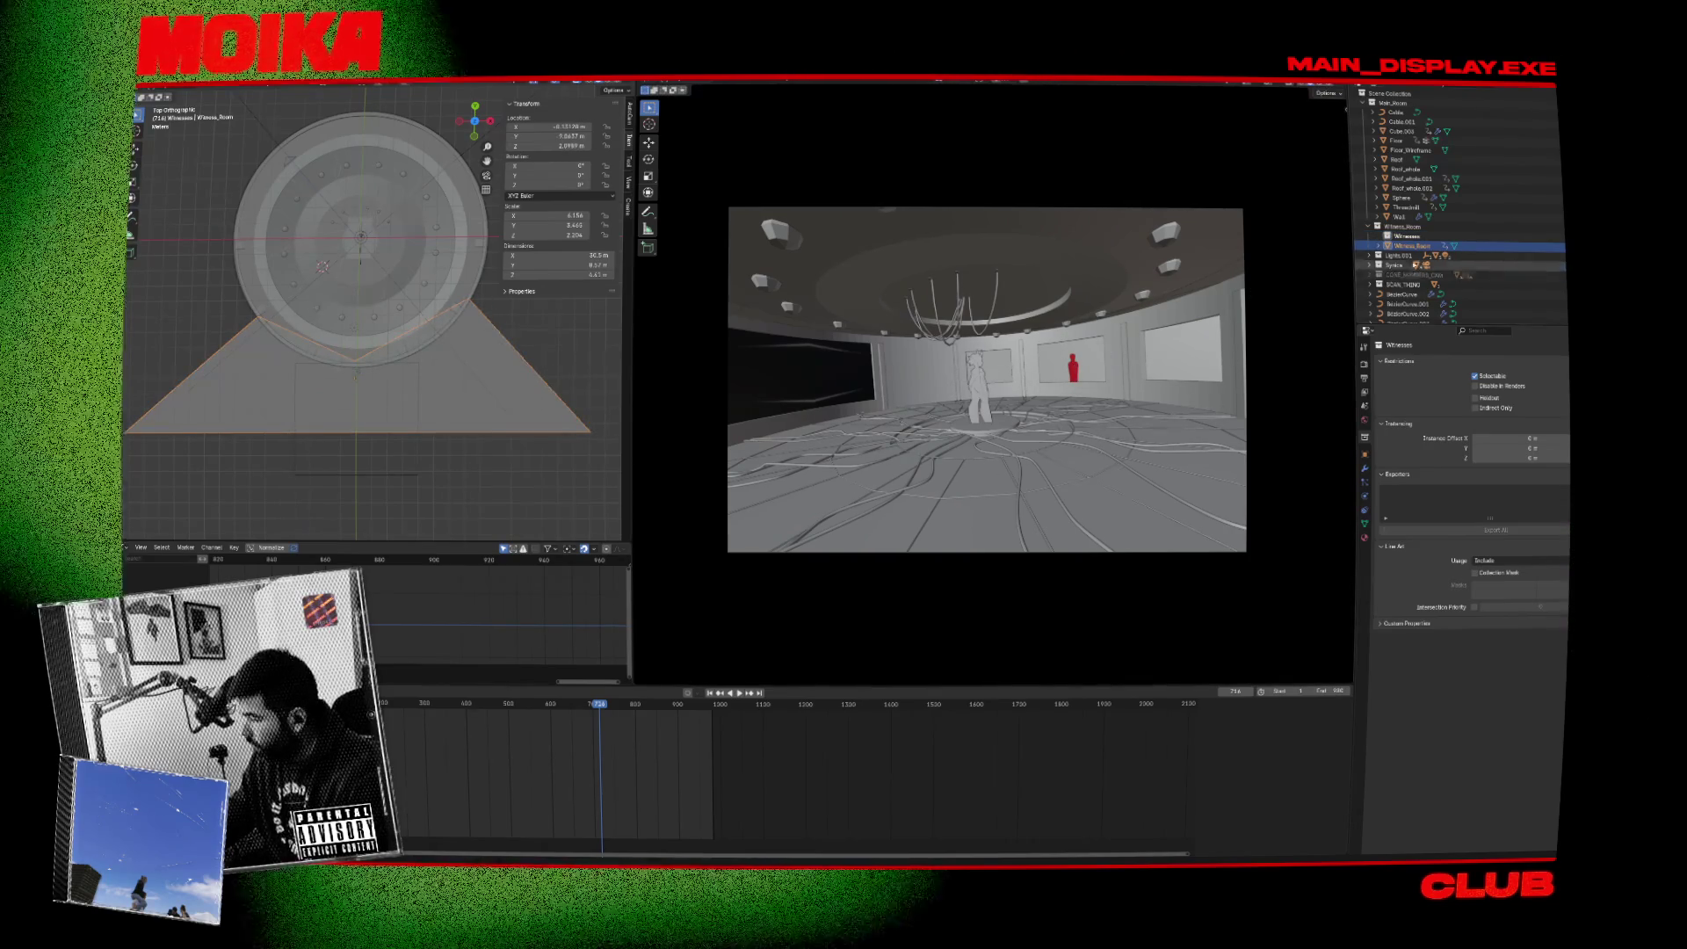
# Browse the Outliner, inspecting Empty.002, Cube.003, Sphere.001 and Cube.001.
pyautogui.click(1378, 246)
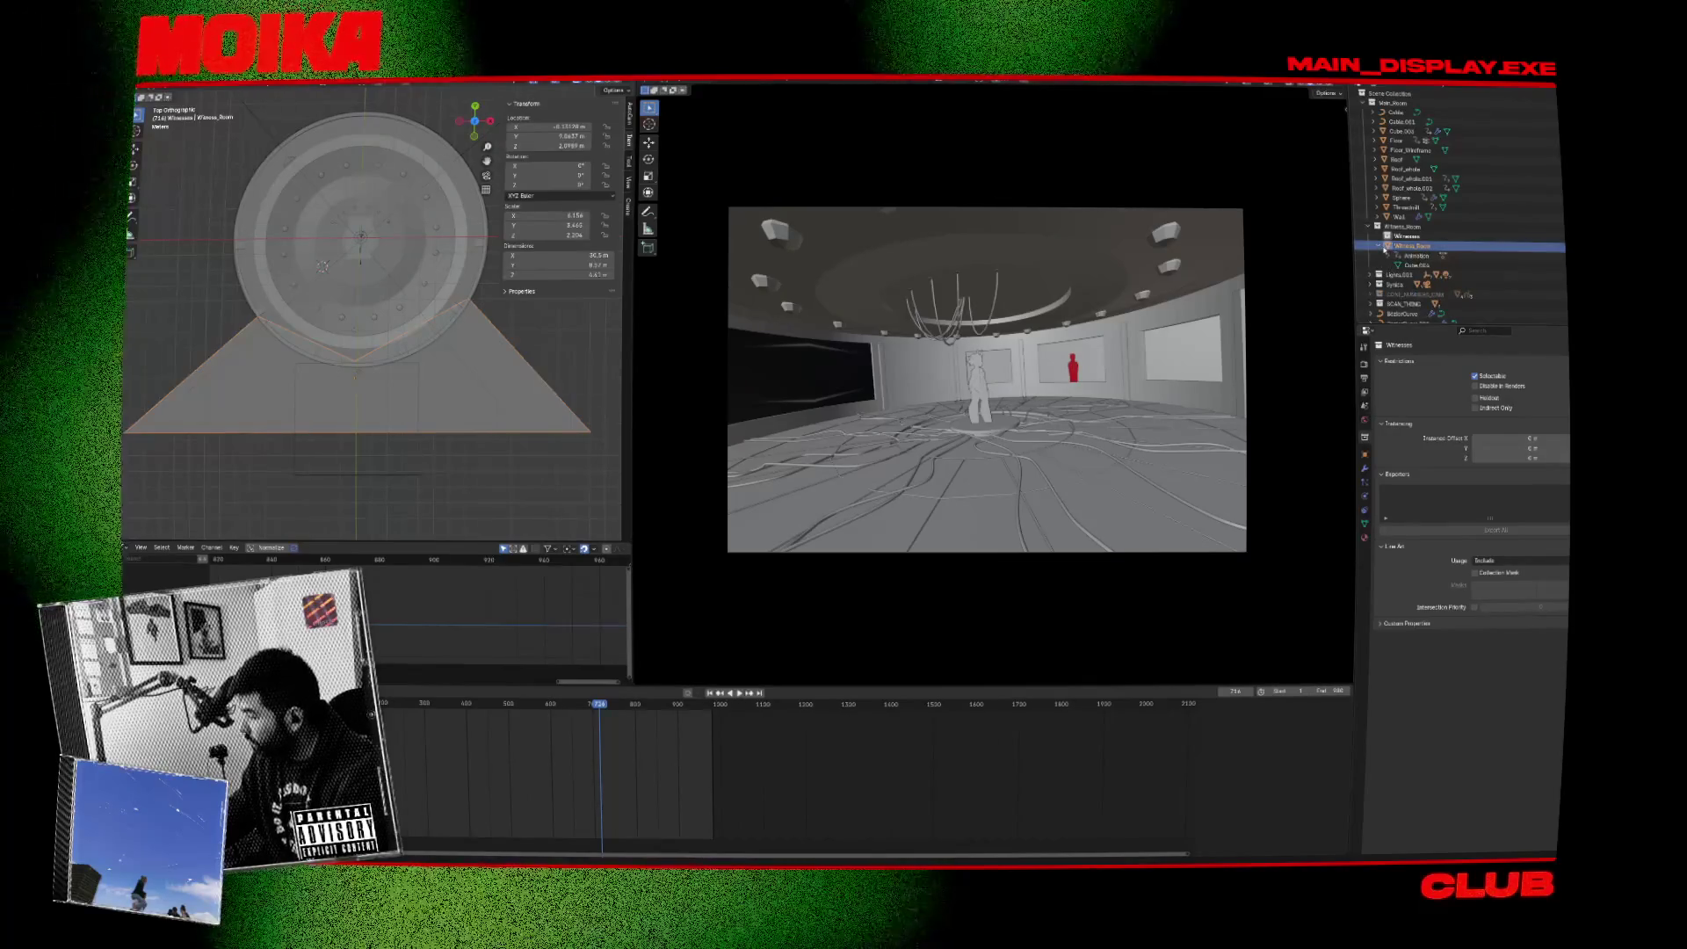
pyautogui.hotkey('ctrl', 'z')
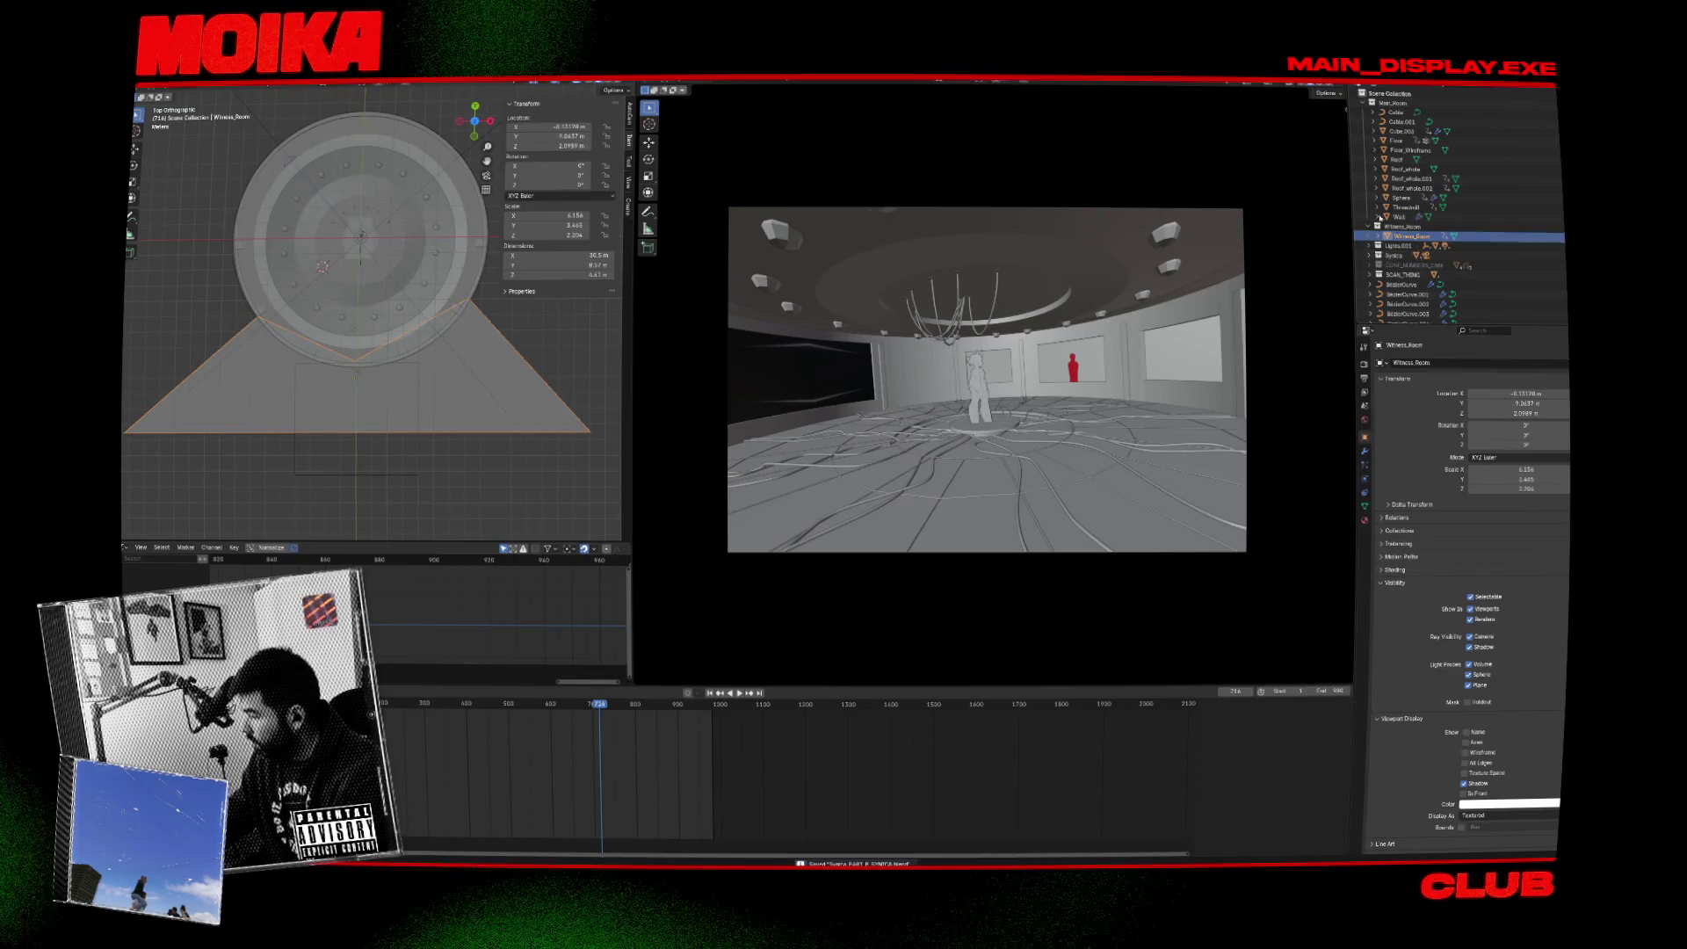
pyautogui.scroll(-2, 1422, 278)
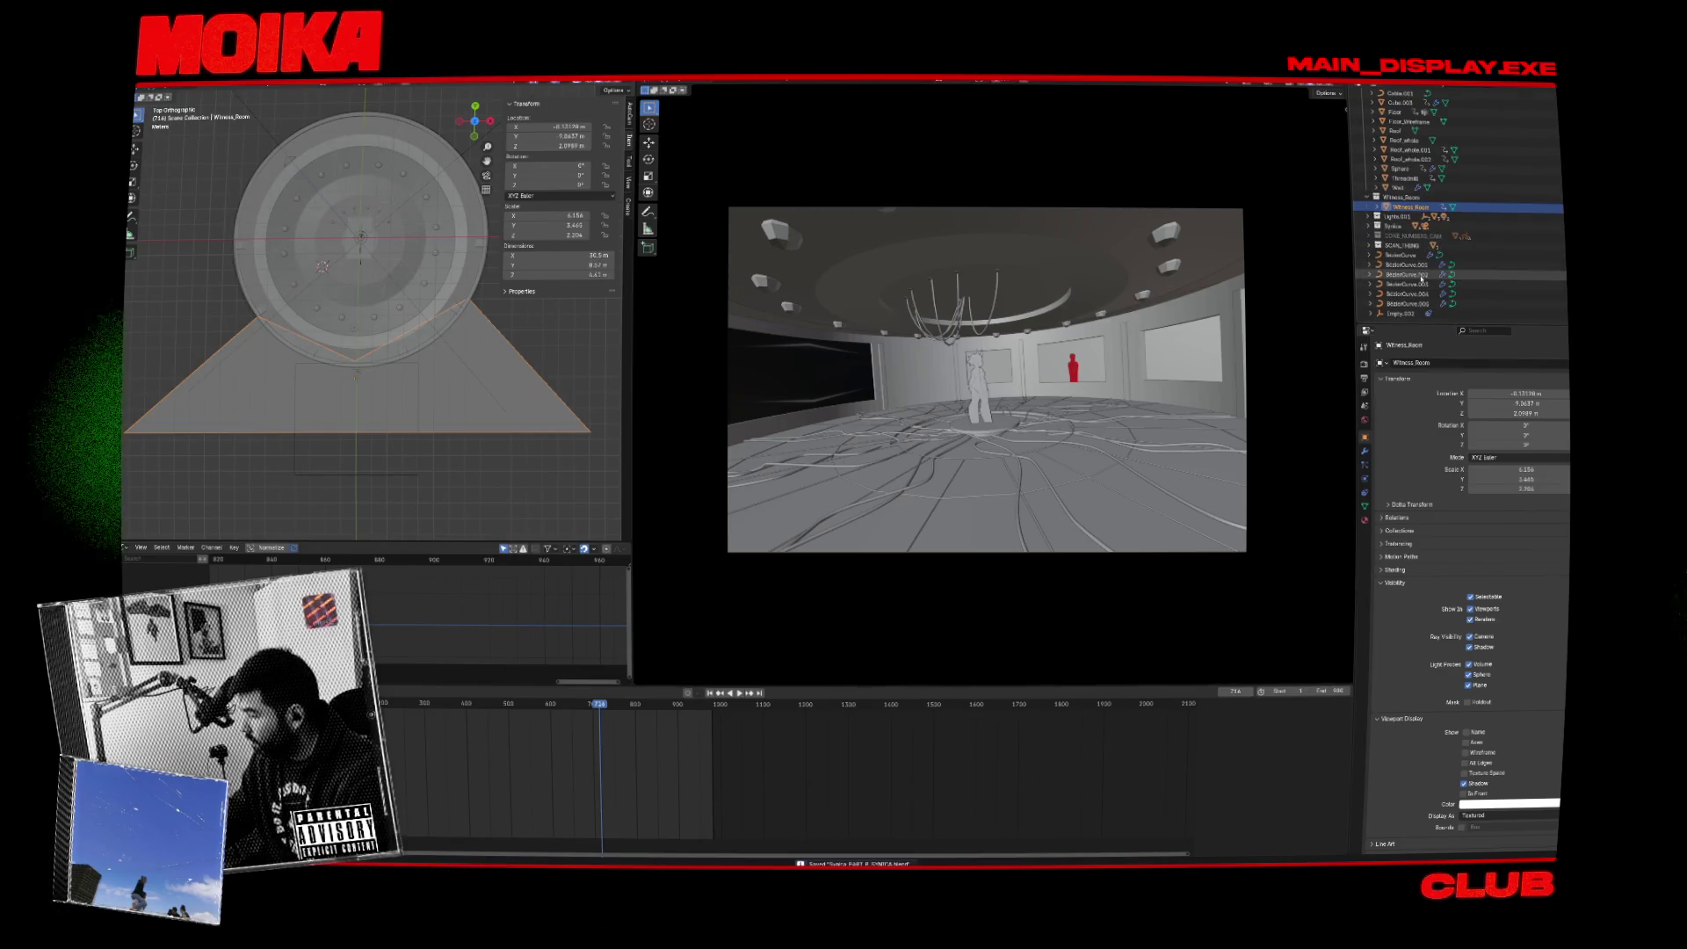
pyautogui.click(1399, 313)
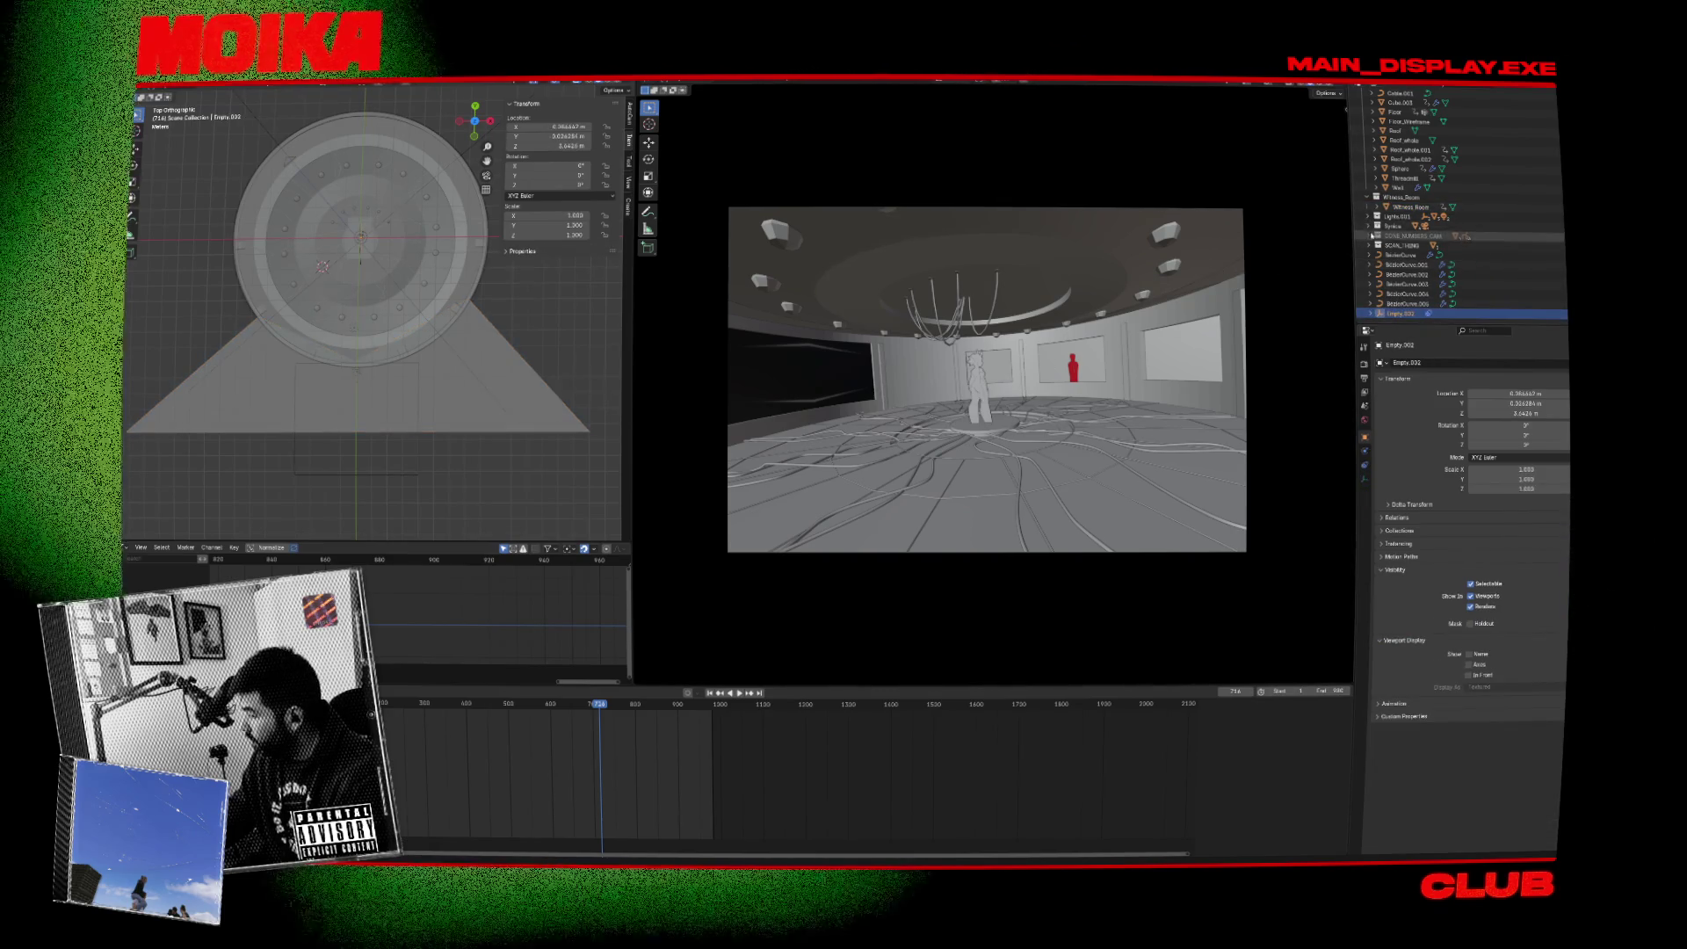
pyautogui.click(1372, 237)
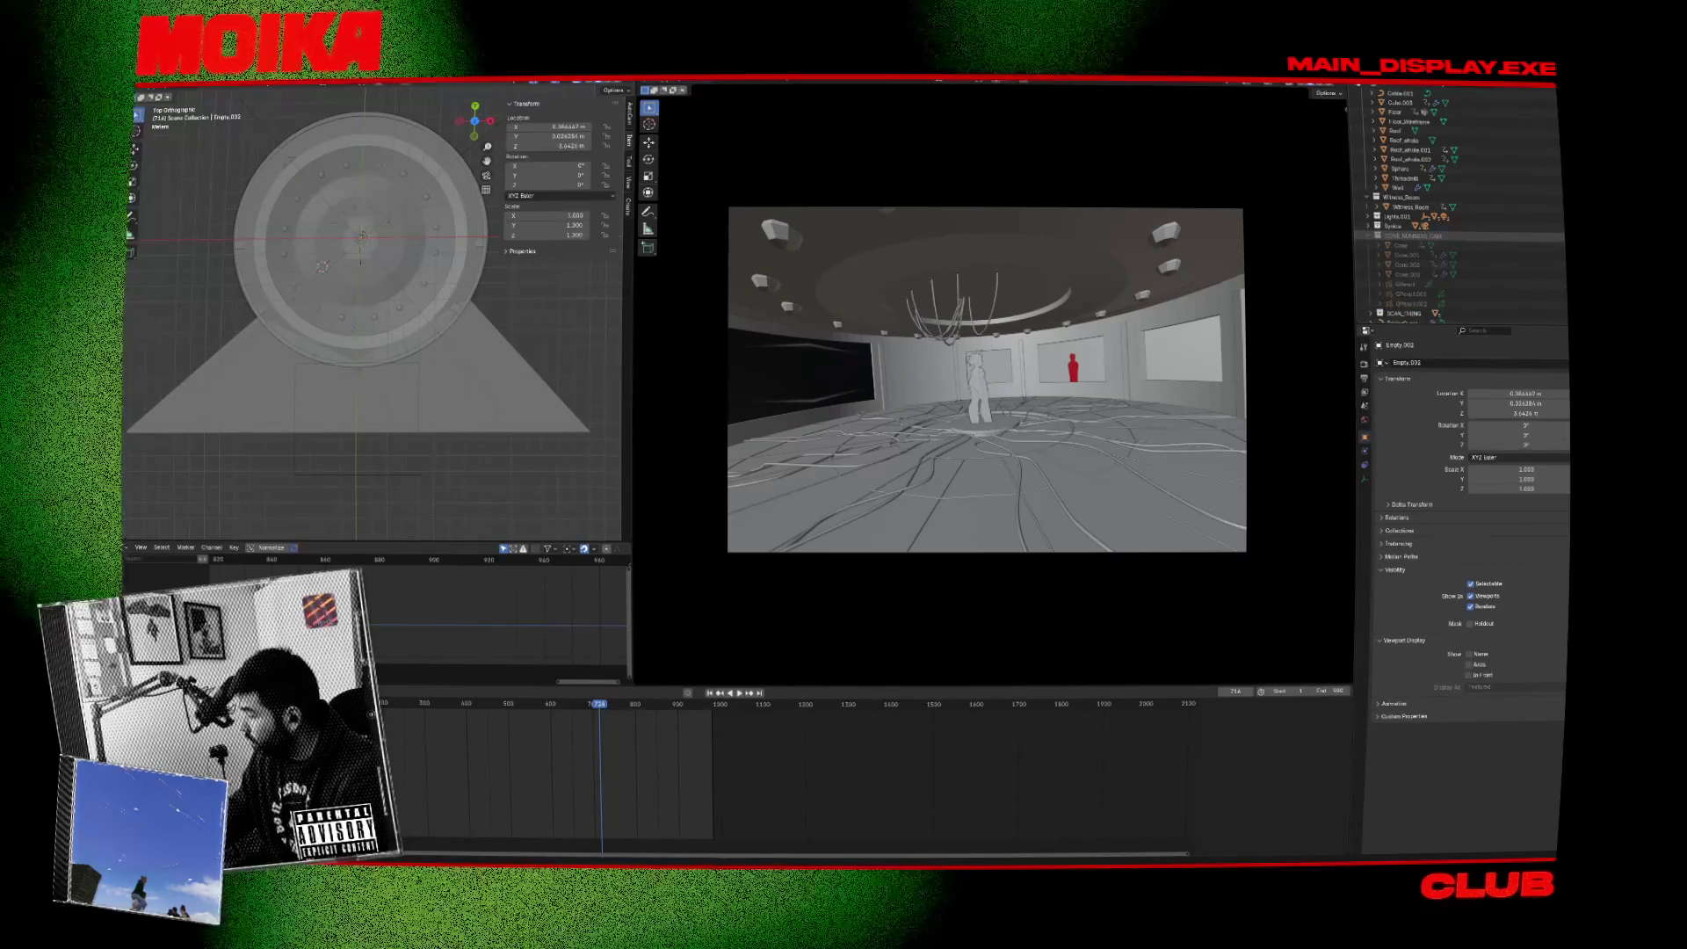
pyautogui.click(1368, 237)
pyautogui.scroll(2, 1406, 220)
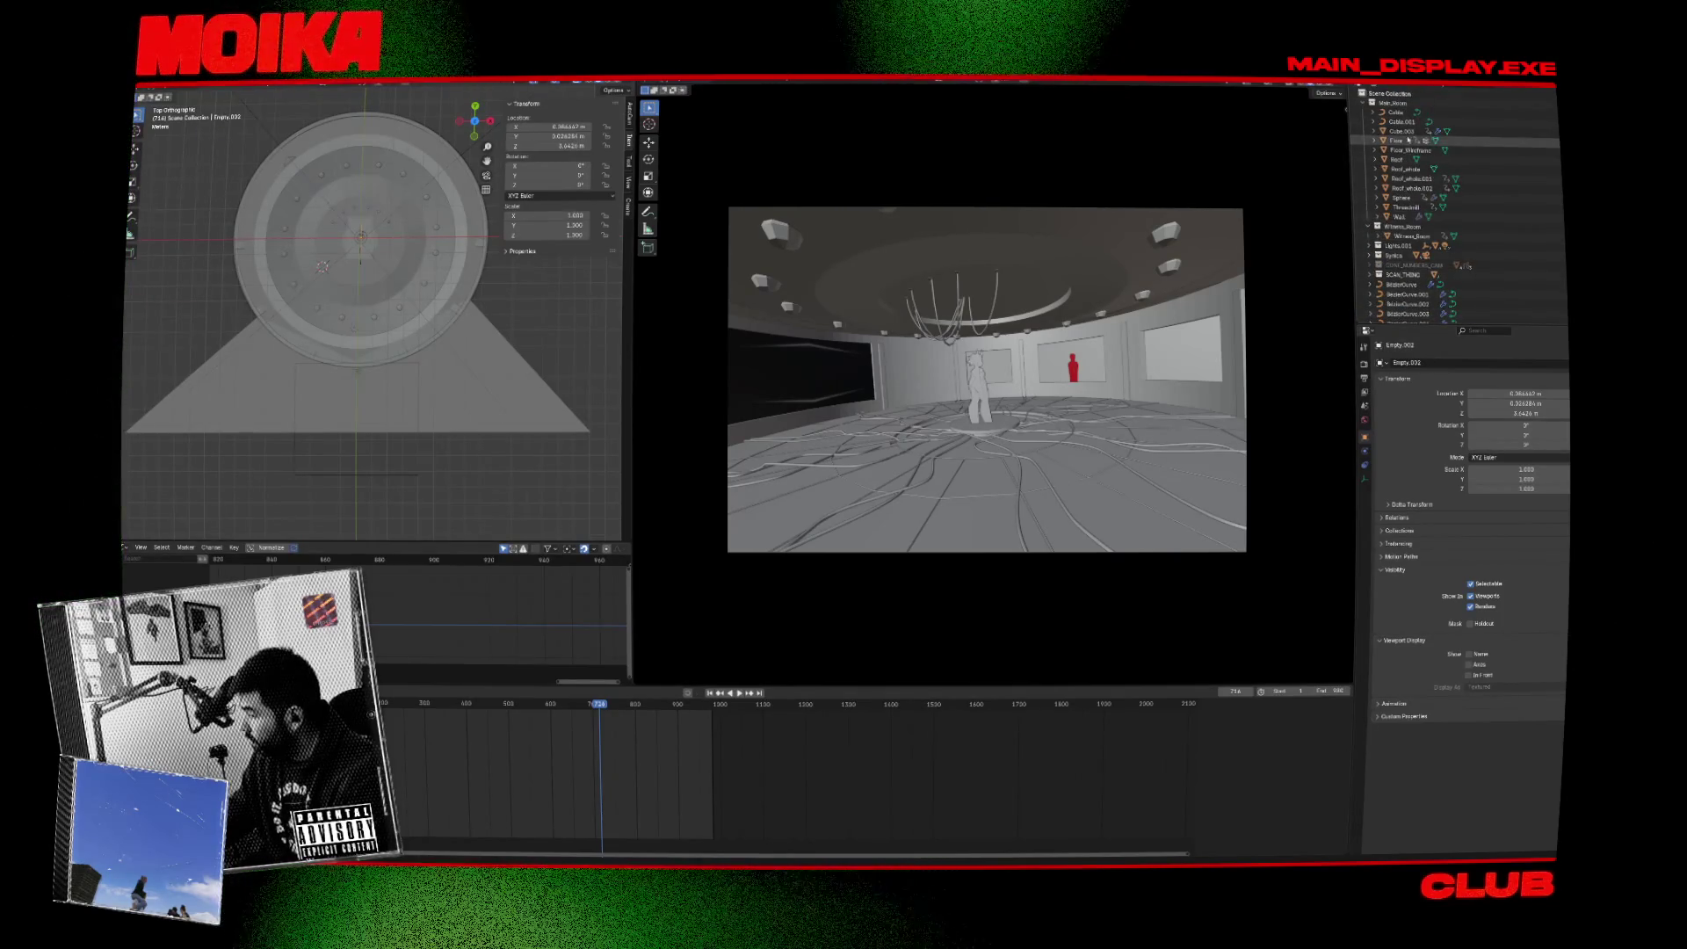
pyautogui.click(1402, 130)
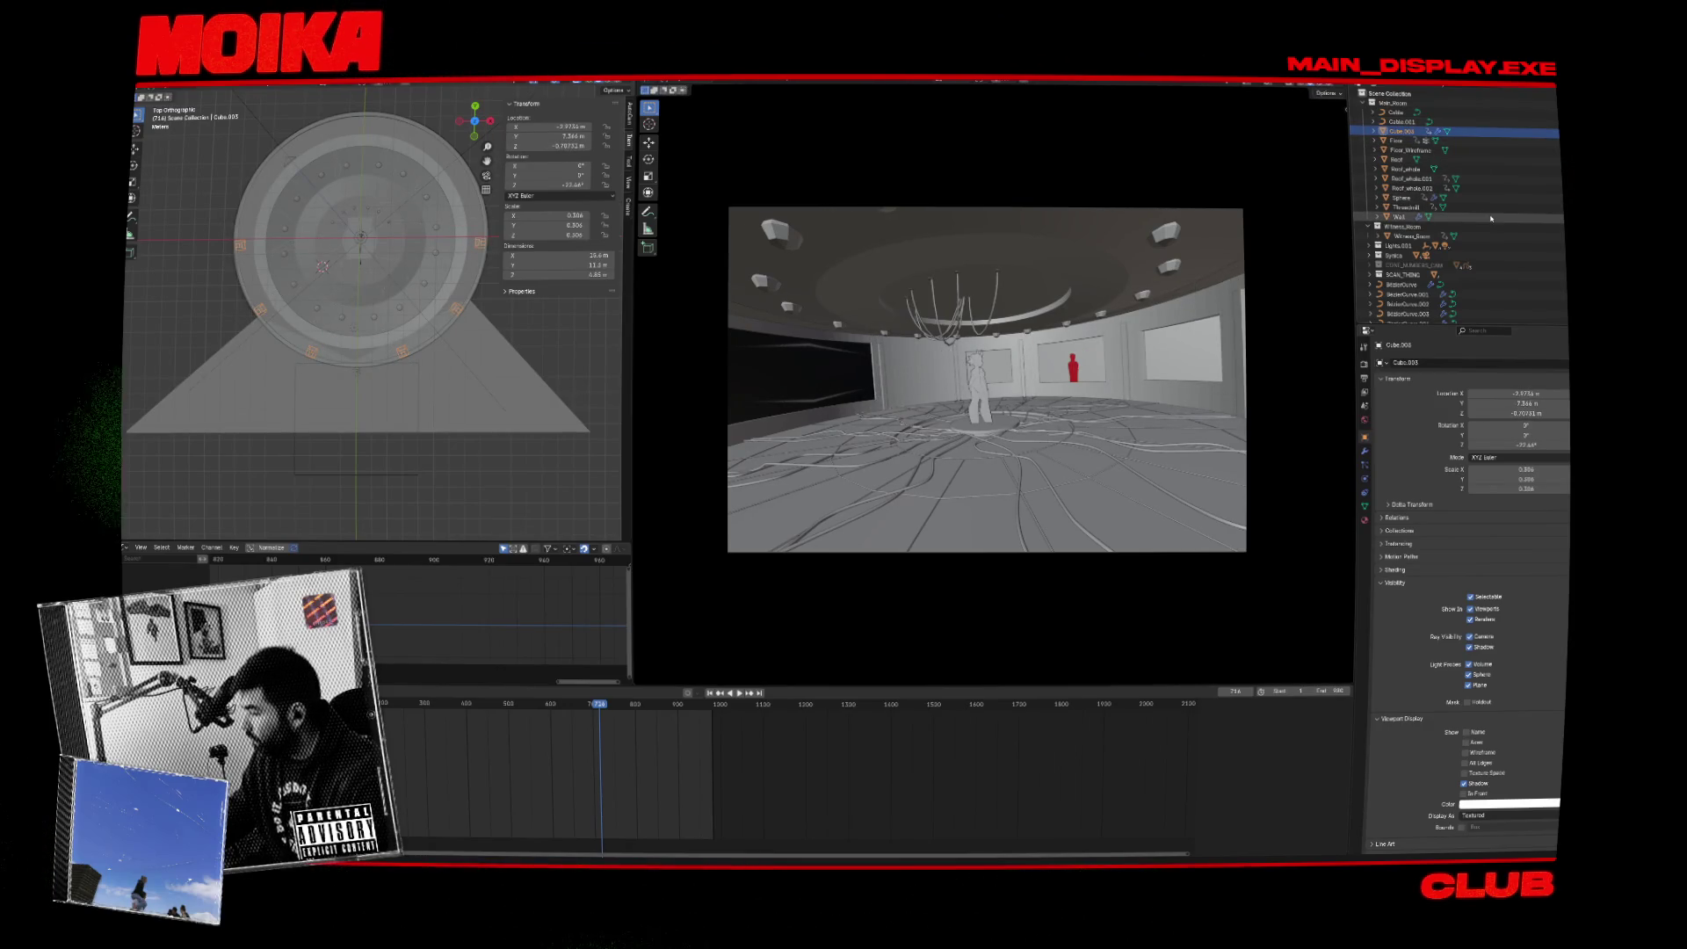
pyautogui.scroll(-2, 1488, 229)
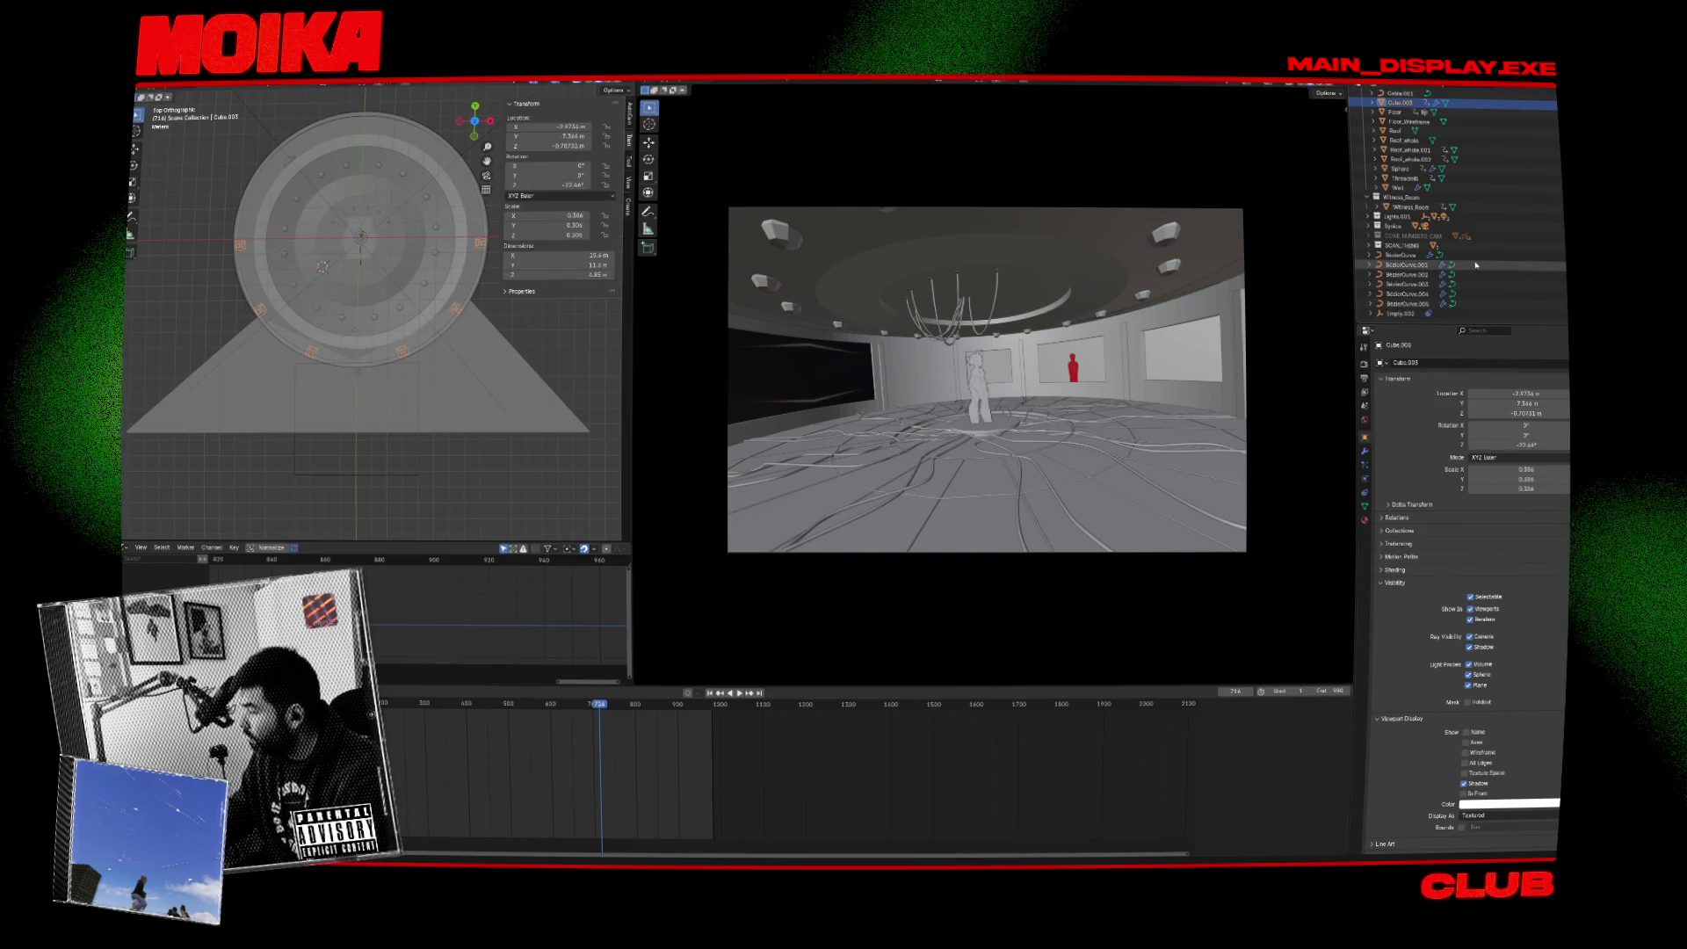
pyautogui.click(1371, 246)
pyautogui.click(1407, 265)
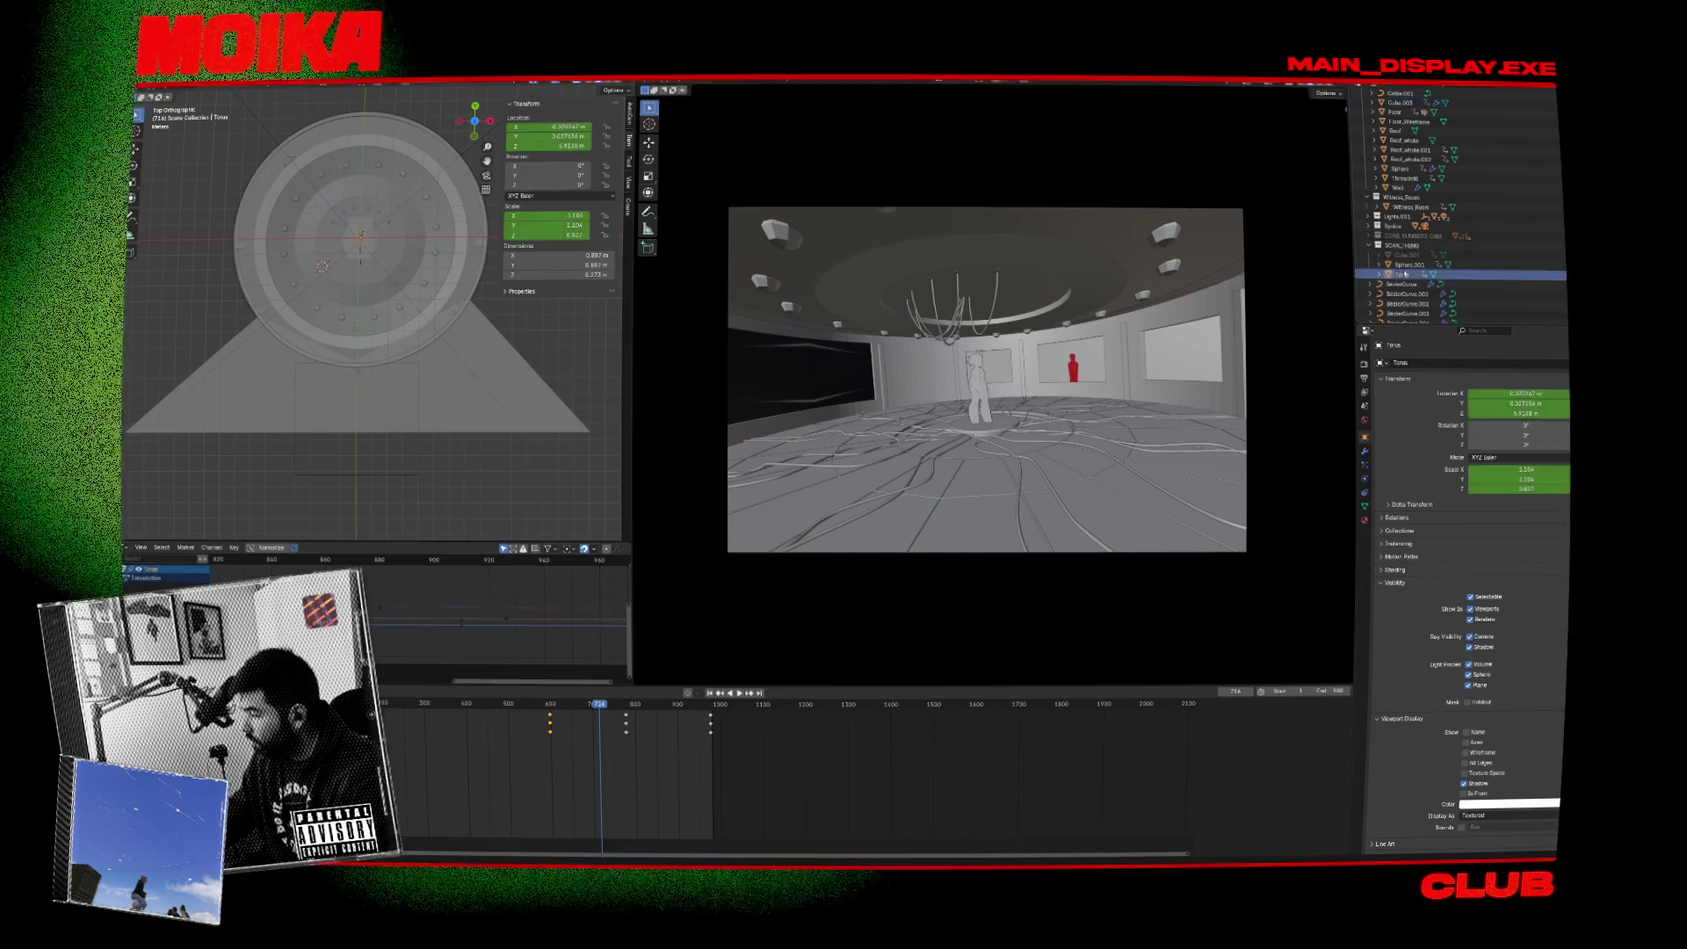
pyautogui.click(1407, 255)
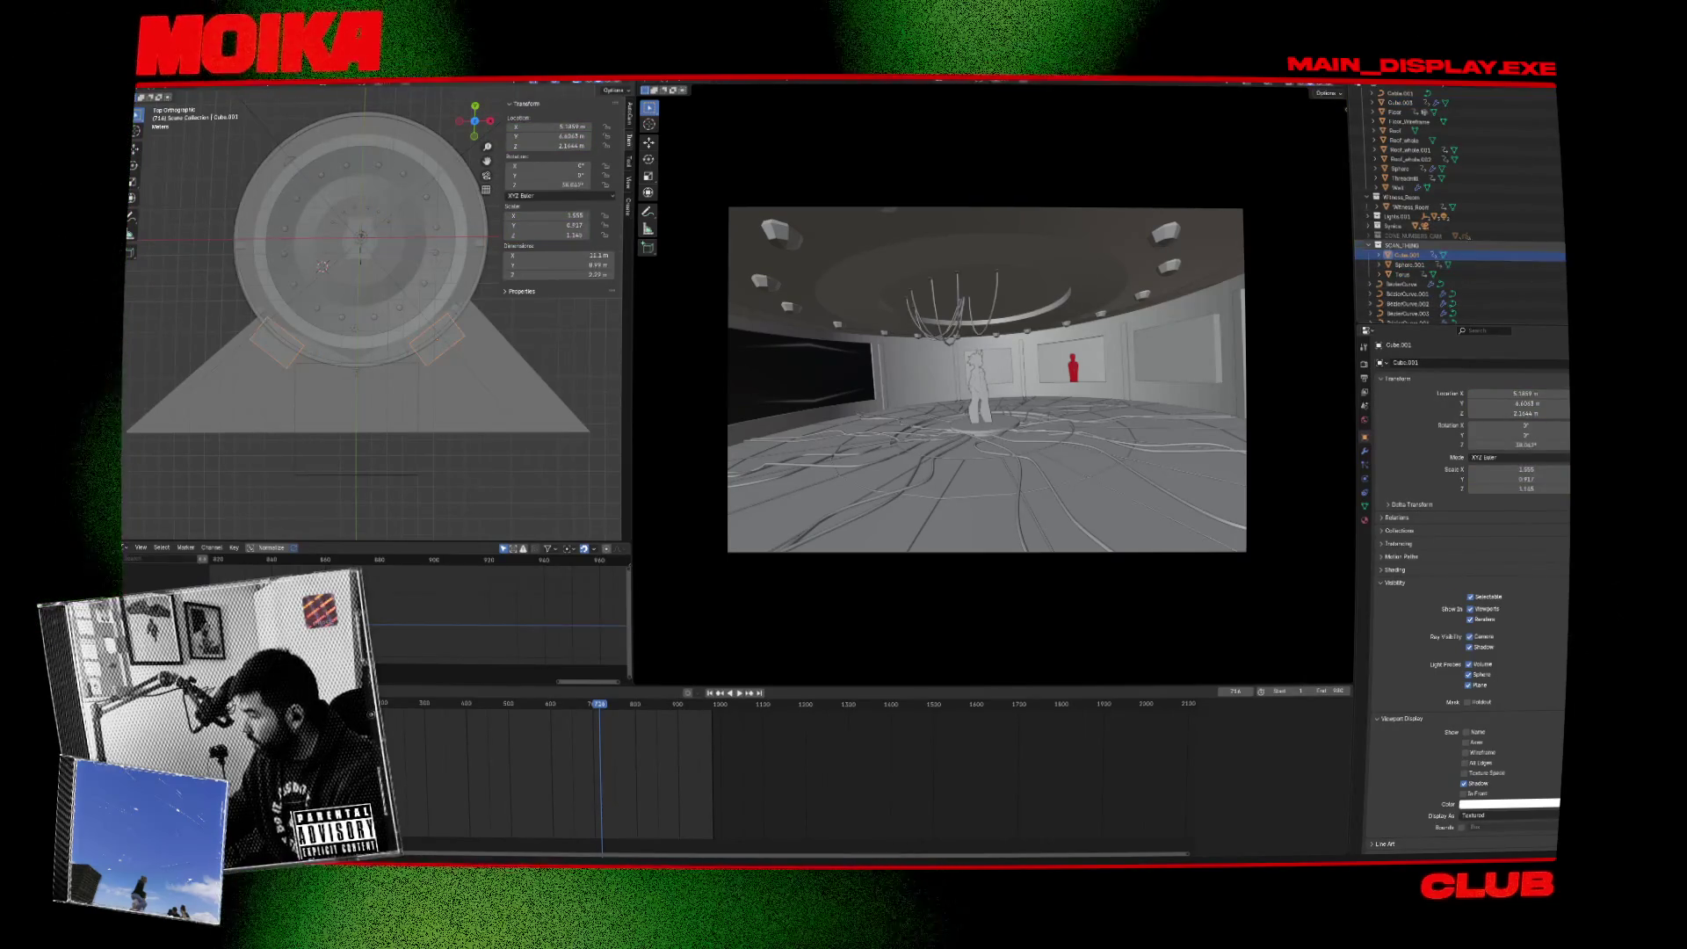
# Select the Wall, view its Boolean modifier, and switch to a free perspective view.
pyautogui.click(1397, 187)
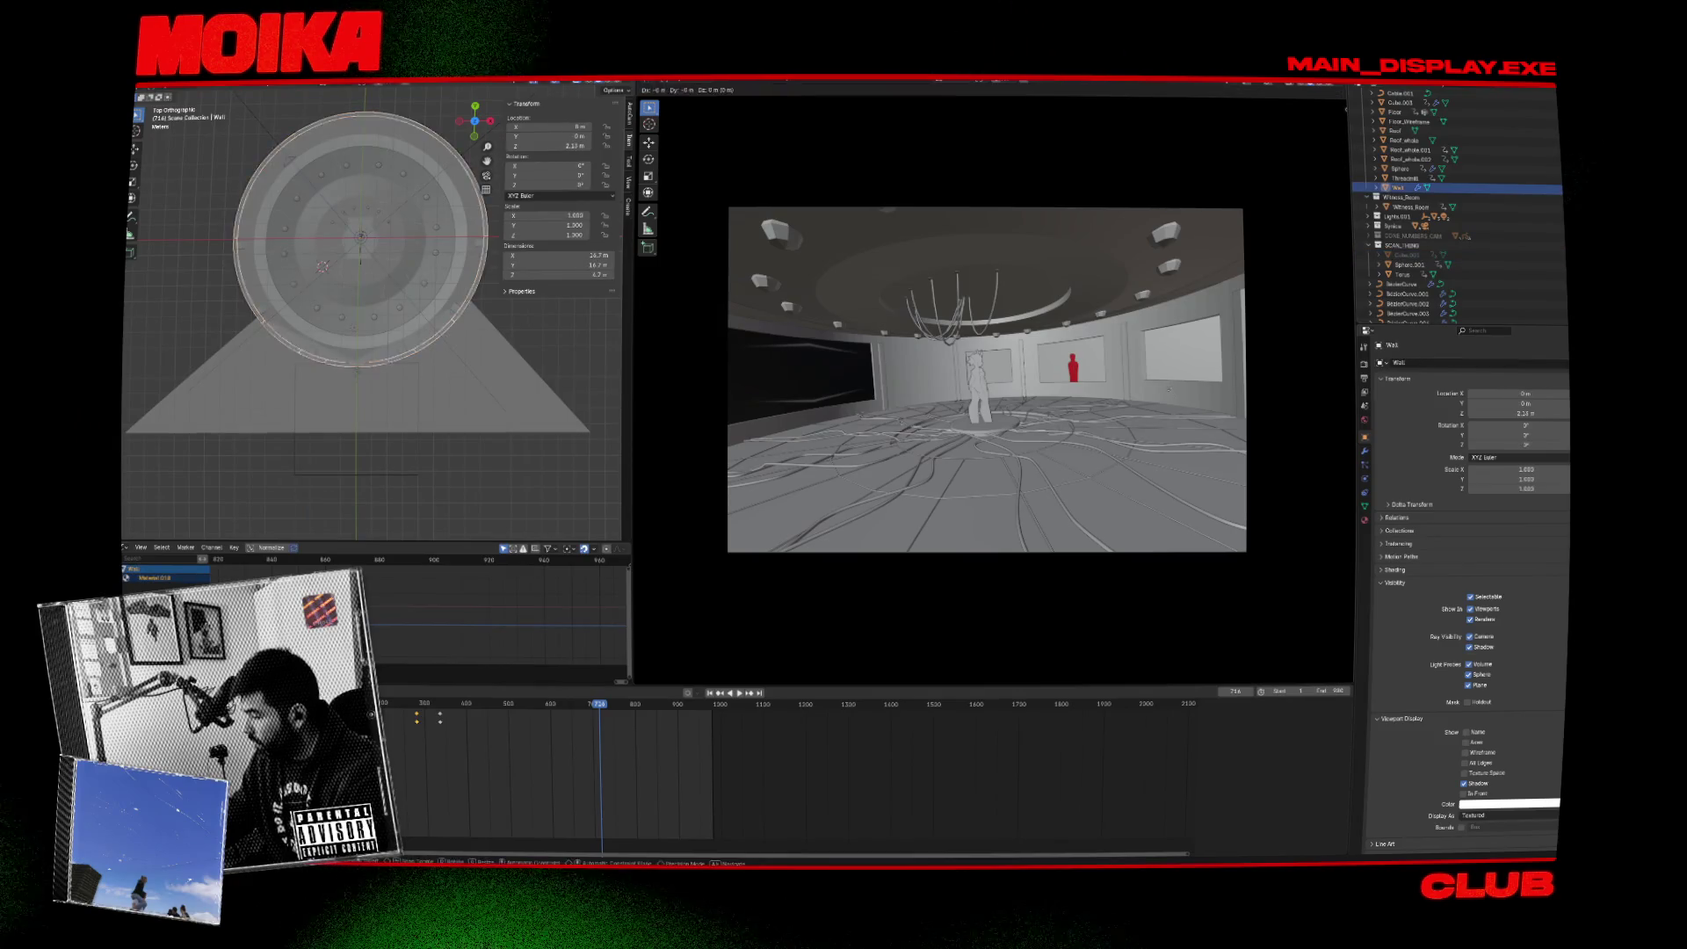
pyautogui.click(1365, 451)
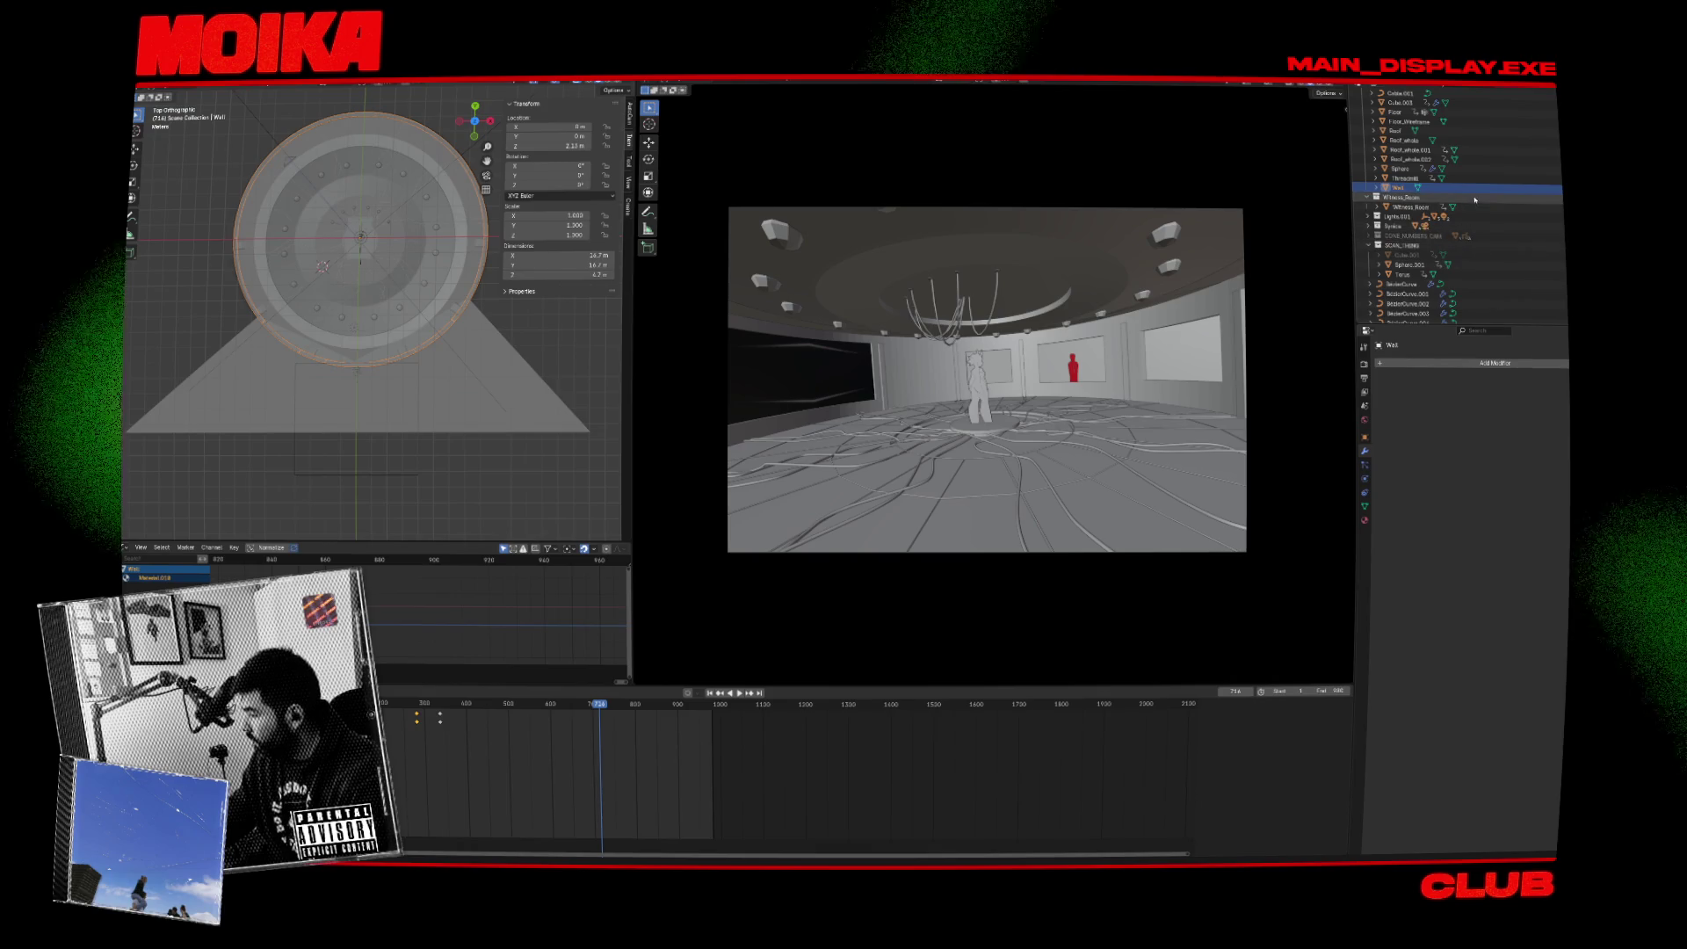
pyautogui.press('KP_0')
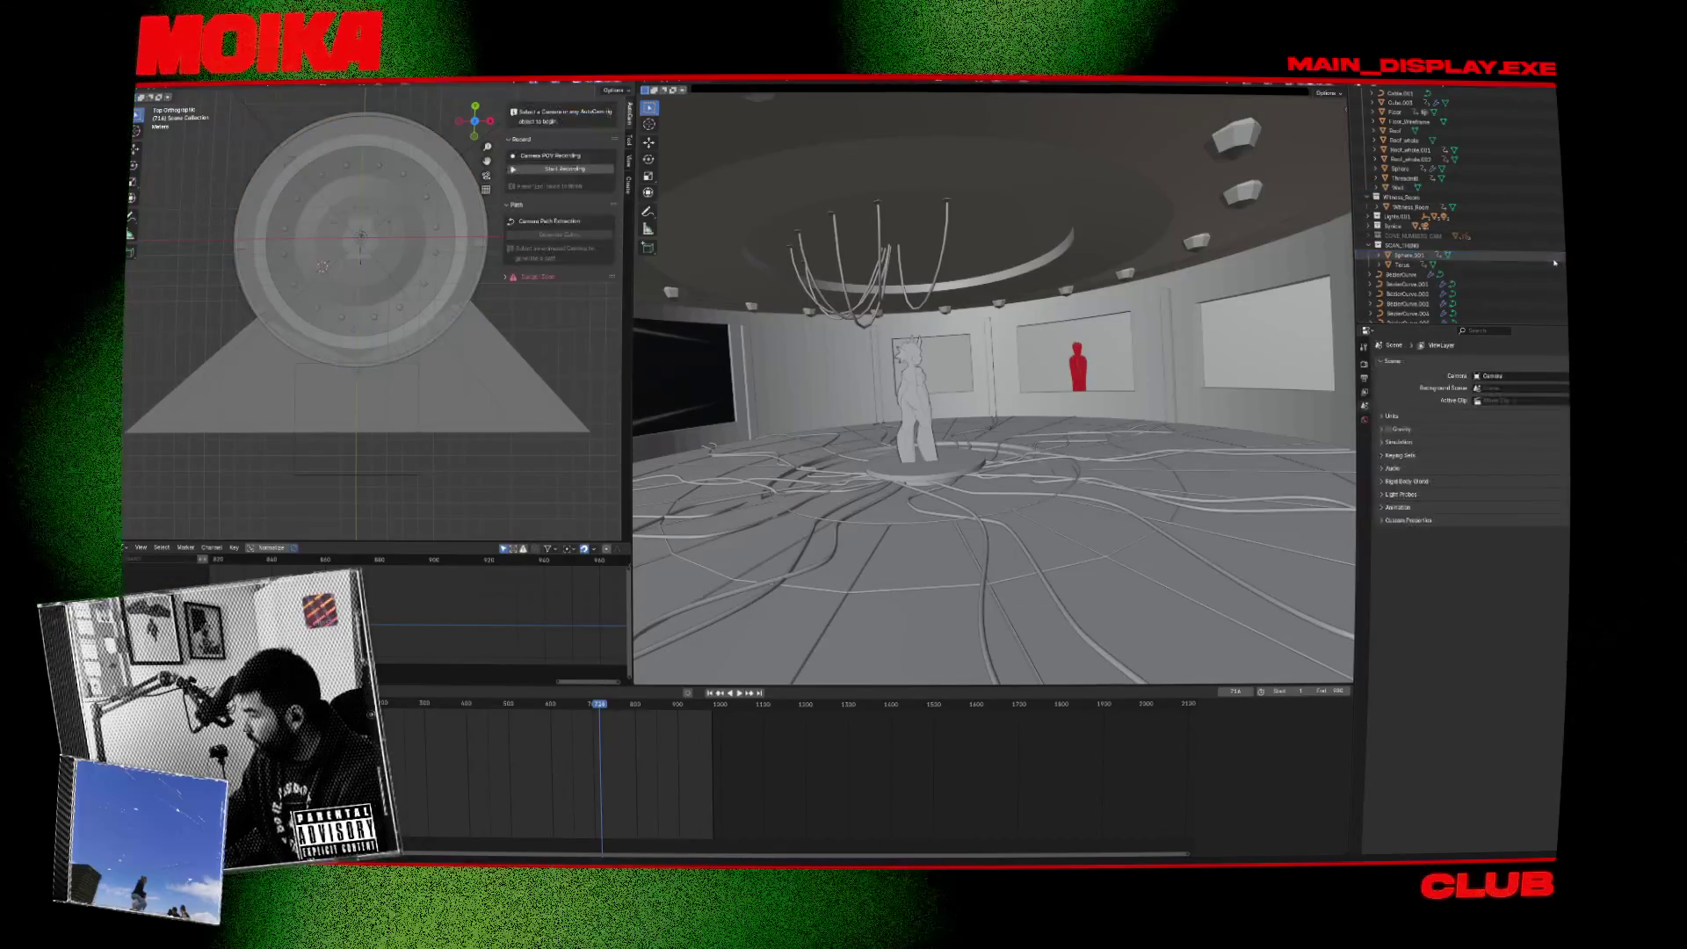
# Start the stage animation playback, letting it run to around frame 744.
pyautogui.press('space')
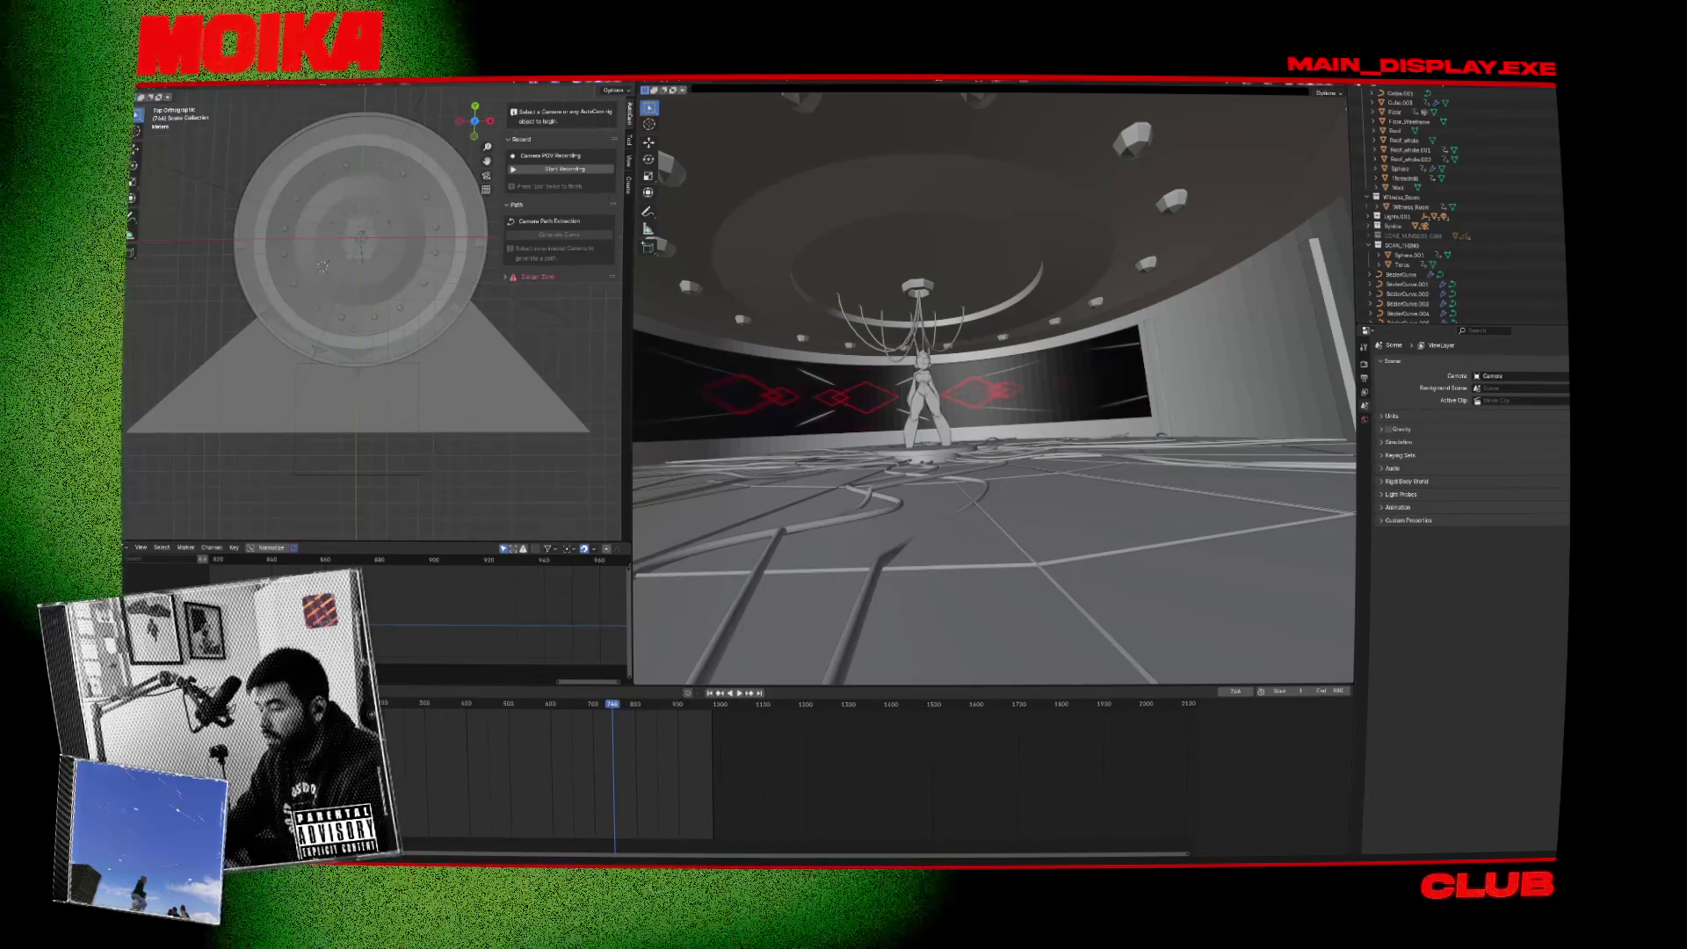
# Drag PART_B_SCIENTIST from Syncs into the Witness_Room collection, then collapse Syncs.
pyautogui.press('w')
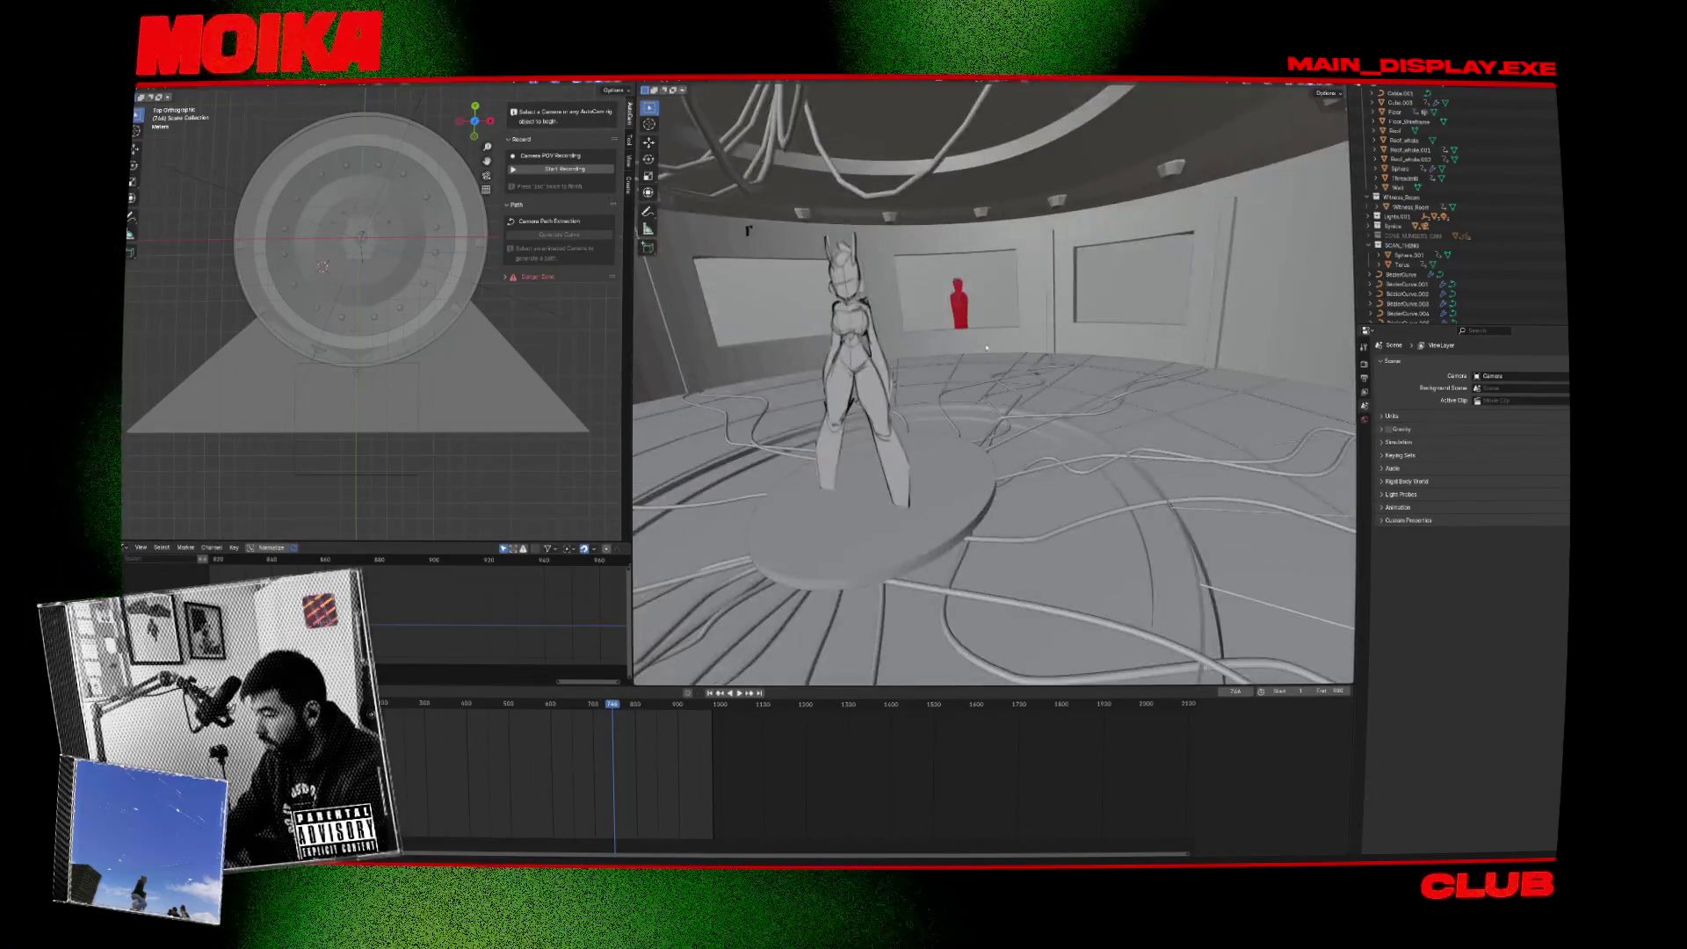
pyautogui.click(948, 299)
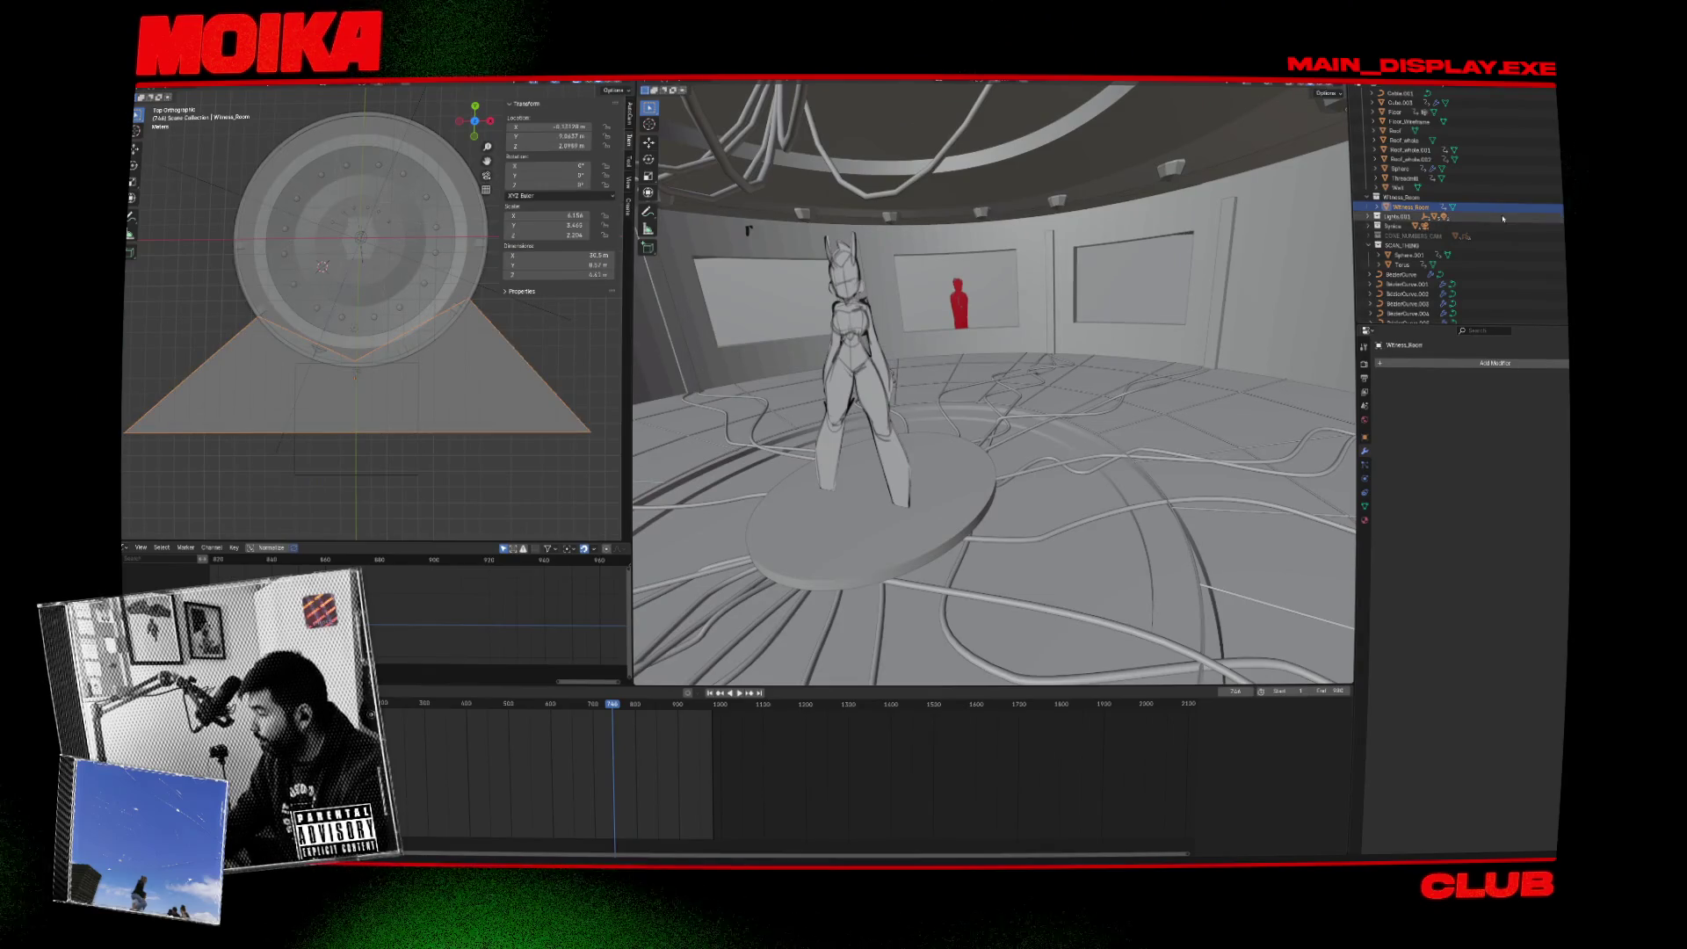
pyautogui.scroll(3, 1457, 206)
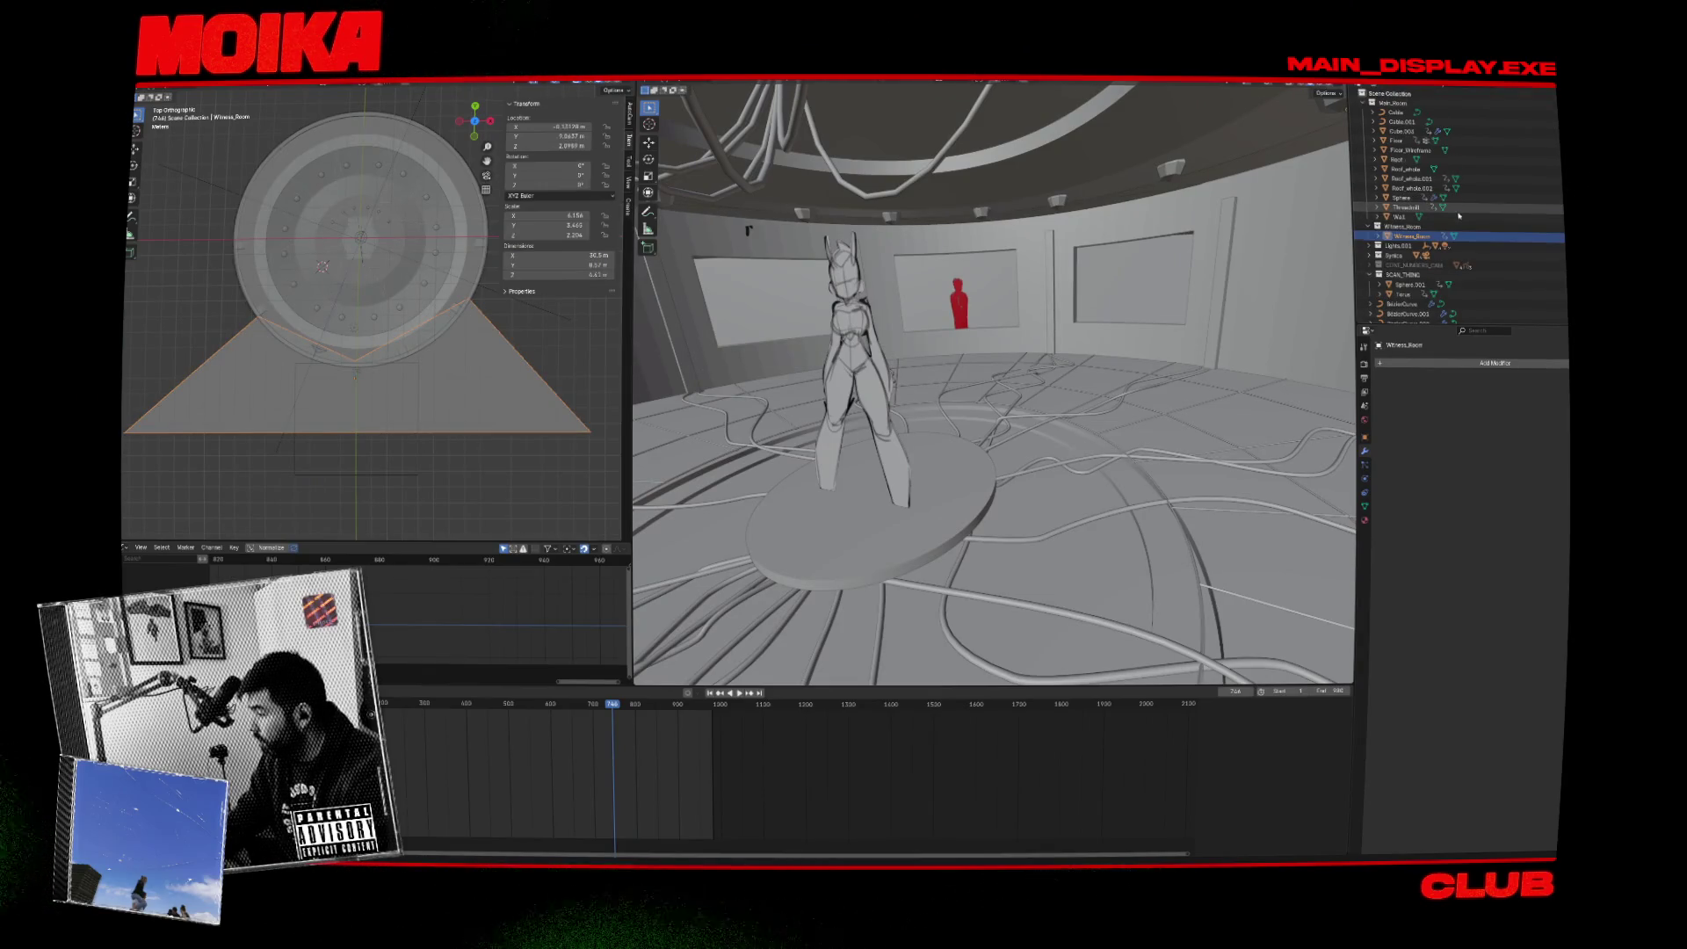
pyautogui.scroll(-5, 1459, 216)
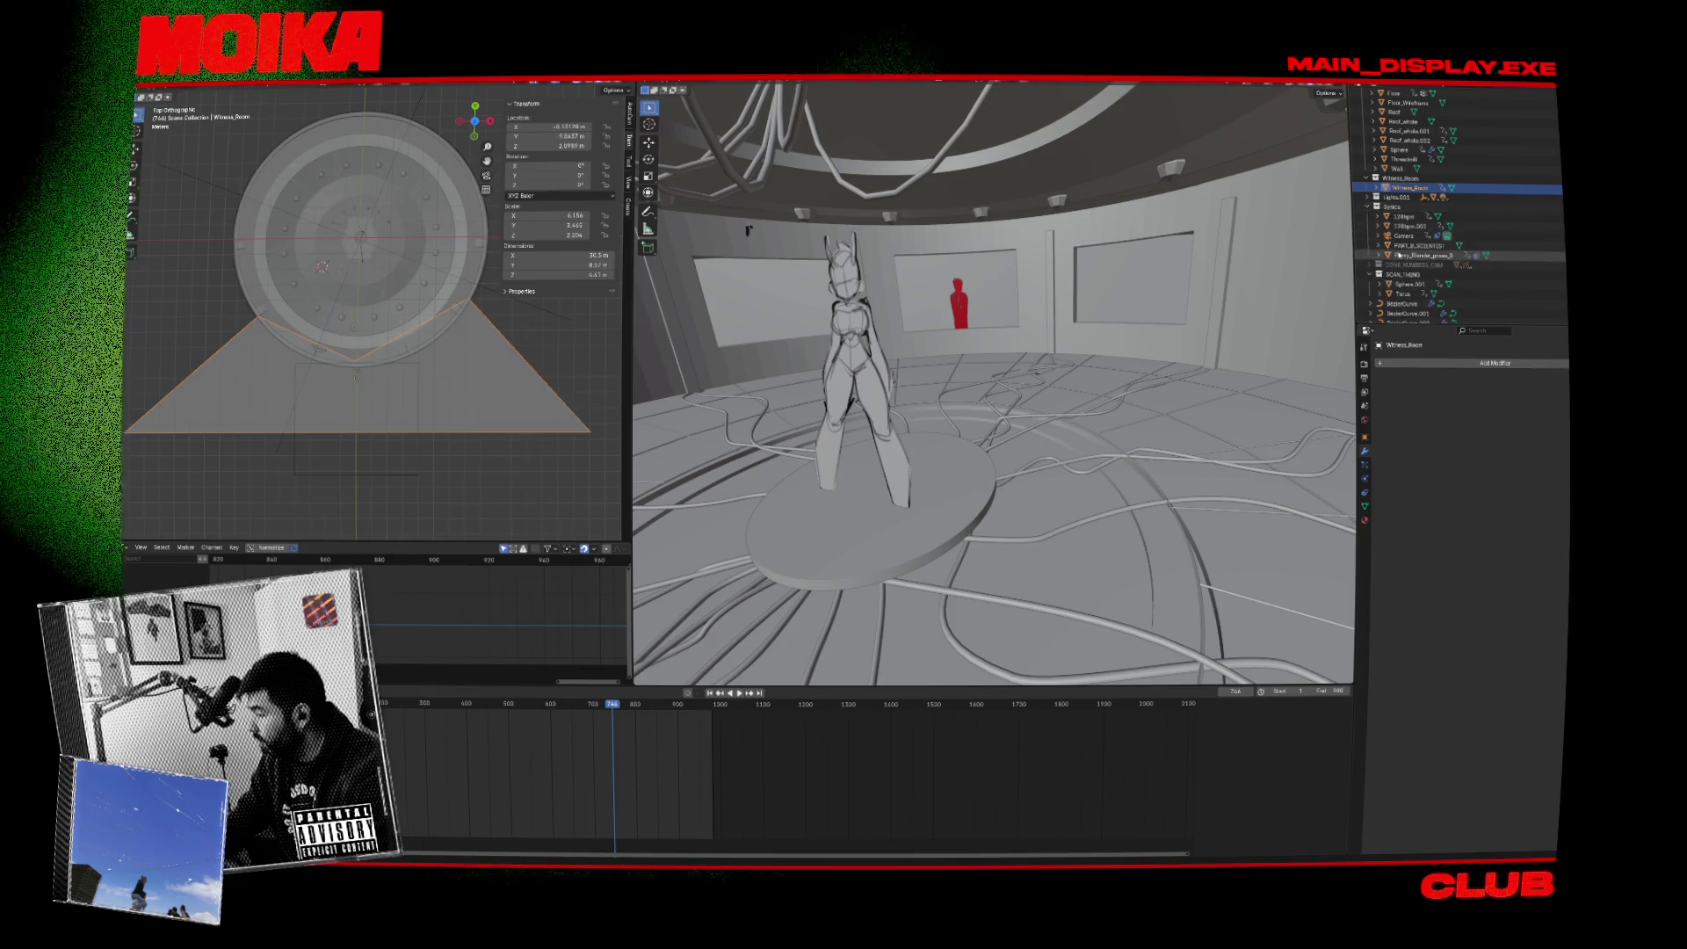
pyautogui.click(1475, 247)
pyautogui.moveTo(1474, 244); pyautogui.dragTo(1417, 188)
pyautogui.click(1408, 246)
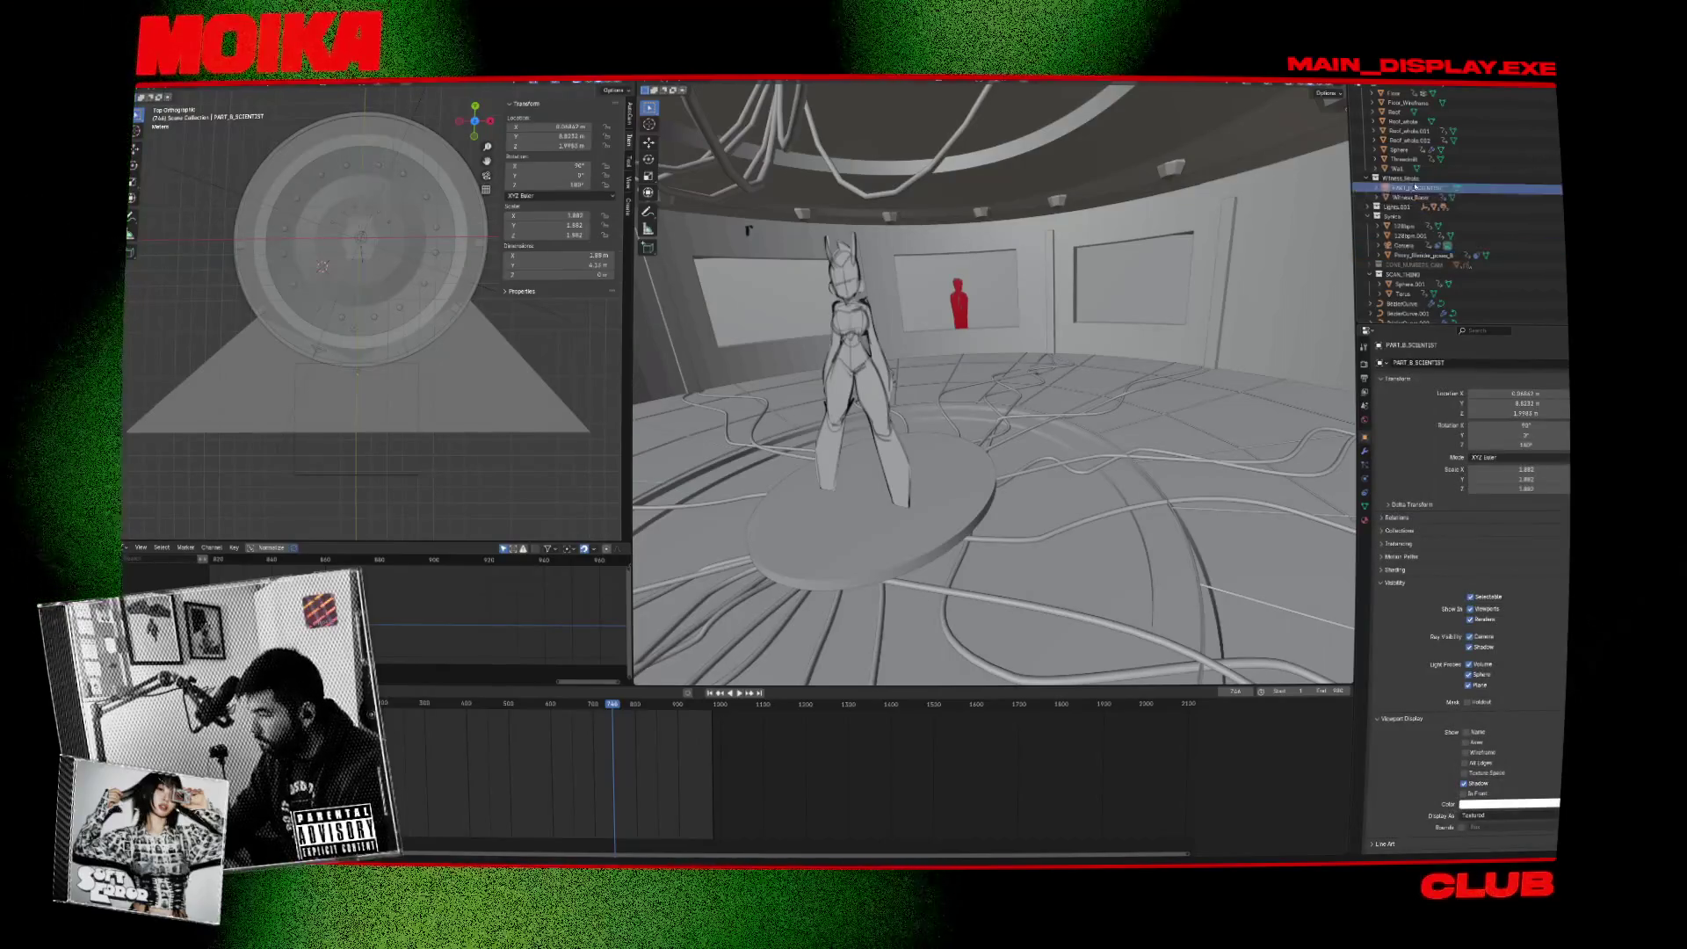
pyautogui.click(1370, 217)
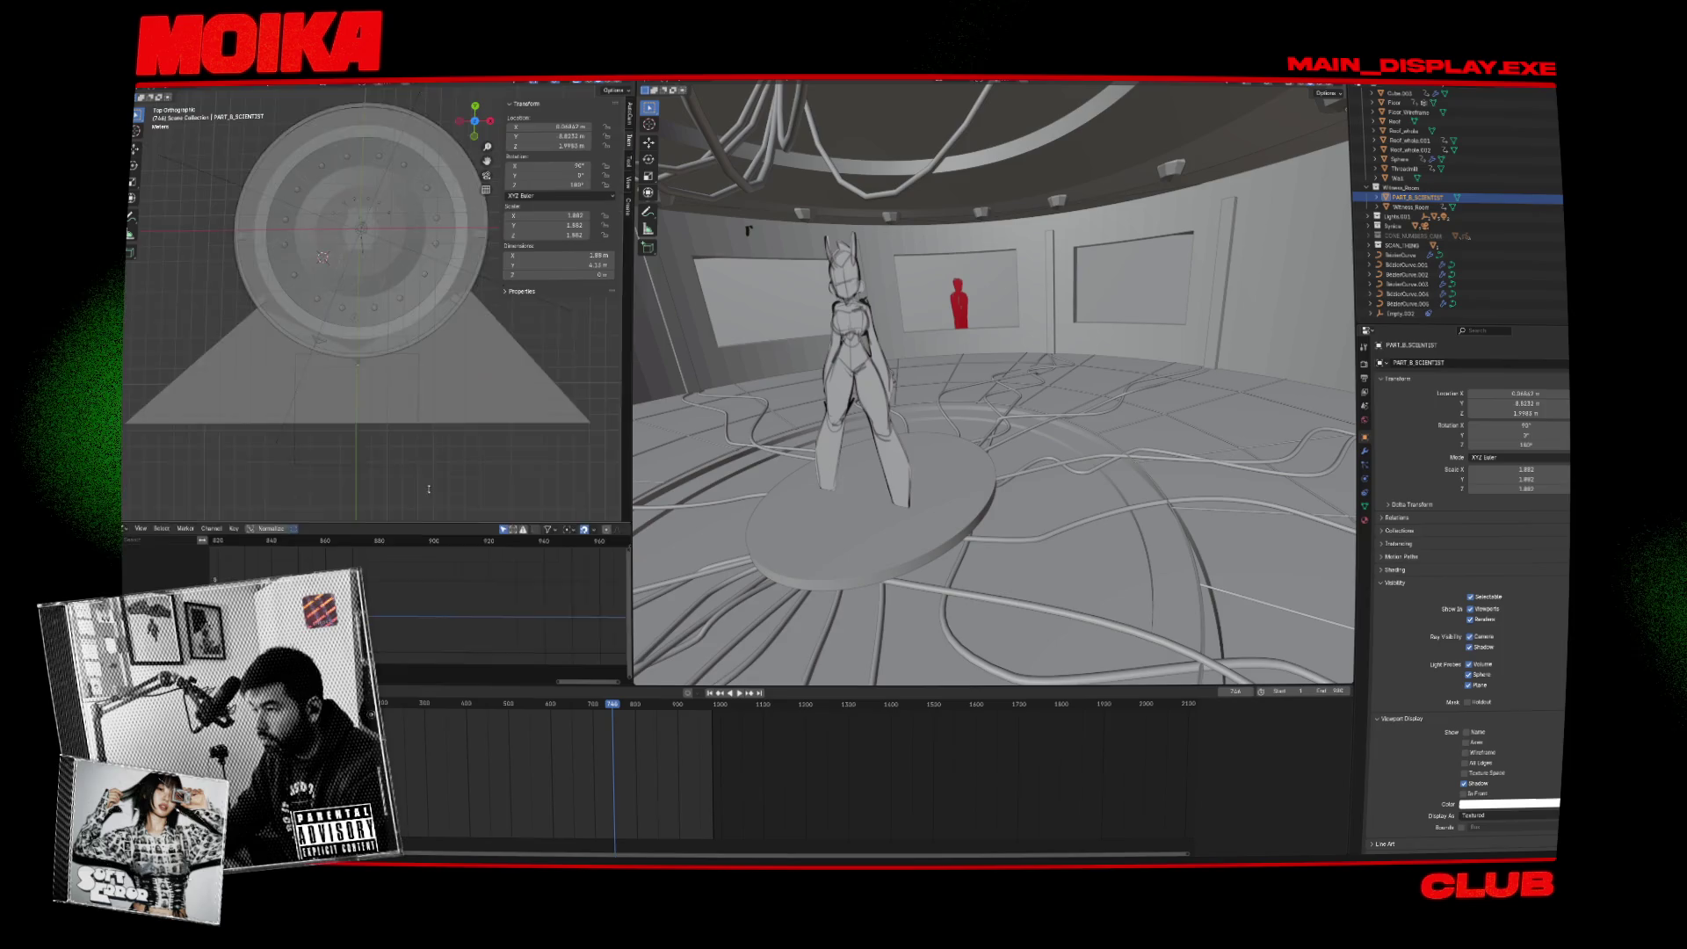
# Enlarge the lower area, save, and turn it into the Shader Editor.
pyautogui.moveTo(428, 544); pyautogui.dragTo(418, 434)
pyautogui.hotkey('ctrl', 's')
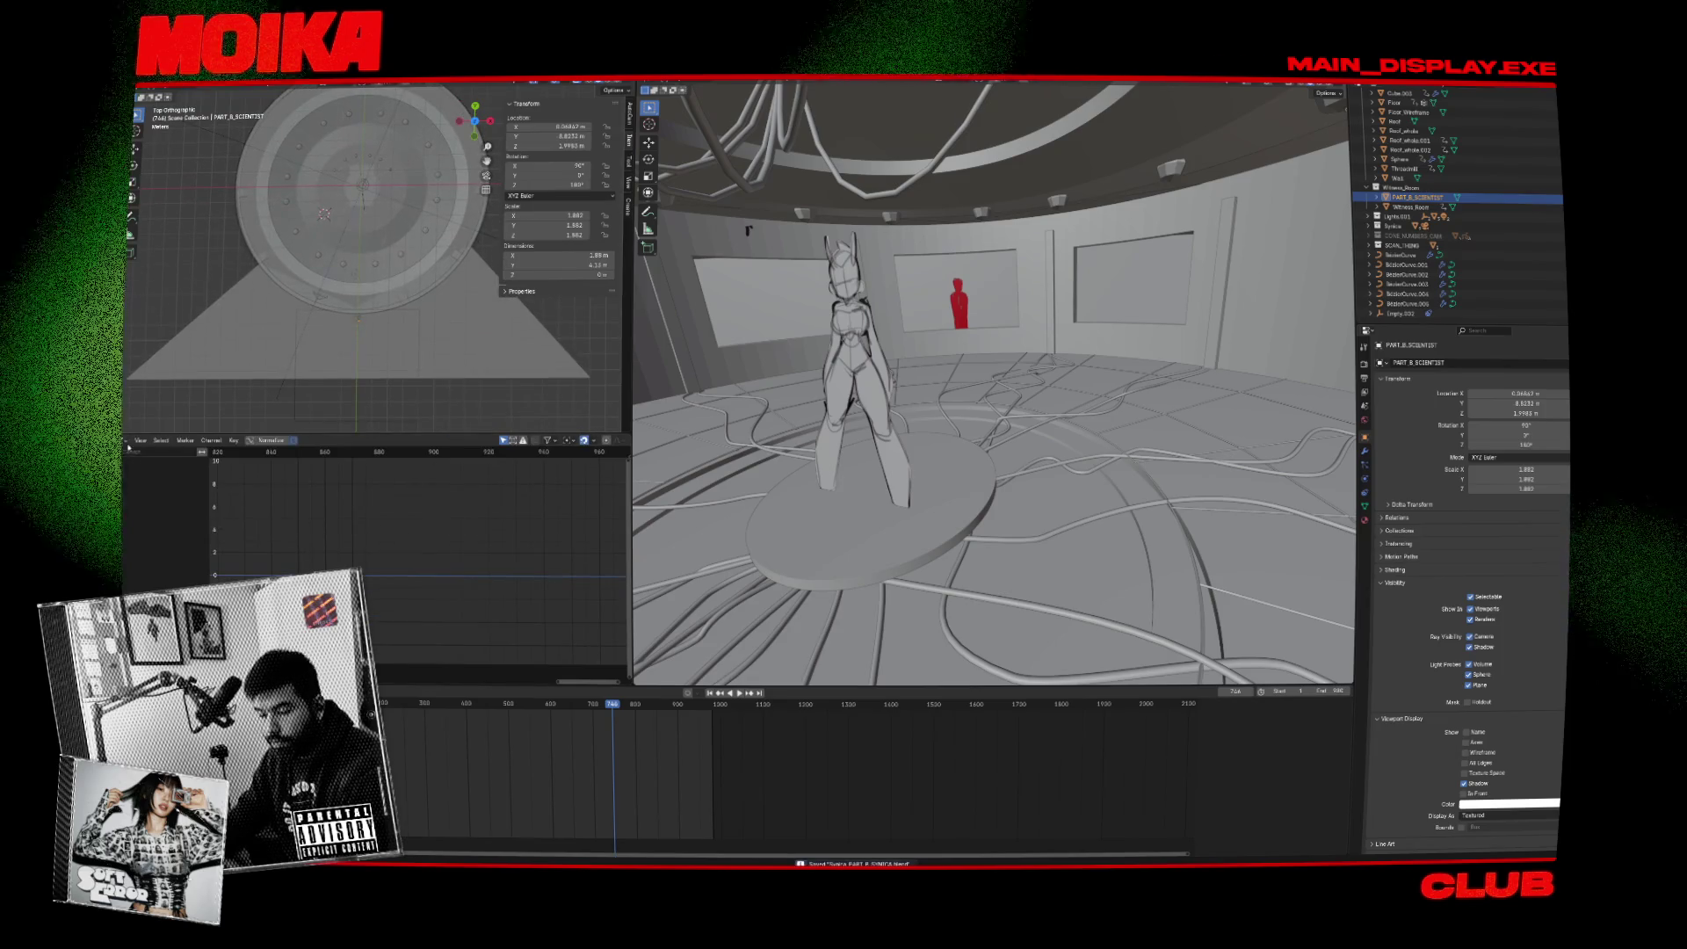
pyautogui.click(129, 440)
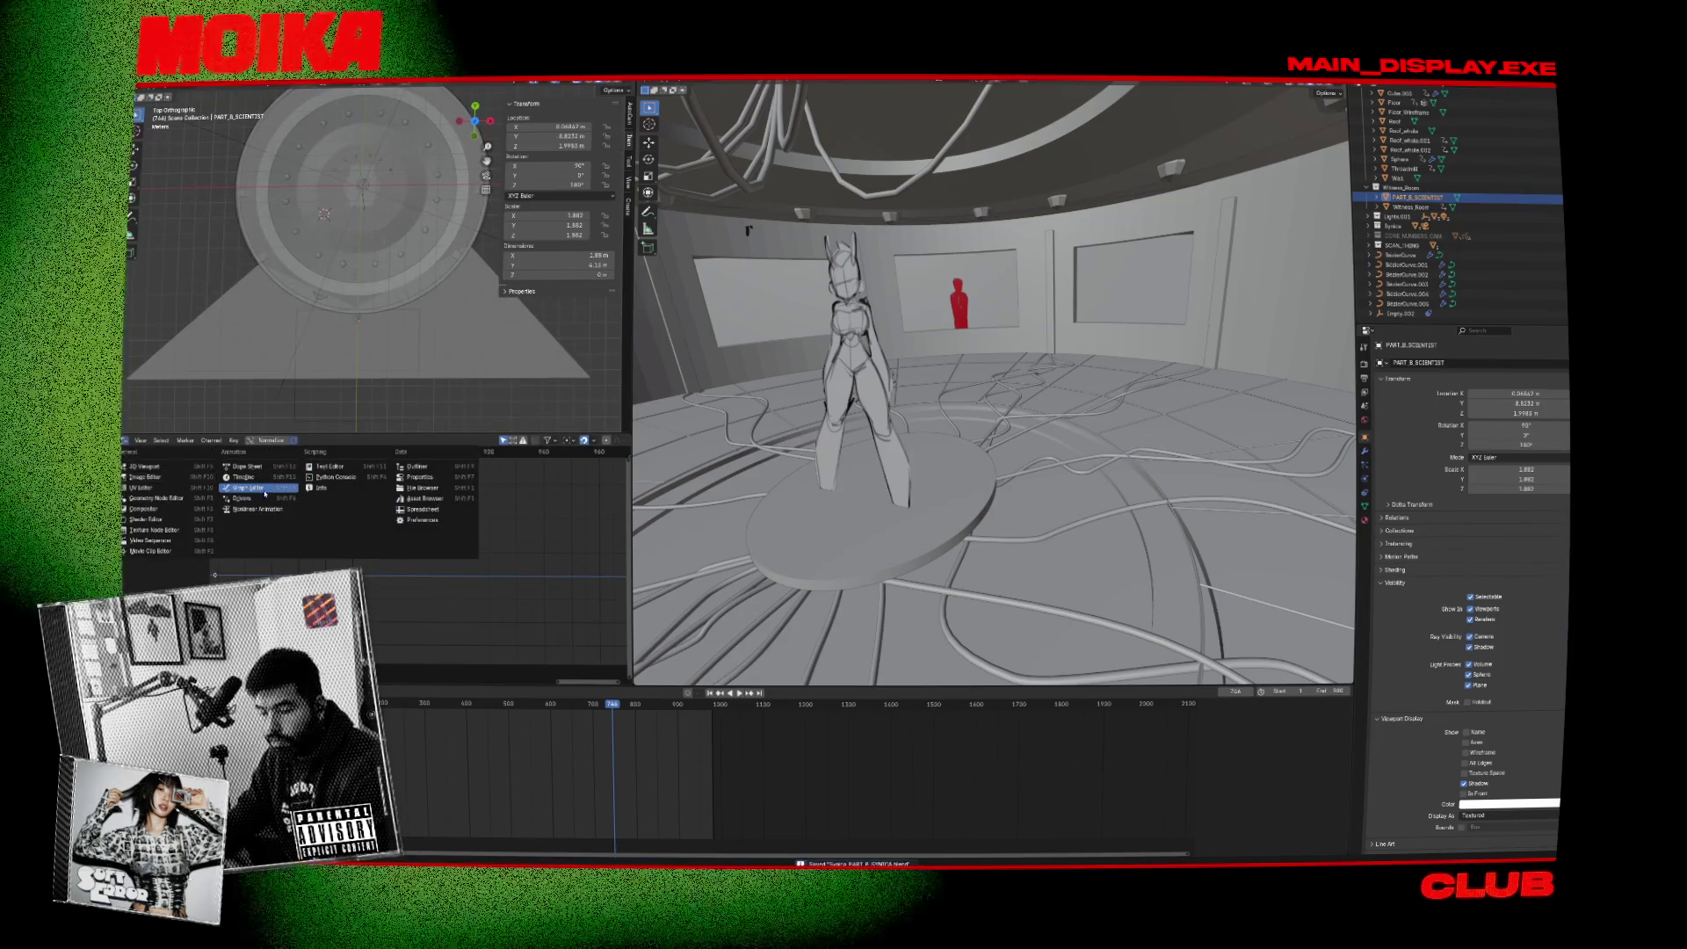
pyautogui.click(190, 519)
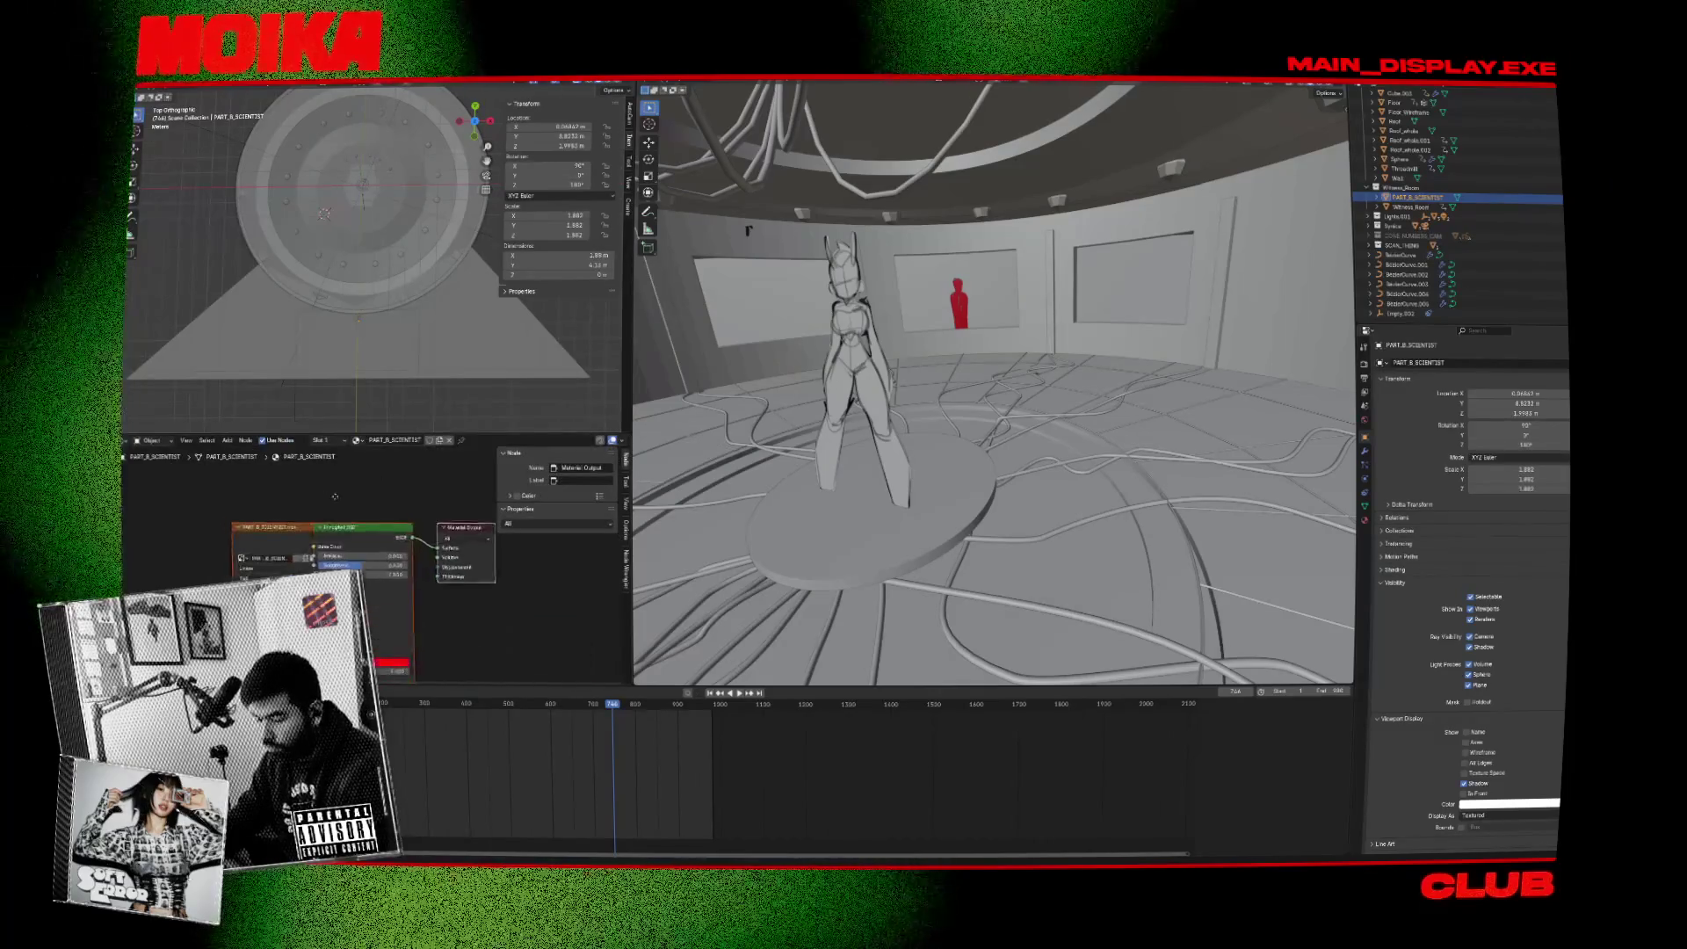
# Inspect the material colour and Image Texture node, then switch the viewport to Rendered shading.
pyautogui.click(389, 654)
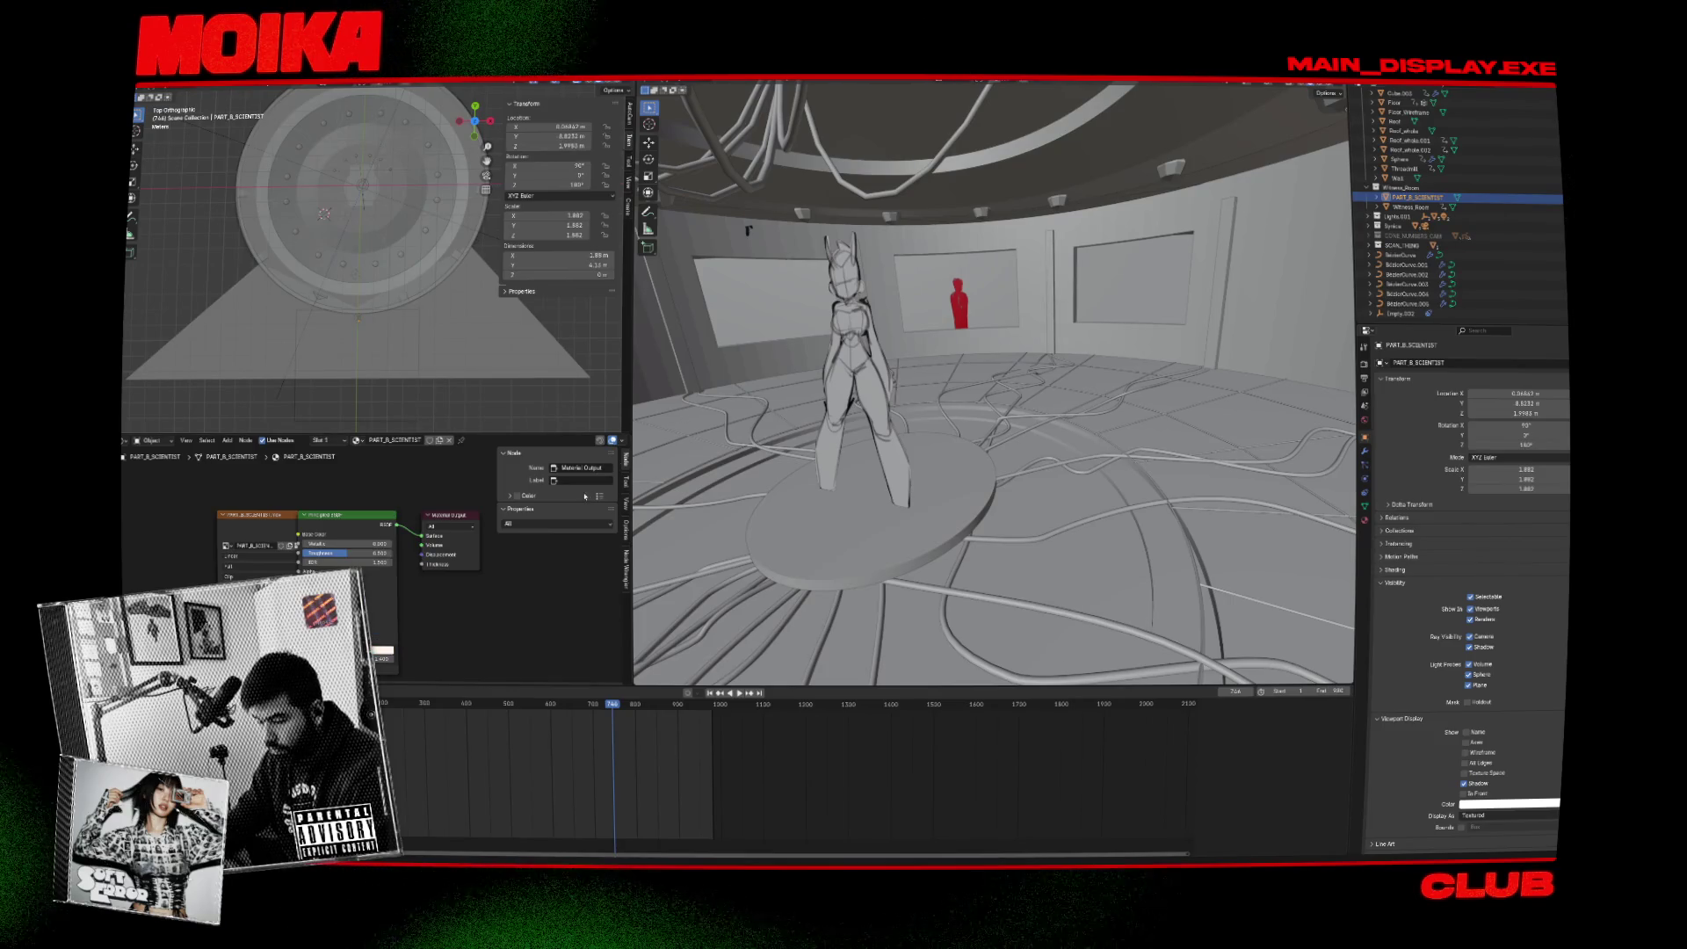
pyautogui.click(263, 516)
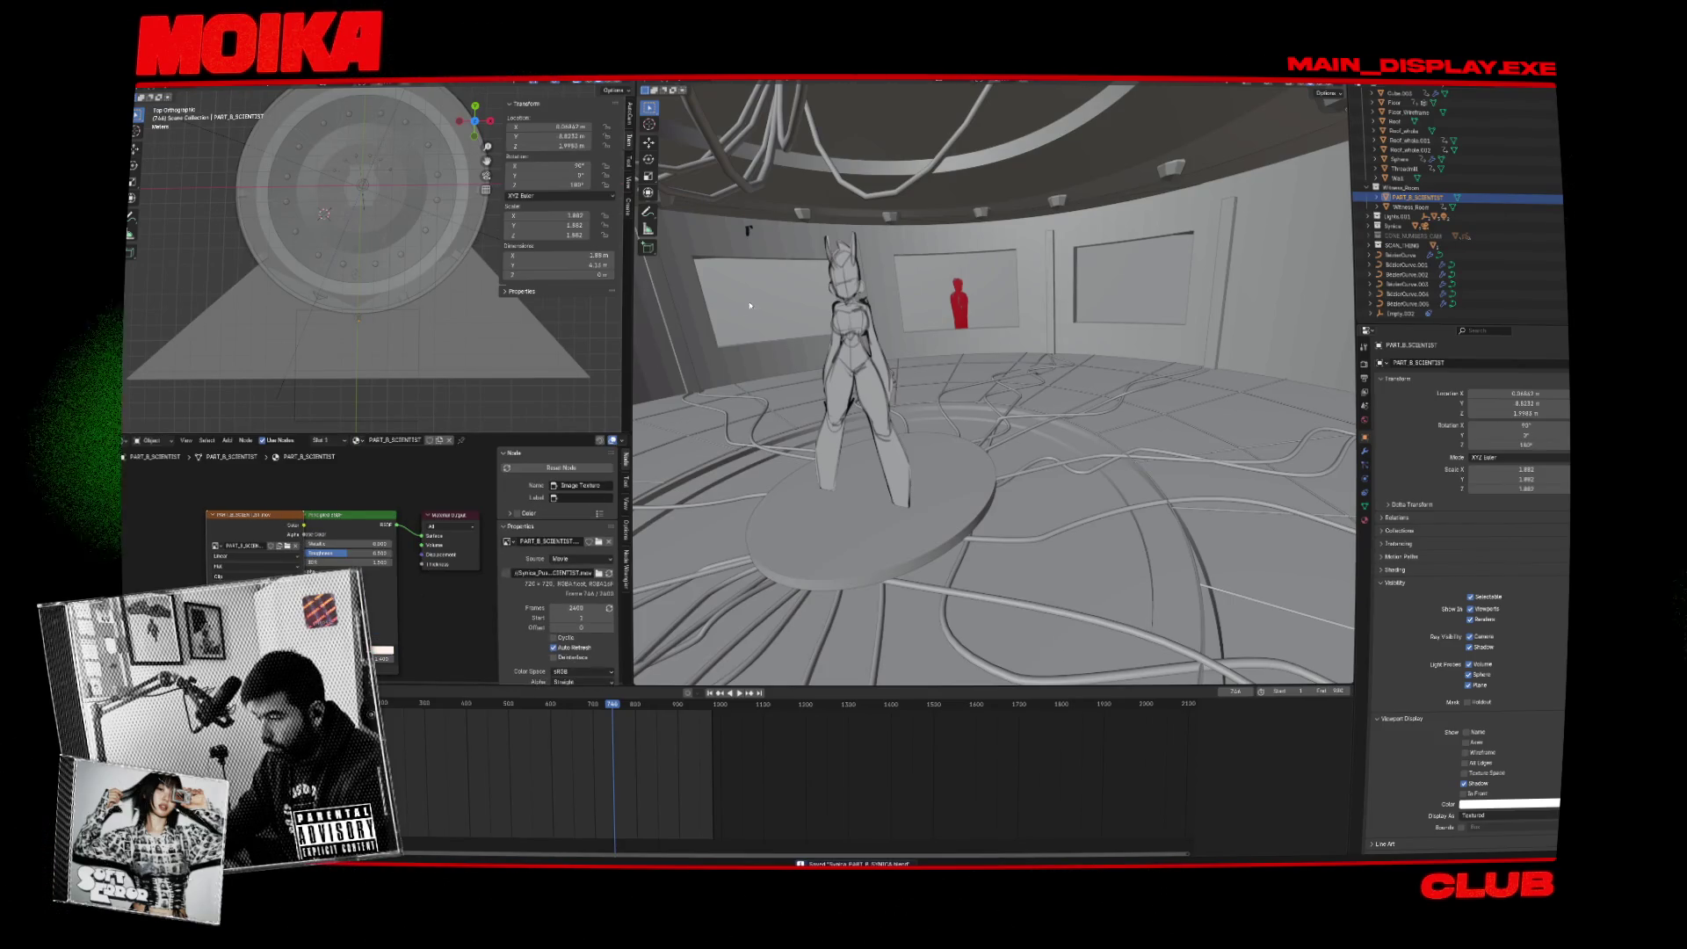
pyautogui.press('z')
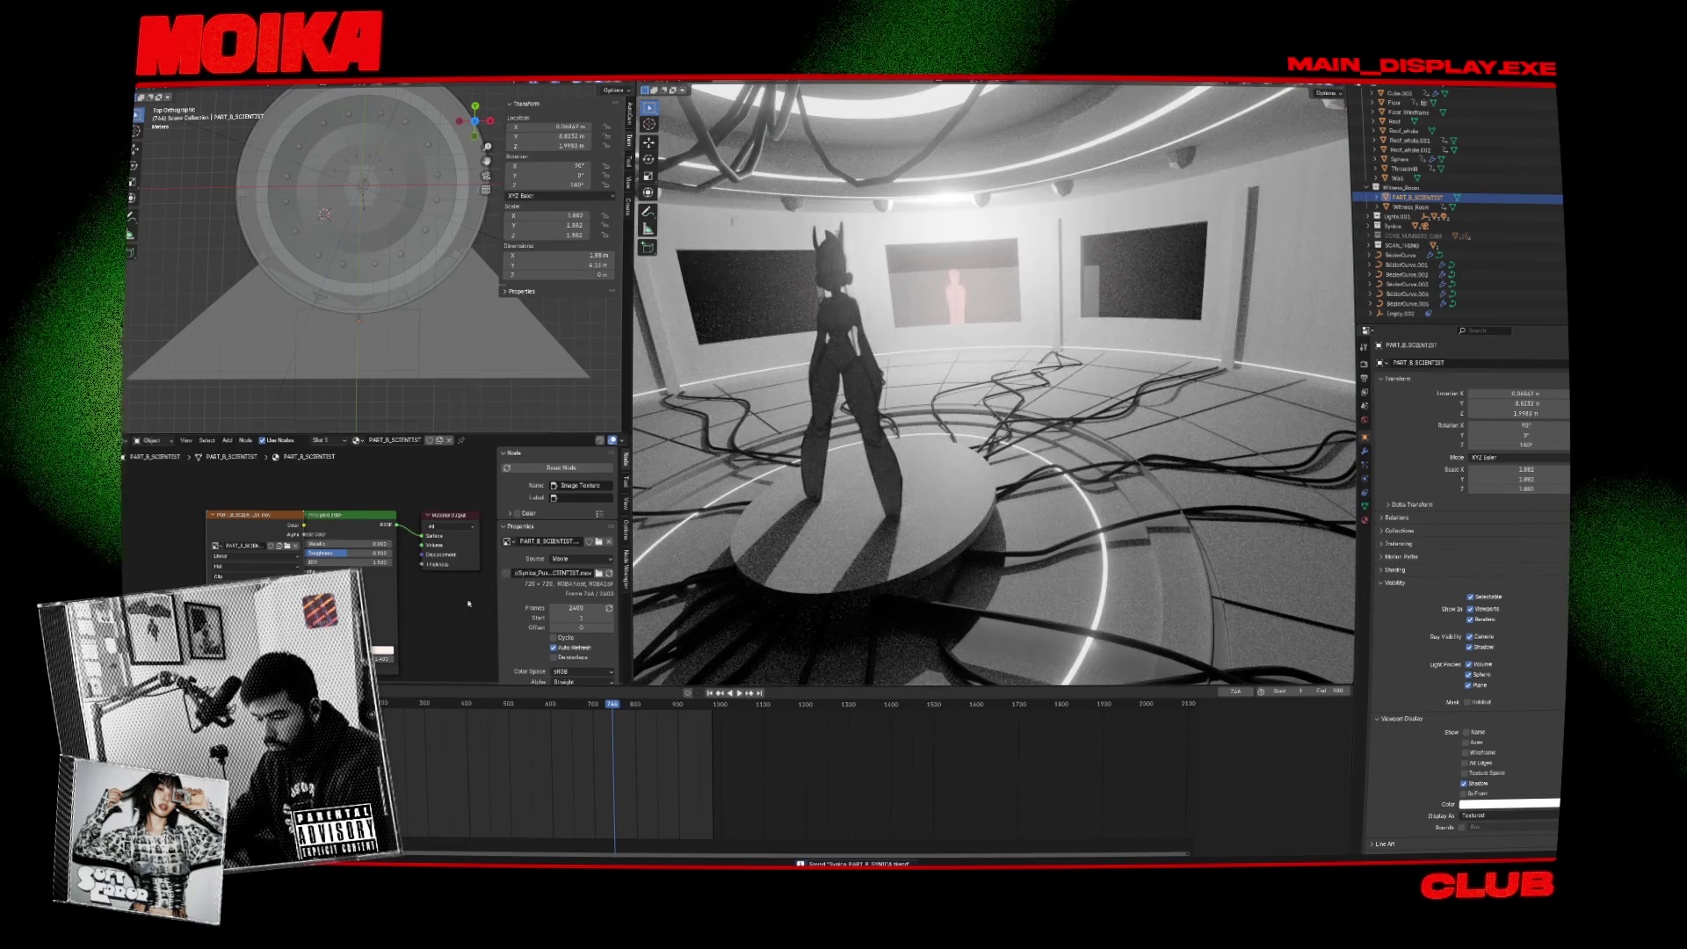
# Make the video texture start from frame 1 and move the Image Texture node aside.
pyautogui.scroll(-1, 558, 580)
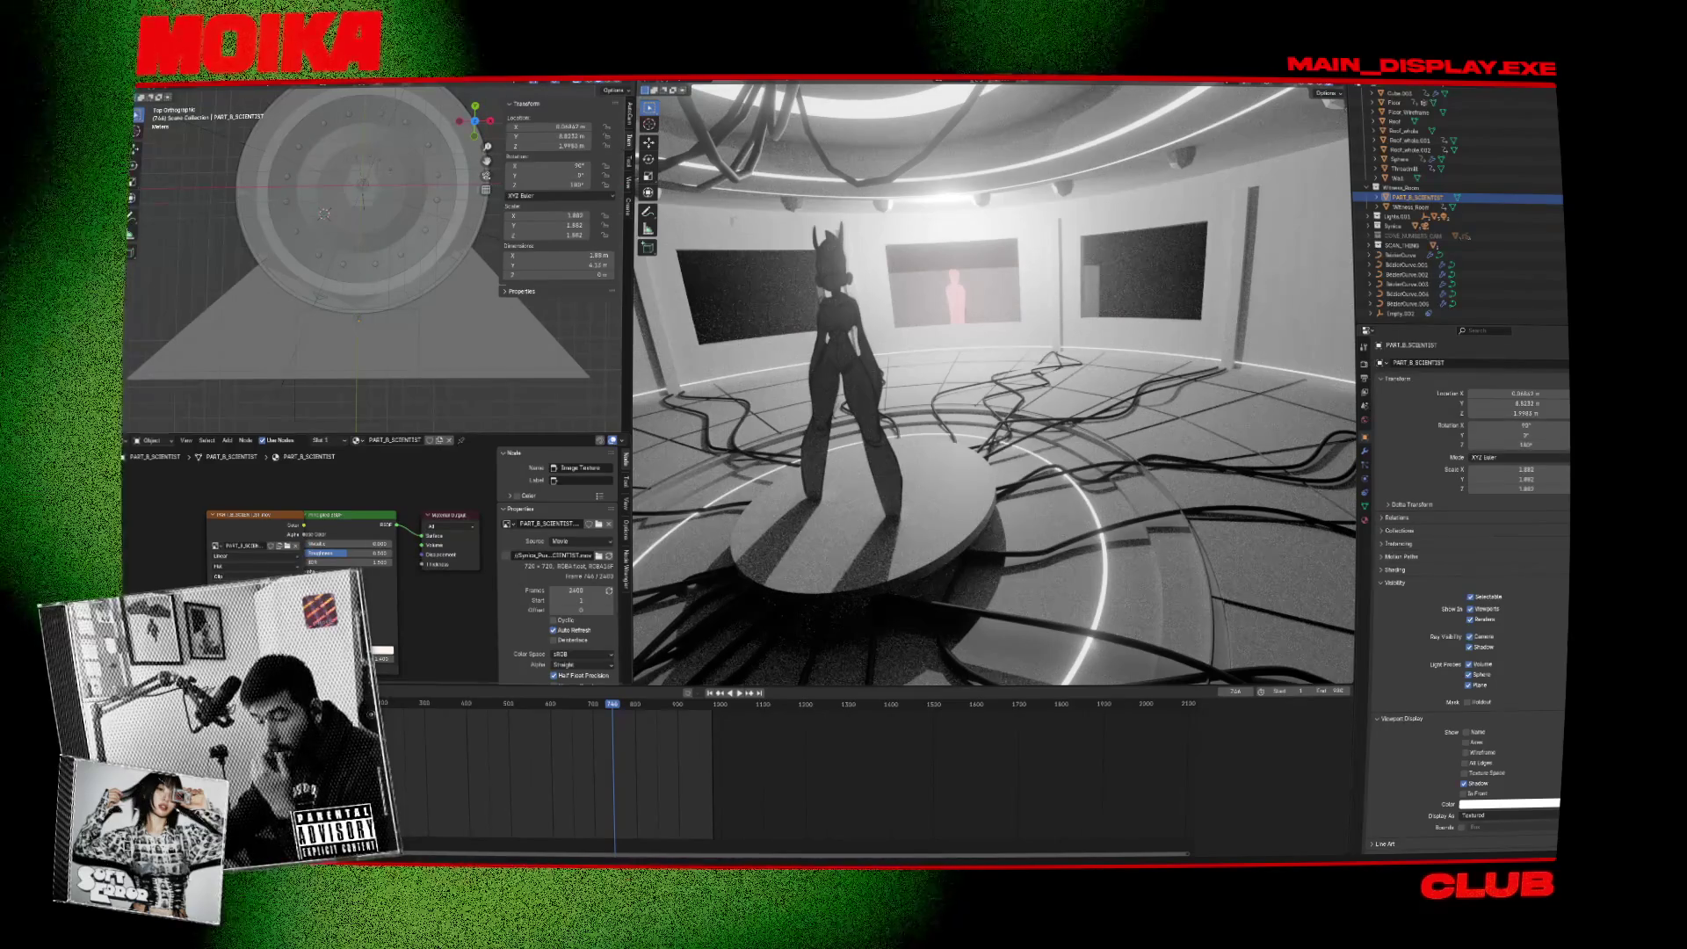
pyautogui.hotkey('ctrl', 'z')
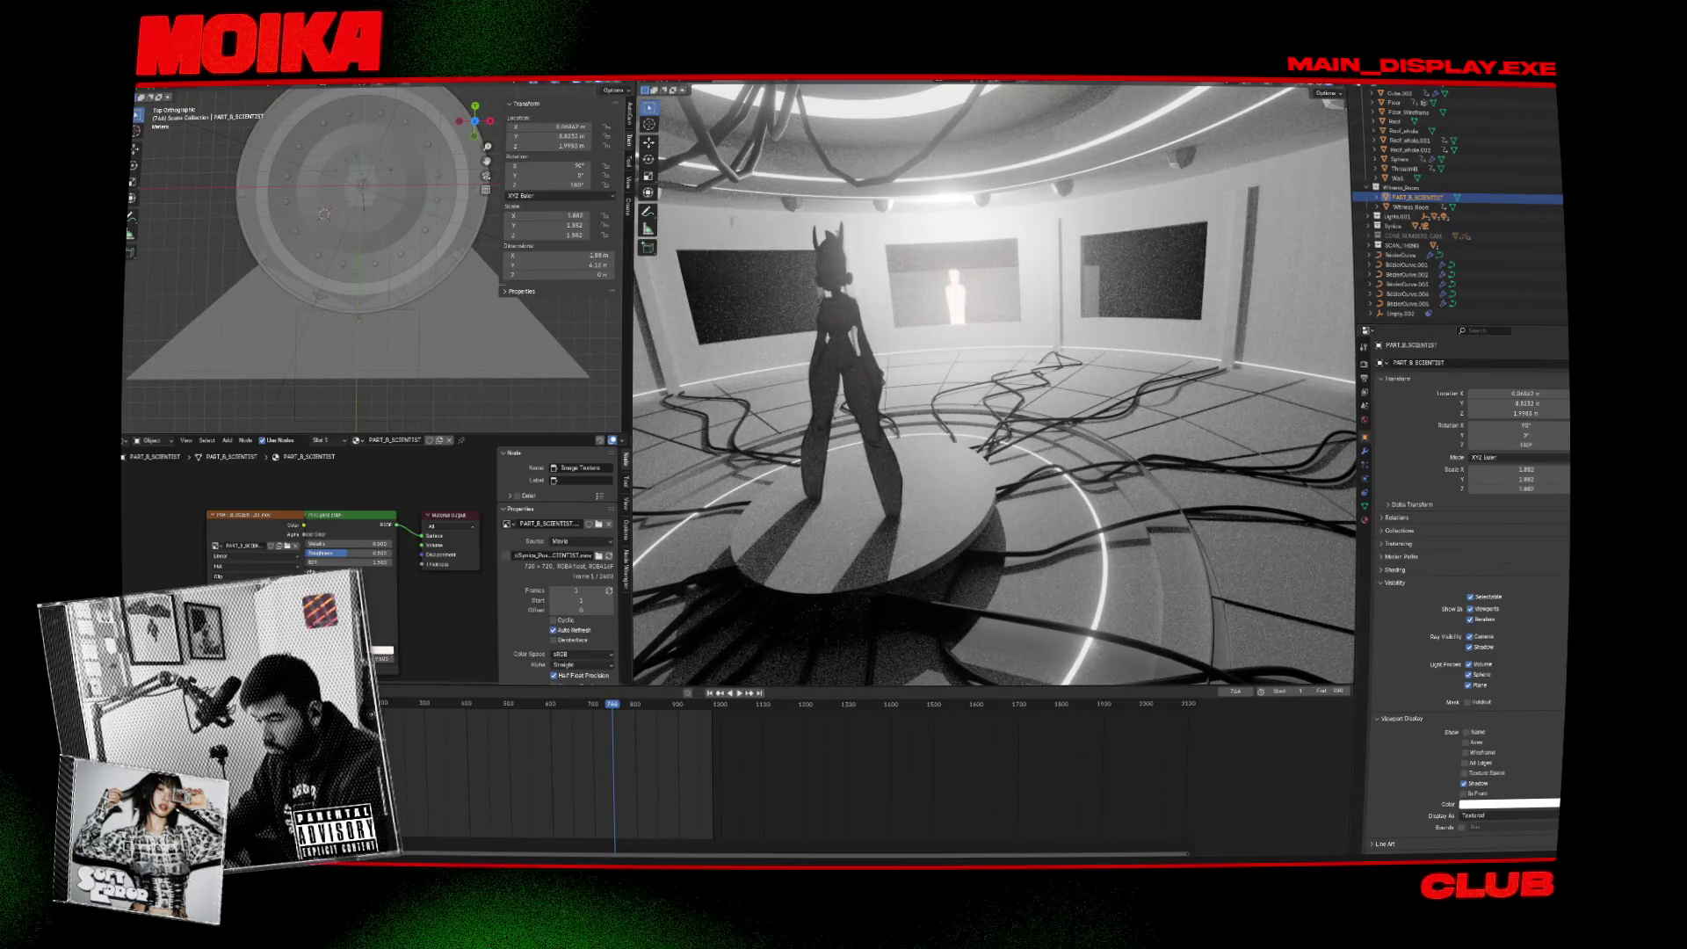
pyautogui.moveTo(259, 520); pyautogui.dragTo(230, 528)
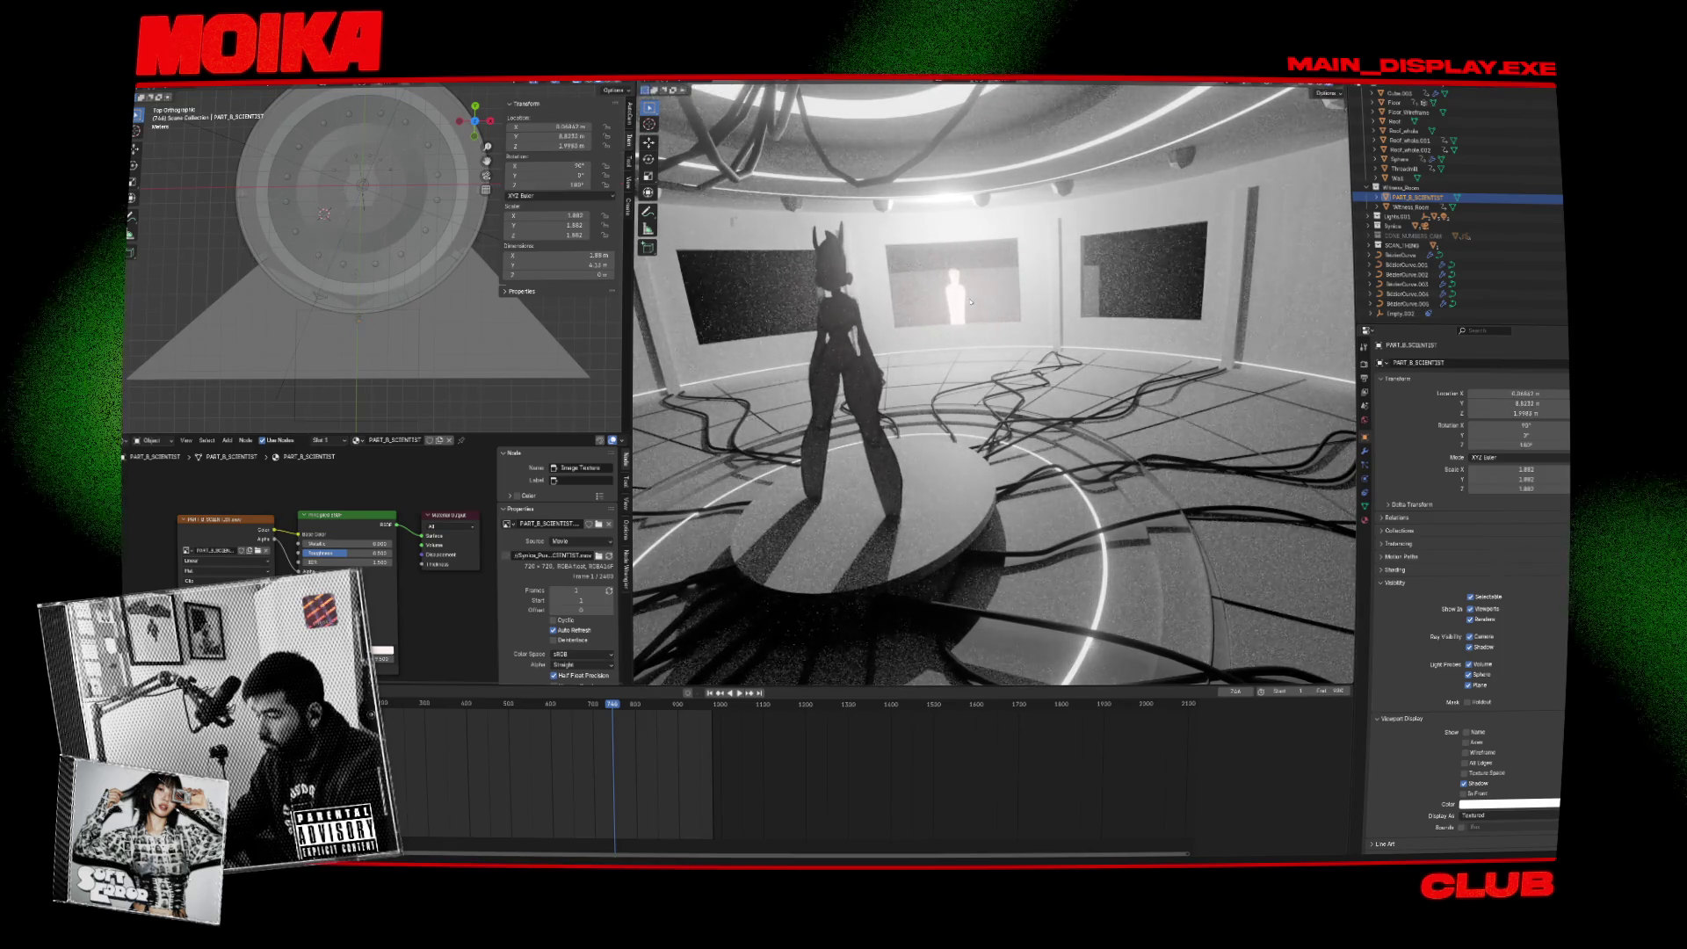
# Orbit toward the wall screen's glowing figure and show PART_B_SCIENTIST's empty modifier stack.
pyautogui.scroll(5, 955, 386)
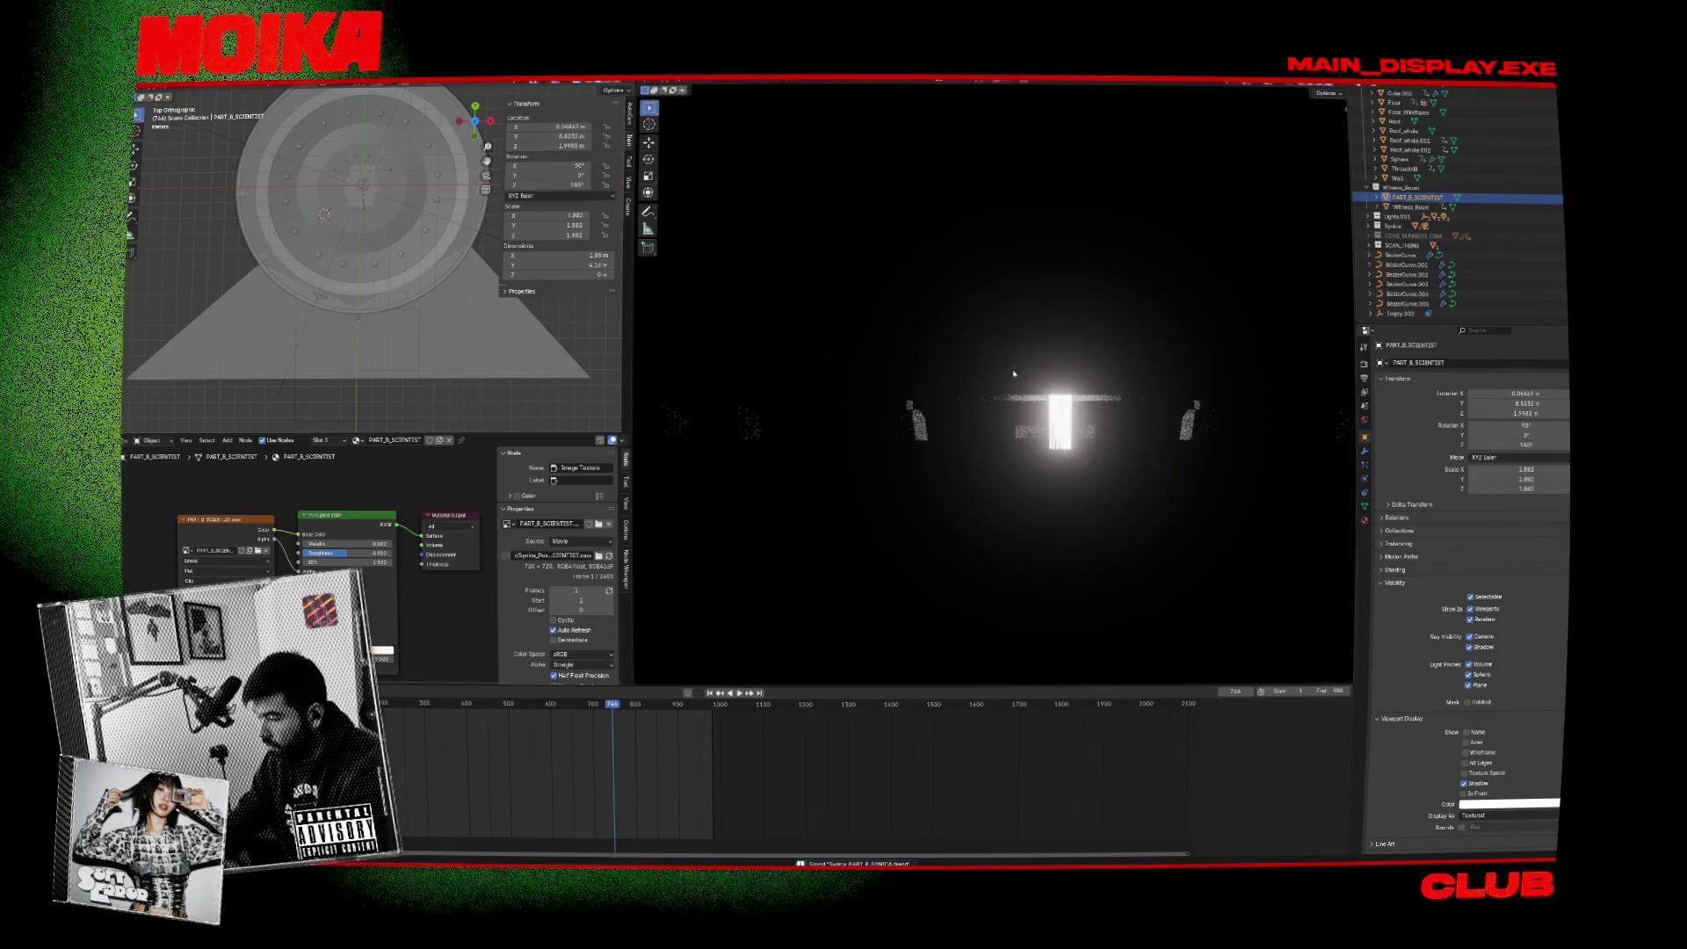
pyautogui.scroll(-5, 955, 387)
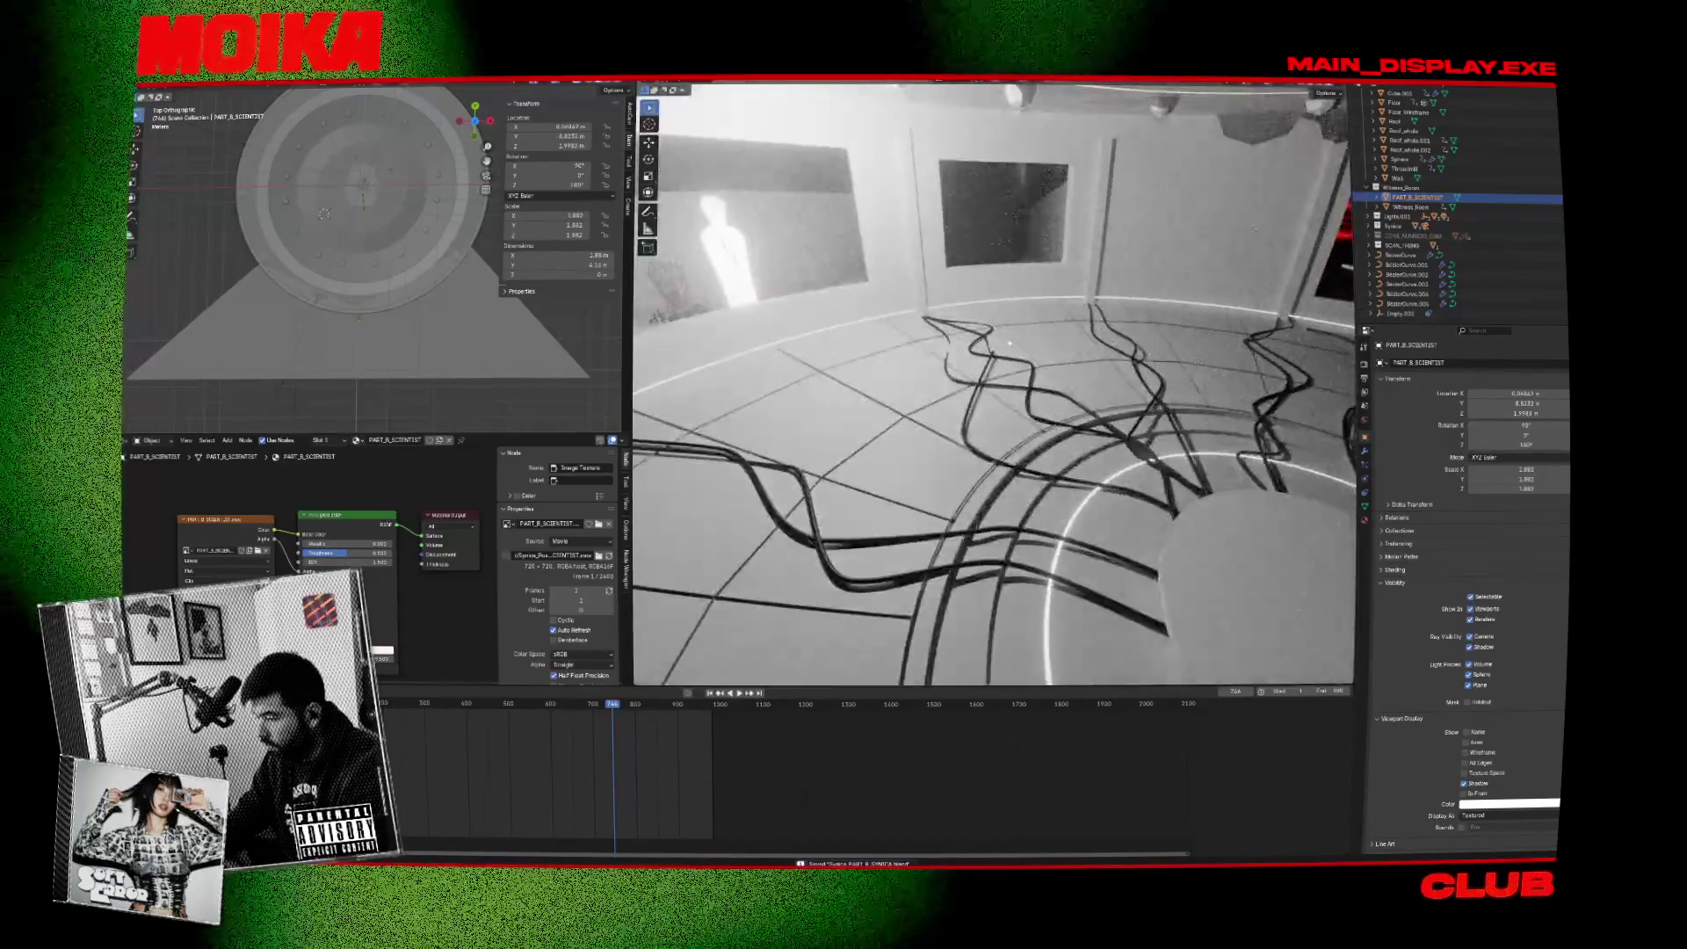
pyautogui.moveTo(1009, 344)
pyautogui.mouseDown()
pyautogui.moveTo(958, 391)
pyautogui.moveTo(1063, 417)
pyautogui.mouseUp()
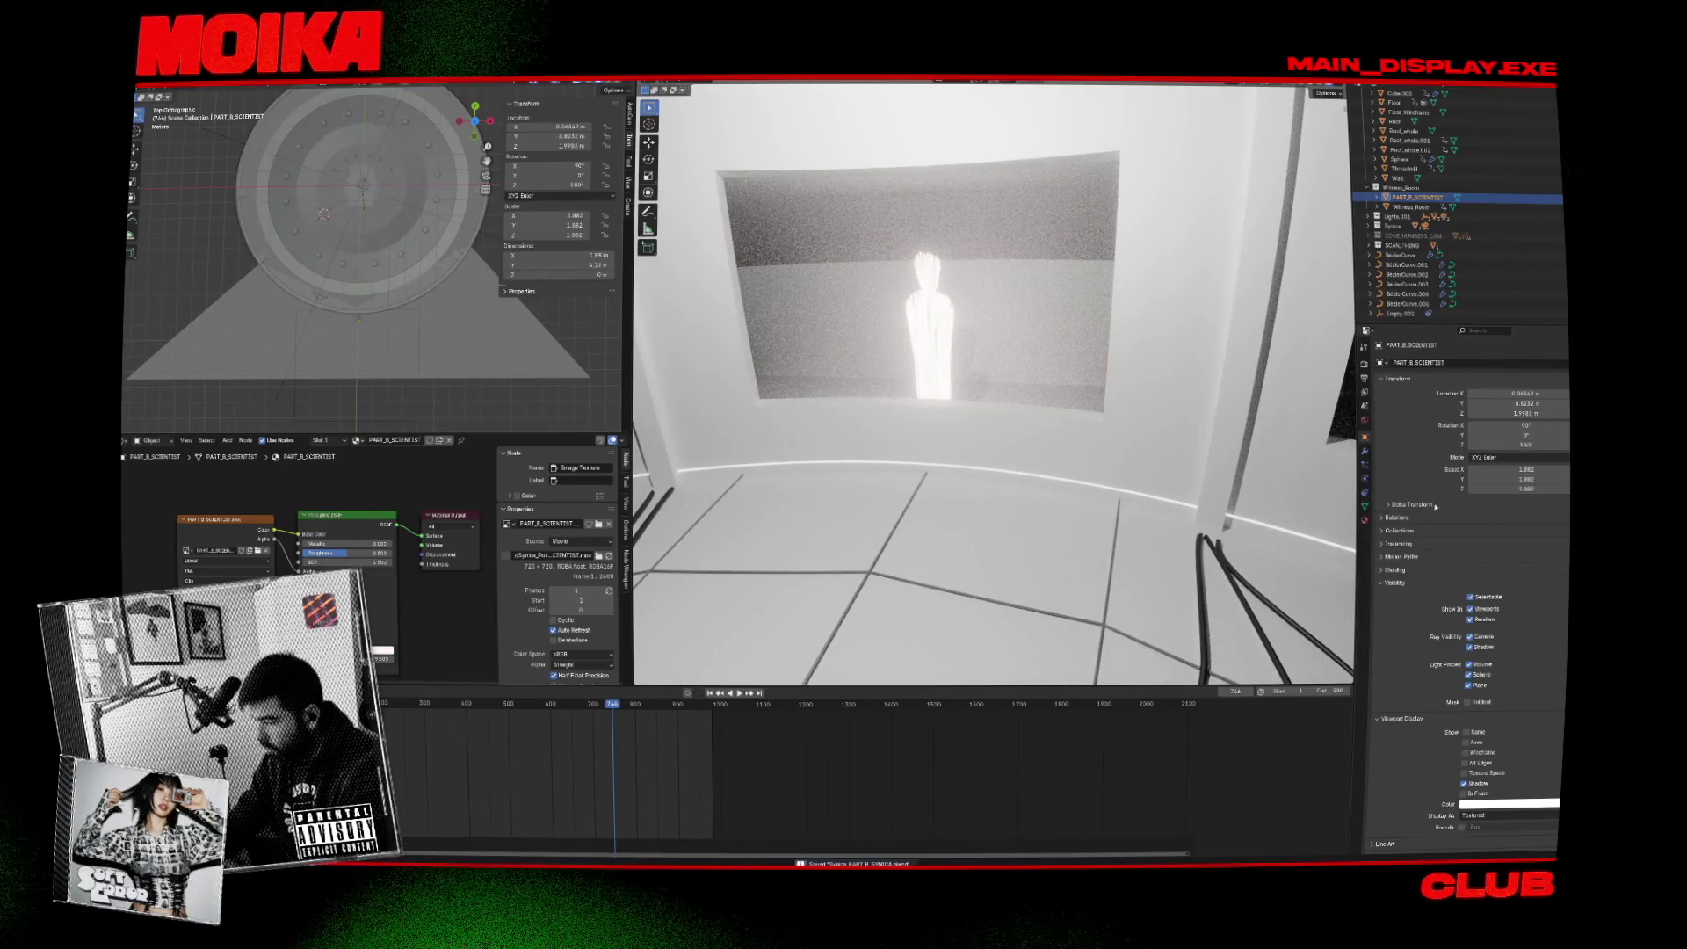
pyautogui.click(1364, 453)
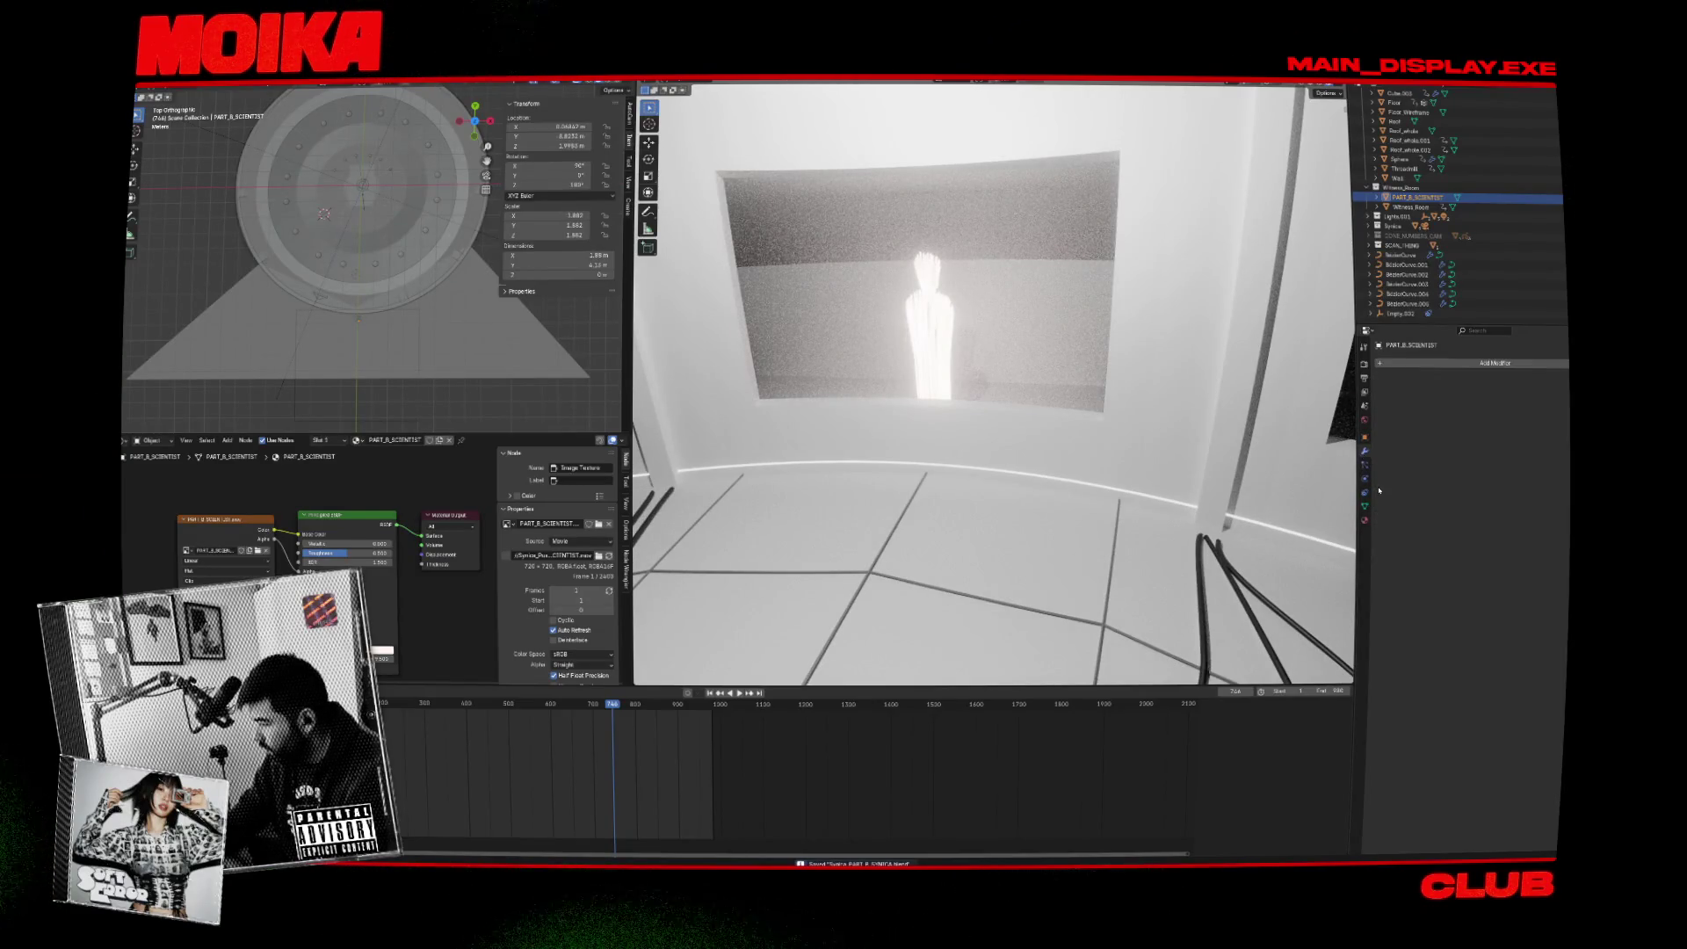
# Add an Array modifier to PART_B_SCIENTIST with Count 16 and relative offset X 0.368.
pyautogui.click(1466, 365)
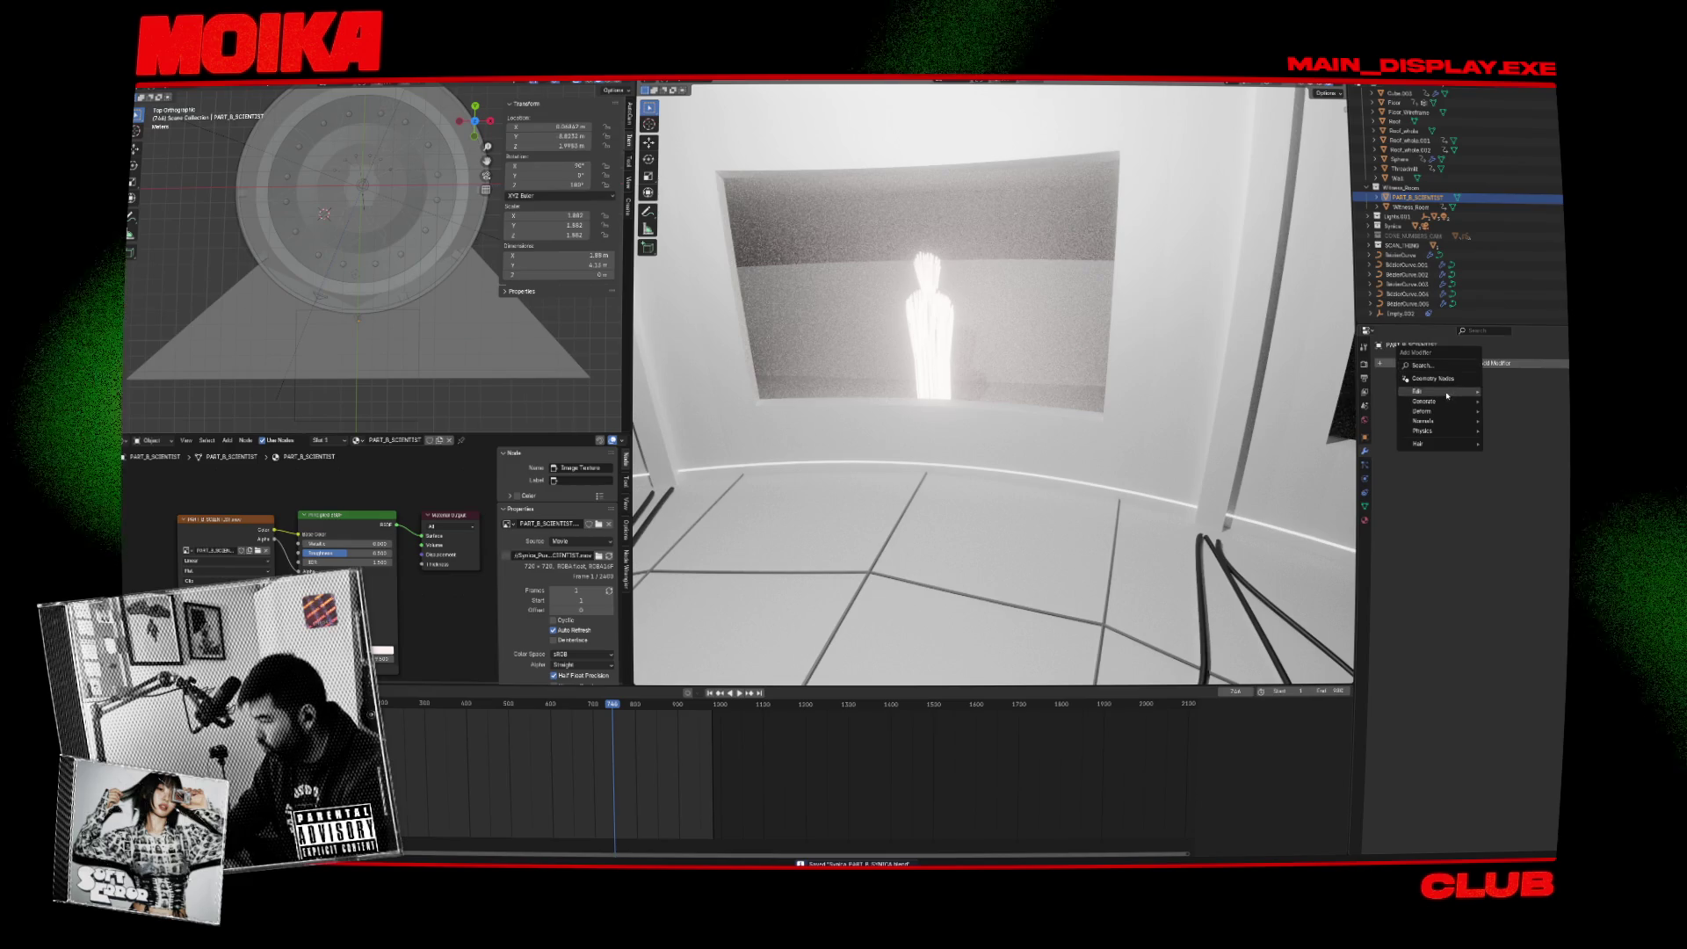
pyautogui.moveTo(1442, 398)
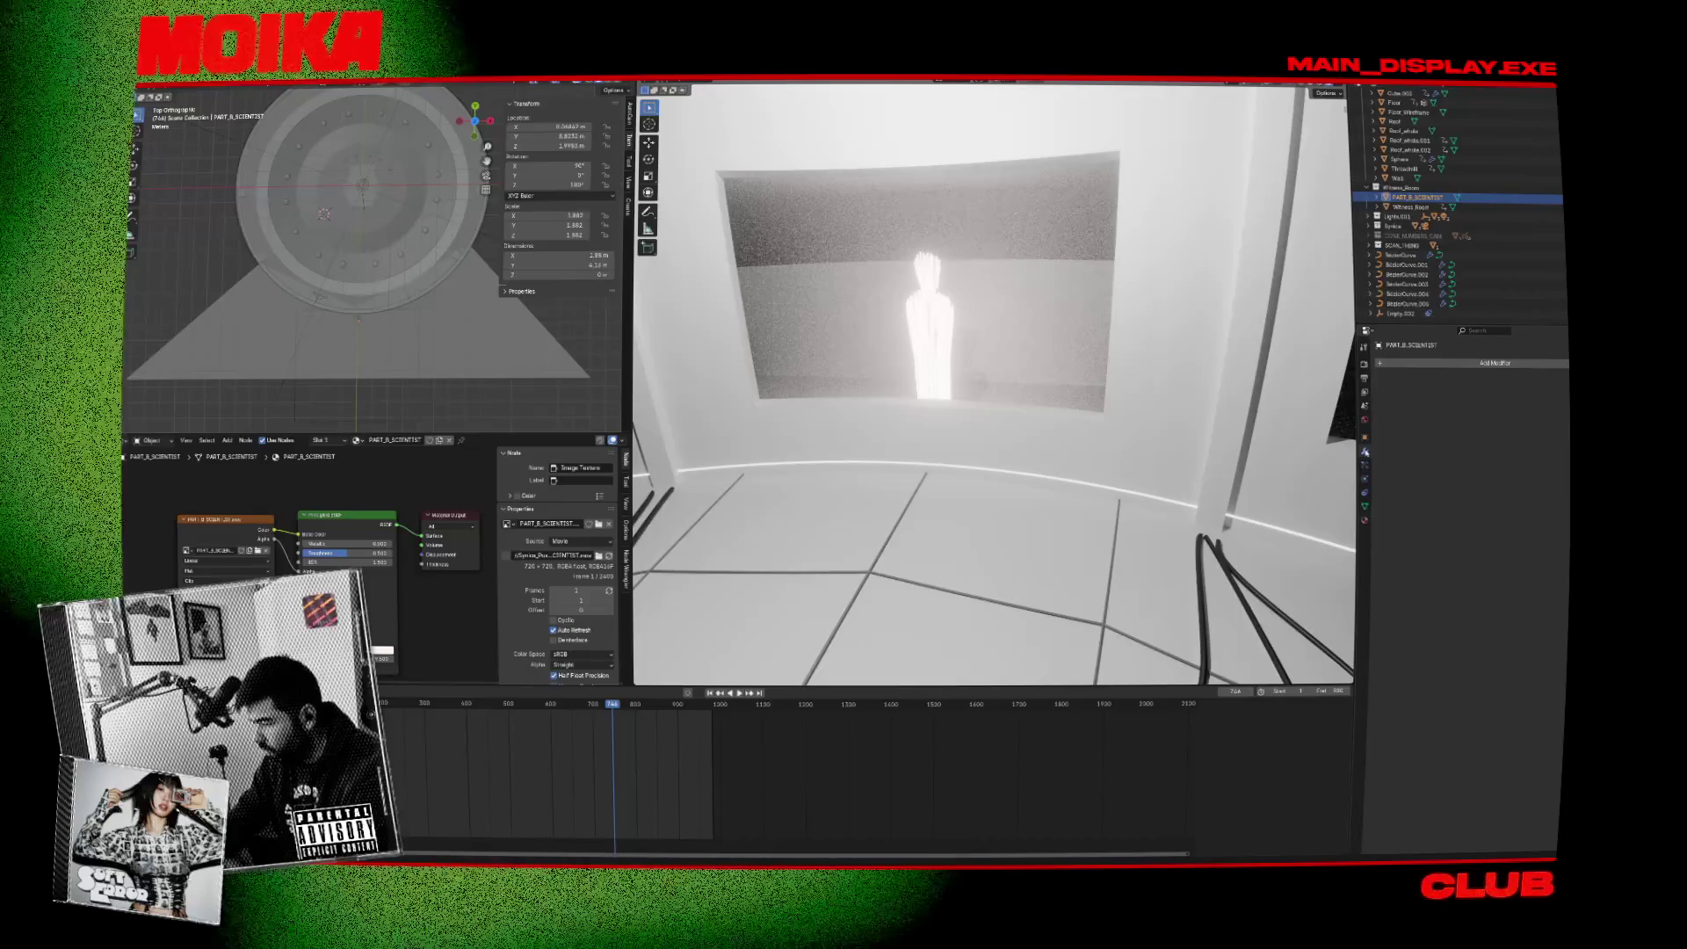
pyautogui.click(1443, 363)
pyautogui.write('arr')
pyautogui.click(1430, 396)
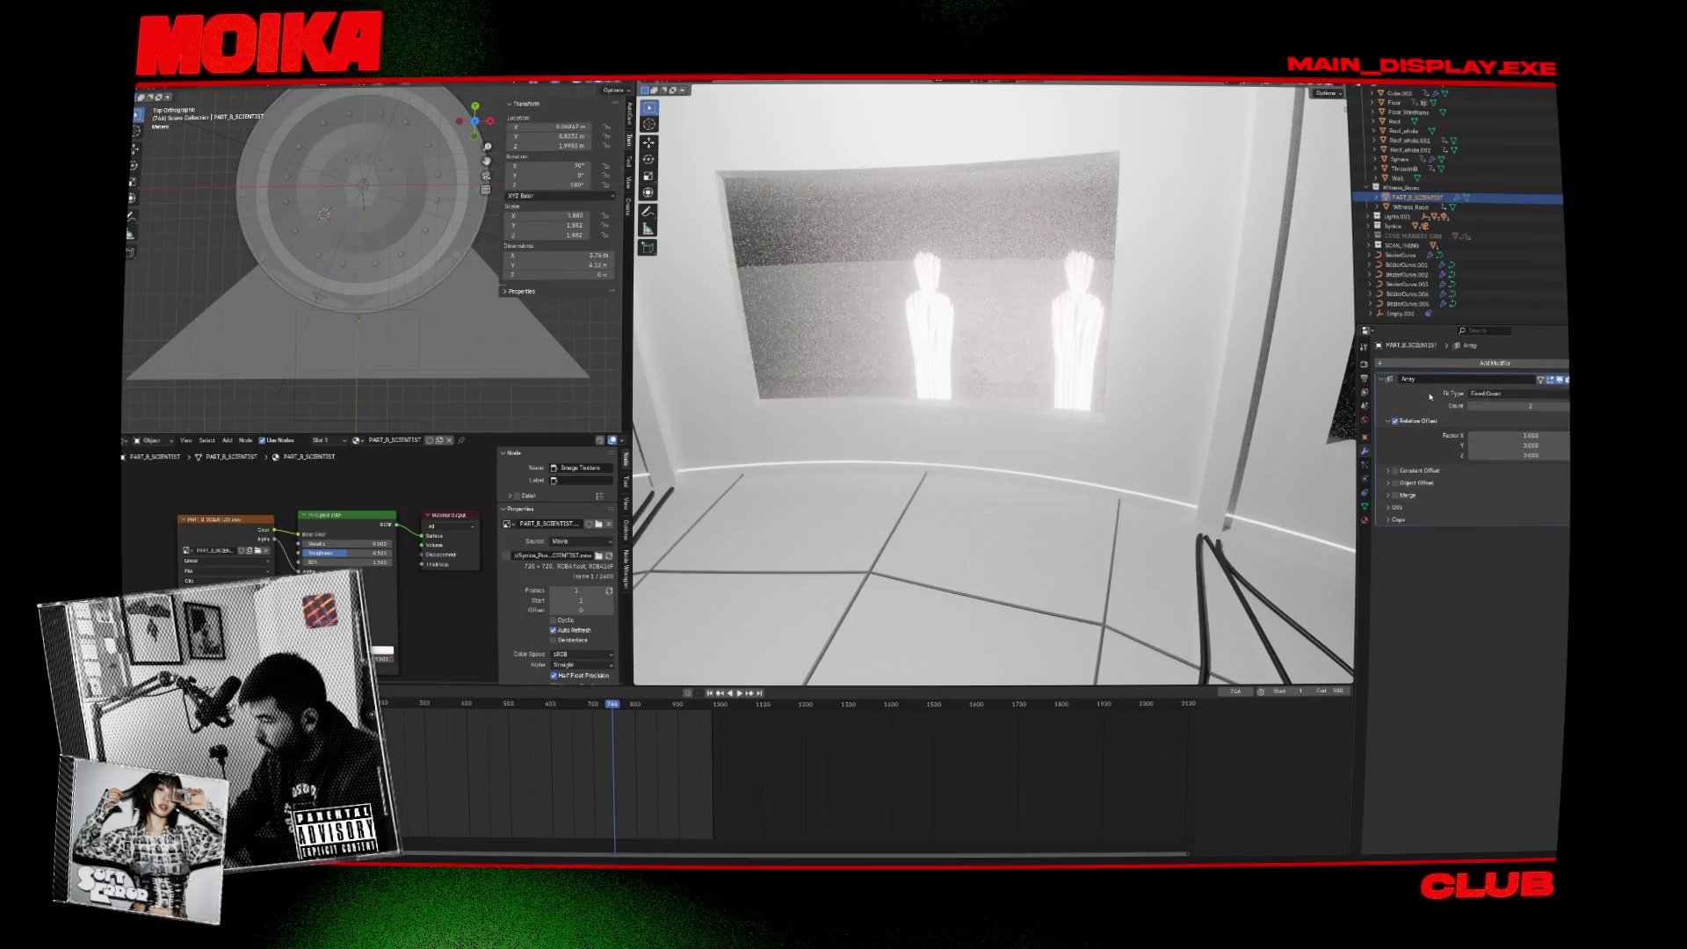
pyautogui.moveTo(1506, 406)
pyautogui.mouseDown()
pyautogui.moveTo(1547, 406)
pyautogui.moveTo(1477, 435)
pyautogui.moveTo(1512, 435)
pyautogui.mouseUp()
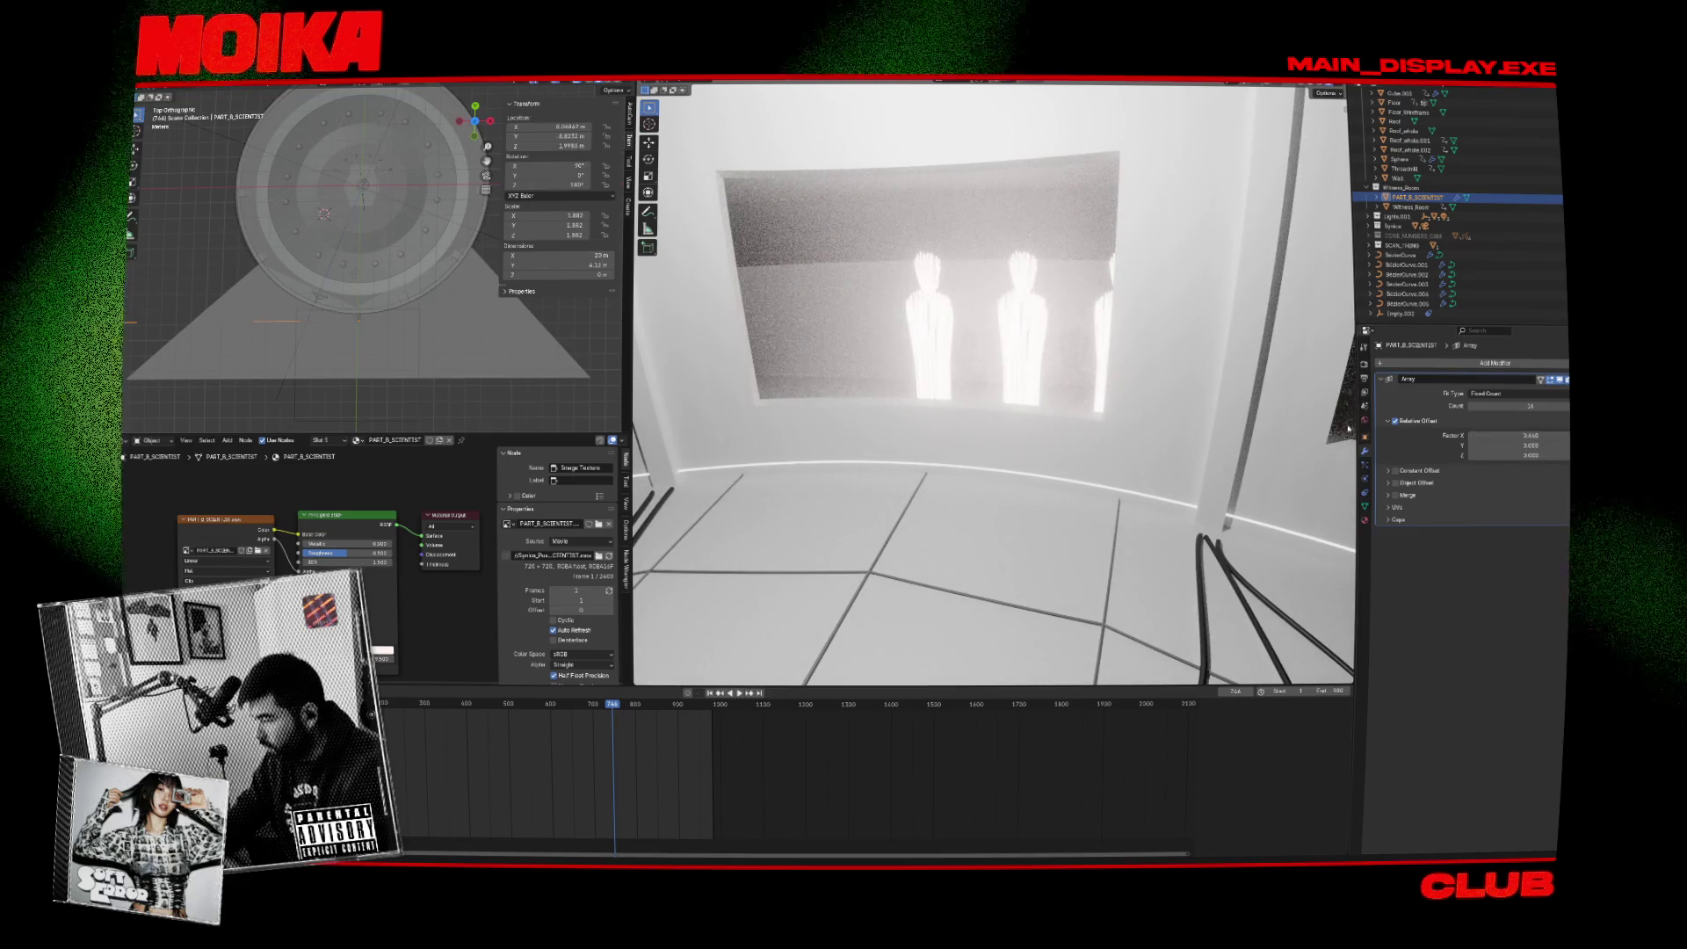
pyautogui.moveTo(1143, 439)
pyautogui.mouseDown()
pyautogui.moveTo(1242, 426)
pyautogui.moveTo(1242, 445)
pyautogui.moveTo(1186, 441)
pyautogui.moveTo(1067, 404)
pyautogui.mouseUp()
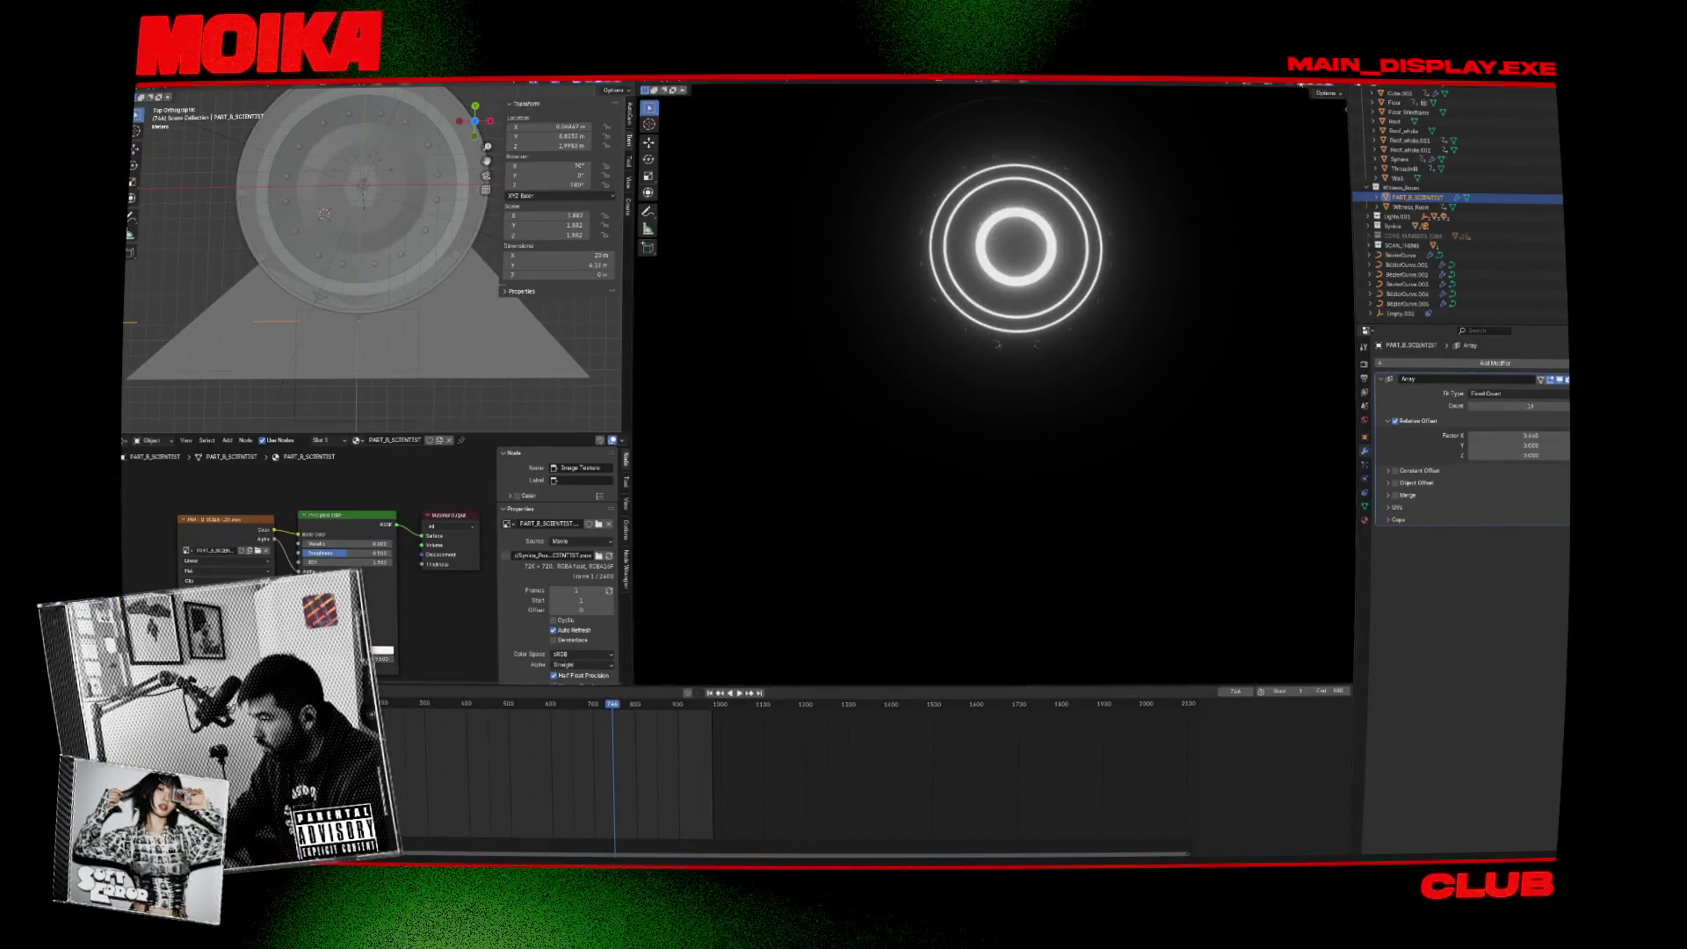
# Switch to wireframe, orbit across the floor, and pause playback at frame 785.
pyautogui.hotkey('shift', 'z')
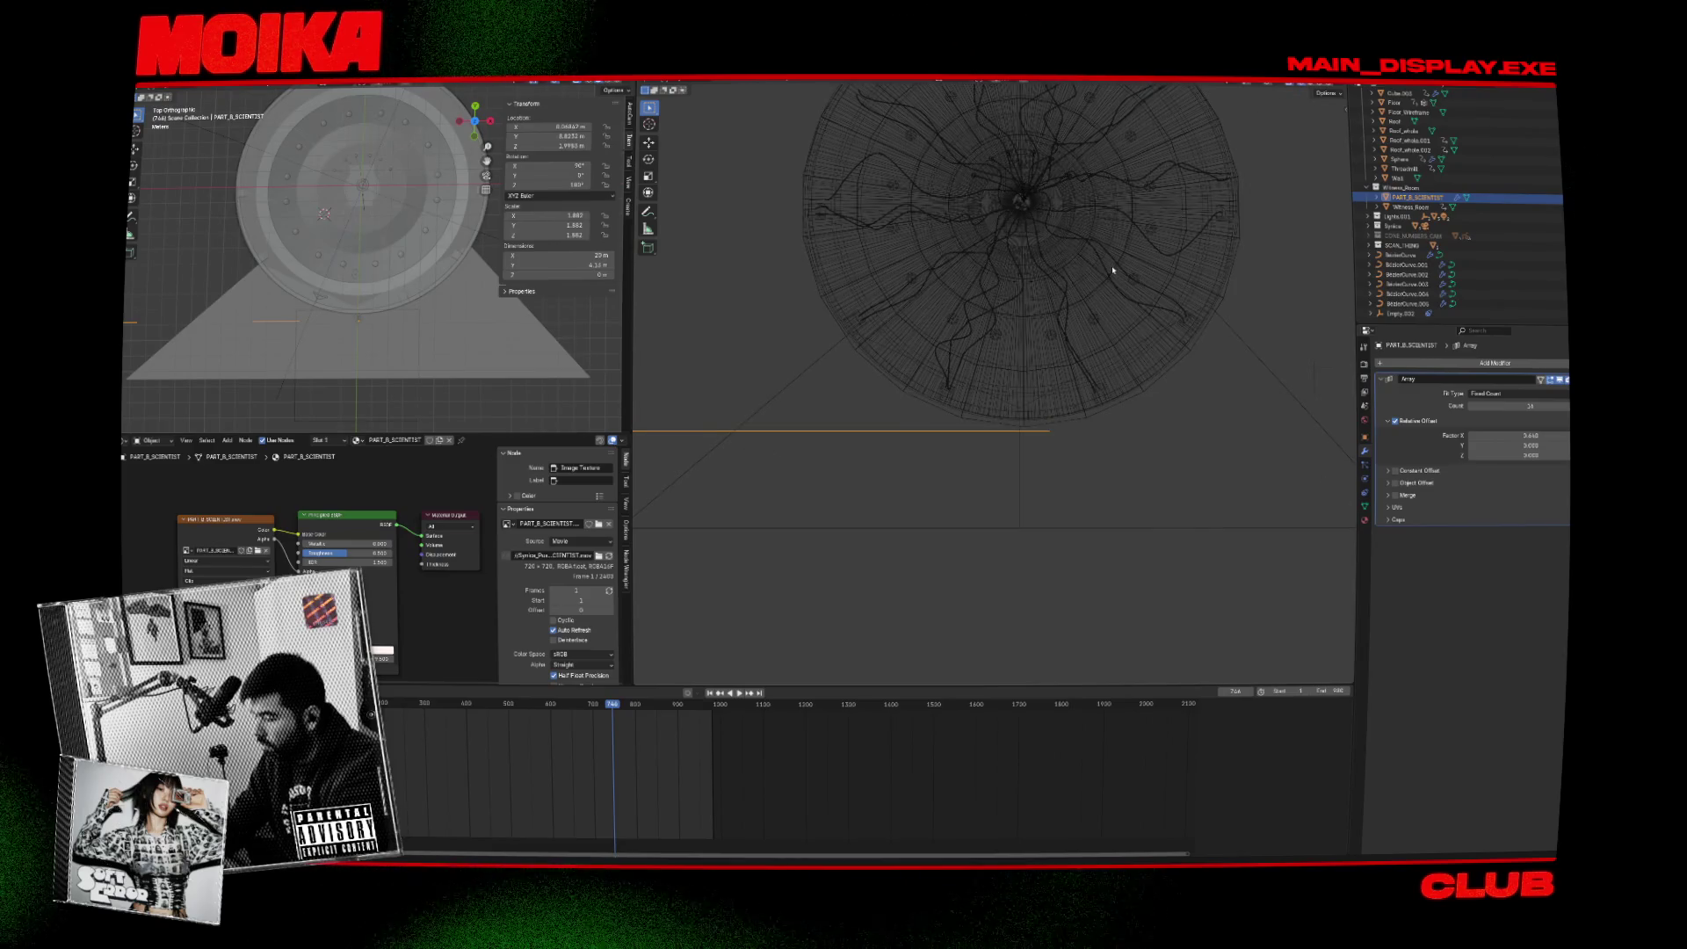
pyautogui.moveTo(1113, 270); pyautogui.dragTo(1073, 342)
pyautogui.press('space')
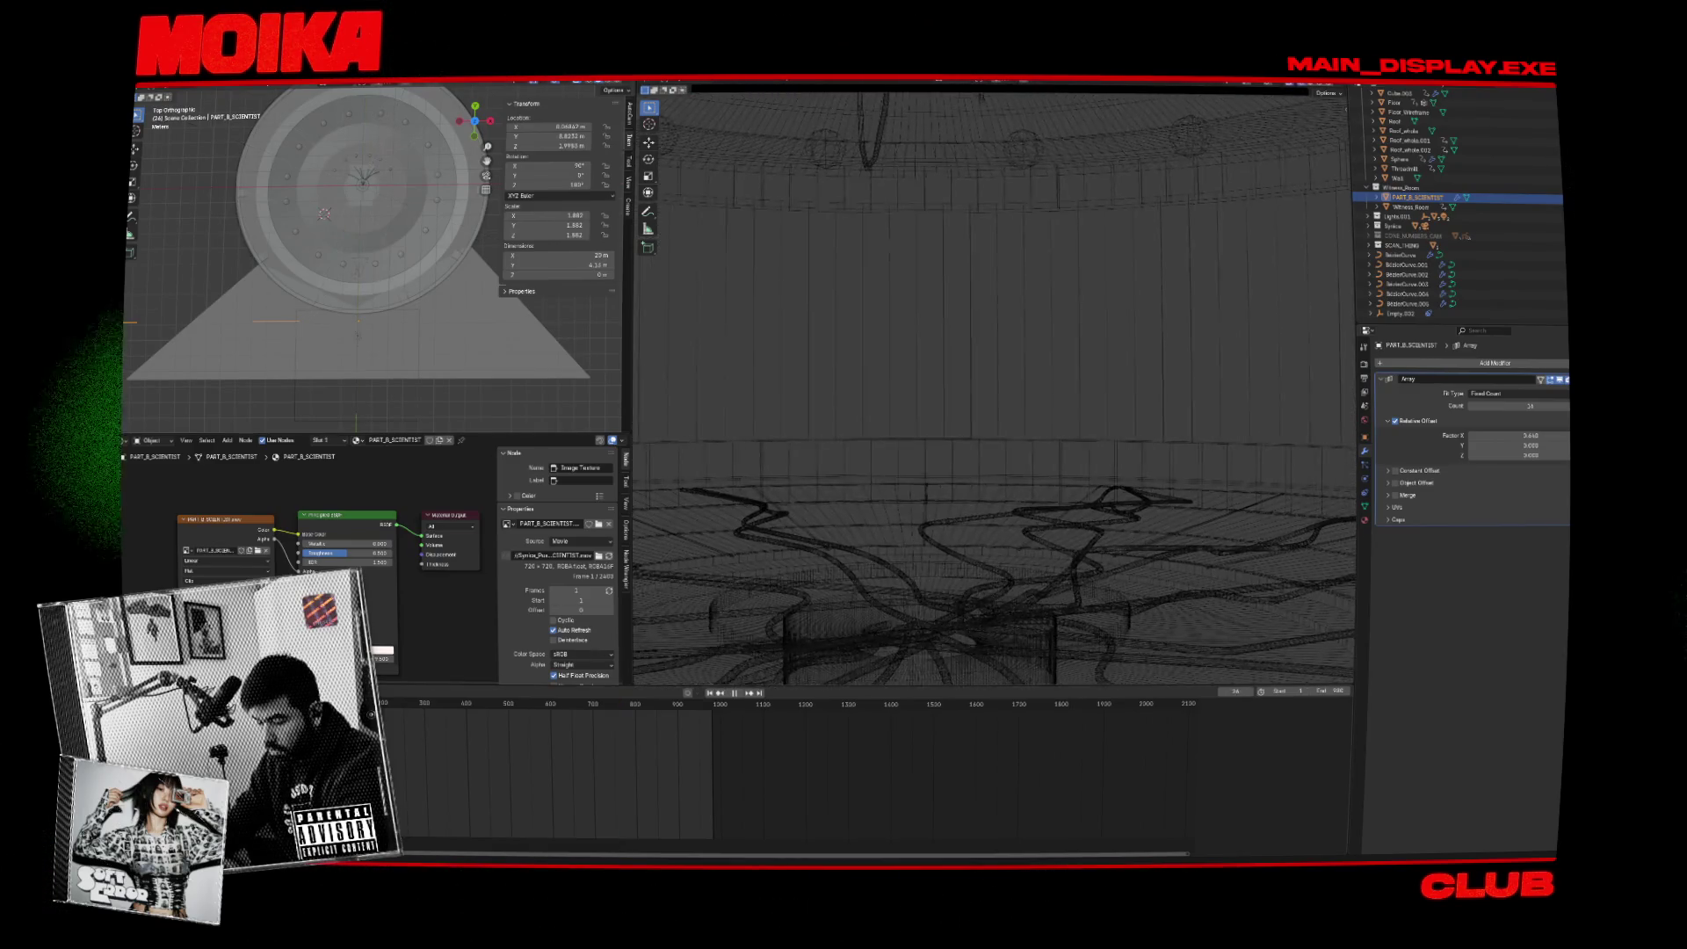
pyautogui.press('space')
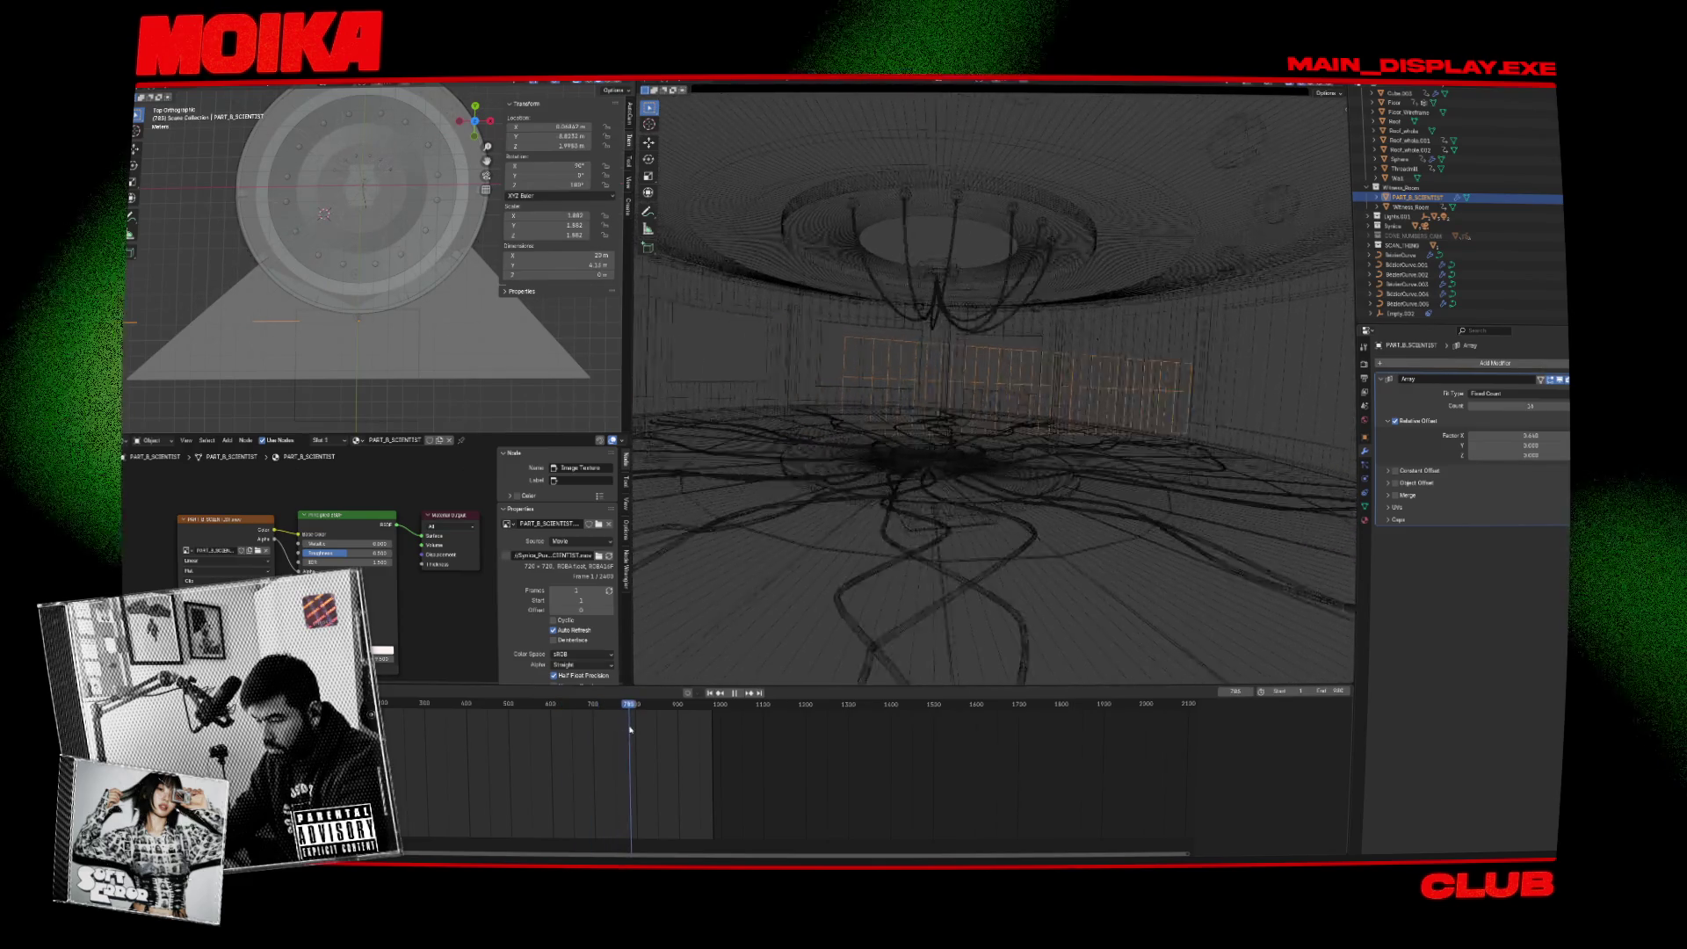
# View the club stage through the scene camera in Rendered shading, fitted to the viewport.
pyautogui.click(1325, 87)
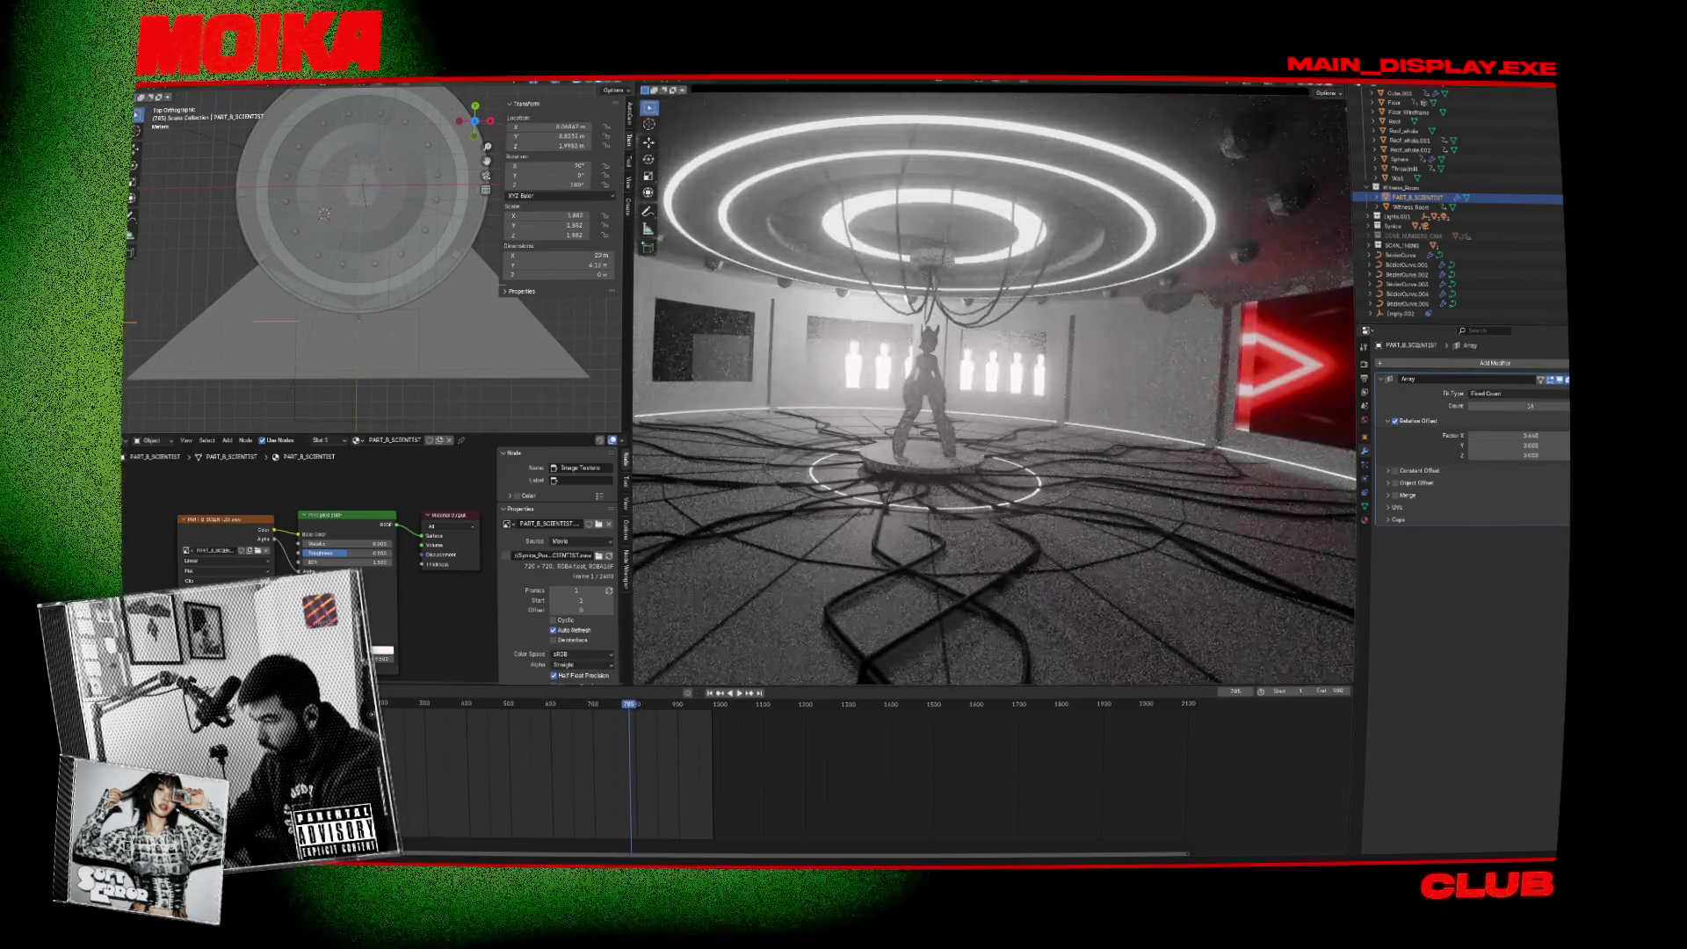
pyautogui.press('KP_0')
pyautogui.press('Home')
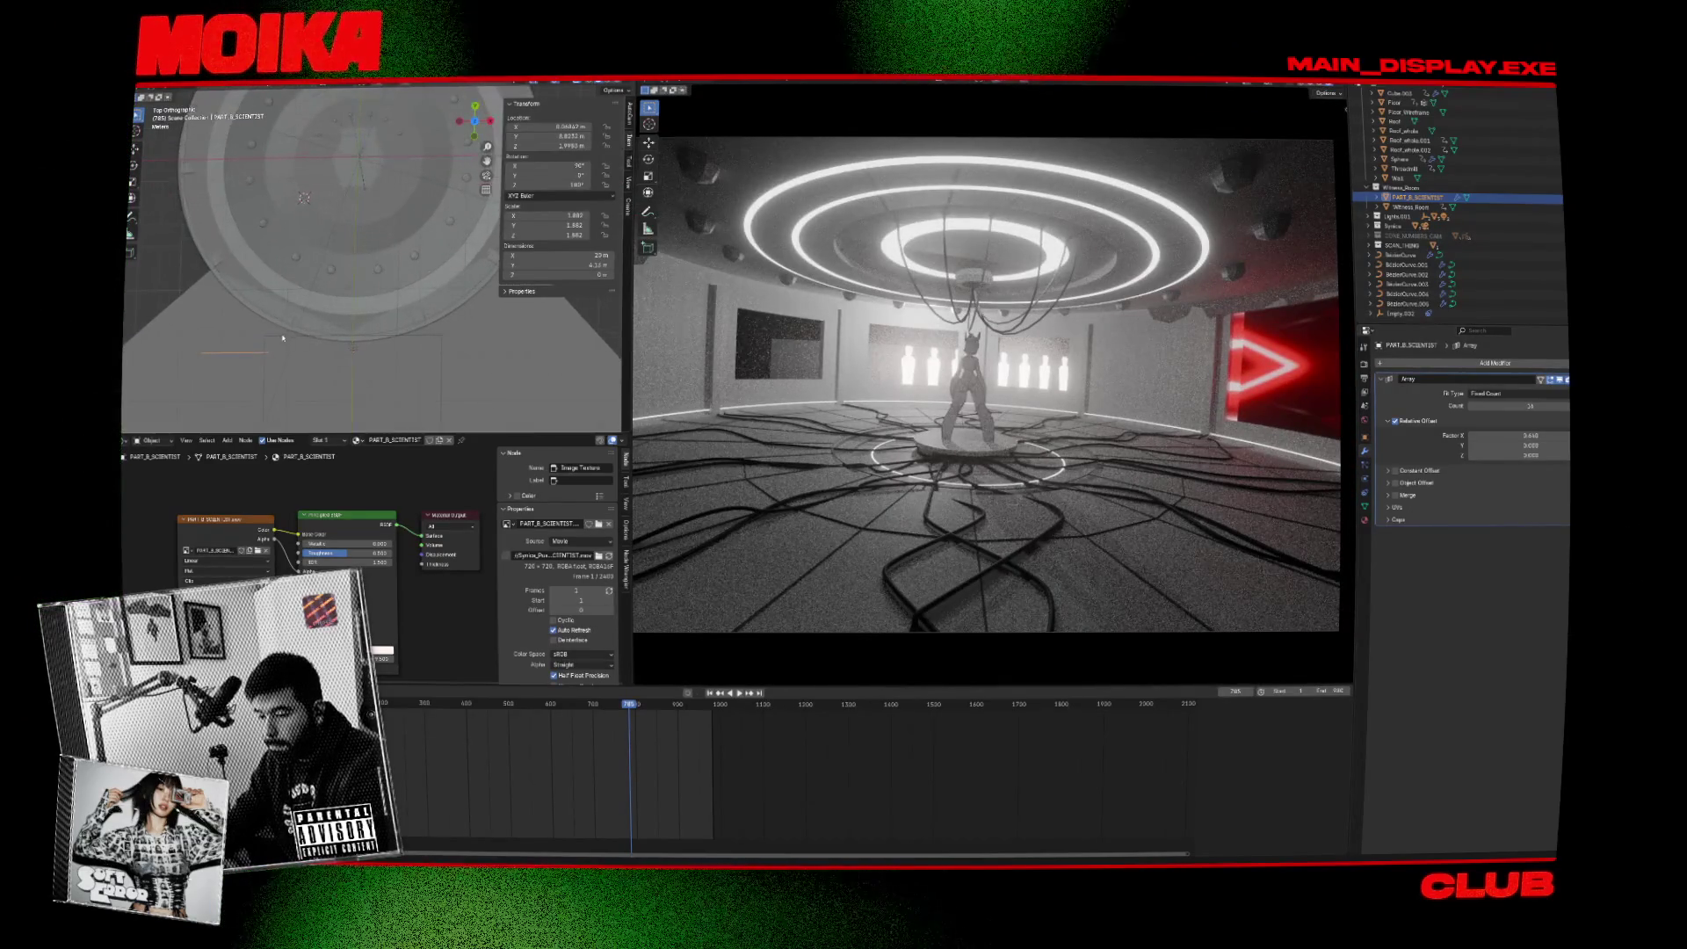
pyautogui.scroll(2, 419, 319)
pyautogui.scroll(-2, 418, 319)
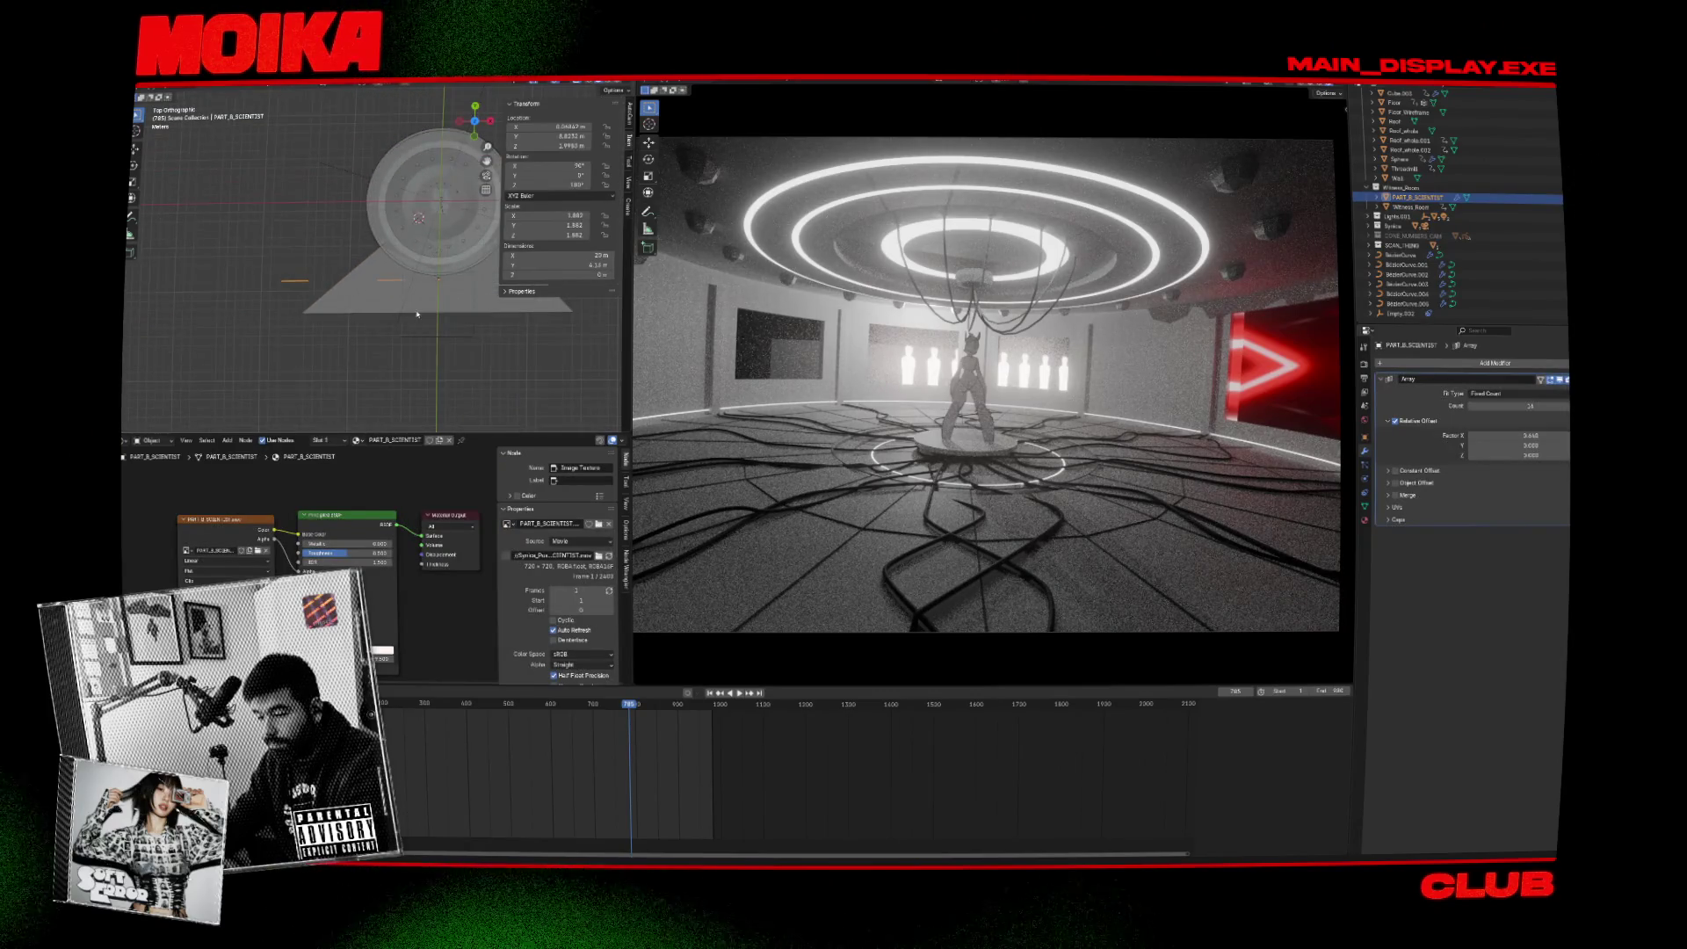
pyautogui.scroll(3, 410, 293)
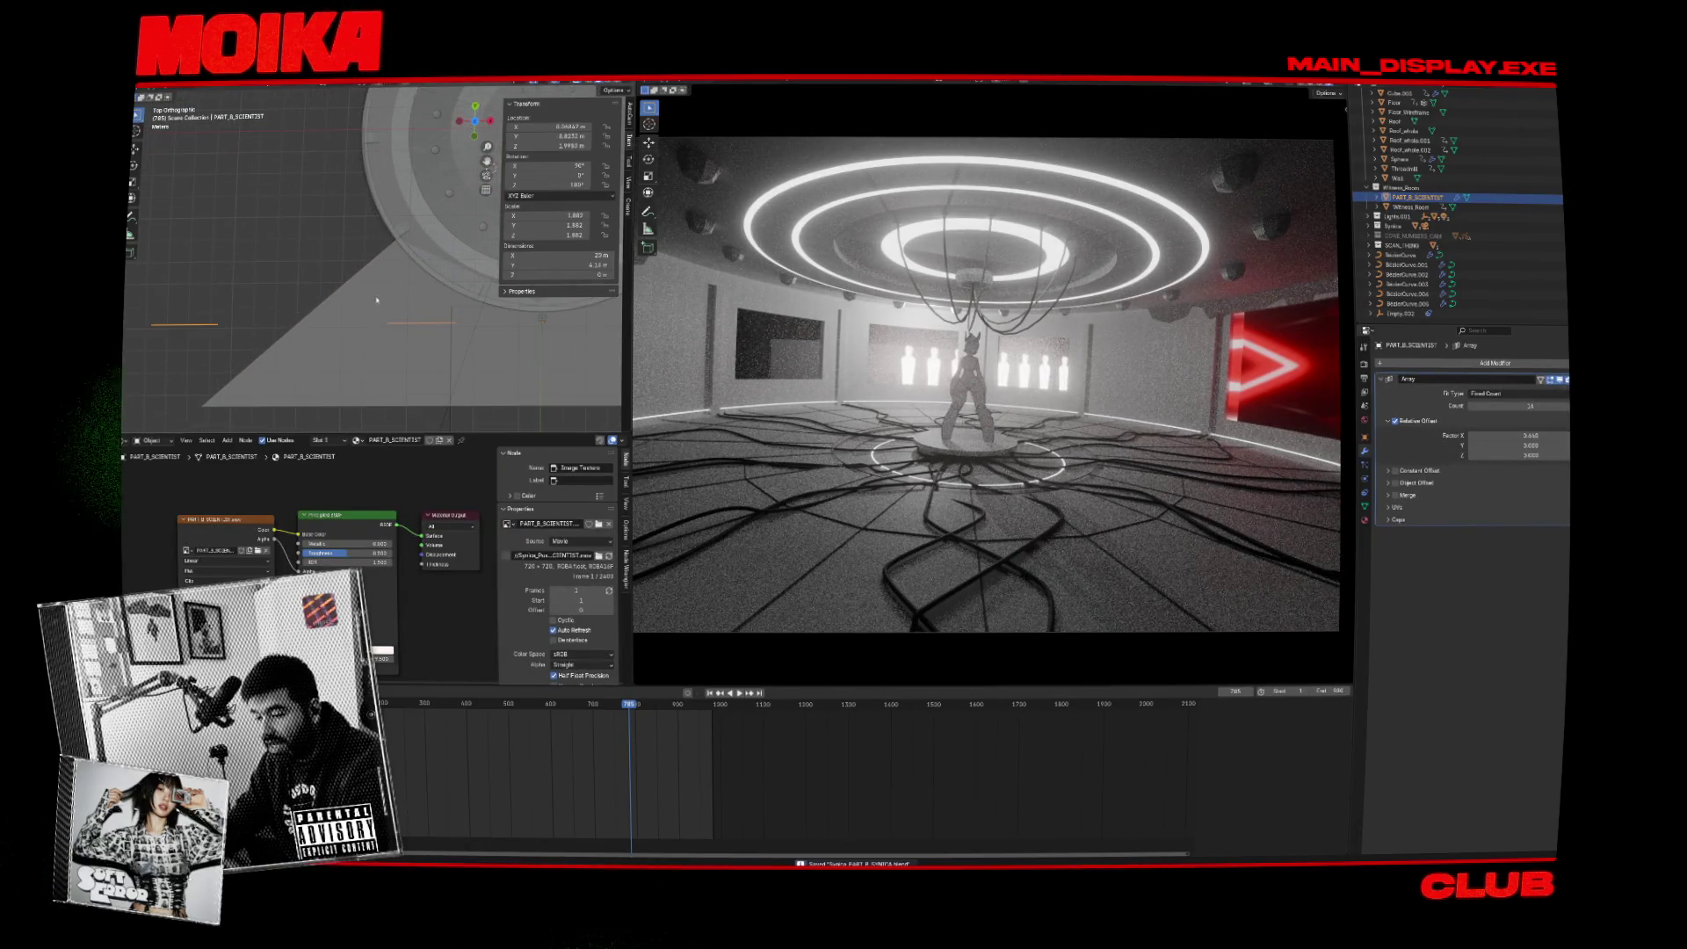
pyautogui.hotkey('shift', 'a')
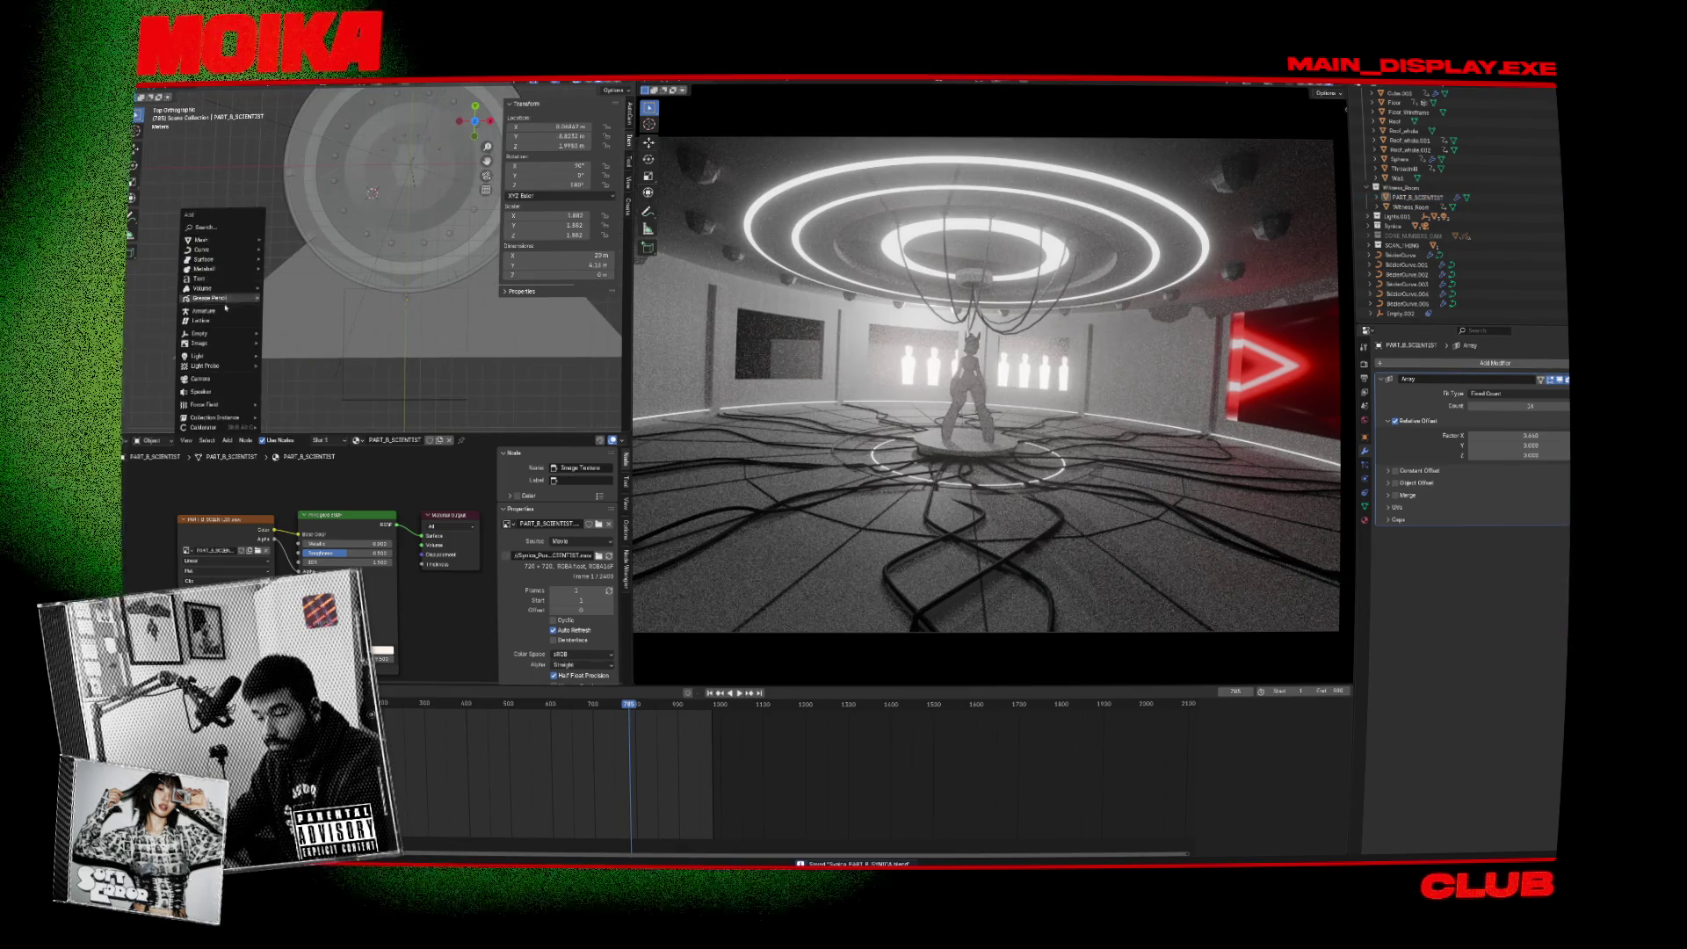
# Add a Bezier curve and move it beside the round stage.
pyautogui.moveTo(224, 240)
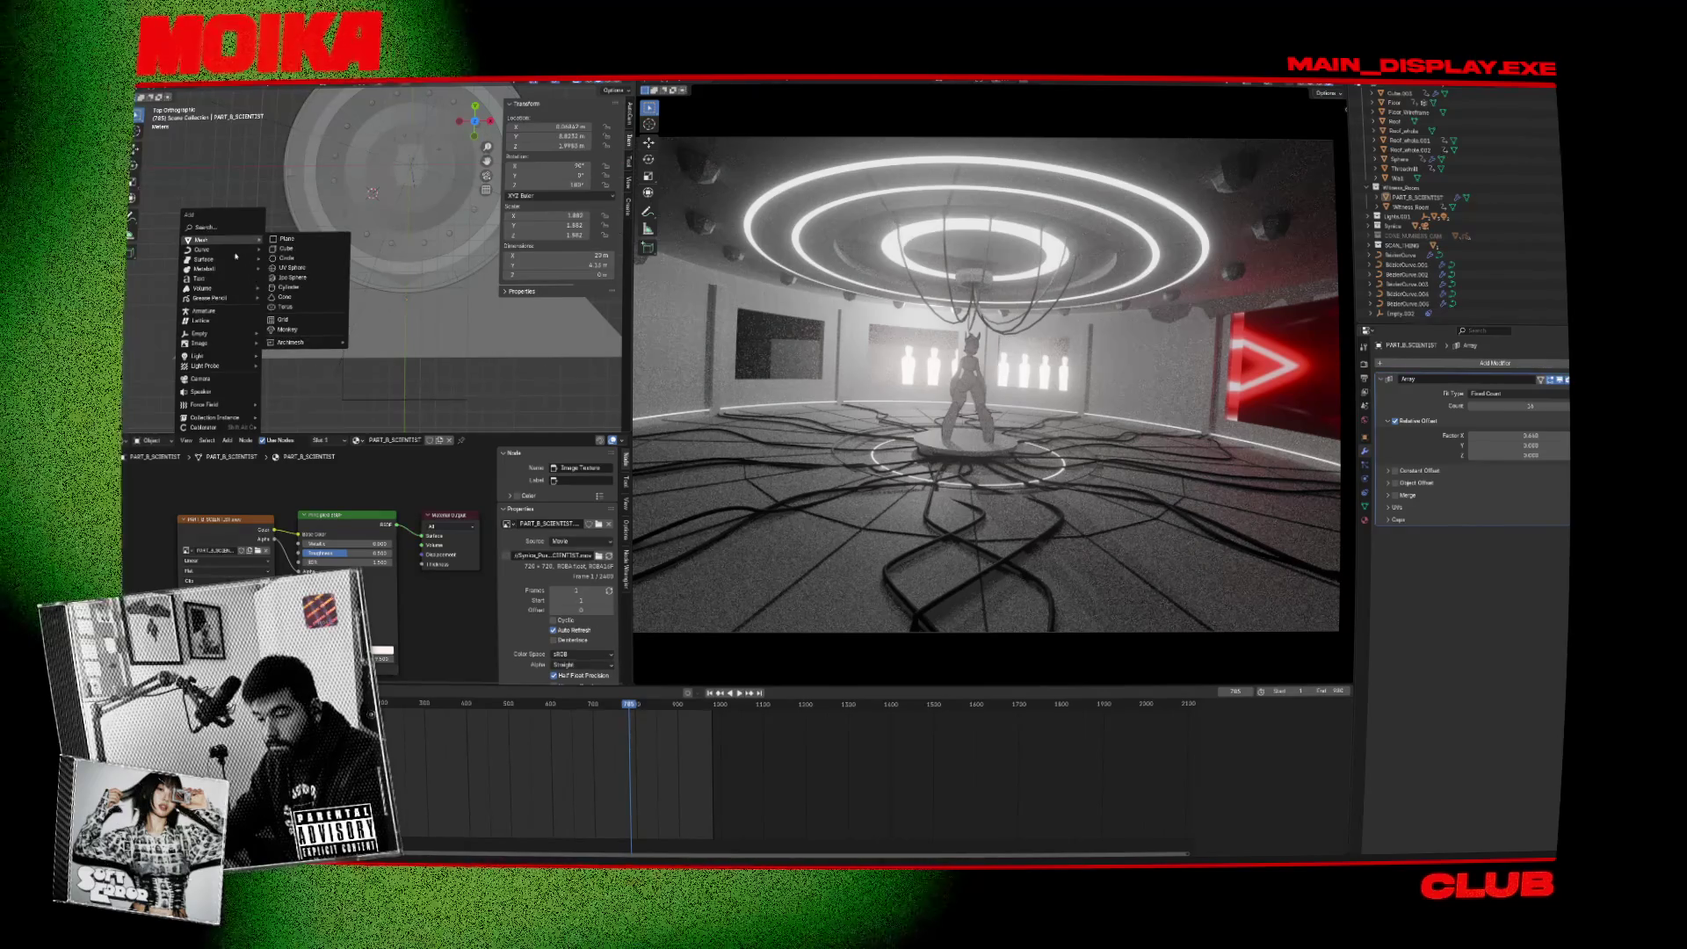
pyautogui.click(285, 250)
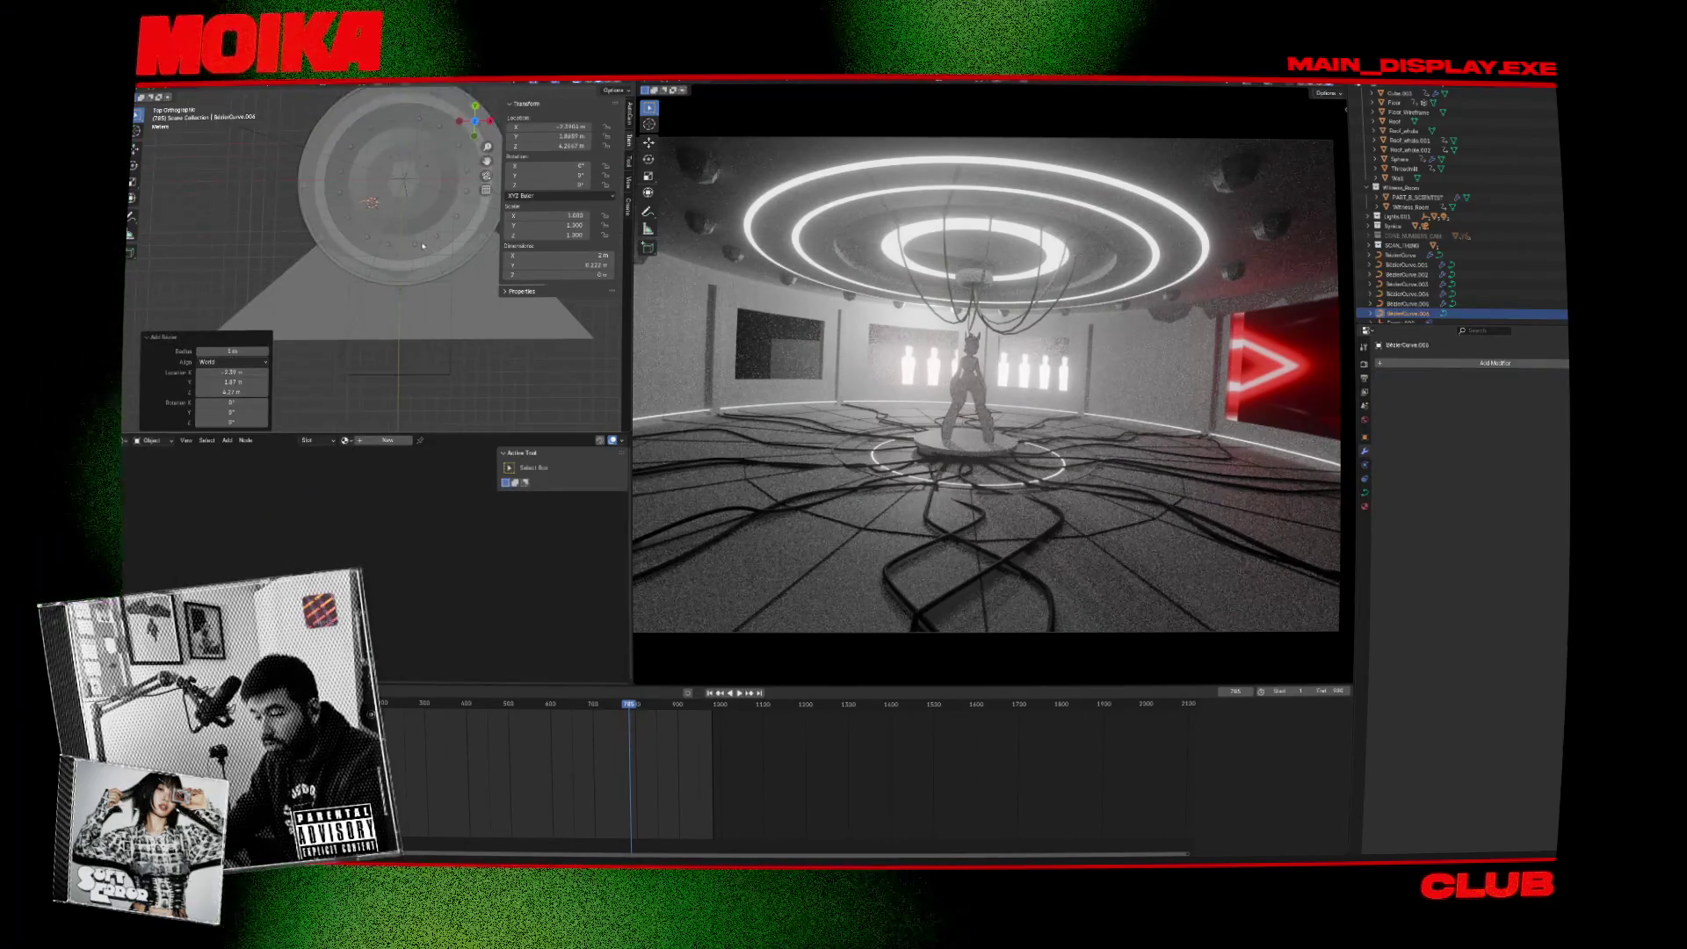
pyautogui.press('g')
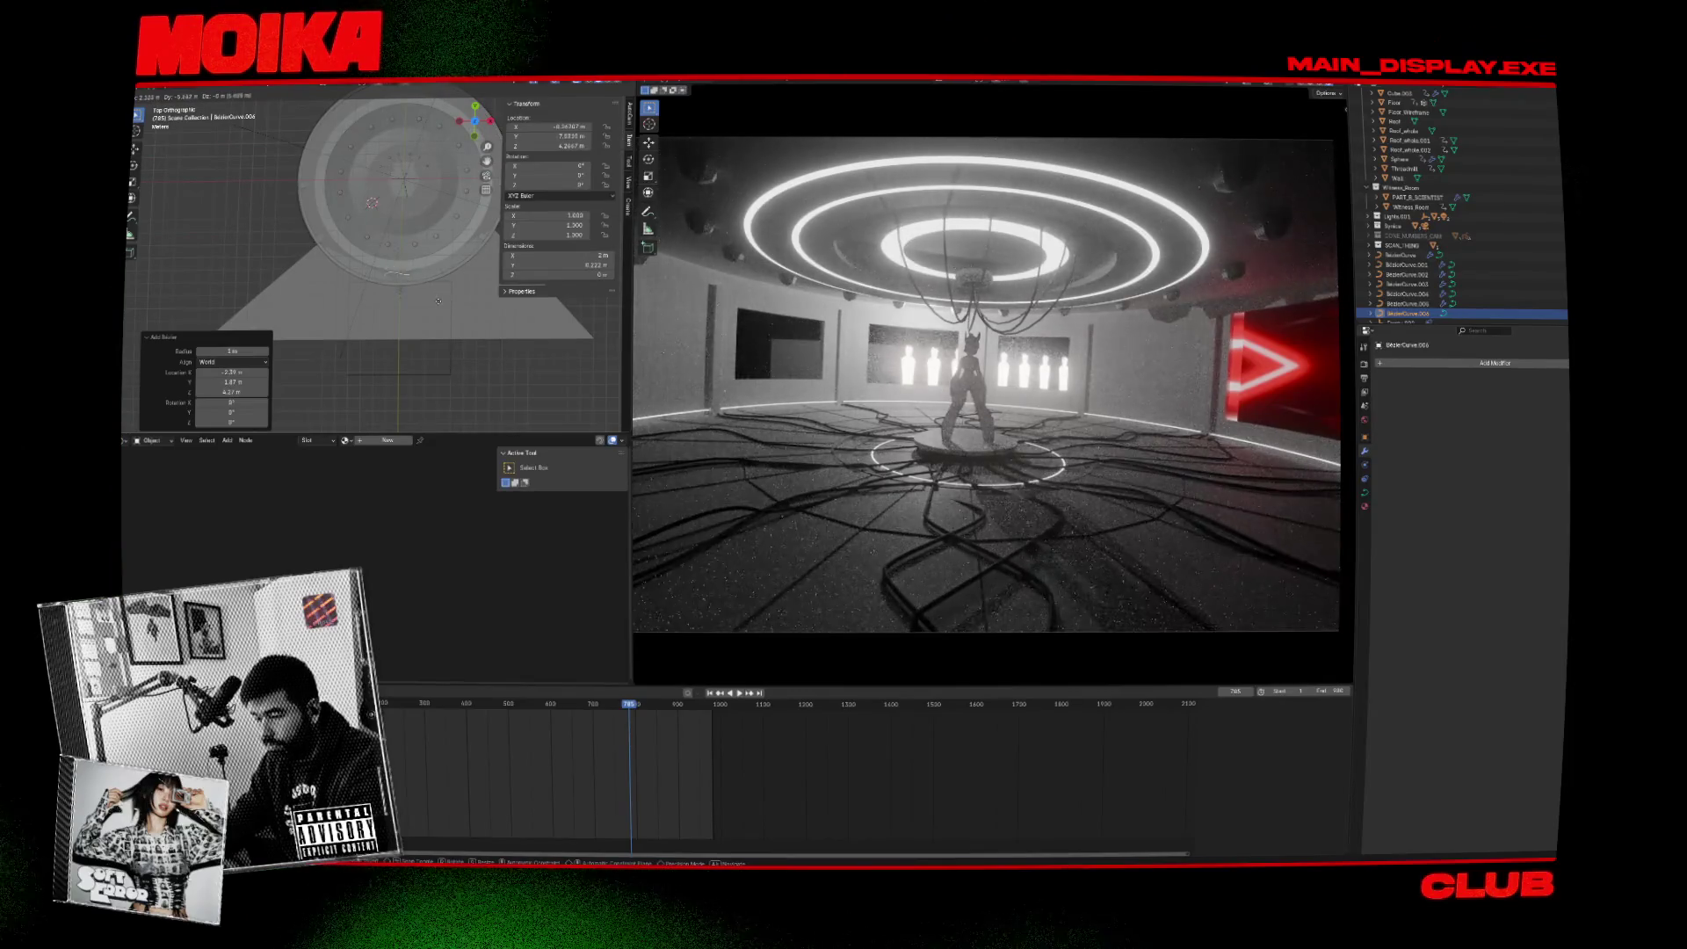
pyautogui.click(439, 302)
pyautogui.scroll(3, 422, 297)
# In Edit Mode, move a control point and rotate it 90 degrees around Z.
pyautogui.press('Tab')
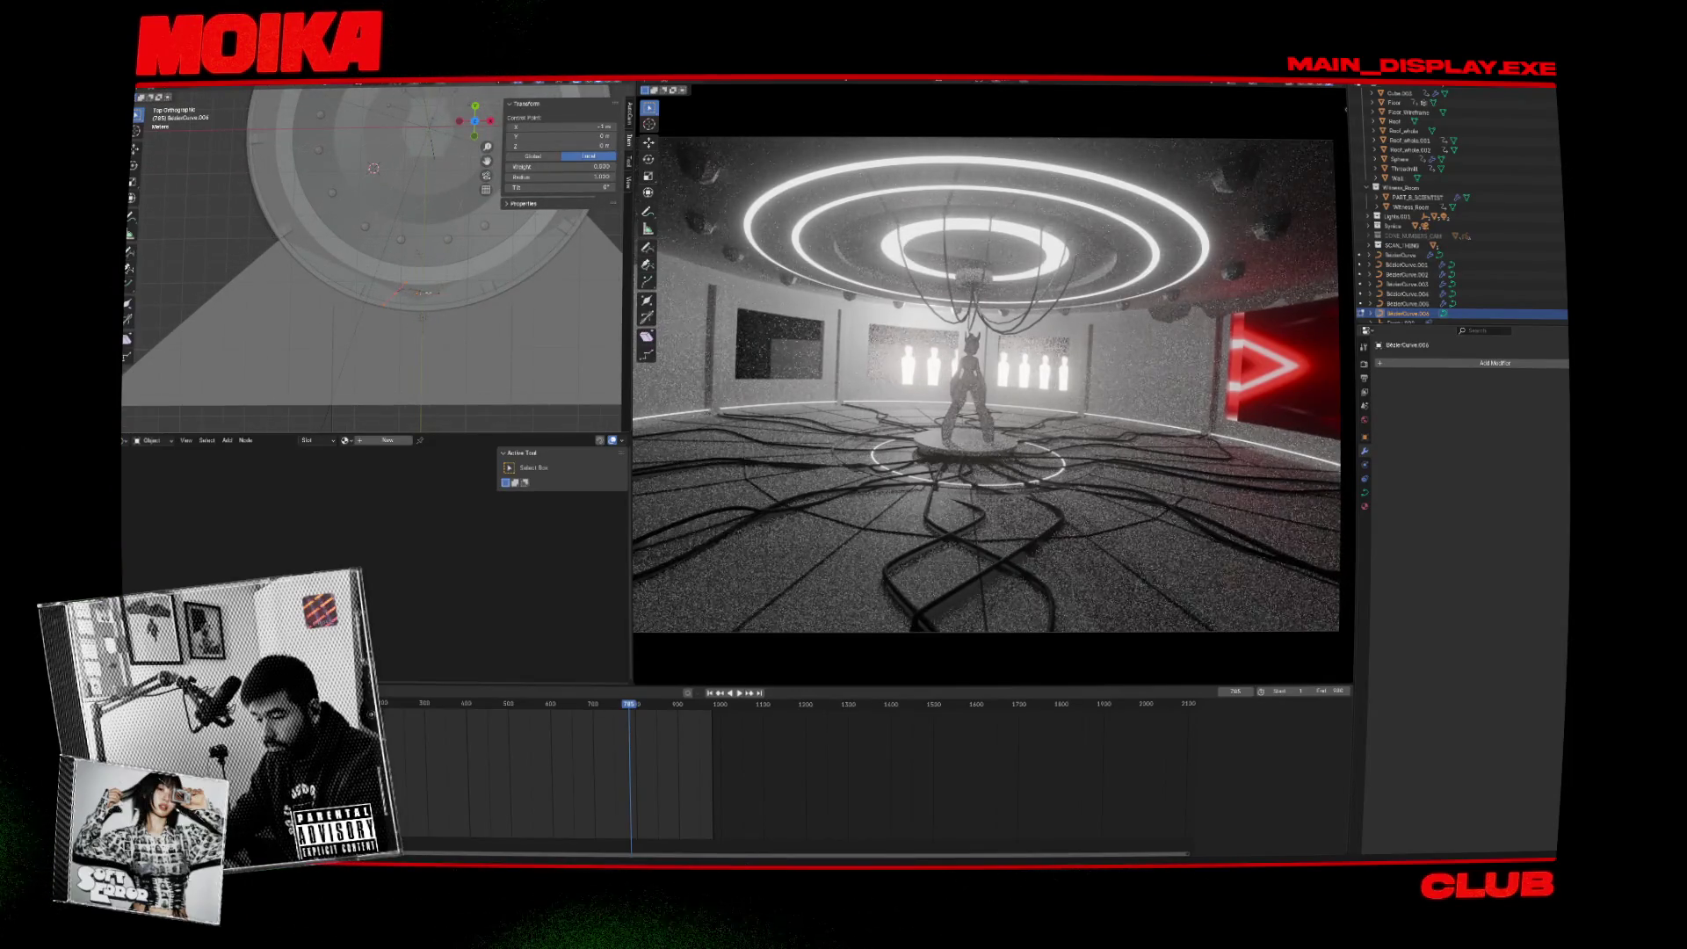
pyautogui.press('g')
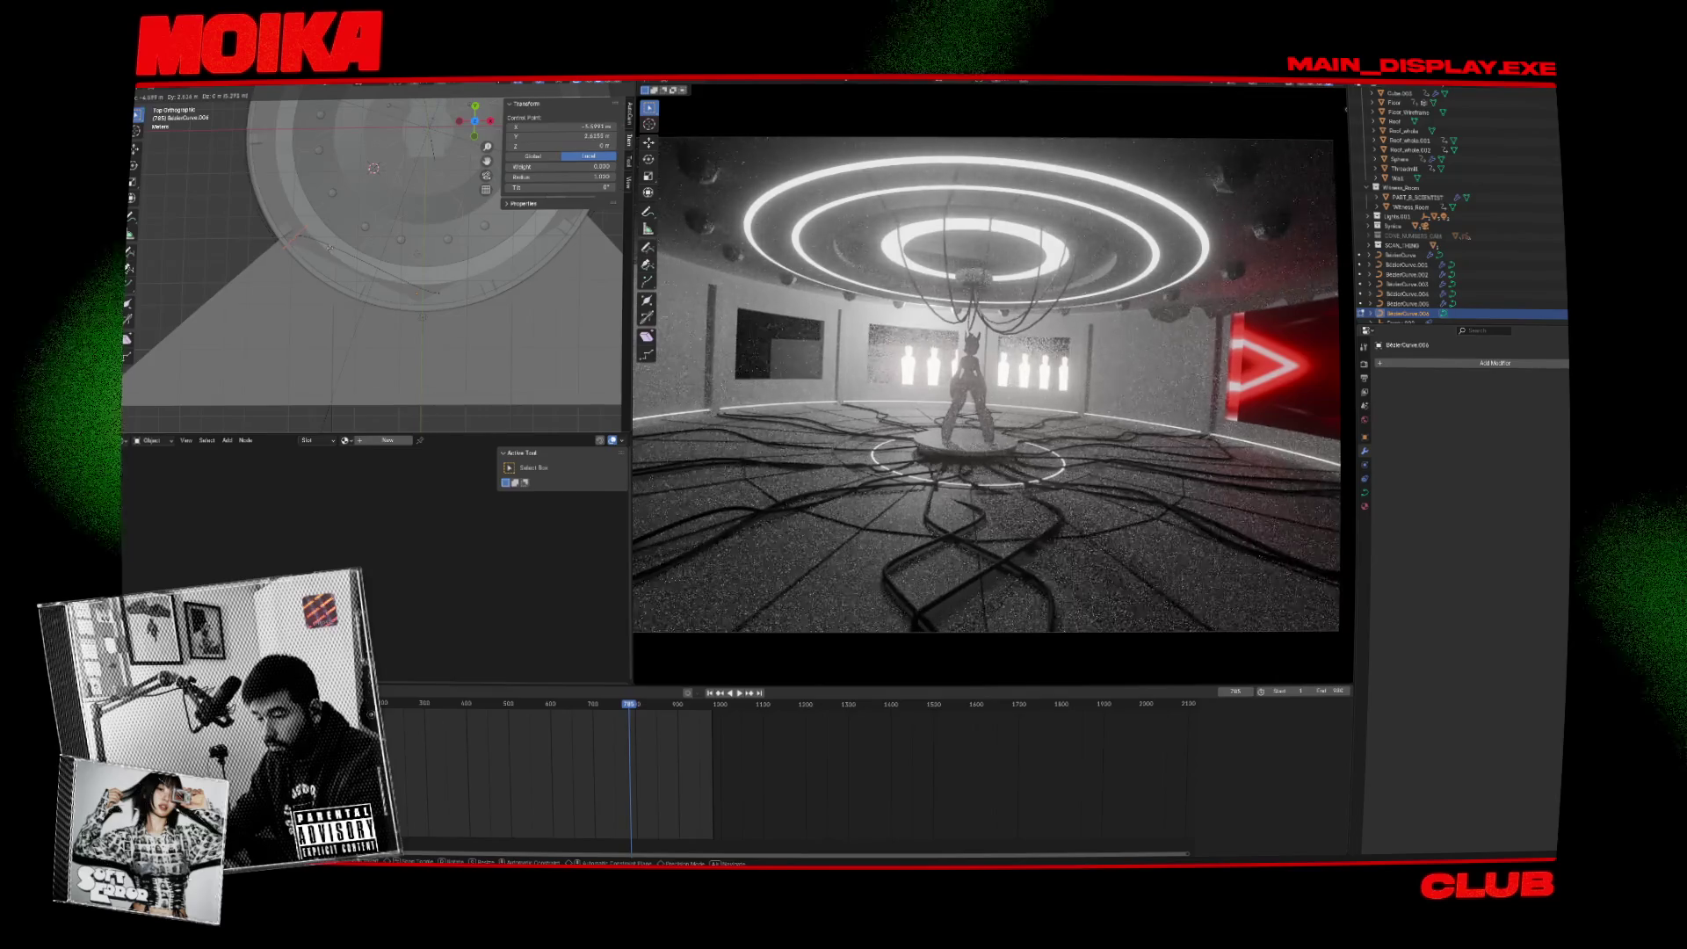
pyautogui.click(331, 250)
pyautogui.write('r90')
pyautogui.press('Return')
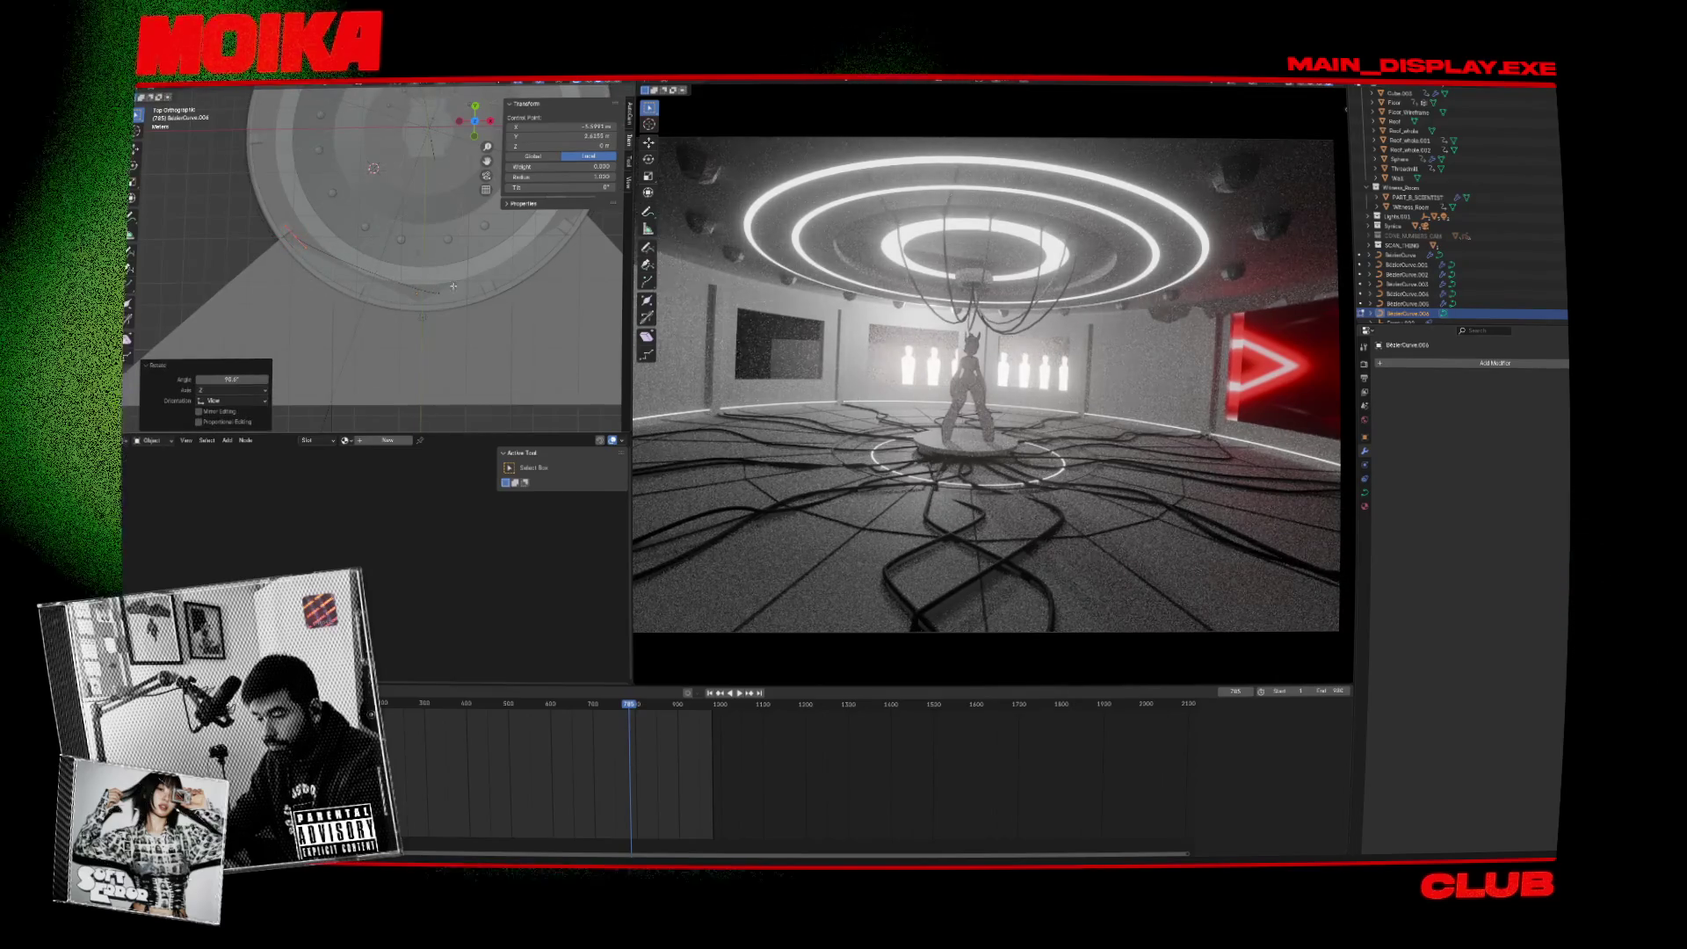
pyautogui.press('g')
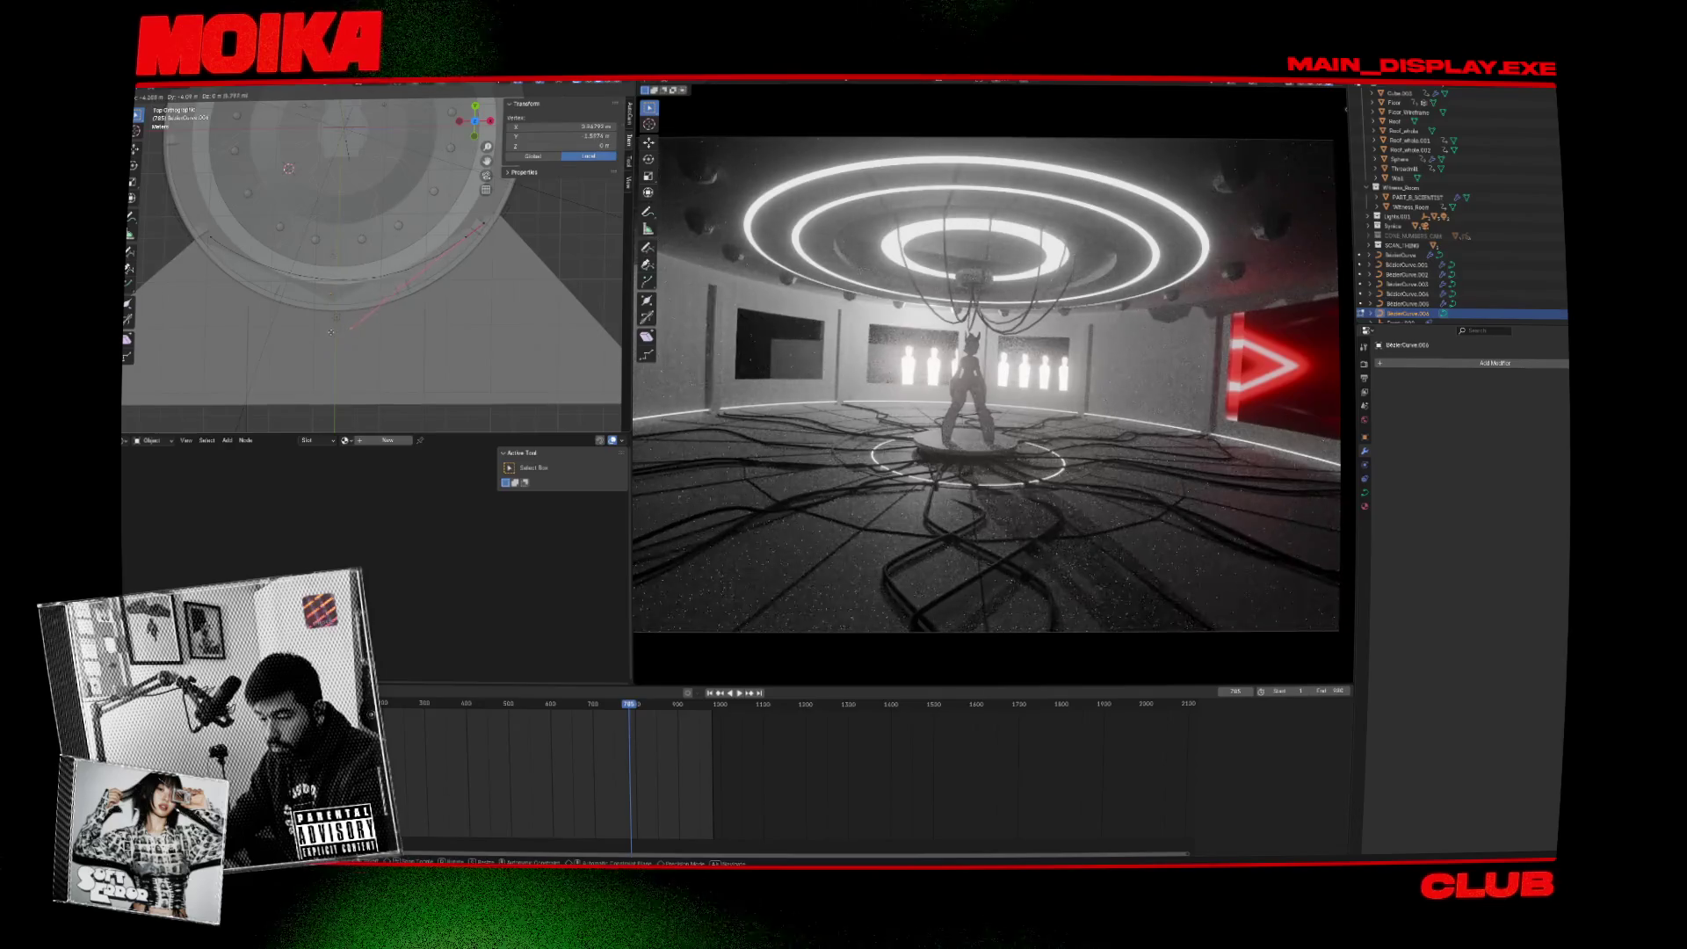
pyautogui.click(268, 241)
# Reposition further control points to adjust the curve's bend, then leave Edit Mode and save.
pyautogui.press('g')
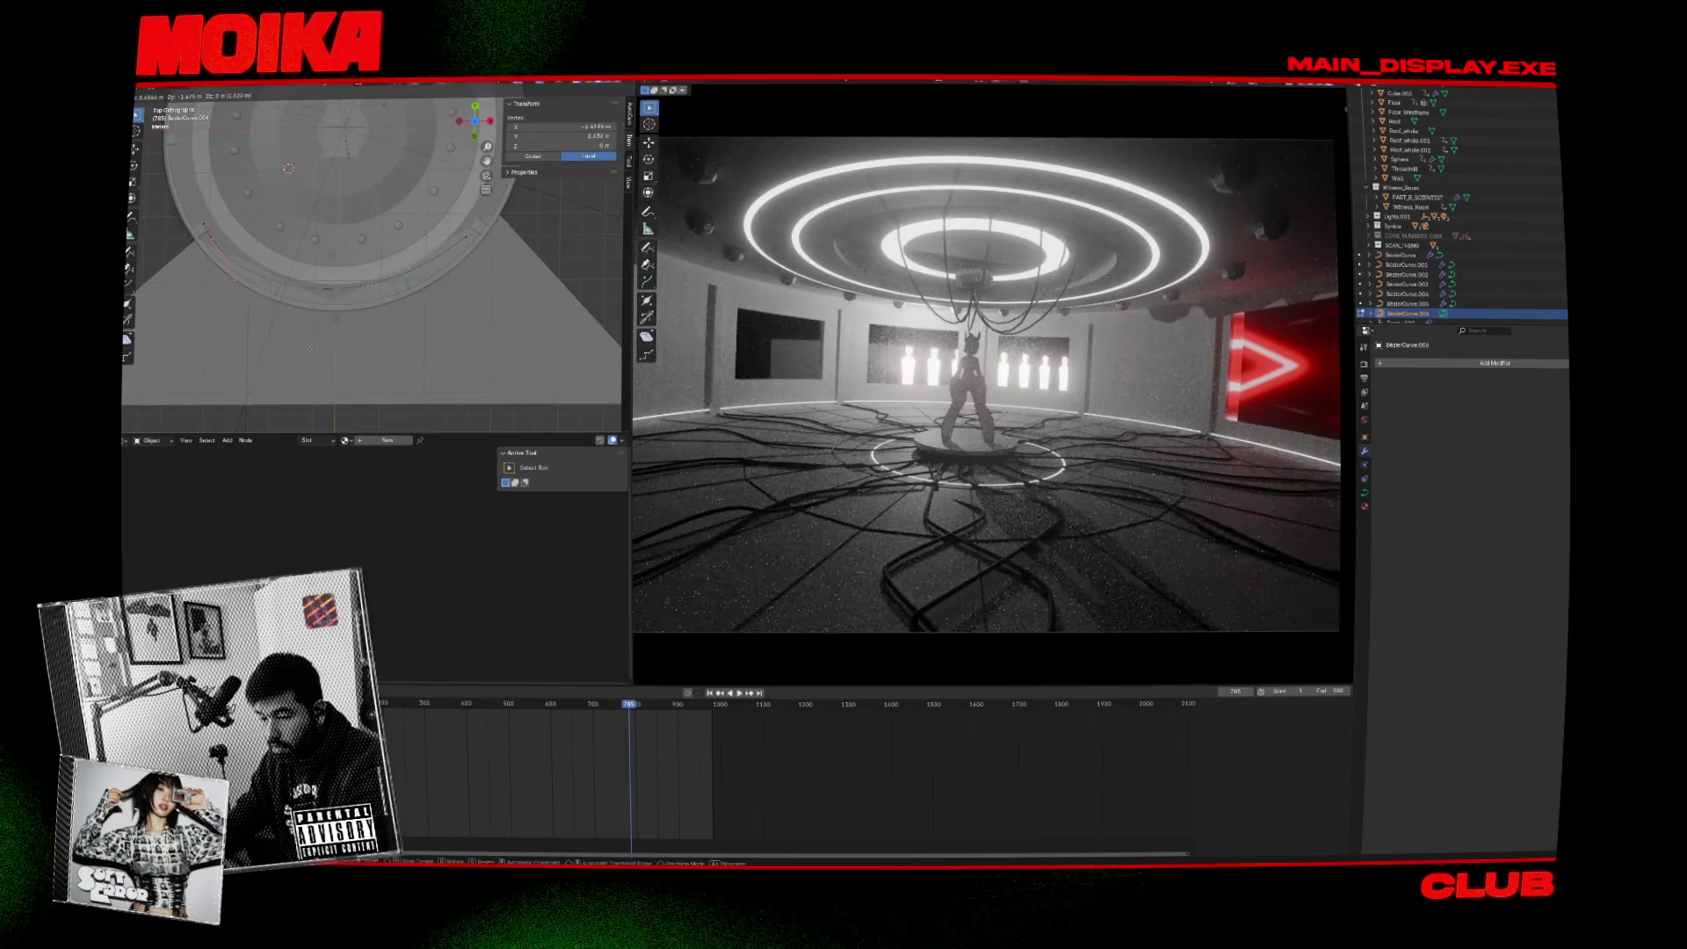
pyautogui.click(328, 357)
pyautogui.press('g')
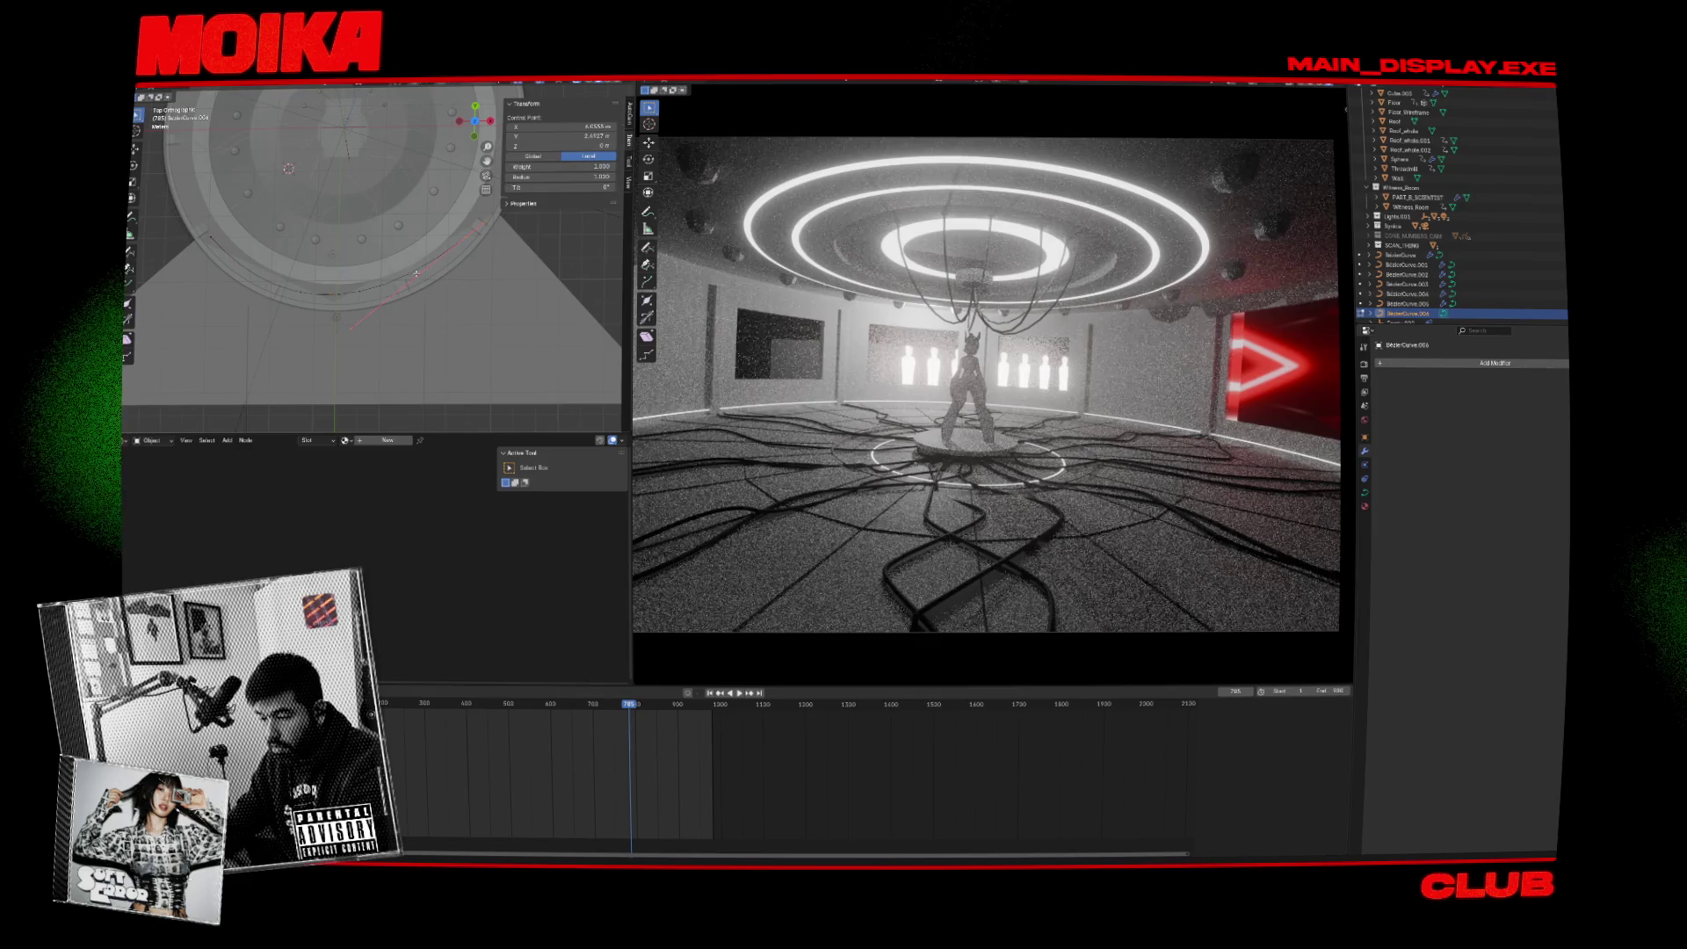
pyautogui.click(506, 210)
pyautogui.press('g')
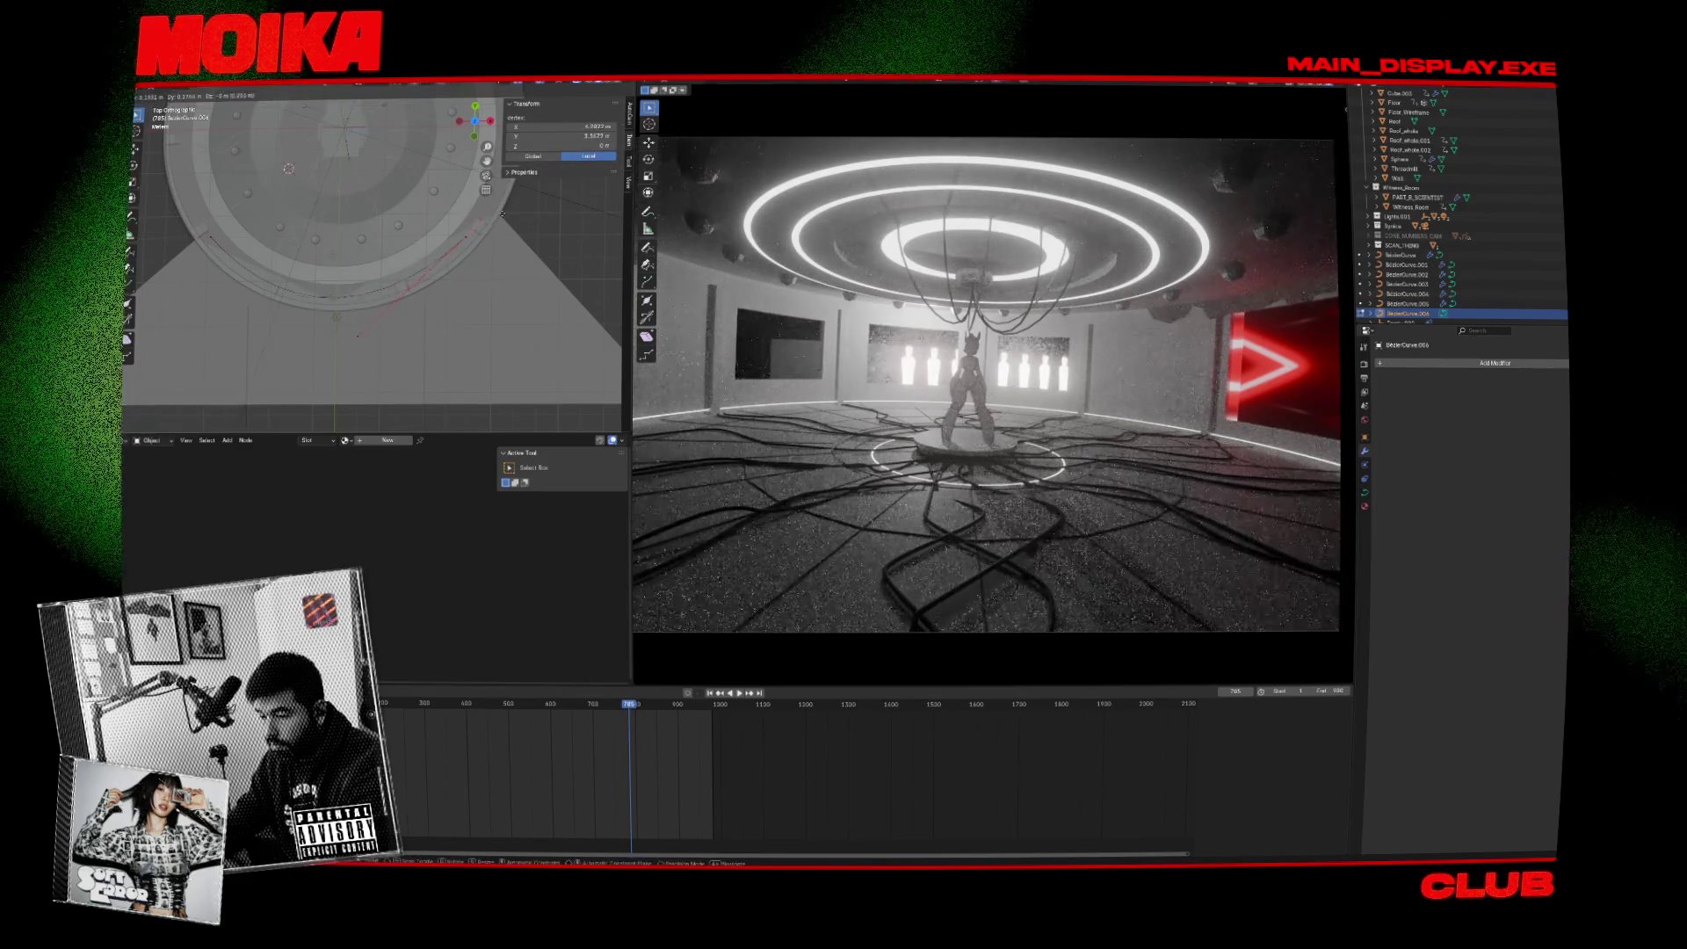
pyautogui.click(508, 212)
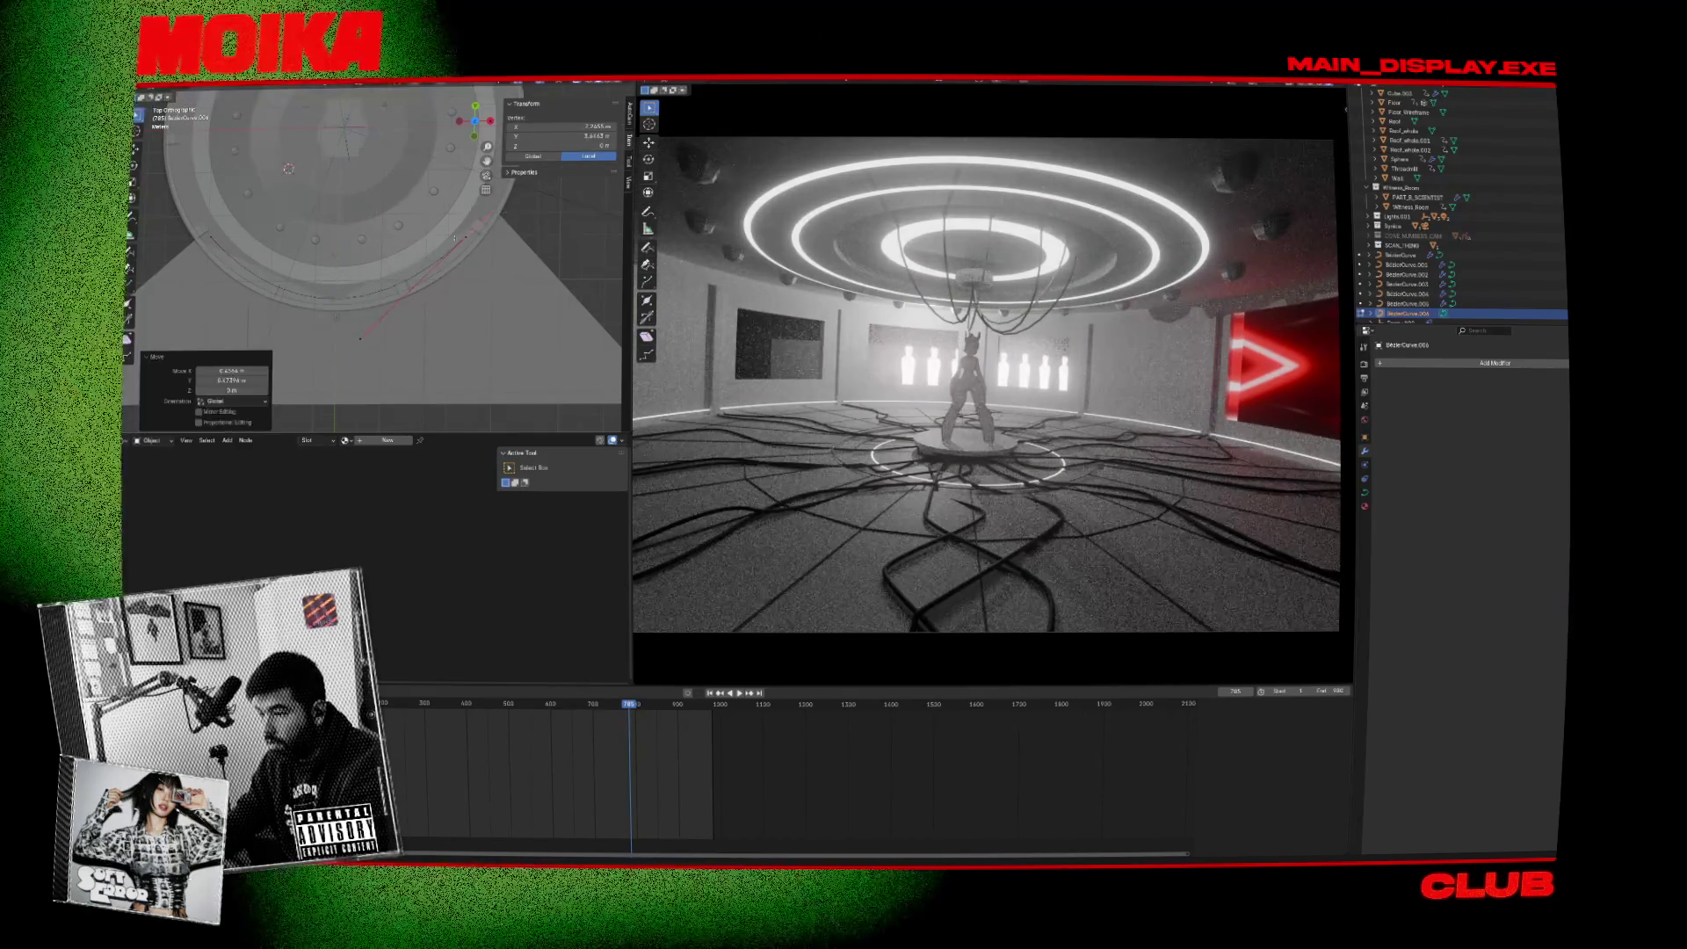
pyautogui.click(488, 253)
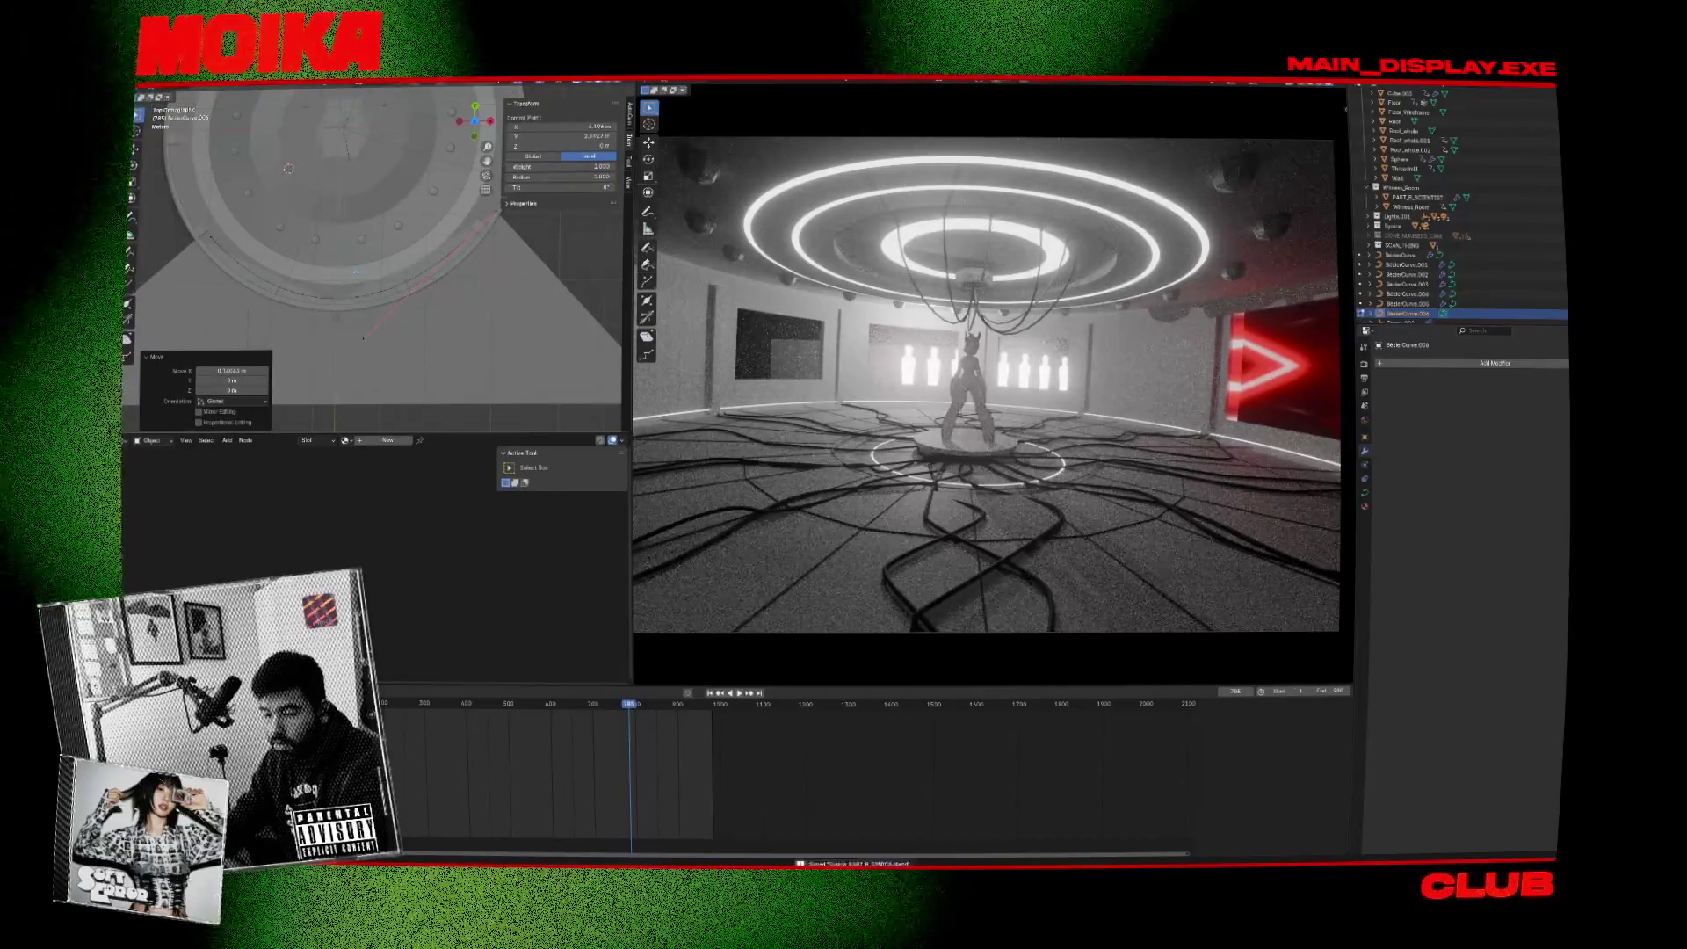
pyautogui.press('Tab')
pyautogui.hotkey('ctrl', 's')
# Lower the new curve about 2.5 m along Z.
pyautogui.press('g')
pyautogui.press('z')
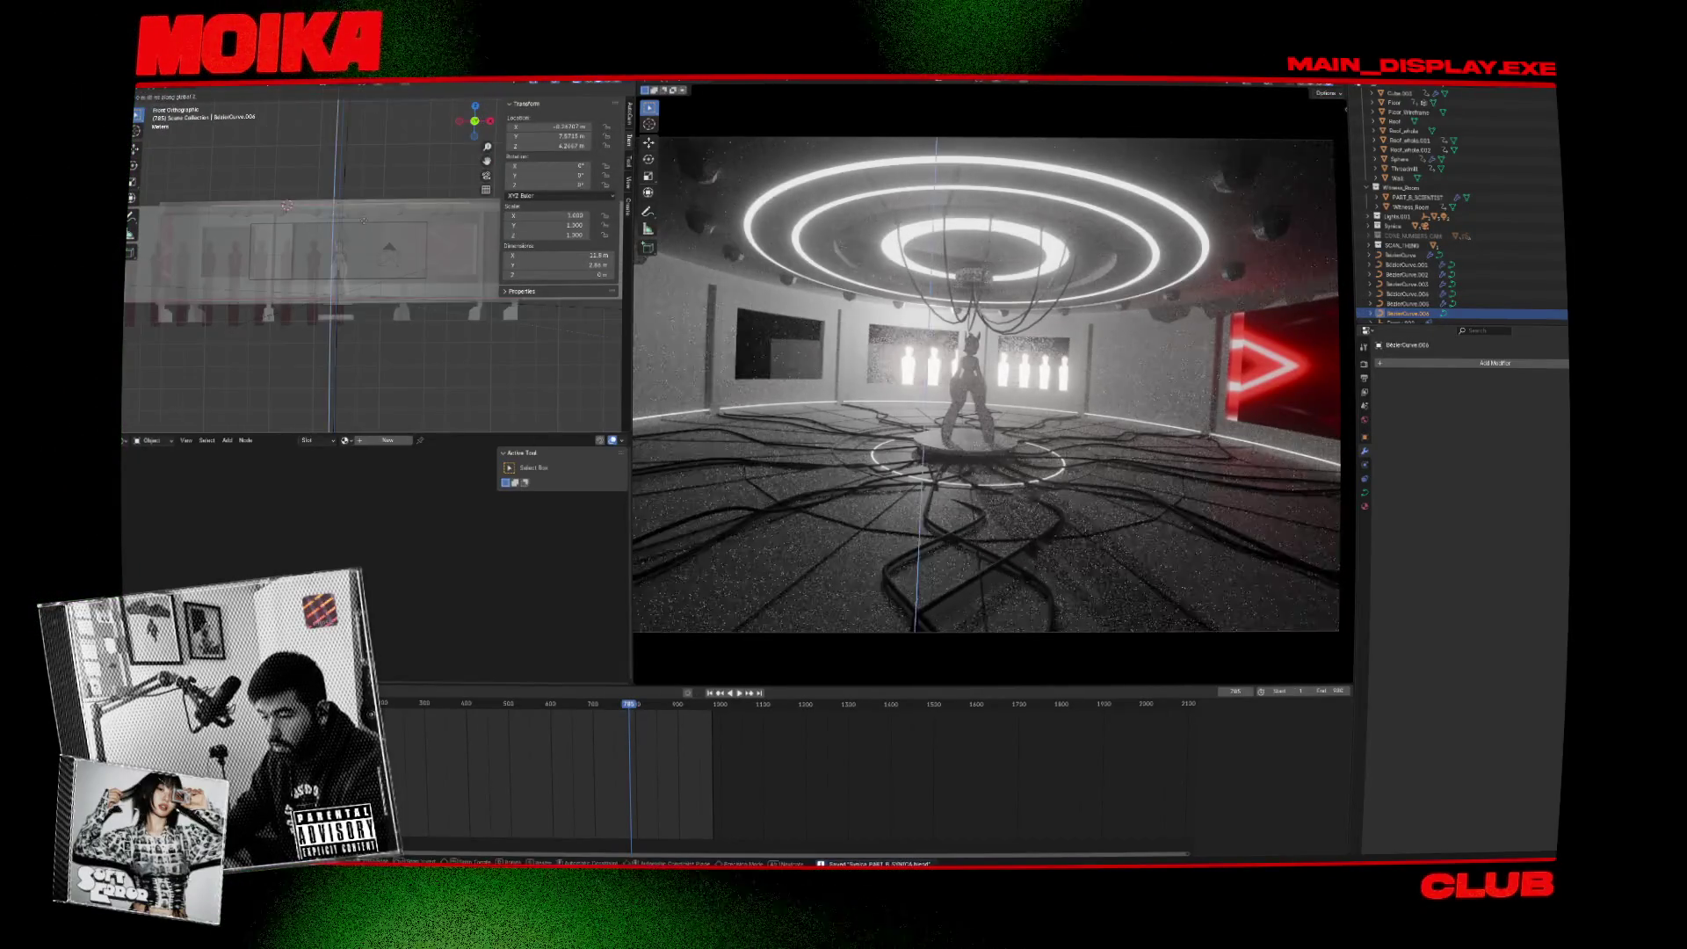
pyautogui.click(372, 295)
pyautogui.scroll(-5, 372, 294)
# Add a Curve modifier to the PART_B_SCIENTIST panel array.
pyautogui.click(336, 292)
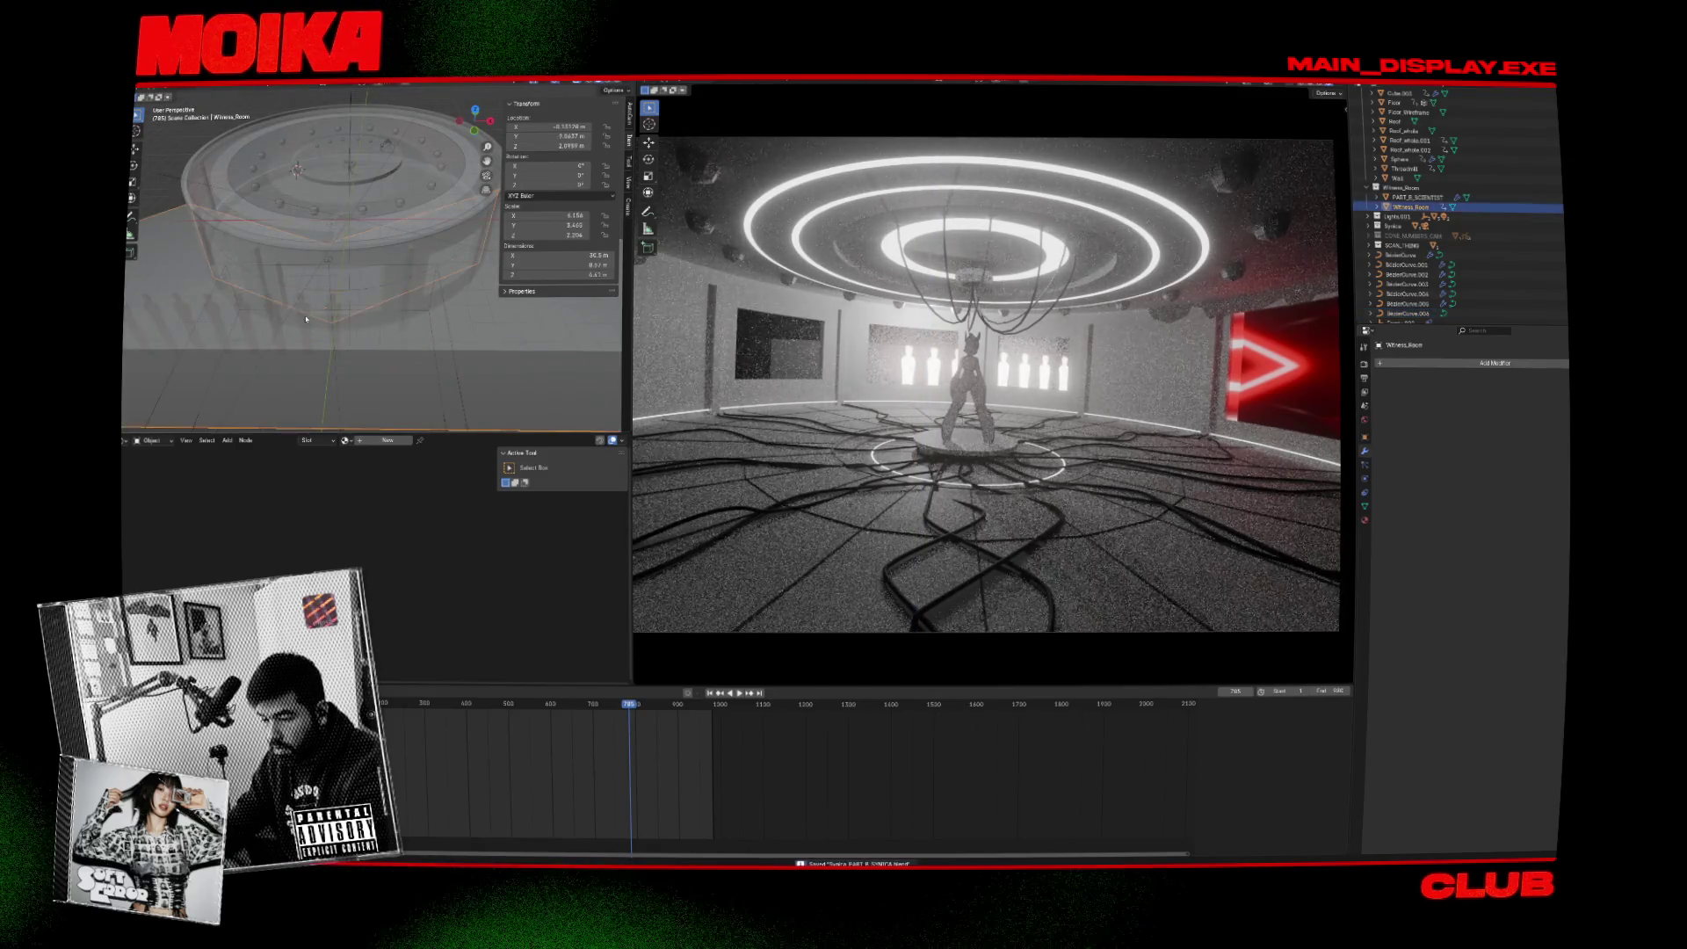
pyautogui.click(325, 310)
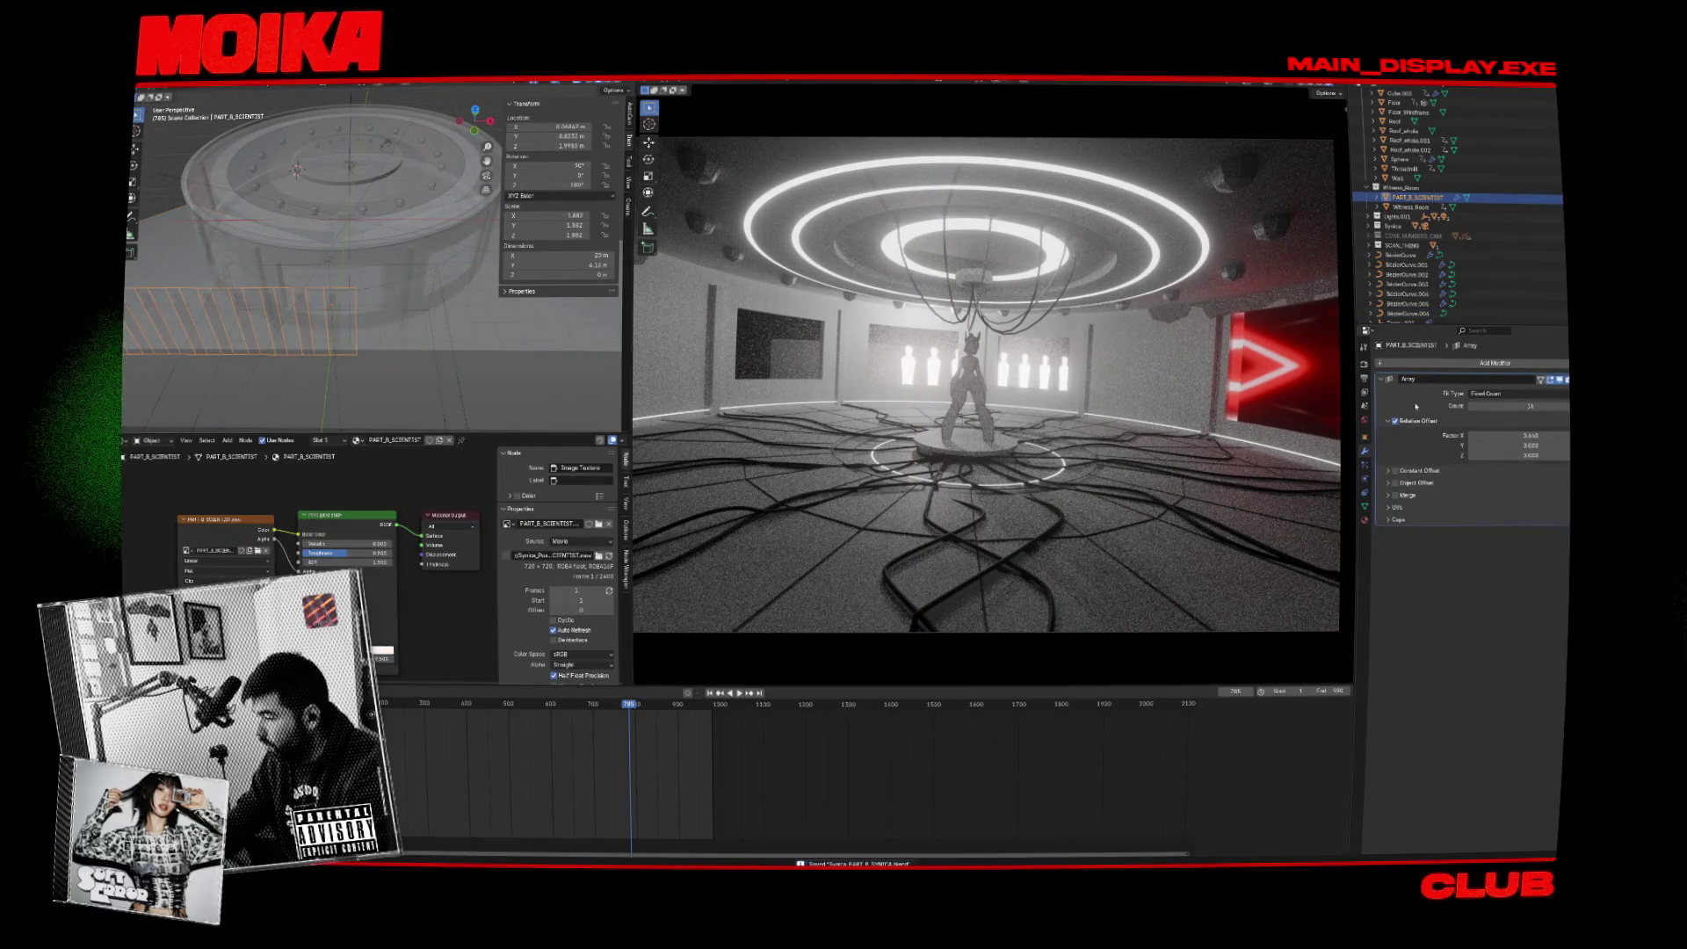
pyautogui.click(1463, 367)
pyautogui.write('cu')
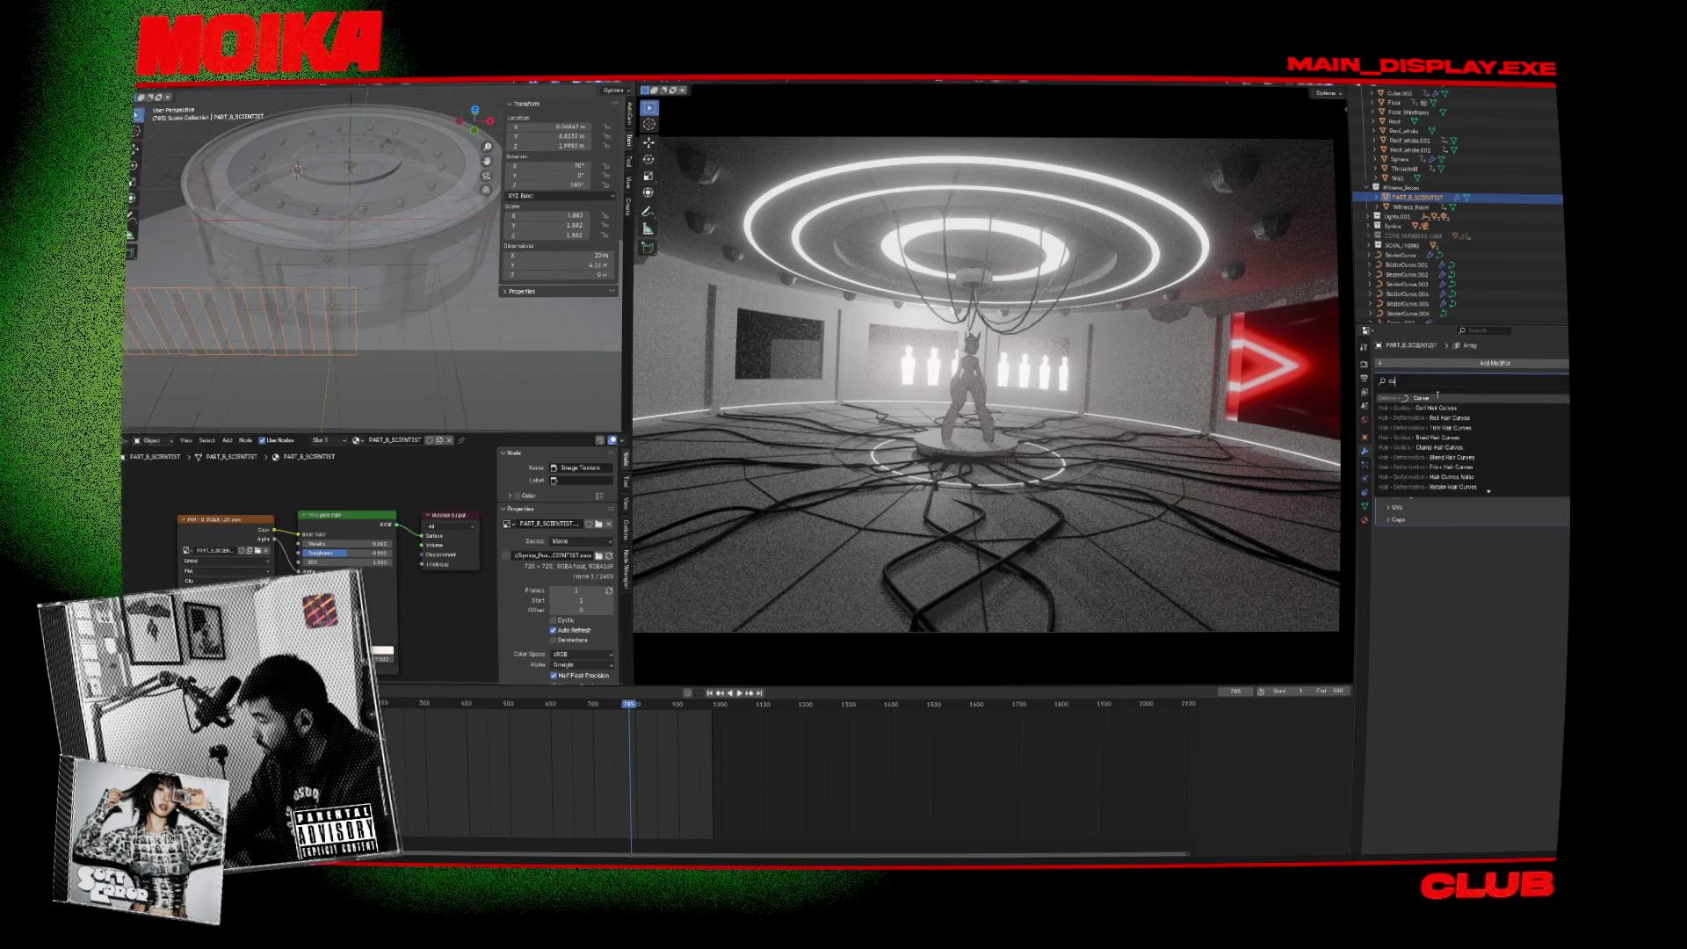
pyautogui.click(1421, 407)
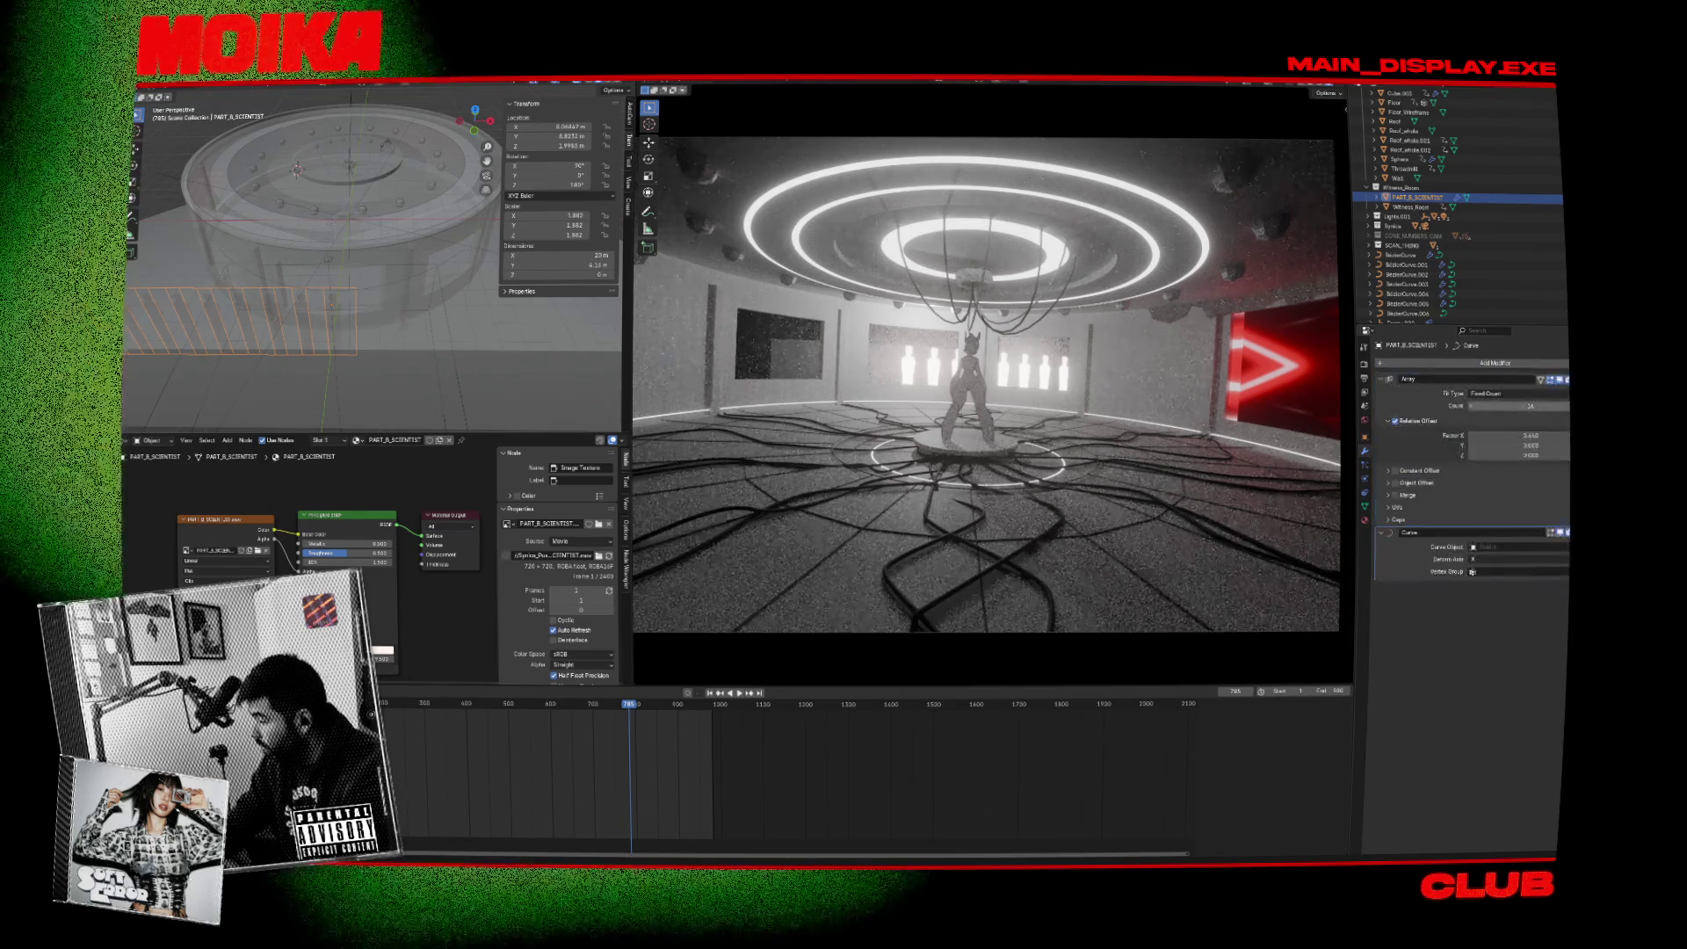
pyautogui.click(1512, 547)
pyautogui.click(1499, 563)
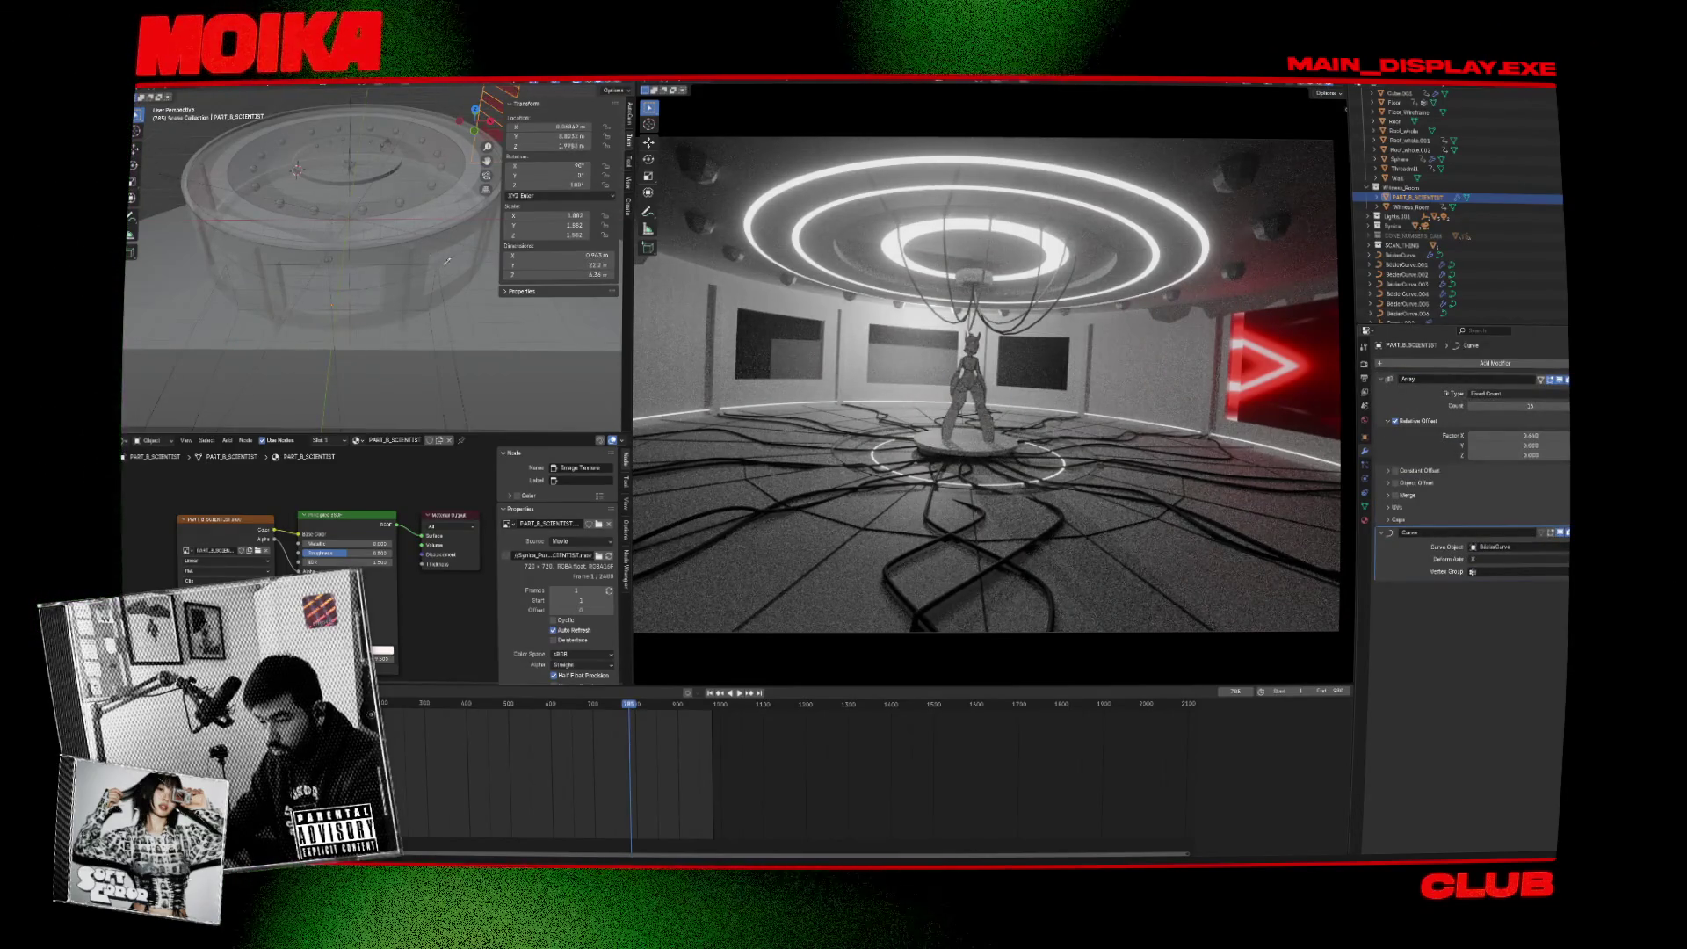
pyautogui.hotkey('ctrl', 'z')
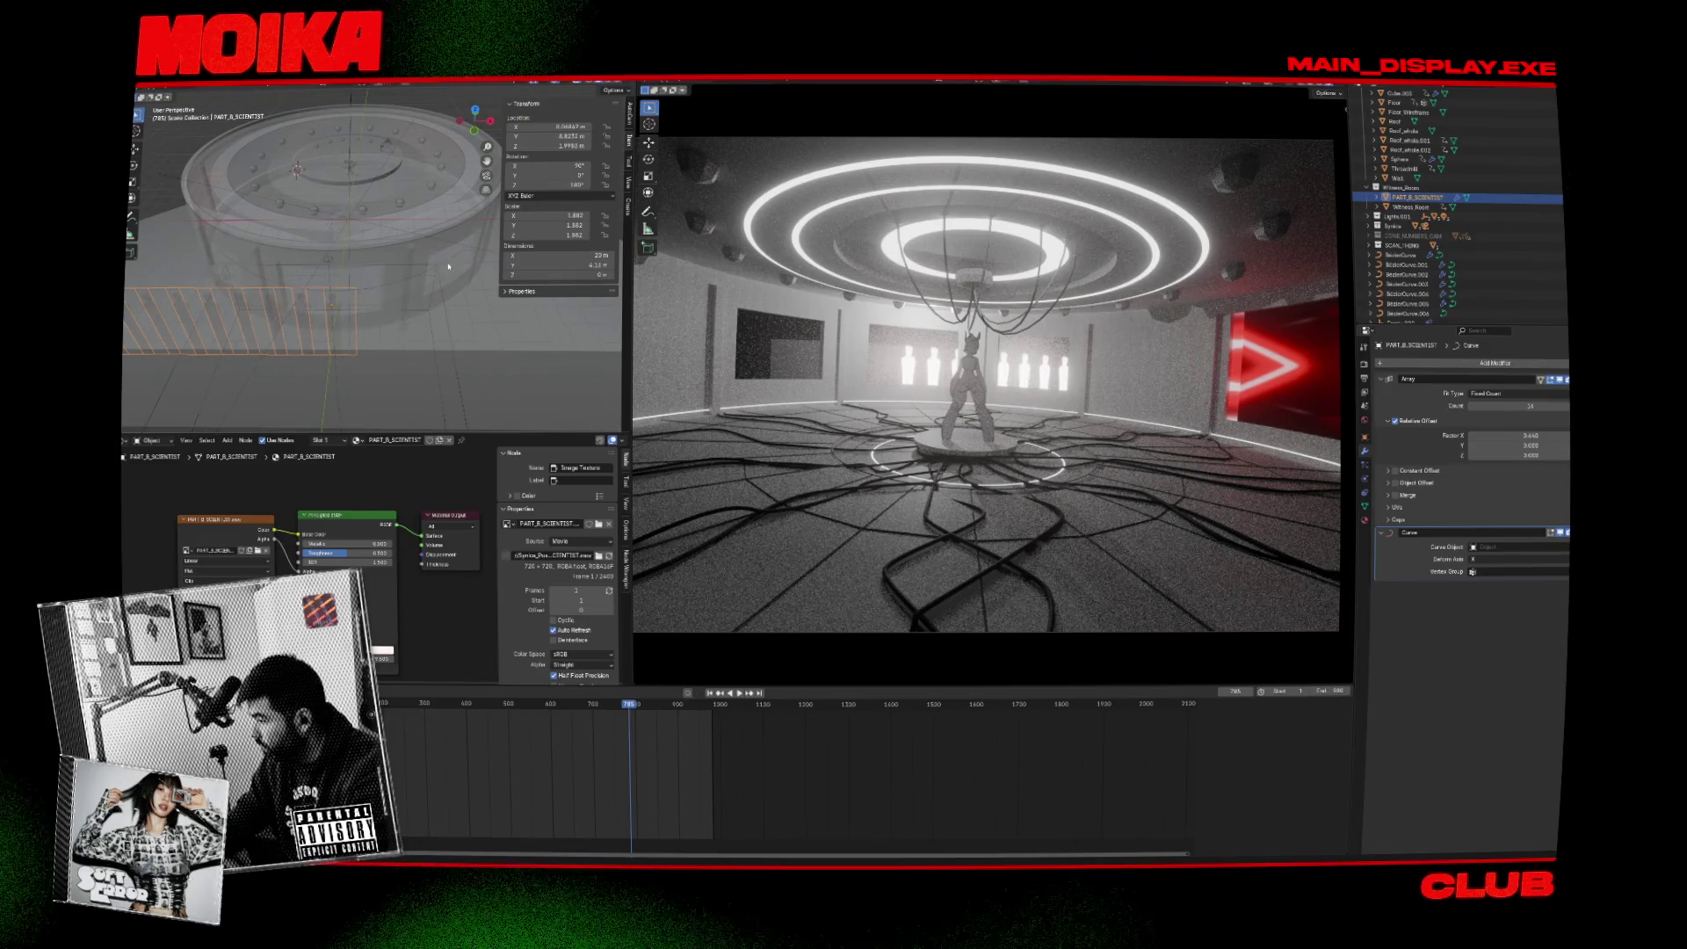
# Move BezierCurve.006 into the room's collection and set it as the Curve modifier's object.
pyautogui.click(449, 265)
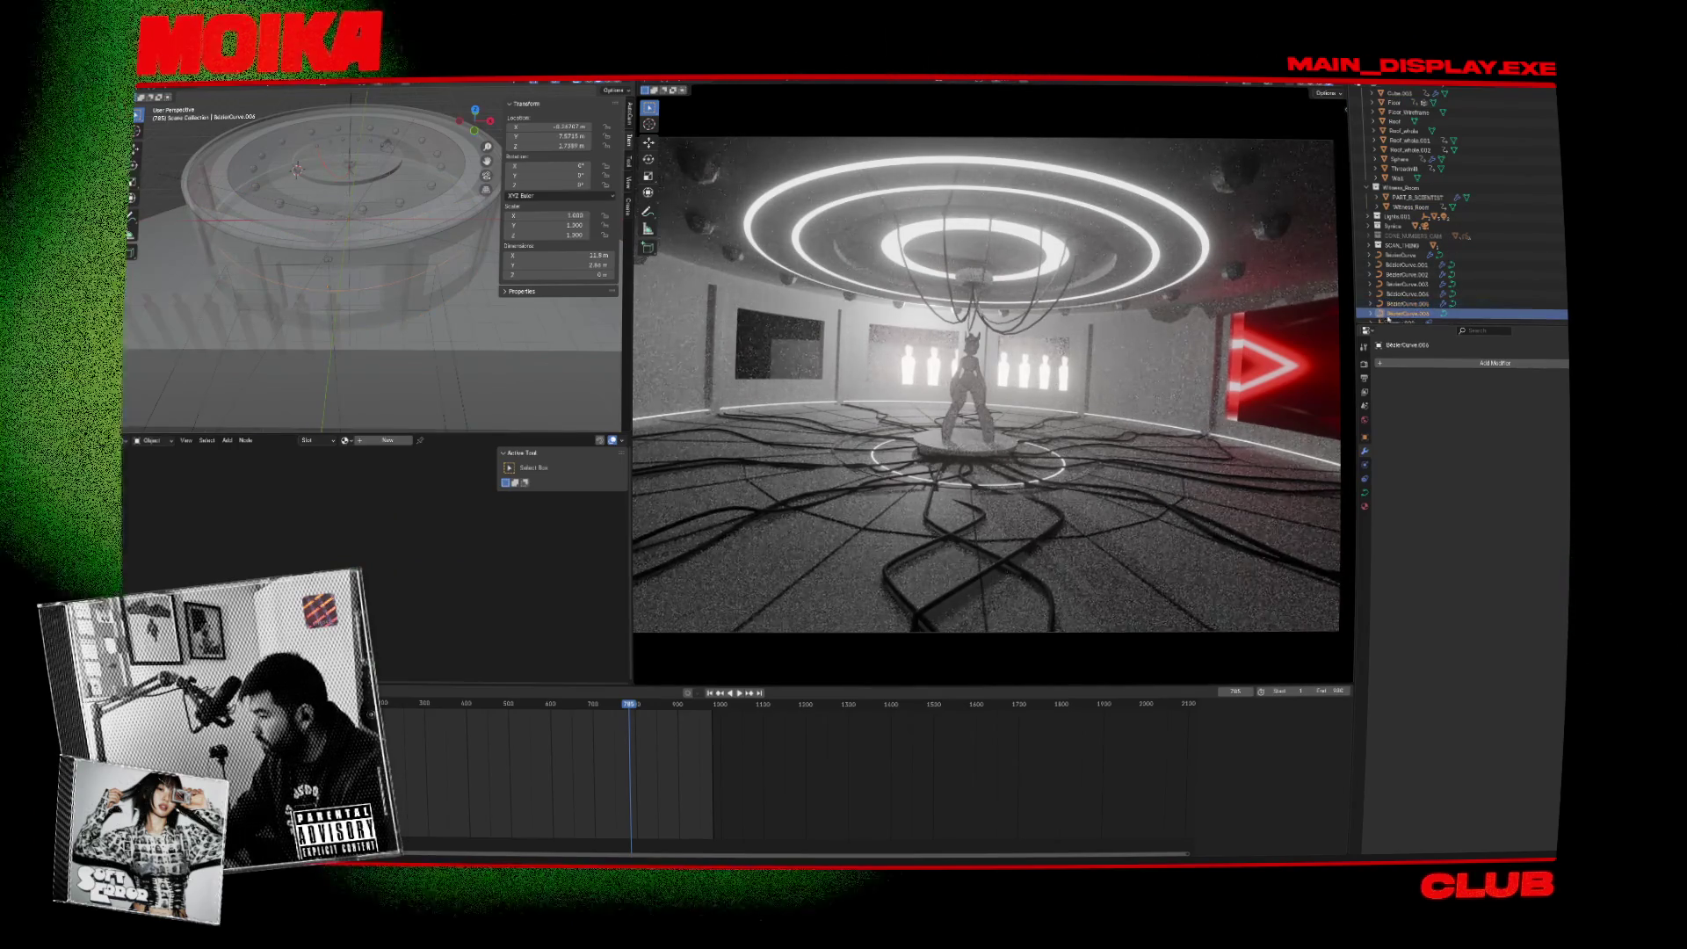
pyautogui.moveTo(1415, 313); pyautogui.dragTo(1437, 218)
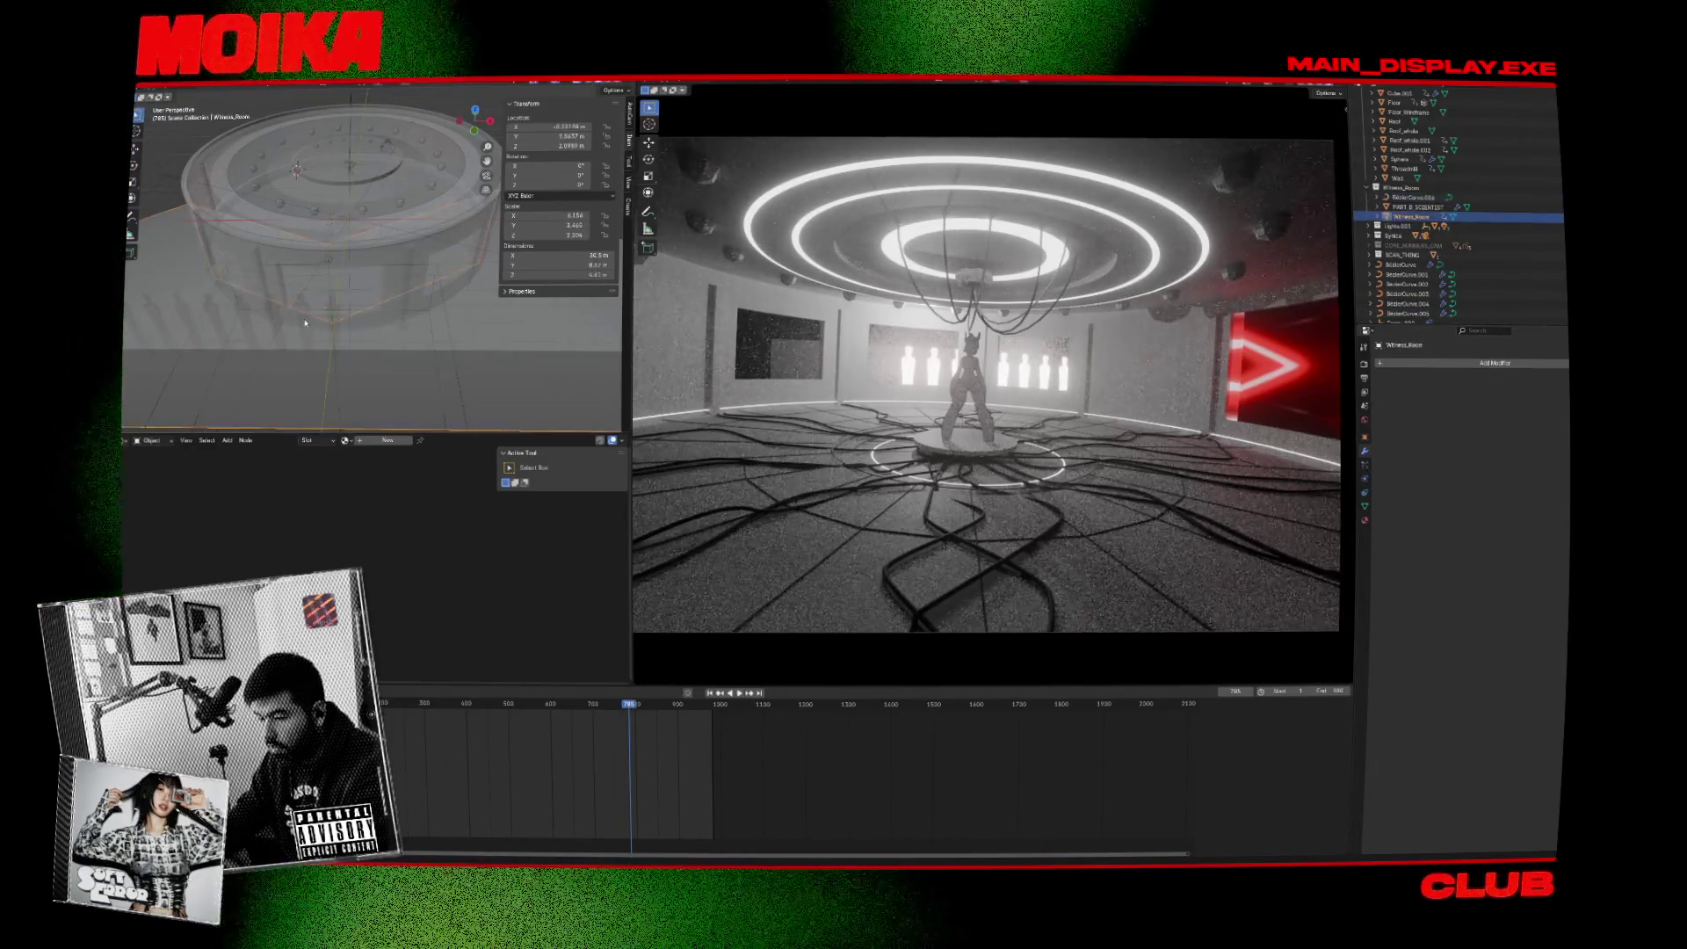
pyautogui.click(931, 365)
pyautogui.hotkey('ctrl', 's')
pyautogui.click(1516, 547)
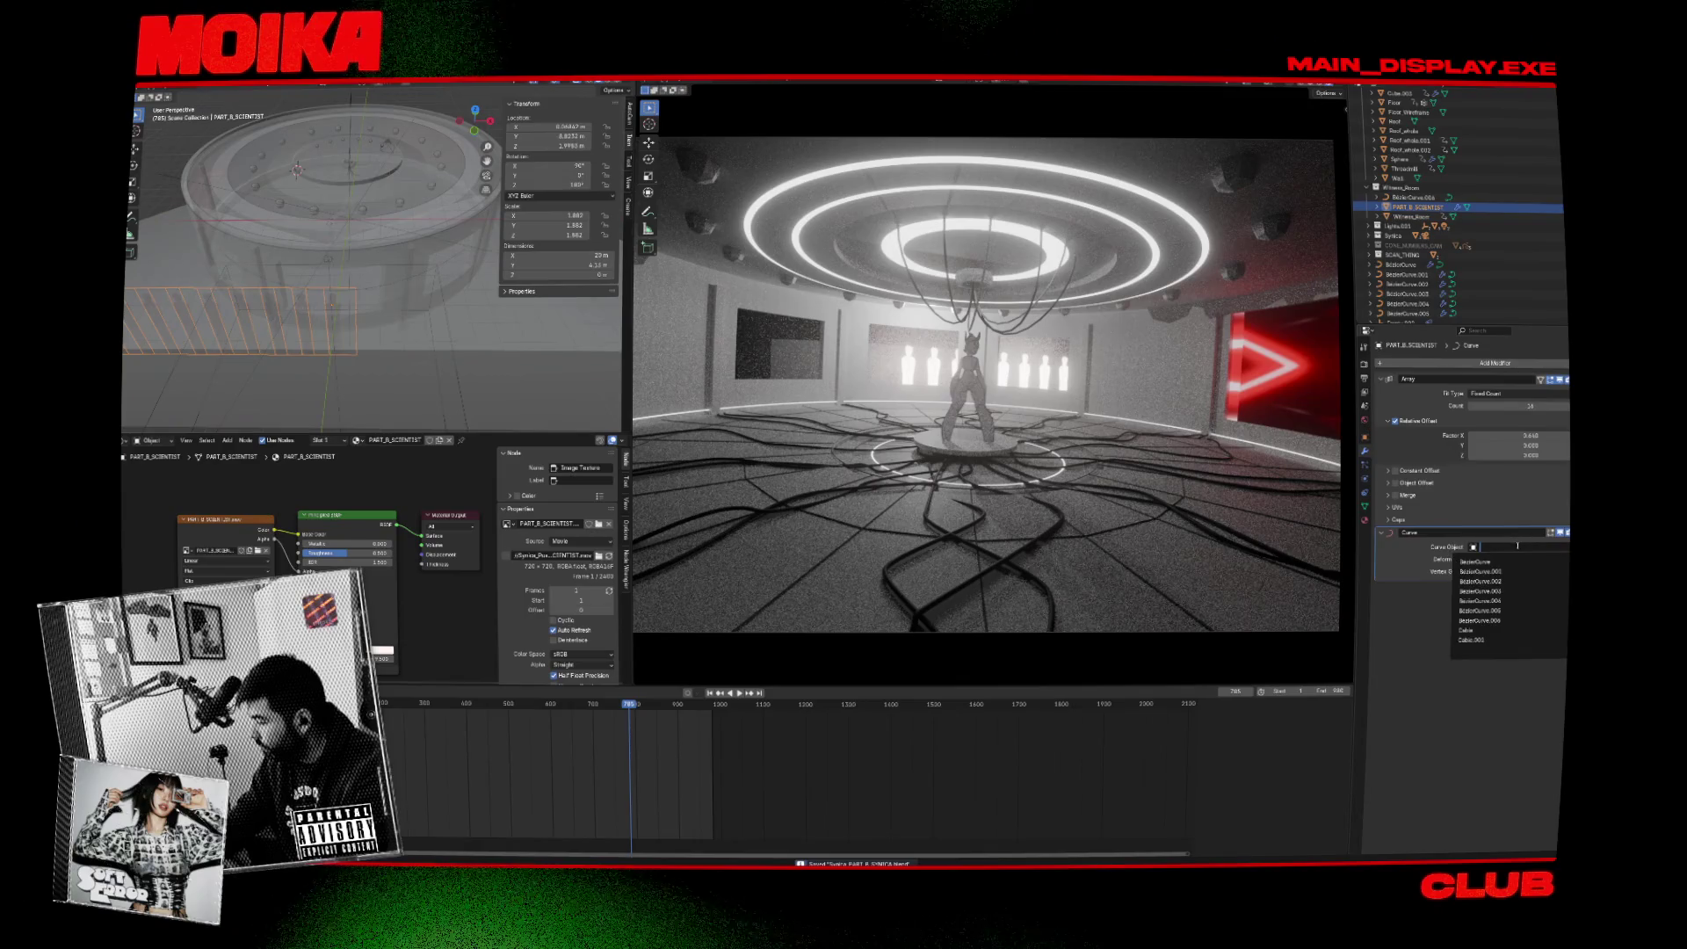
pyautogui.click(1510, 620)
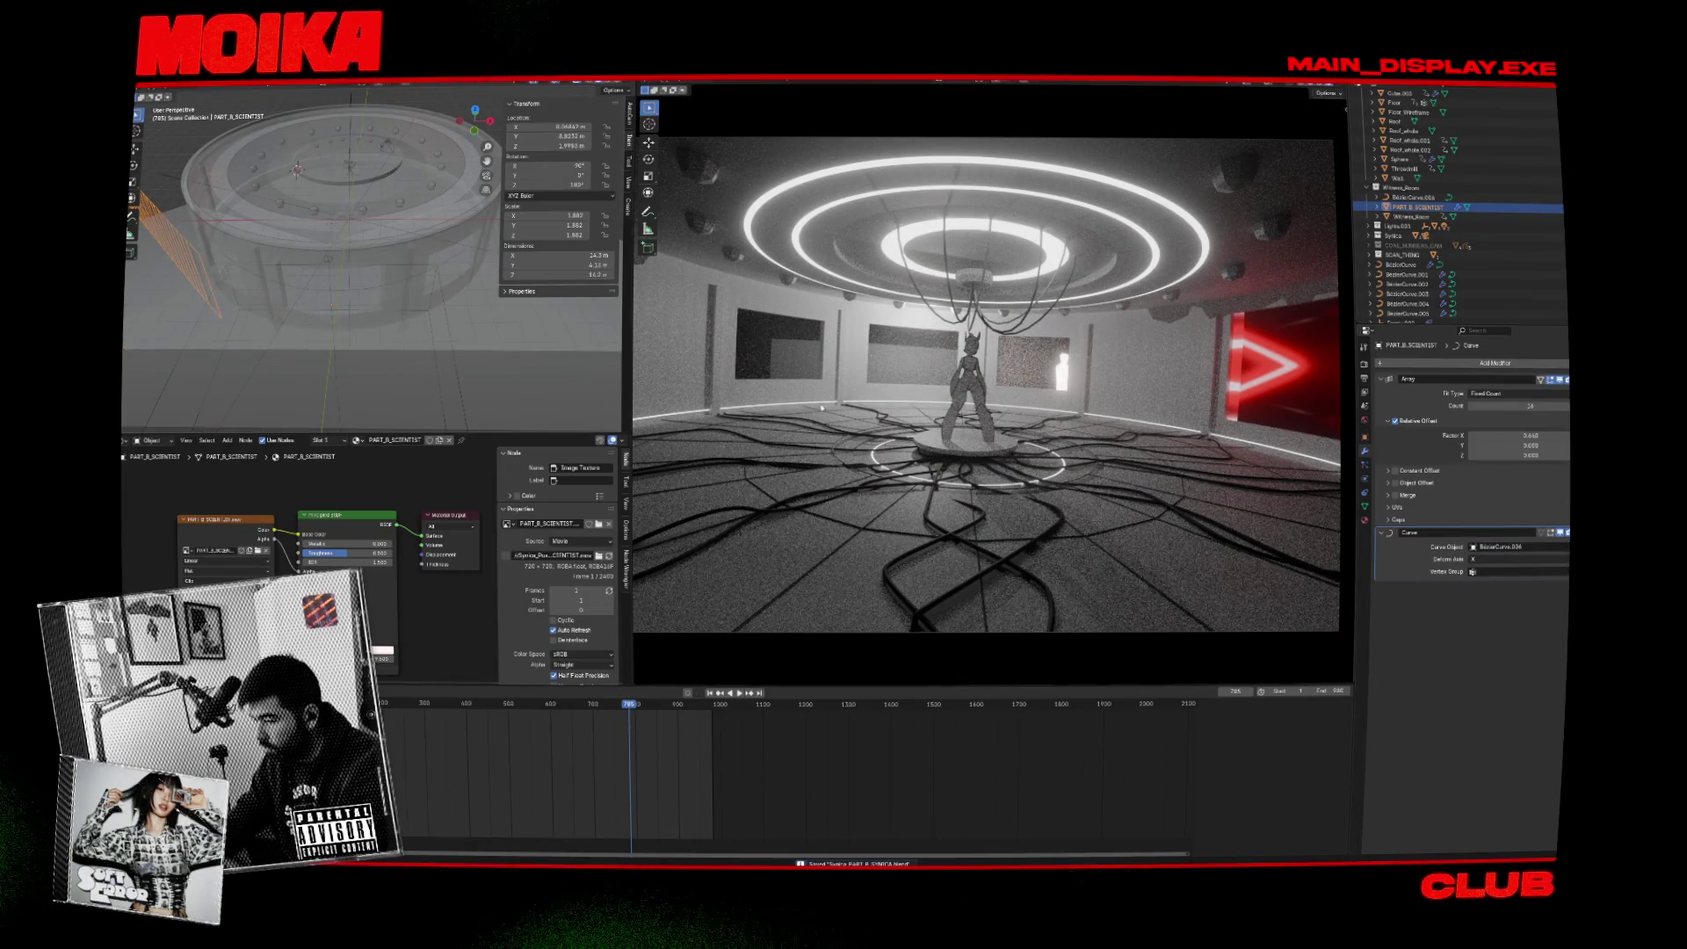
pyautogui.press('KP_7')
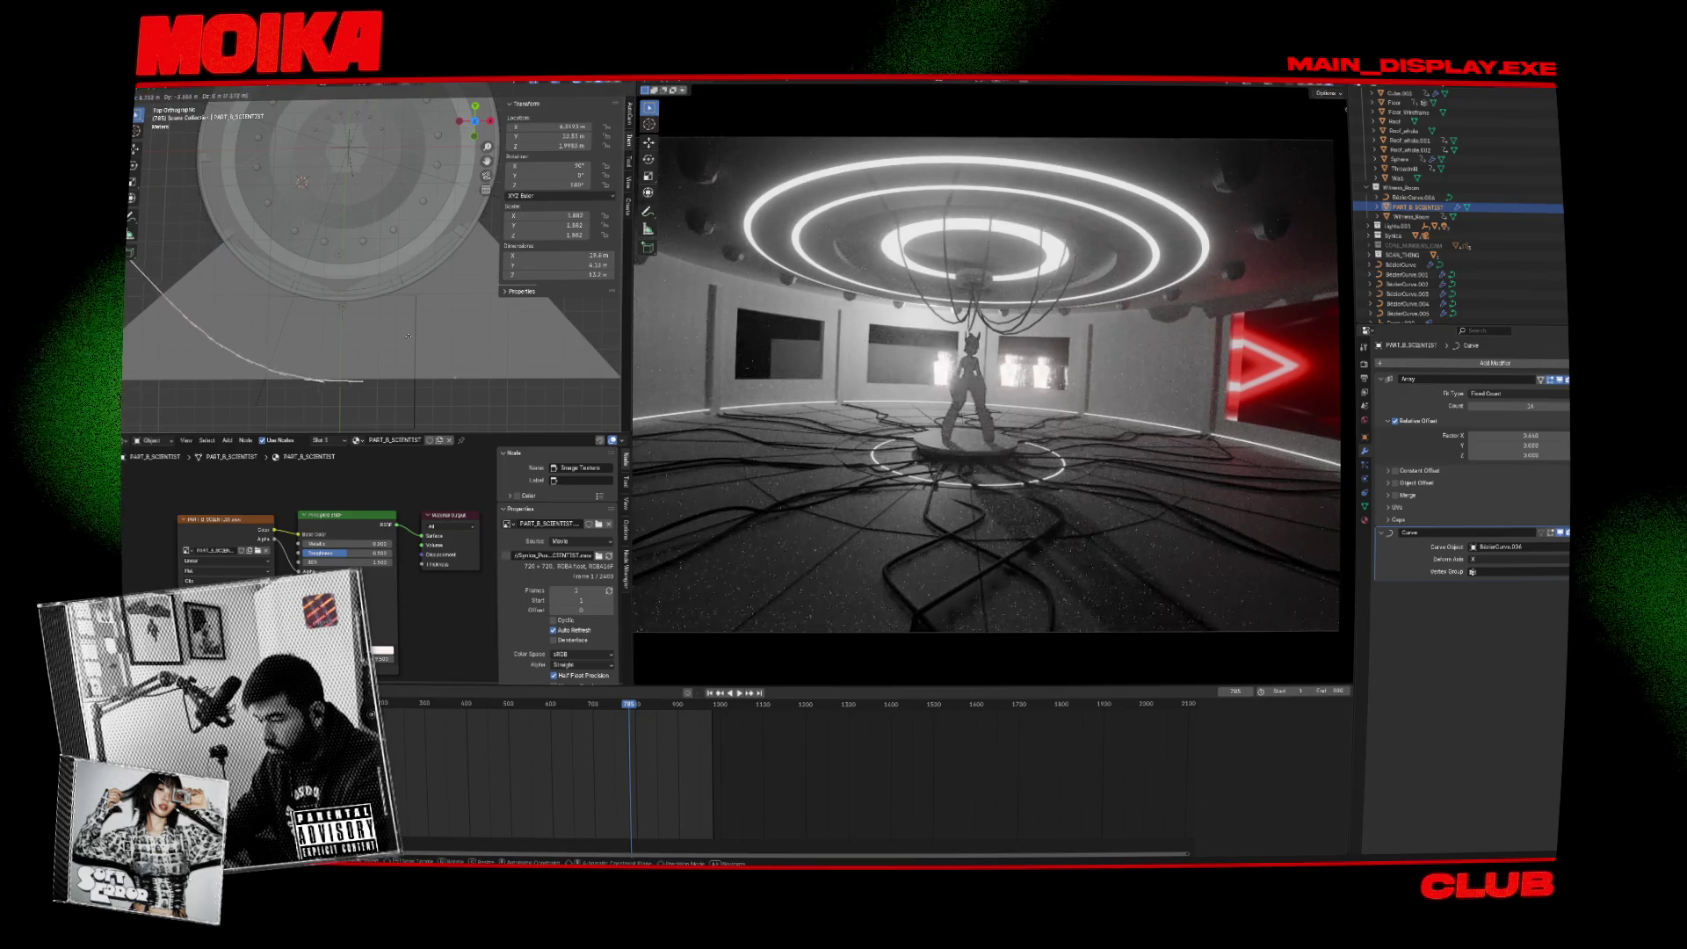
# Move the curved panel-wall array into position around the stage in top view, saving once.
pyautogui.press('g')
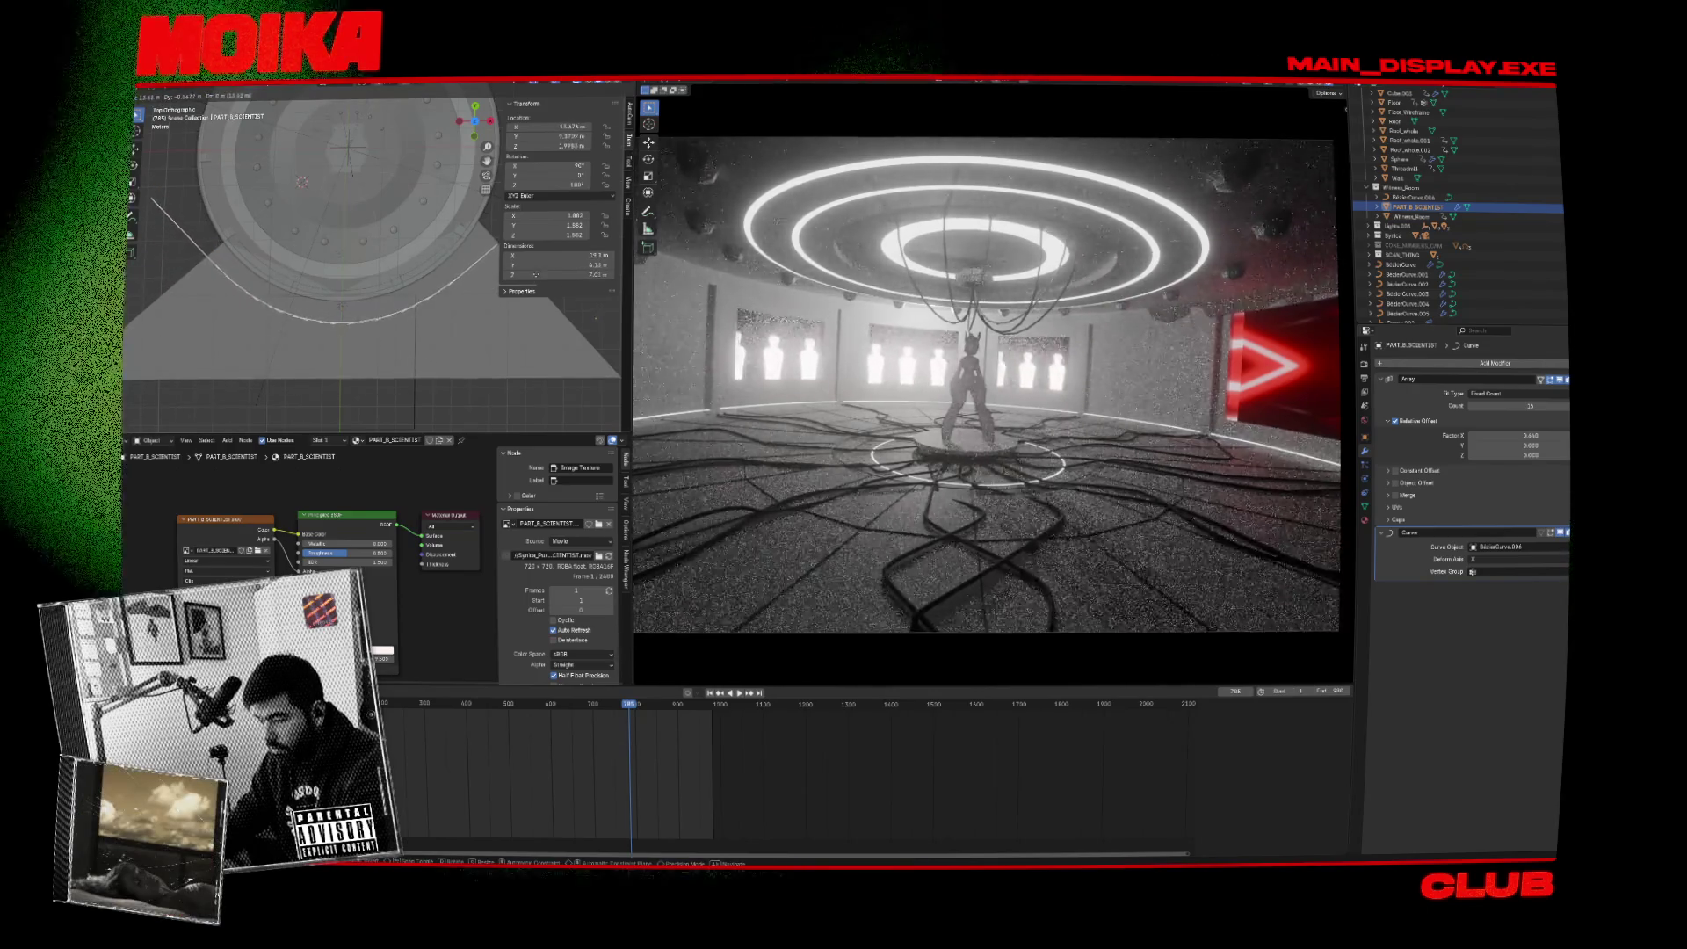
pyautogui.click(537, 275)
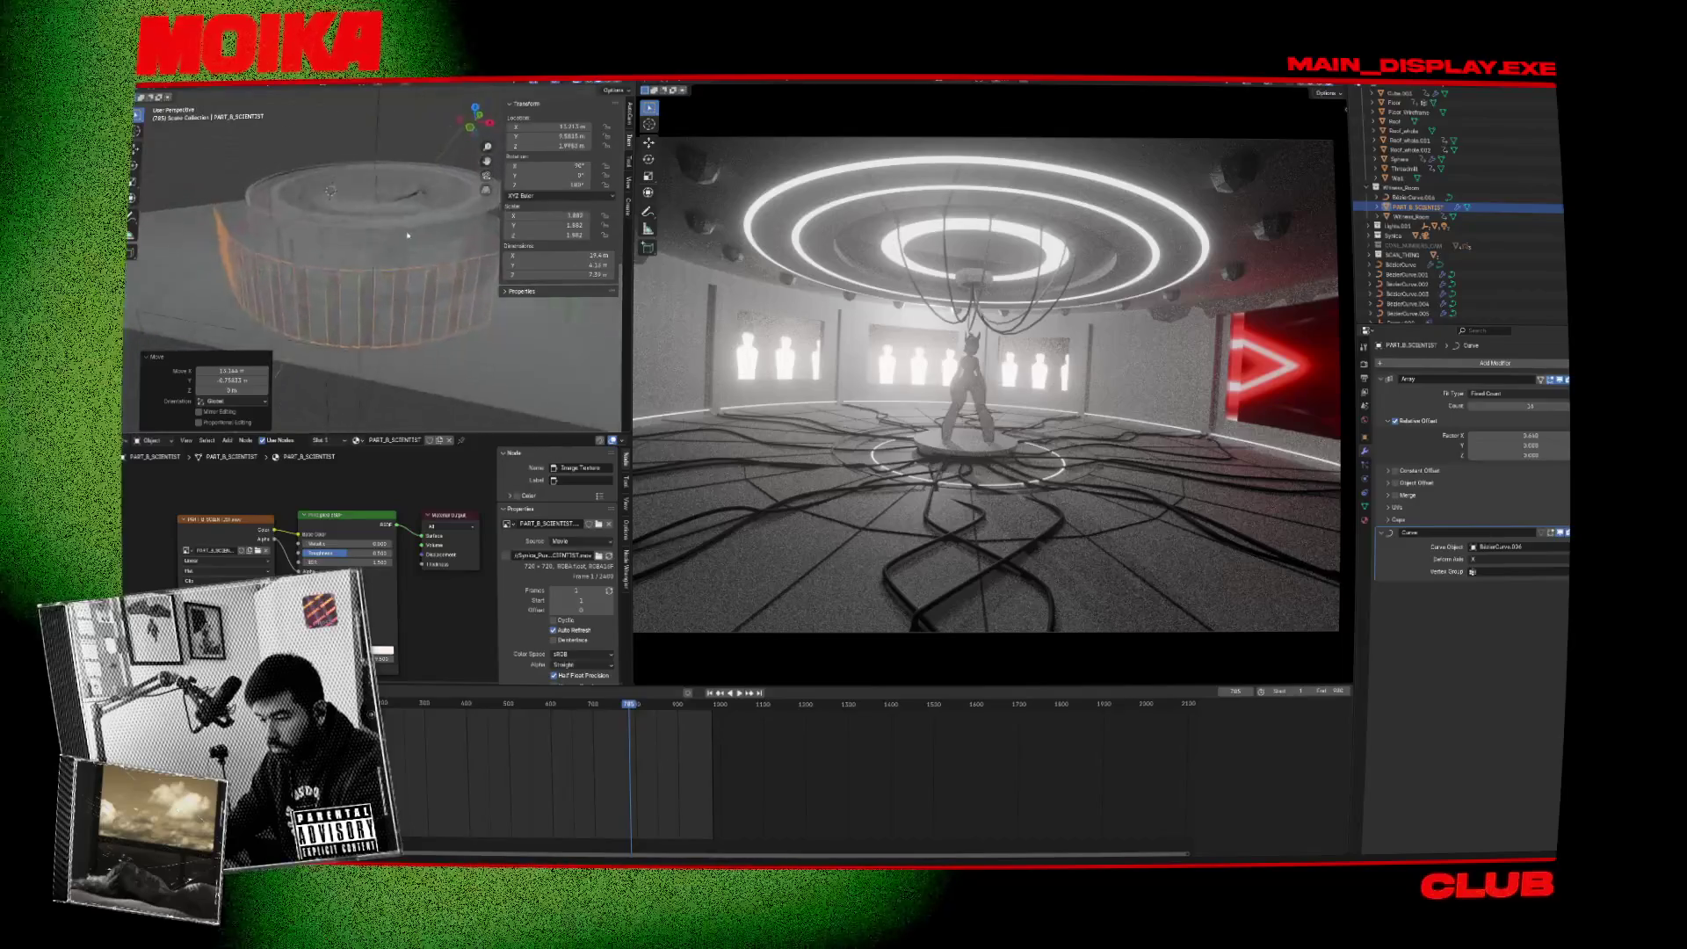
pyautogui.press('KP_7')
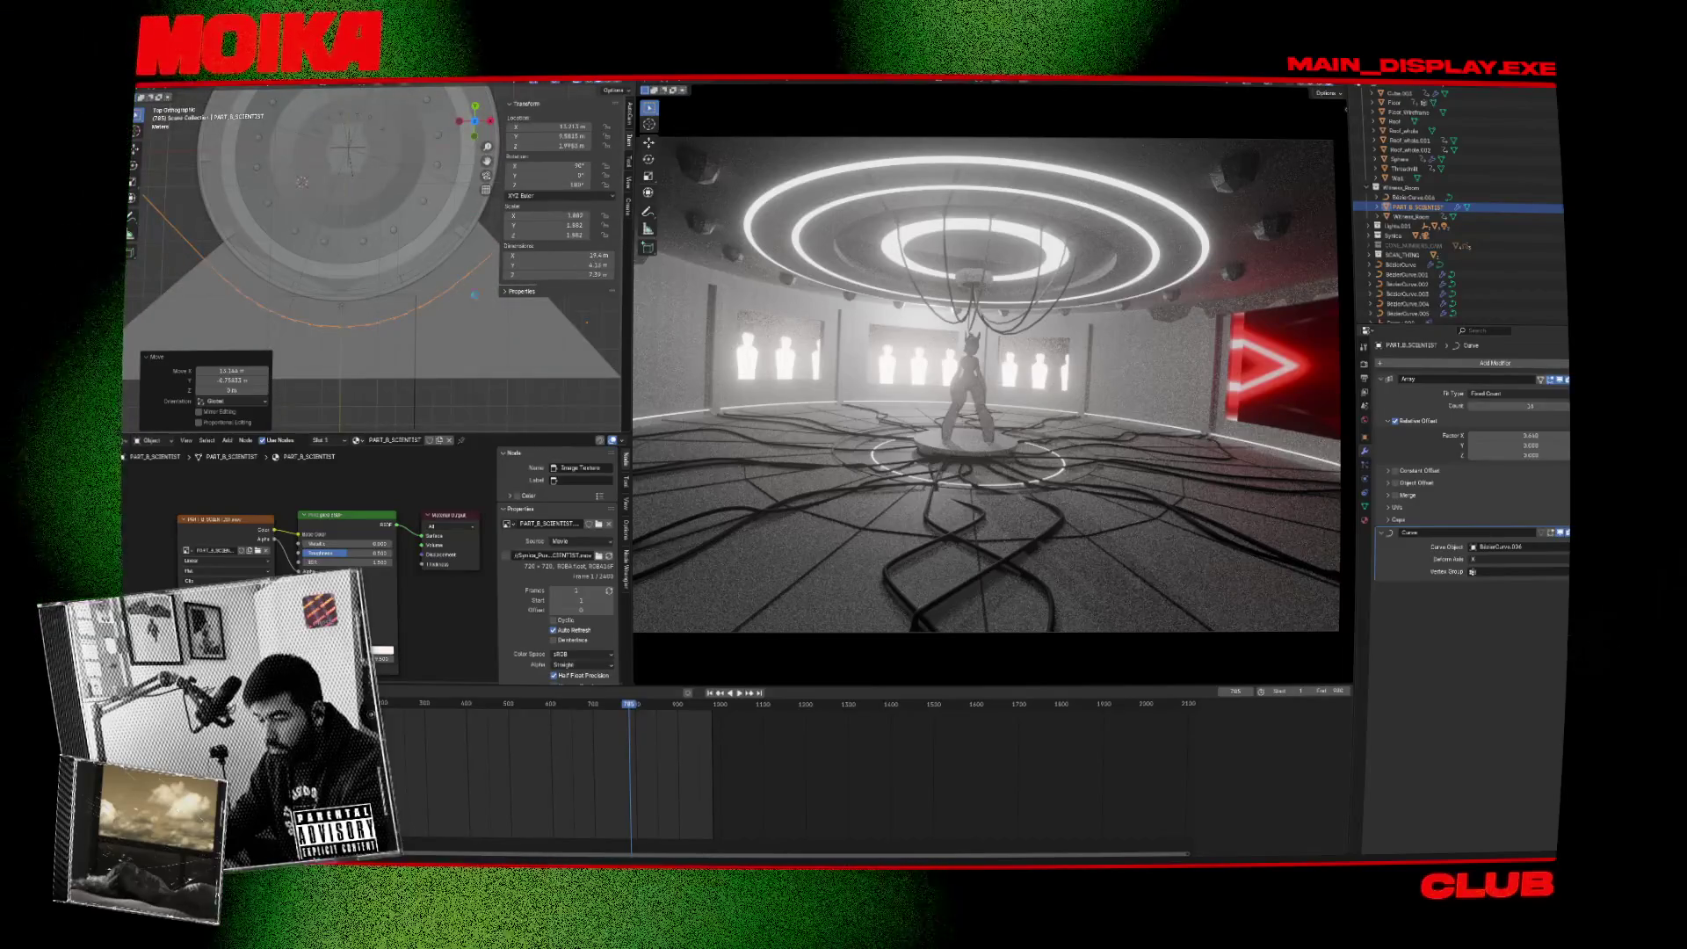
pyautogui.hotkey('ctrl', 's')
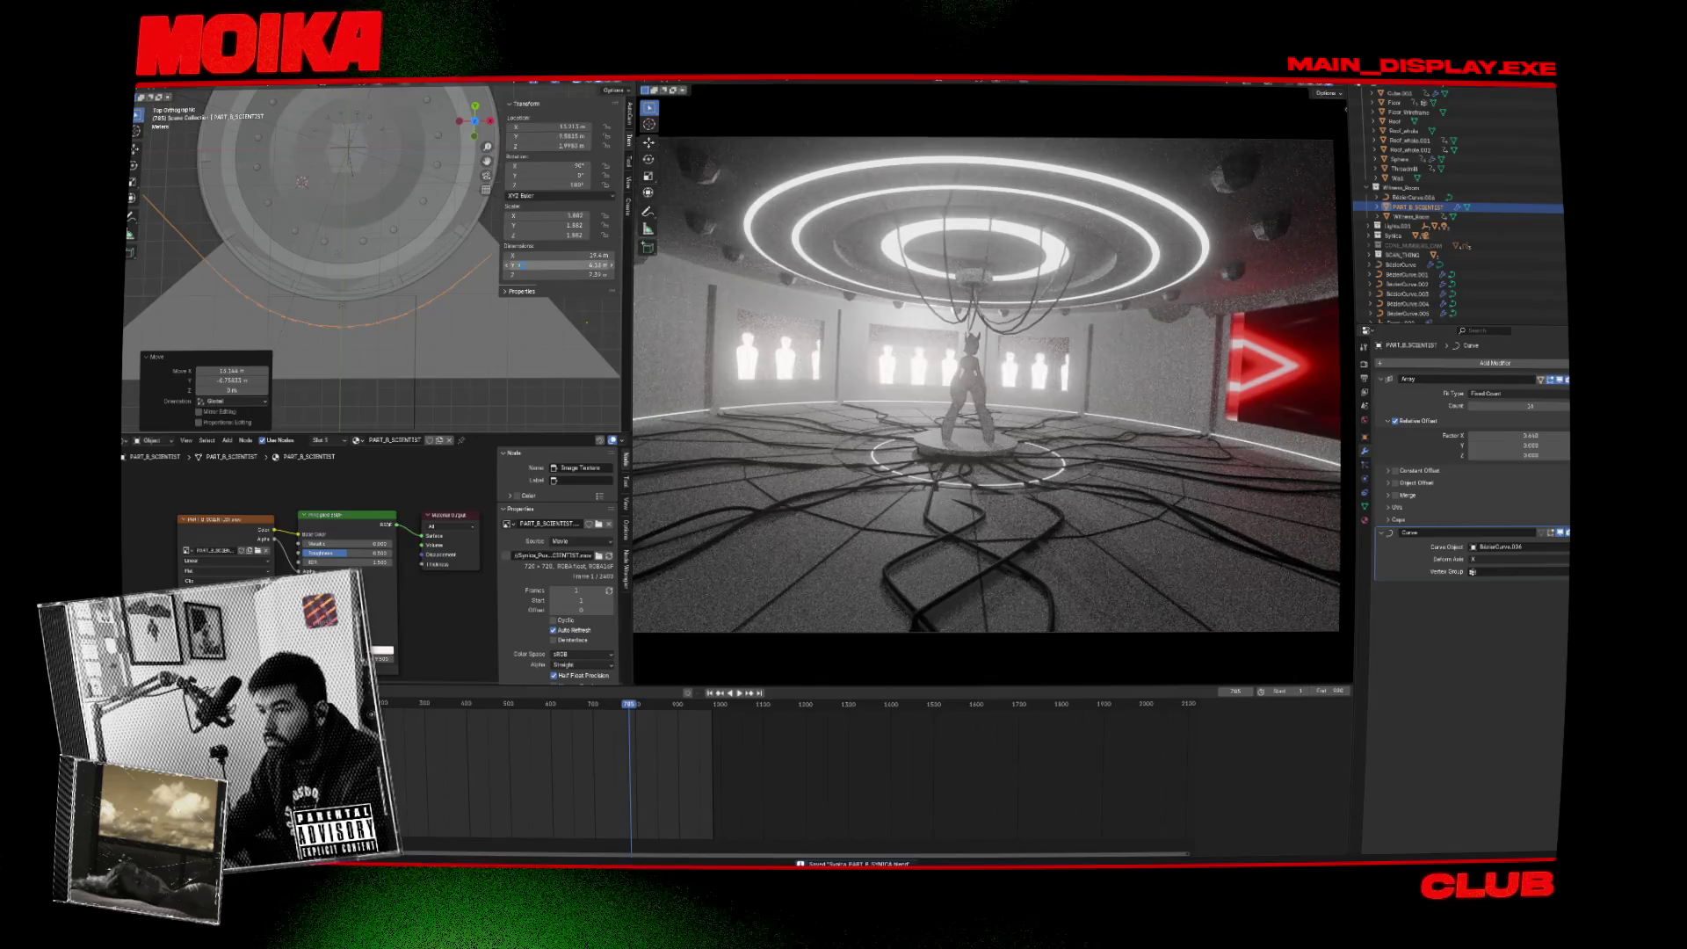
pyautogui.press('g')
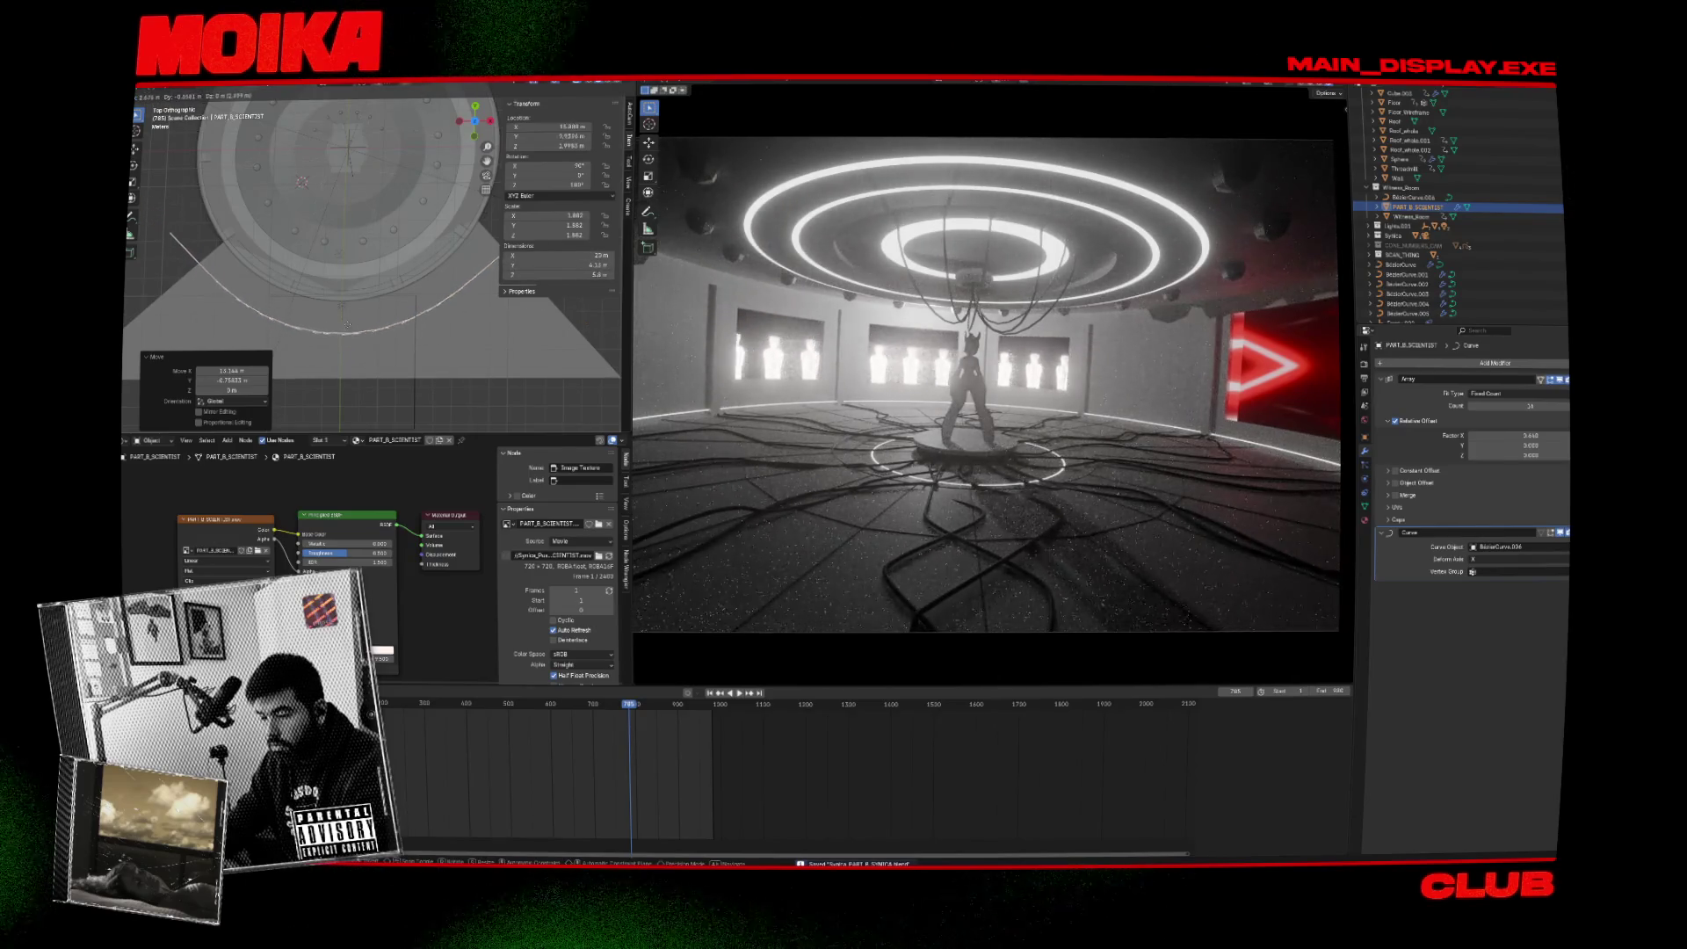
pyautogui.press('g')
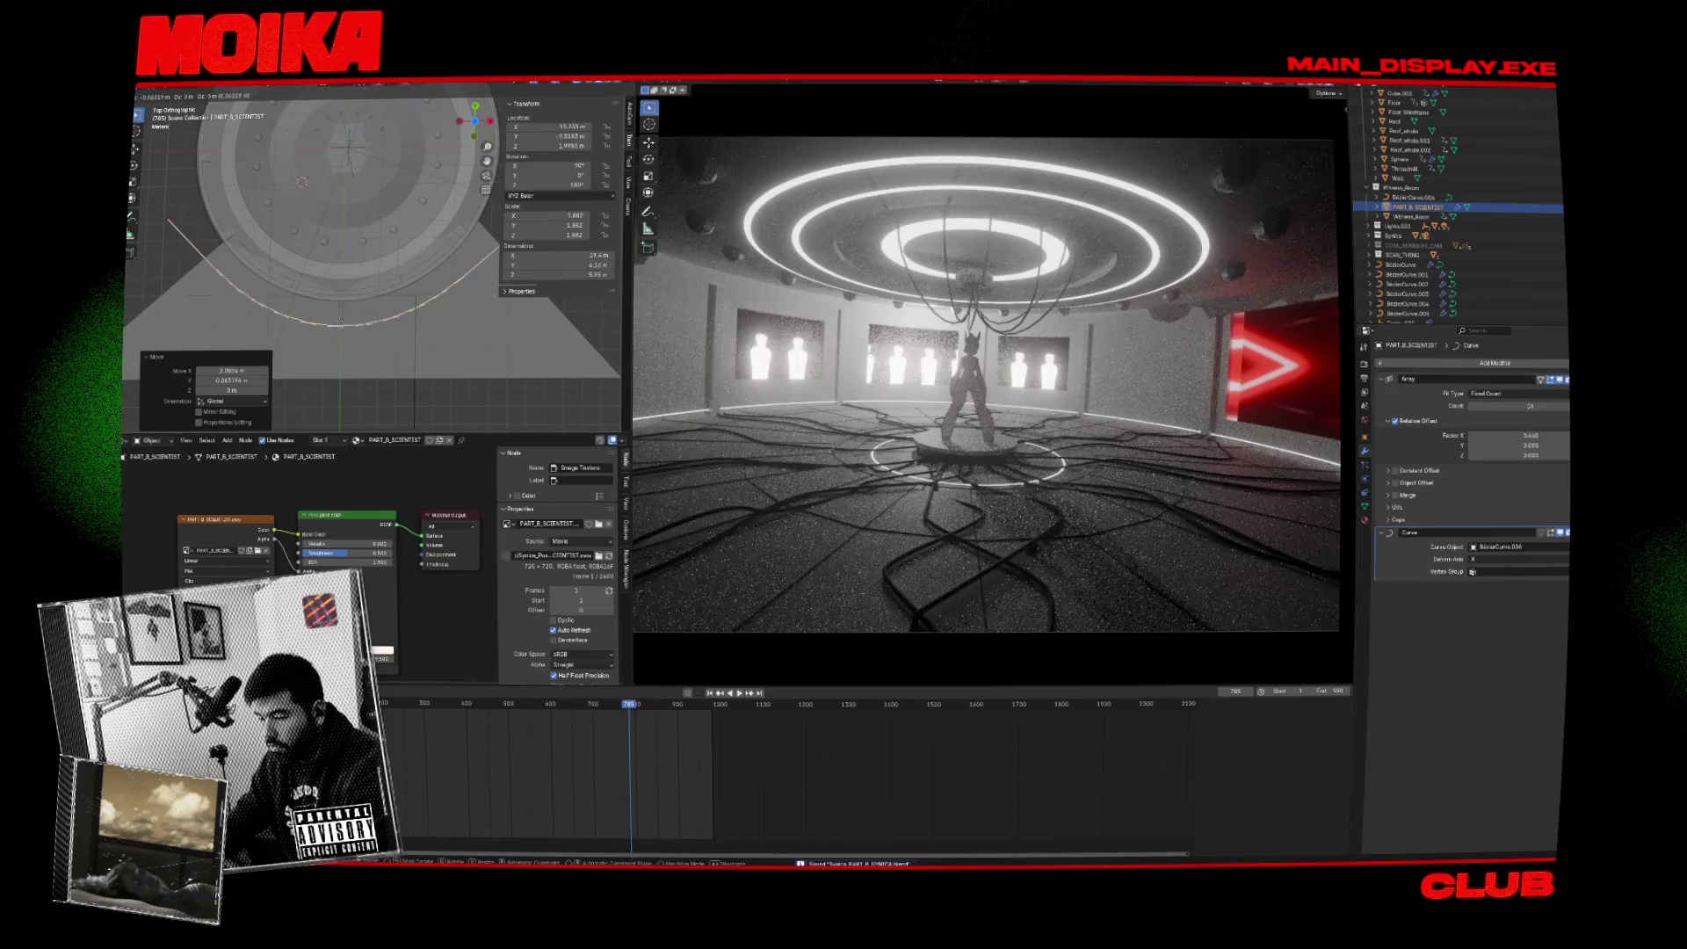
pyautogui.click(639, 361)
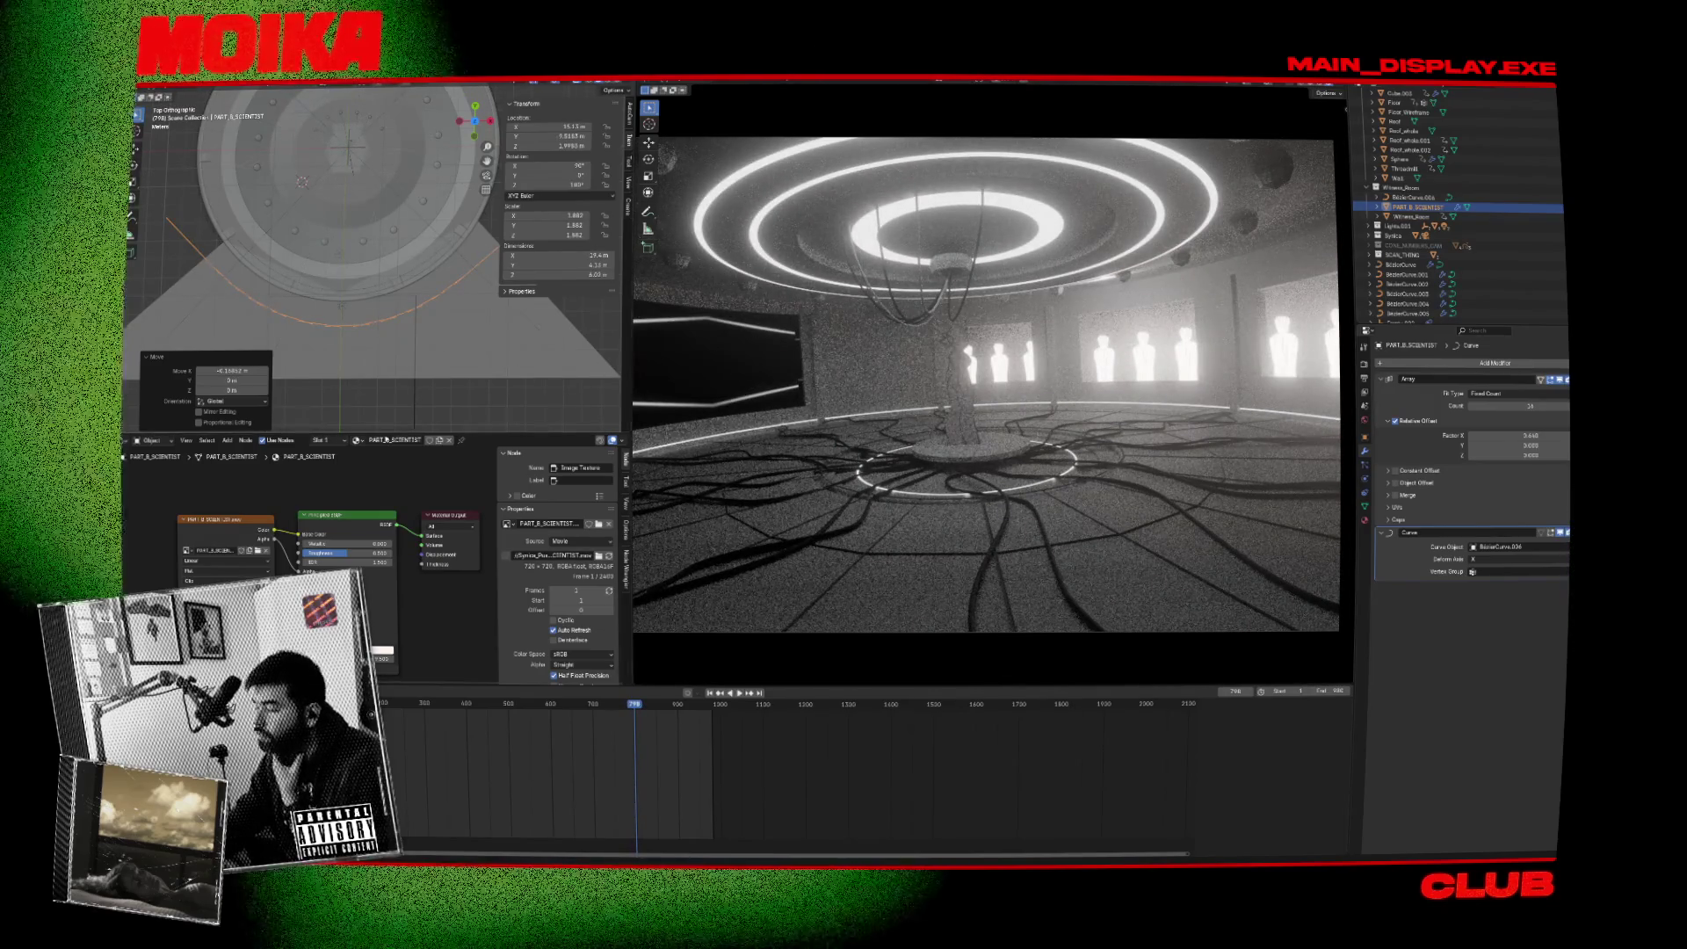
# Scale the wall array down slightly in the front view.
pyautogui.press('KP_1')
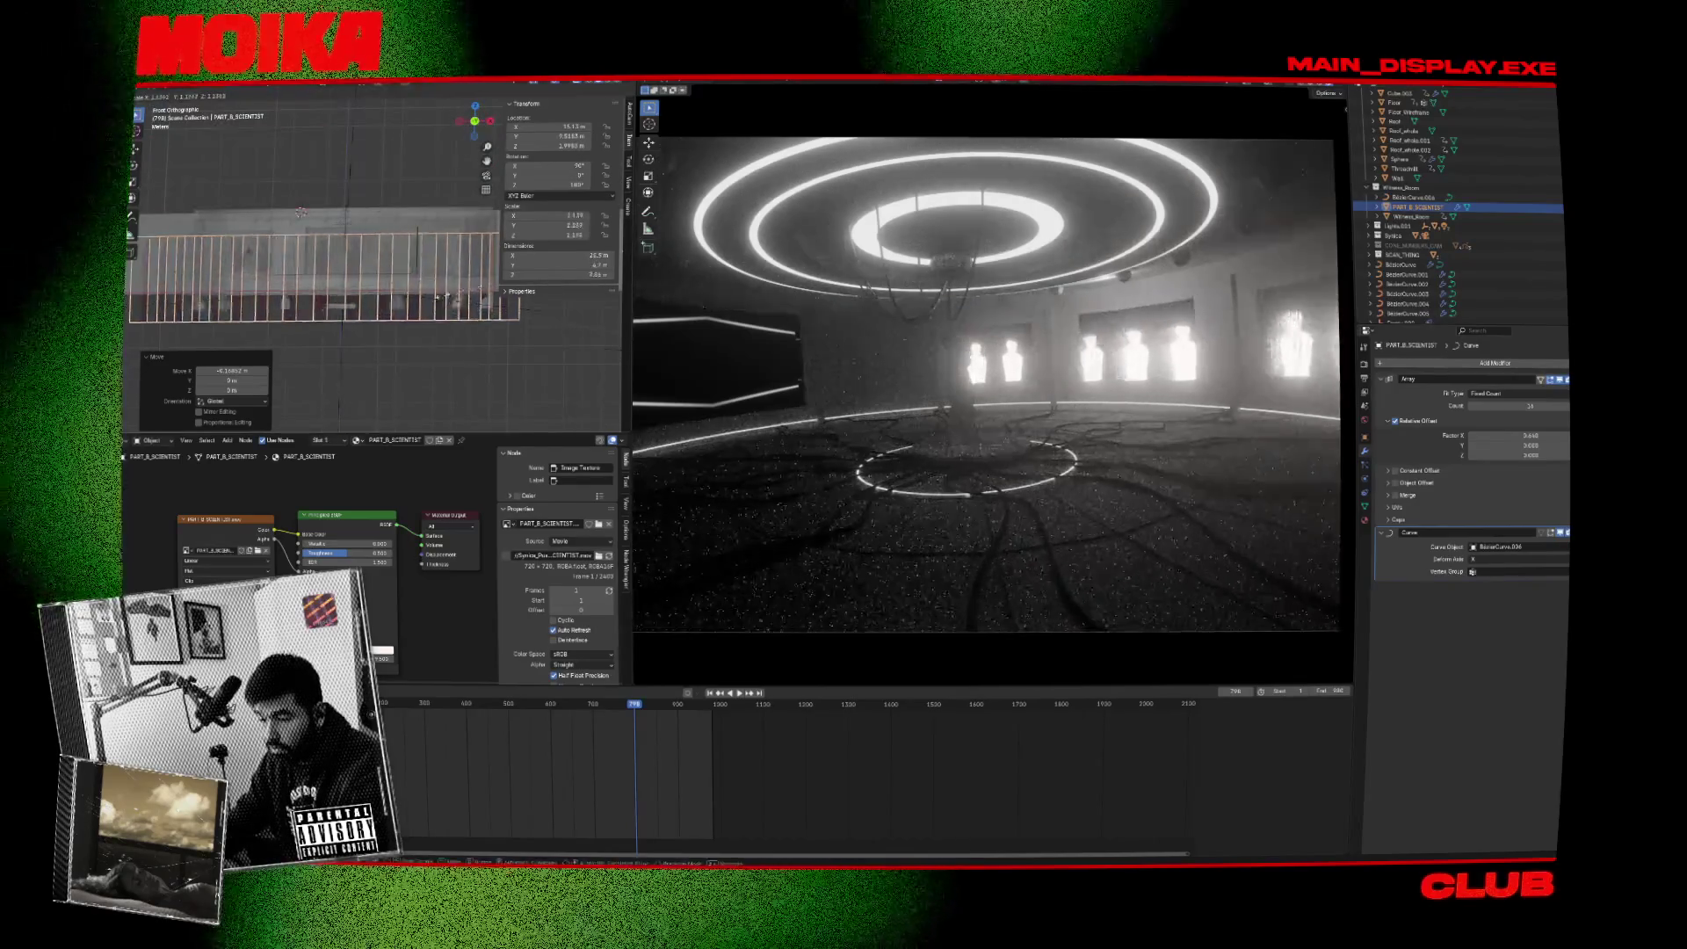
pyautogui.press('s')
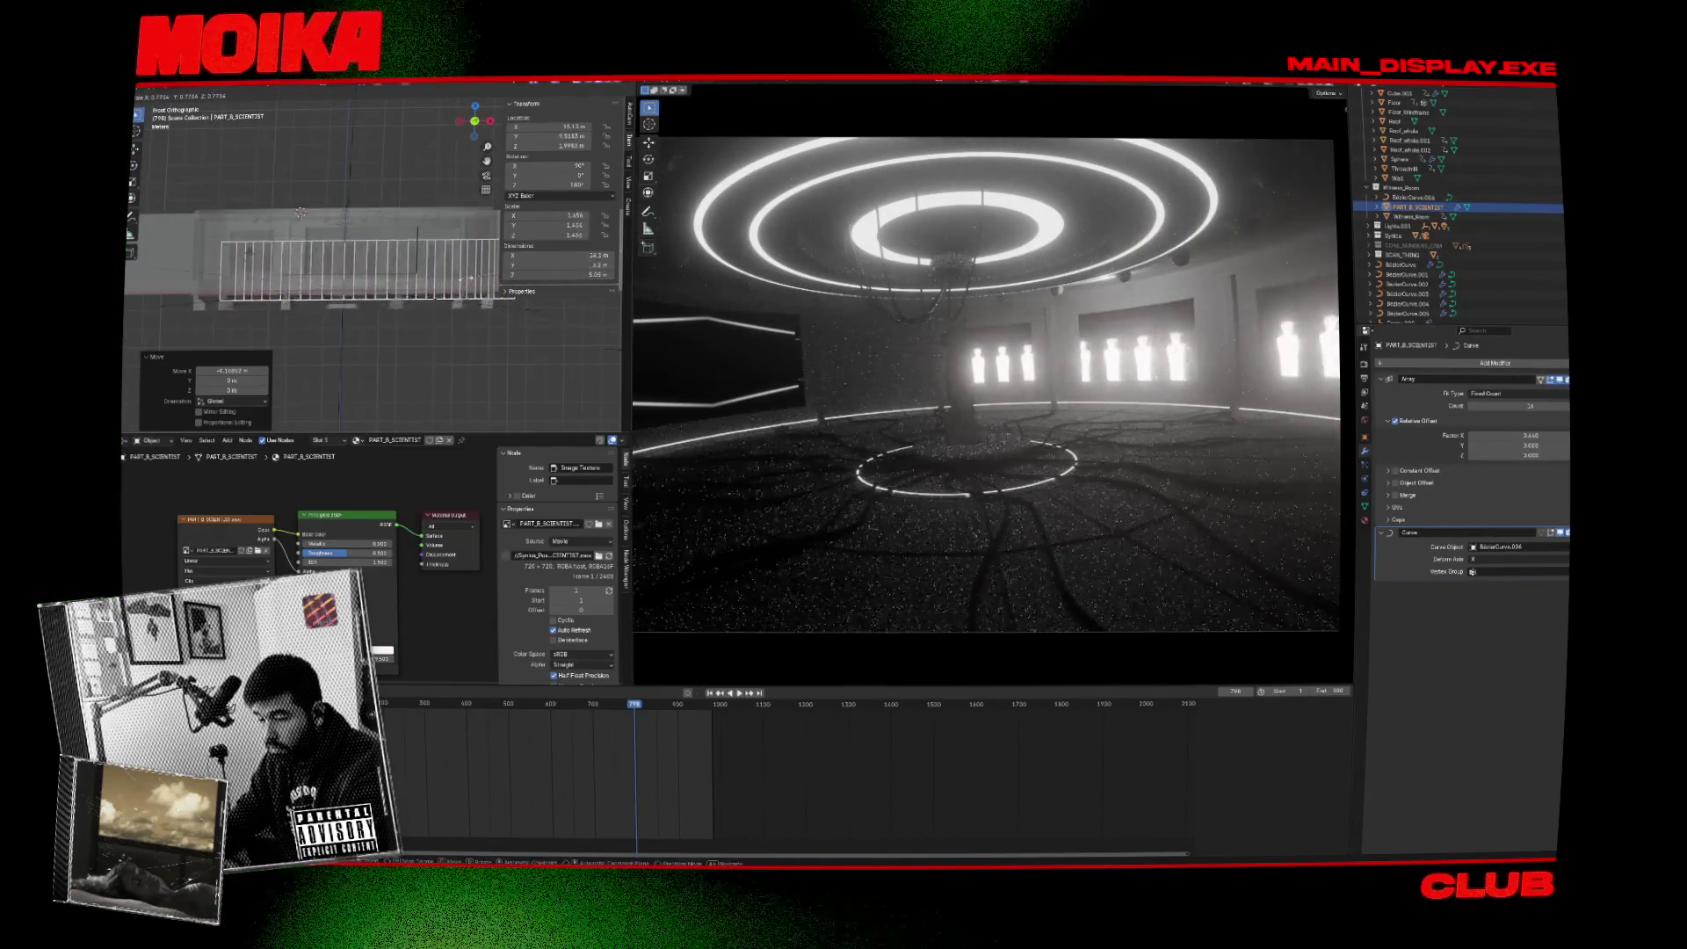
pyautogui.click(465, 282)
pyautogui.press('s')
pyautogui.click(441, 316)
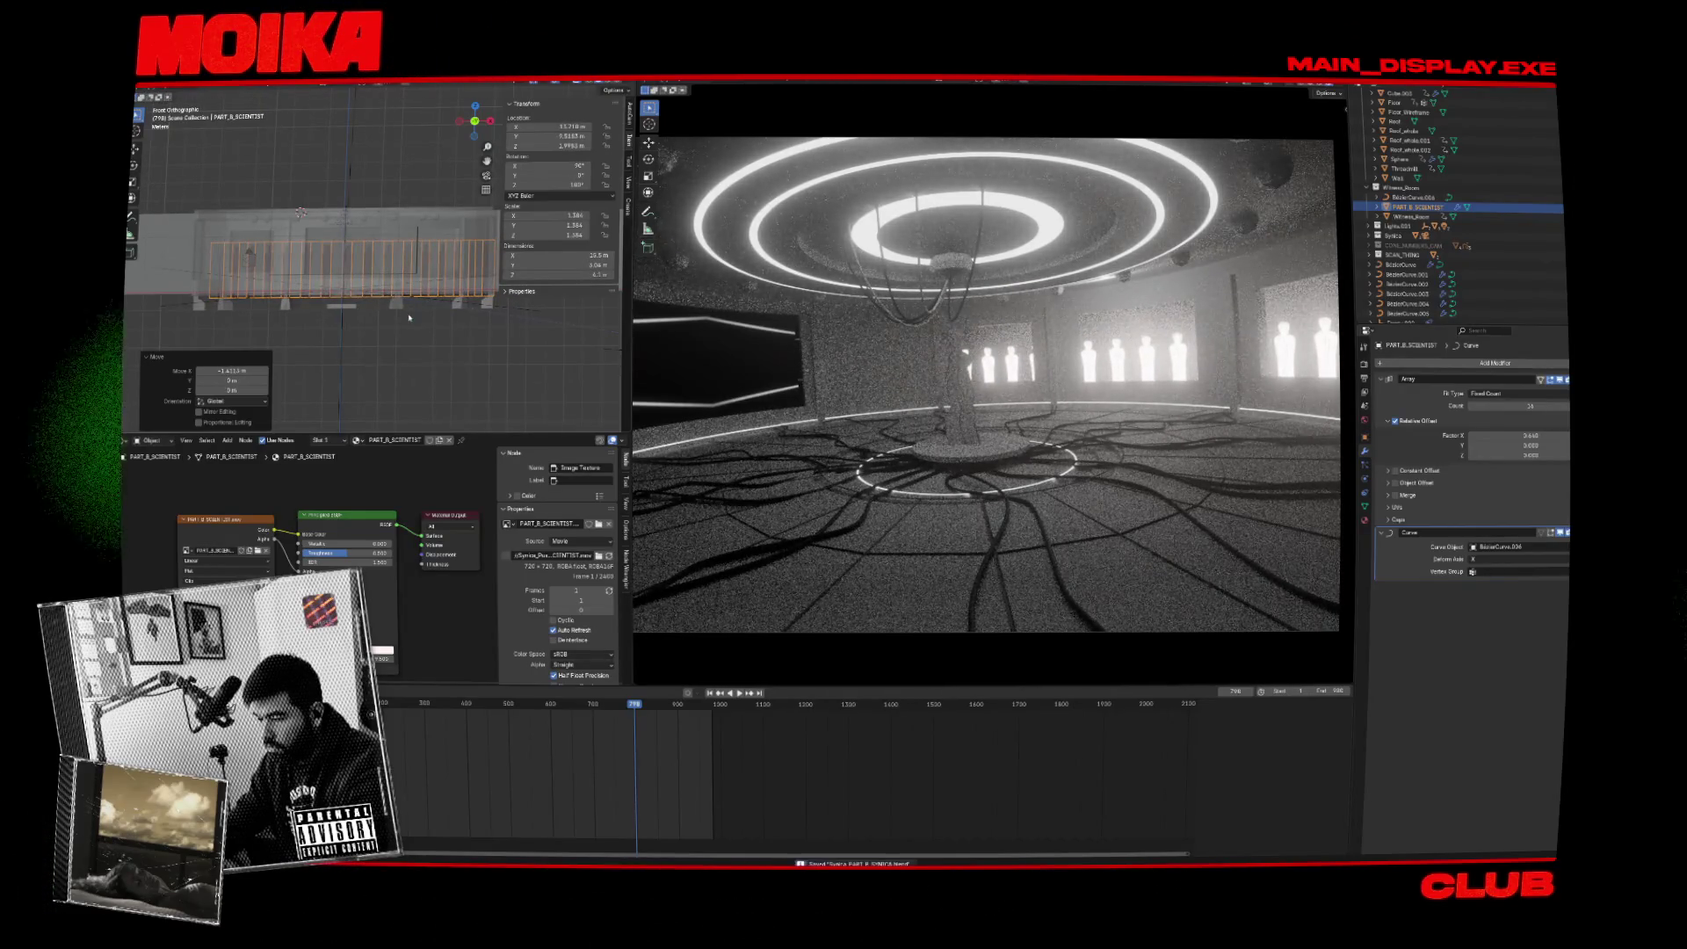
# Duplicate the wall array, place the copy from the top view, and play the animation.
pyautogui.press('KP_7')
pyautogui.hotkey('shift', 'd')
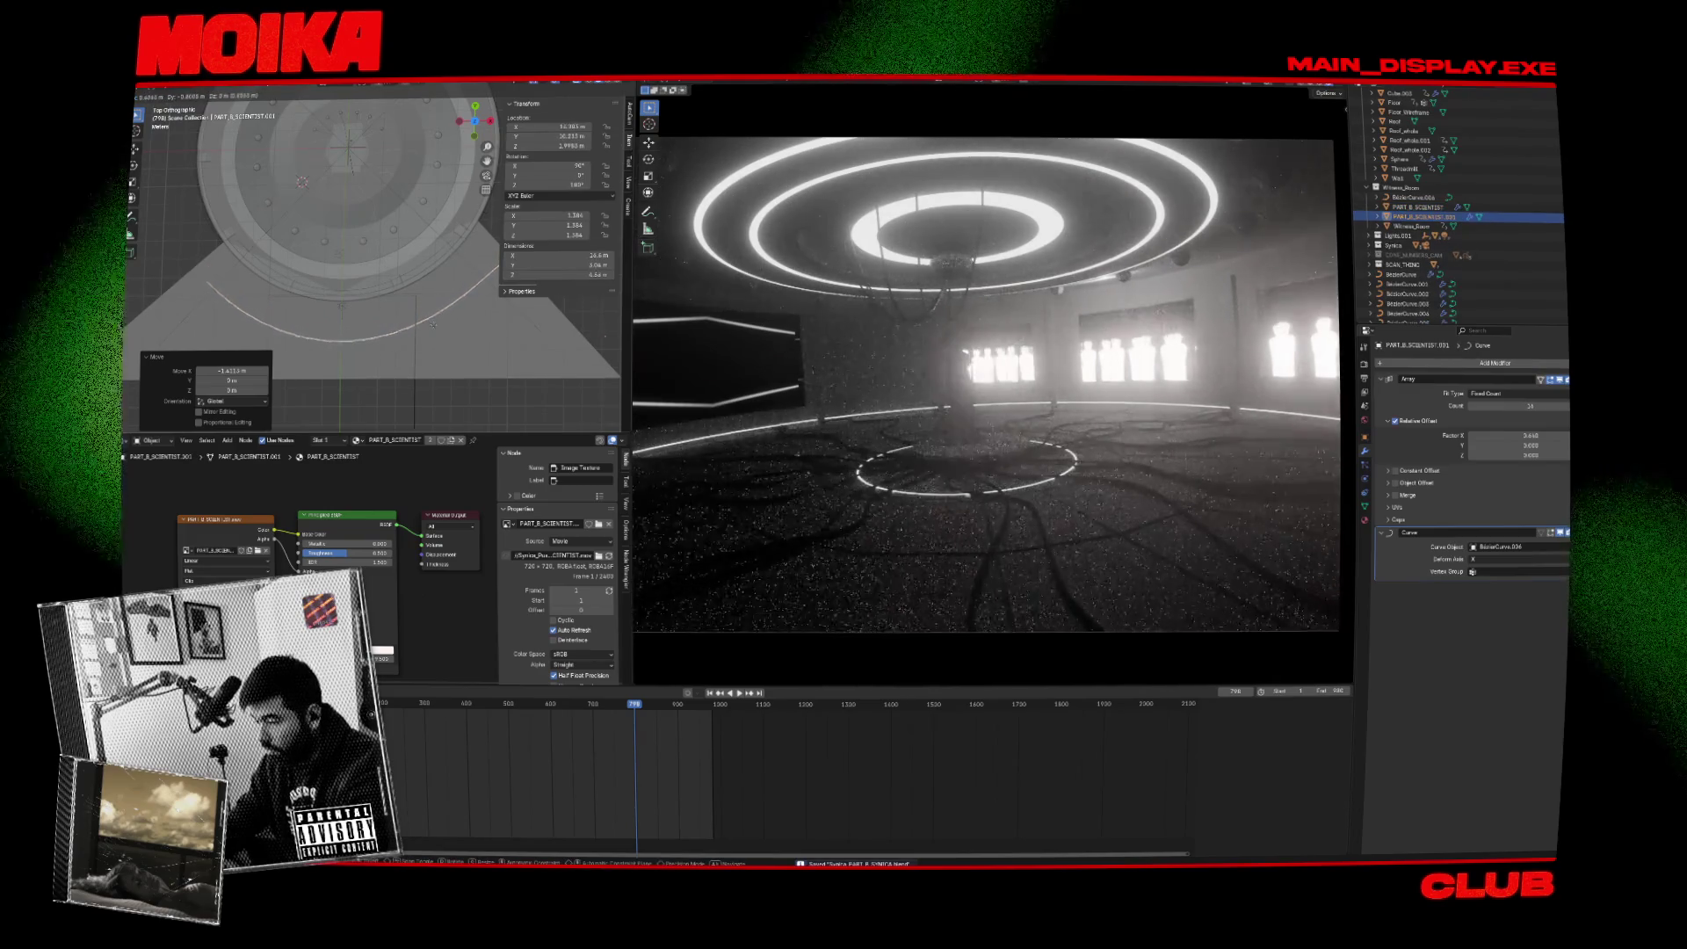
pyautogui.click(488, 326)
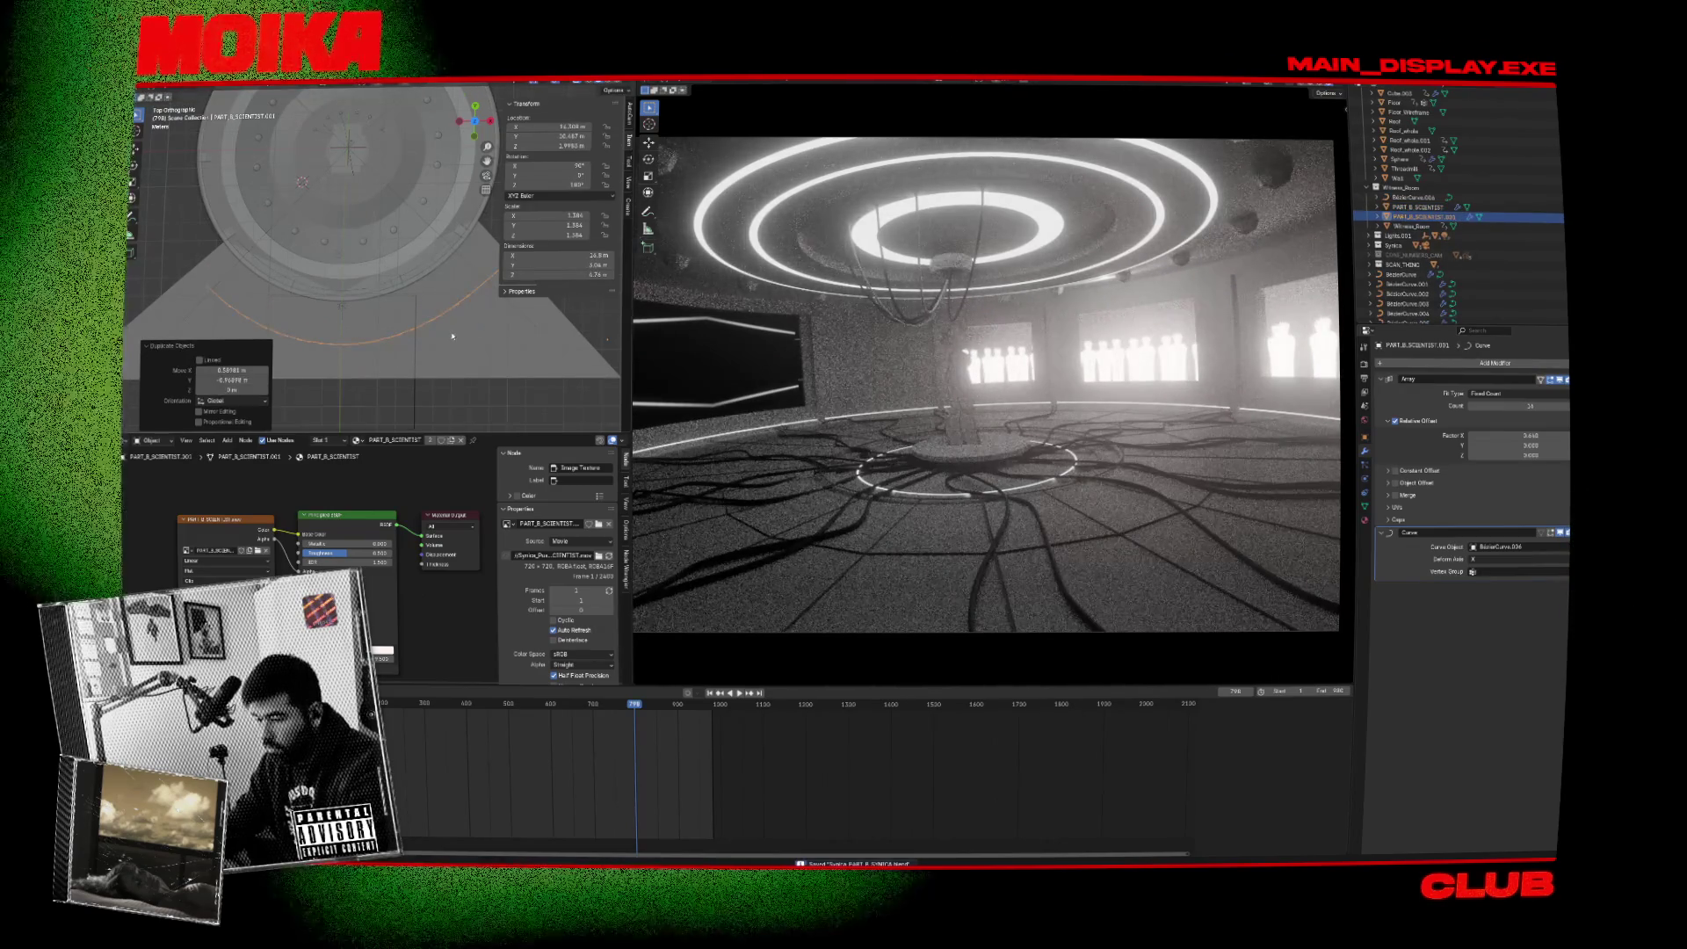
pyautogui.moveTo(453, 336); pyautogui.dragTo(431, 272)
pyautogui.press('space')
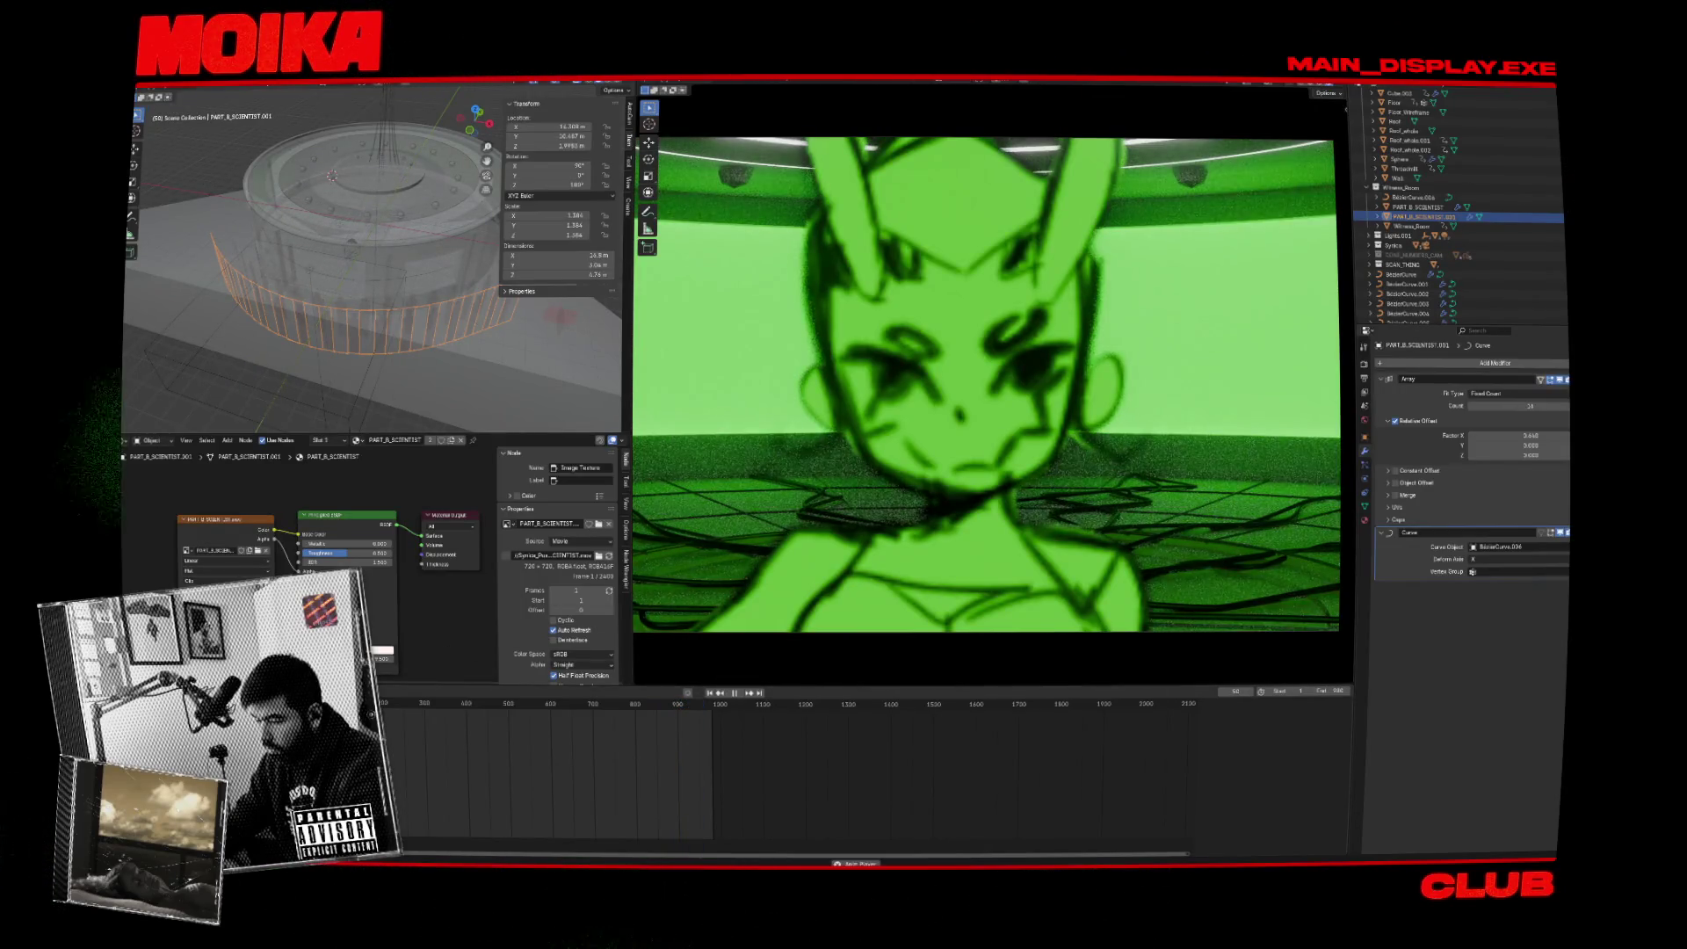
# Jump to frame 572, stop playback and save the blend file.
pyautogui.click(518, 703)
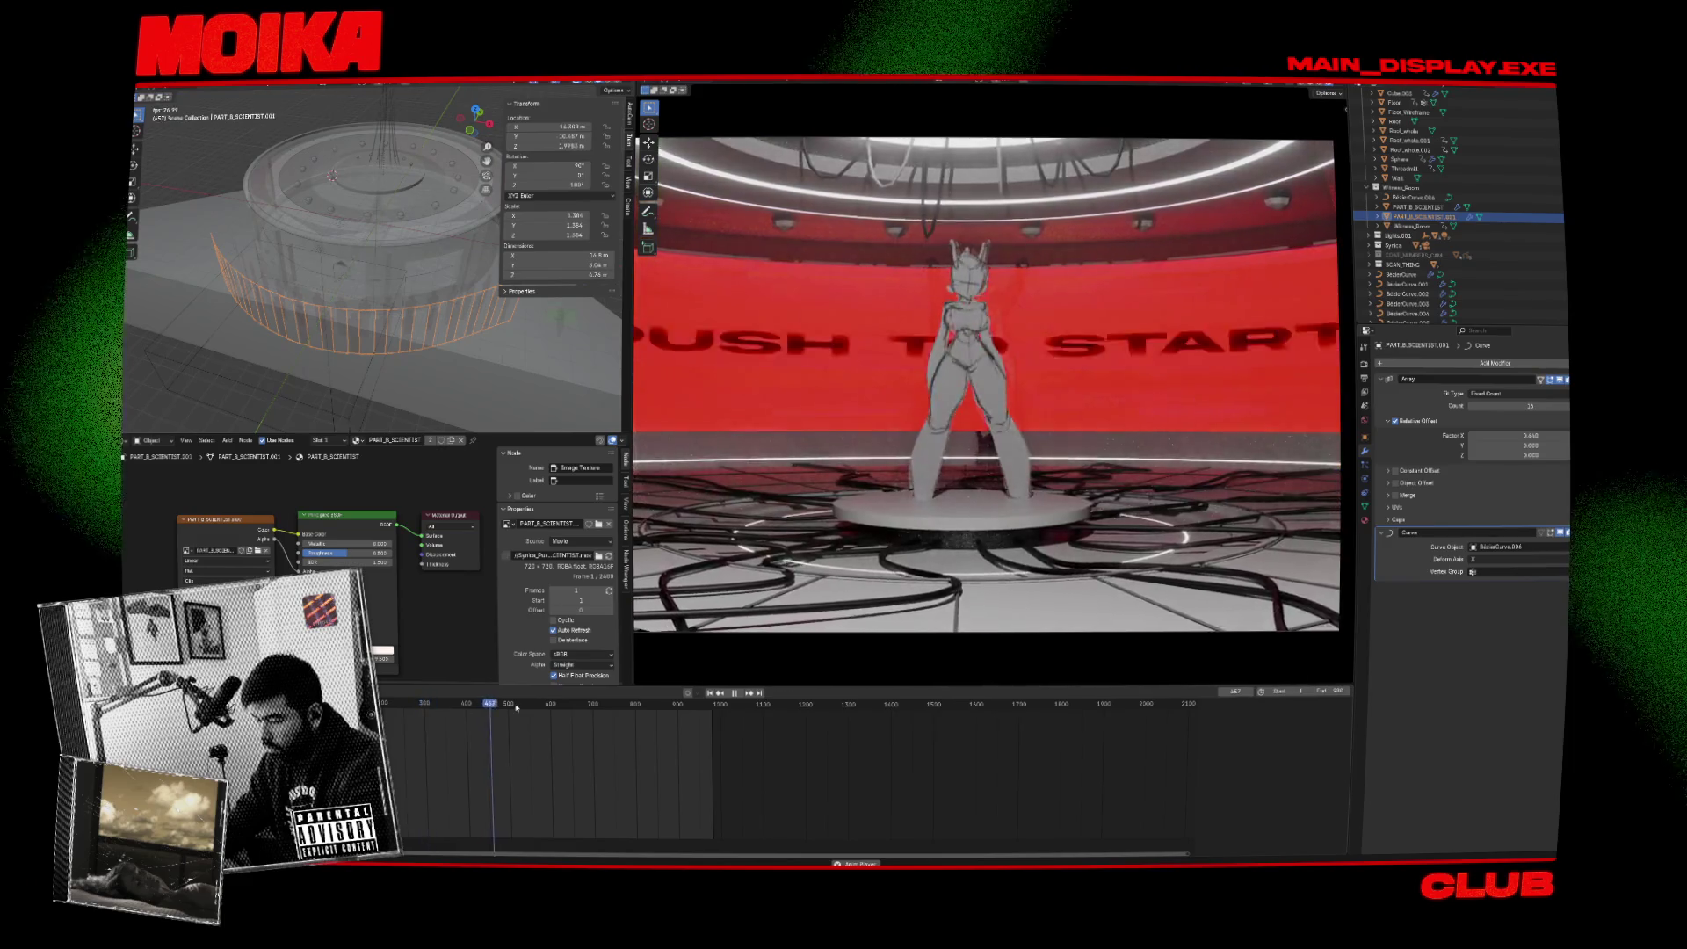
pyautogui.press('space')
pyautogui.hotkey('ctrl', 's')
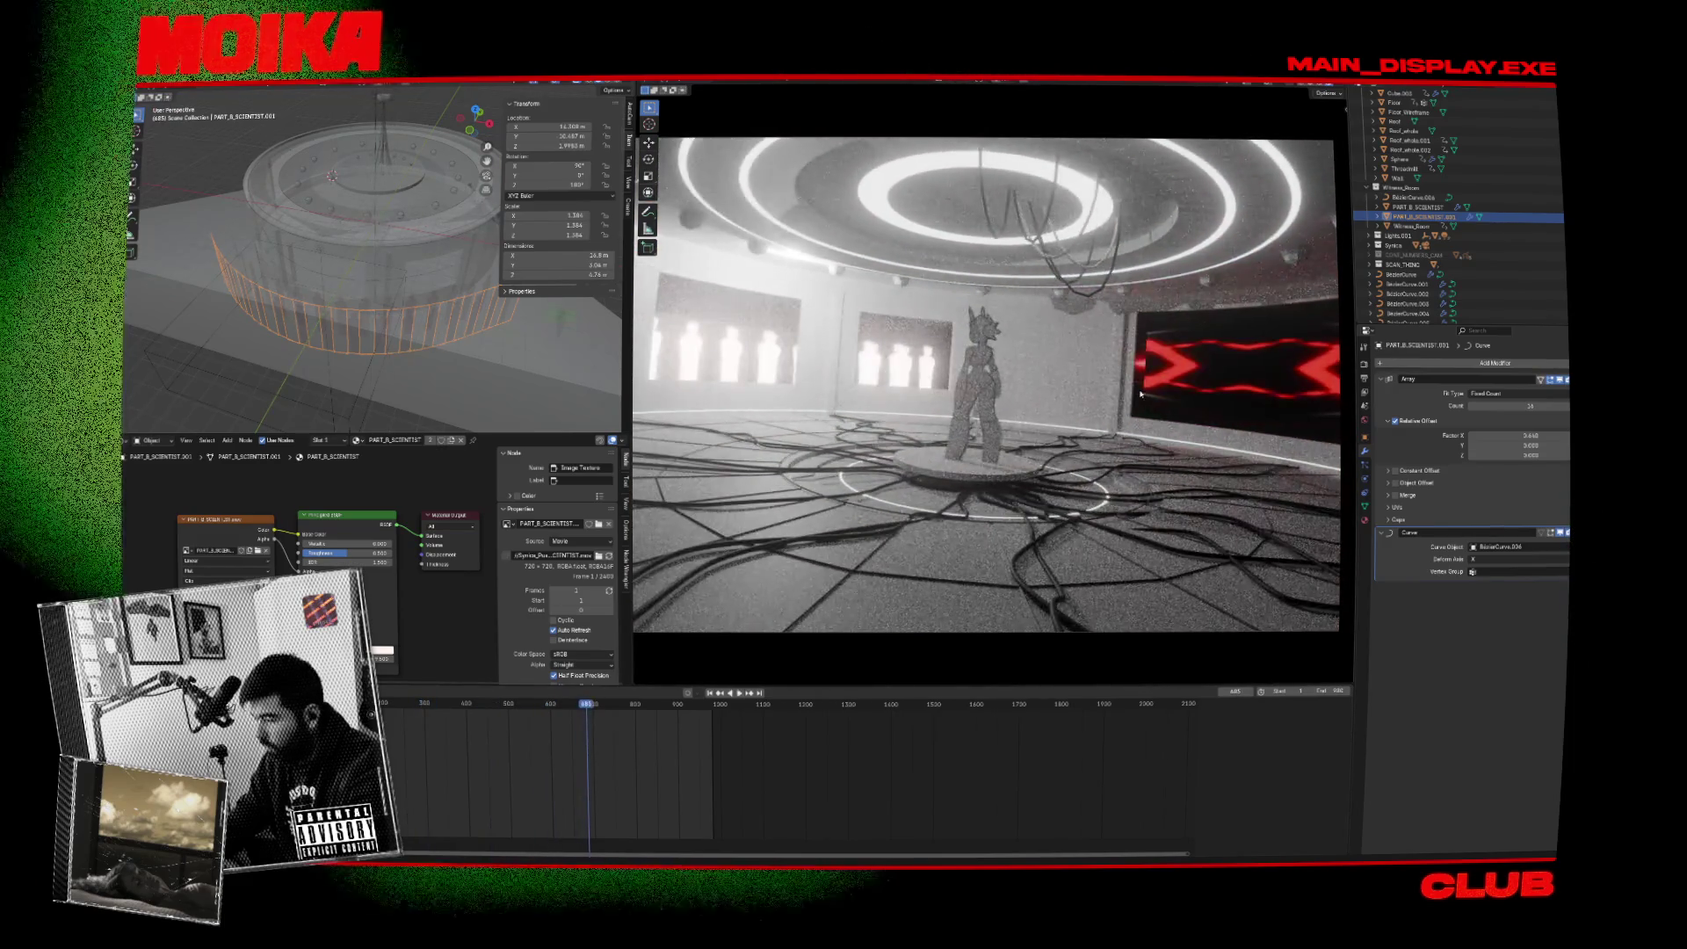
# Check the Output and Render properties, replay from frame 685, and open the viewport View menu.
pyautogui.click(1365, 377)
pyautogui.click(1365, 363)
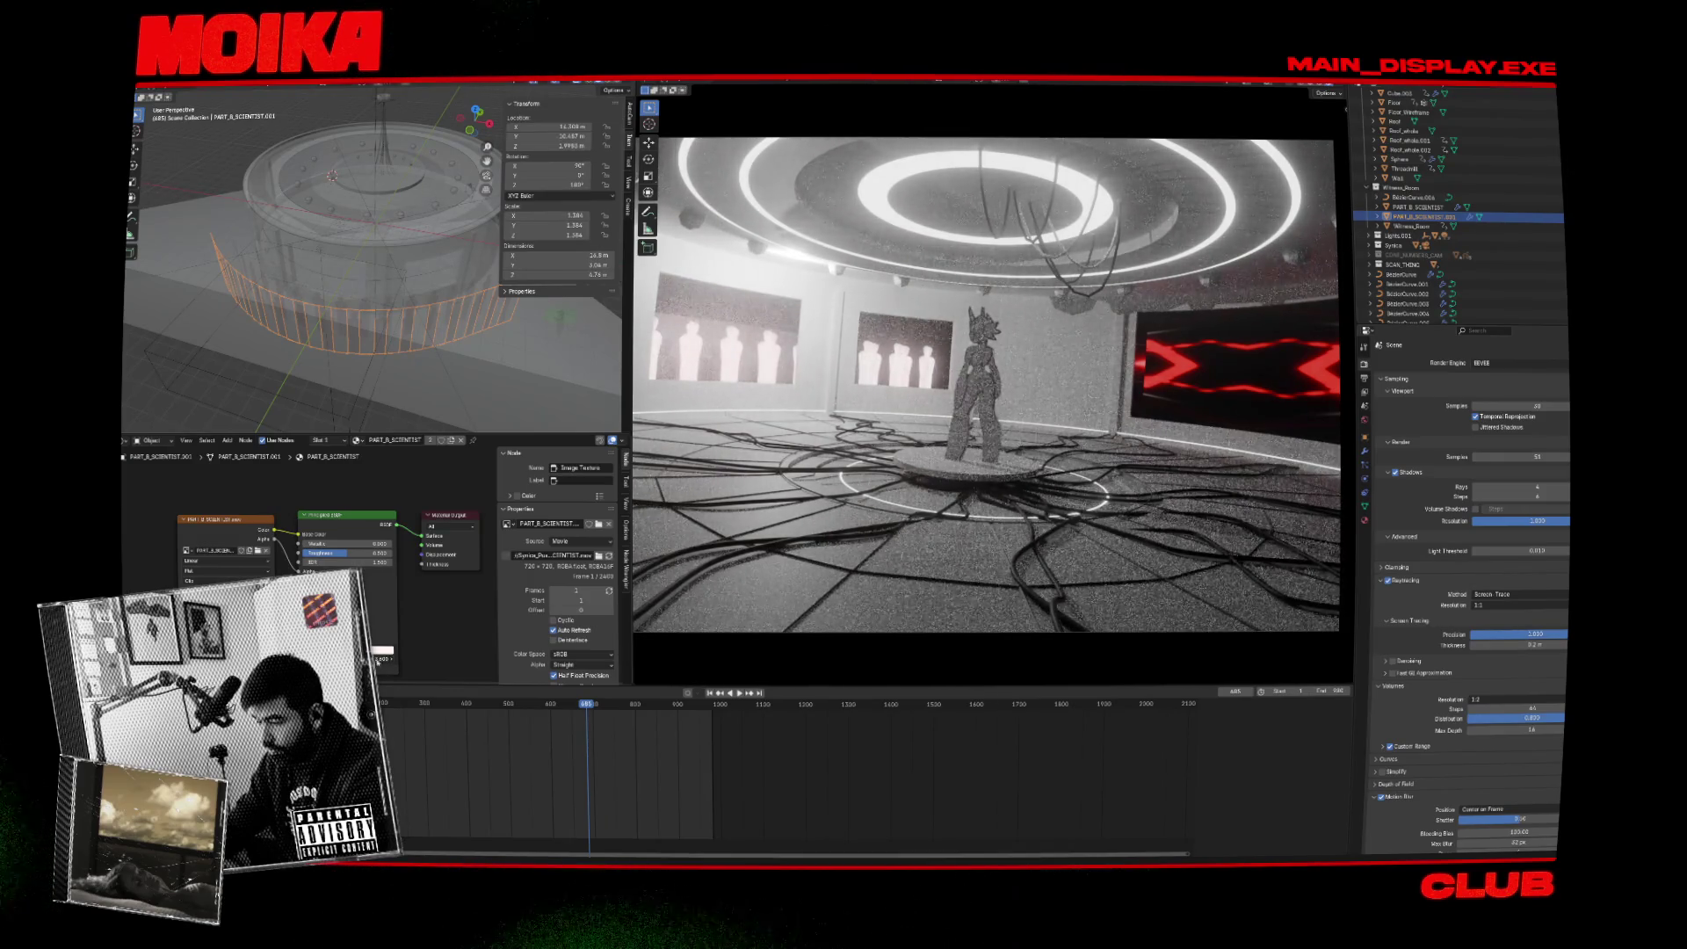
pyautogui.press('space')
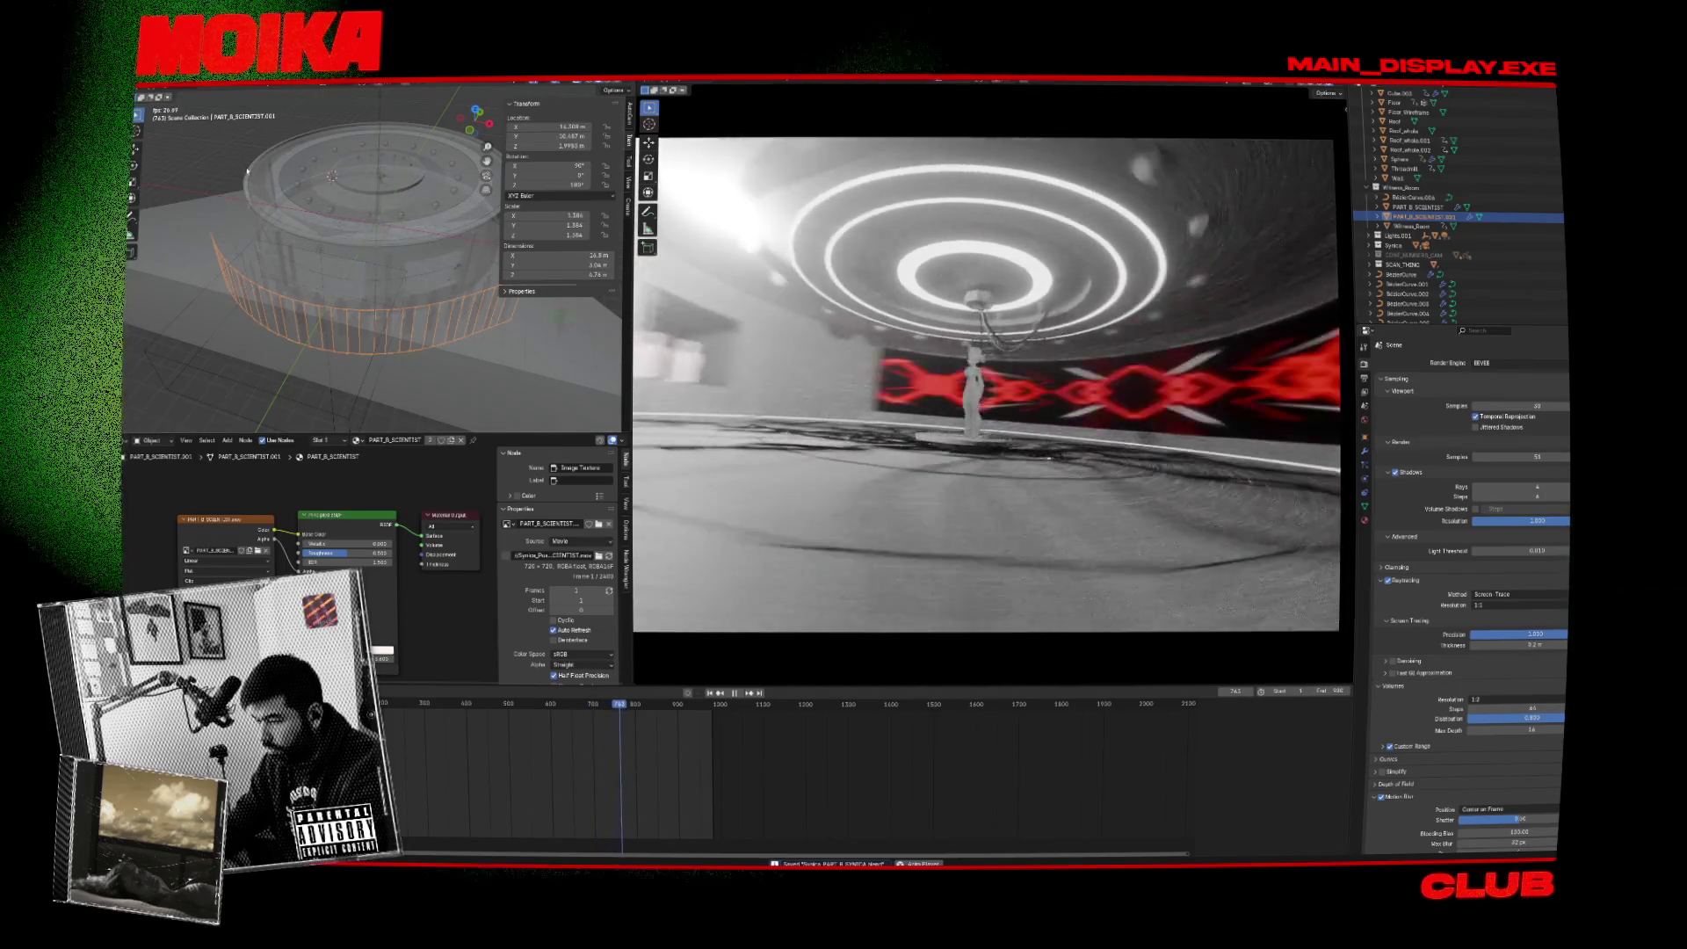
pyautogui.press('space')
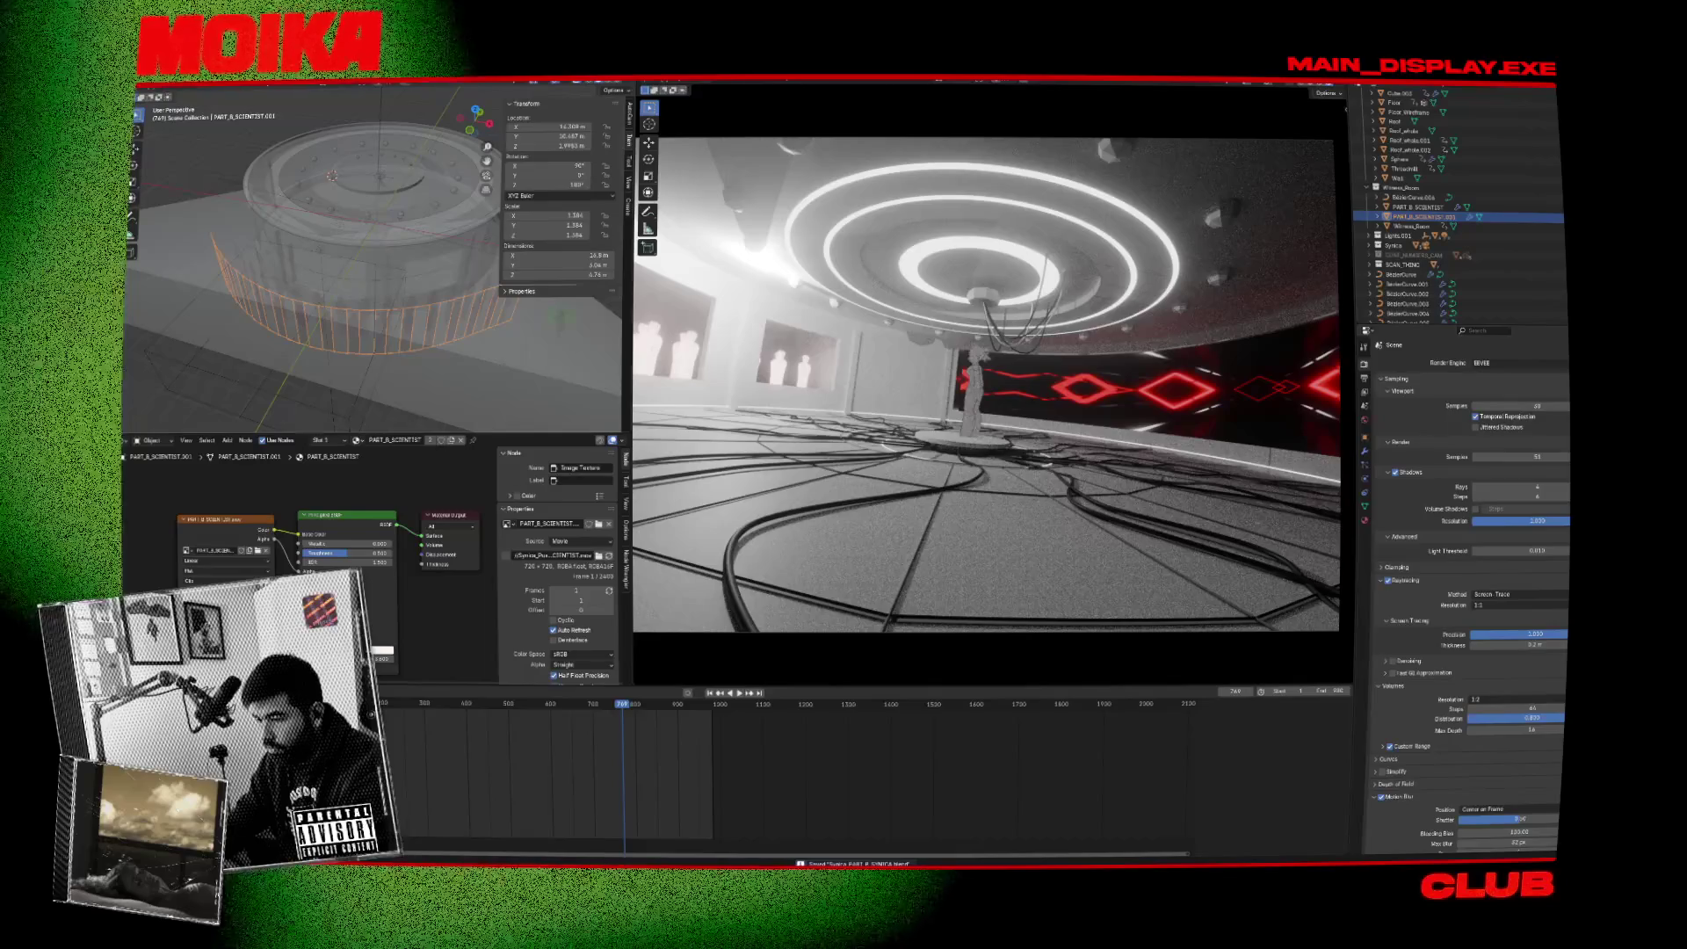
pyautogui.click(729, 89)
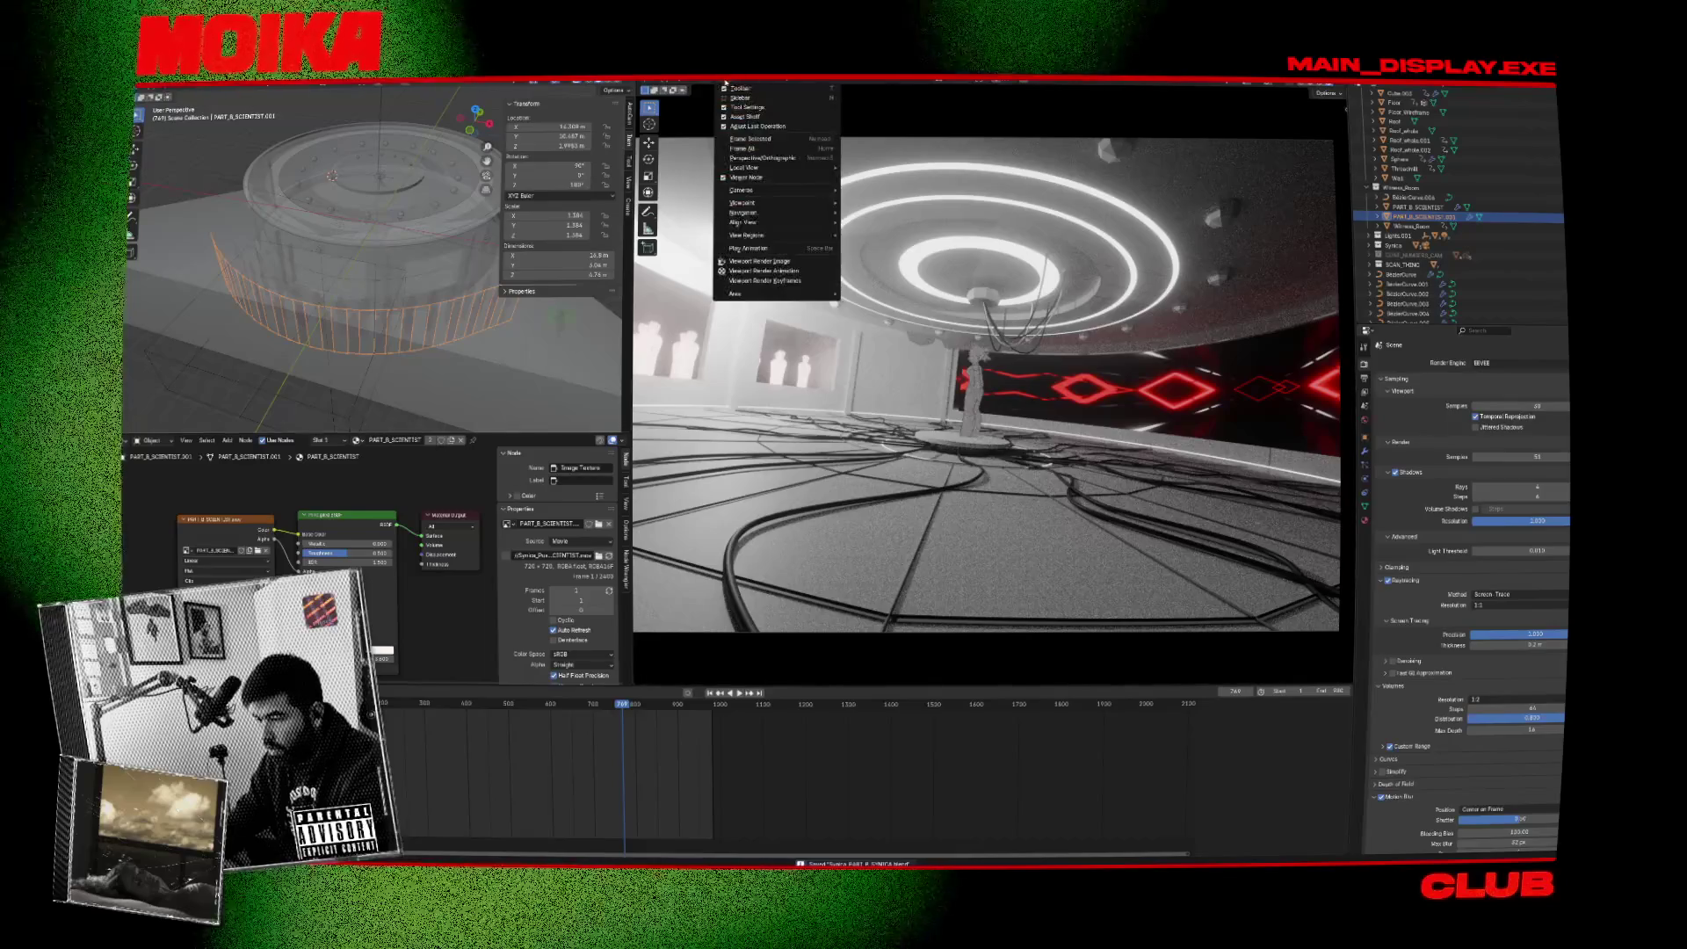
# Run Viewport Render Animation, then review the Output and Render properties tabs.
pyautogui.click(796, 268)
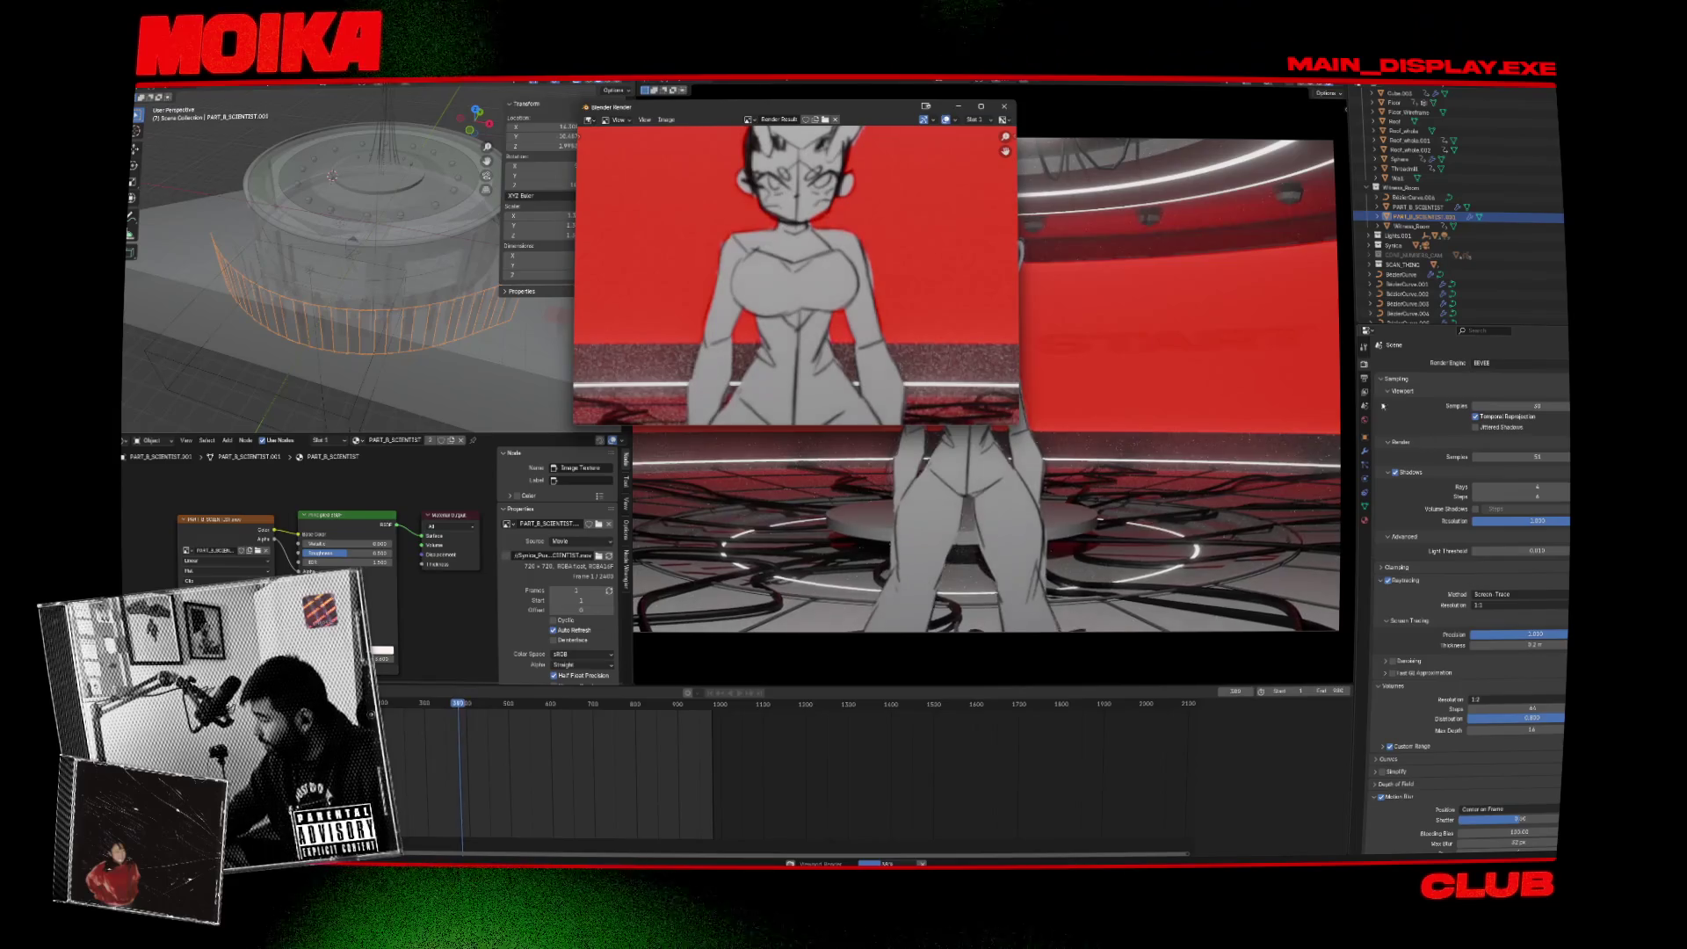
pyautogui.click(1367, 378)
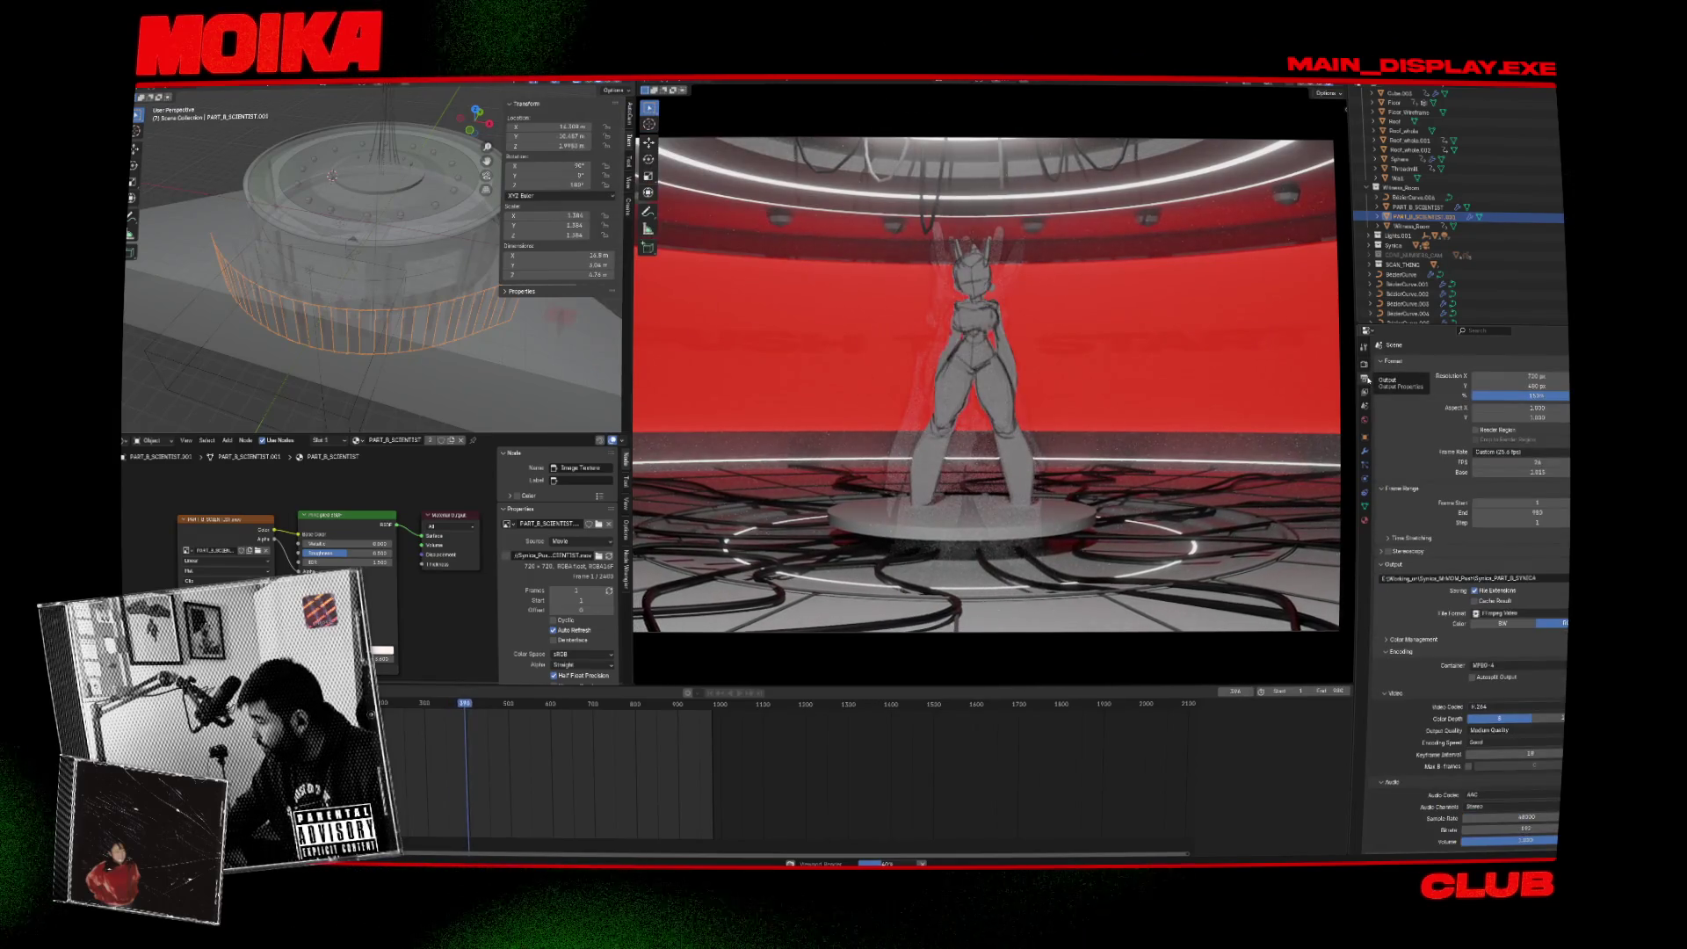
pyautogui.click(1365, 364)
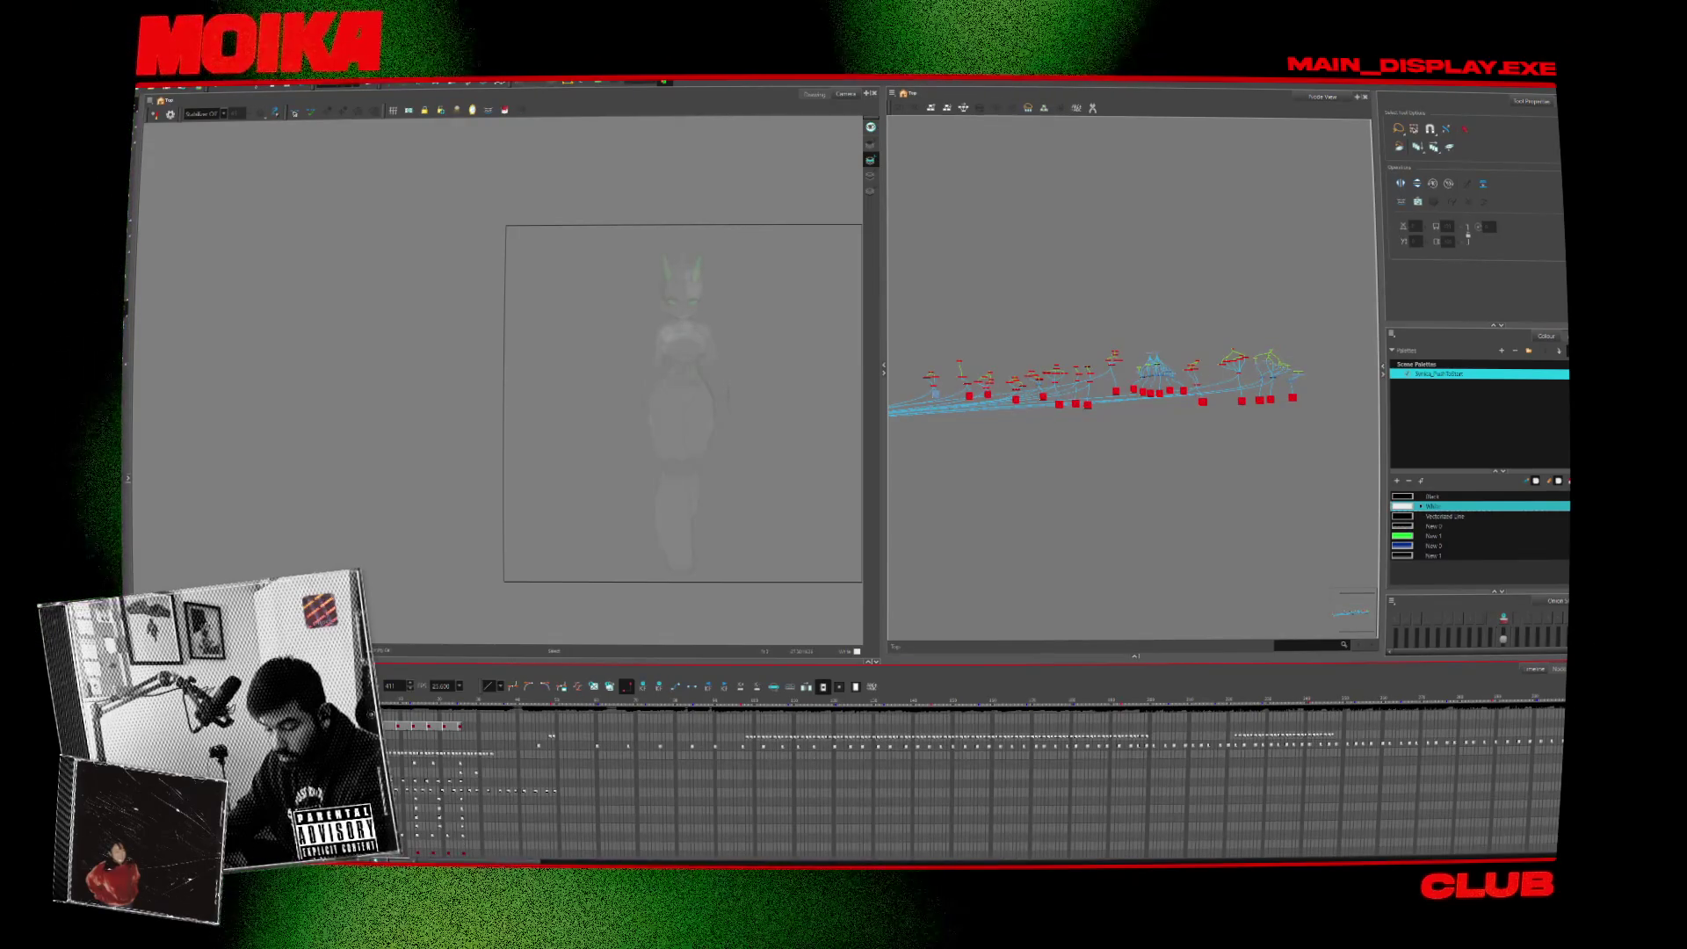
pyautogui.scroll(-3, 967, 782)
pyautogui.scroll(-3, 967, 782)
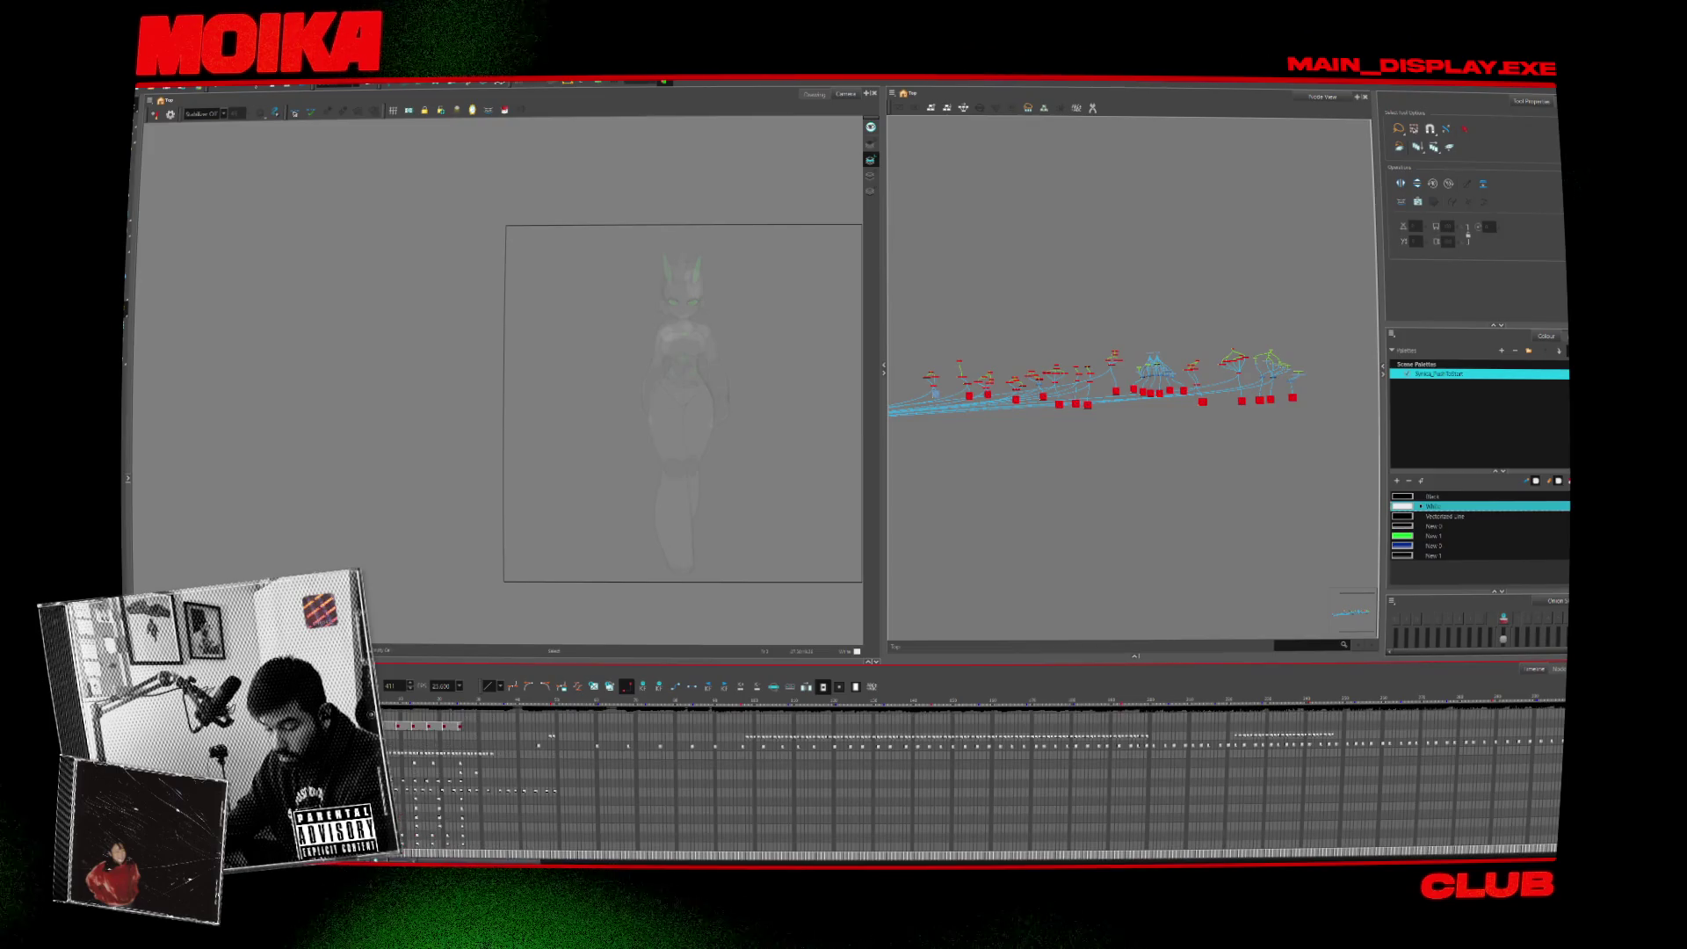
pyautogui.scroll(3, 967, 782)
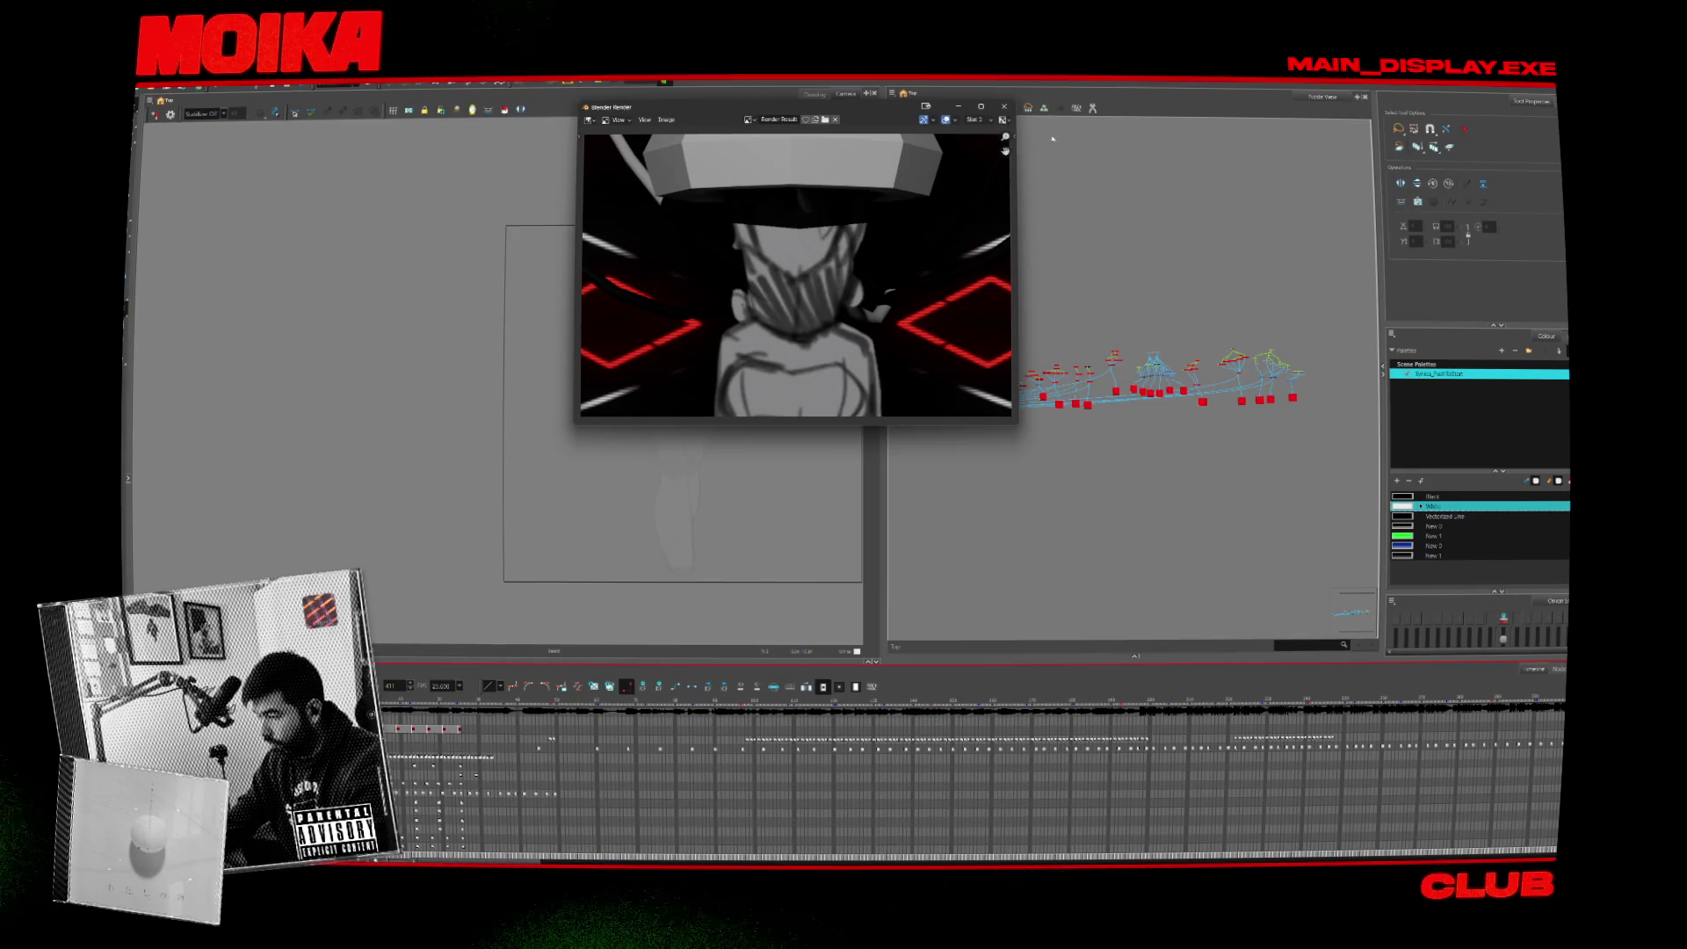
# Close the finished render window and save the club scene's blend file.
pyautogui.click(1006, 107)
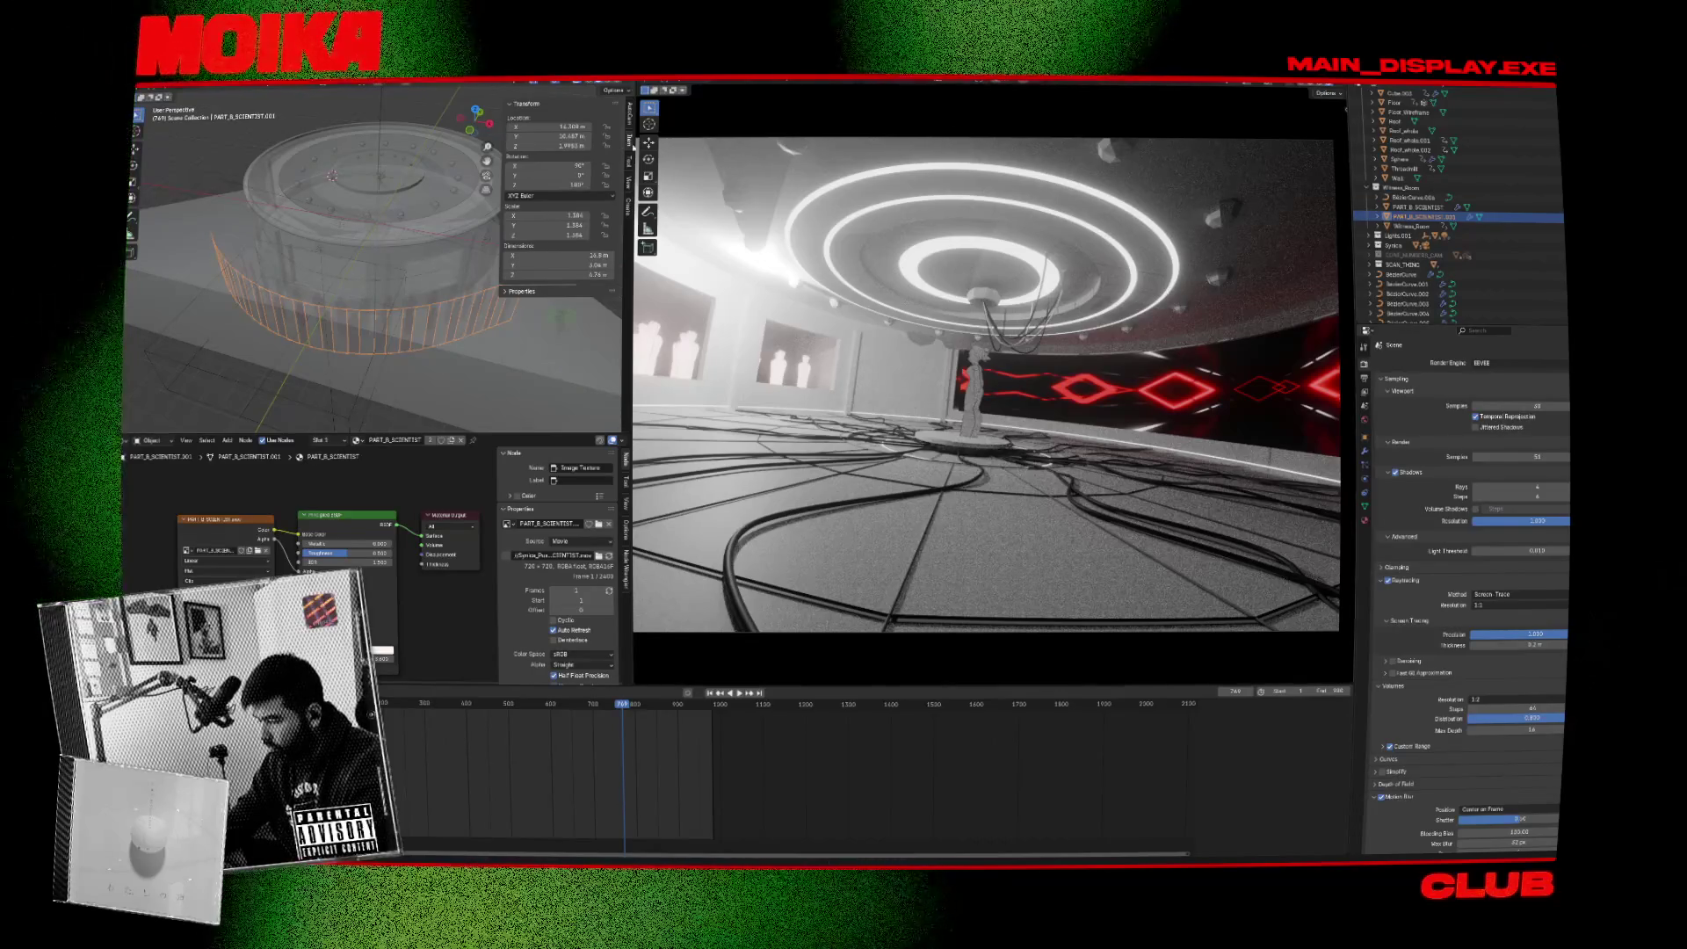
pyautogui.press('F4')
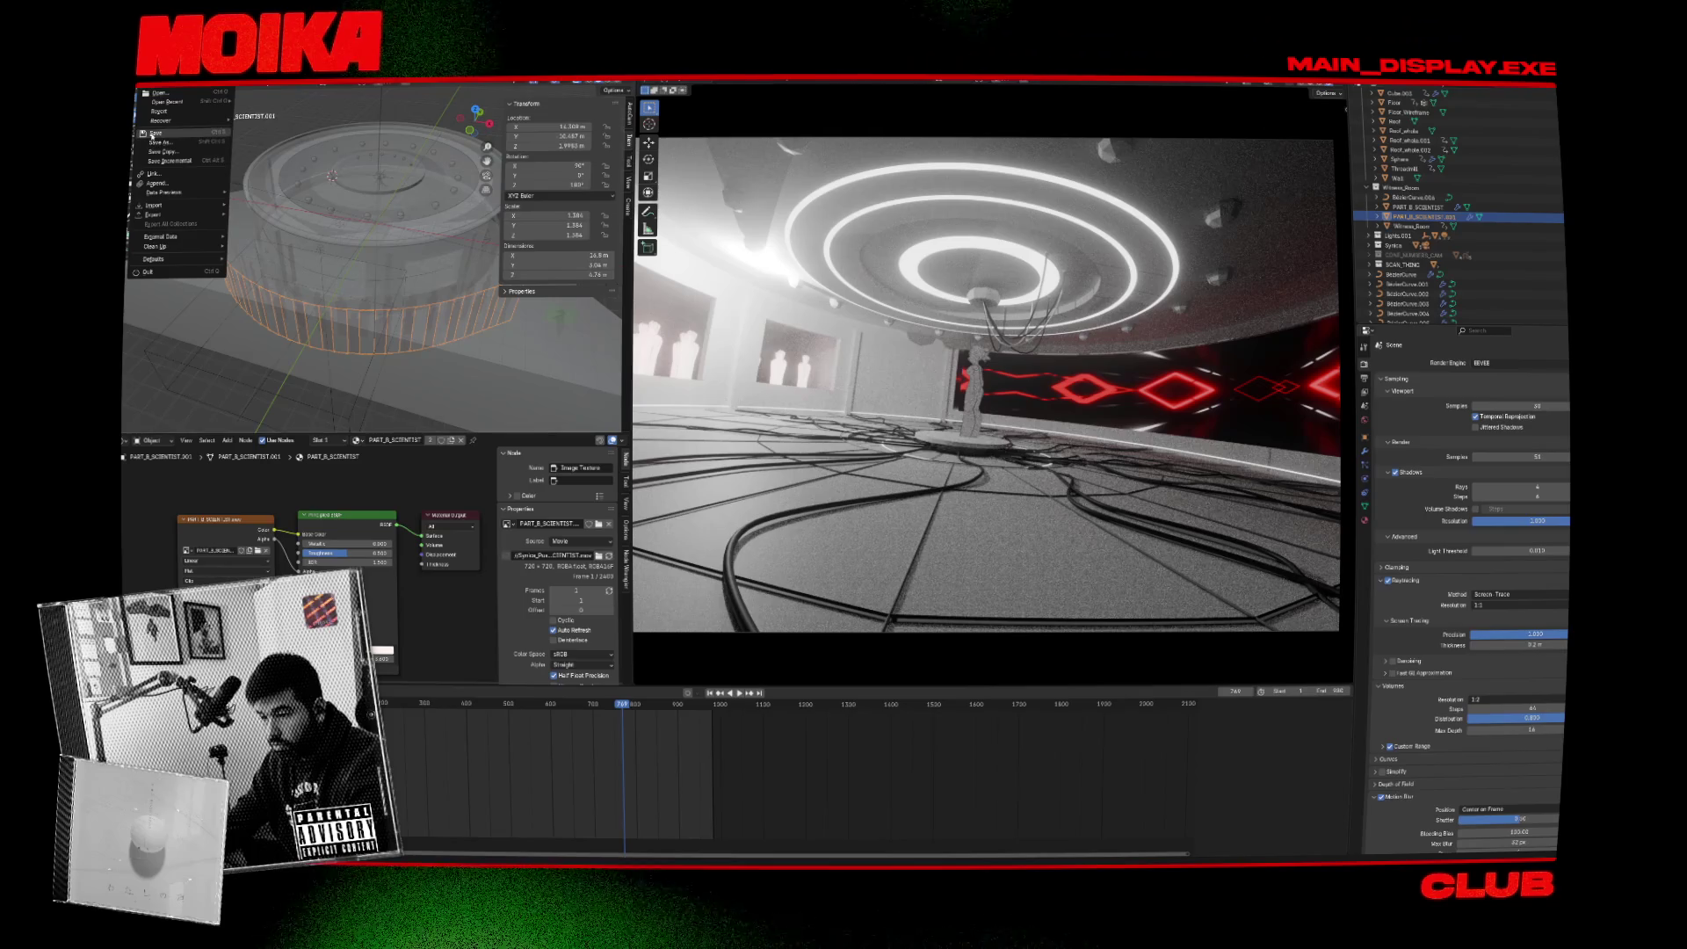
pyautogui.click(155, 133)
# Open a different .blend project from the File menu's recent files list.
pyautogui.press('F4')
pyautogui.moveTo(201, 106)
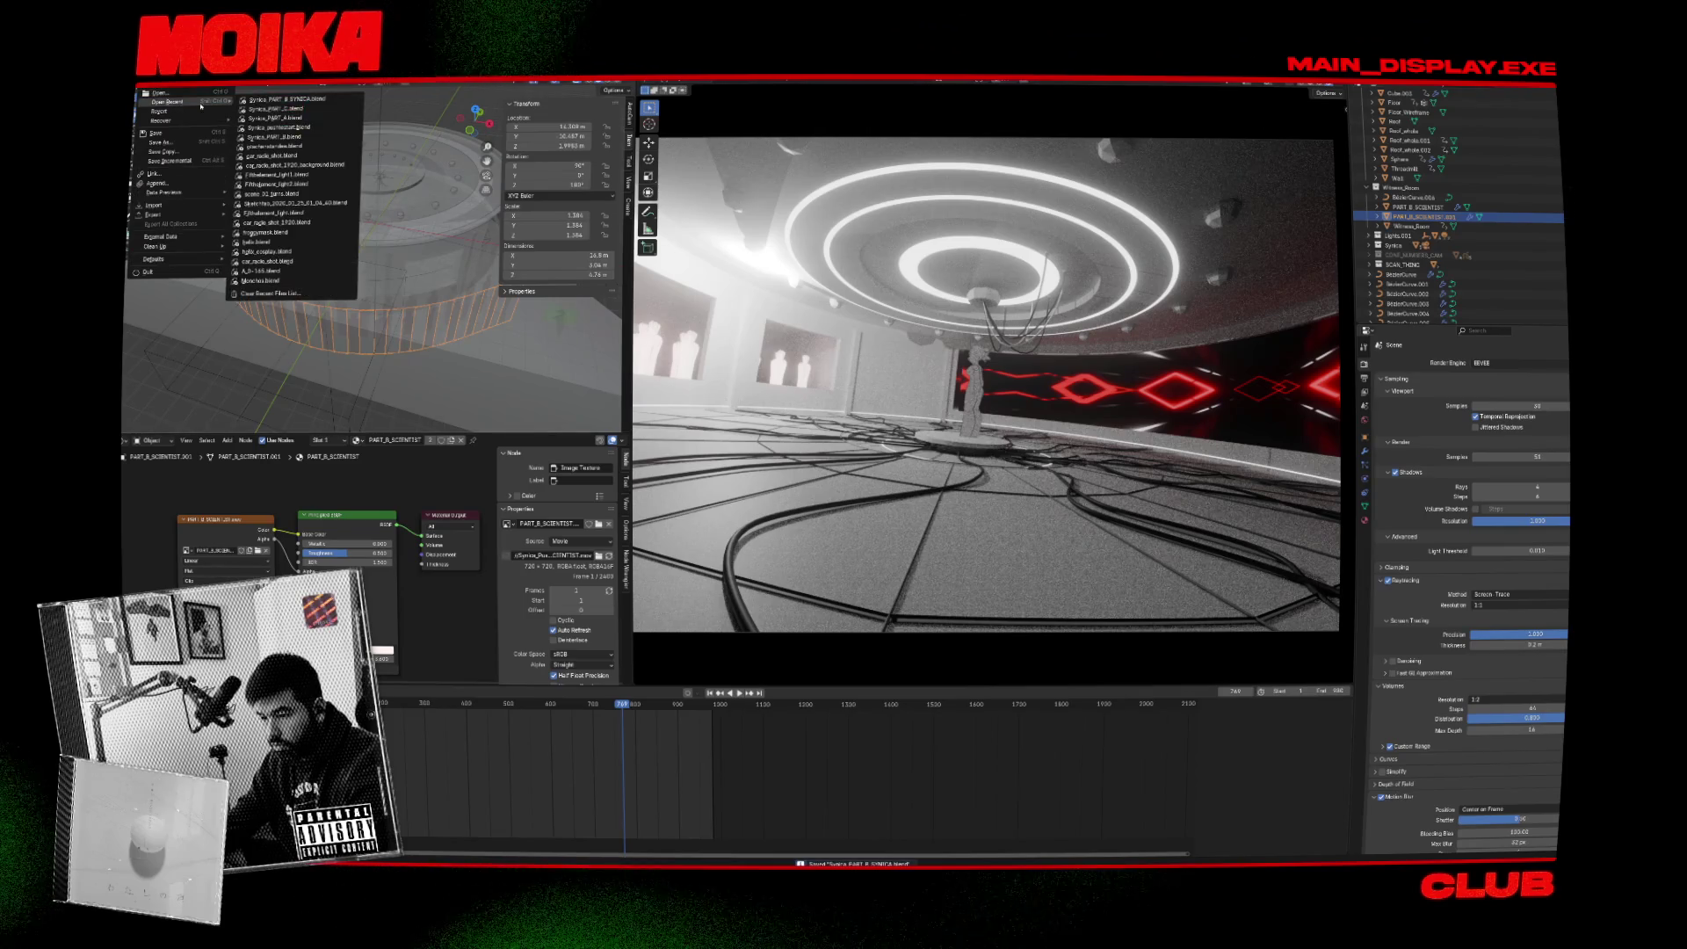
pyautogui.click(304, 113)
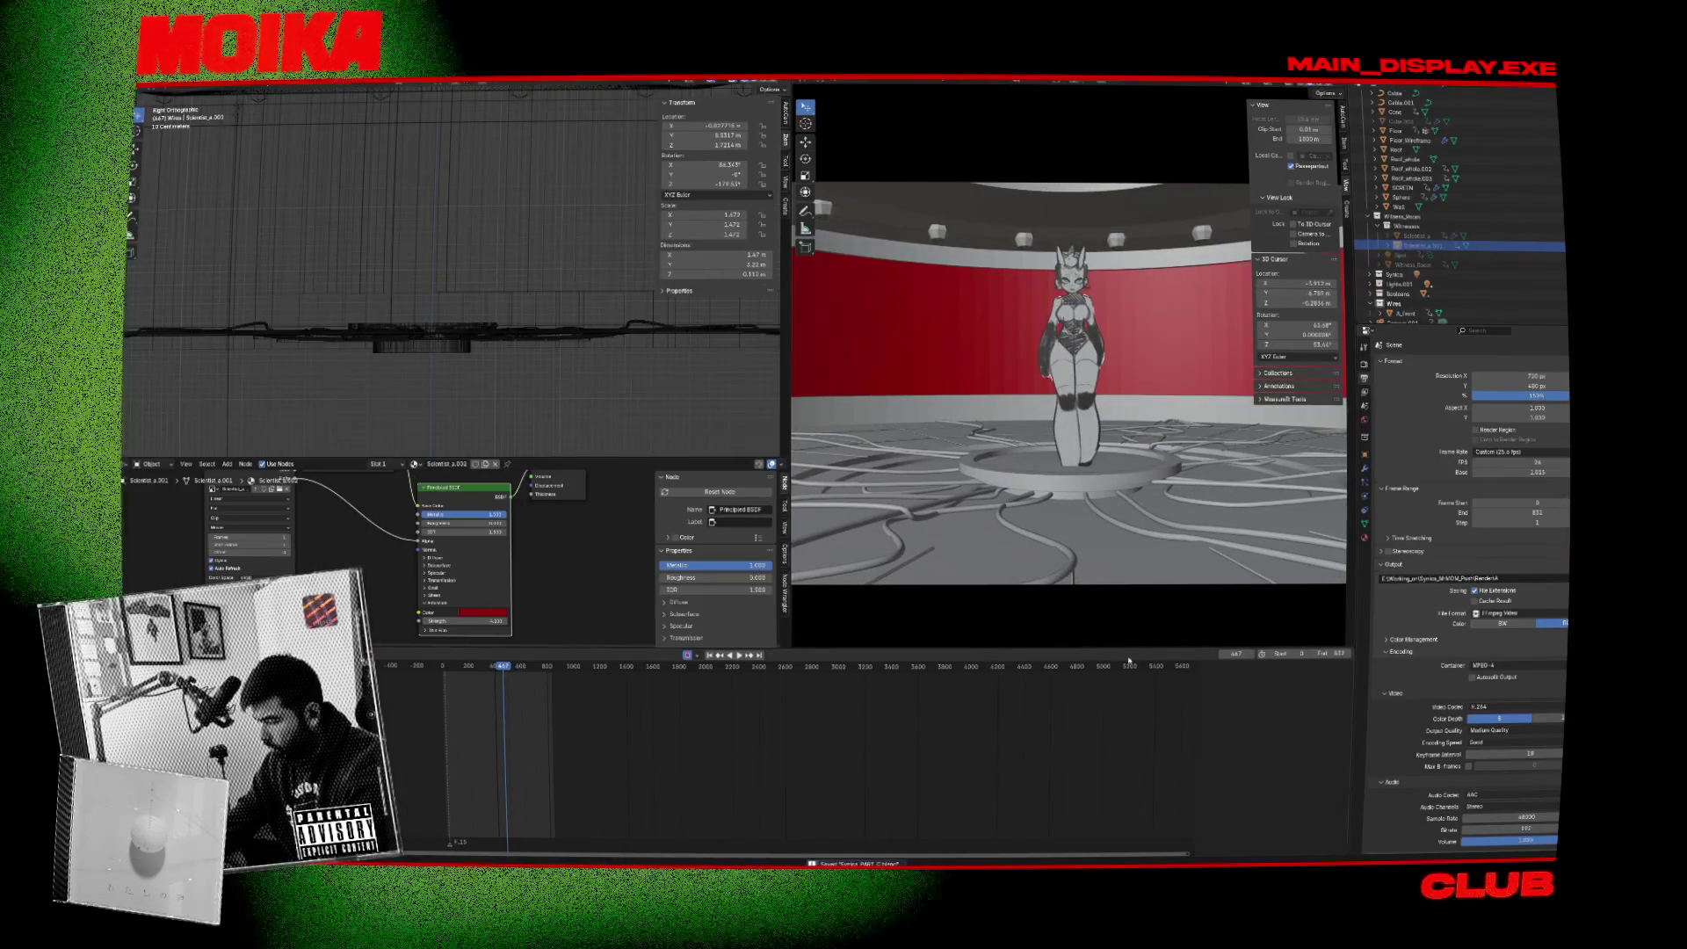
# Zoom out the camera view and stop the character animation, returning to the start frame.
pyautogui.scroll(-1, 1204, 466)
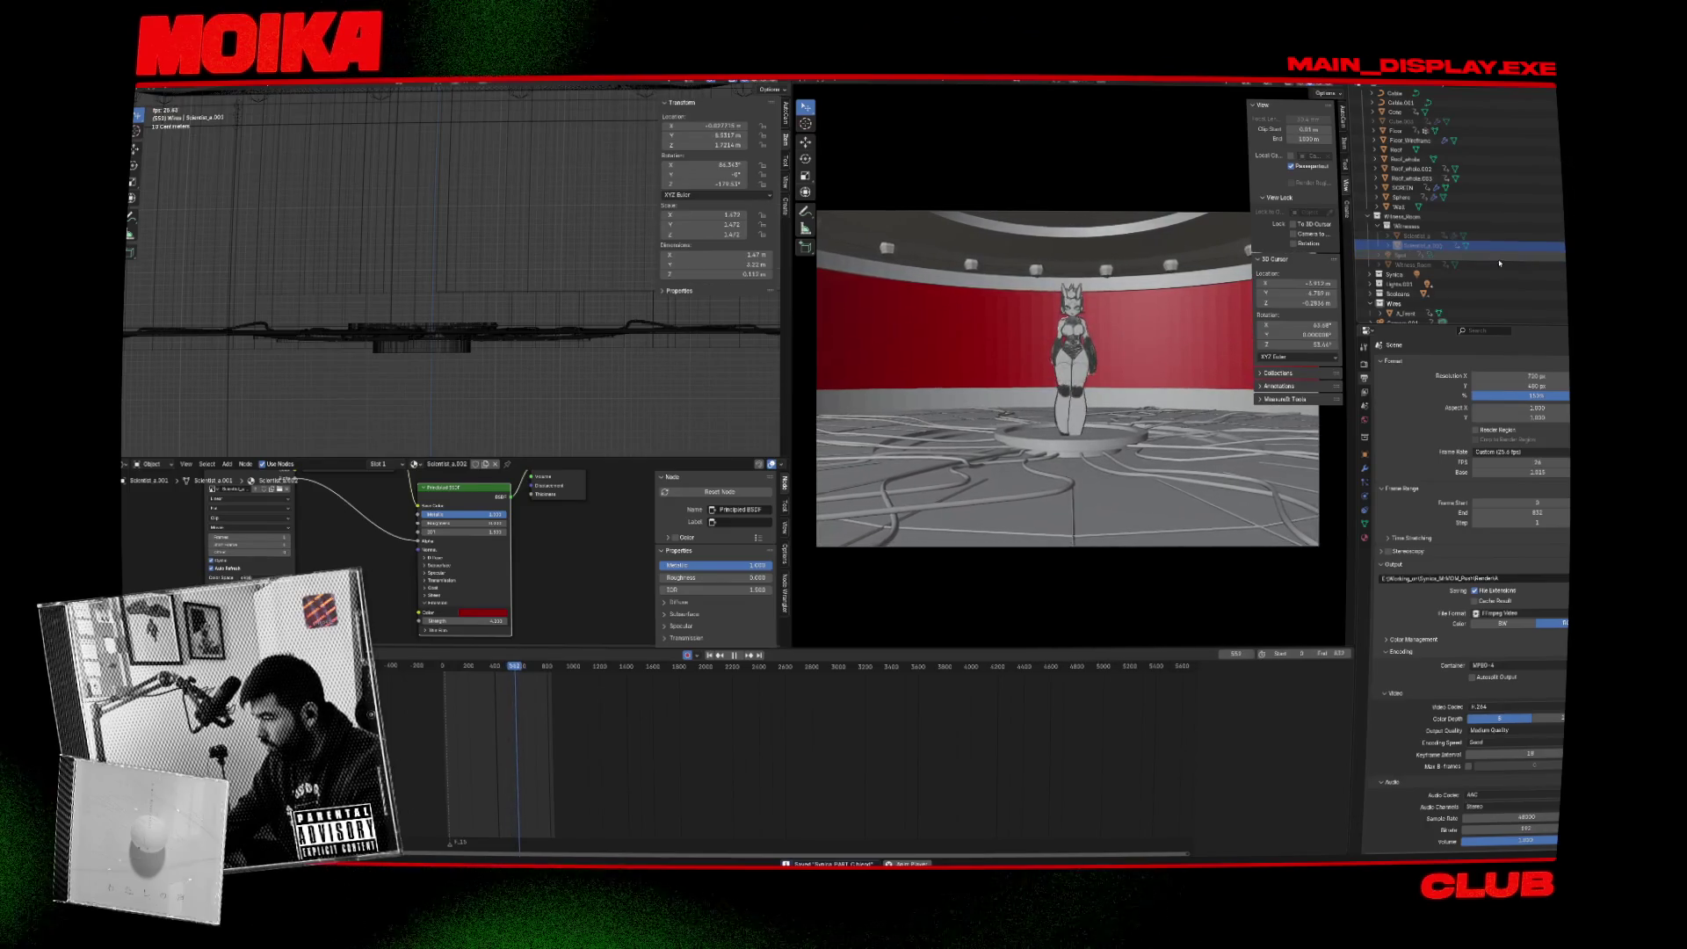
pyautogui.press('Escape')
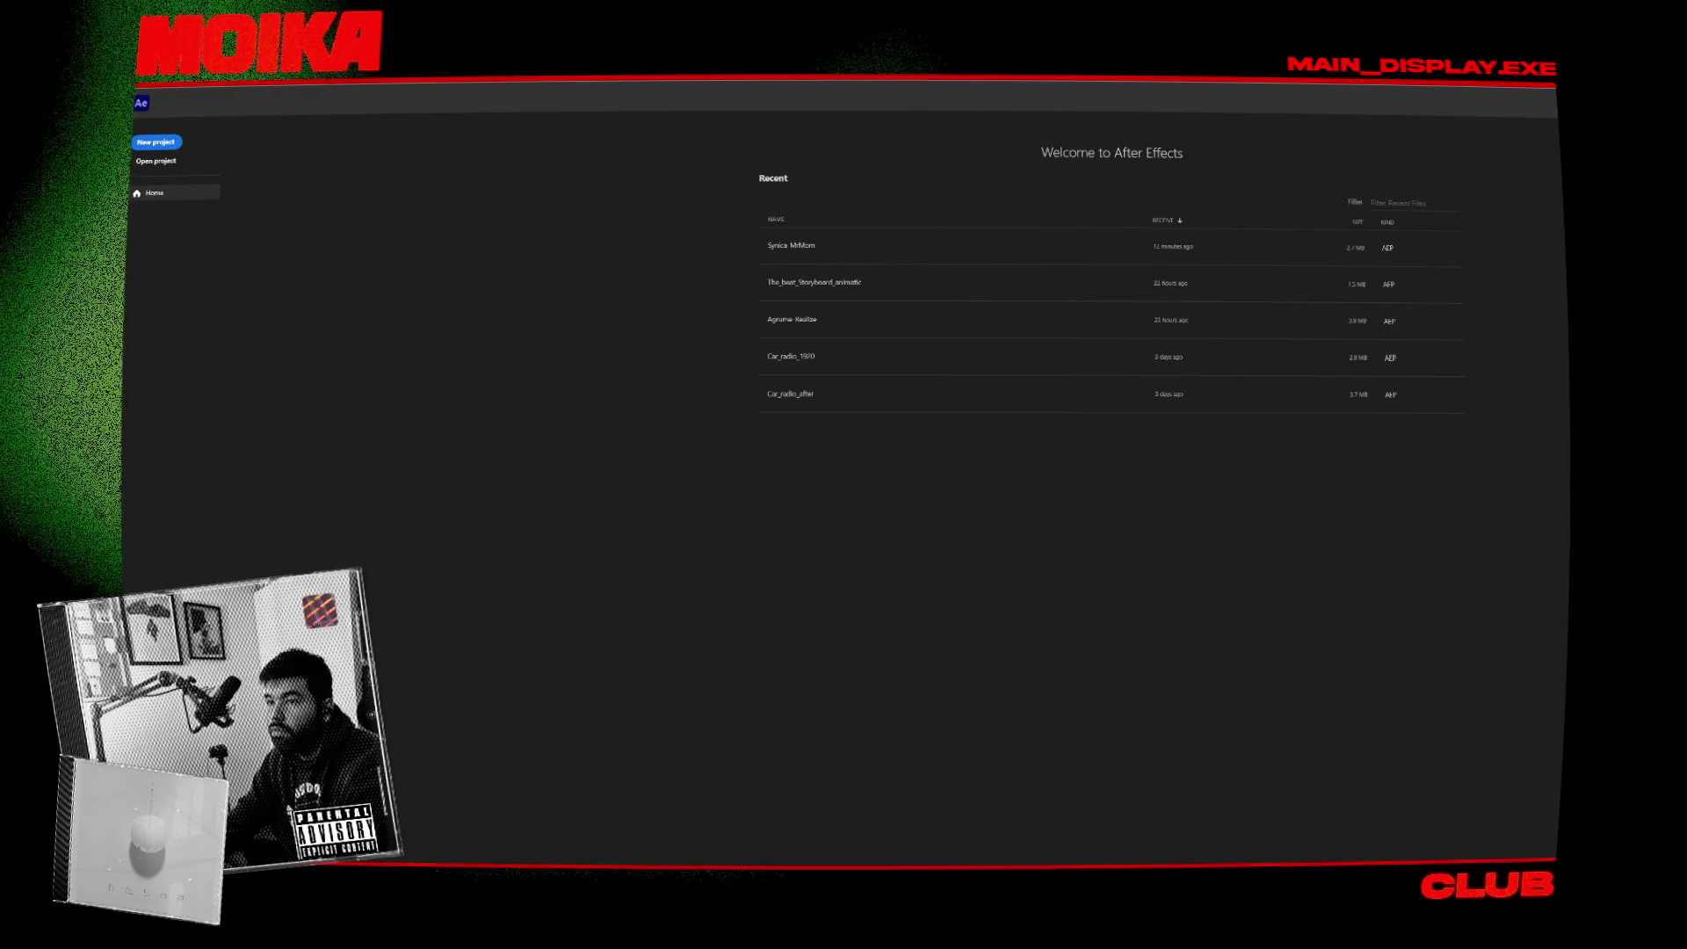
# Open a recent project, open the test comp, and preview the footage from the grey 3D room shot.
pyautogui.click(817, 246)
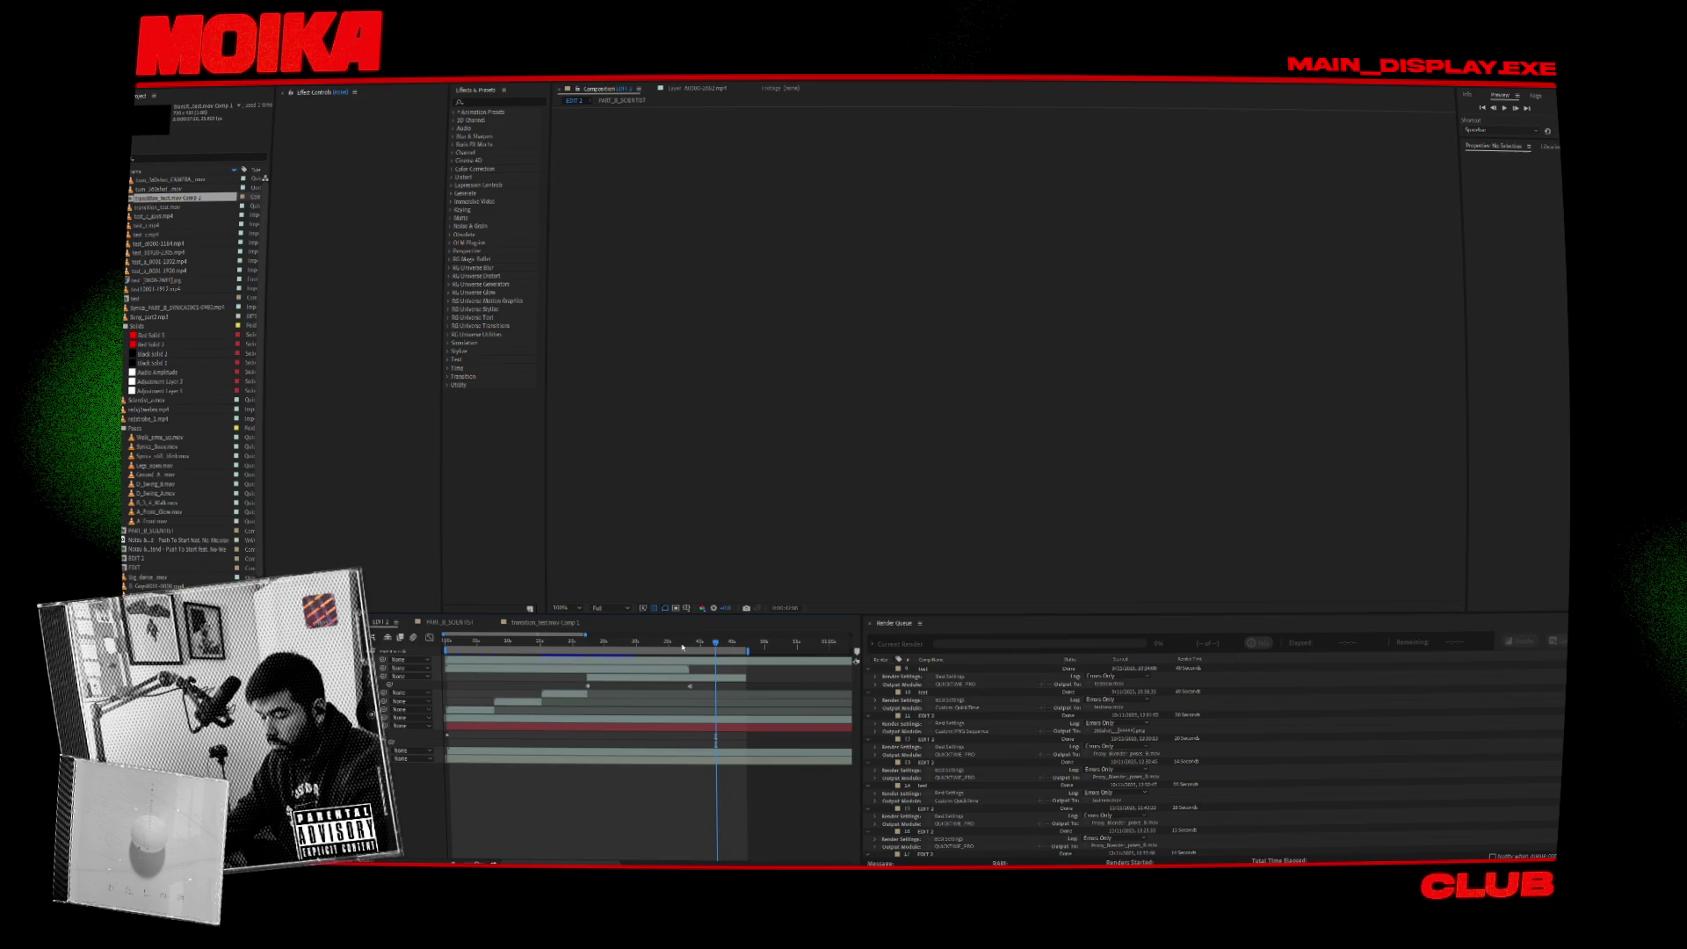
pyautogui.click(647, 642)
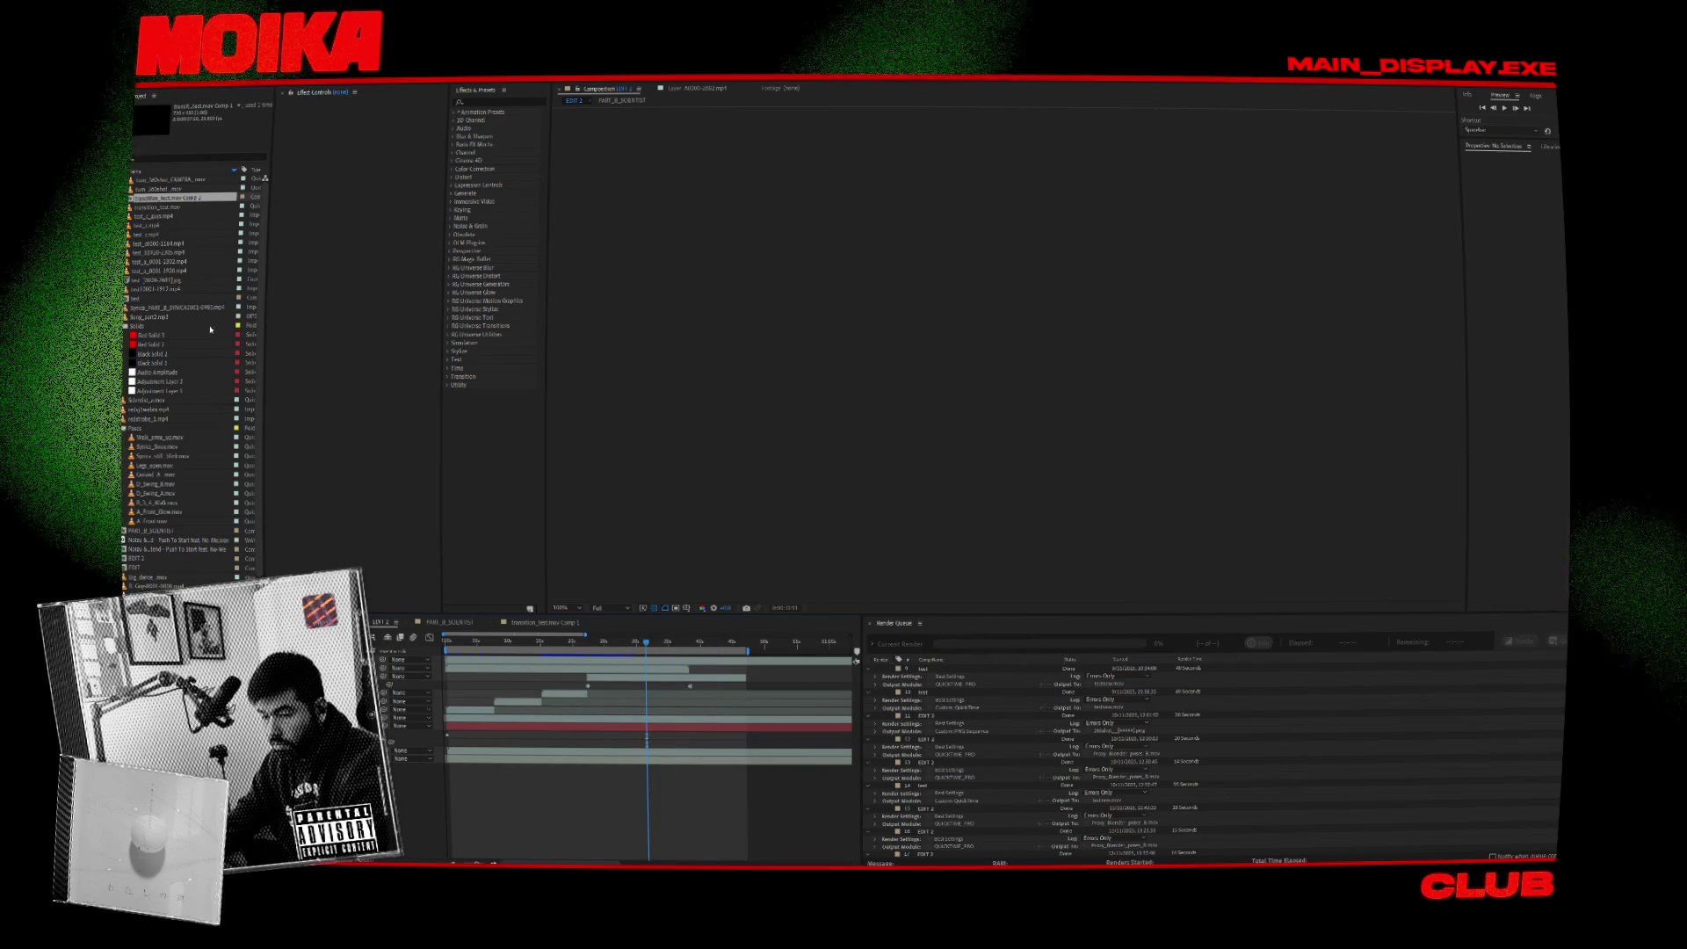
pyautogui.doubleClick(175, 298)
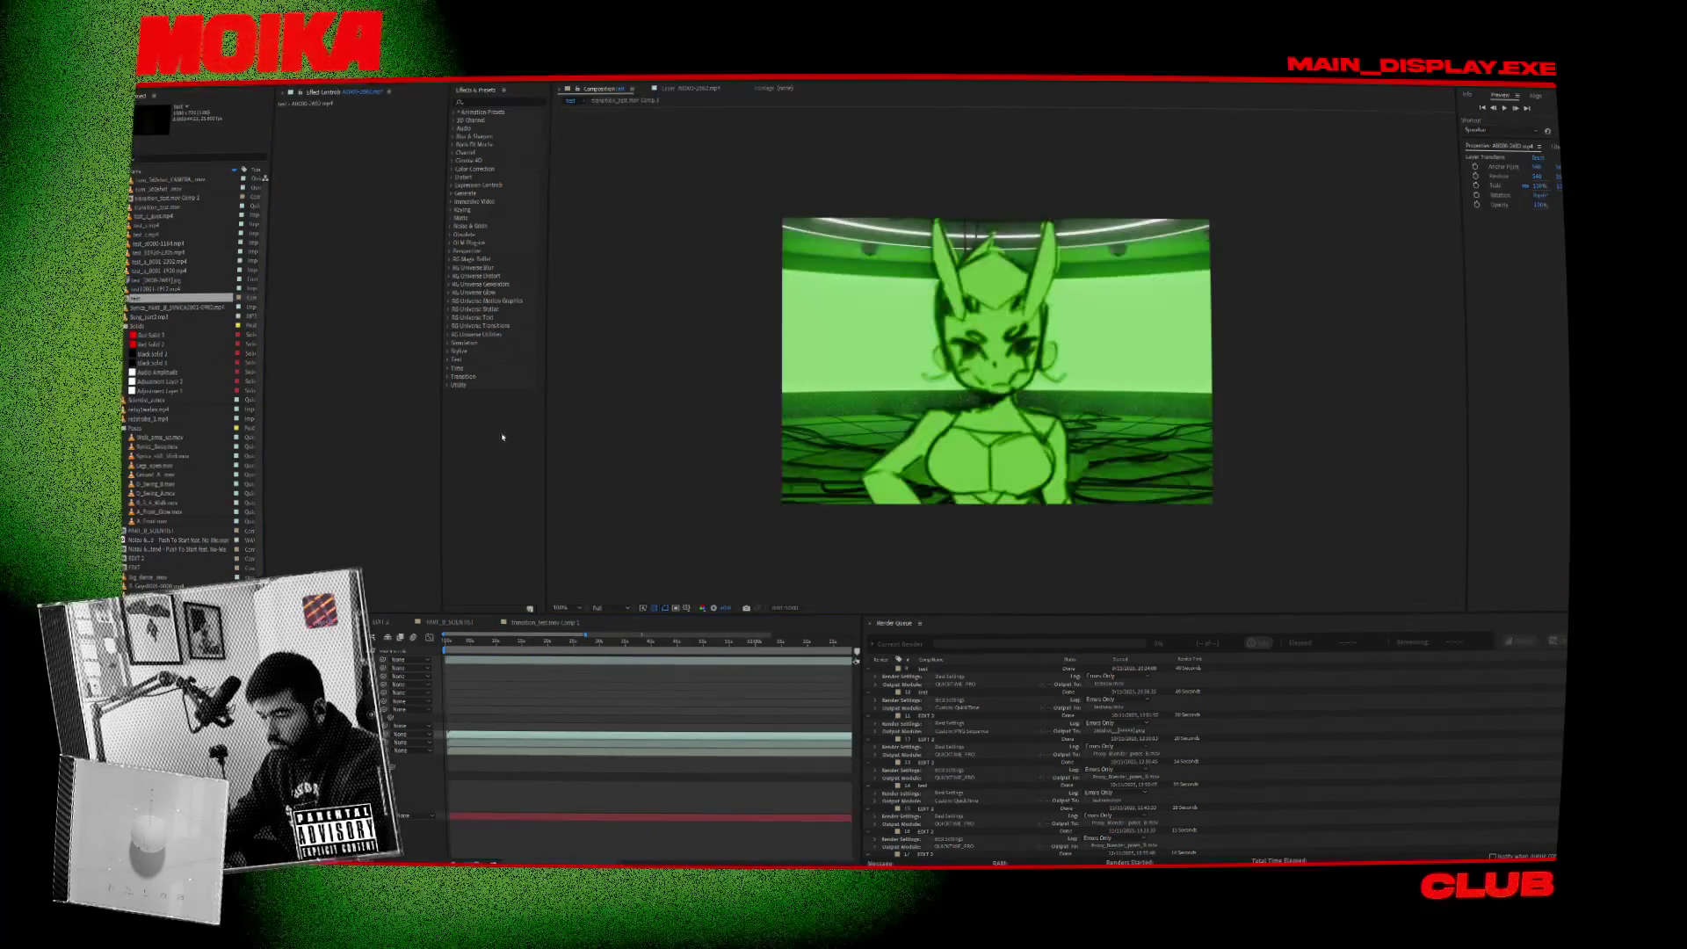
pyautogui.click(670, 642)
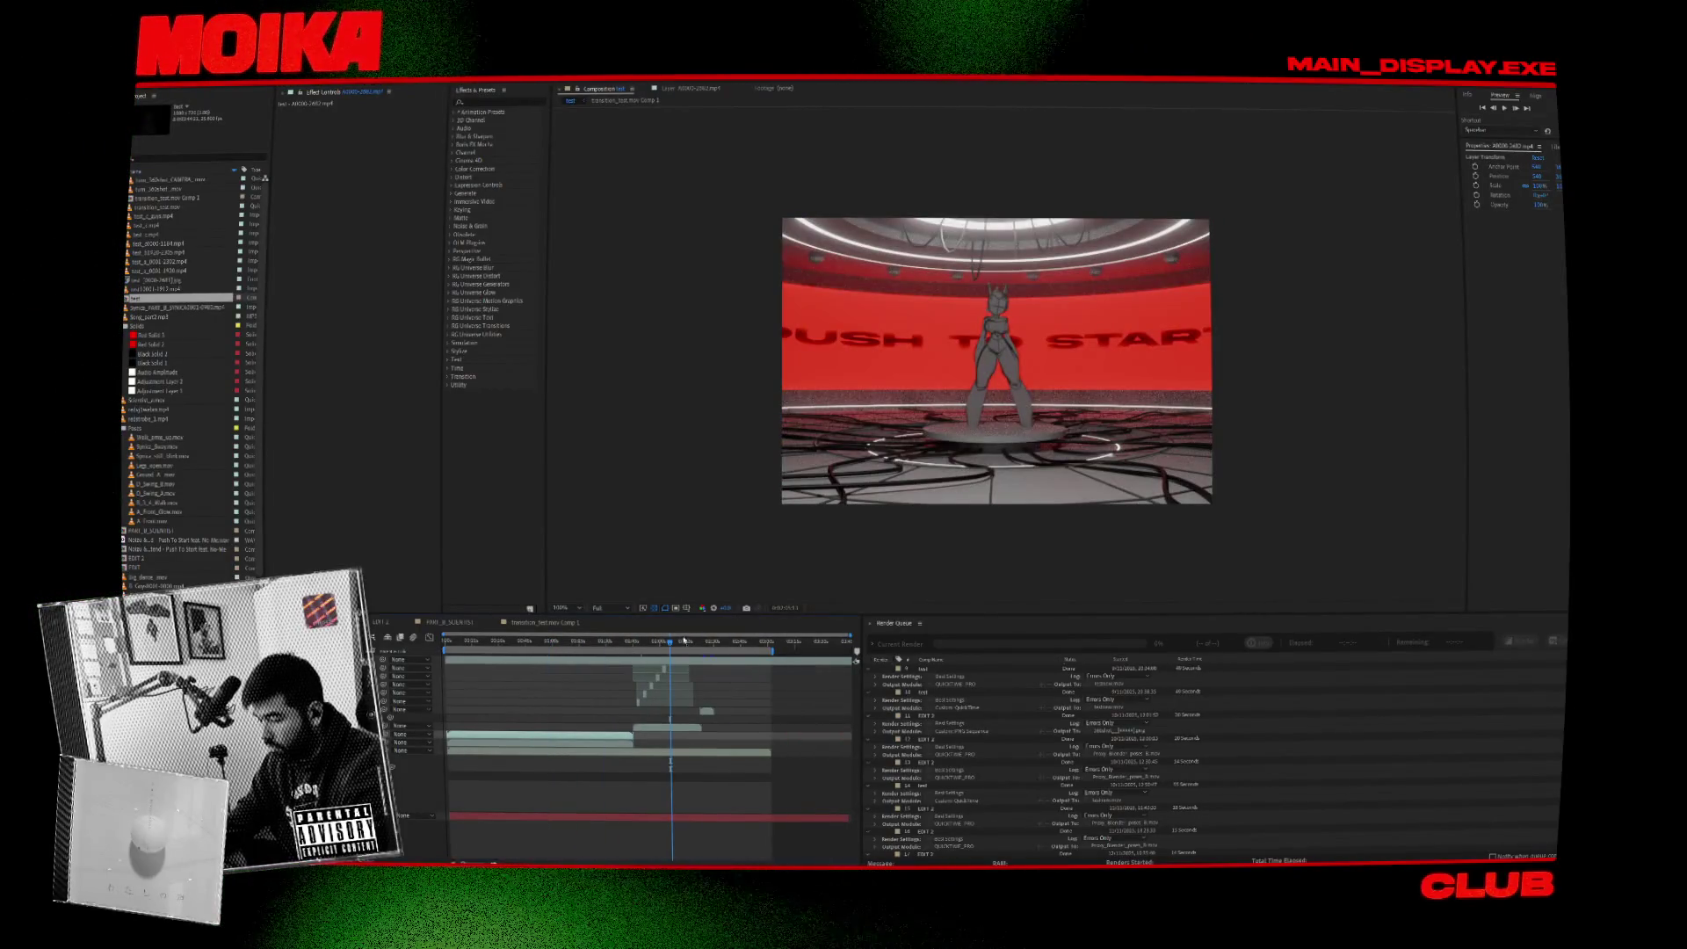
pyautogui.moveTo(684, 642); pyautogui.dragTo(686, 644)
pyautogui.press('space')
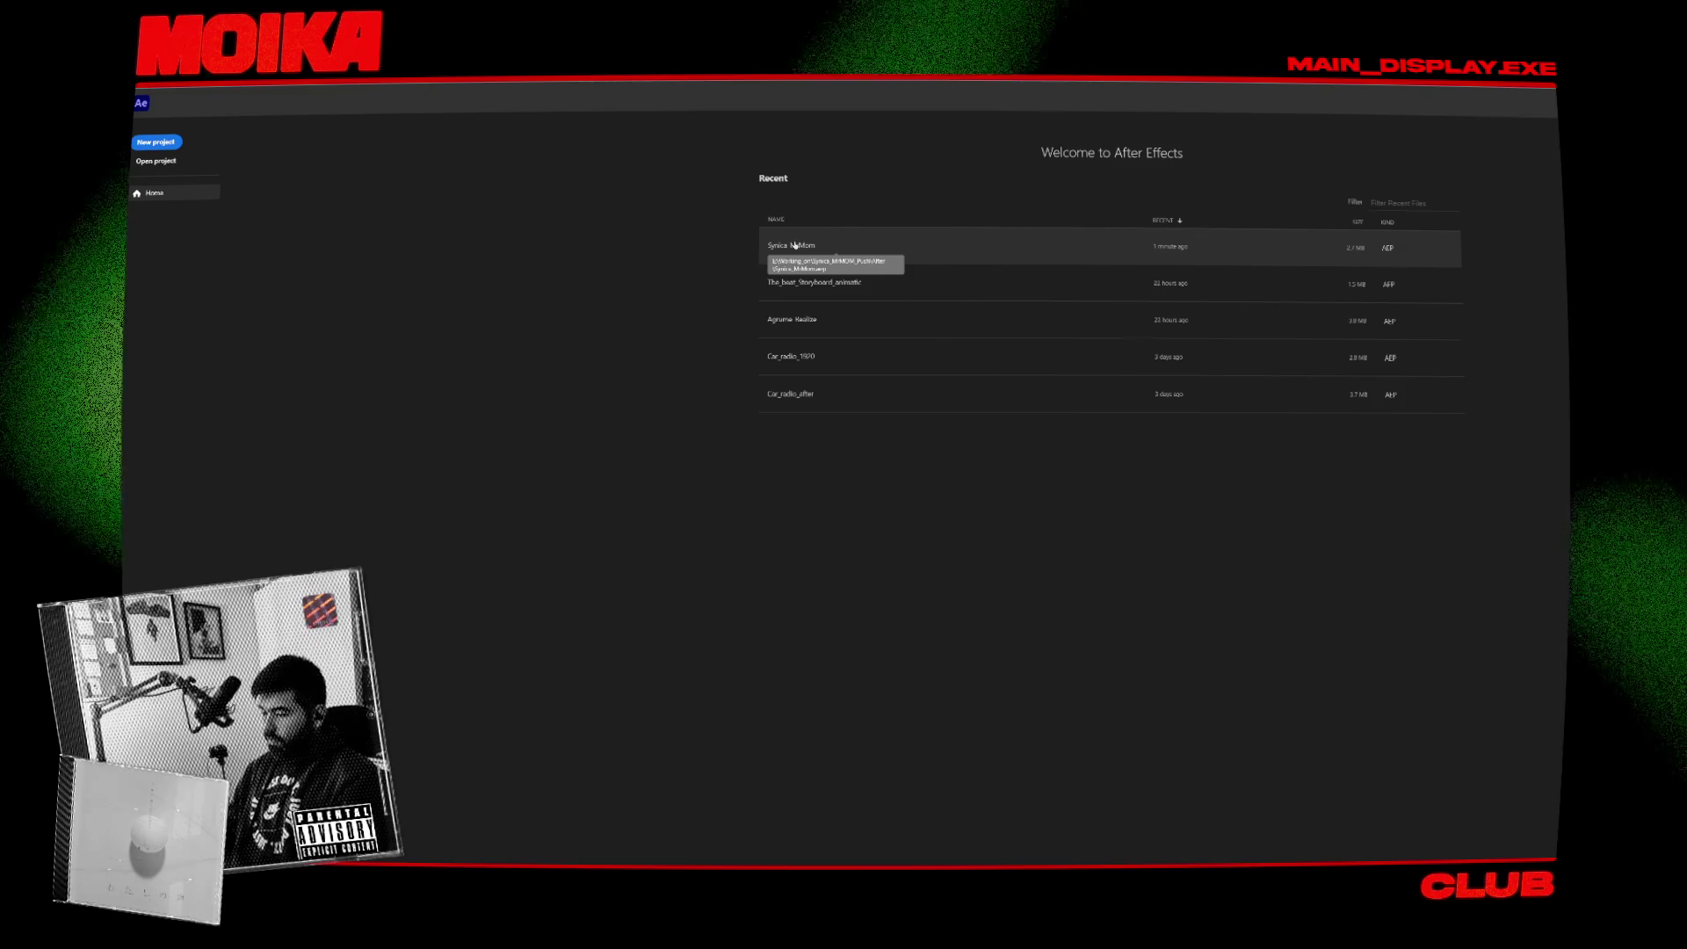
# Reopen the Syrica project past the missing-files warning, open the test comp, and delete the test jpg sequence.
pyautogui.click(795, 245)
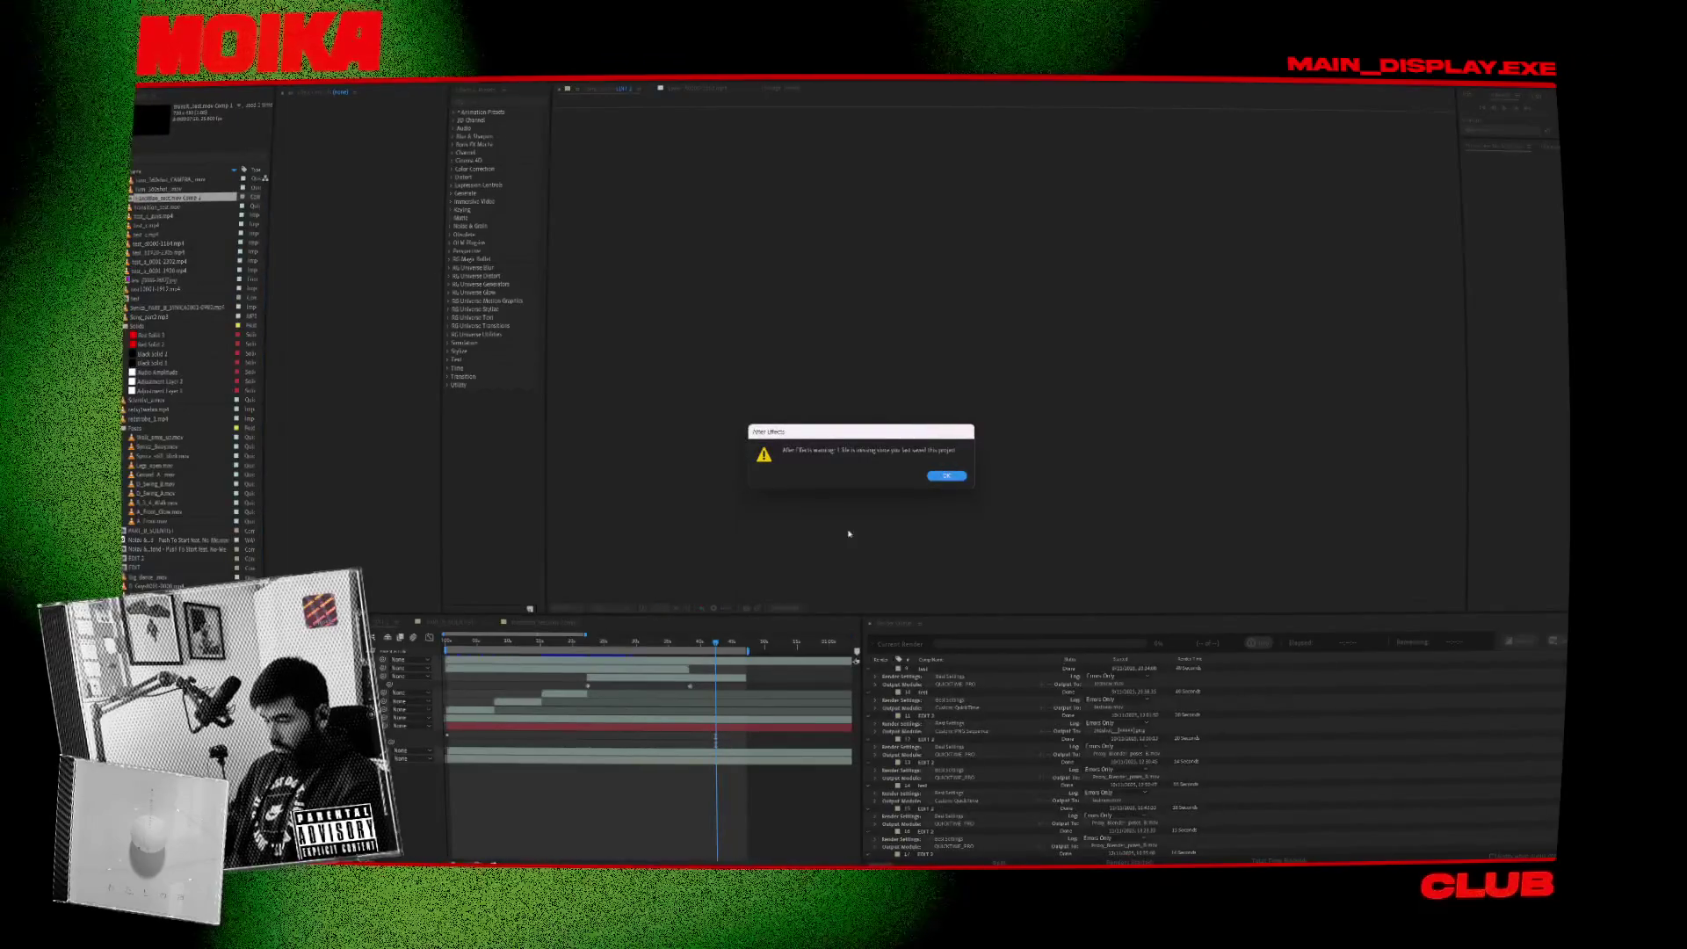
pyautogui.click(945, 476)
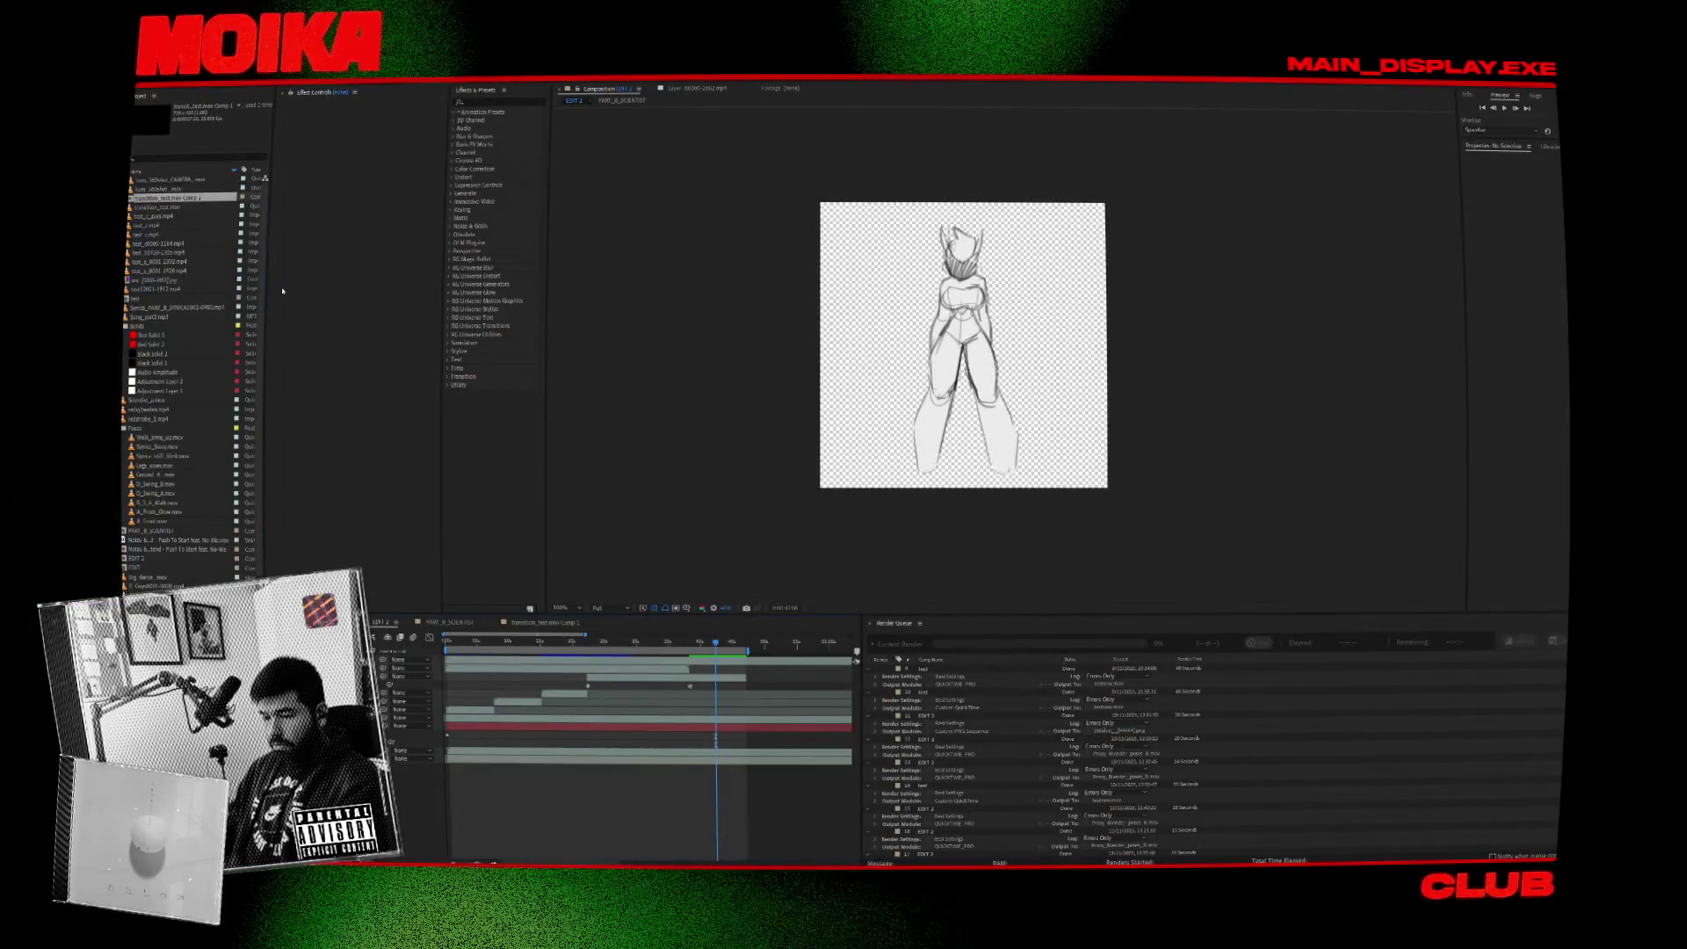
pyautogui.click(153, 280)
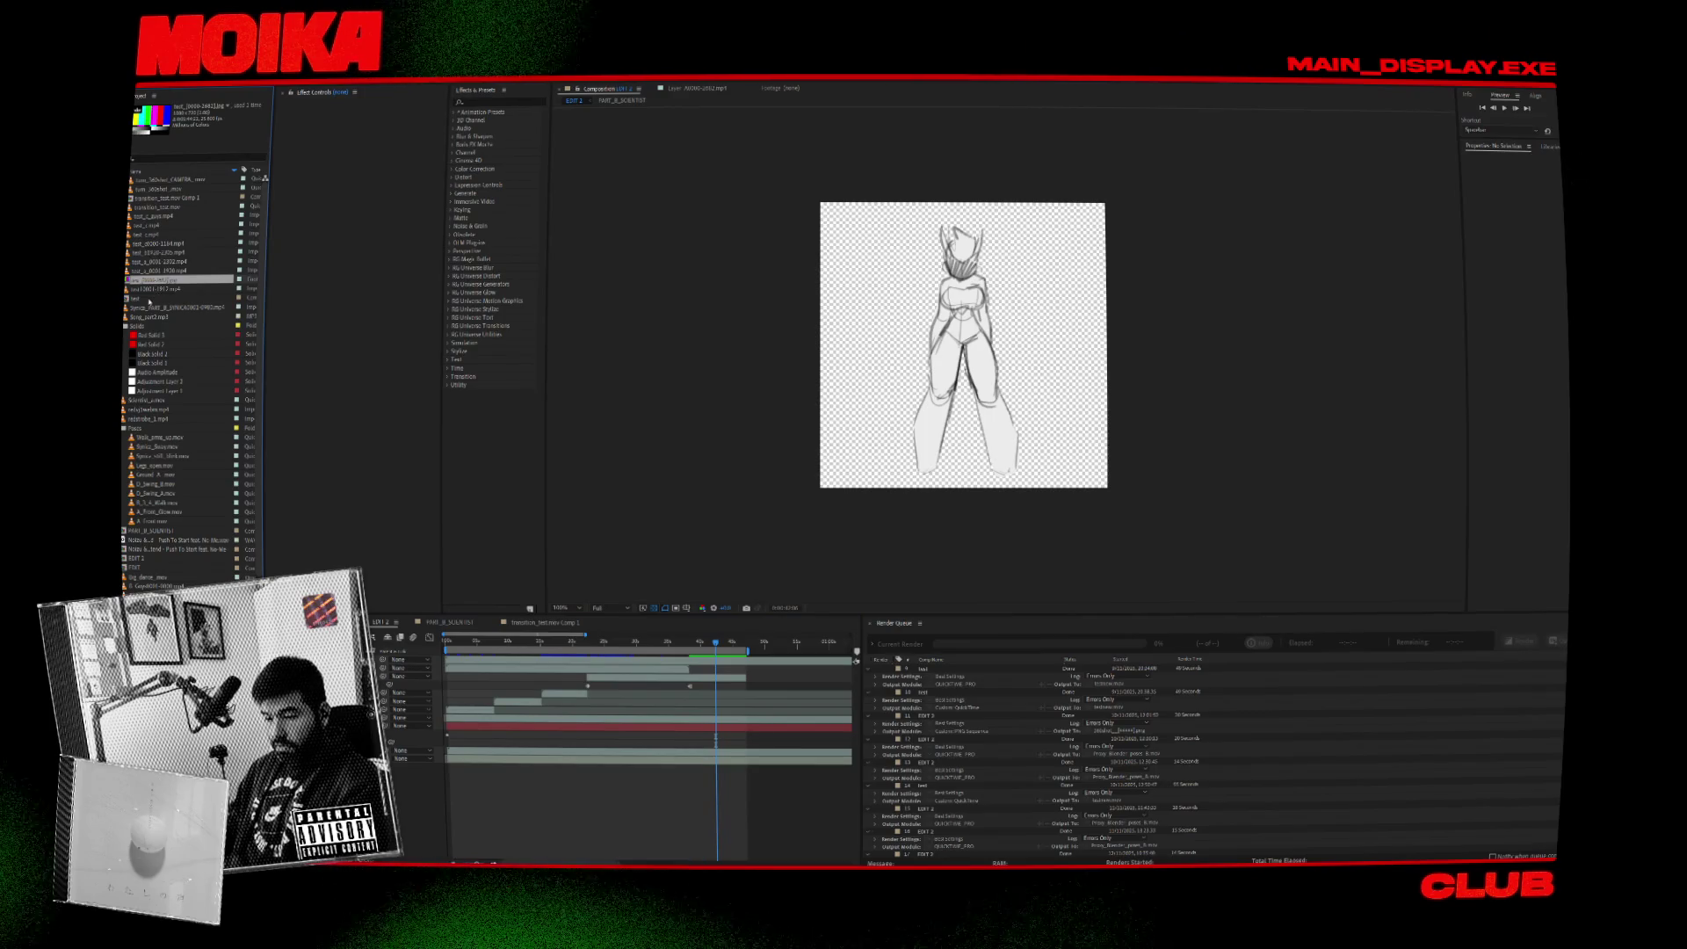
pyautogui.doubleClick(149, 299)
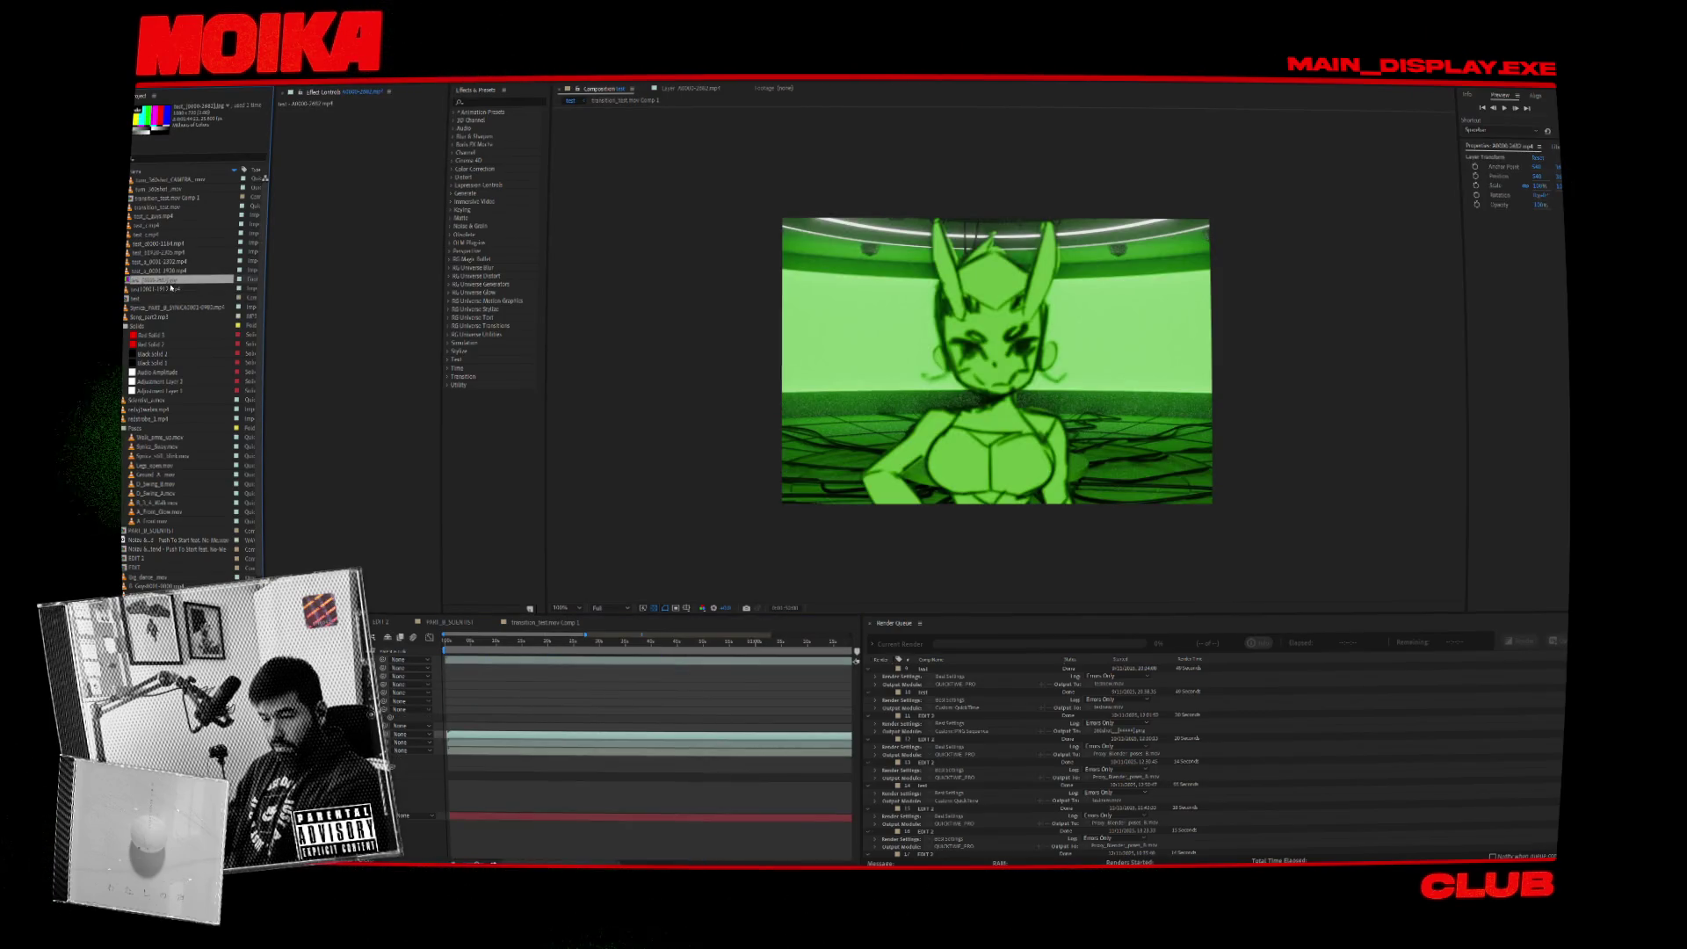
pyautogui.press('Delete')
pyautogui.press('Return')
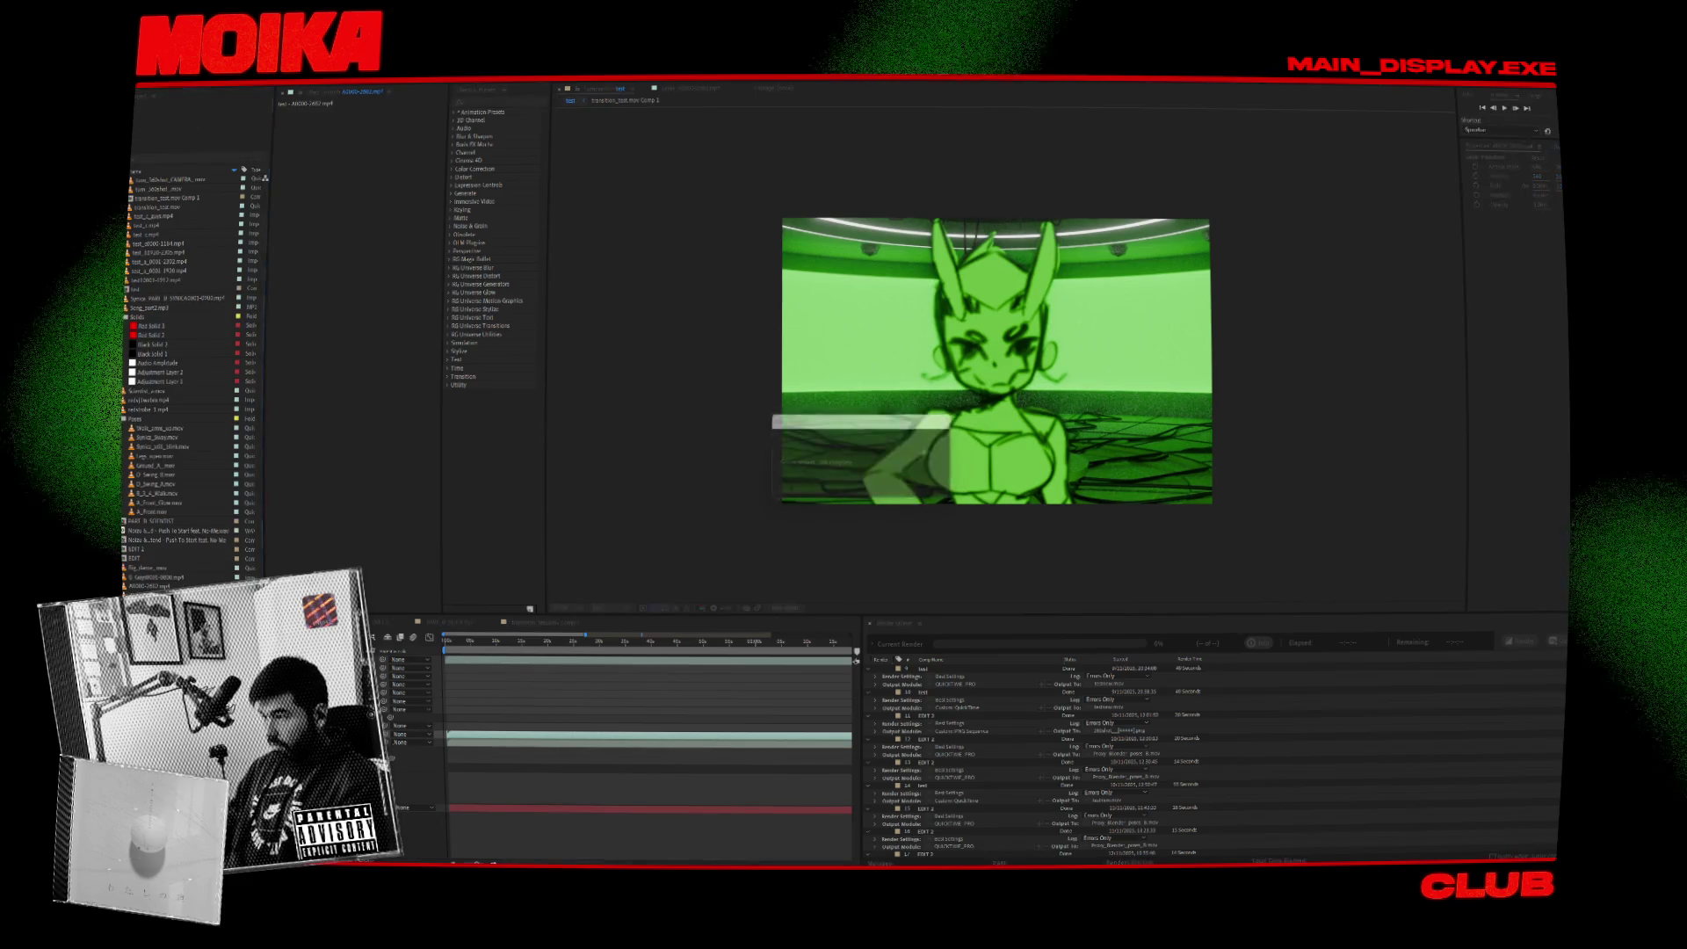
# Create an adjustment layer, move it to the top, and apply Magic Bullet Looks by searching 'look'.
pyautogui.rightClick(298, 732)
pyautogui.moveTo(378, 735)
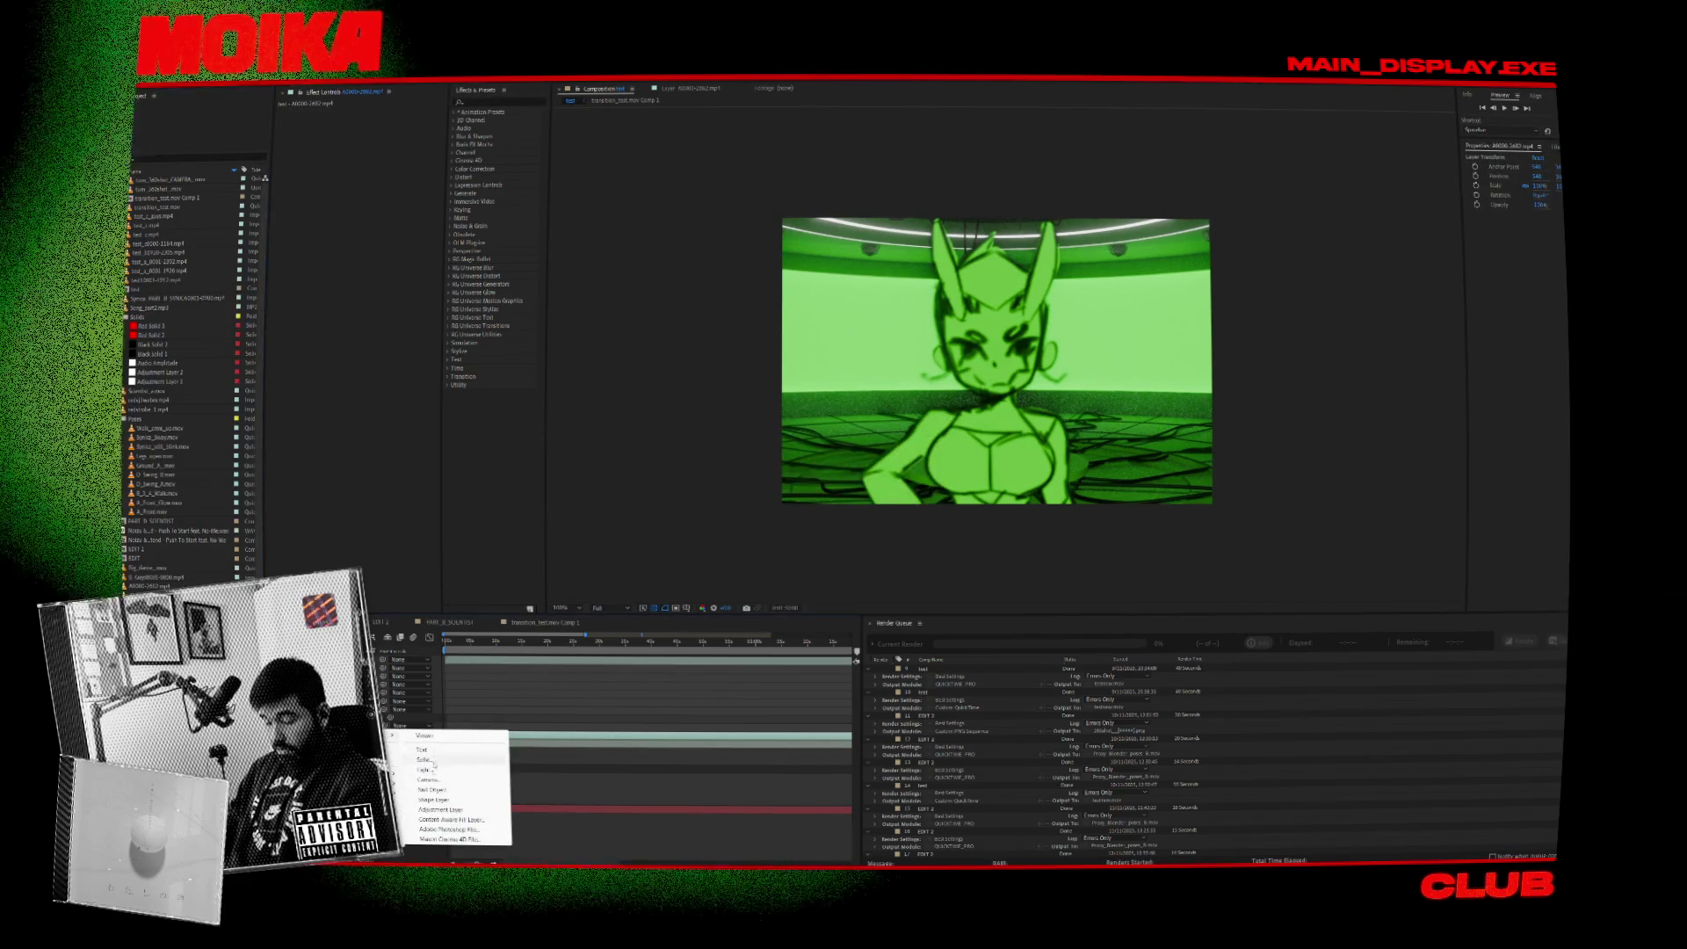
pyautogui.click(440, 809)
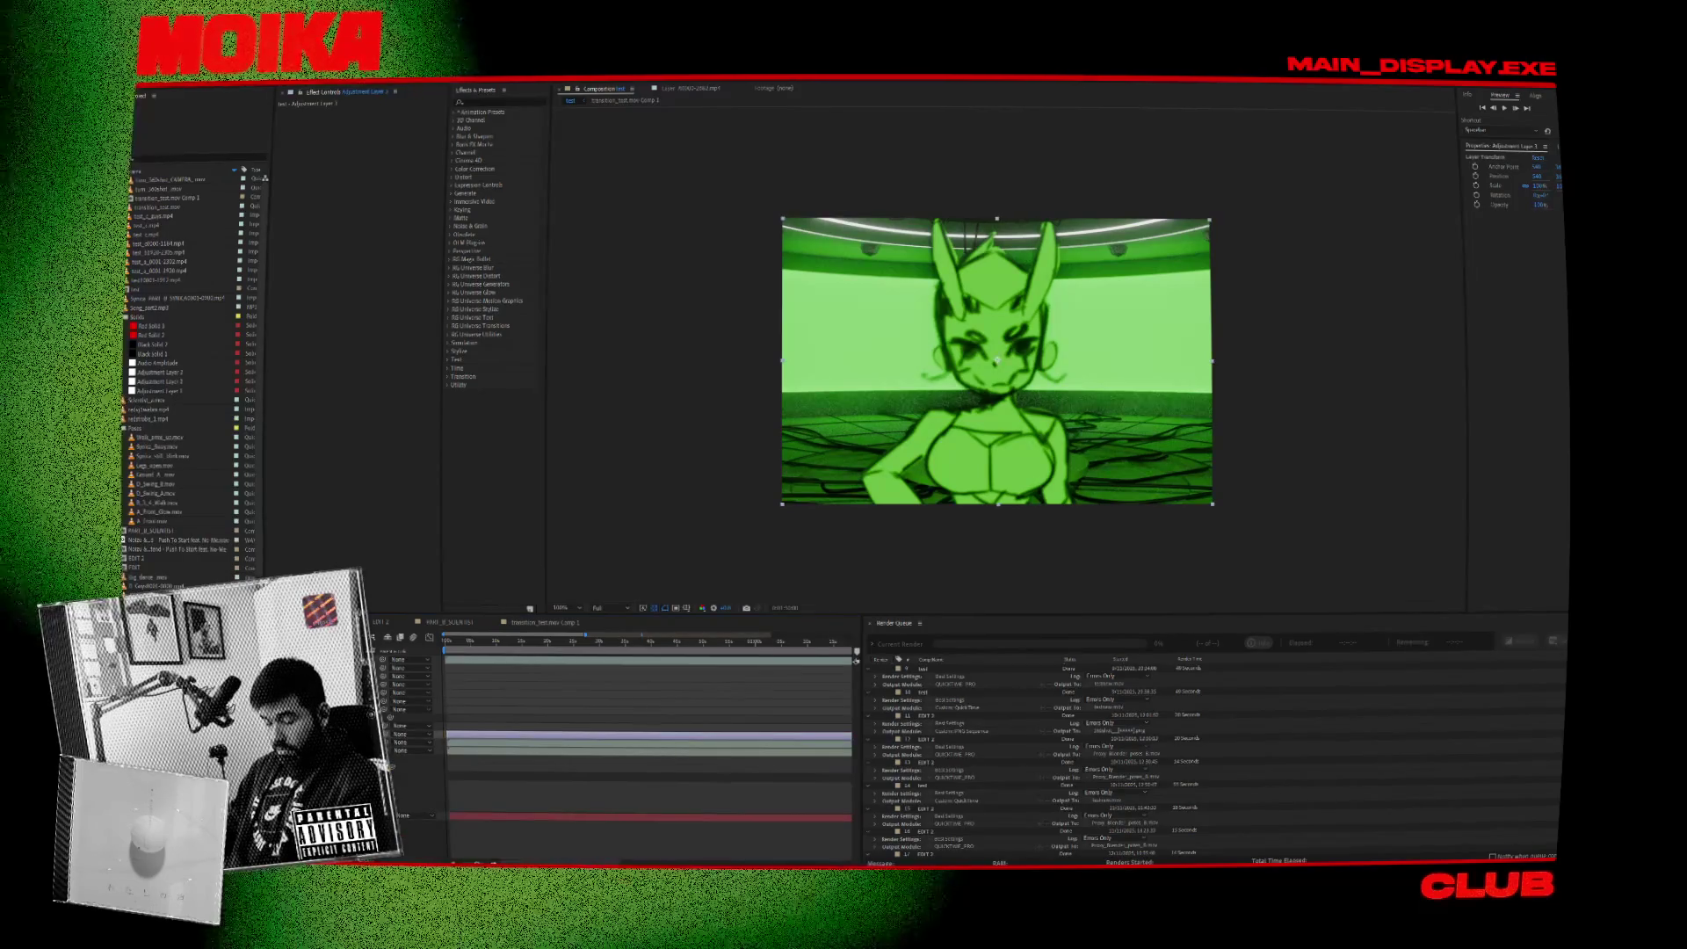
pyautogui.hotkey('ctrl', 'shift', ']')
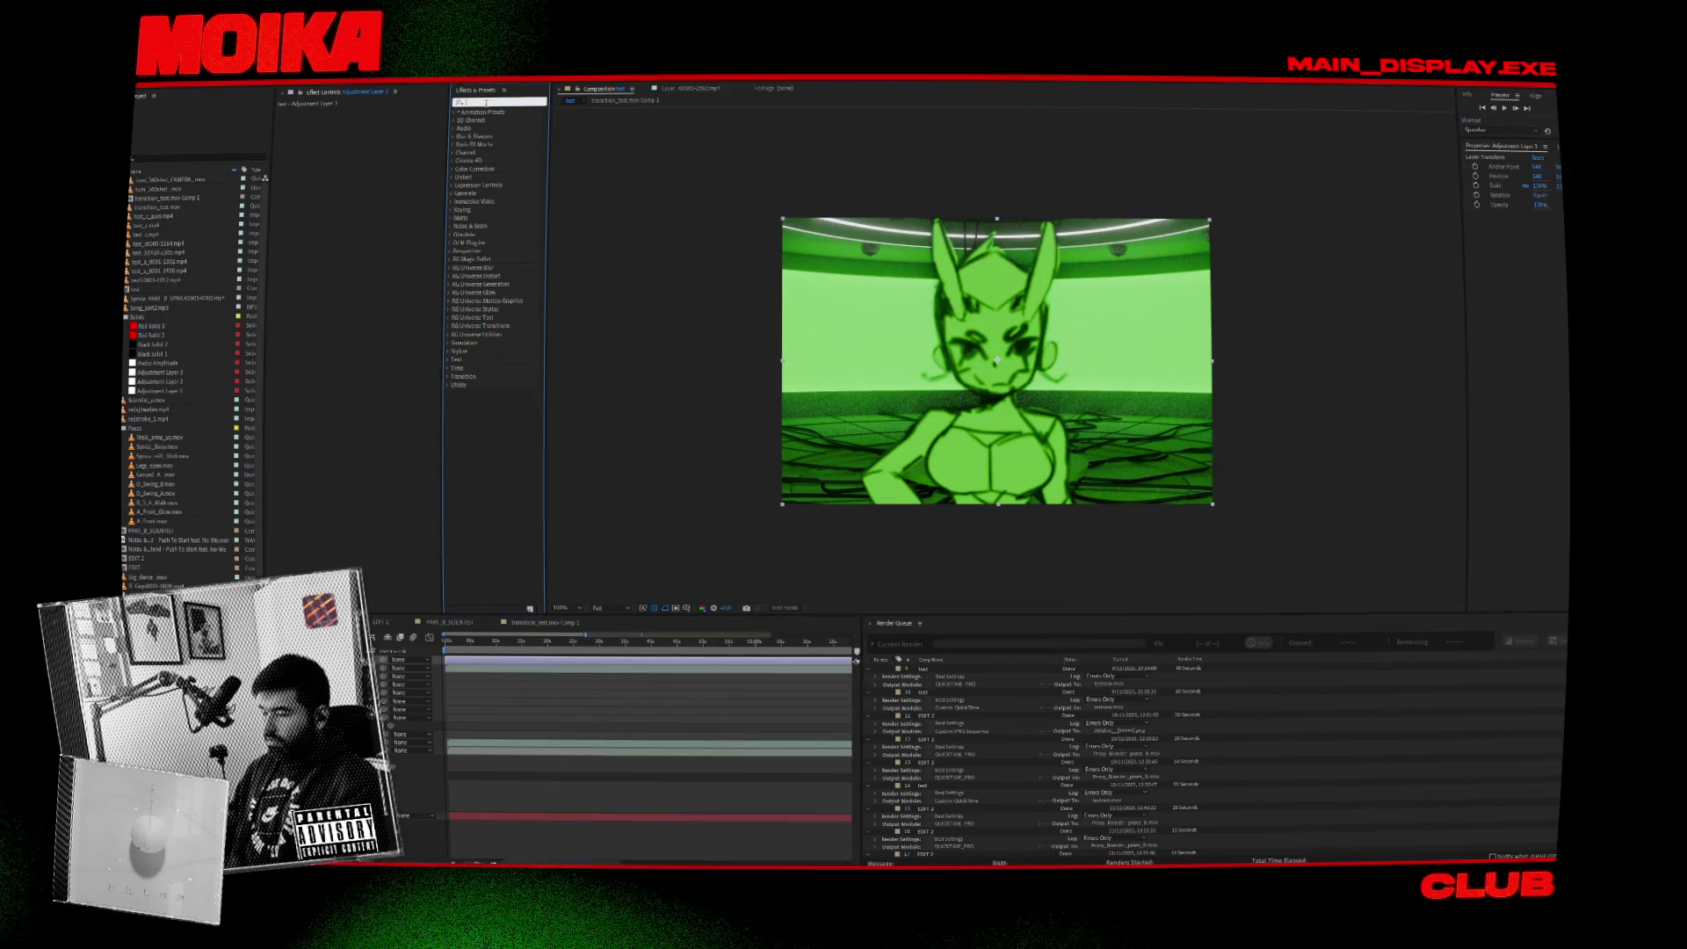
pyautogui.write('look')
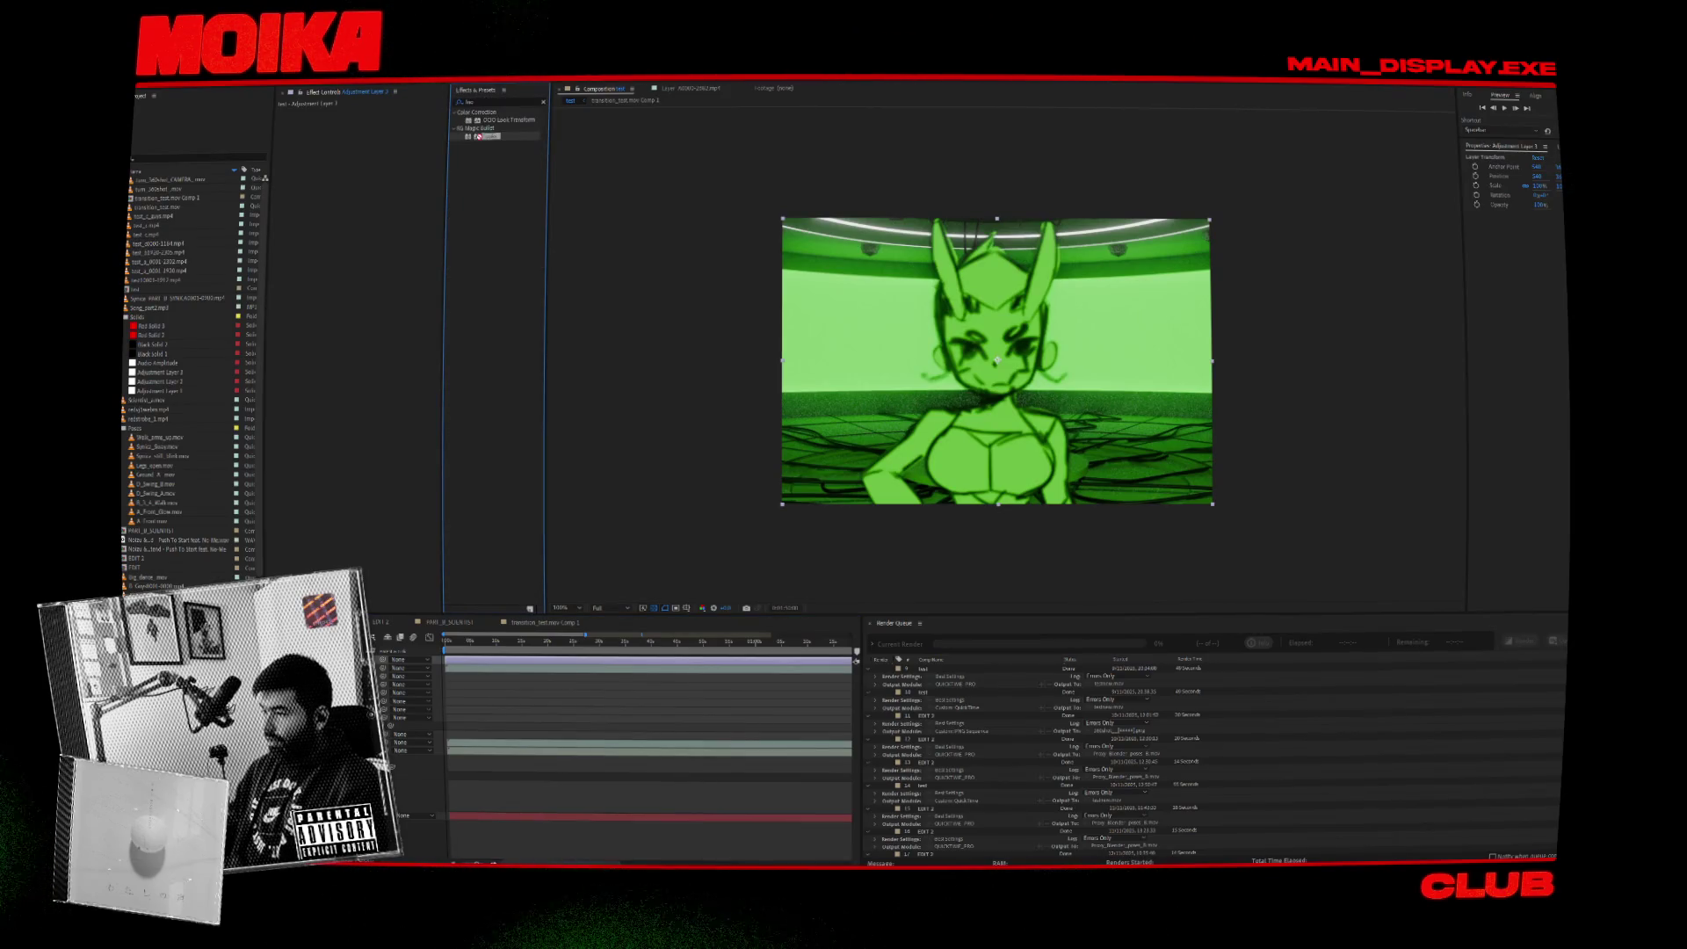
pyautogui.click(311, 167)
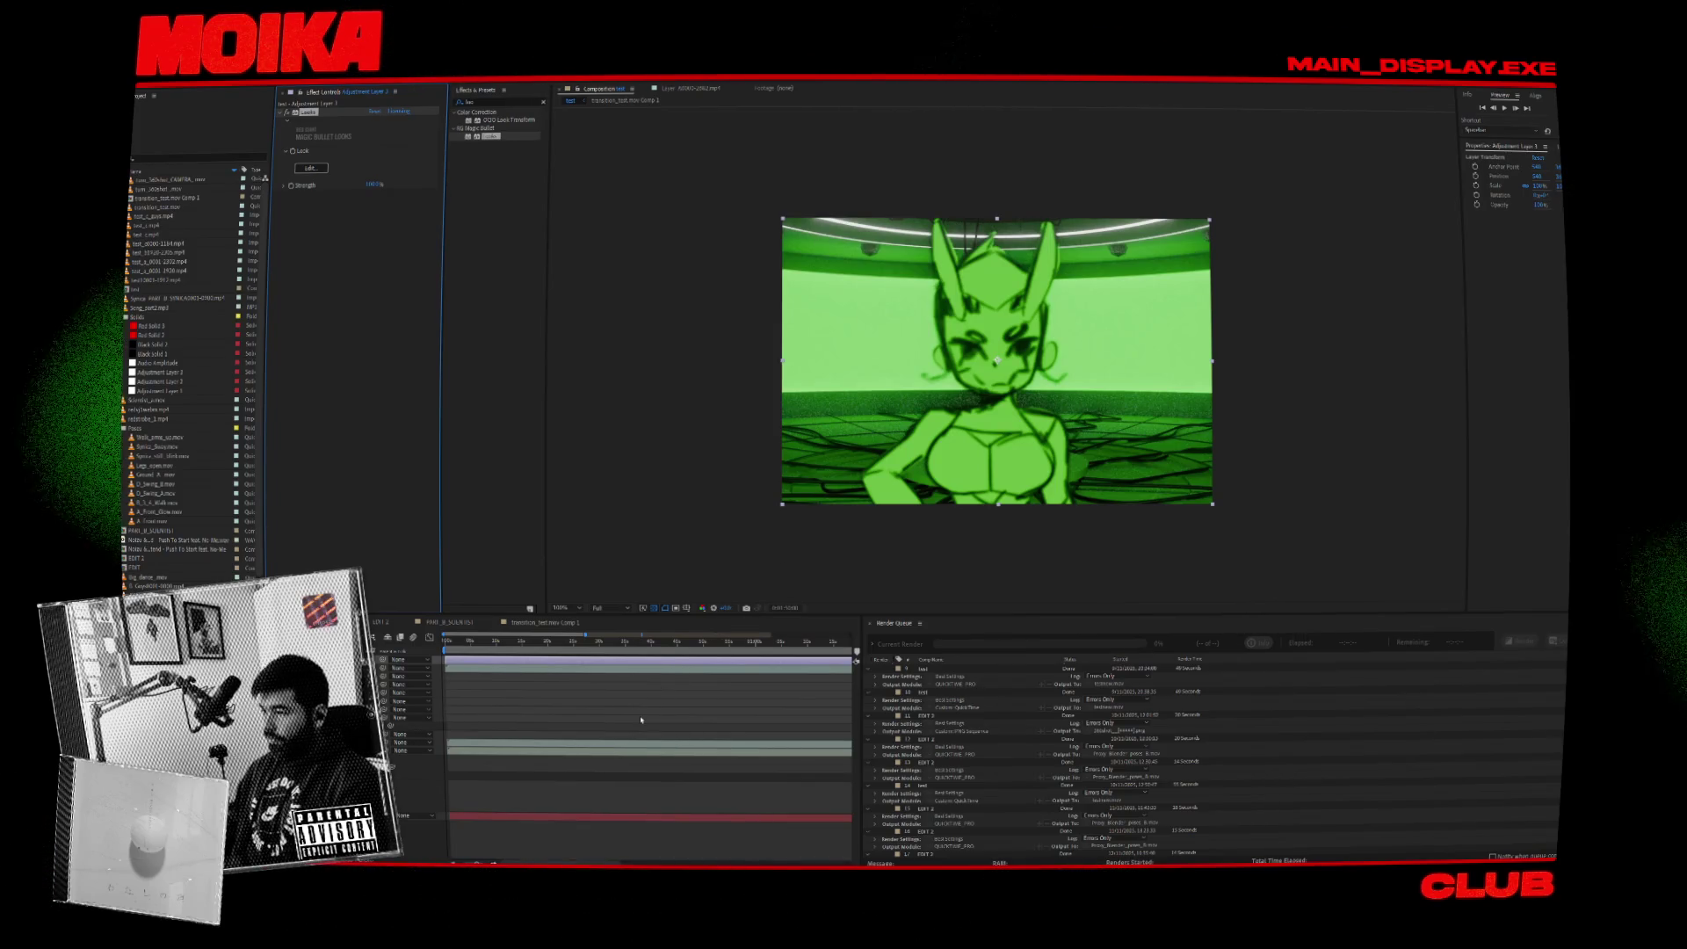
# At the glowing red-background frame, build and apply a warm sepia look in the Magic Bullet Looks editor.
pyautogui.scroll(-3, 547, 667)
pyautogui.click(526, 646)
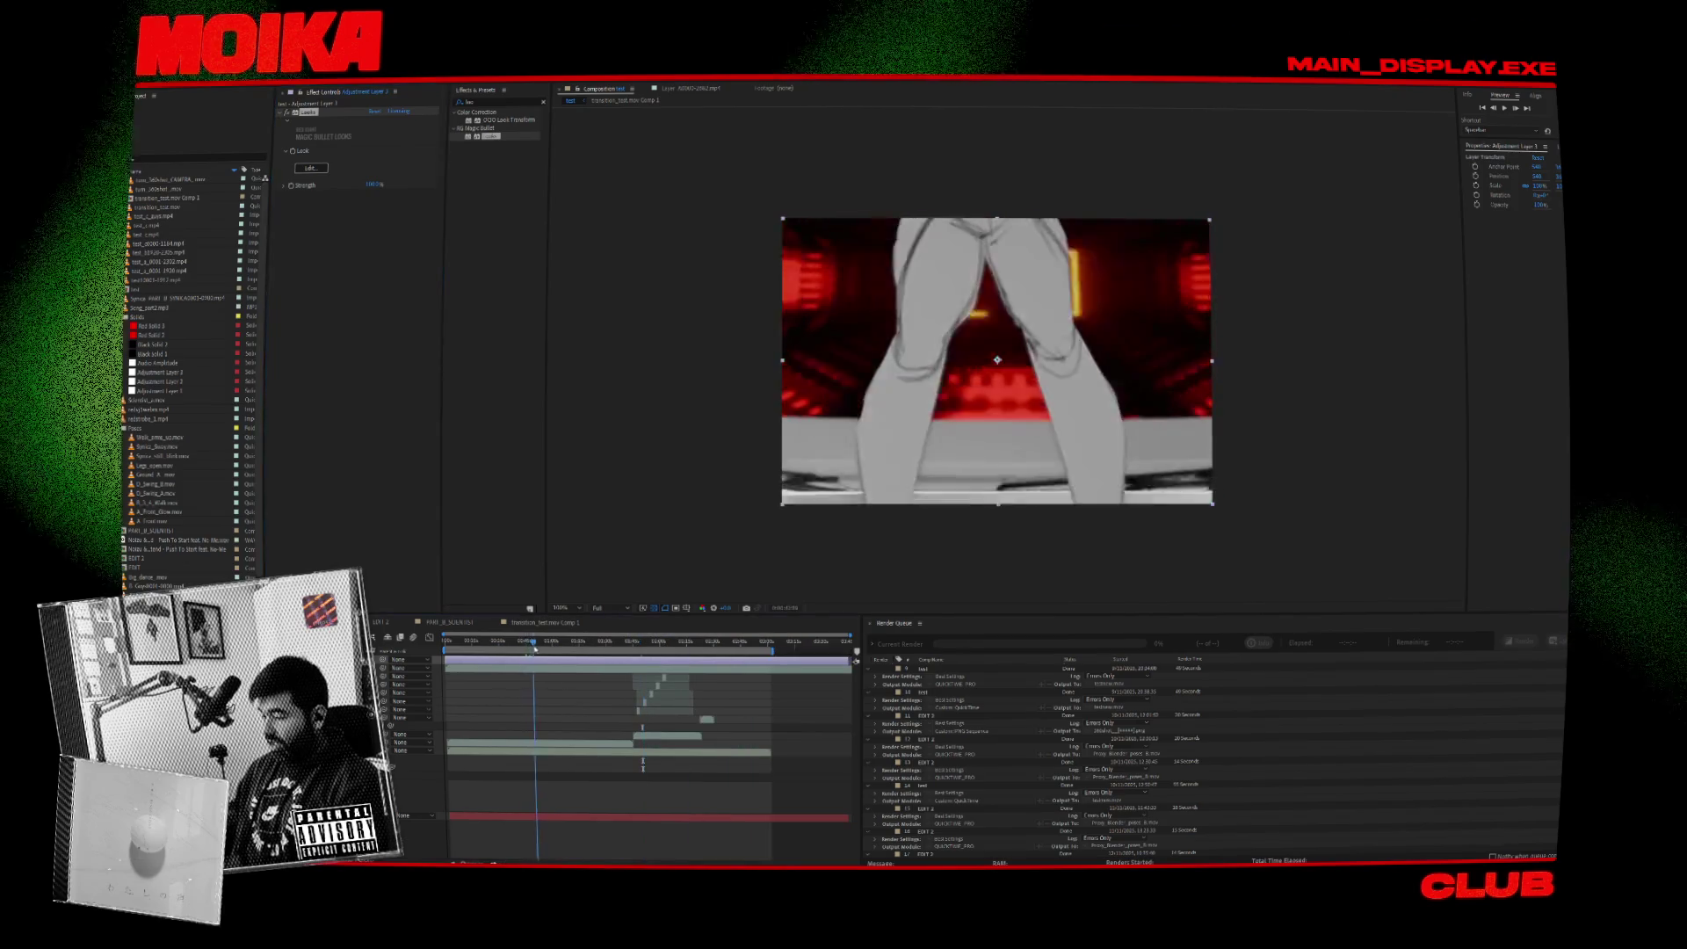
pyautogui.click(321, 168)
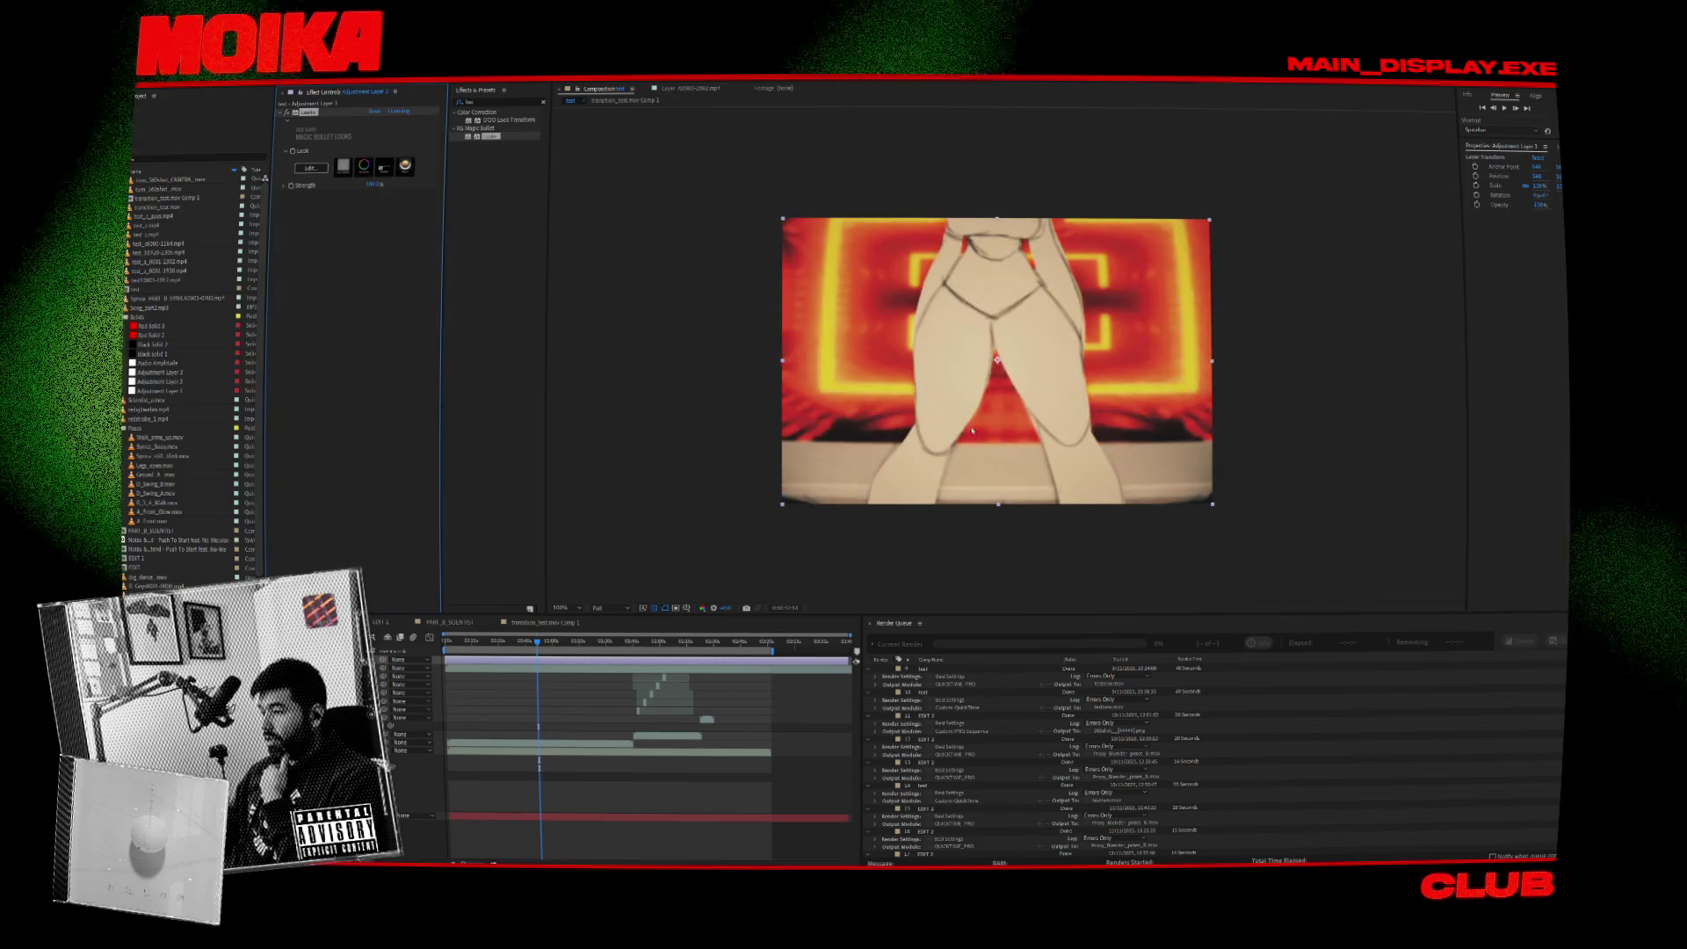
# Scrub from the character-on-stage shot forward through the sepia-graded footage.
pyautogui.click(490, 642)
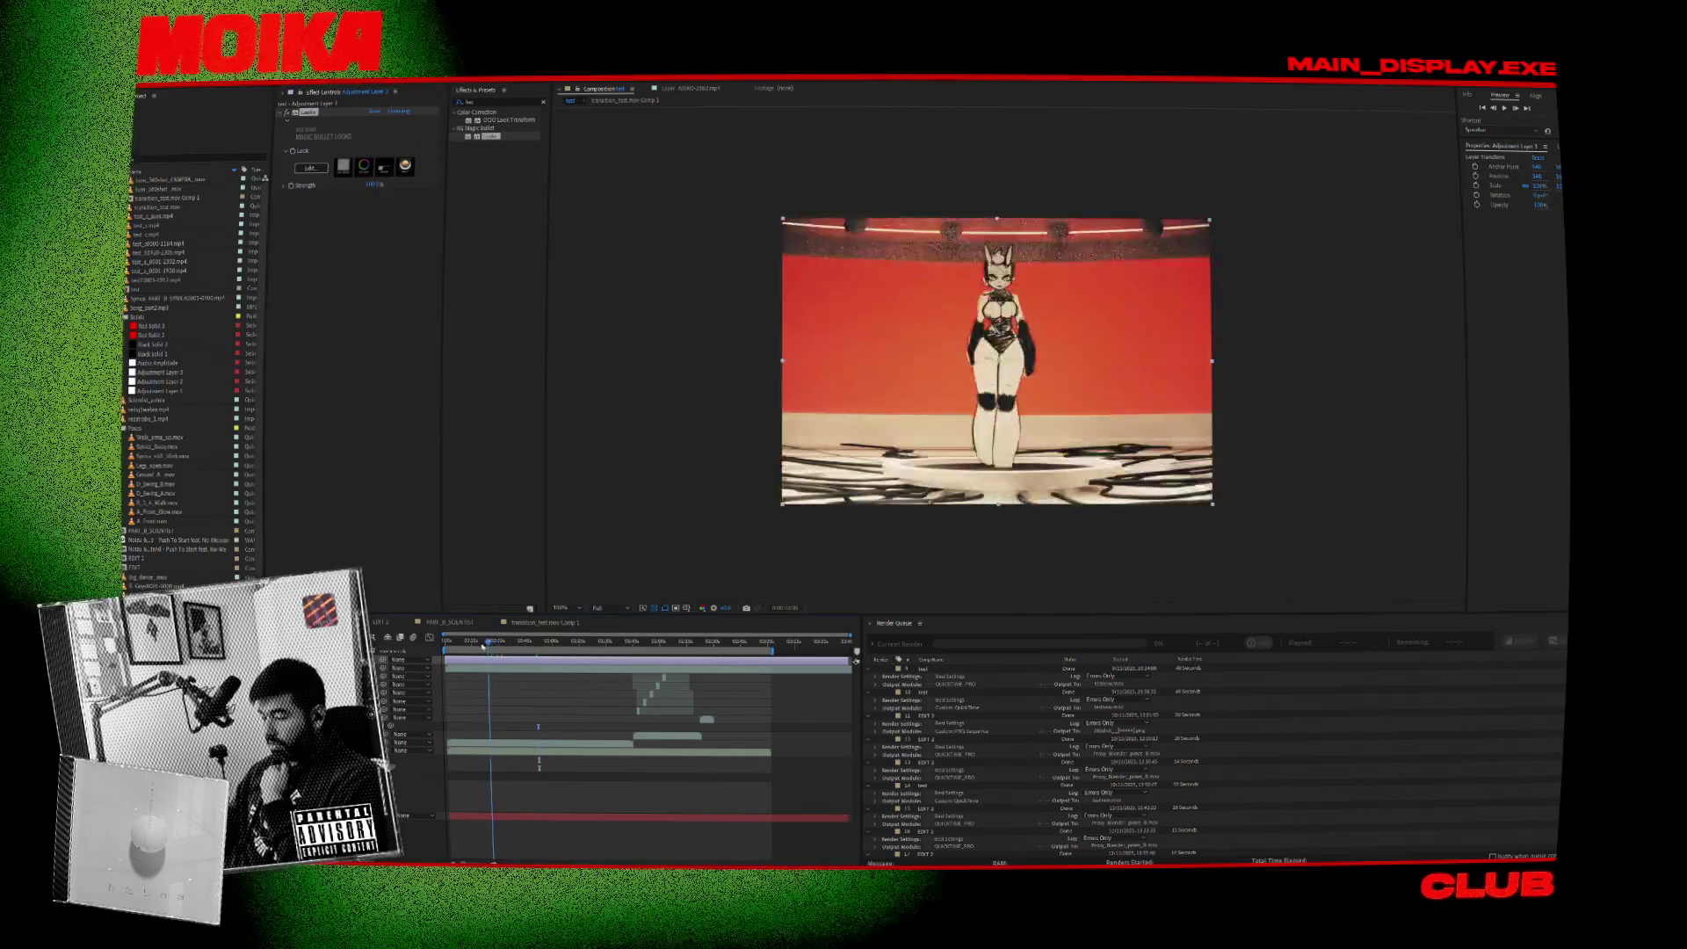
pyautogui.moveTo(490, 646); pyautogui.dragTo(684, 659)
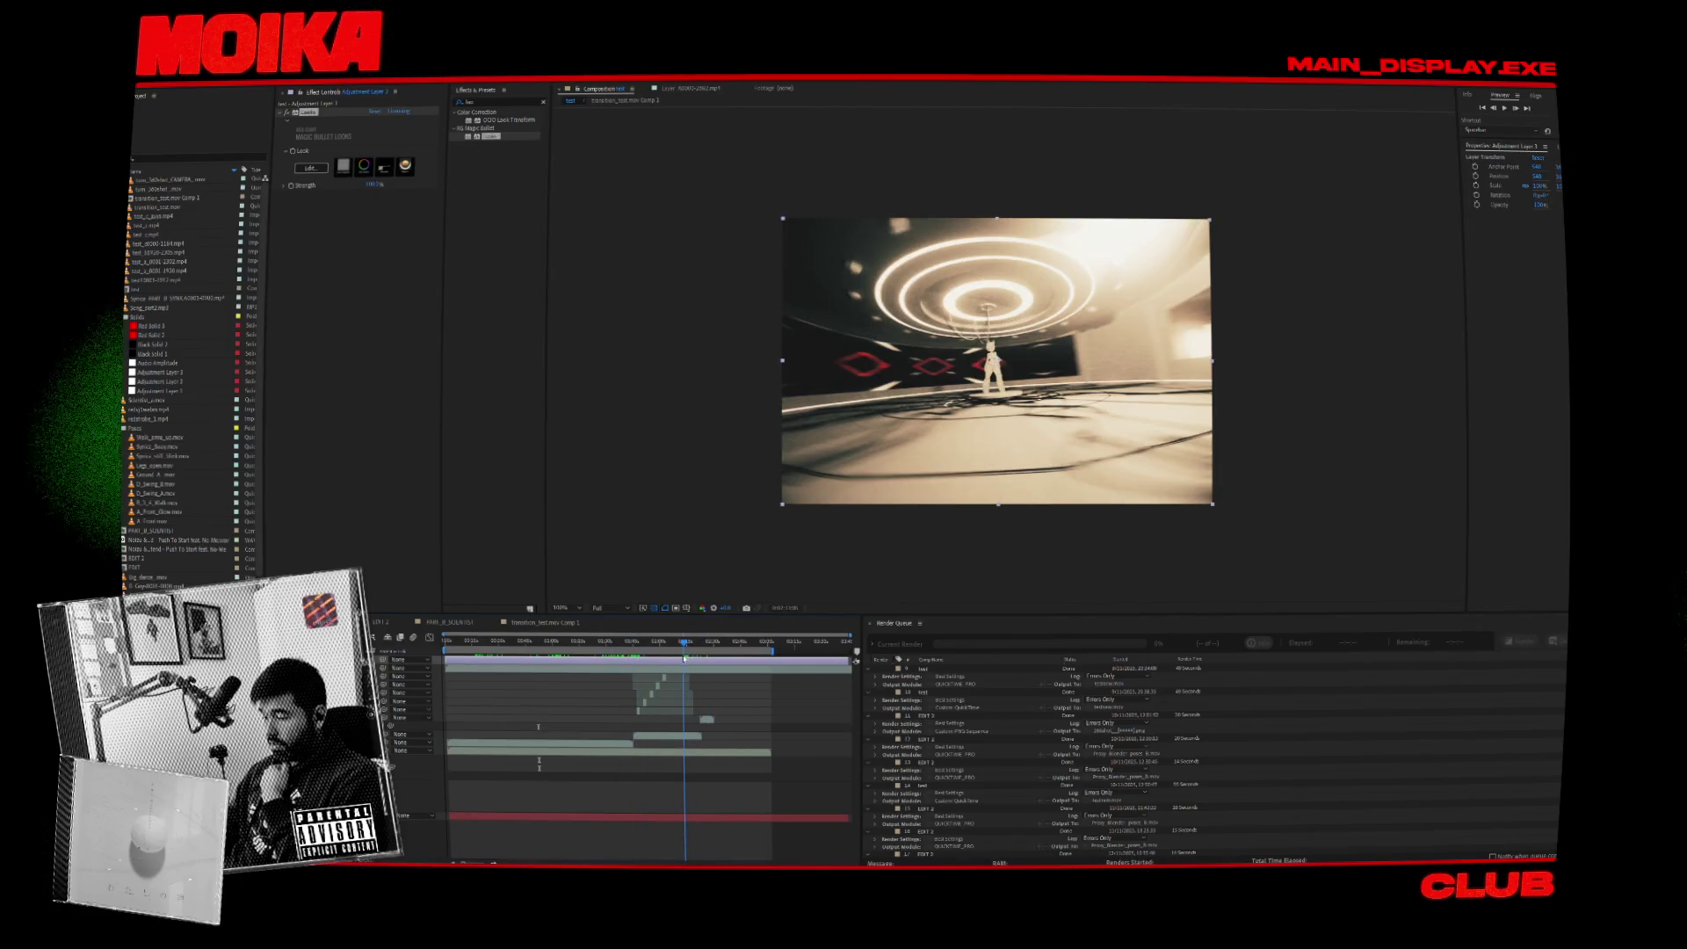
pyautogui.scroll(1, 1096, 343)
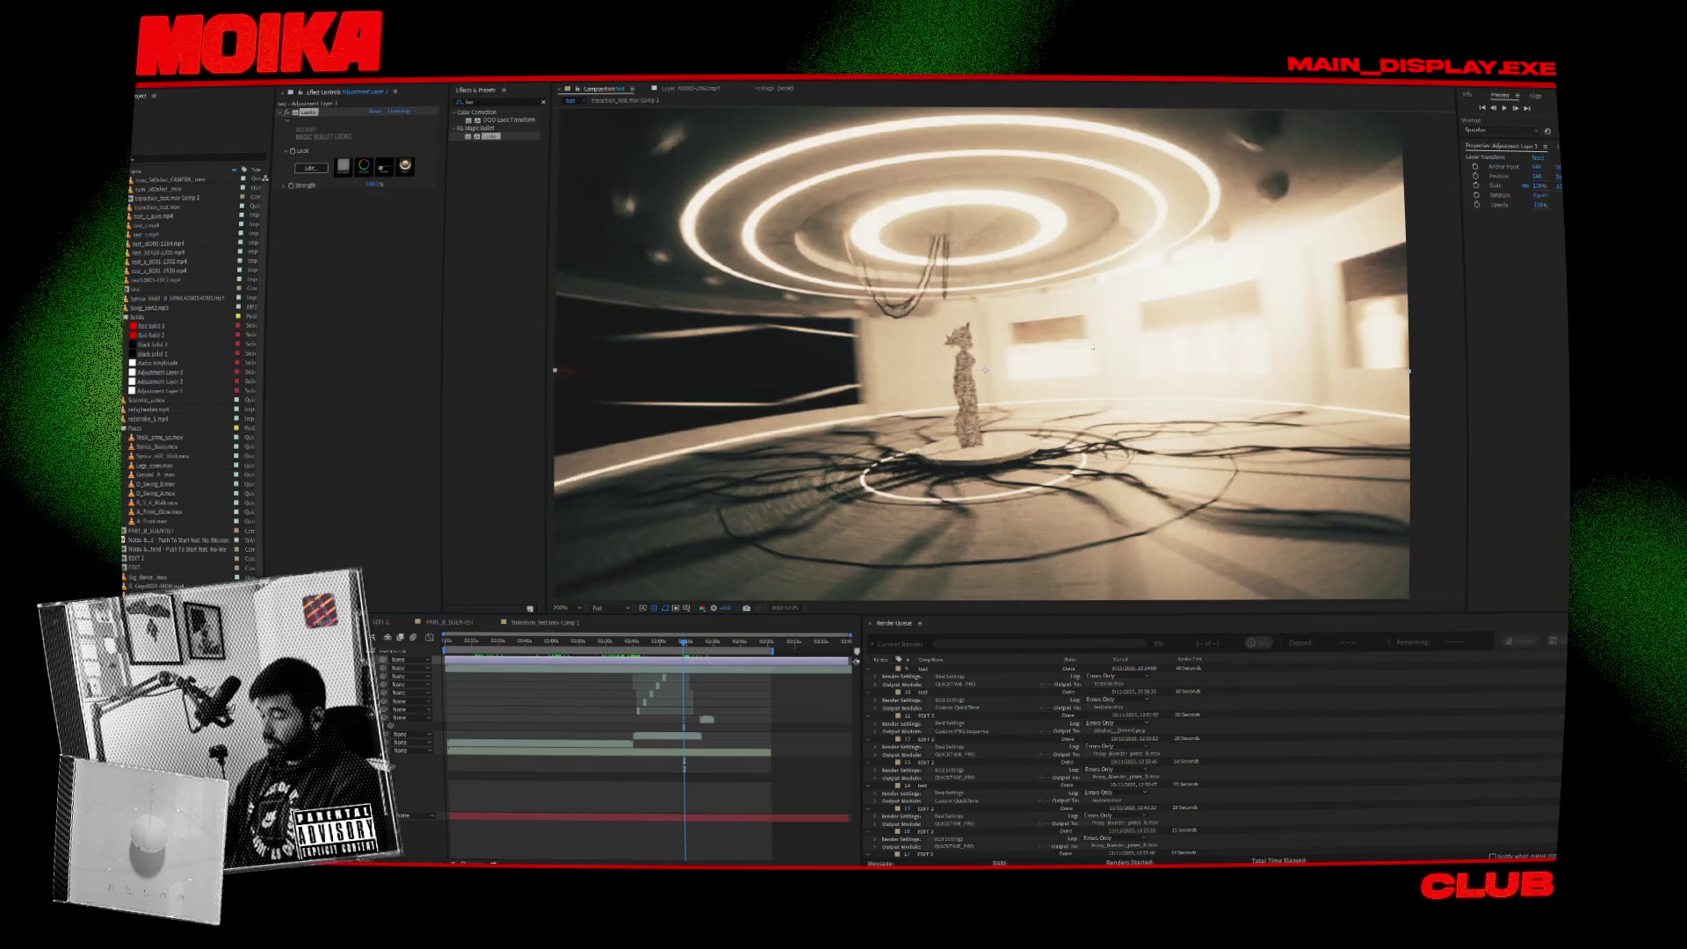
pyautogui.scroll(-1, 993, 338)
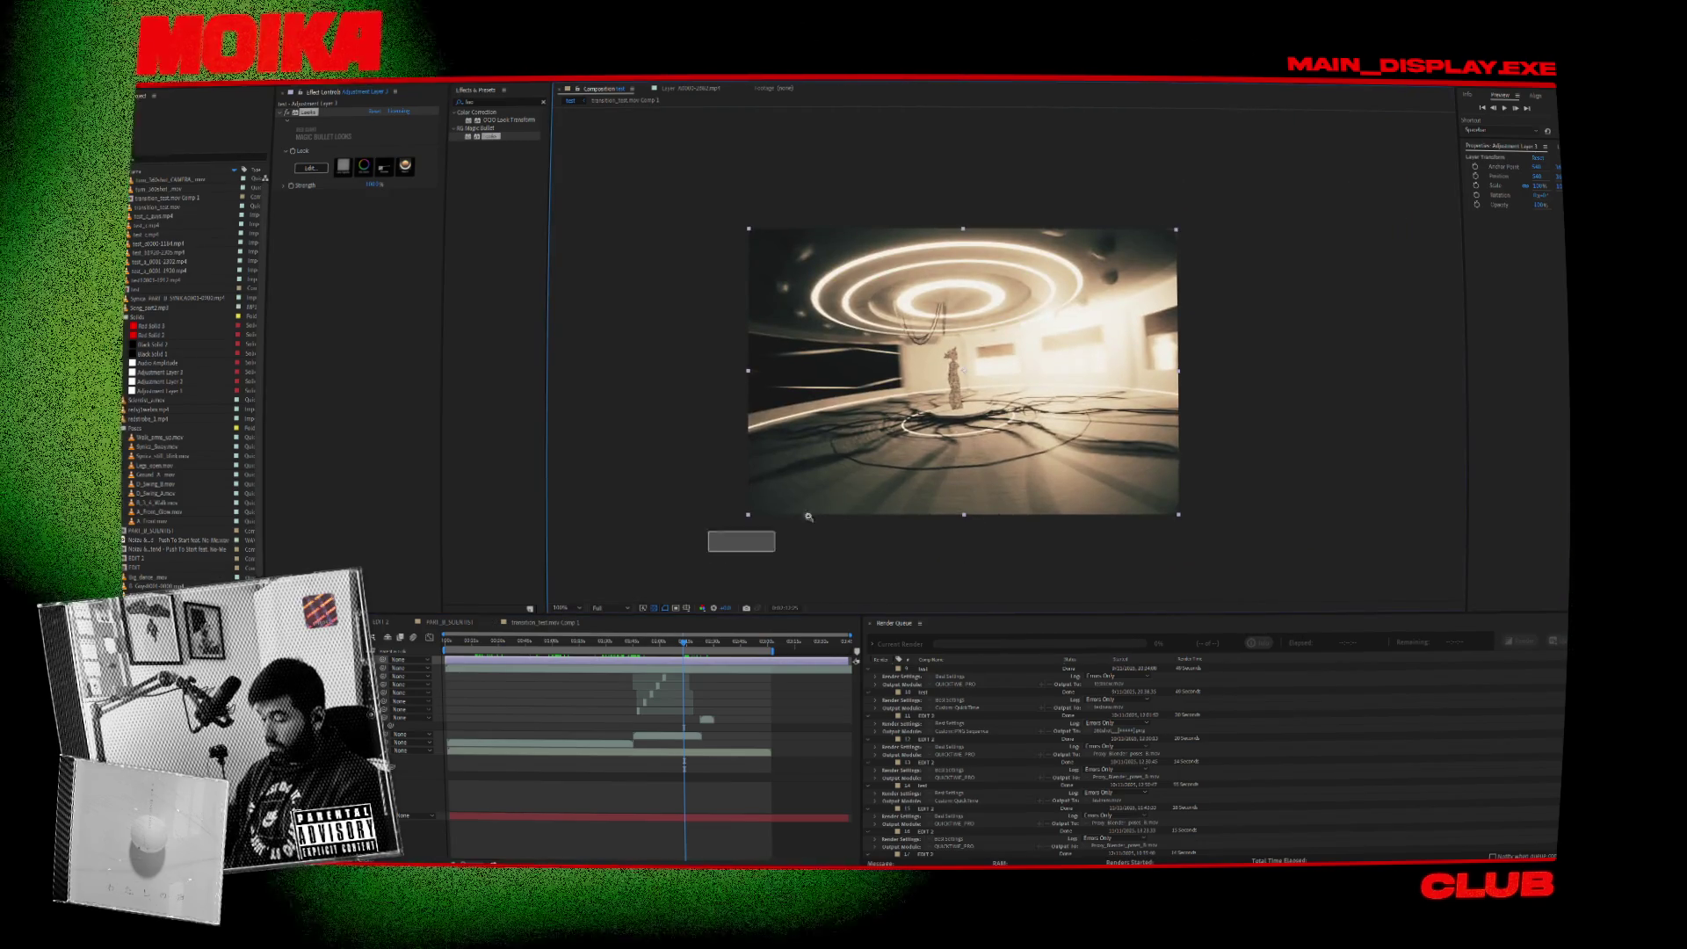
pyautogui.scroll(1, 809, 517)
pyautogui.scroll(-1, 809, 516)
# Set the viewer magnification to Fit and drag the playhead back to the start.
pyautogui.click(563, 608)
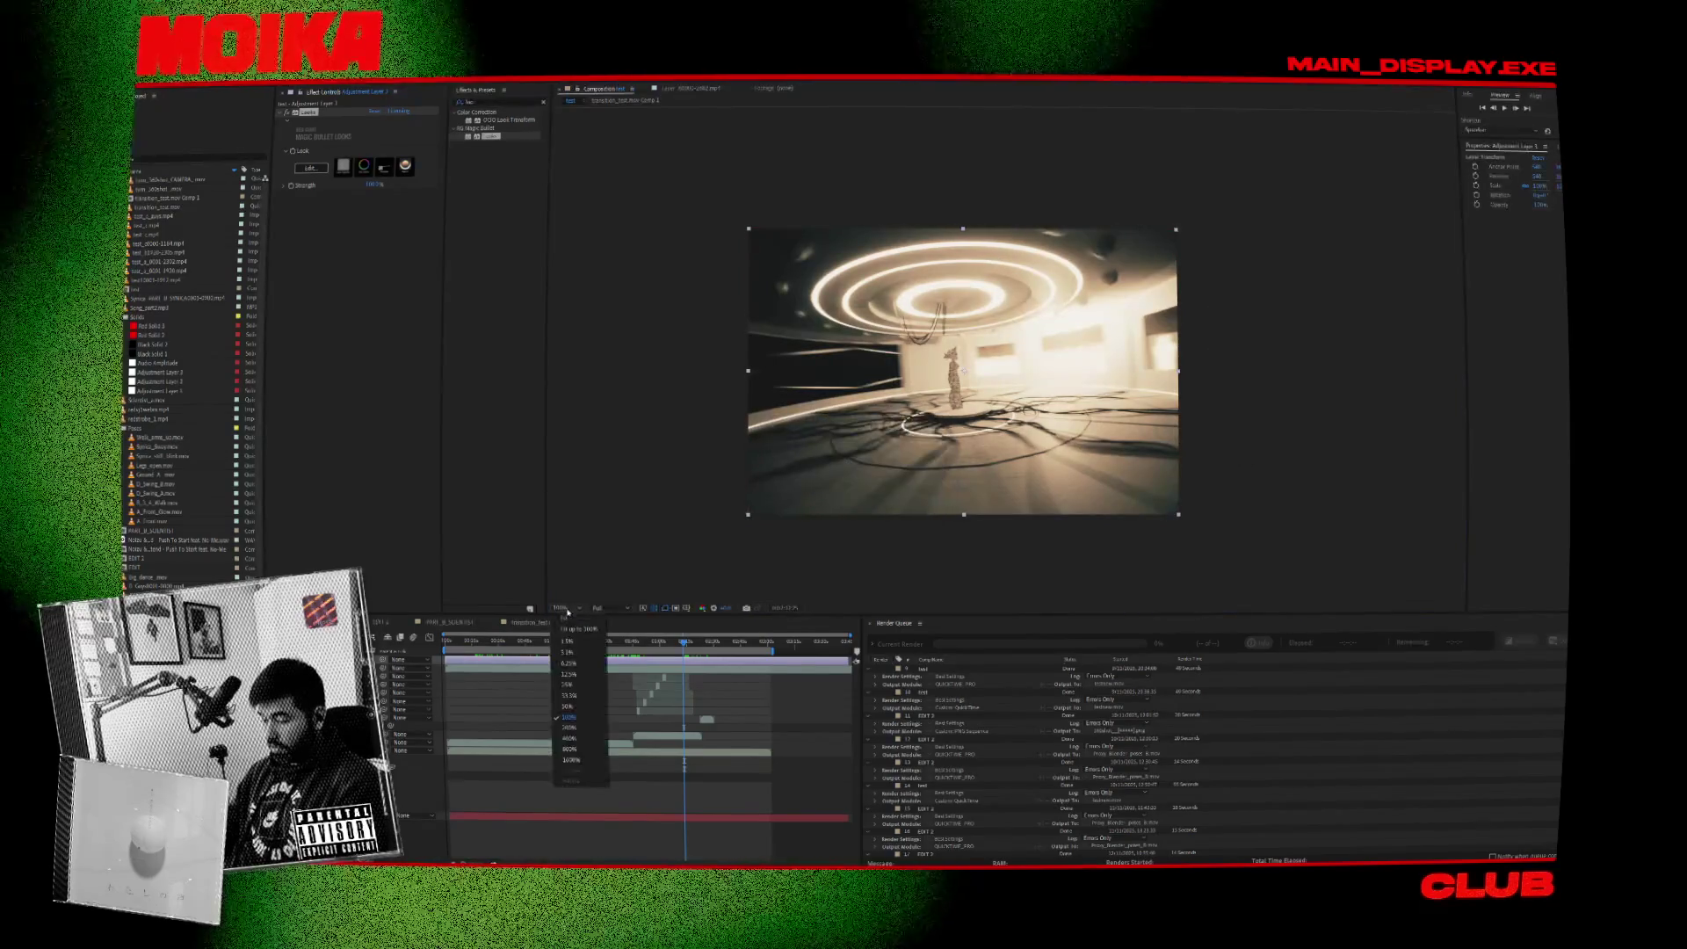
pyautogui.click(580, 630)
pyautogui.click(564, 609)
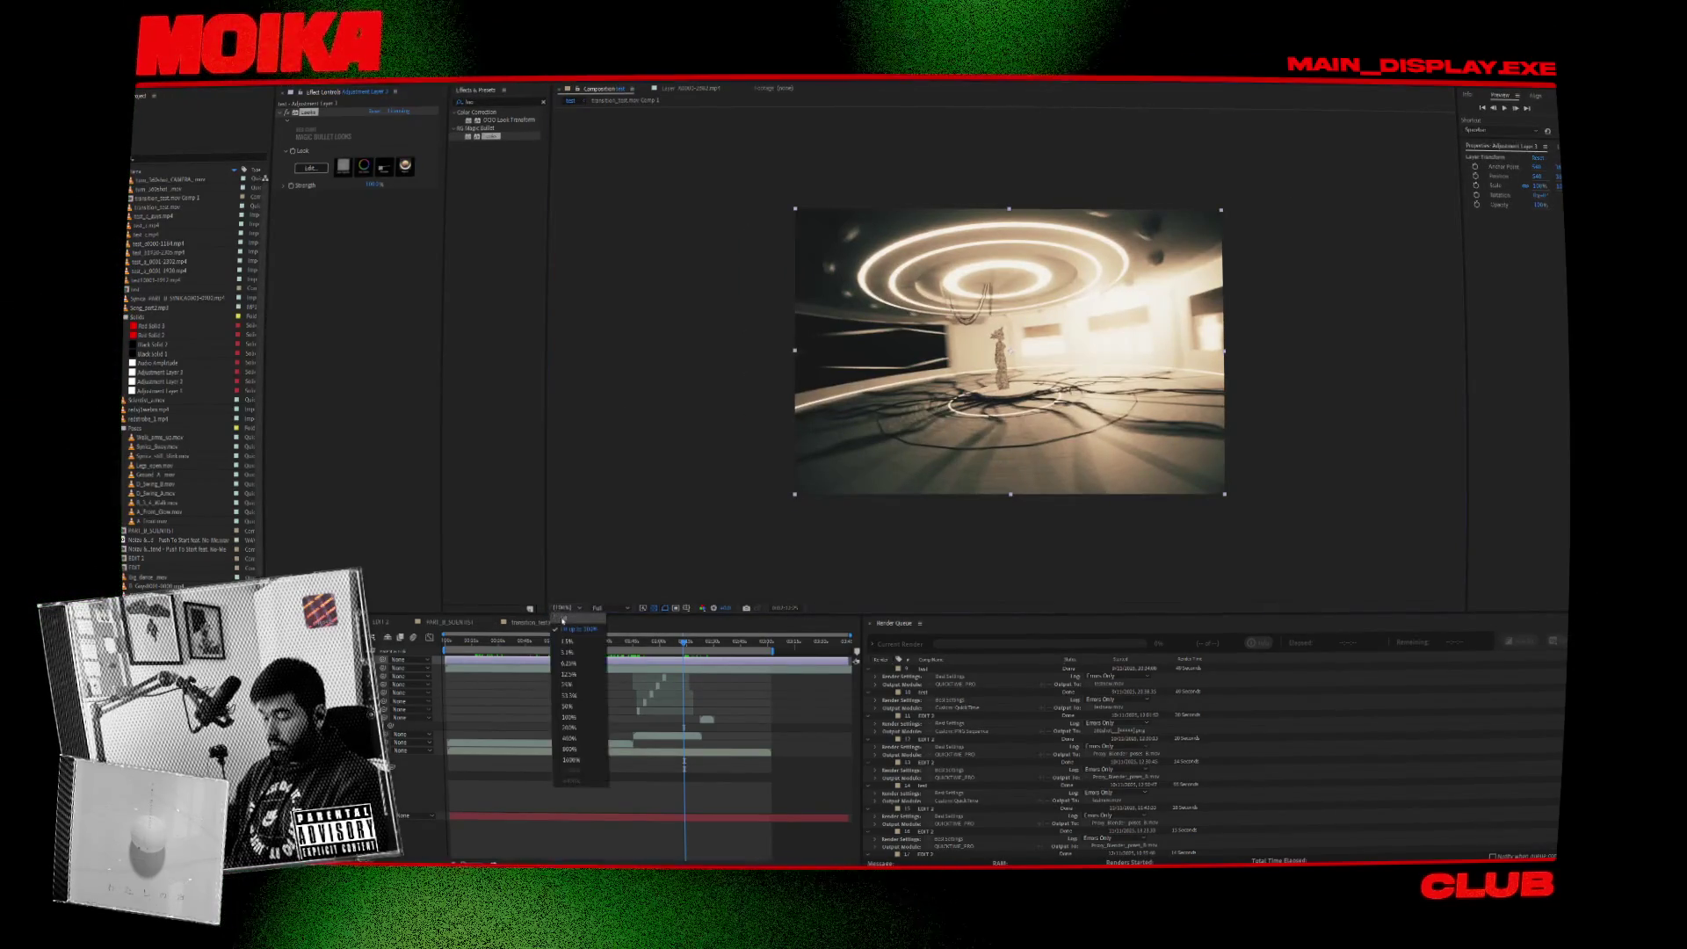
pyautogui.click(563, 620)
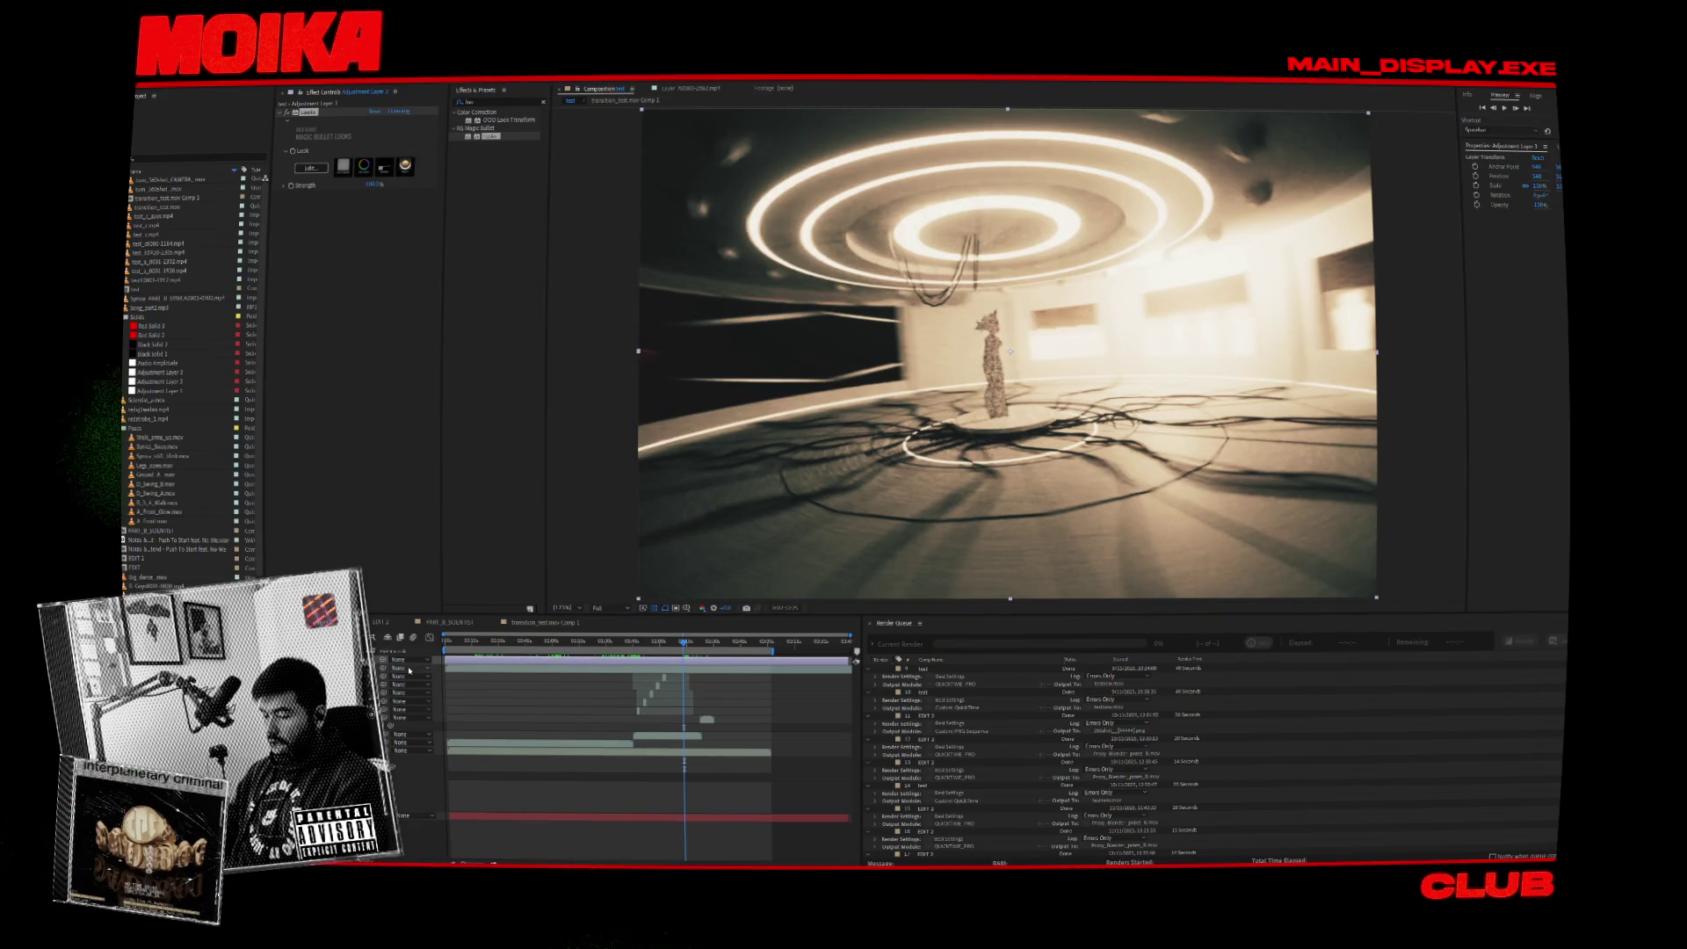
pyautogui.moveTo(465, 642); pyautogui.dragTo(447, 642)
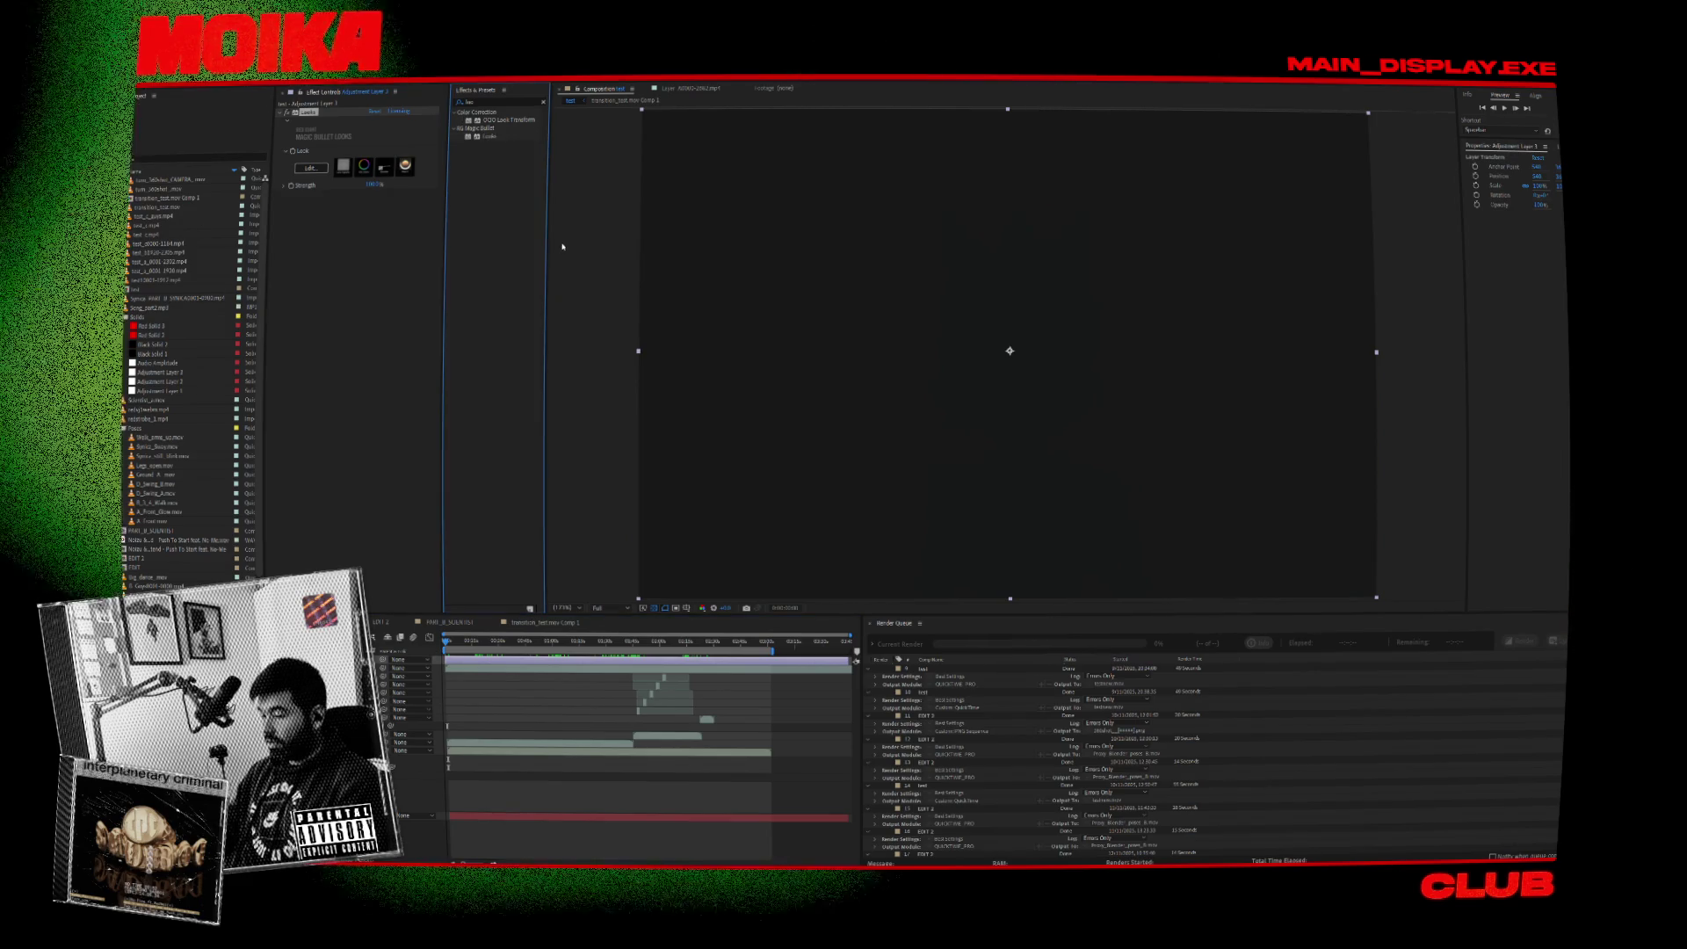
# Deselect the adjustment layer, preview the graded orange silhouette intro with audio, and save the project.
pyautogui.click(632, 274)
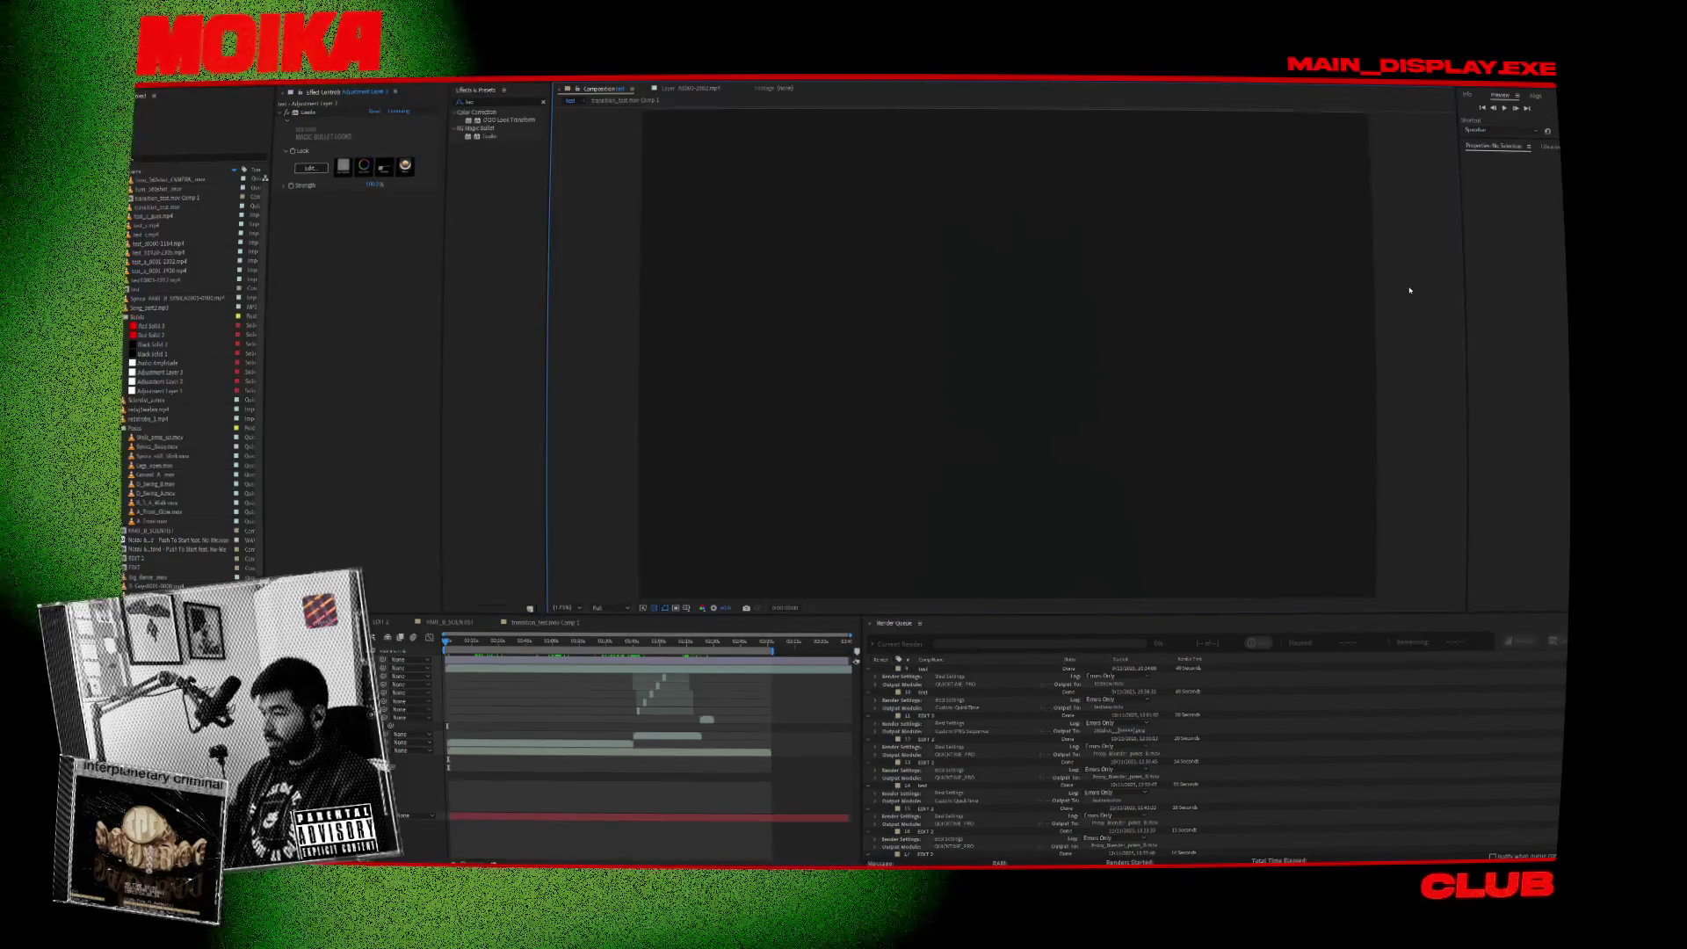
pyautogui.press('space')
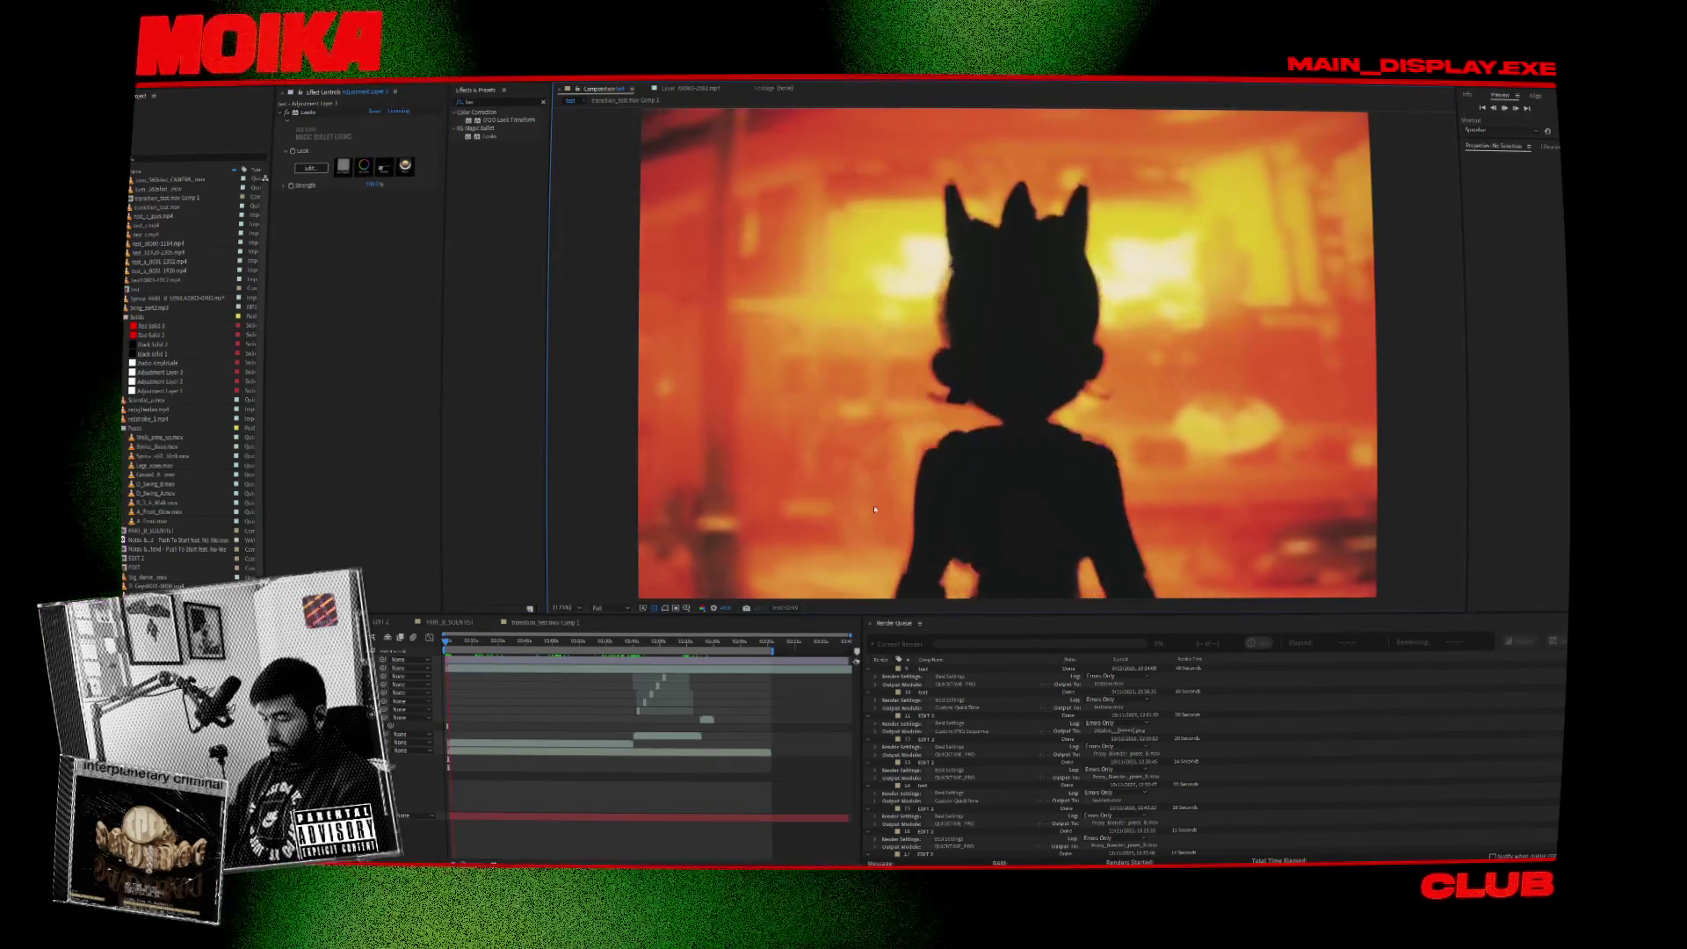
pyautogui.press('space')
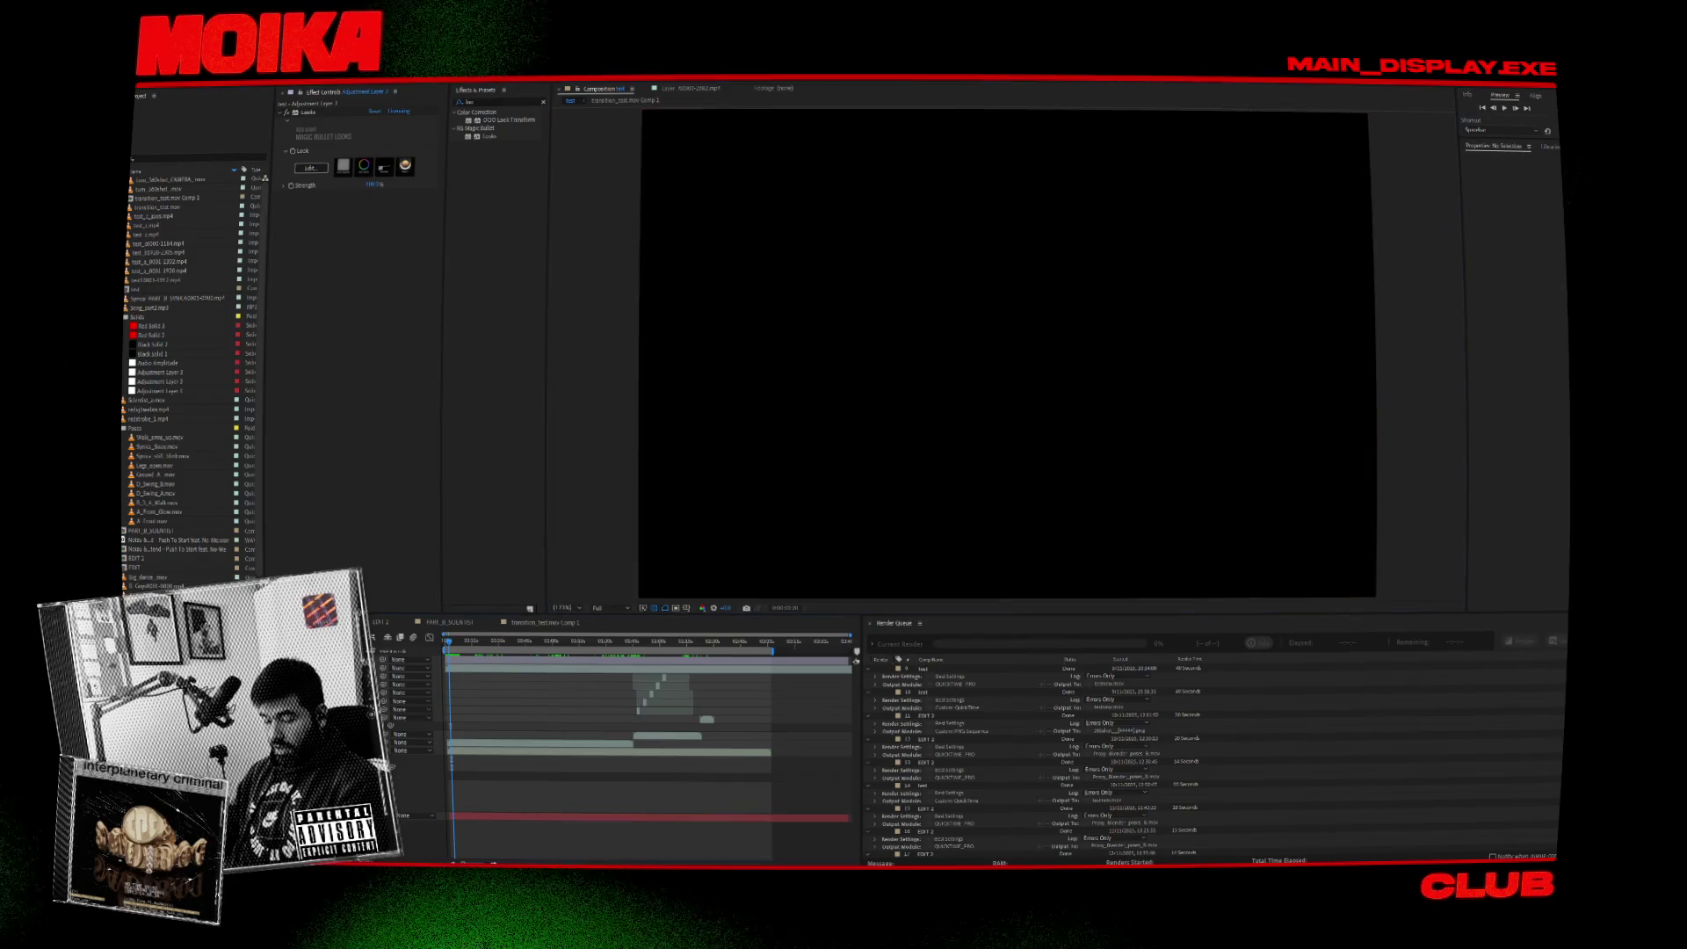
pyautogui.press('space')
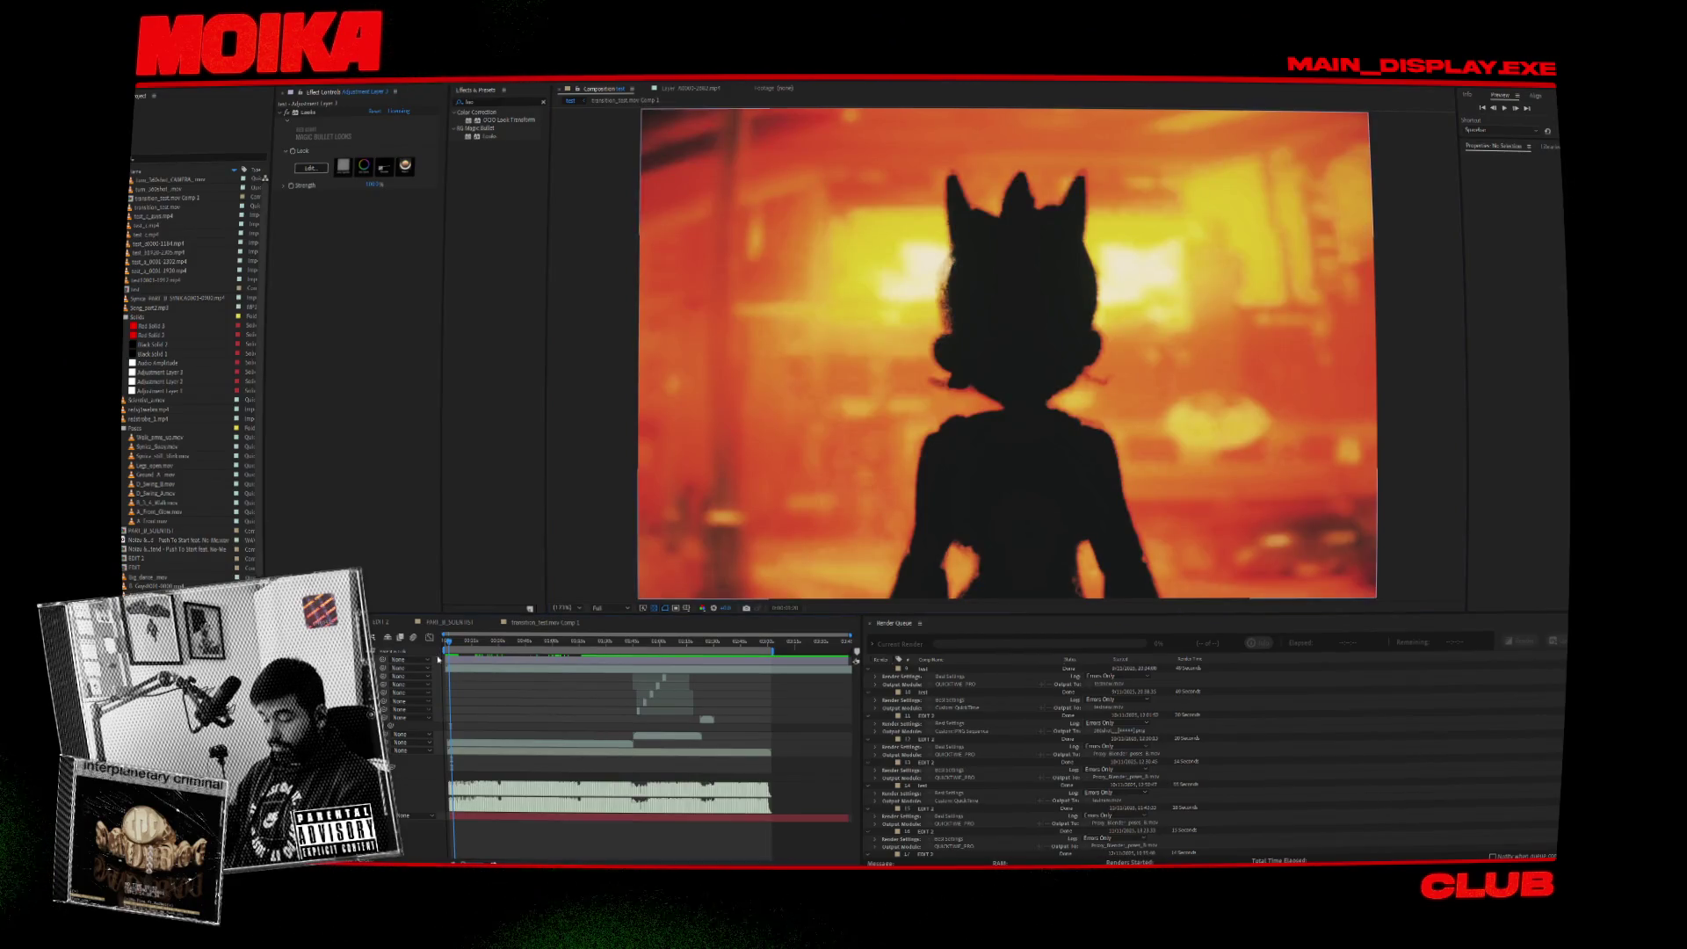
pyautogui.press('space')
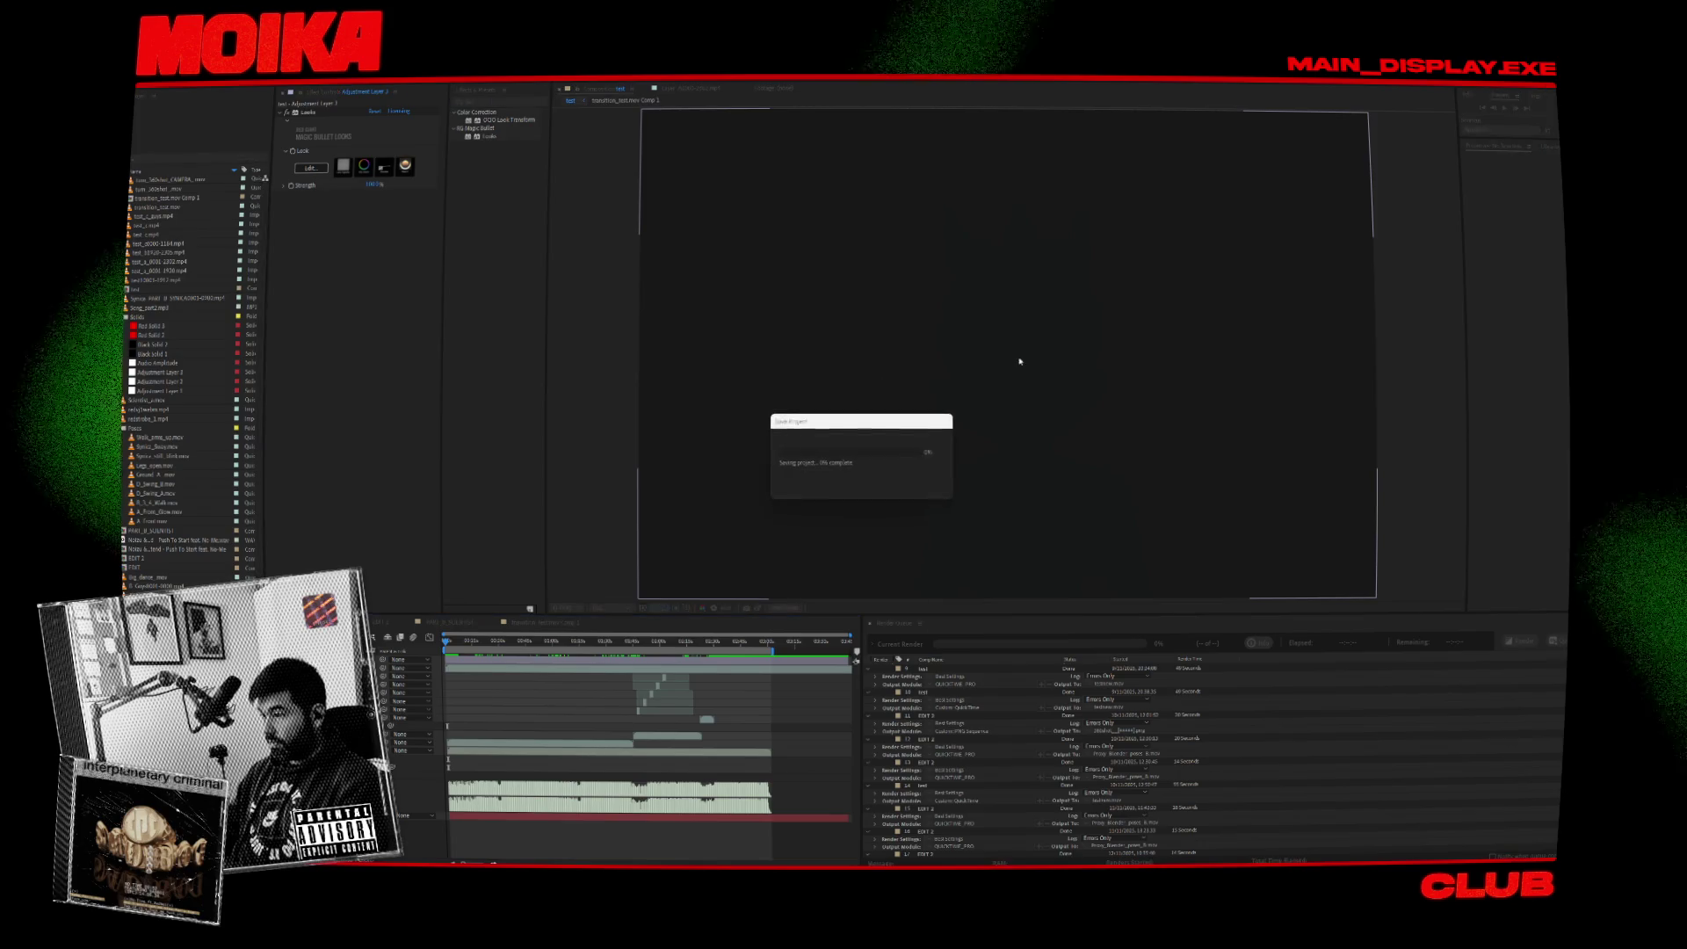
pyautogui.press('space')
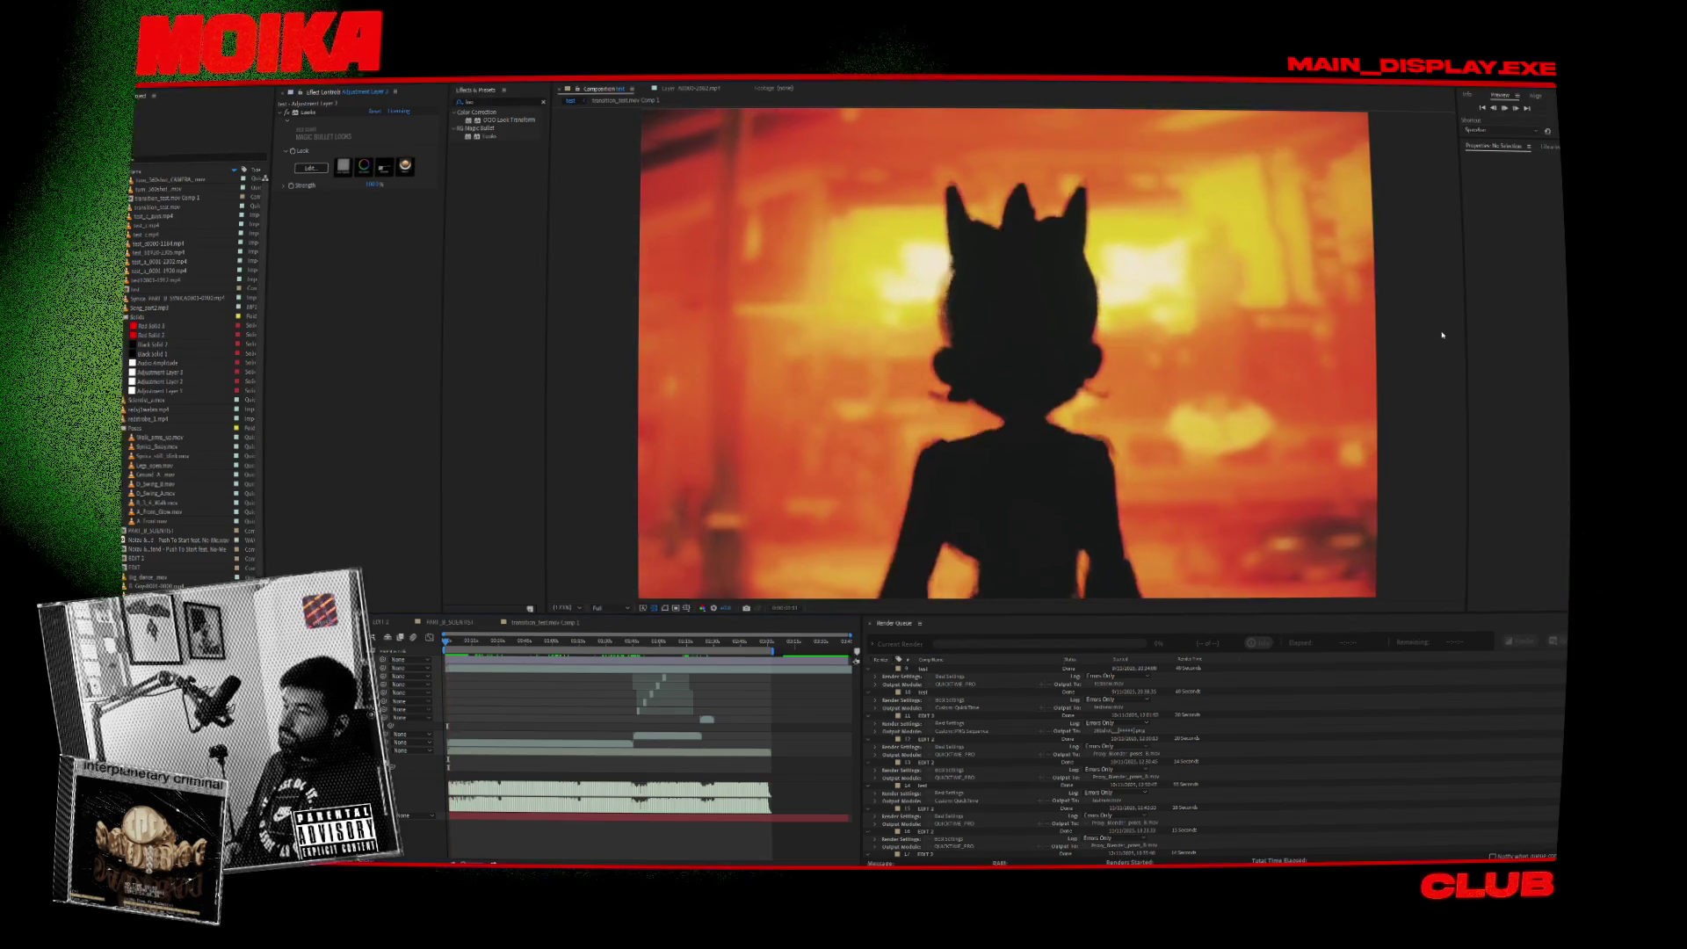
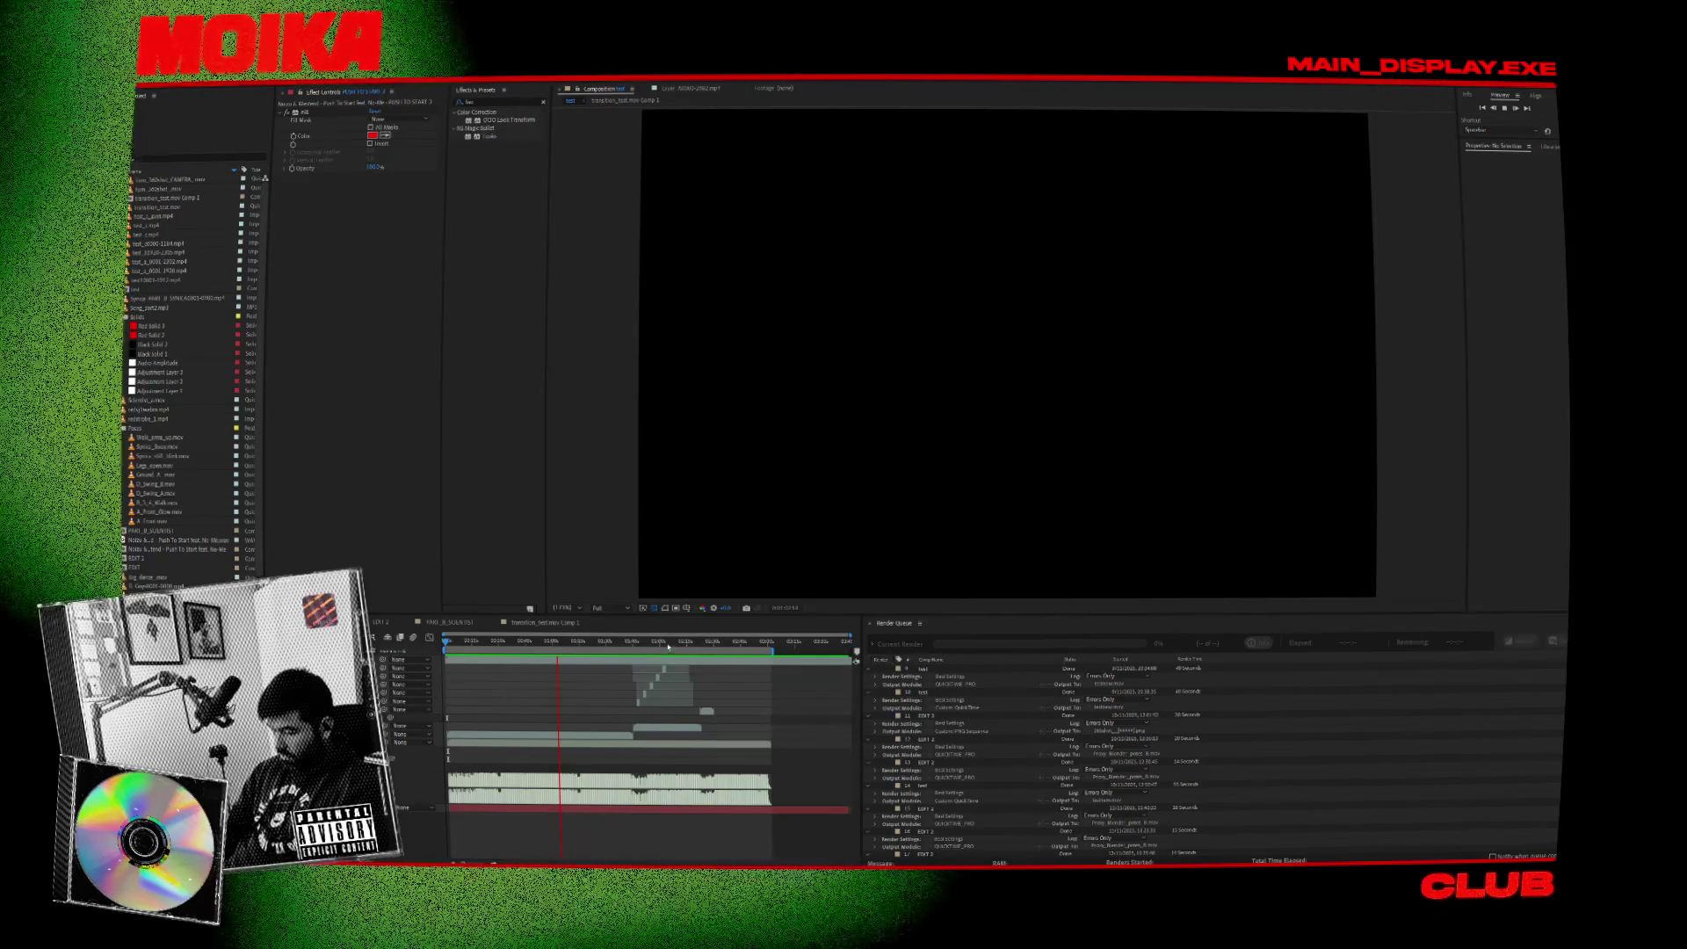
# Scrub through the sketch animation frames and preview playback in the composition timeline.
pyautogui.click(675, 646)
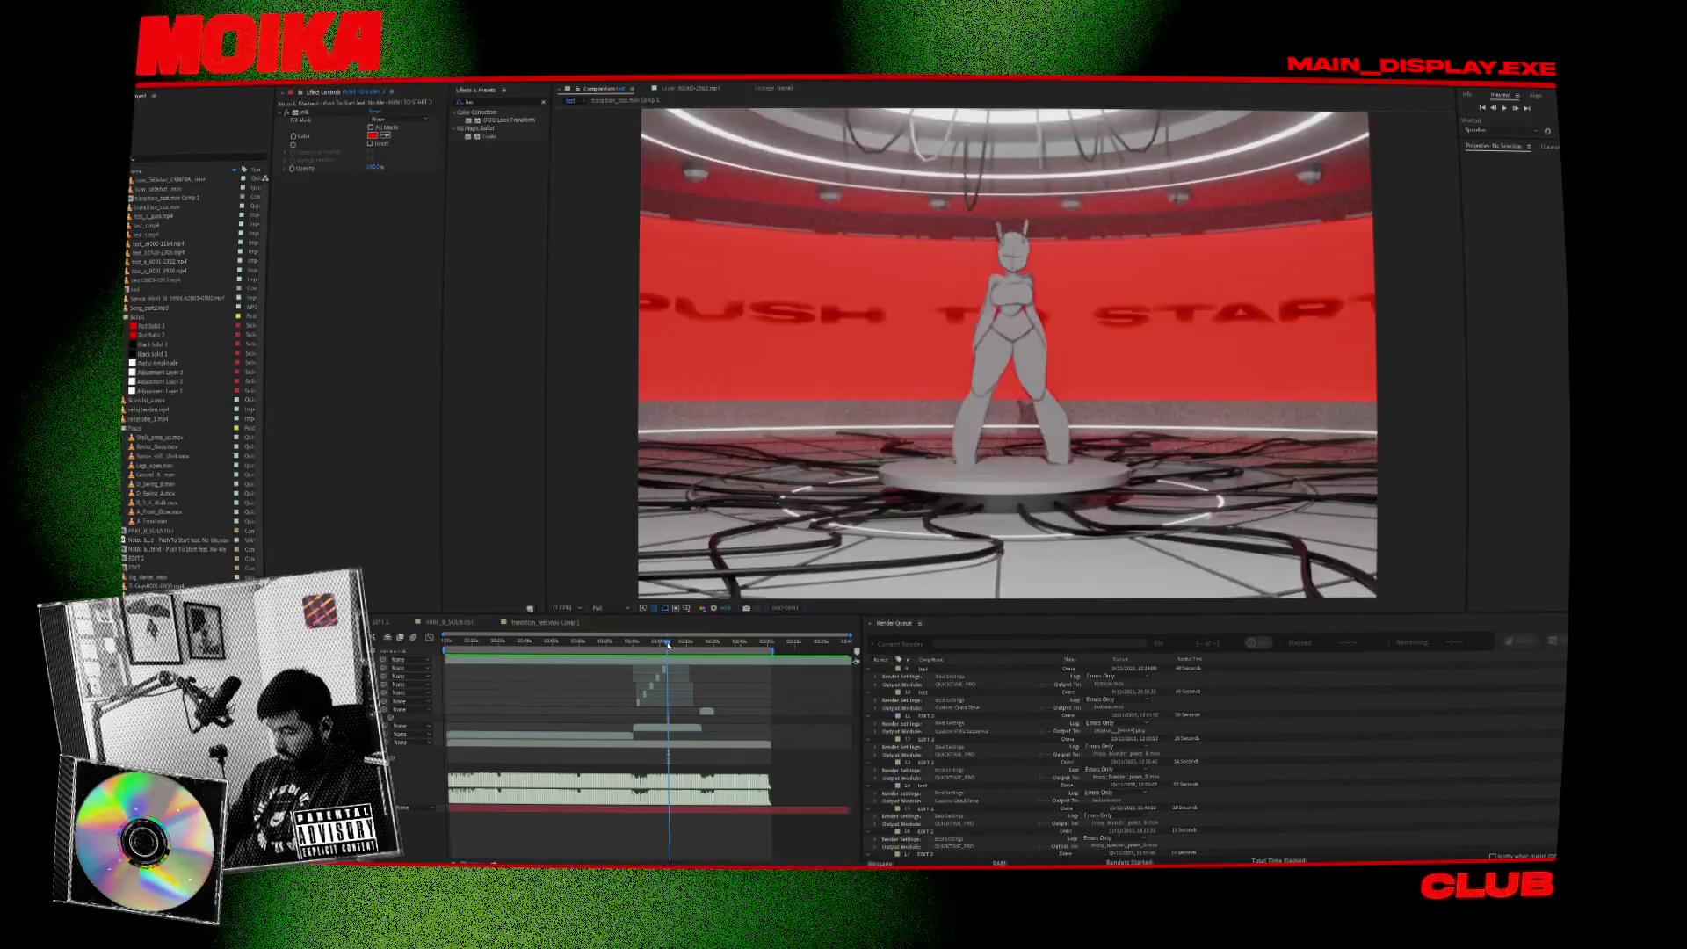
pyautogui.moveTo(676, 648); pyautogui.dragTo(713, 645)
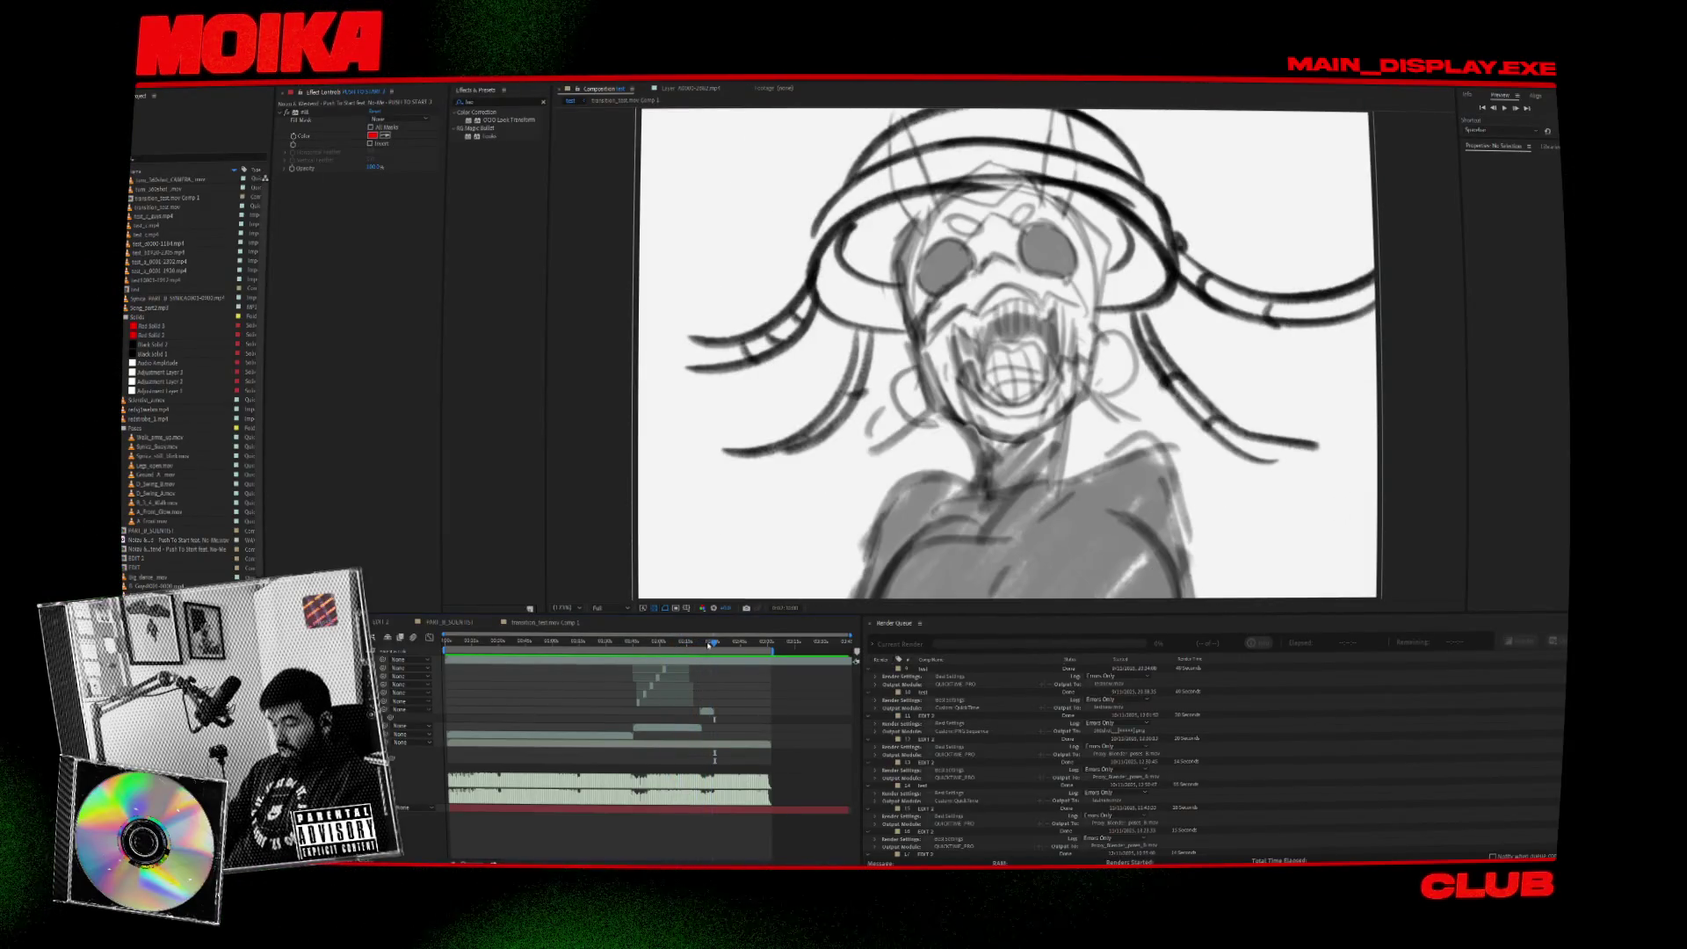
pyautogui.press('space')
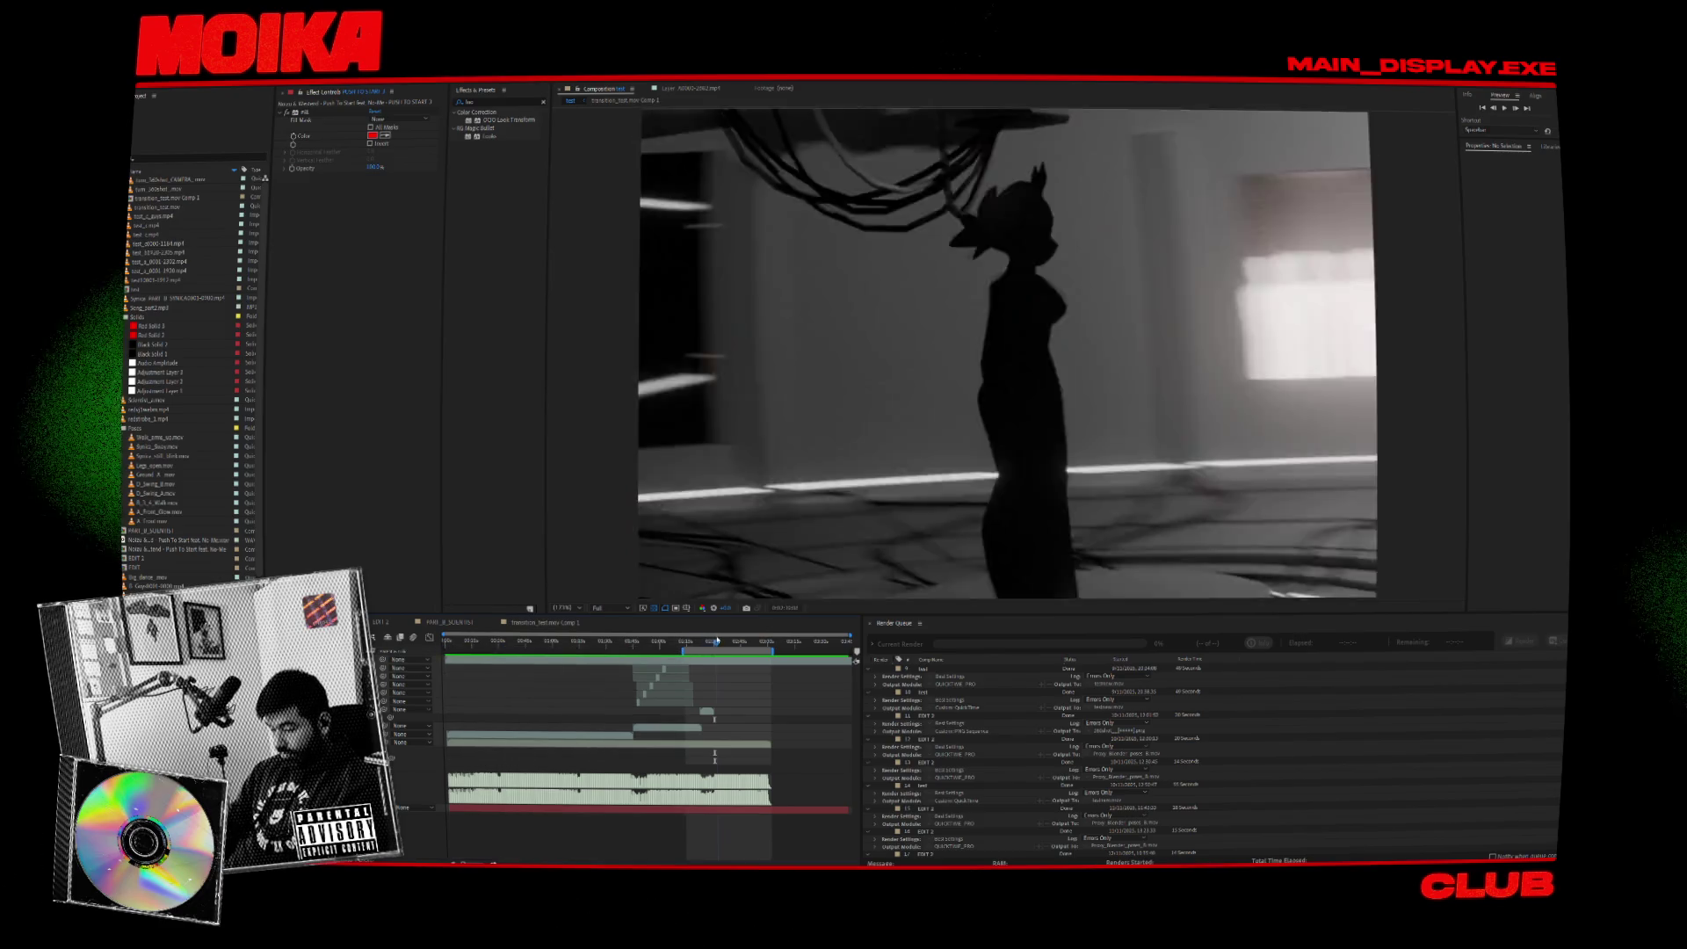
pyautogui.press('space')
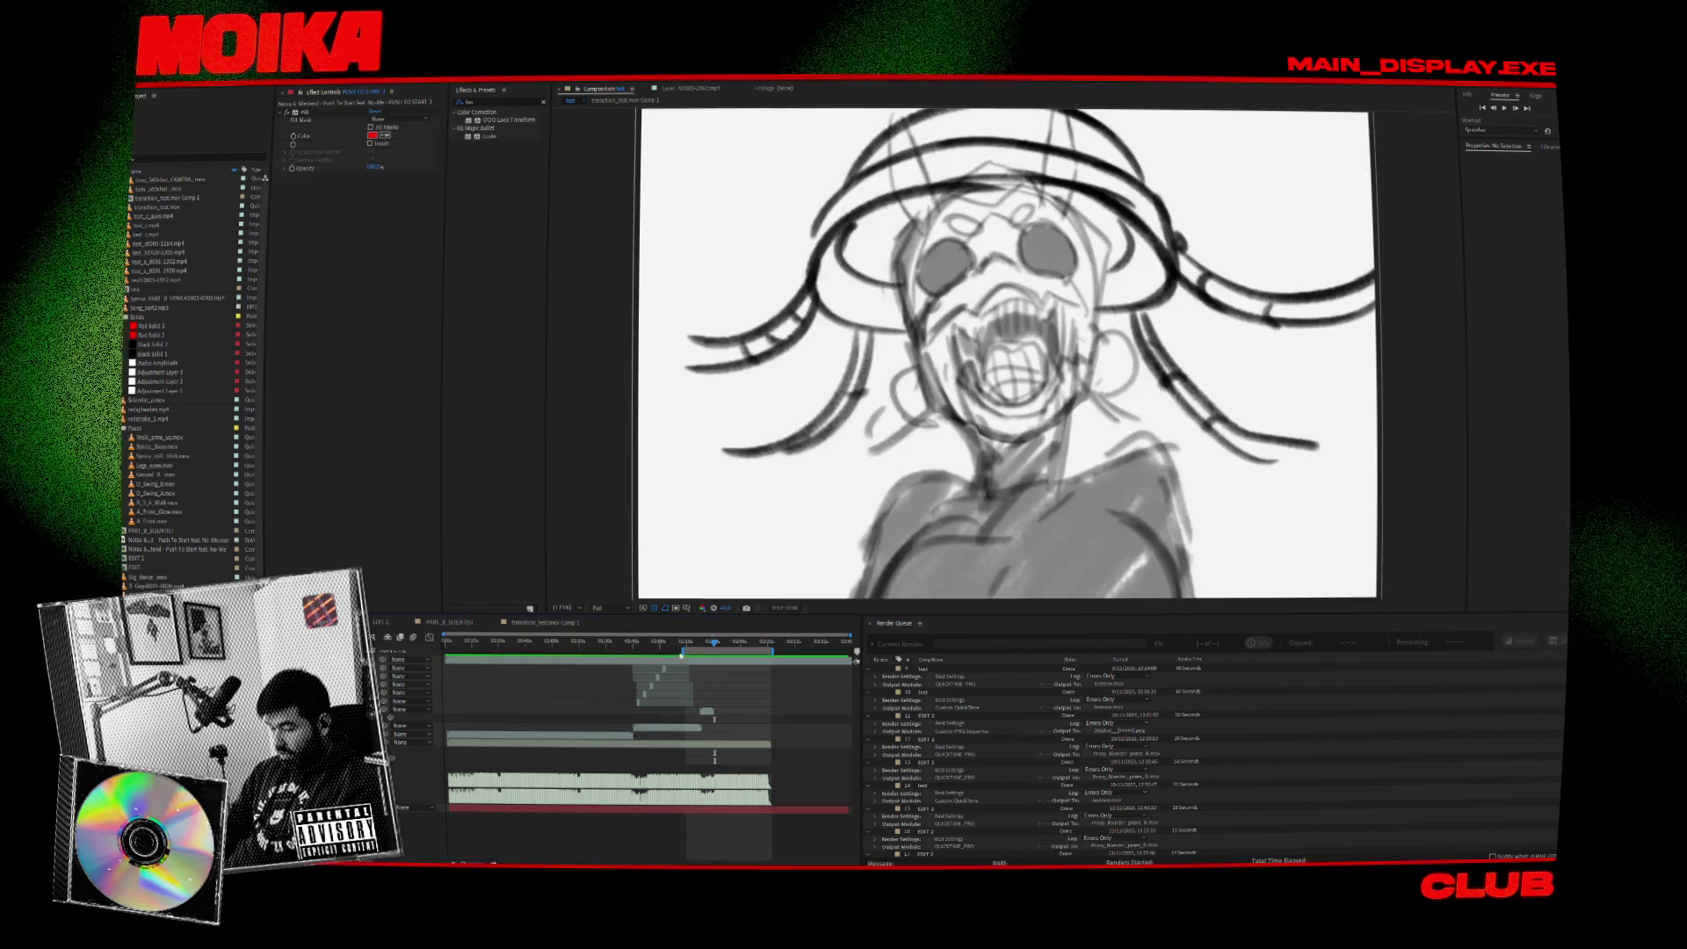
pyautogui.click(710, 645)
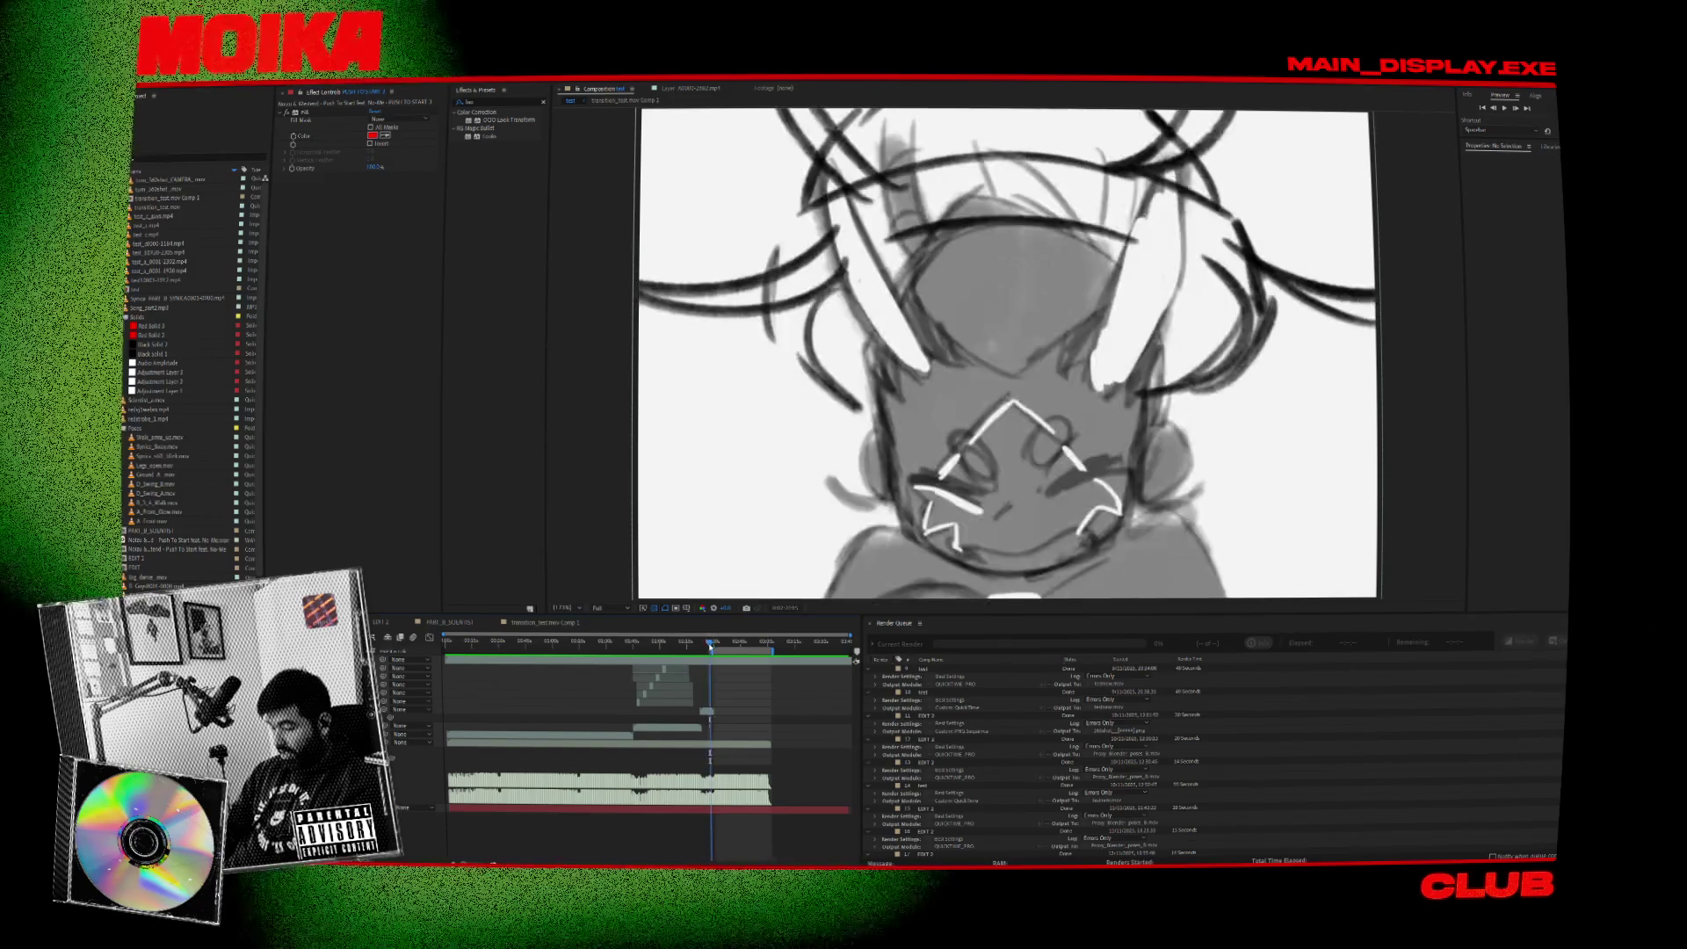
pyautogui.moveTo(712, 645); pyautogui.dragTo(718, 650)
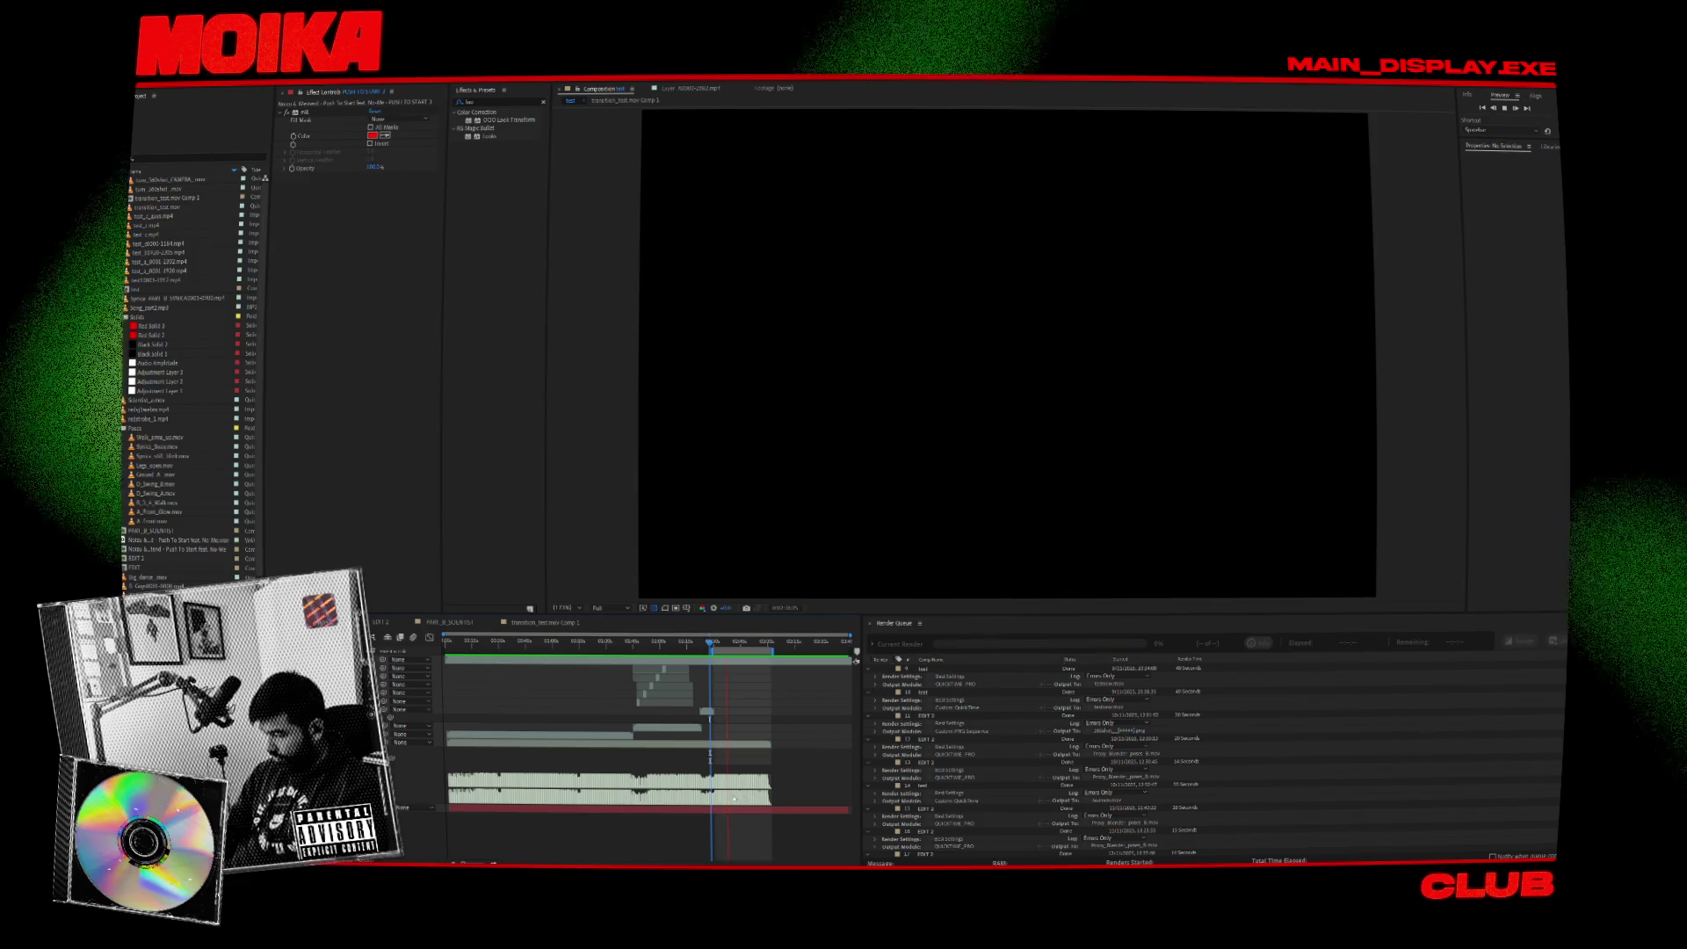
pyautogui.click(732, 649)
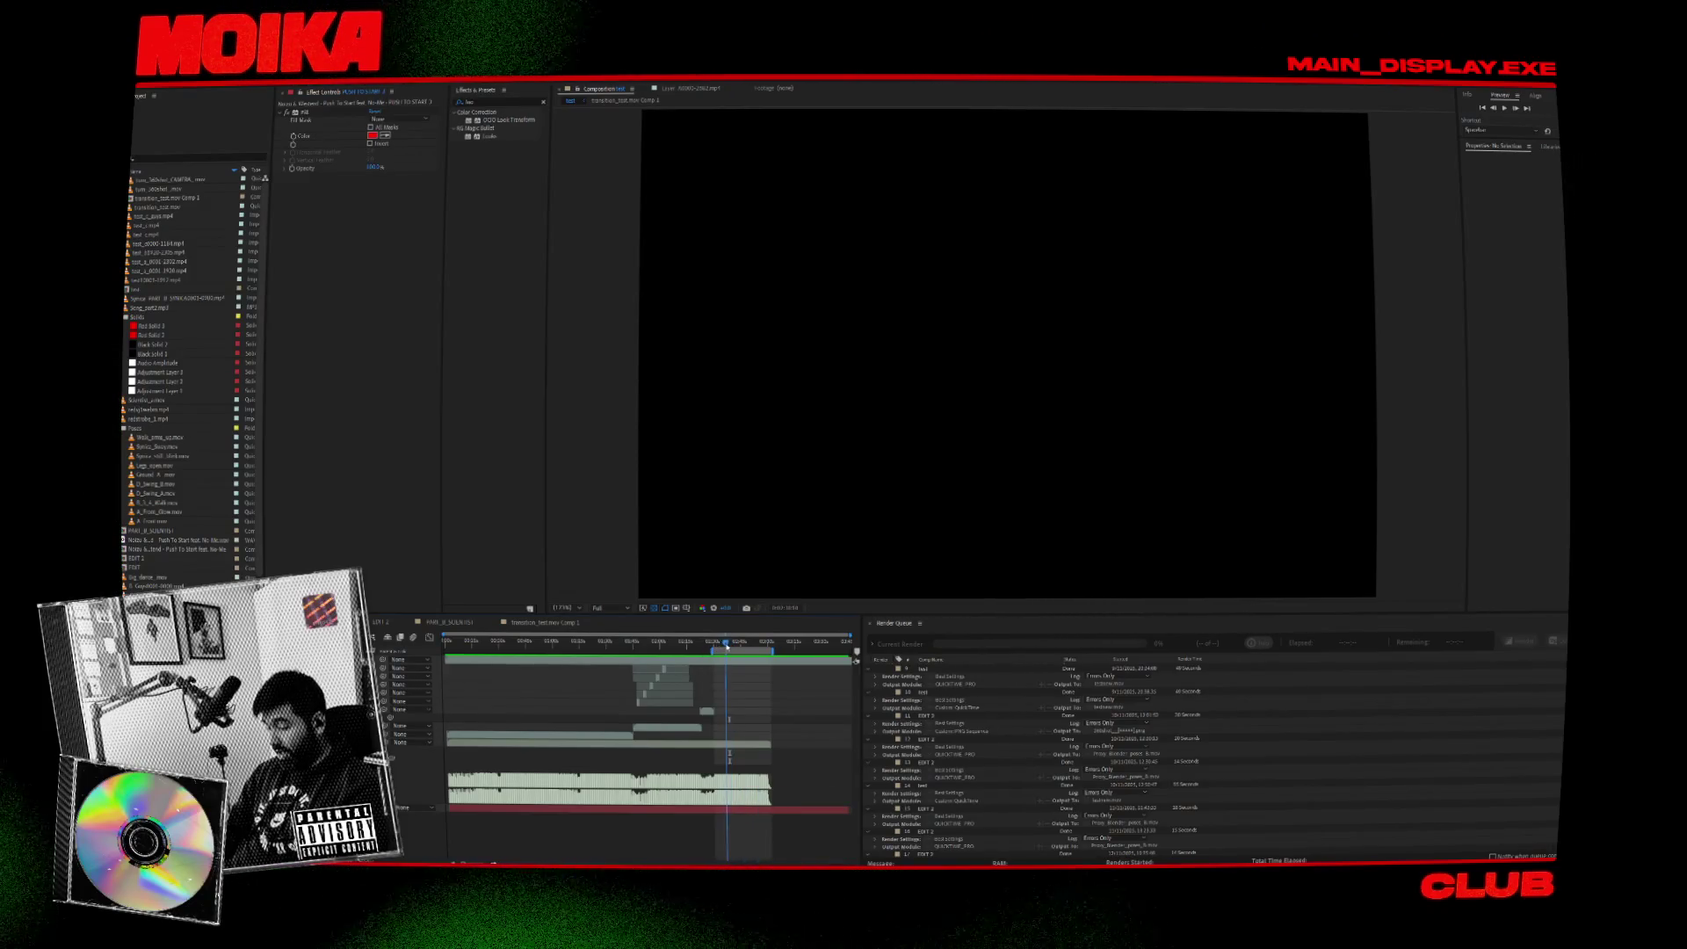
pyautogui.click(453, 642)
pyautogui.press('space')
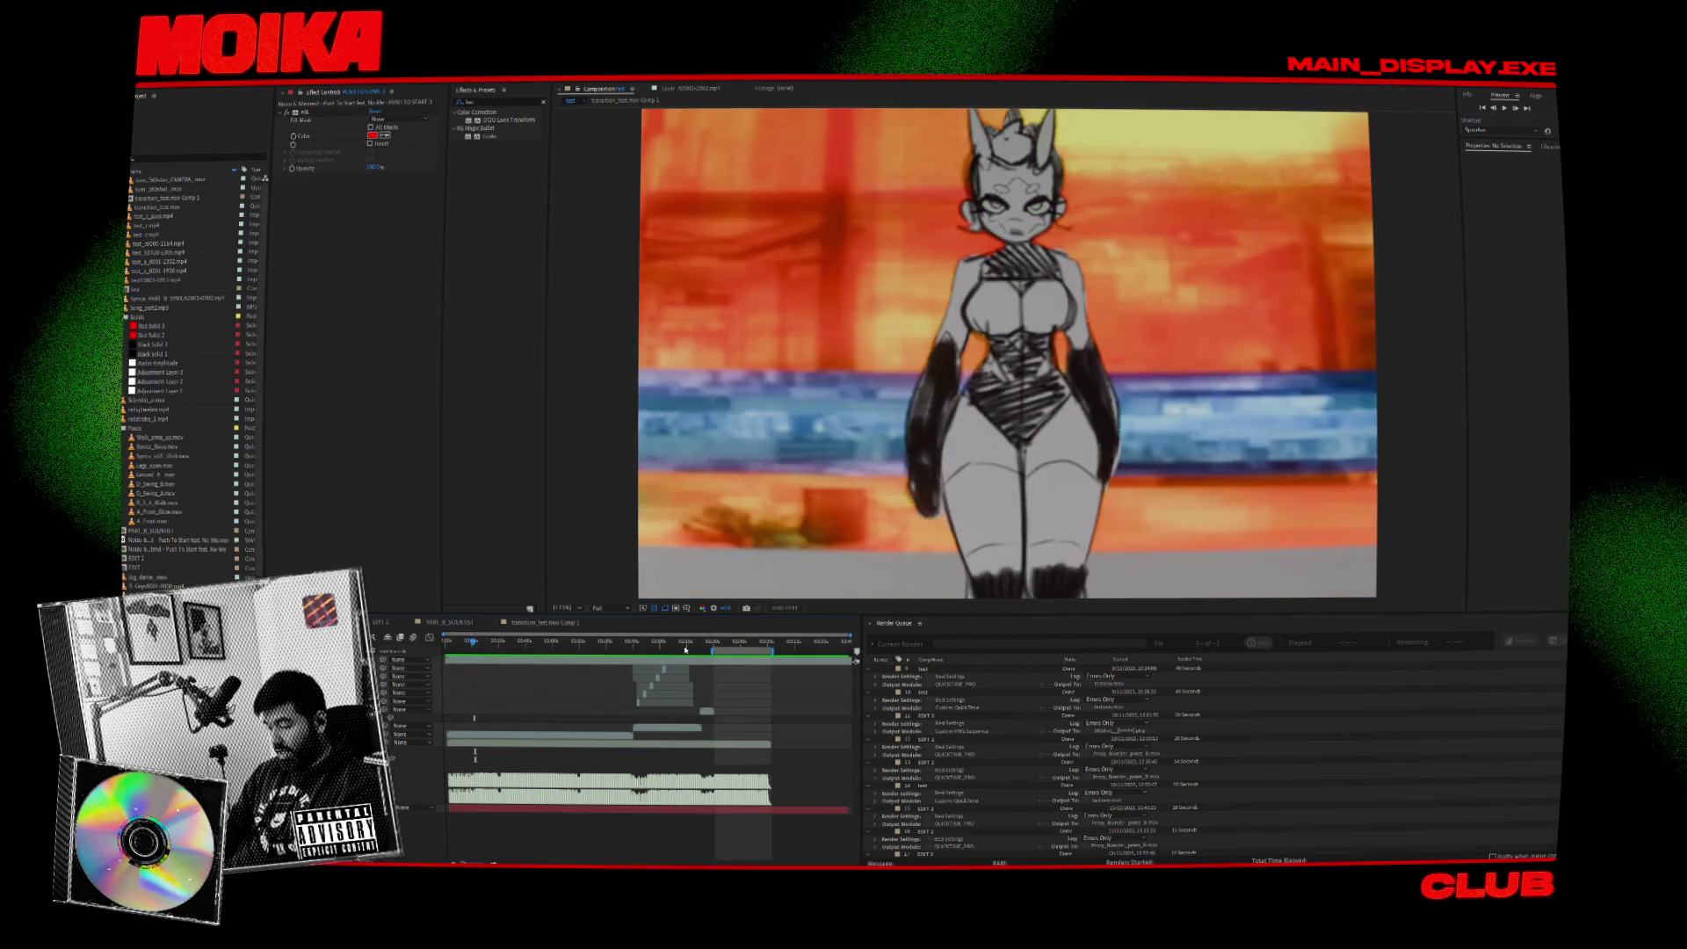
pyautogui.click(726, 643)
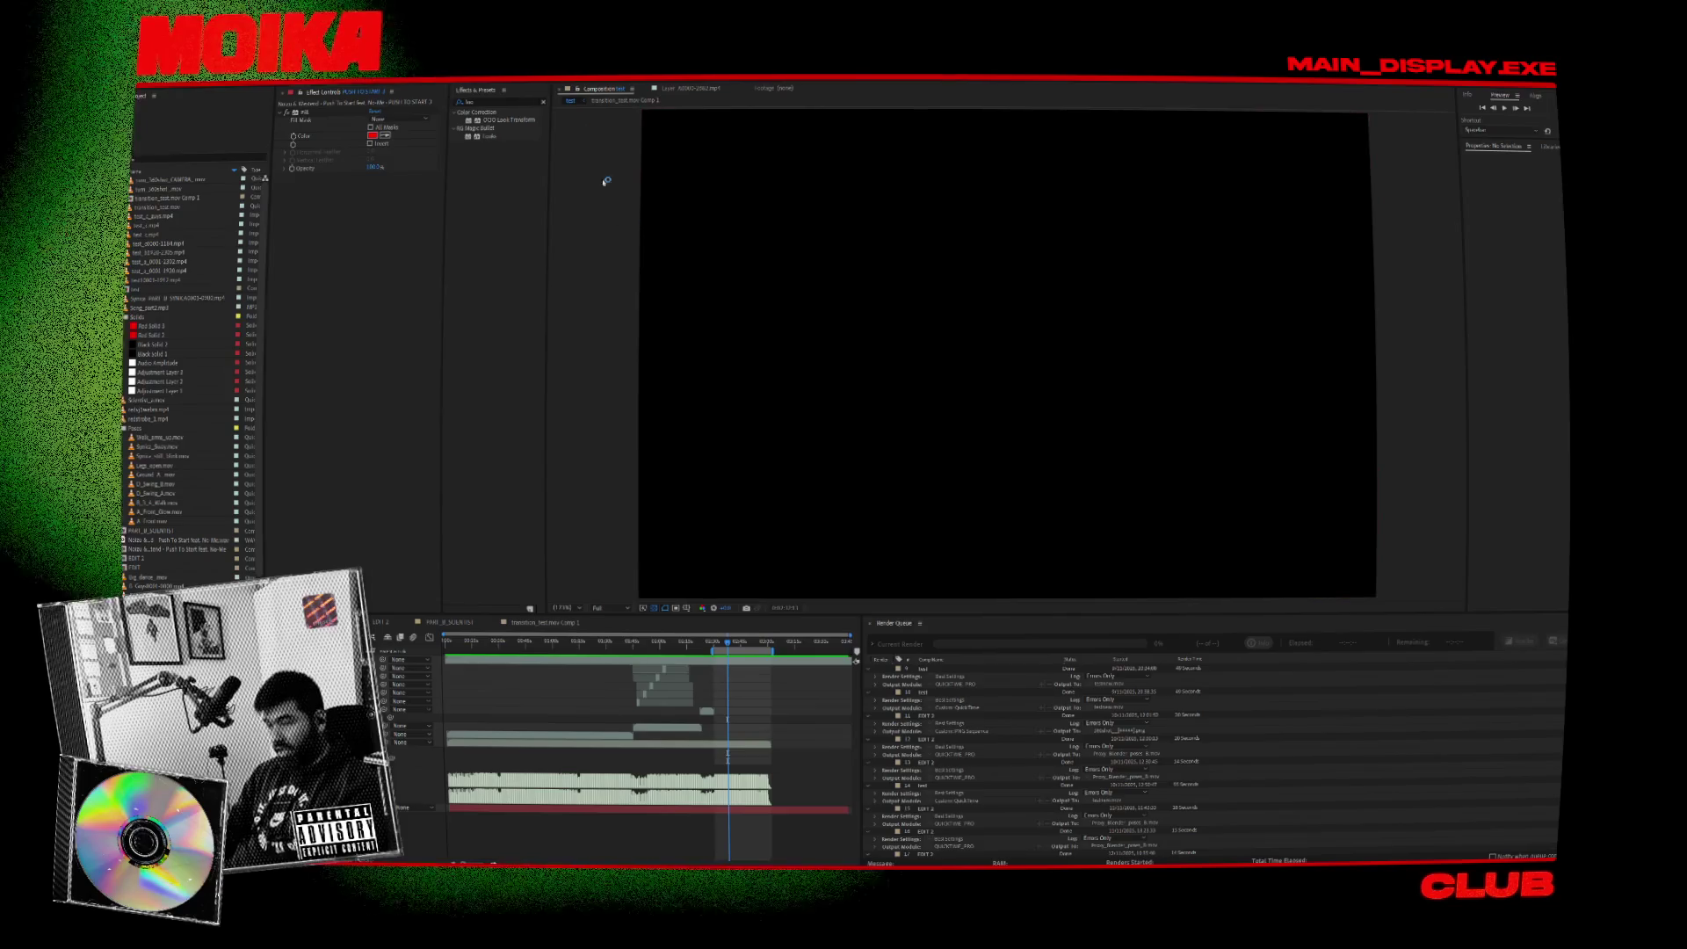
# In a new browser window, search Google for 'pint' and open the Pinterest result.
pyautogui.press('super+2')
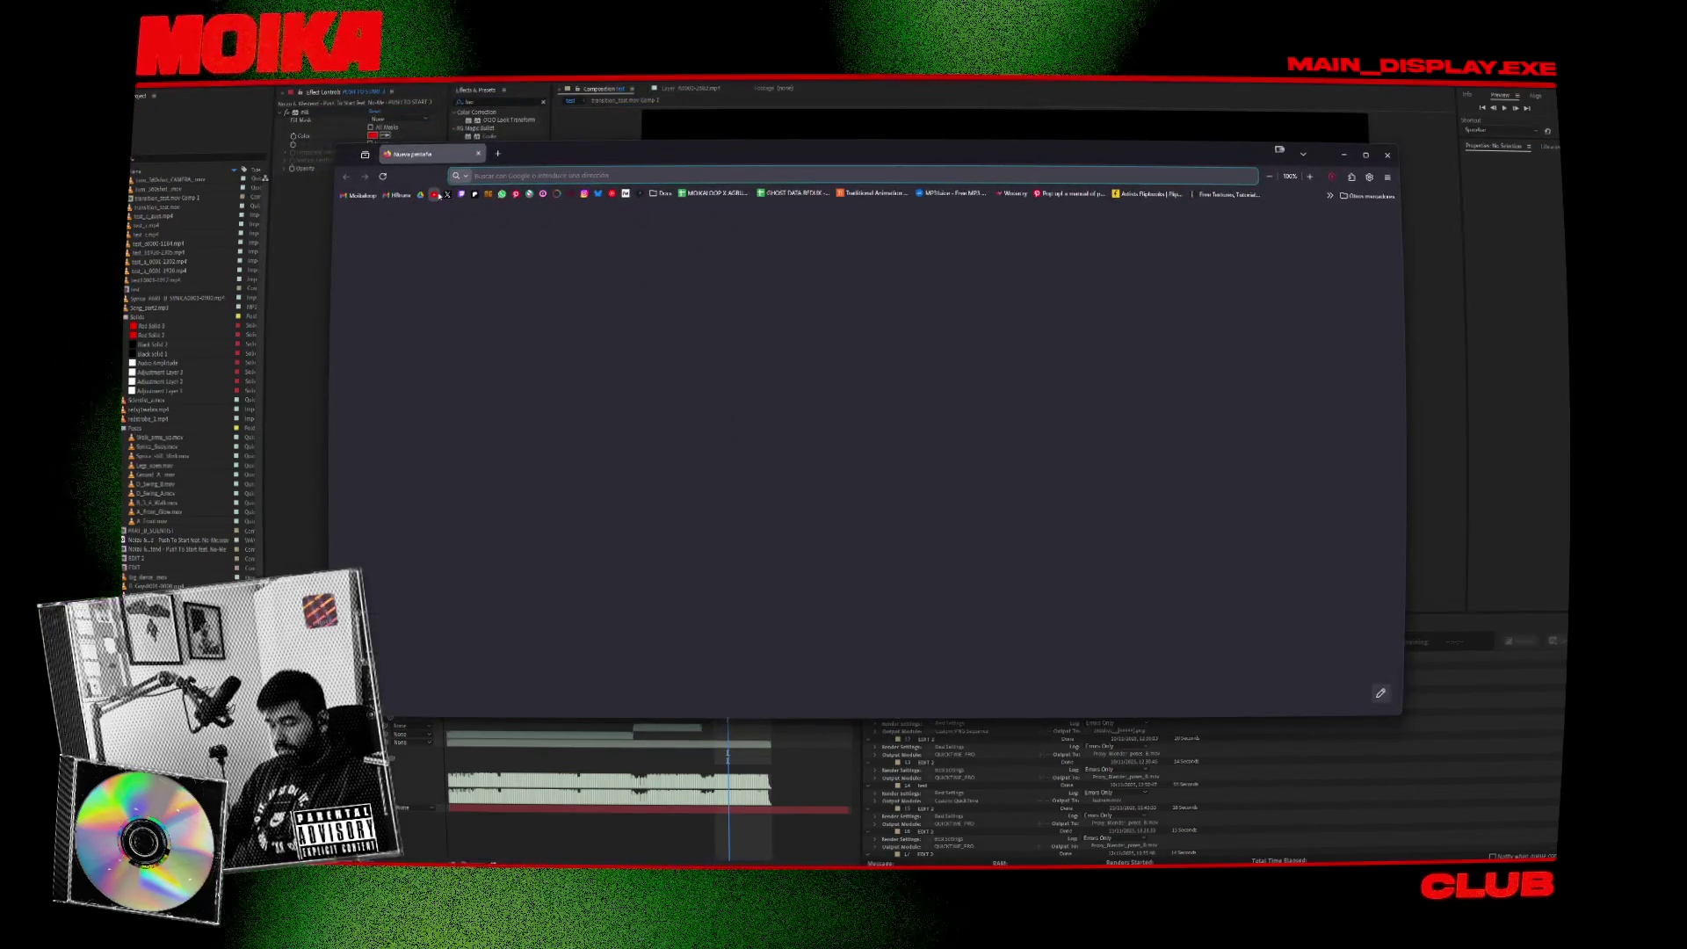
pyautogui.write('pi')
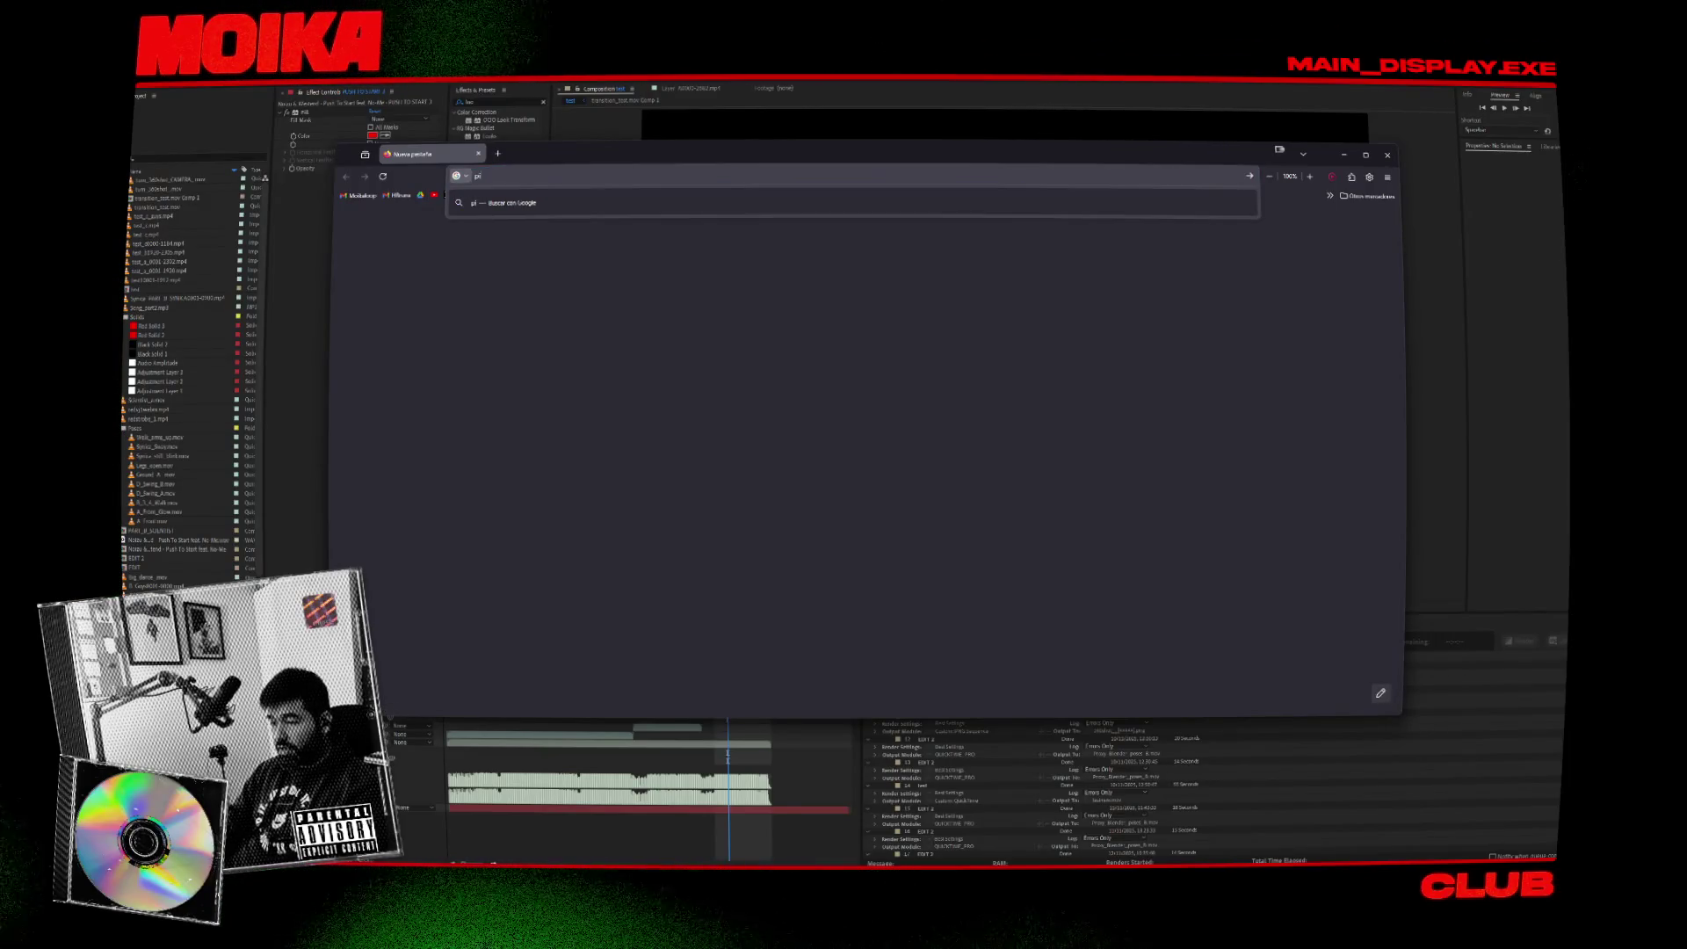
pyautogui.write('nteres')
pyautogui.press('Return')
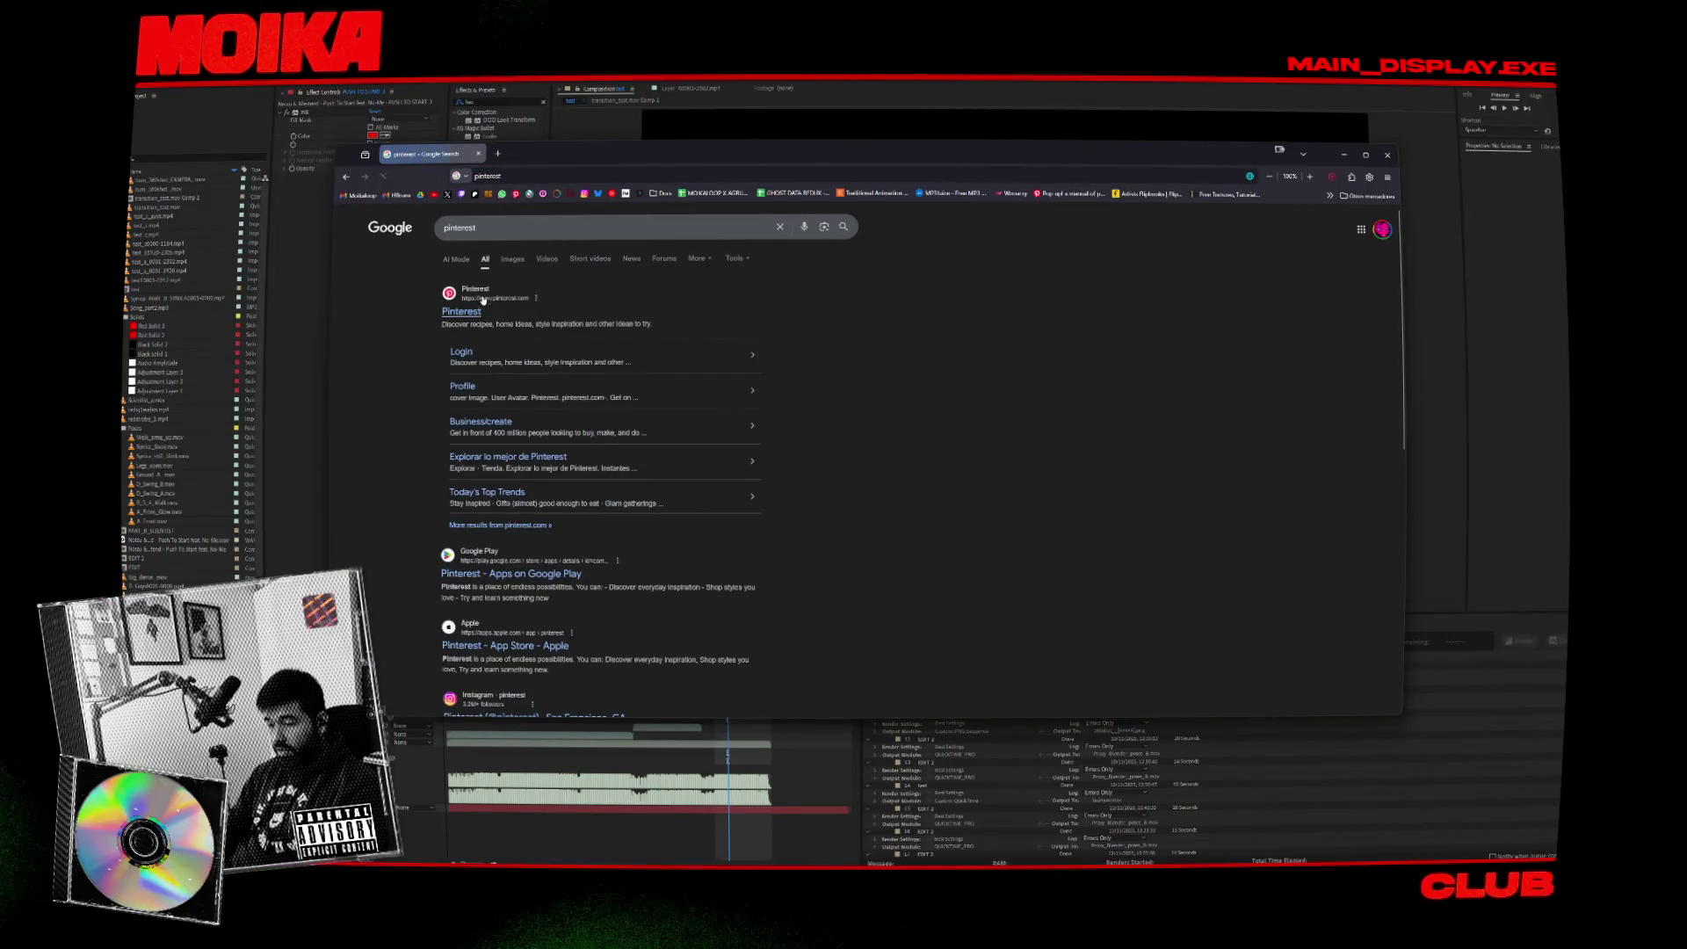
pyautogui.click(462, 192)
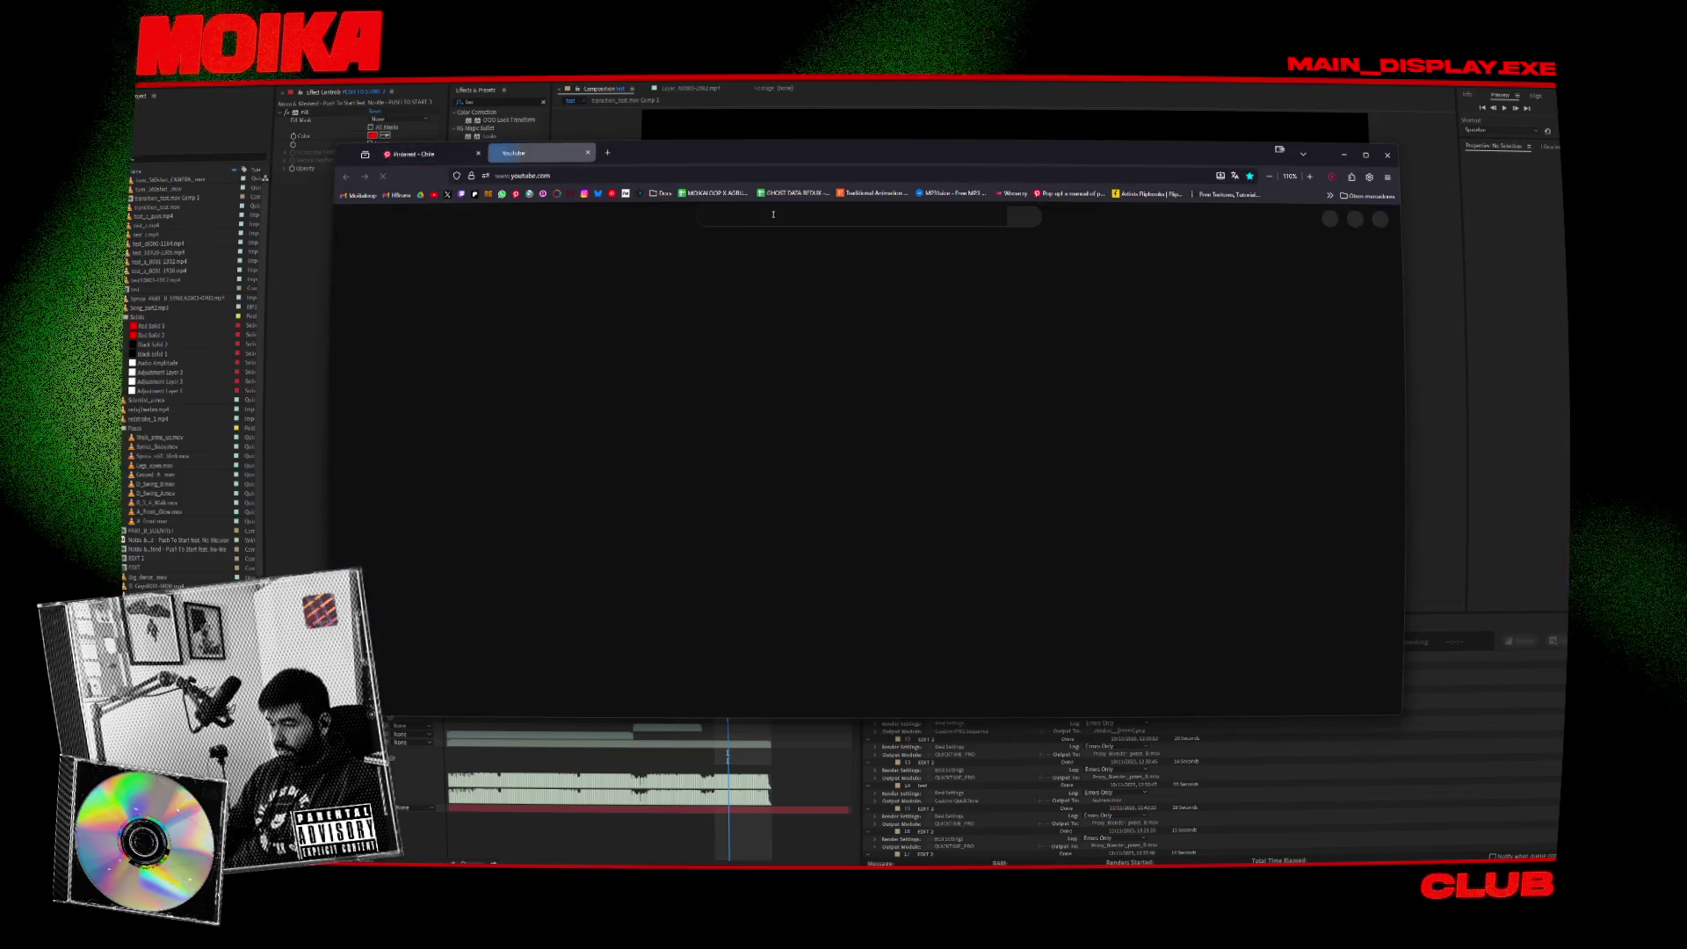
# Search YouTube for 'cyberskeletton walk cycle' and open the Cascadeur walk-cycle video in a background tab.
pyautogui.click(762, 218)
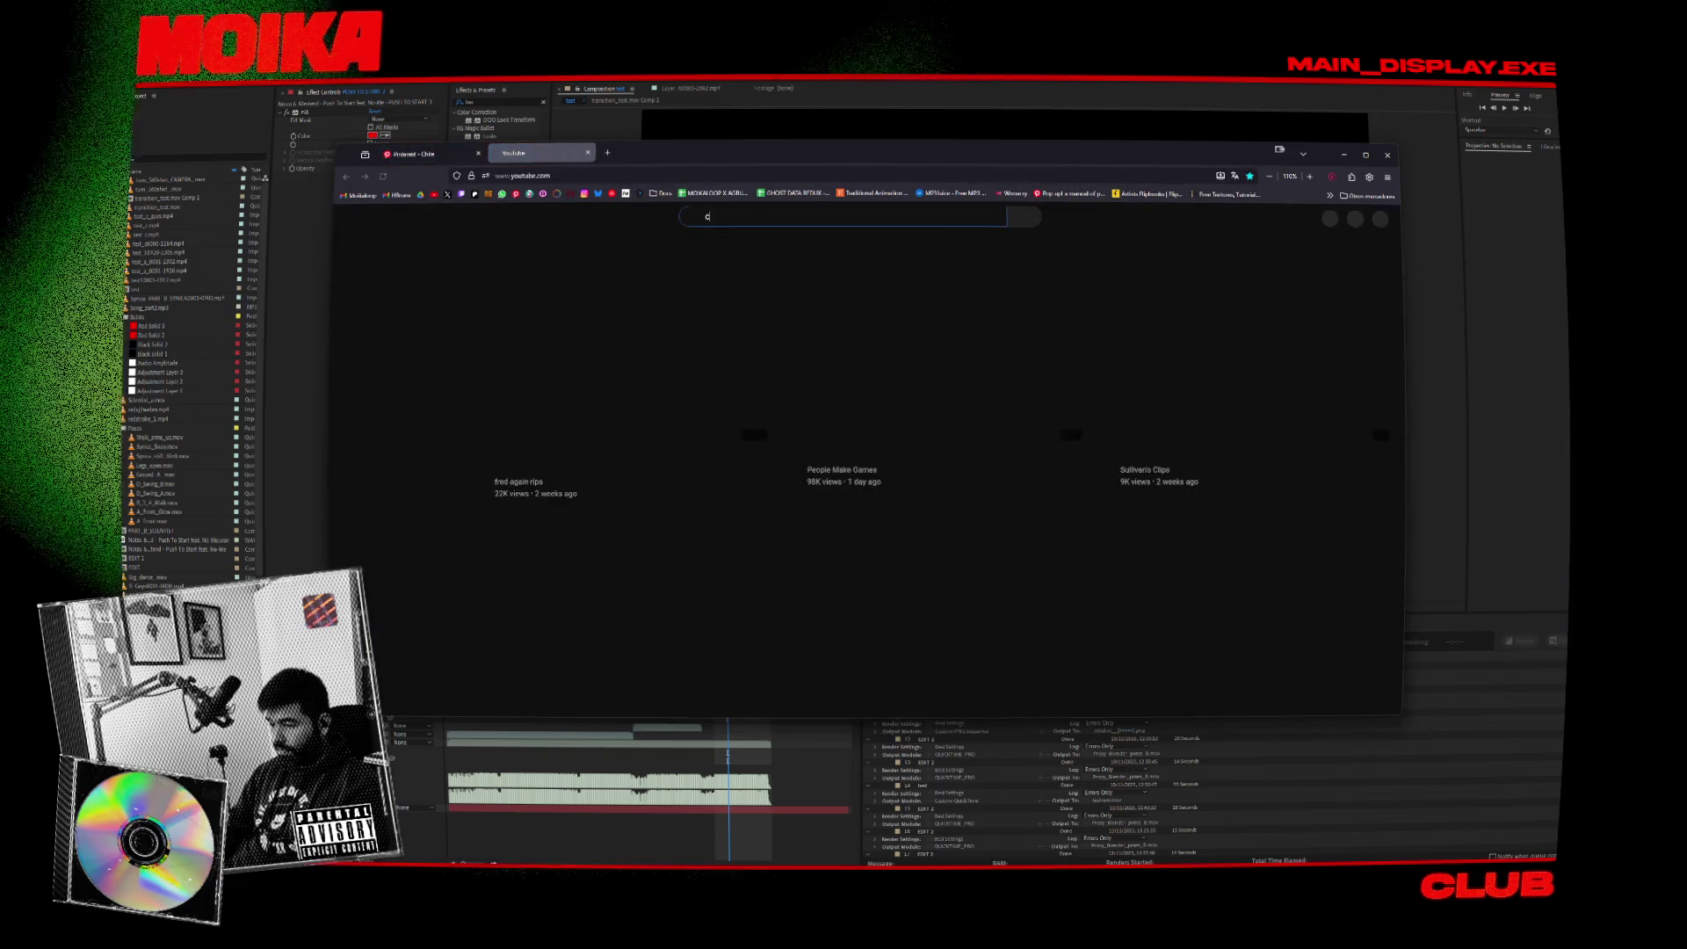
pyautogui.write('cyberskeletton walk')
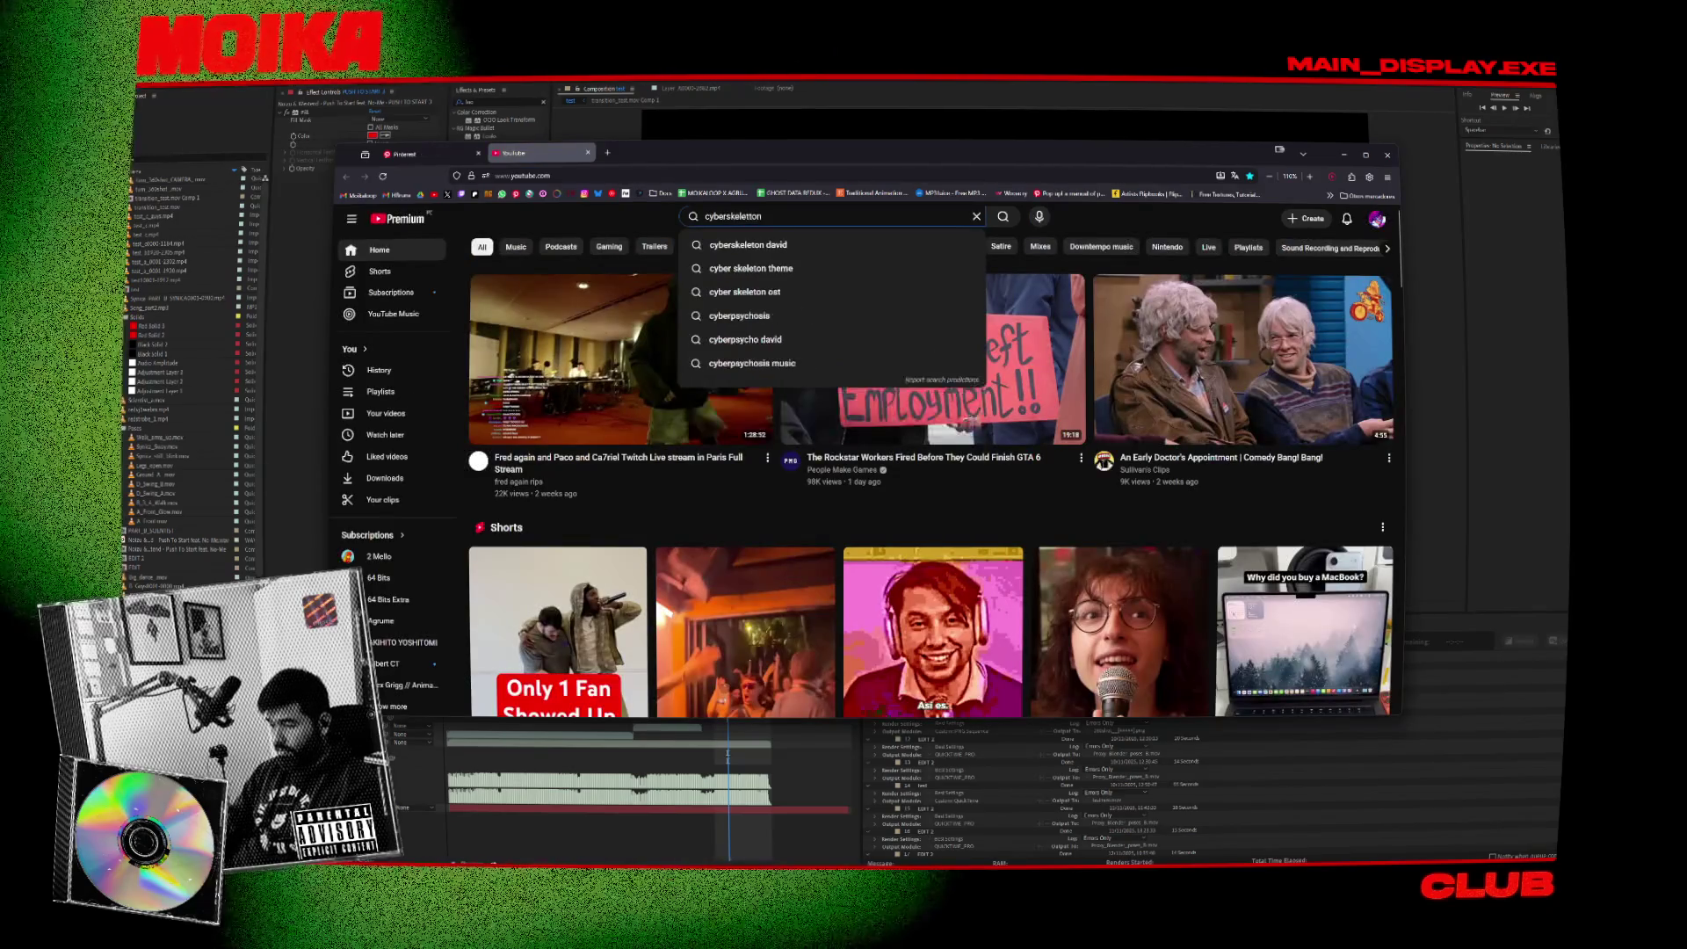
pyautogui.write(' cycle')
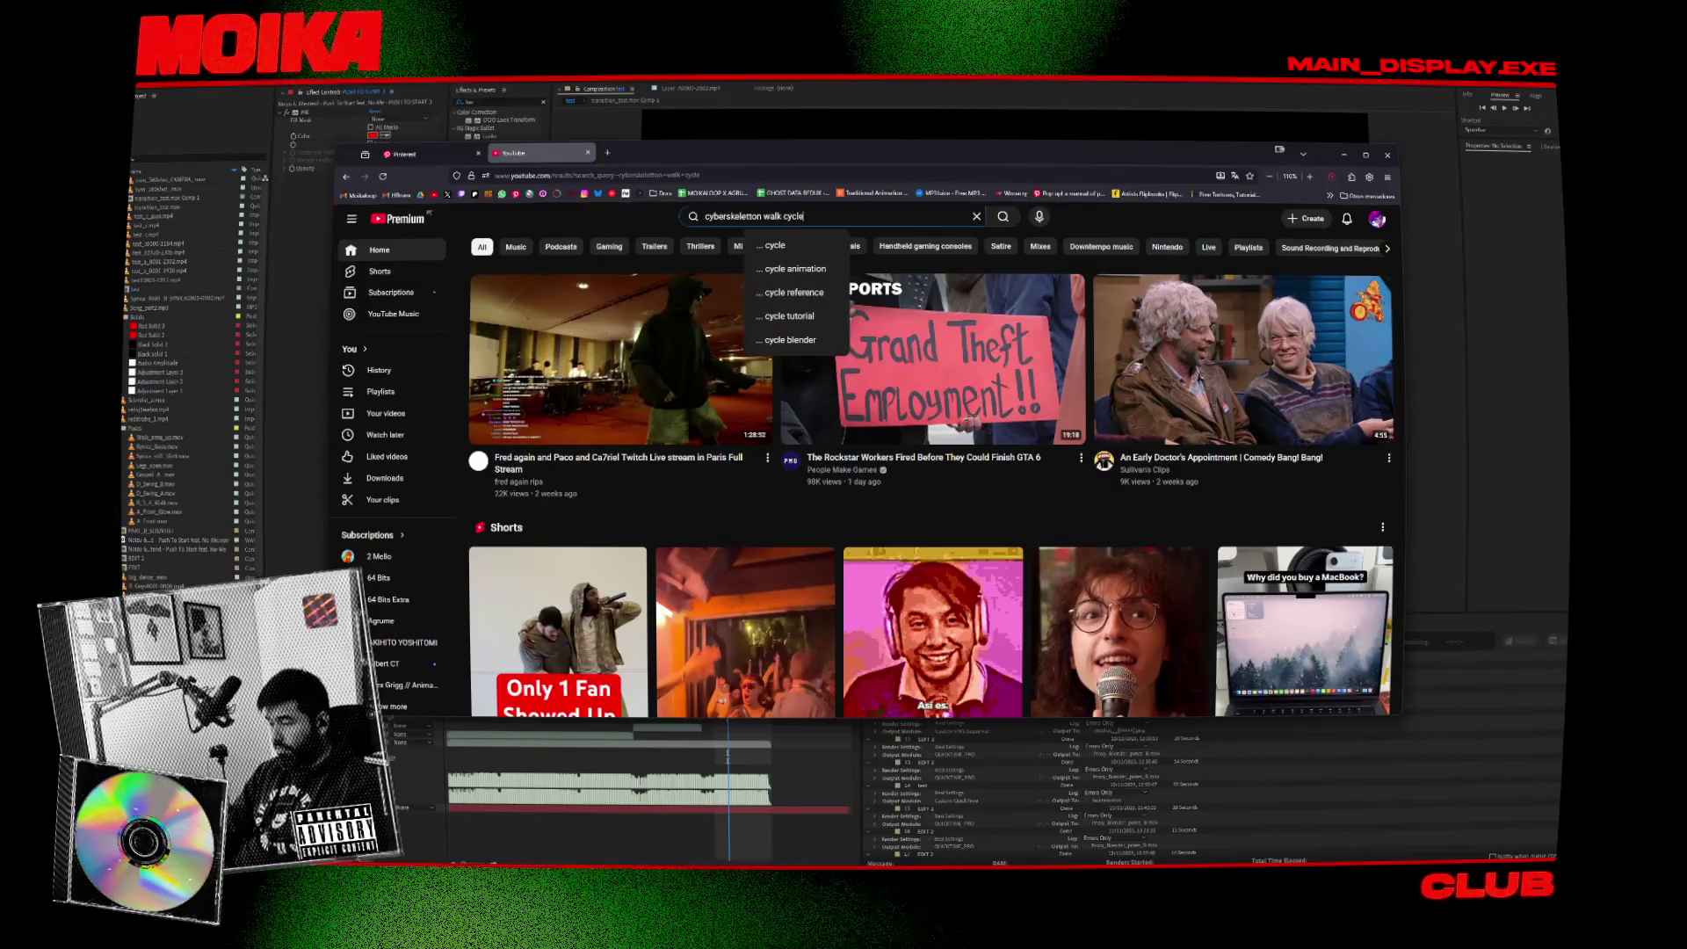
pyautogui.press('Return')
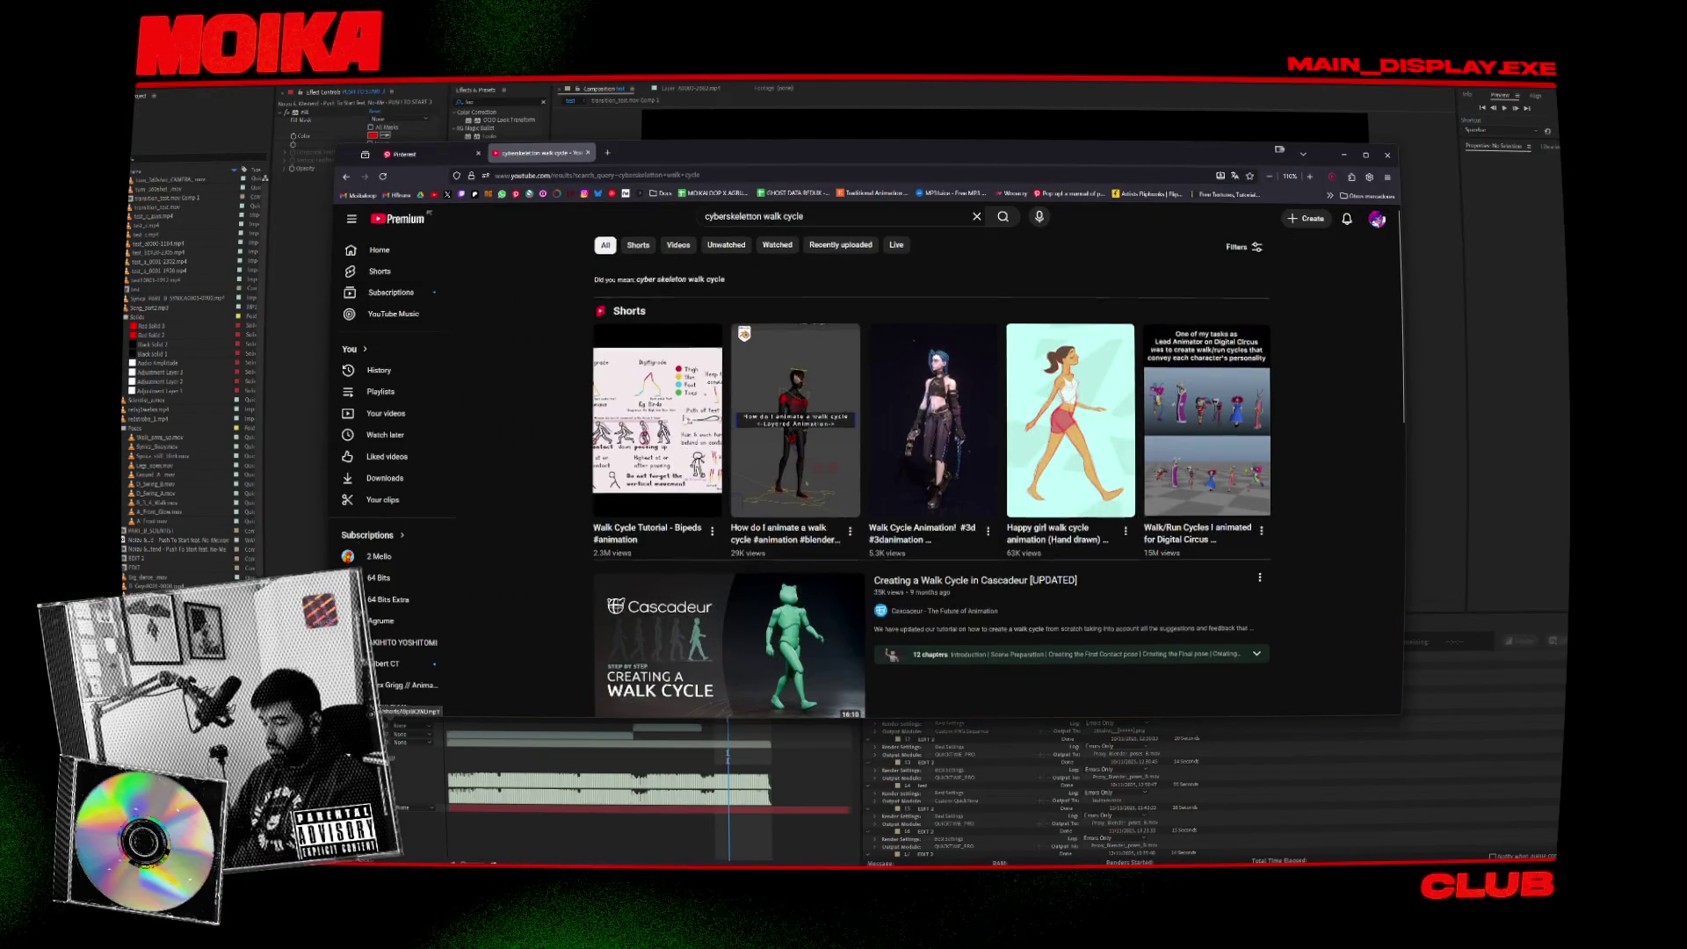
pyautogui.scroll(-2, 755, 469)
pyautogui.scroll(-2, 756, 470)
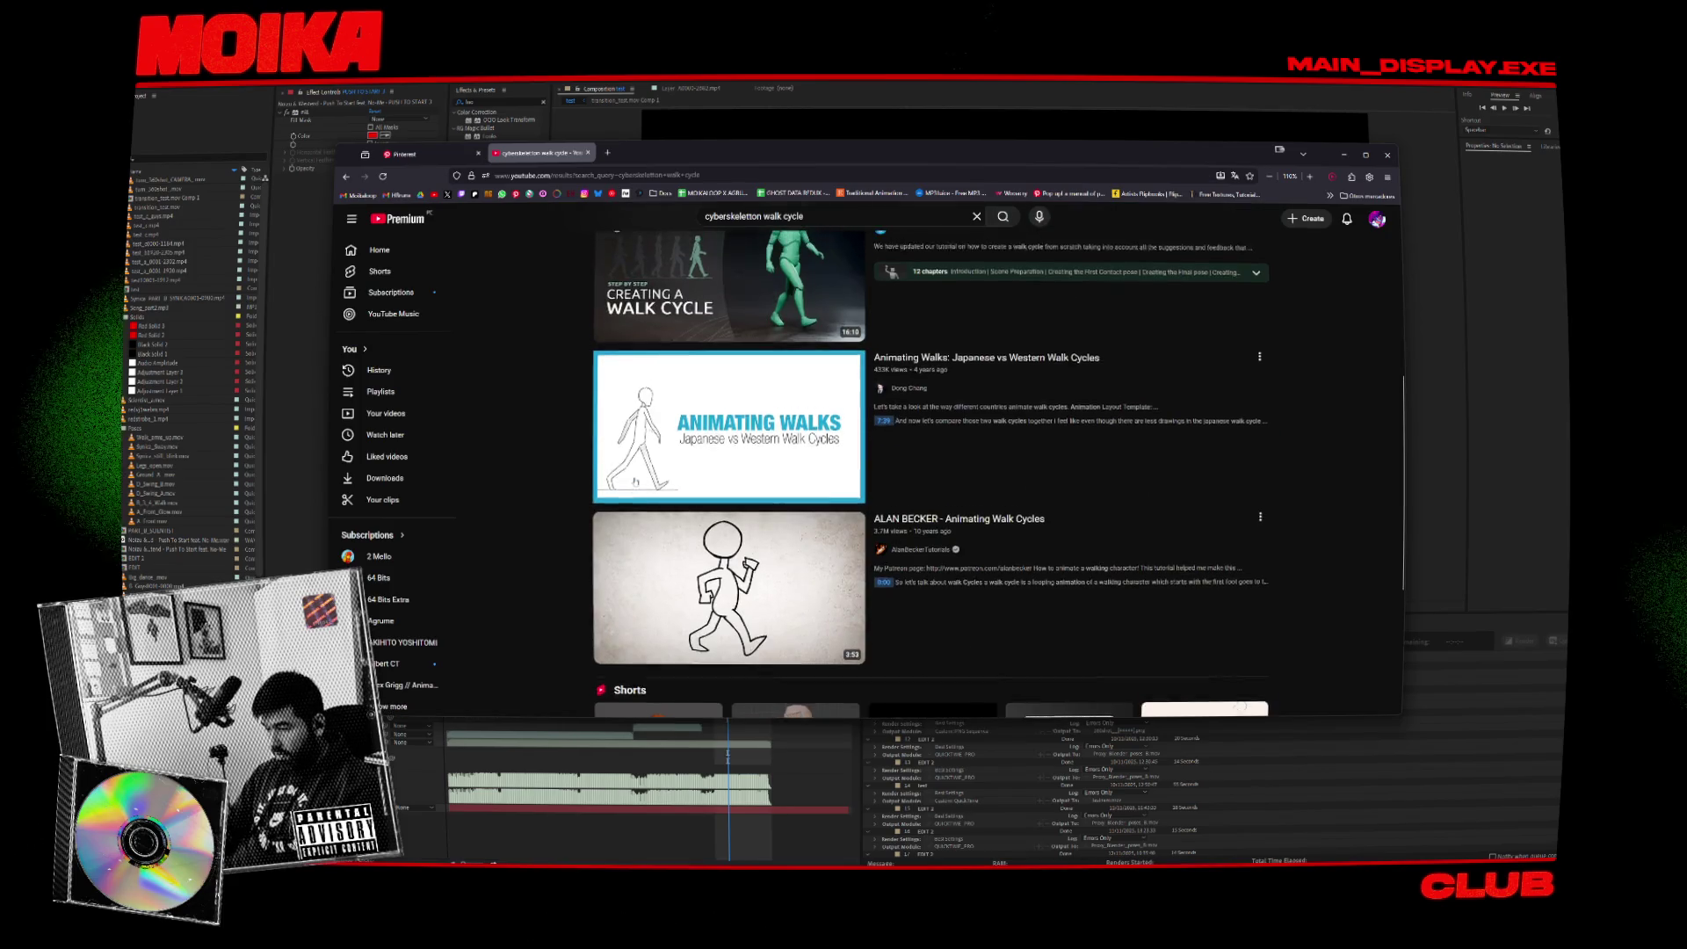
pyautogui.scroll(1, 834, 352)
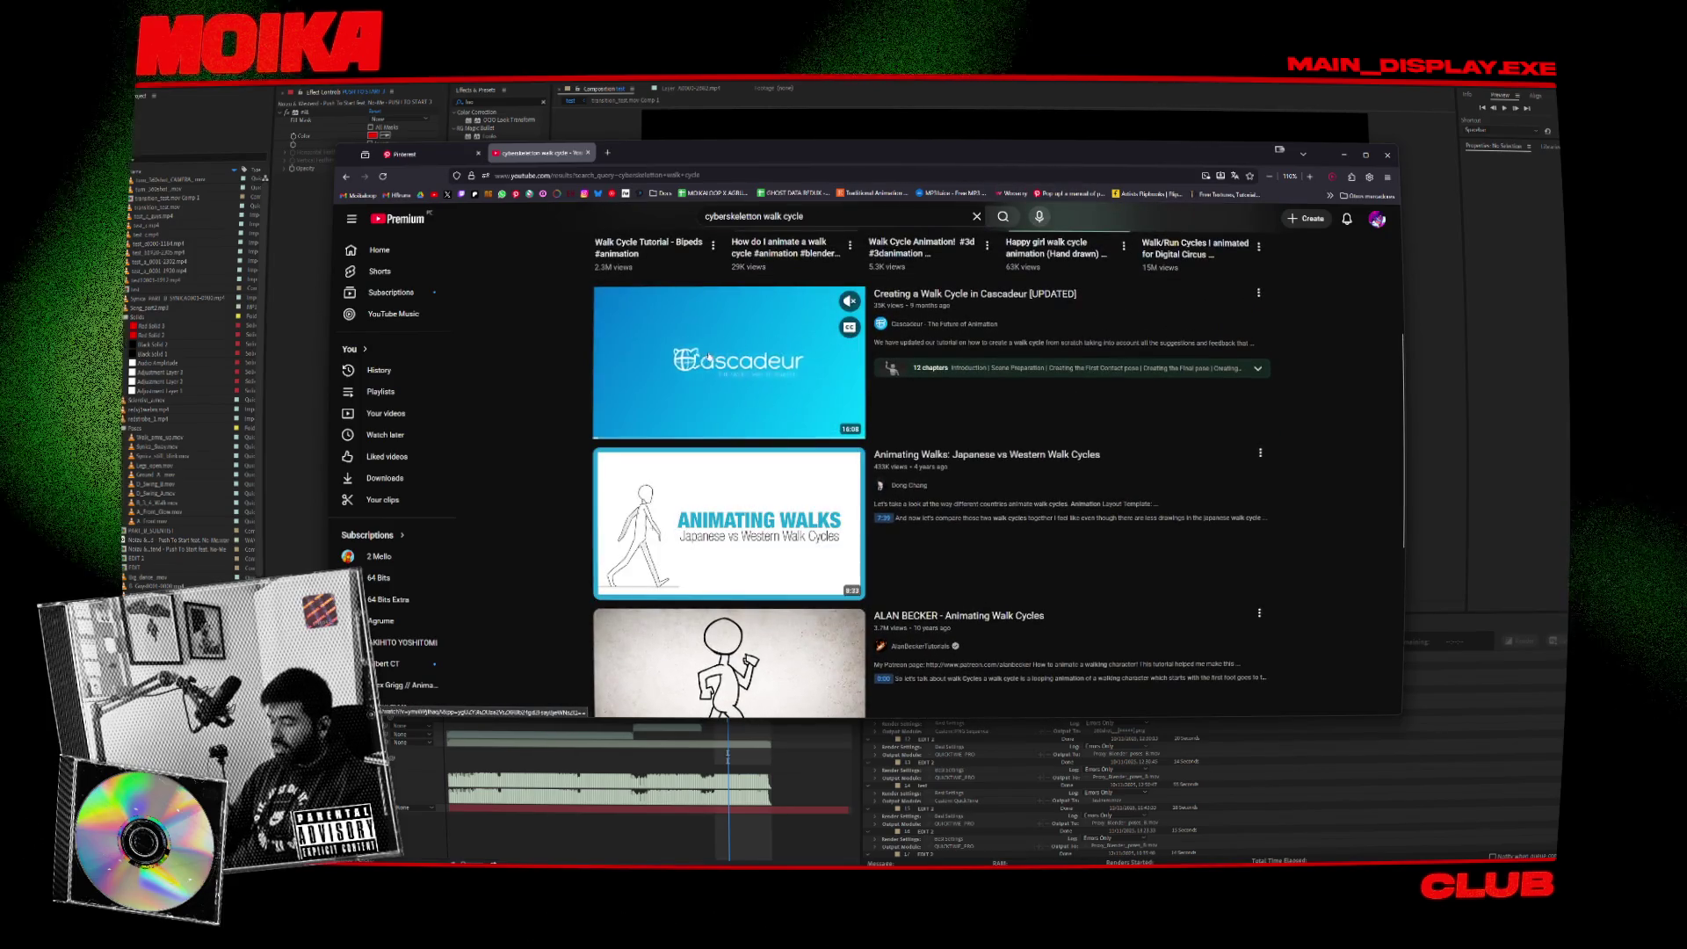
pyautogui.middleClick(693, 345)
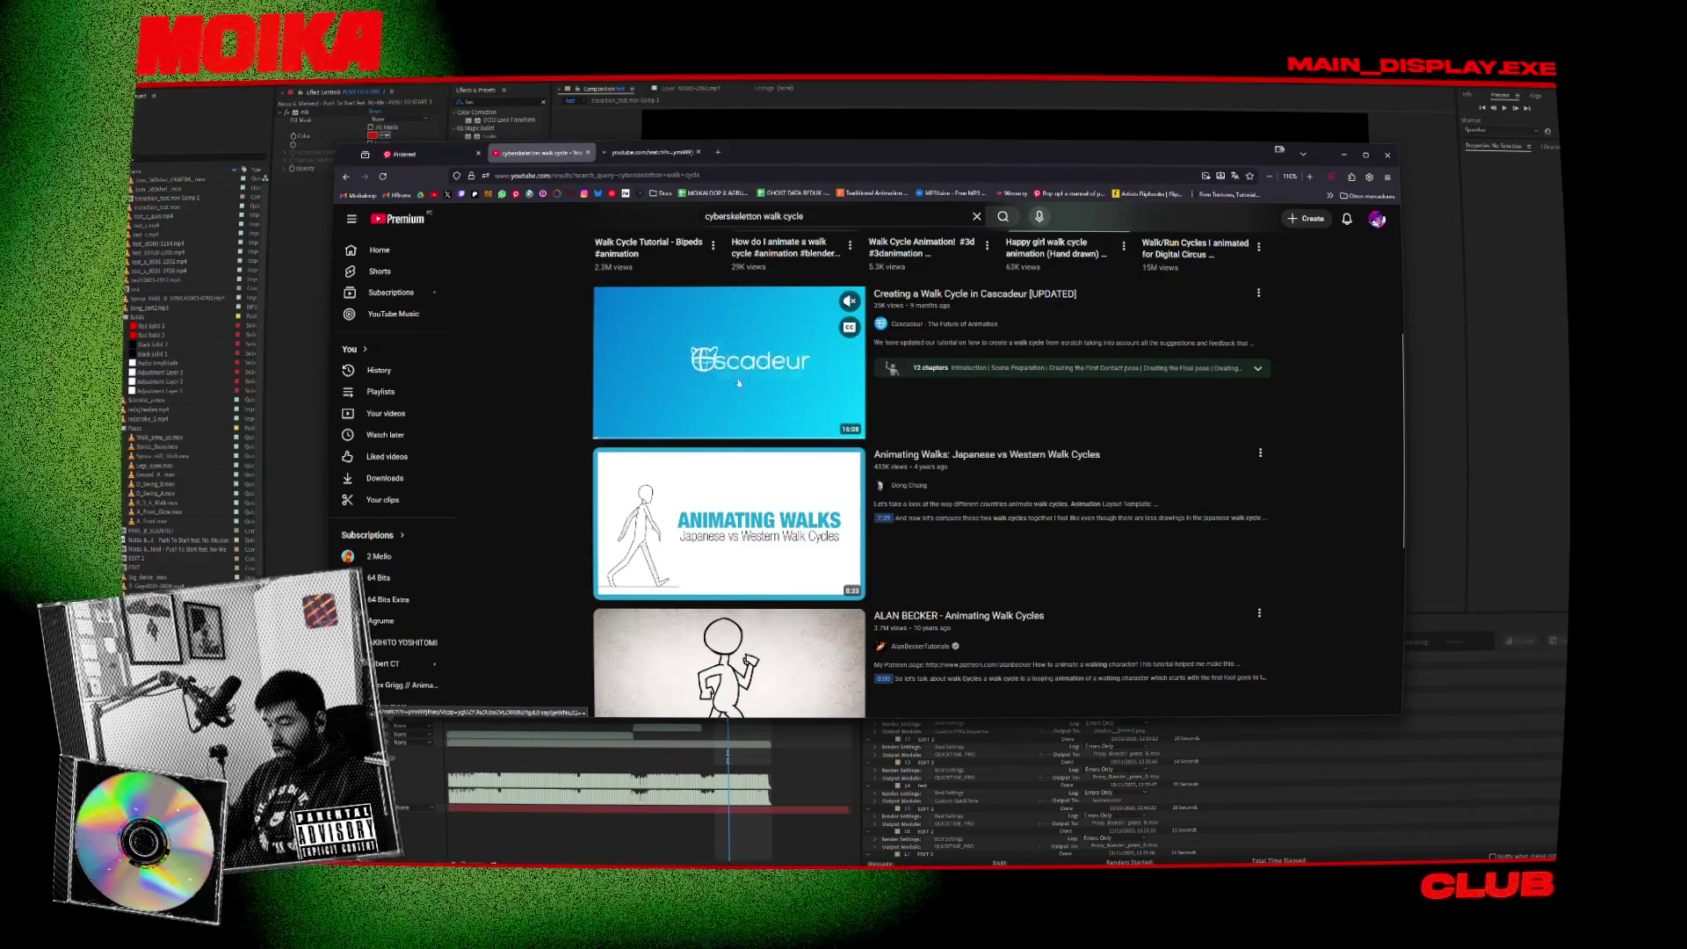
# Browse further down the walk-cycle results, then select the page address for a new search.
pyautogui.scroll(-4, 668, 334)
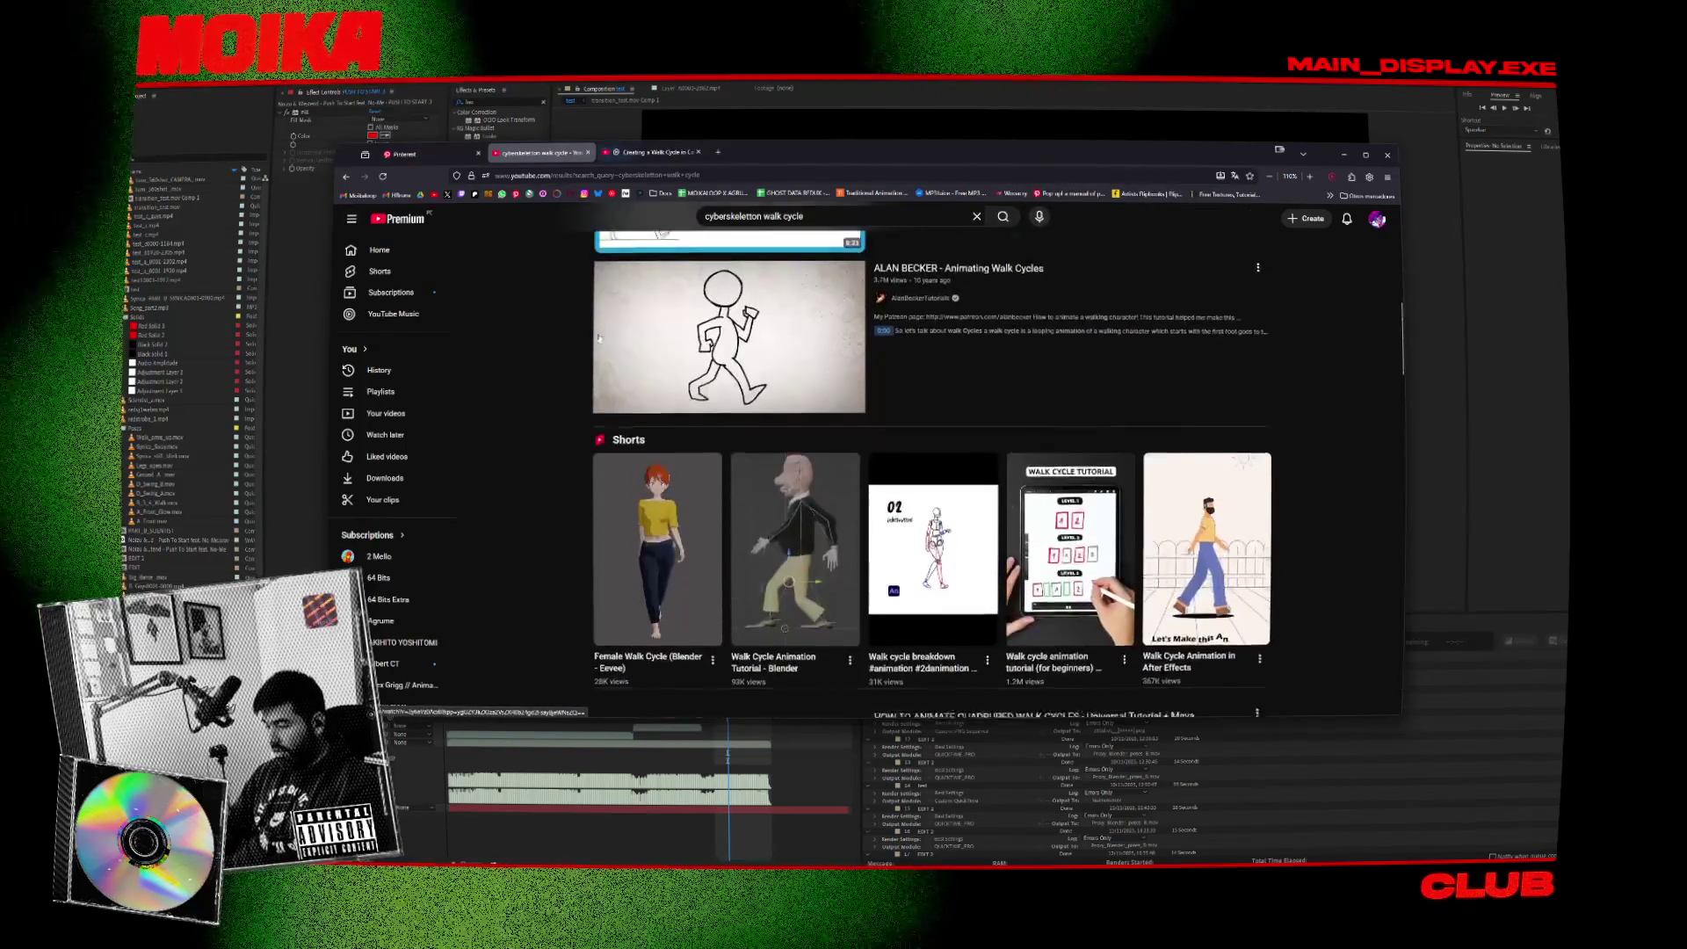
pyautogui.scroll(-5, 658, 319)
pyautogui.scroll(-3, 580, 329)
pyautogui.scroll(1, 559, 313)
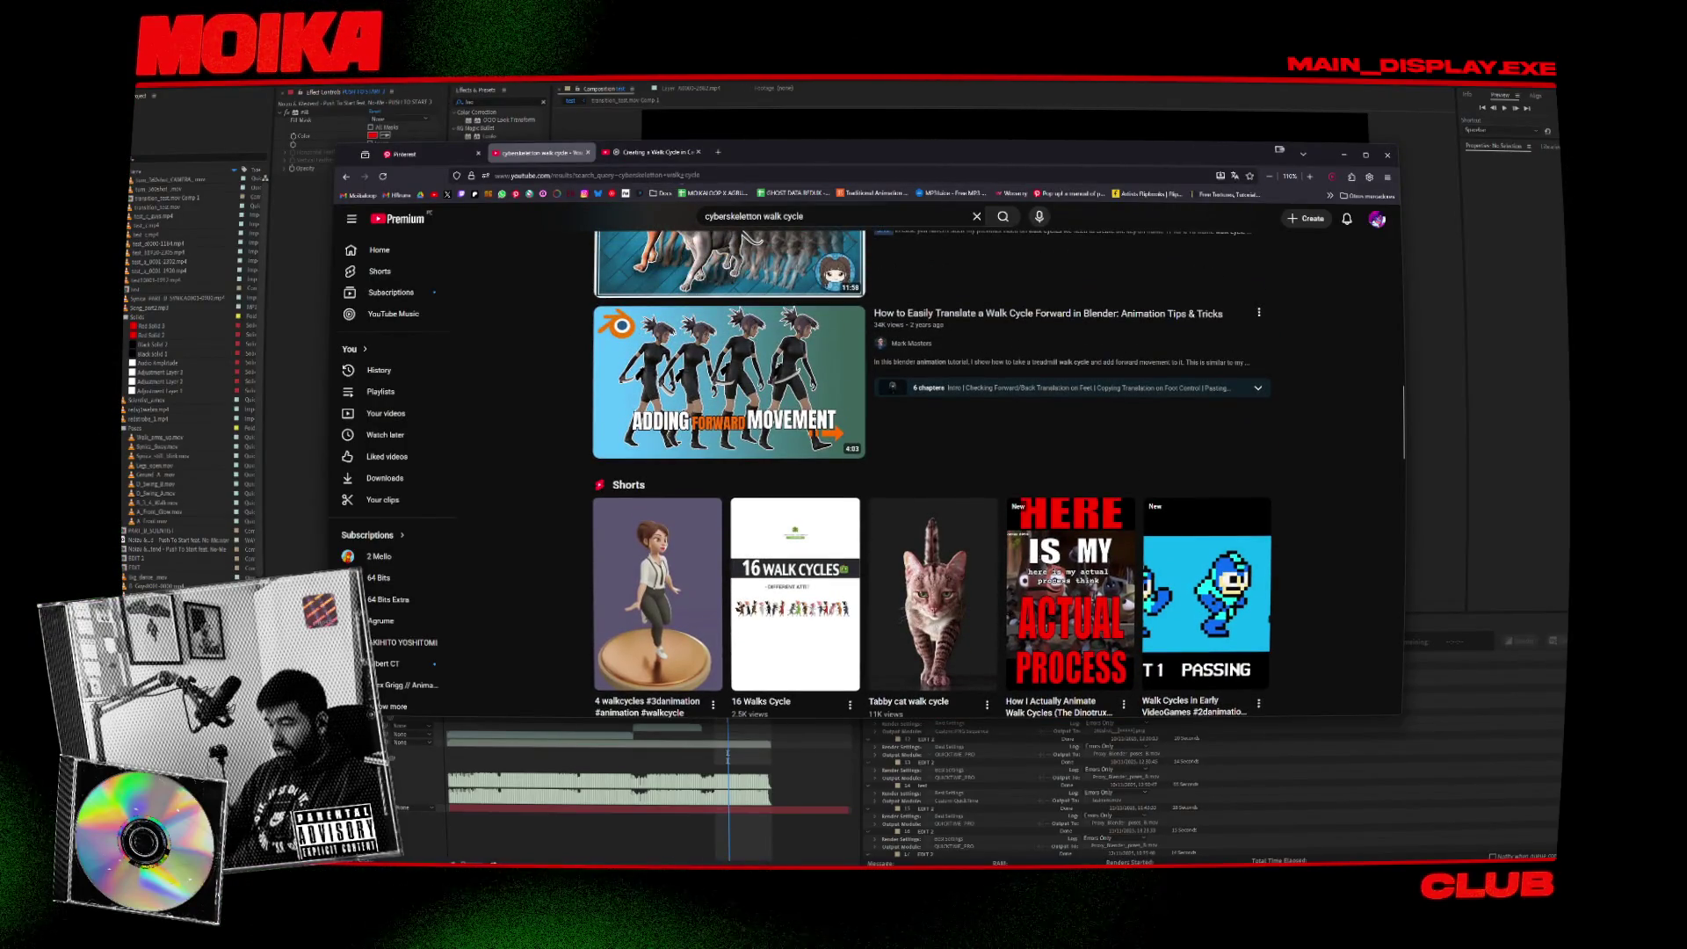
pyautogui.scroll(-10, 529, 270)
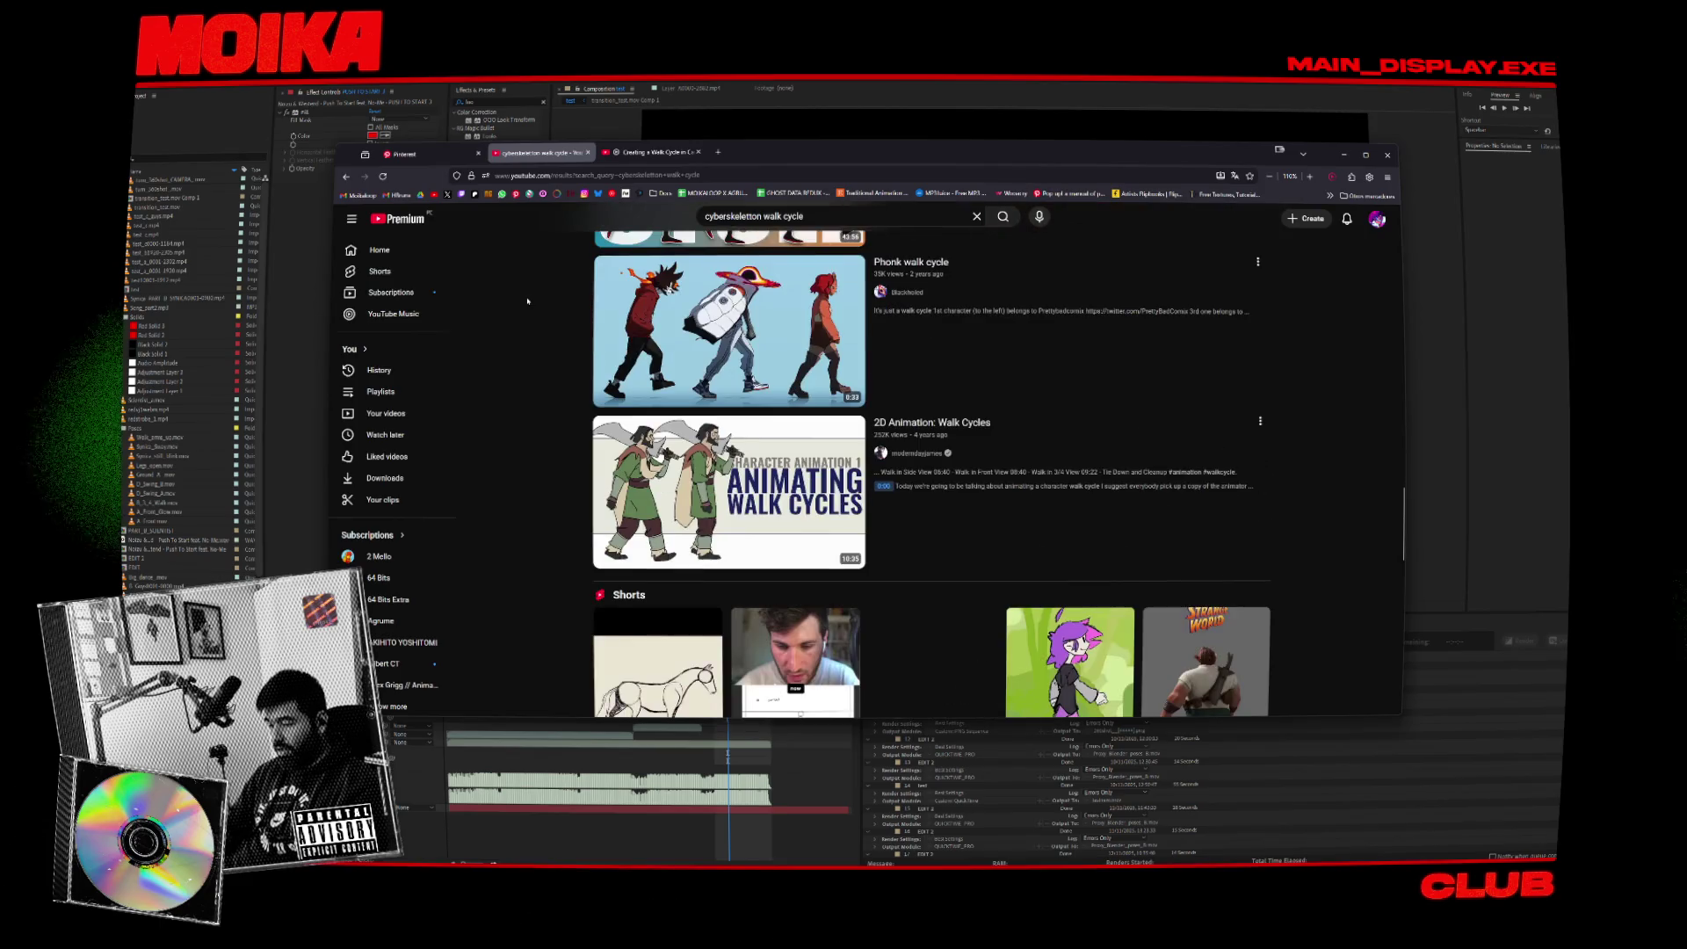
pyautogui.scroll(-4, 527, 302)
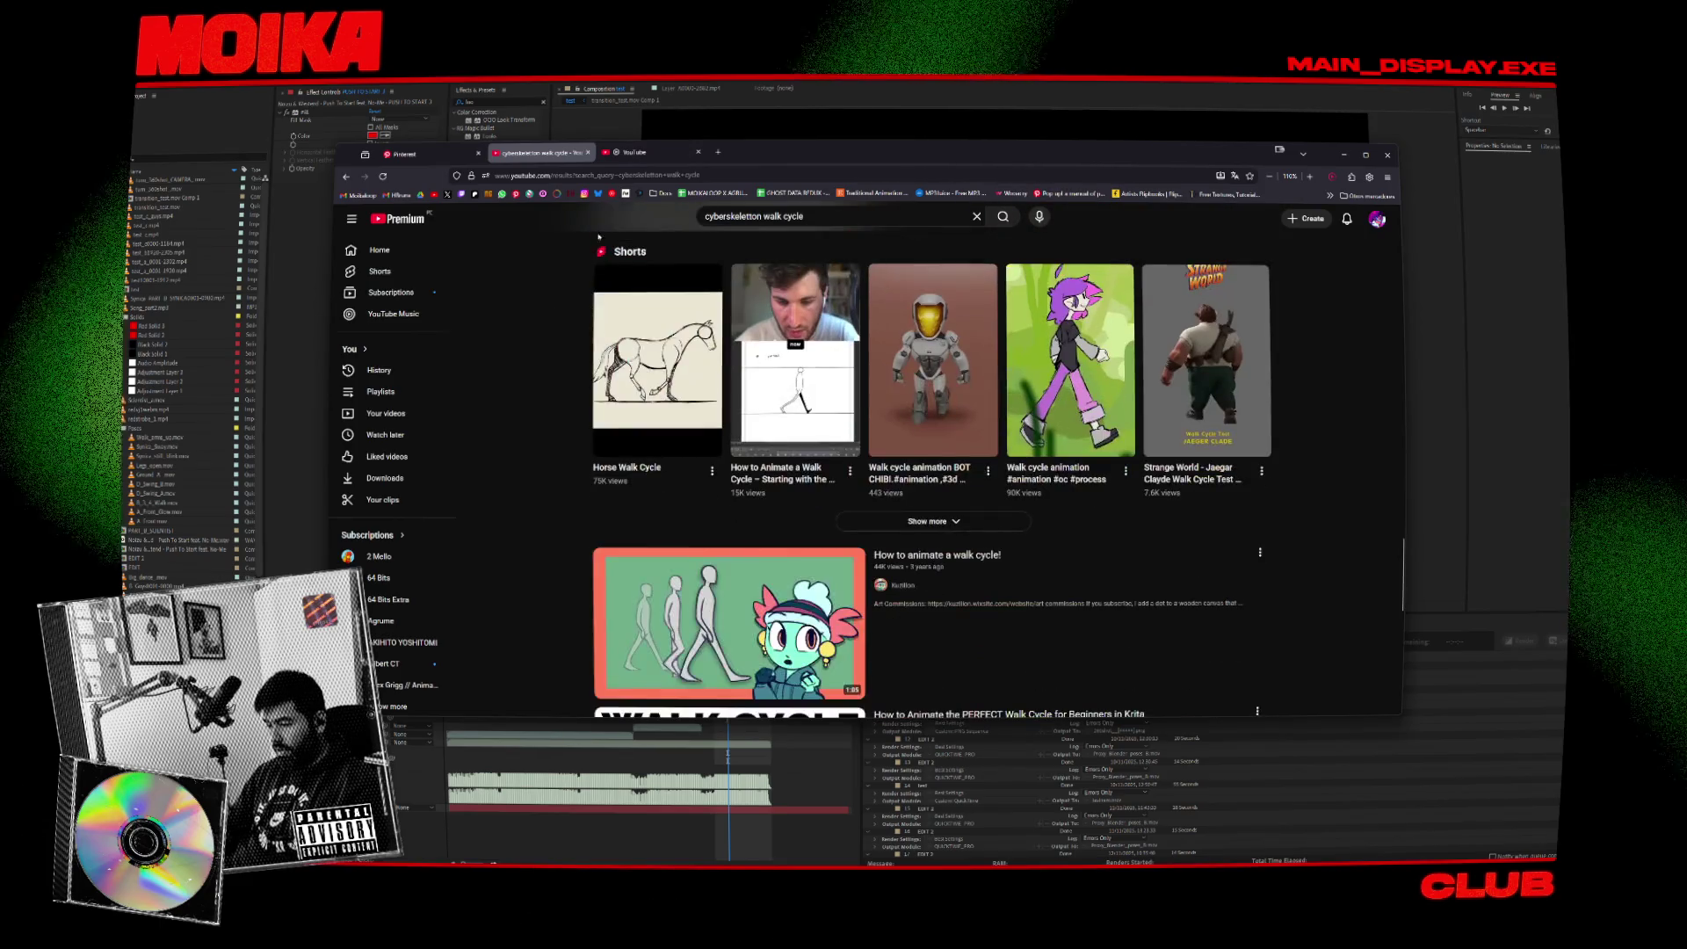
pyautogui.click(611, 175)
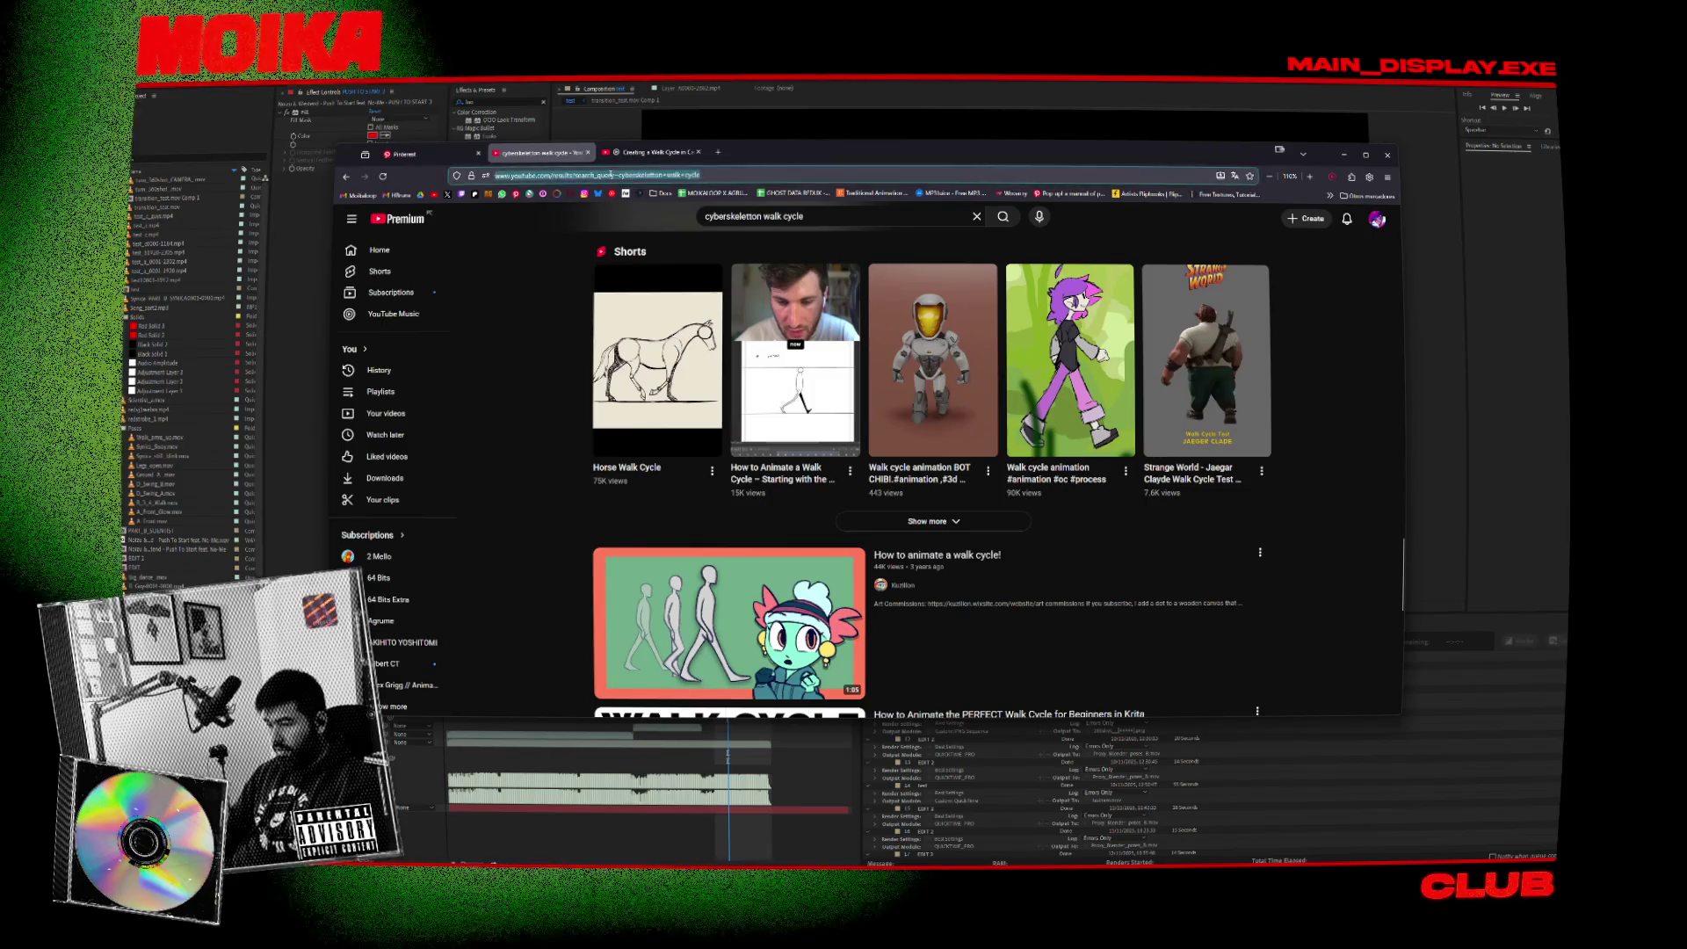
# Search for 'motion capture sdobe' and close the results to reach the Mixamo site.
pyautogui.write('moti')
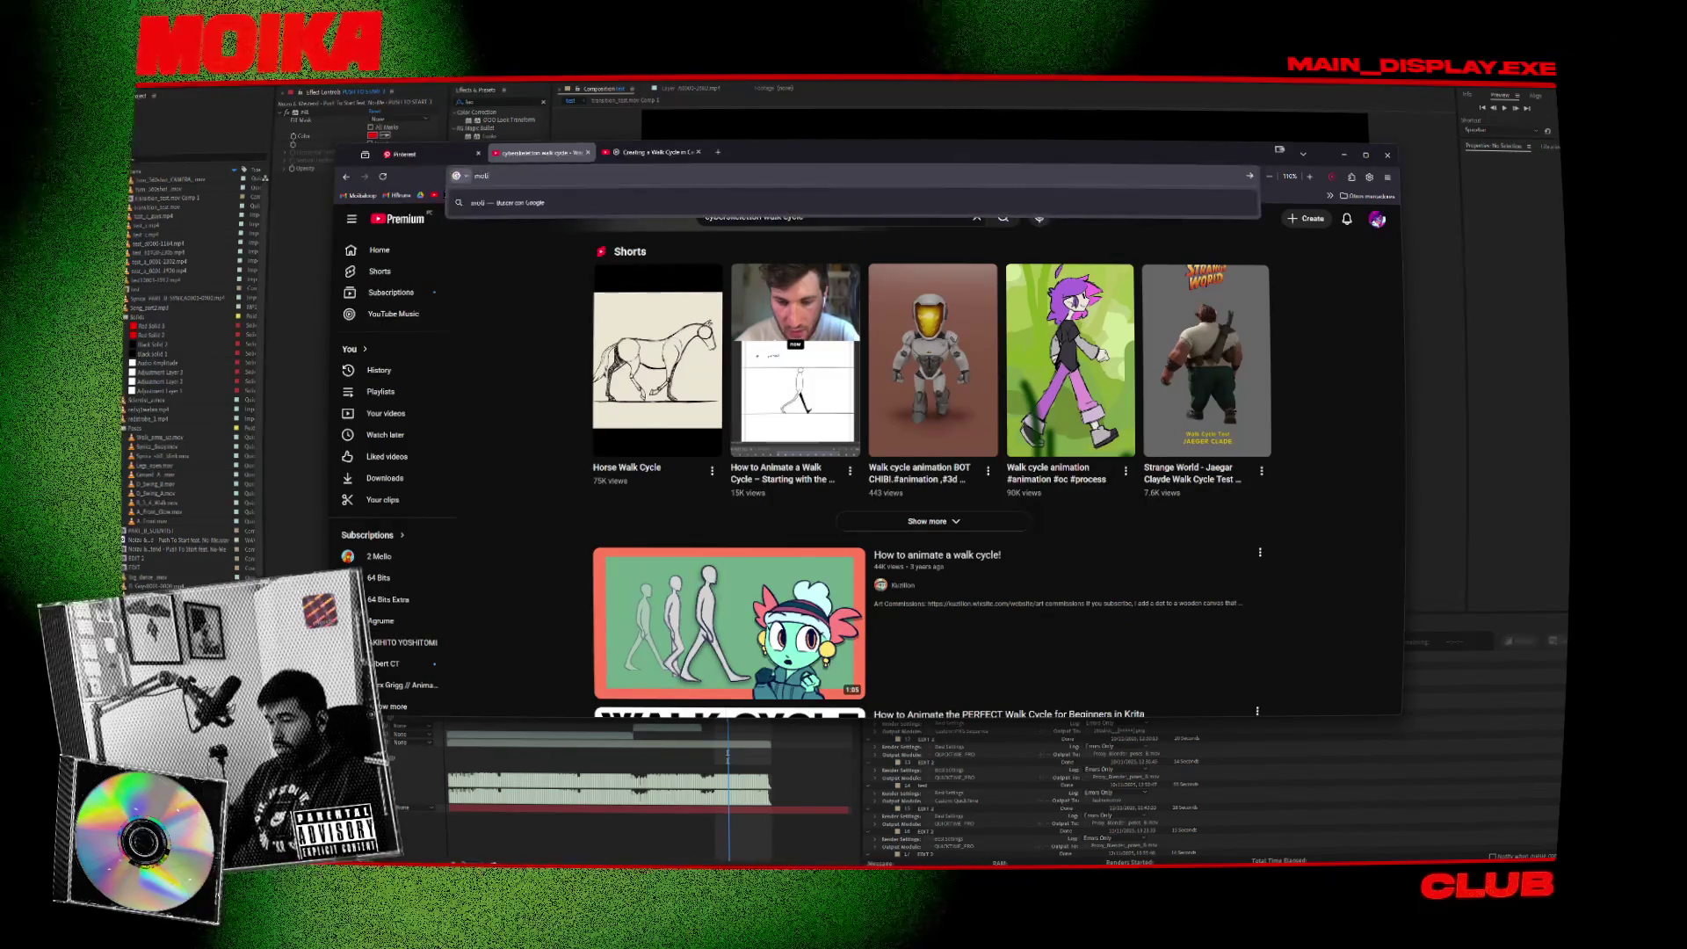
pyautogui.write('on capture sdobe')
pyautogui.press('Return')
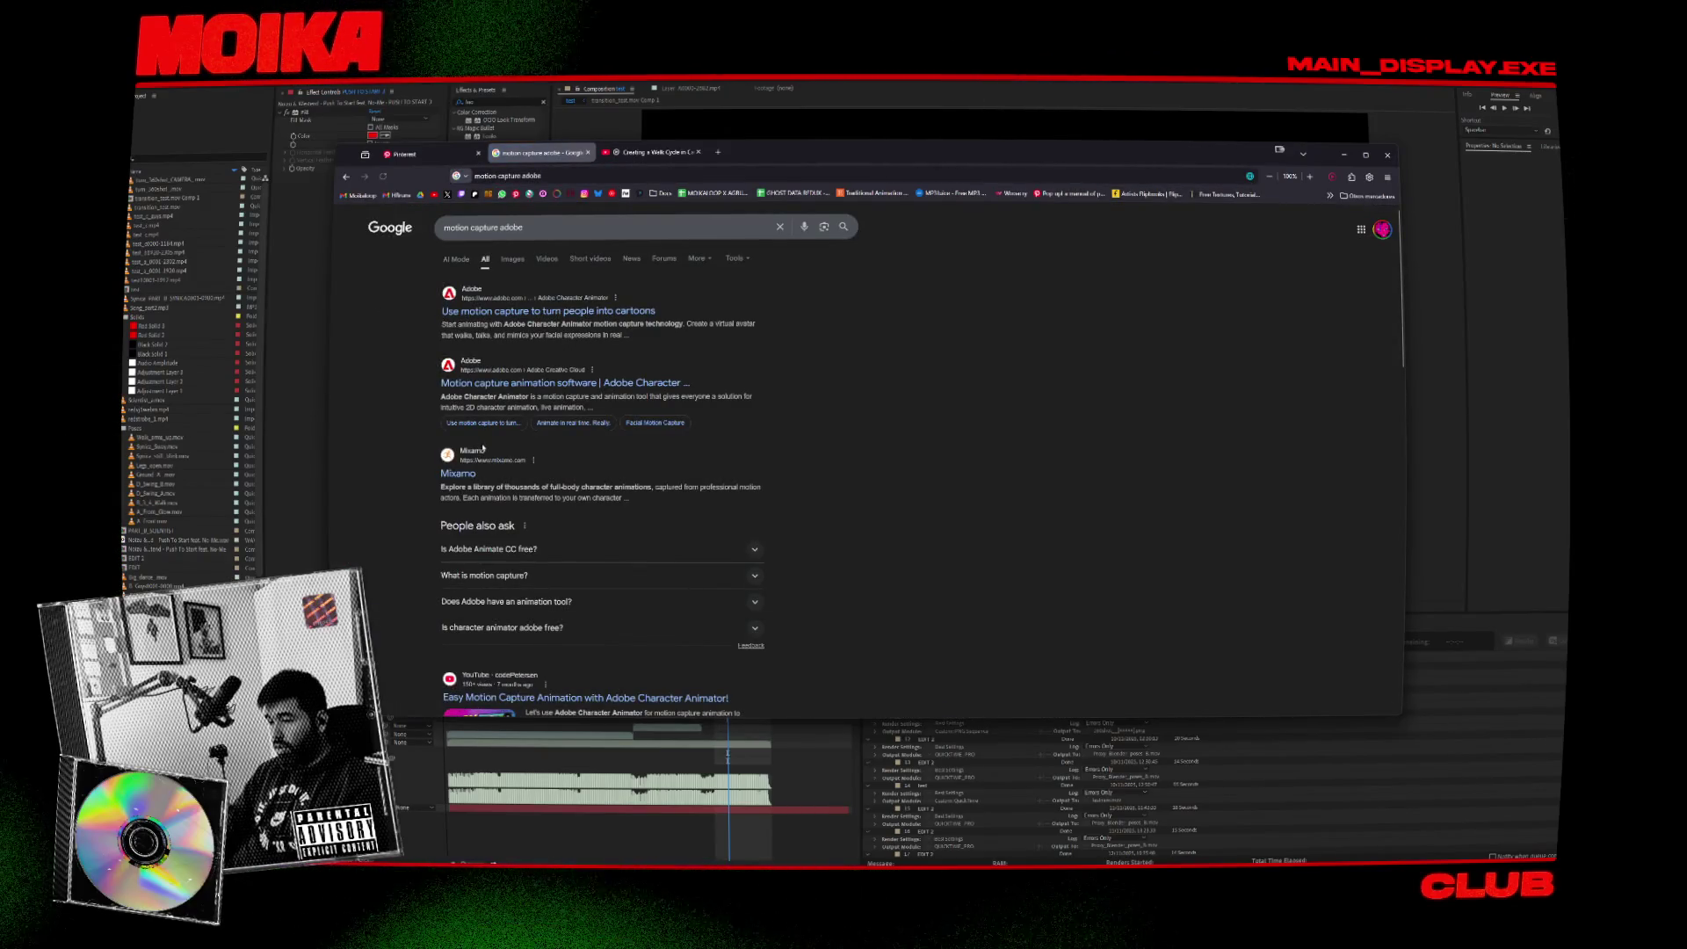
pyautogui.hotkey('ctrl', 'w')
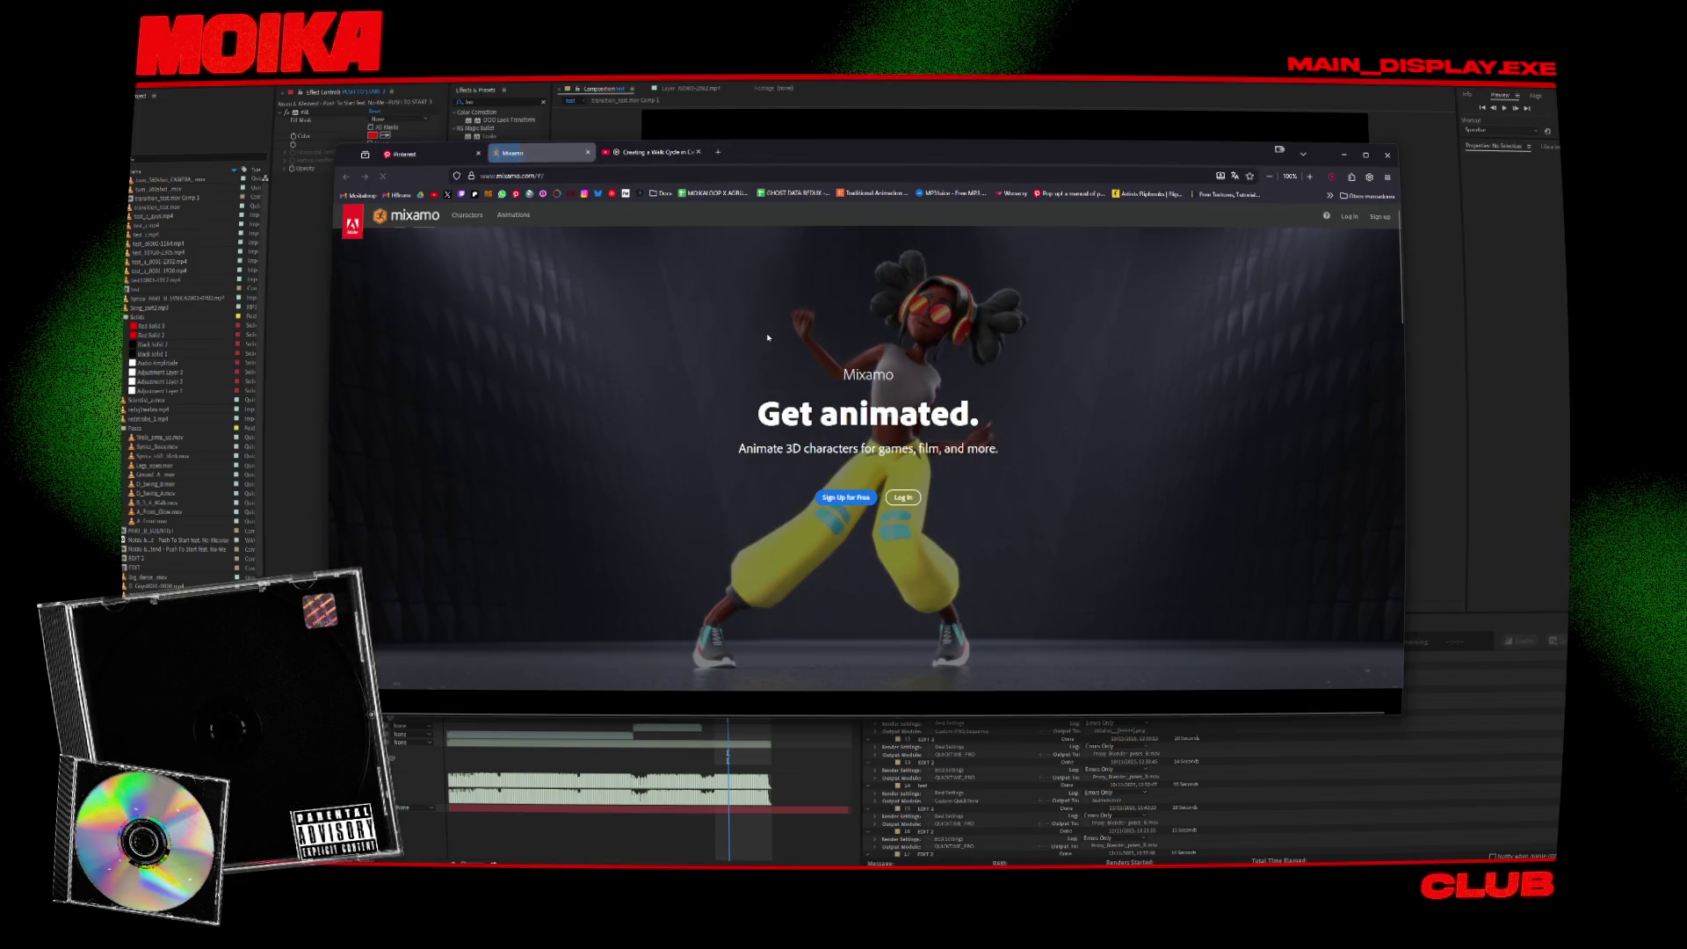
# Check the Cascadeur walk-cycle video at 0:40, then close its tab.
pyautogui.click(650, 152)
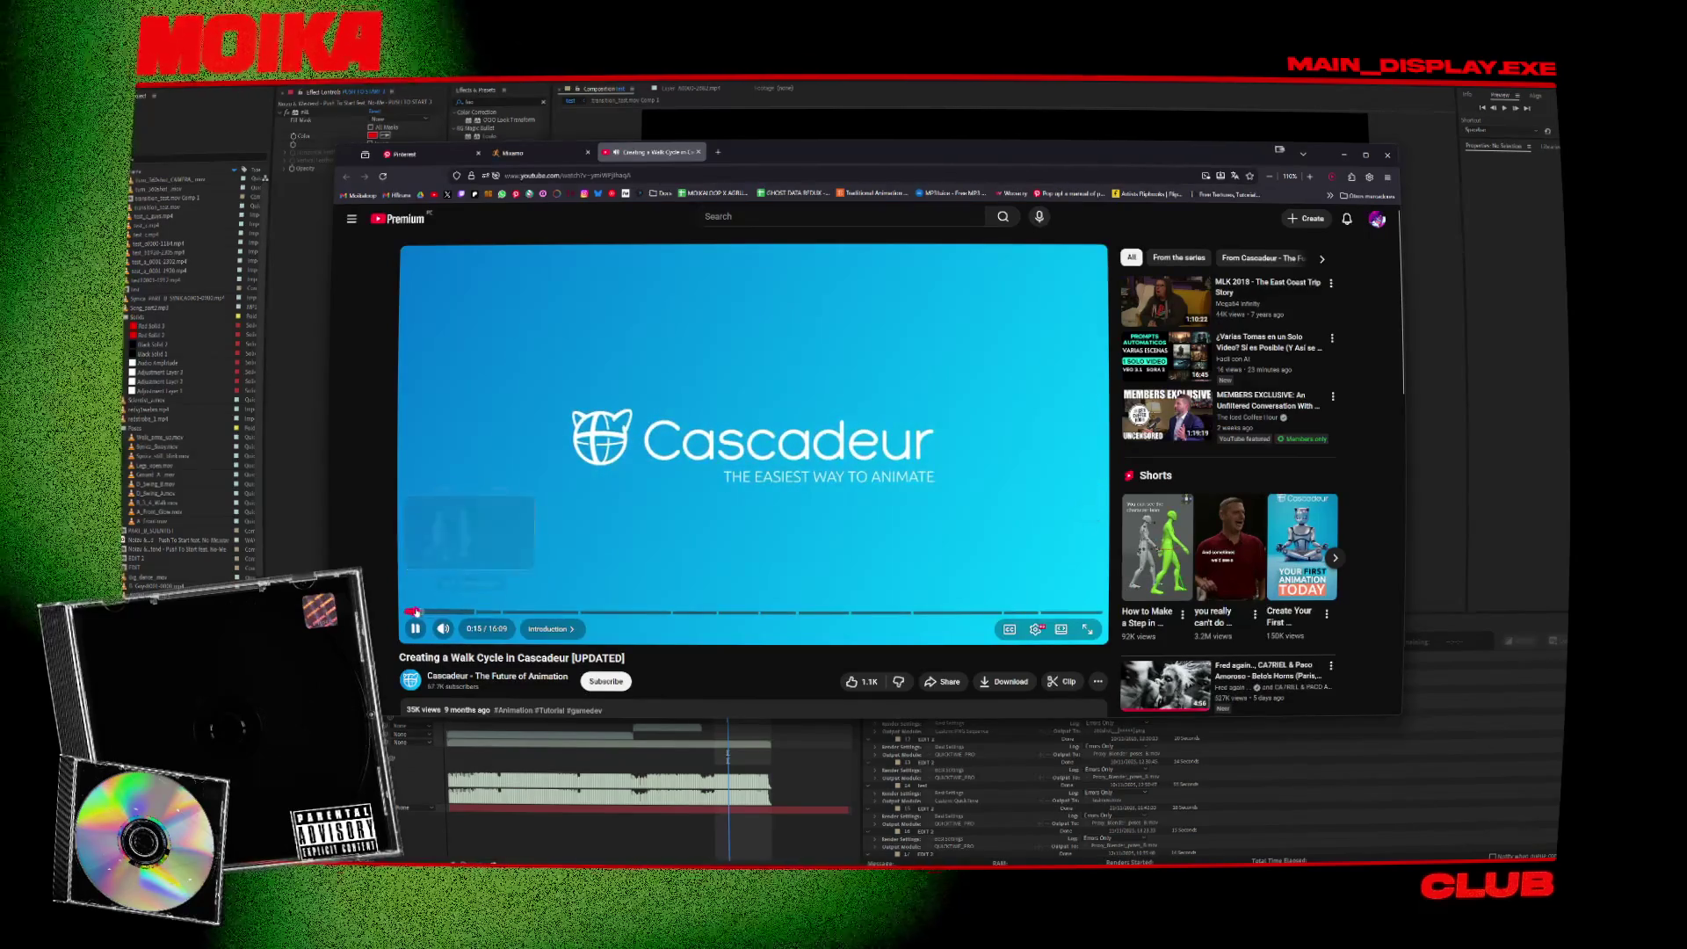
pyautogui.moveTo(429, 612); pyautogui.dragTo(432, 614)
pyautogui.hotkey('ctrl', 'w')
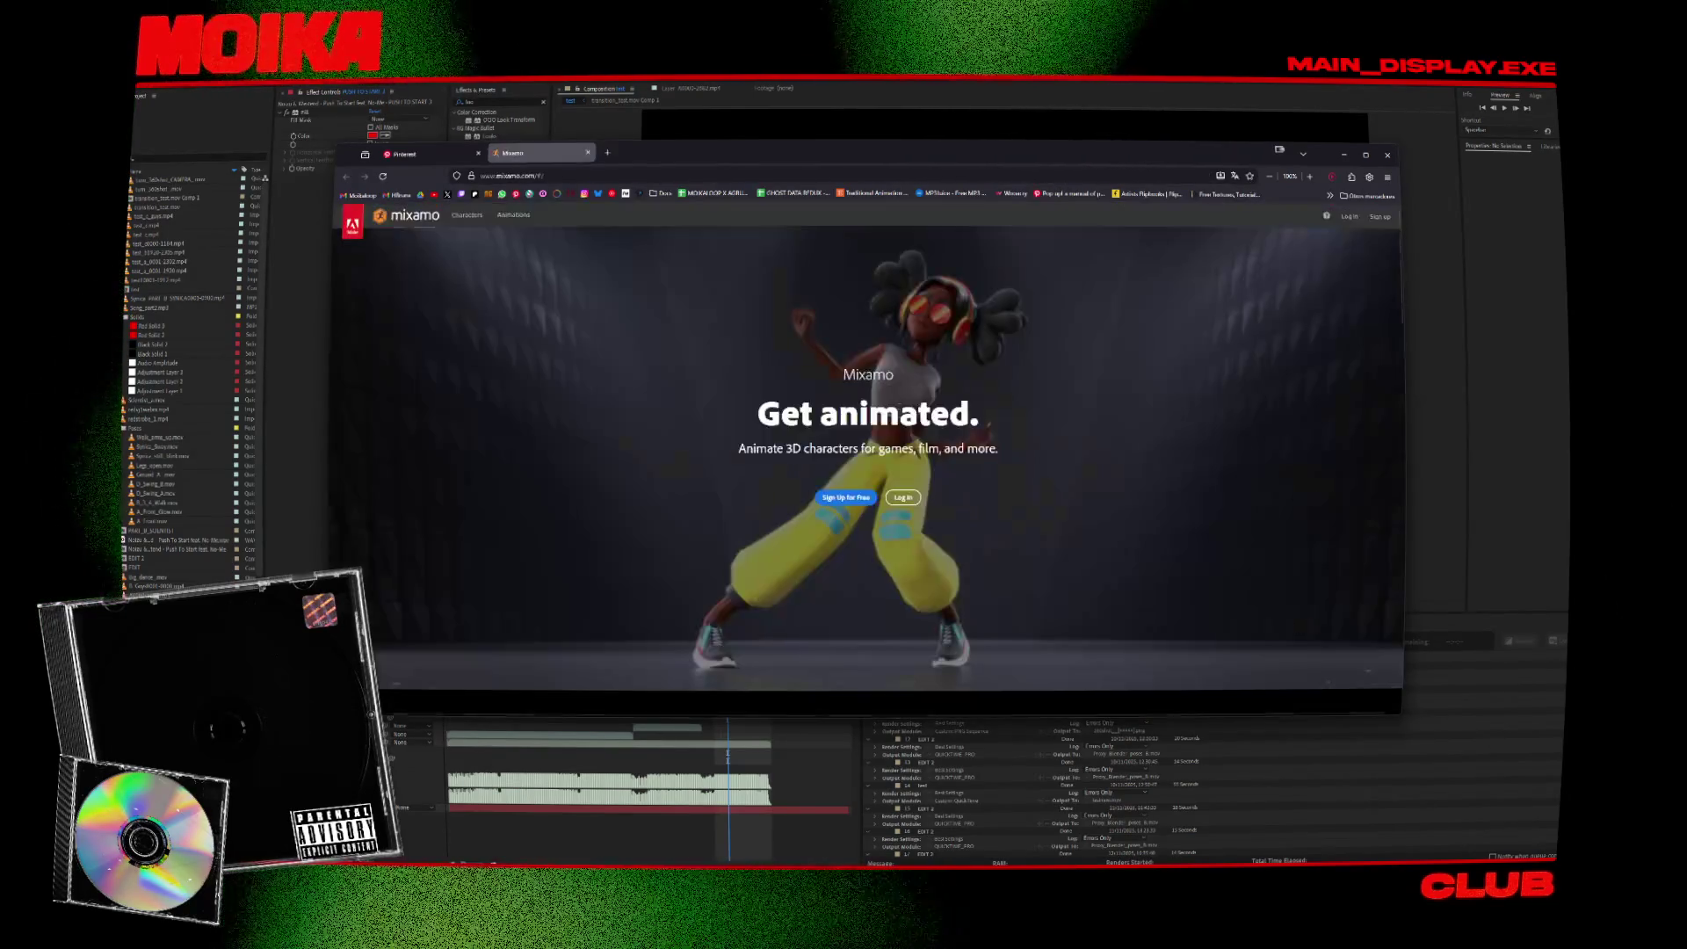
# Search Mixamo's animations library for 'injured' and preview the Male Injured Pack on the character.
pyautogui.scroll(-10, 919, 482)
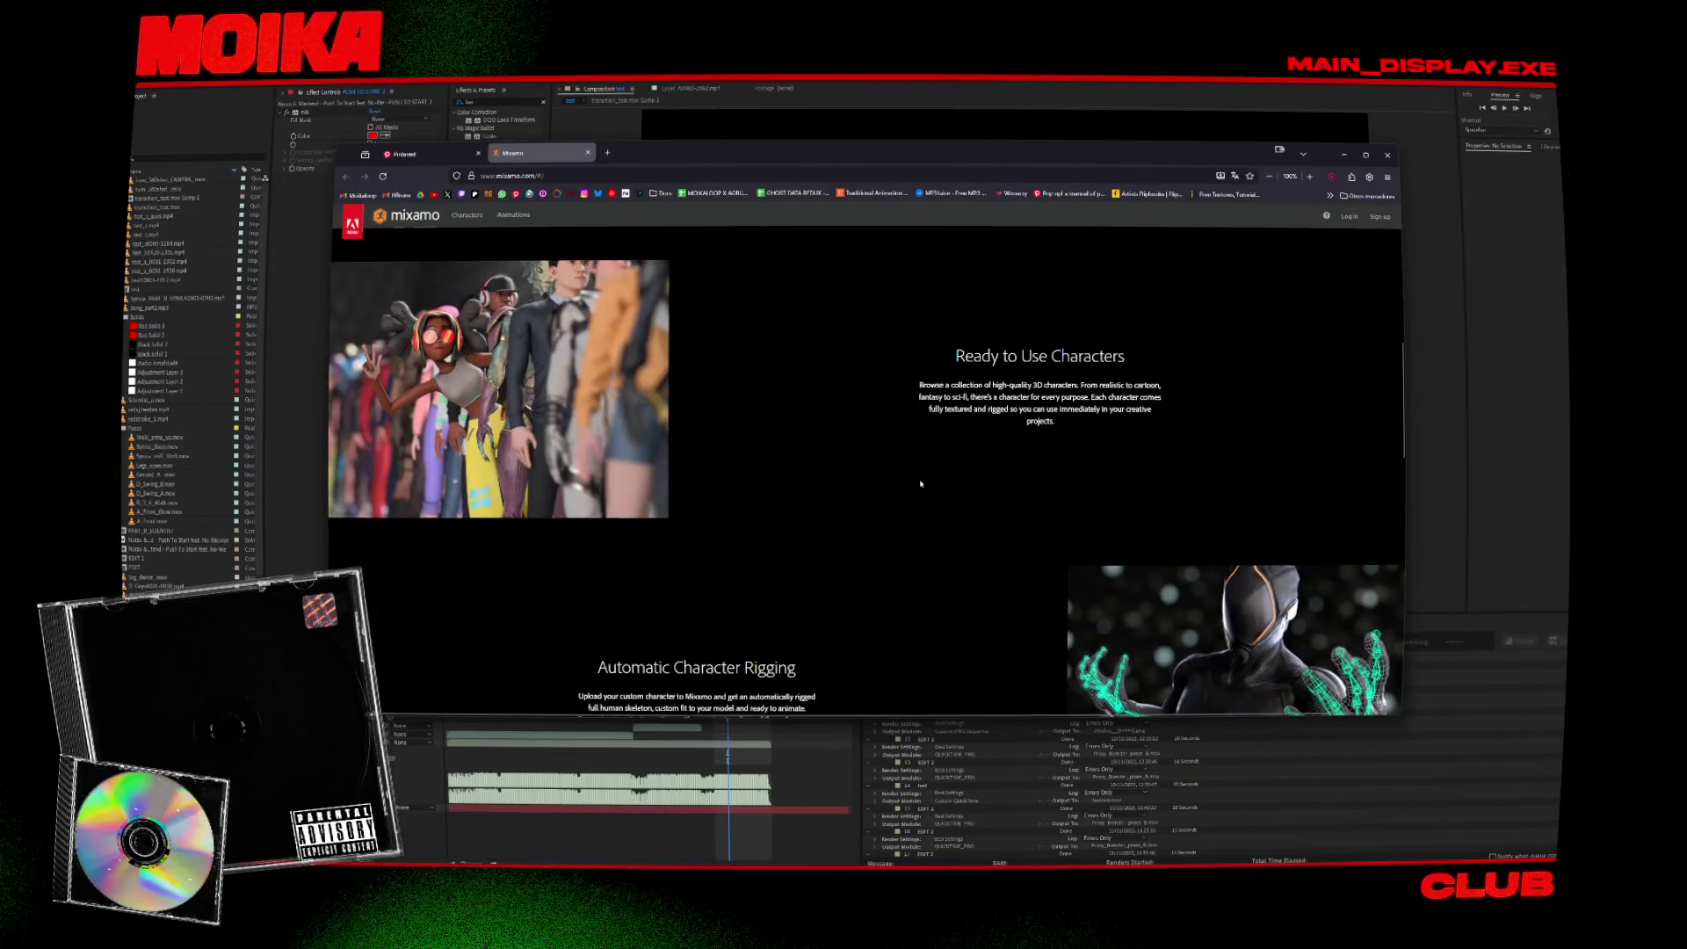
pyautogui.scroll(10, 919, 482)
pyautogui.click(513, 215)
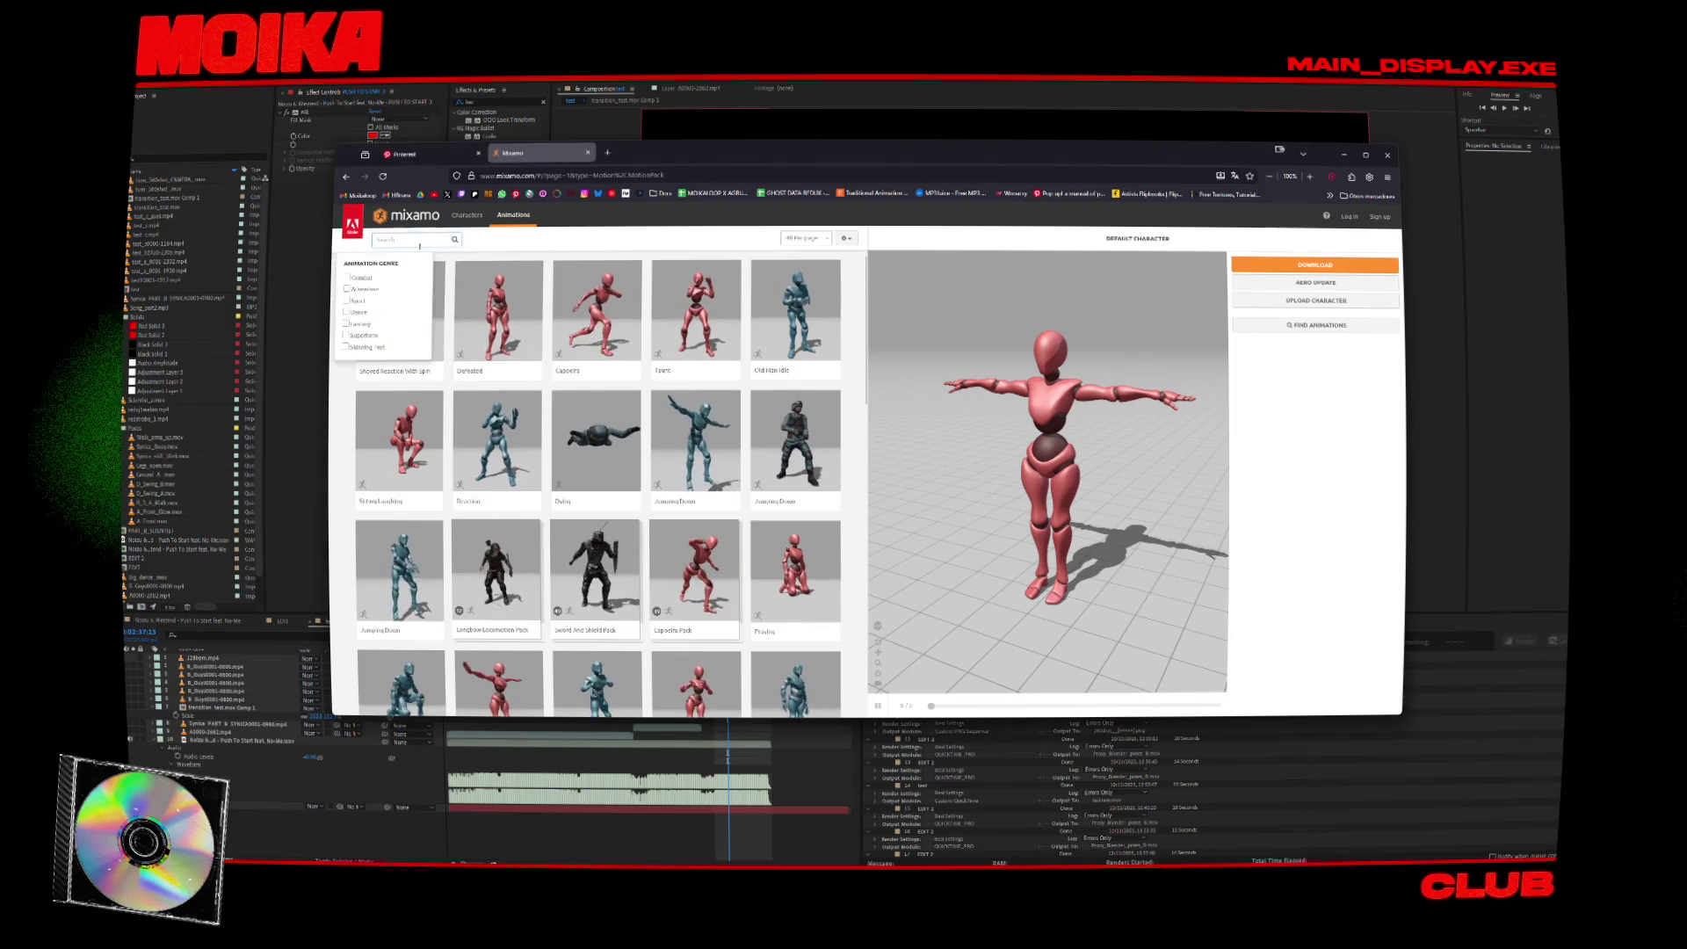
pyautogui.write('typing')
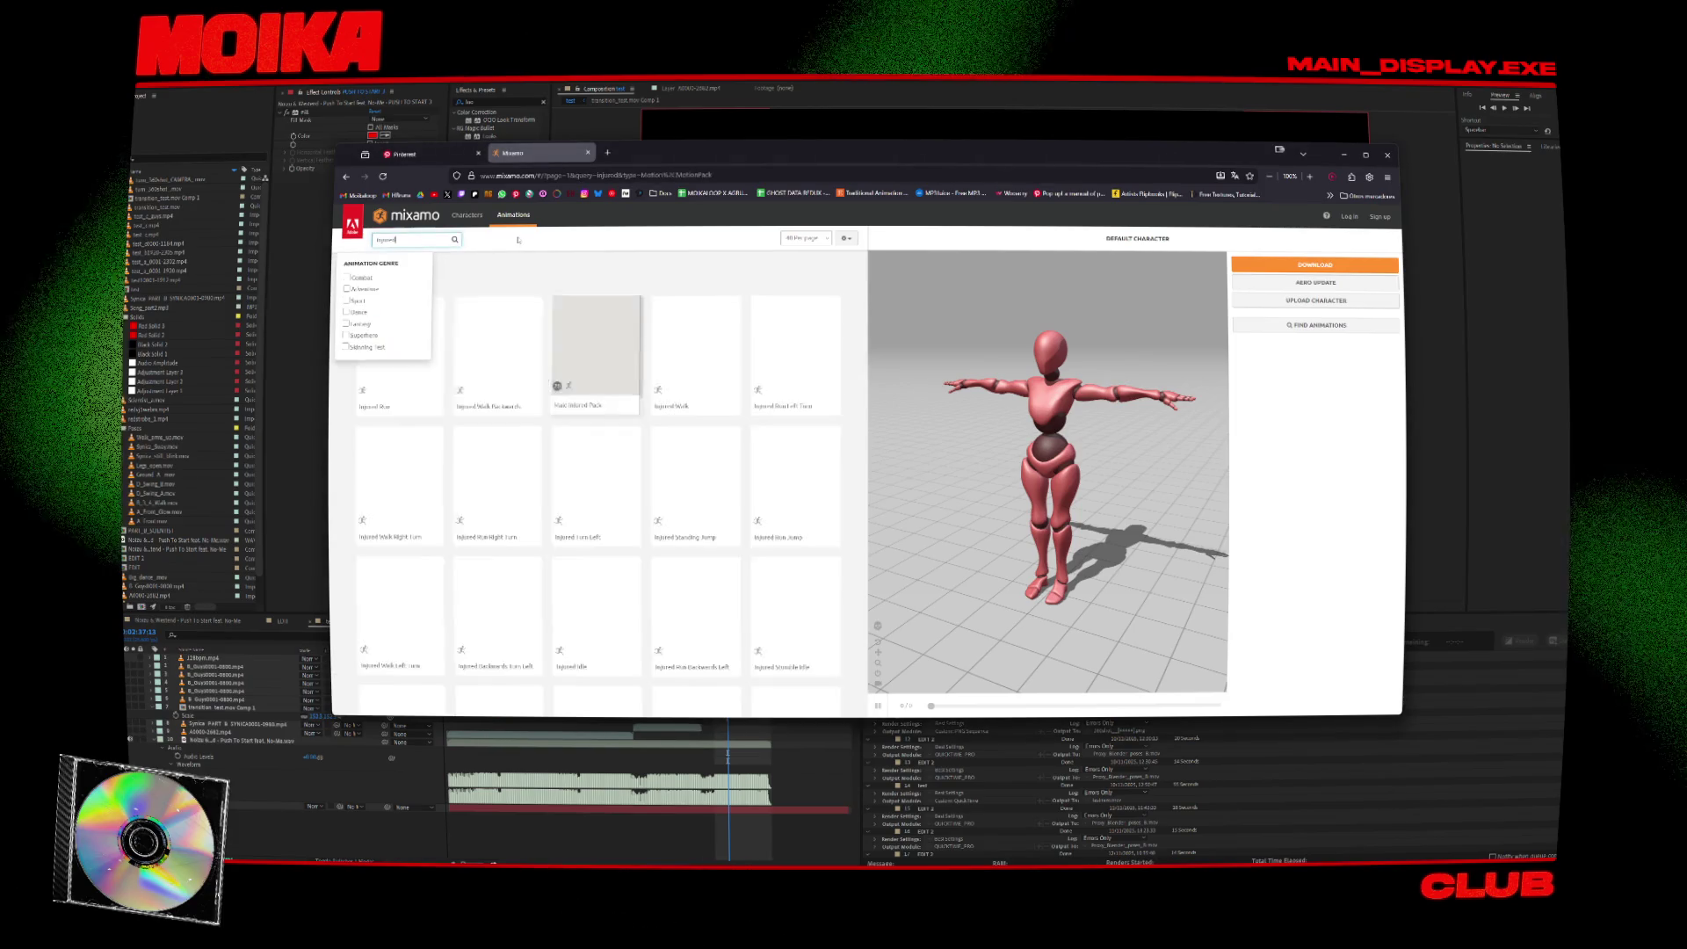
pyautogui.press('Return')
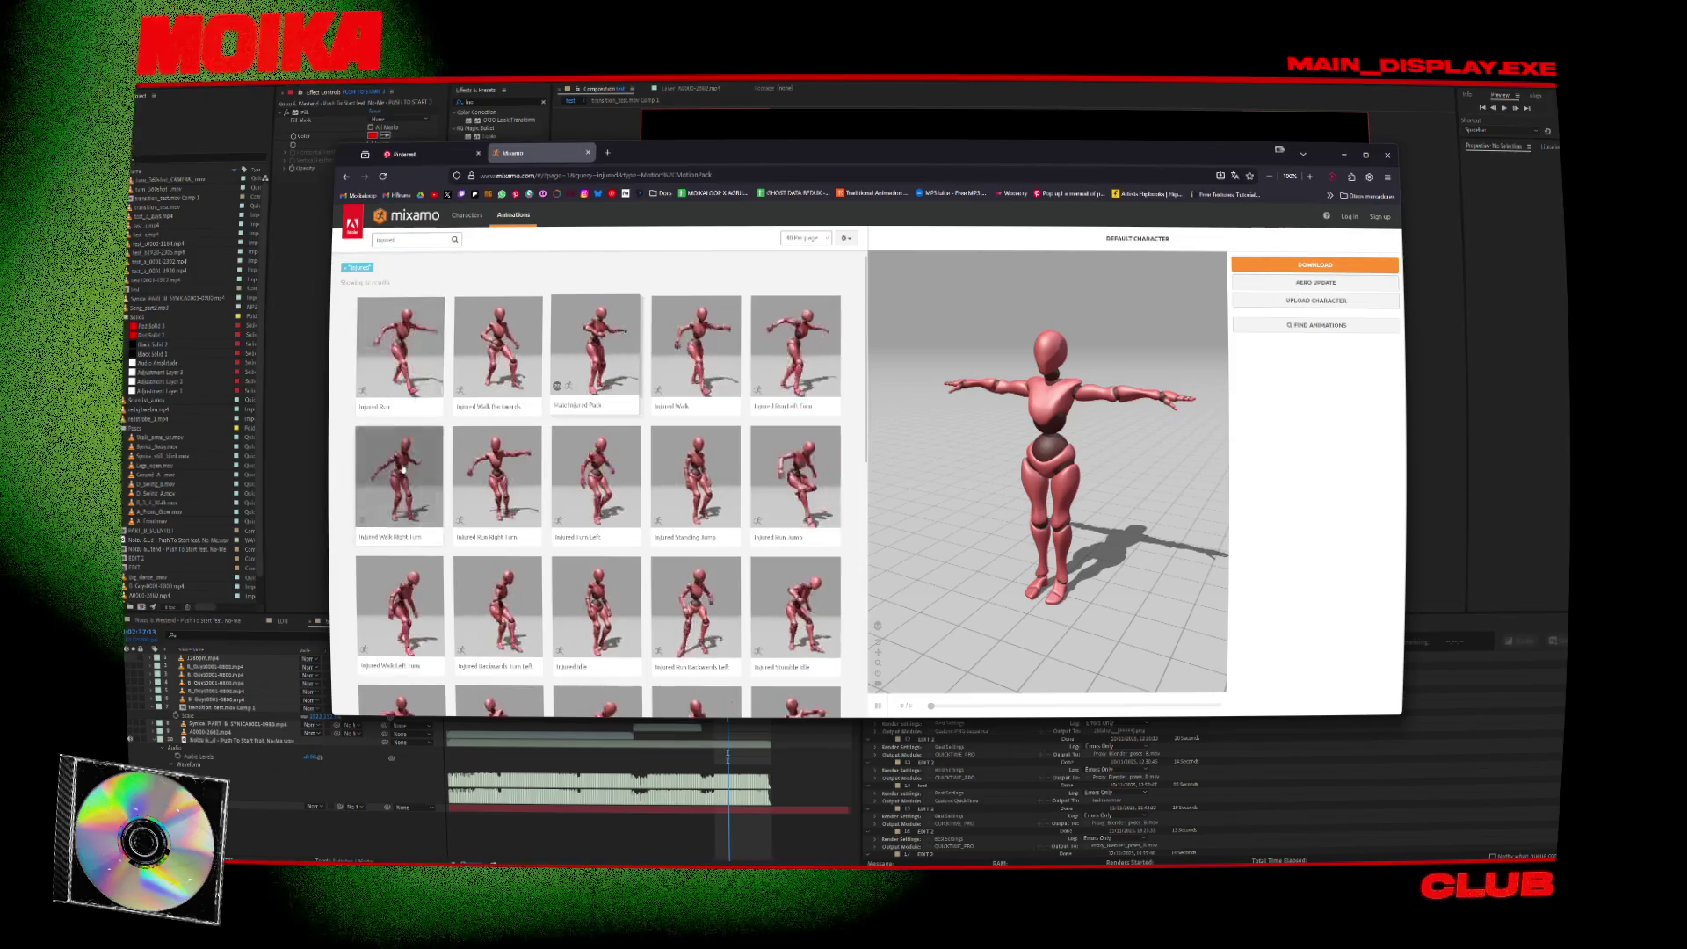
pyautogui.click(596, 352)
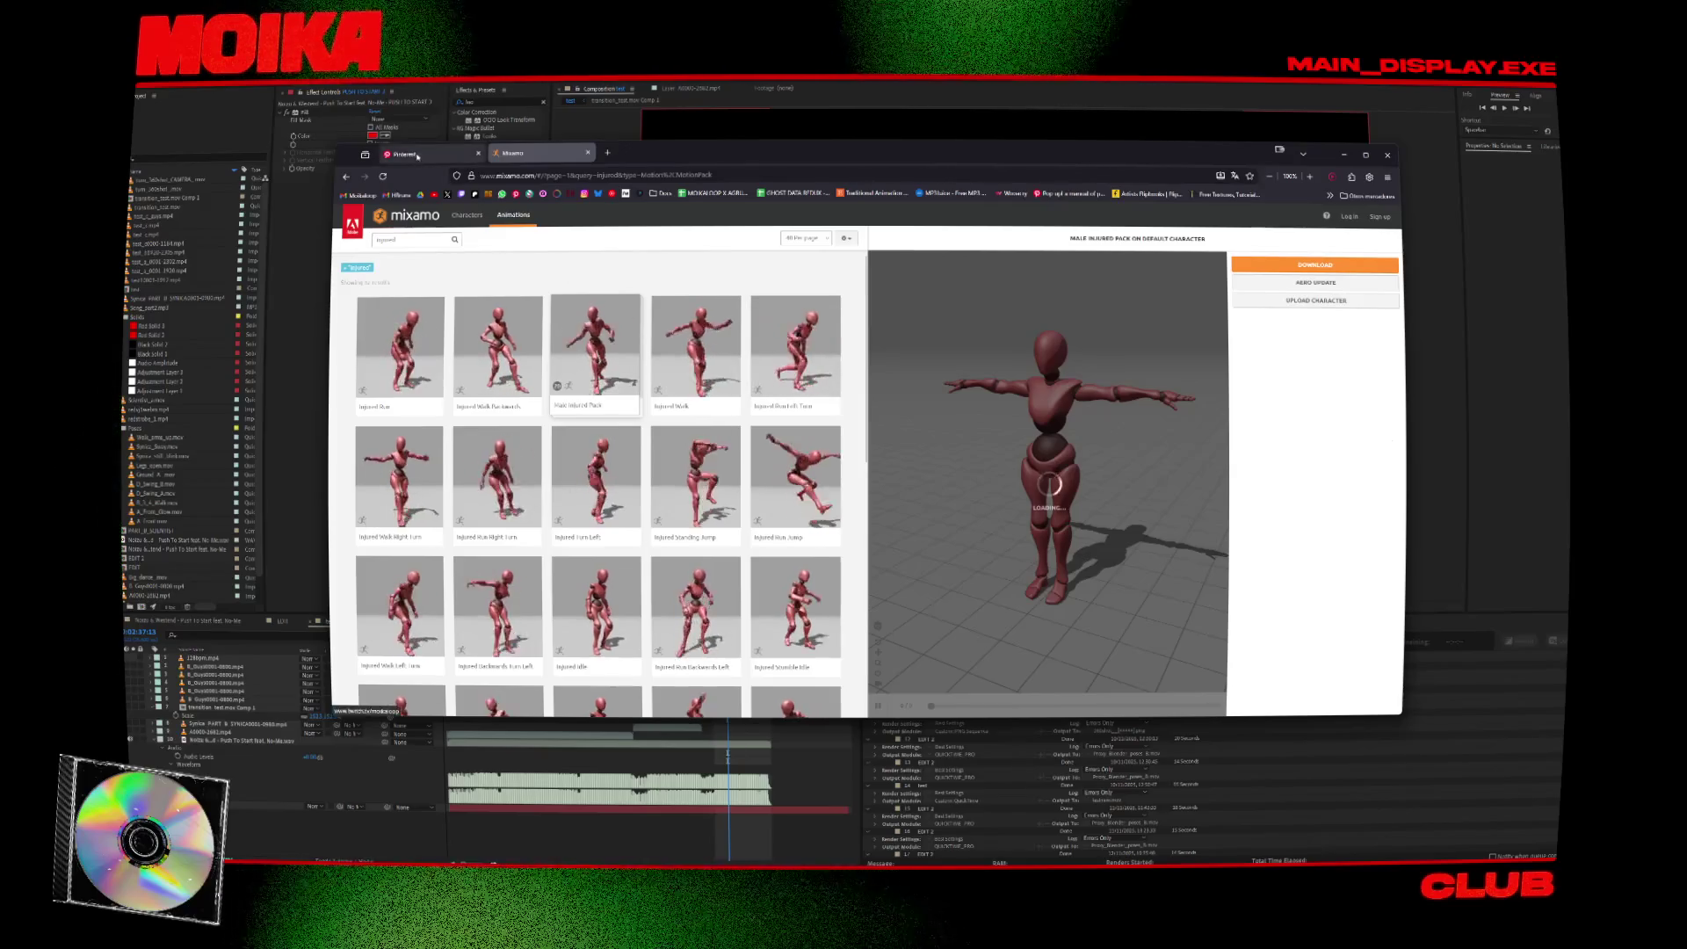
pyautogui.click(417, 156)
# Search Pinterest for 'cyber skeleton' and browse the results.
pyautogui.click(668, 225)
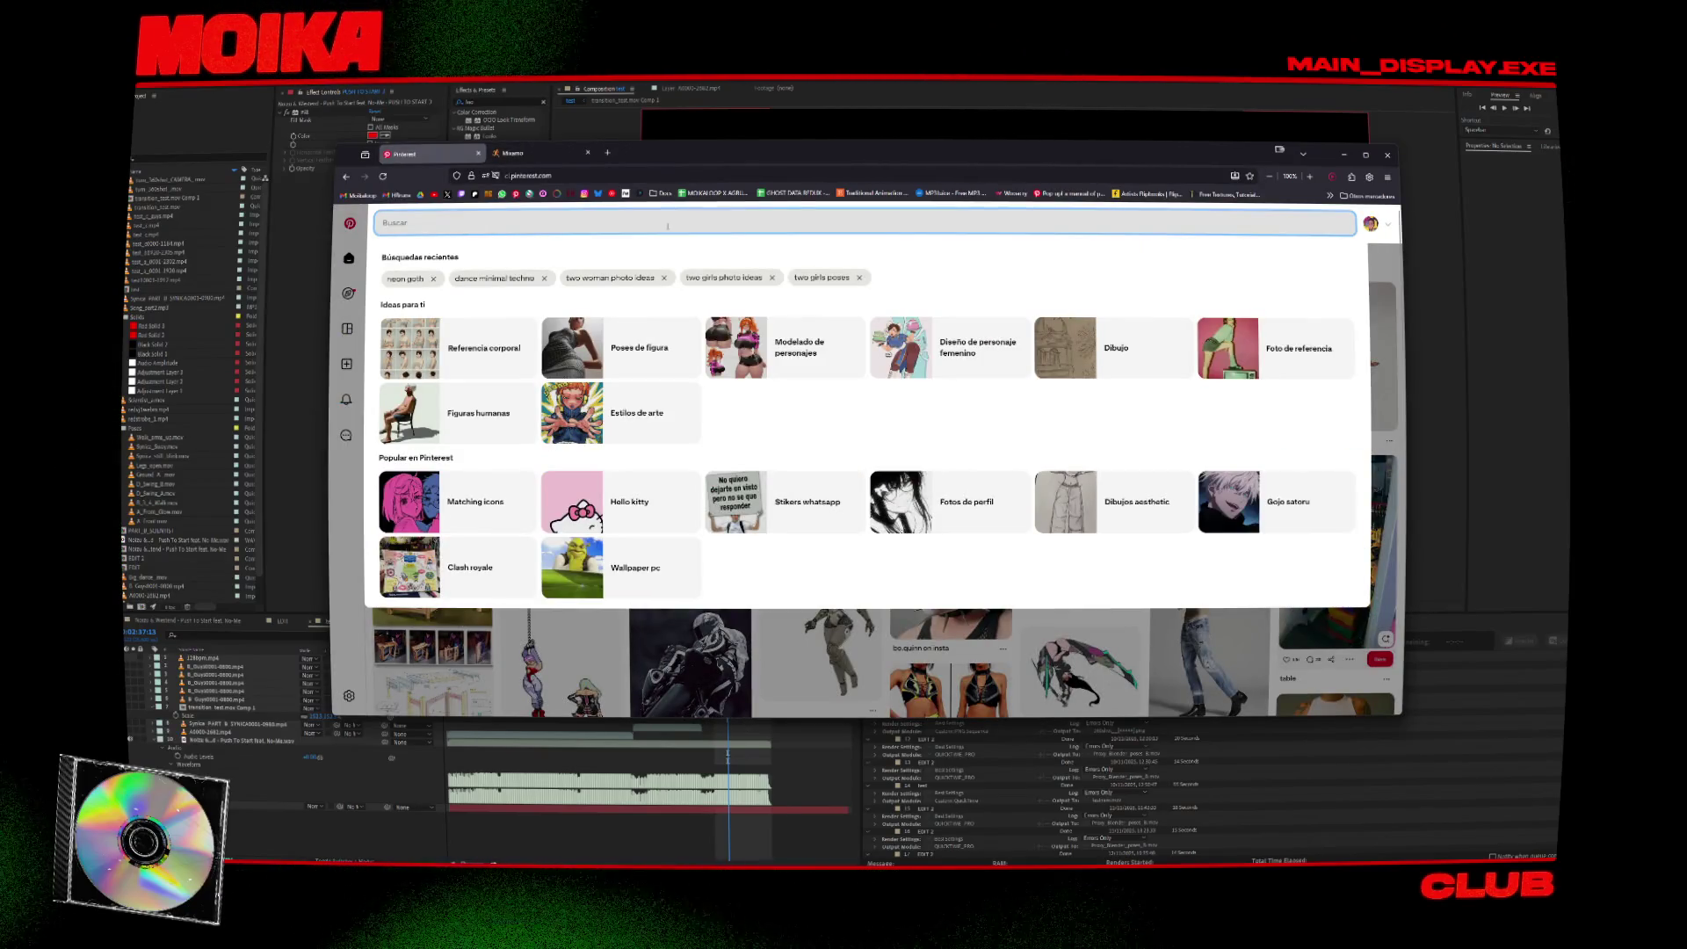
pyautogui.write('cyber skeleton')
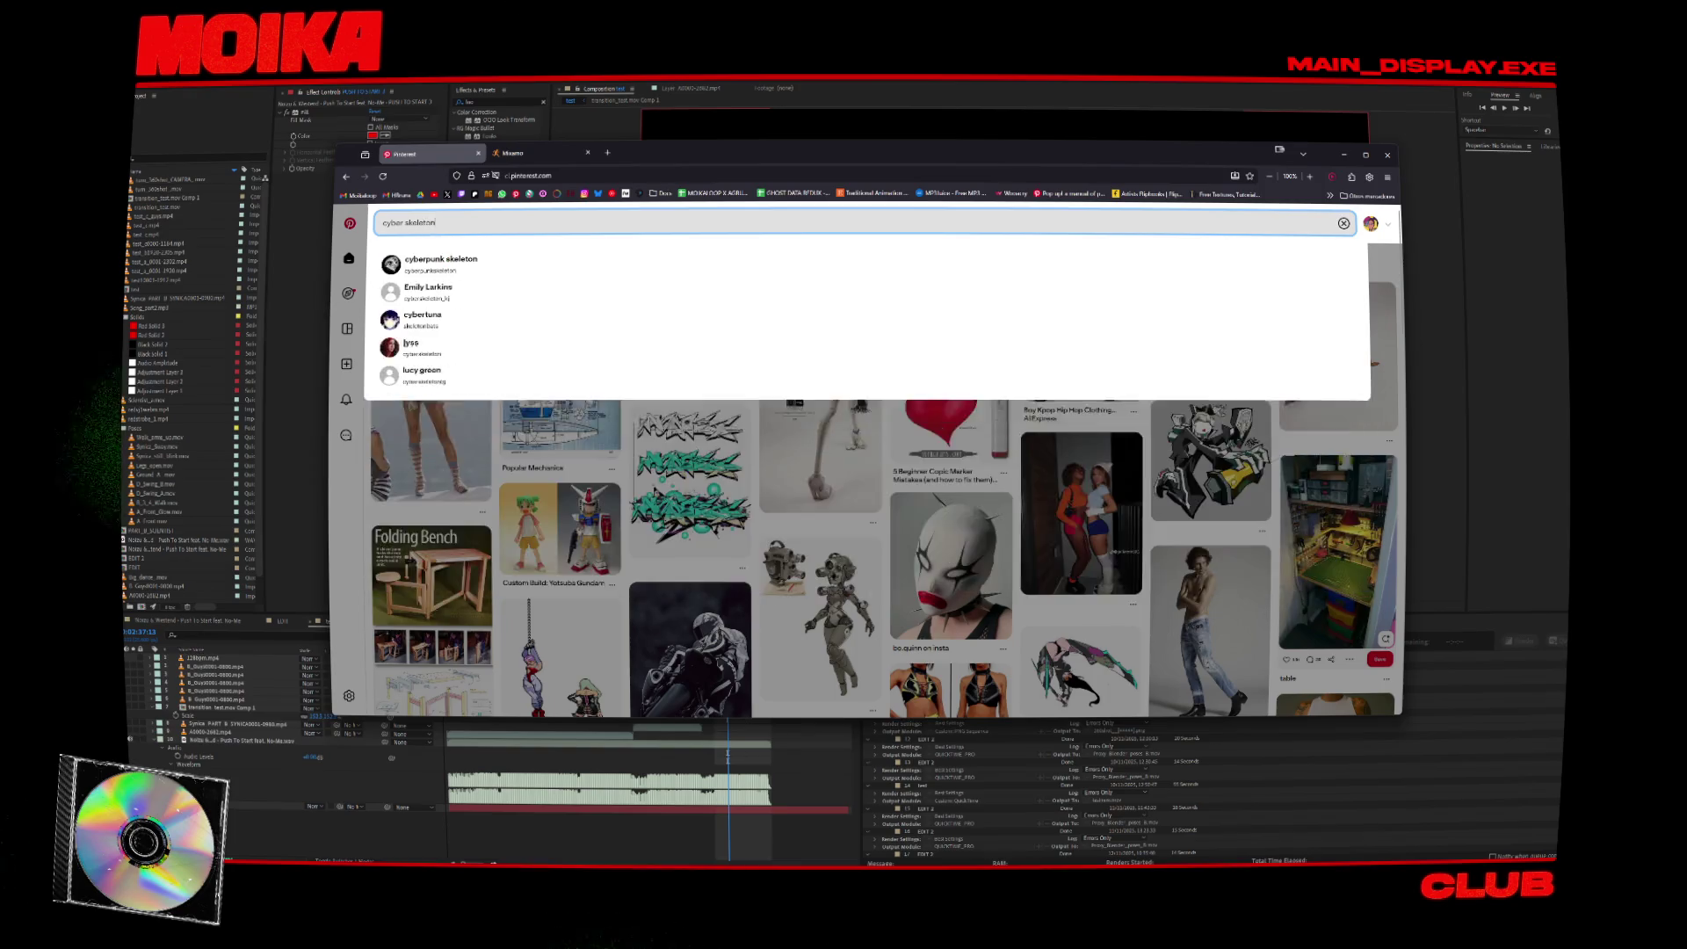
pyautogui.press('Return')
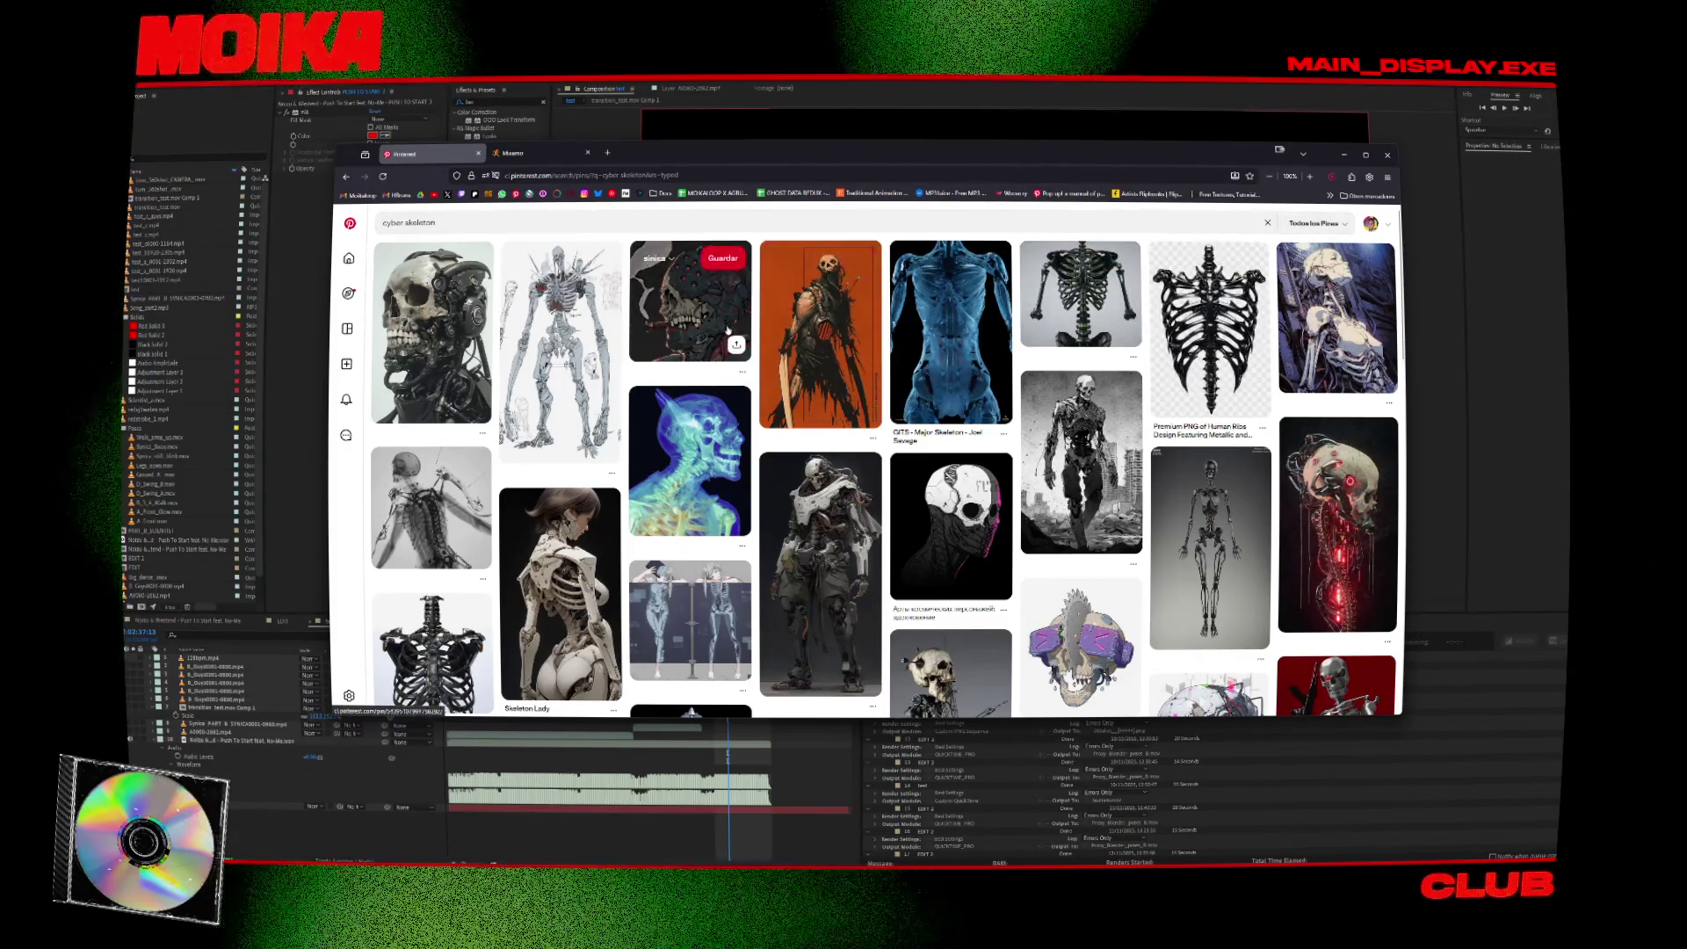
pyautogui.scroll(-2, 879, 299)
pyautogui.scroll(1, 879, 302)
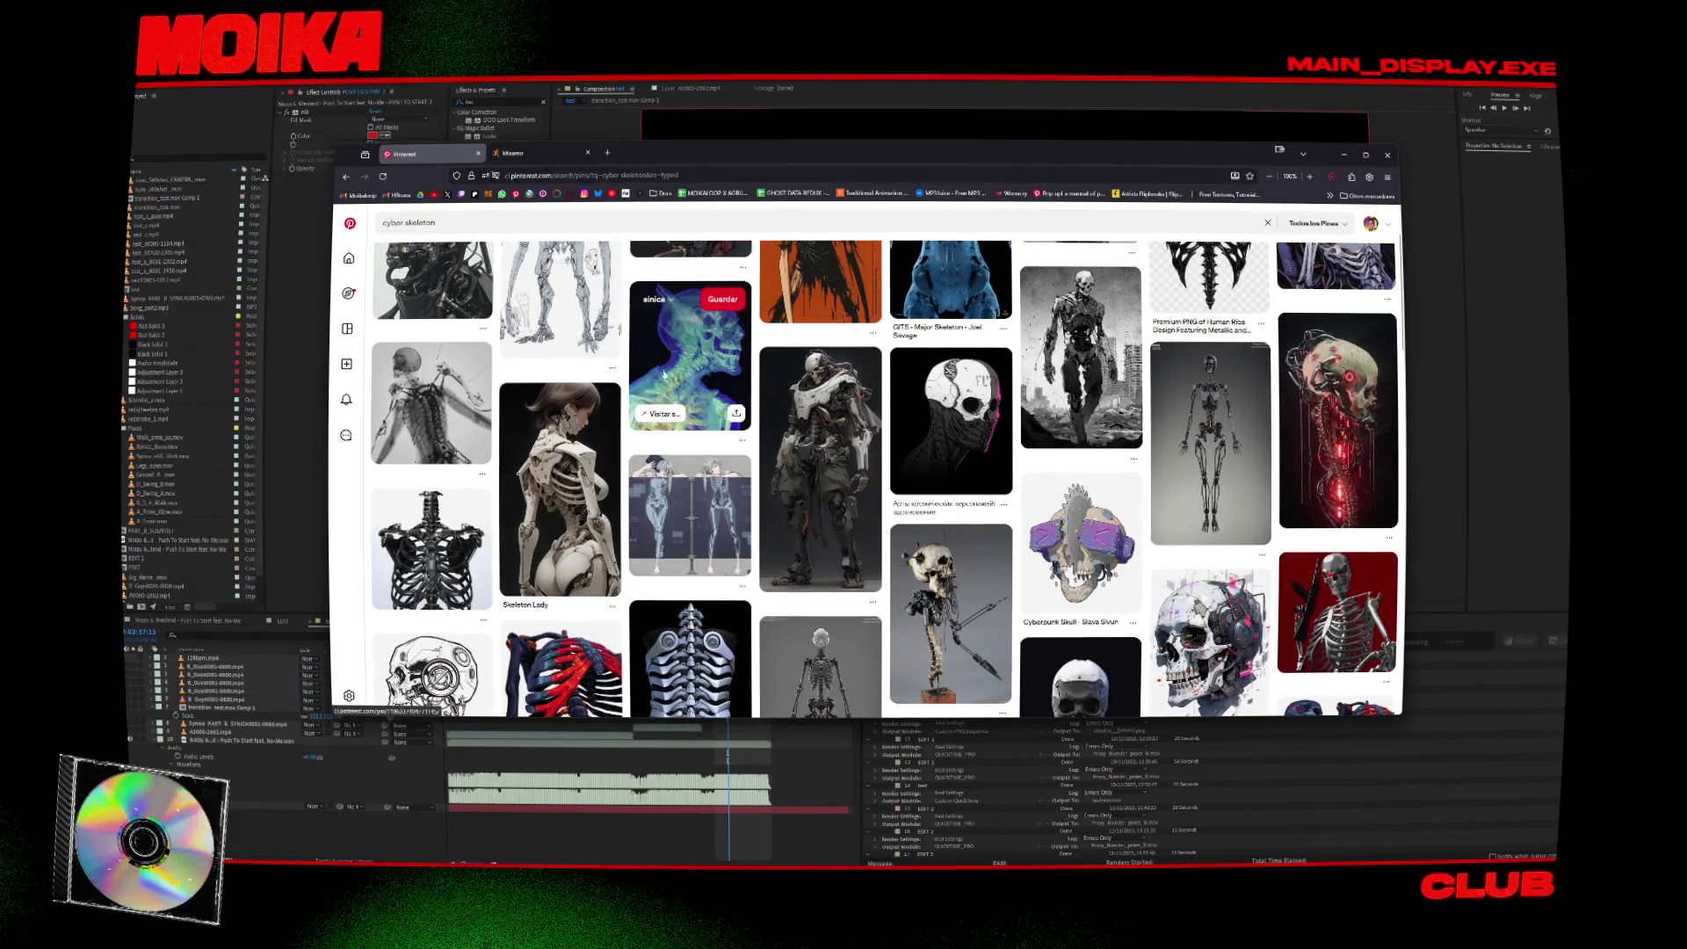
pyautogui.scroll(-10, 341, 431)
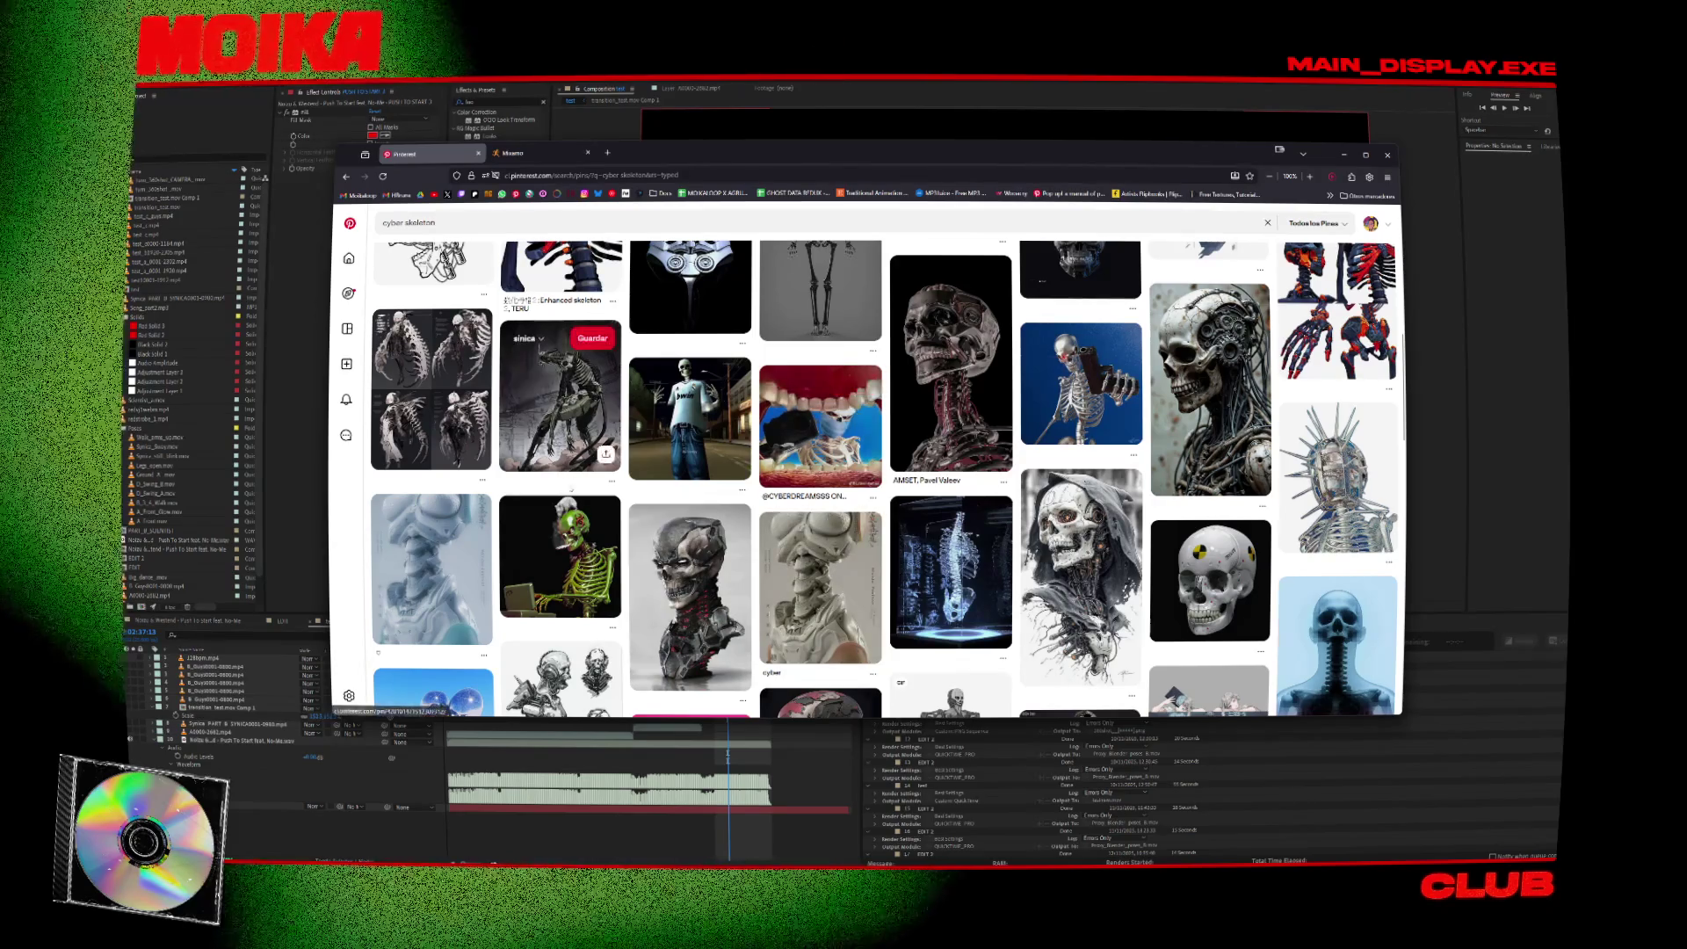
pyautogui.scroll(-2, 773, 474)
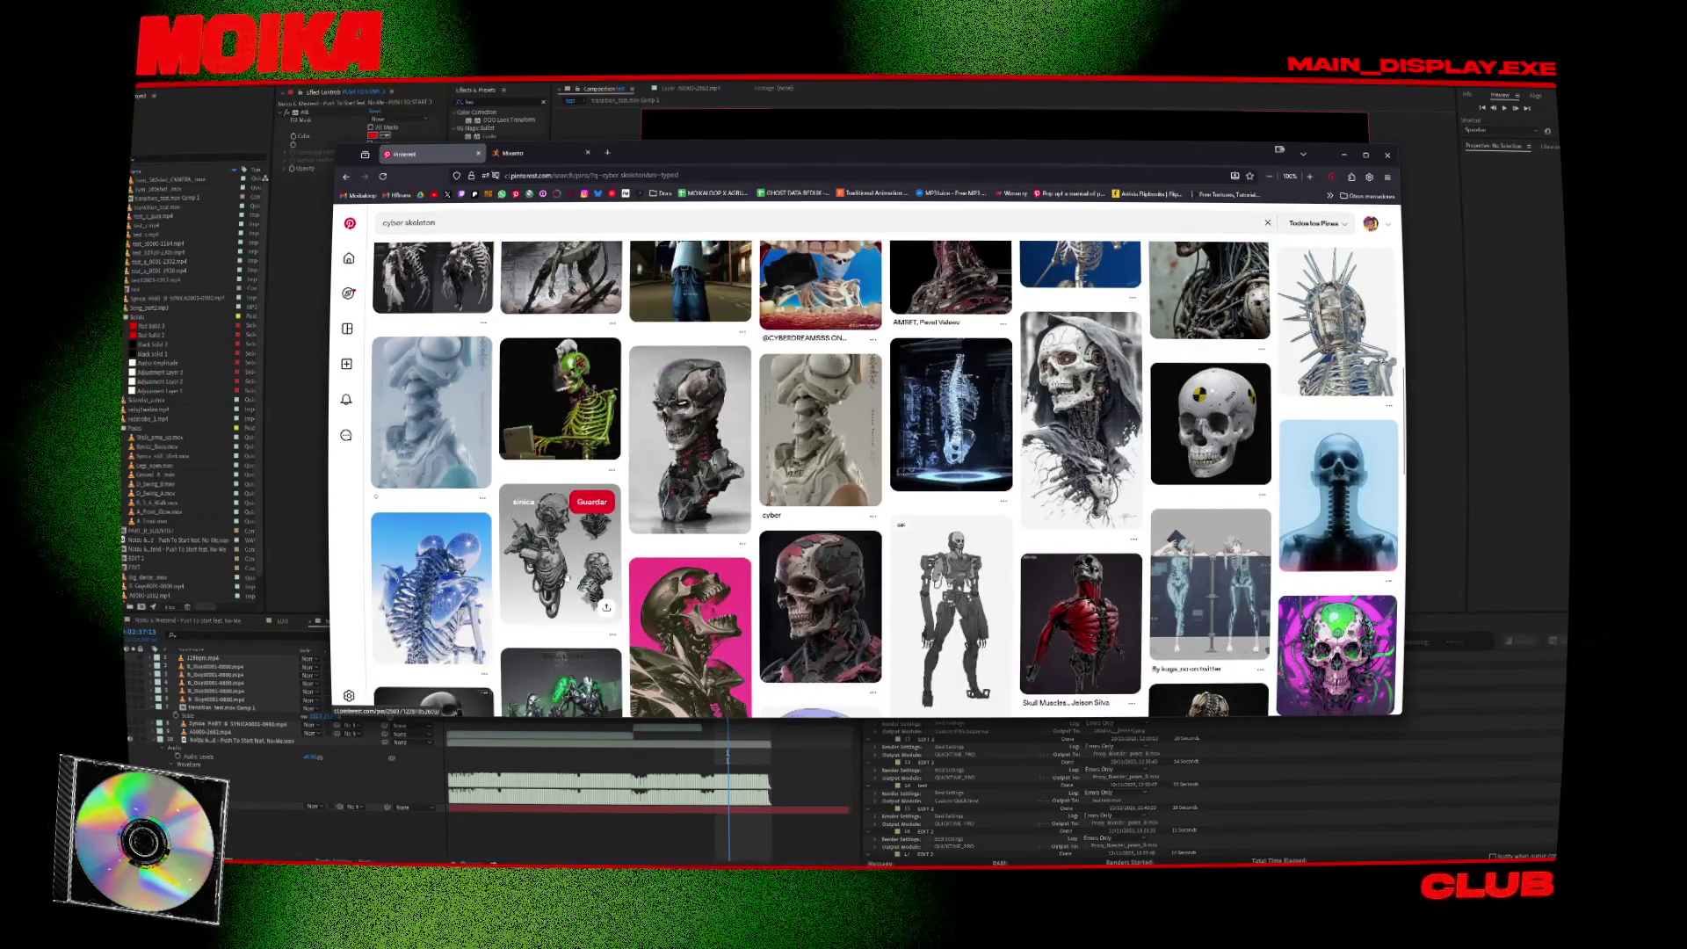
# Open the sketched cyborg skull pin, then return to the cyber skeleton results and keep scrolling.
pyautogui.click(559, 553)
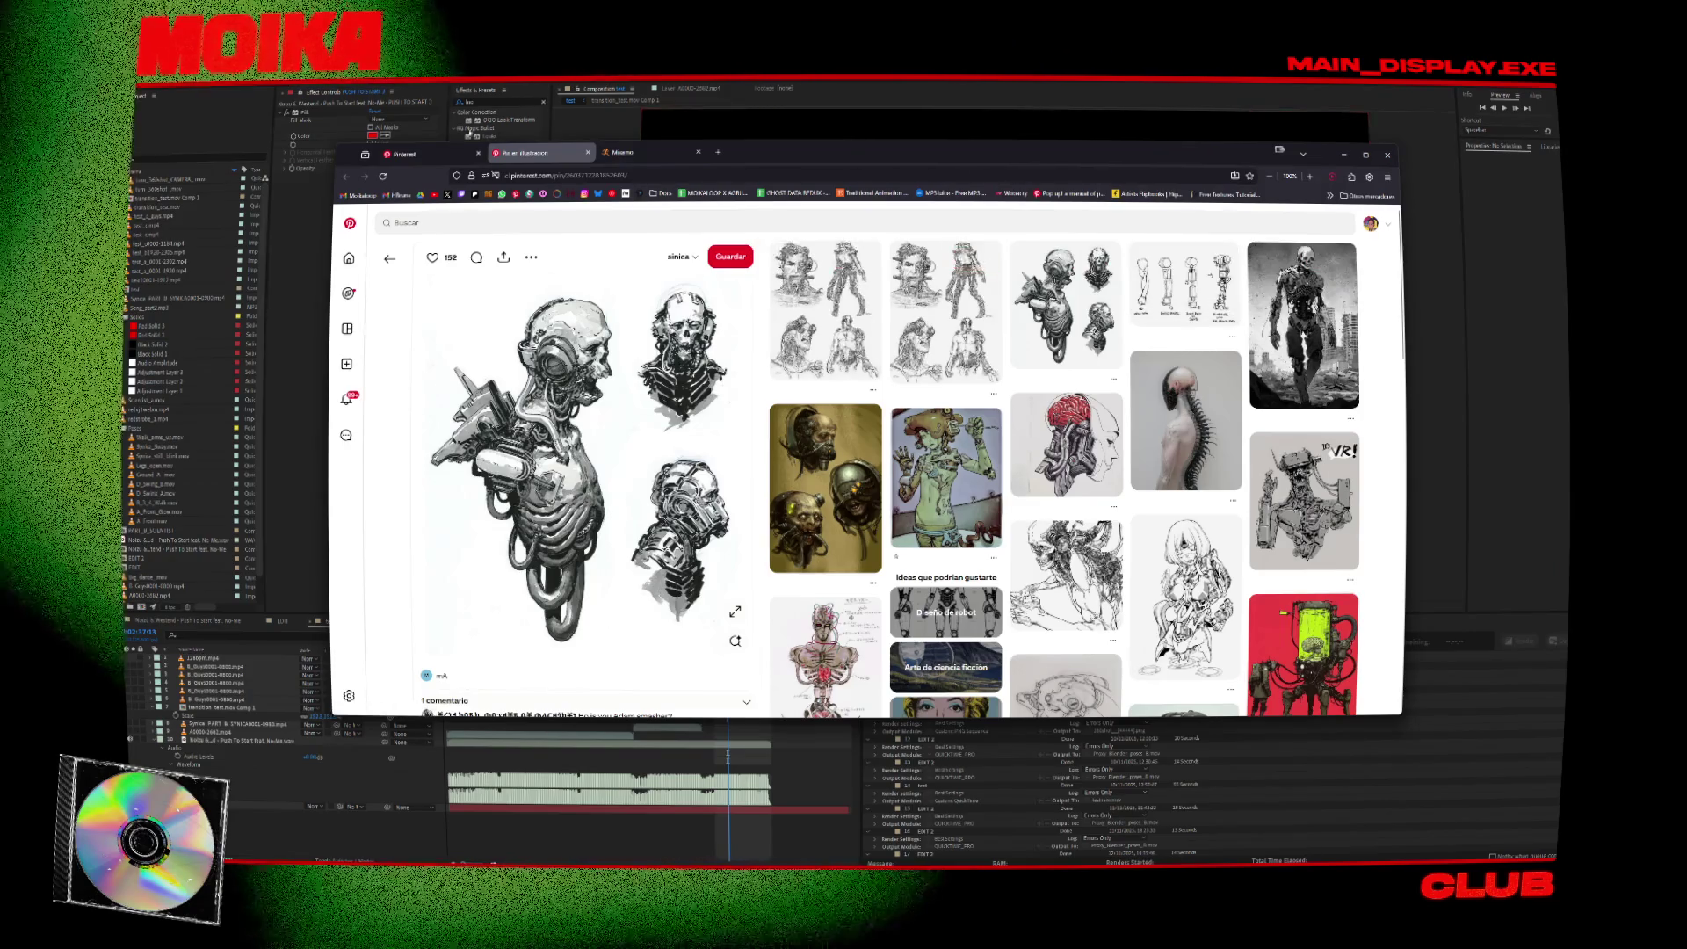
pyautogui.click(405, 154)
pyautogui.scroll(-2, 666, 429)
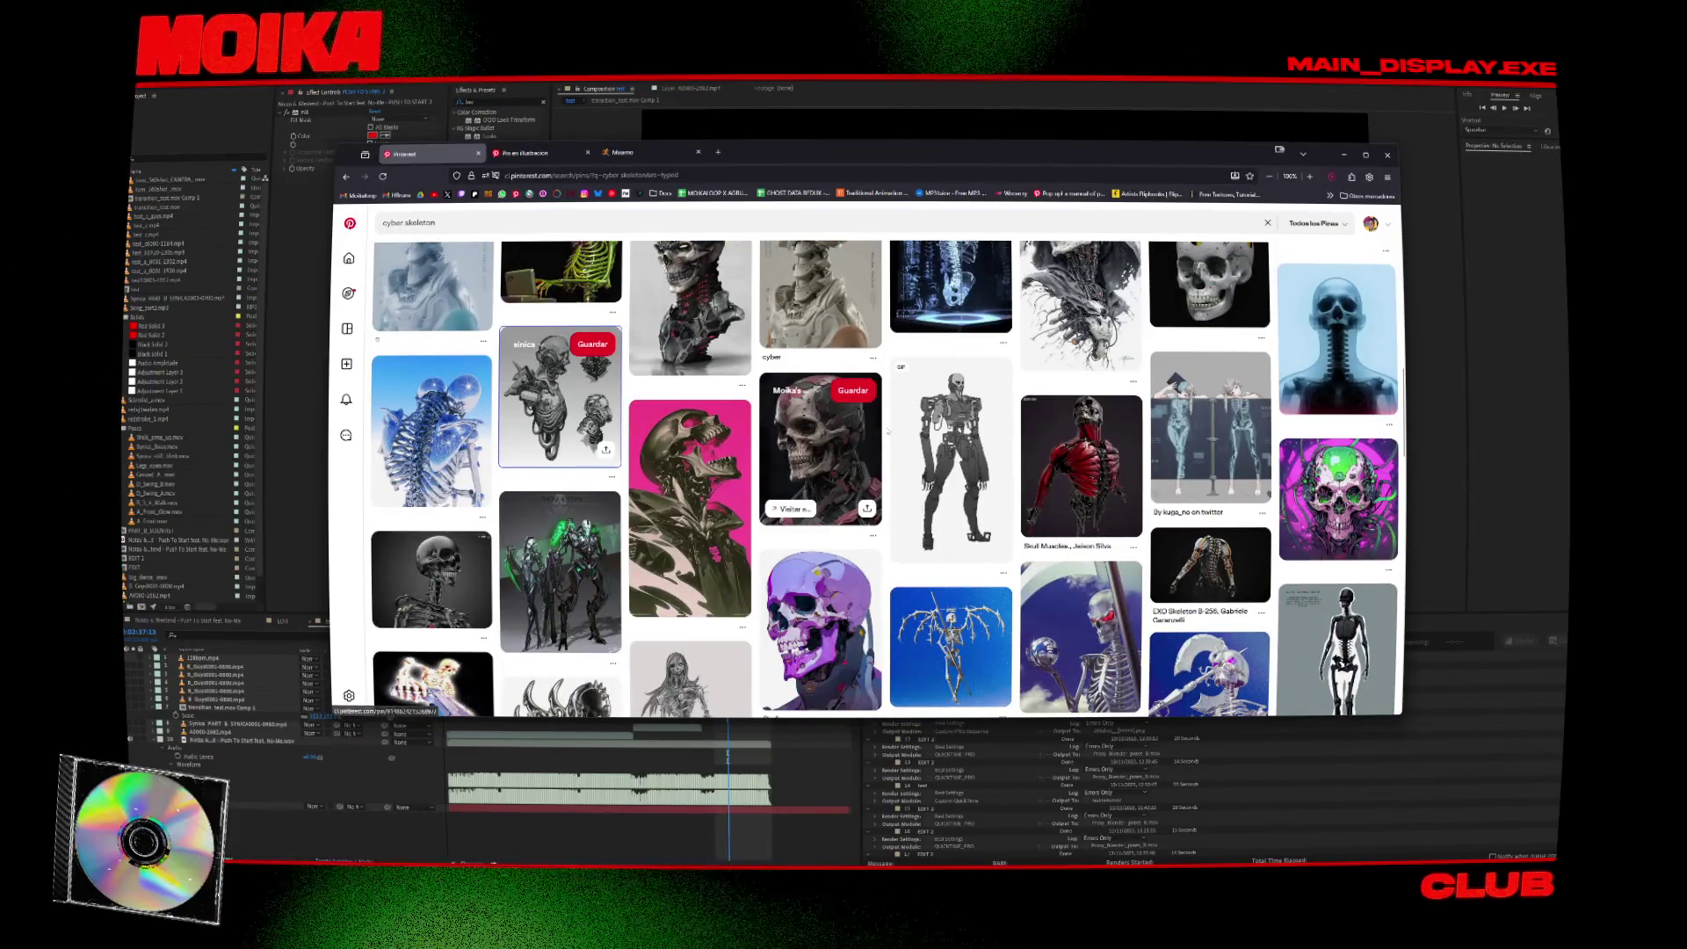
pyautogui.scroll(-5, 888, 431)
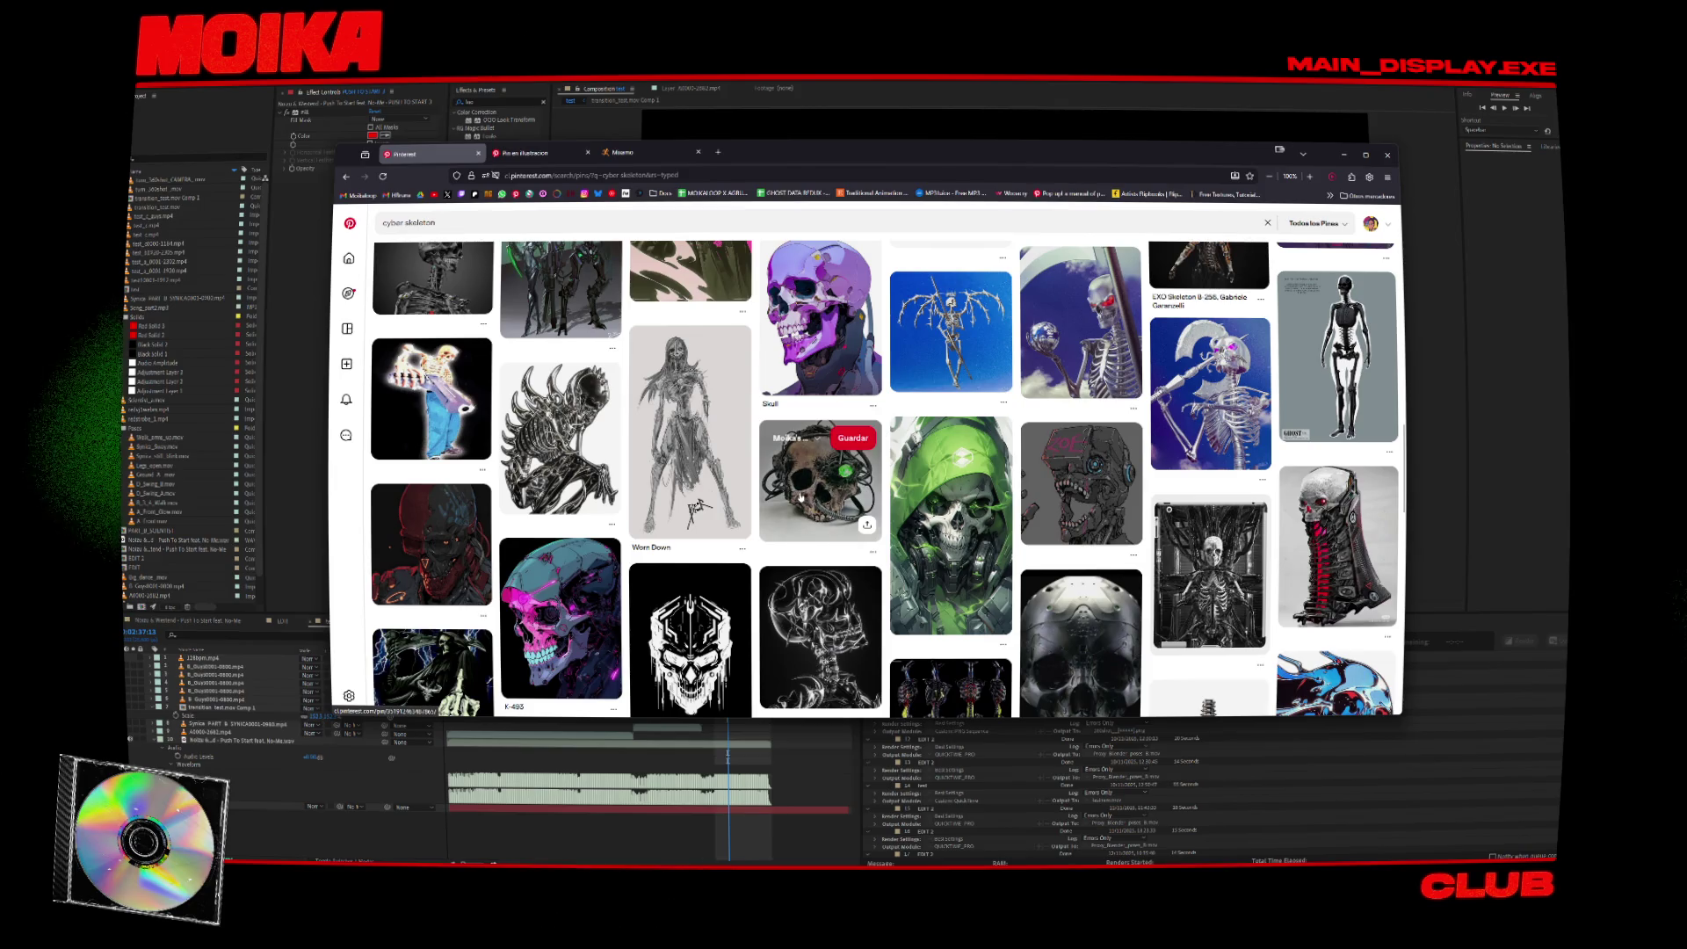
pyautogui.scroll(-2, 757, 459)
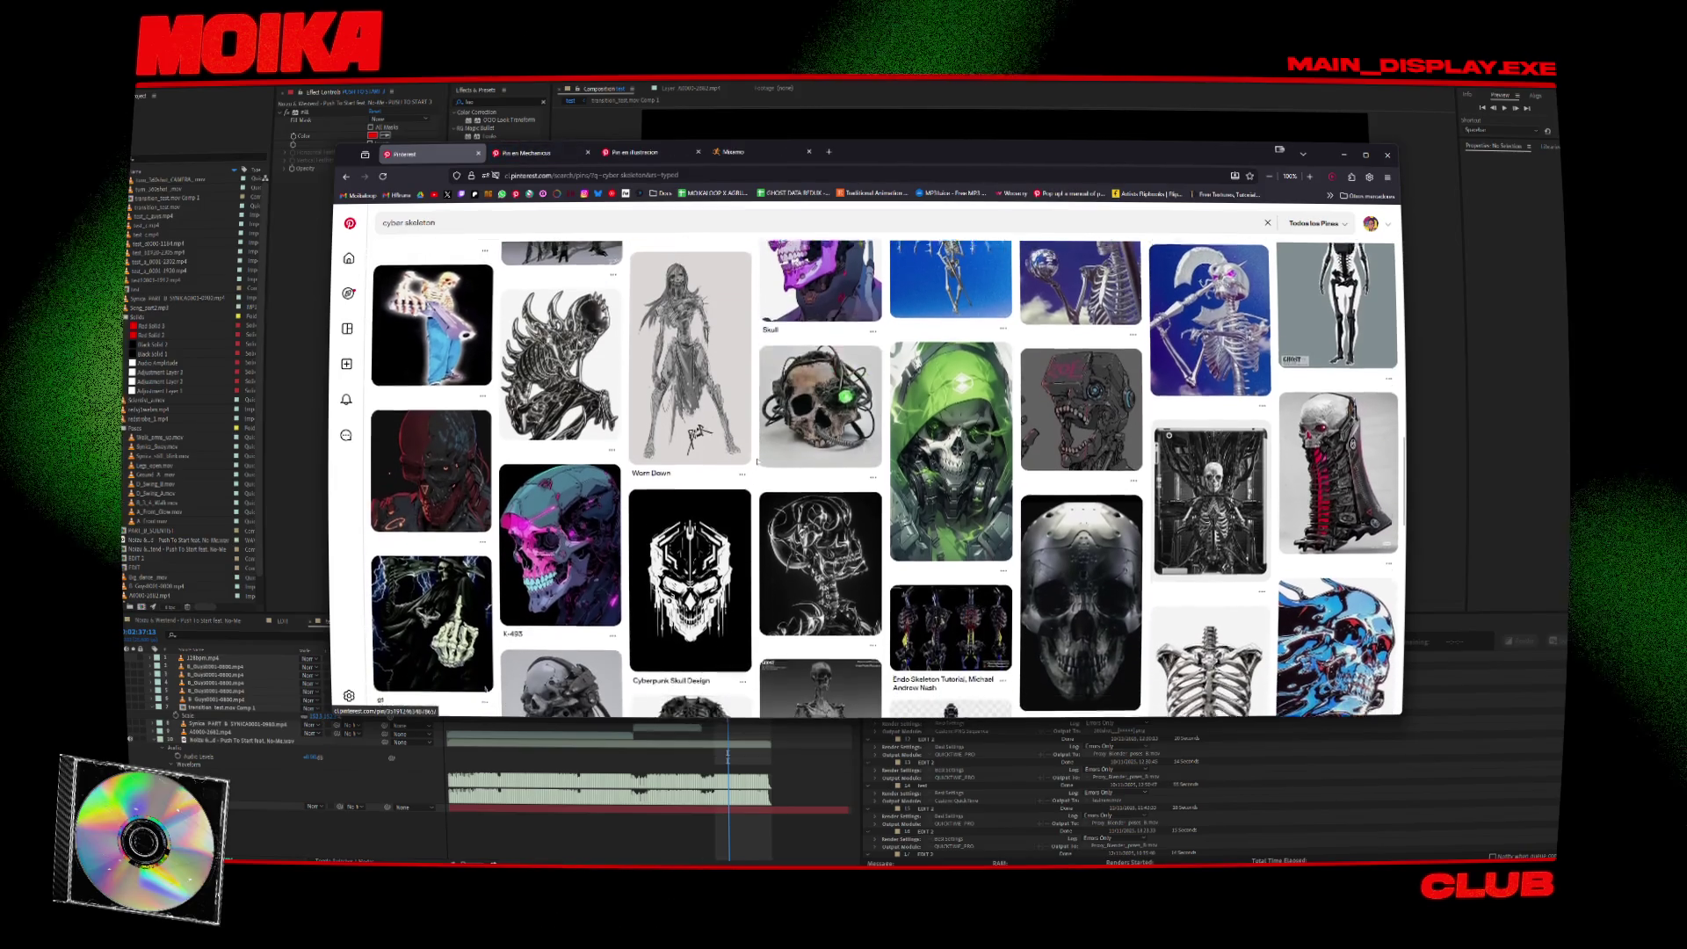
pyautogui.scroll(-2, 757, 460)
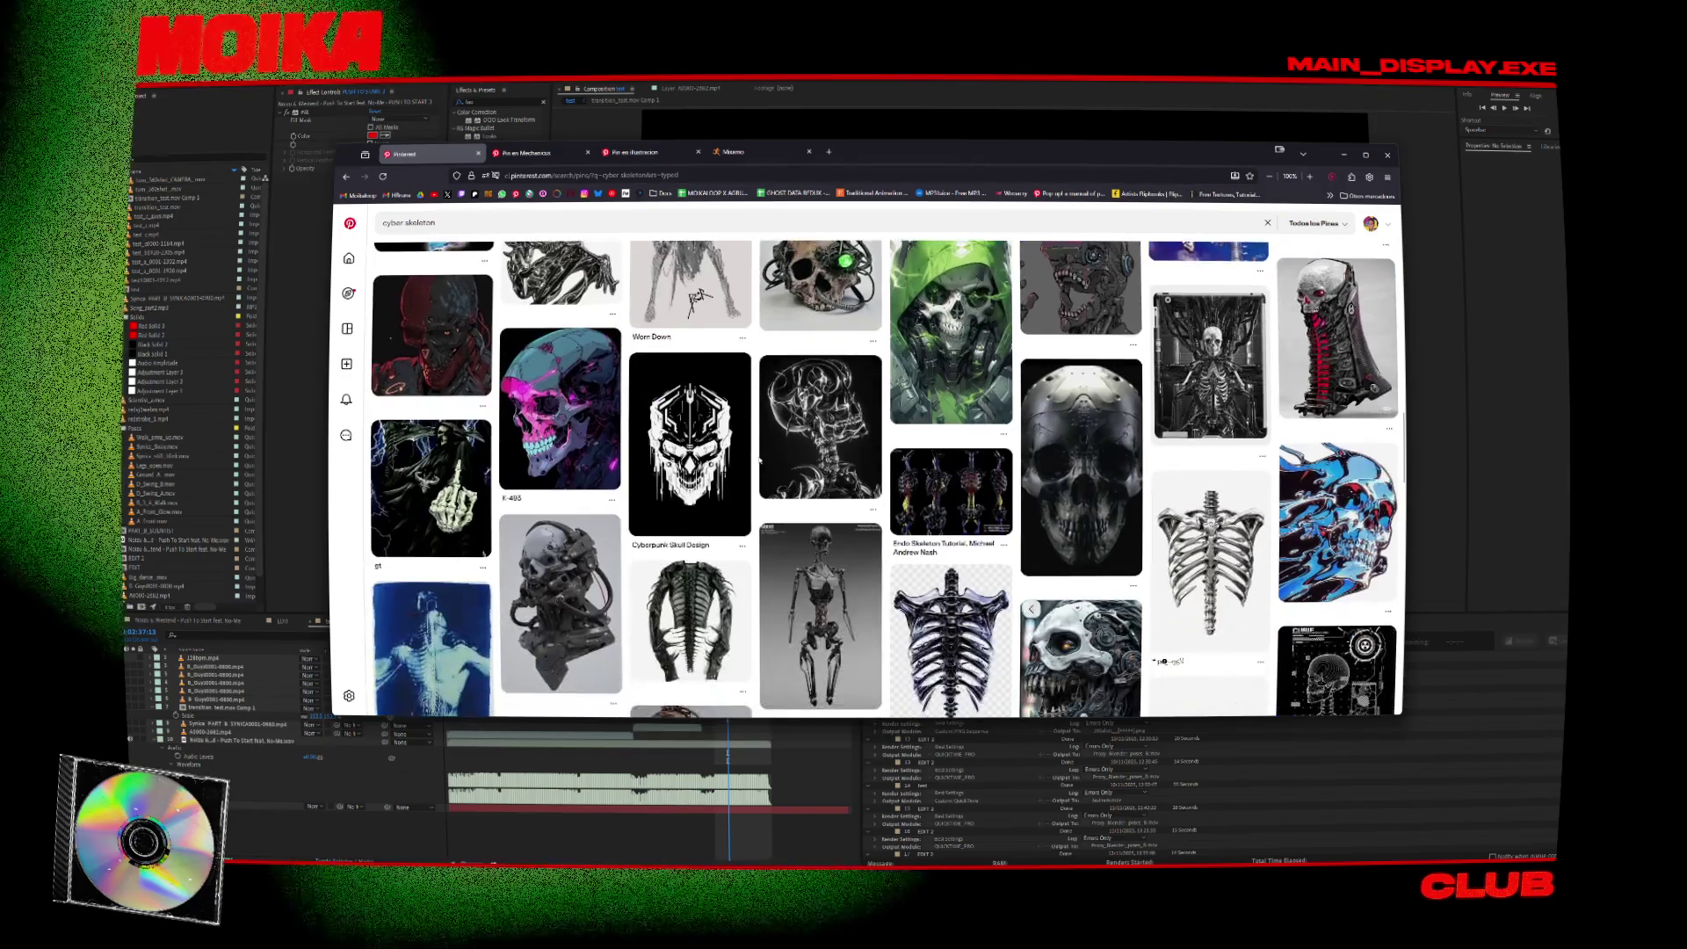
pyautogui.scroll(-5, 759, 459)
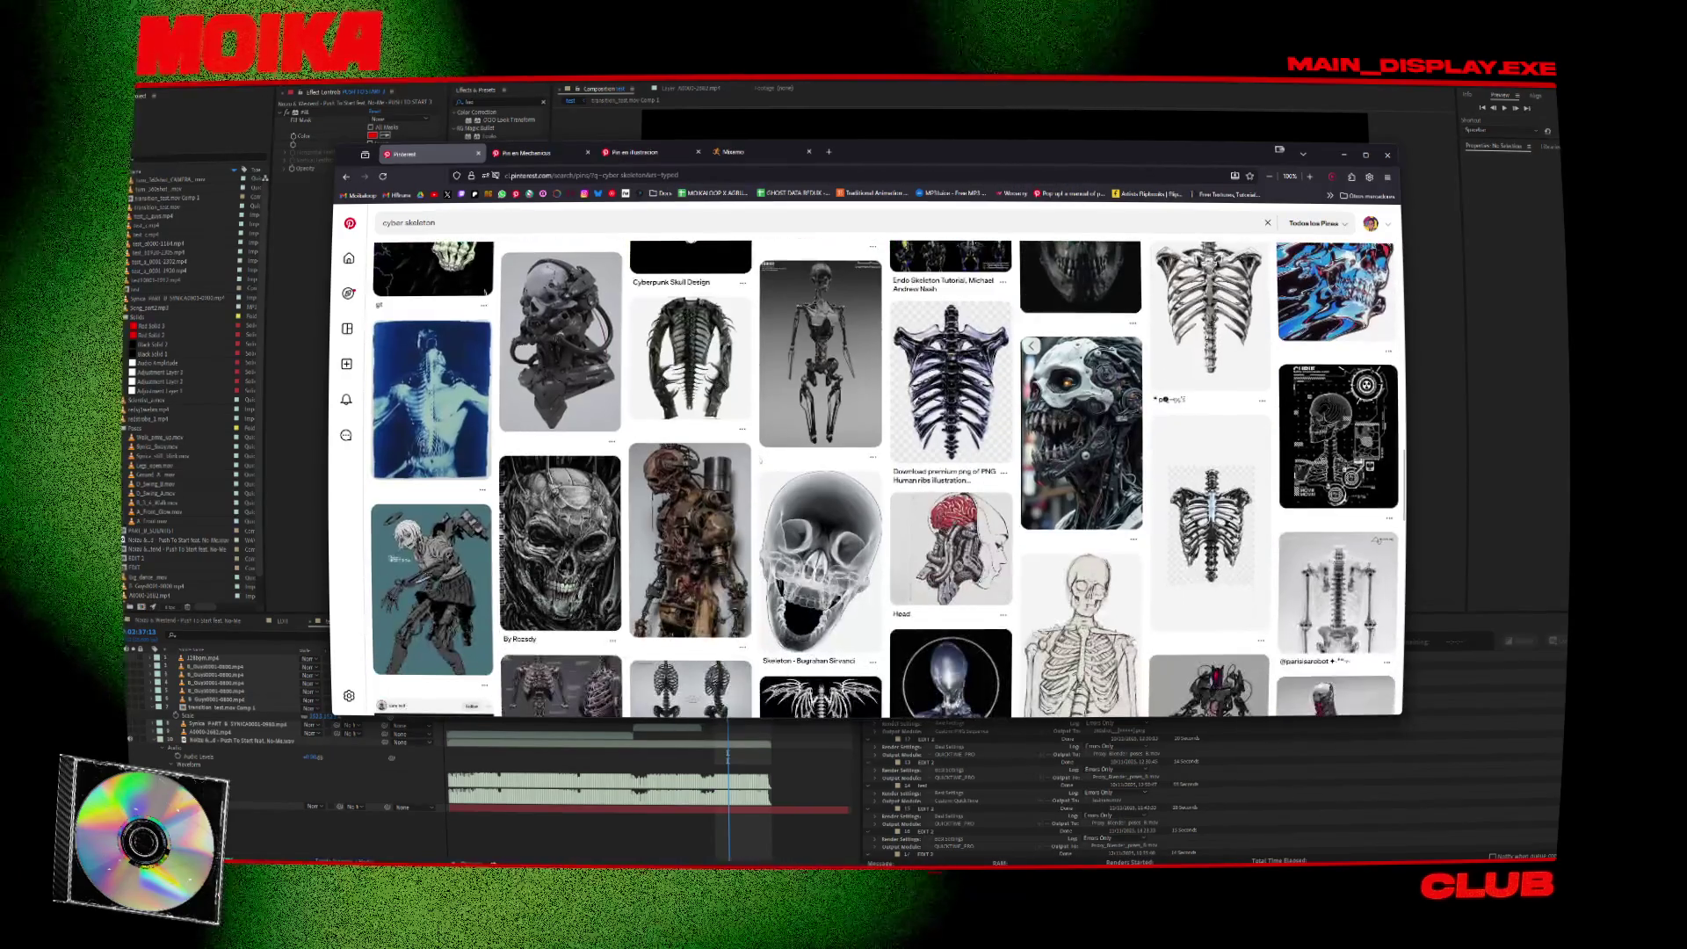
pyautogui.scroll(-3, 675, 508)
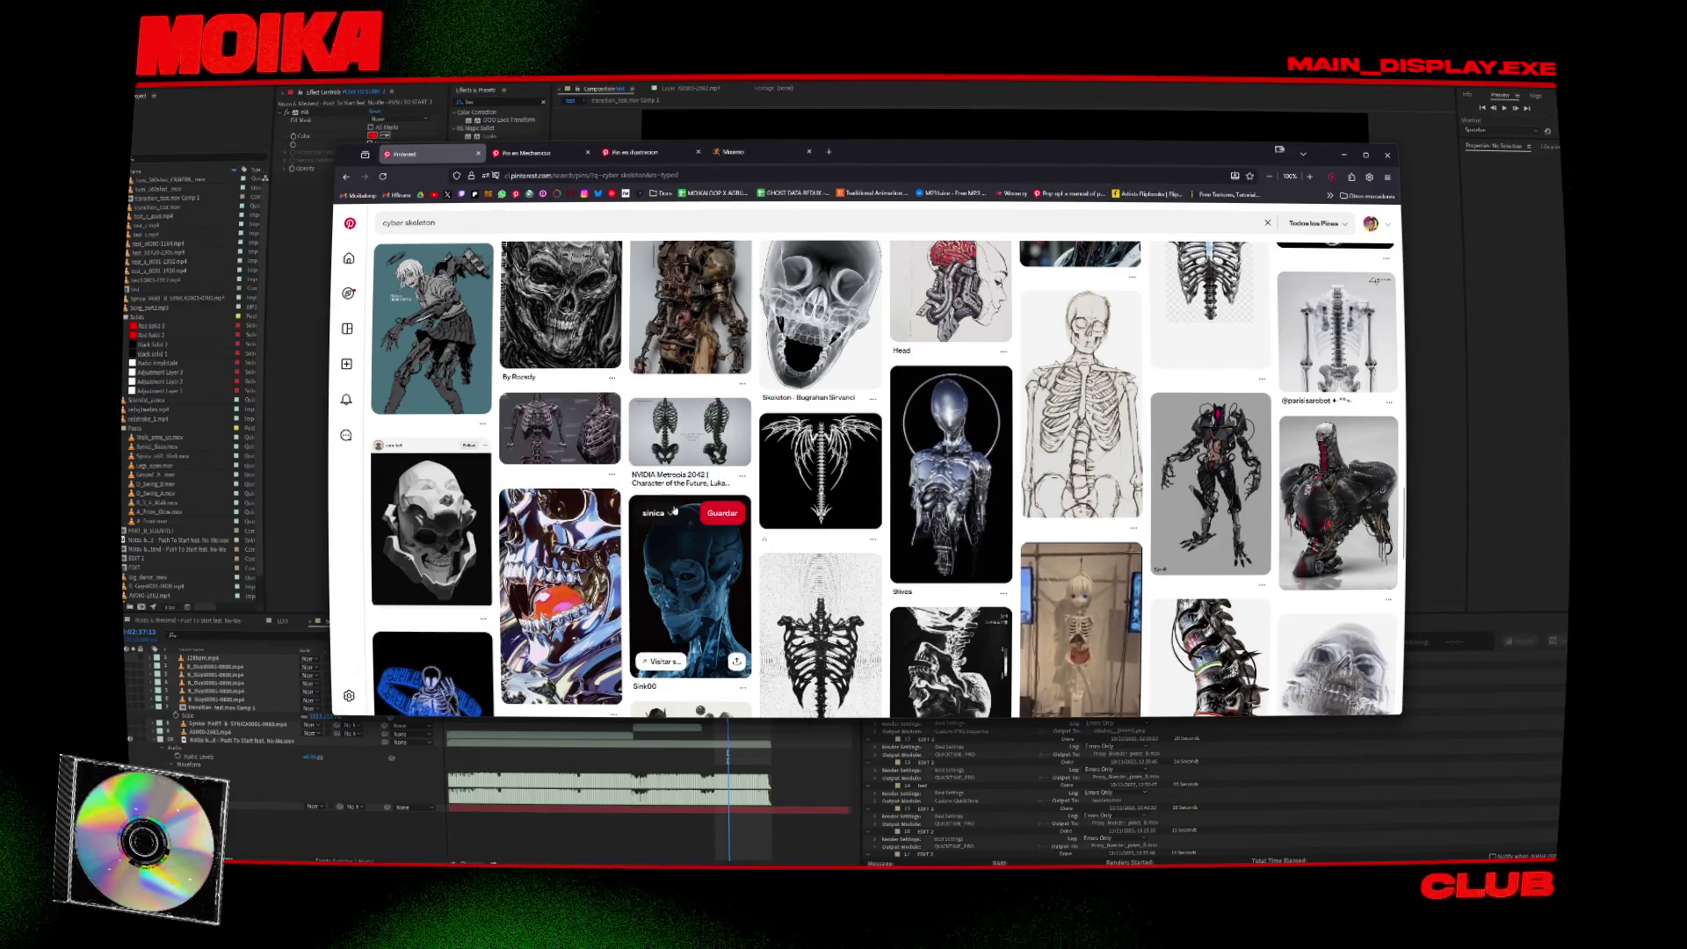
pyautogui.scroll(-1, 674, 510)
# Open four reference pins, including the red-backed robot skull and cyborg head, in background tabs.
pyautogui.middleClick(673, 485)
pyautogui.scroll(-2, 673, 484)
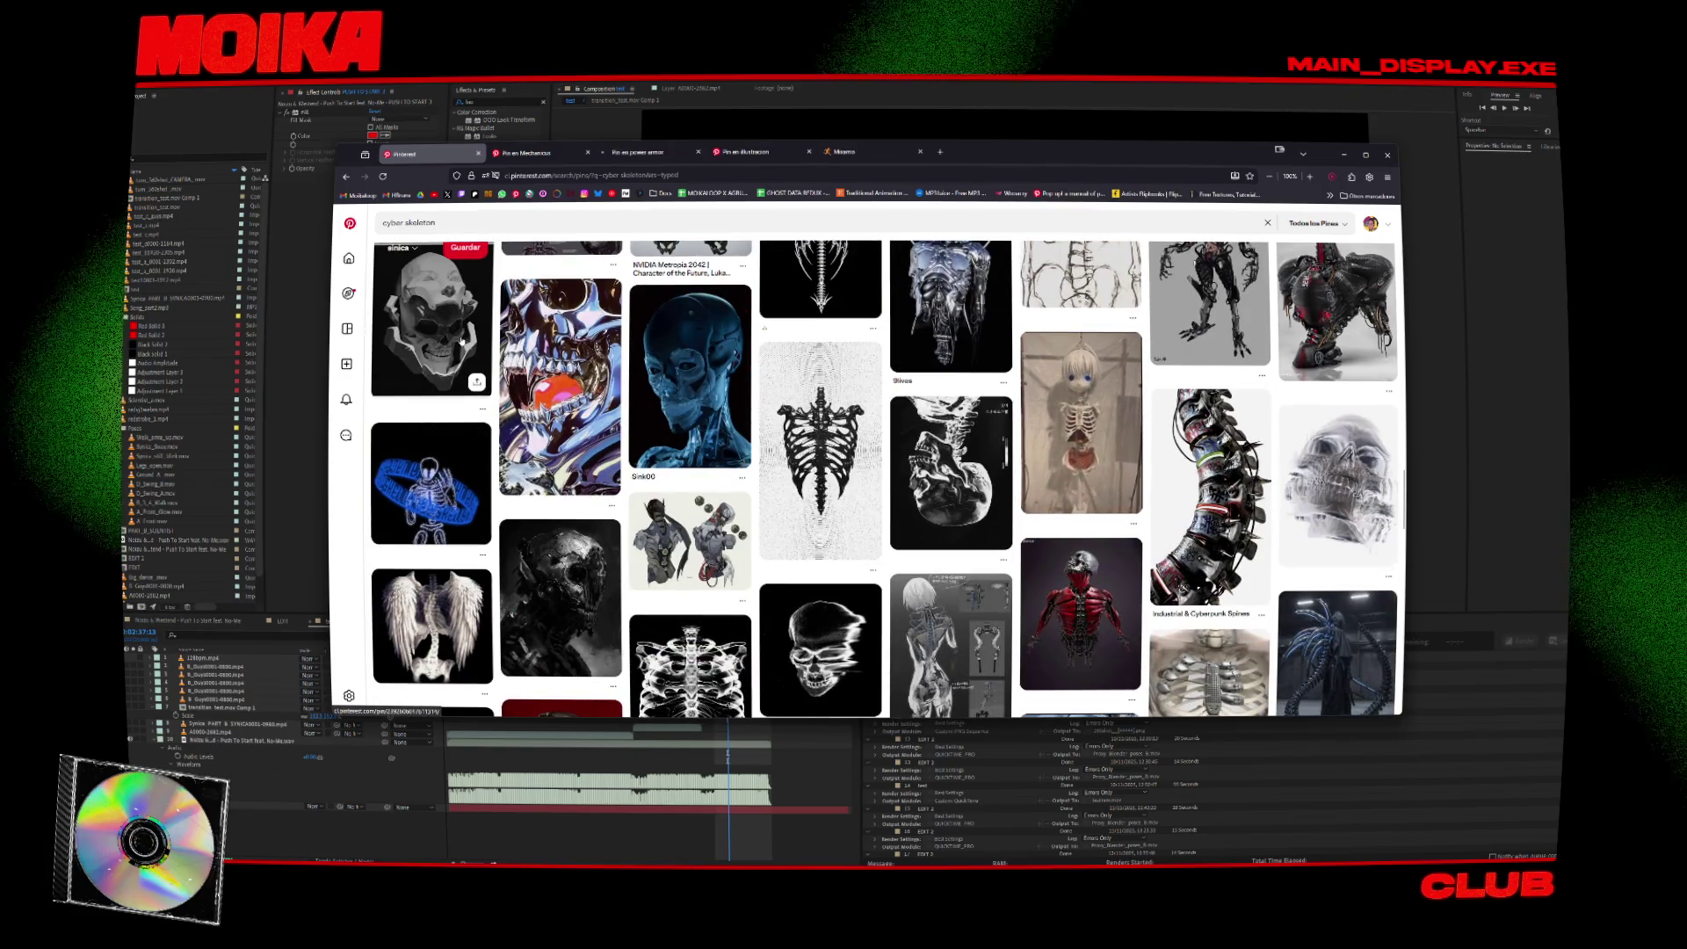
pyautogui.scroll(-3, 444, 344)
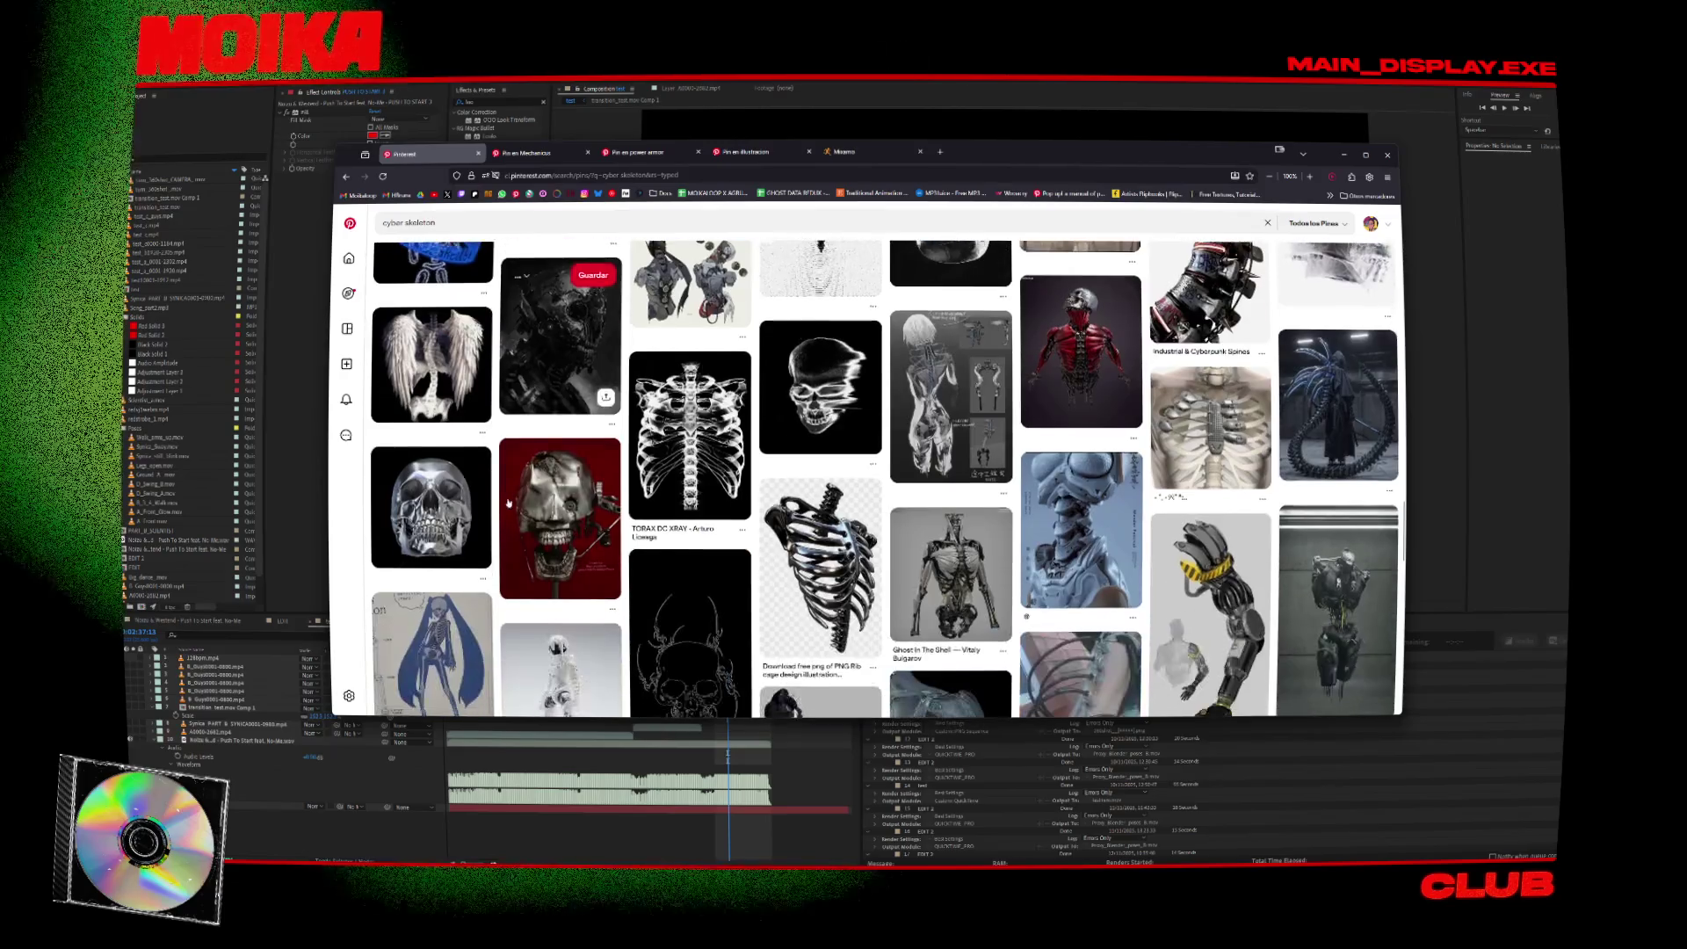
pyautogui.middleClick(563, 518)
pyautogui.scroll(-2, 642, 523)
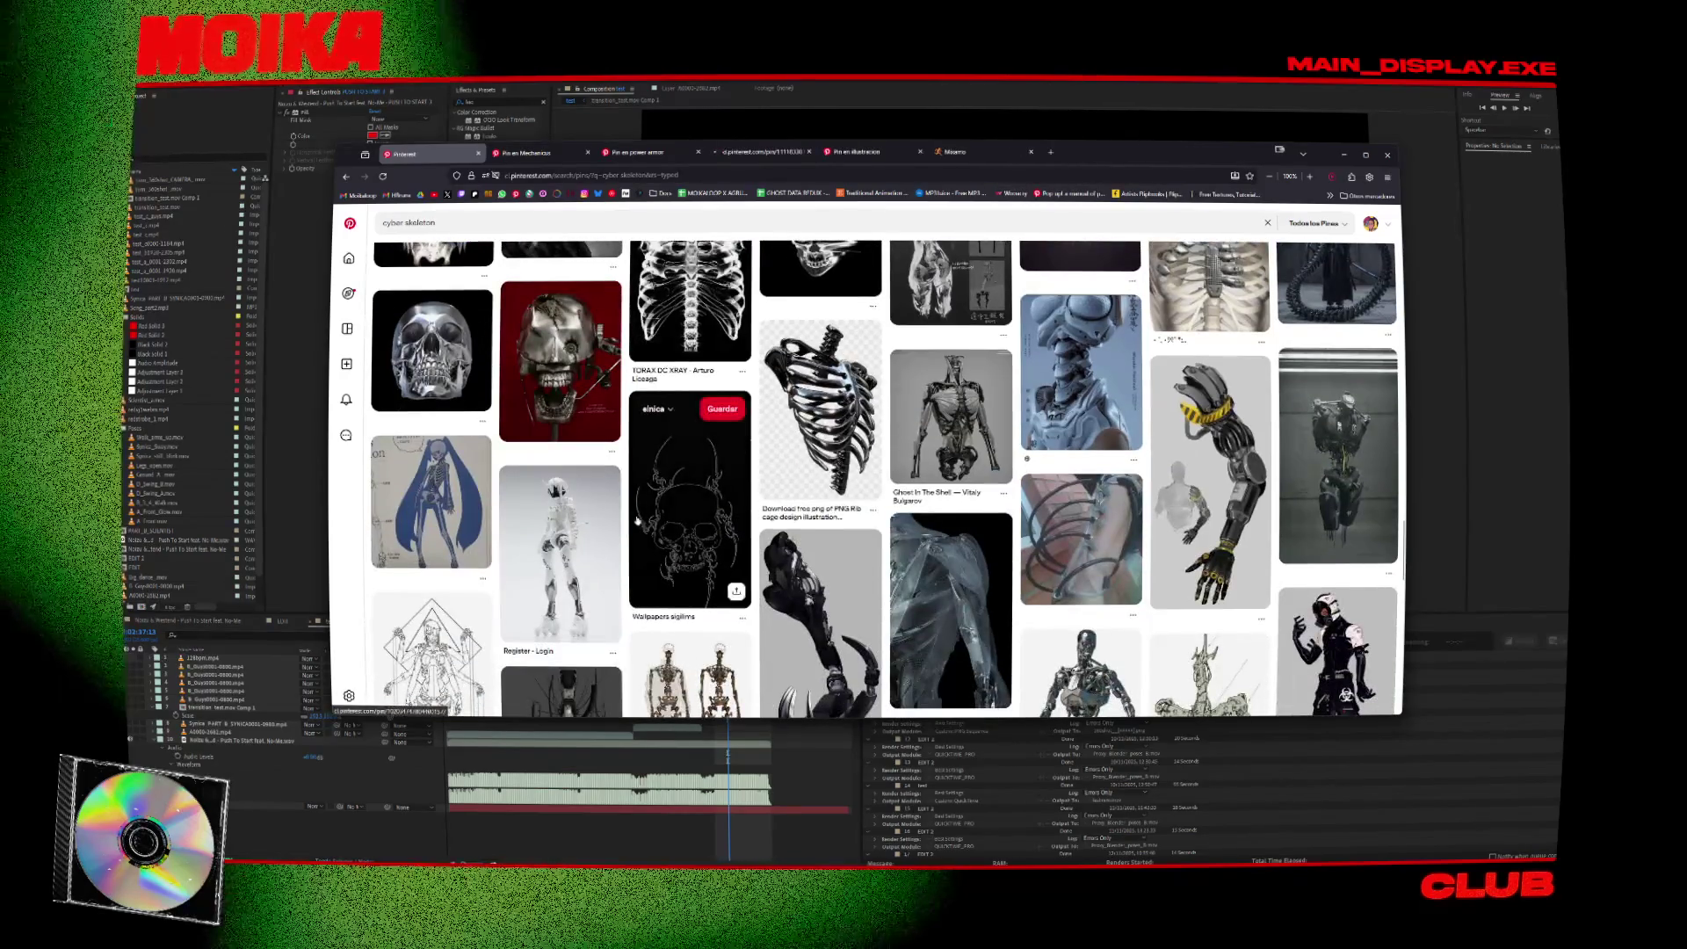
pyautogui.scroll(-2, 638, 521)
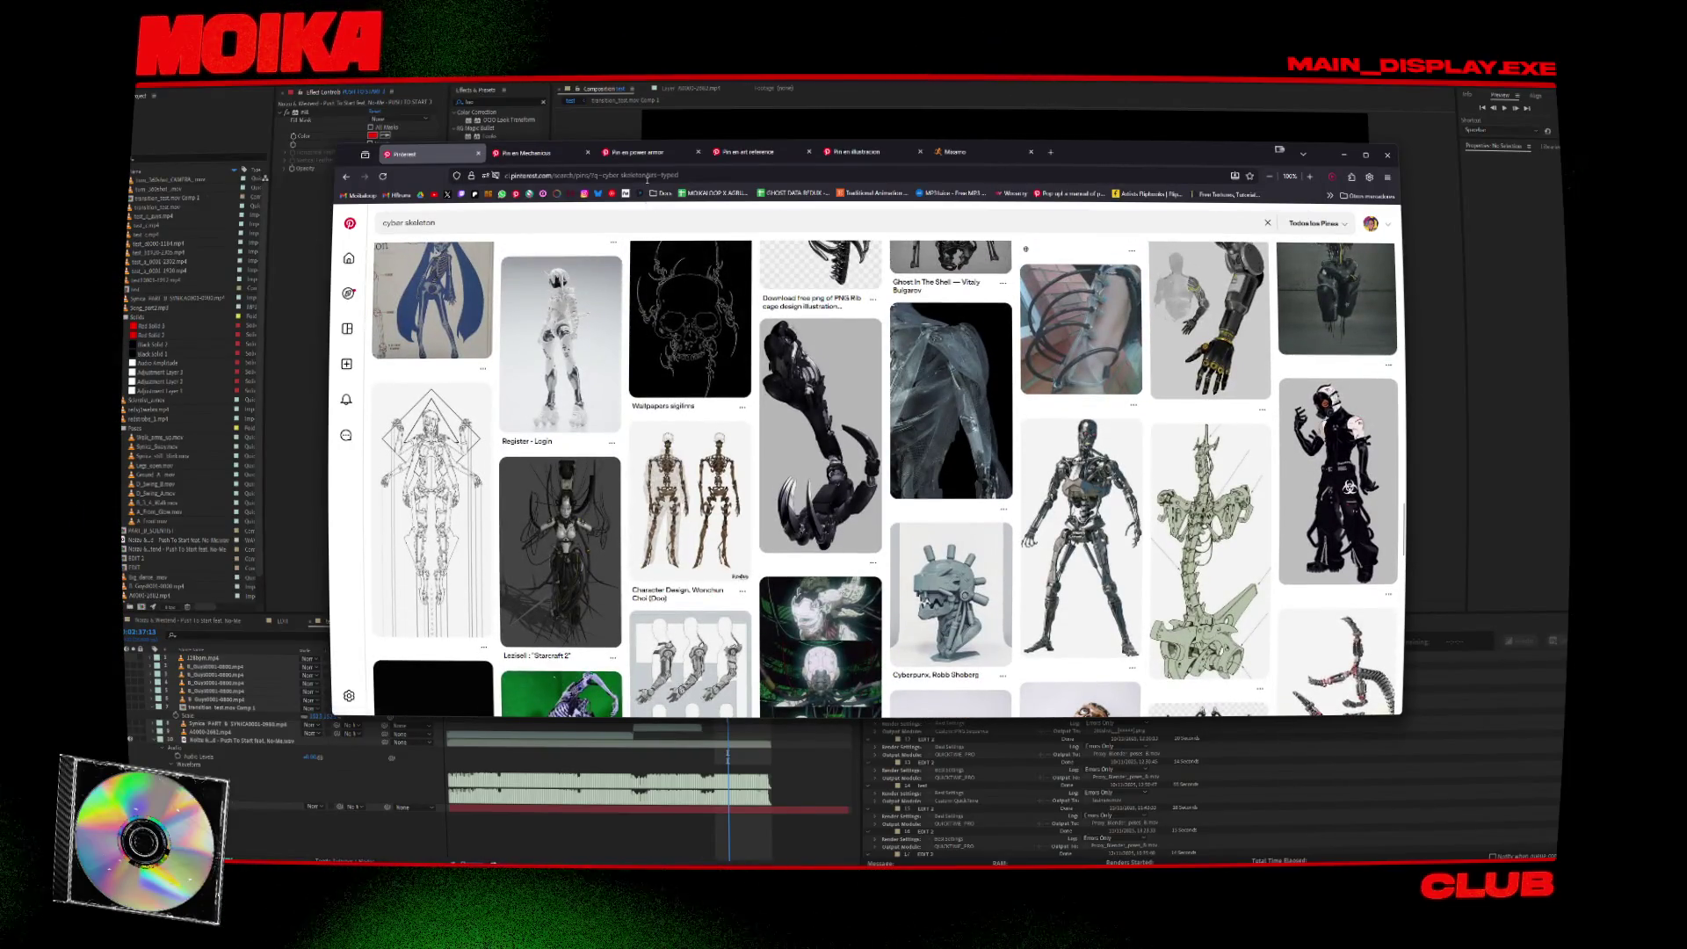
pyautogui.scroll(-3, 647, 325)
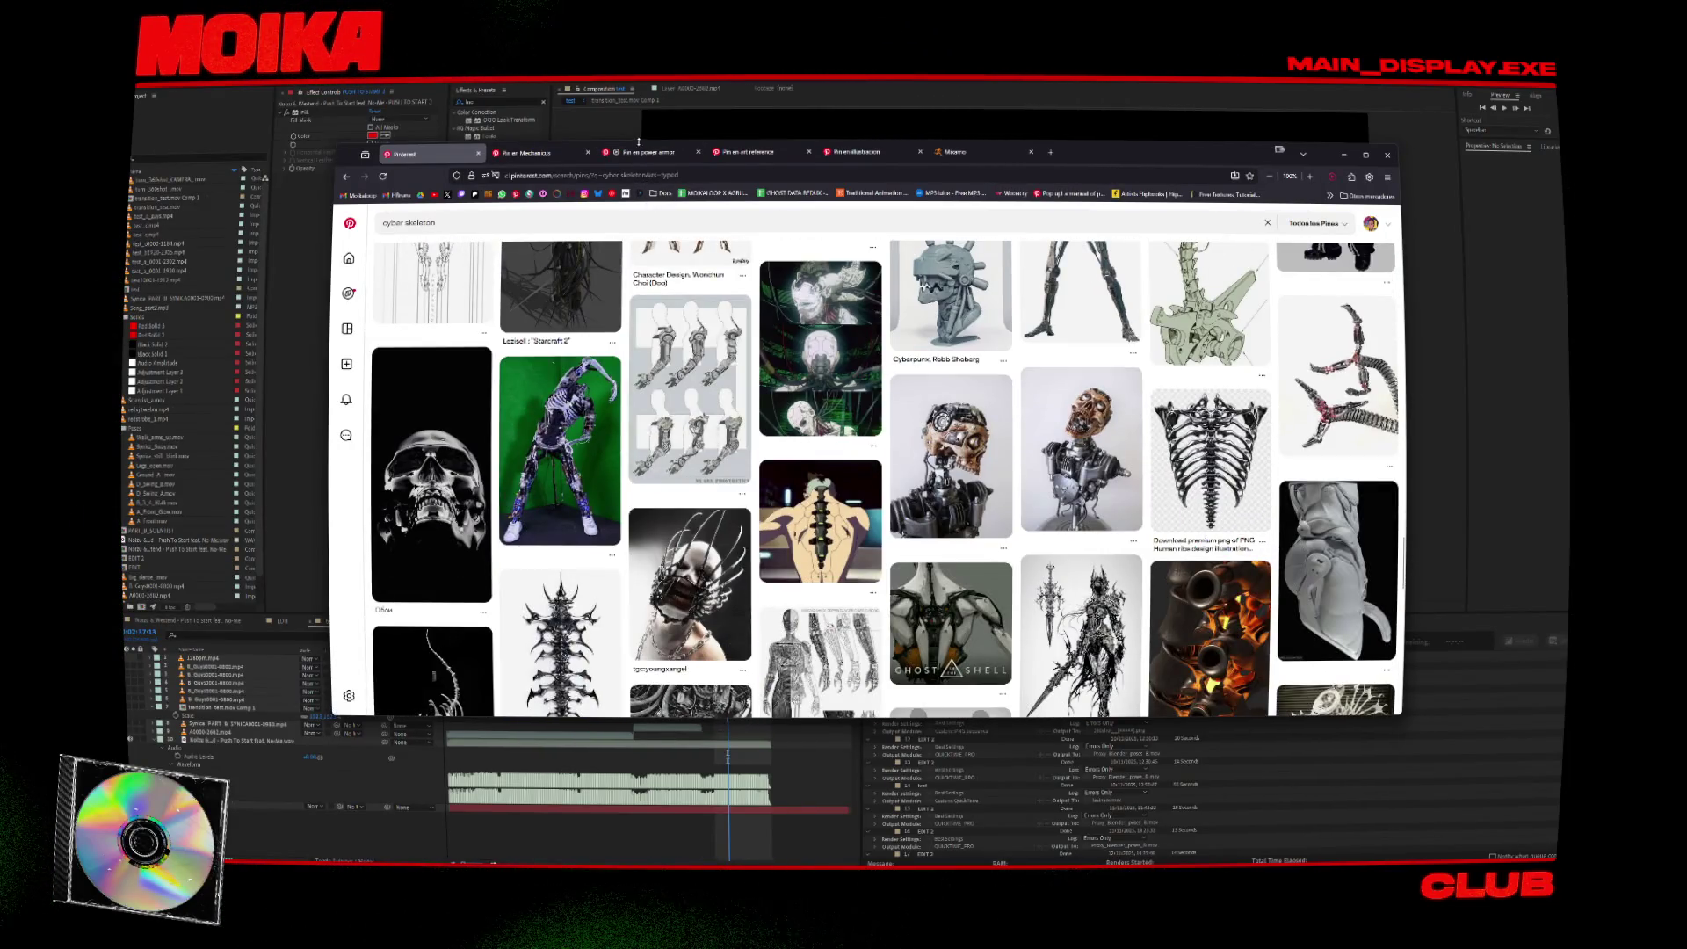
pyautogui.middleClick(964, 457)
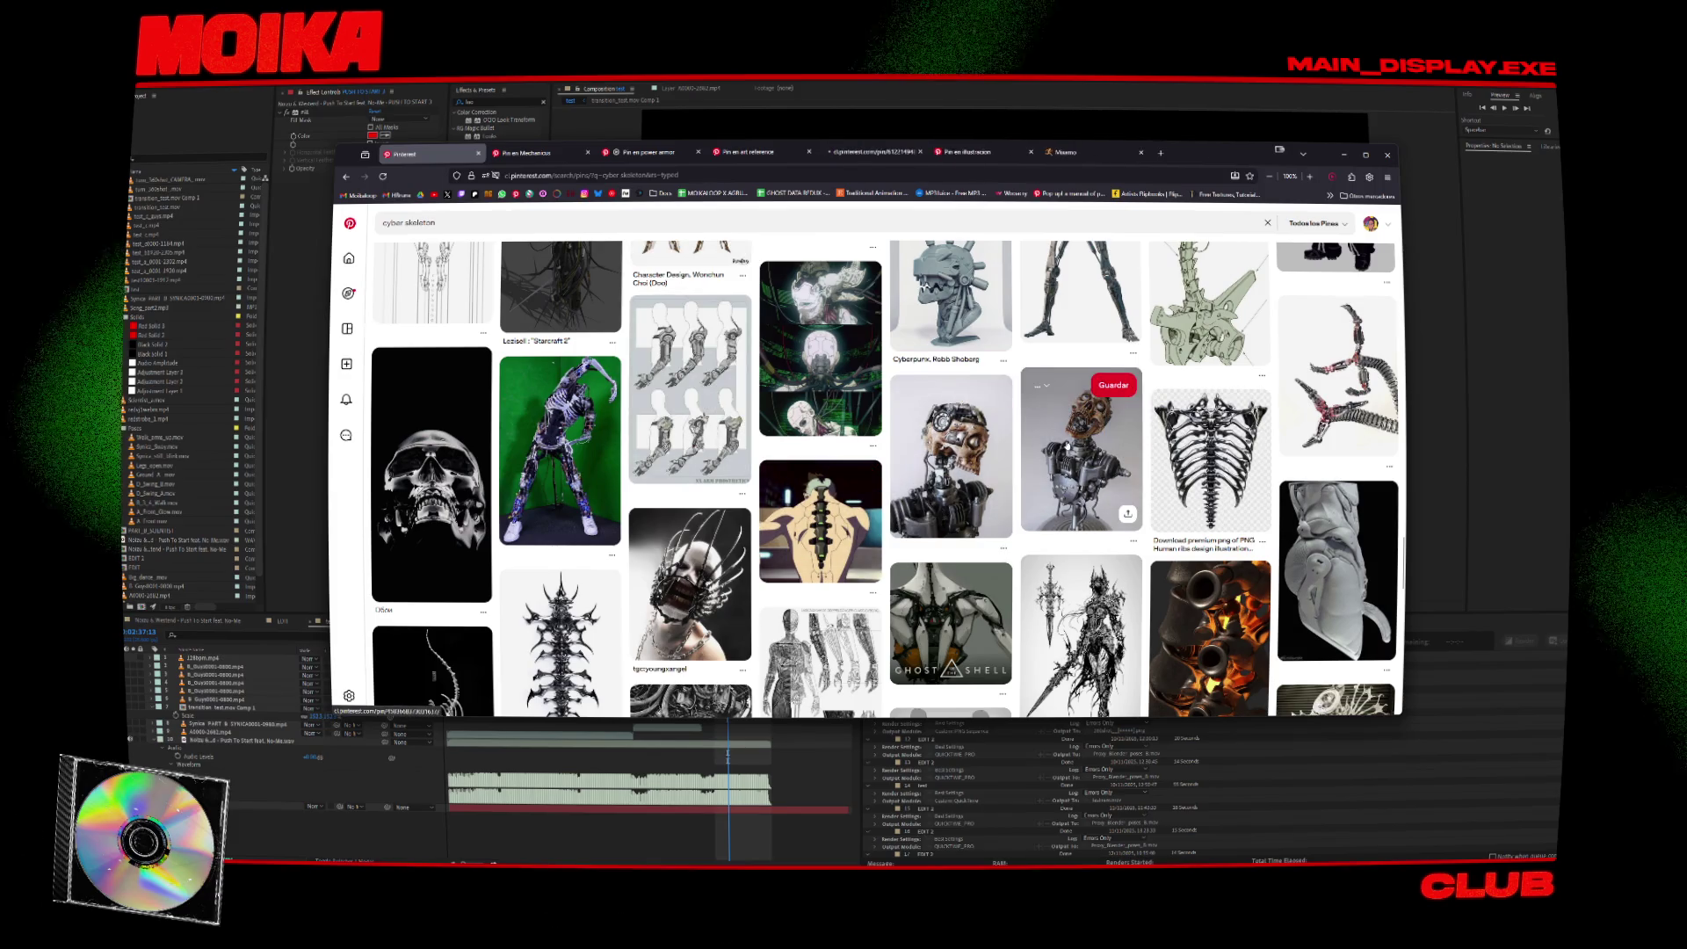
pyautogui.middleClick(1081, 448)
# Scroll further down the results and open the armored figure pin in a background tab.
pyautogui.scroll(-3, 1082, 448)
pyautogui.scroll(-2, 834, 431)
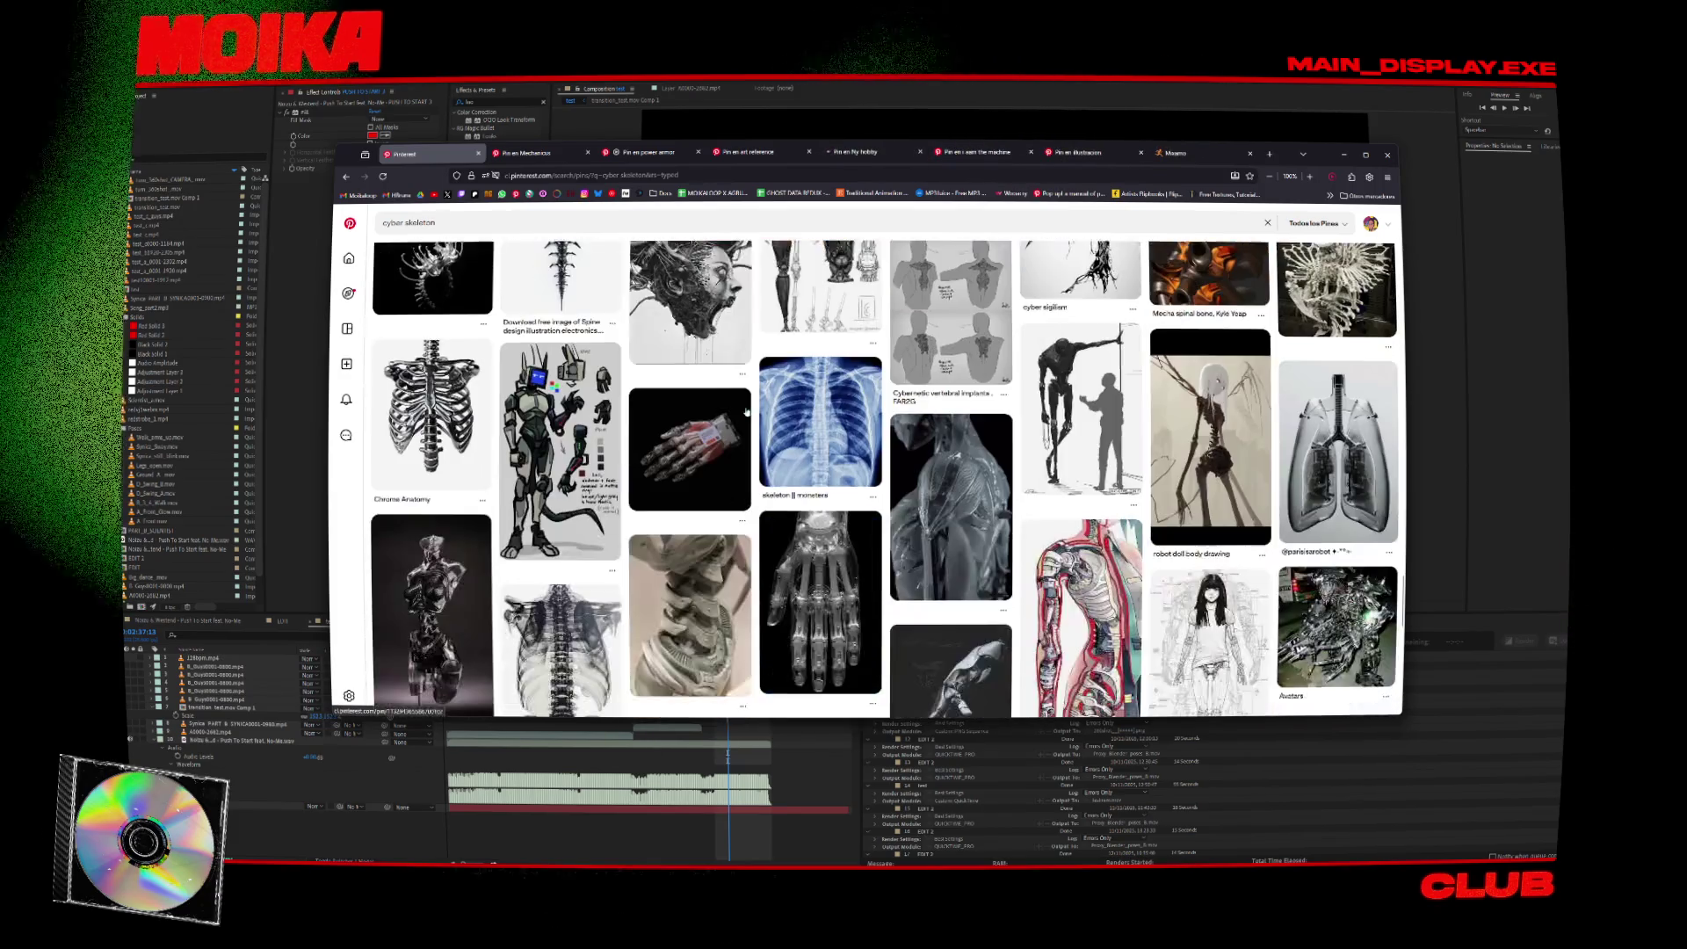
pyautogui.scroll(-3, 412, 389)
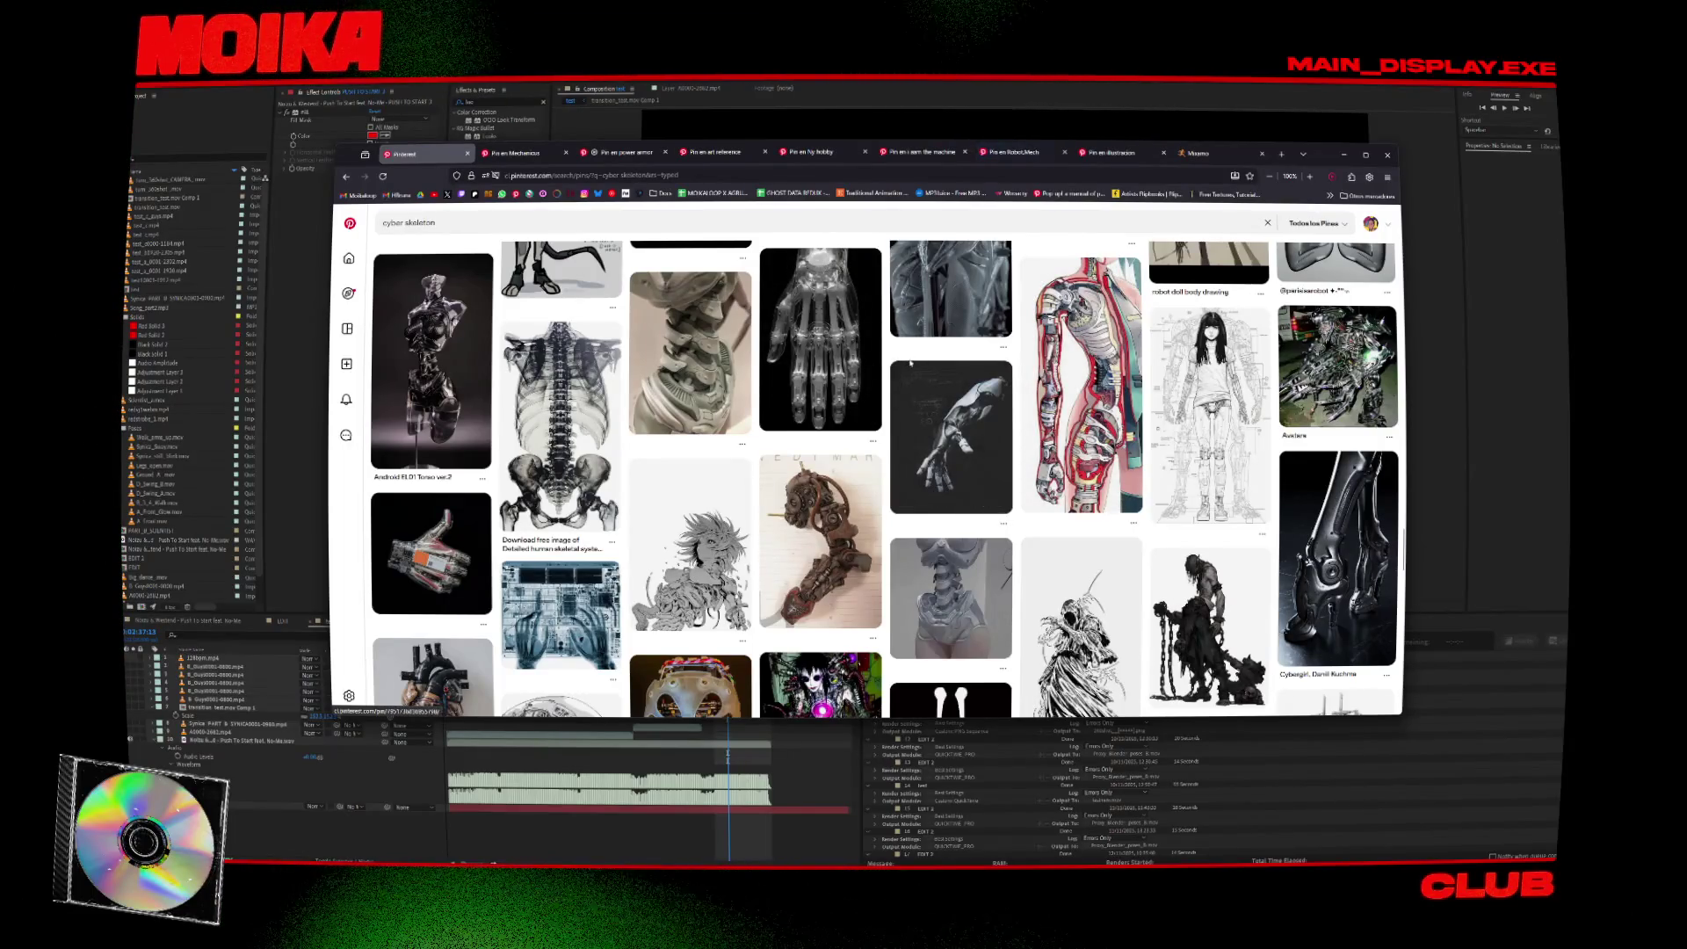
pyautogui.scroll(-3, 695, 413)
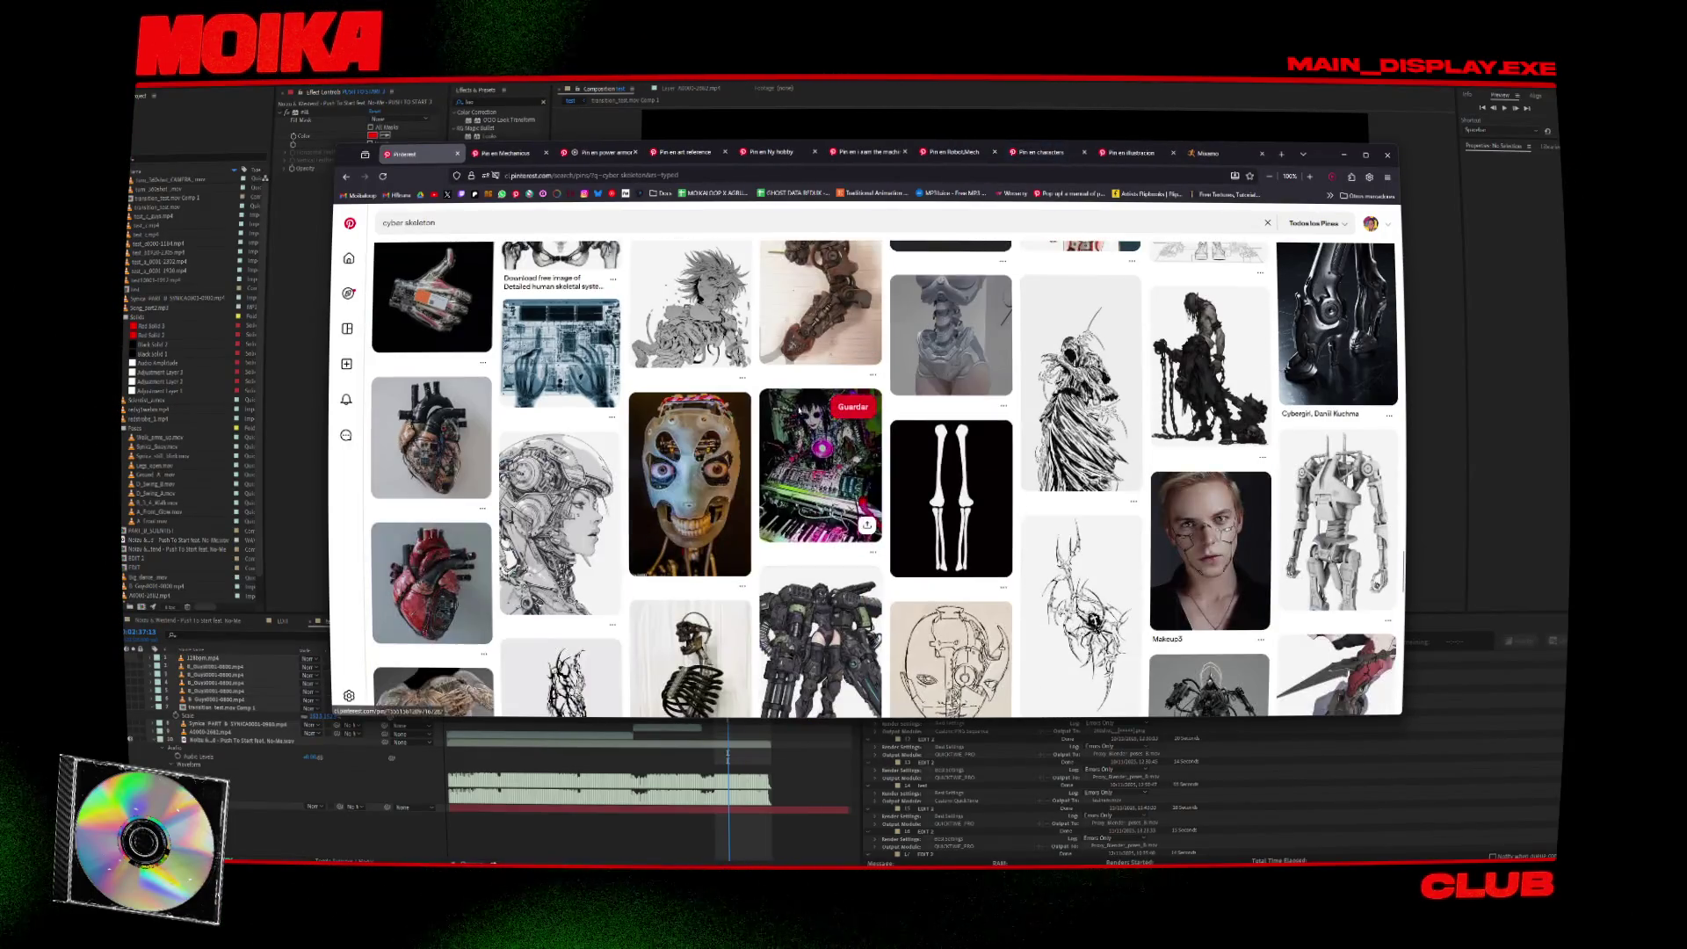
pyautogui.scroll(-1, 527, 387)
pyautogui.scroll(-3, 519, 387)
pyautogui.scroll(2, 685, 388)
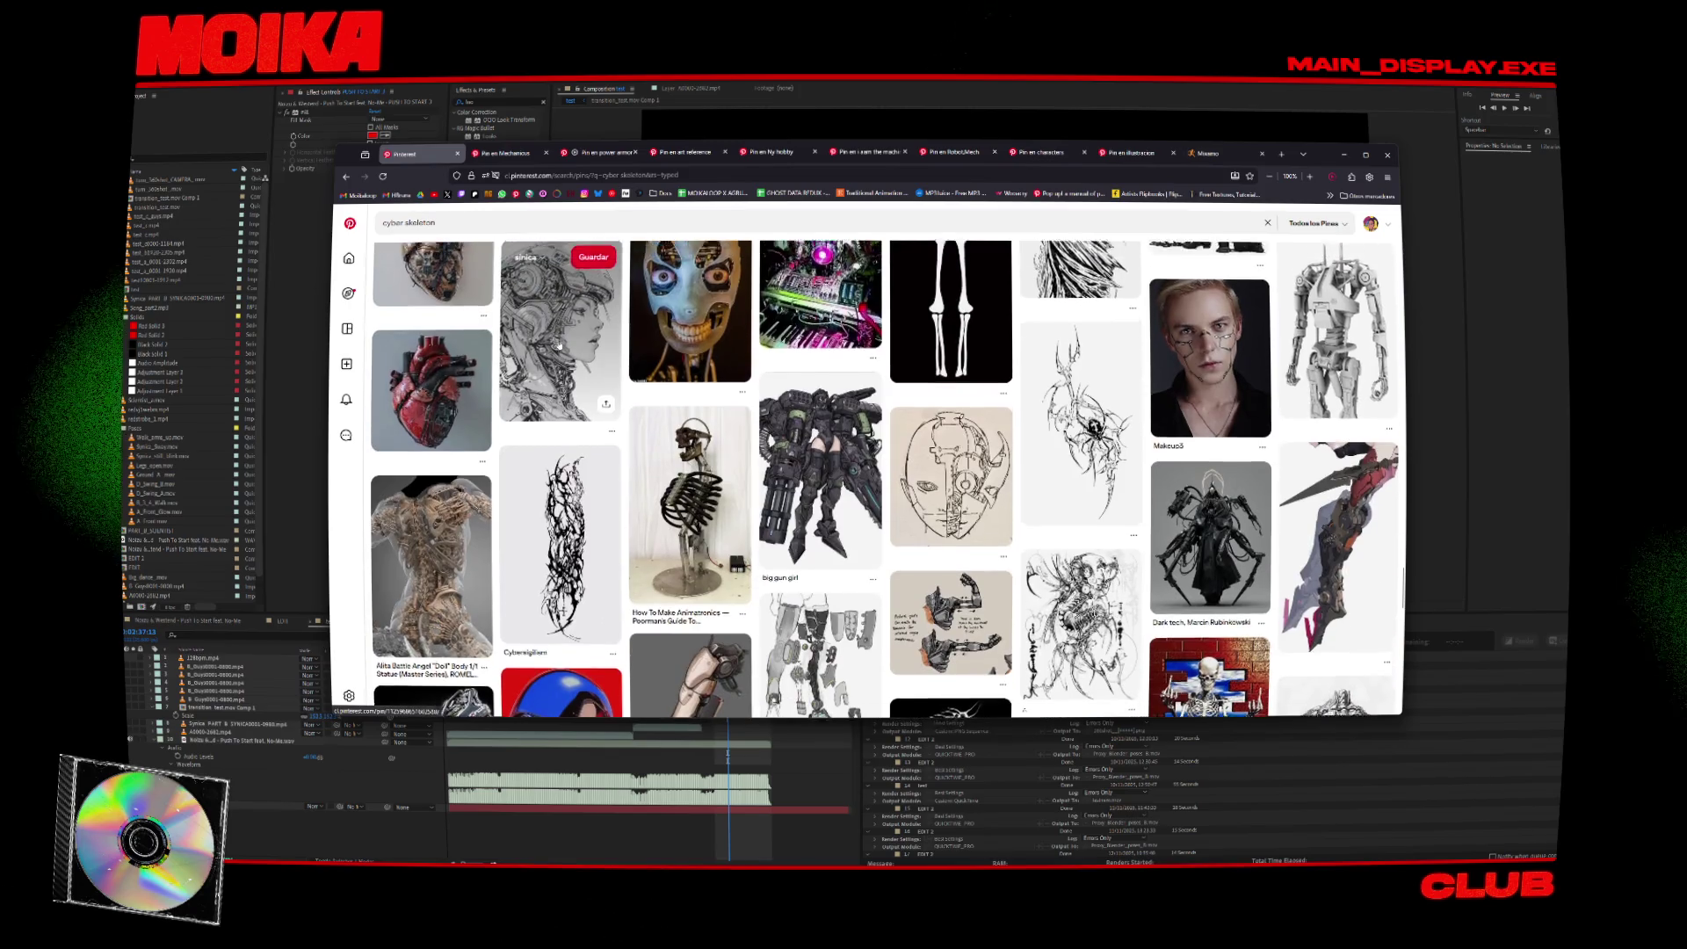
pyautogui.scroll(-4, 651, 387)
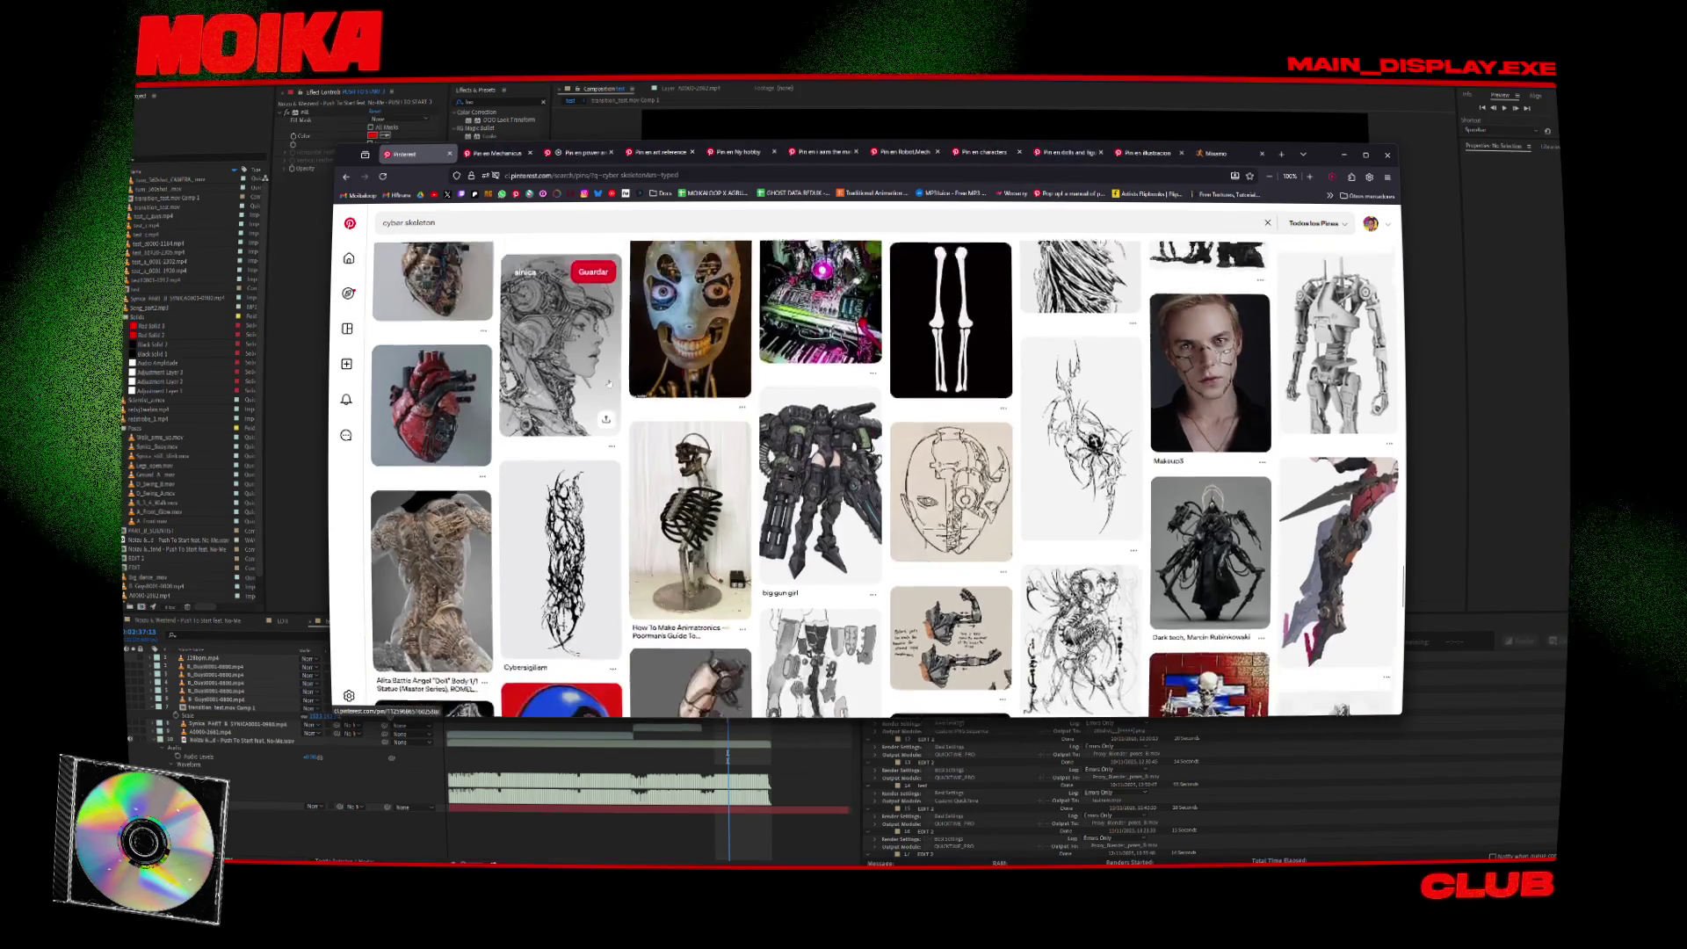
pyautogui.scroll(-4, 606, 387)
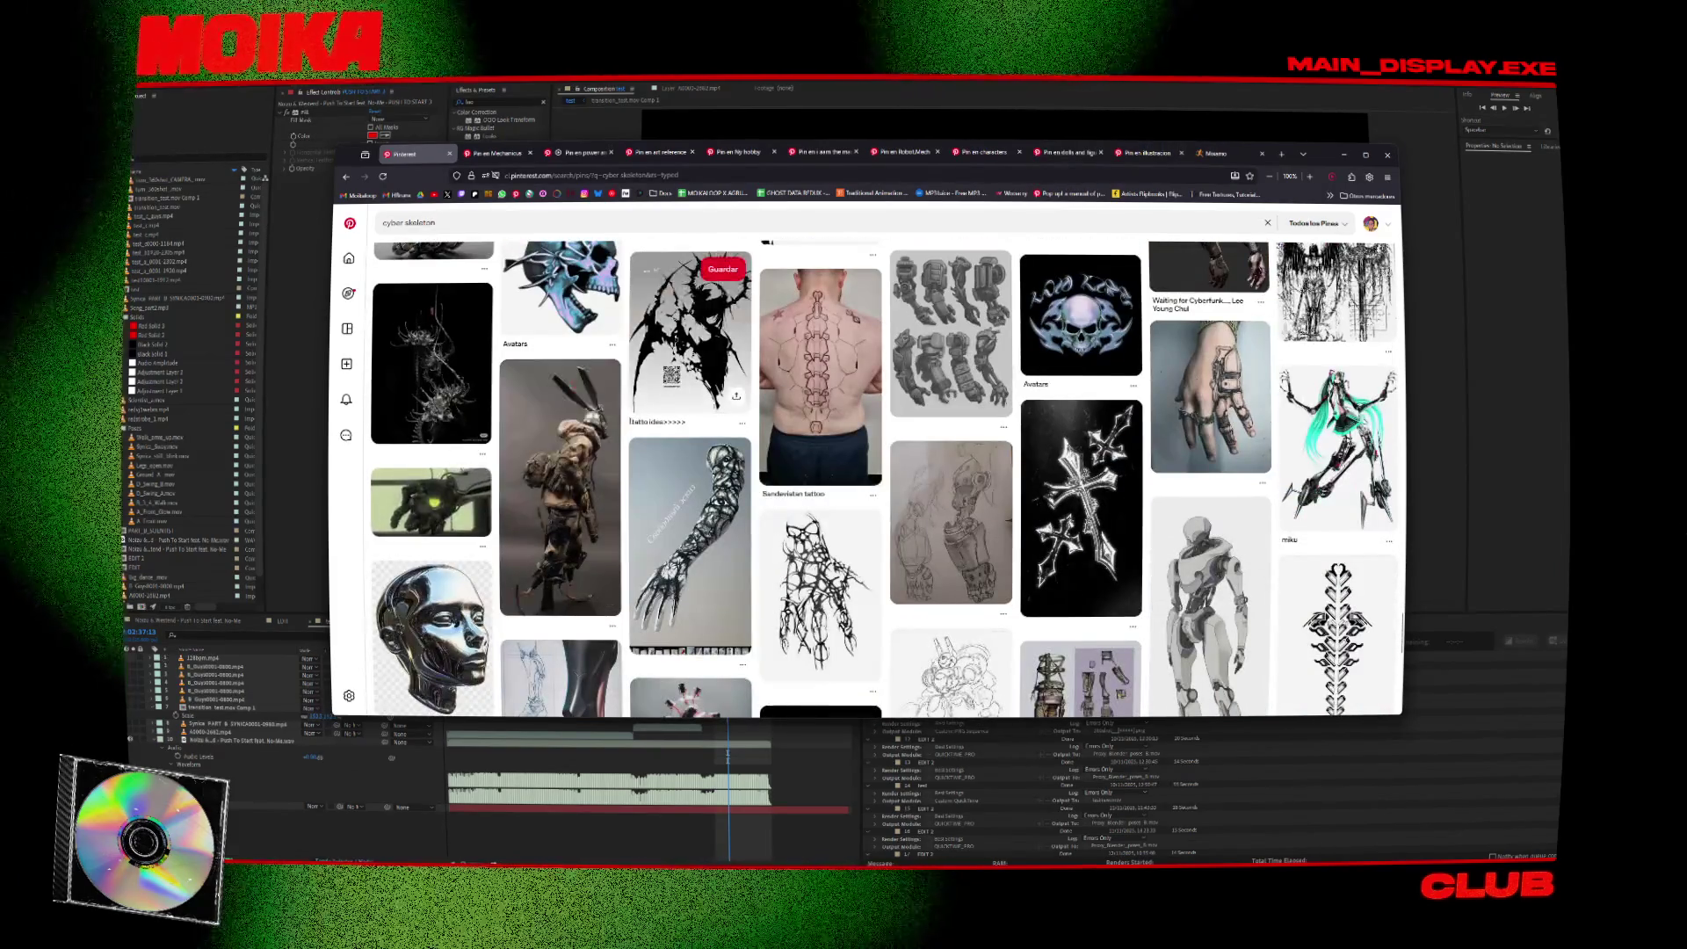
pyautogui.scroll(-2, 621, 433)
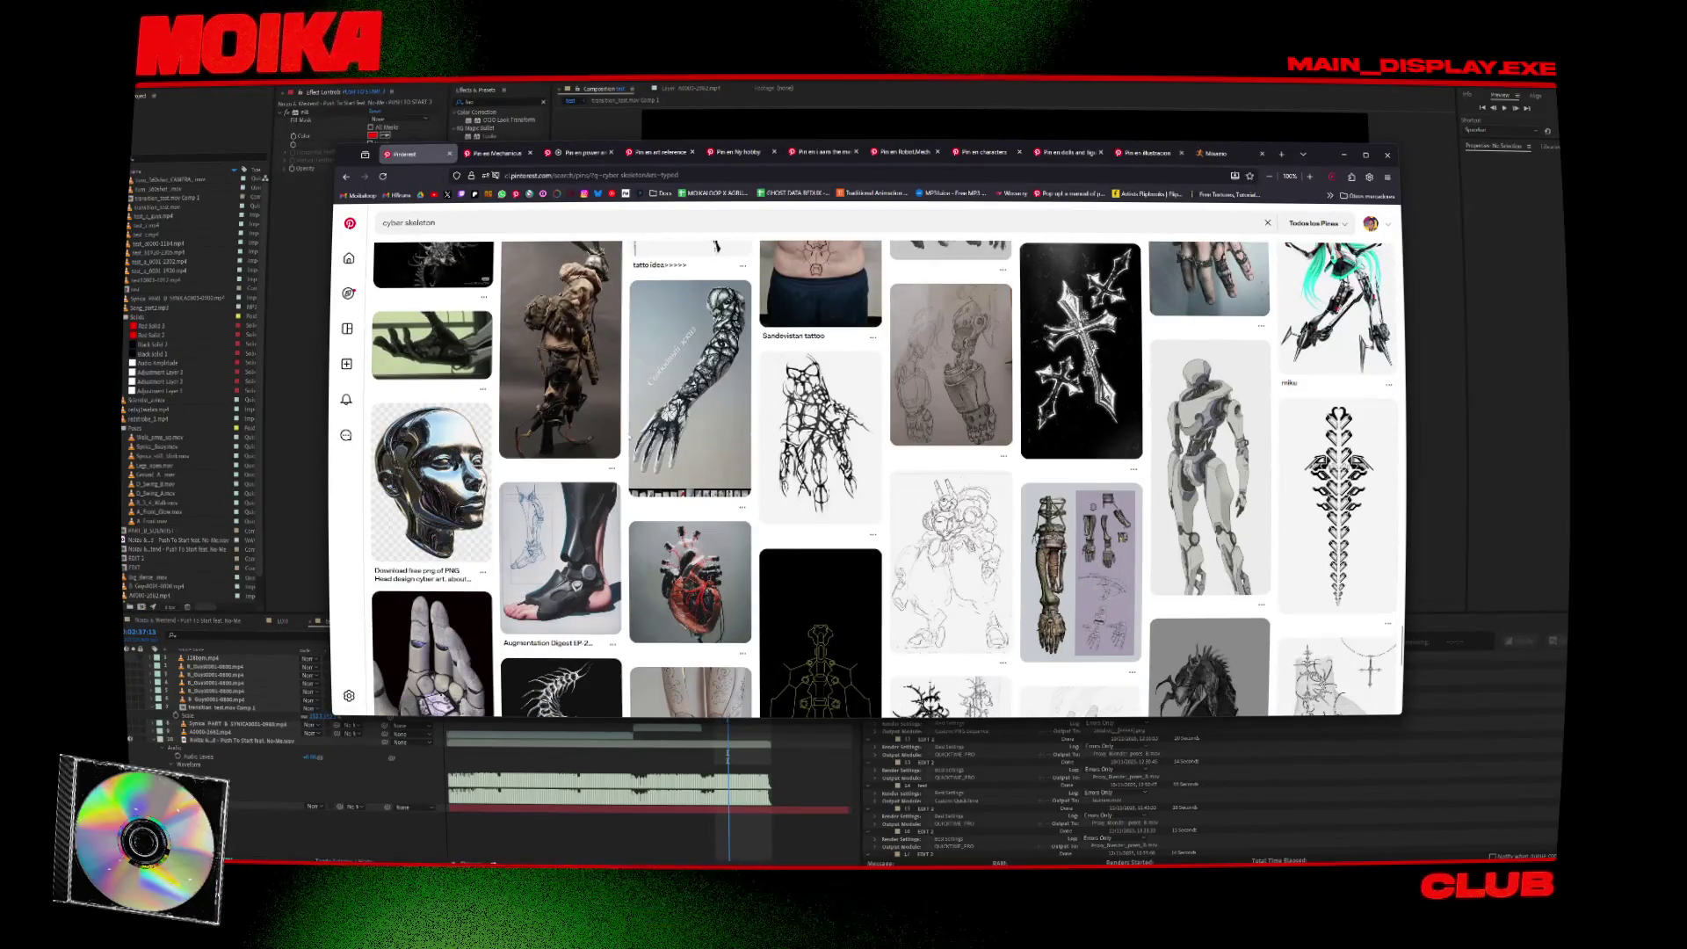
pyautogui.scroll(-3, 629, 437)
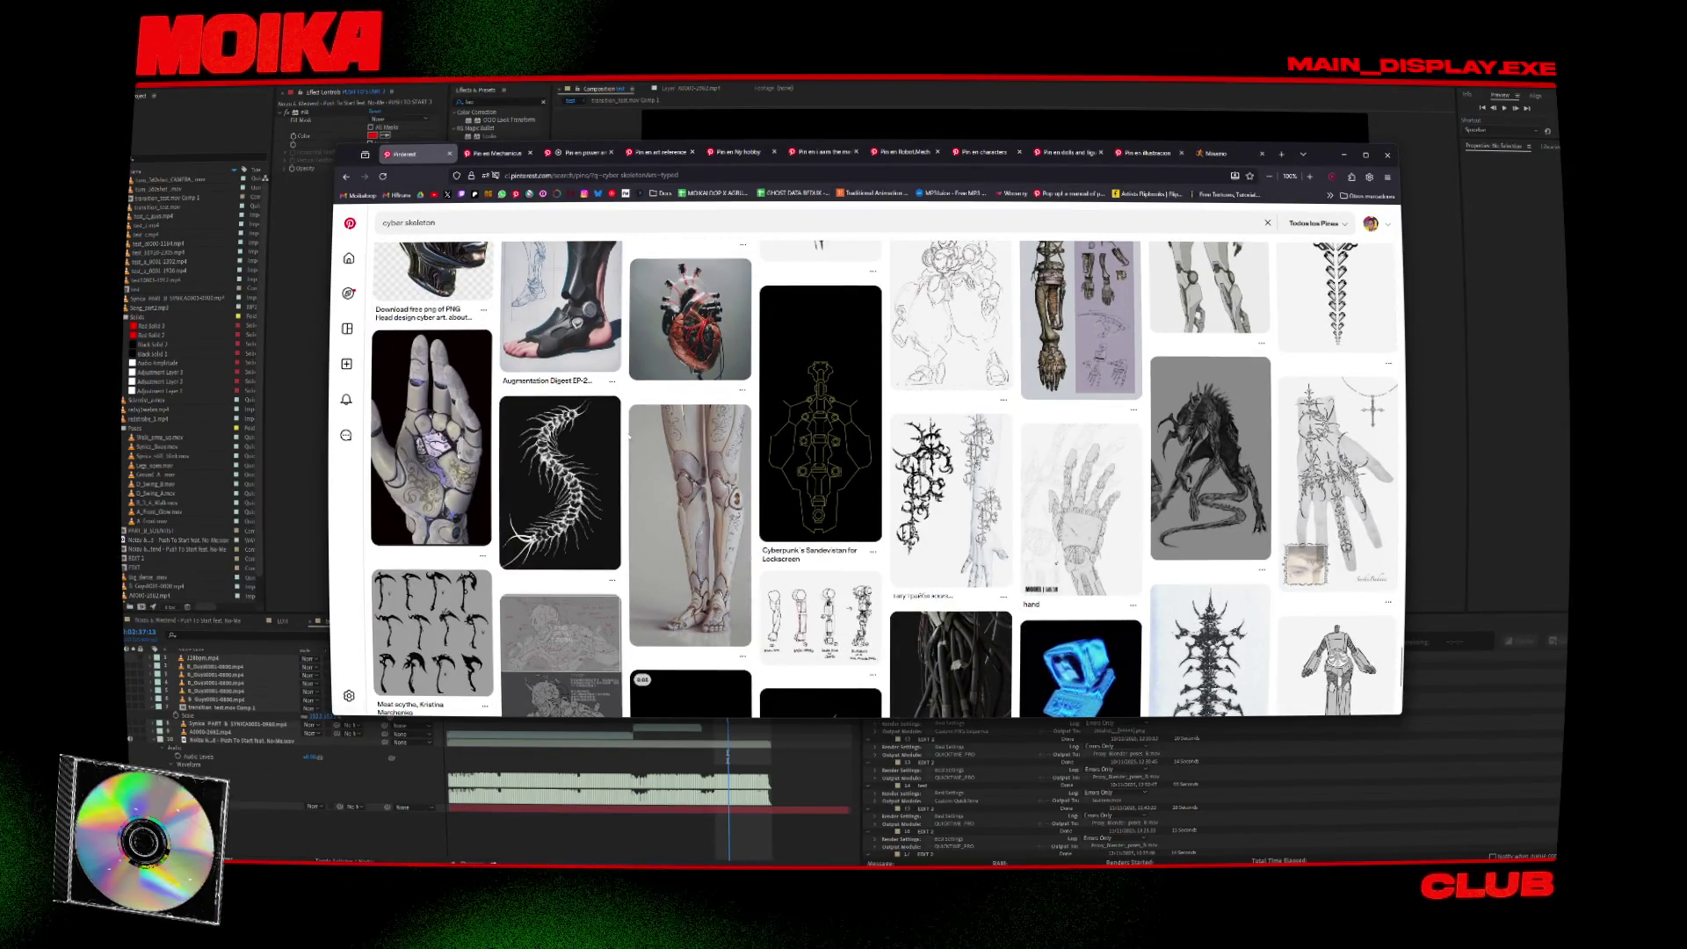
pyautogui.scroll(-2, 629, 436)
pyautogui.scroll(-1, 629, 436)
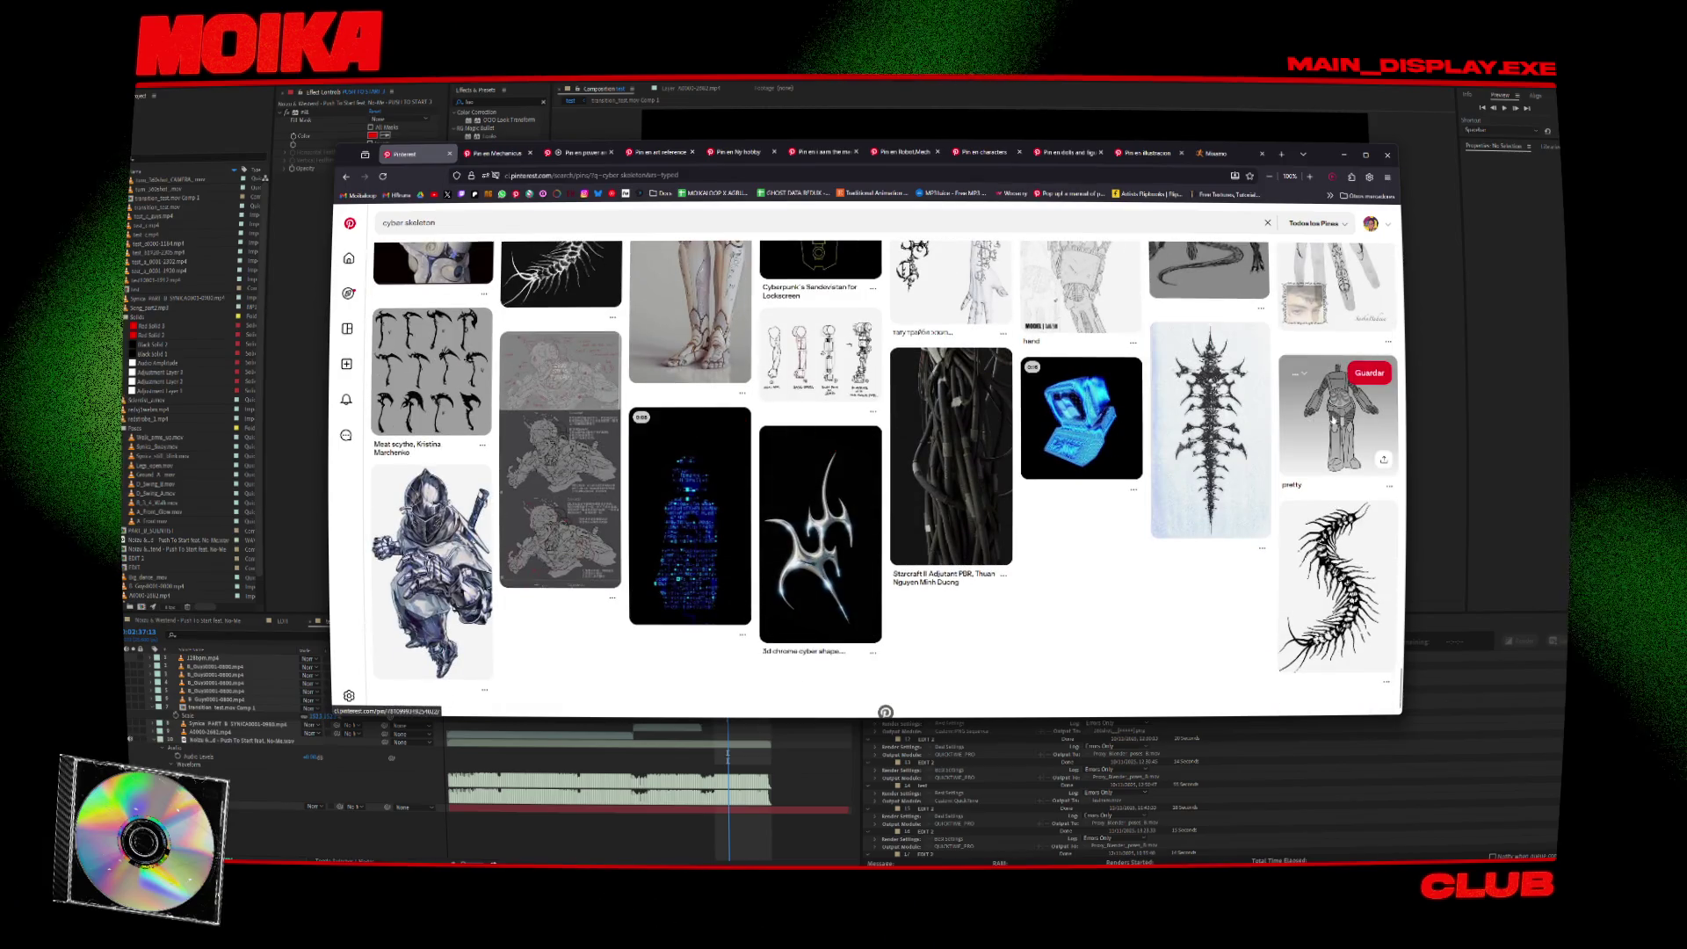
pyautogui.middleClick(1333, 422)
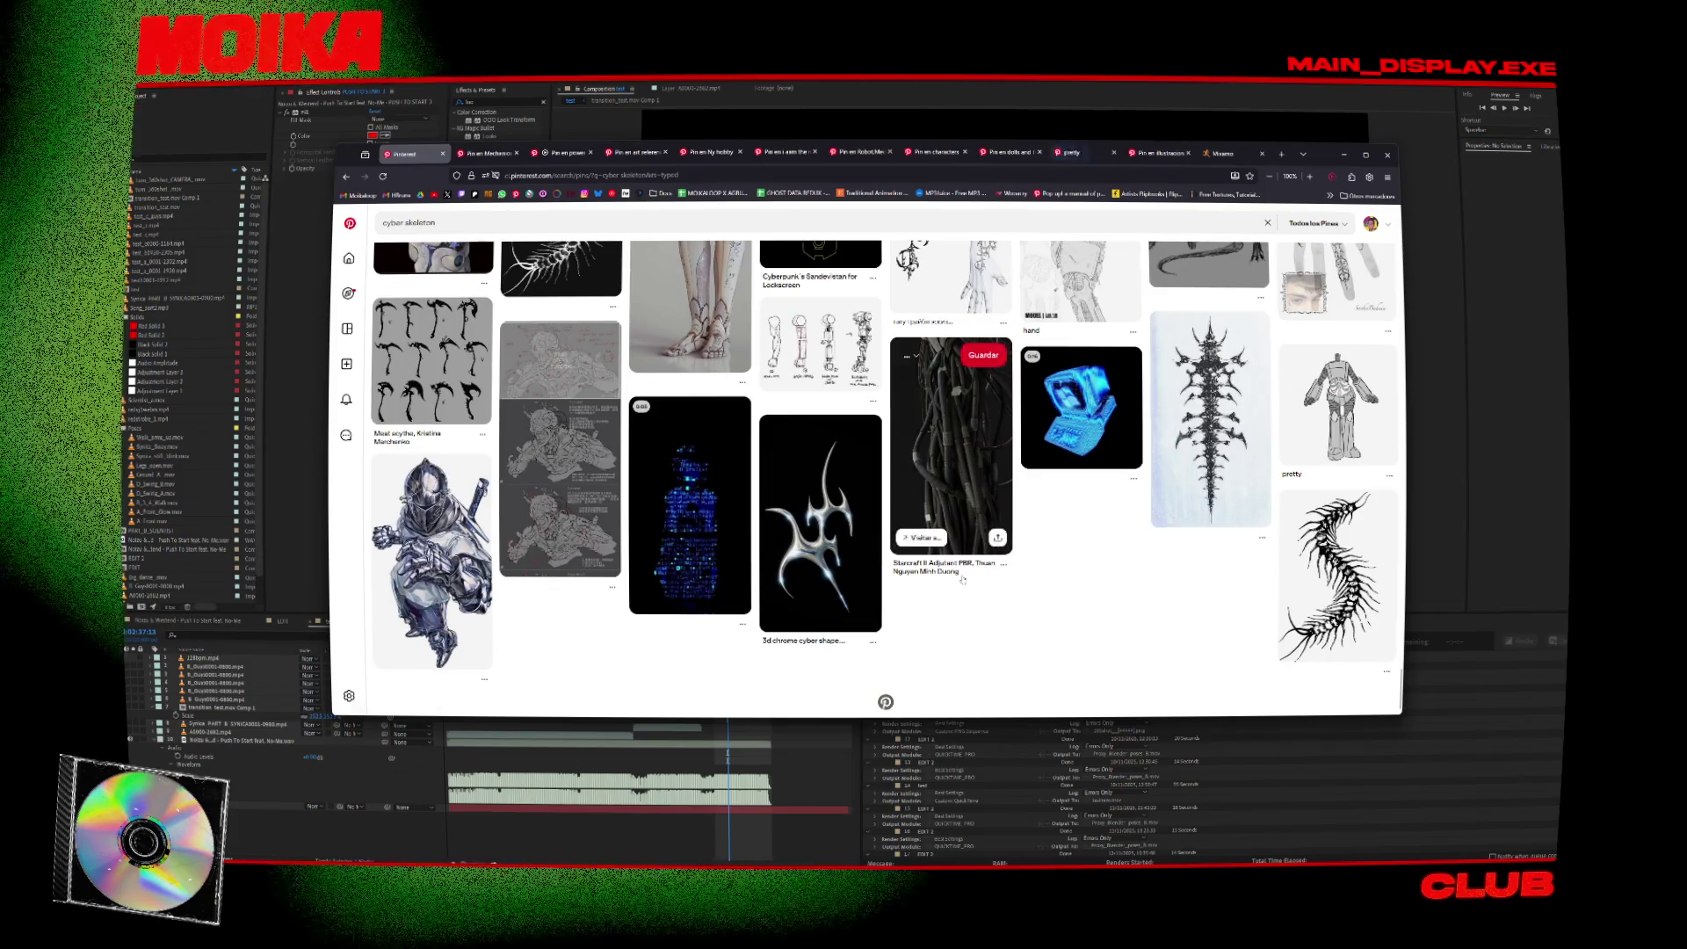
# Close the cyber skeleton results tab and place the PureRef board beside a narrowed browser window.
pyautogui.hotkey('ctrl', 'w')
pyautogui.press('super')
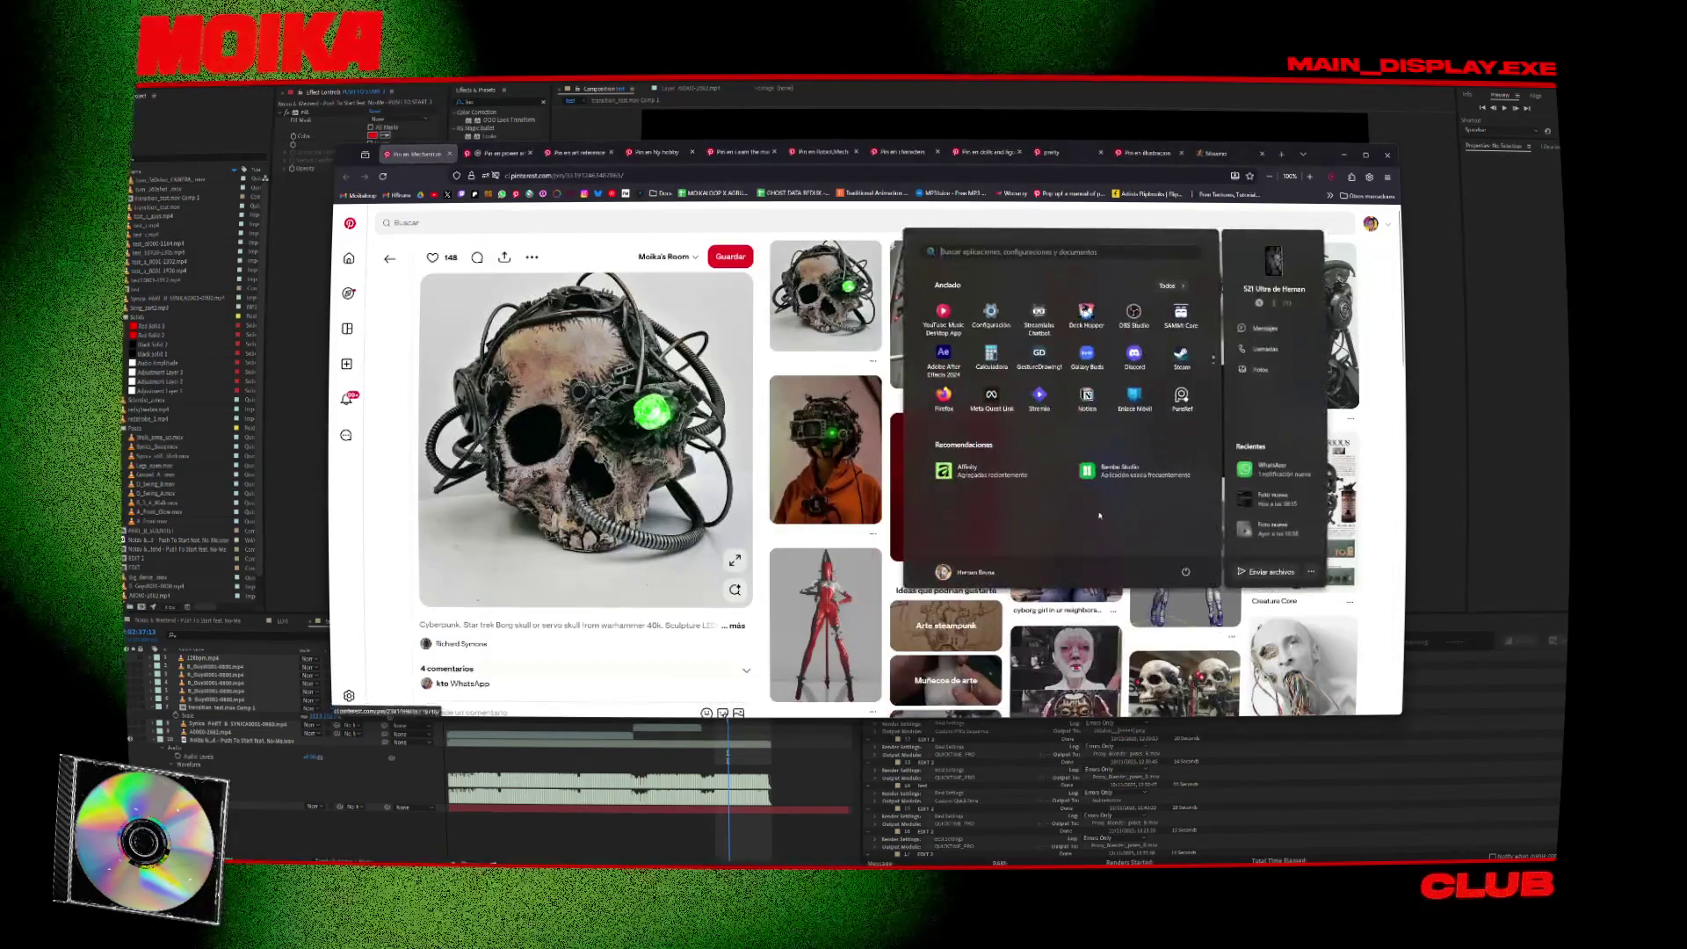
pyautogui.press('Escape')
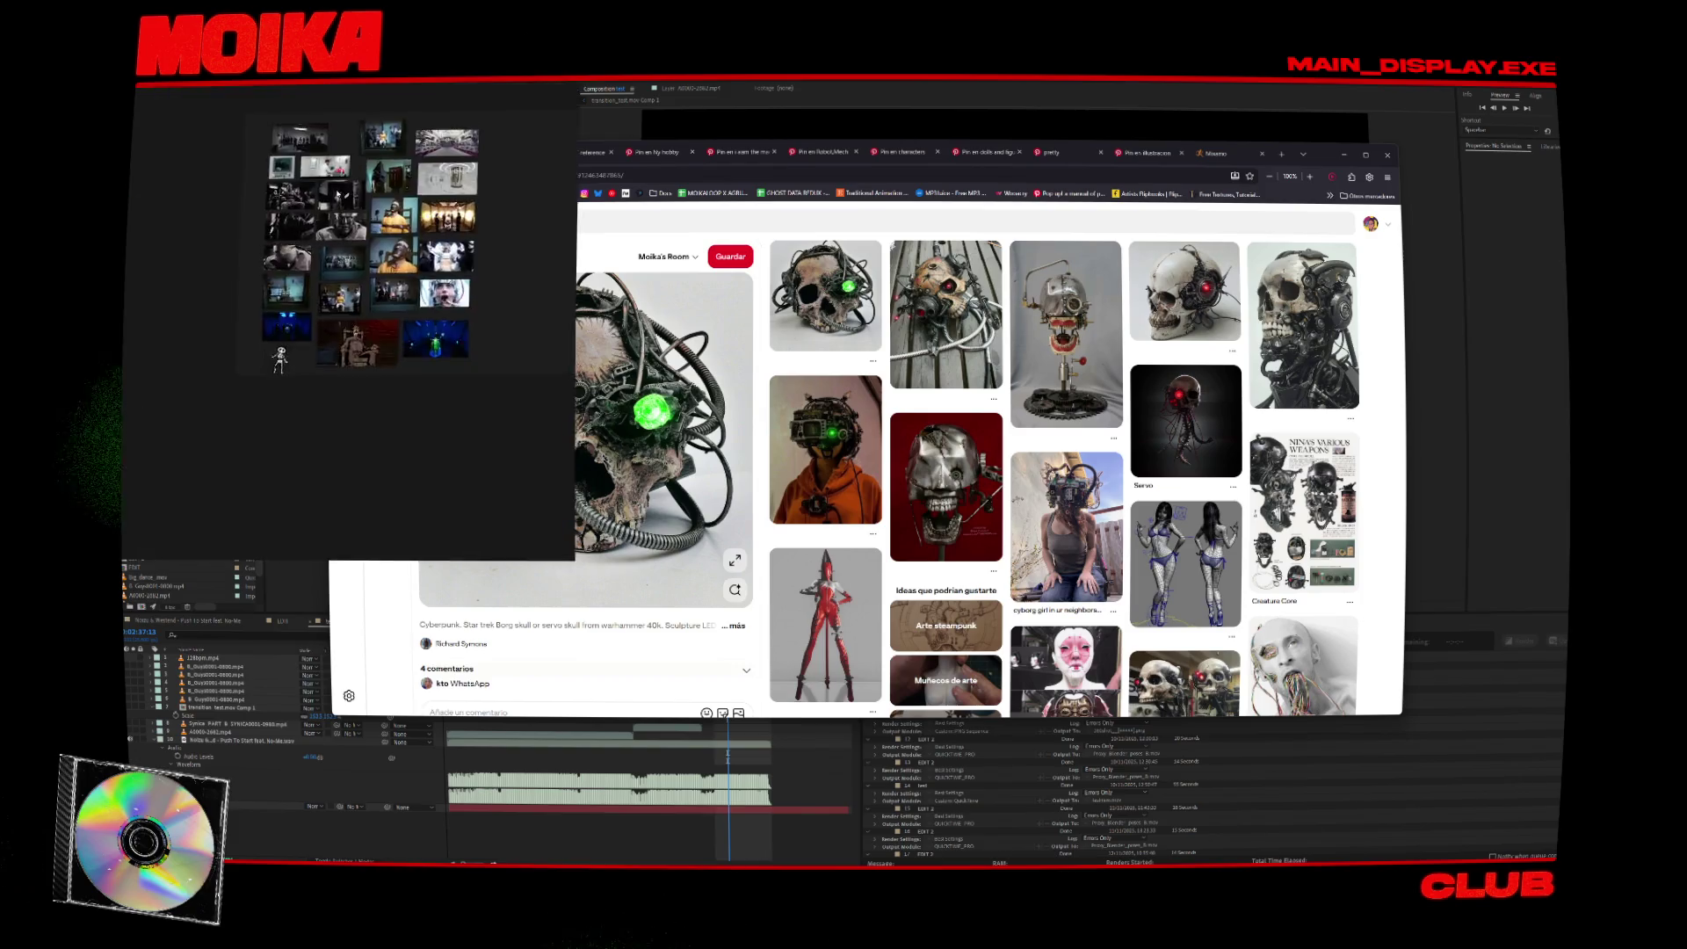
pyautogui.moveTo(879, 334)
pyautogui.mouseDown()
pyautogui.moveTo(953, 362)
pyautogui.moveTo(960, 606)
pyautogui.mouseUp()
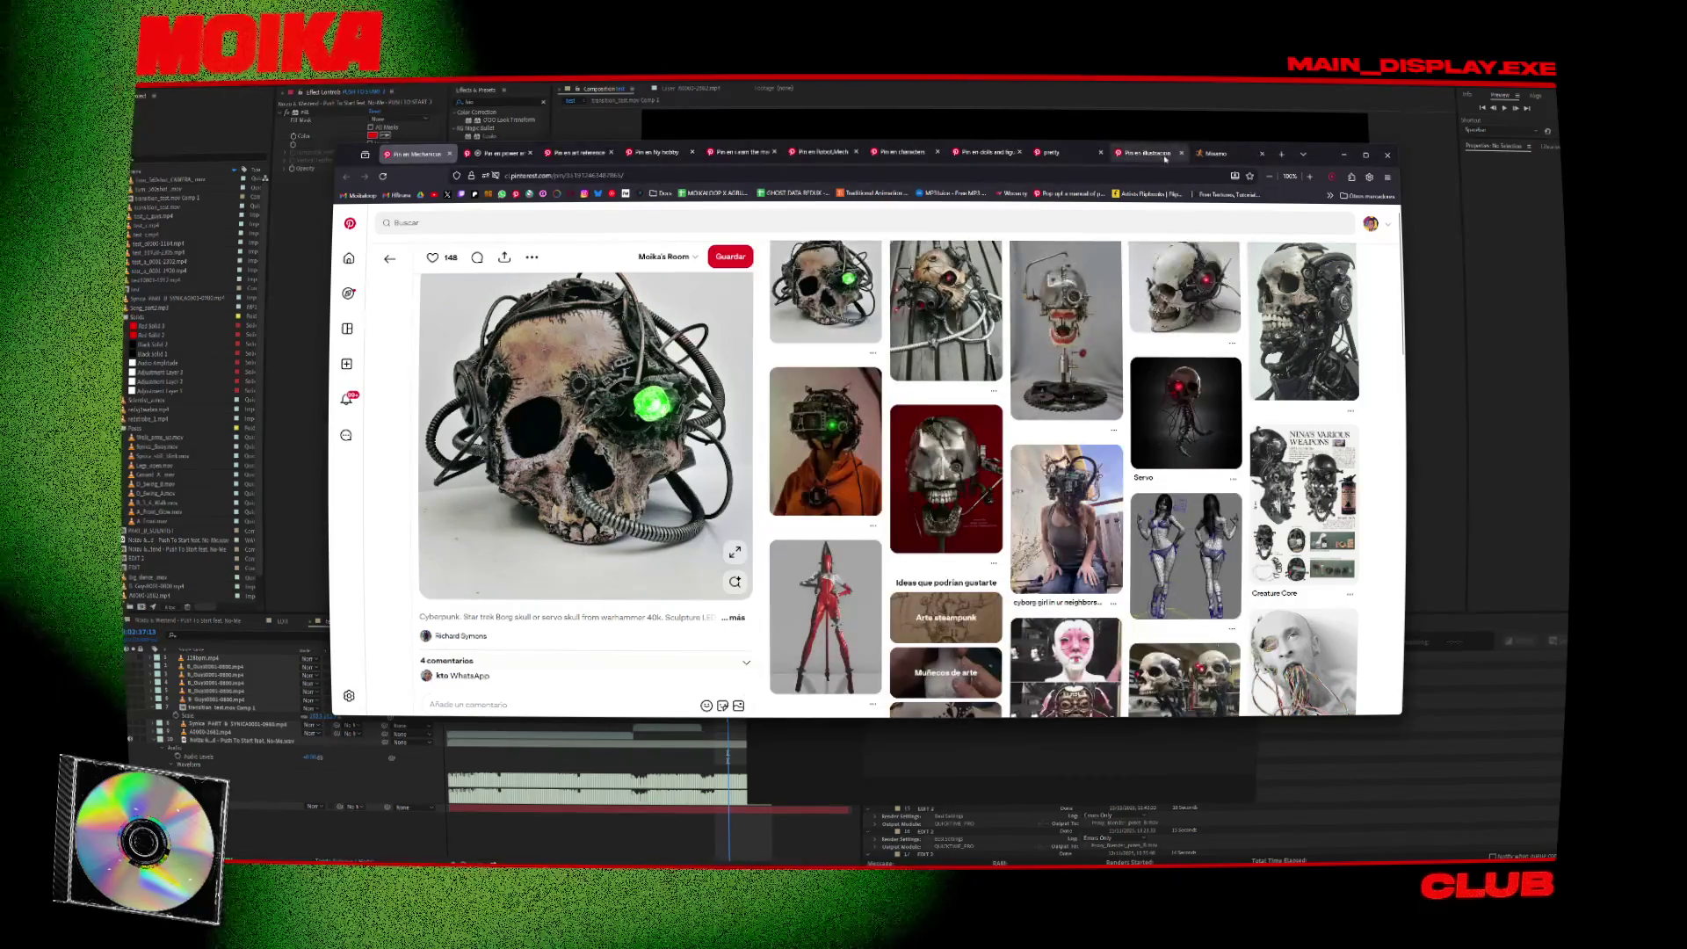
pyautogui.moveTo(1416, 203); pyautogui.dragTo(874, 203)
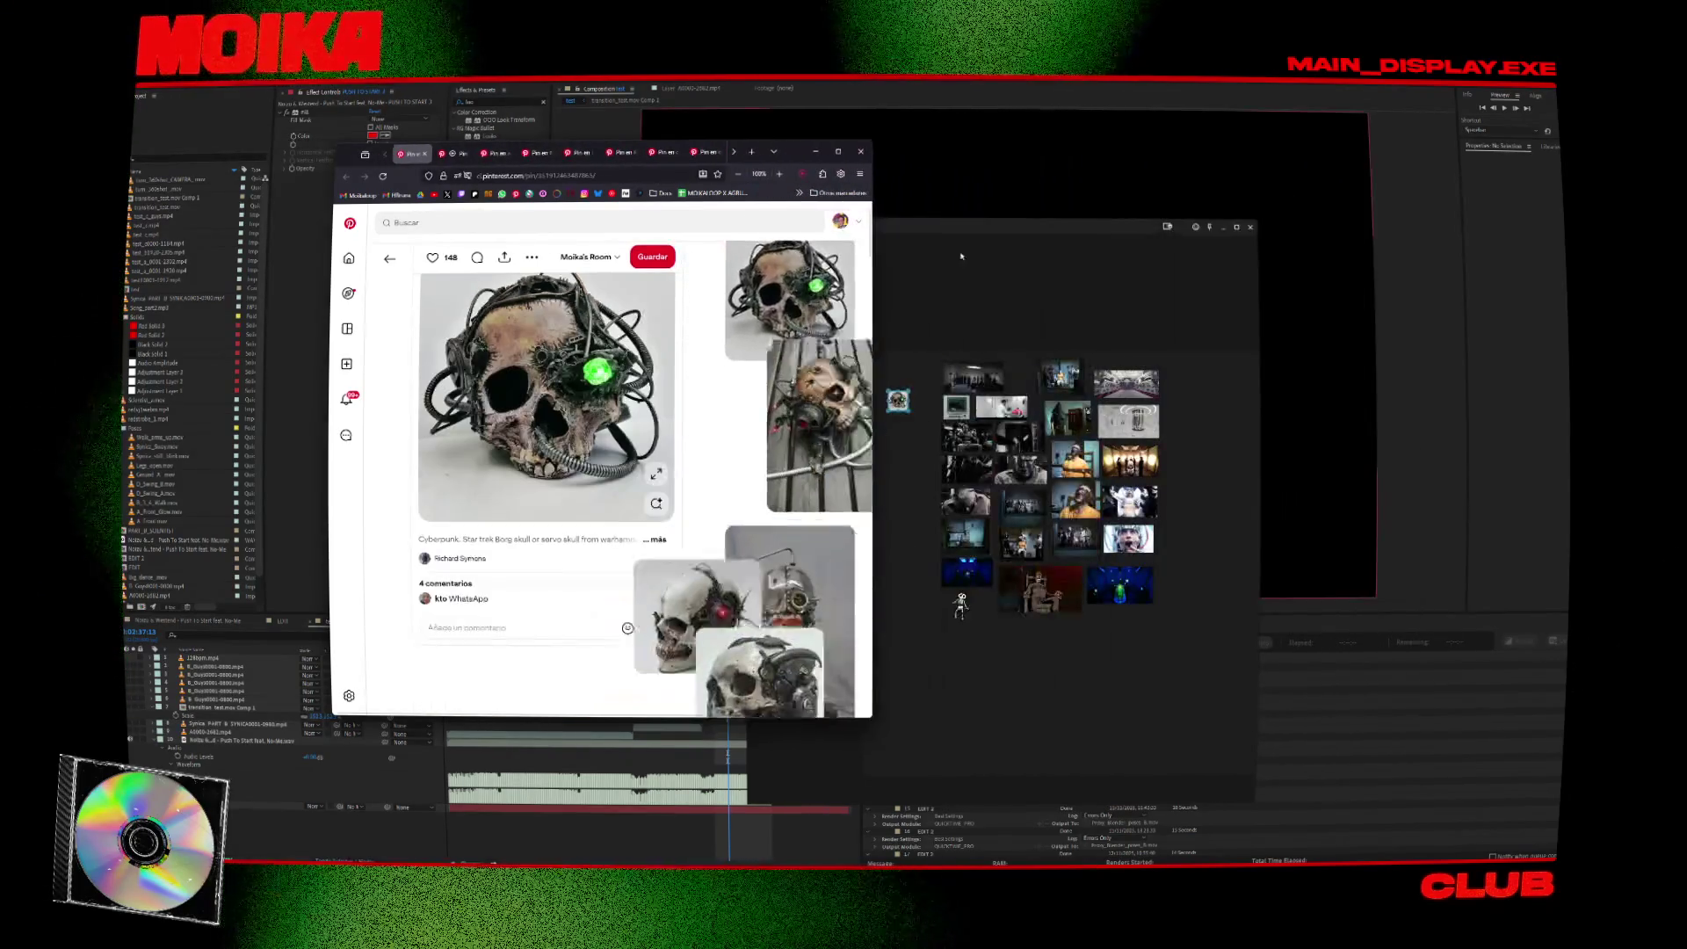
# Move the Lab scene board beside the browser and add the Servo robot-skull image.
pyautogui.click(1022, 289)
pyautogui.moveTo(1022, 289); pyautogui.dragTo(1248, 274)
pyautogui.scroll(5, 1099, 360)
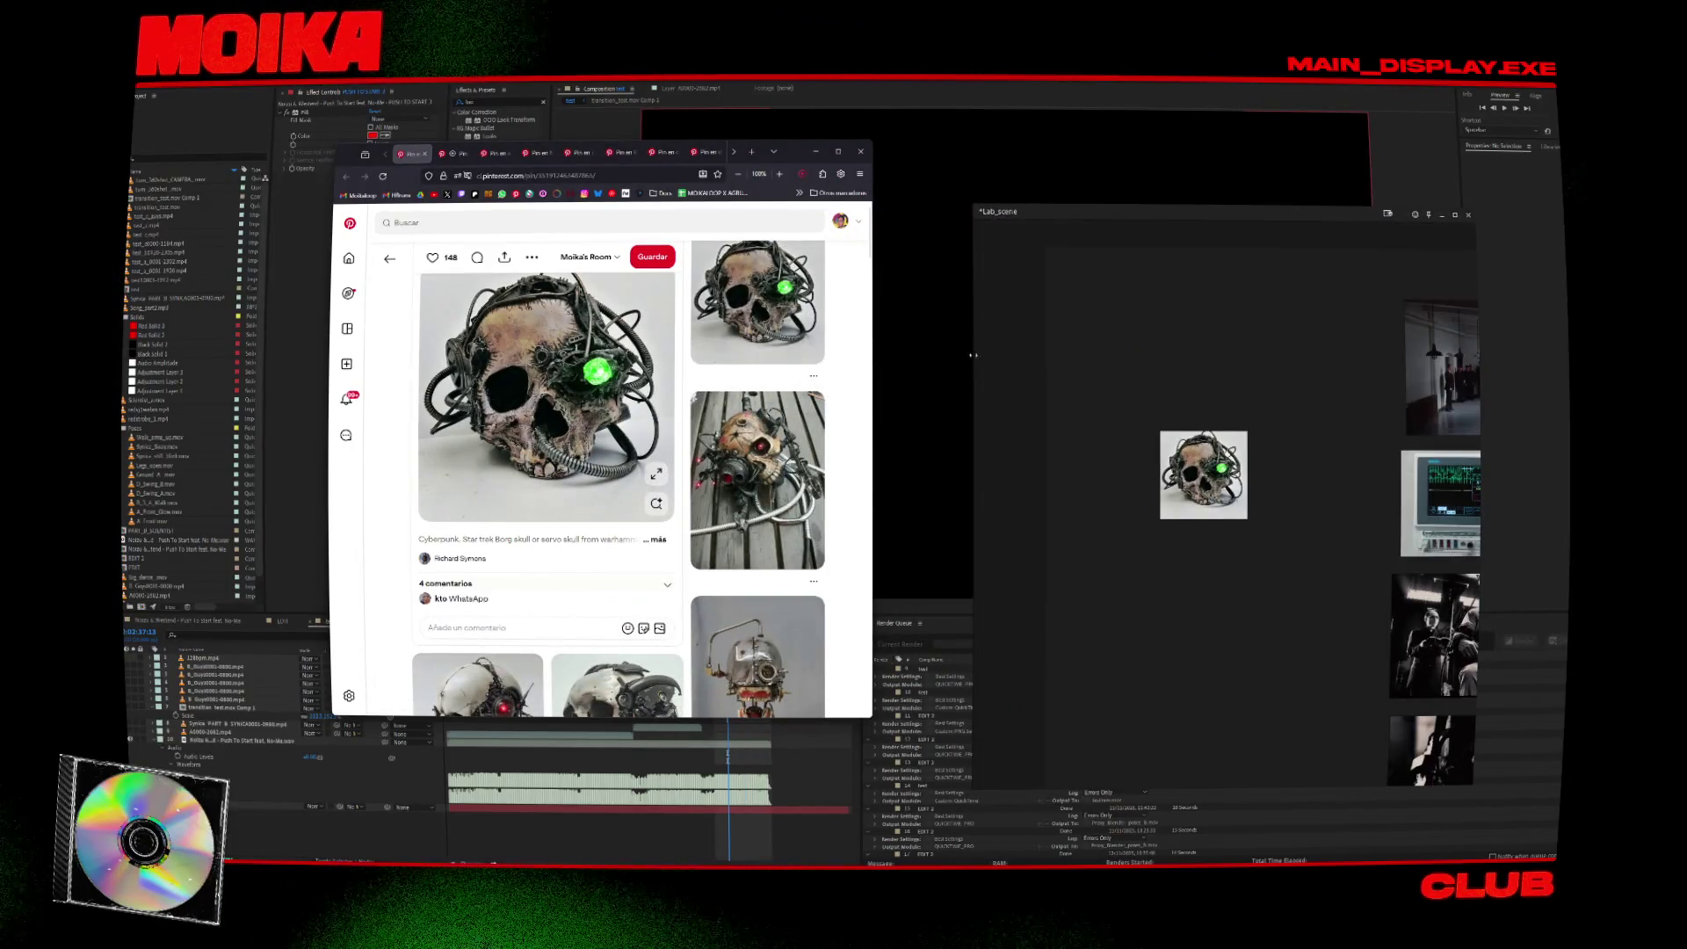
pyautogui.scroll(-2, 754, 373)
pyautogui.scroll(-3, 739, 461)
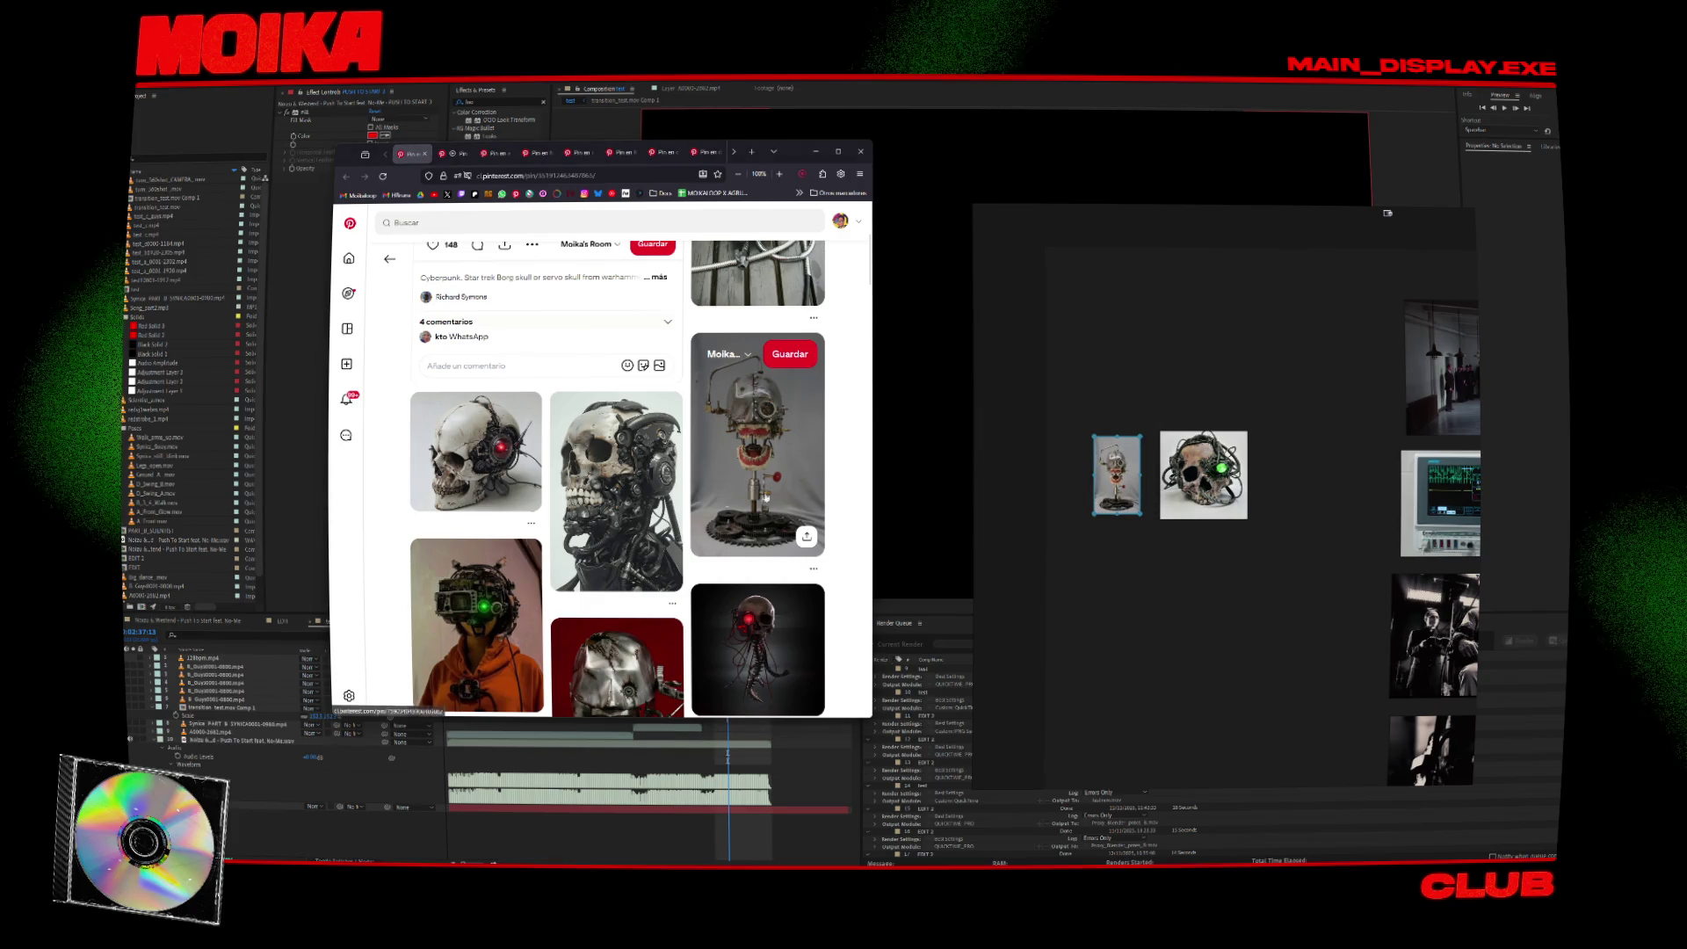
pyautogui.scroll(-5, 674, 479)
pyautogui.moveTo(758, 395); pyautogui.dragTo(1048, 475)
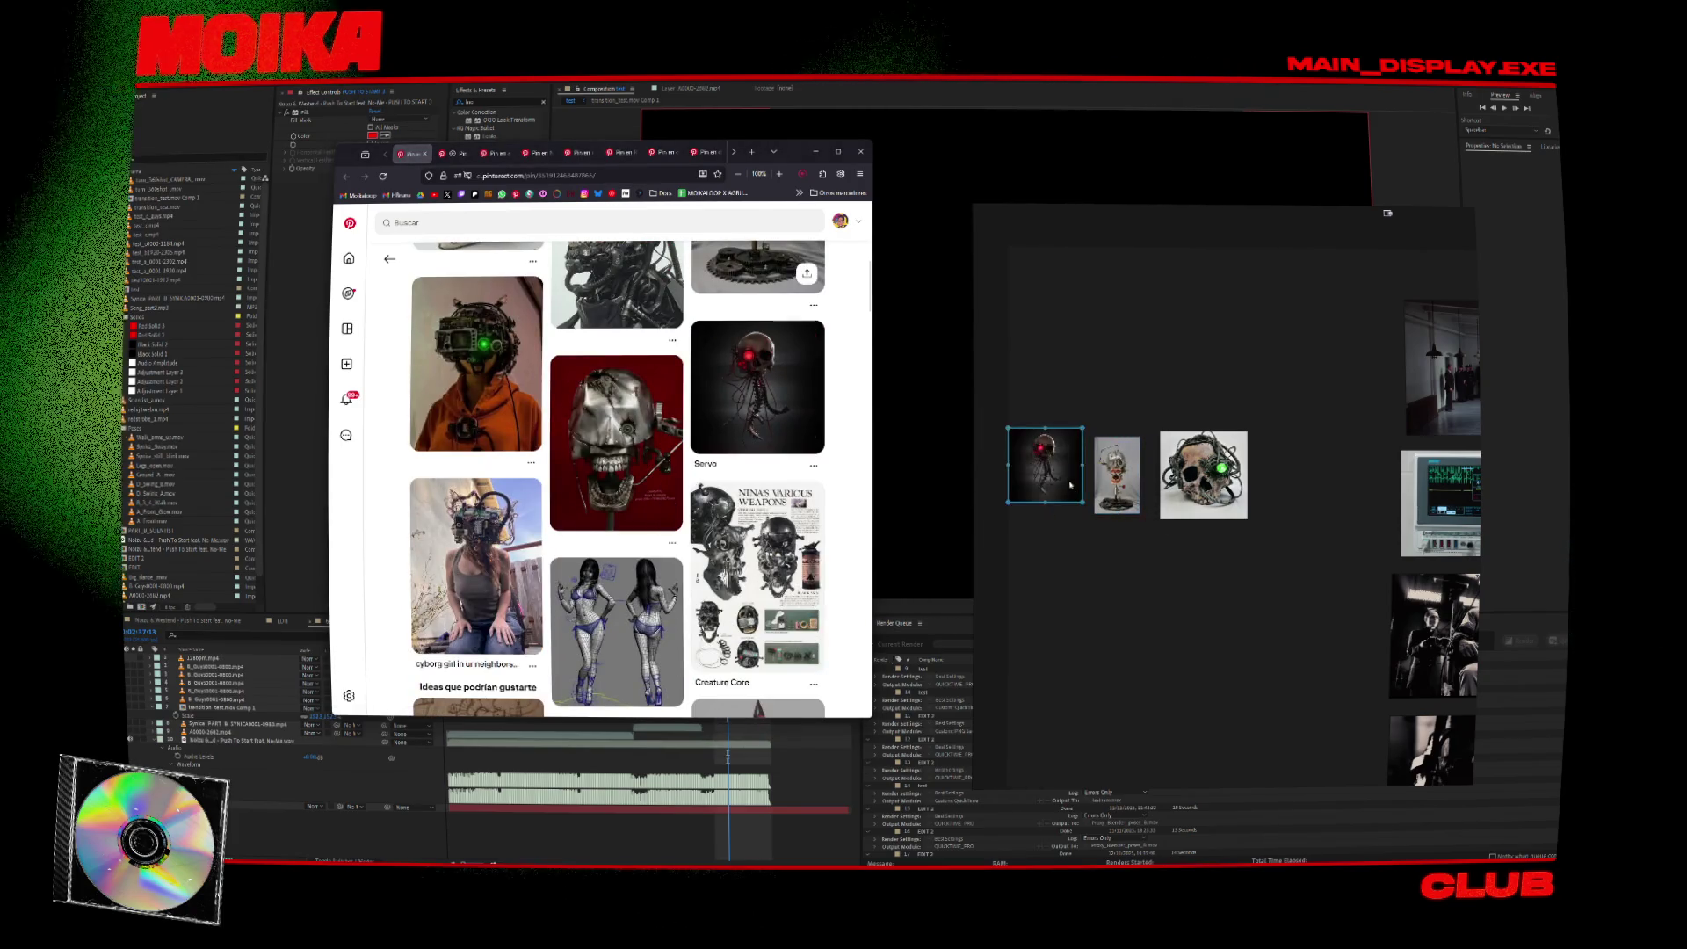
# Add the Creature Core image to the PureRef board and deselect it.
pyautogui.scroll(-2, 624, 422)
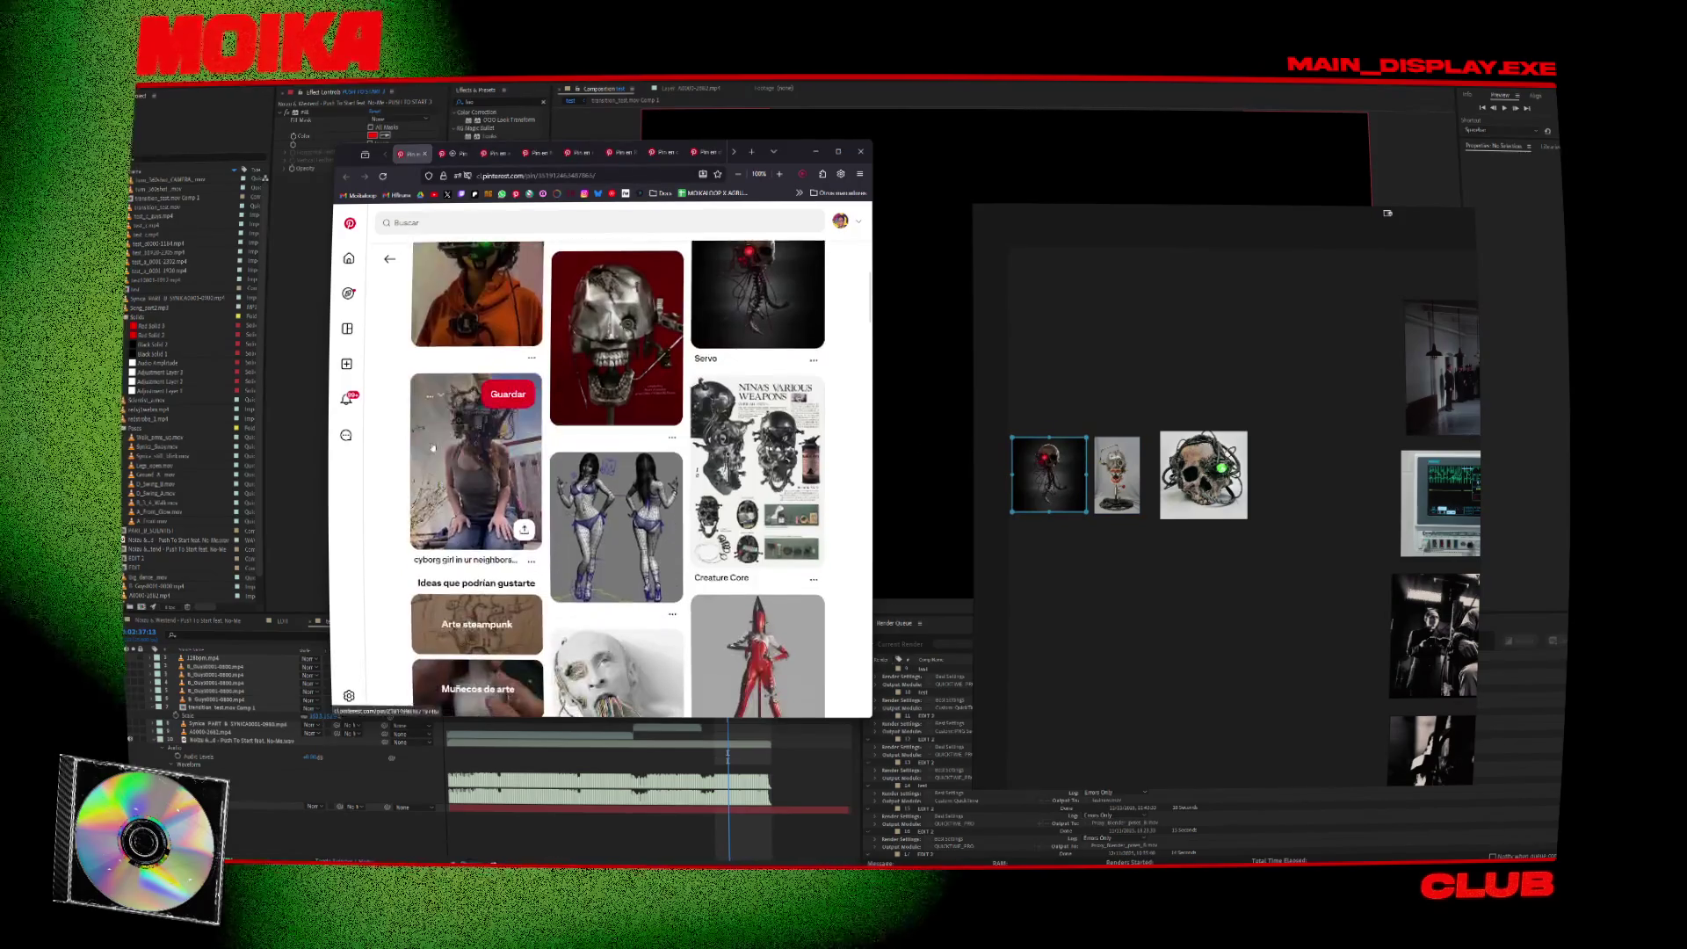
pyautogui.scroll(-1, 747, 457)
pyautogui.moveTo(756, 413)
pyautogui.mouseDown()
pyautogui.moveTo(985, 519)
pyautogui.moveTo(1061, 572)
pyautogui.moveTo(1038, 589)
pyautogui.mouseUp()
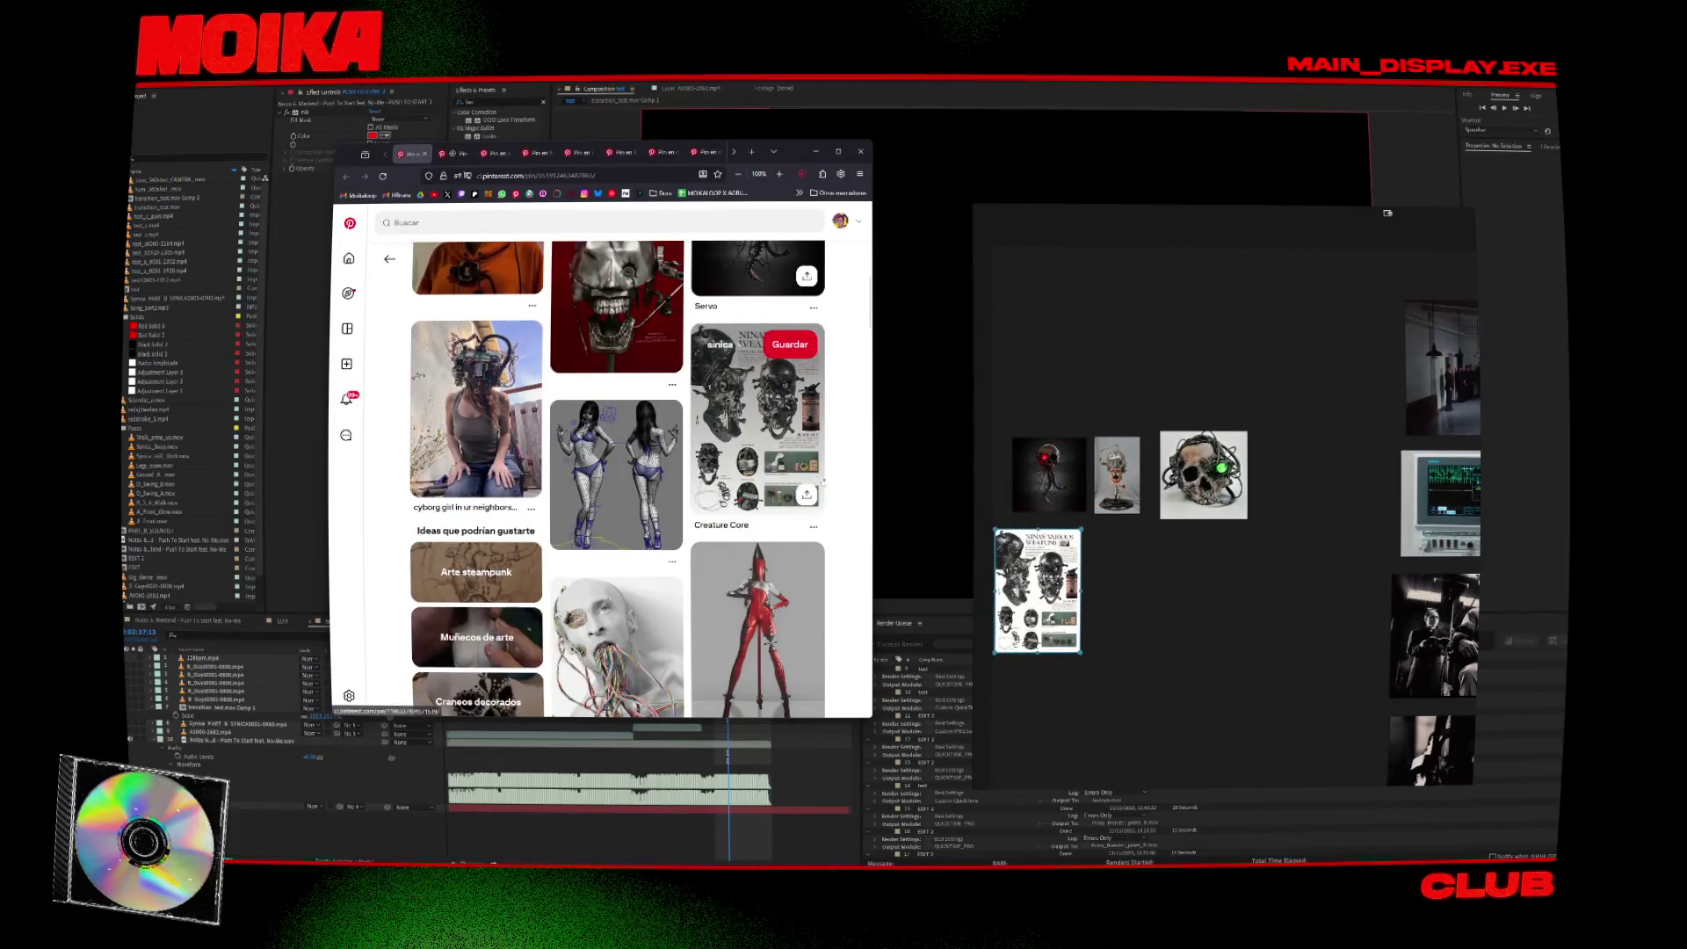
pyautogui.scroll(-3, 736, 461)
pyautogui.click(1049, 513)
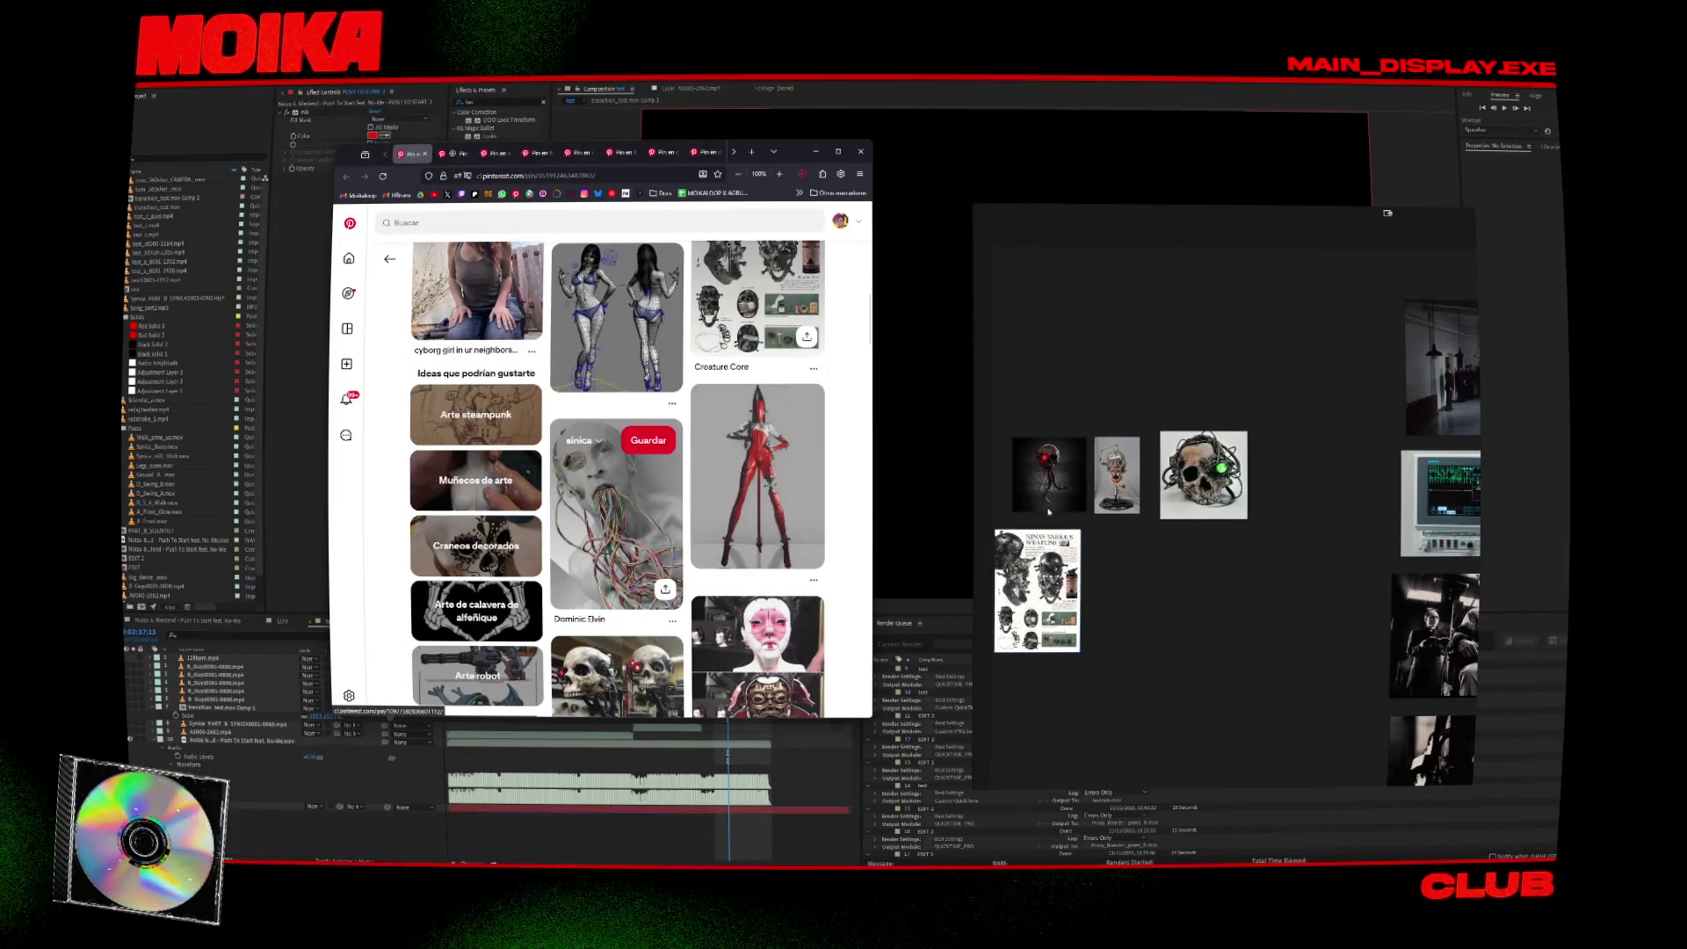
pyautogui.scroll(-3, 756, 510)
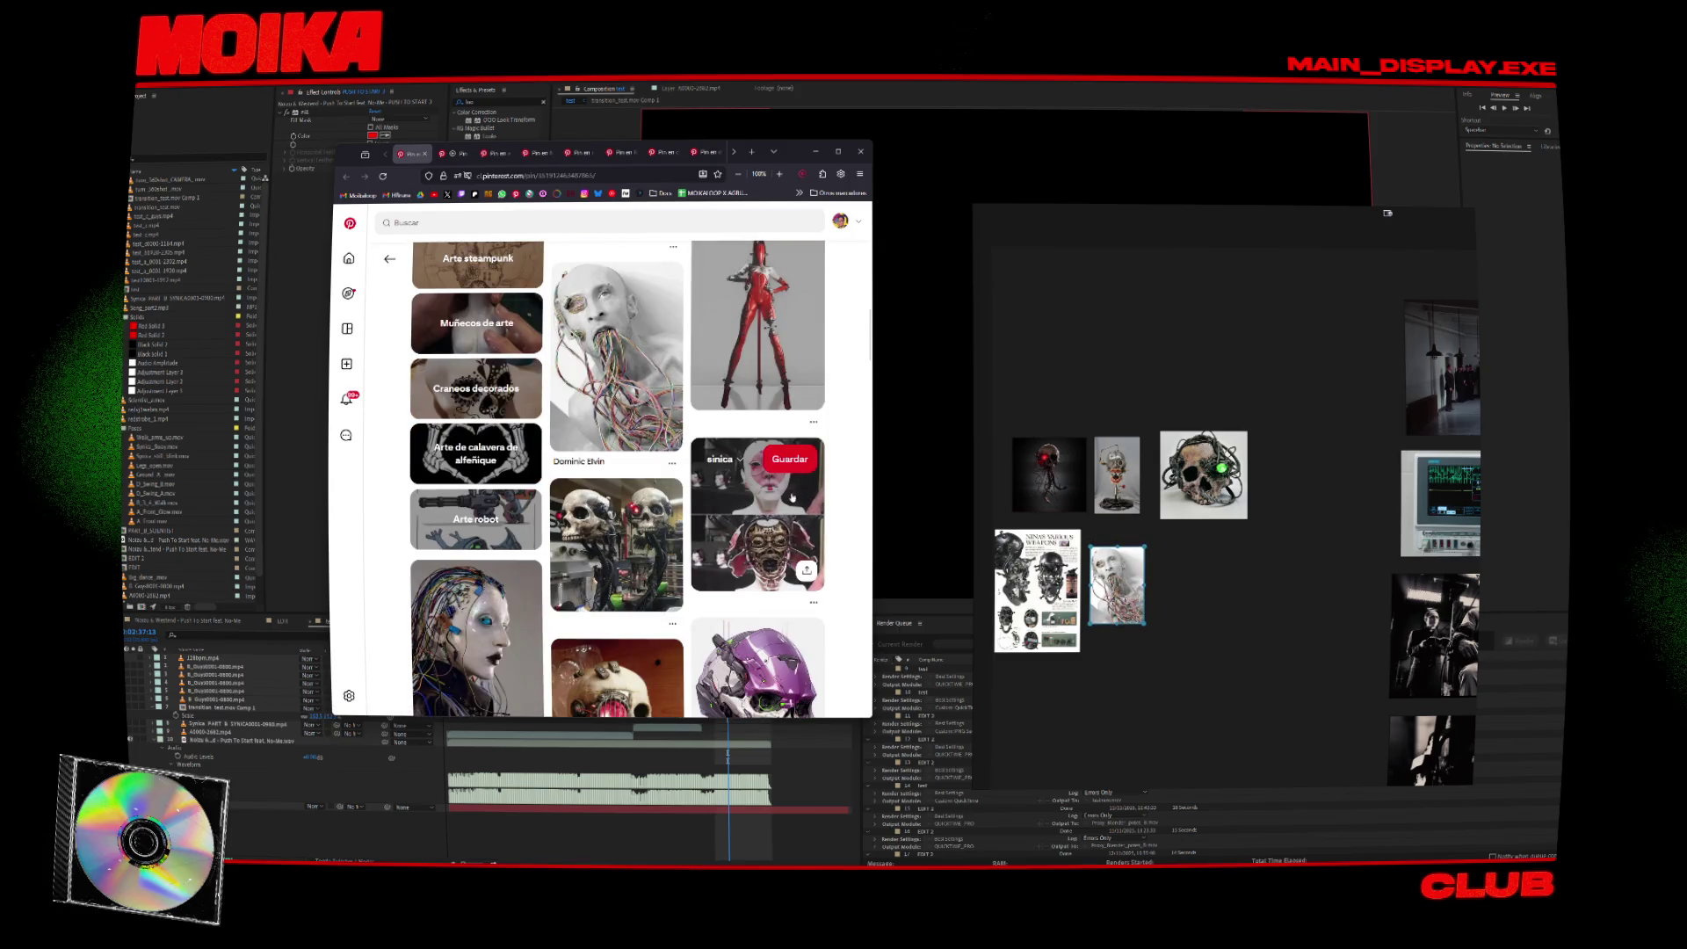
pyautogui.scroll(-2, 792, 498)
# Place the pink-mask and cyborg-woman images on the board.
pyautogui.moveTo(1247, 572); pyautogui.dragTo(1248, 572)
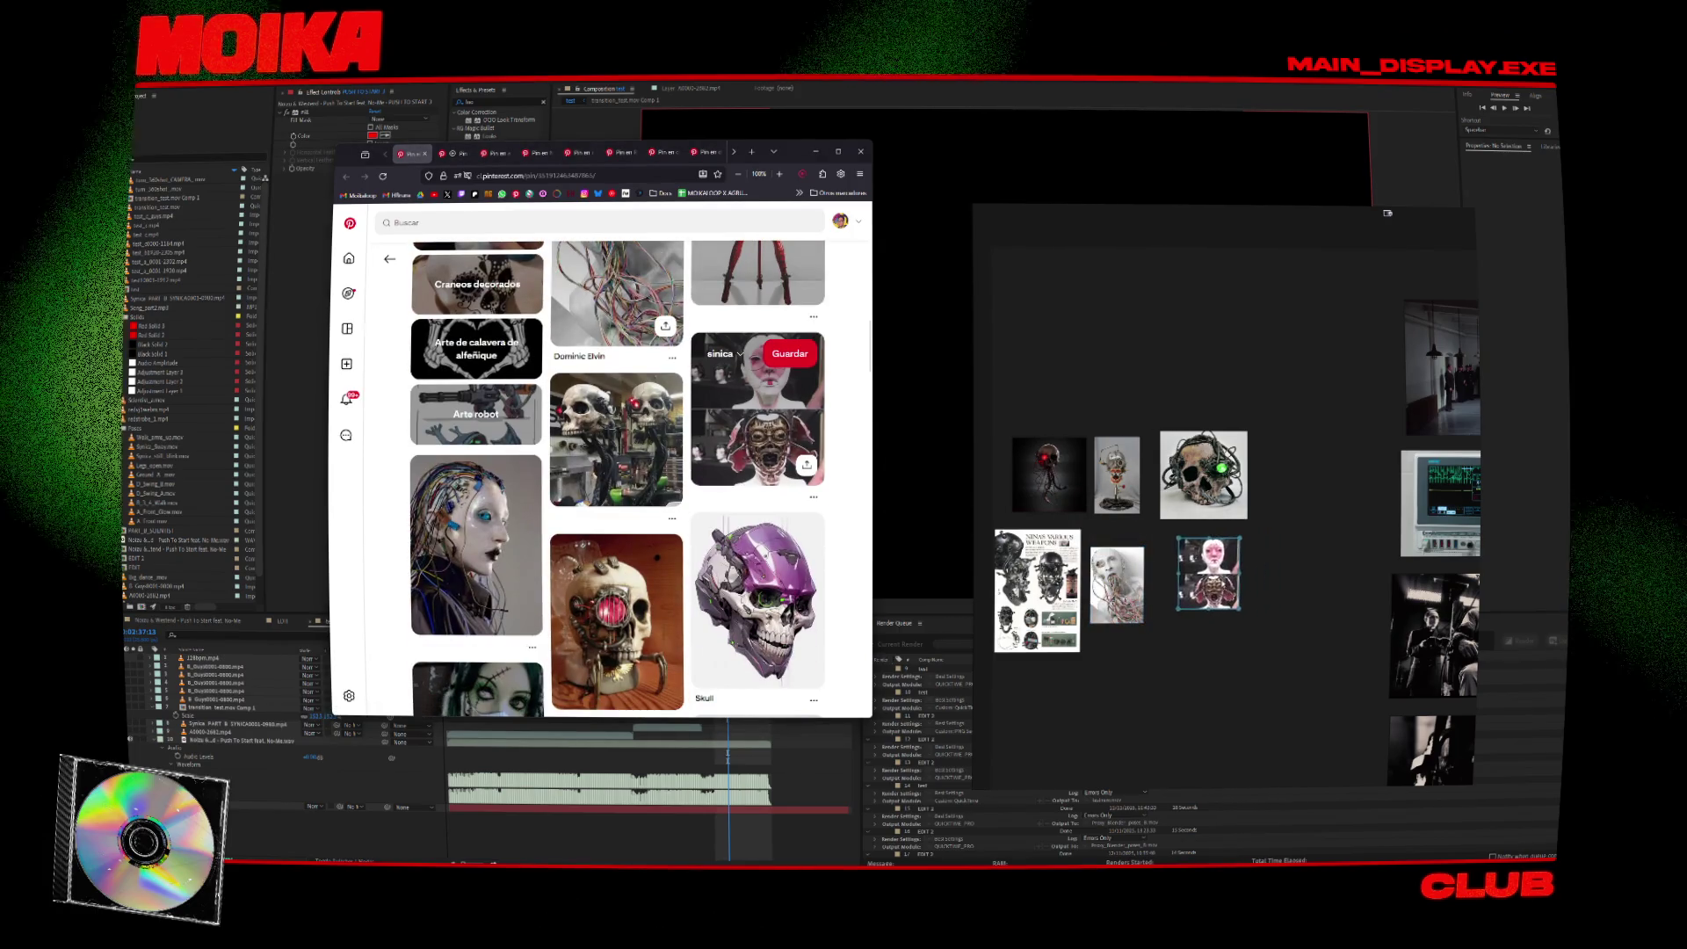
pyautogui.scroll(-3, 725, 458)
pyautogui.scroll(-1, 725, 458)
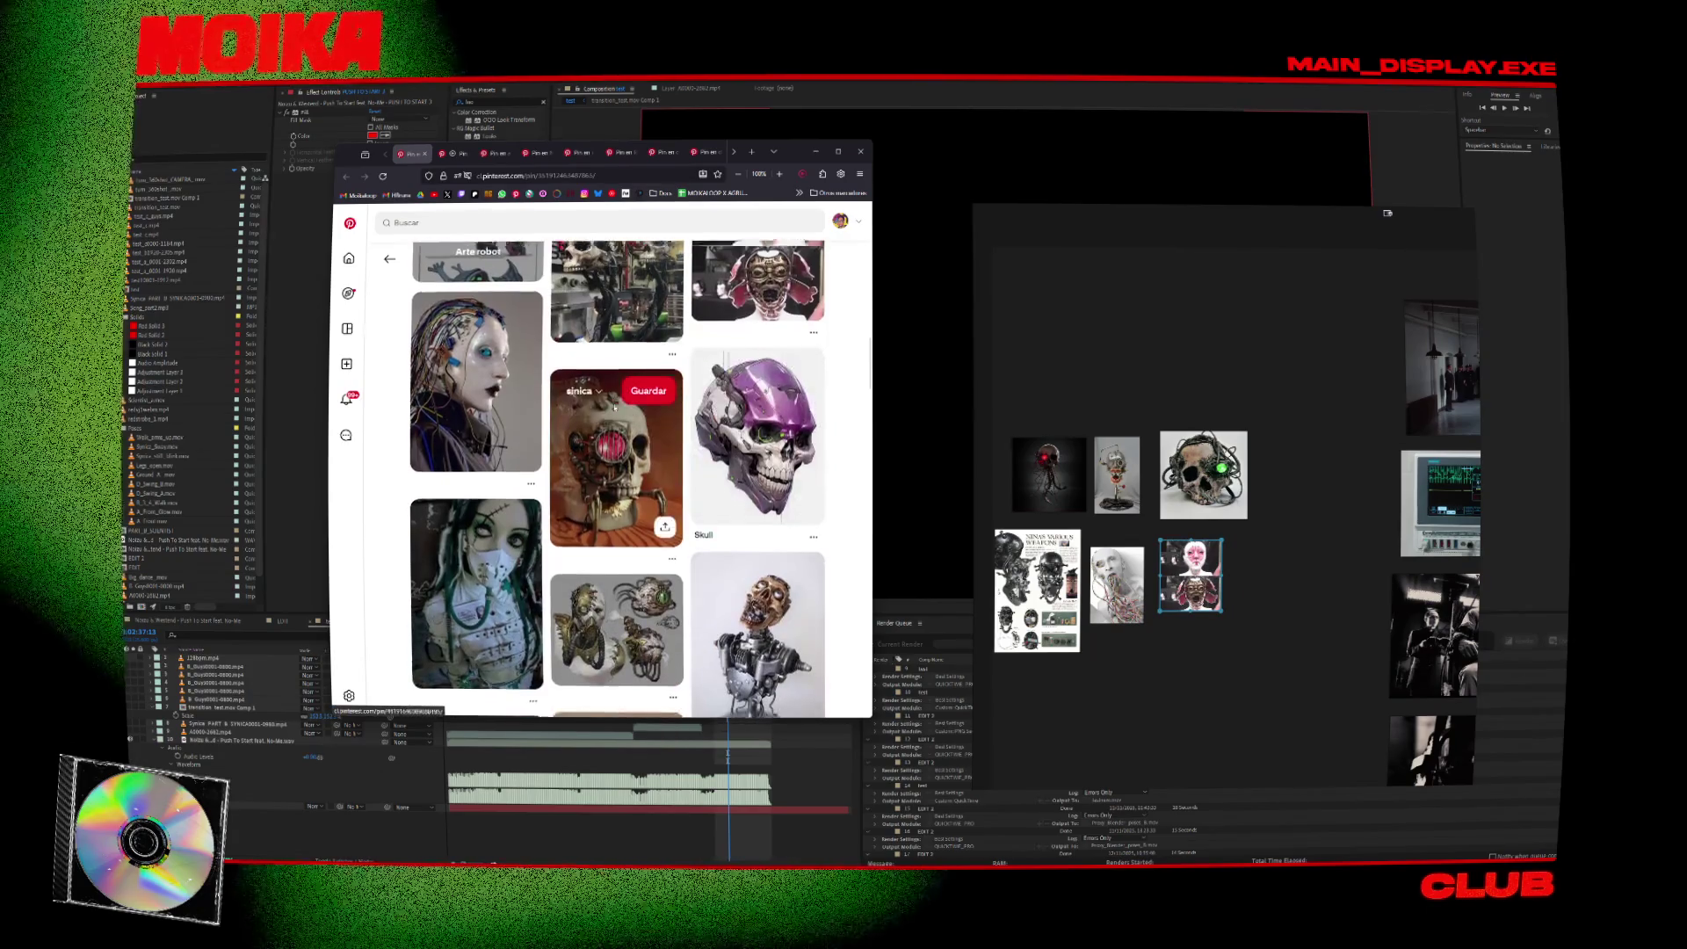
pyautogui.click(1277, 559)
pyautogui.moveTo(1277, 559); pyautogui.dragTo(1266, 571)
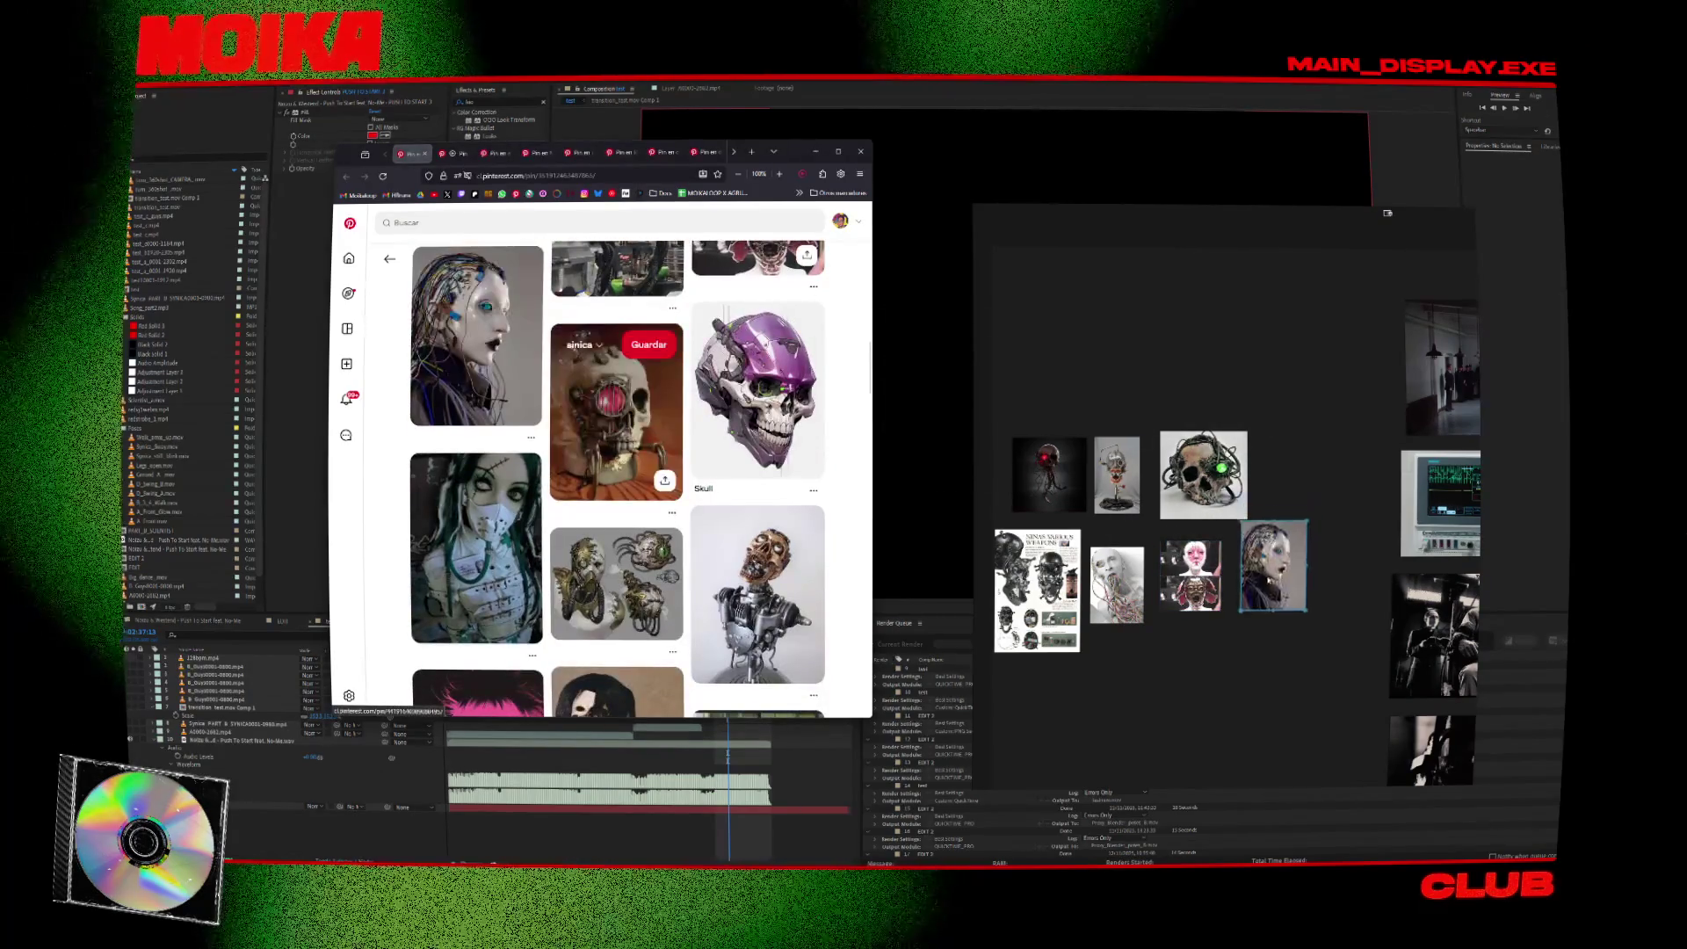
pyautogui.scroll(-2, 631, 460)
pyautogui.scroll(-2, 631, 460)
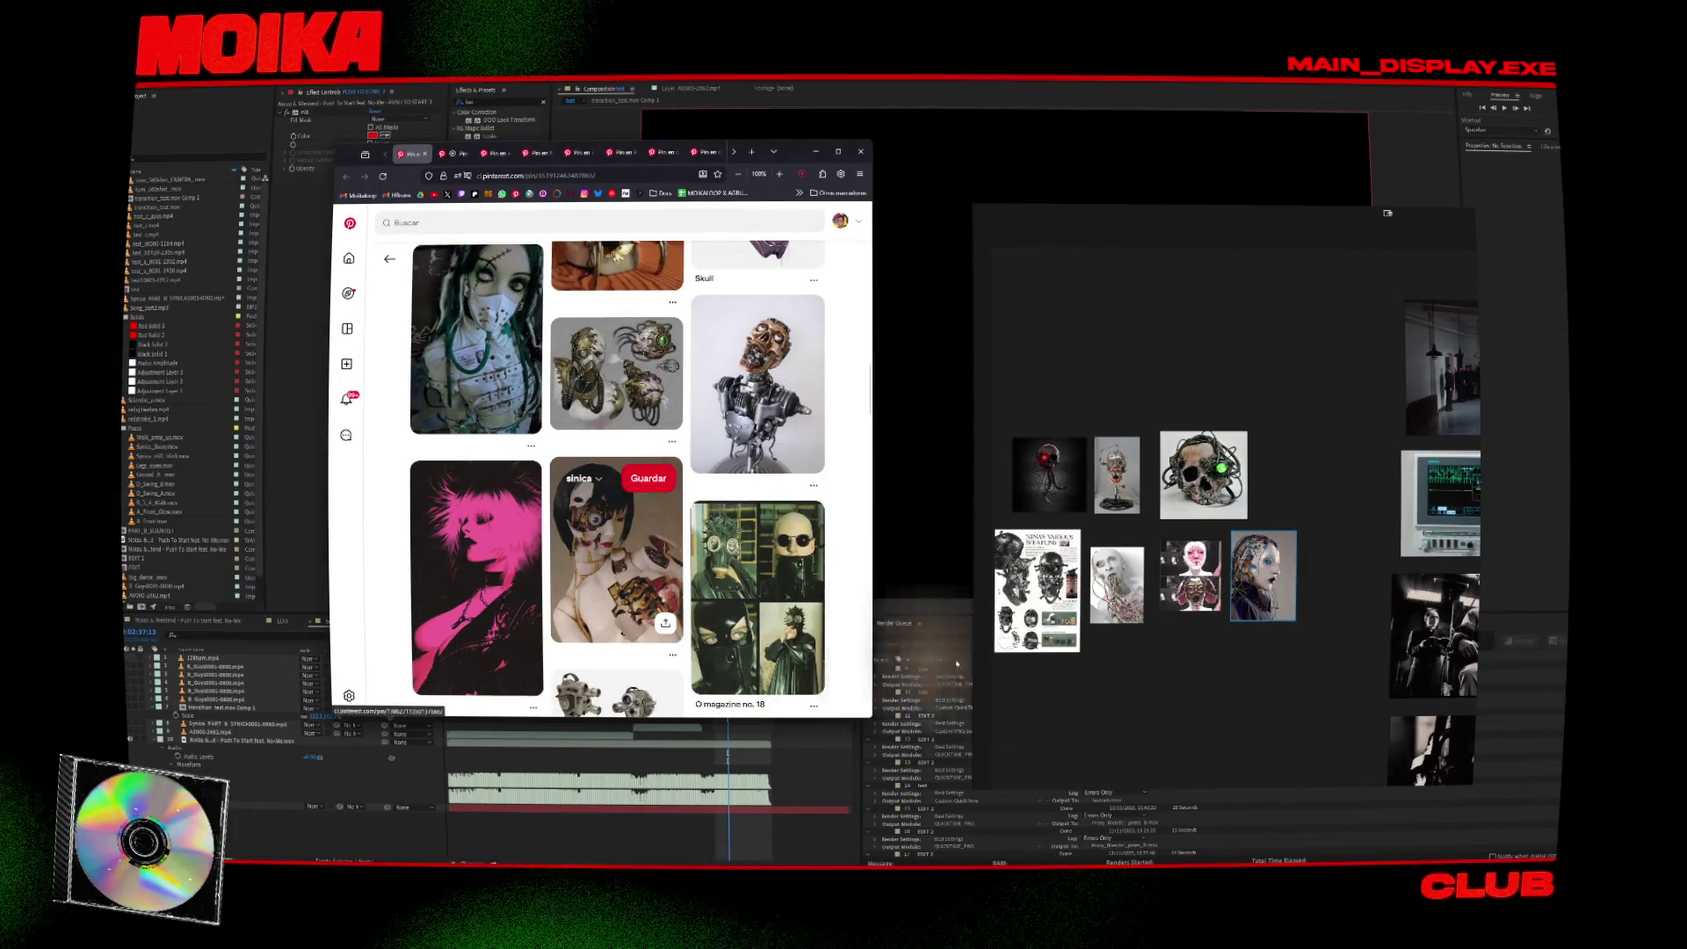
pyautogui.click(1132, 657)
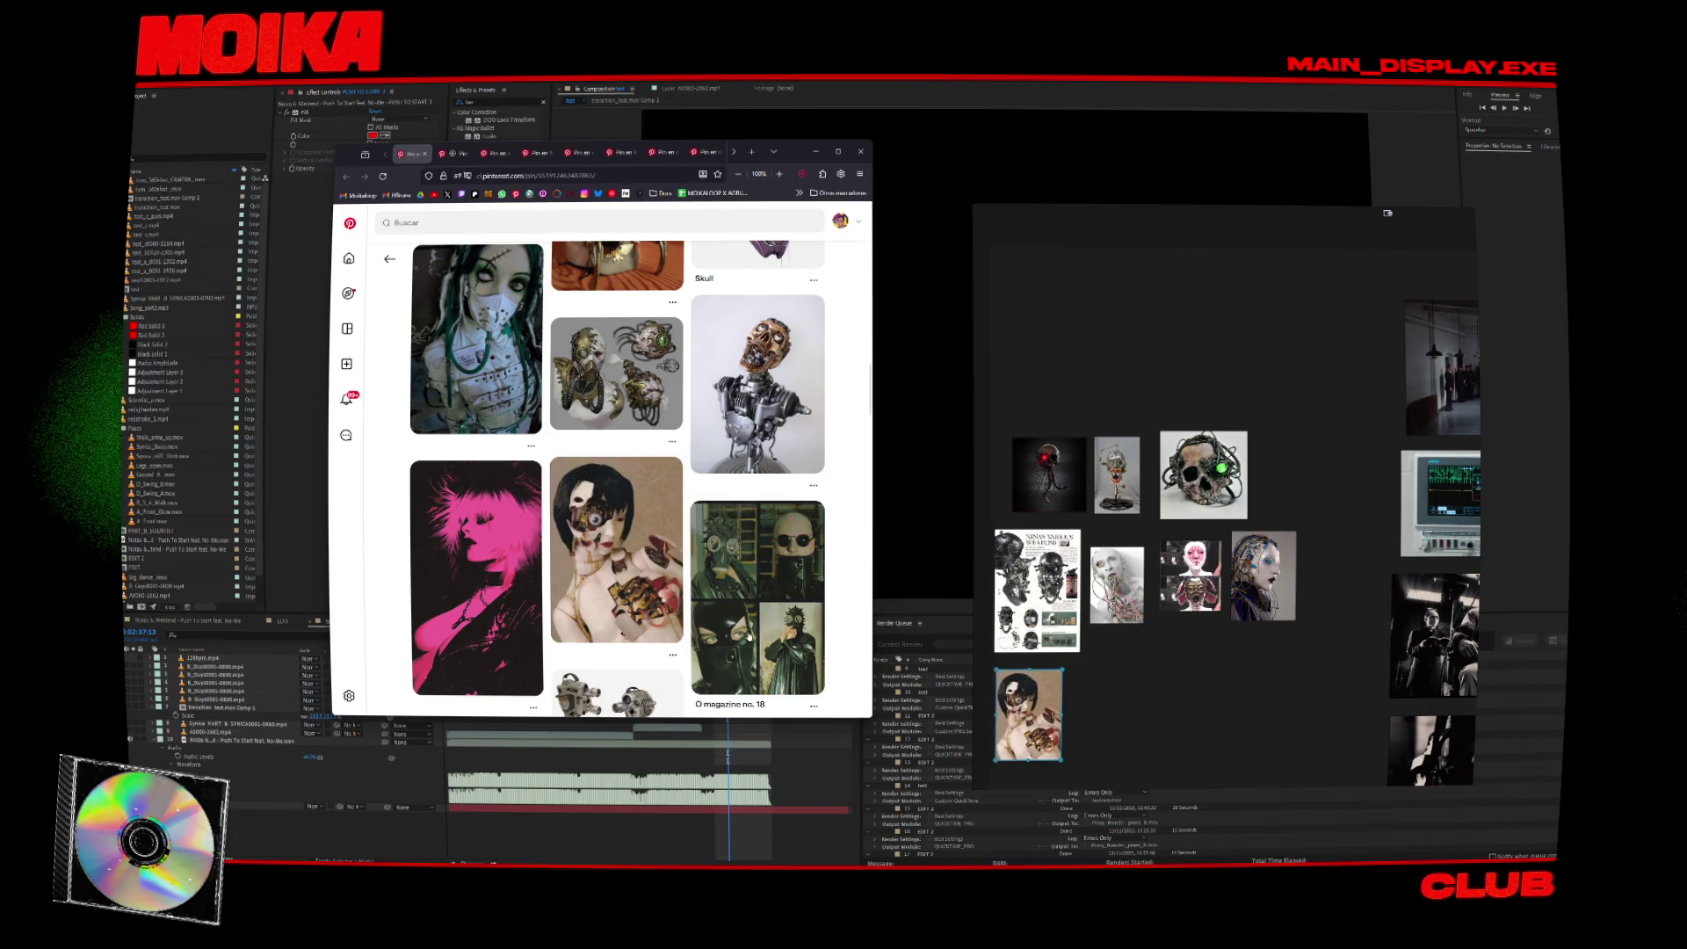
# Add the robot-figure and red robot-figure images to the board.
pyautogui.scroll(-2, 777, 486)
pyautogui.scroll(-2, 776, 486)
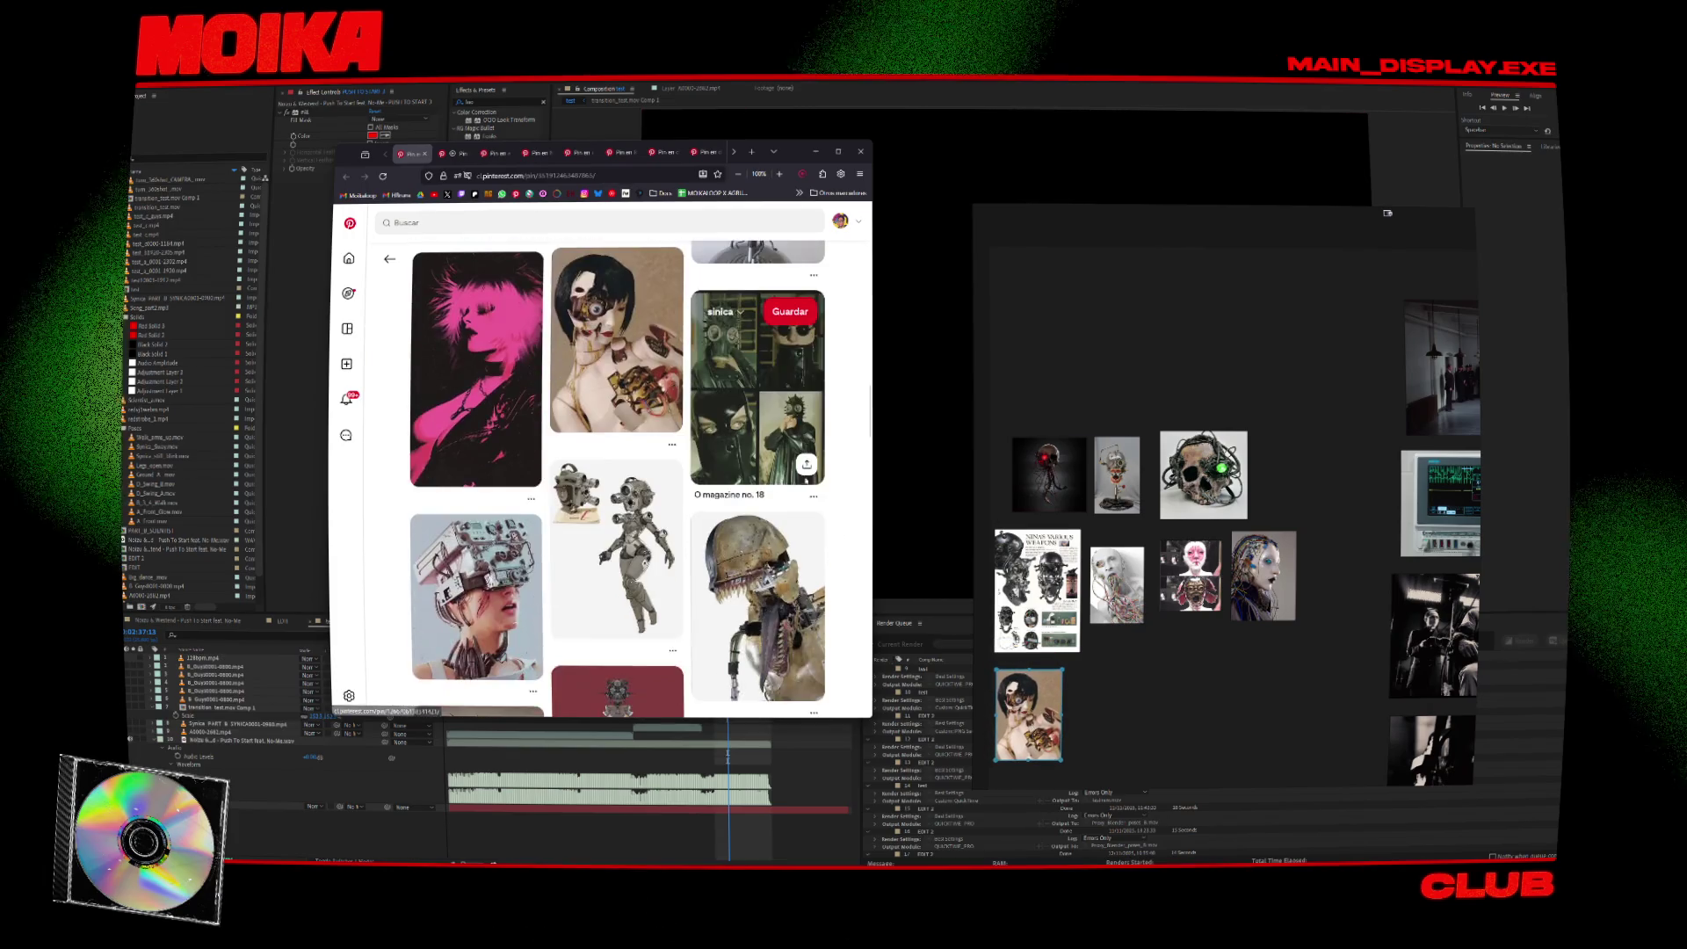
pyautogui.scroll(-2, 795, 478)
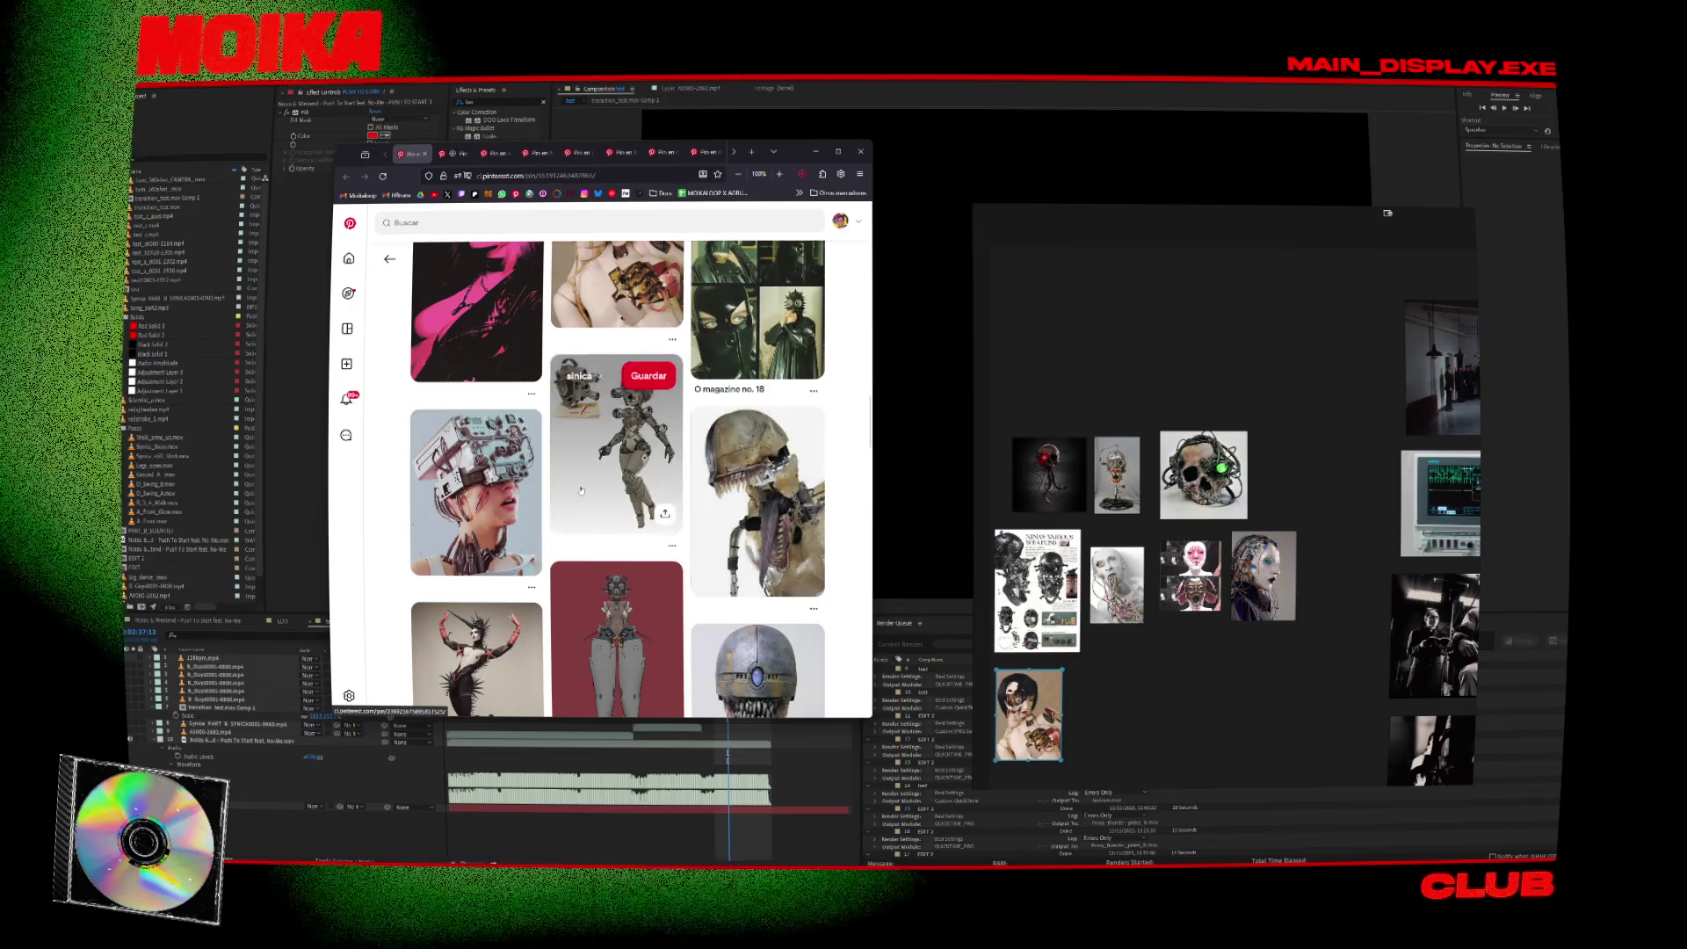
pyautogui.moveTo(615, 439); pyautogui.dragTo(1125, 686)
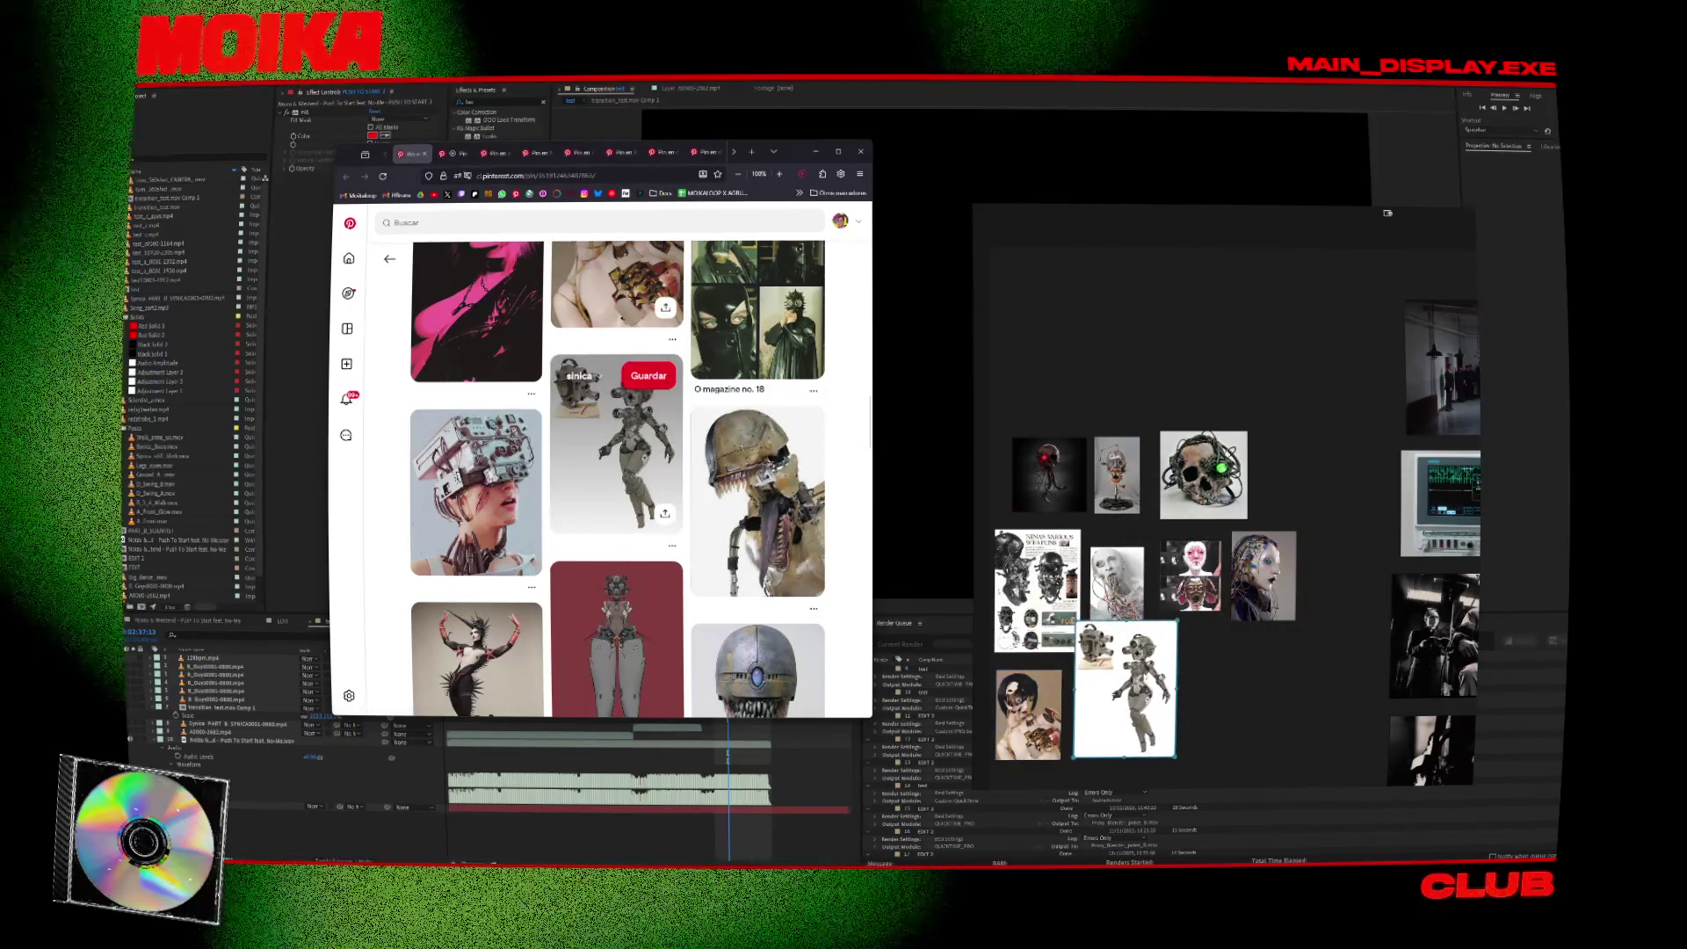
pyautogui.scroll(-2, 703, 549)
pyautogui.moveTo(615, 444); pyautogui.dragTo(1266, 706)
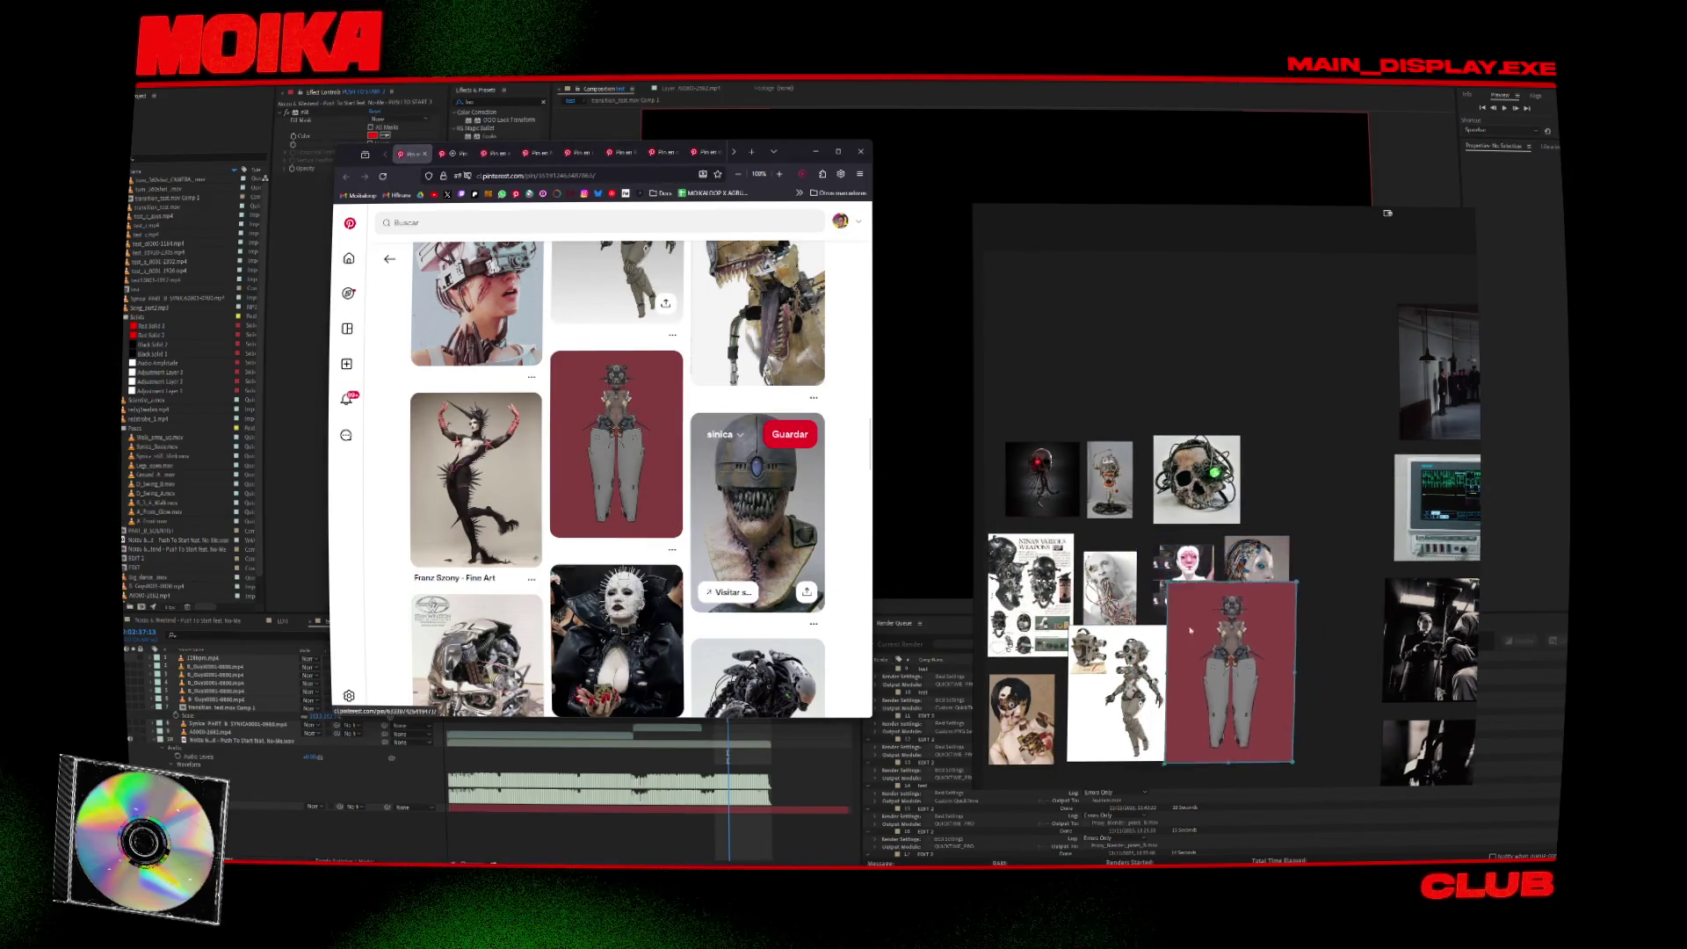
pyautogui.scroll(-4, 742, 563)
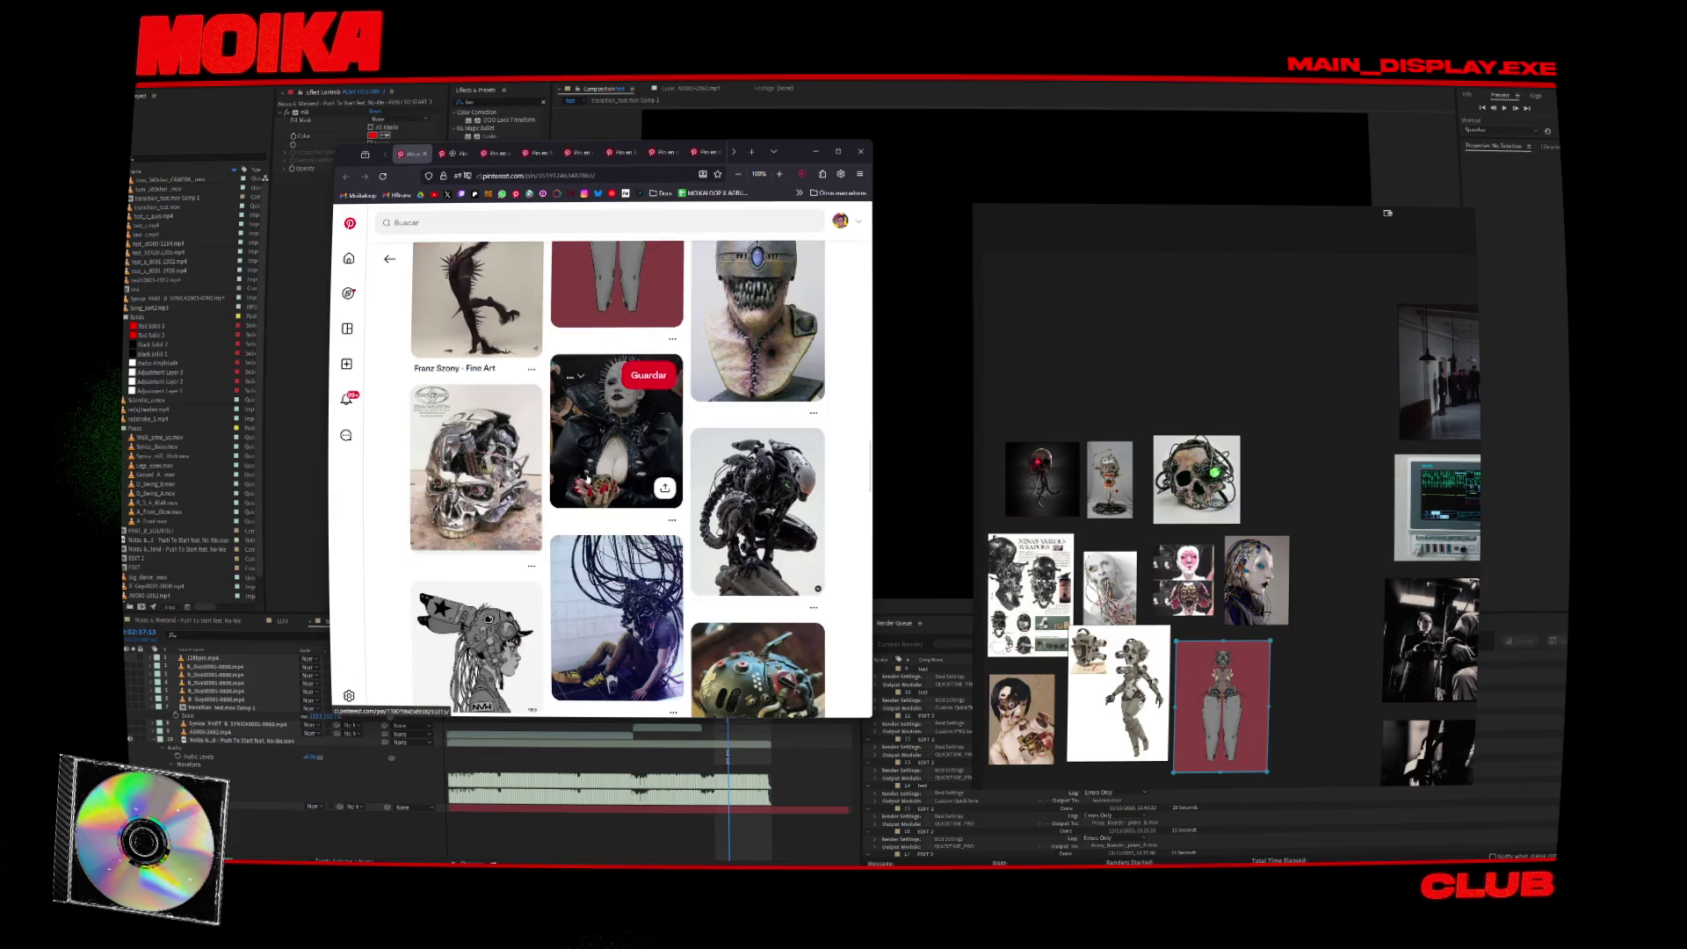
pyautogui.scroll(-1, 615, 439)
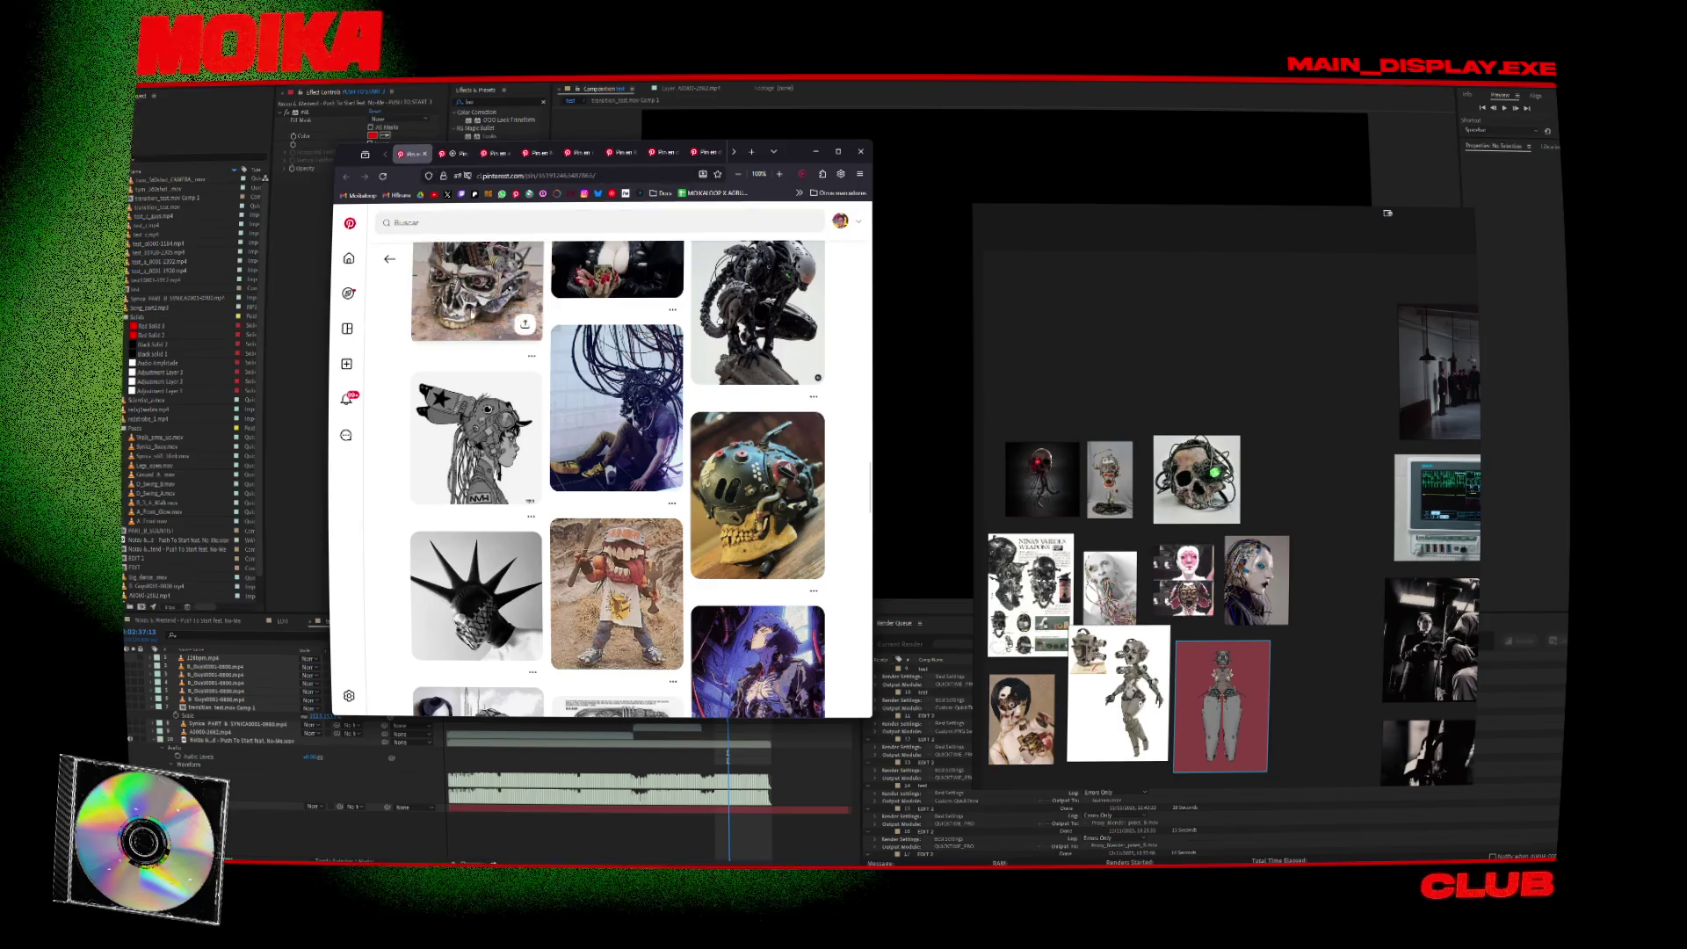
# Paste the white skull image above the others and add the red robot-skull image.
pyautogui.hotkey('alt', 'Left')
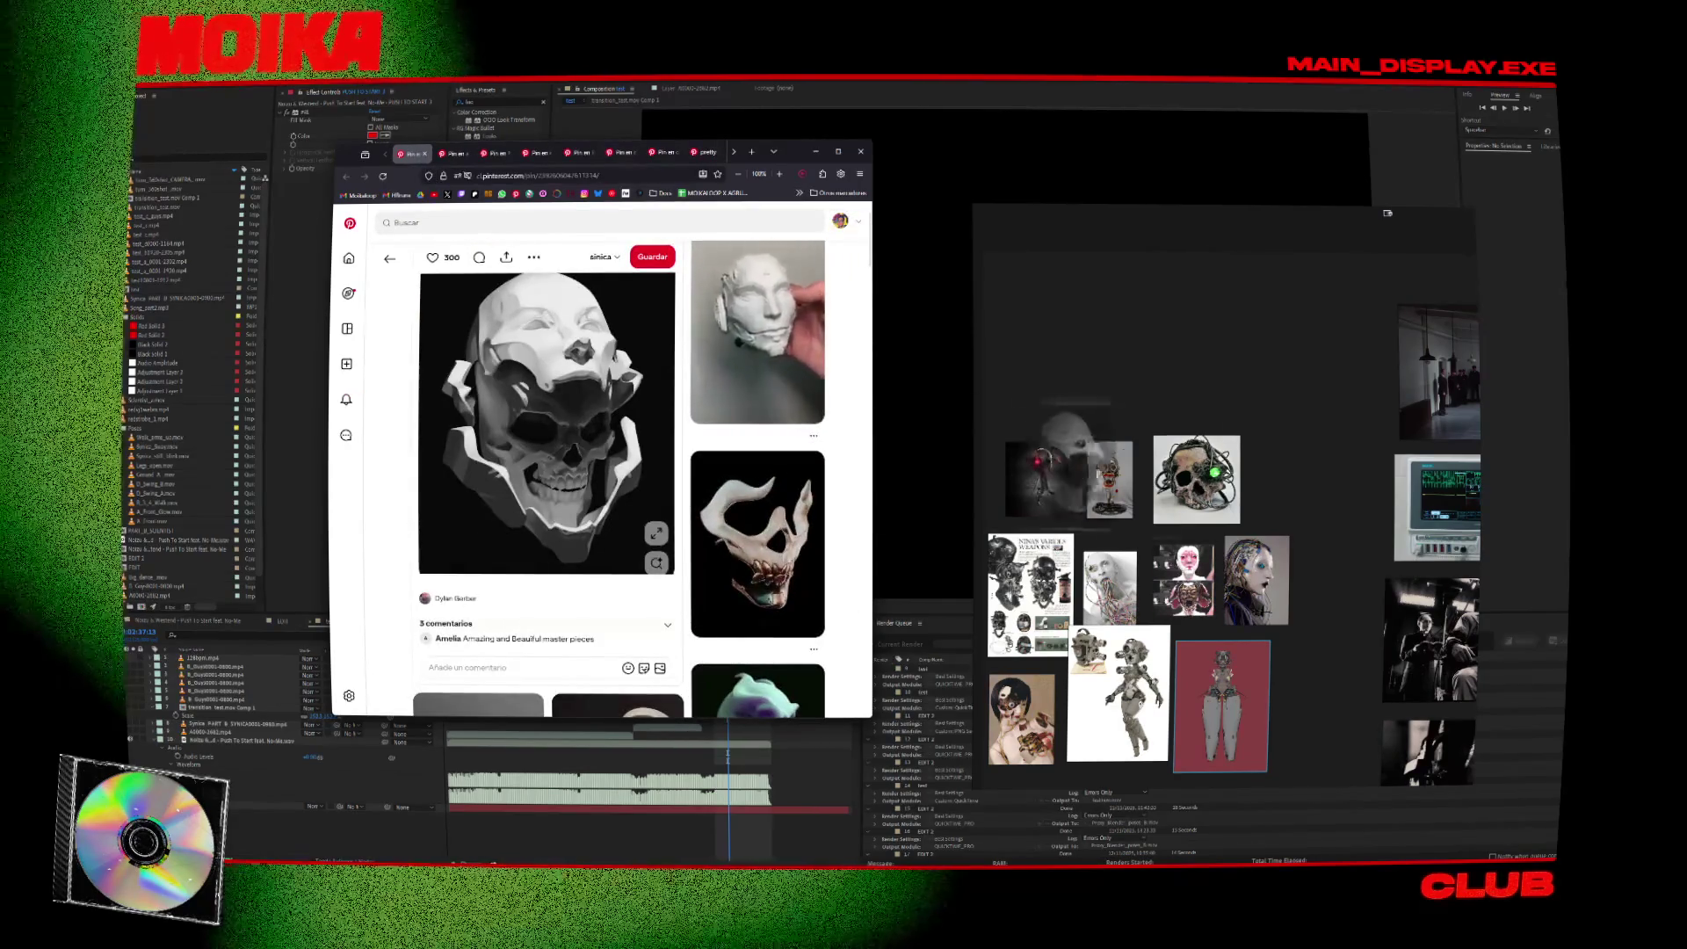
pyautogui.hotkey('ctrl', 'v')
pyautogui.moveTo(1305, 501); pyautogui.dragTo(1045, 351)
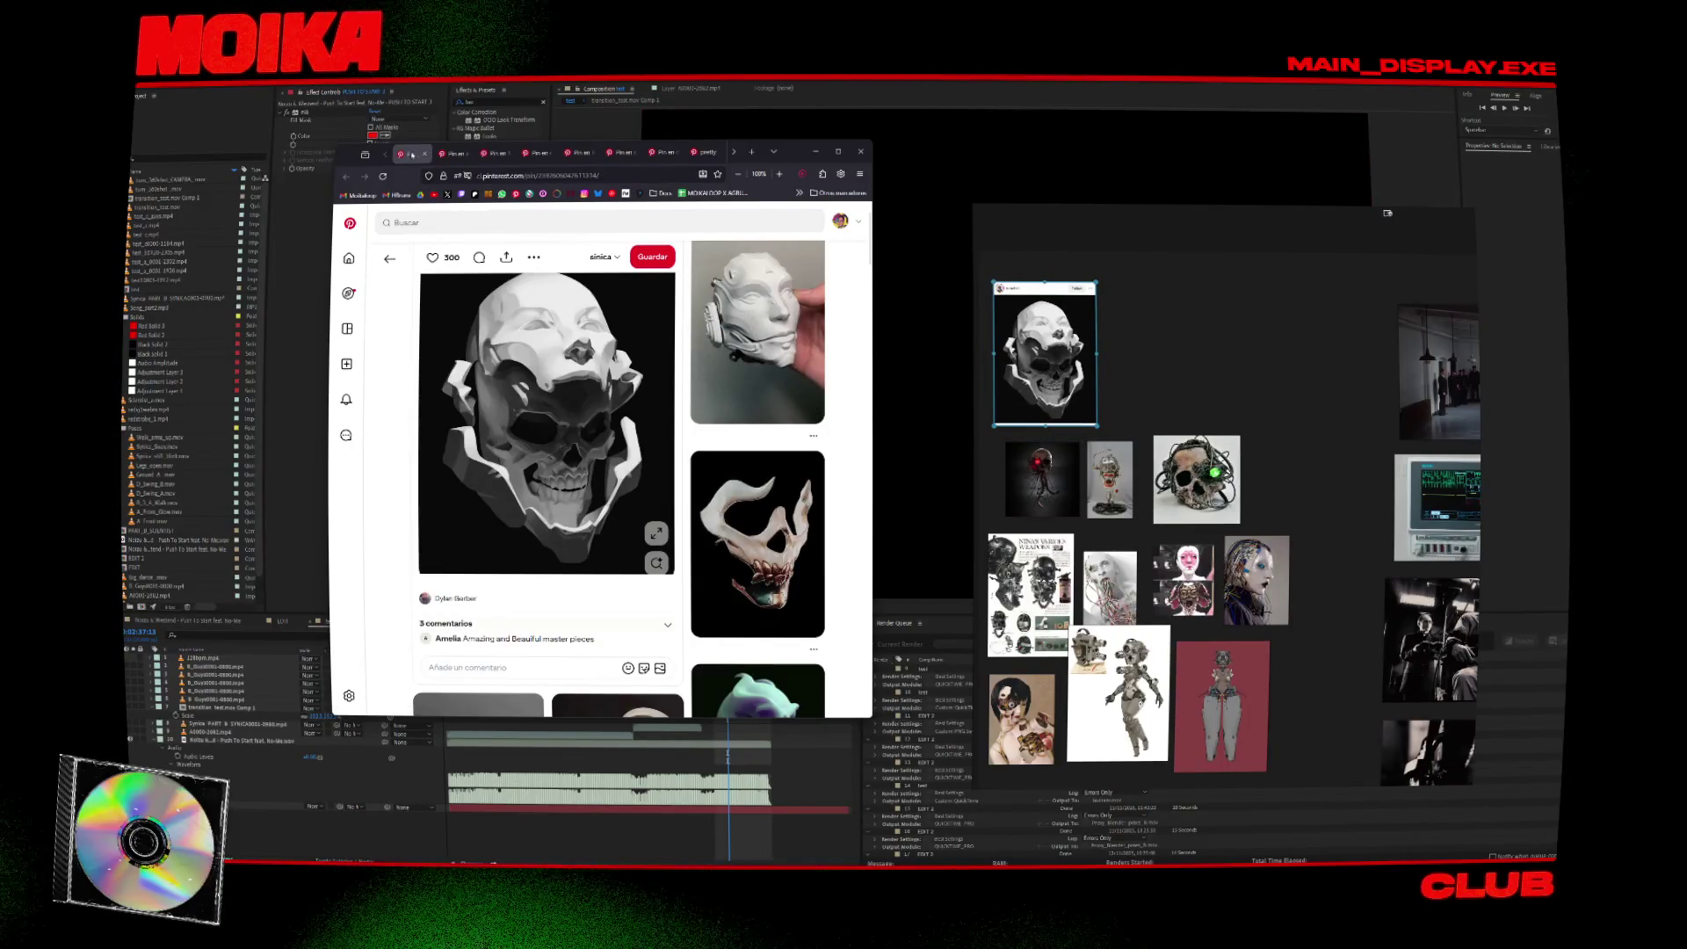
pyautogui.hotkey('alt', 'Left')
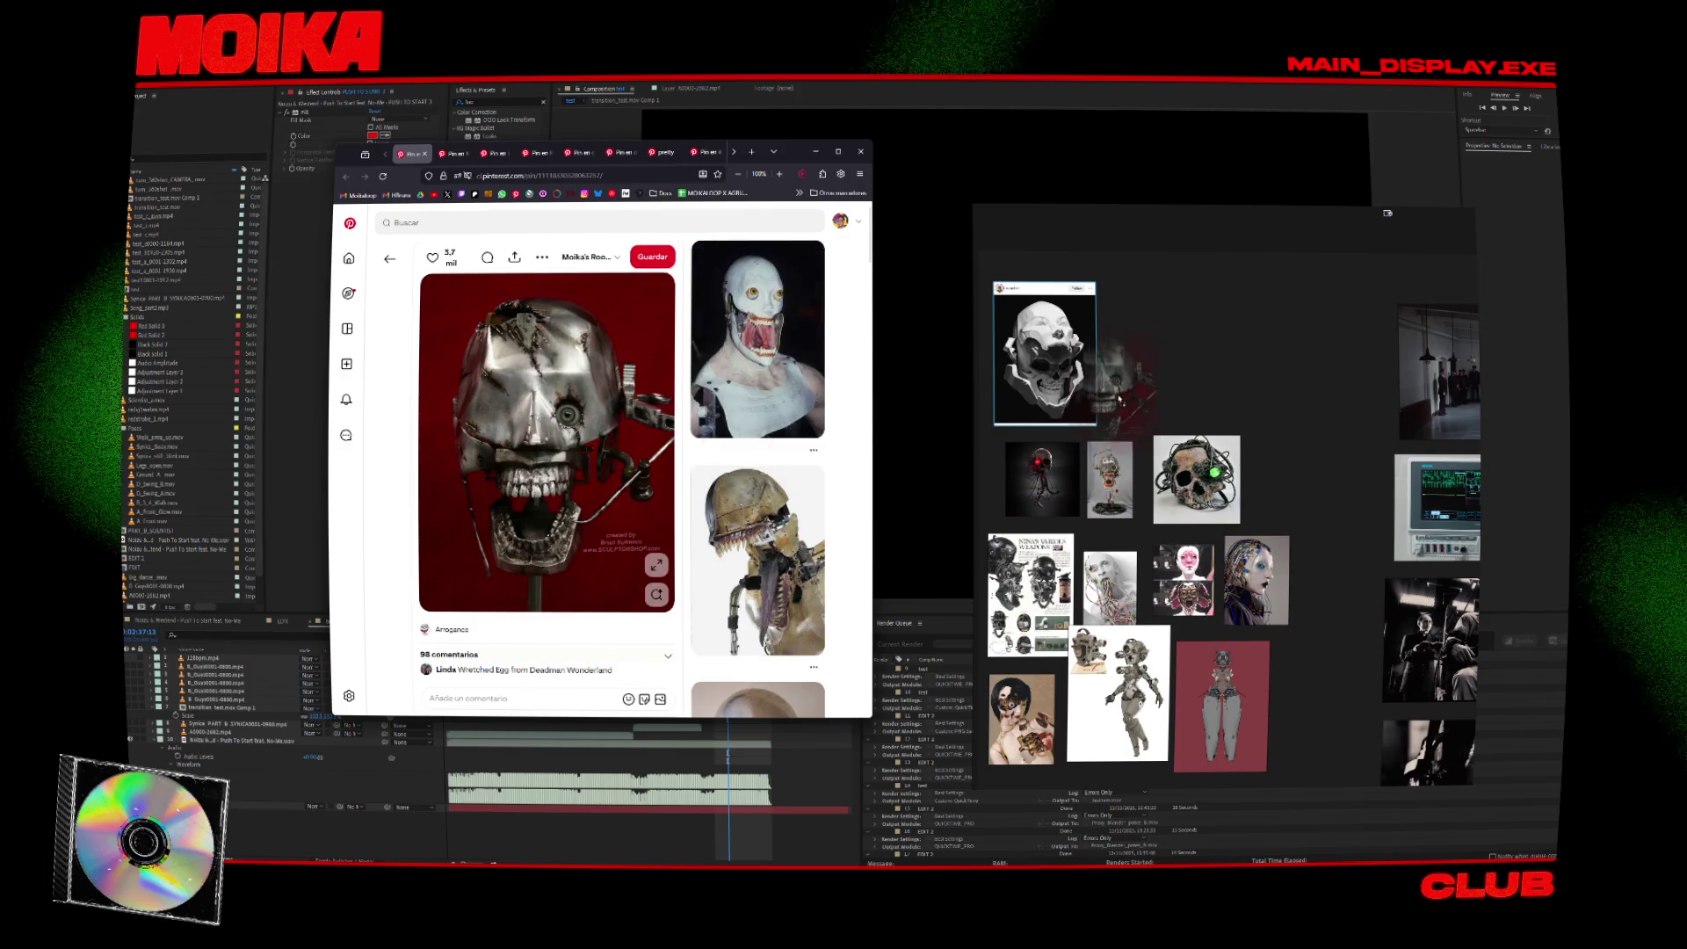
pyautogui.moveTo(634, 453); pyautogui.dragTo(1190, 393)
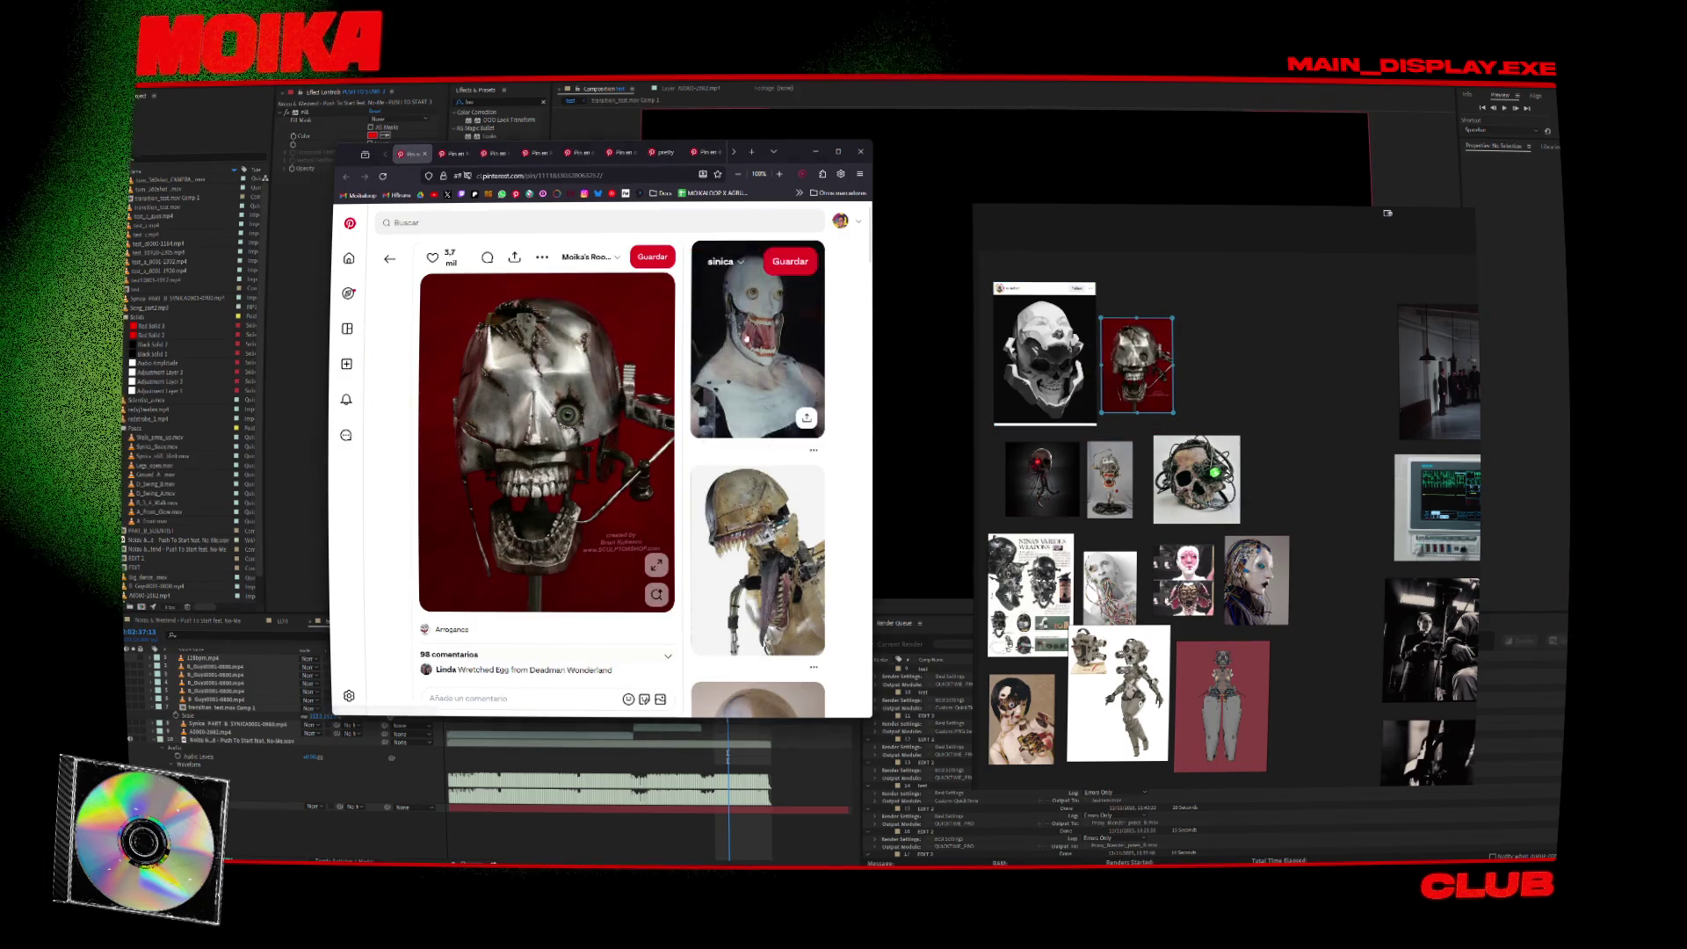
# From the Animatronics robot pin, add the robot image beside the red skull and paste the blue-eyed skull.
pyautogui.click(697, 358)
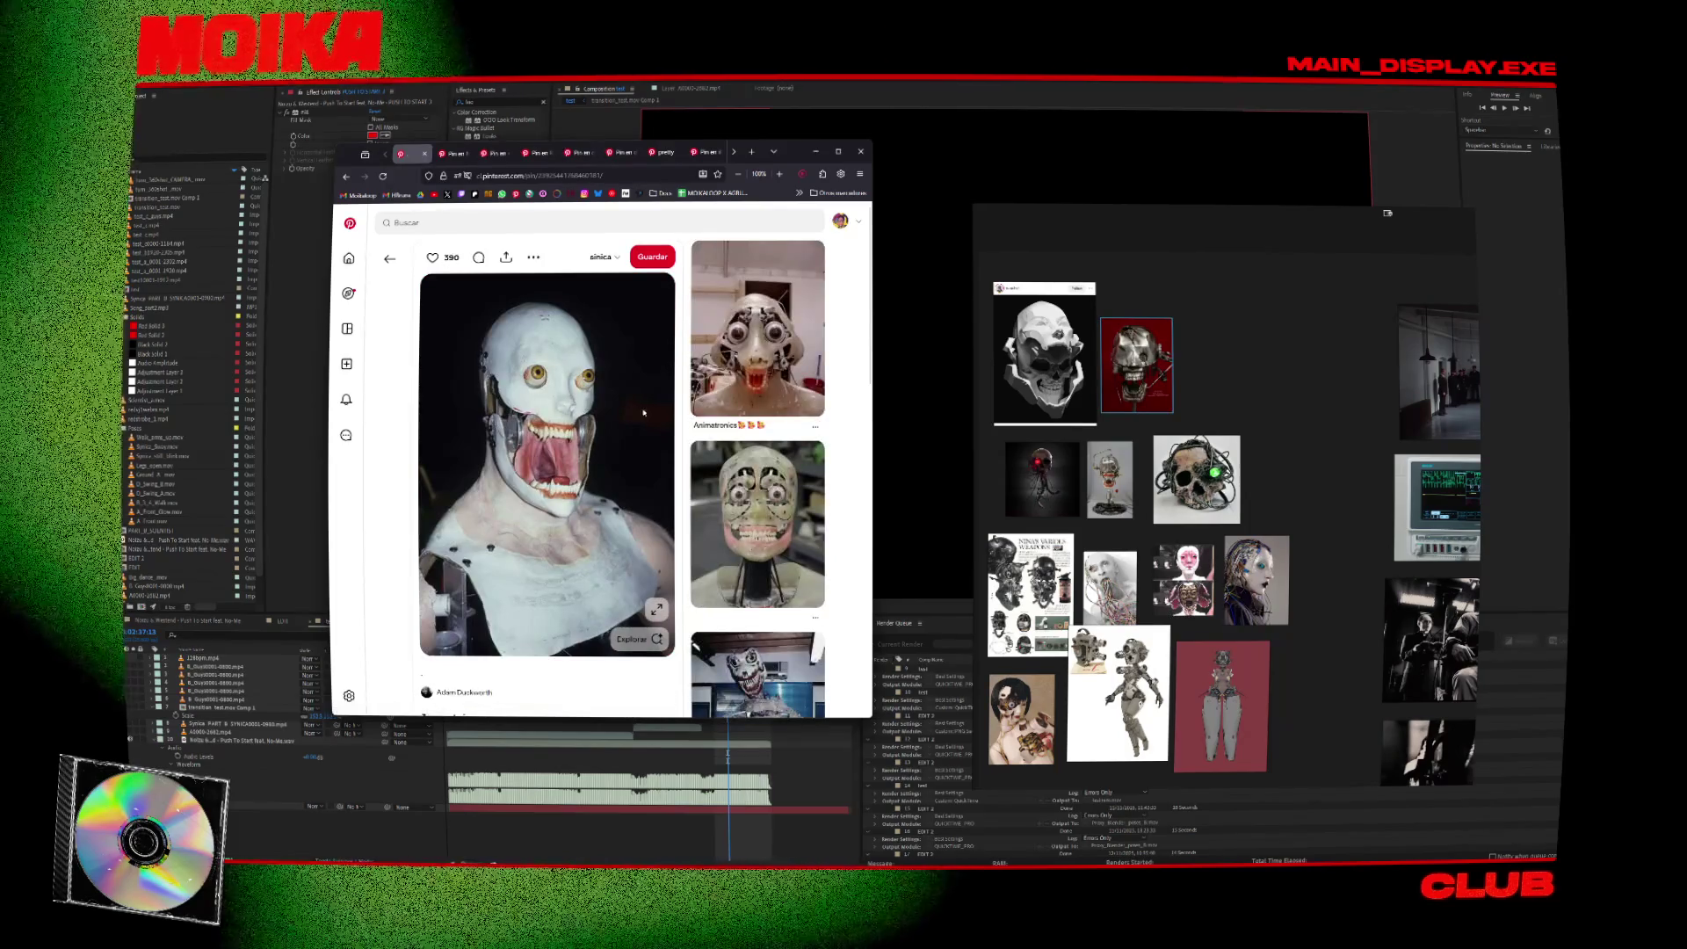
pyautogui.click(757, 334)
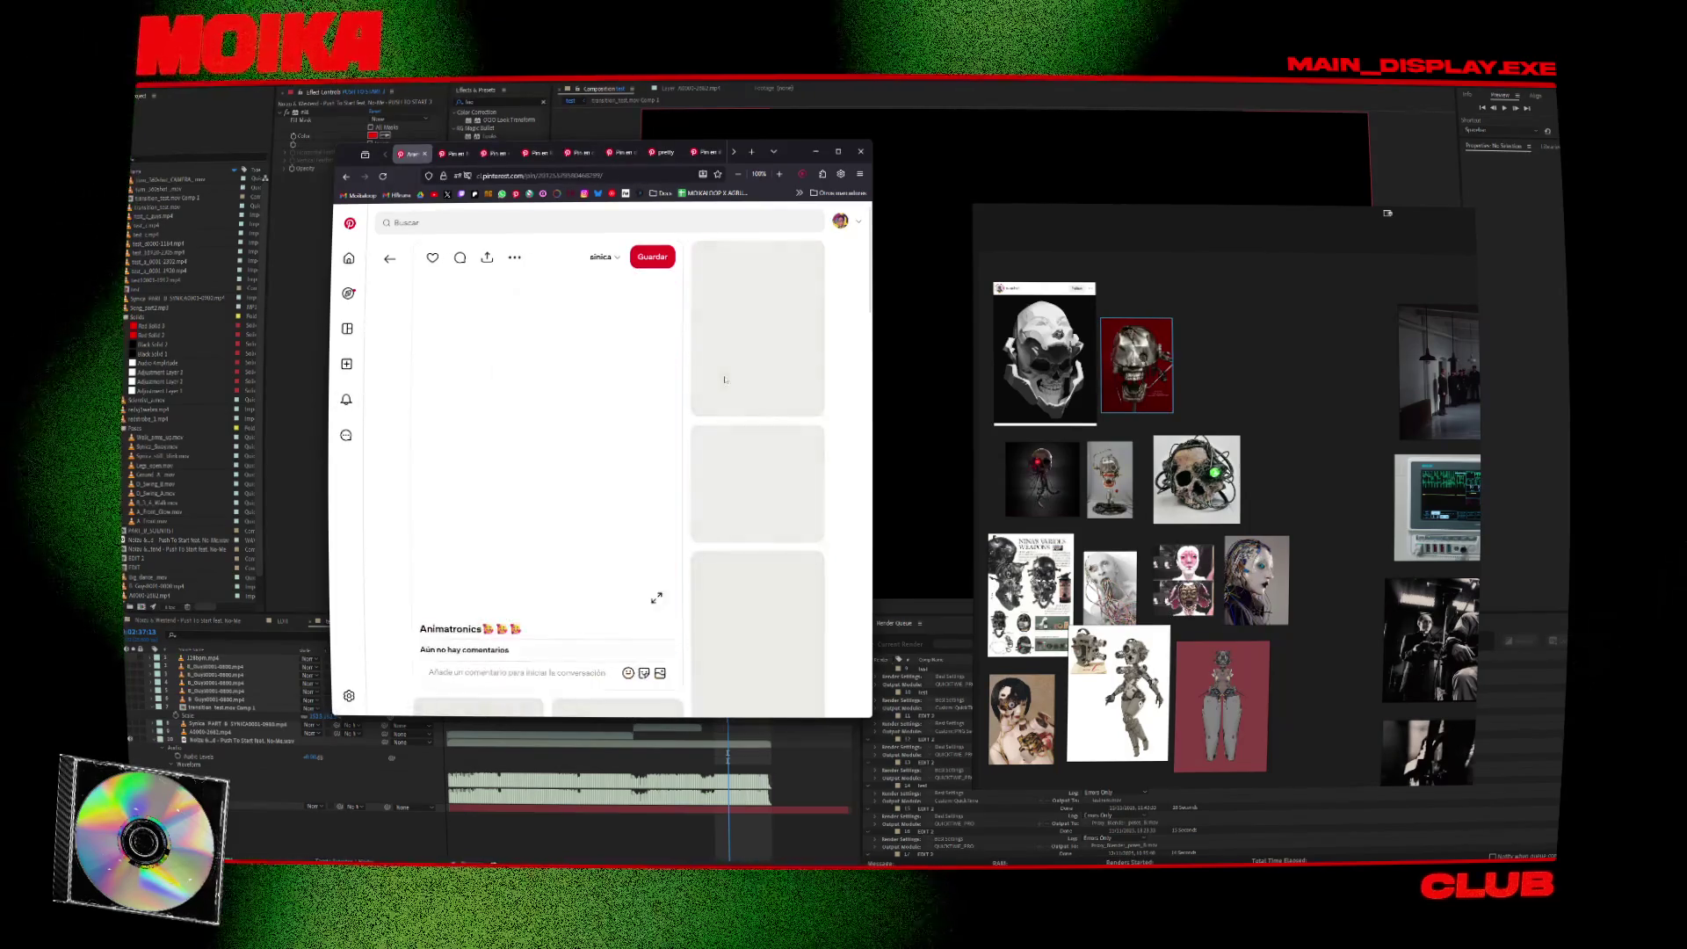
pyautogui.scroll(-4, 719, 480)
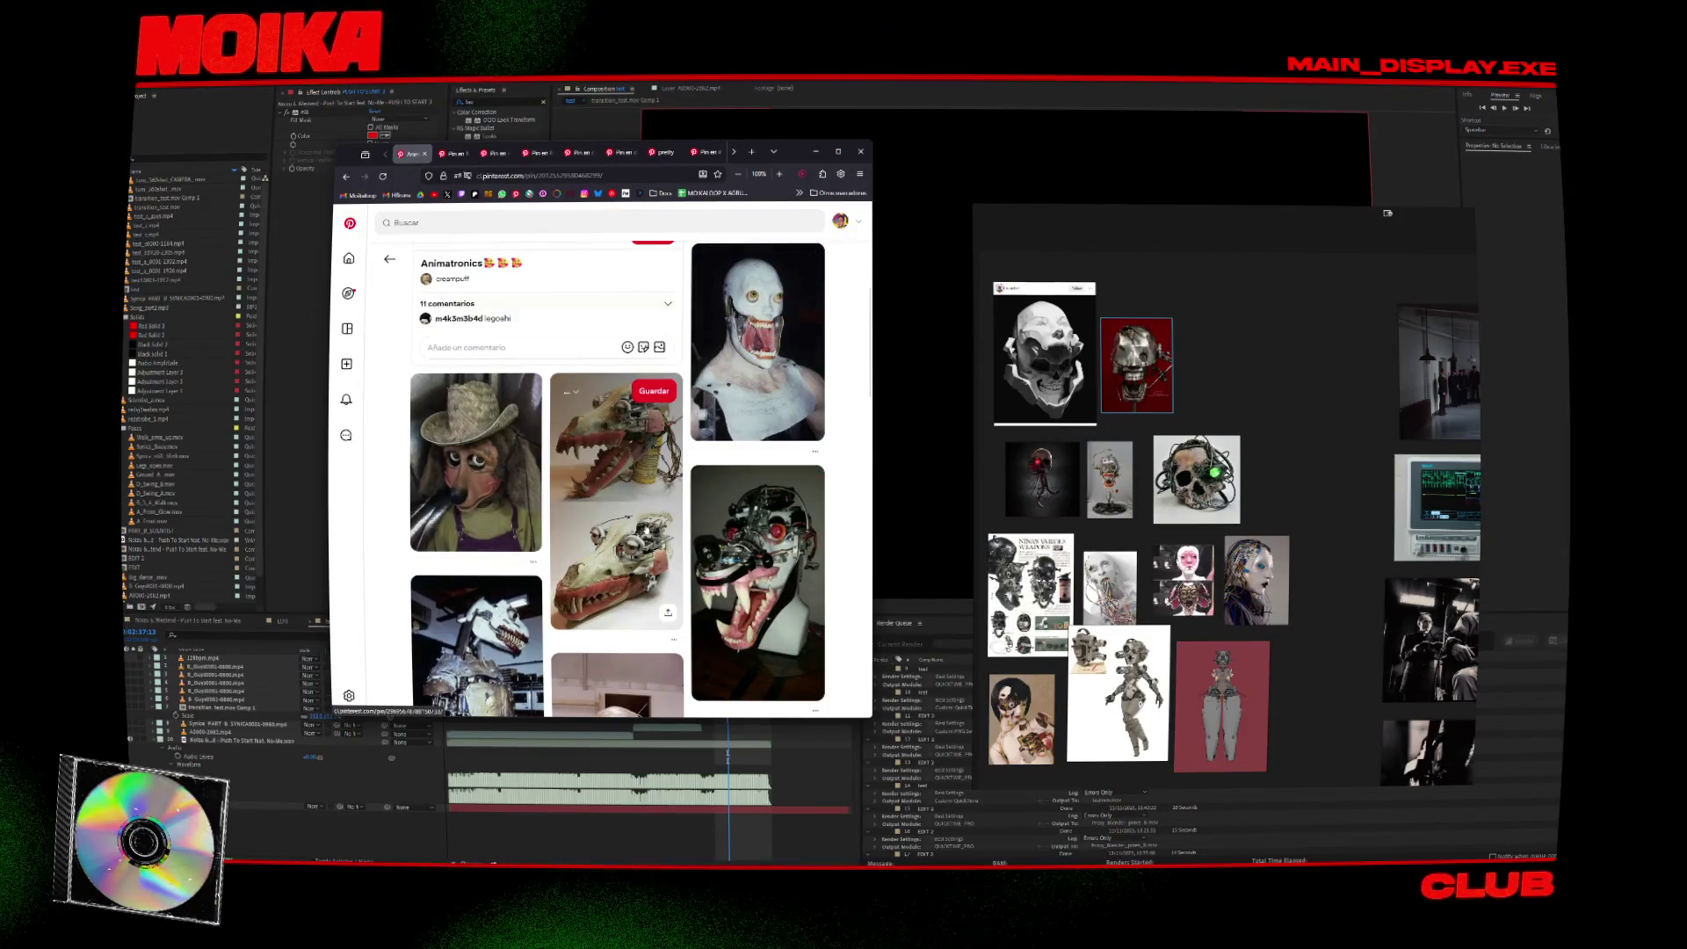
pyautogui.scroll(-4, 639, 501)
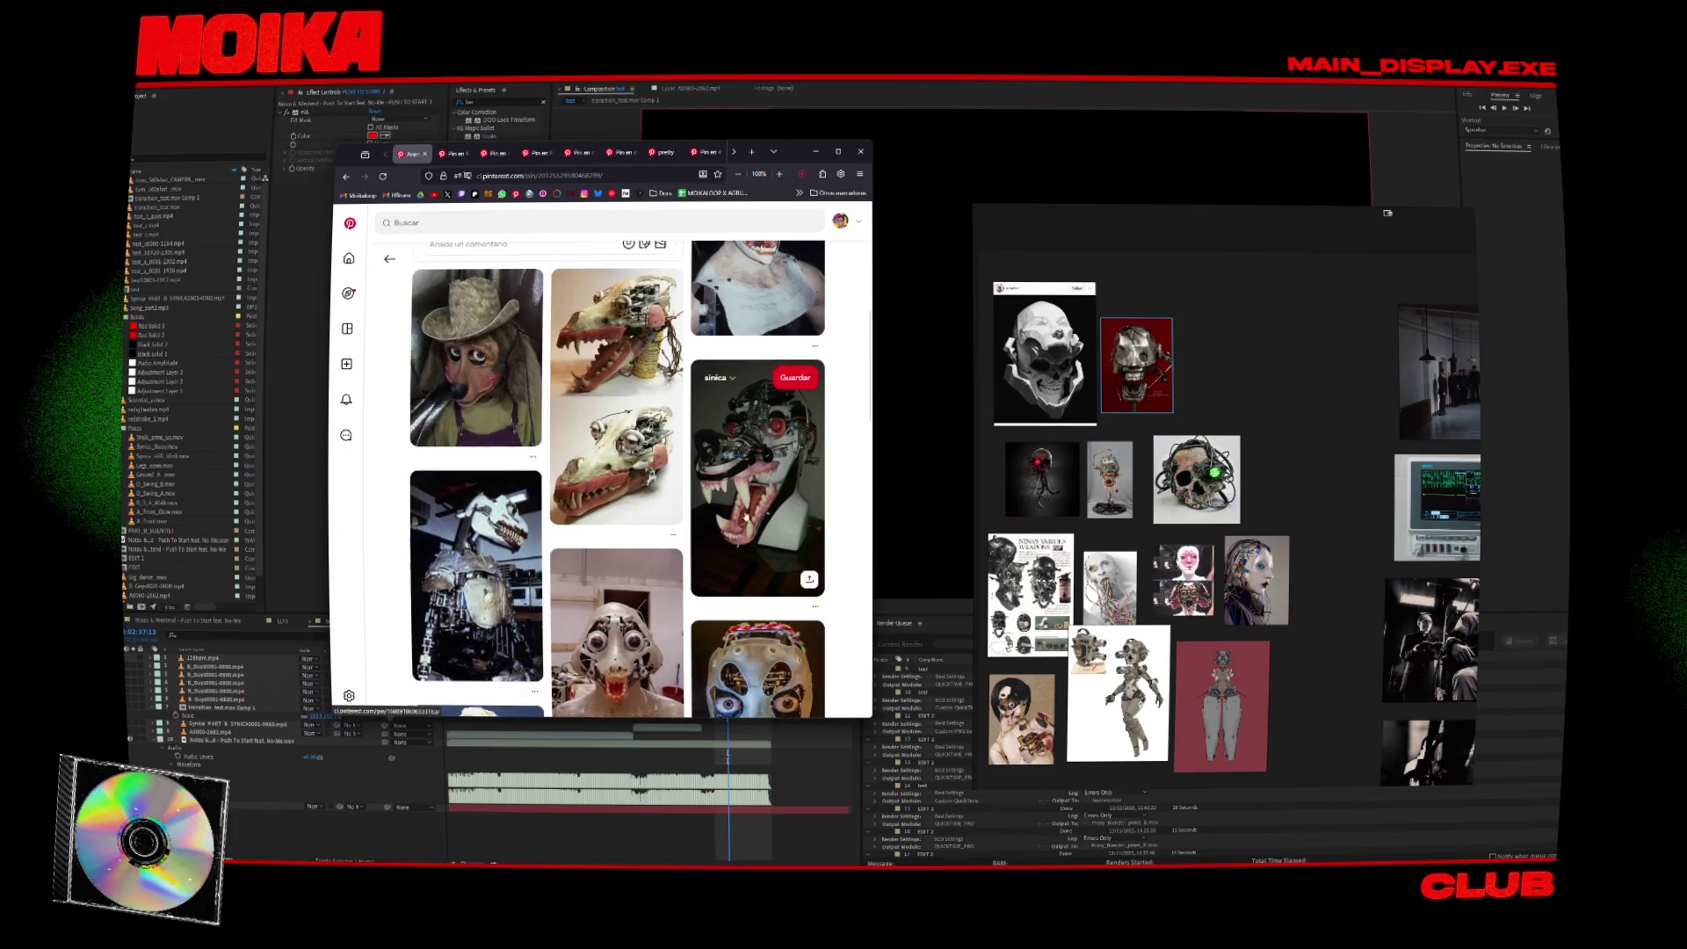
pyautogui.scroll(-1, 639, 501)
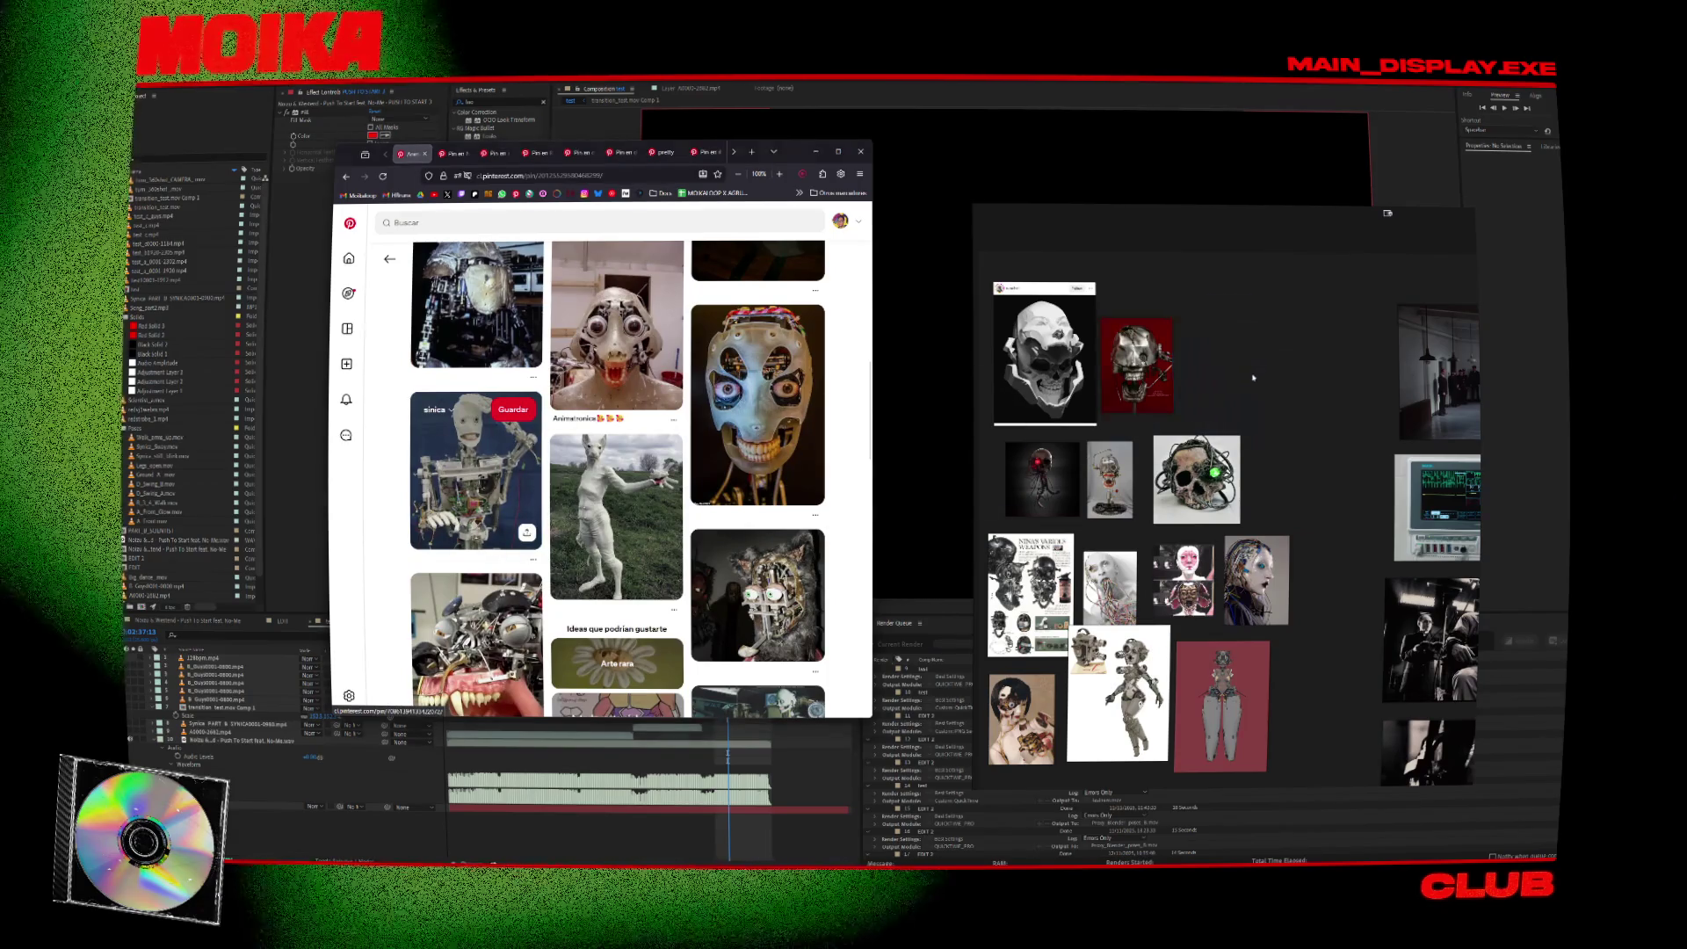
pyautogui.moveTo(1254, 378); pyautogui.dragTo(1255, 379)
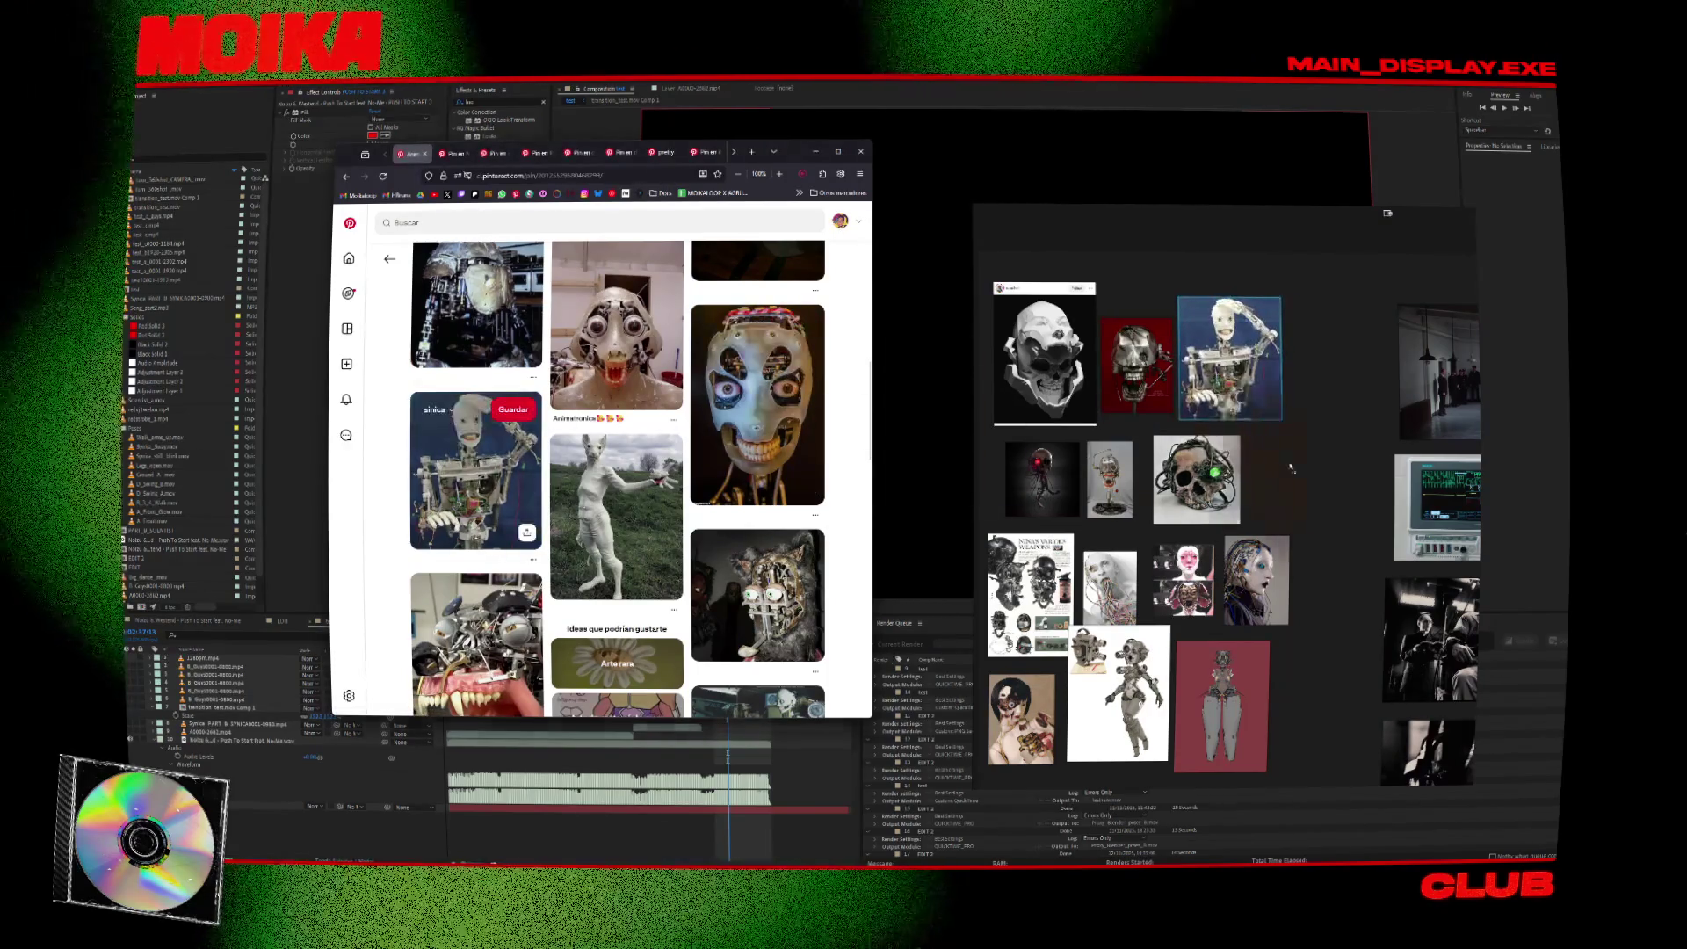
pyautogui.hotkey('ctrl', 'v')
# Scroll the Pinterest feed and start a new Pinterest search.
pyautogui.scroll(-5, 478, 432)
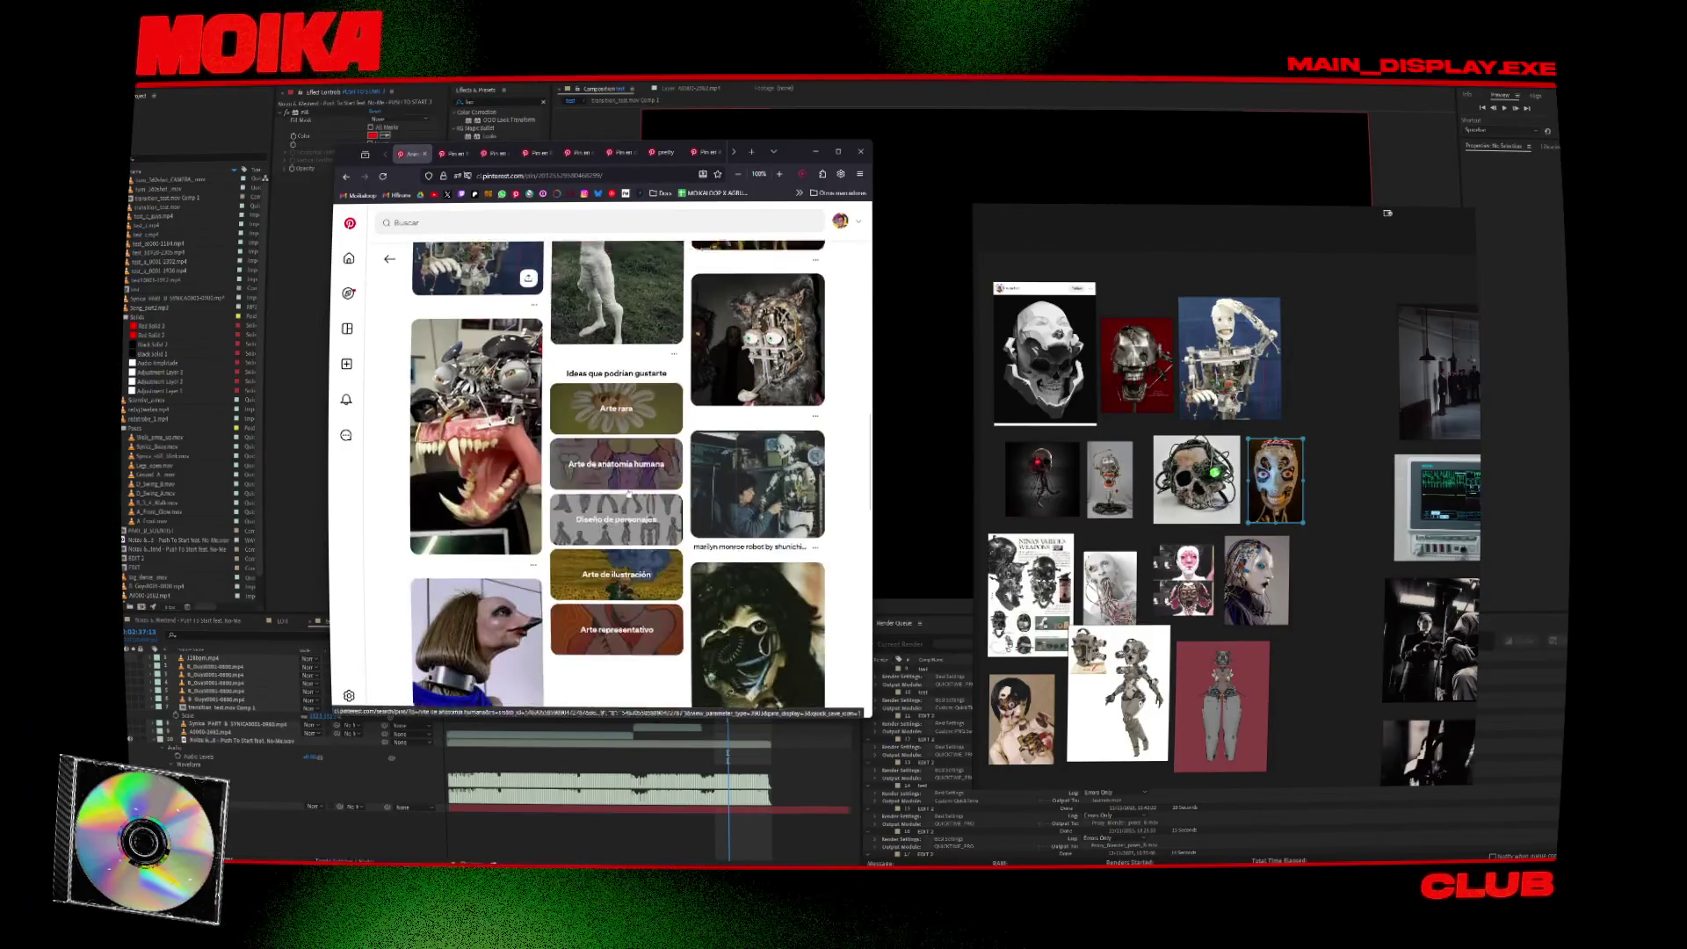
pyautogui.scroll(-2, 524, 437)
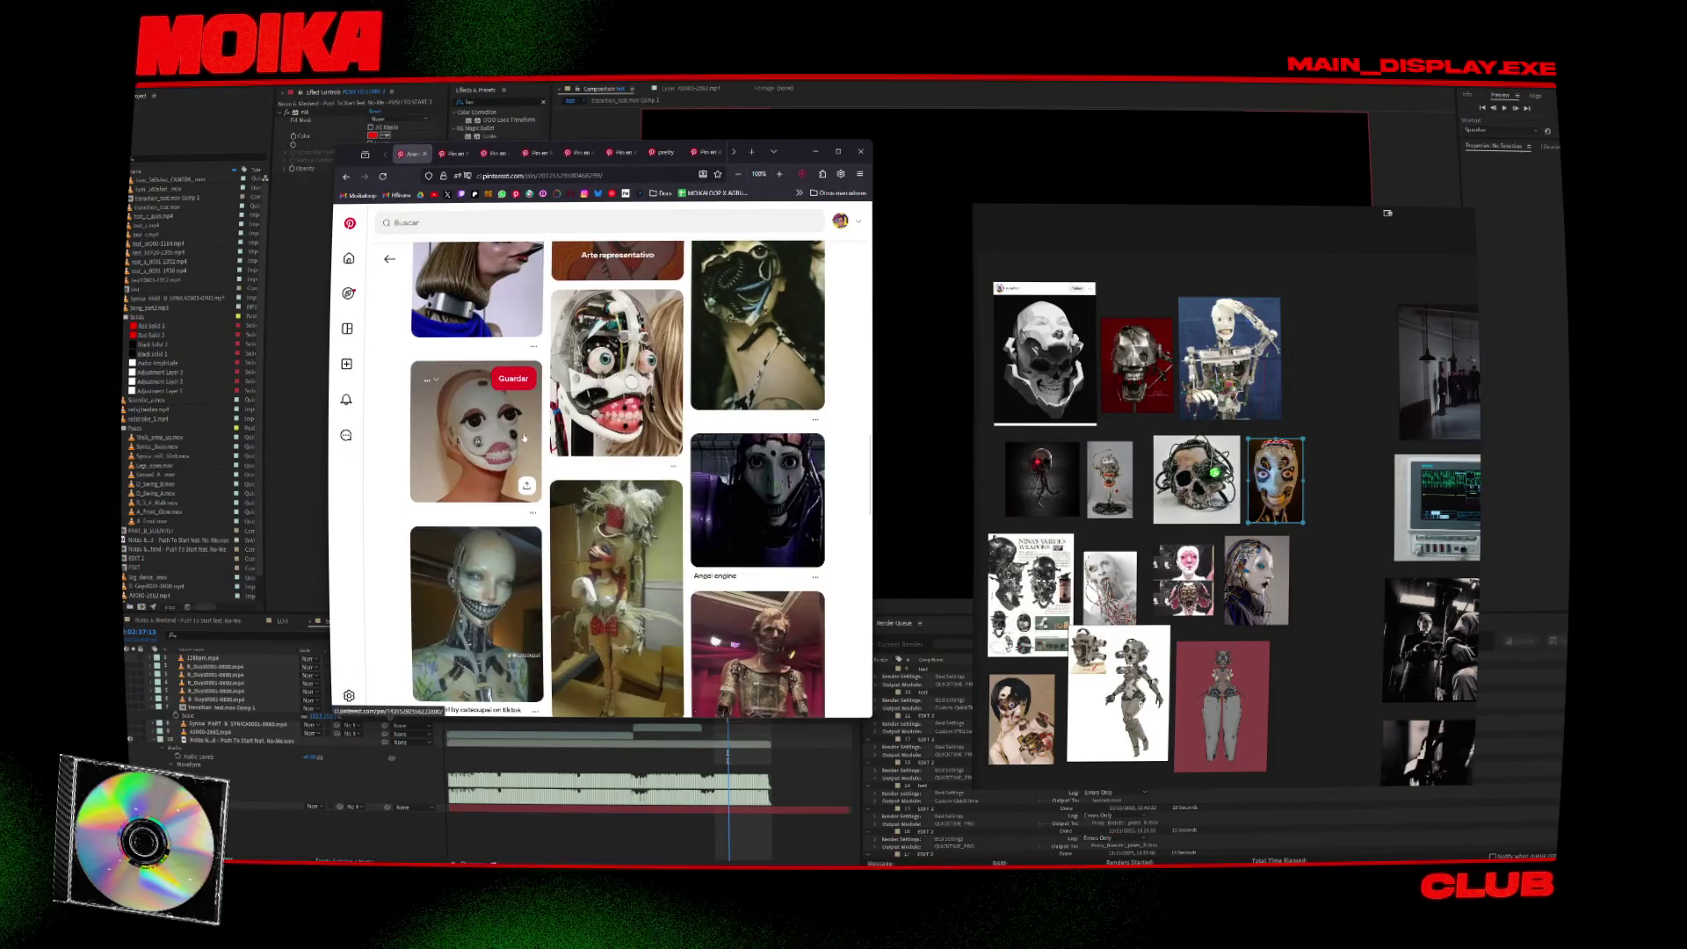
pyautogui.scroll(-3, 506, 382)
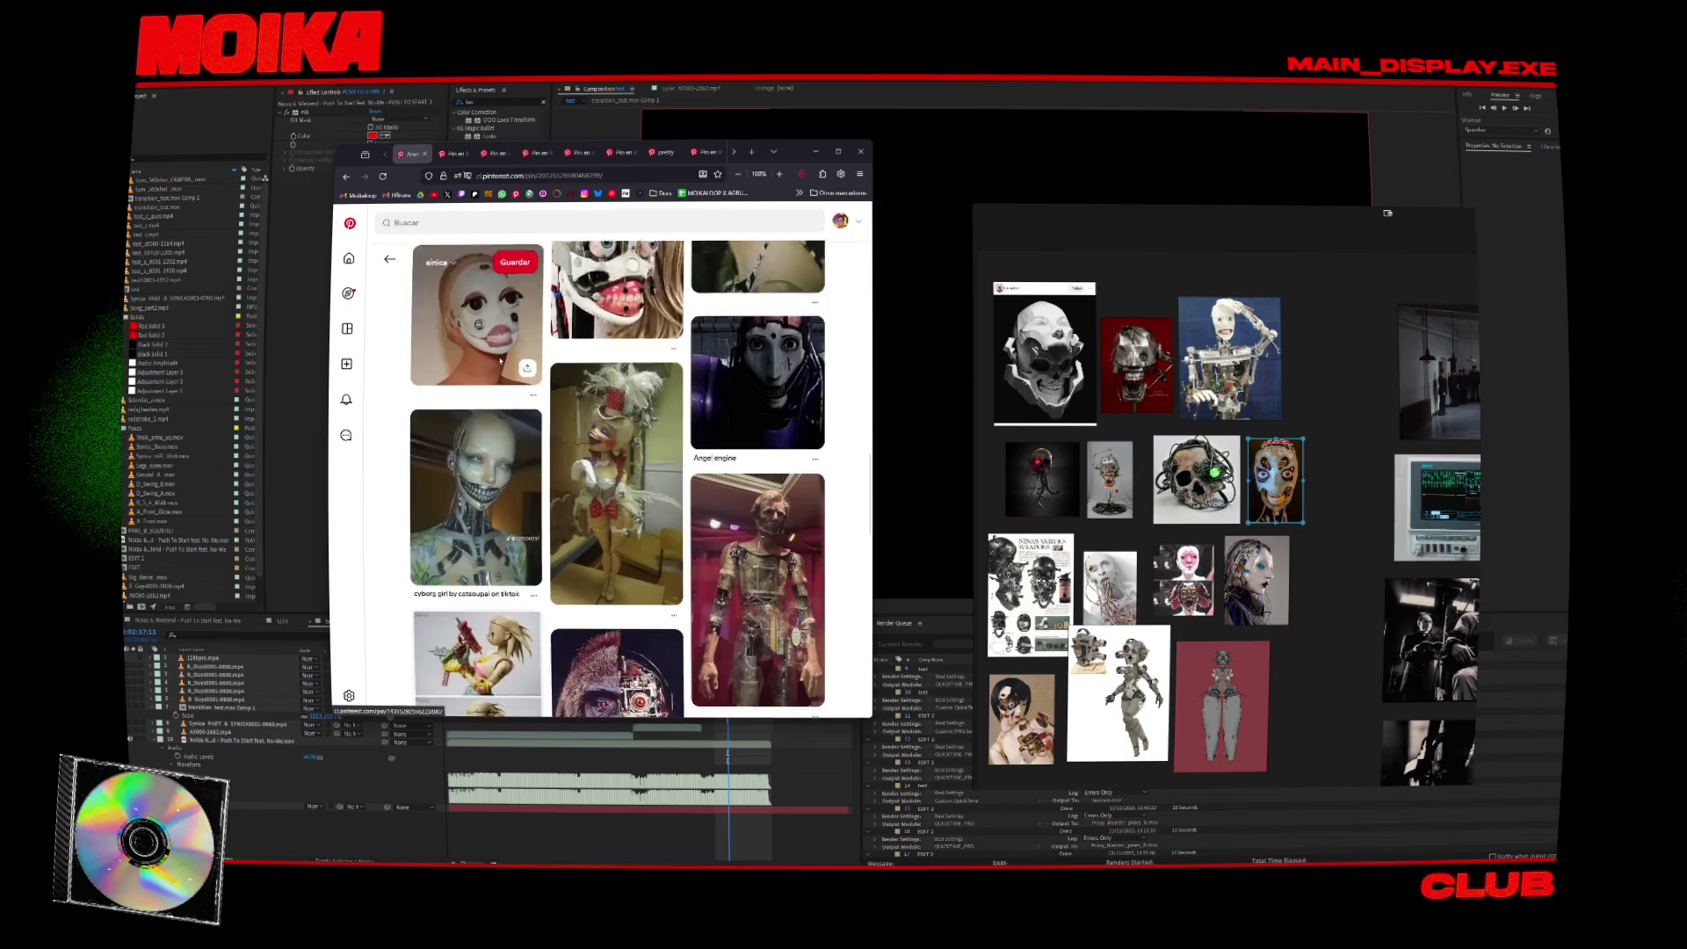
pyautogui.click(505, 220)
# Search Pinterest for 'daft punk technologic' and open the first Daft Punk helmet pin.
pyautogui.write('daft p')
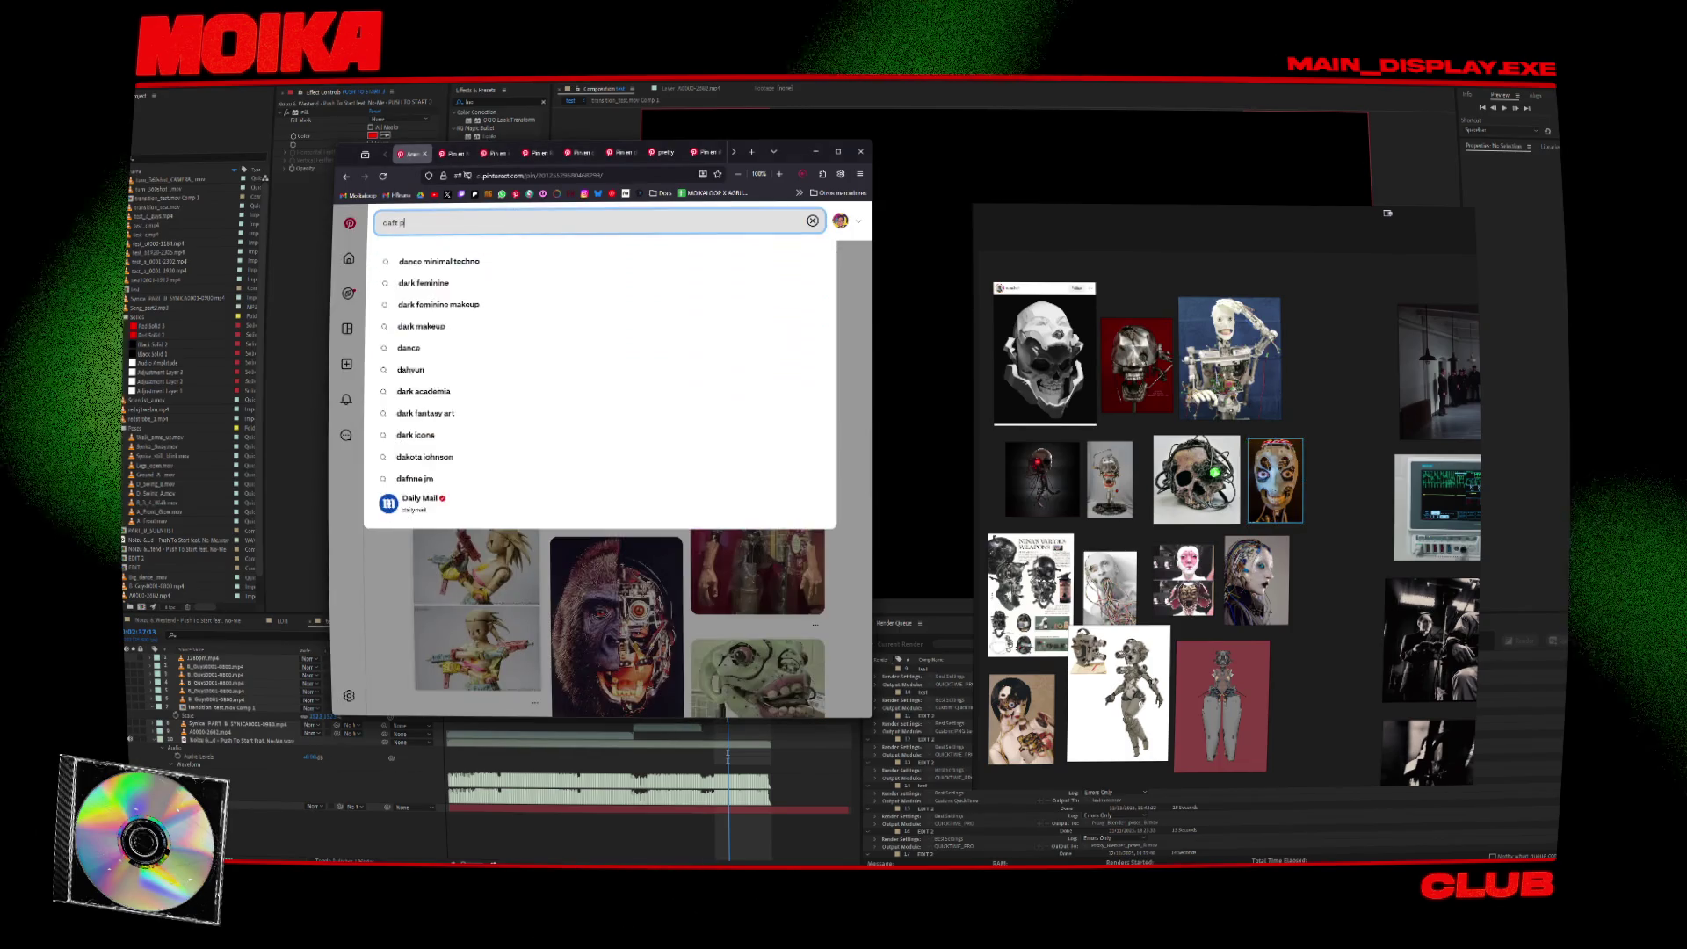
pyautogui.write('unk technologic')
pyautogui.press('Return')
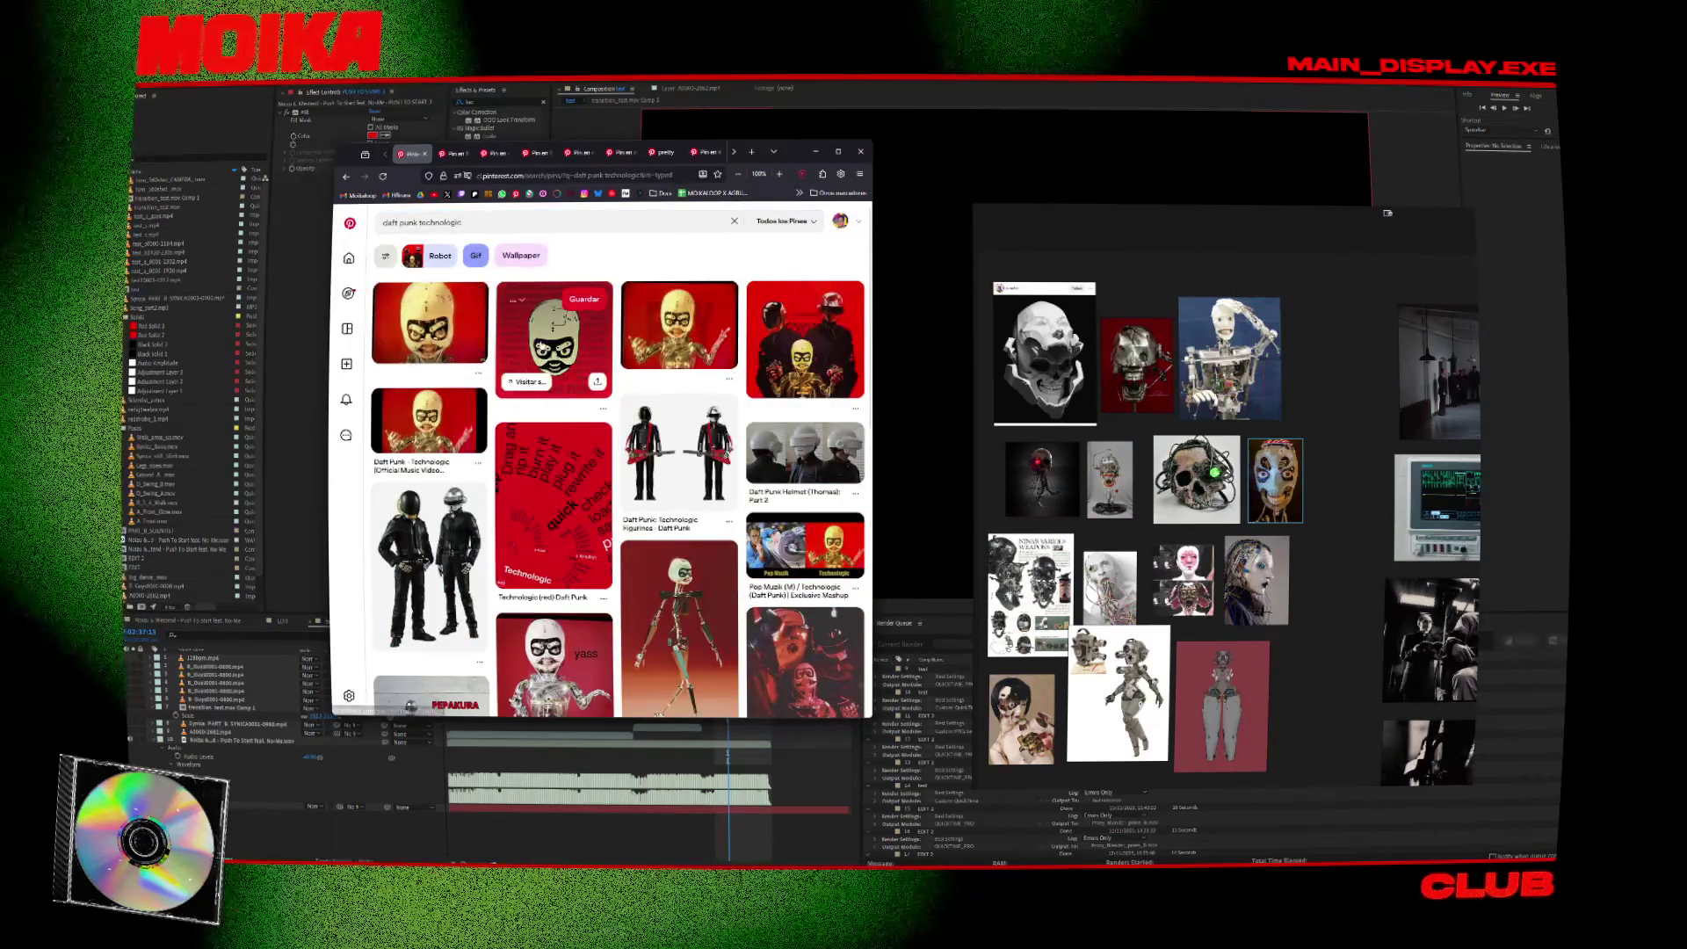
pyautogui.click(450, 339)
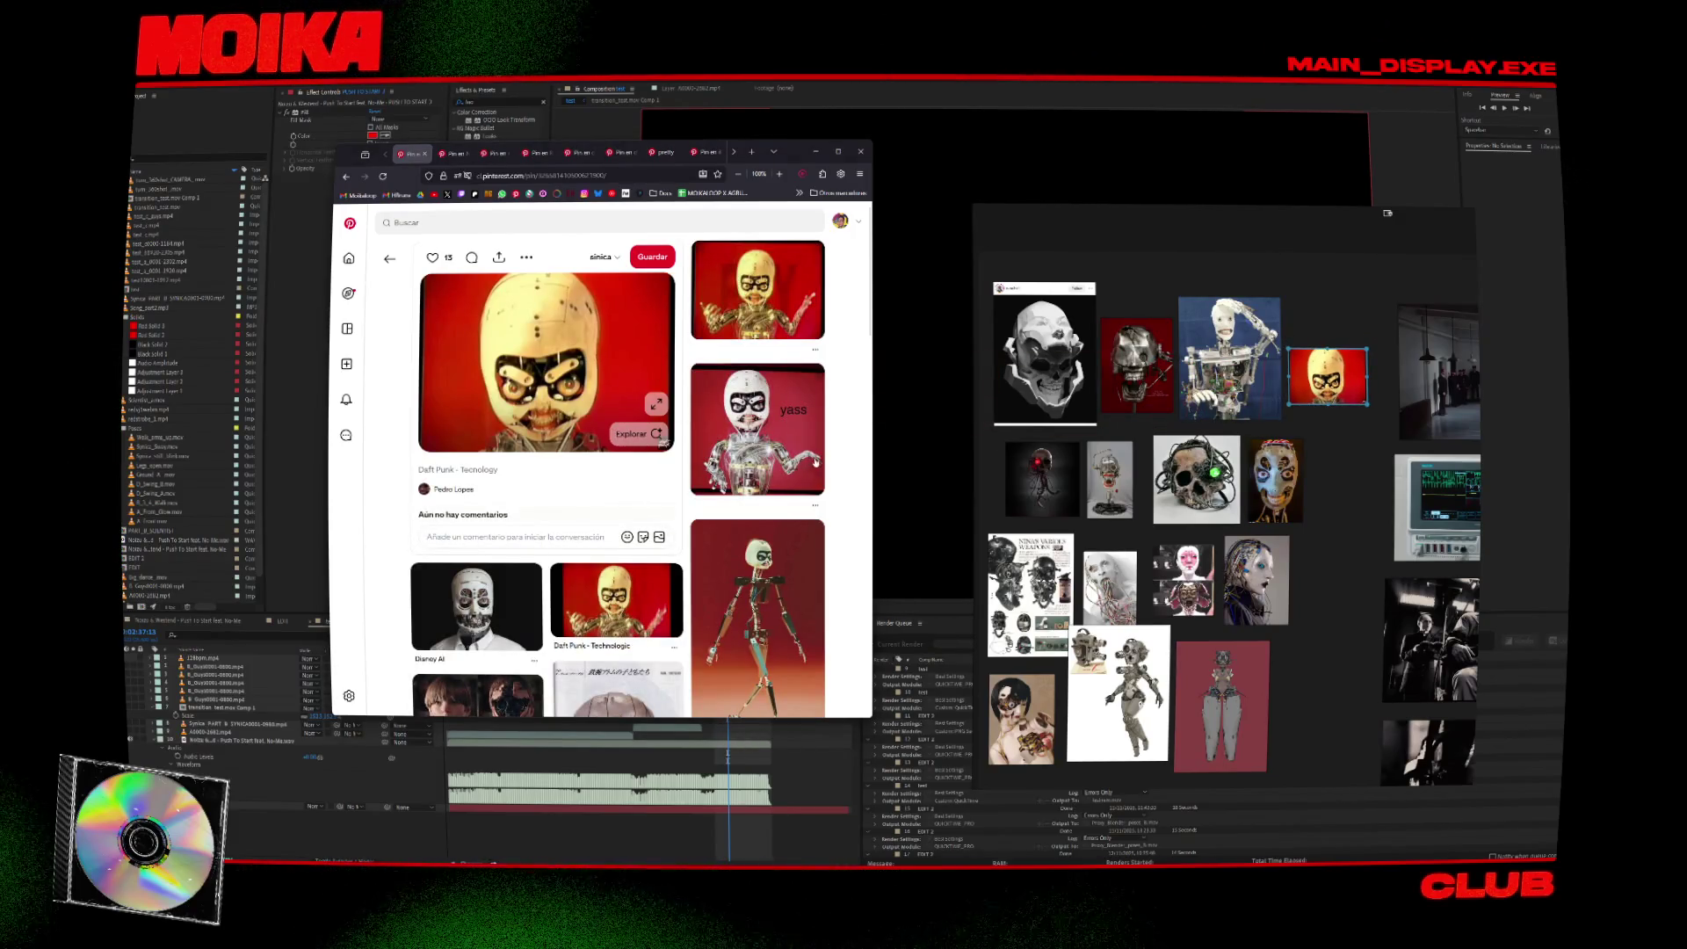
# Open and browse the 'Infinity repeating - Daft punk' pin, then start typing a baby animatronic search.
pyautogui.scroll(-3, 816, 461)
pyautogui.click(520, 427)
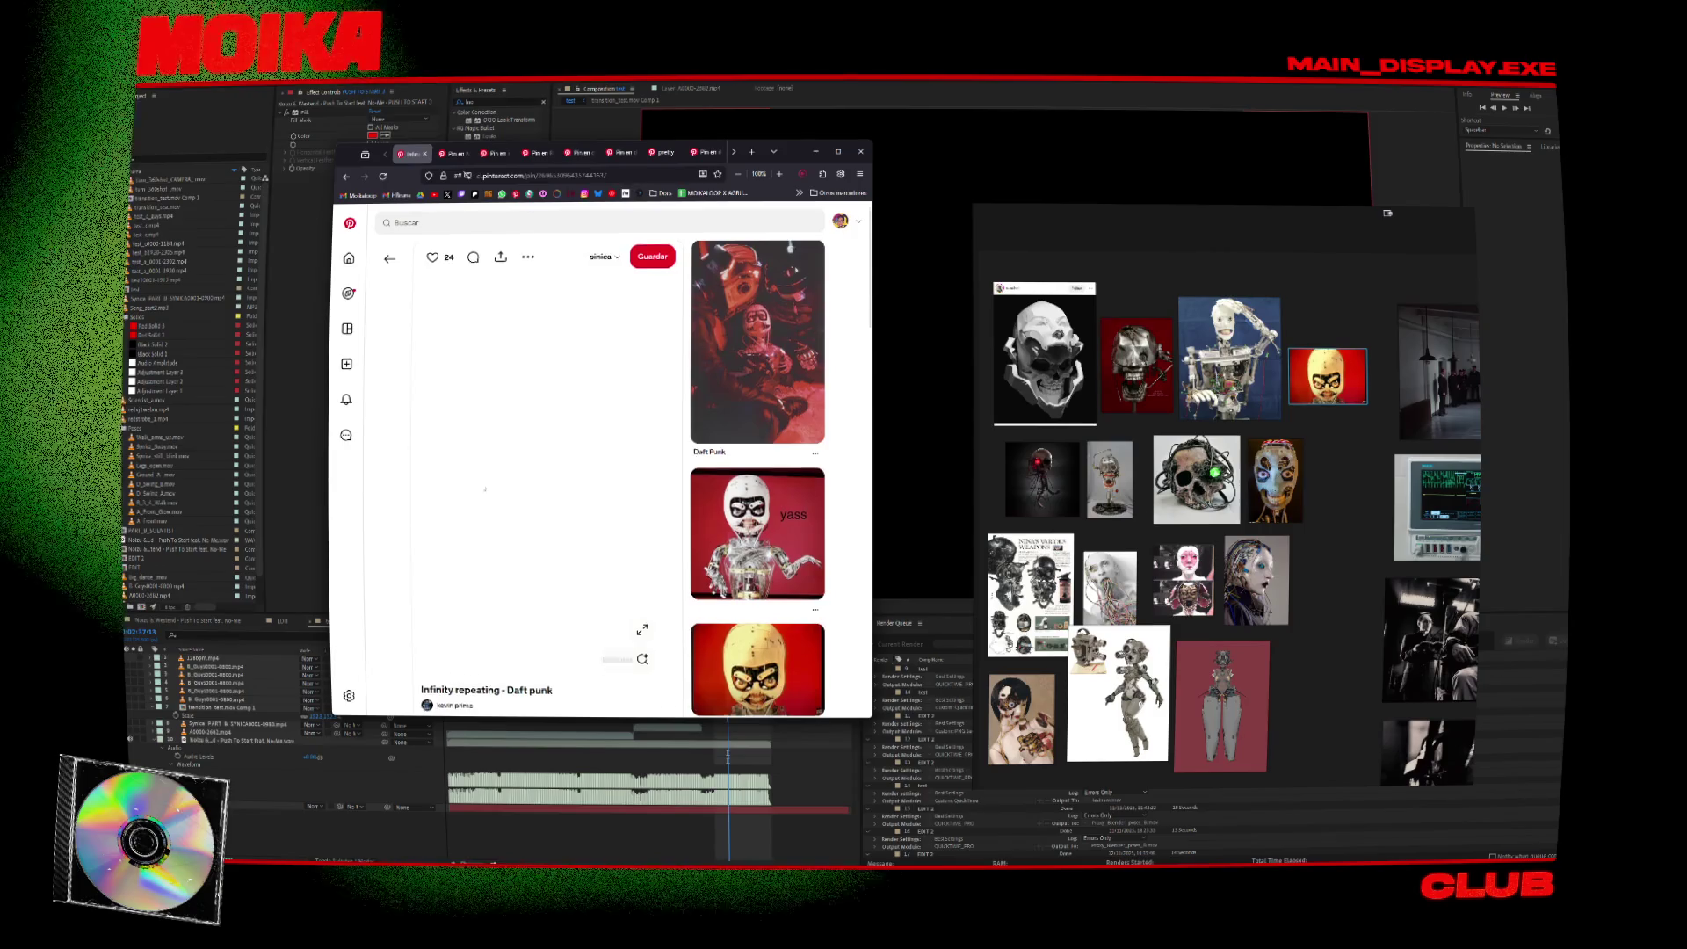
pyautogui.scroll(-2, 605, 457)
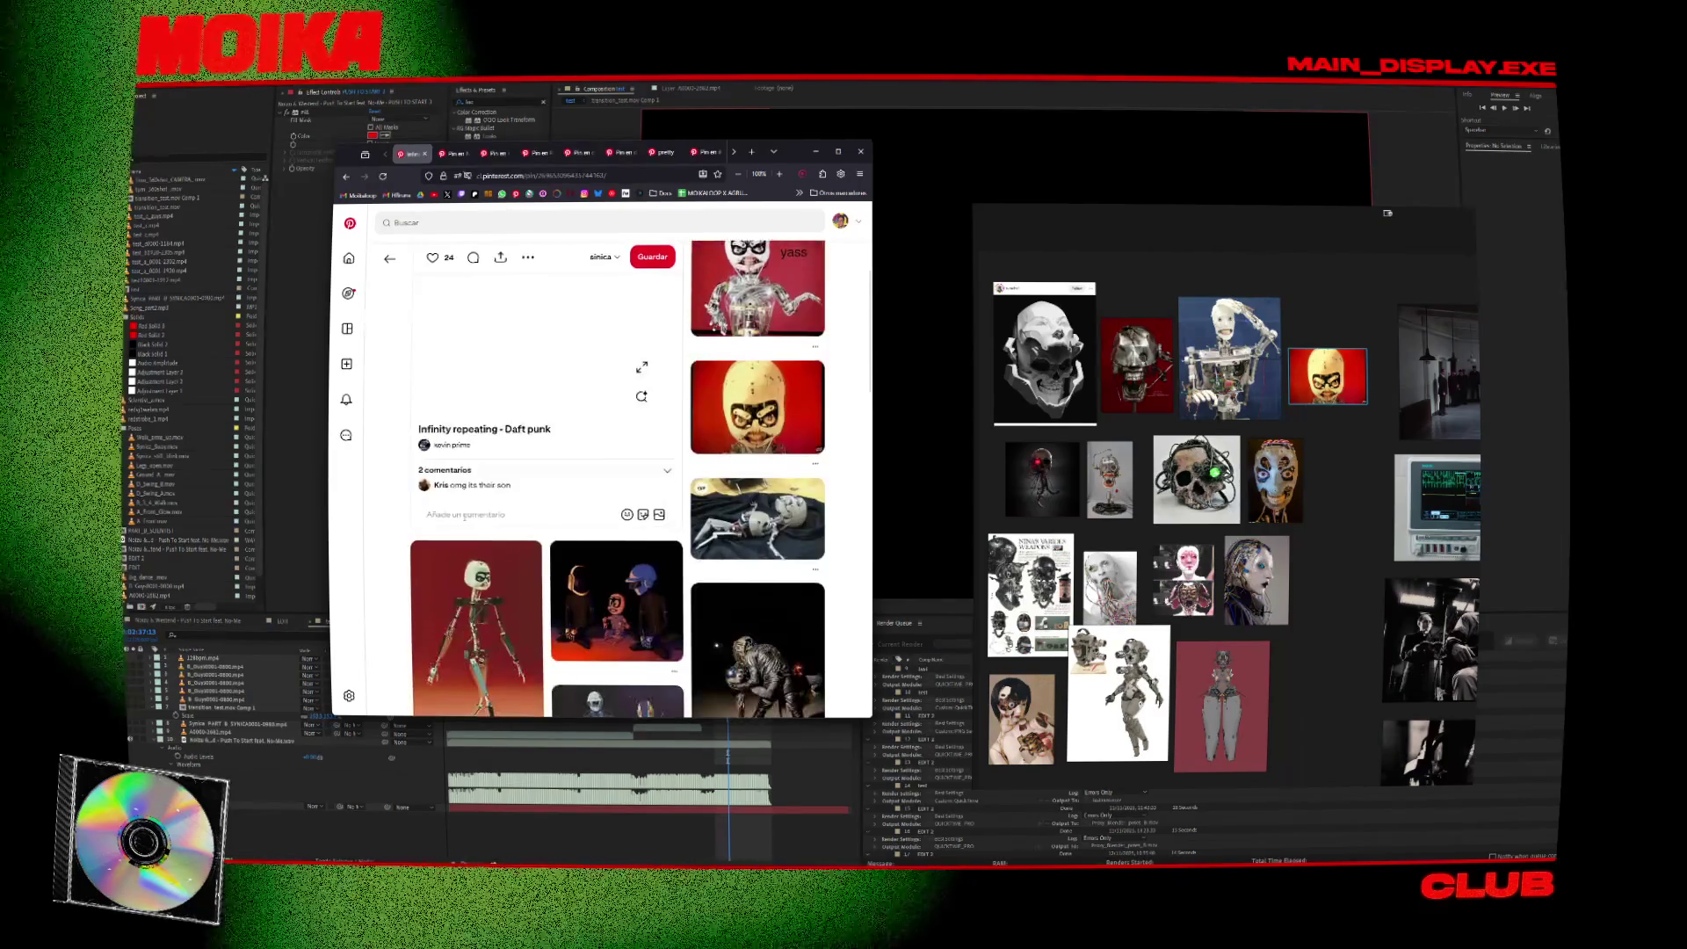
pyautogui.scroll(2, 551, 575)
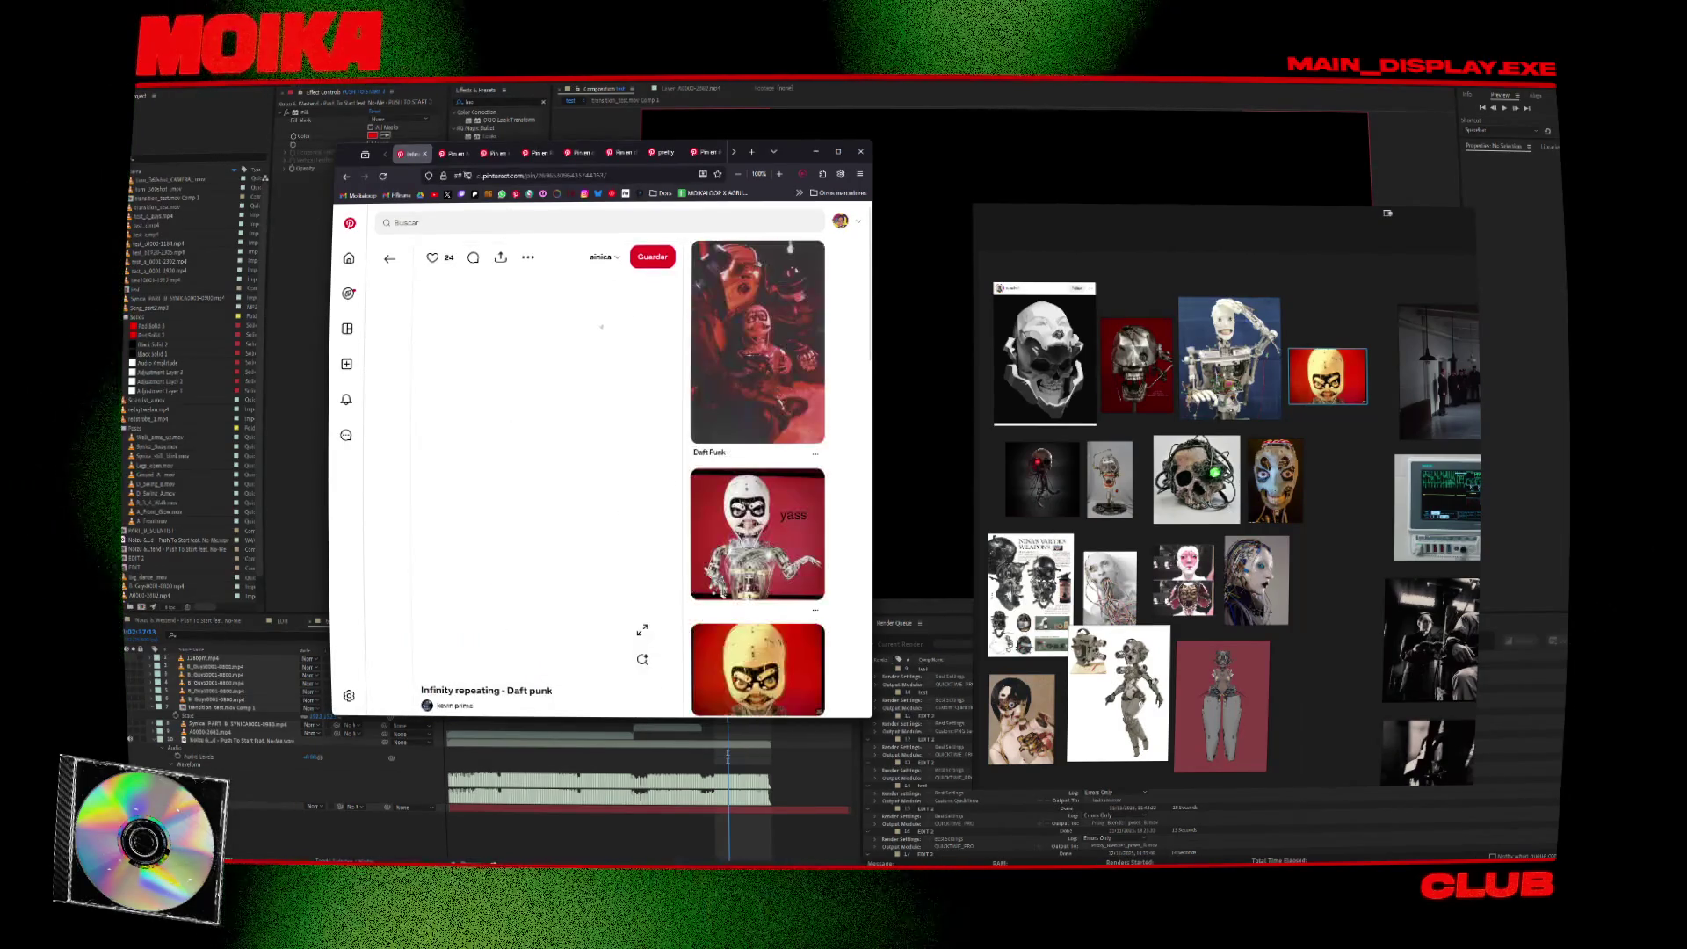
pyautogui.scroll(-3, 649, 388)
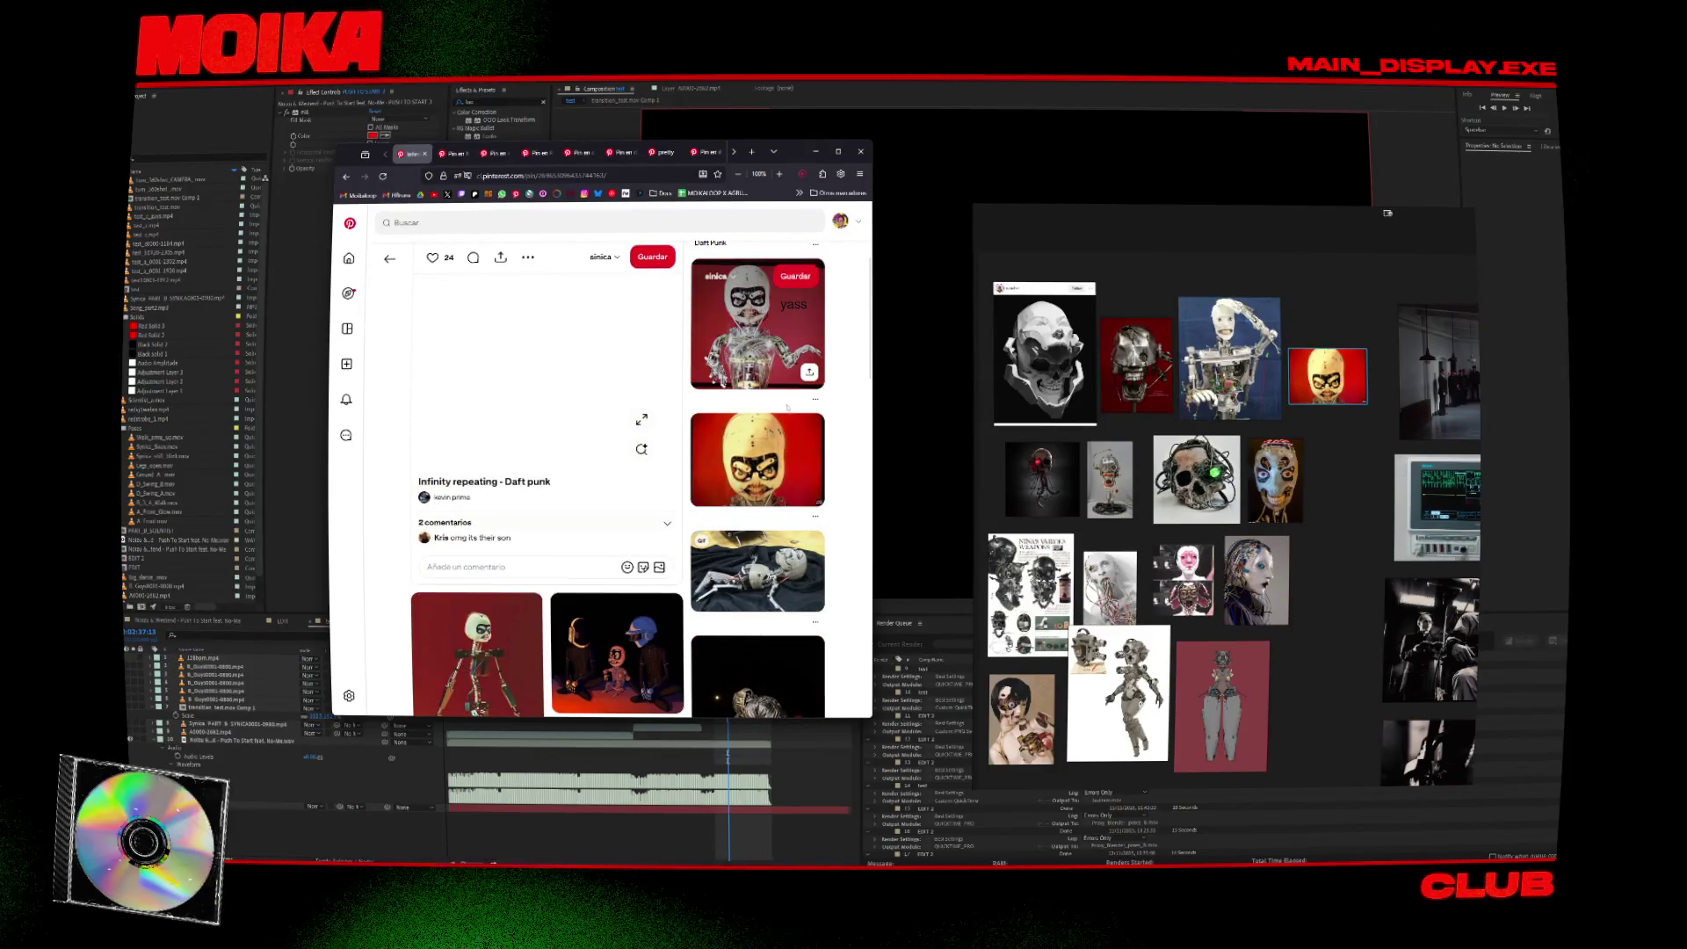
pyautogui.scroll(-3, 787, 407)
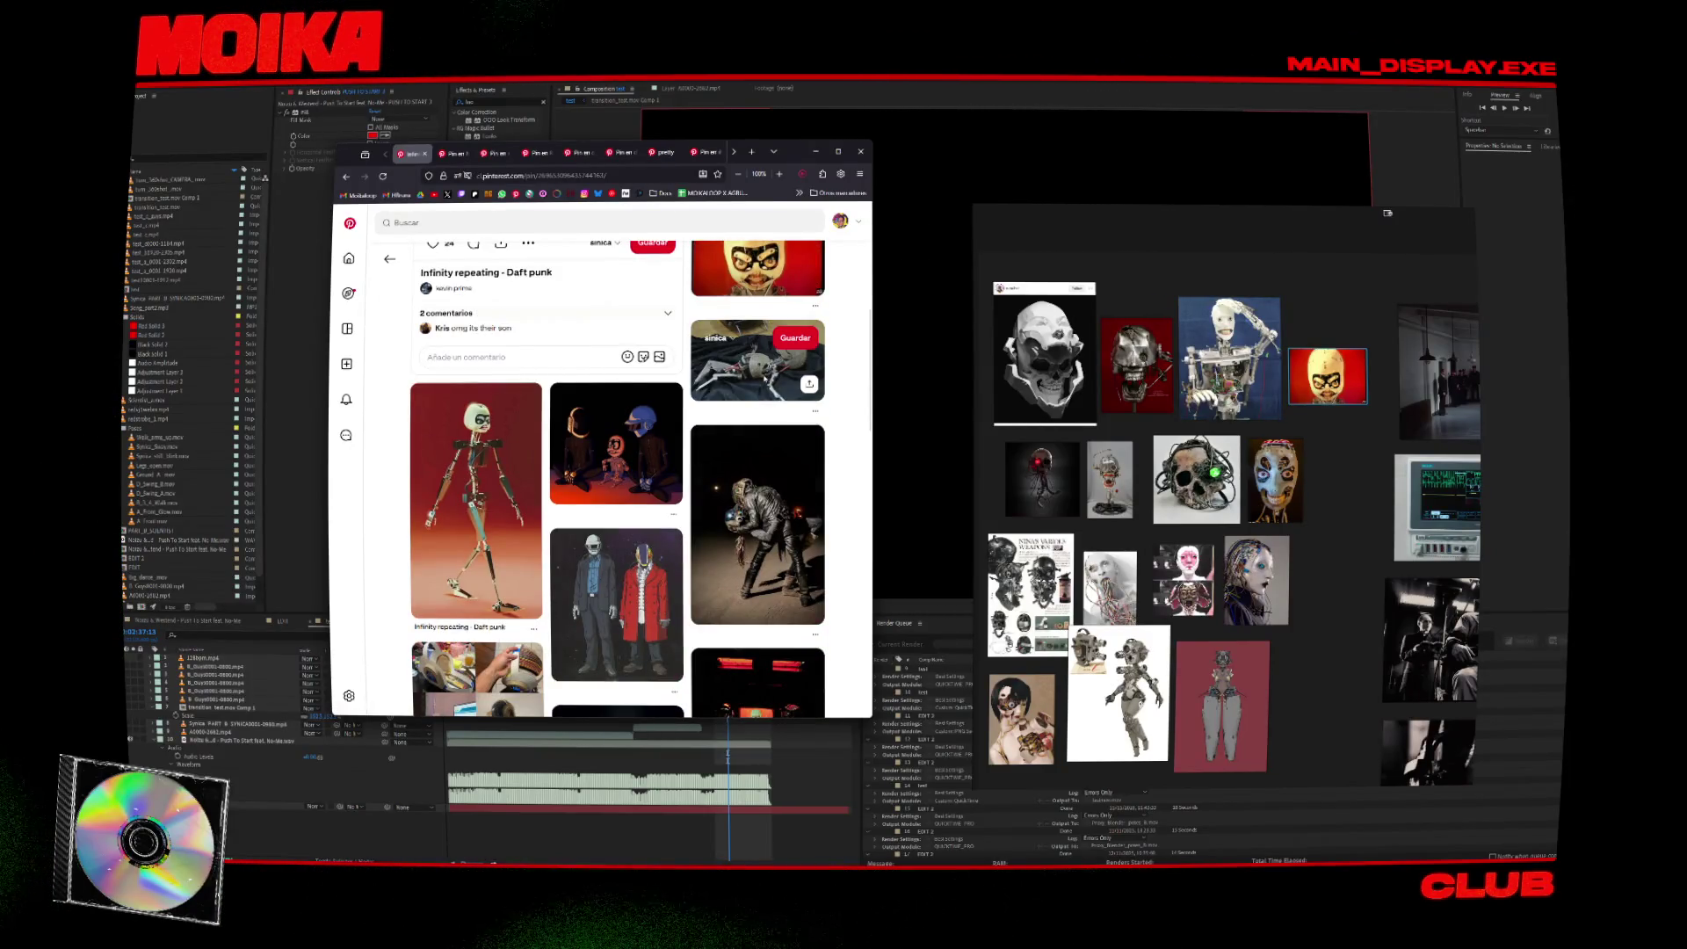
pyautogui.scroll(5, 598, 474)
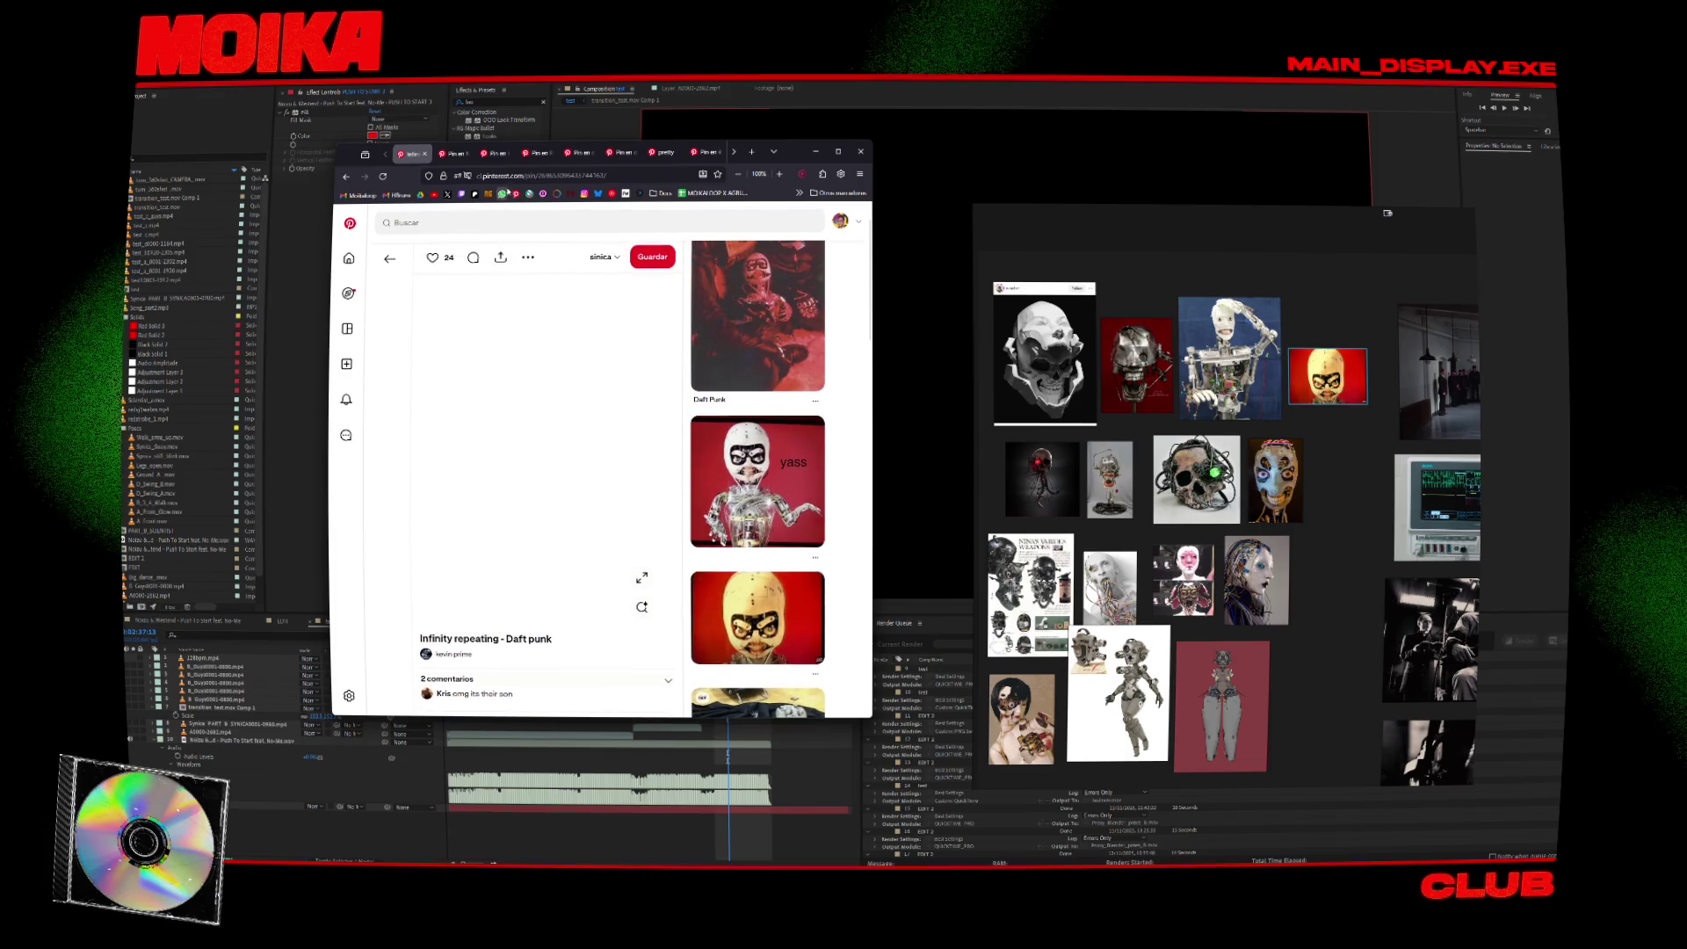
pyautogui.write('baby an')
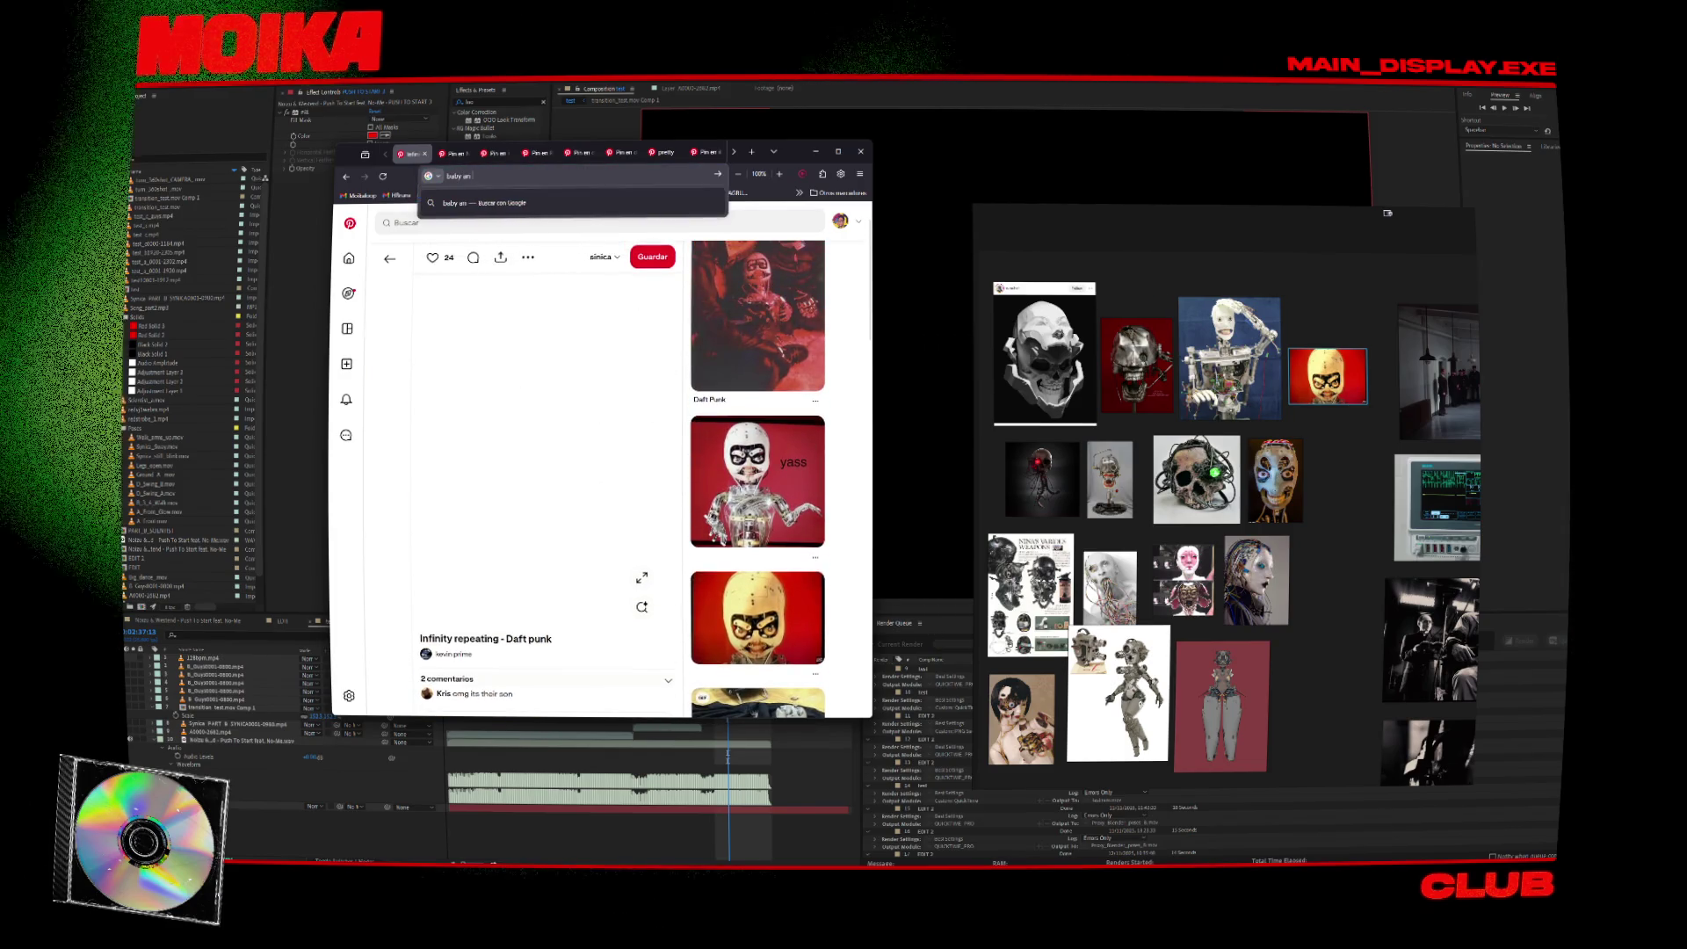
pyautogui.write('imatronic')
# Run the 'baby animatronic' Google search, then return to the Pinterest pin page.
pyautogui.press('Return')
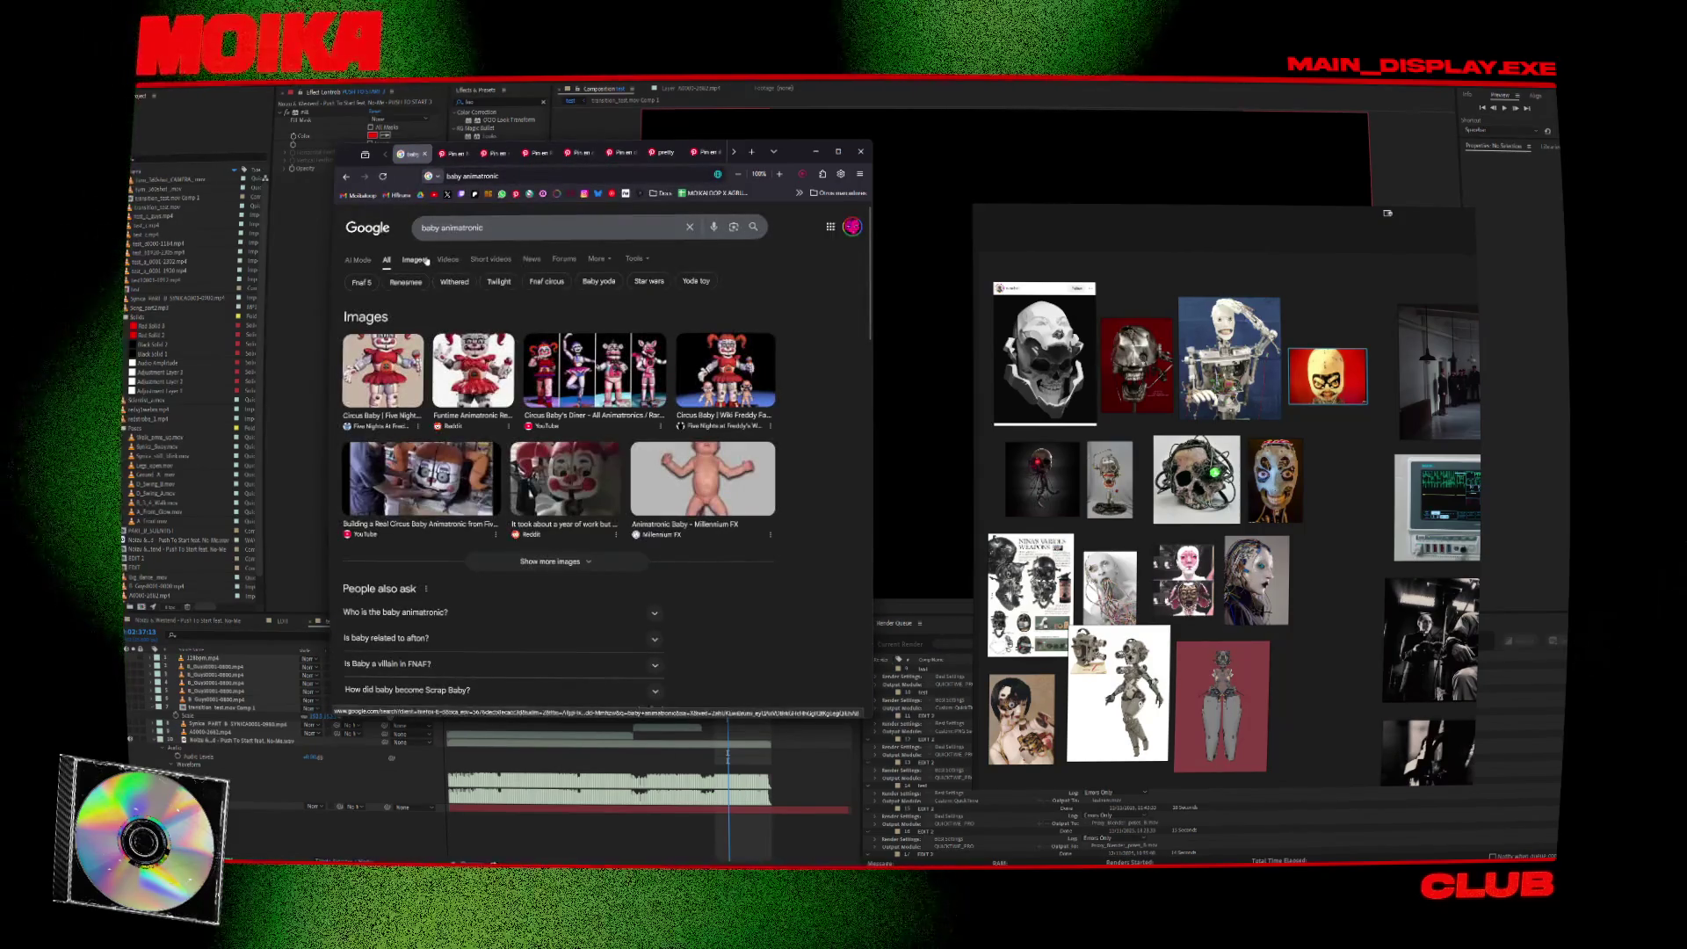
pyautogui.click(347, 177)
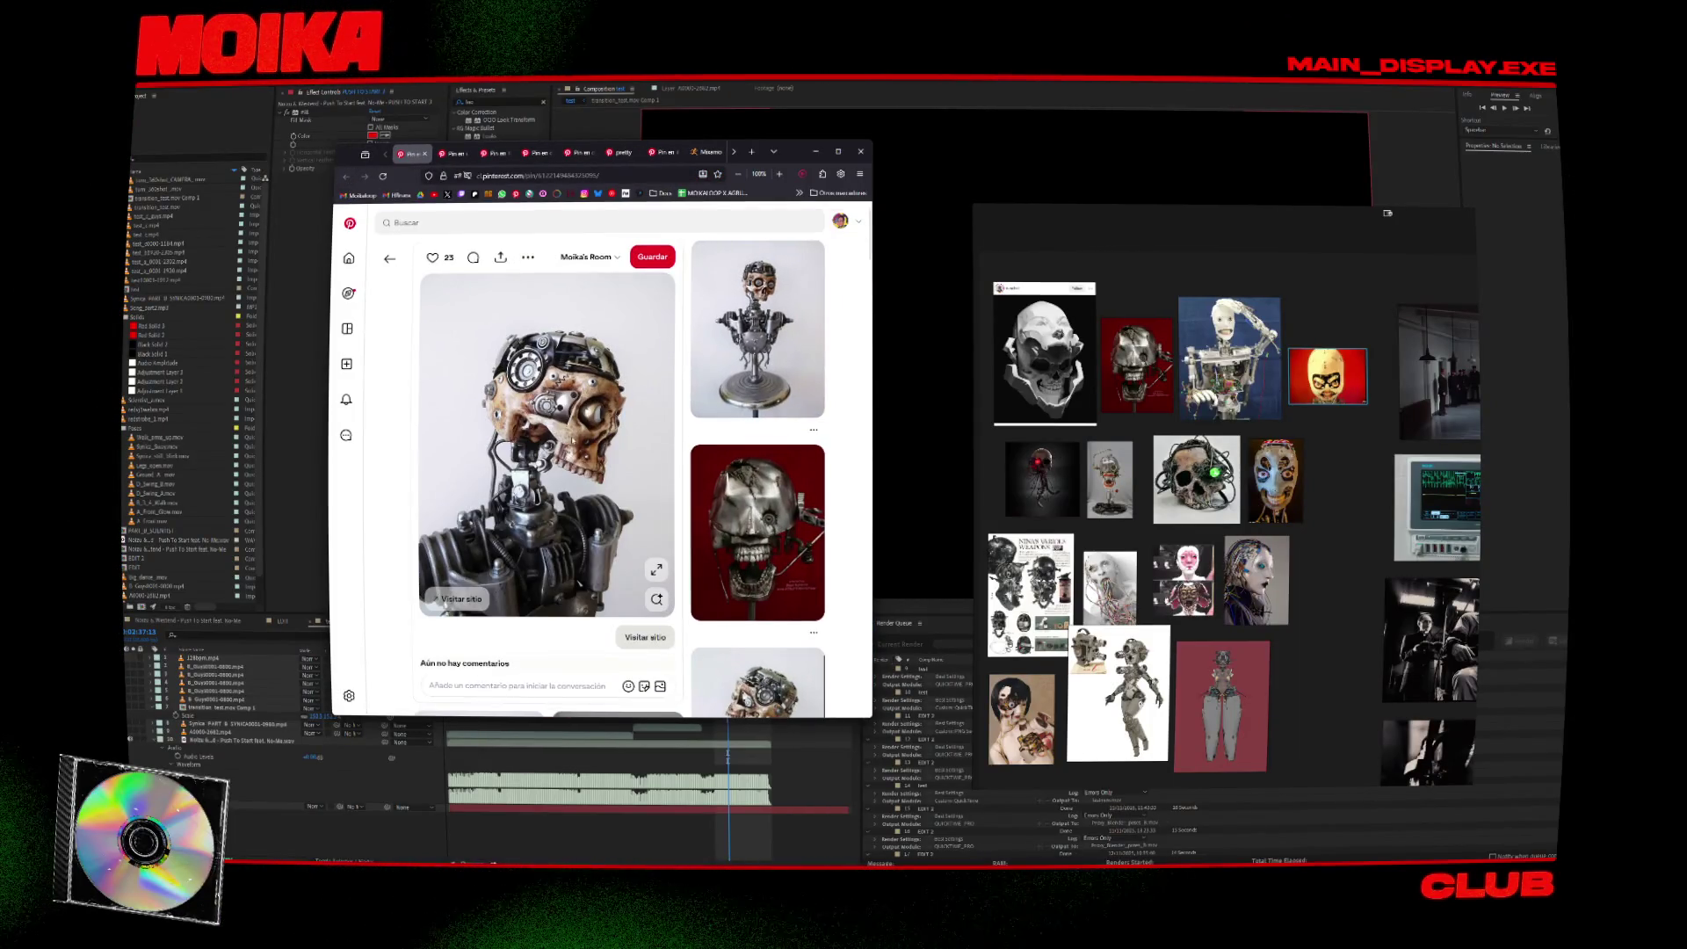
pyautogui.scroll(-5, 810, 470)
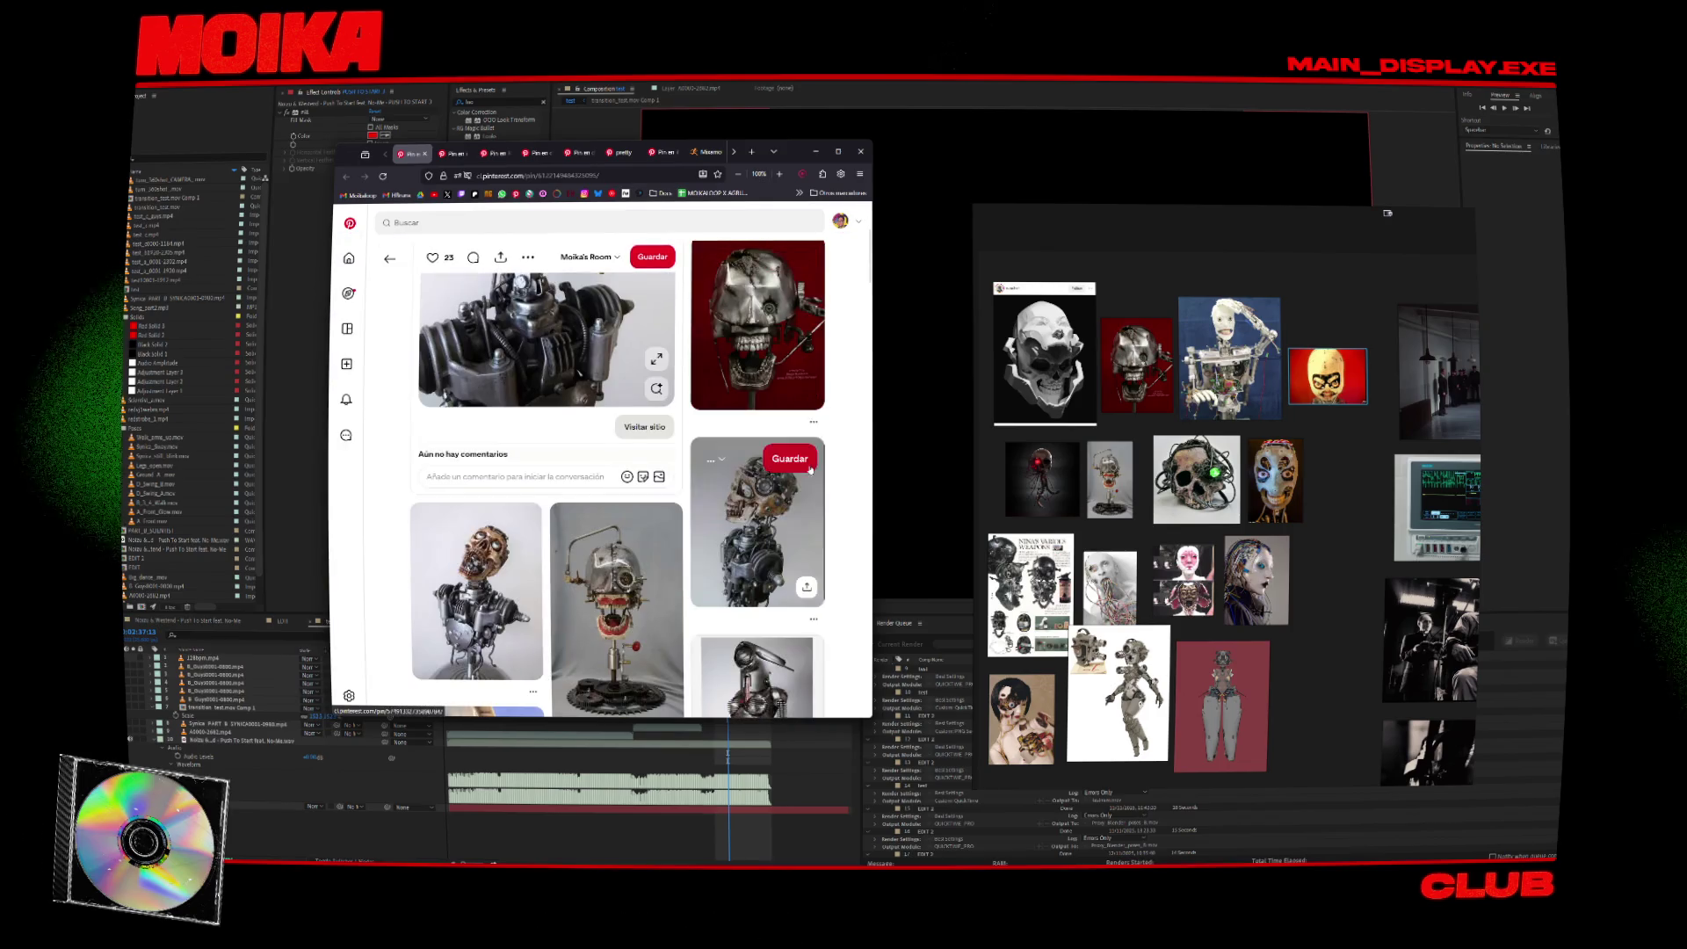
# Close the extra pin page and add the red cyborg anatomy image to the PureRef board.
pyautogui.hotkey('alt', 'Left')
pyautogui.scroll(-5, 705, 460)
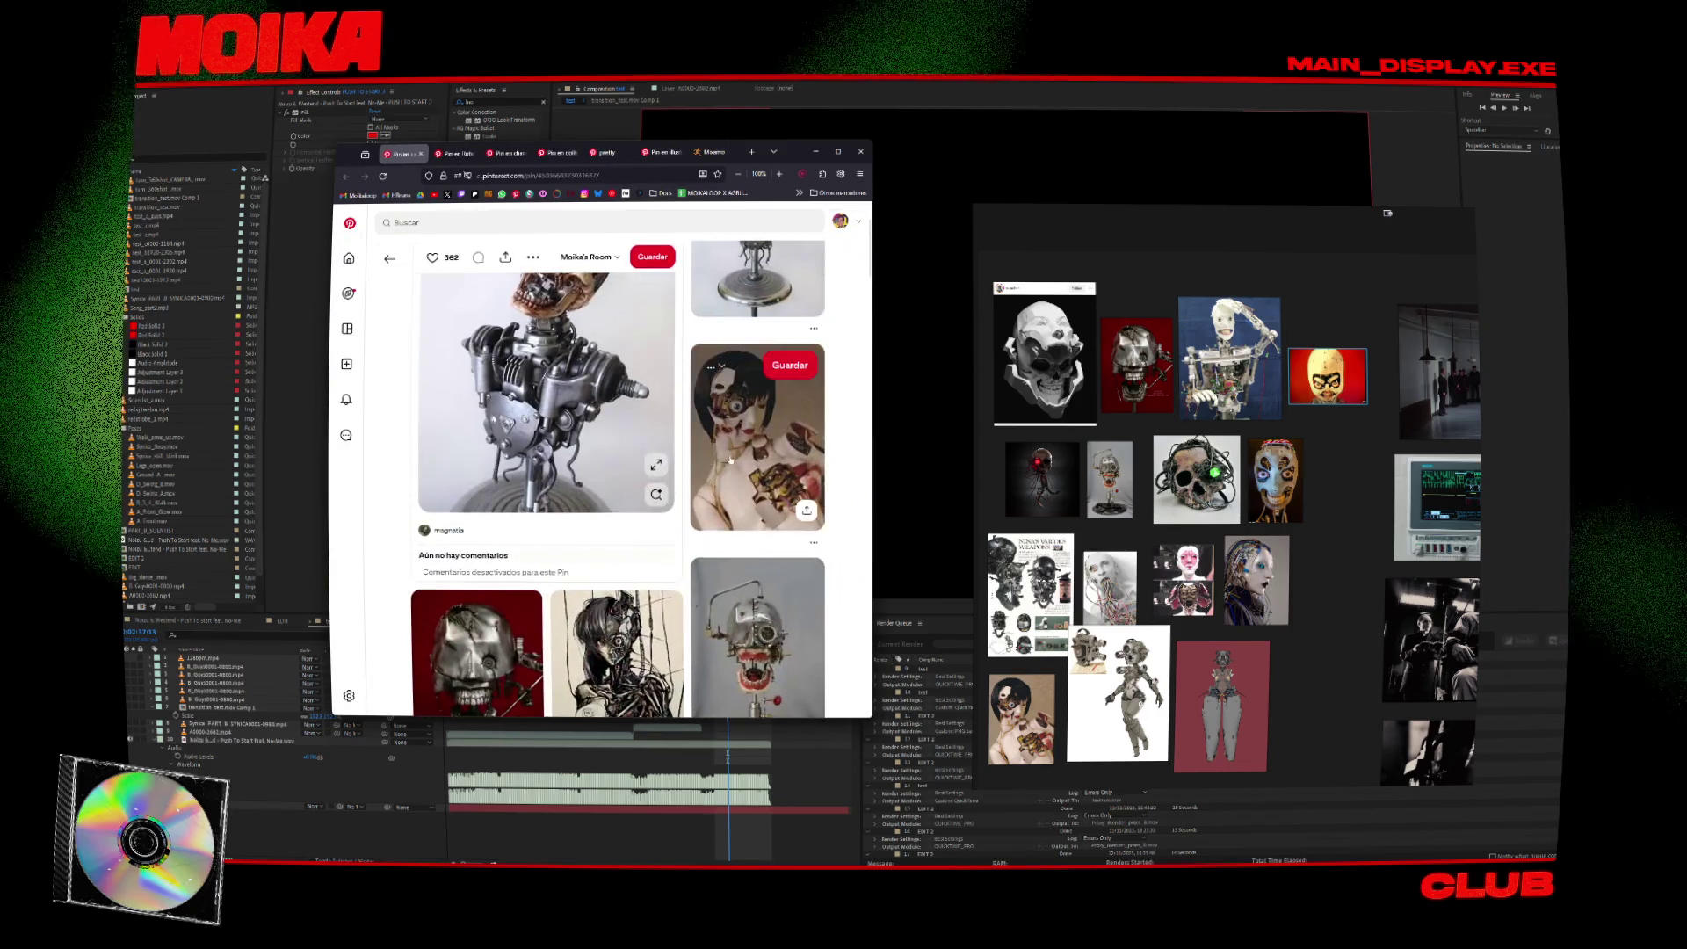
pyautogui.scroll(-2, 726, 503)
pyautogui.hotkey('ctrl', 'w')
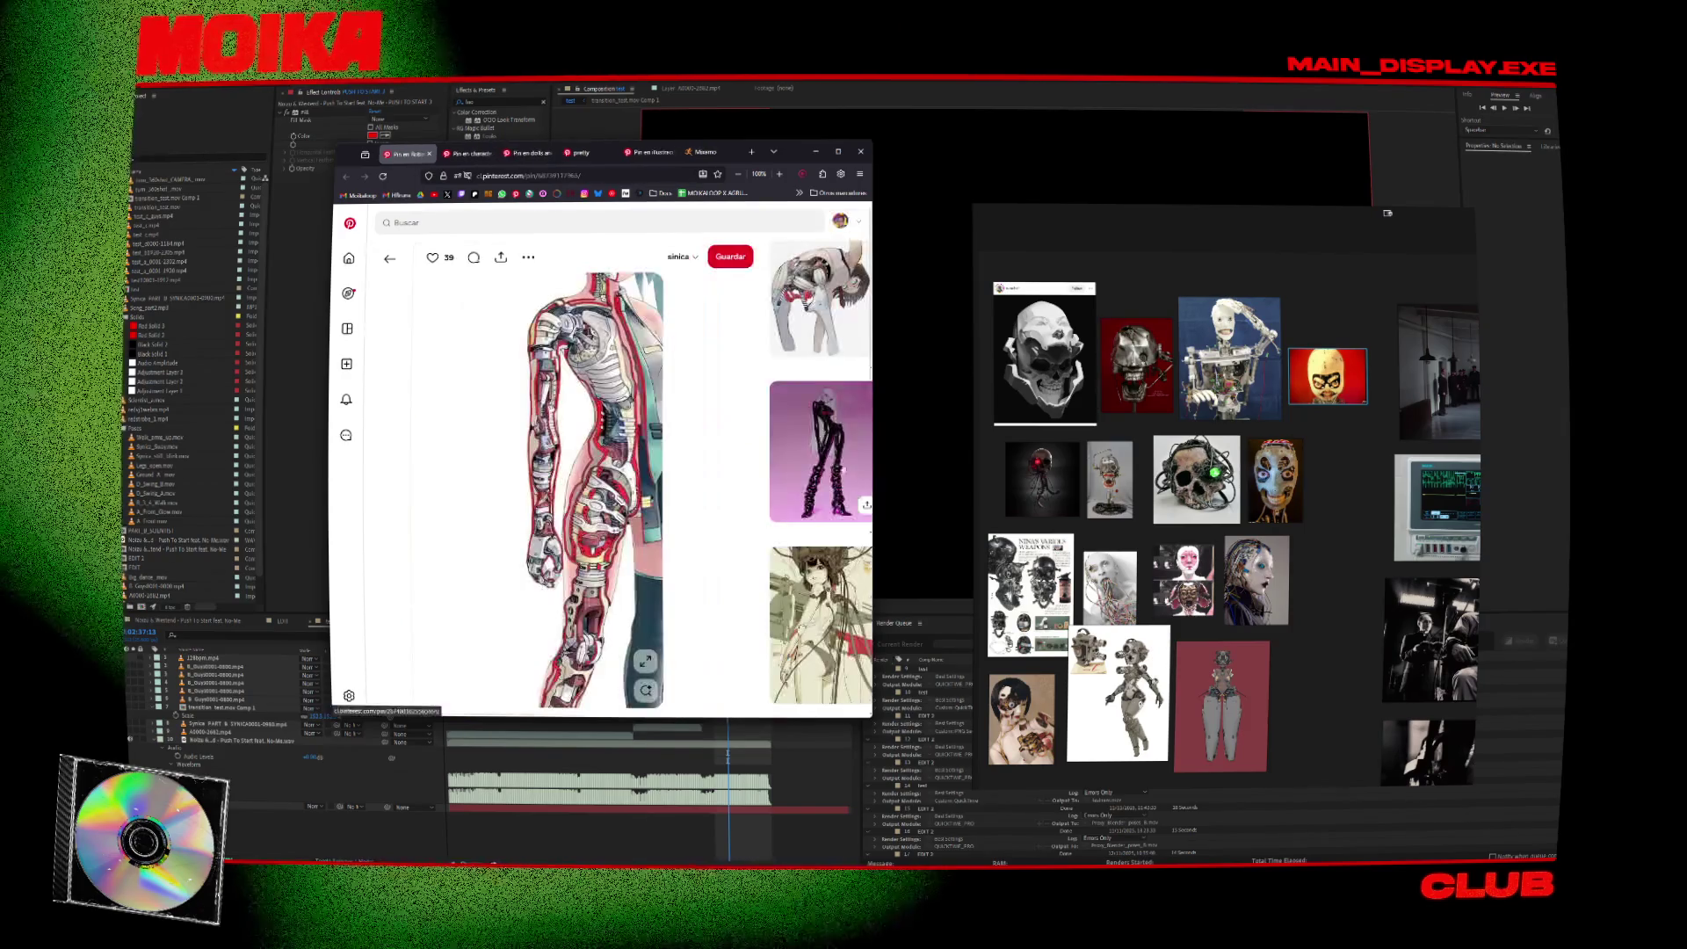
pyautogui.moveTo(598, 483)
pyautogui.mouseDown()
pyautogui.moveTo(868, 485)
pyautogui.moveTo(1096, 457)
pyautogui.mouseUp()
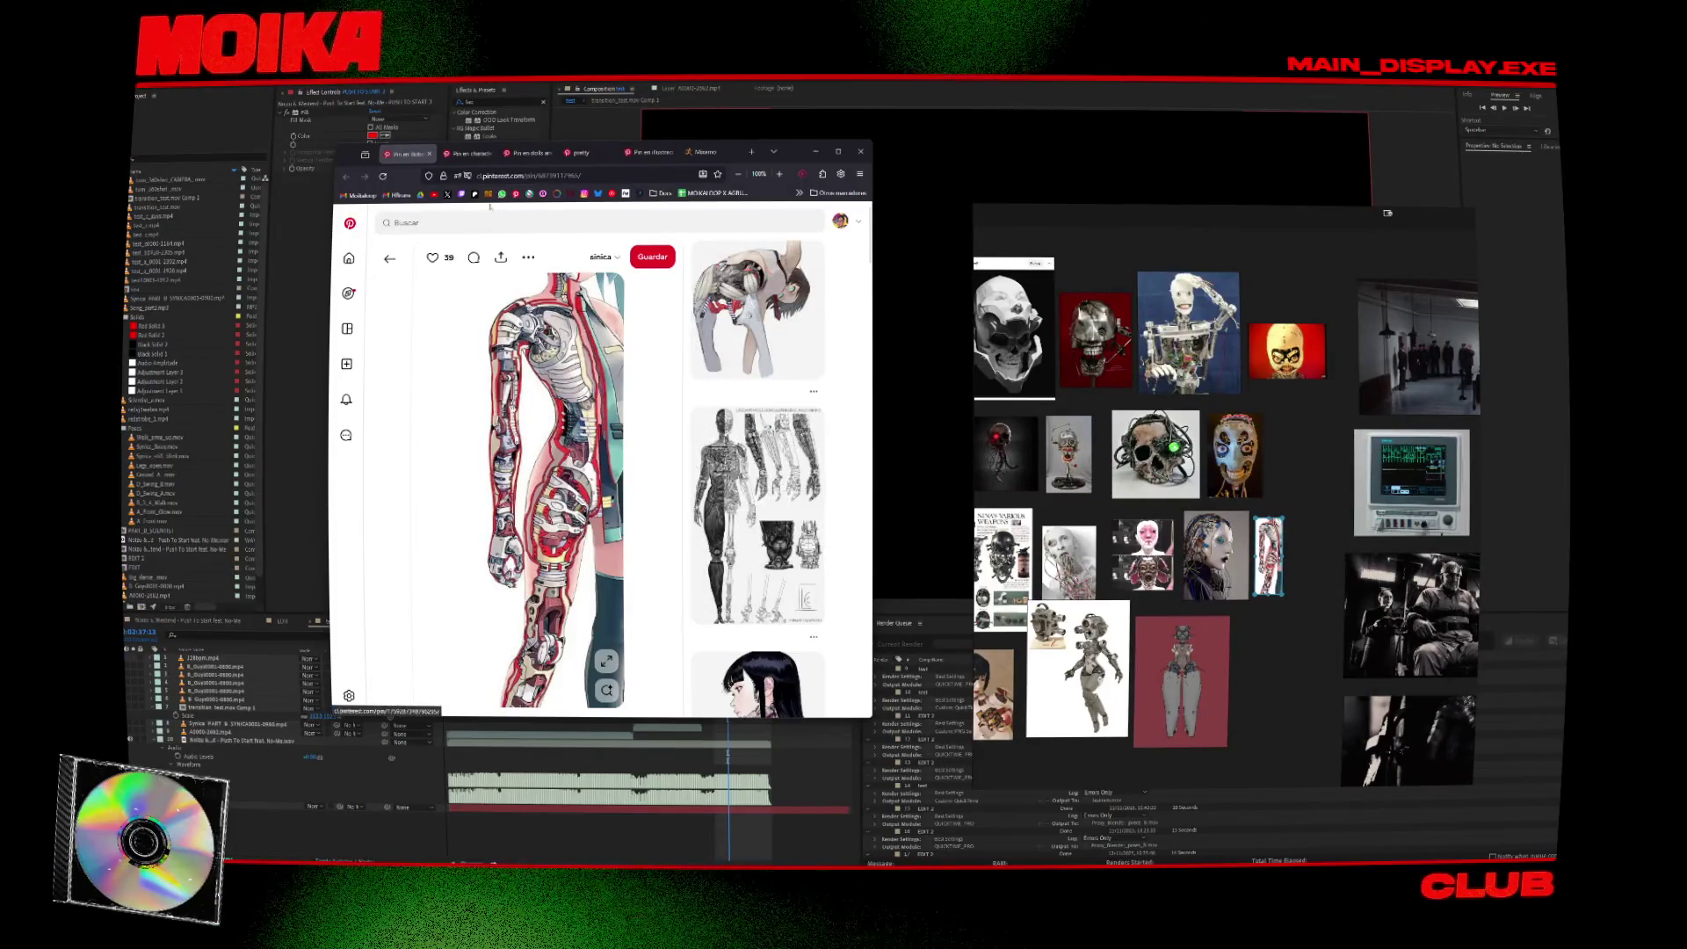
# Close the current pin and browse the pink-haired and silver-haired robot girl pins.
pyautogui.click(429, 154)
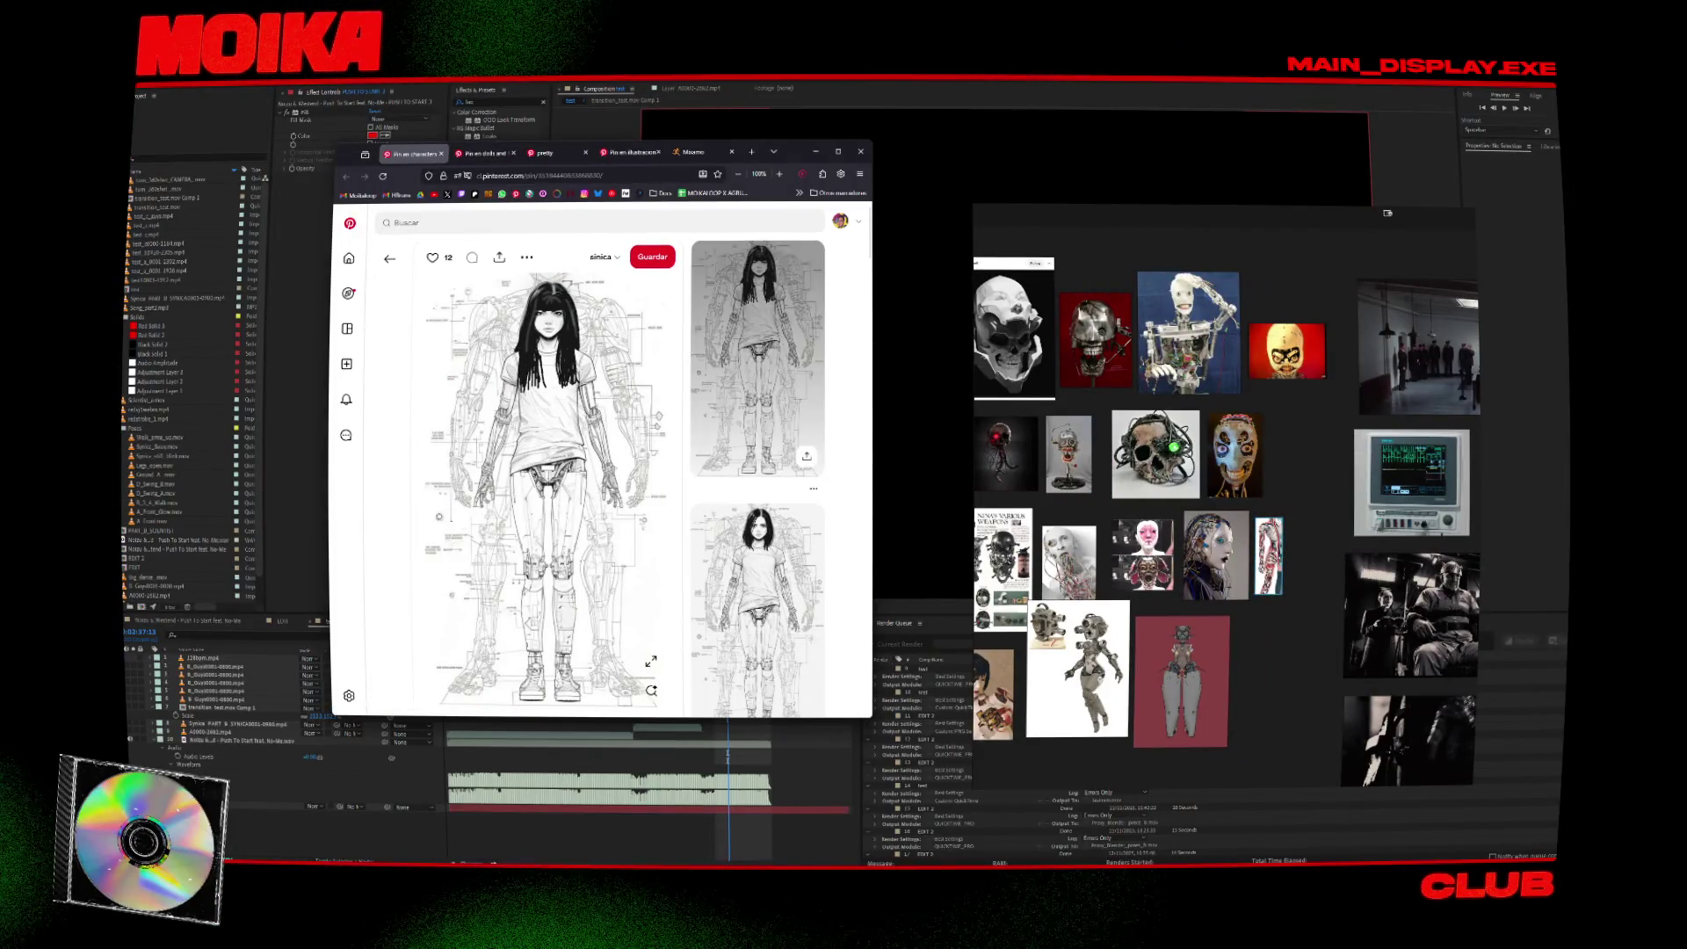
pyautogui.scroll(-2, 602, 475)
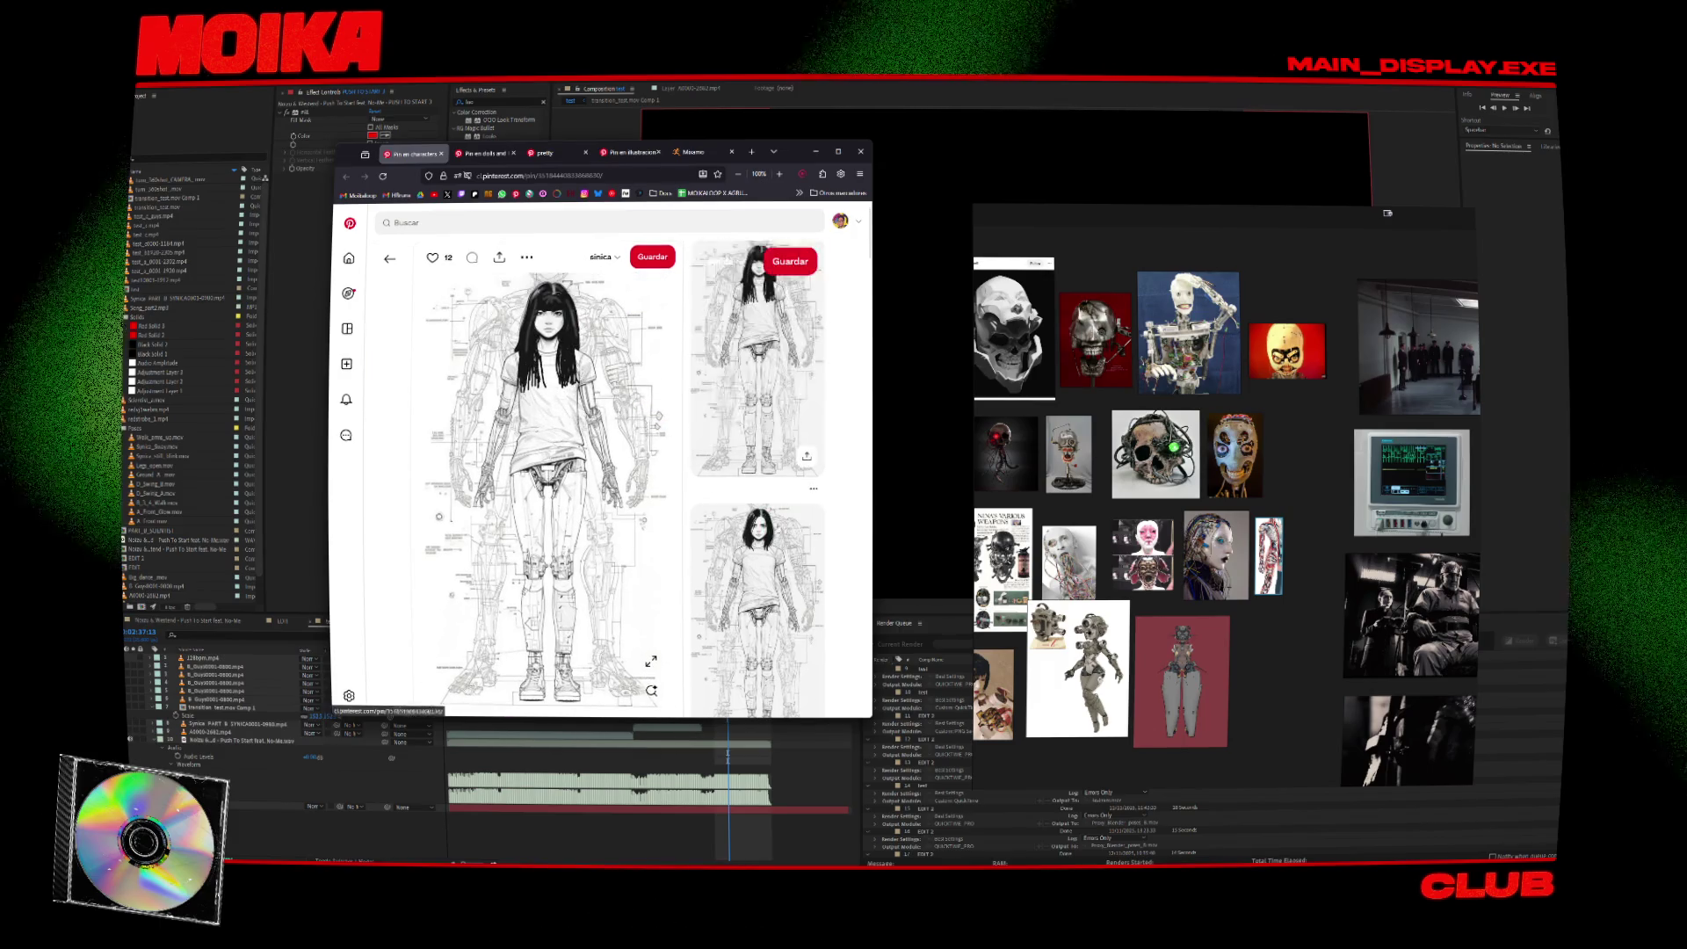
pyautogui.scroll(-2, 663, 563)
pyautogui.scroll(-2, 663, 564)
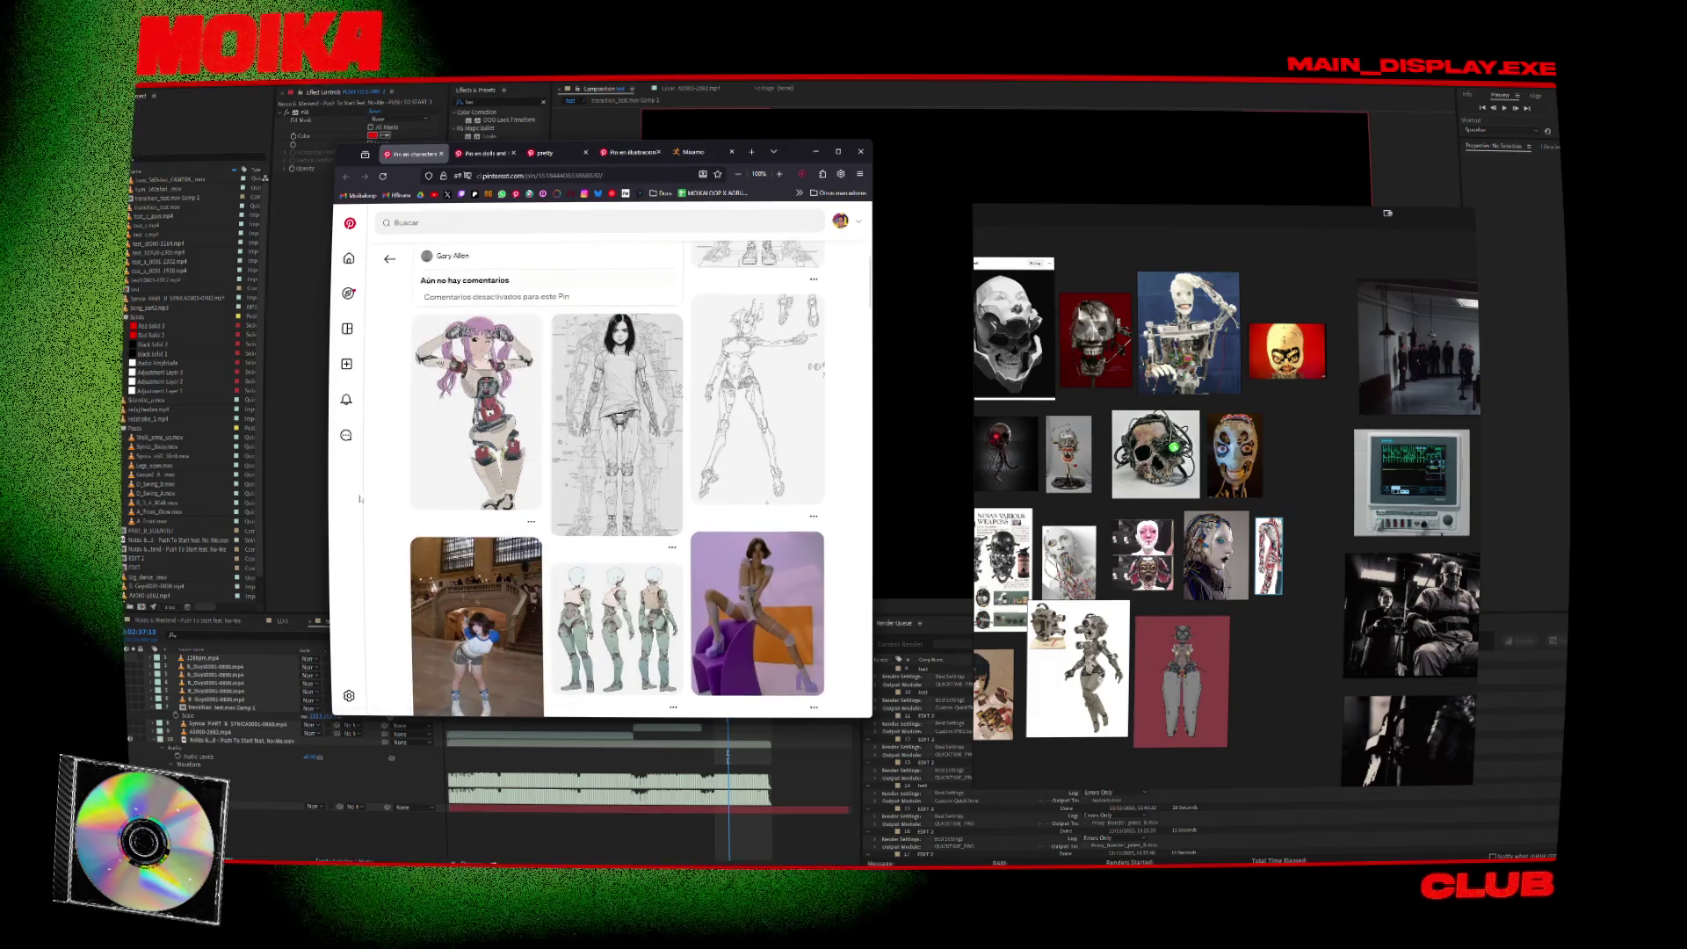
pyautogui.click(453, 460)
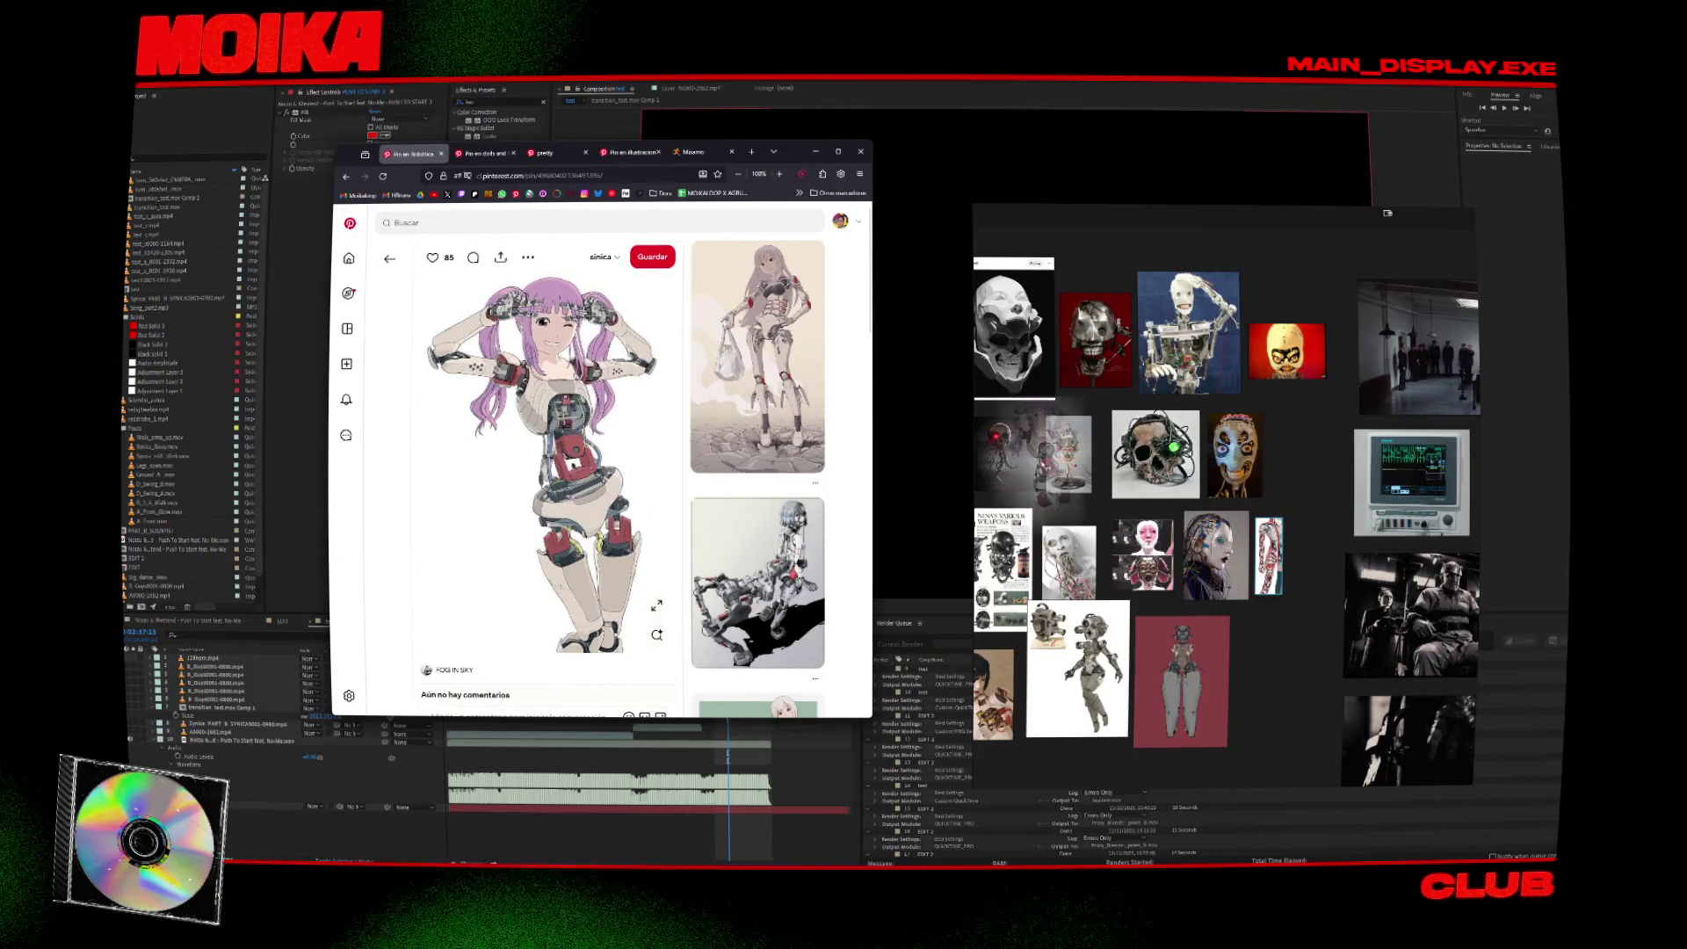
pyautogui.click(758, 355)
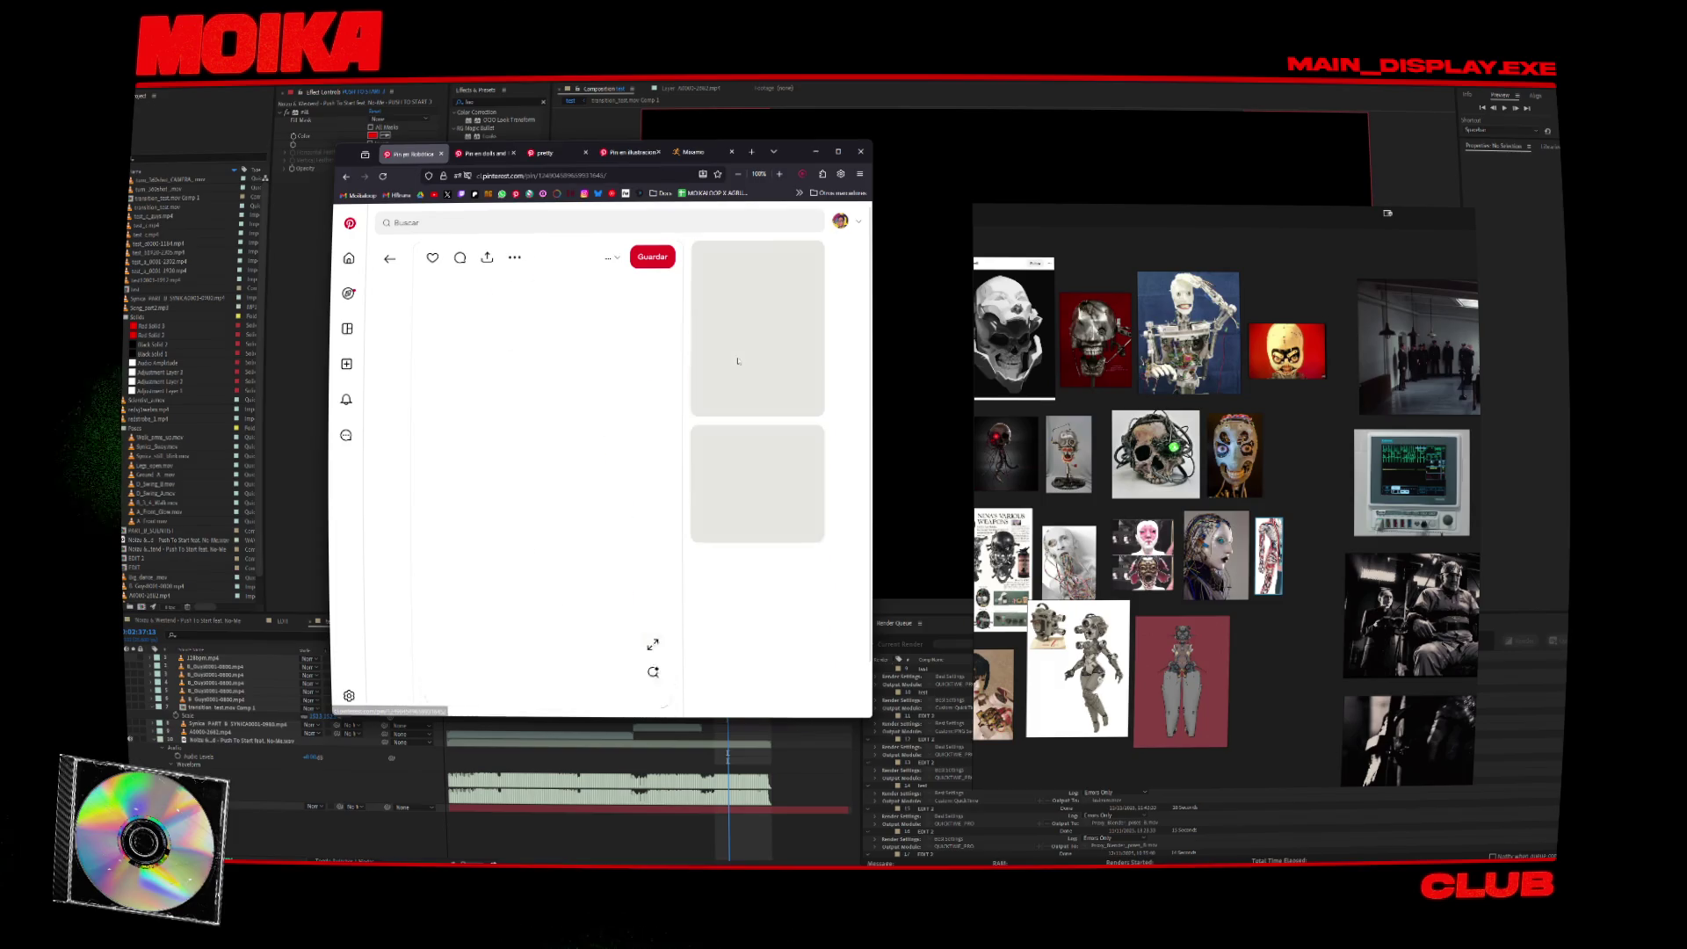
pyautogui.scroll(-1, 546, 490)
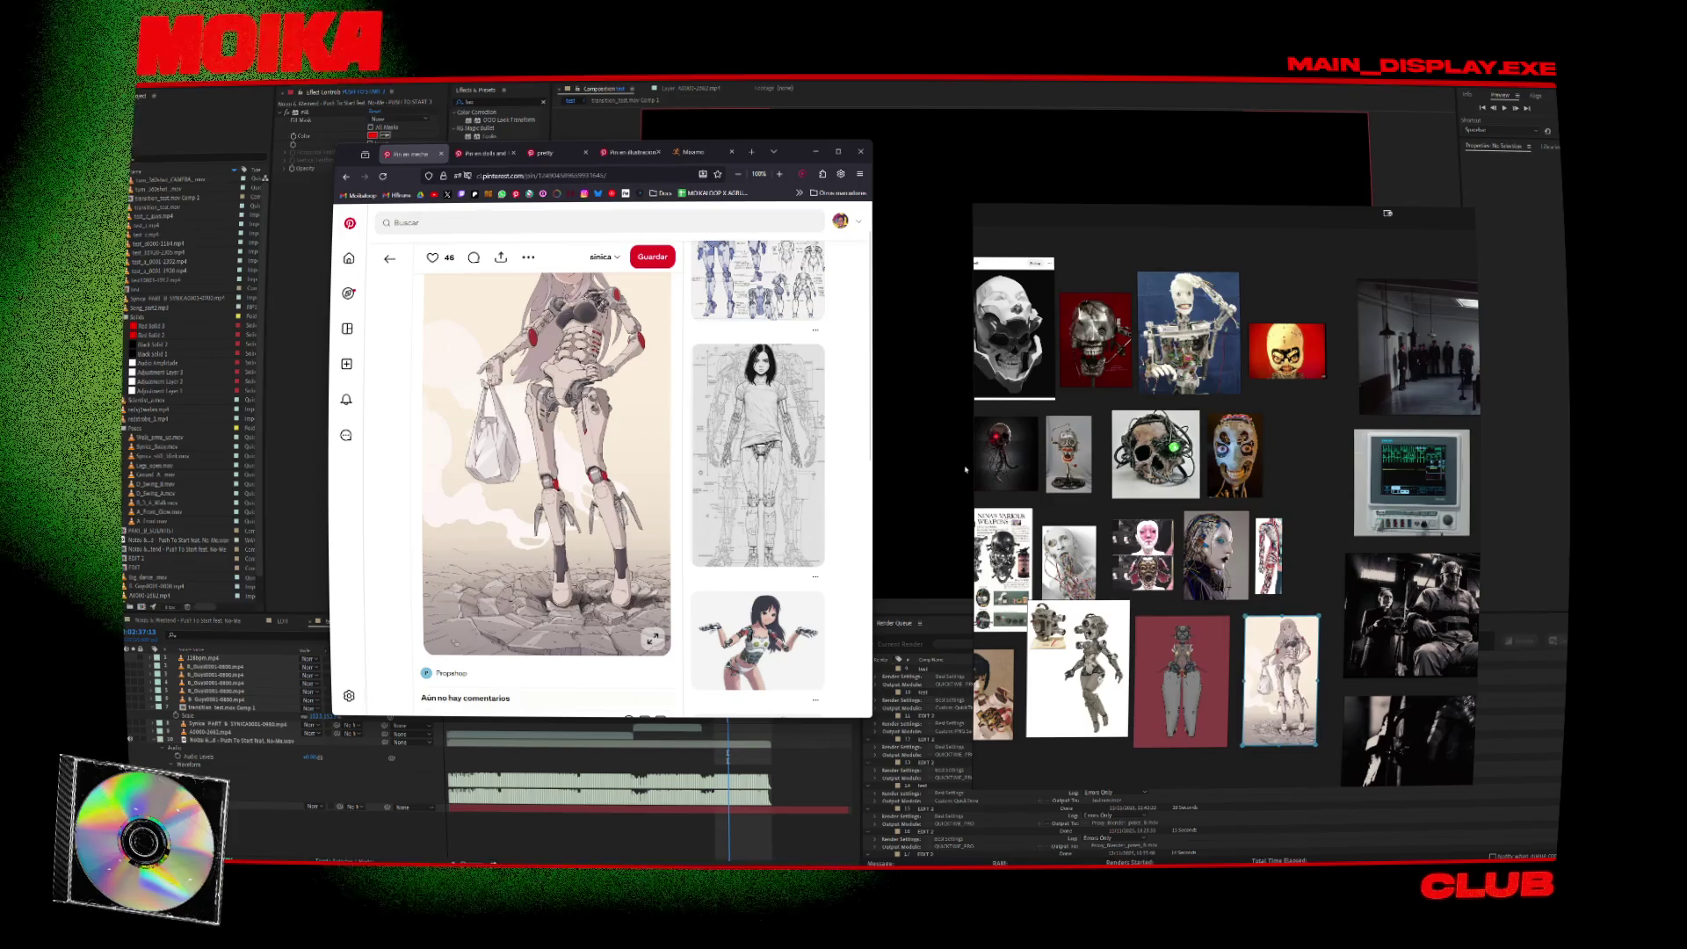
pyautogui.scroll(-3, 833, 377)
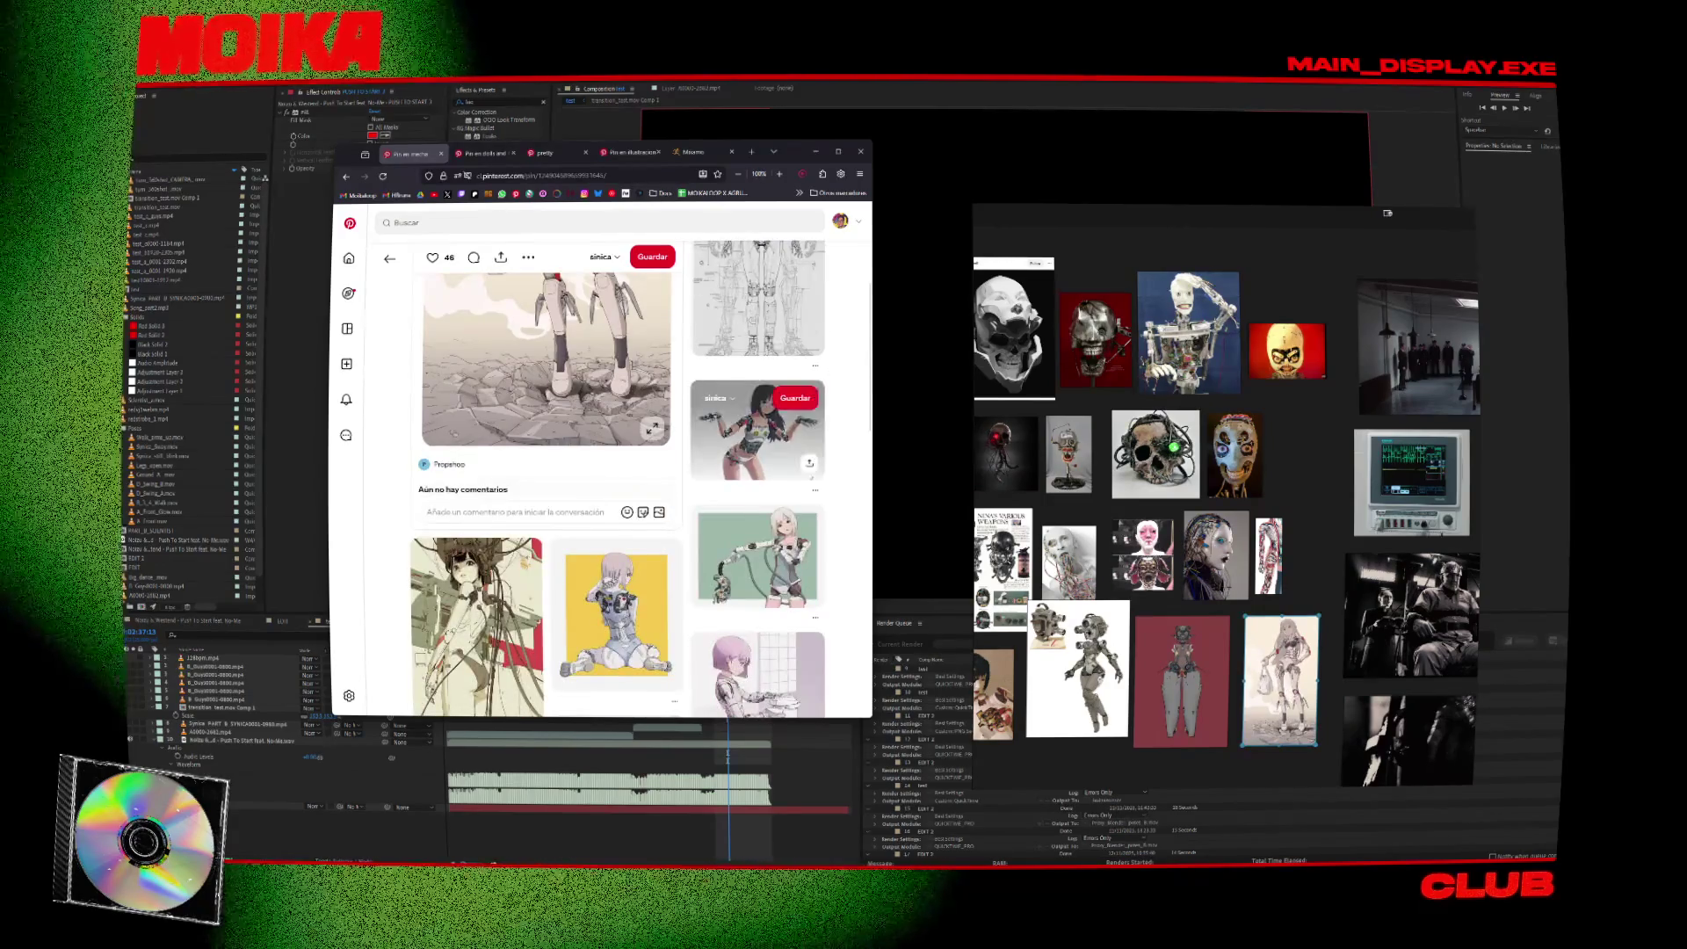
pyautogui.scroll(-4, 817, 391)
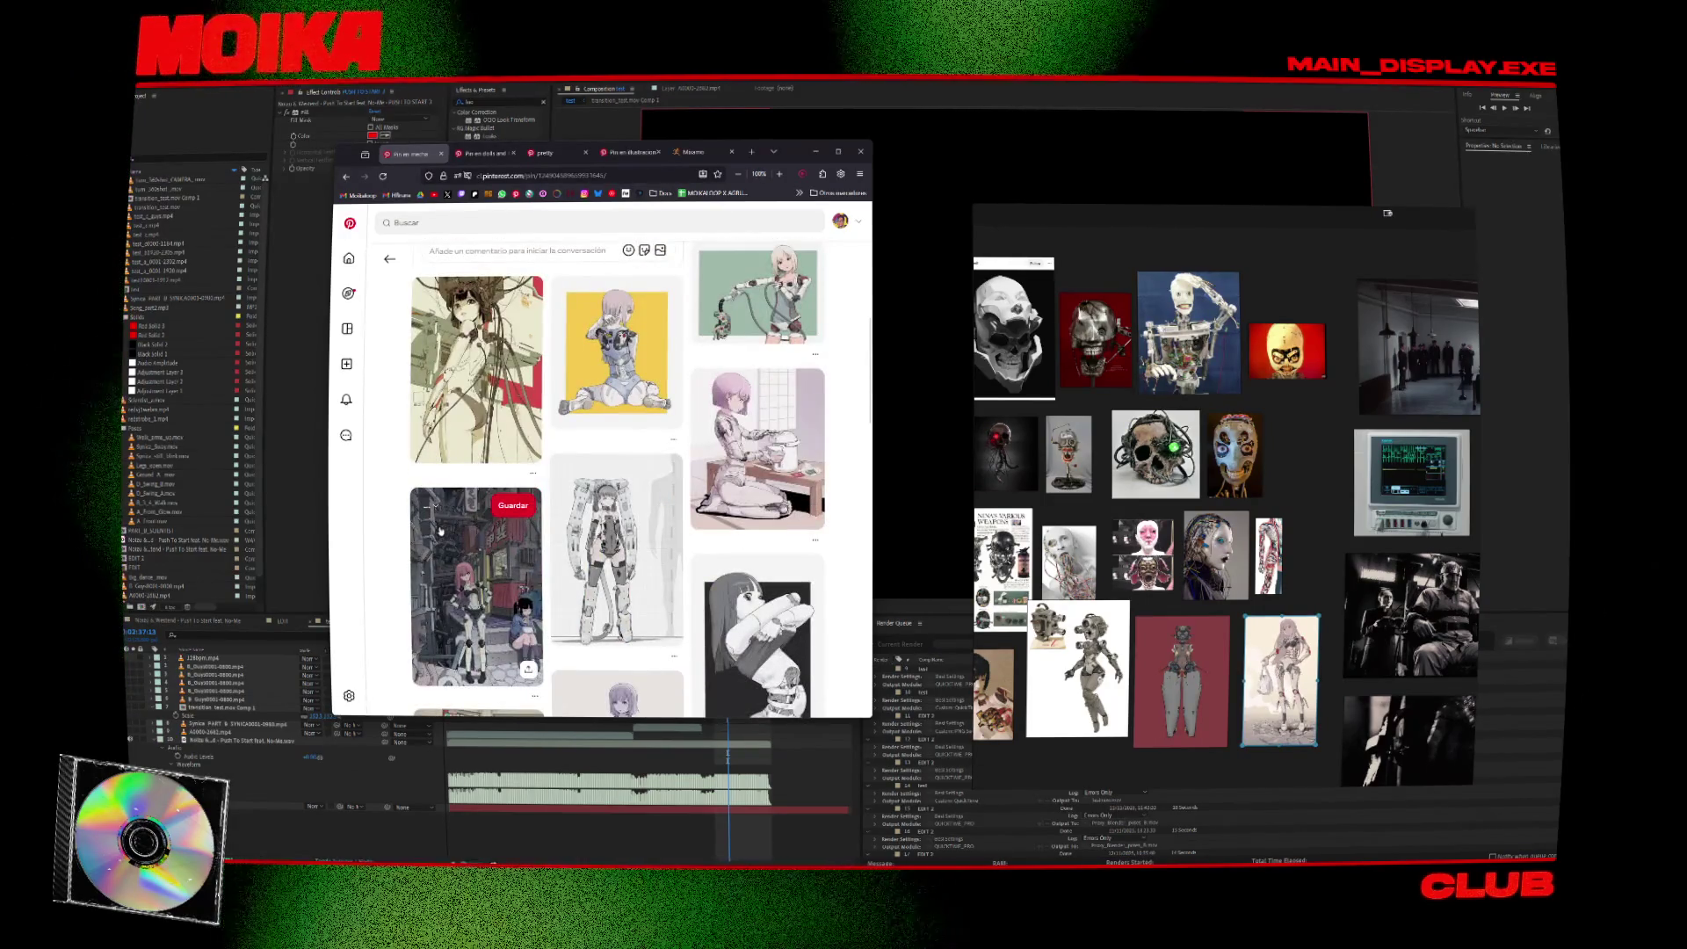
# Look through the cables-girl and character-sheet pins, moving the character sheet lower on the board.
pyautogui.click(475, 378)
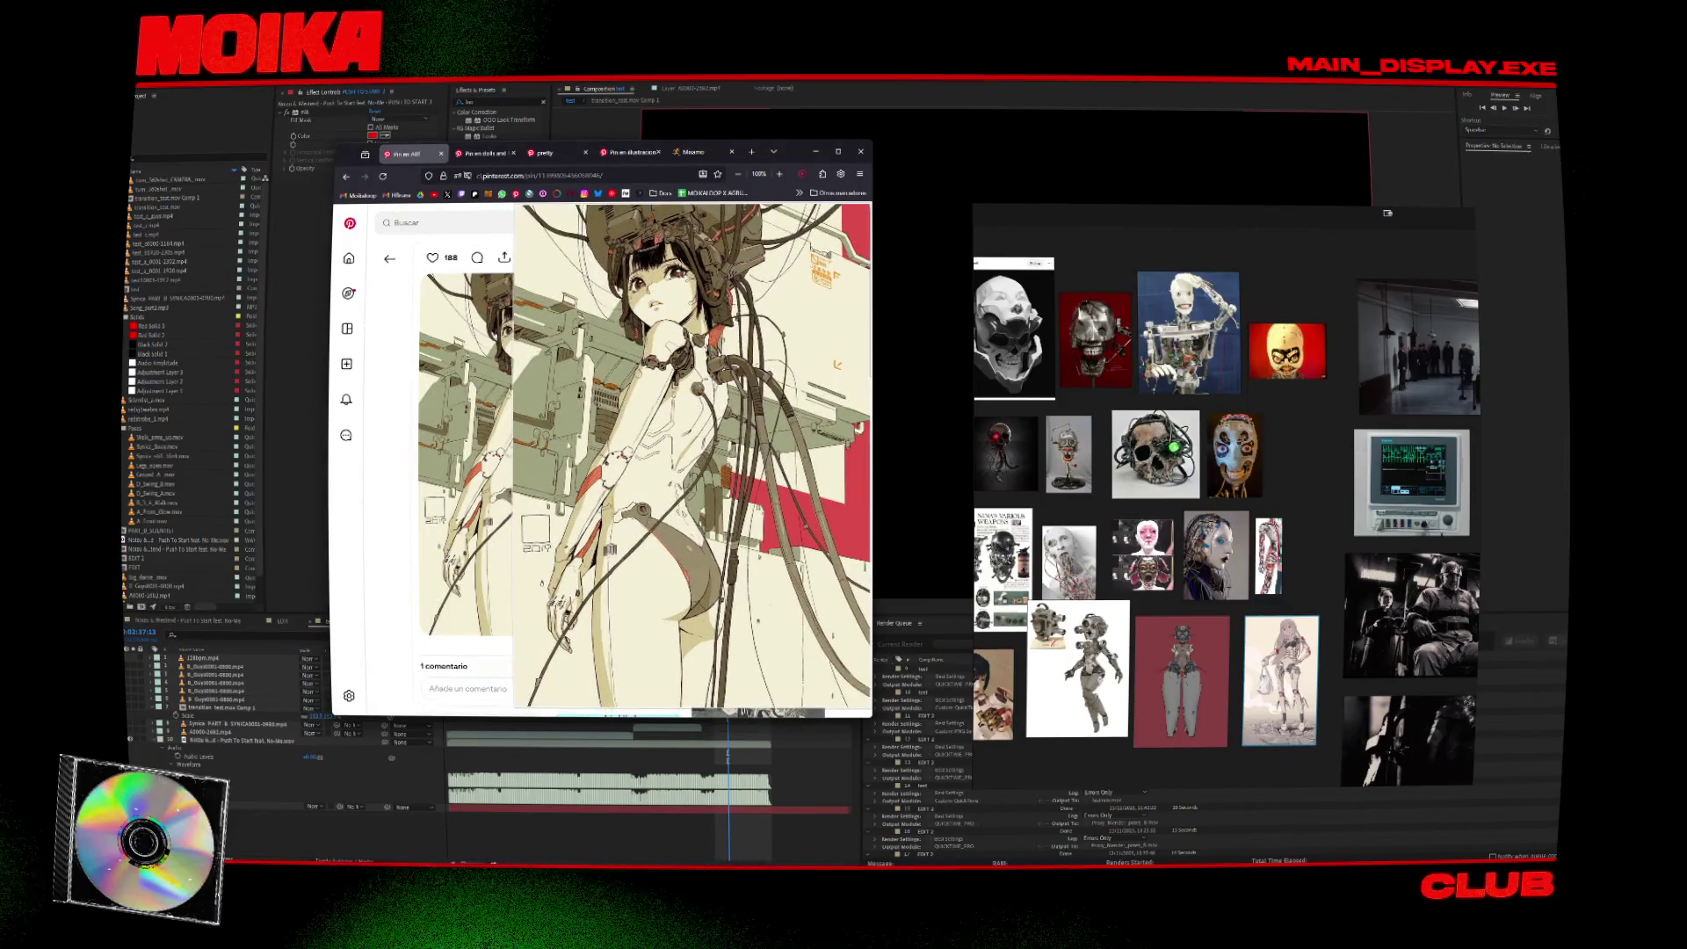
pyautogui.scroll(-1, 752, 517)
pyautogui.click(482, 577)
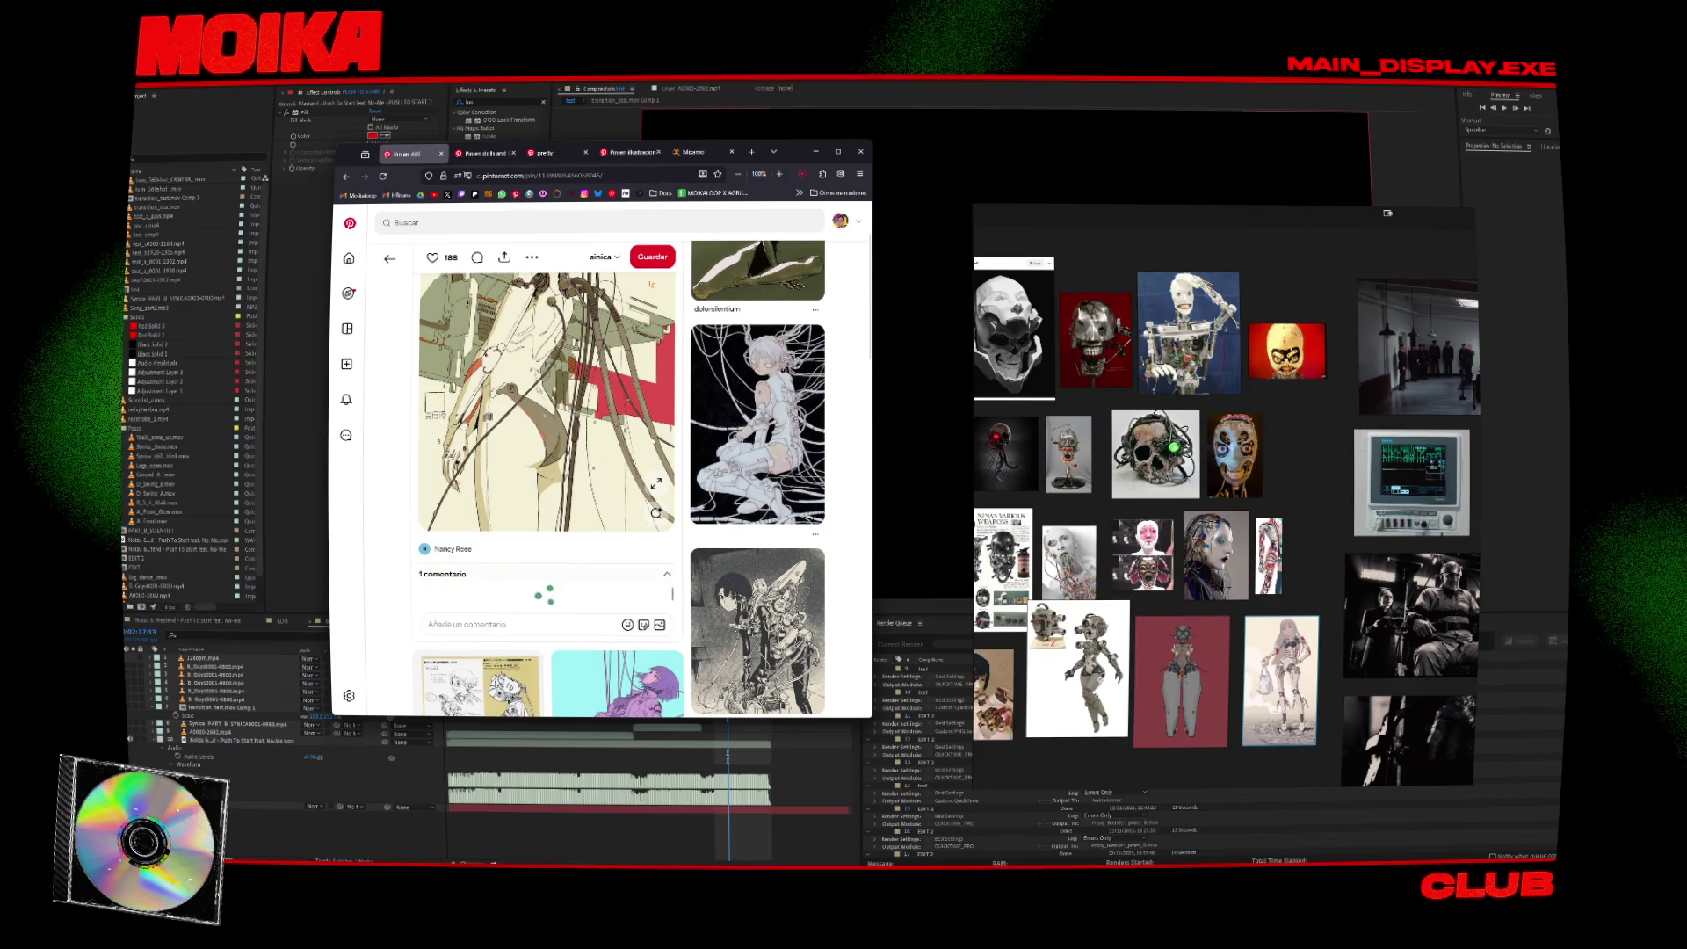
pyautogui.scroll(1, 563, 439)
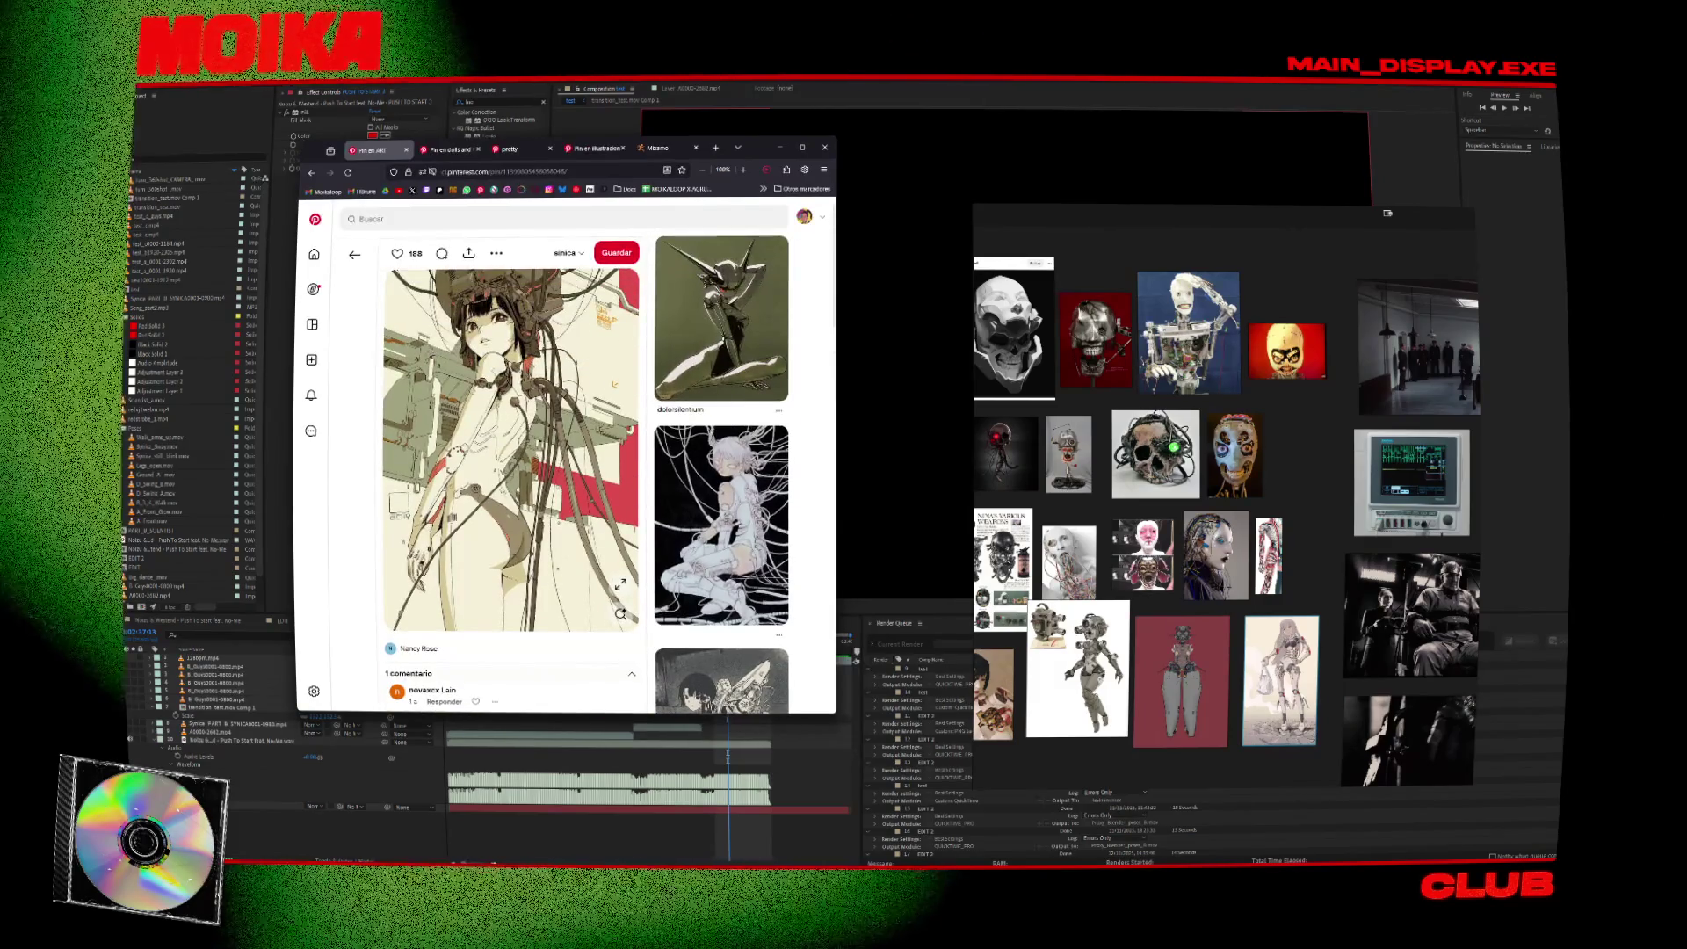
pyautogui.scroll(-5, 395, 456)
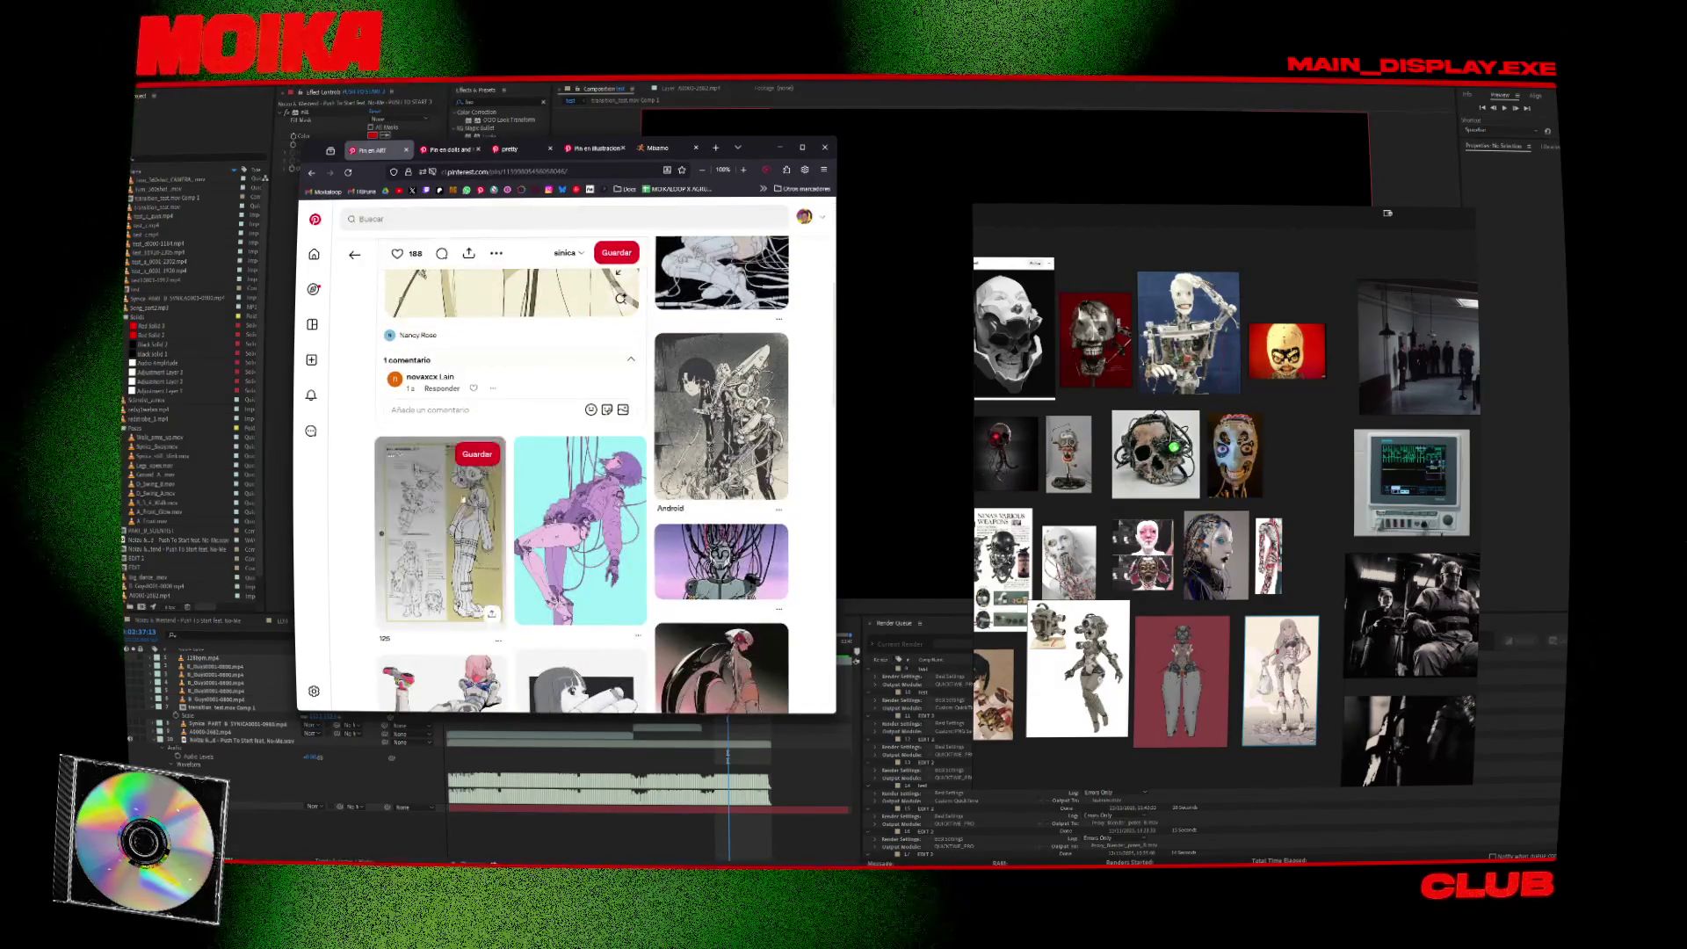
pyautogui.click(395, 456)
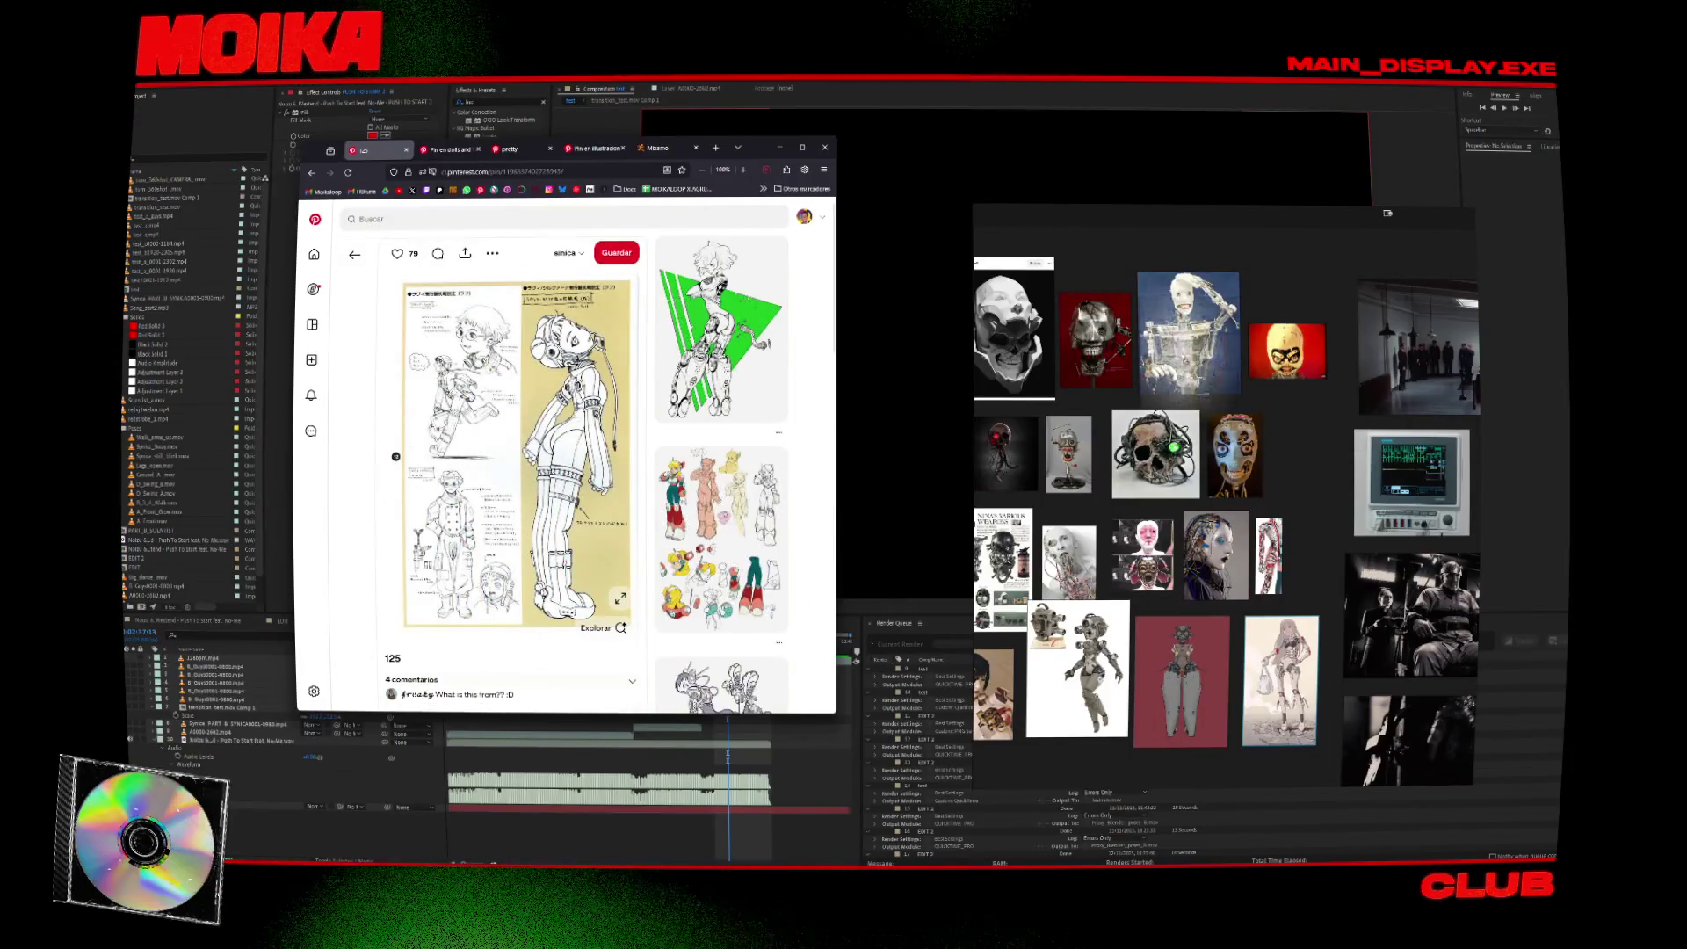
pyautogui.moveTo(1295, 305); pyautogui.dragTo(1302, 452)
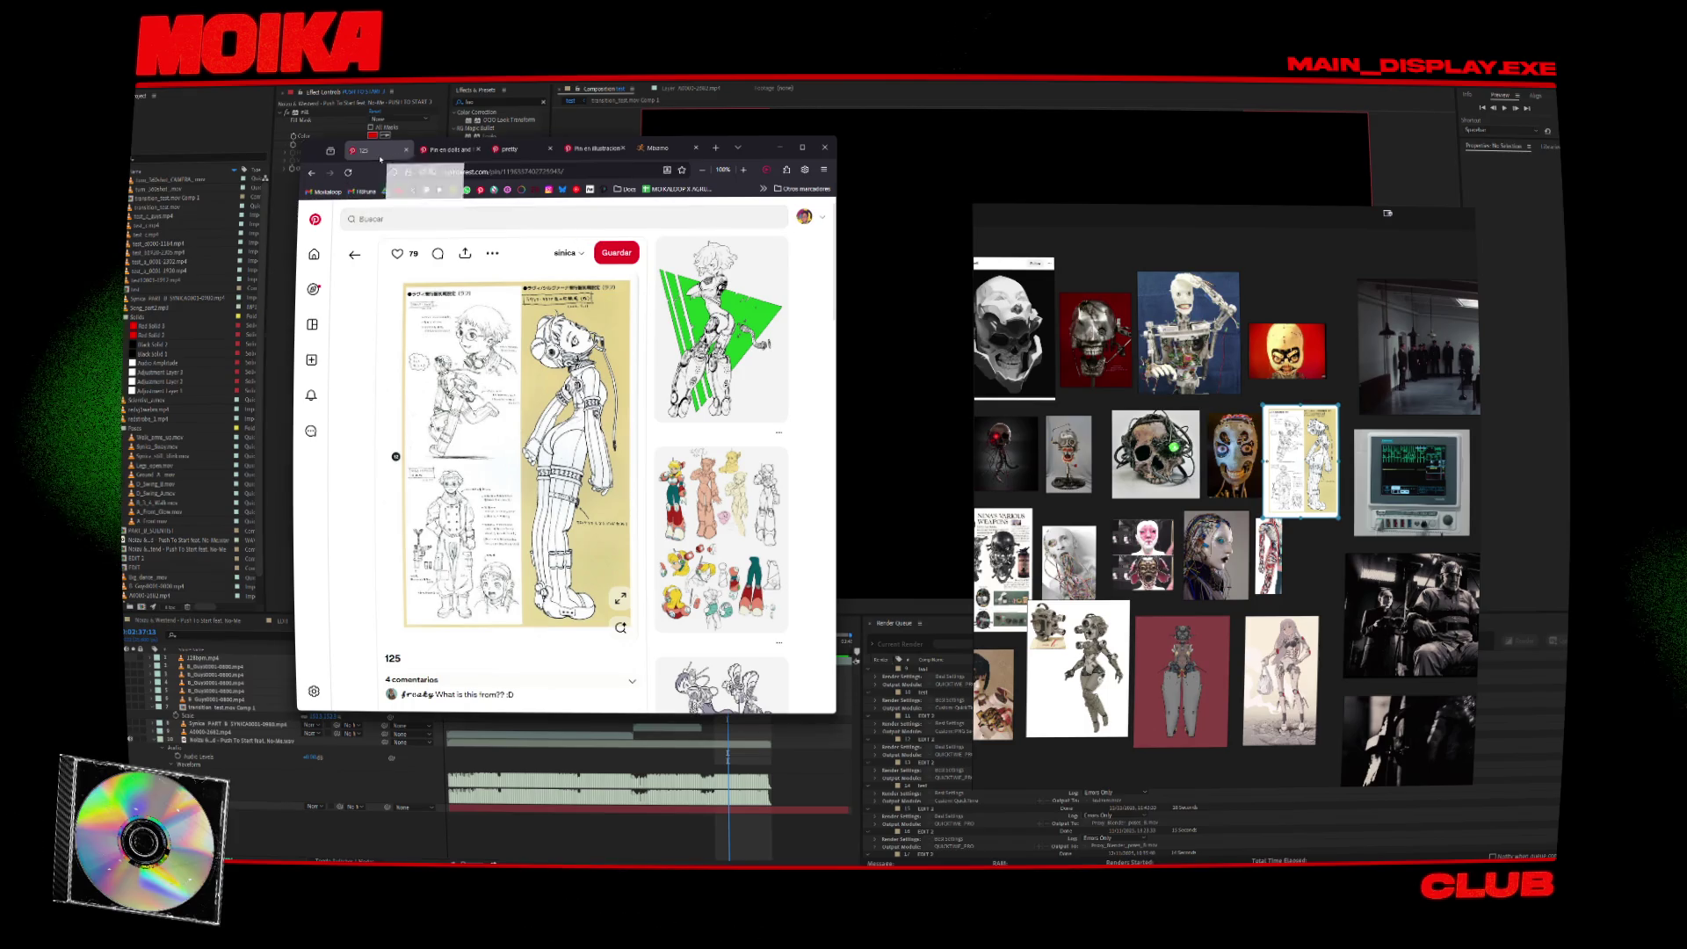
# Close the two finished pin tabs and paste the headless robot body drawing onto the board.
pyautogui.scroll(-3, 525, 431)
pyautogui.scroll(-3, 524, 431)
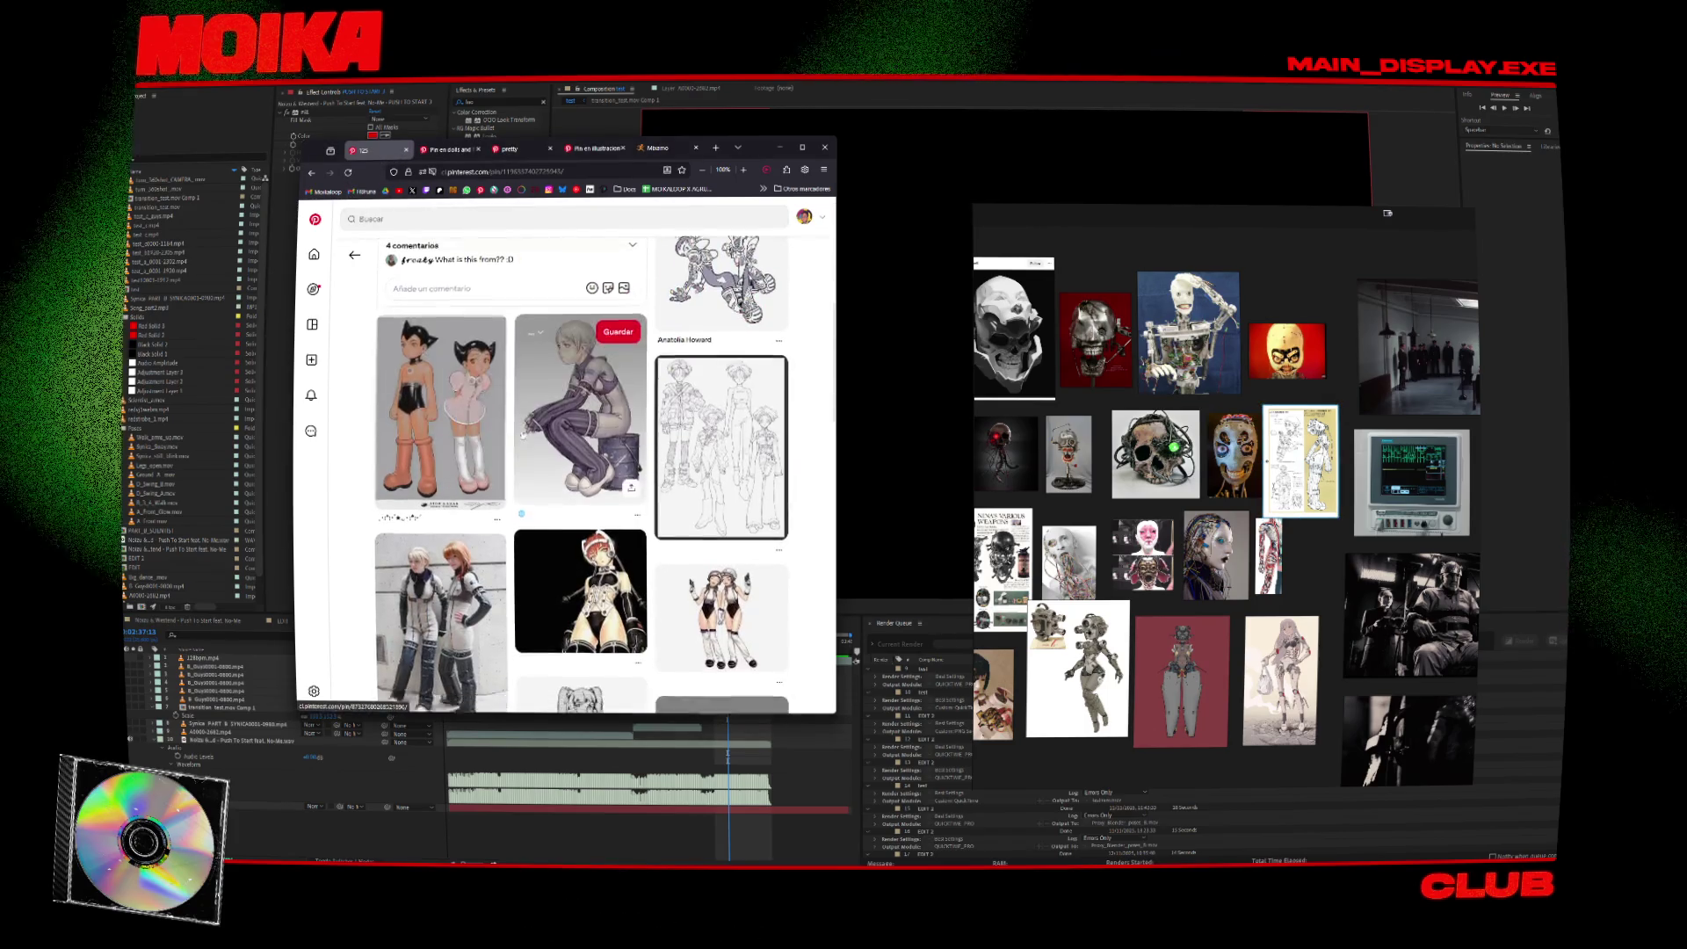
pyautogui.scroll(-5, 525, 430)
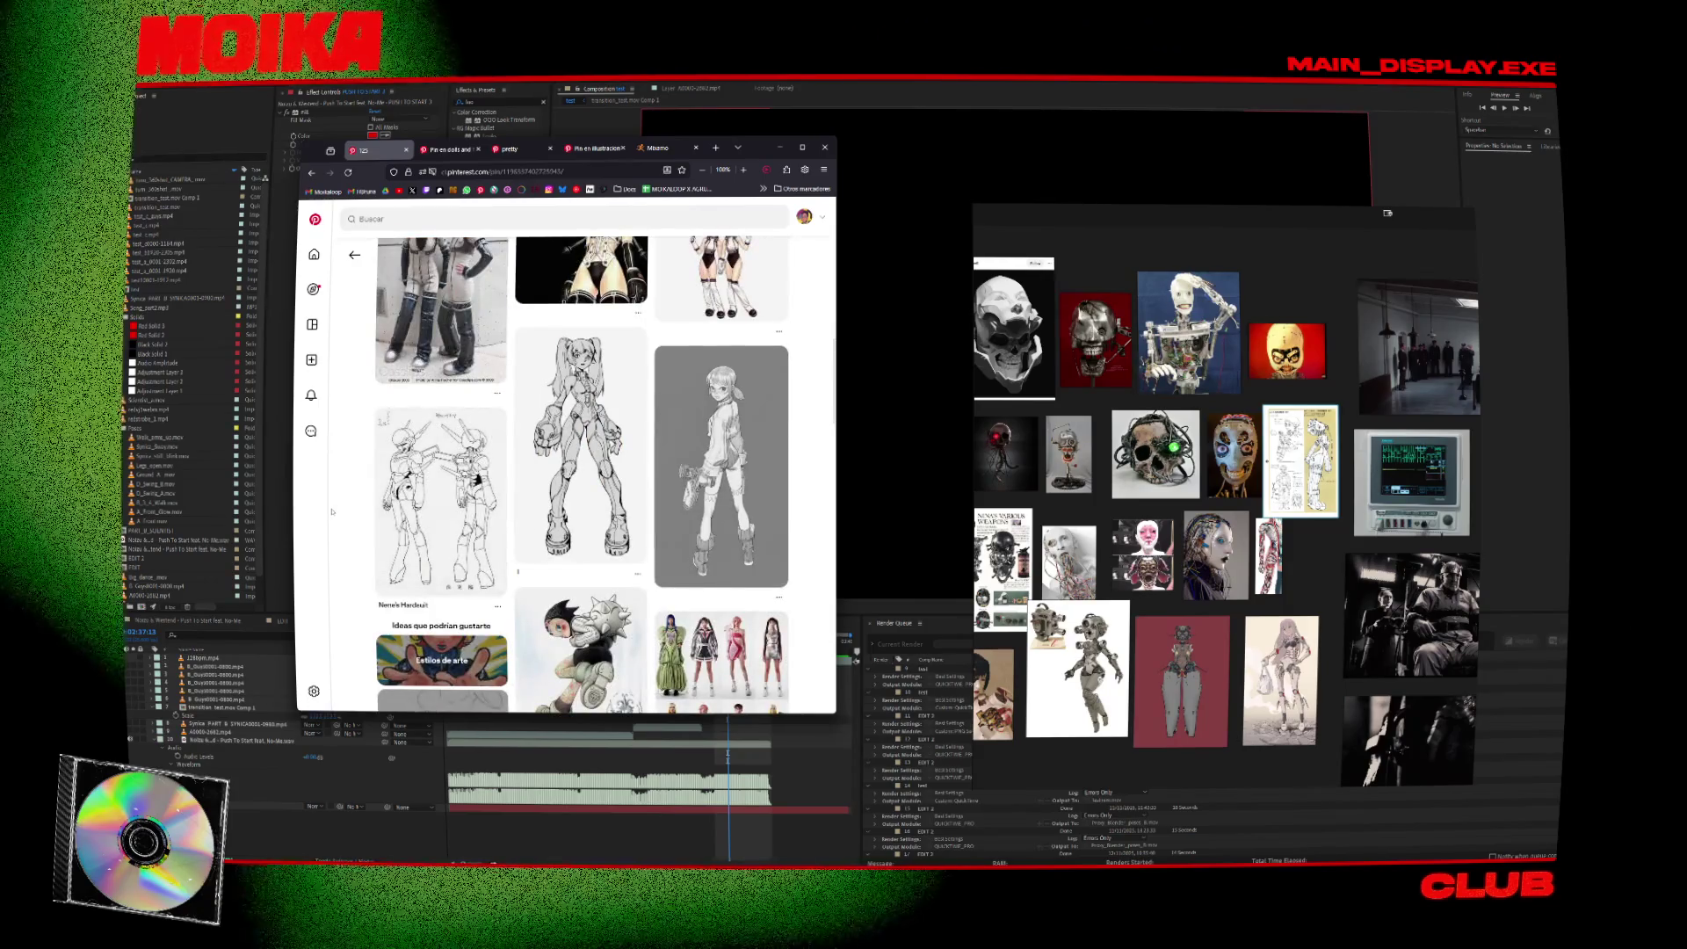
pyautogui.hotkey('ctrl', 'w')
pyautogui.hotkey('ctrl', 'w')
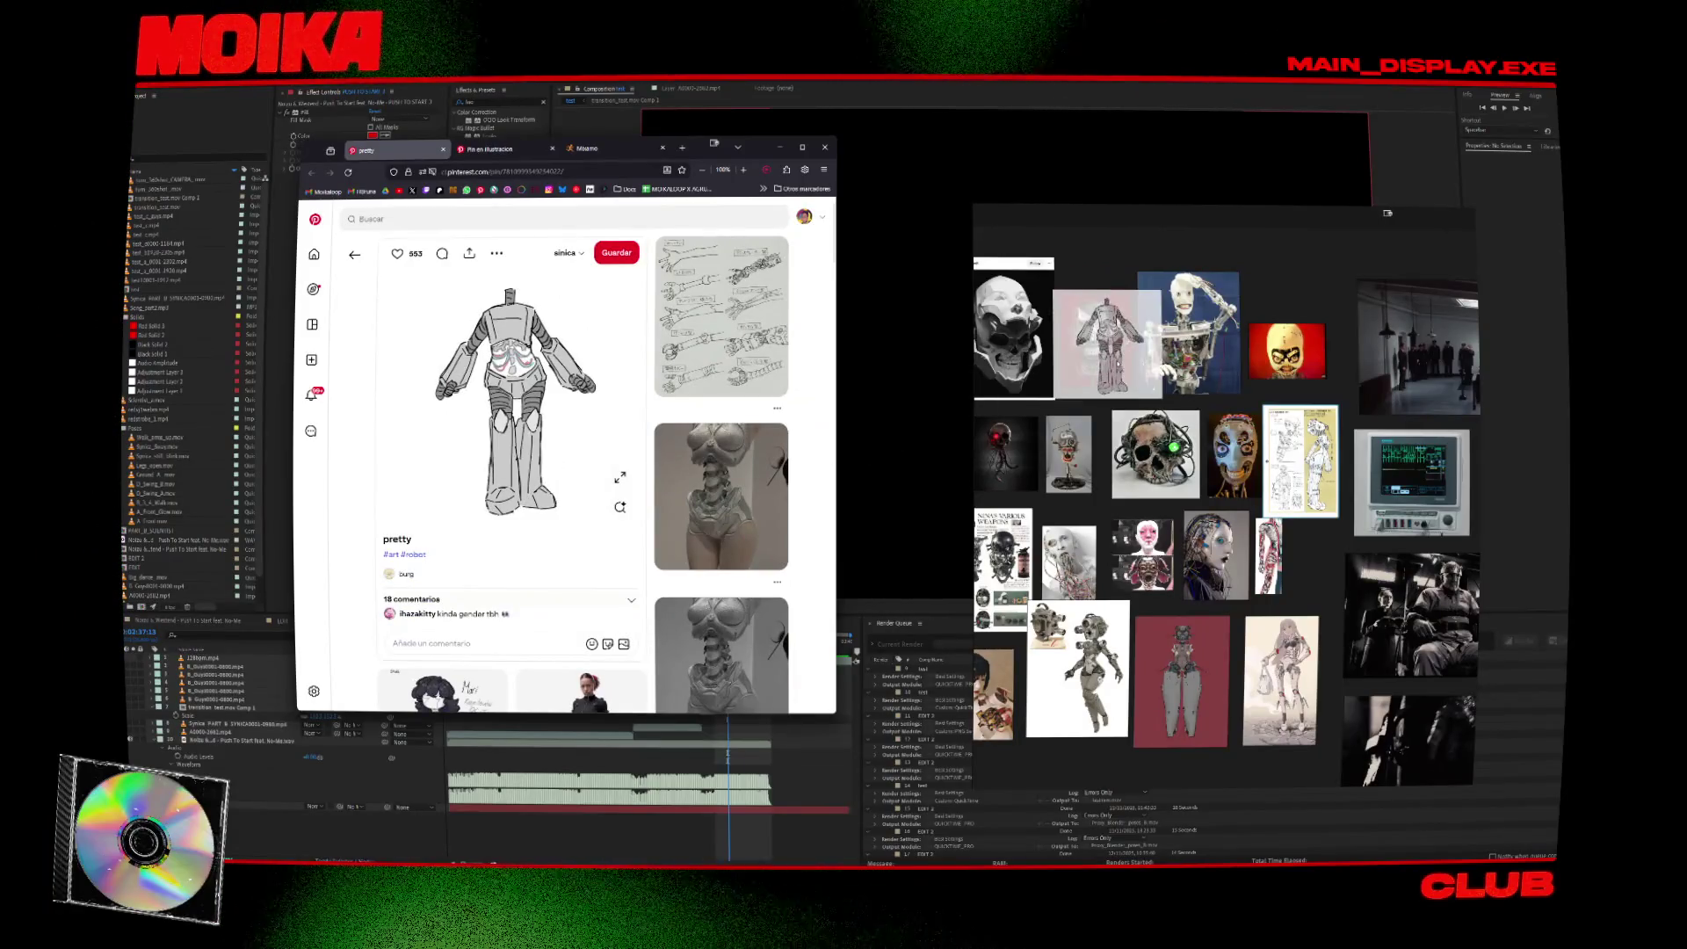
pyautogui.hotkey('ctrl', 'v')
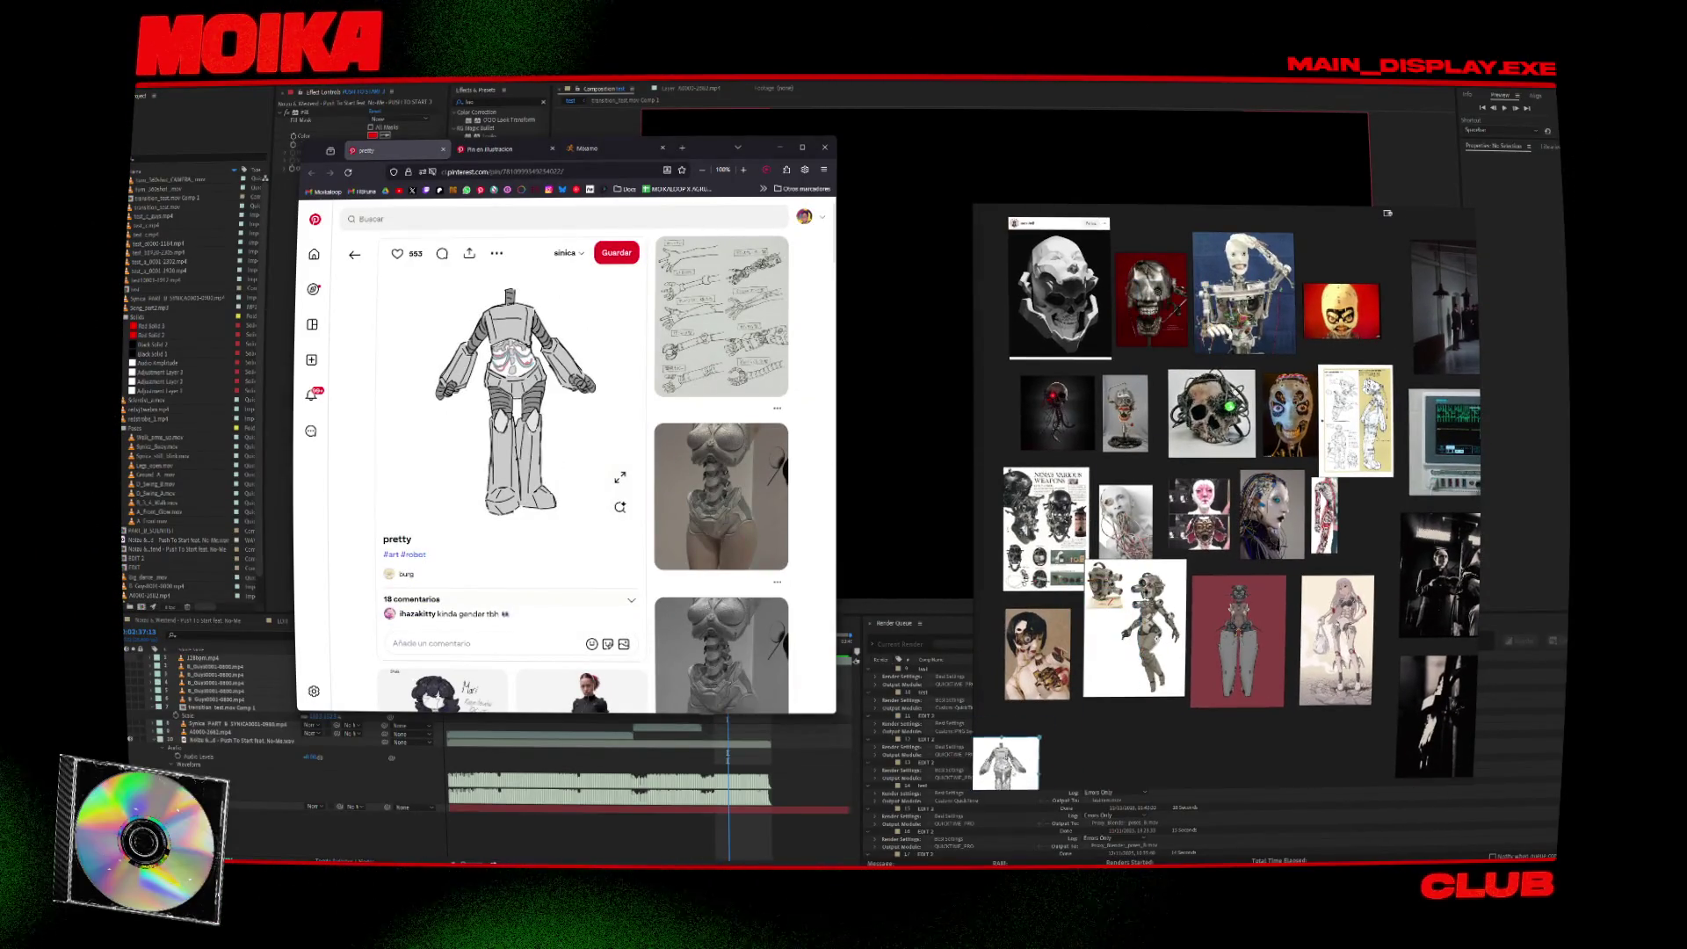
# Add the curly-haired robot sketch from a related pin, then open the three-robot turnaround pin.
pyautogui.scroll(-2, 708, 503)
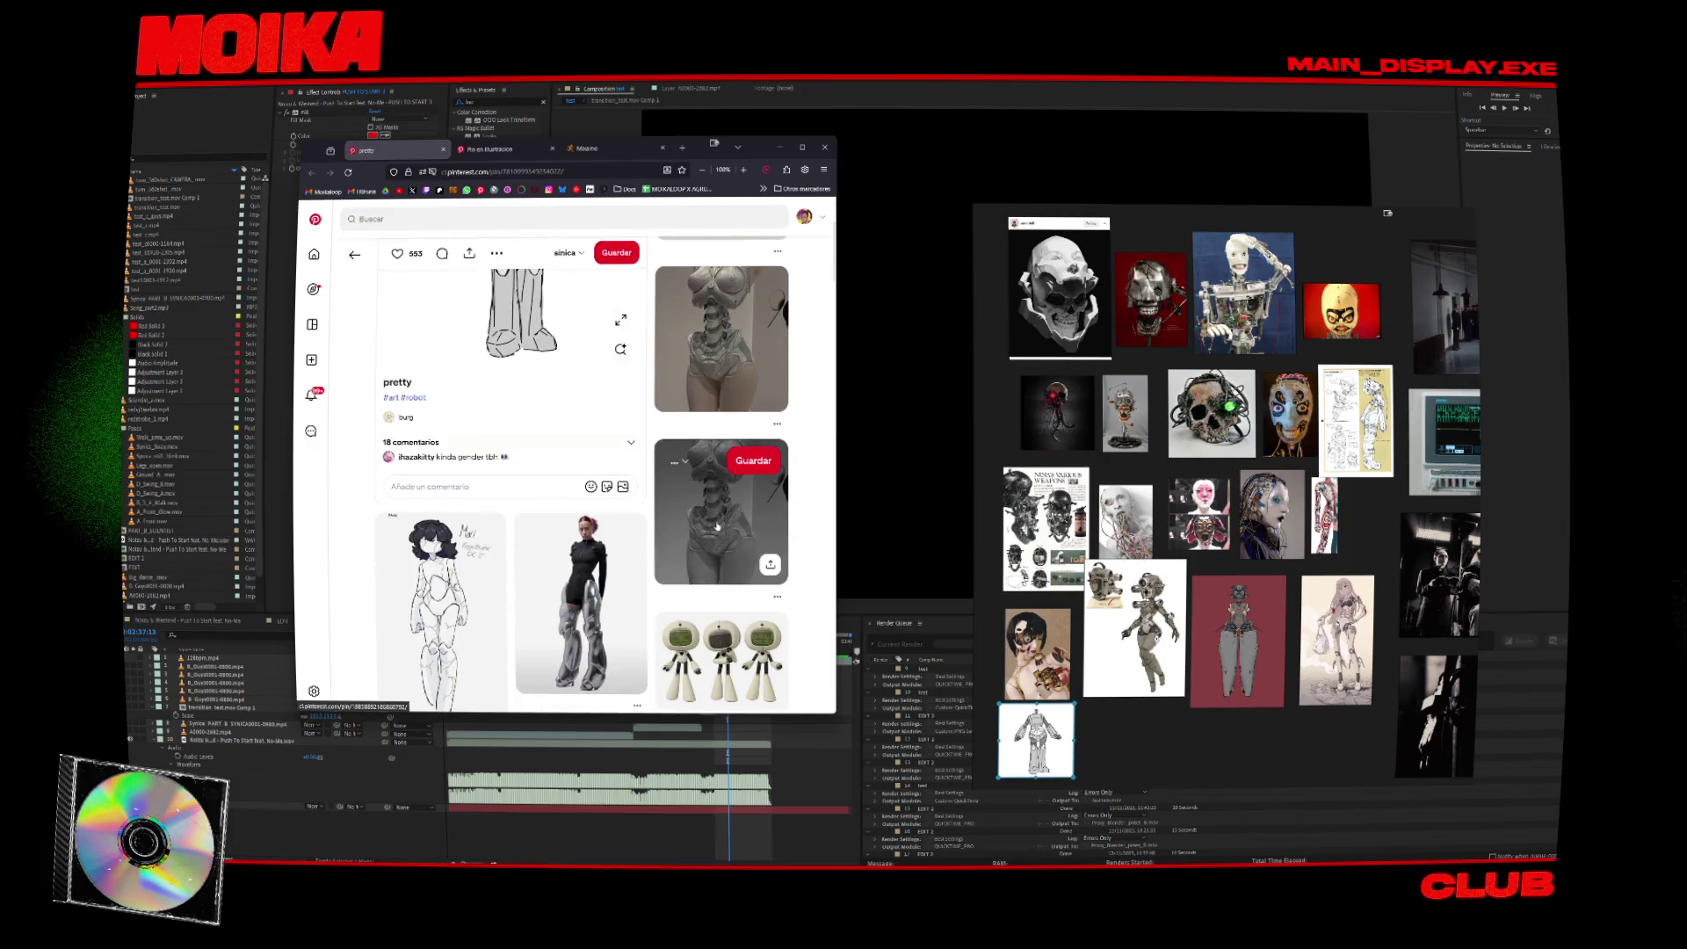
pyautogui.scroll(-1, 717, 527)
pyautogui.middleClick(457, 493)
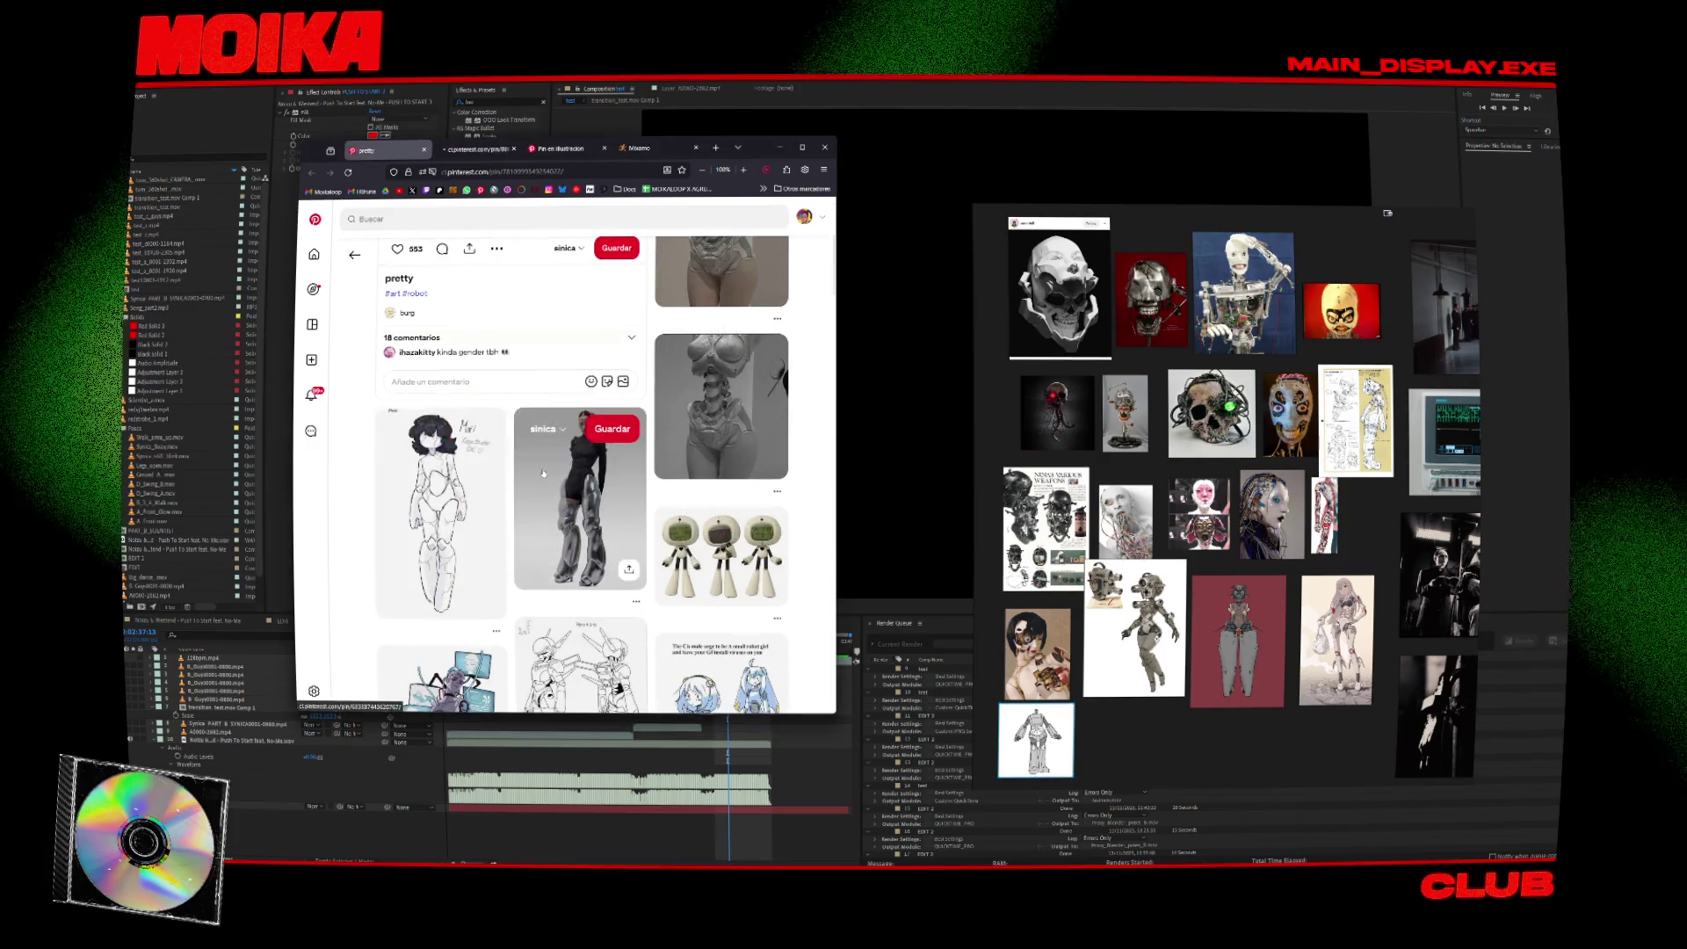
pyautogui.hotkey('ctrl', 'Tab')
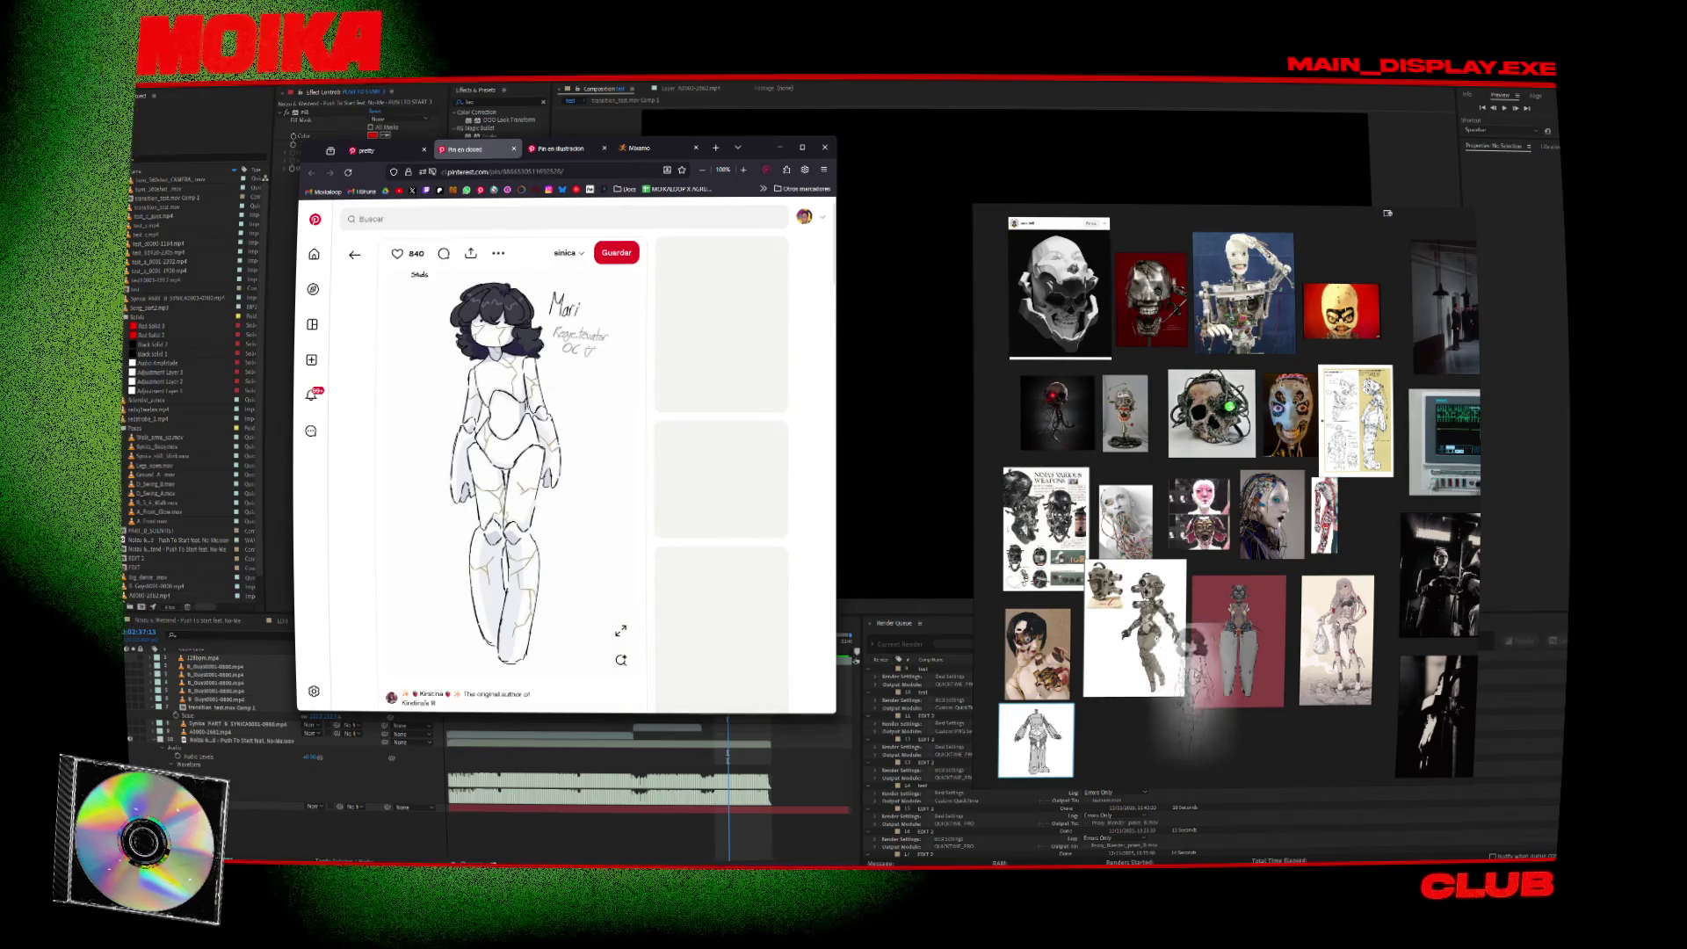
pyautogui.moveTo(1187, 655); pyautogui.dragTo(1134, 694)
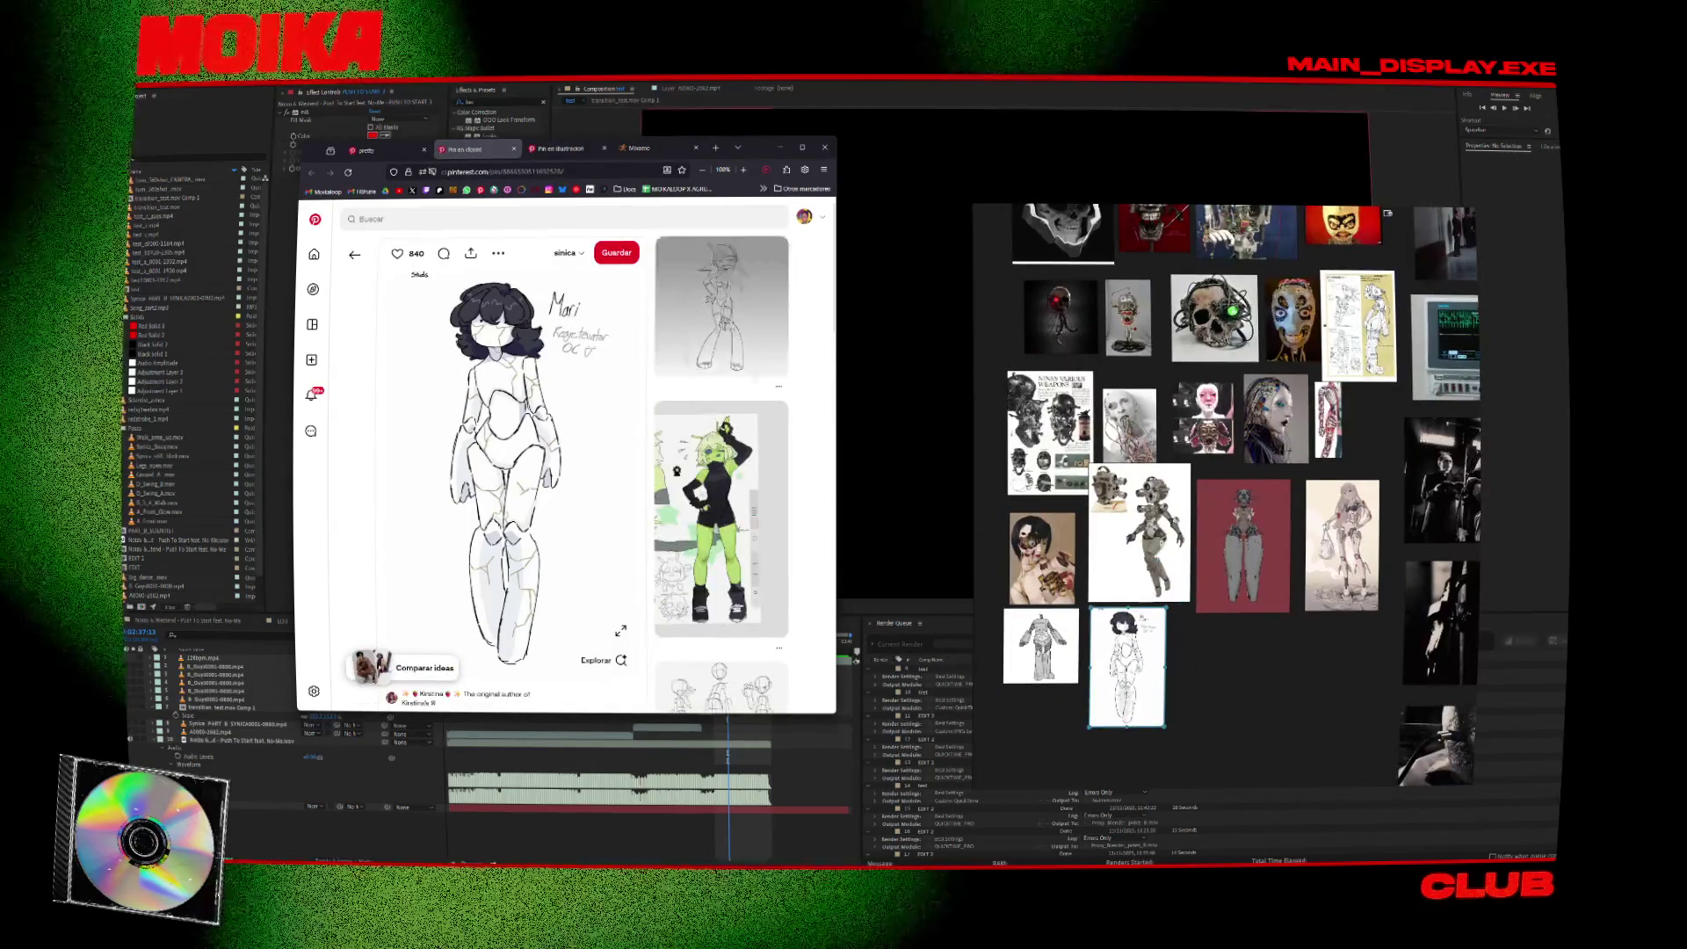
pyautogui.scroll(-2, 563, 483)
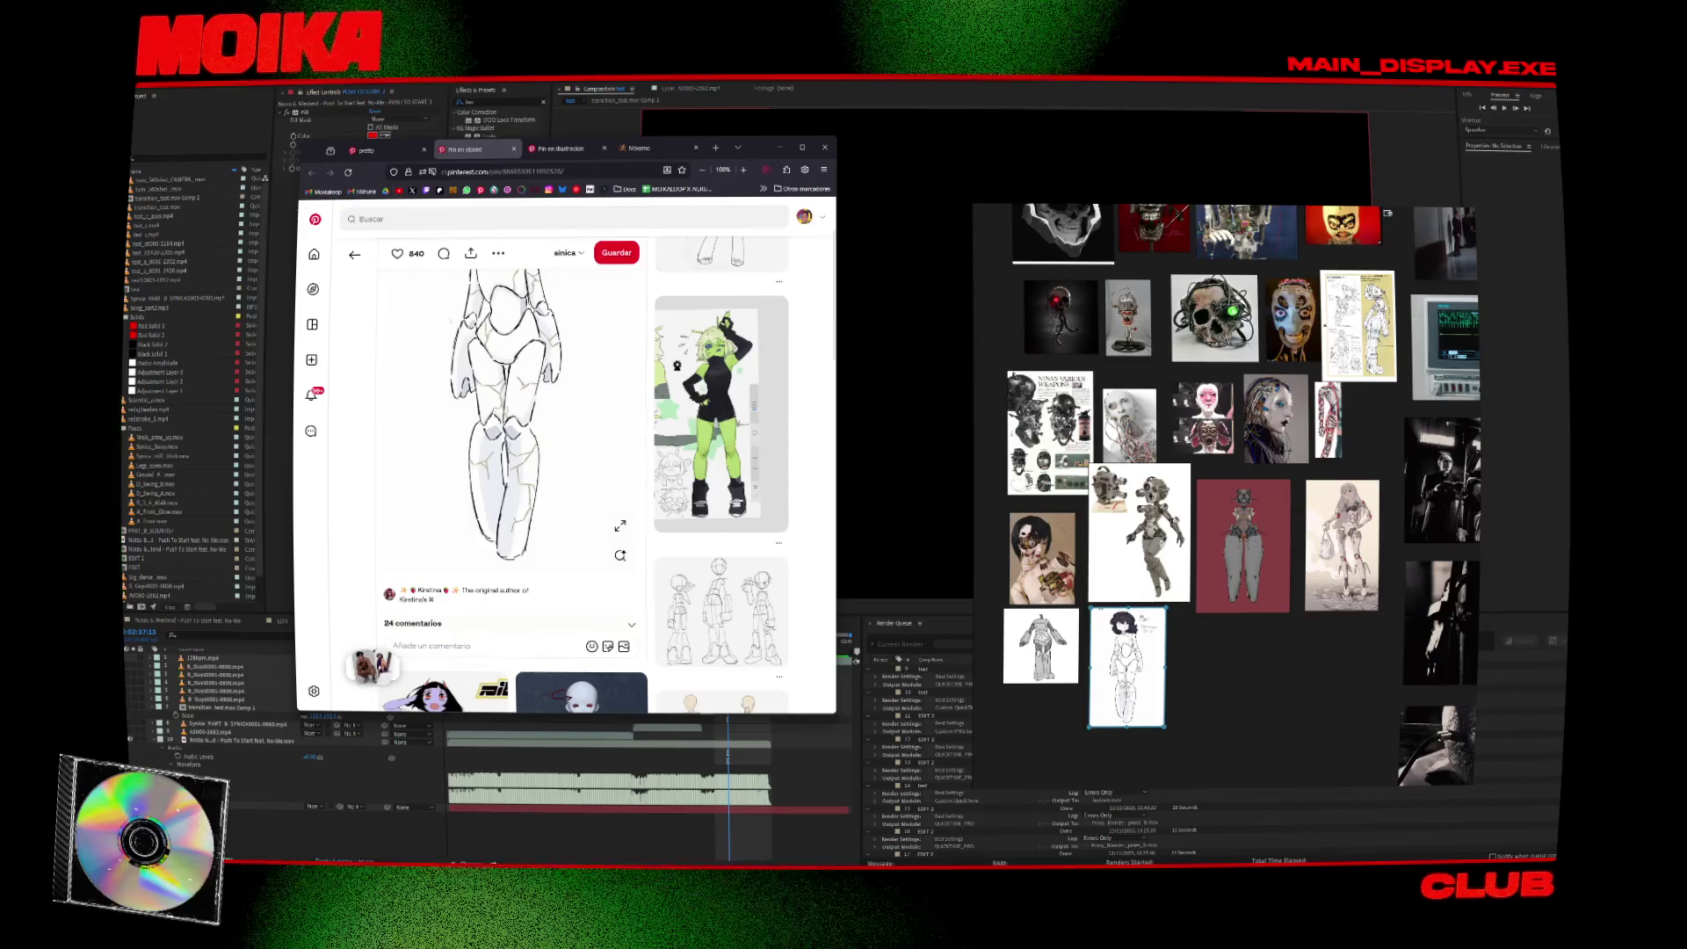
pyautogui.click(679, 608)
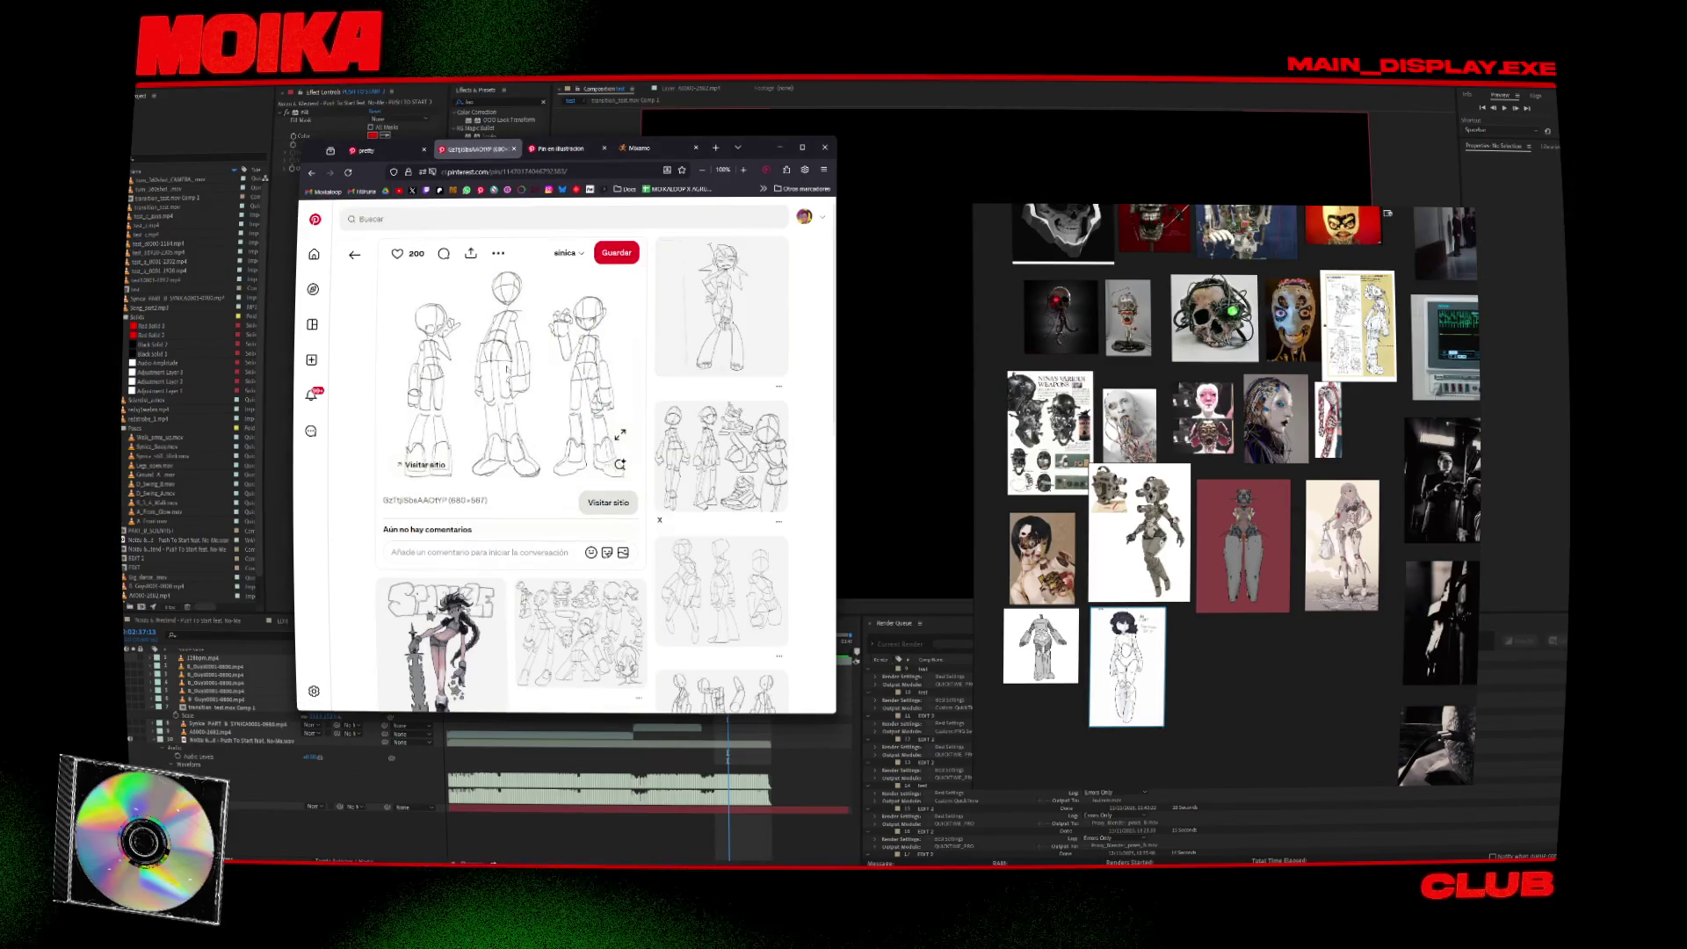
# Try saving the three-robot turnaround image as a file, then close that pin.
pyautogui.rightClick(509, 368)
pyautogui.click(534, 407)
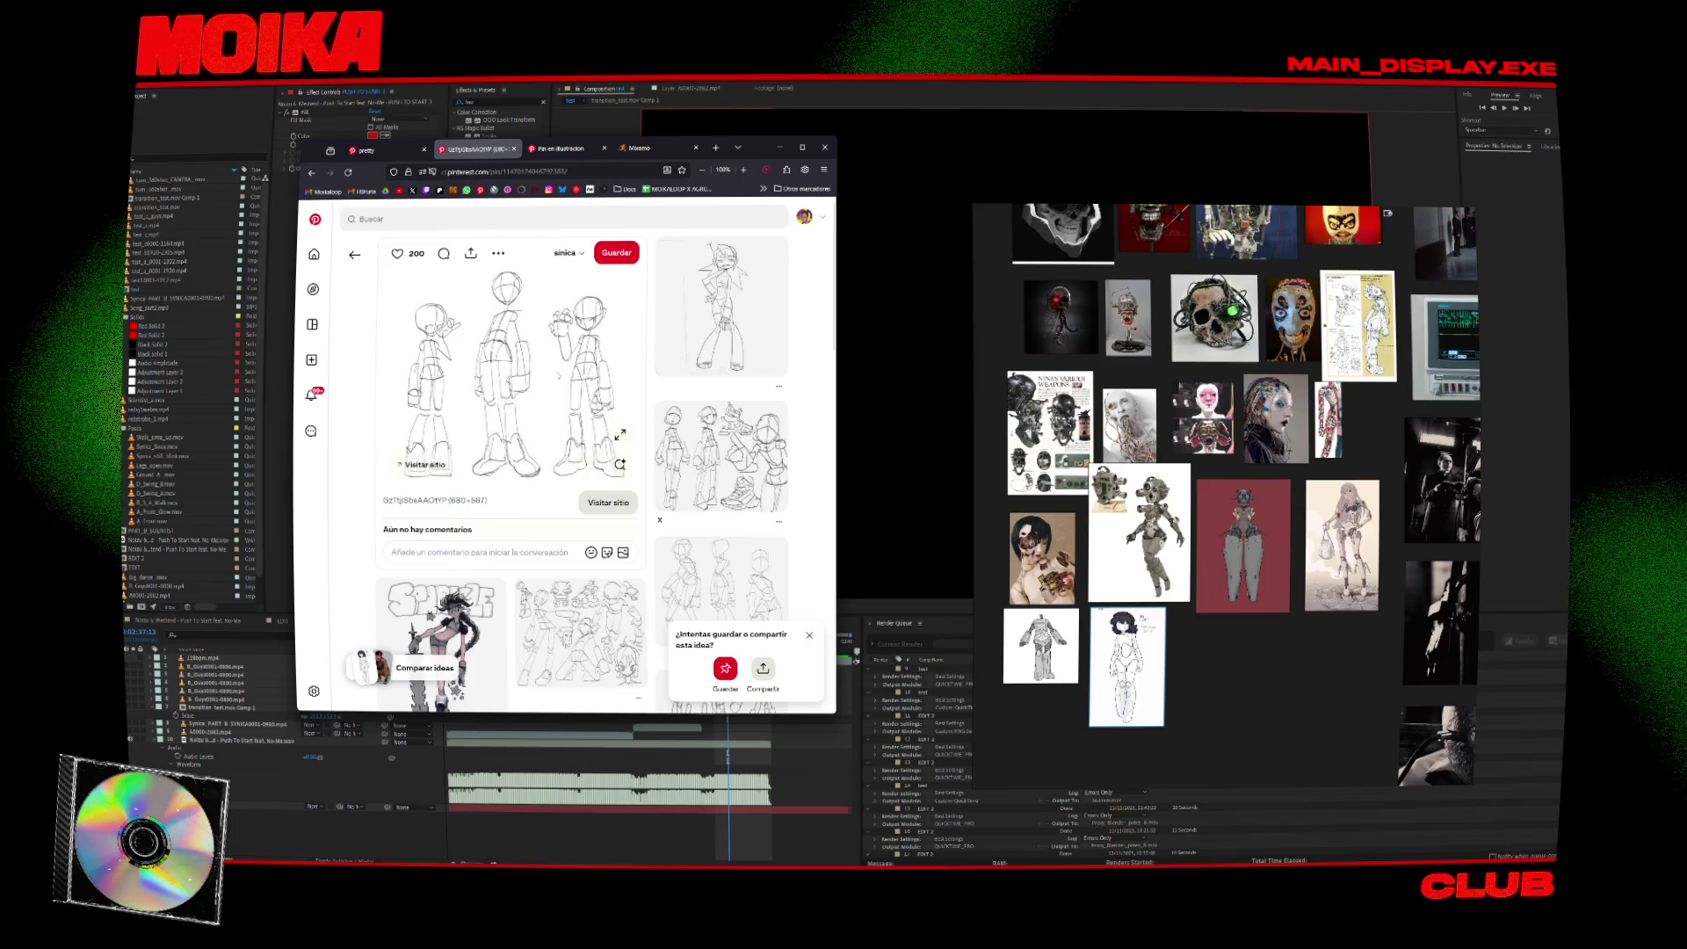
pyautogui.rightClick(560, 374)
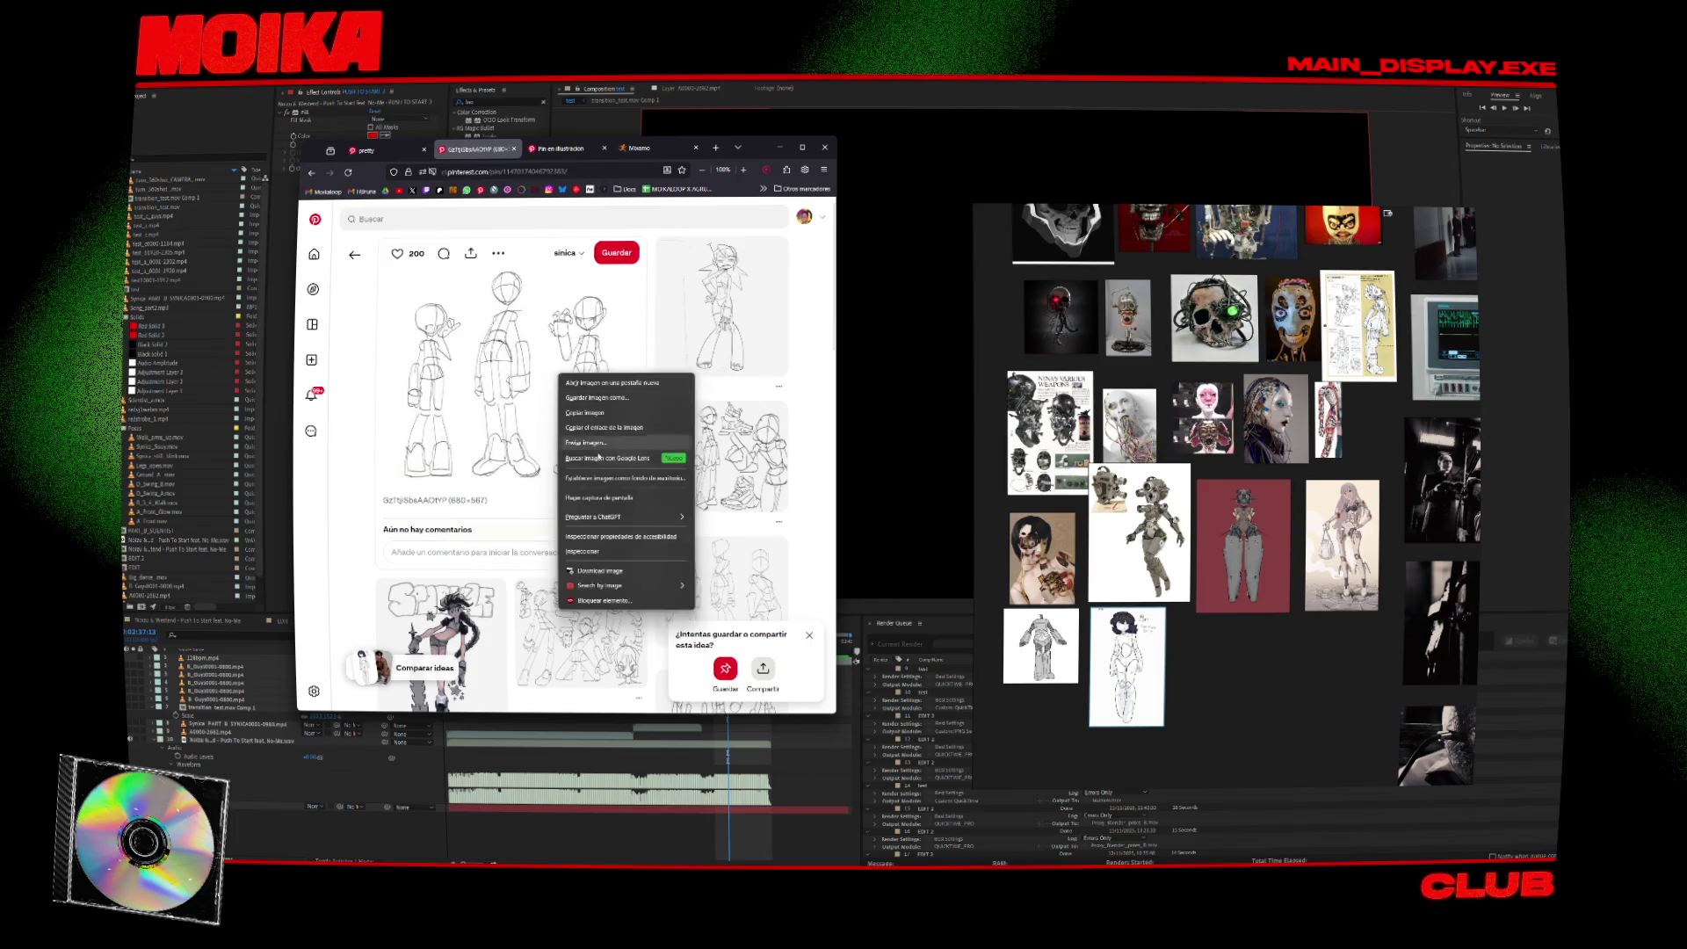
pyautogui.click(597, 397)
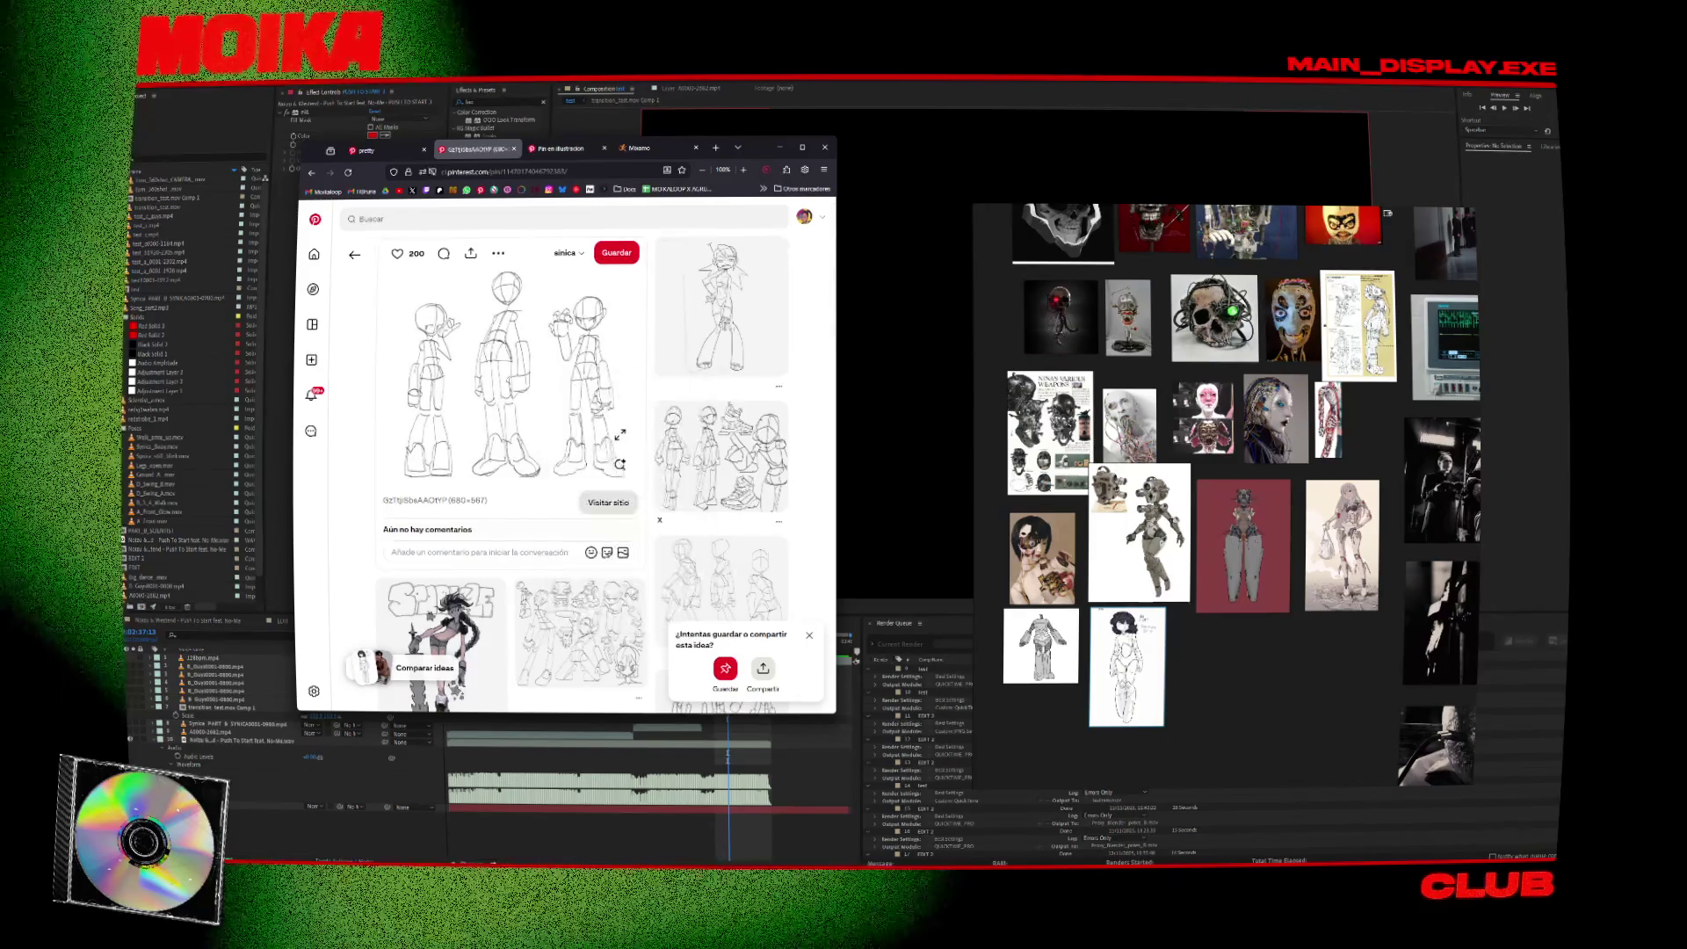
pyautogui.press('Return')
pyautogui.scroll(-3, 819, 502)
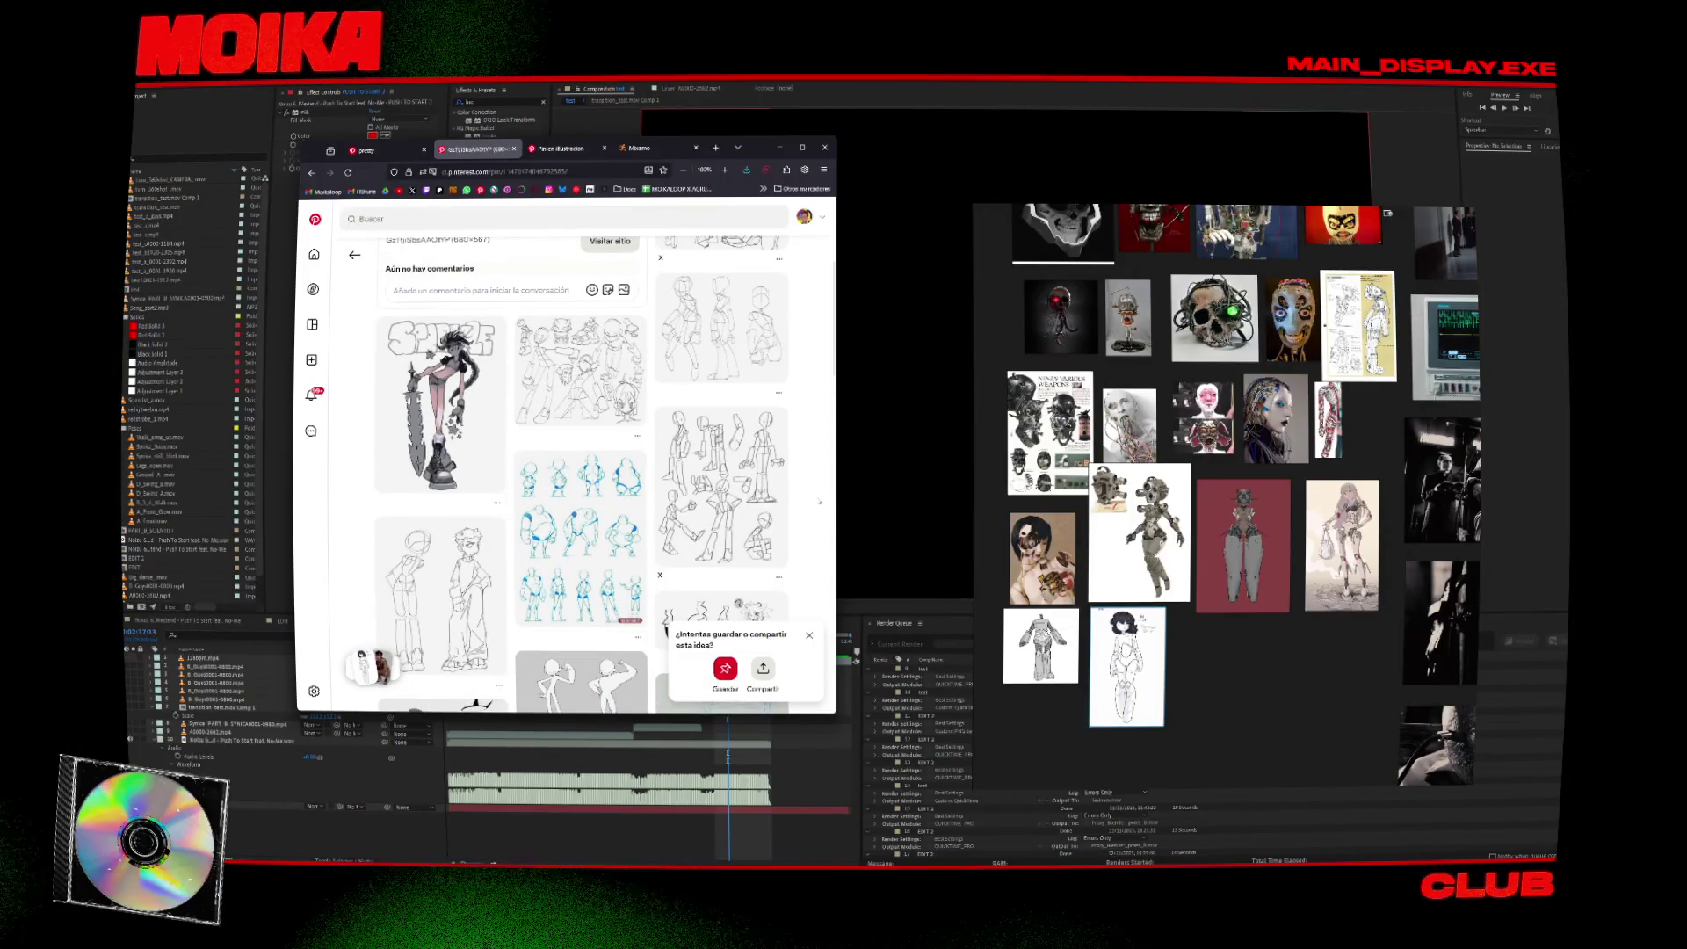
pyautogui.hotkey('ctrl', 'w')
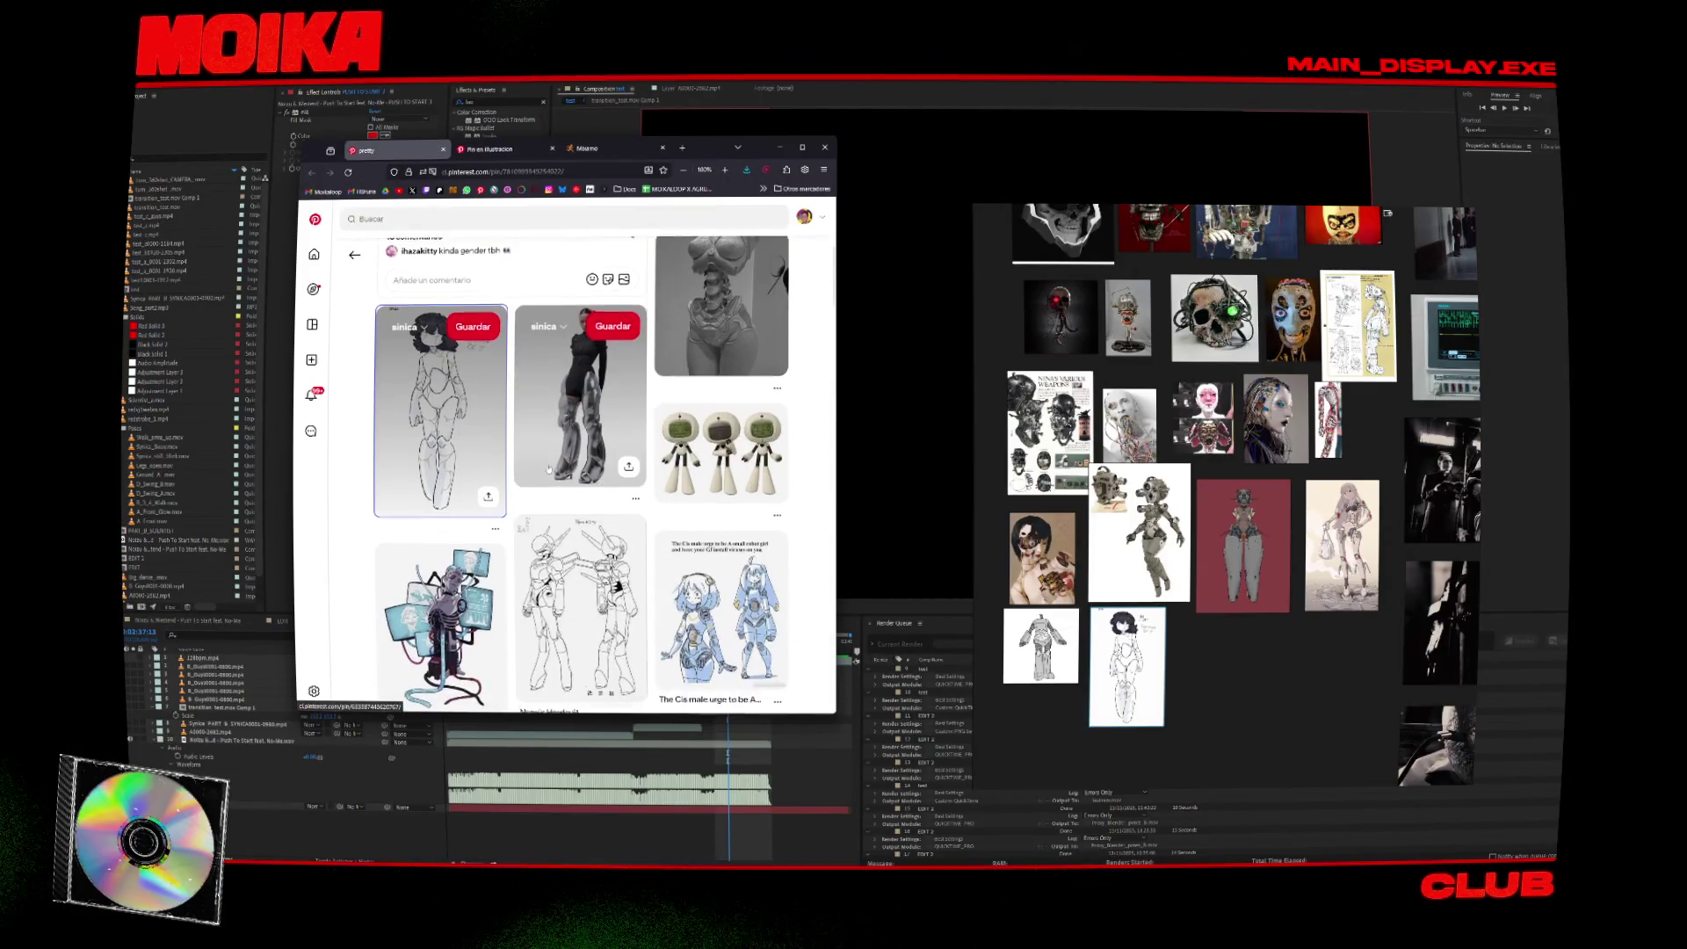
# Browse related robot girl pins and add the helmeted robot turnaround sheet to the board.
pyautogui.click(721, 616)
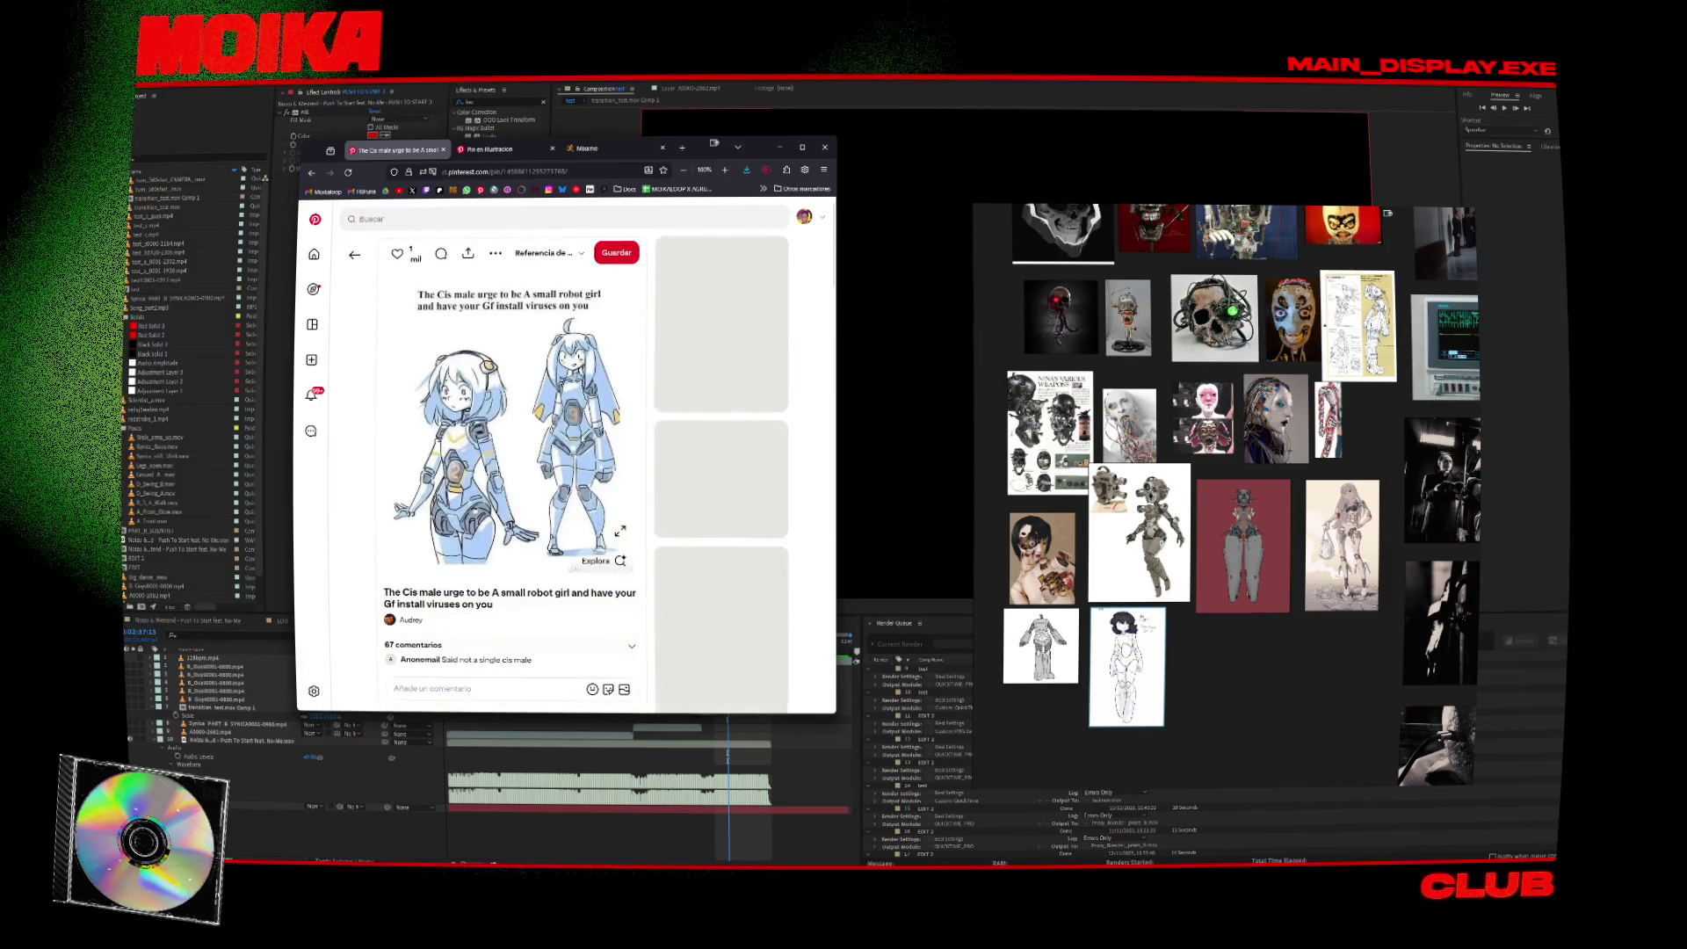
pyautogui.click(620, 530)
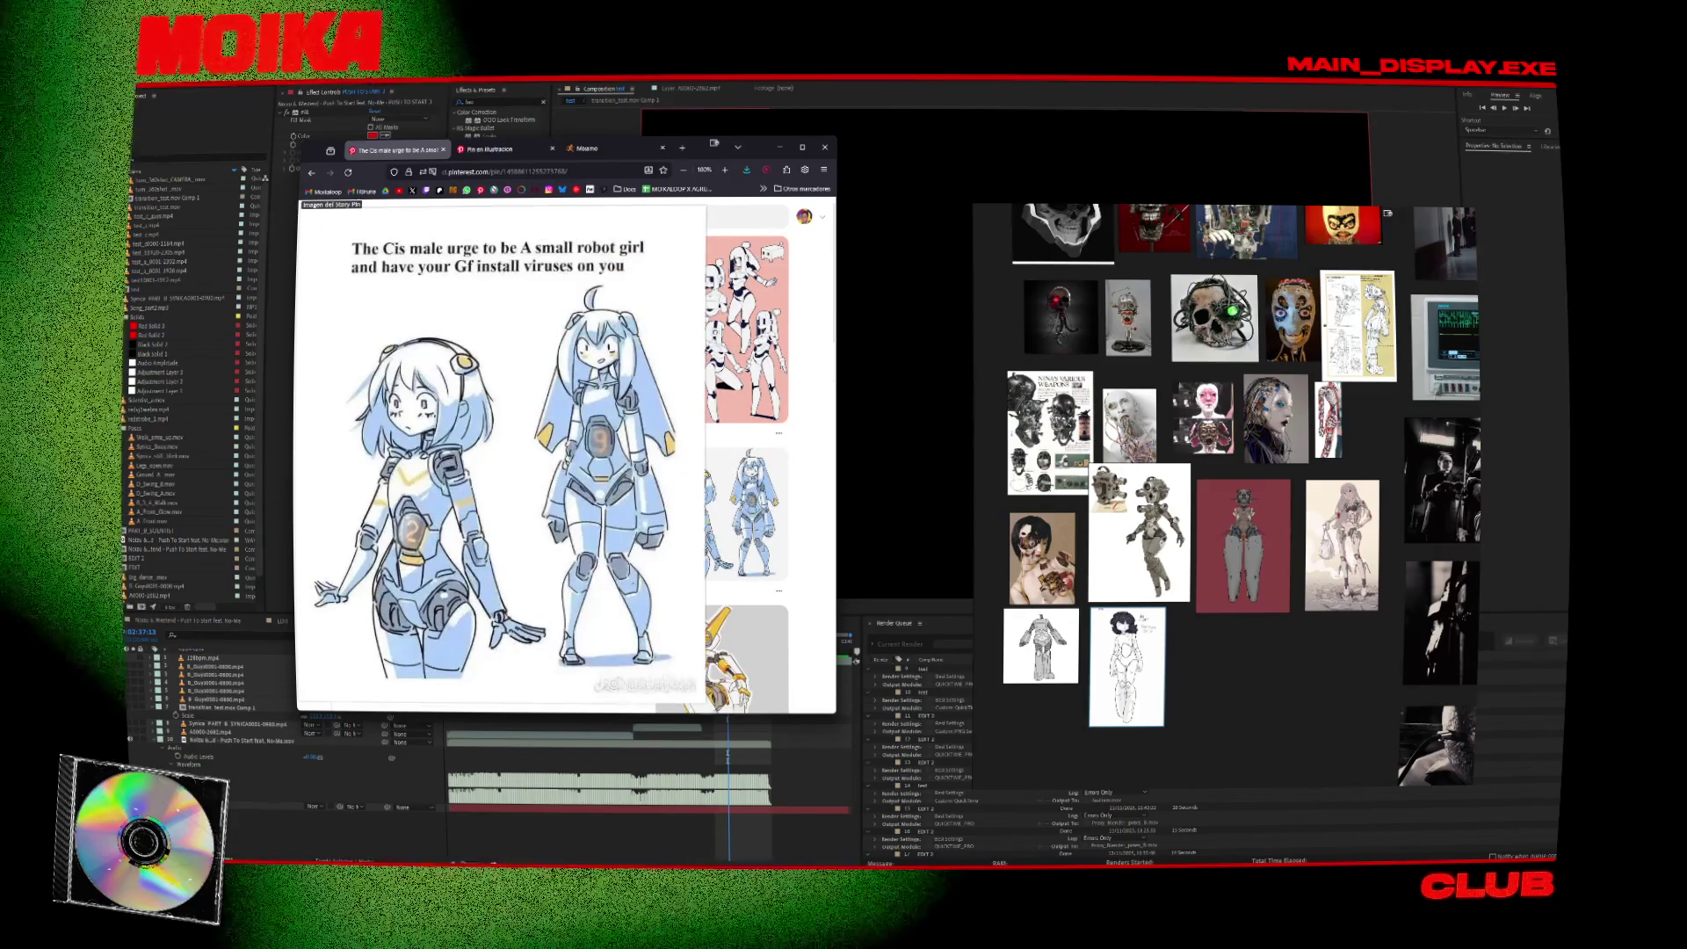
pyautogui.press('Escape')
pyautogui.scroll(-3, 710, 684)
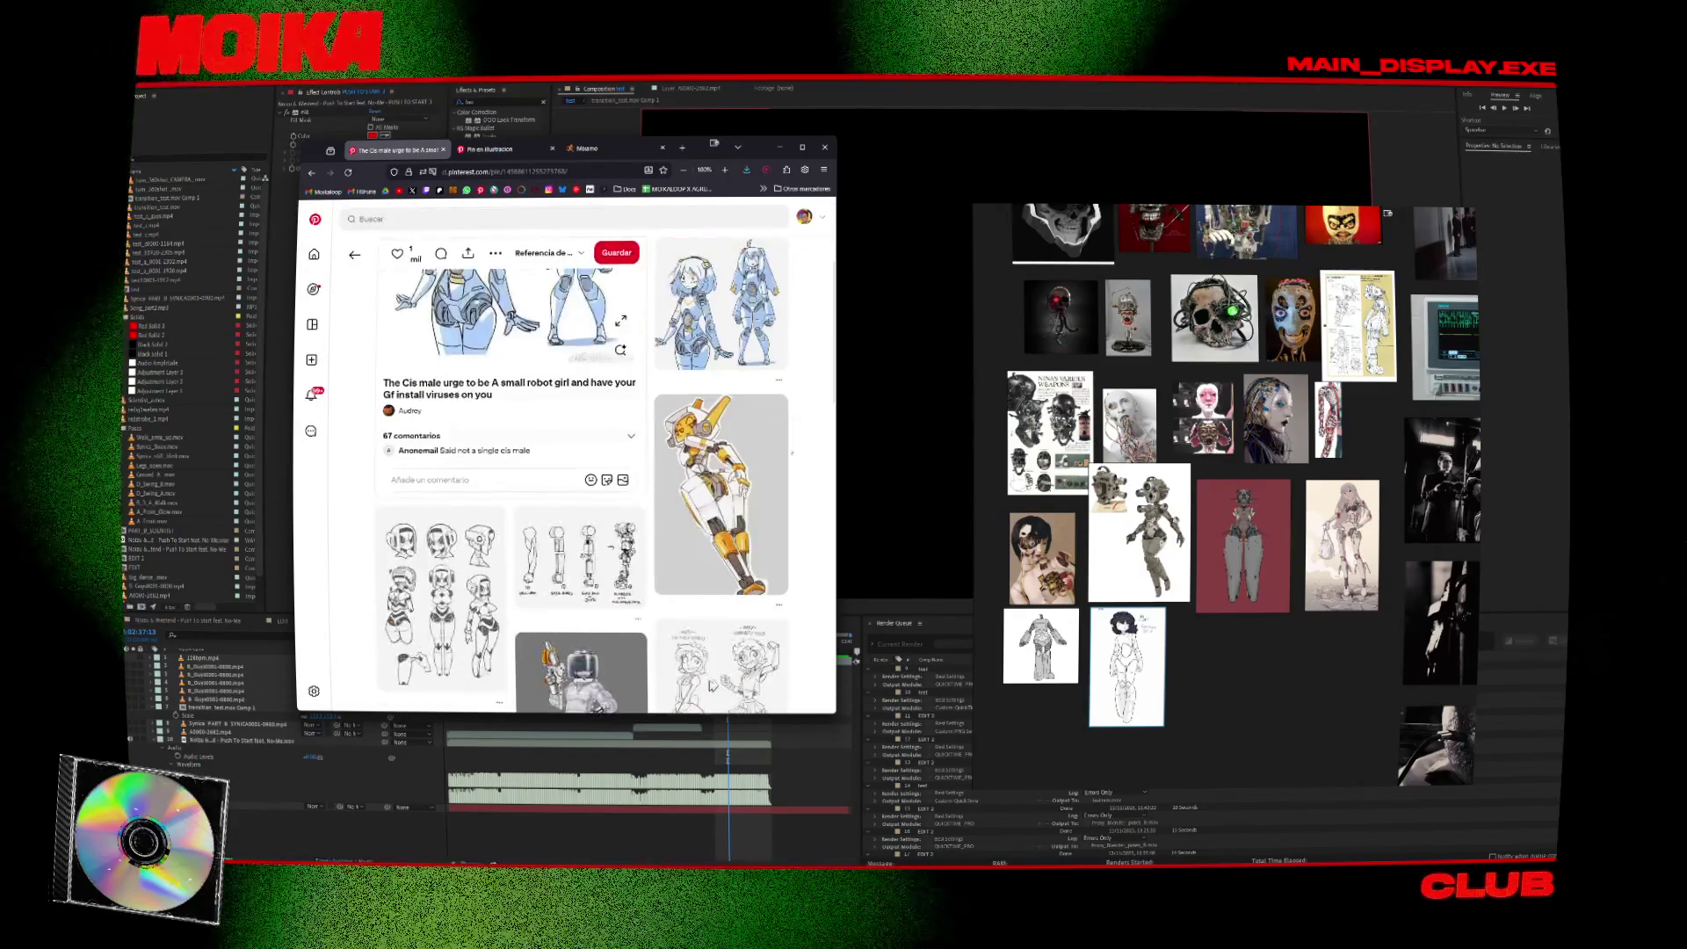
pyautogui.click(423, 569)
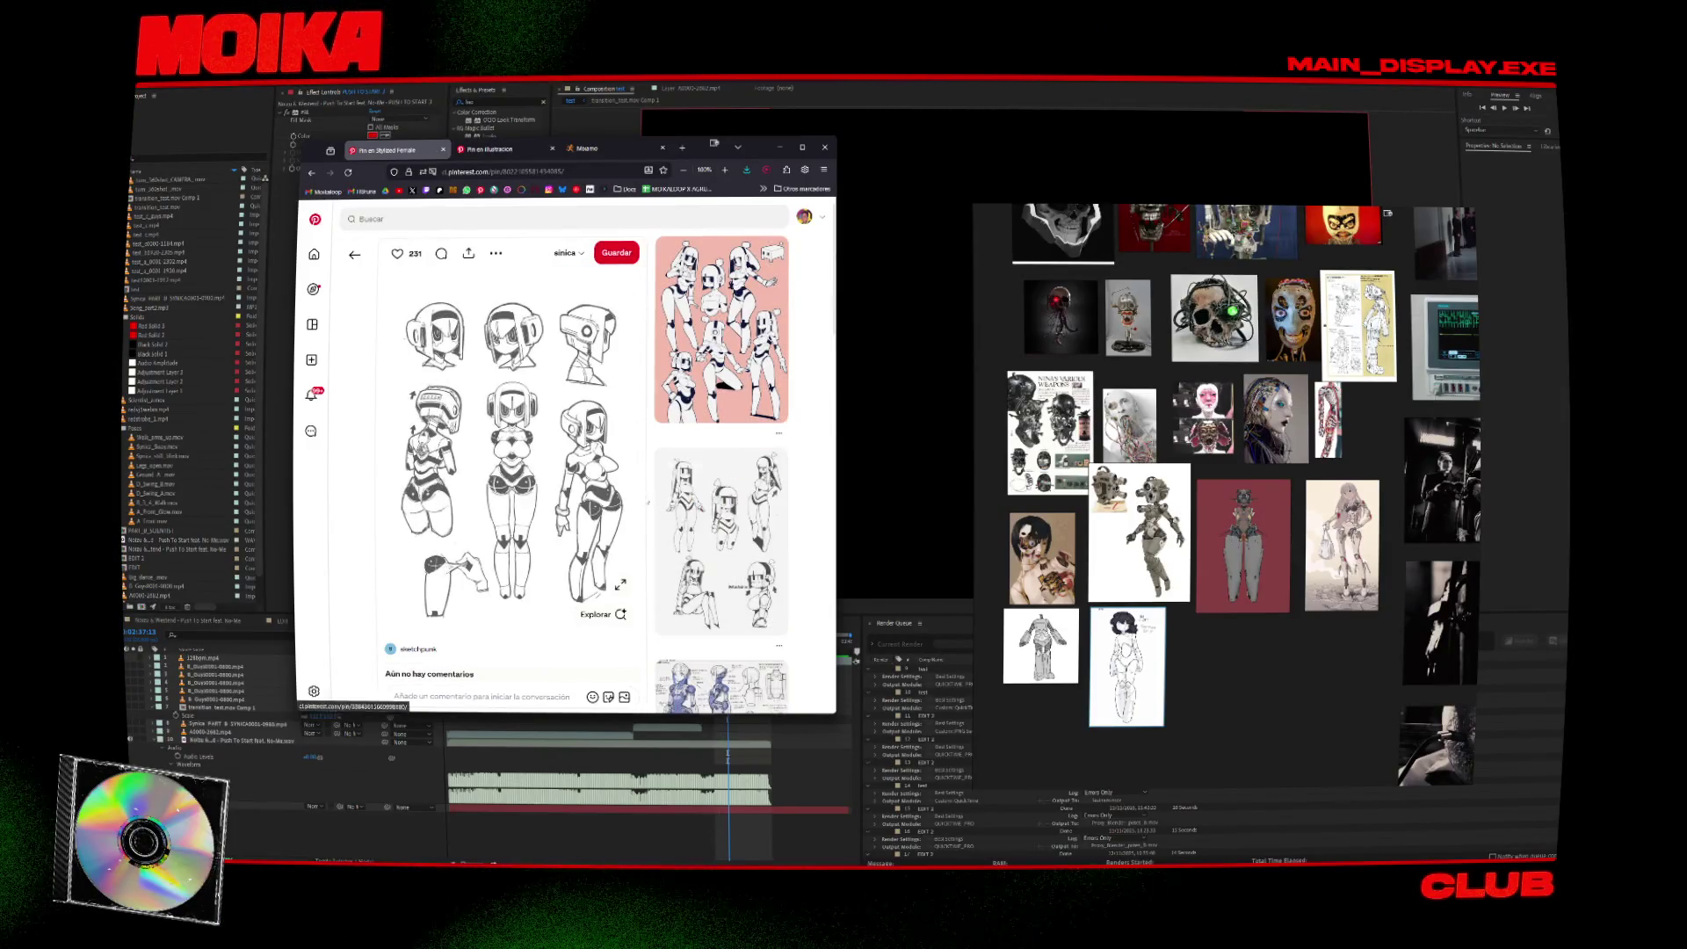
pyautogui.click(630, 504)
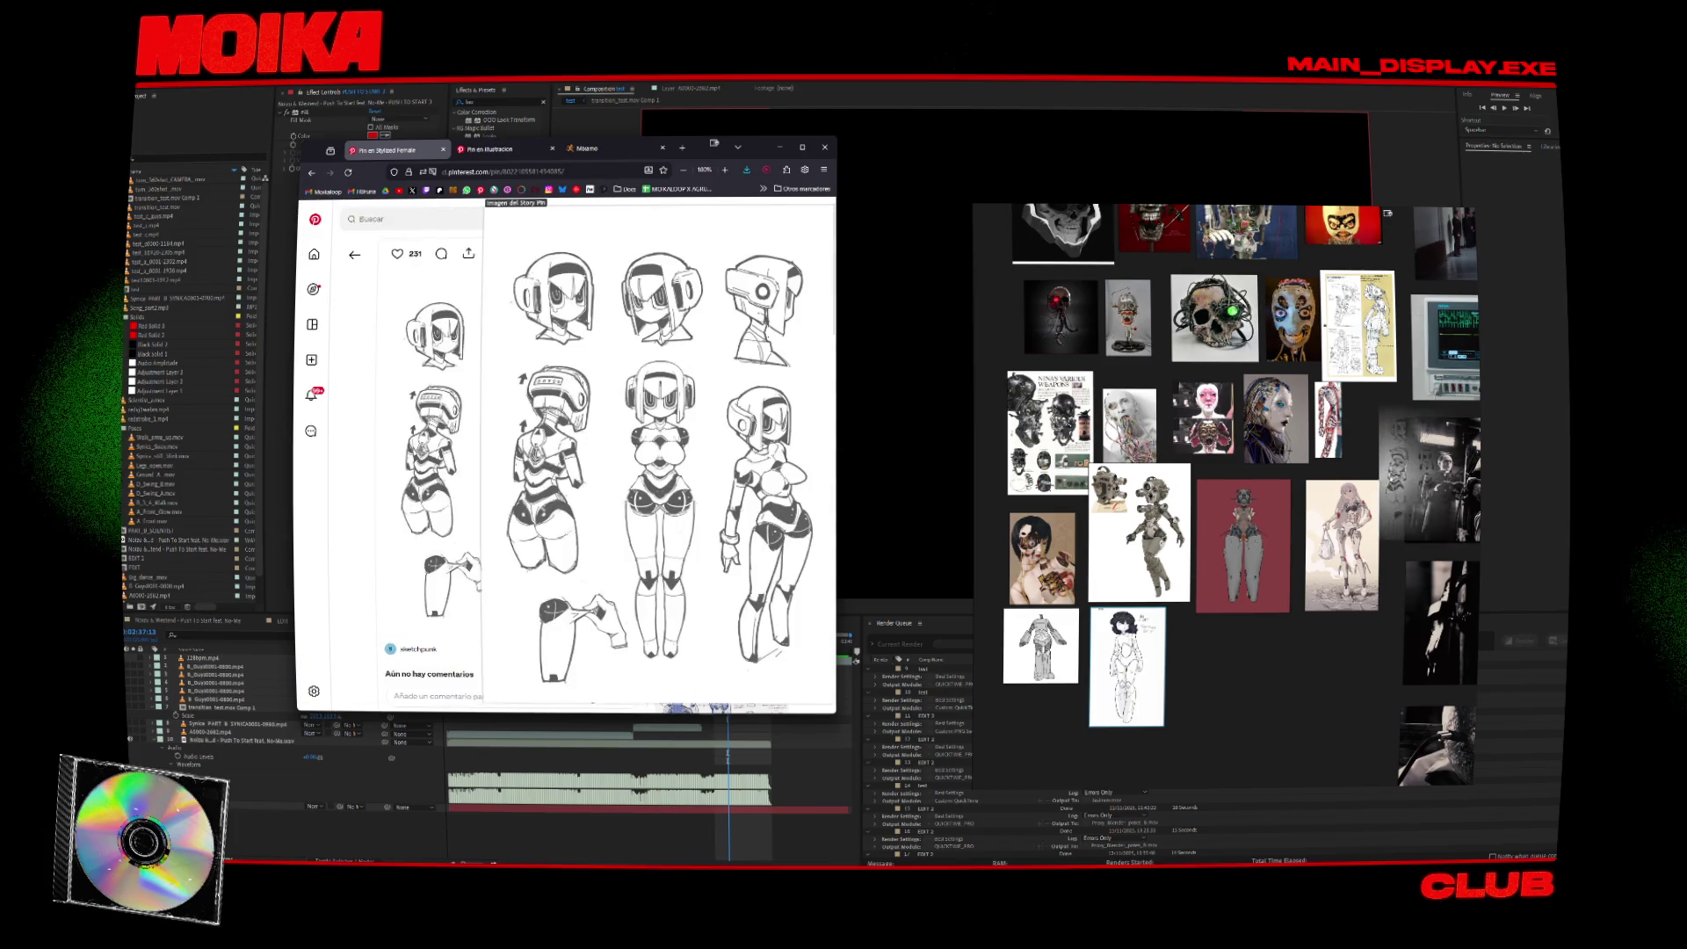
pyautogui.moveTo(629, 504)
pyautogui.mouseDown()
pyautogui.moveTo(1283, 643)
pyautogui.moveTo(1238, 643)
pyautogui.moveTo(1226, 668)
pyautogui.mouseUp()
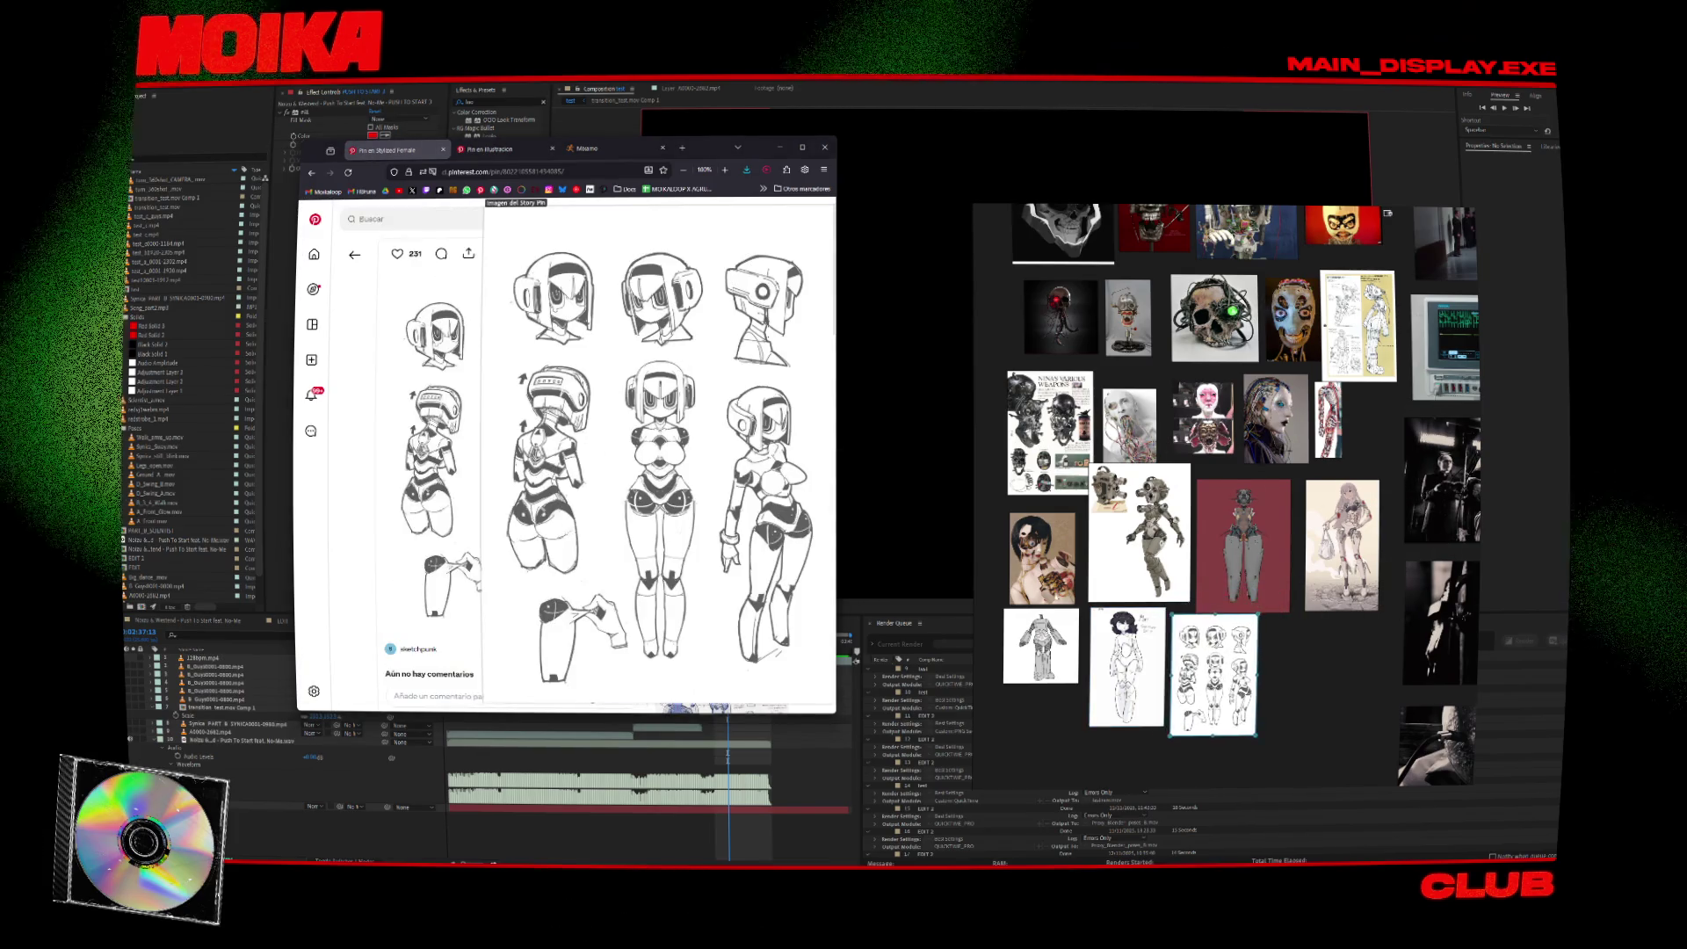
# Close the Stylized Female pin and add the red-brain cyborg drawing to the board.
pyautogui.middleClick(380, 150)
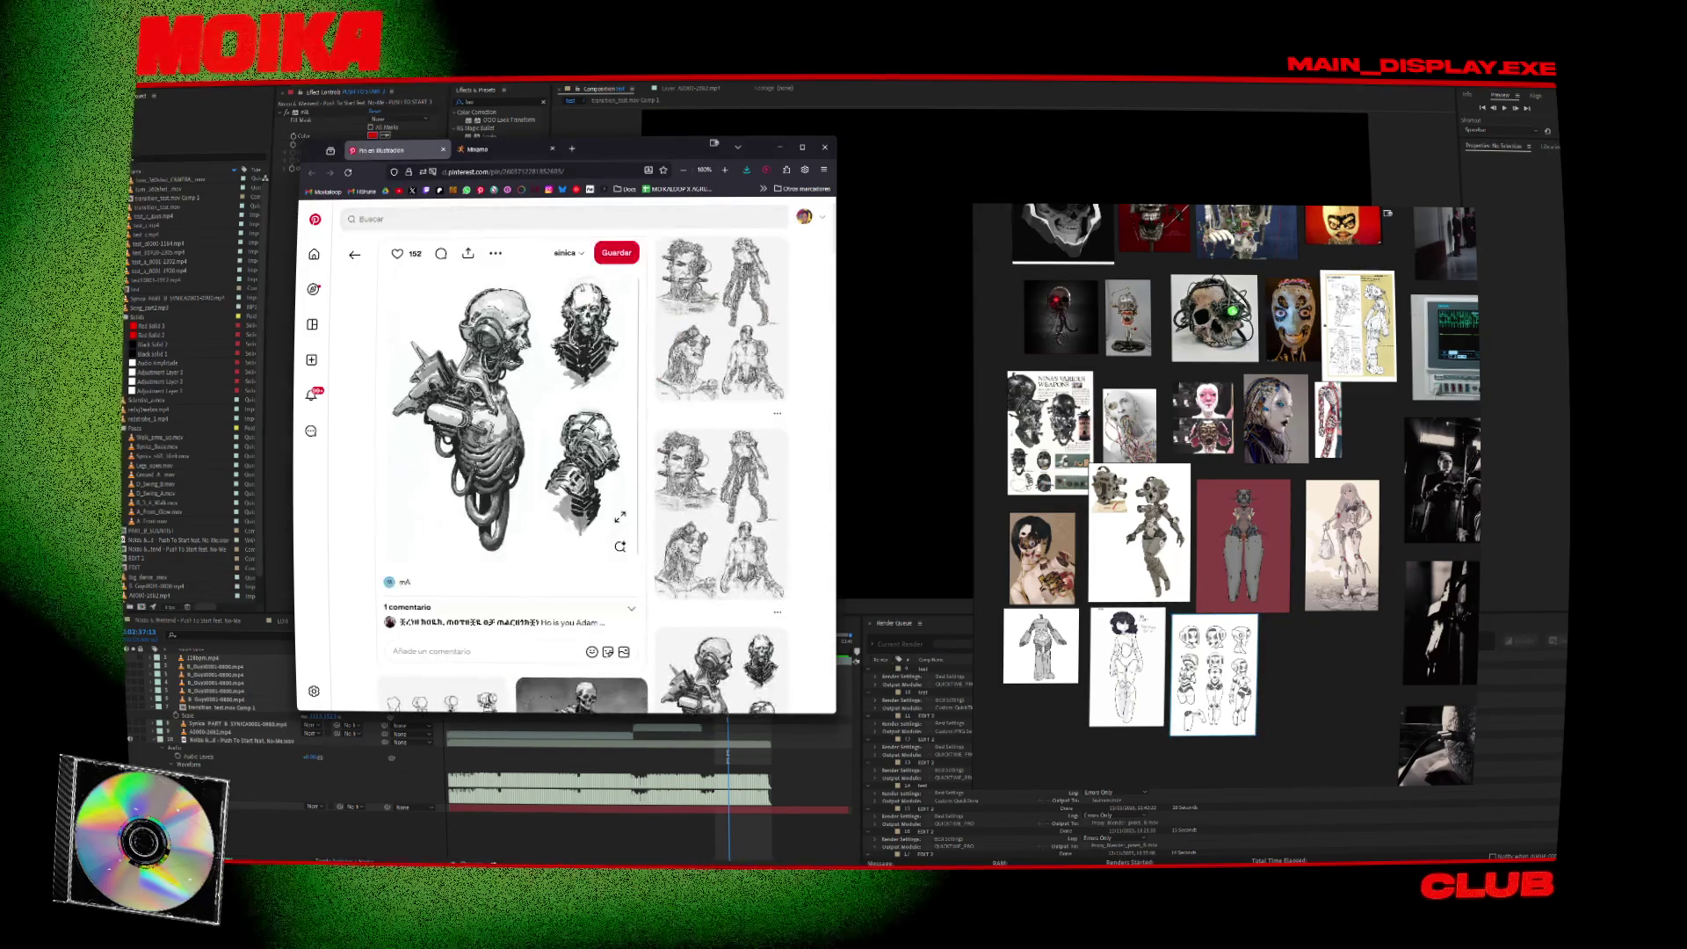
pyautogui.scroll(-3, 770, 439)
pyautogui.scroll(-2, 771, 439)
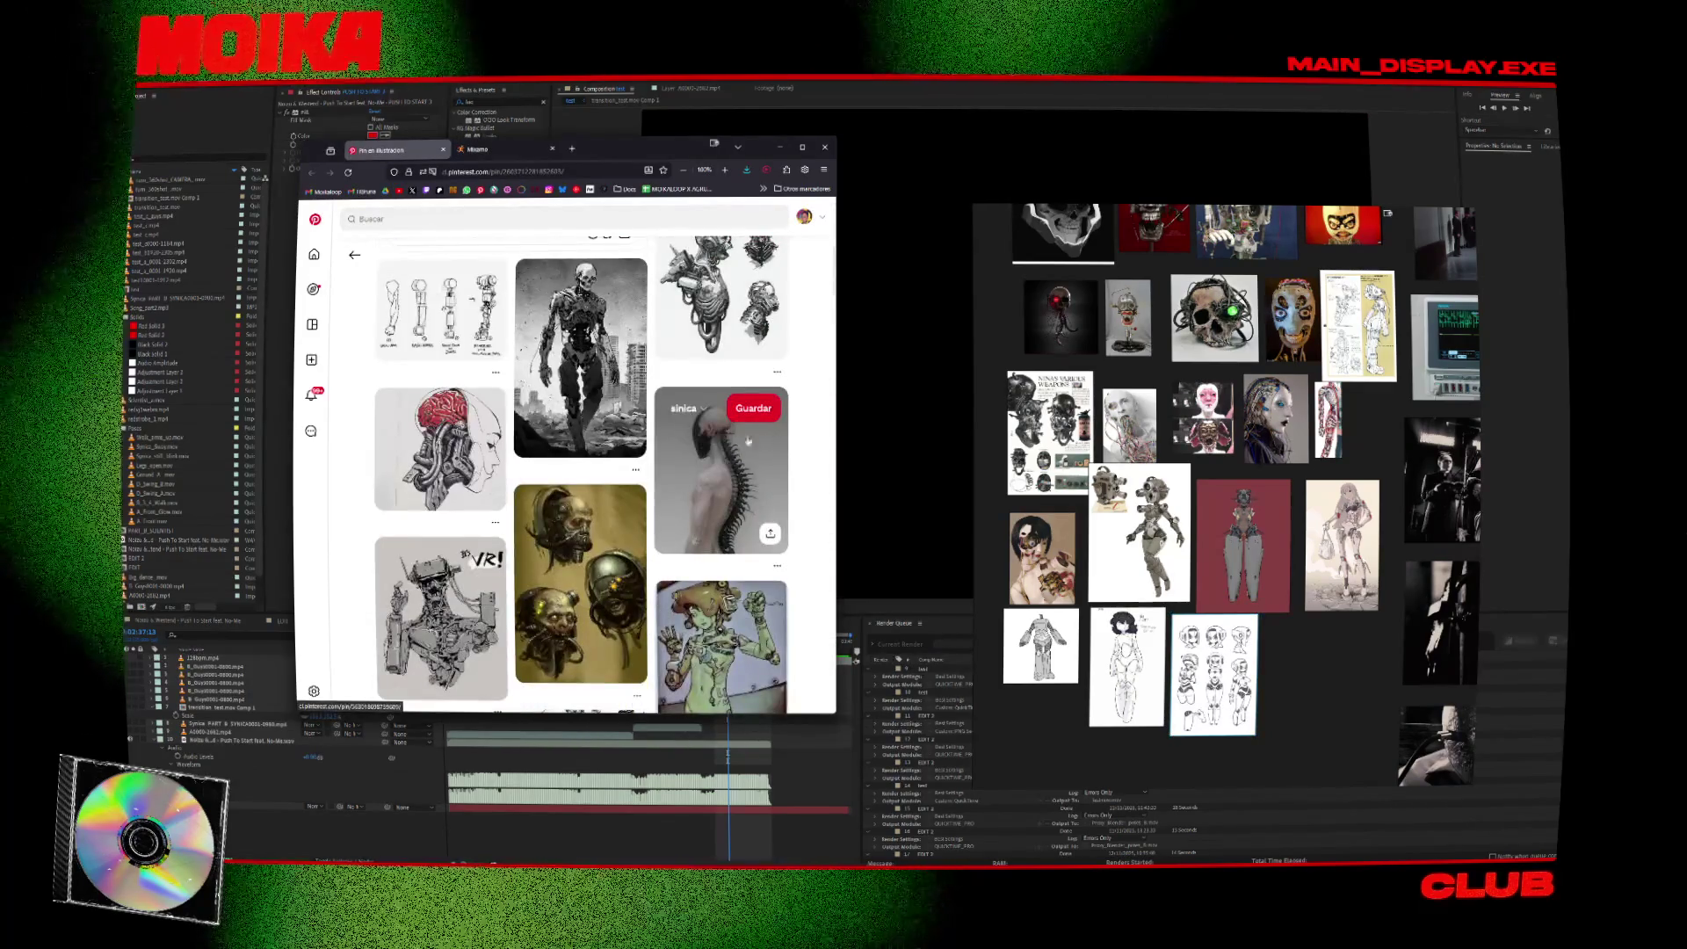
pyautogui.moveTo(452, 455)
pyautogui.mouseDown()
pyautogui.moveTo(1248, 607)
pyautogui.moveTo(676, 466)
pyautogui.moveTo(492, 459)
pyautogui.moveTo(1352, 701)
pyautogui.mouseUp()
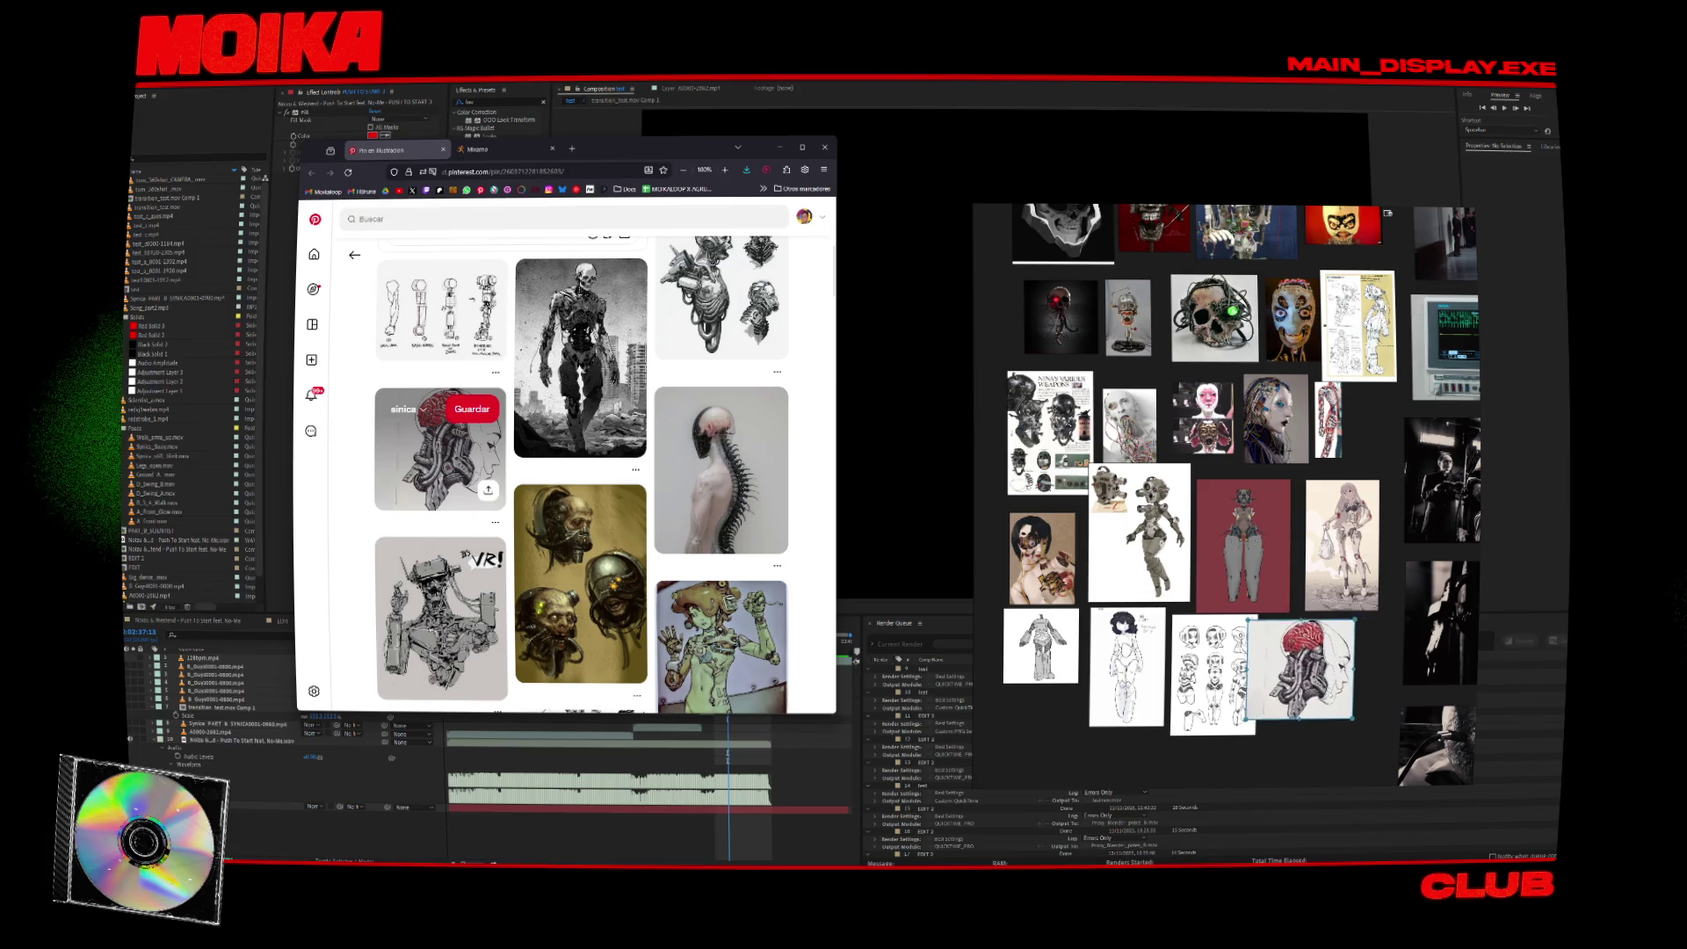
# Close Pinterest, widen the browser, and preview Injured Walking while scrolling Mixamo's injured results.
pyautogui.hotkey('ctrl', 'w')
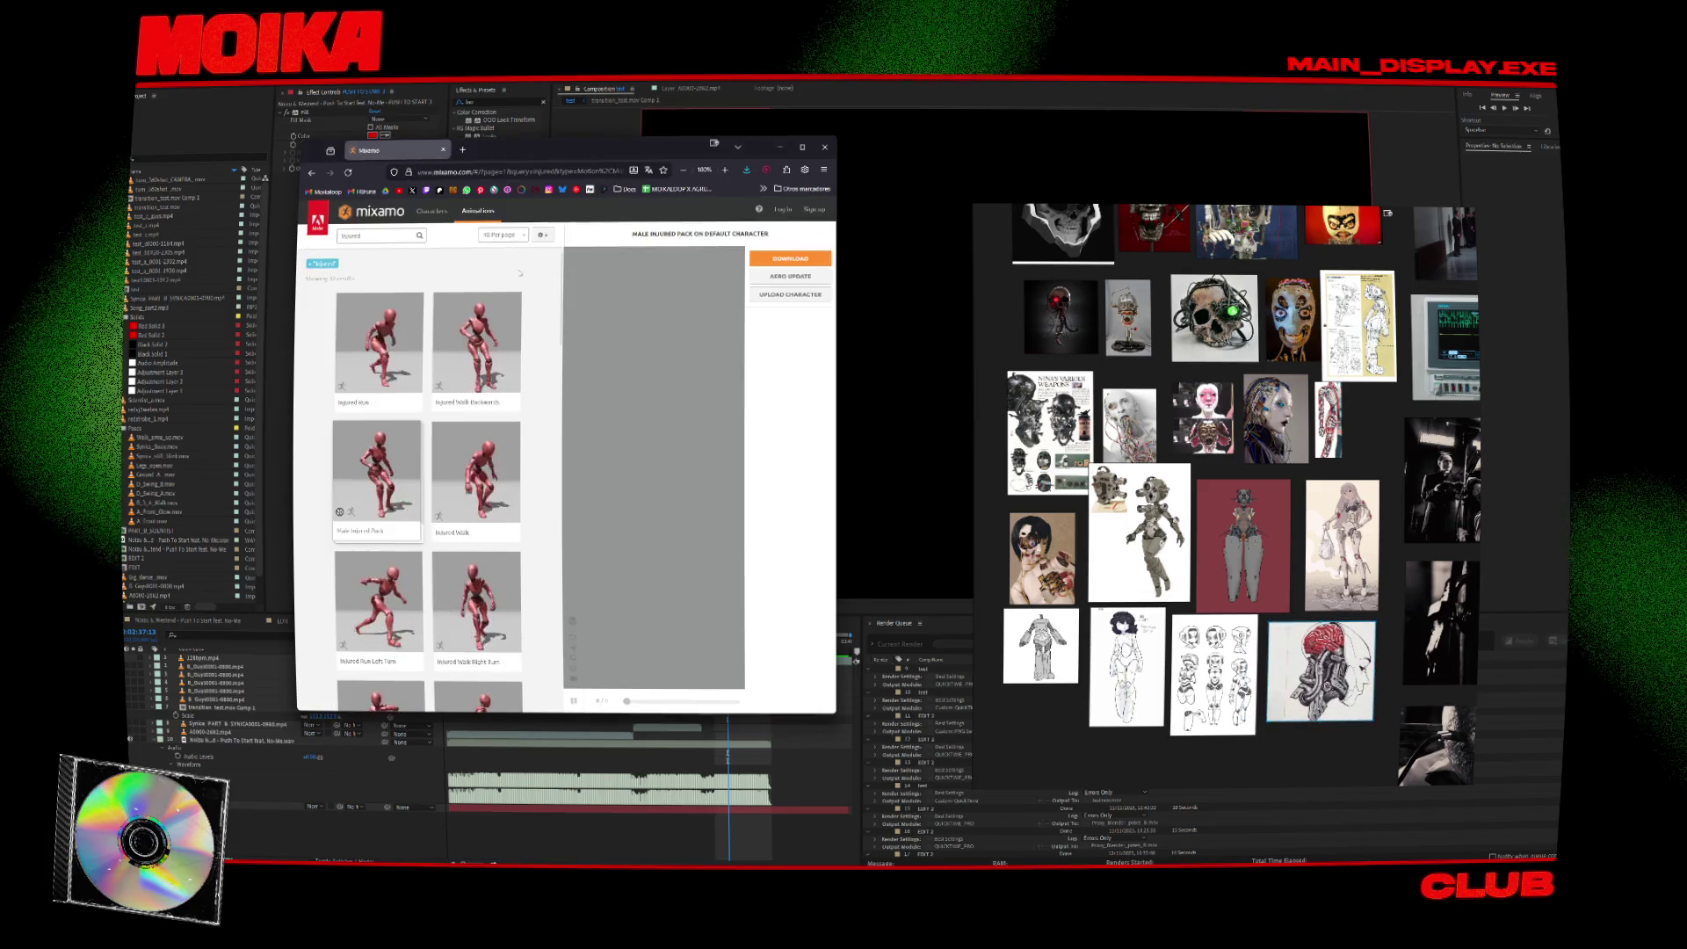
pyautogui.moveTo(835, 351); pyautogui.dragTo(1424, 351)
pyautogui.scroll(-5, 609, 486)
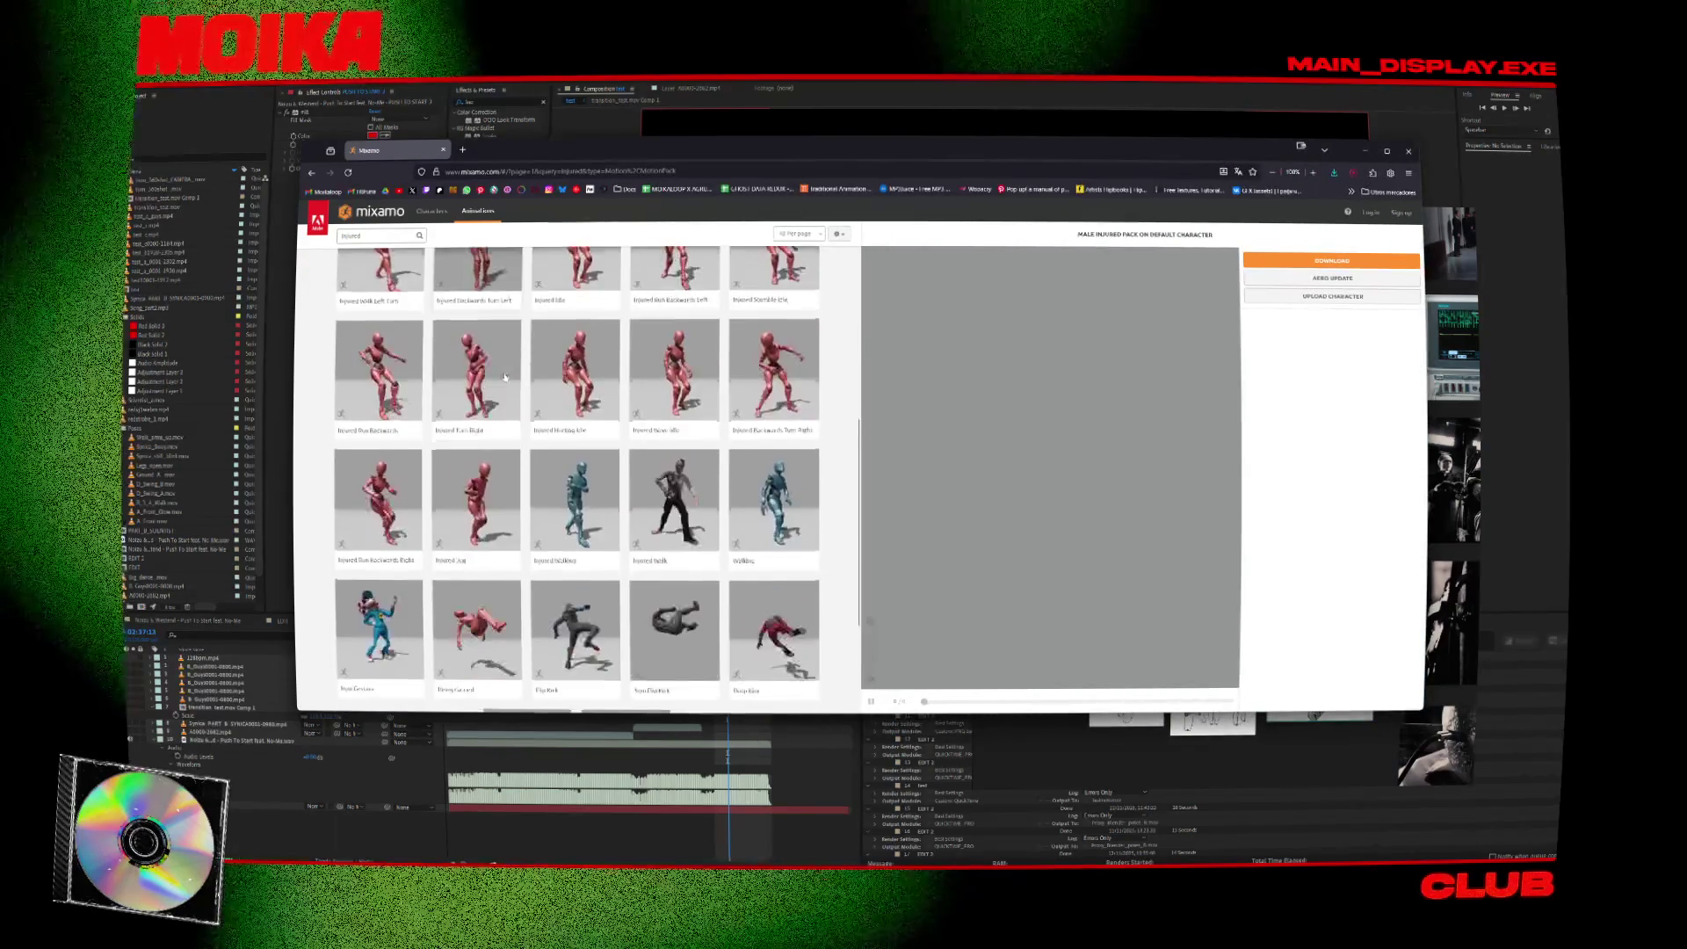
pyautogui.click(608, 486)
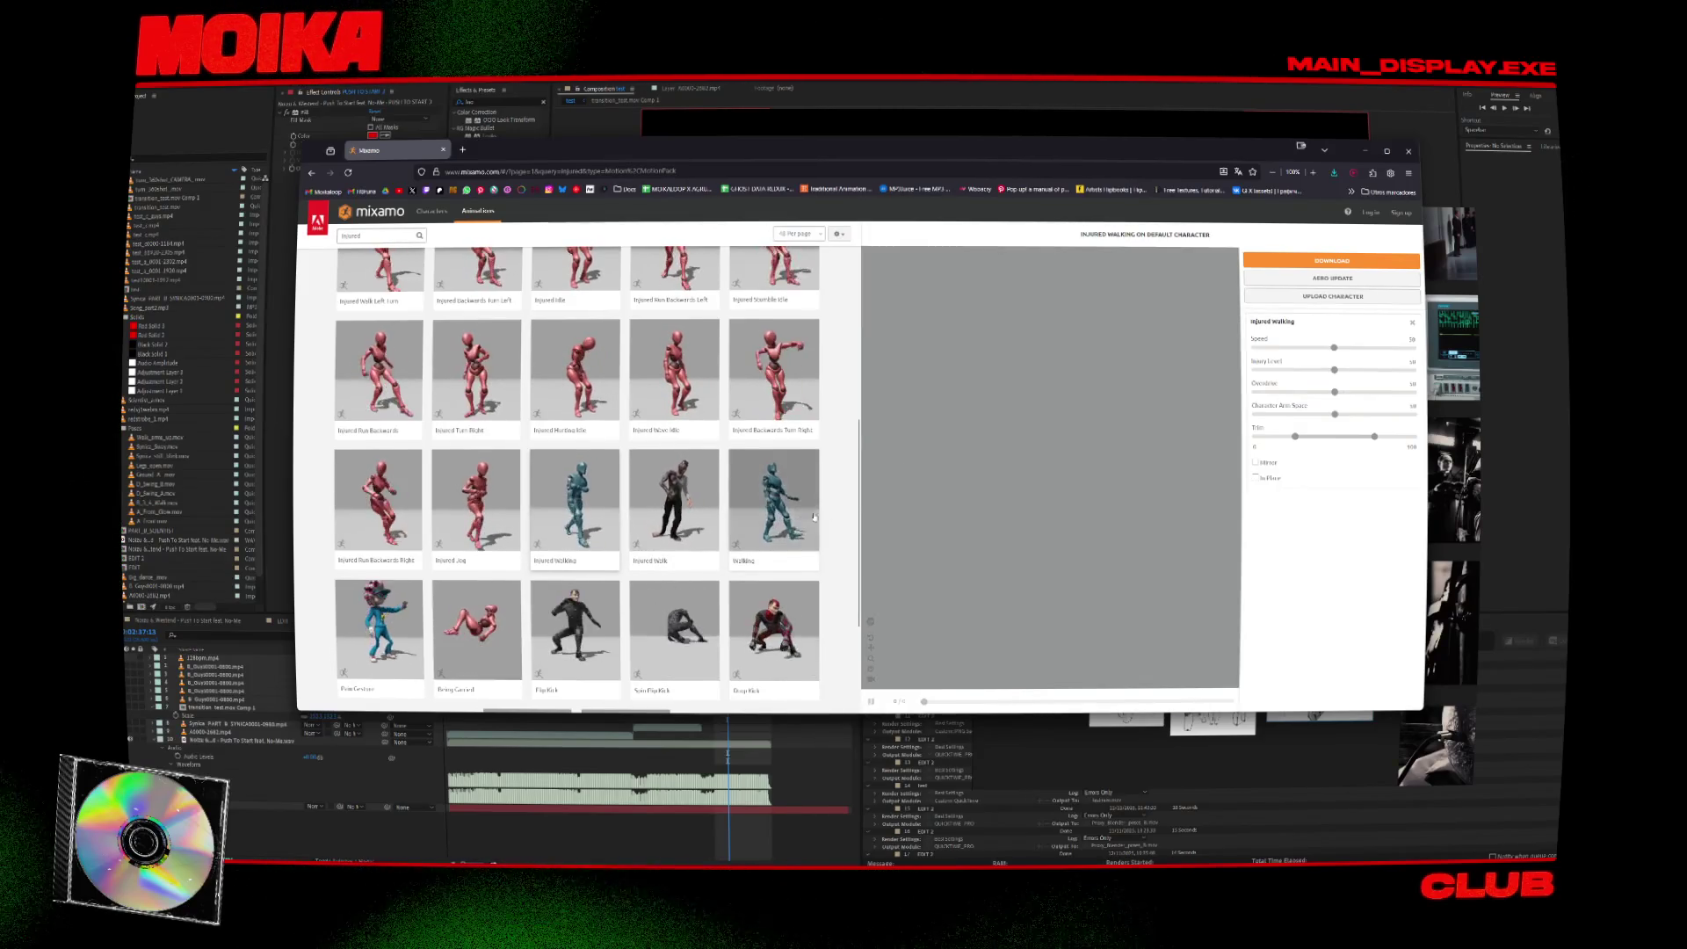
pyautogui.scroll(-2, 814, 517)
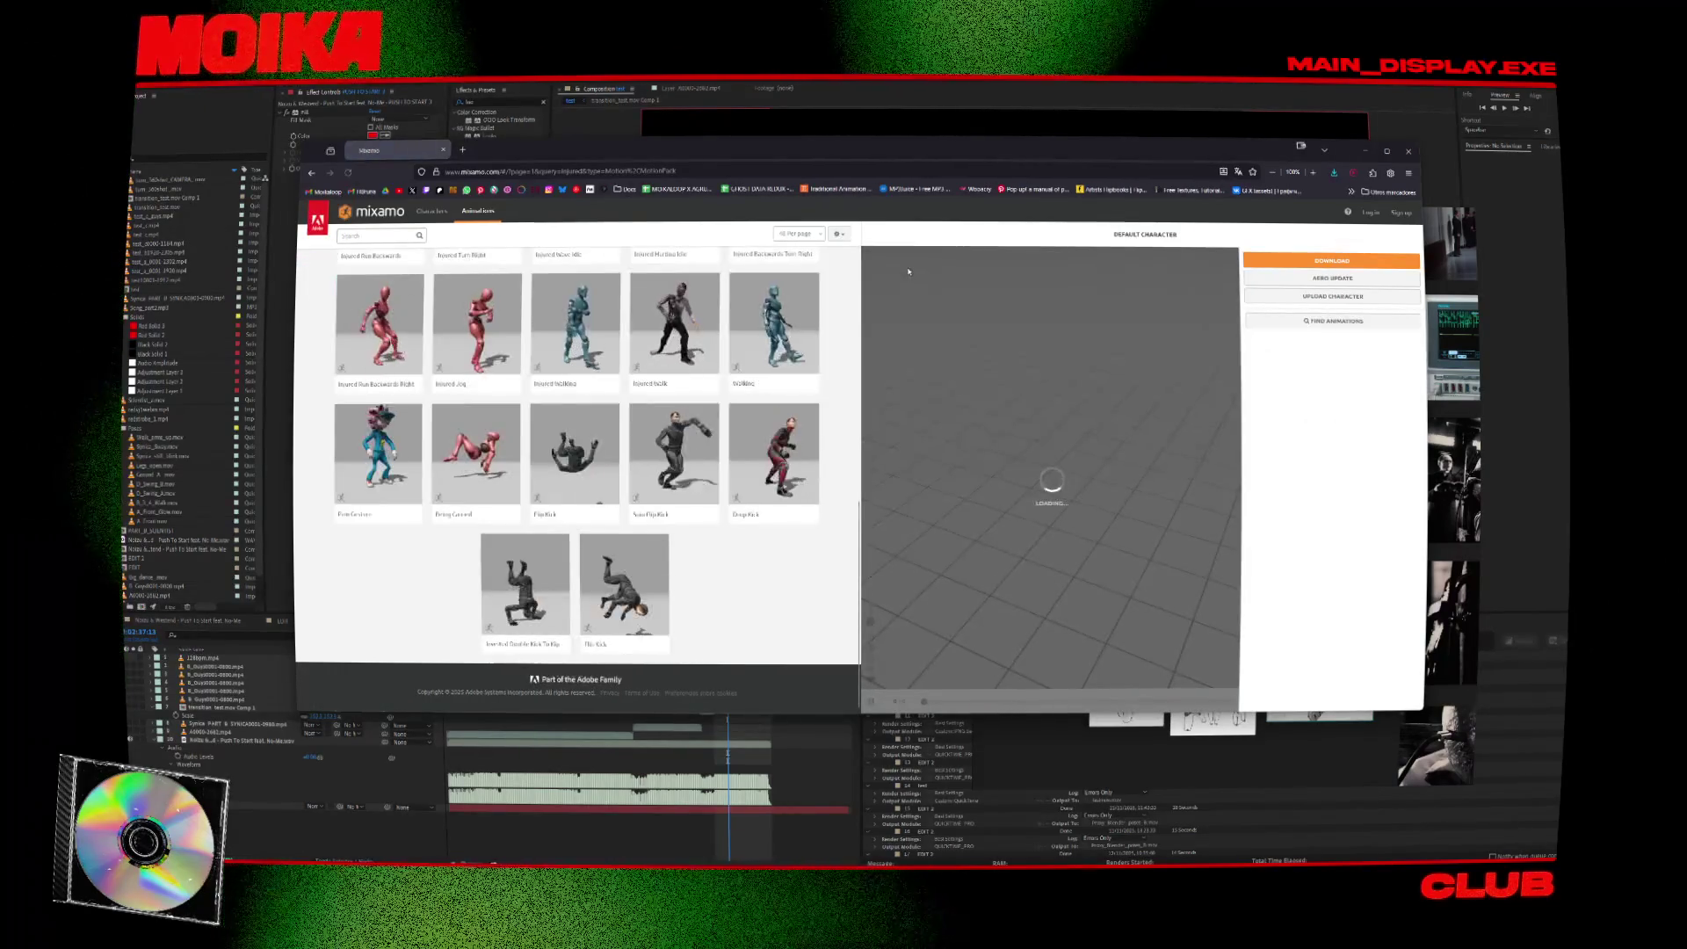
# Preview the Injured Jog animation and set it to play In Place.
pyautogui.moveTo(909, 272); pyautogui.dragTo(1175, 407)
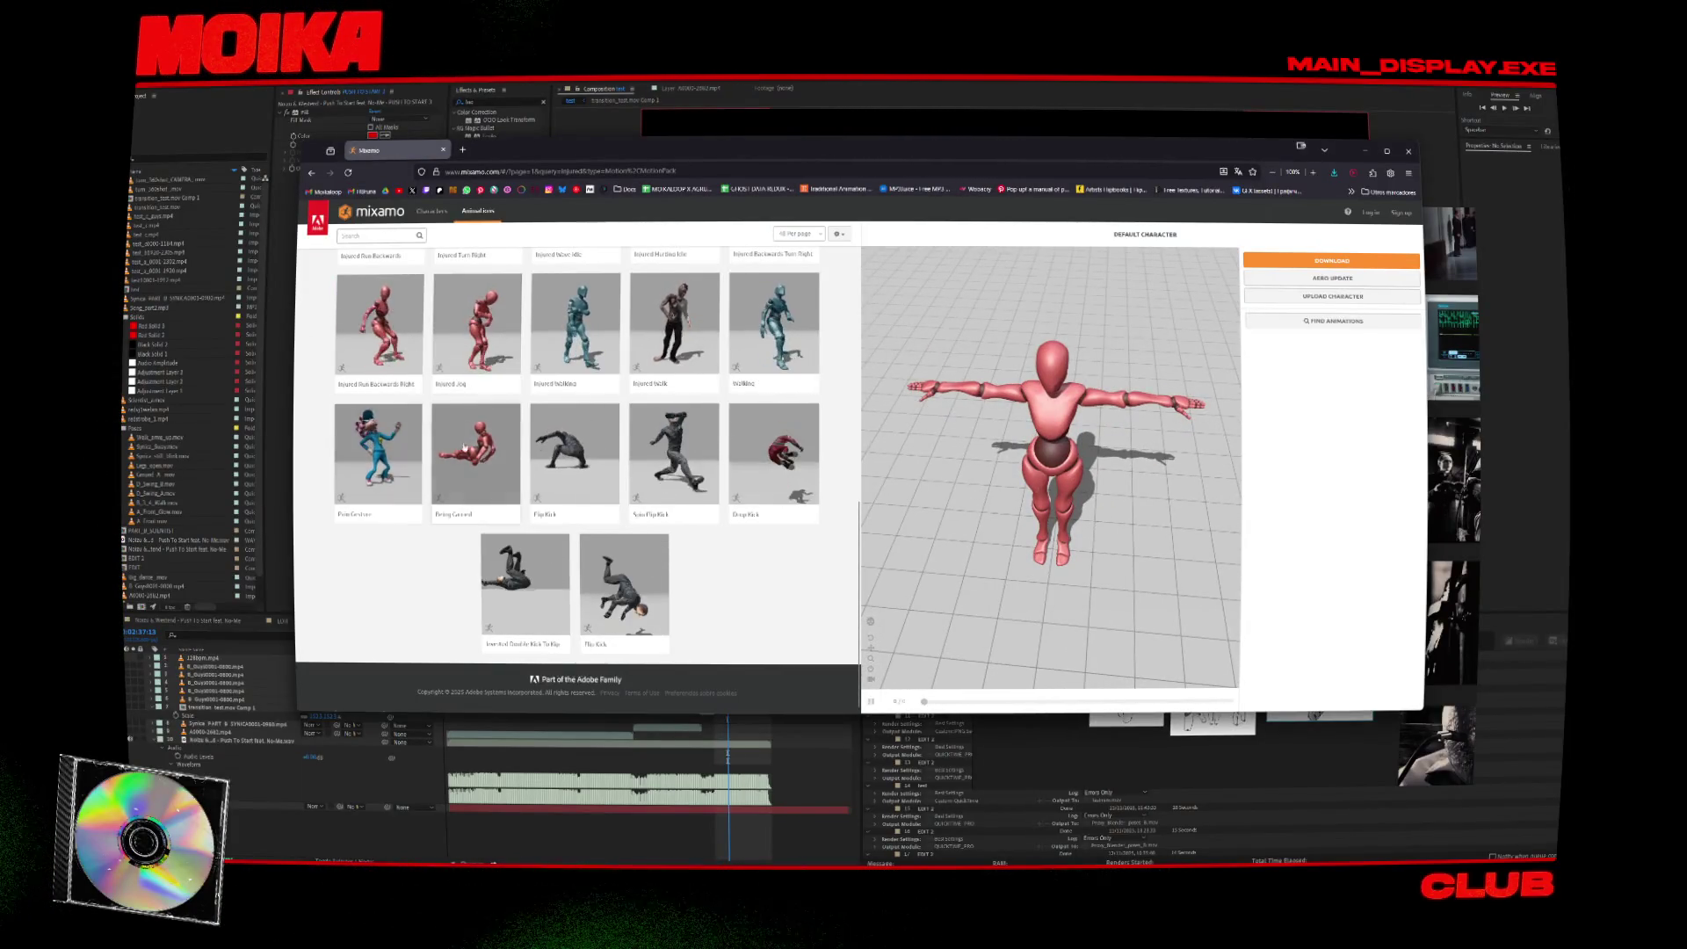
pyautogui.click(482, 337)
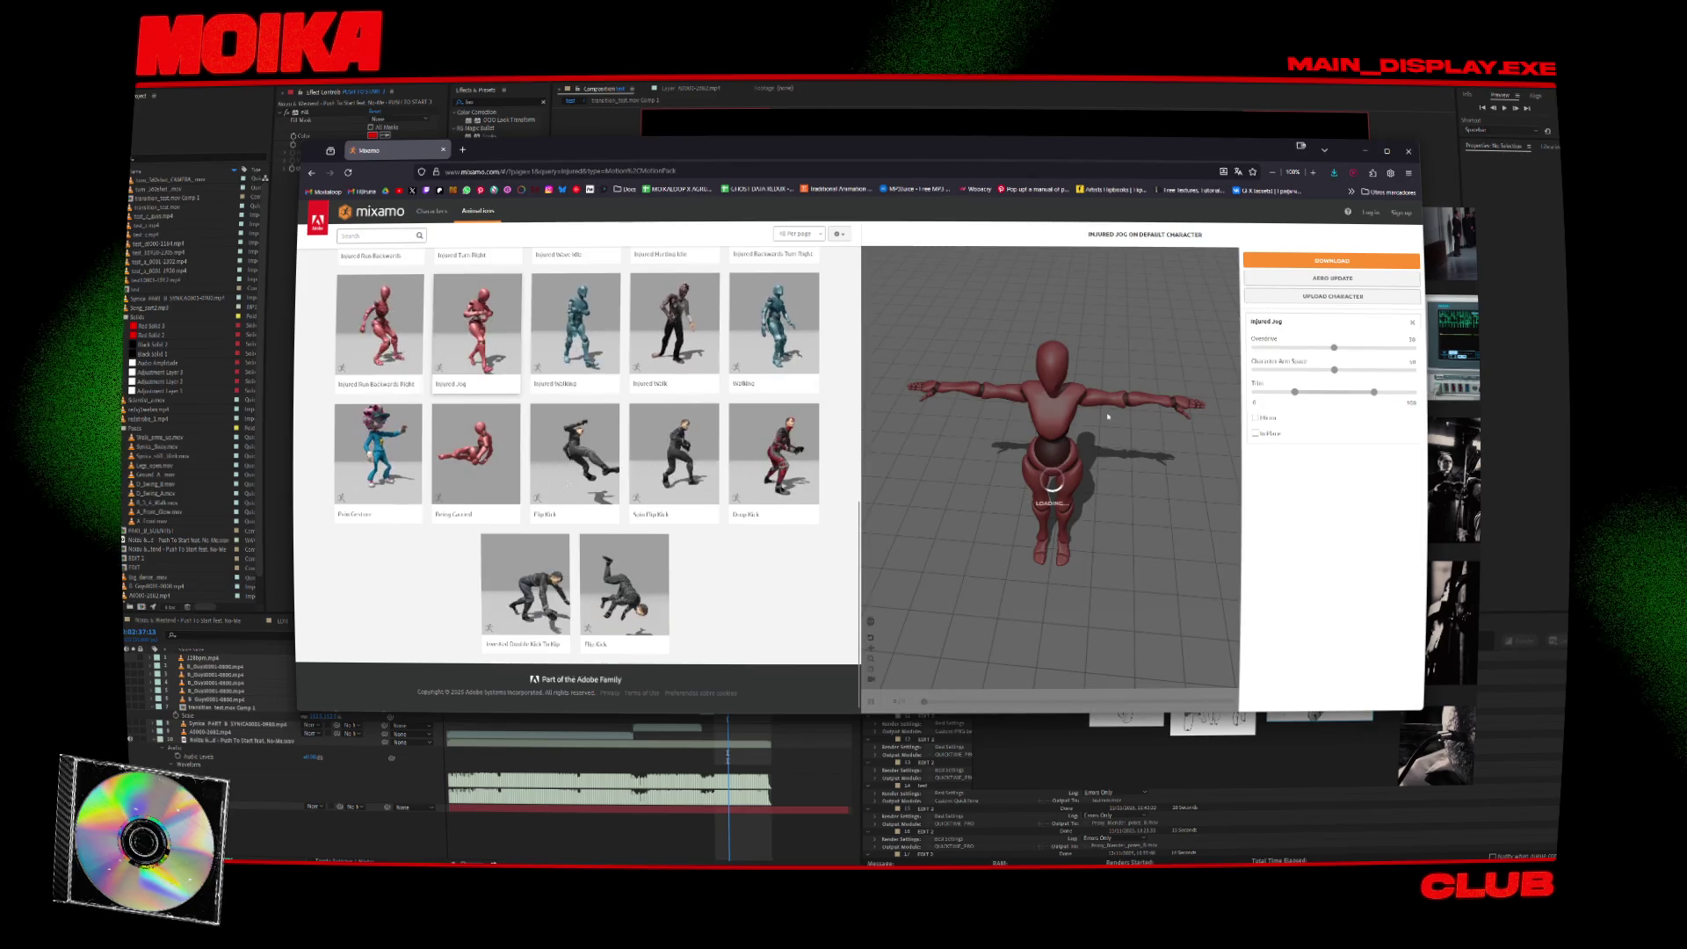
pyautogui.moveTo(1105, 536)
pyautogui.mouseDown()
pyautogui.moveTo(1104, 607)
pyautogui.moveTo(1103, 573)
pyautogui.moveTo(1213, 445)
pyautogui.mouseUp()
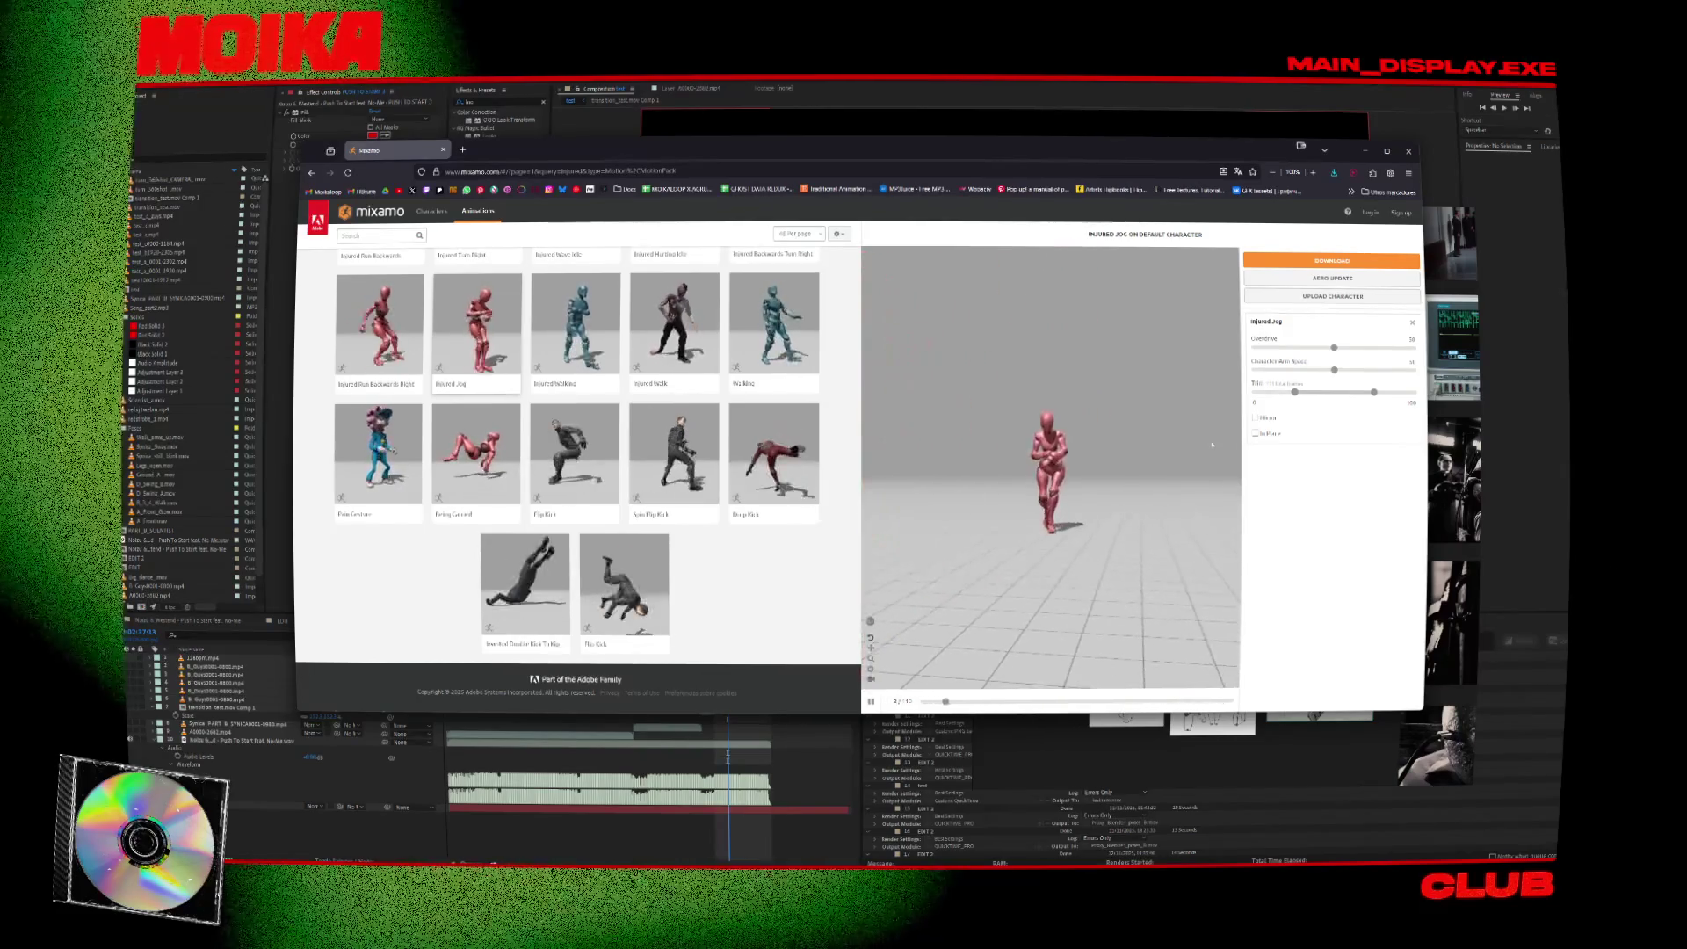
pyautogui.click(1255, 433)
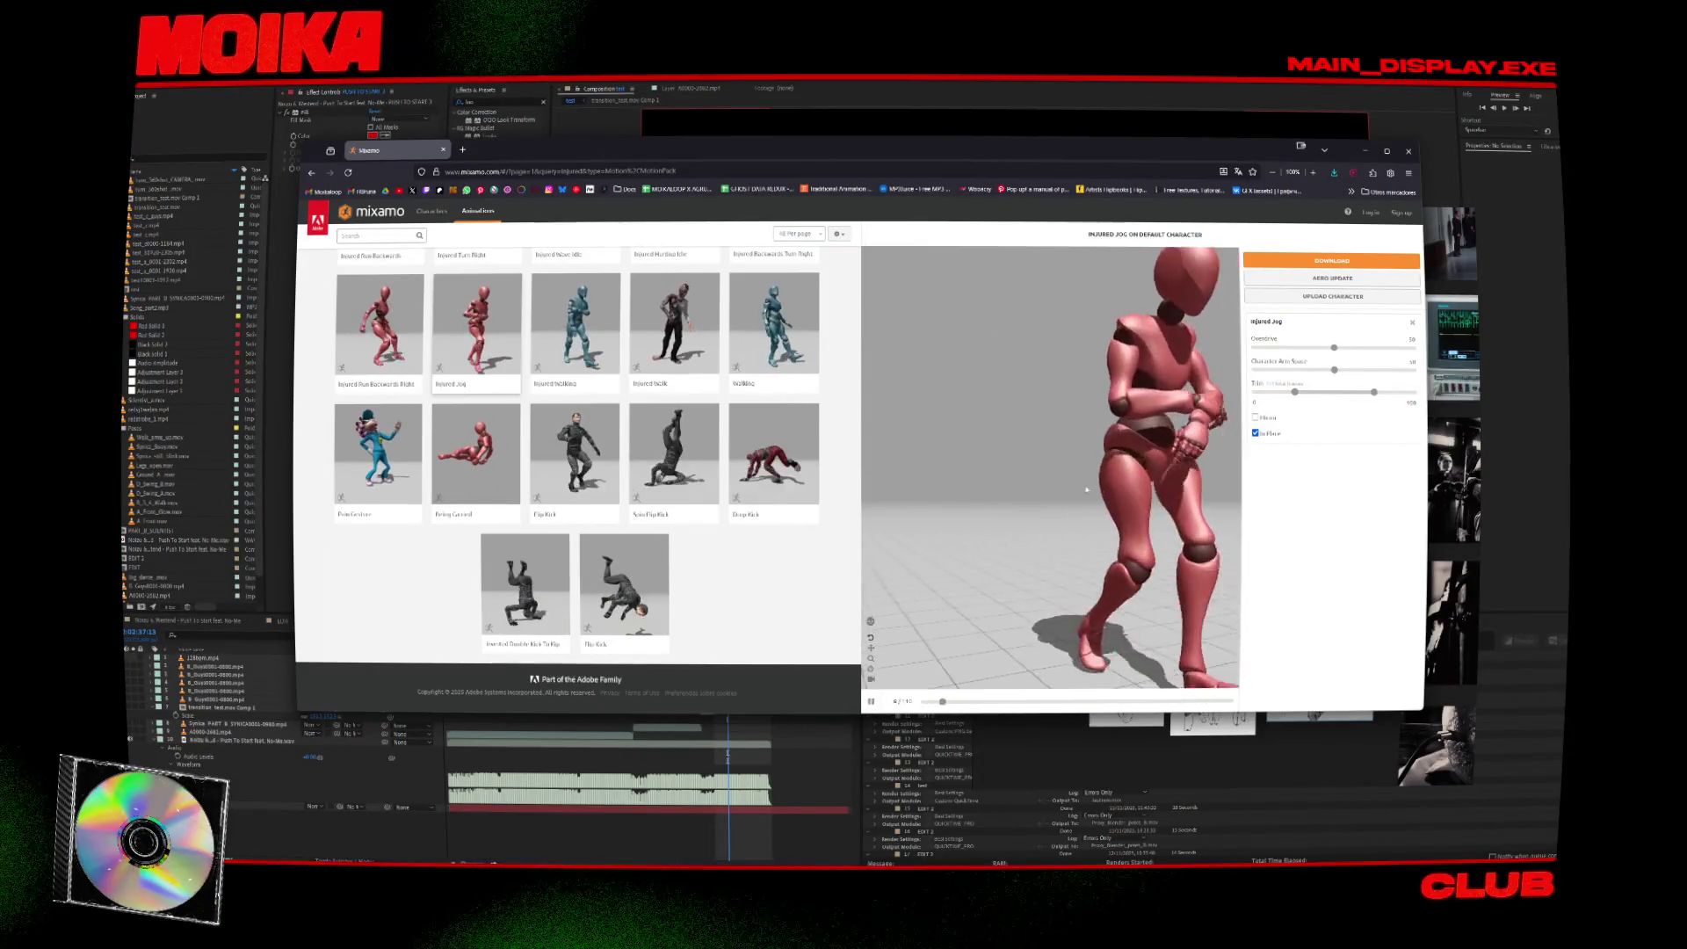
# Replace the injured search with a 'robot' animation search and browse the results.
pyautogui.scroll(5, 1050, 479)
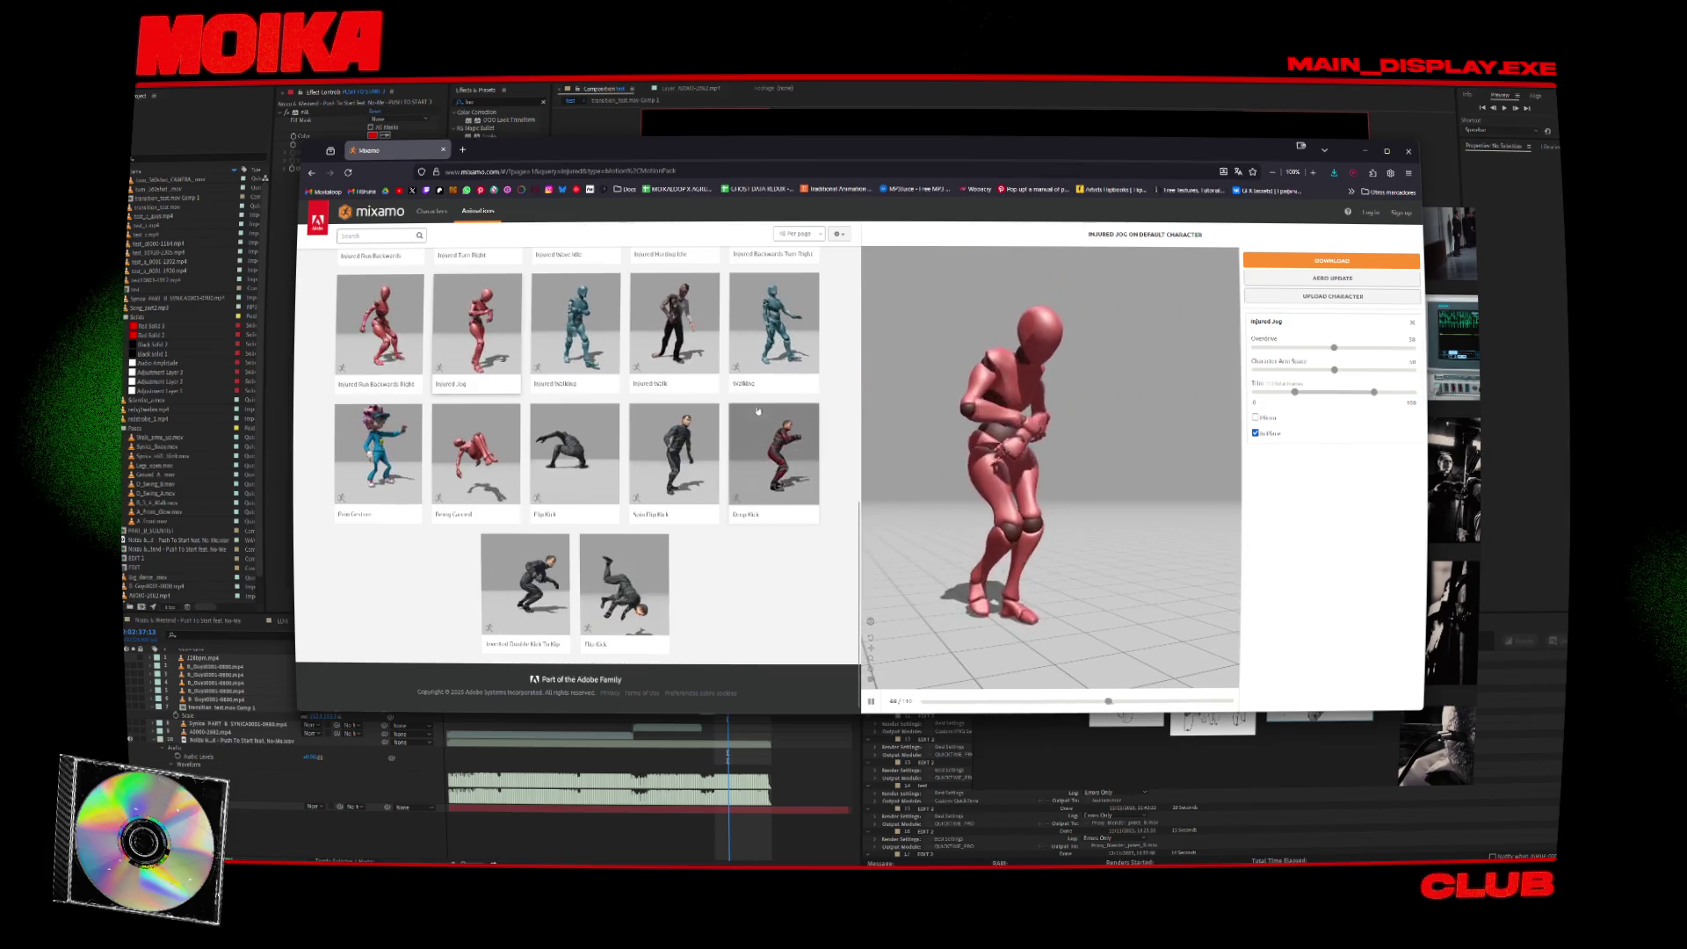
pyautogui.scroll(10, 758, 411)
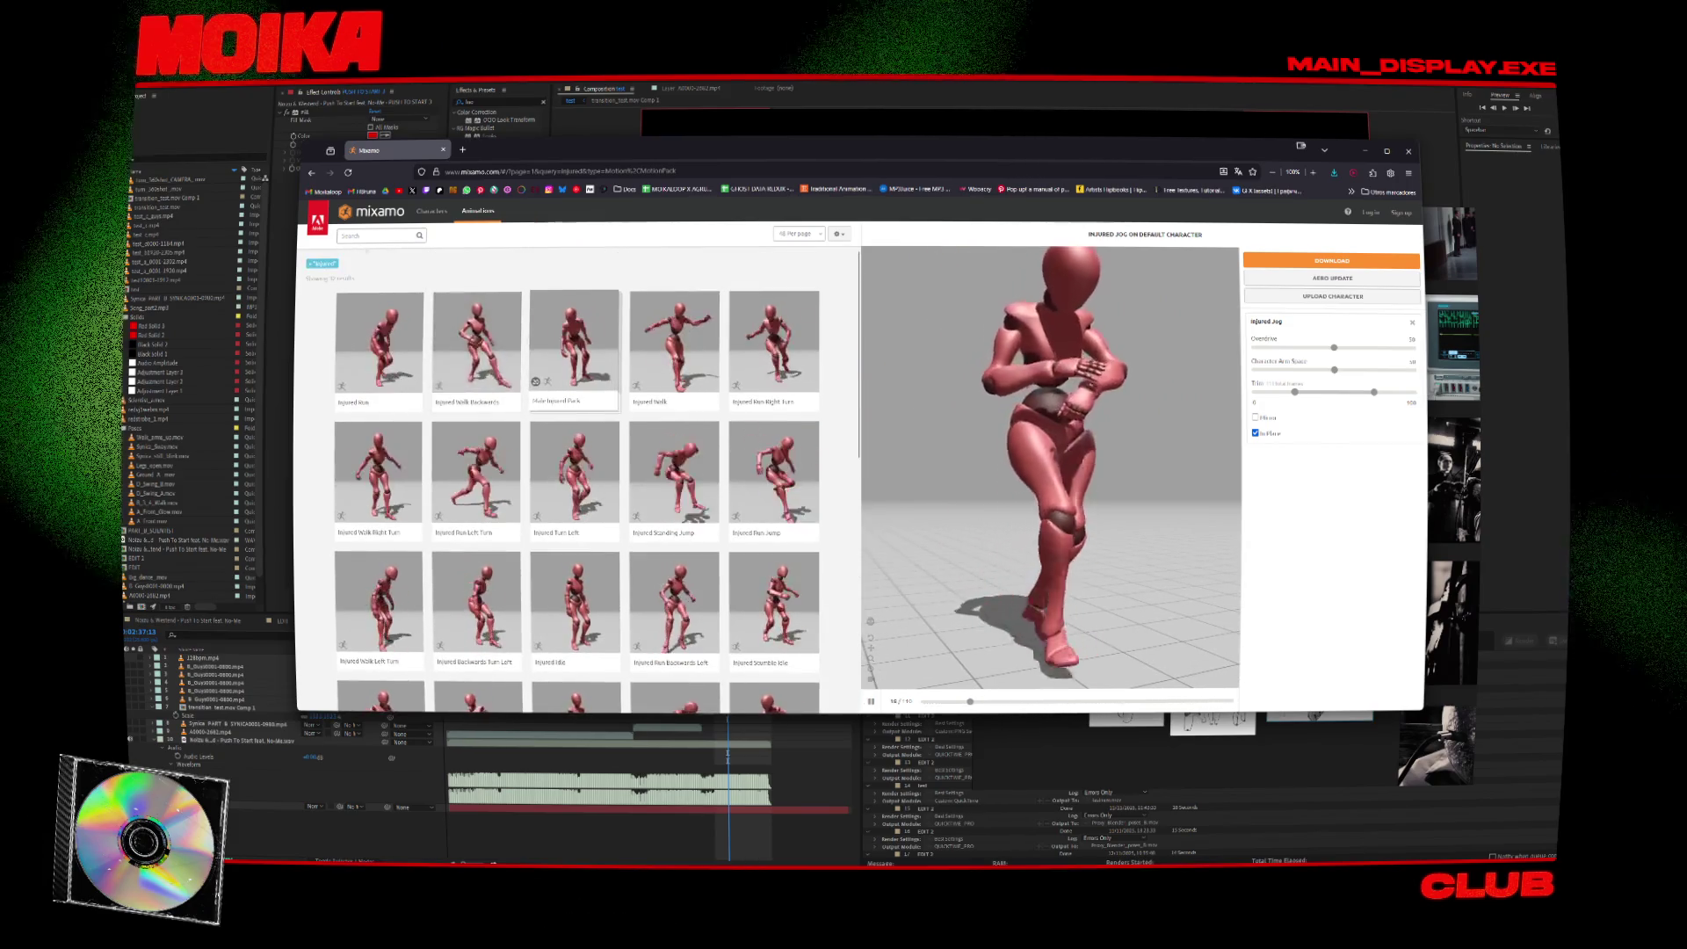
pyautogui.click(378, 235)
pyautogui.press('BackSpace')
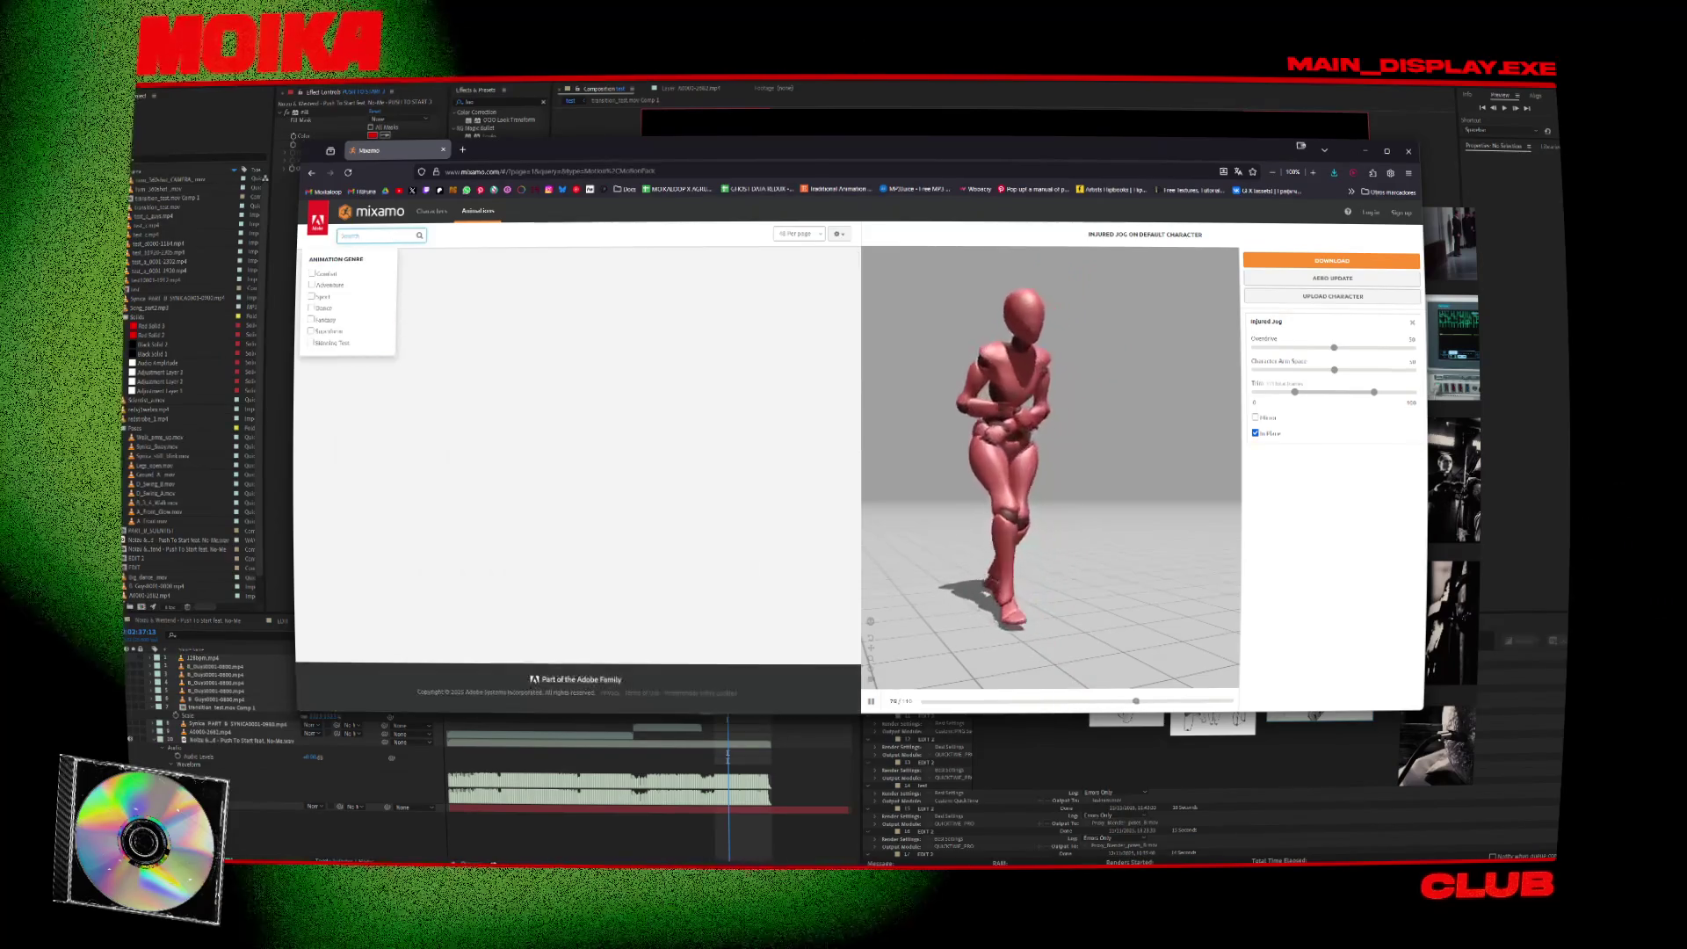
pyautogui.write('q')
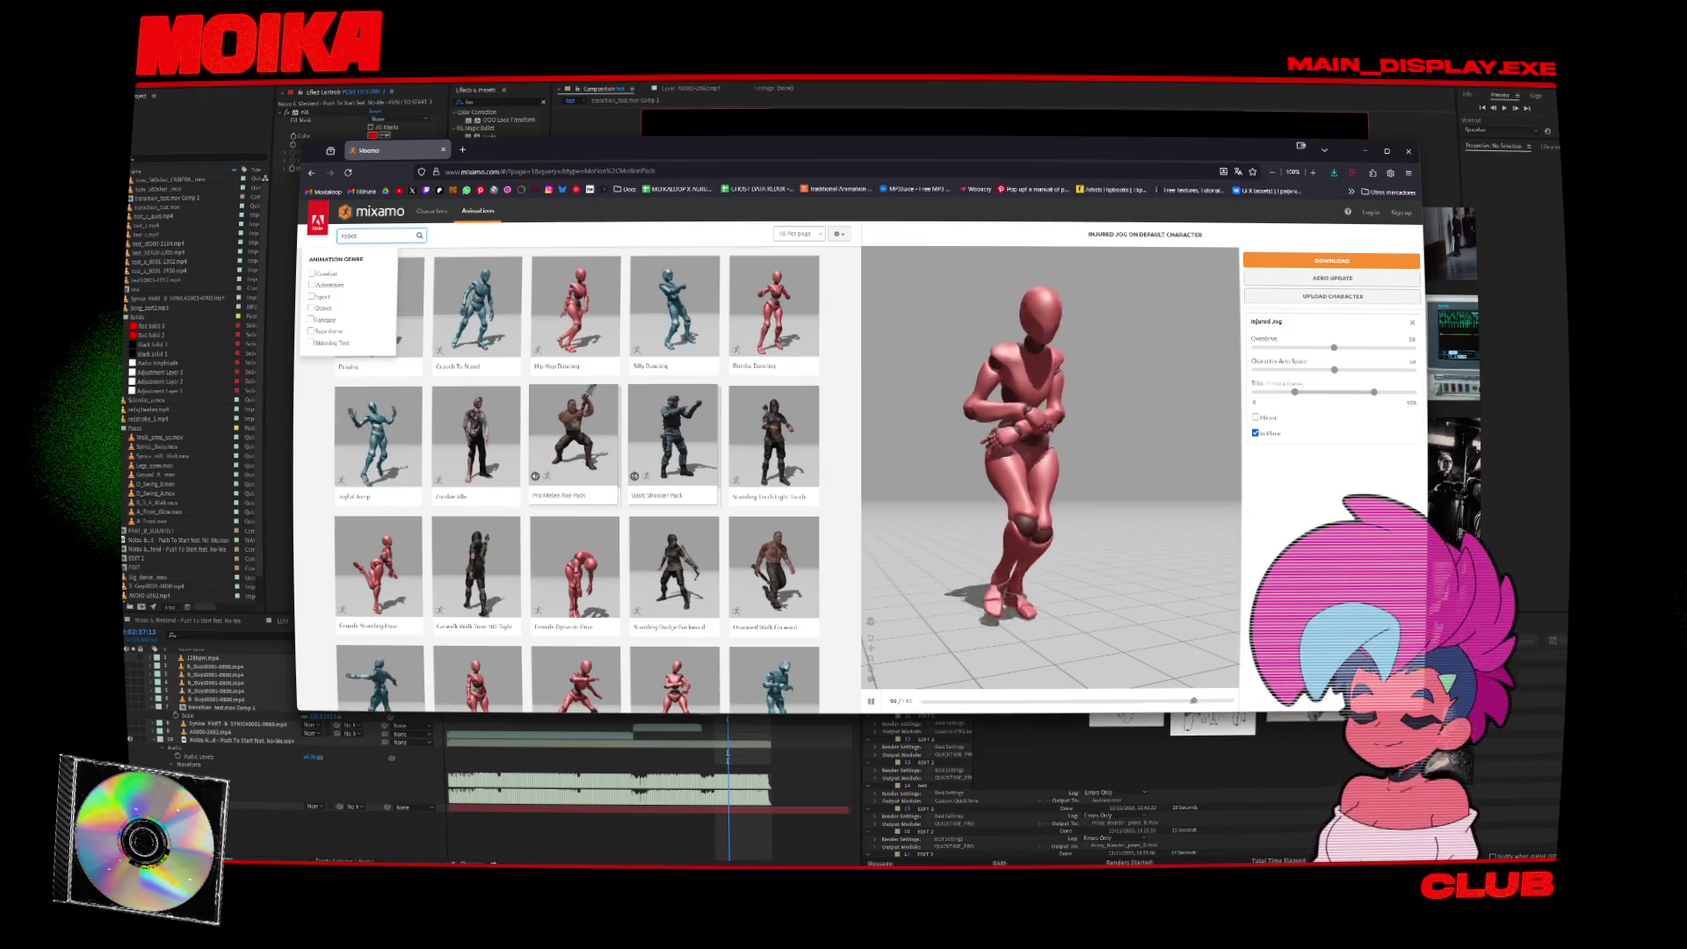
pyautogui.press('Return')
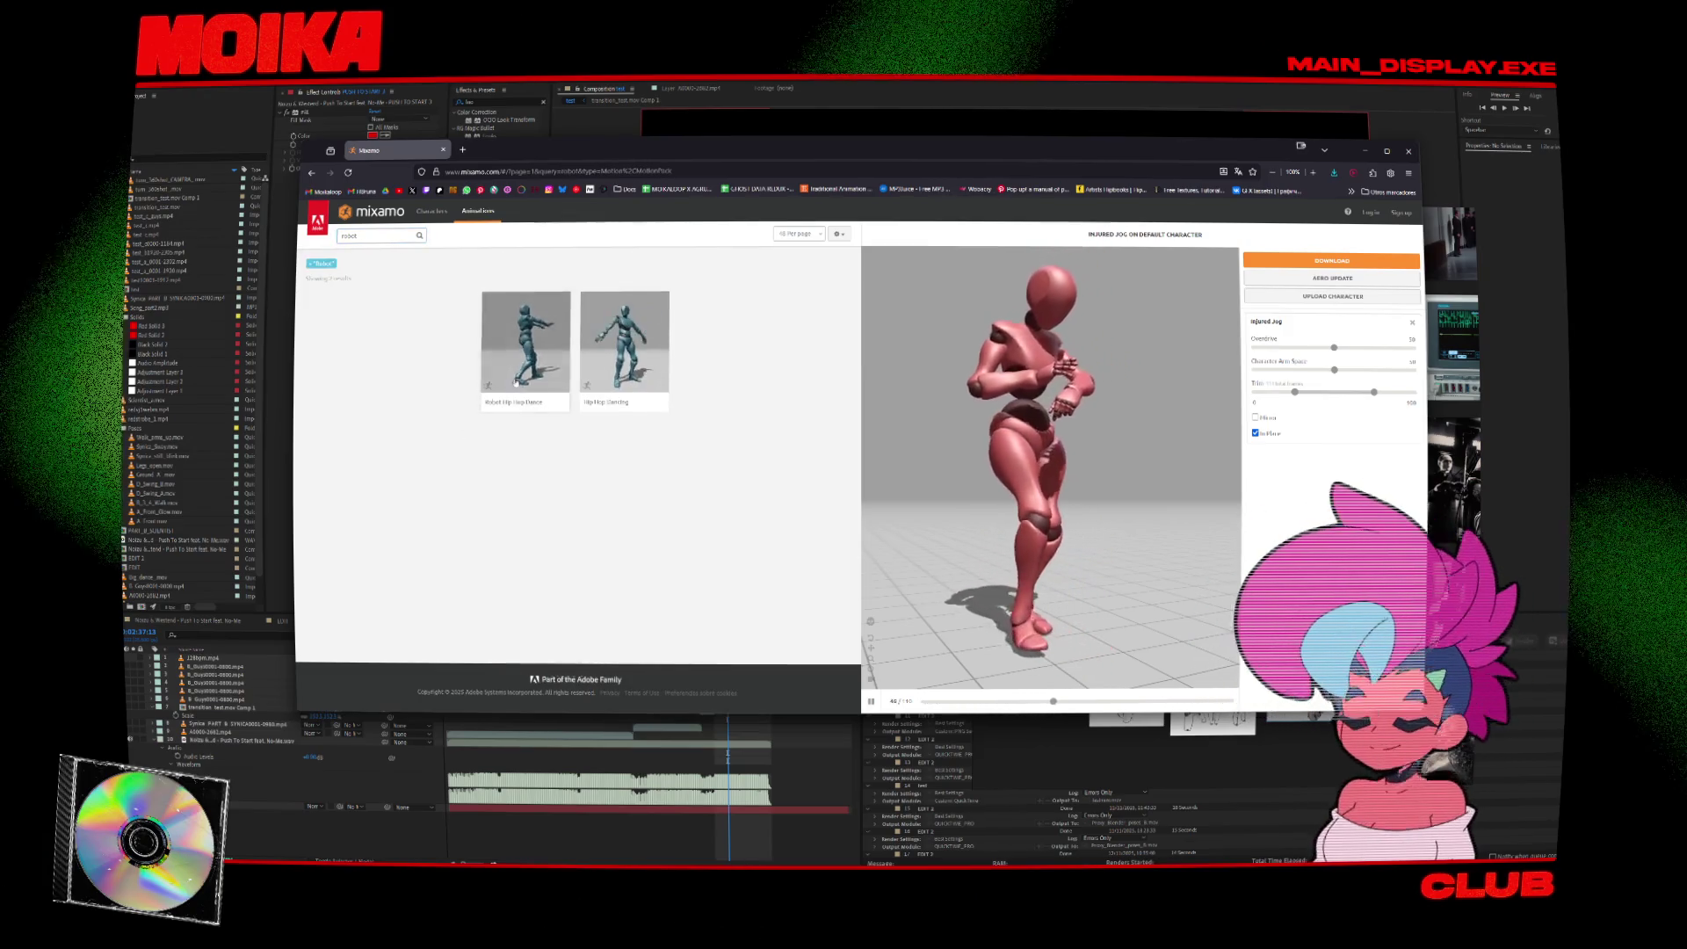
pyautogui.click(386, 236)
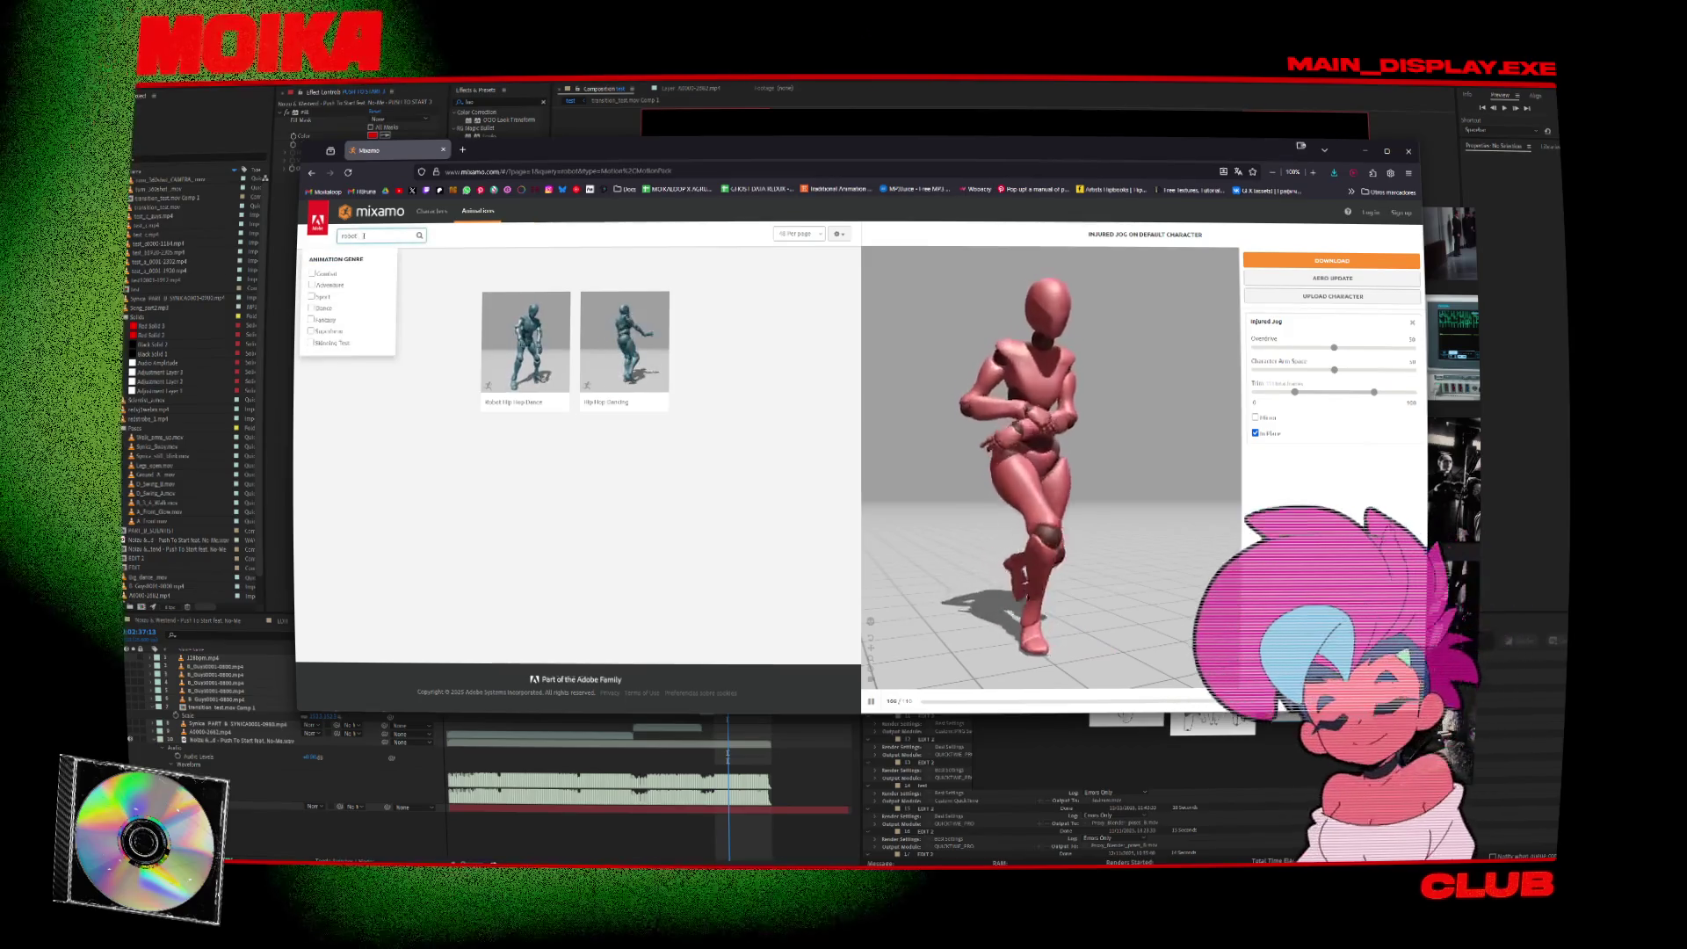
pyautogui.press('BackSpace')
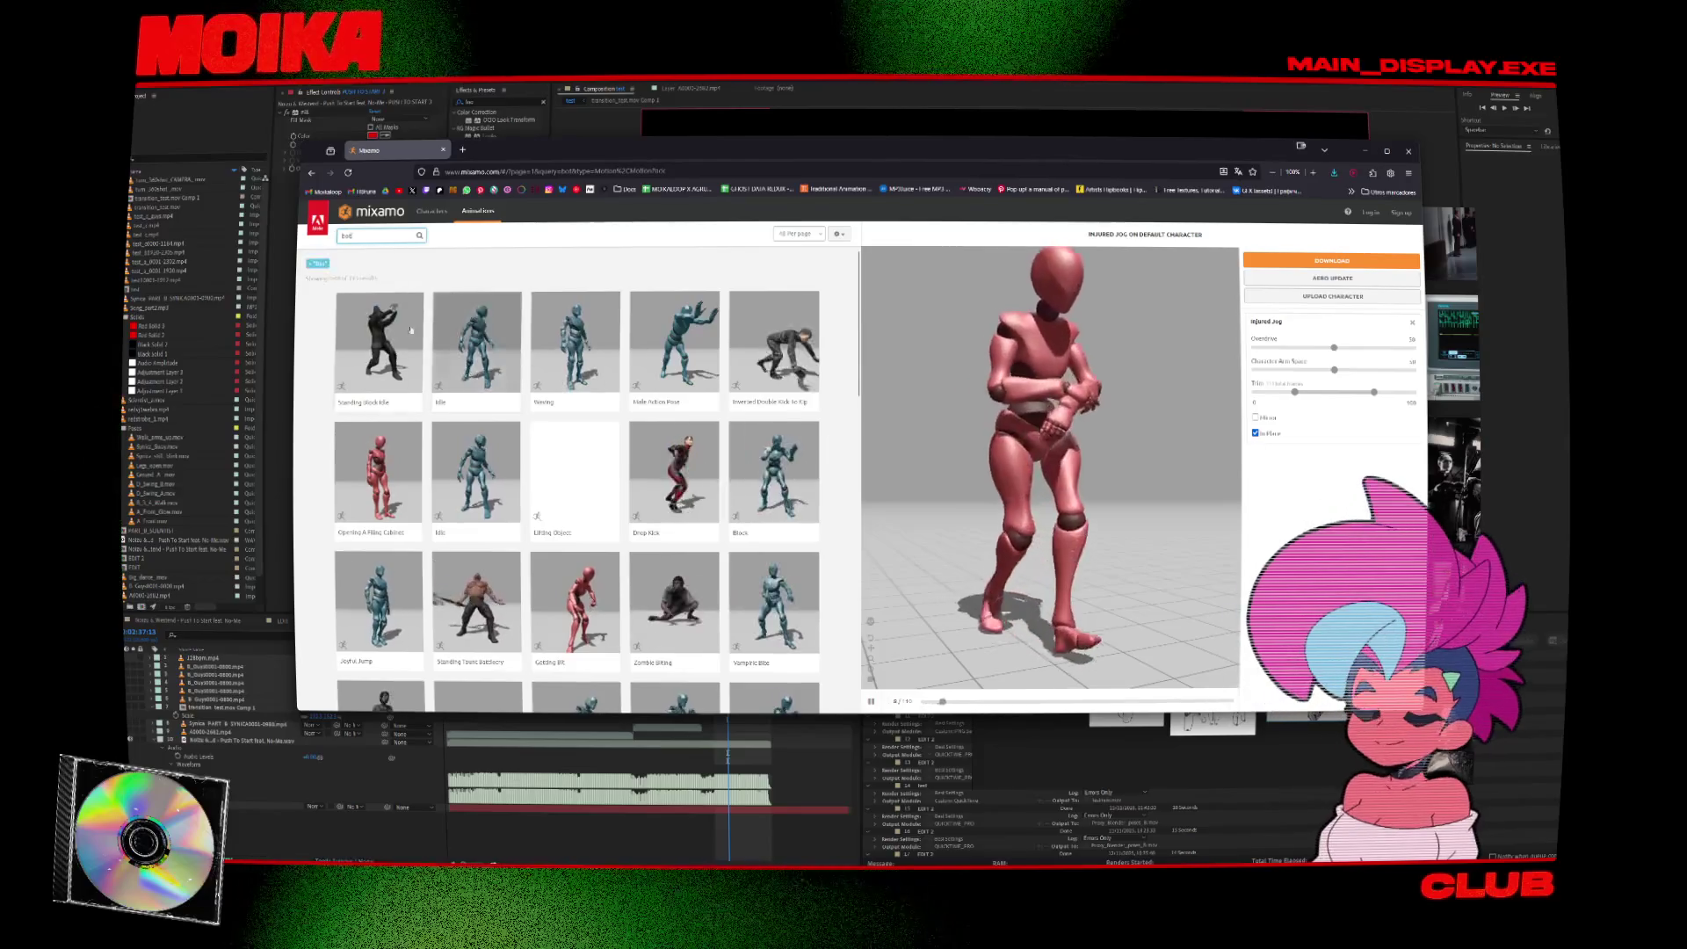
pyautogui.scroll(-5, 490, 422)
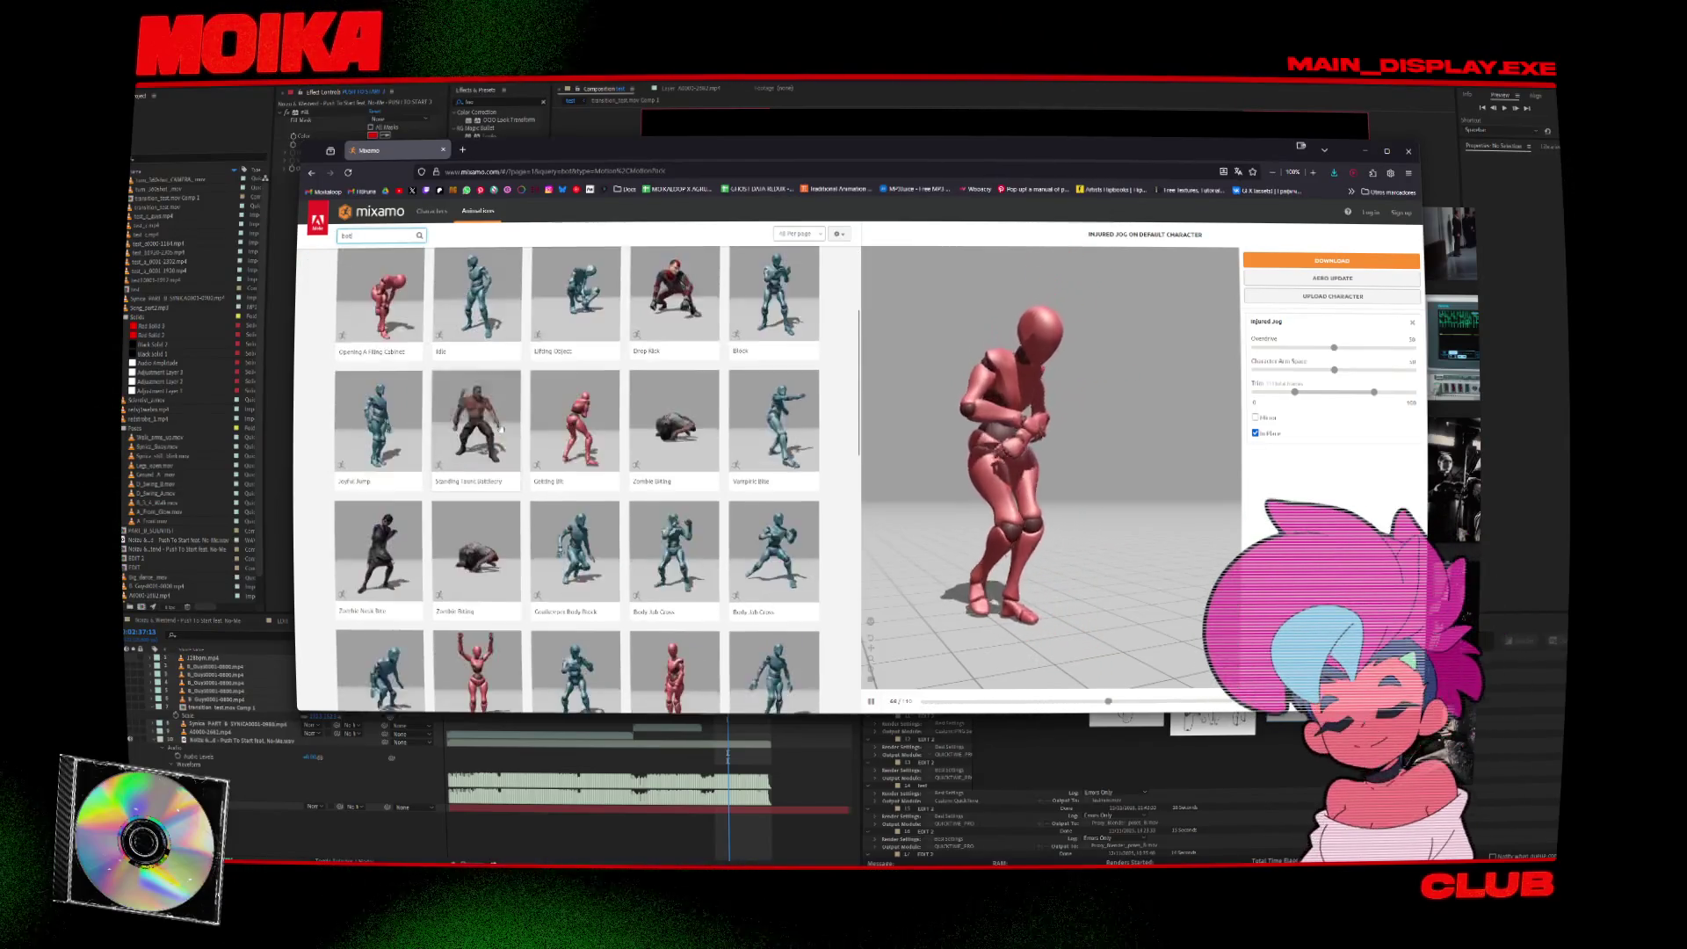
pyautogui.scroll(-10, 507, 430)
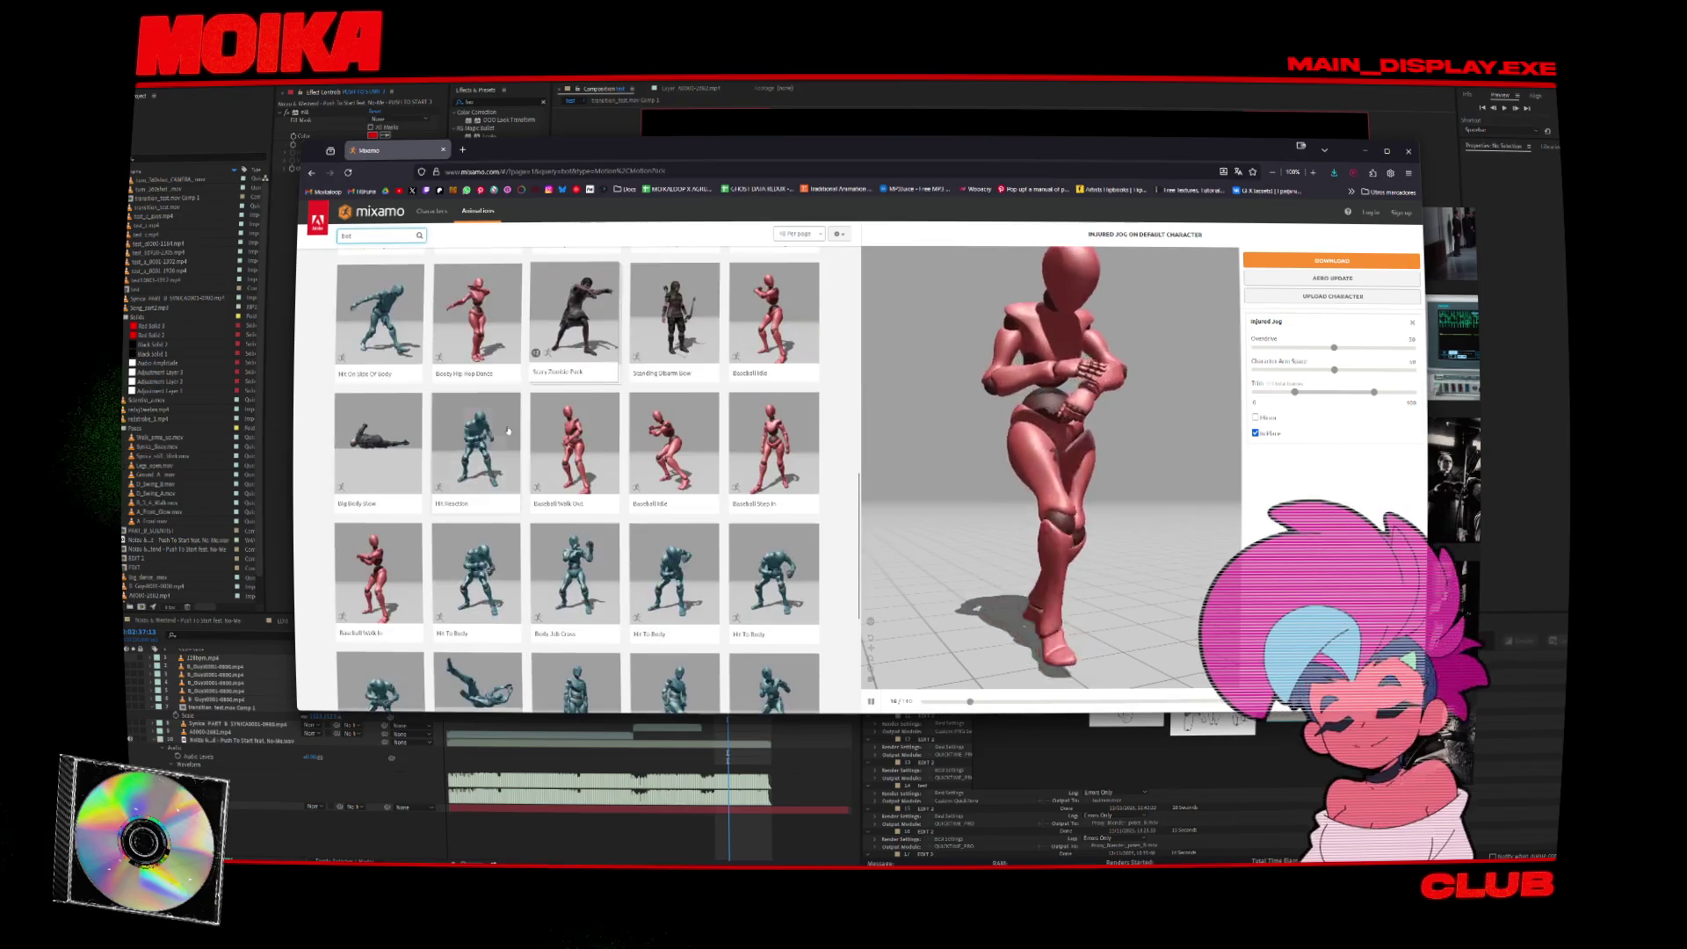
pyautogui.scroll(8, 460, 403)
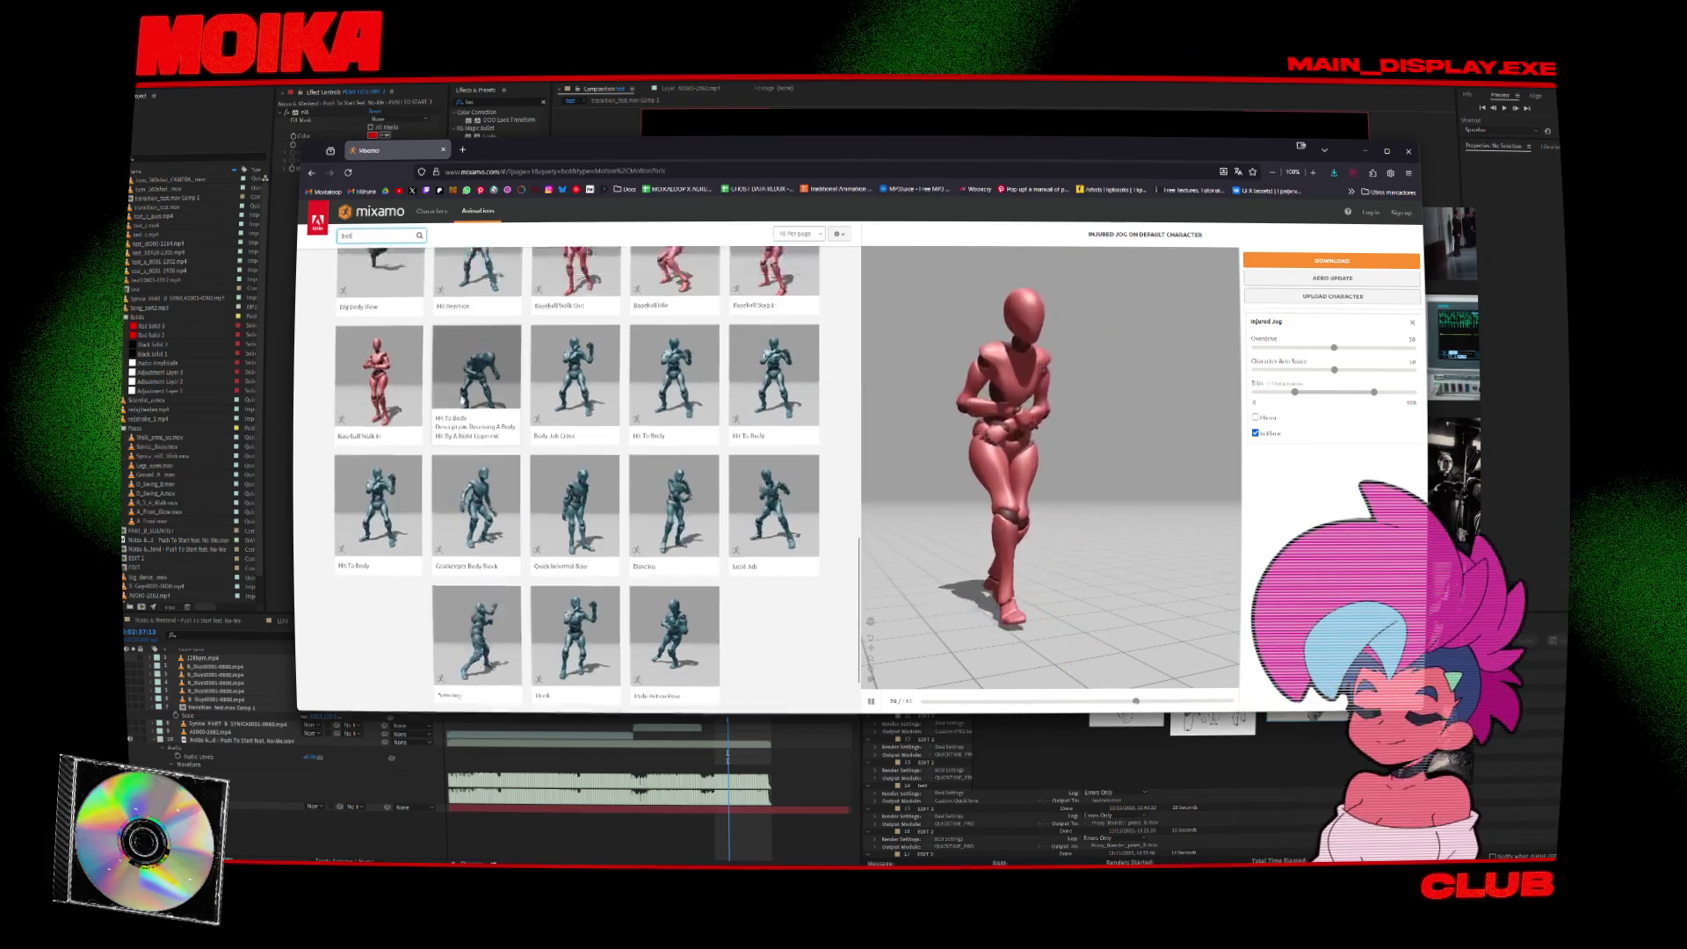
# Retry 'robot' and 'broken' searches, then start a 'broken' search in a new browser tab.
pyautogui.click(379, 237)
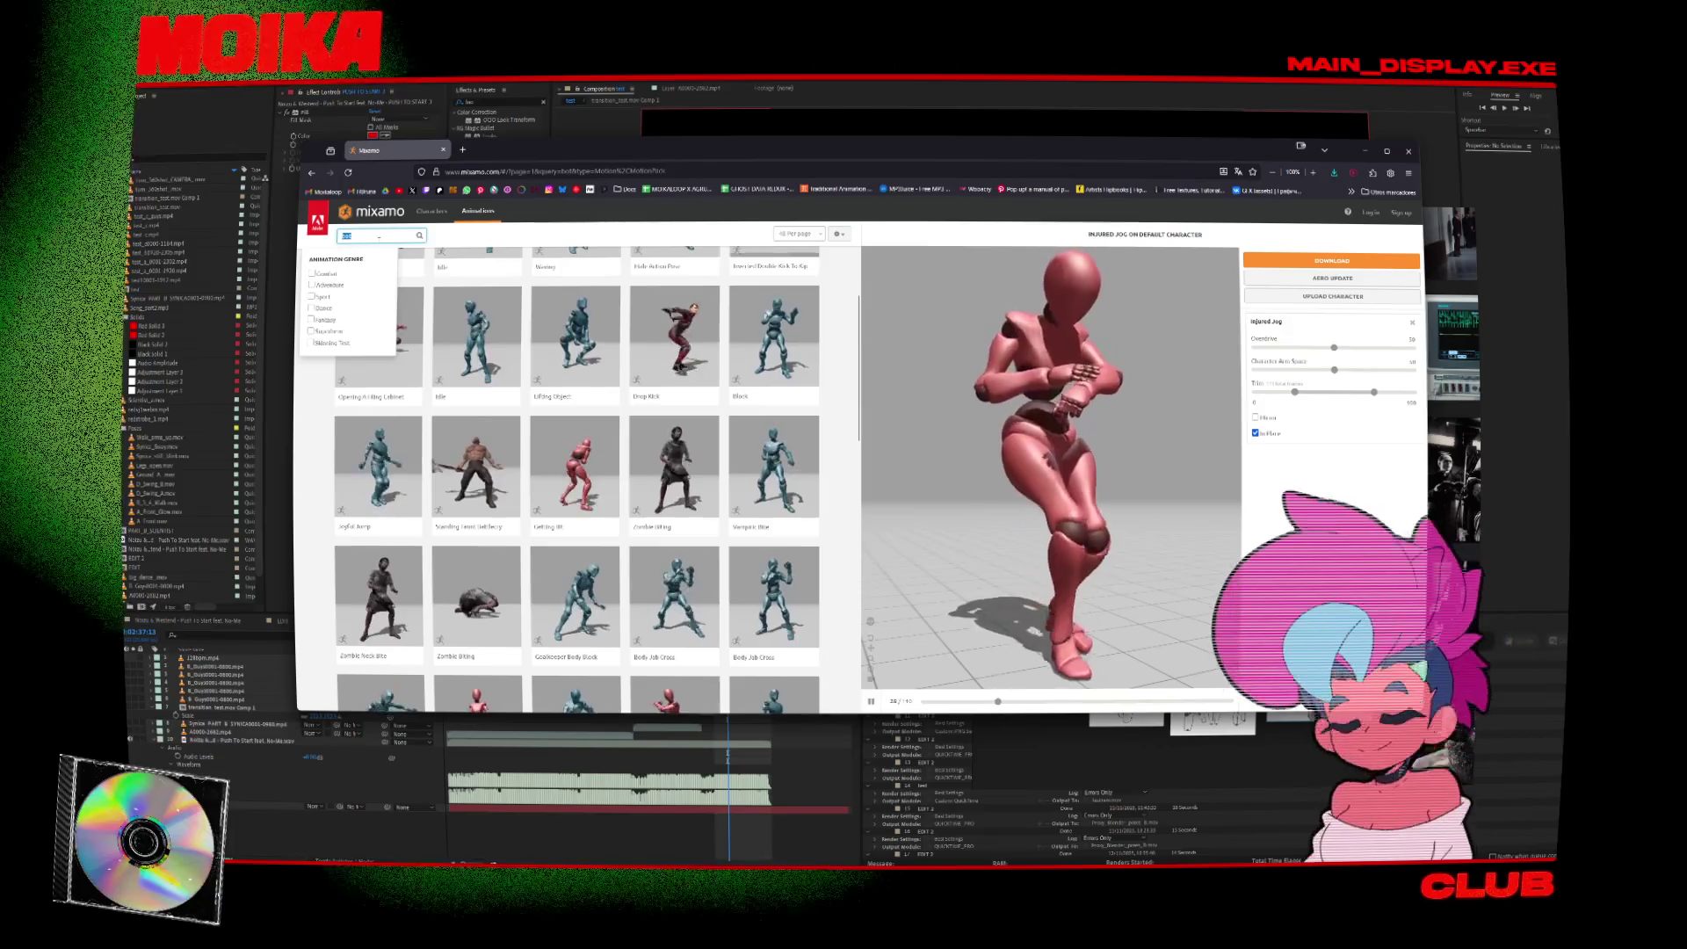
pyautogui.press('BackSpace')
pyautogui.press('BackSpace')
pyautogui.press('BackSpace')
pyautogui.write('robot')
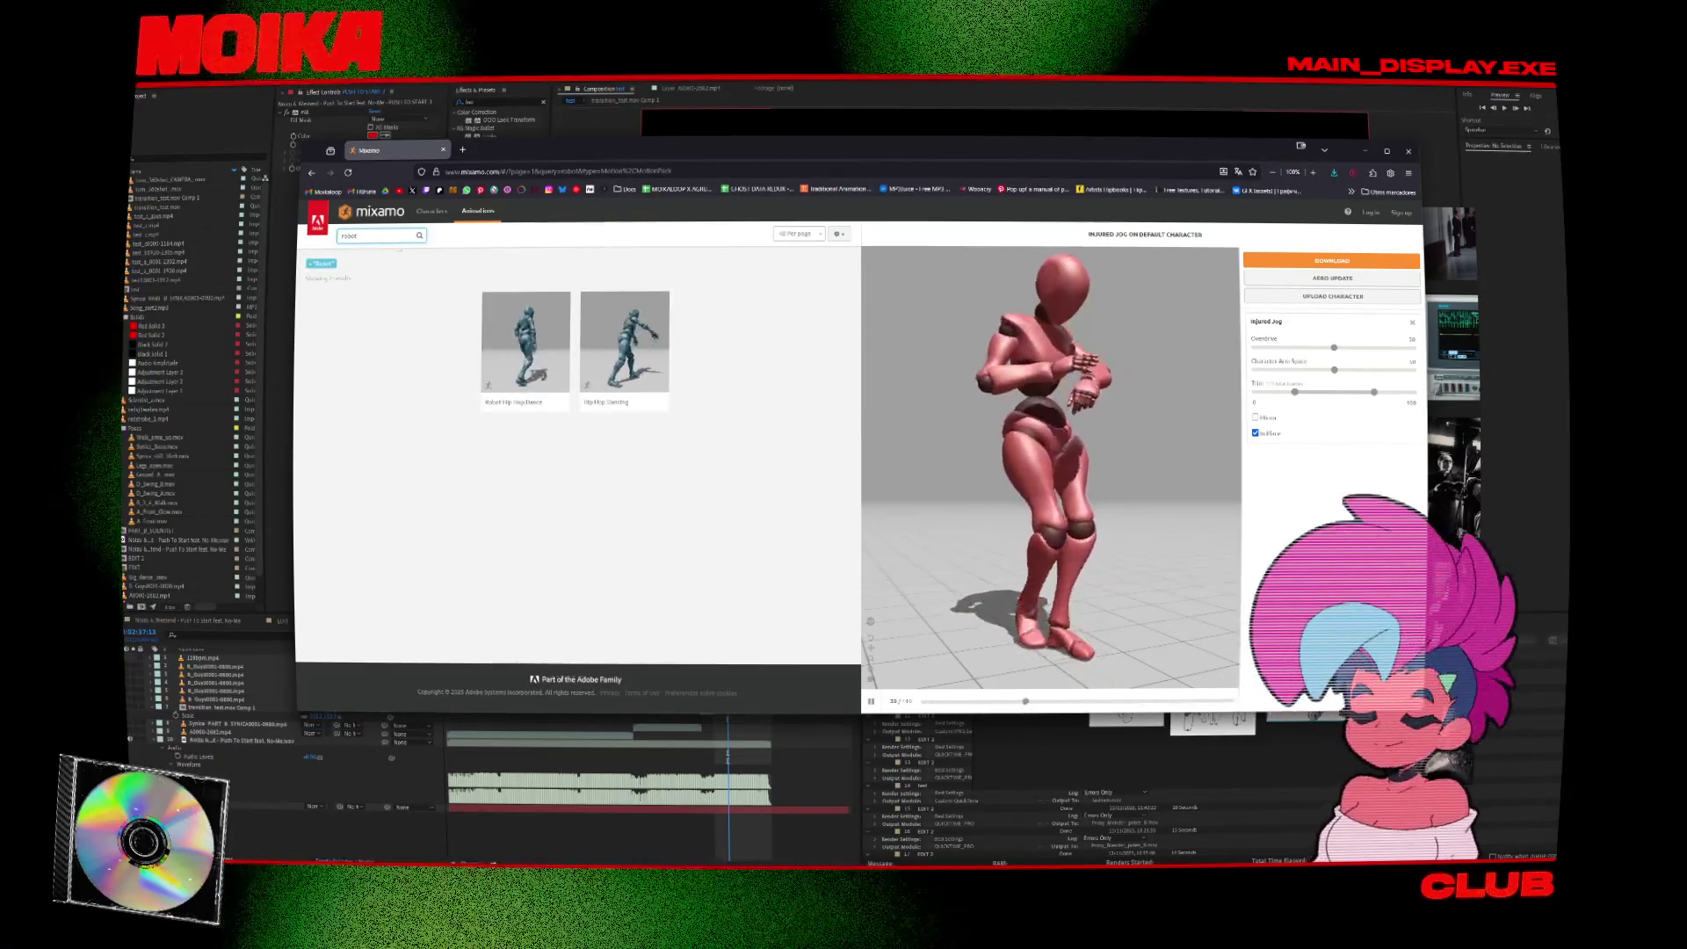
pyautogui.click(387, 233)
pyautogui.press('BackSpace')
pyautogui.press('BackSpace')
pyautogui.press('BackSpace')
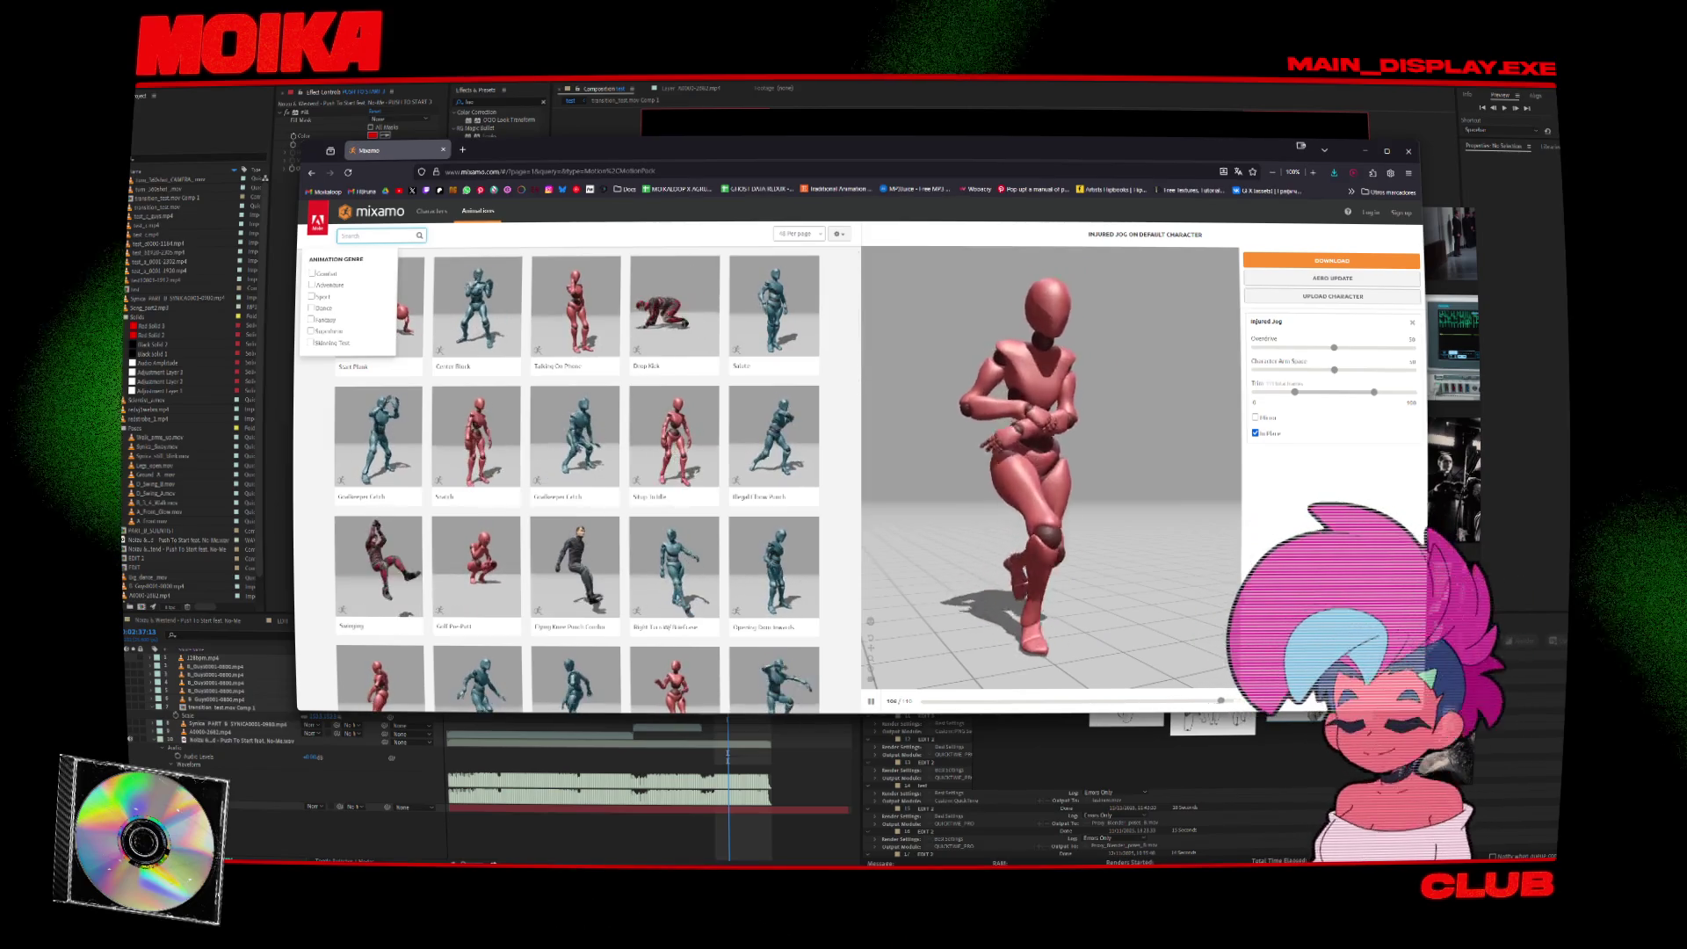
pyautogui.write('breken')
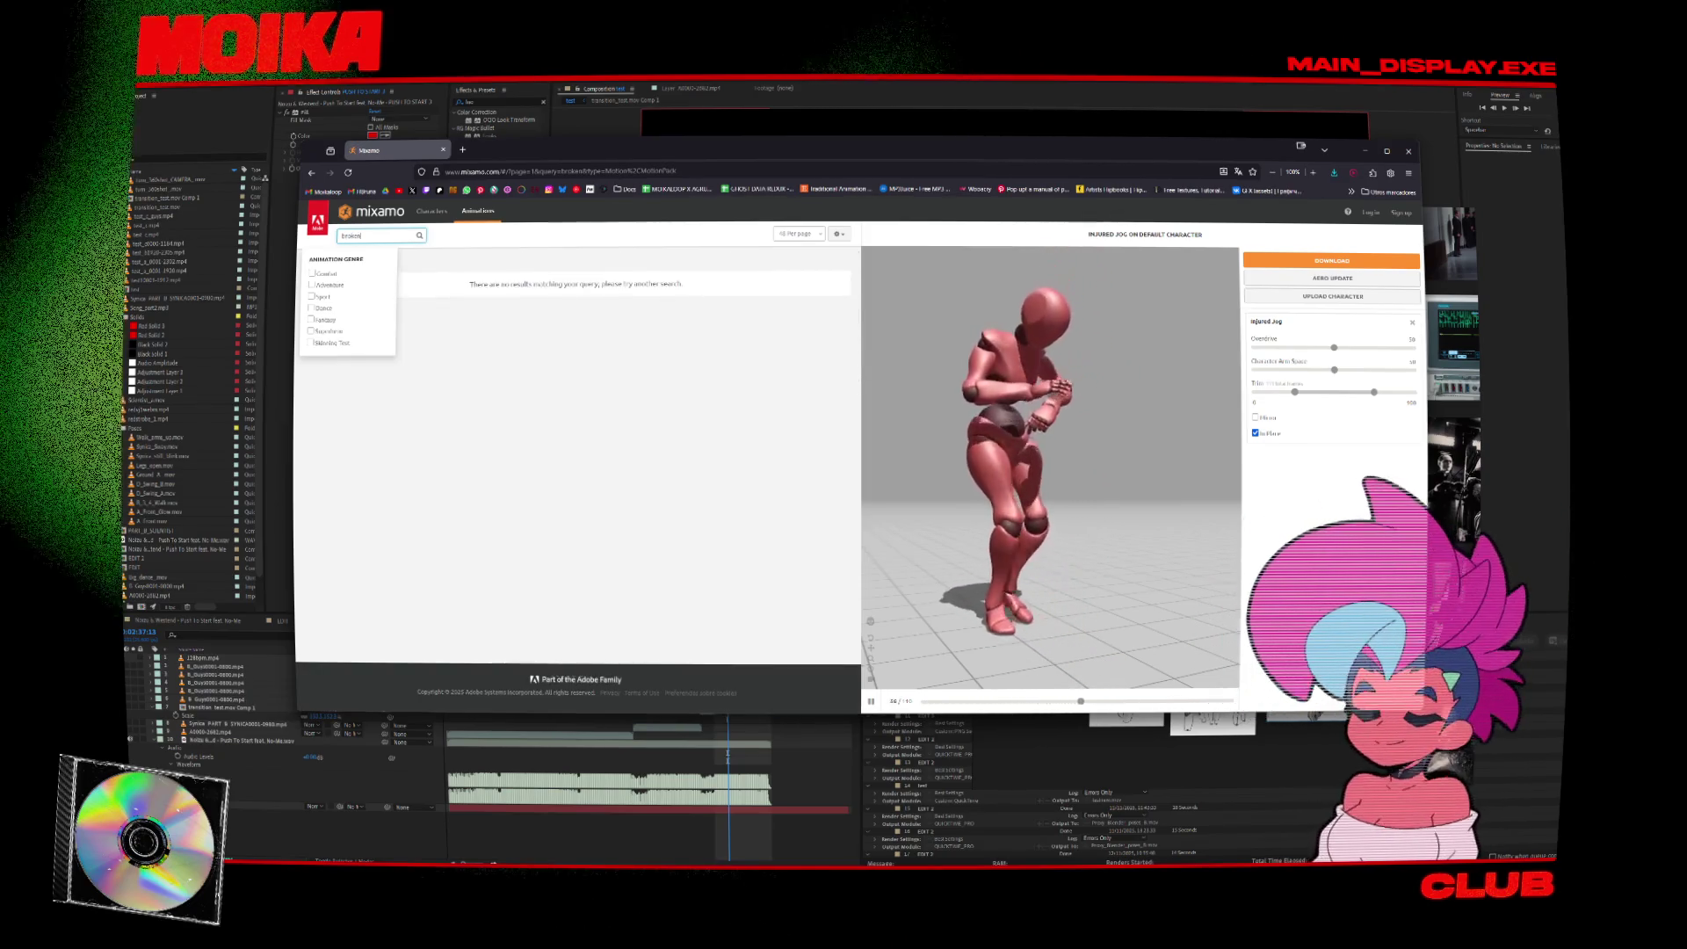
pyautogui.press('BackSpace')
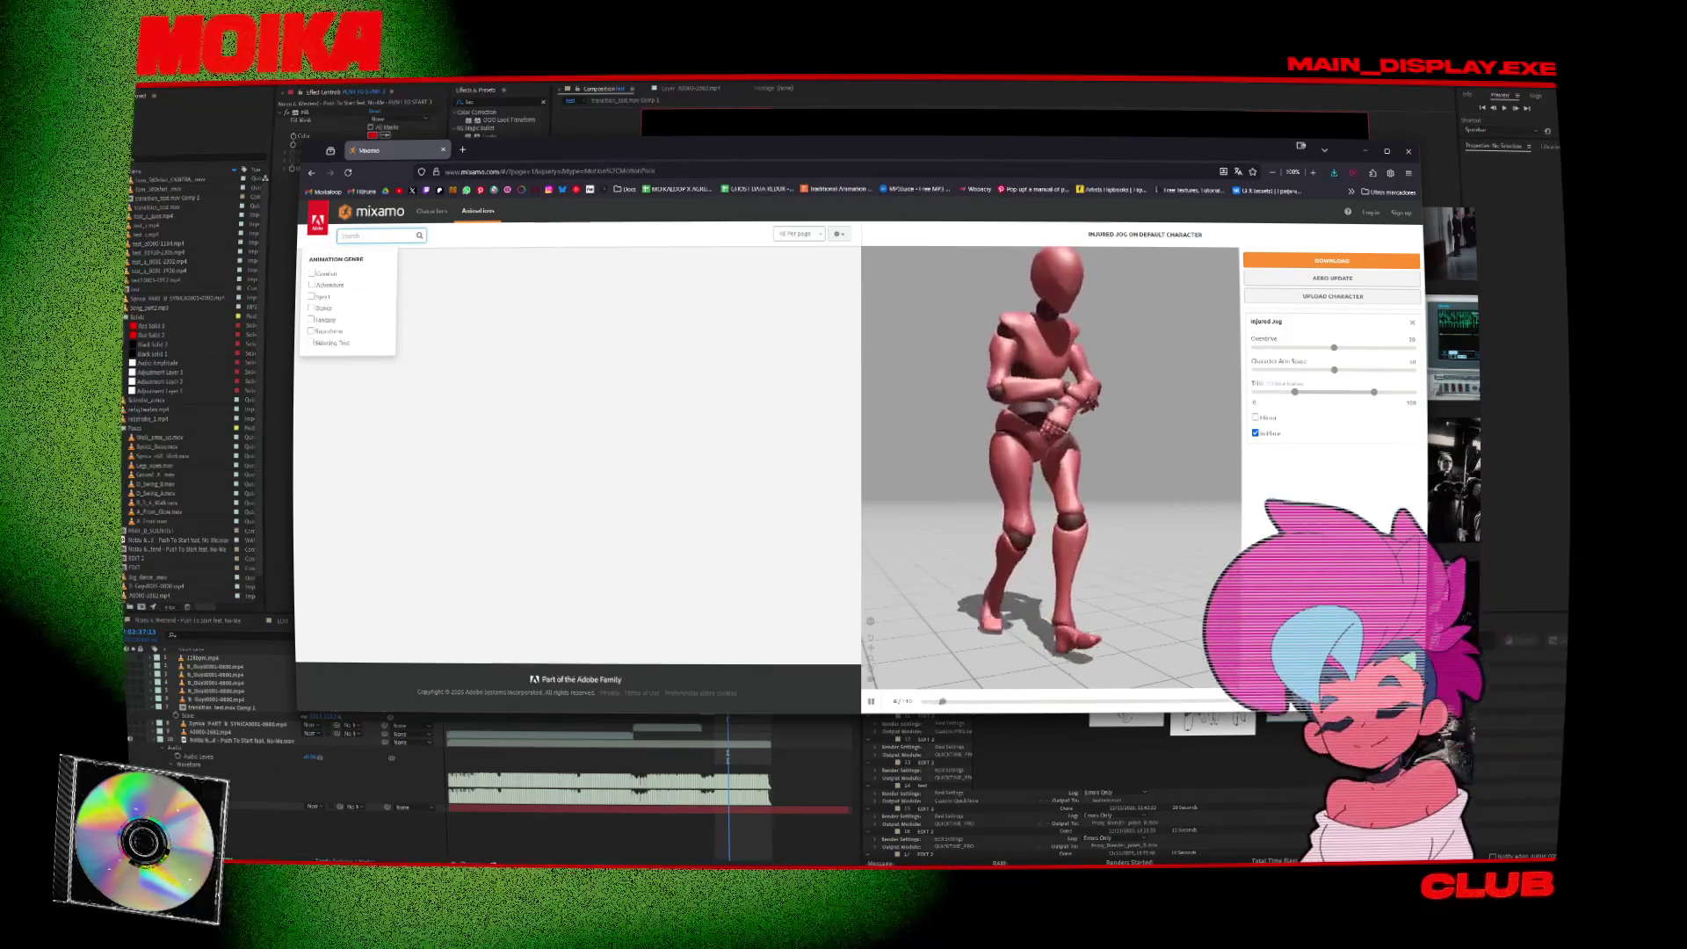
pyautogui.hotkey('ctrl', 't')
pyautogui.write('broken animatron')
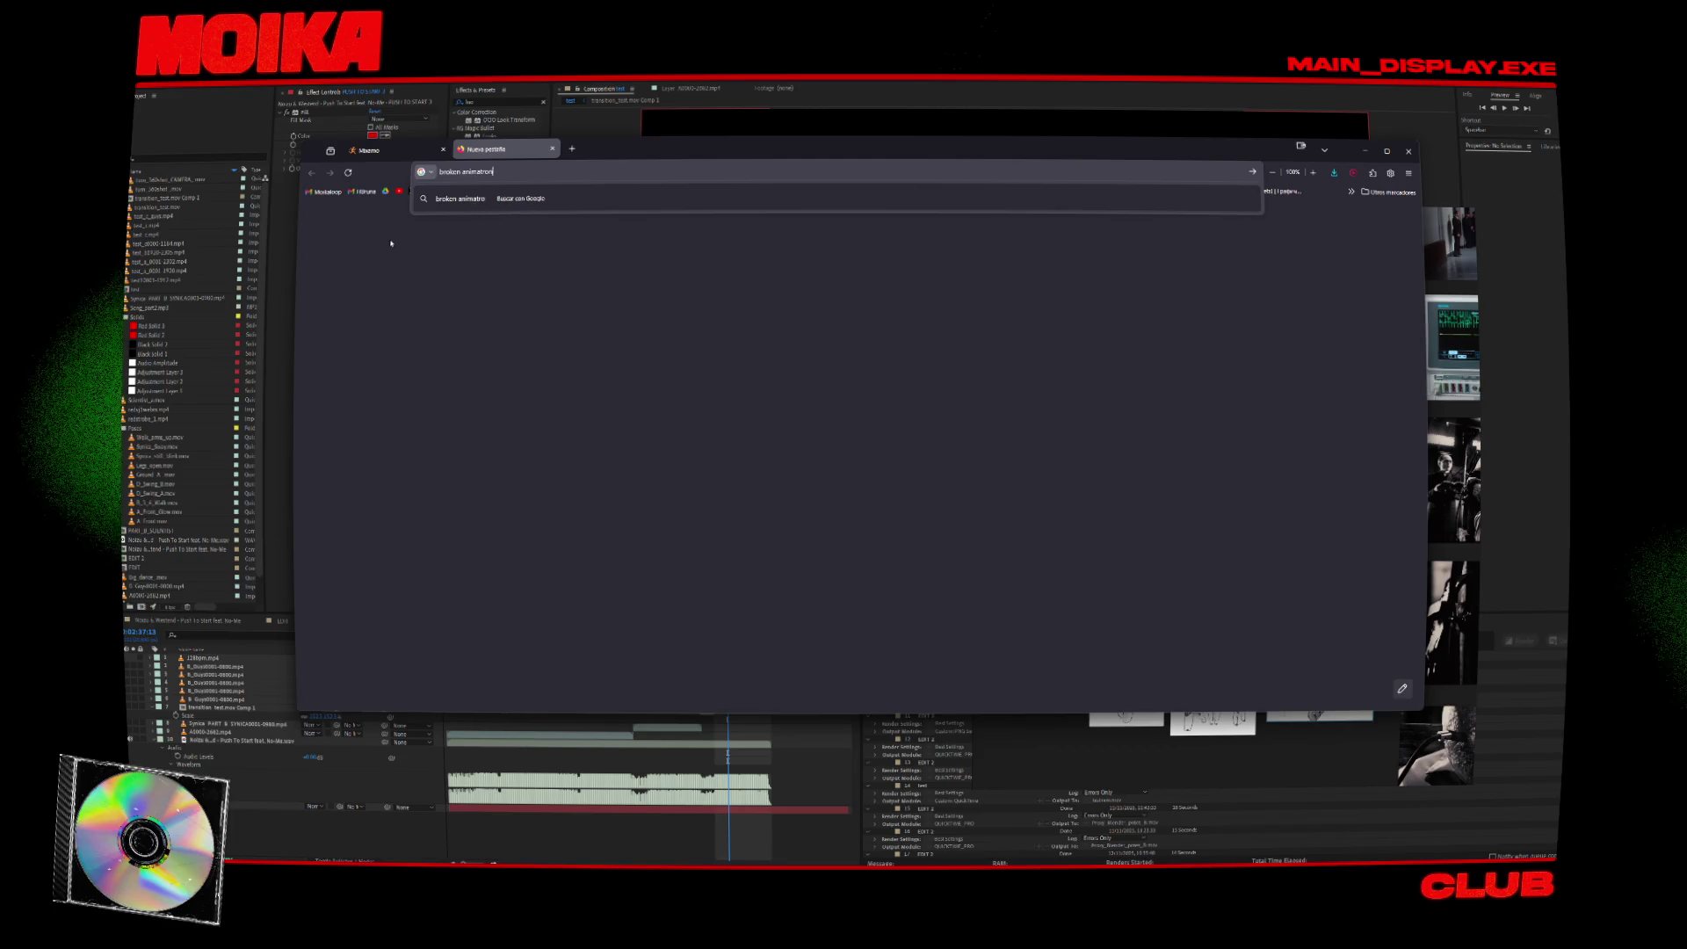
# Search Google Images for 'broken animatronic walk gif'.
pyautogui.write('ic walk')
pyautogui.press('Return')
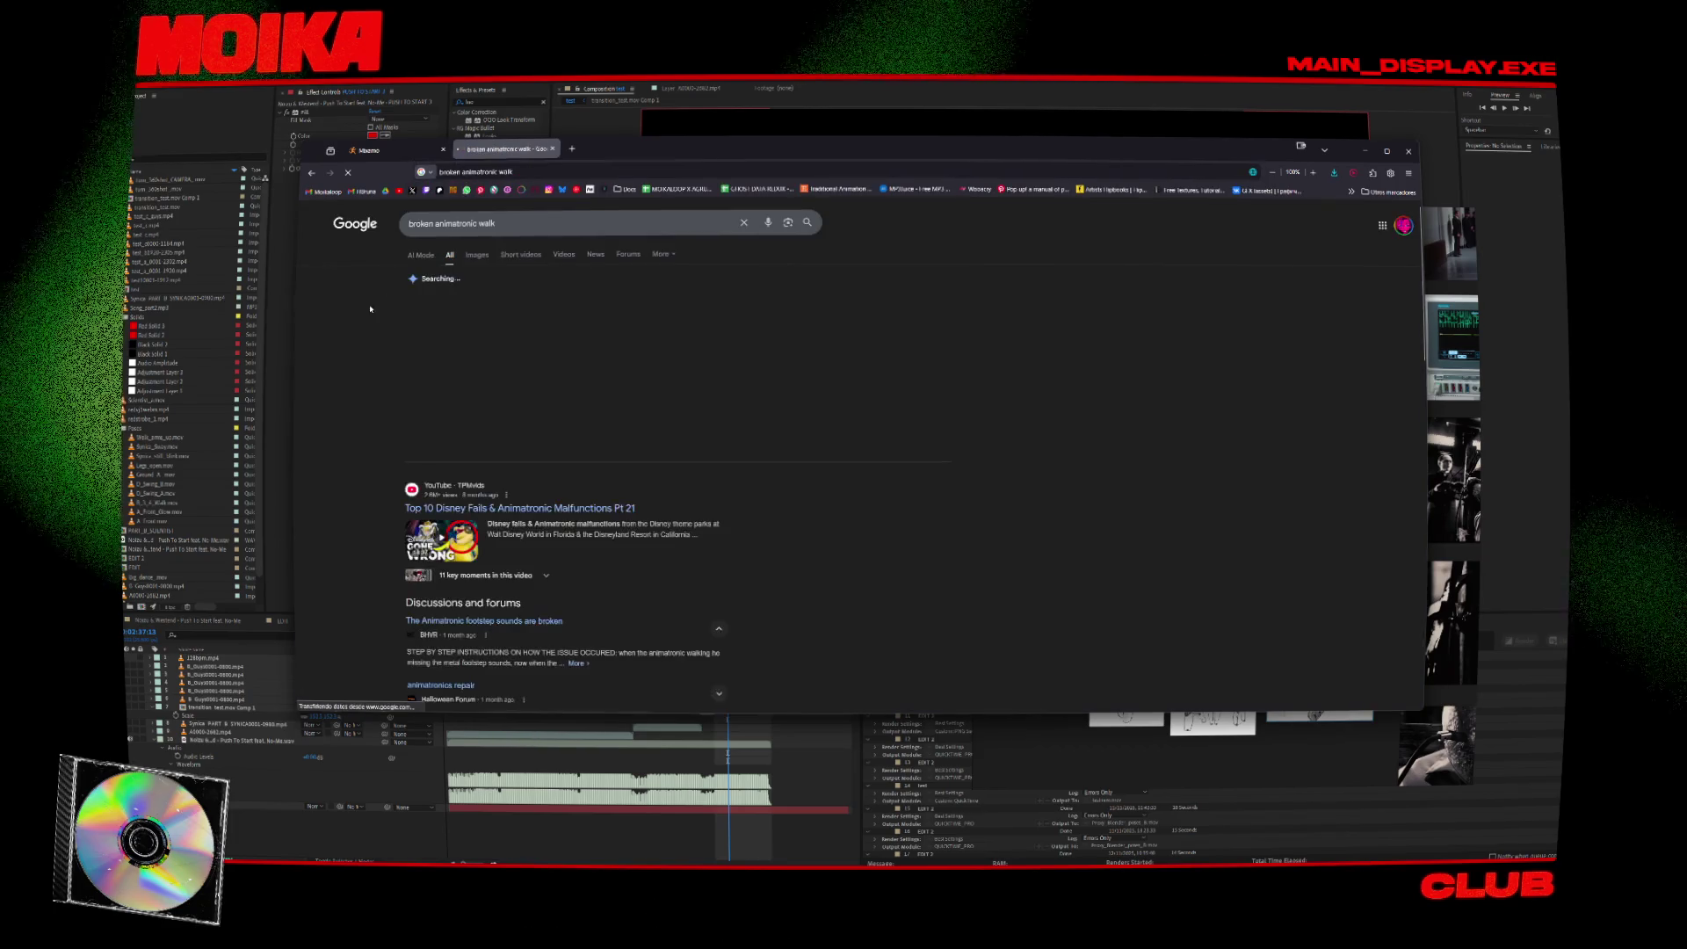
pyautogui.click(476, 255)
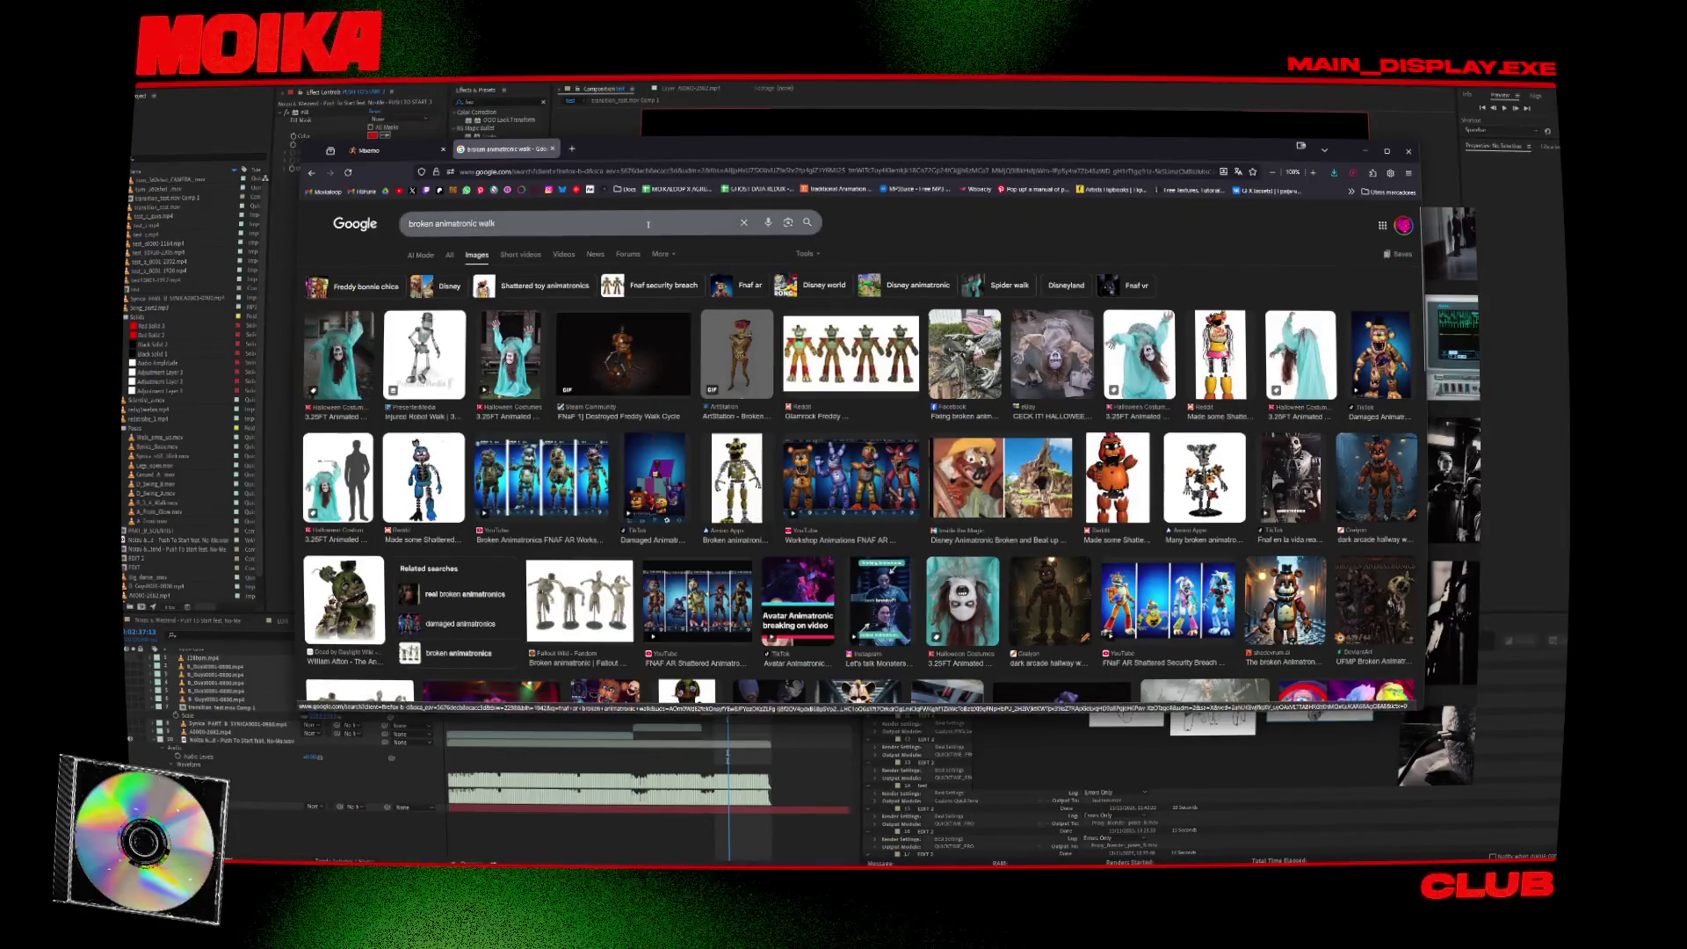
pyautogui.click(497, 223)
pyautogui.write('gif')
pyautogui.press('Return')
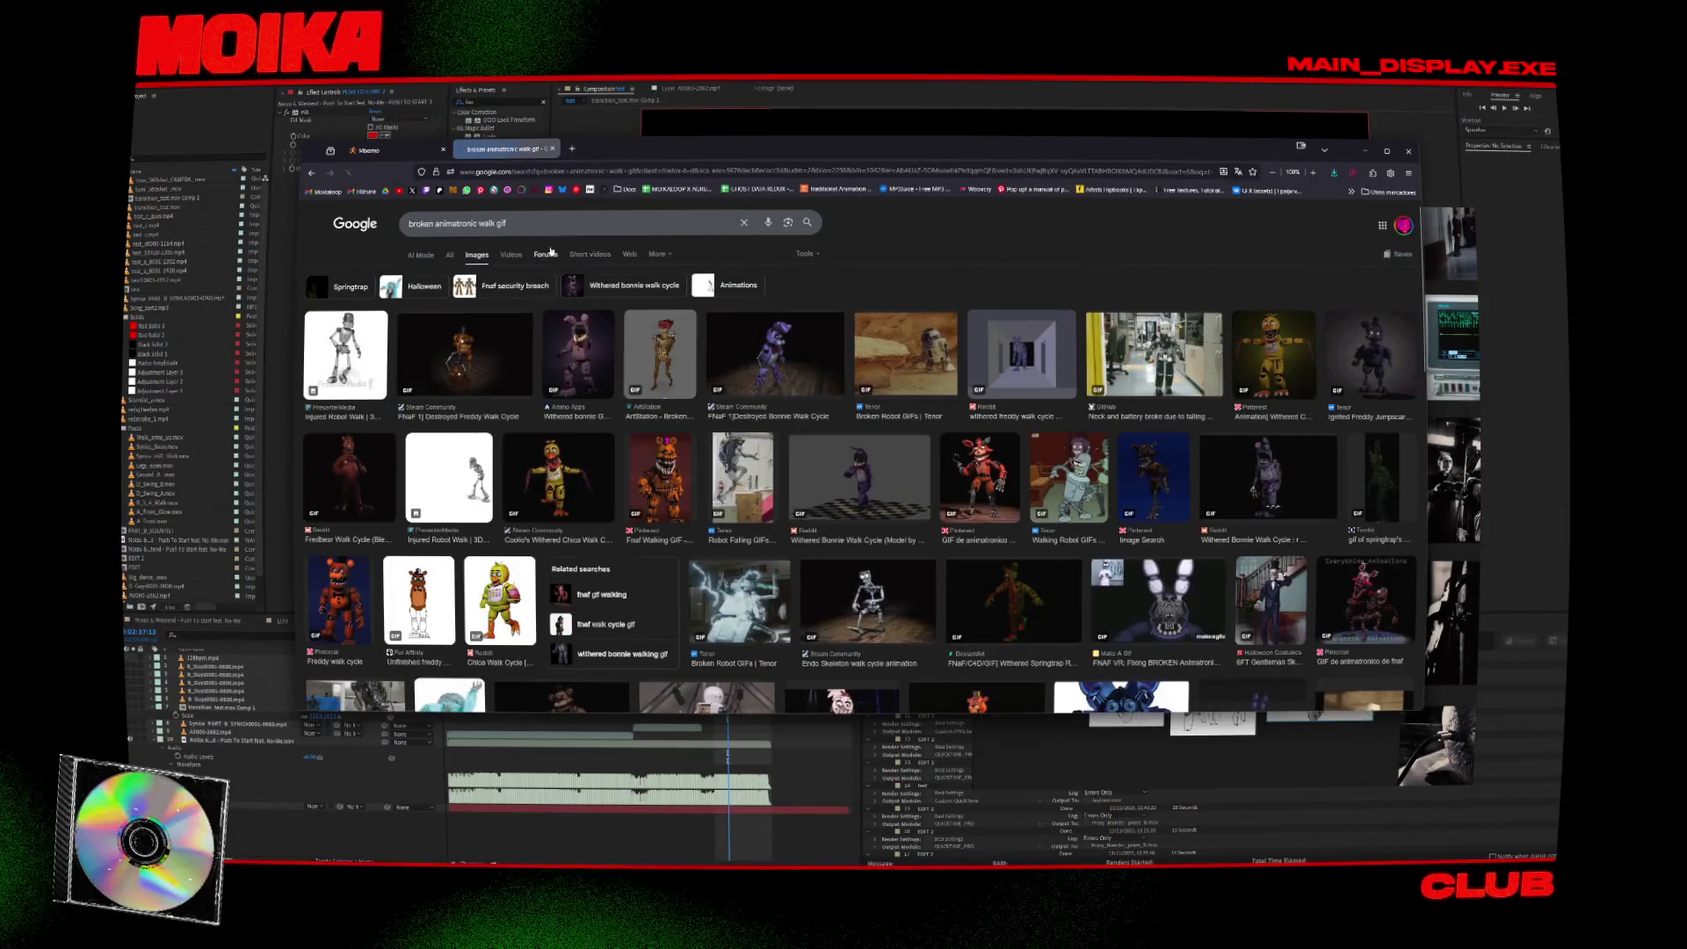
# Preview the destroyed Freddy walk cycle, Robot Falling and Hackaday walking robot GIFs.
pyautogui.click(481, 338)
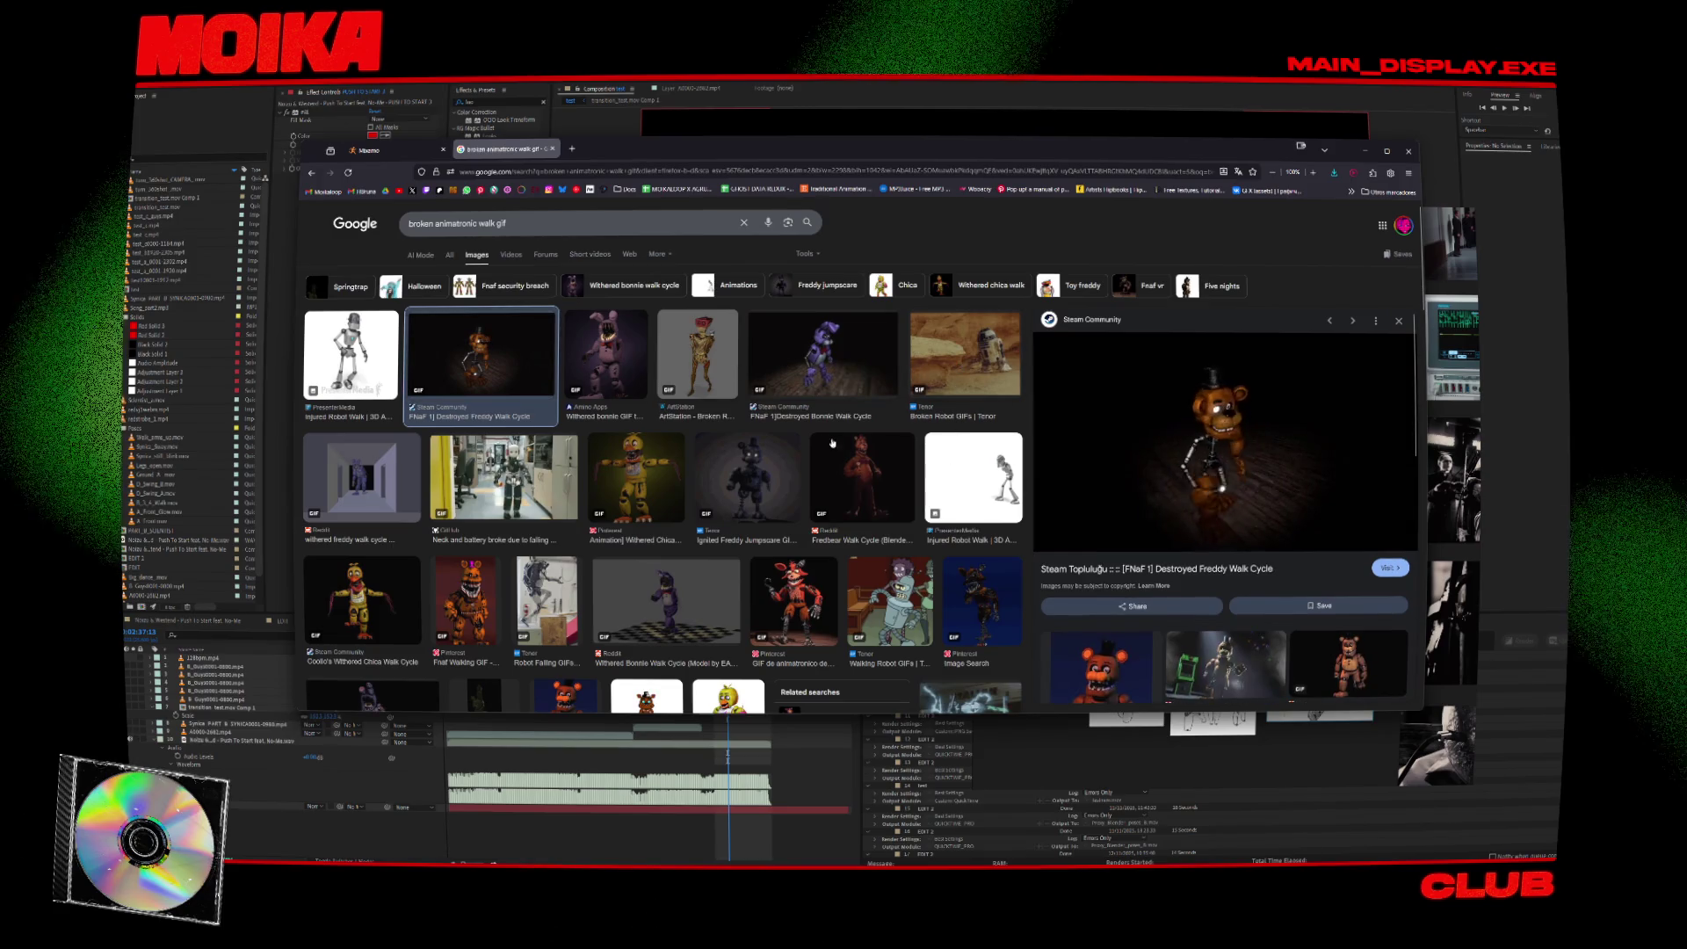
pyautogui.scroll(-2, 557, 393)
pyautogui.click(557, 393)
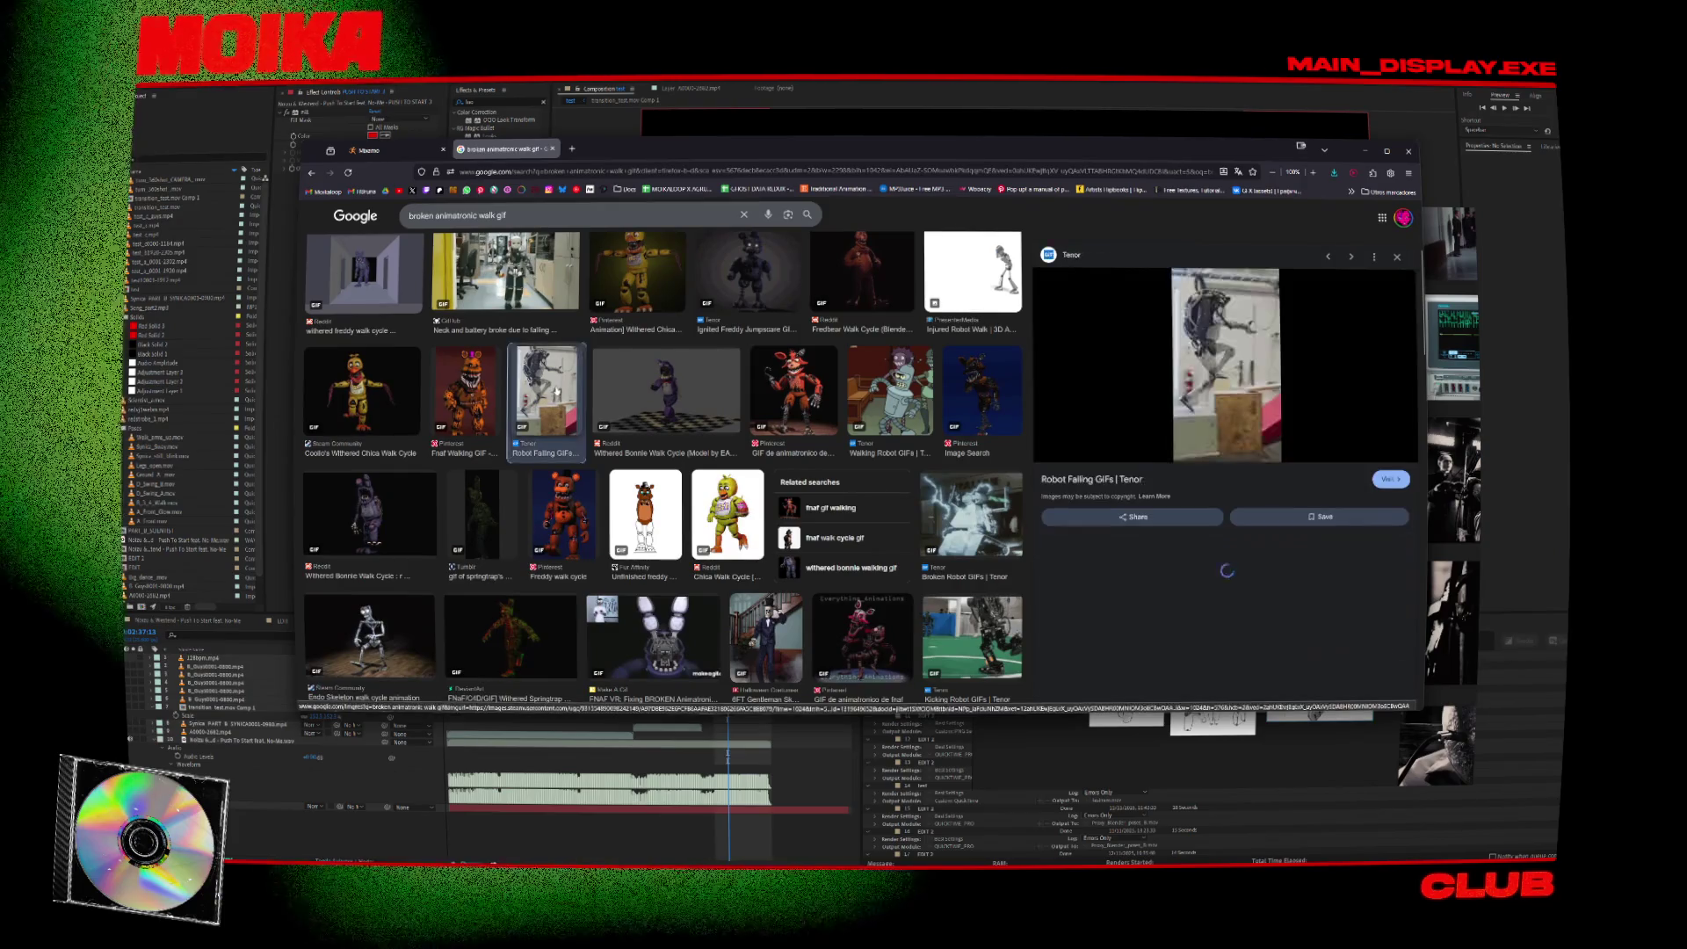
pyautogui.scroll(-2, 596, 488)
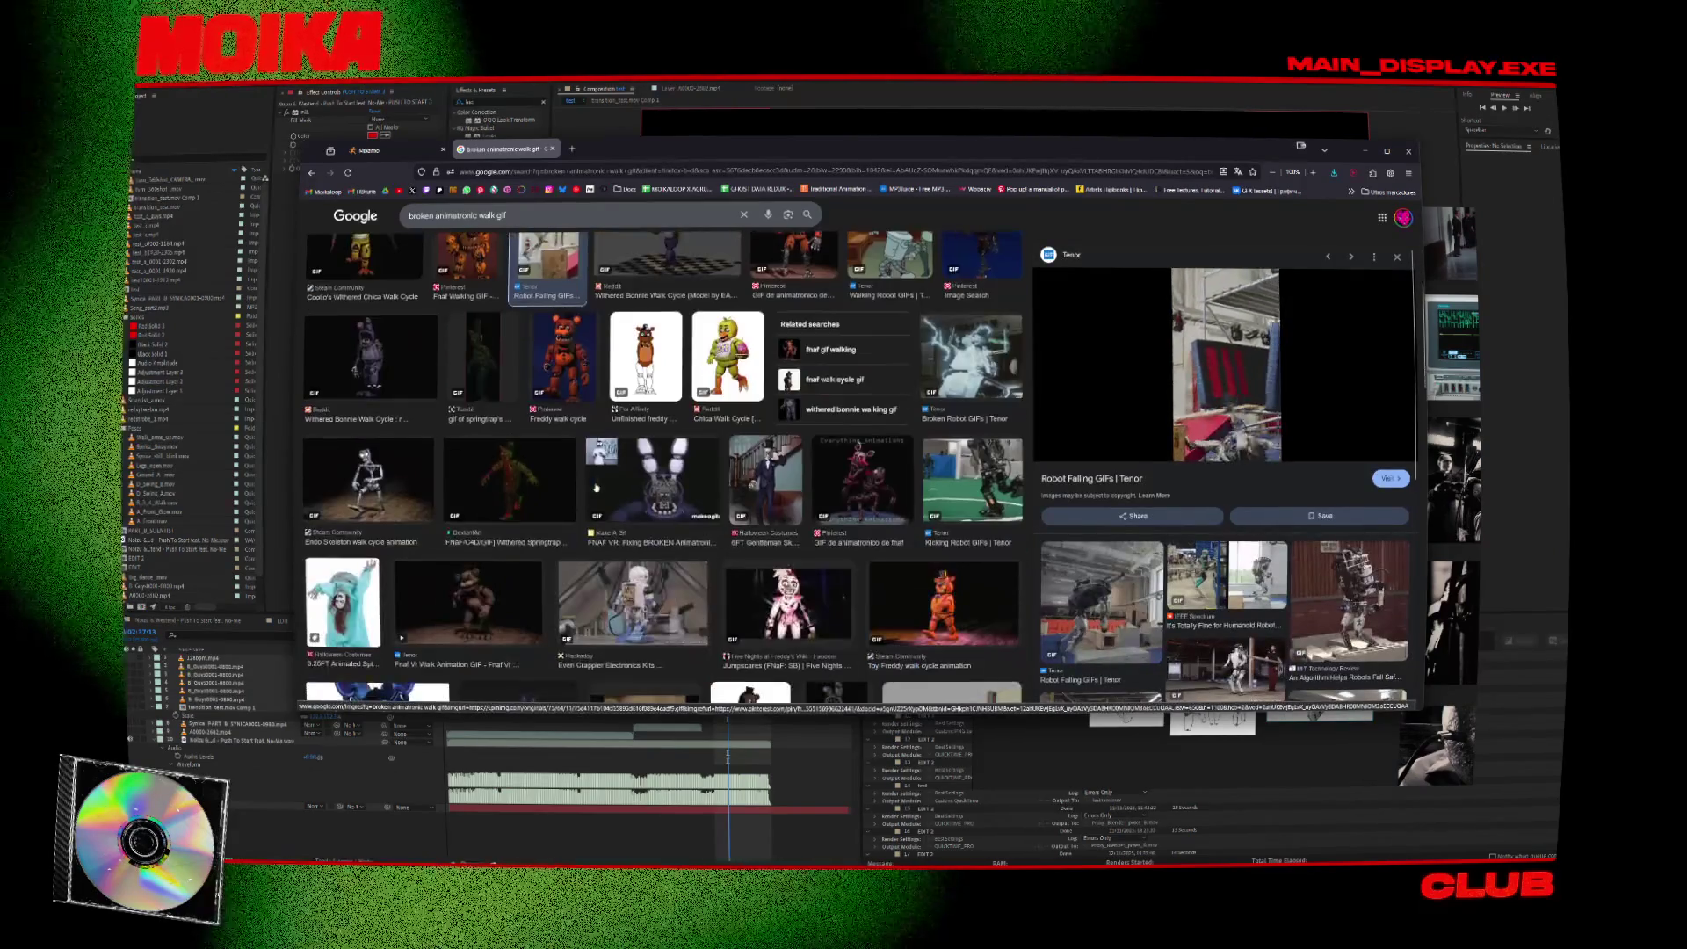
pyautogui.scroll(-2, 595, 488)
pyautogui.click(685, 446)
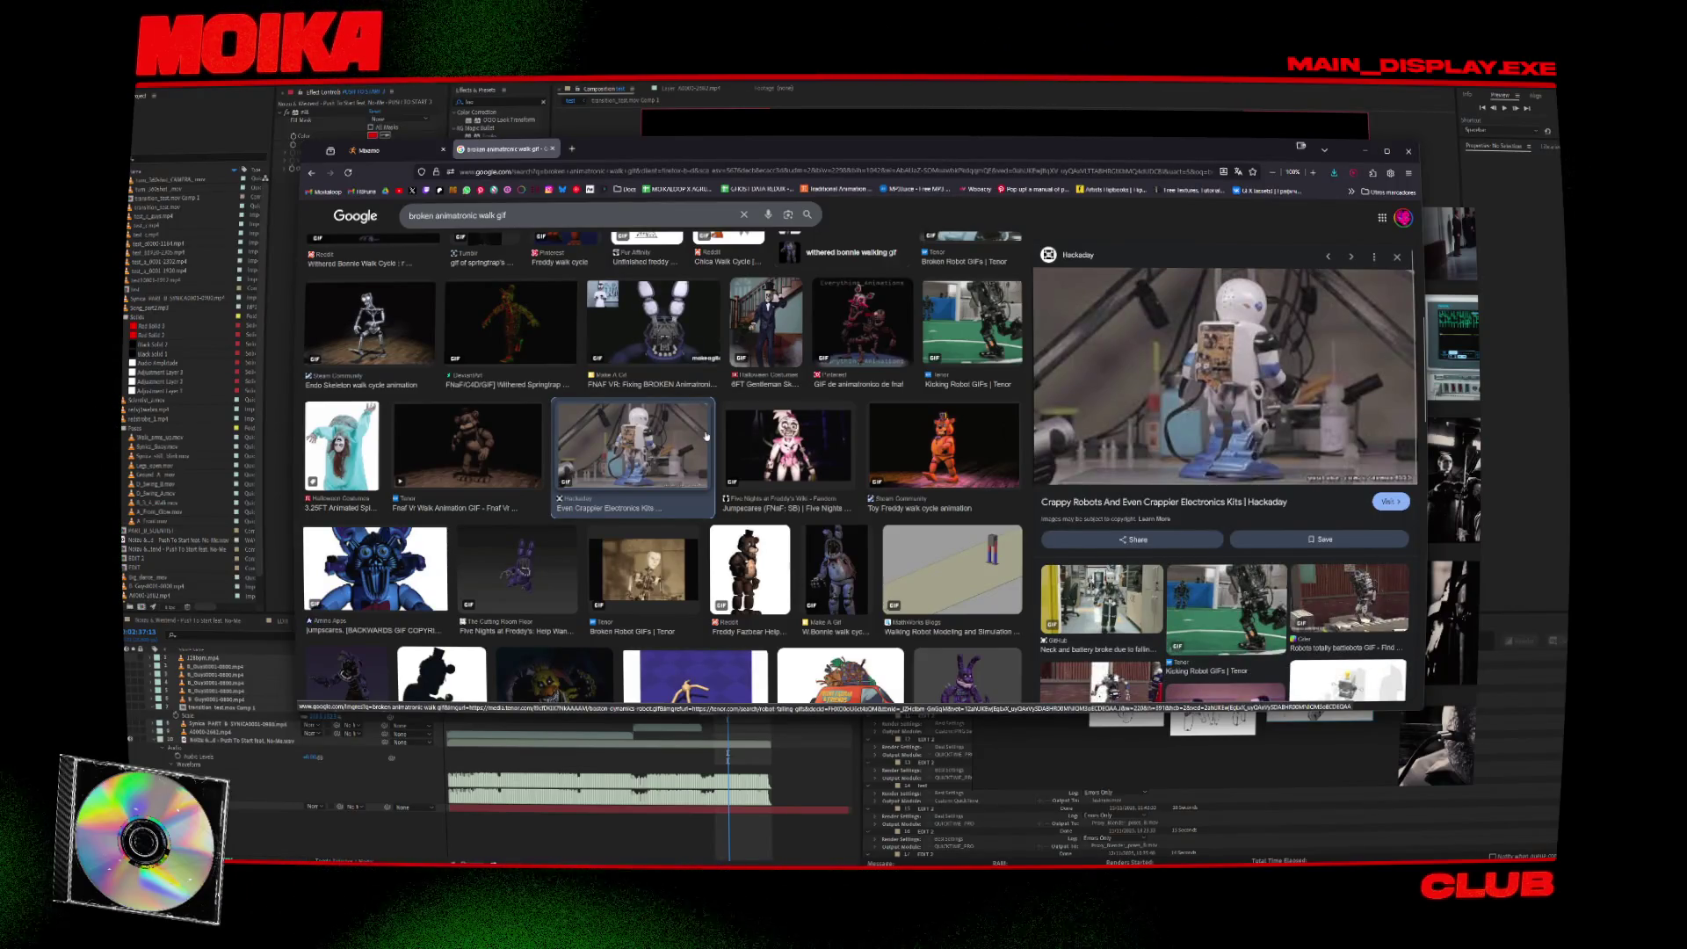
pyautogui.scroll(-2, 706, 436)
pyautogui.scroll(-3, 661, 472)
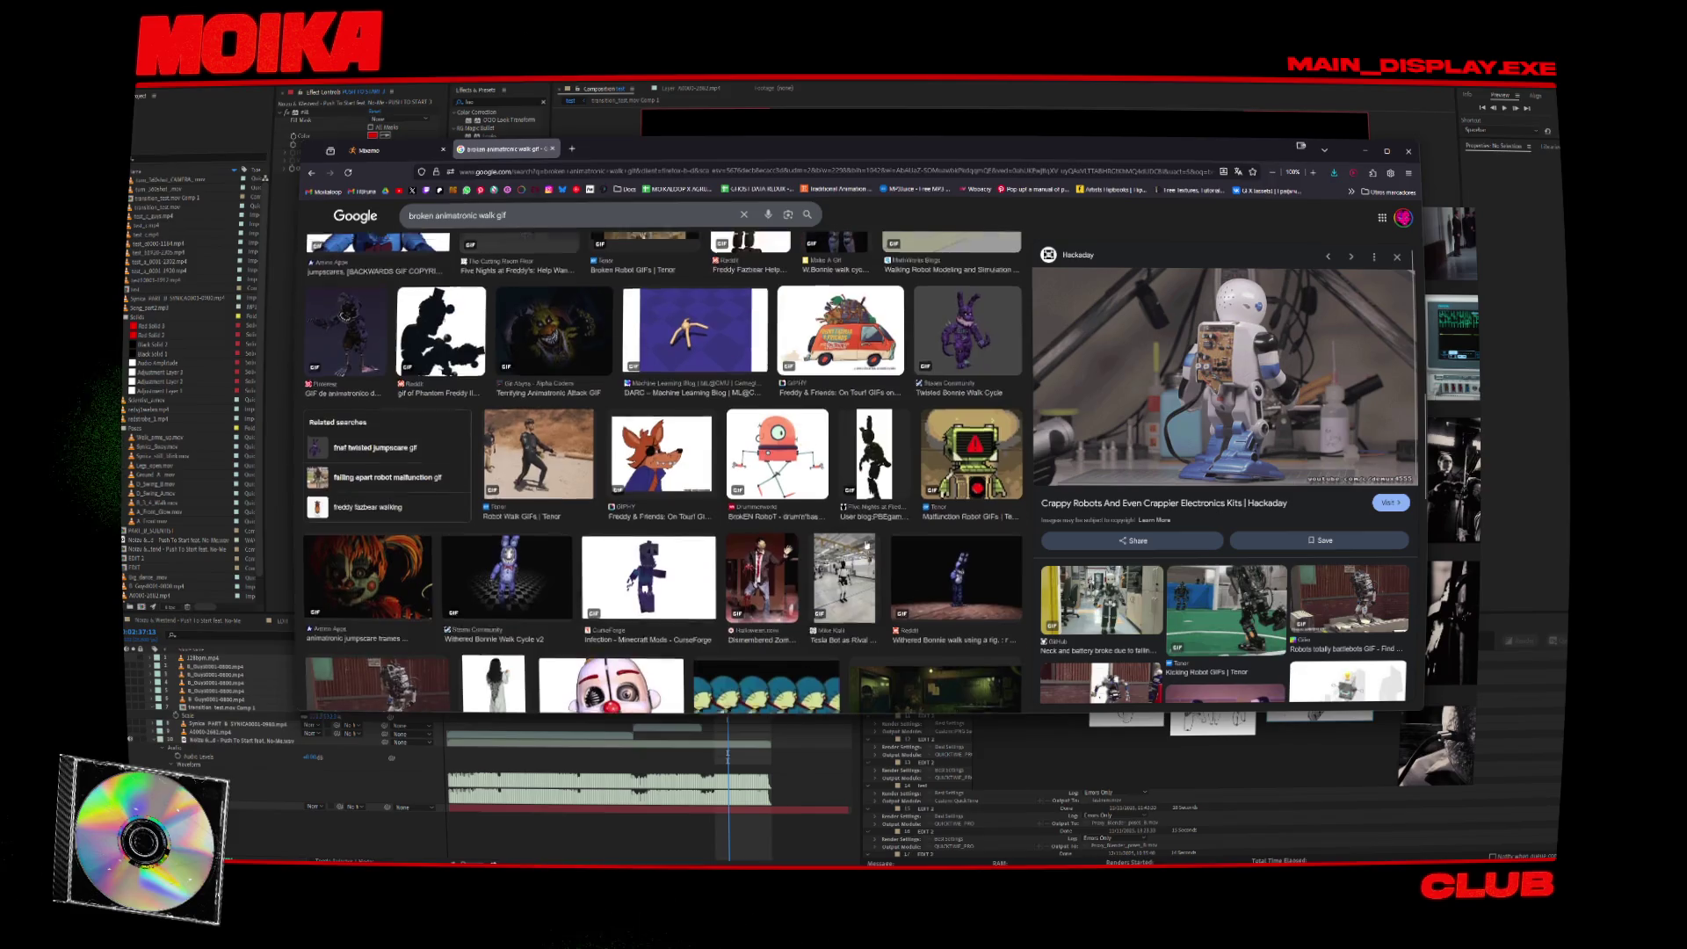
pyautogui.scroll(-4, 882, 536)
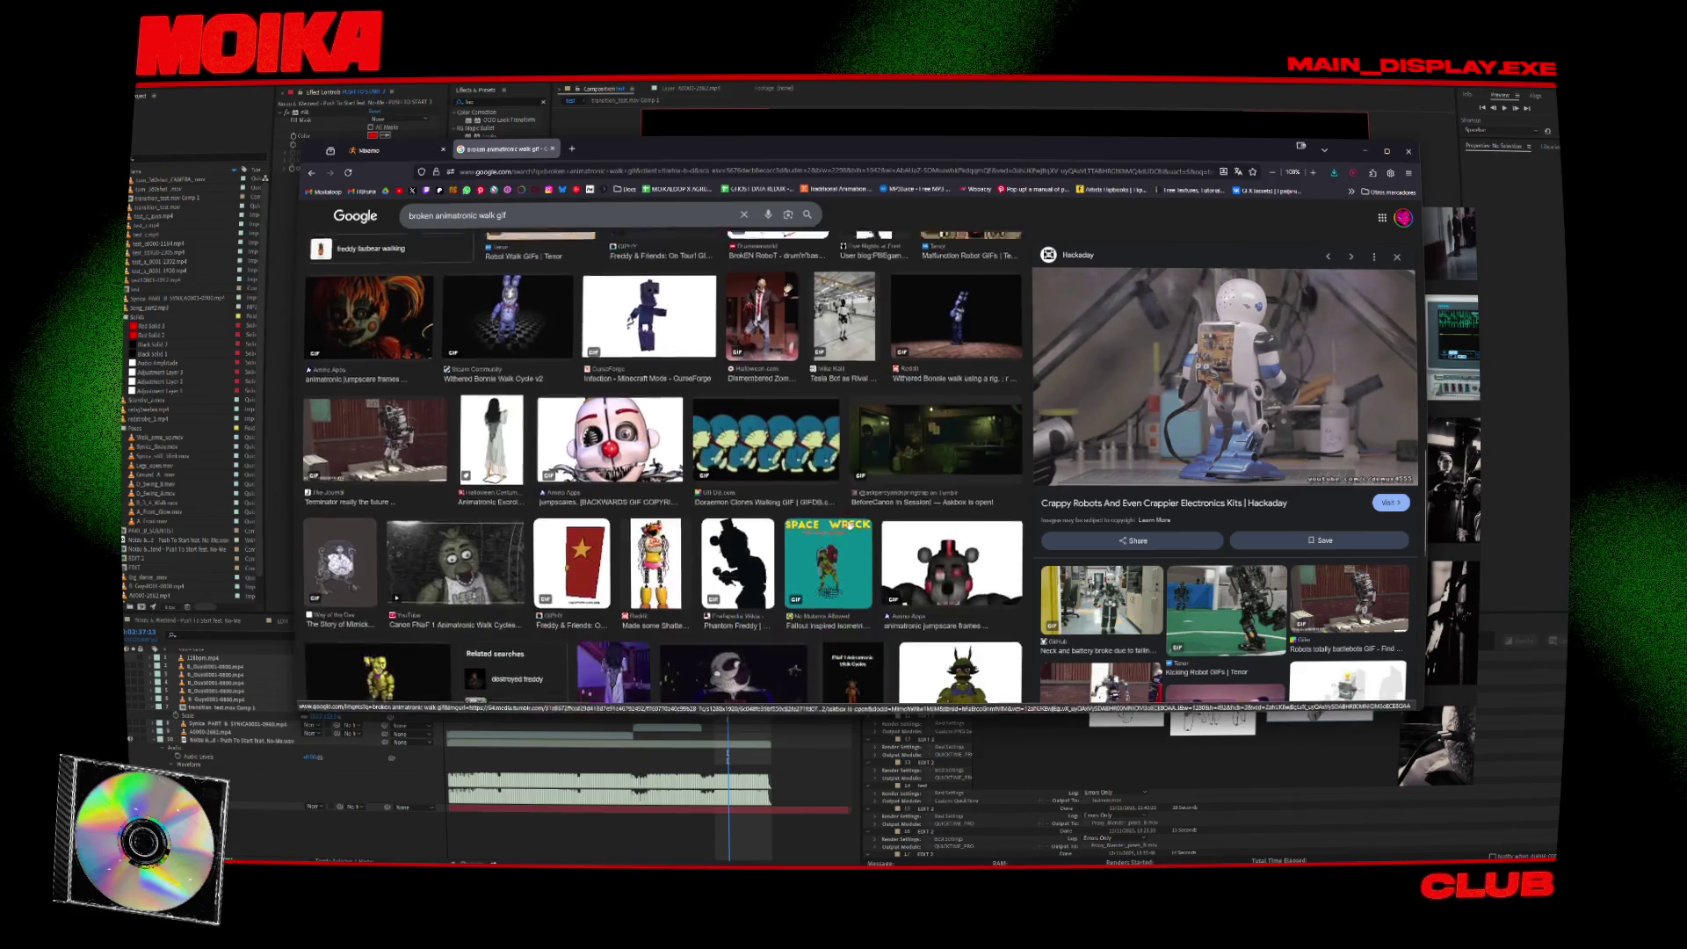
# Preview the Doraemon and Toy animatronics results, then search 'broken robot walk gif'.
pyautogui.click(795, 451)
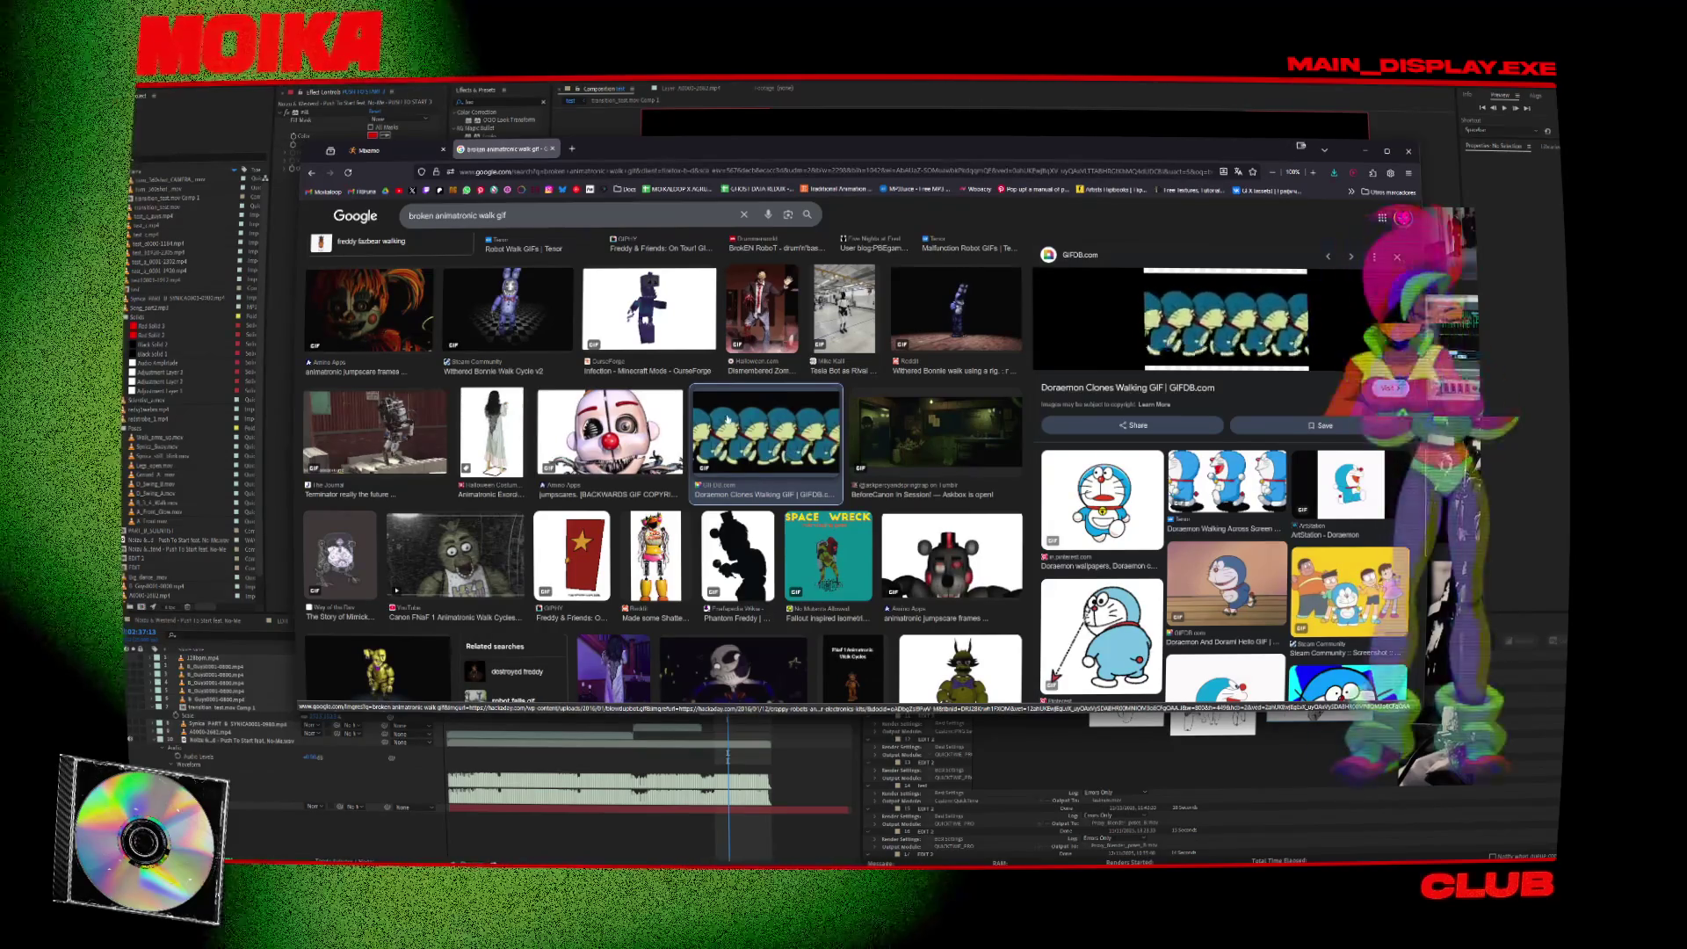
pyautogui.scroll(-1, 661, 472)
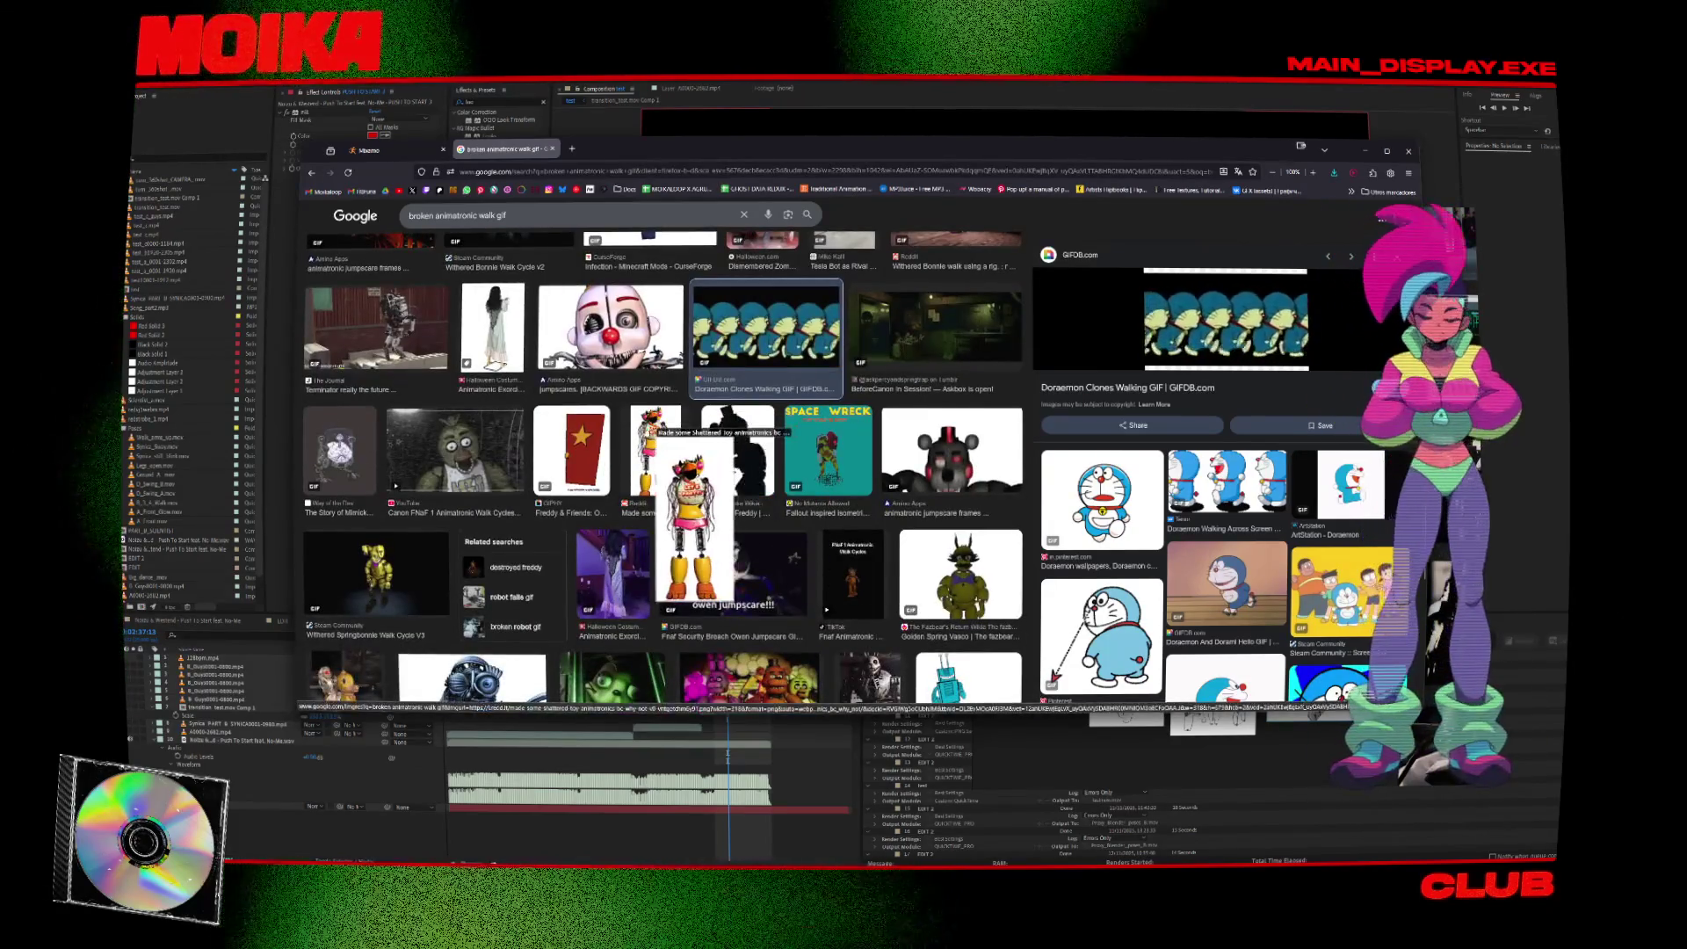
pyautogui.click(655, 453)
pyautogui.scroll(-2, 632, 518)
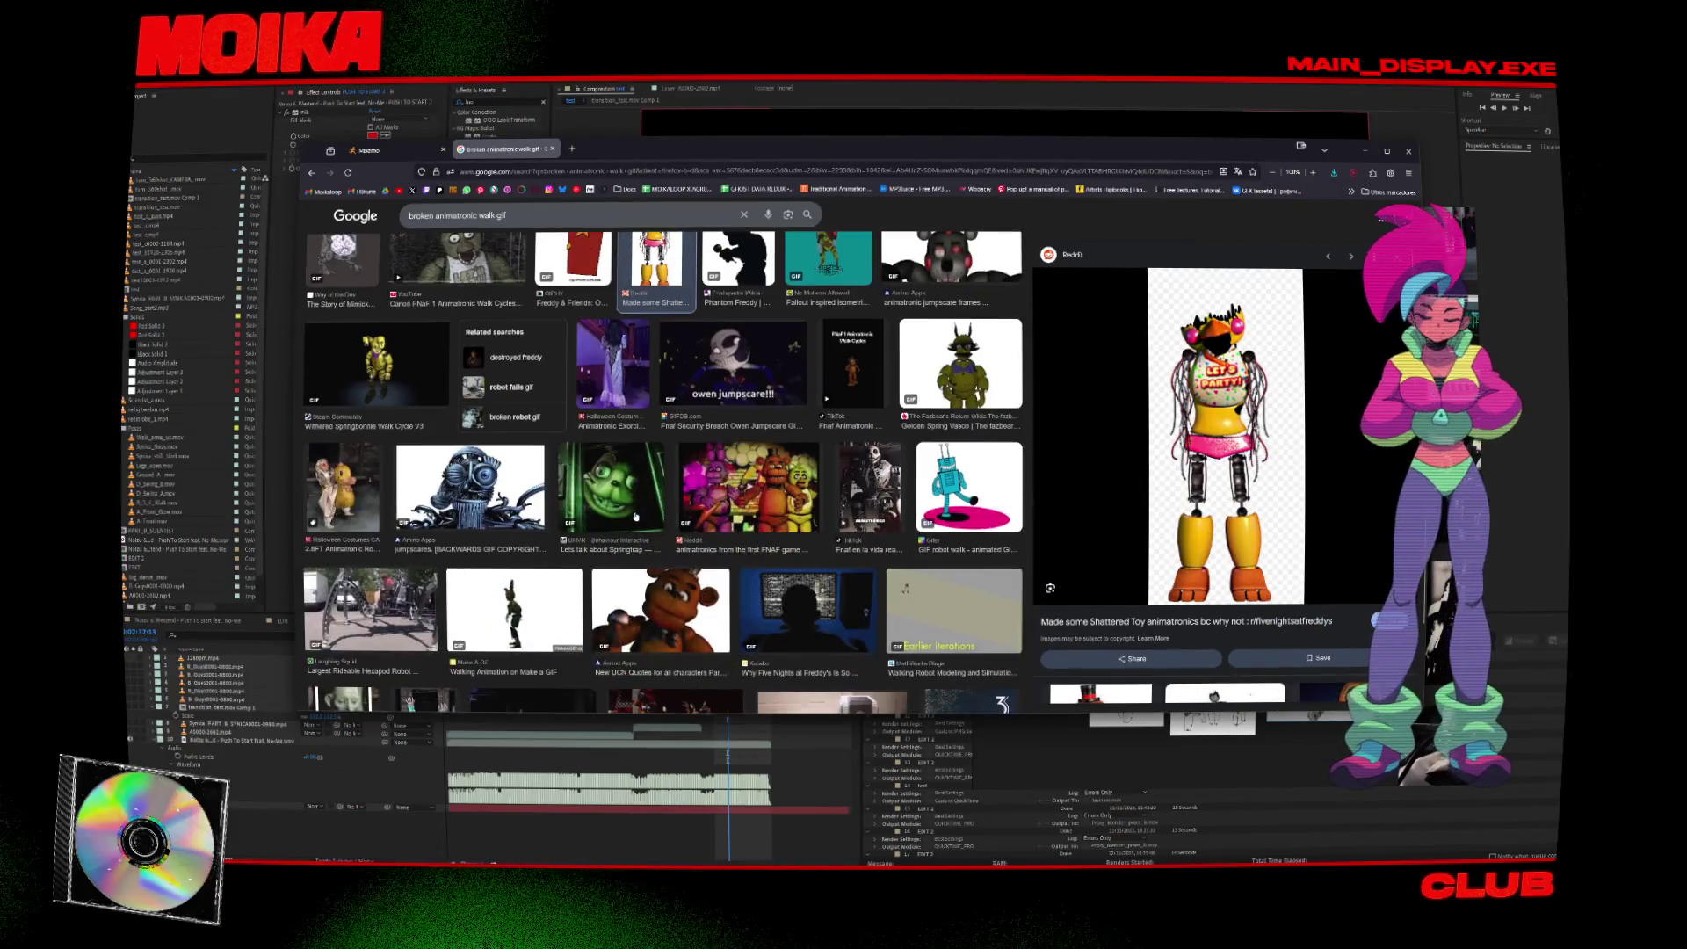
pyautogui.doubleClick(457, 215)
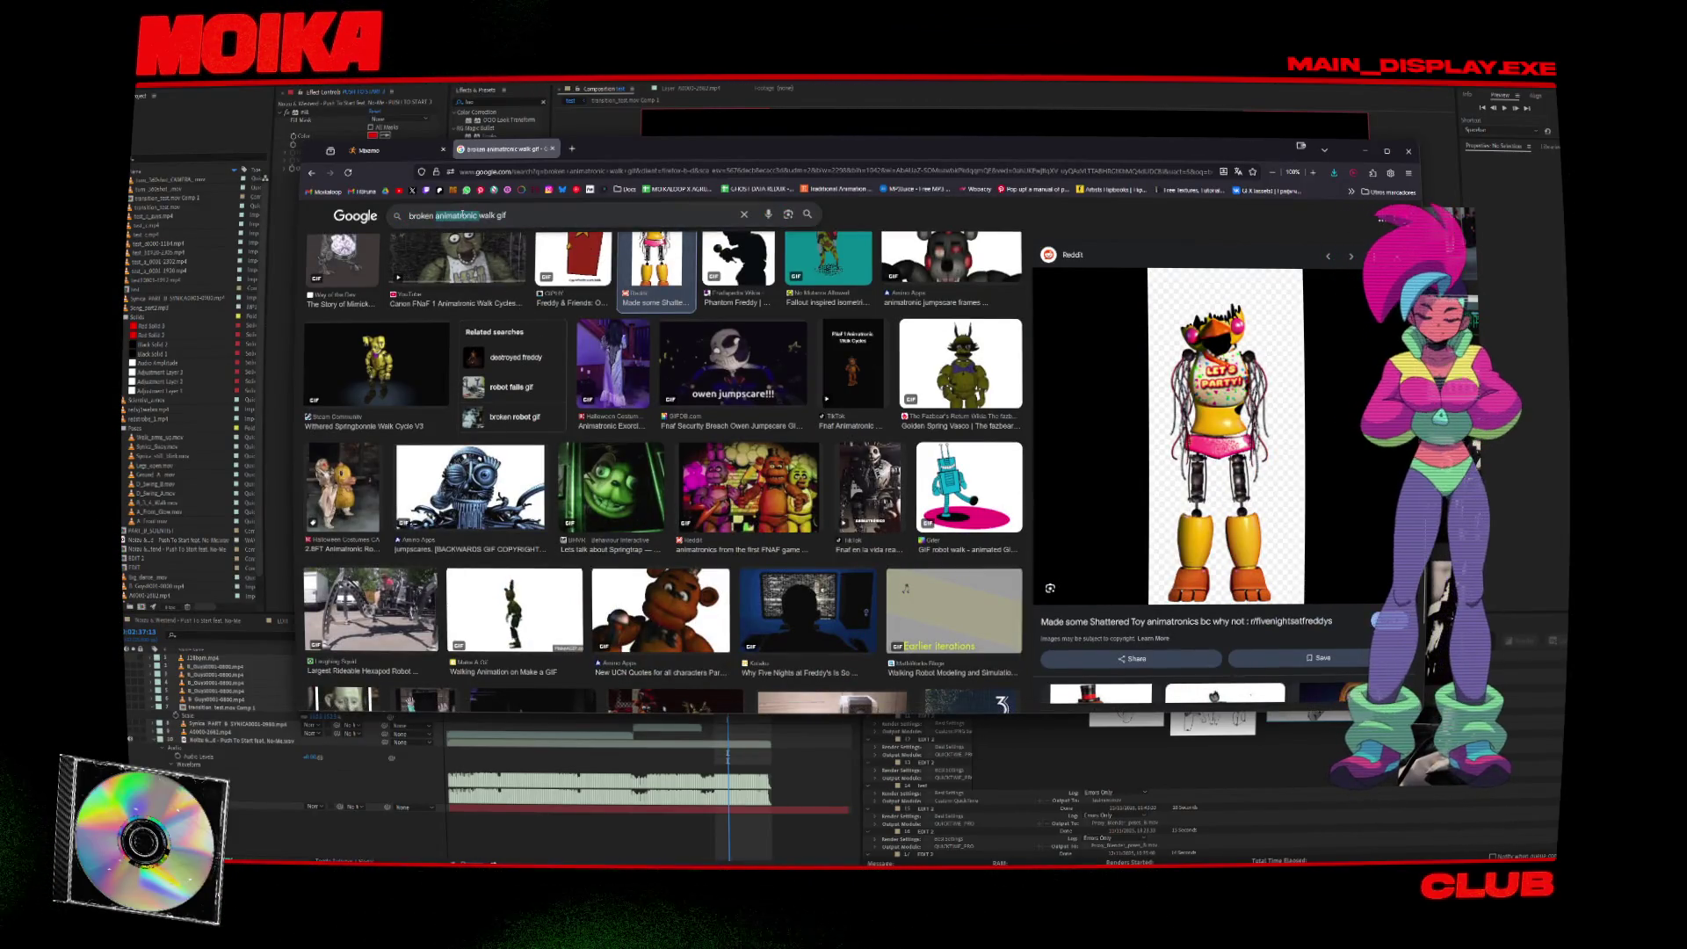
pyautogui.press('Return')
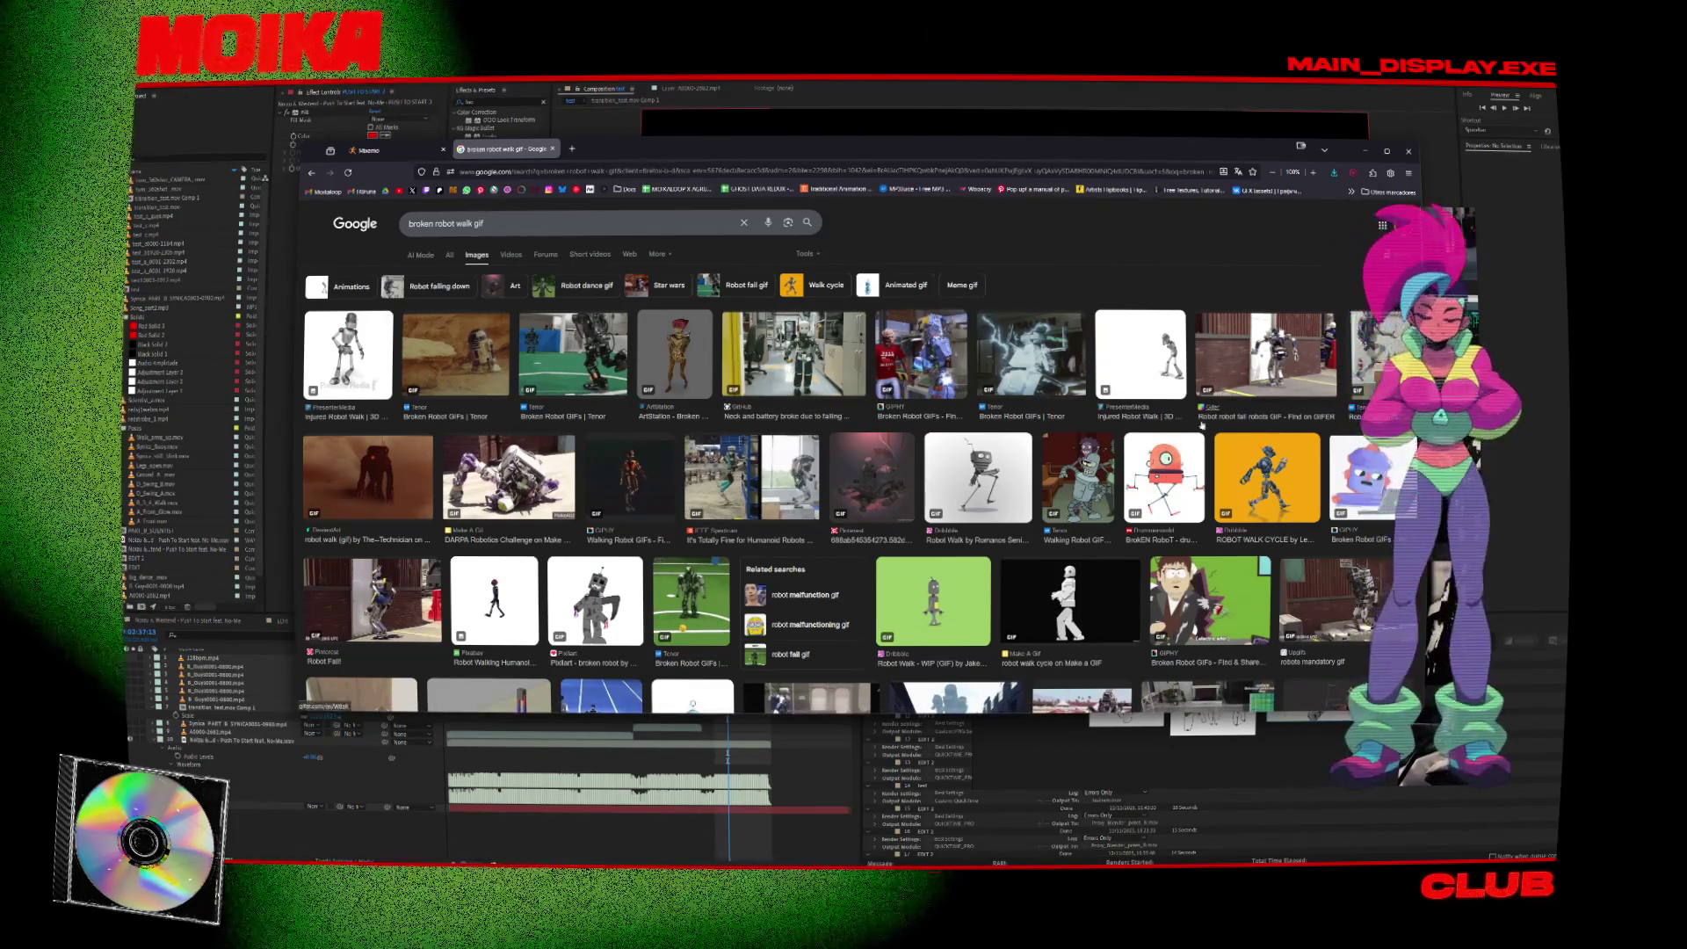
# Preview the ROBOT WALK CYCLE GIF result and scroll through its page.
pyautogui.click(1266, 477)
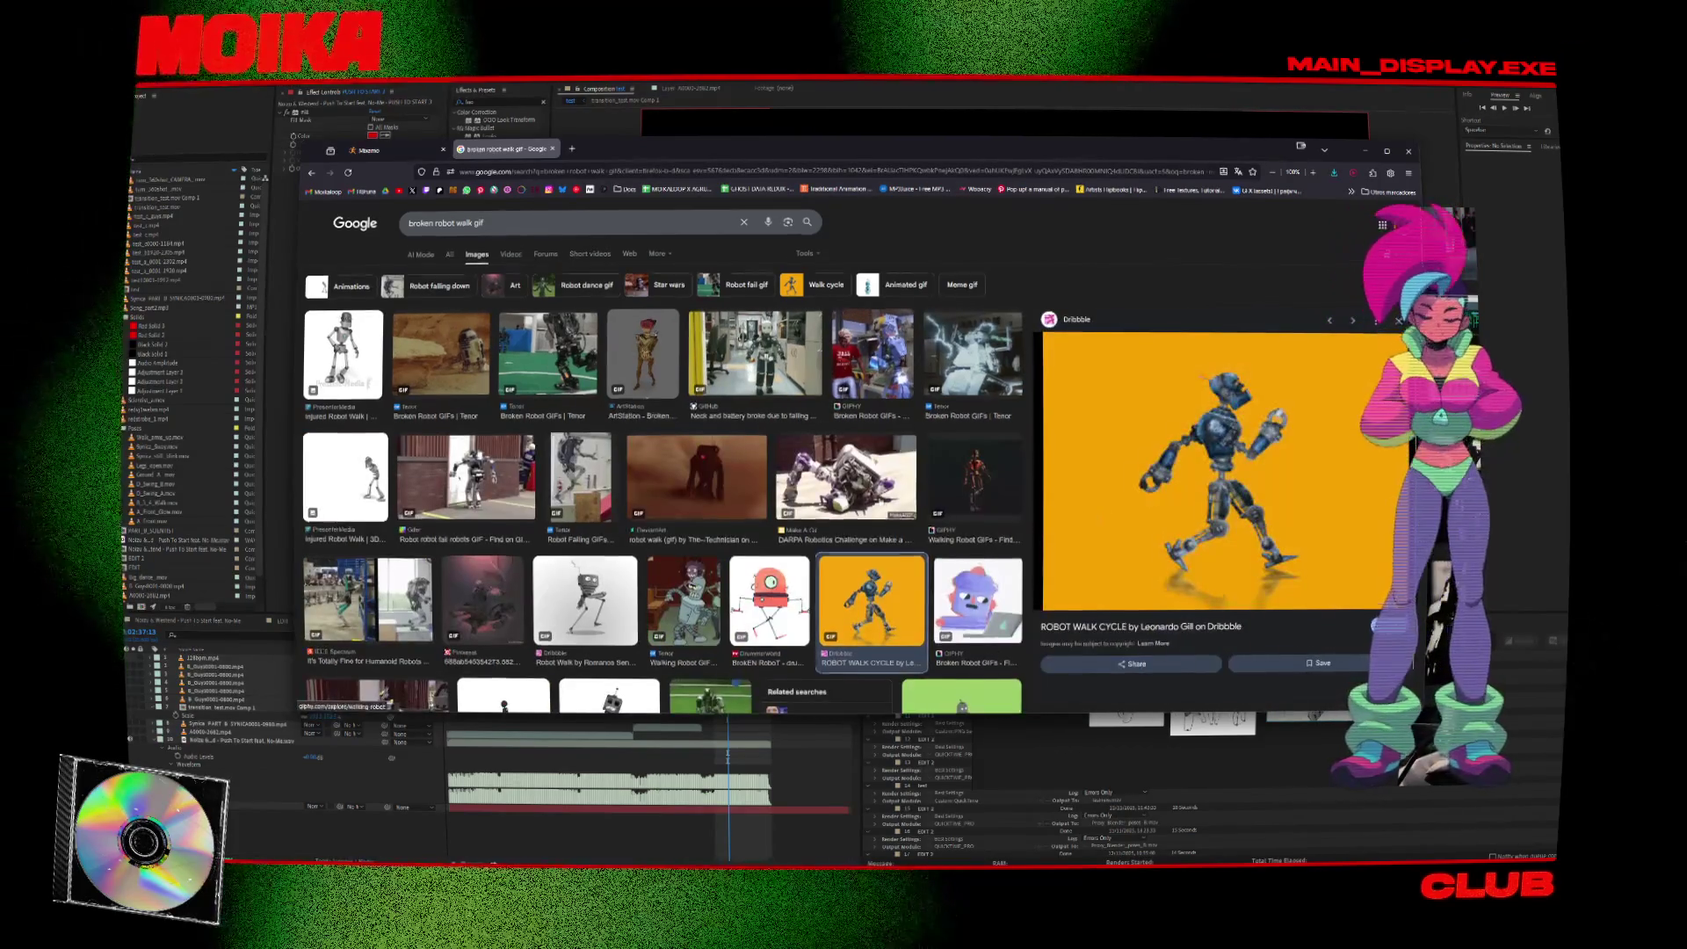
pyautogui.scroll(-3, 875, 503)
pyautogui.scroll(-5, 753, 498)
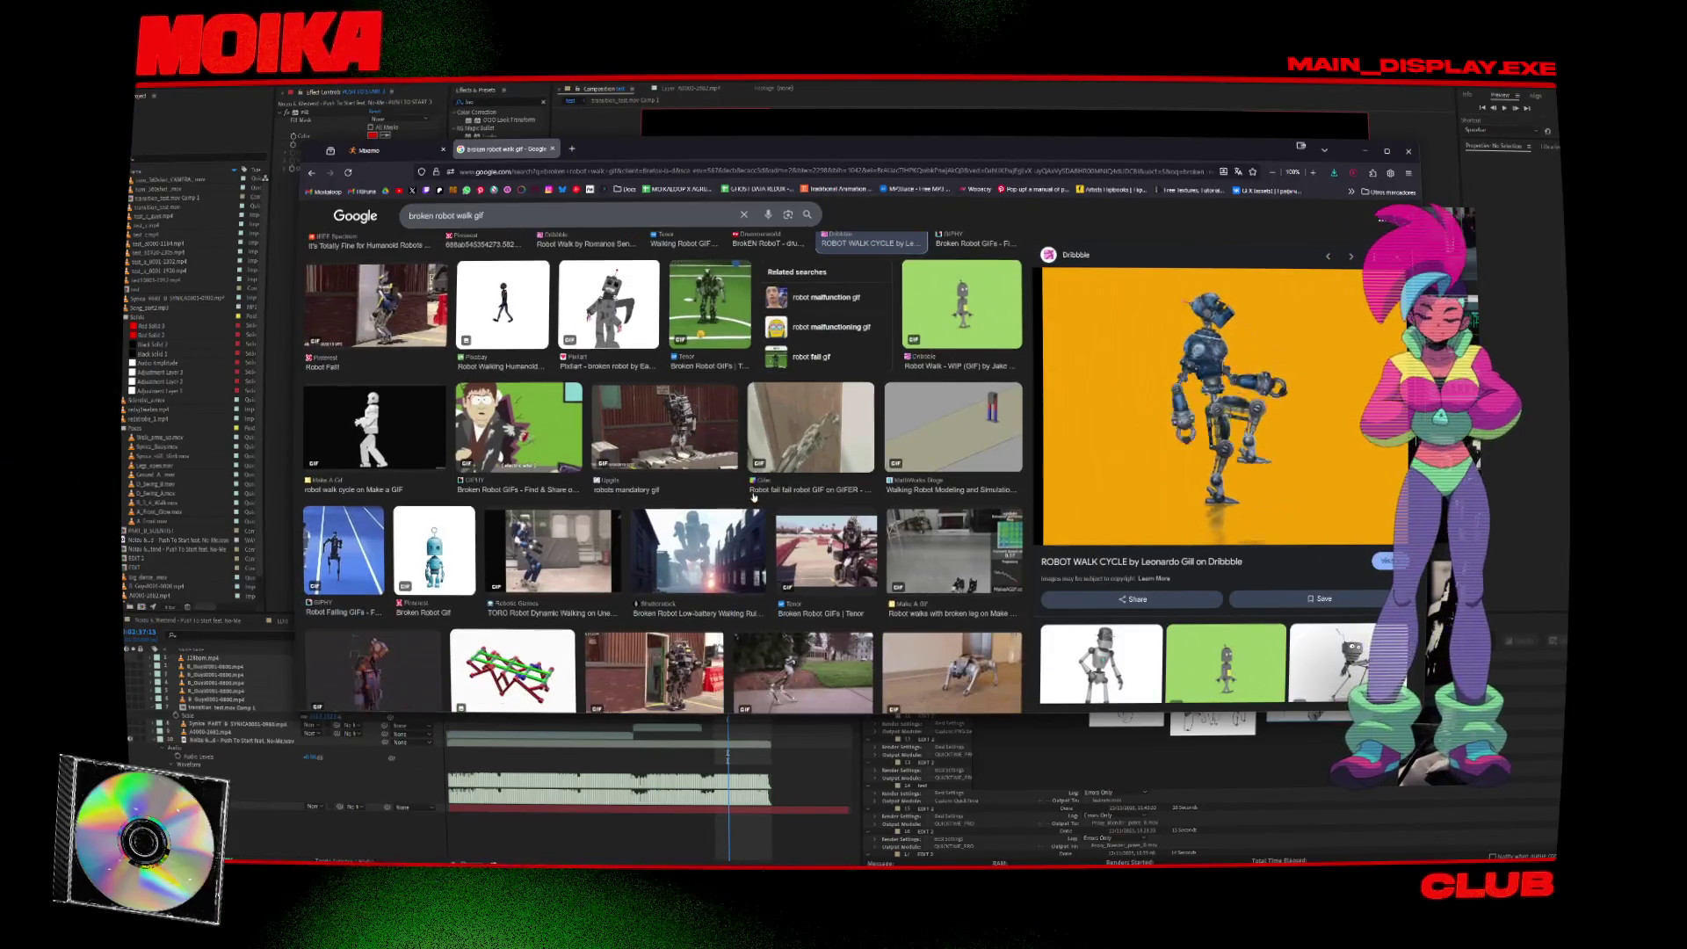
pyautogui.scroll(-3, 753, 497)
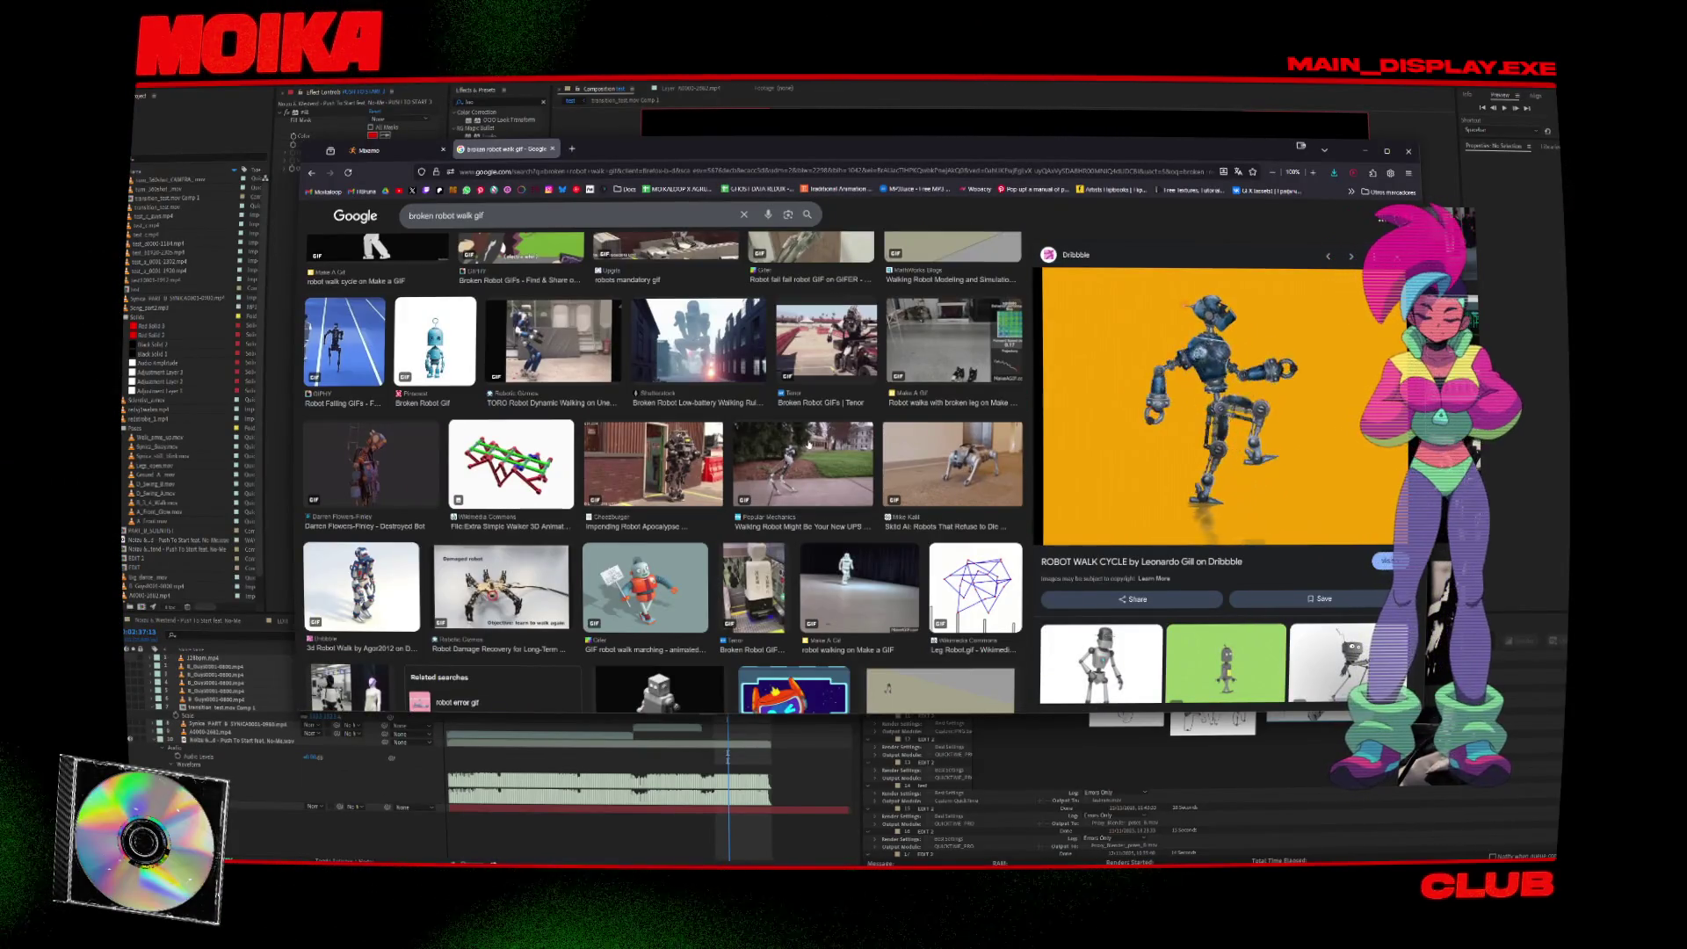
pyautogui.scroll(6, 809, 446)
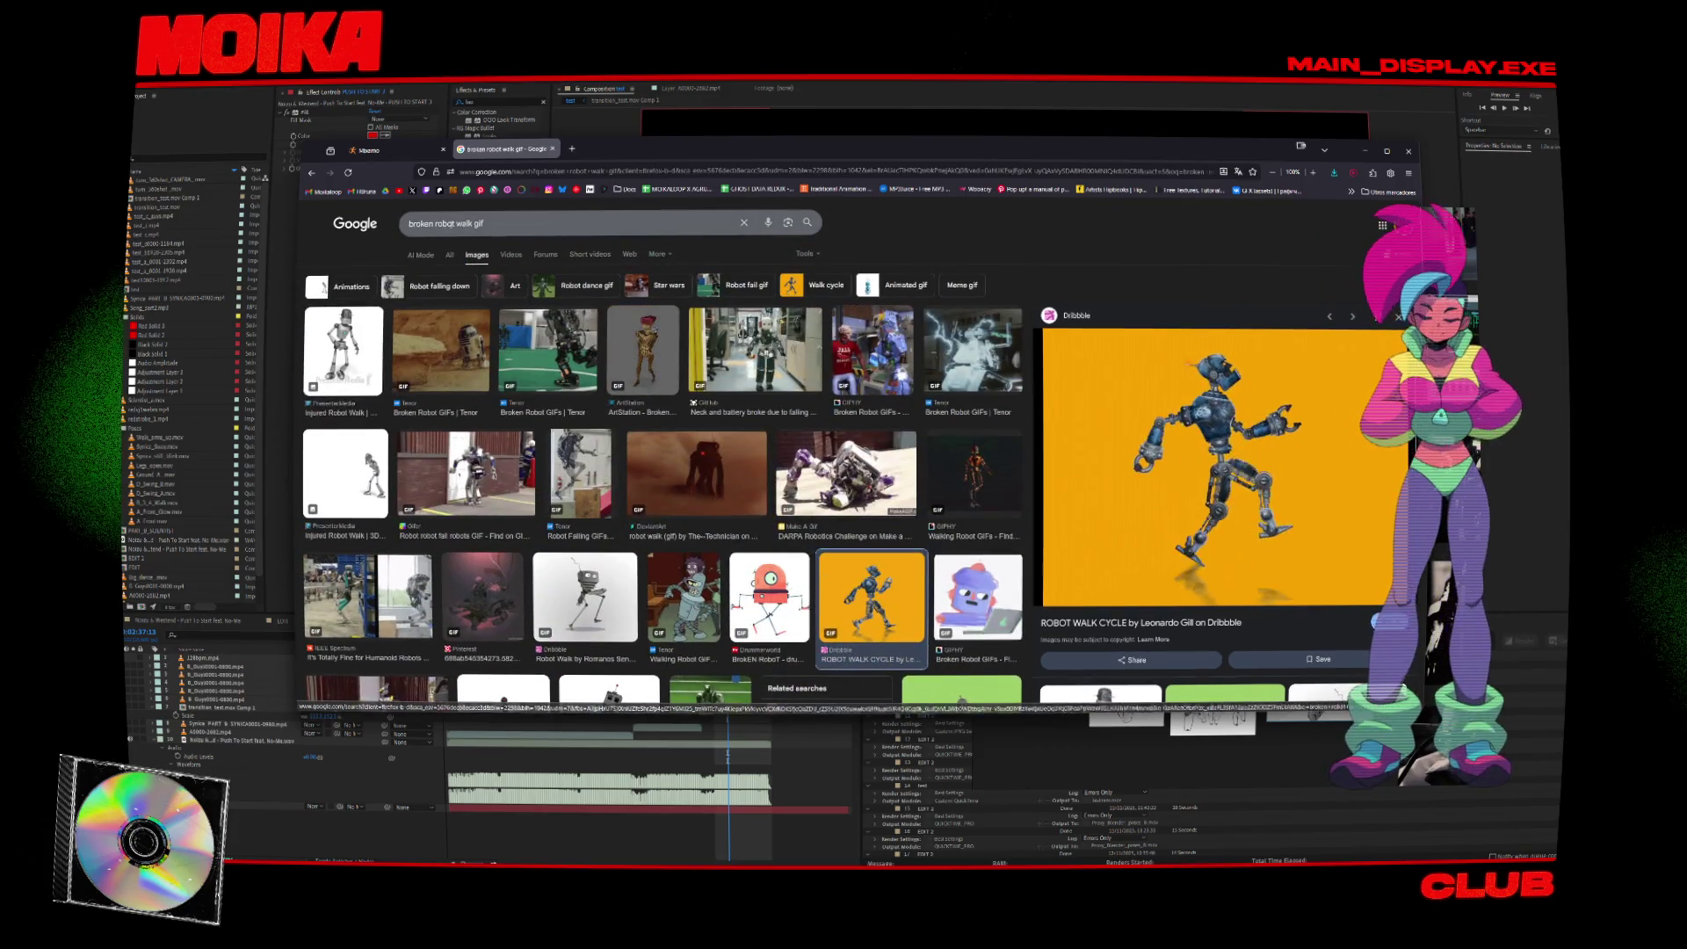
# Search 'animatrix robot walk gif' and preview The Animatrix (2003) Tumblr GIF.
pyautogui.doubleClick(420, 223)
pyautogui.write('animat')
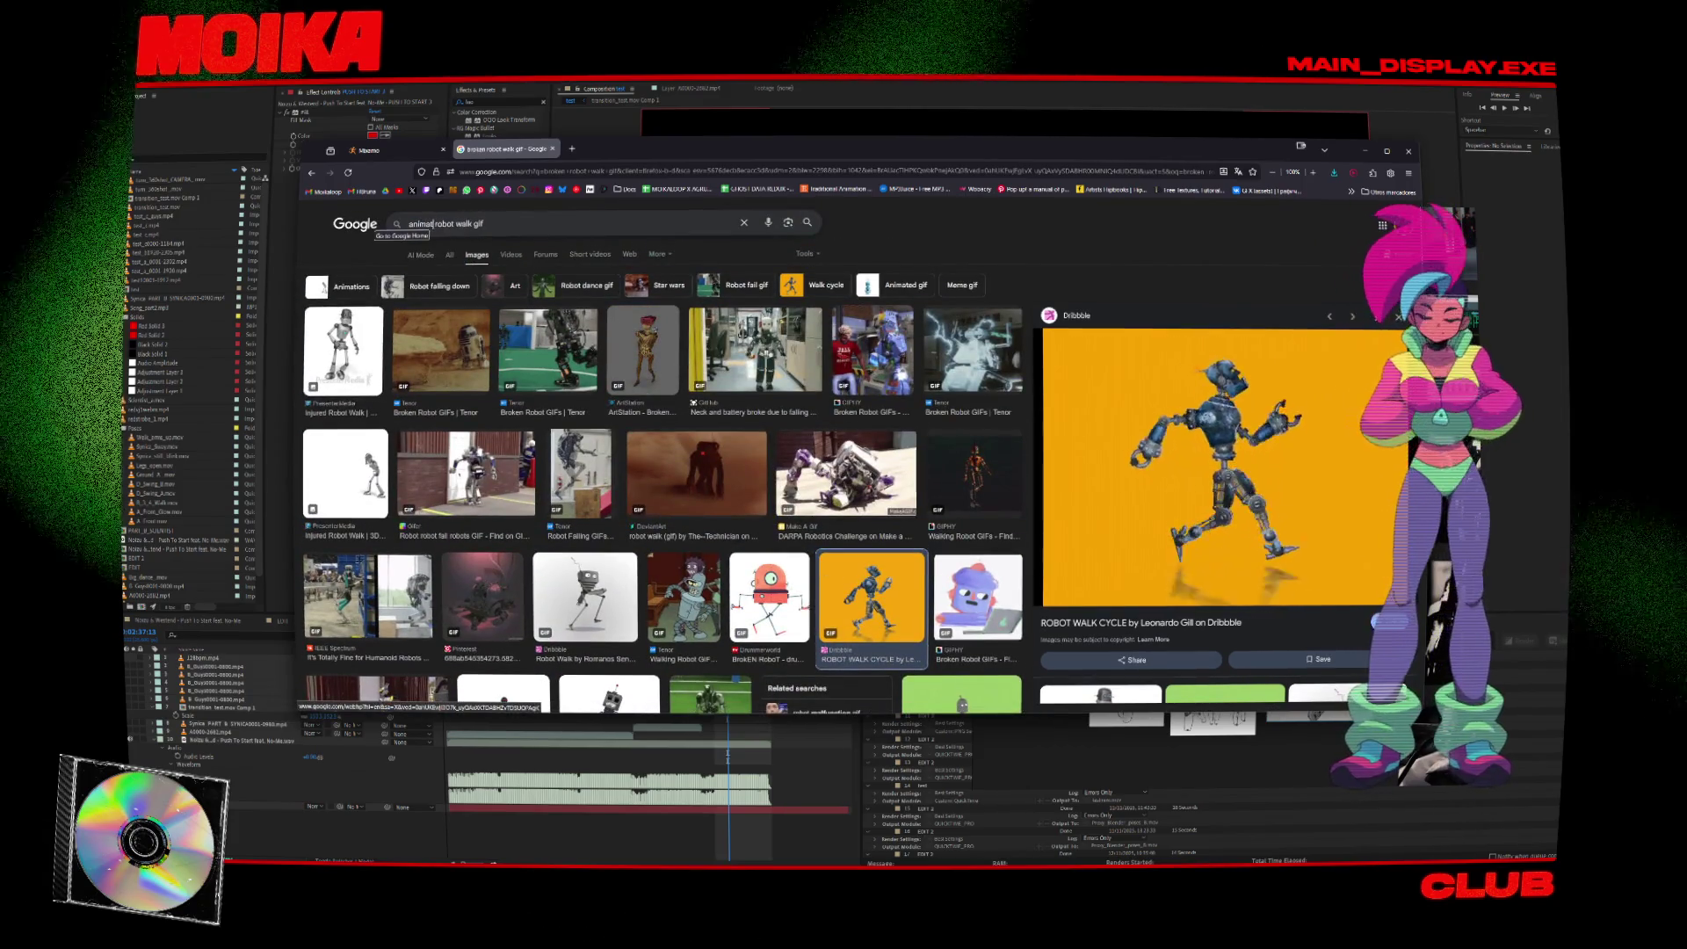
pyautogui.write('rix')
pyautogui.press('Return')
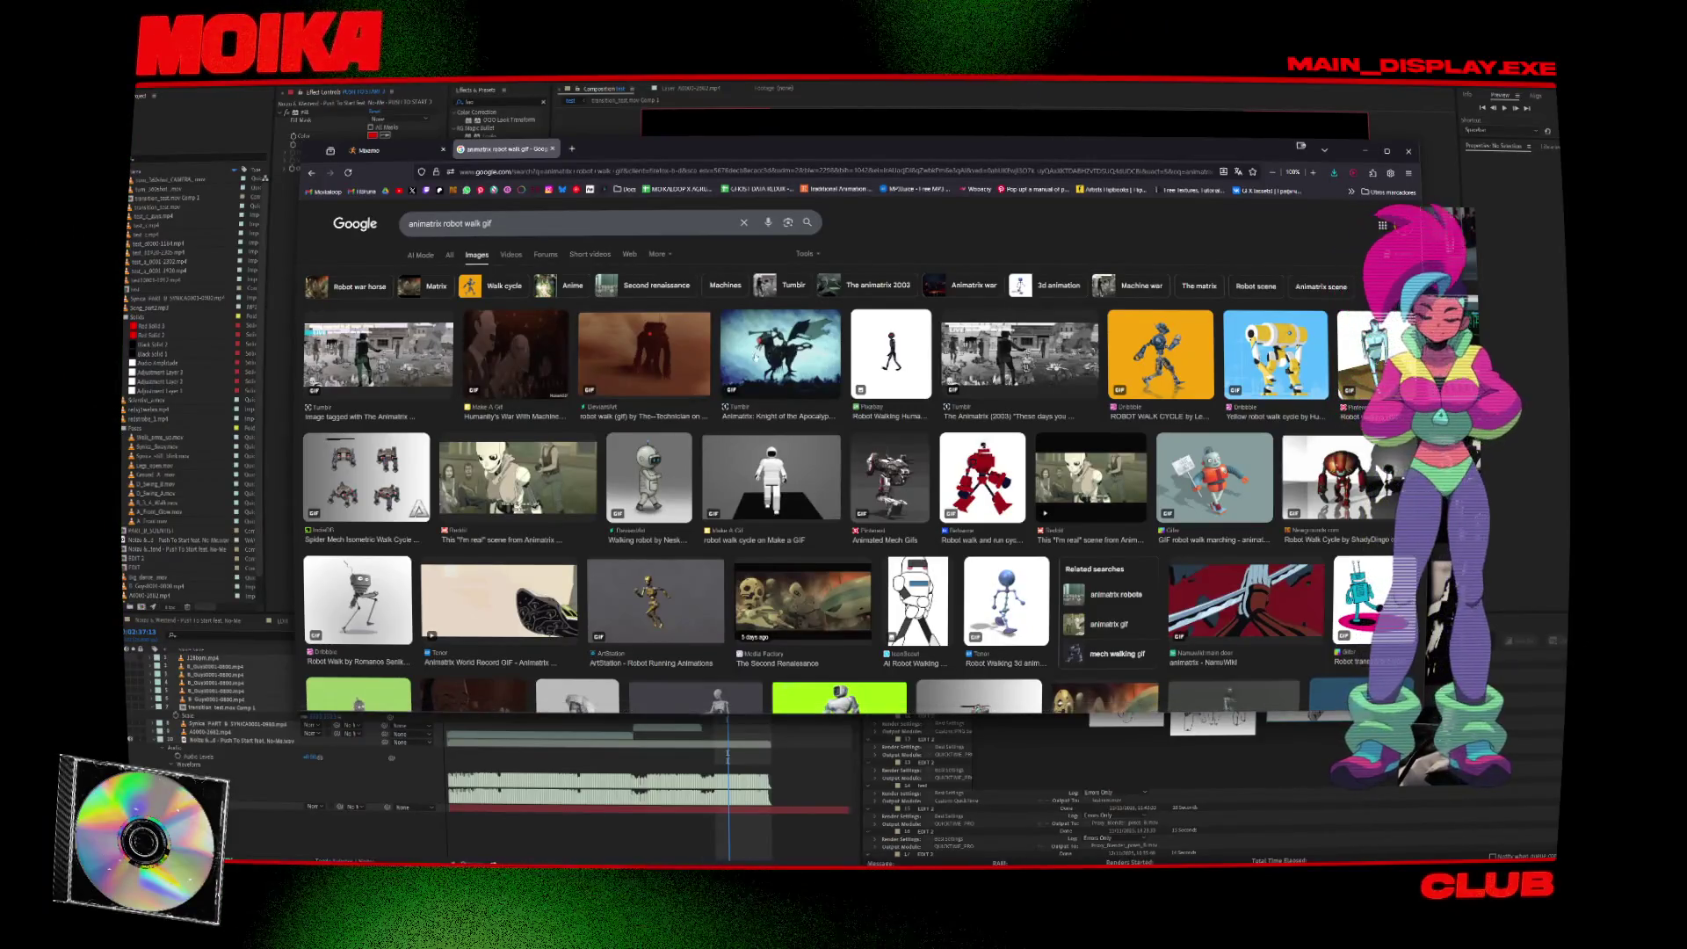
pyautogui.click(994, 364)
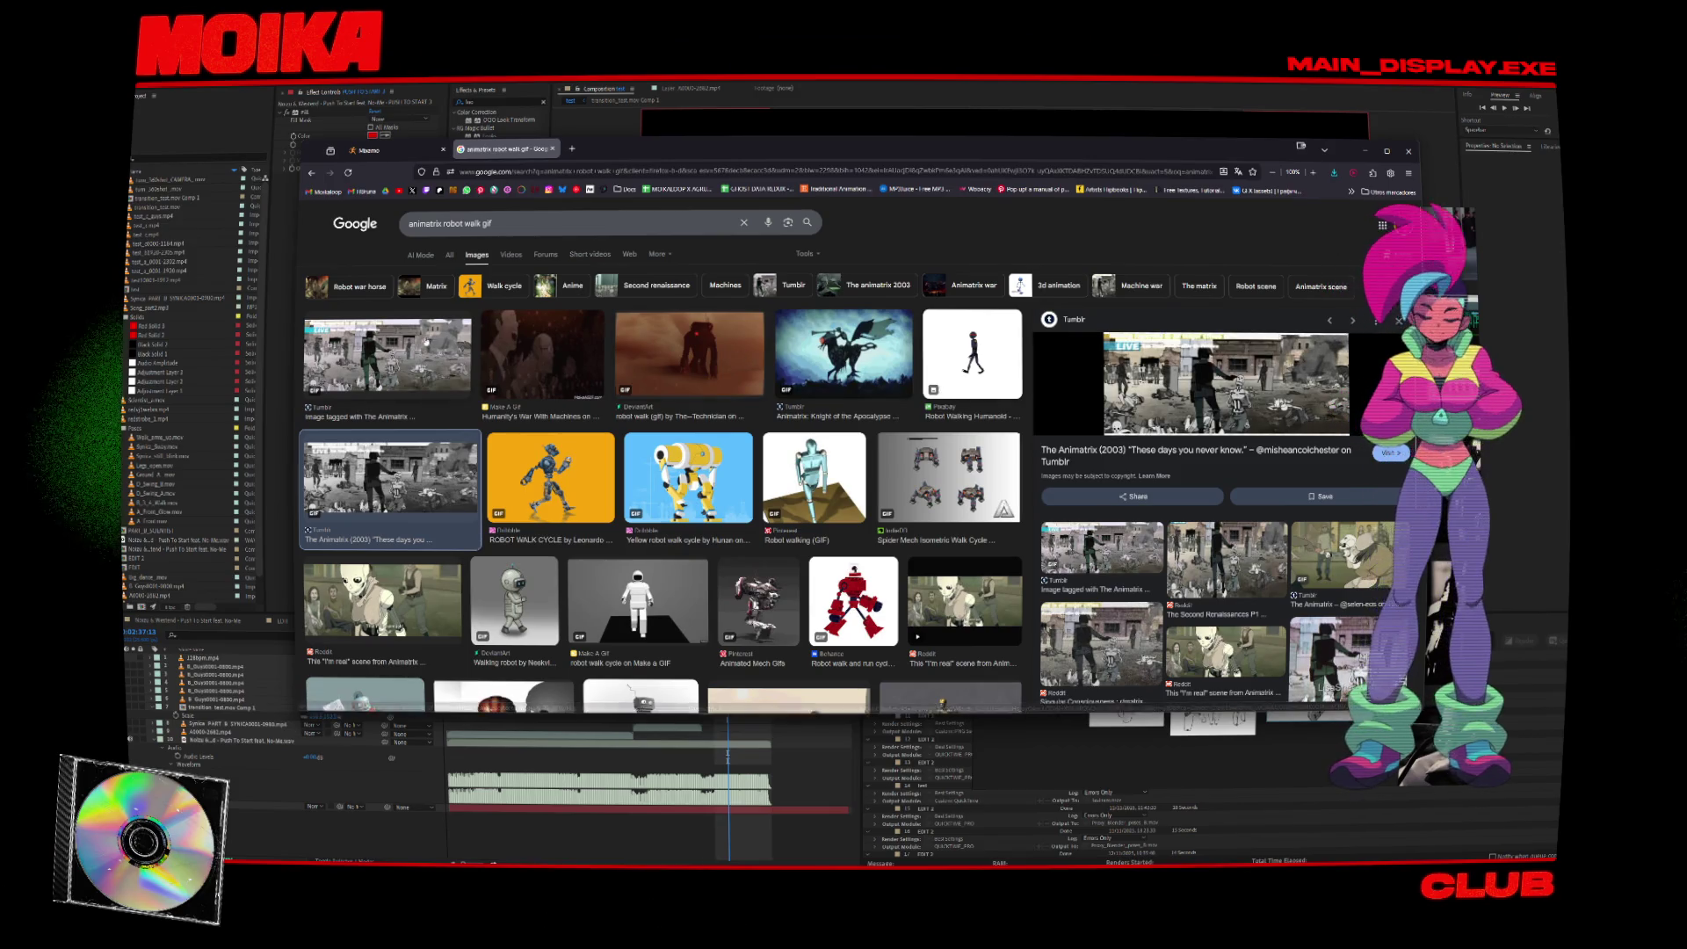
pyautogui.scroll(-1, 425, 341)
pyautogui.scroll(-1, 425, 342)
pyautogui.scroll(2, 416, 234)
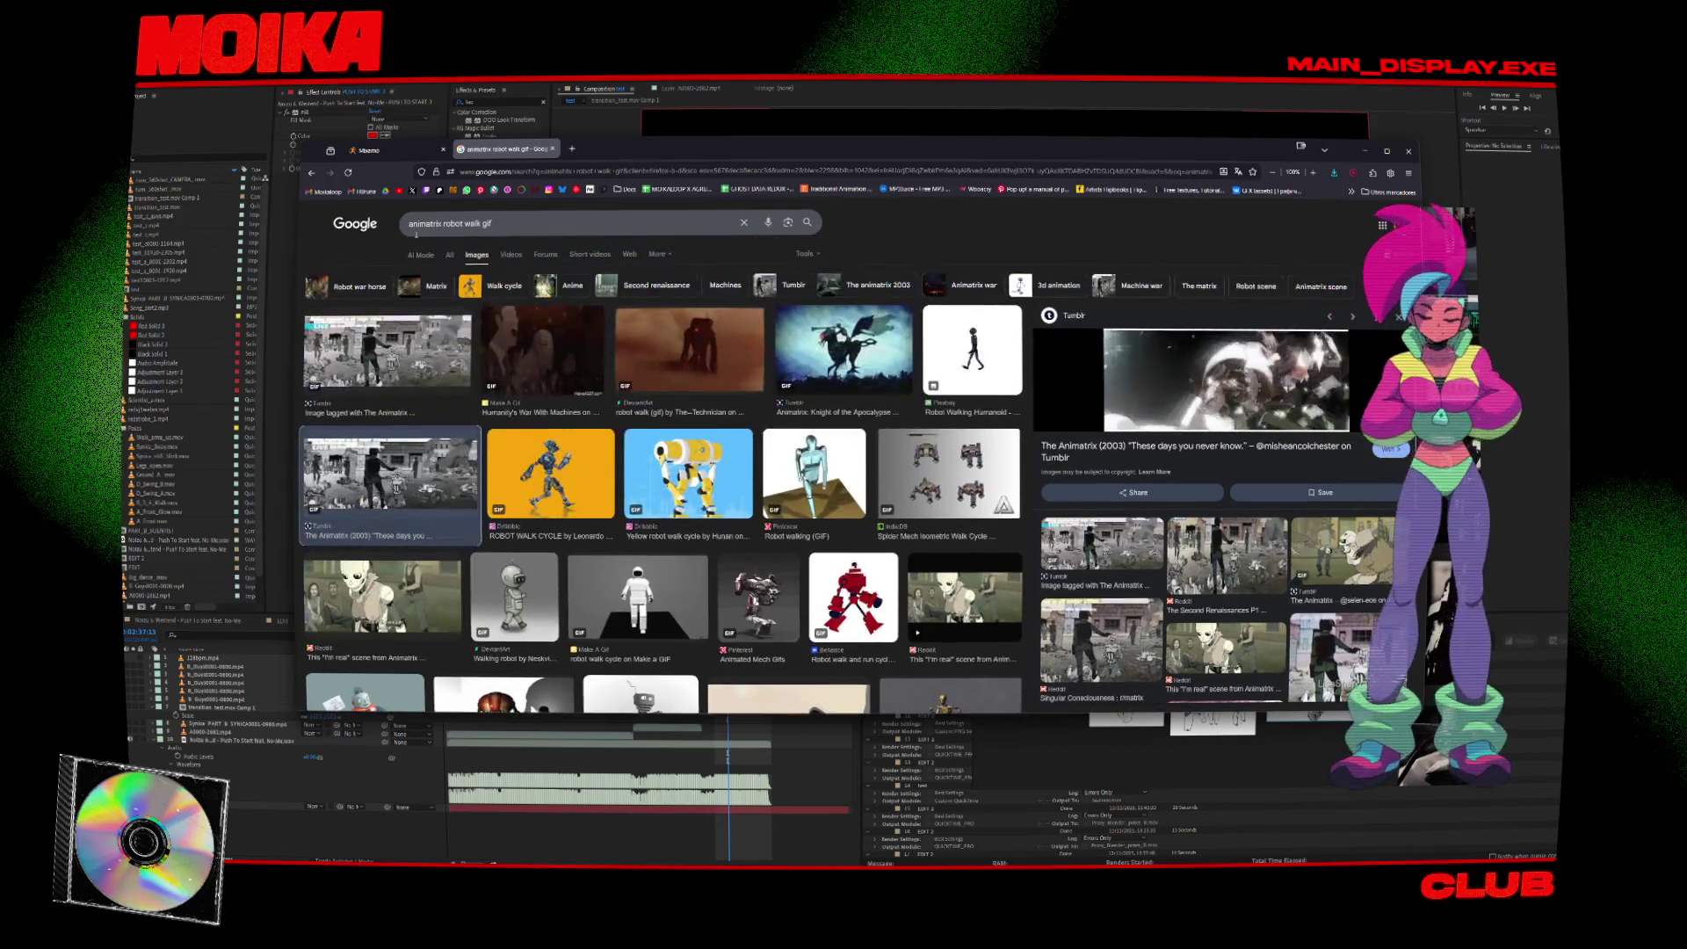
pyautogui.doubleClick(414, 225)
pyautogui.write('spooky')
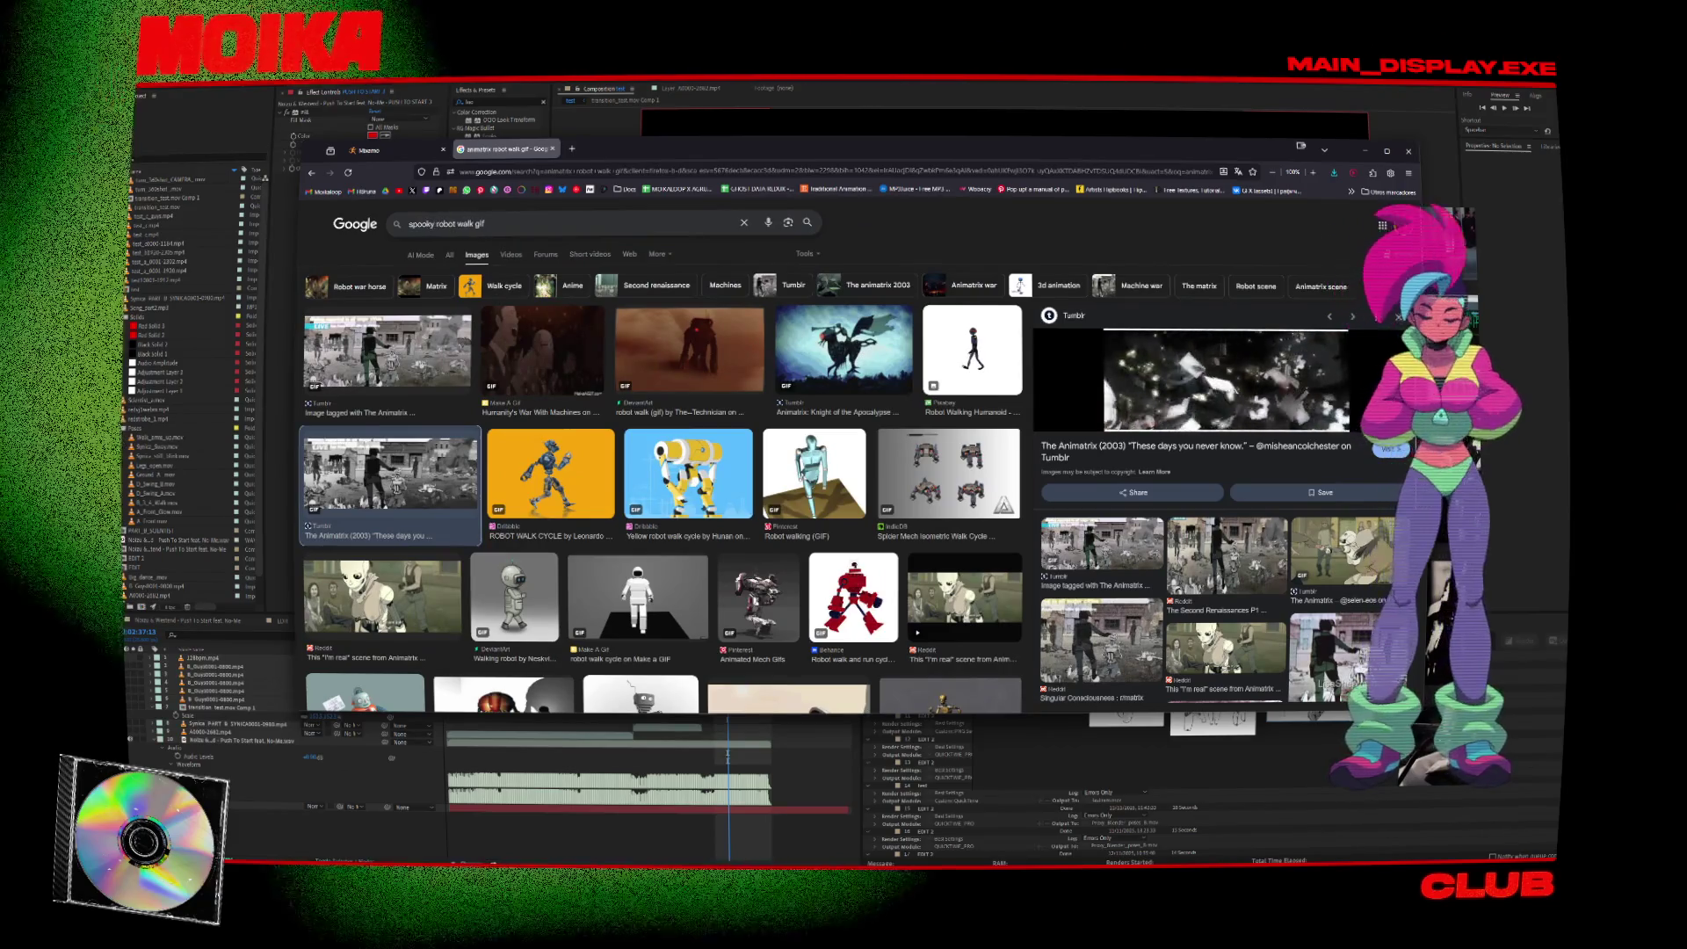
# Search 'spooky robot walk gif' and preview The-Technician, HRP-4 and Tesla robot walk GIFs.
pyautogui.press('Return')
pyautogui.click(415, 339)
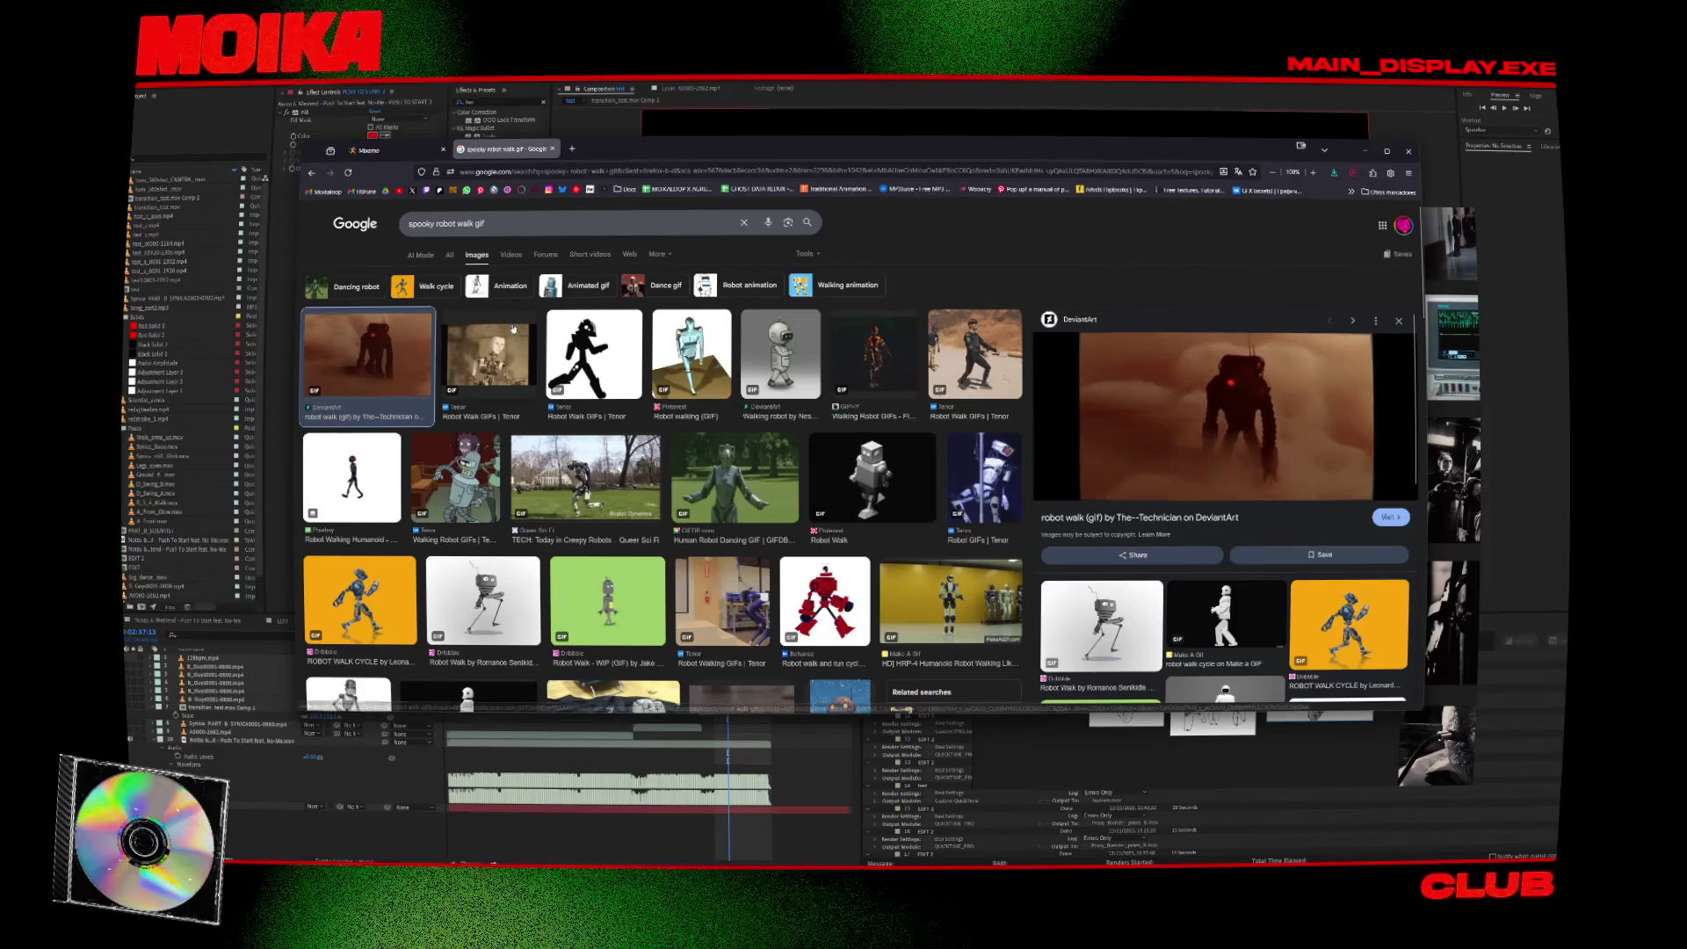
pyautogui.scroll(-1, 567, 390)
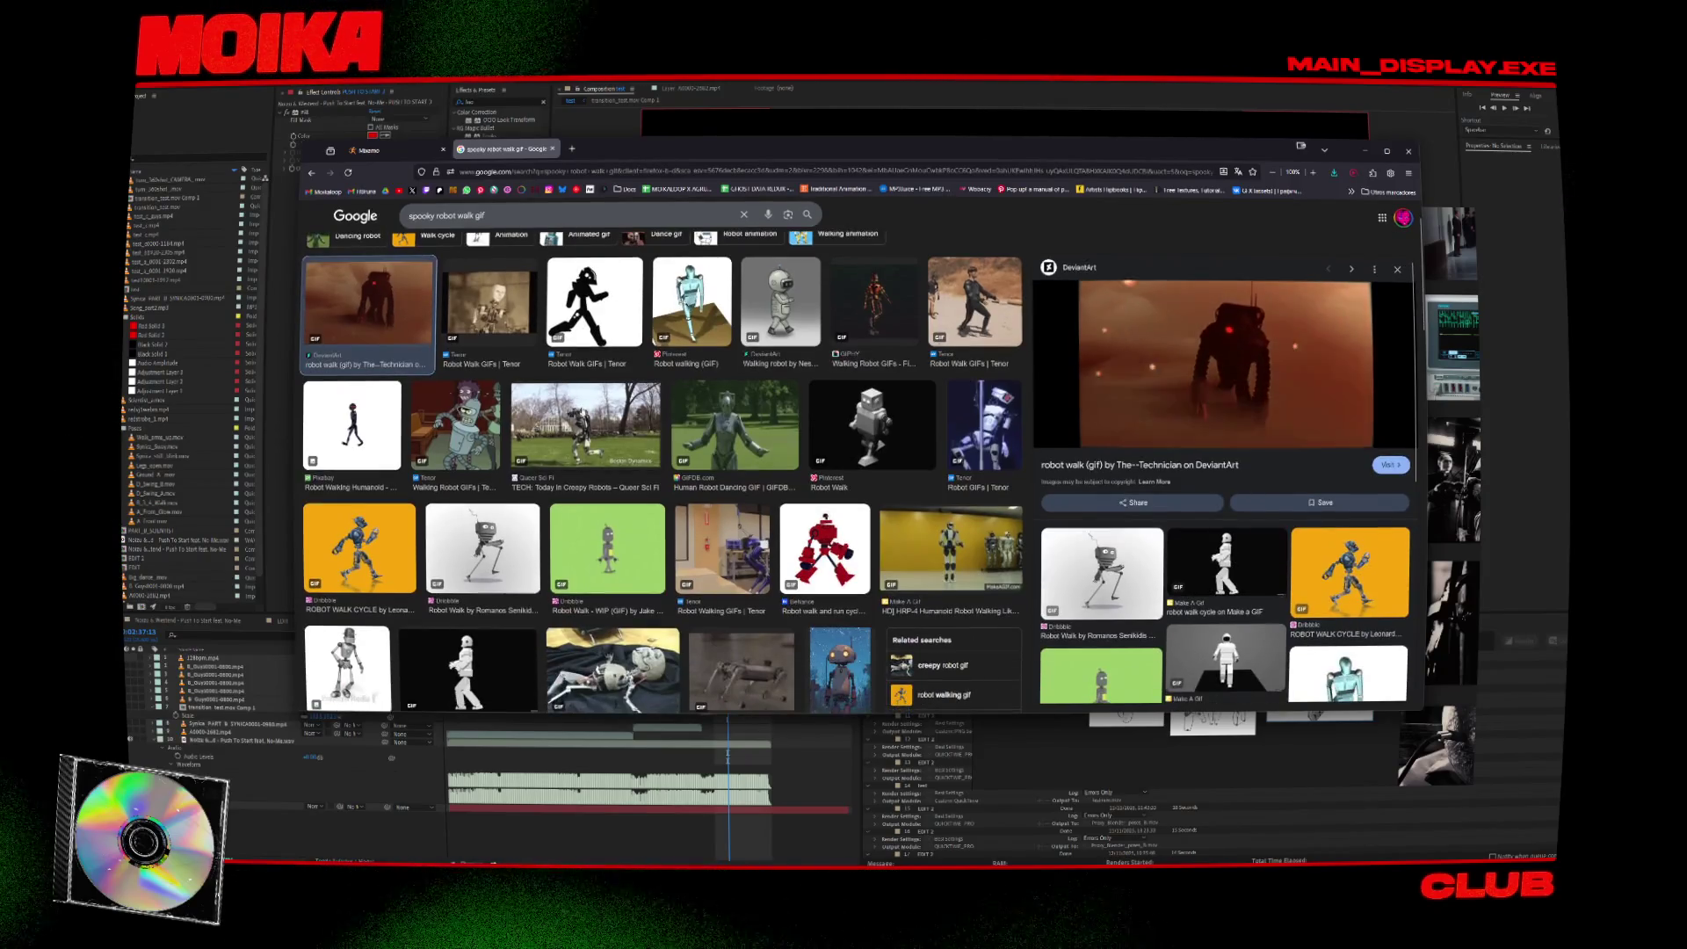
pyautogui.scroll(-1, 653, 470)
pyautogui.click(952, 505)
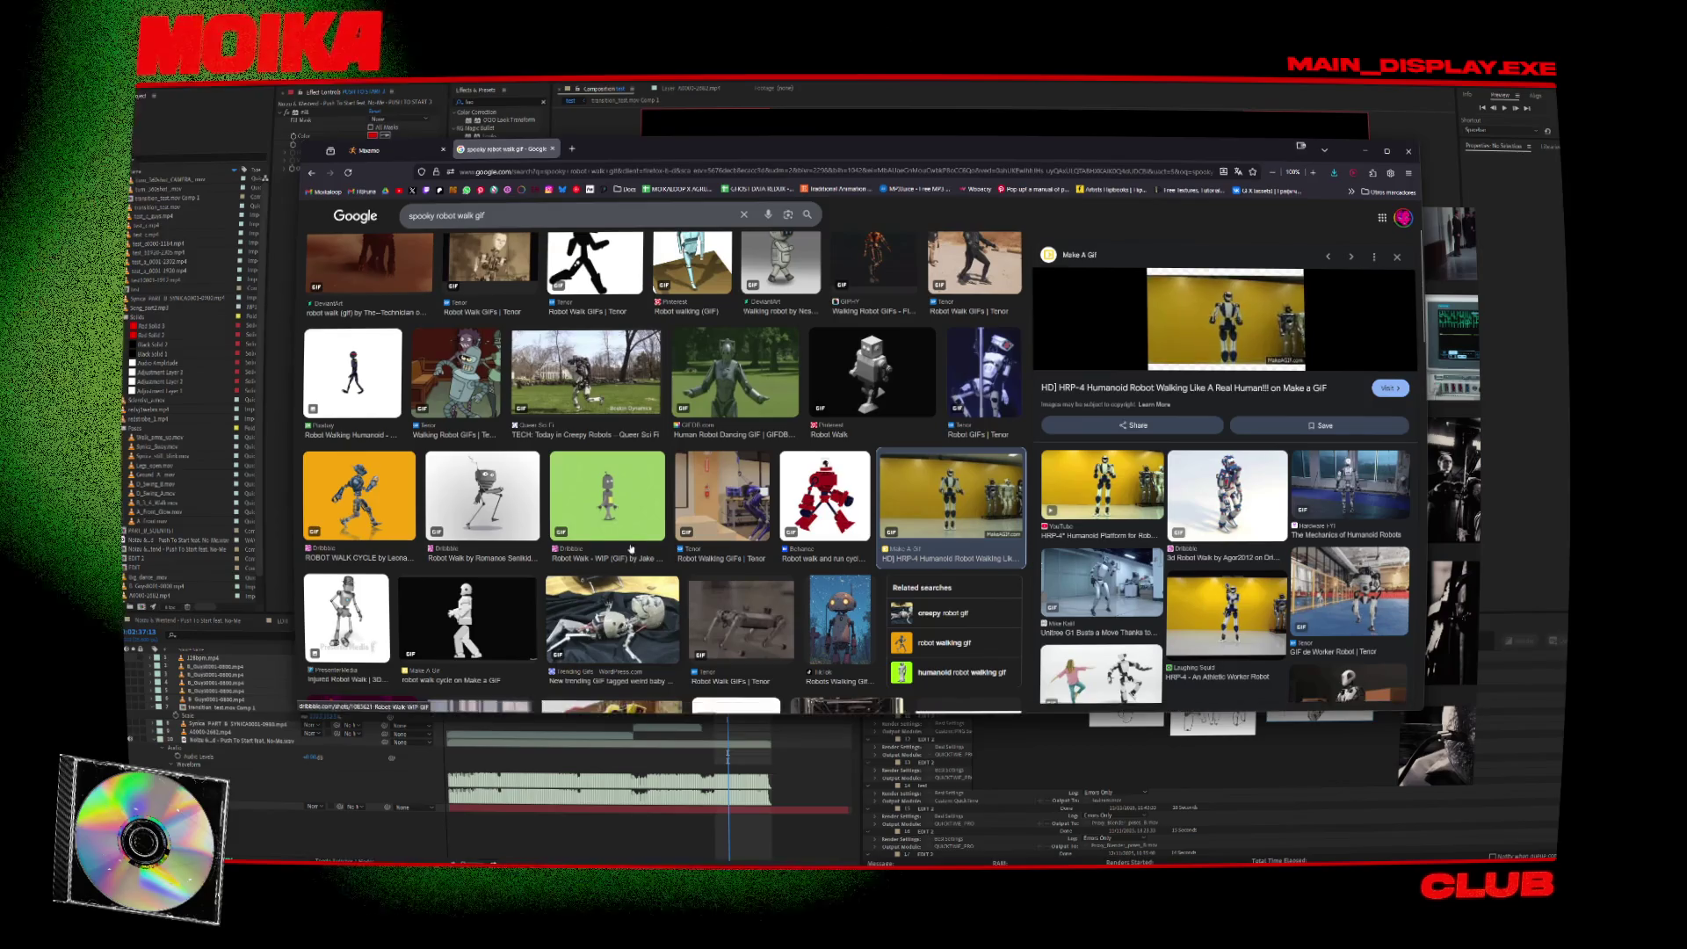
pyautogui.scroll(-3, 543, 503)
pyautogui.scroll(-5, 543, 503)
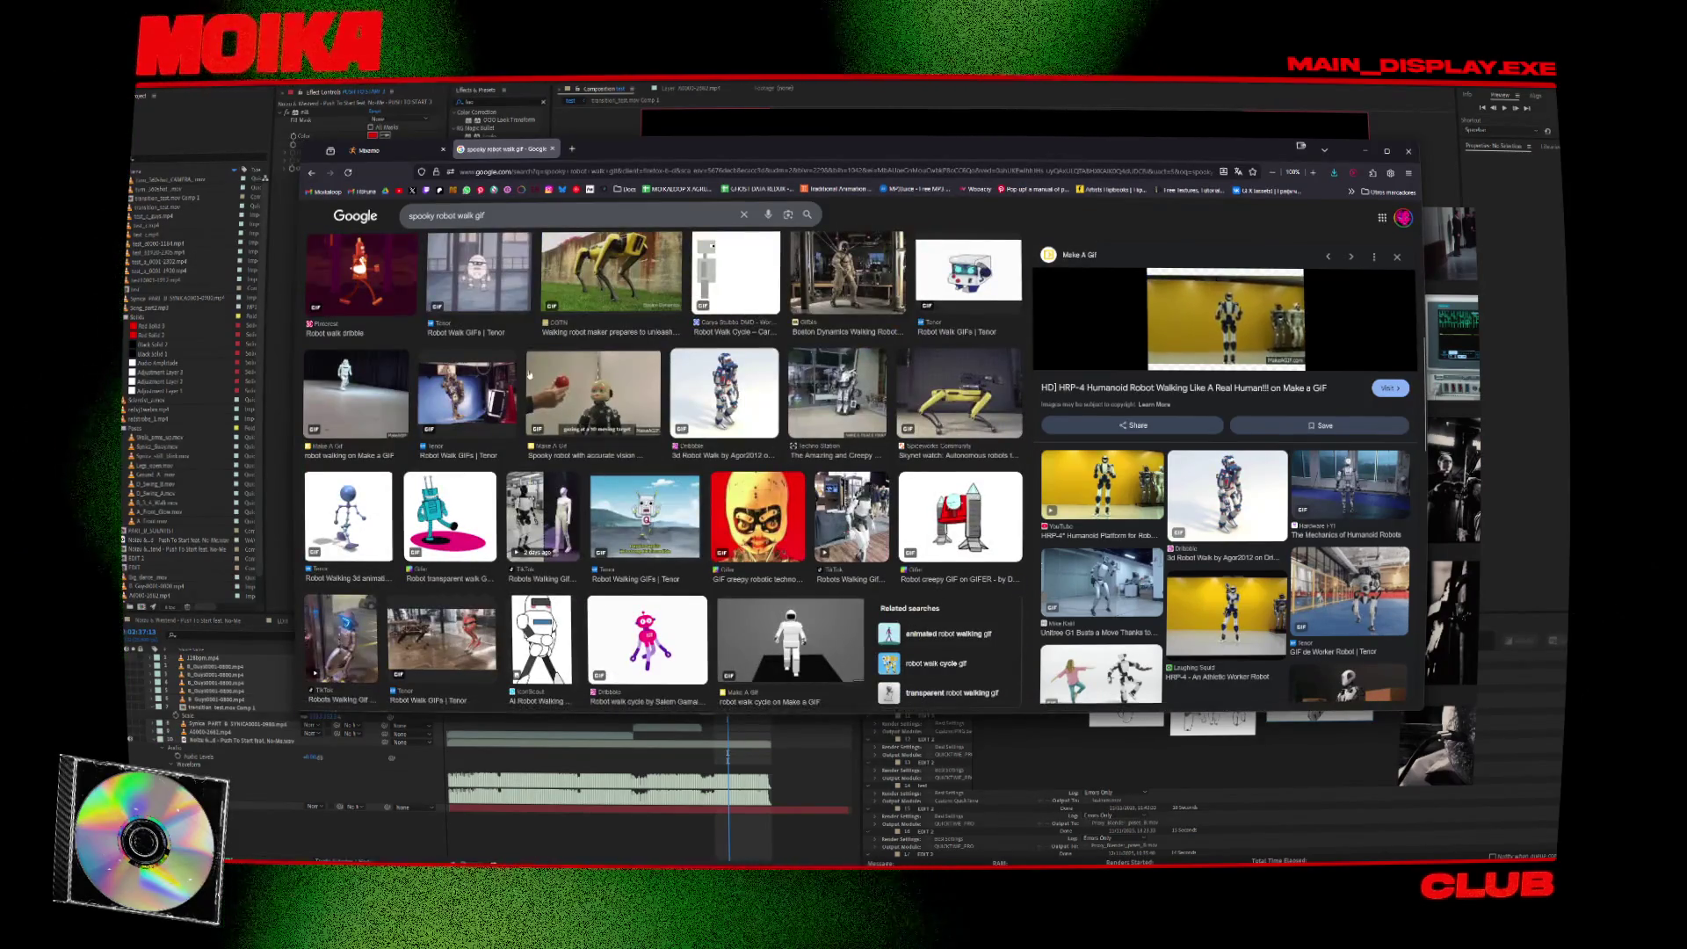
pyautogui.click(826, 525)
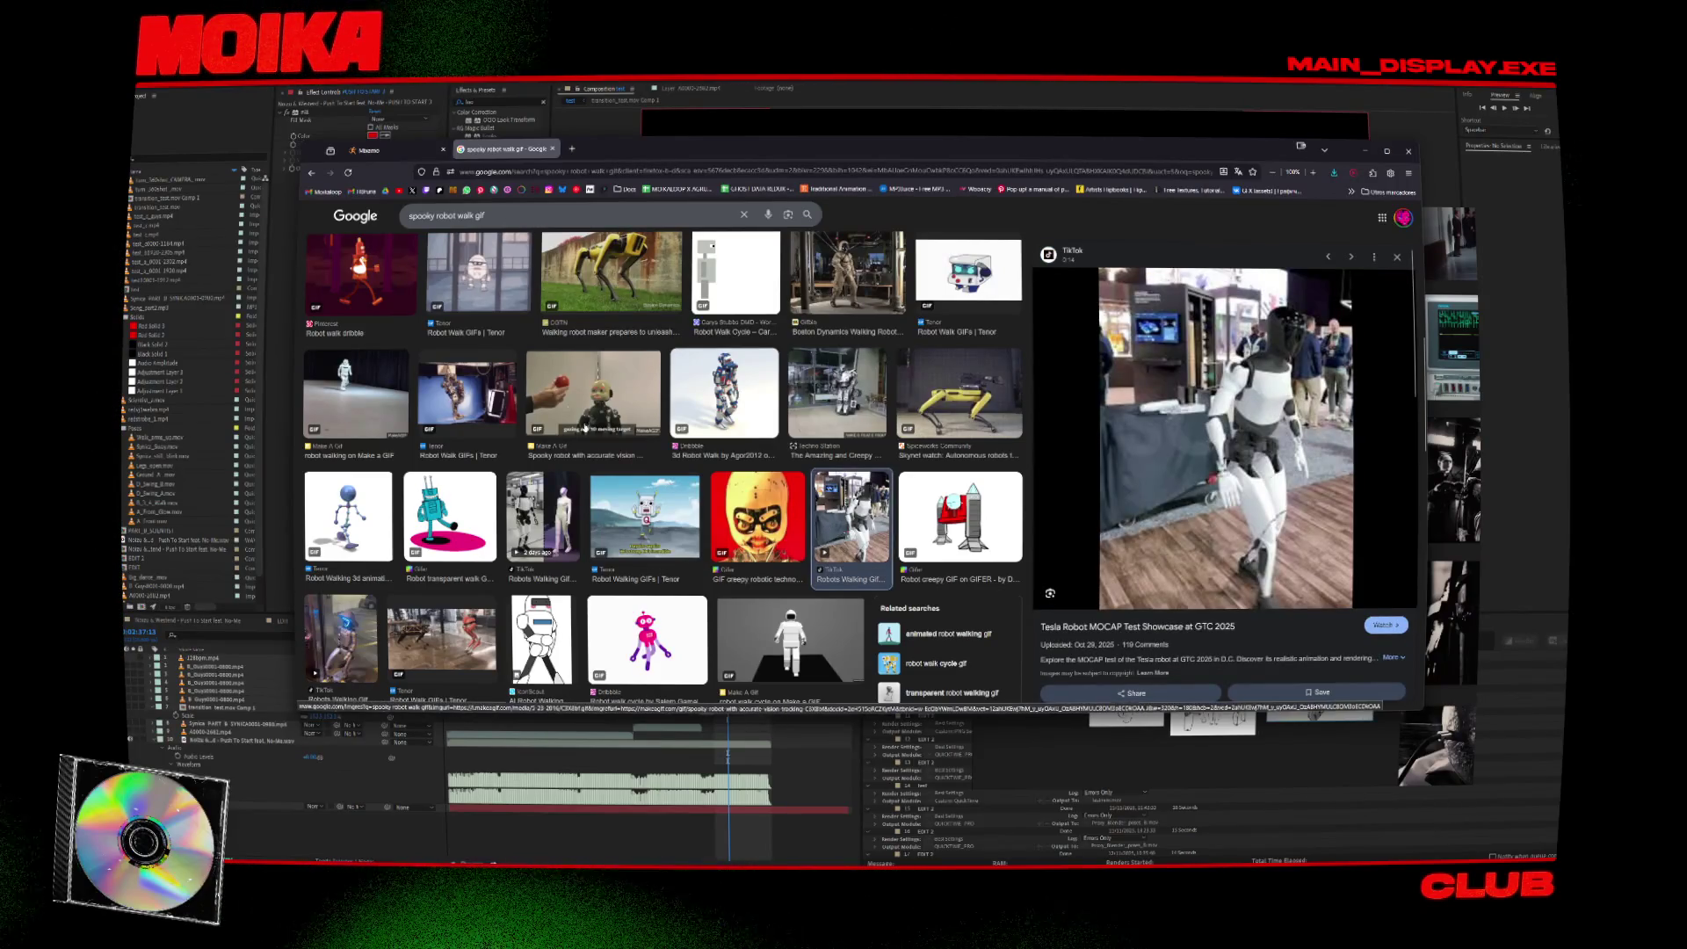
pyautogui.scroll(10, 585, 428)
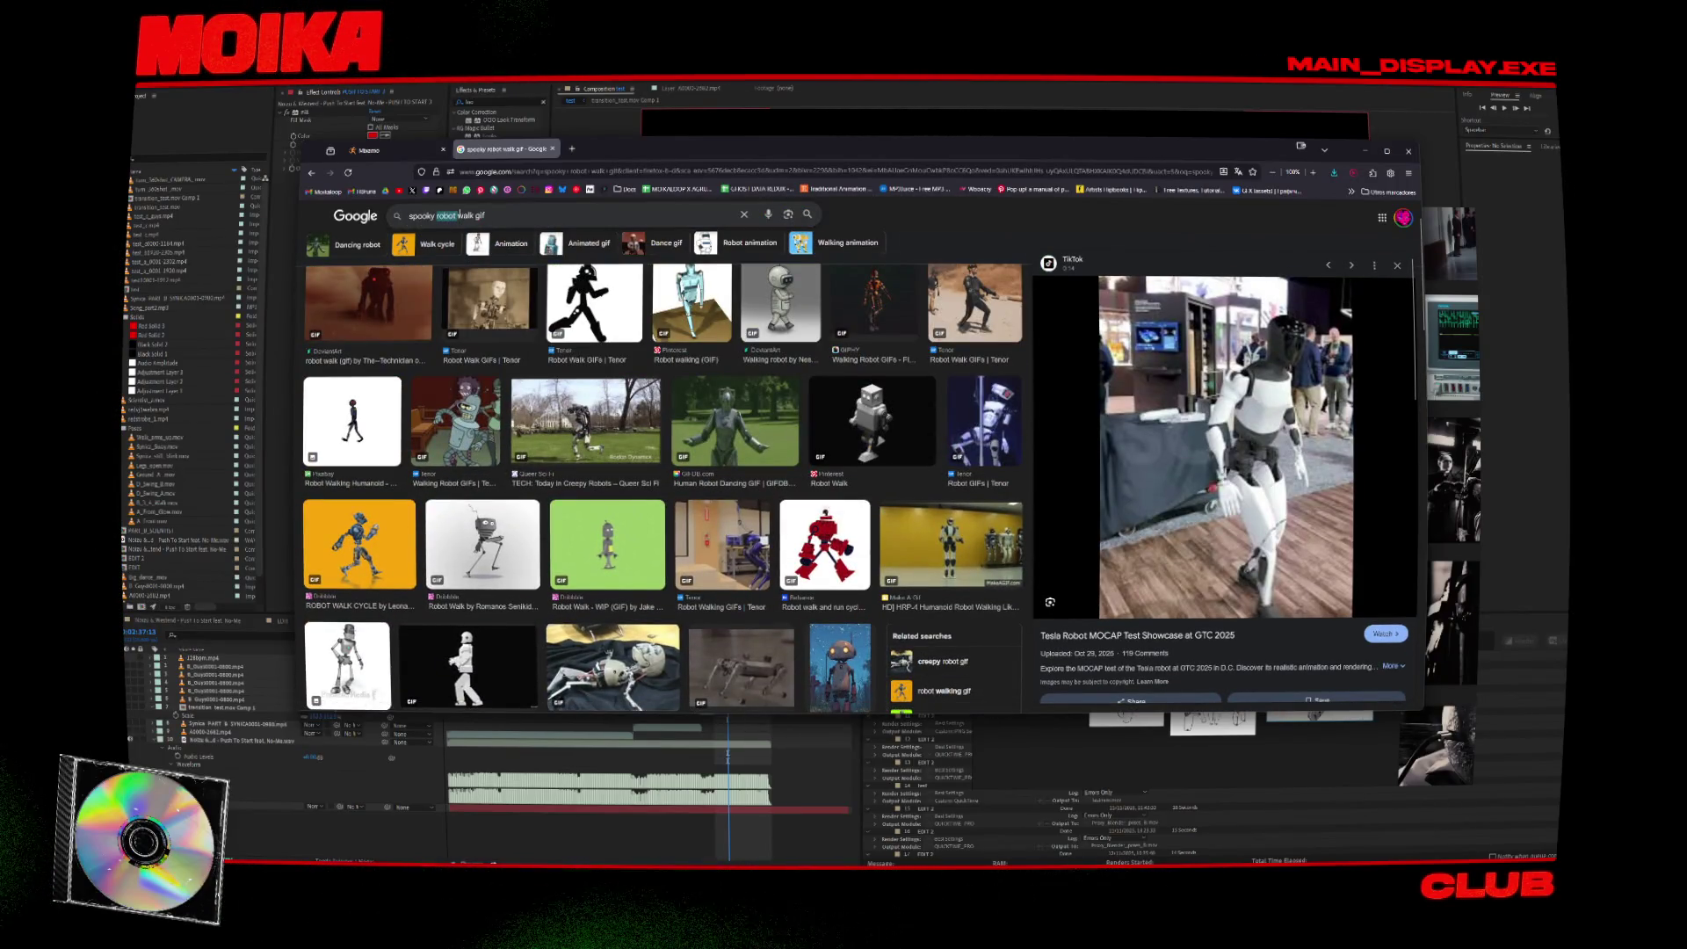
pyautogui.write('nime')
# Search Mixamo for 'injured', then preview the anime creepy robot and Perfect Blue GIFs.
pyautogui.hotkey('ctrl', 'shift', 'Tab')
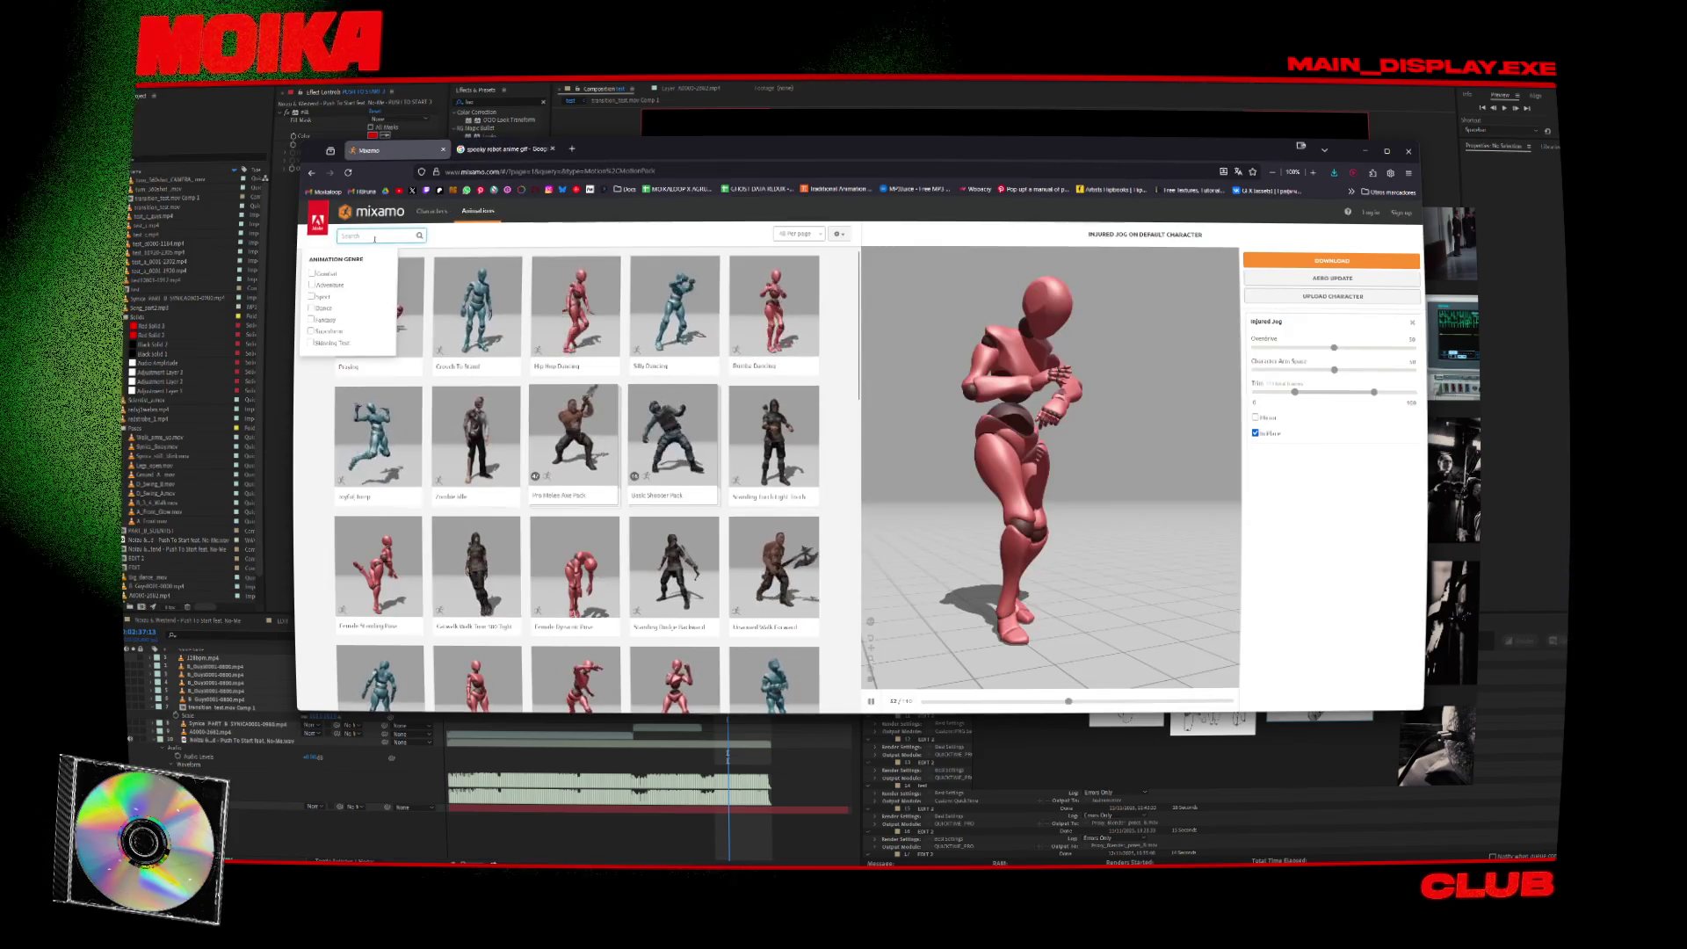
pyautogui.write('injured')
pyautogui.hotkey('ctrl', 'Tab')
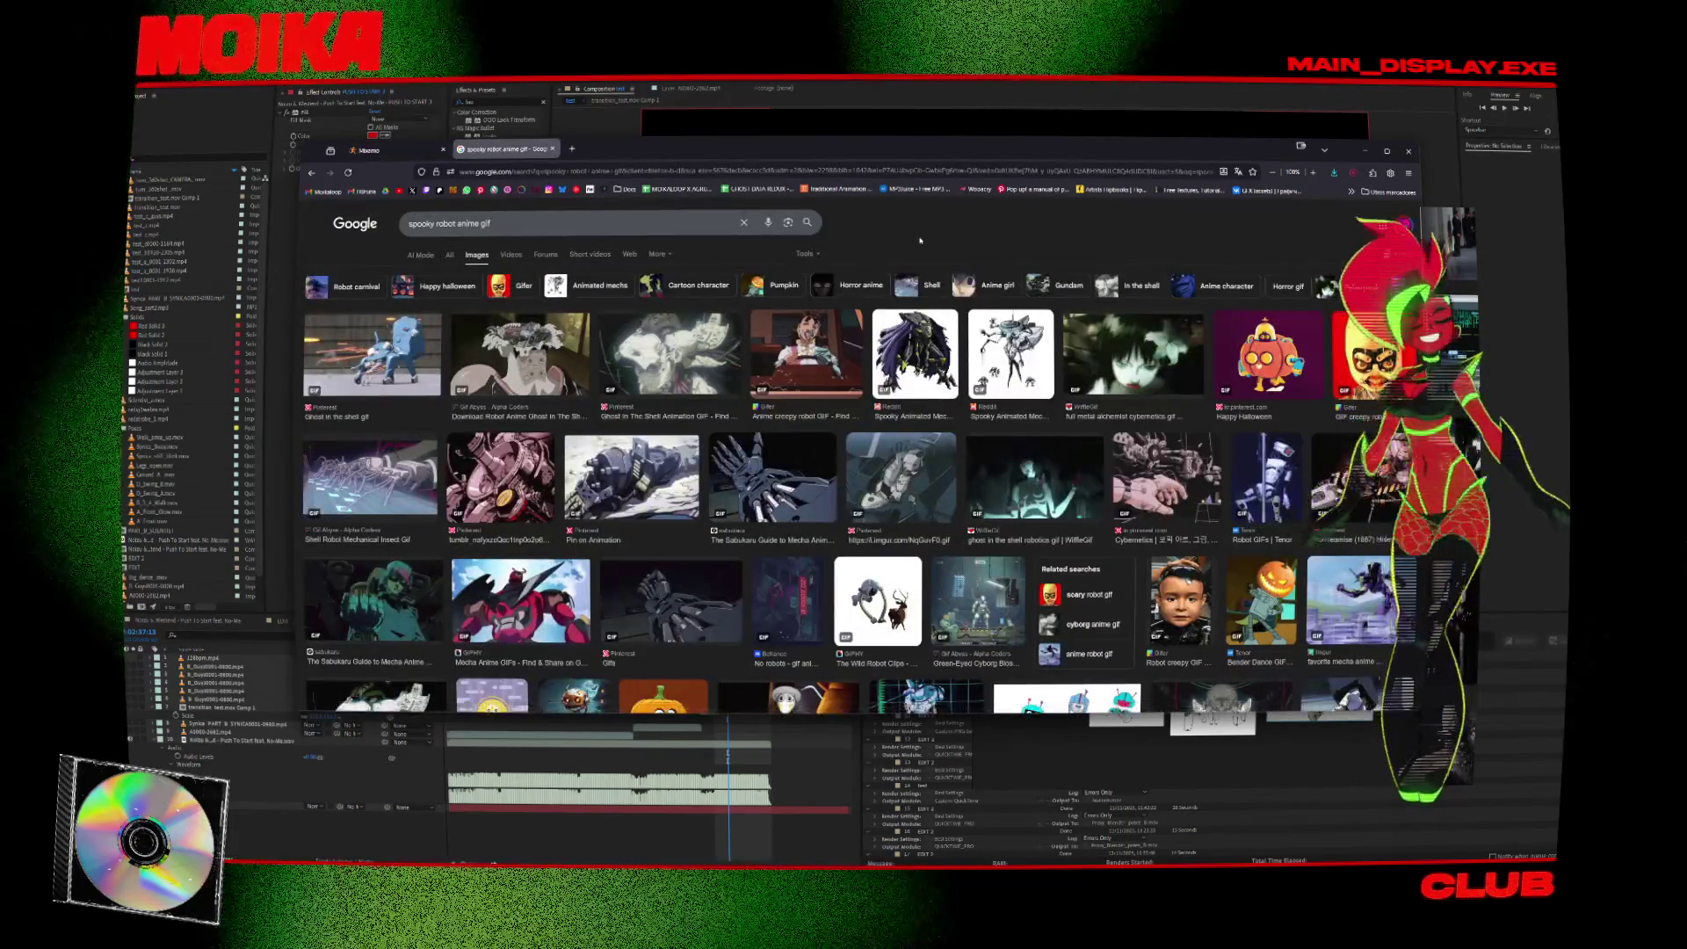
pyautogui.click(834, 328)
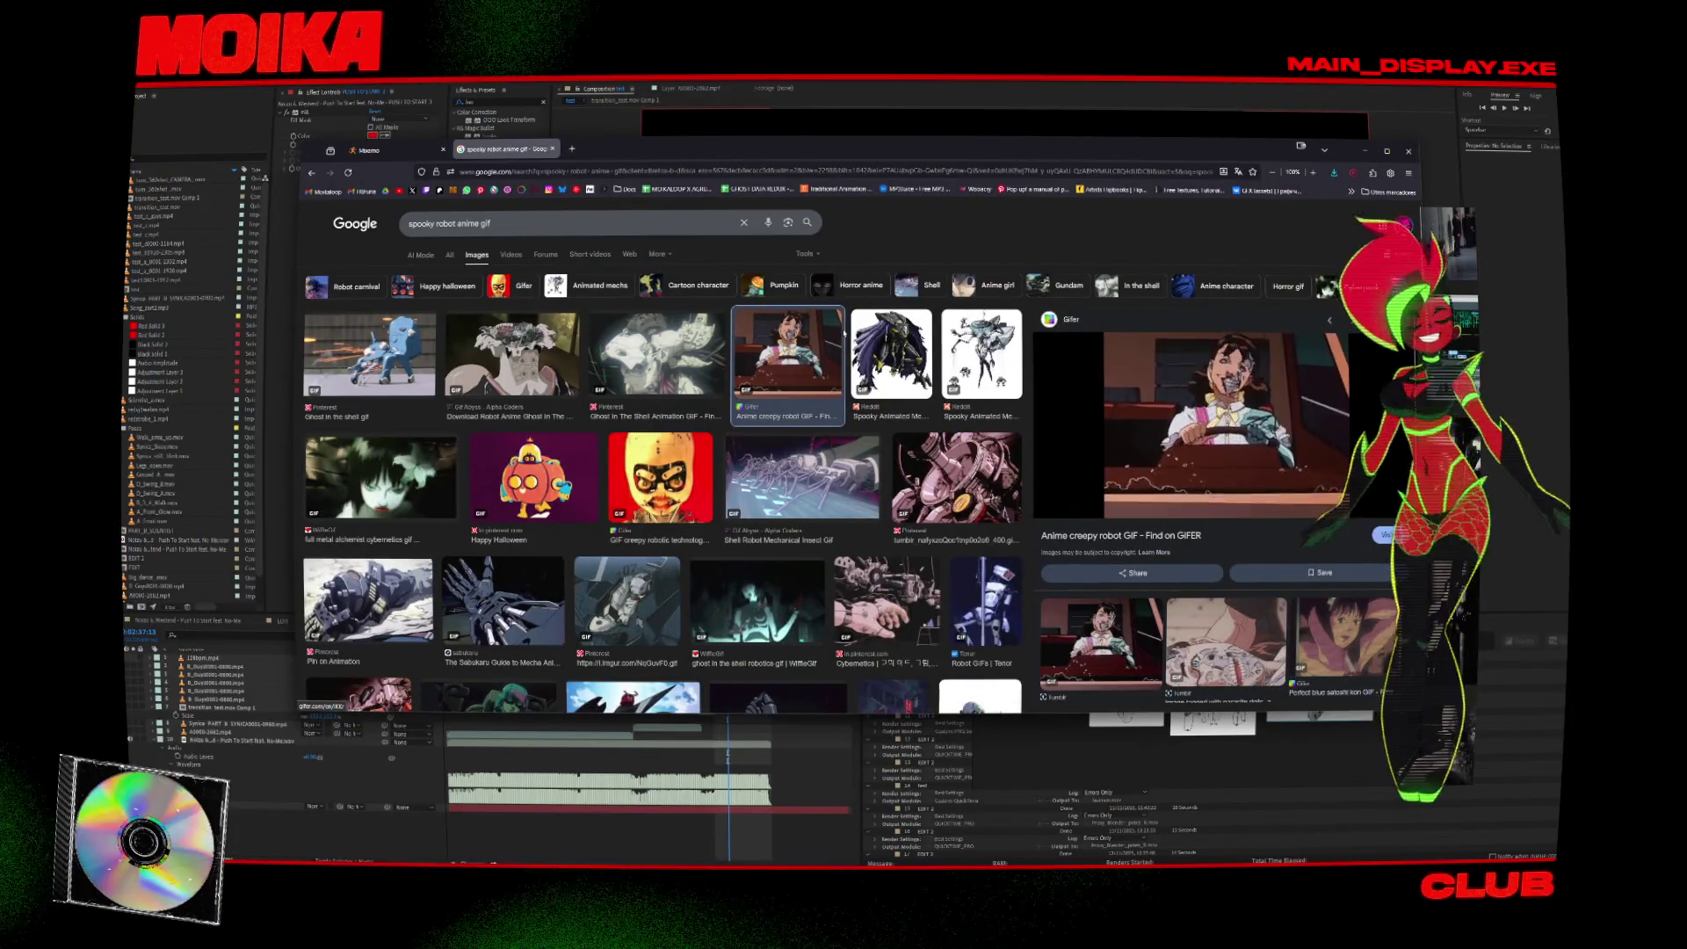
pyautogui.scroll(-1, 1082, 482)
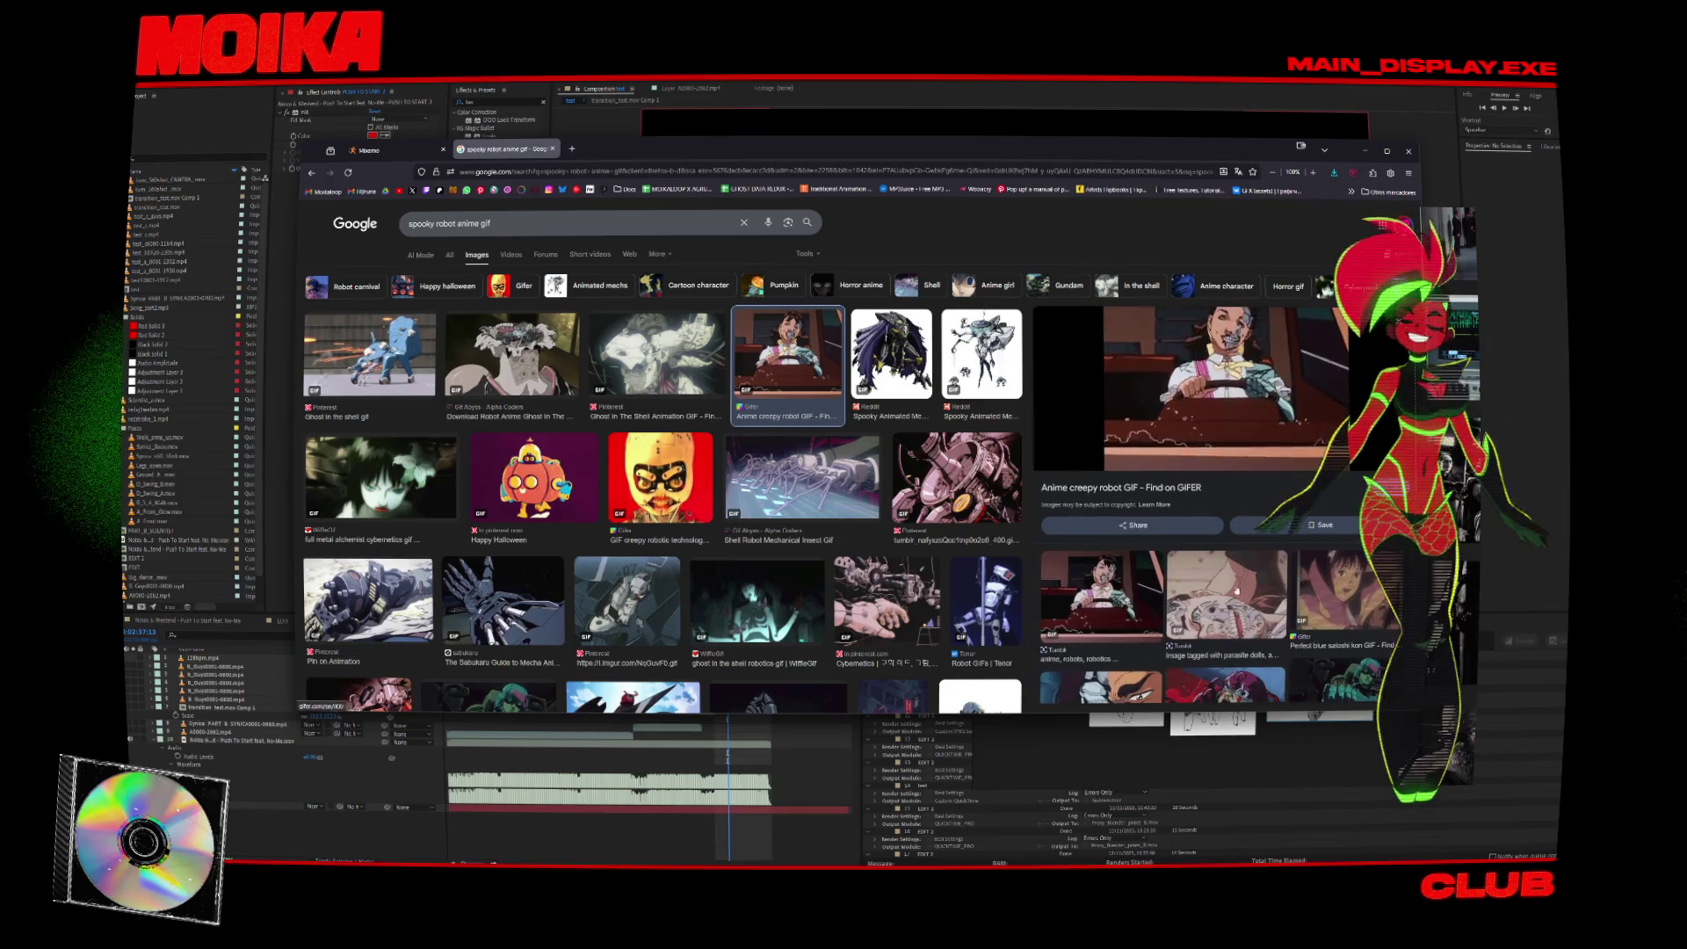
pyautogui.click(1323, 603)
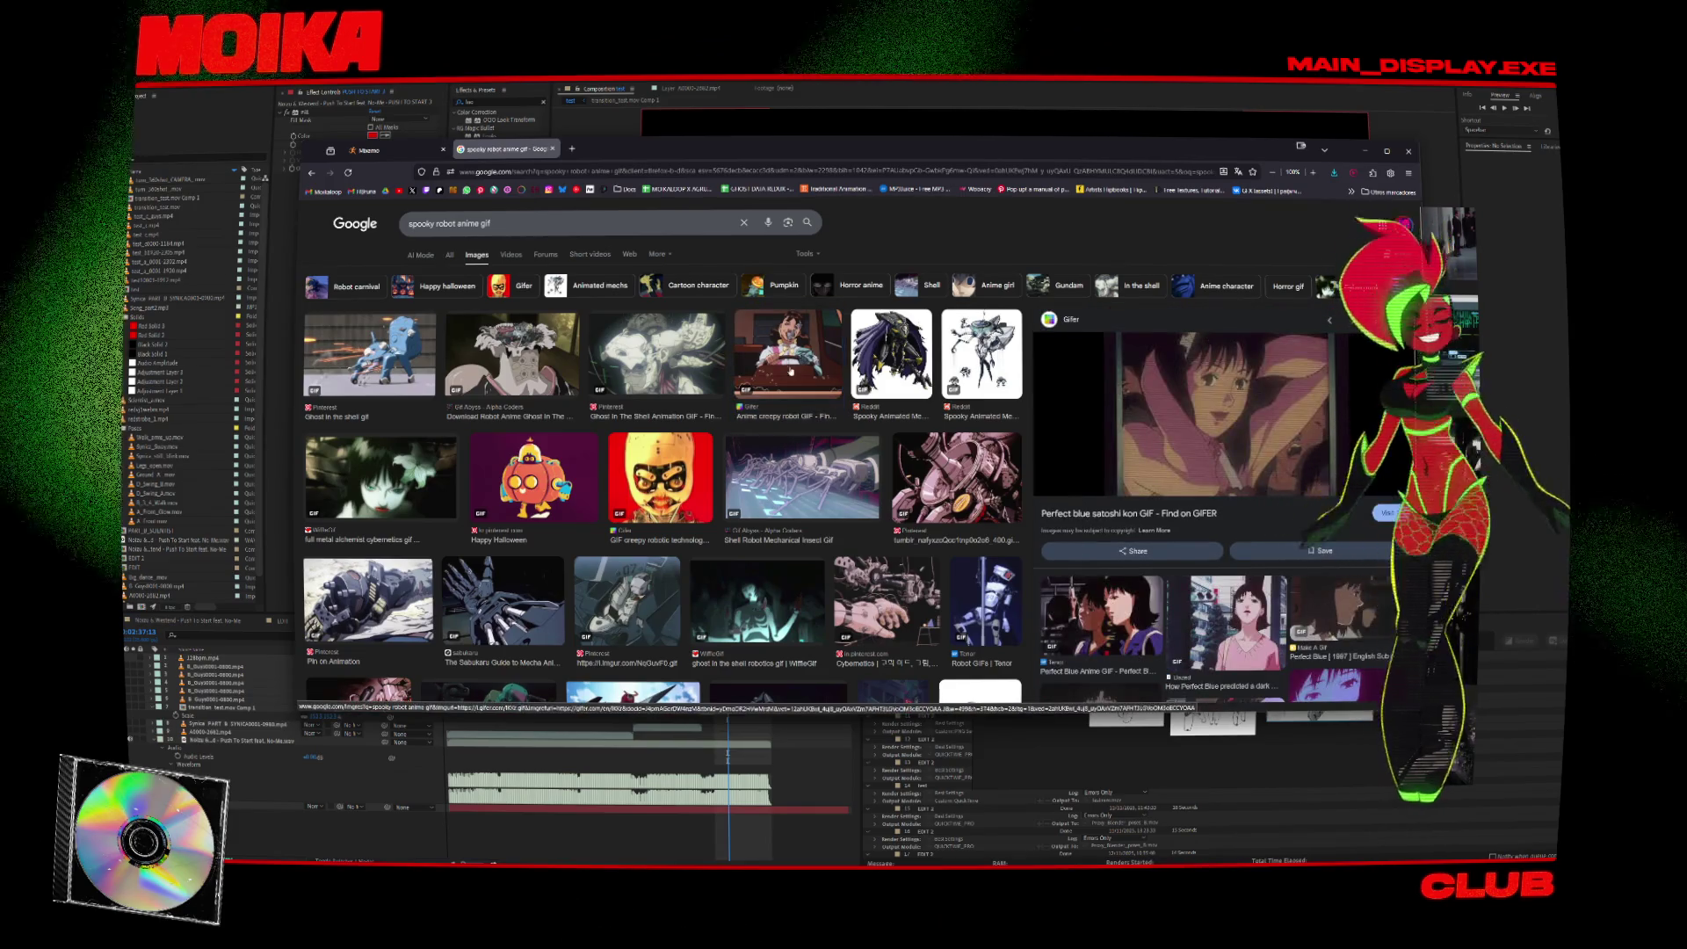
pyautogui.hotkey('ctrl', 't')
# Open the Cineplanet website in its own window, closing the popup and accepting cookies.
pyautogui.write('c')
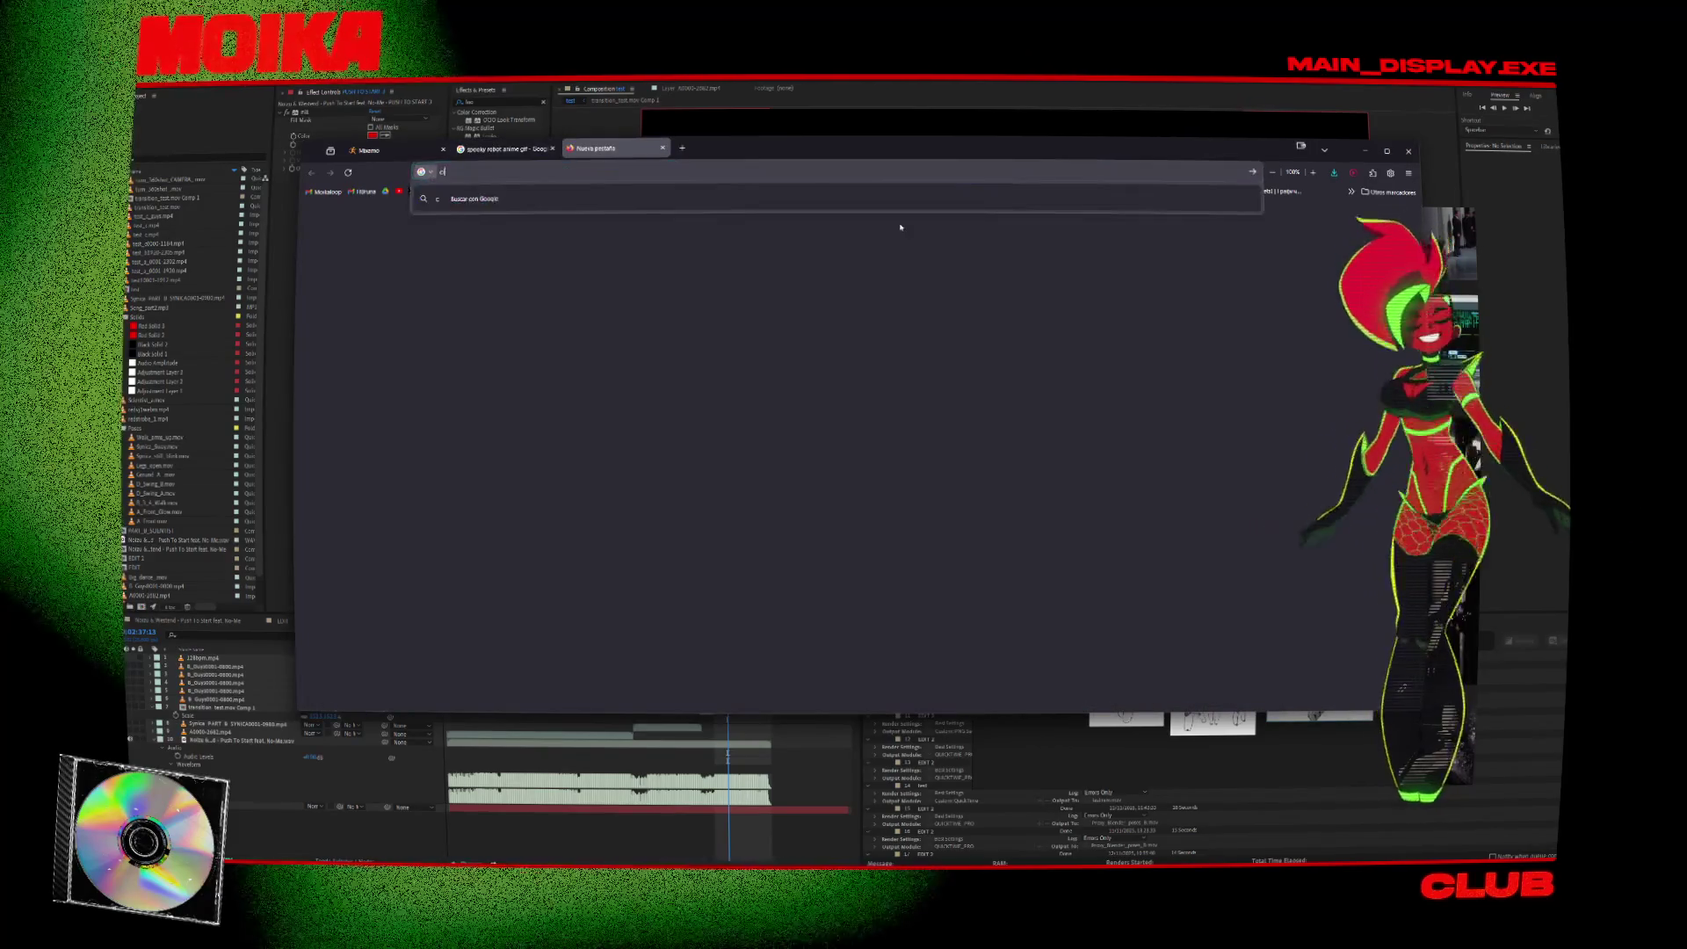
pyautogui.write('ineplanet')
pyautogui.press('Return')
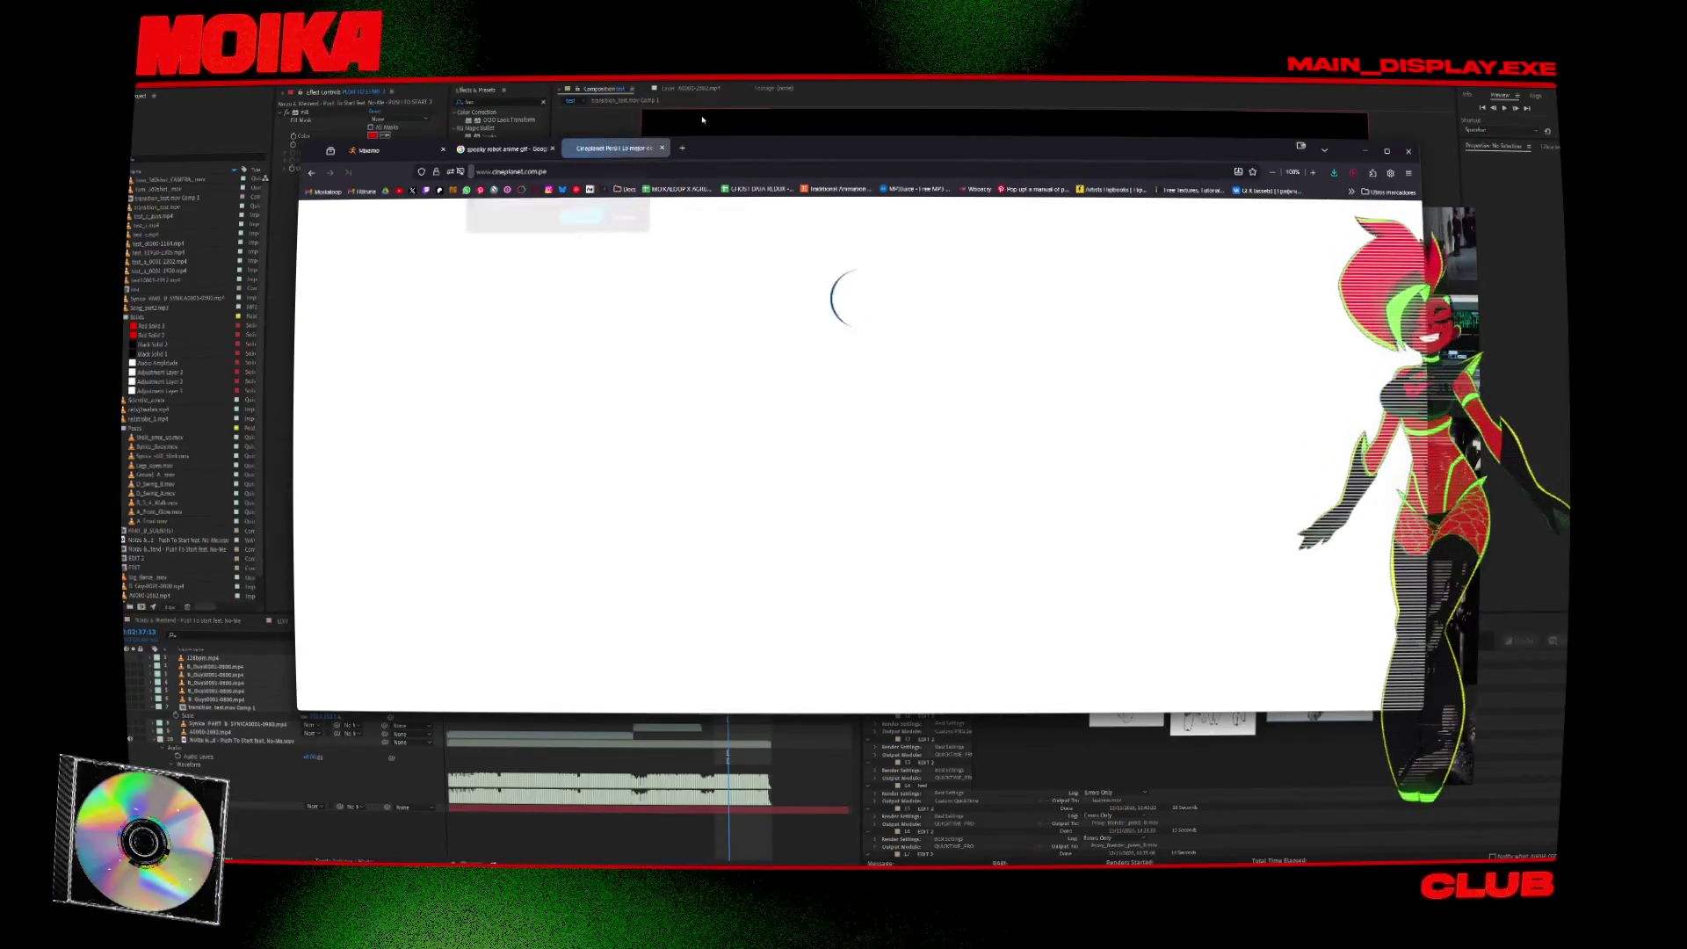
pyautogui.moveTo(611, 148)
pyautogui.mouseDown()
pyautogui.moveTo(562, 123)
pyautogui.moveTo(624, 150)
pyautogui.moveTo(536, 167)
pyautogui.mouseUp()
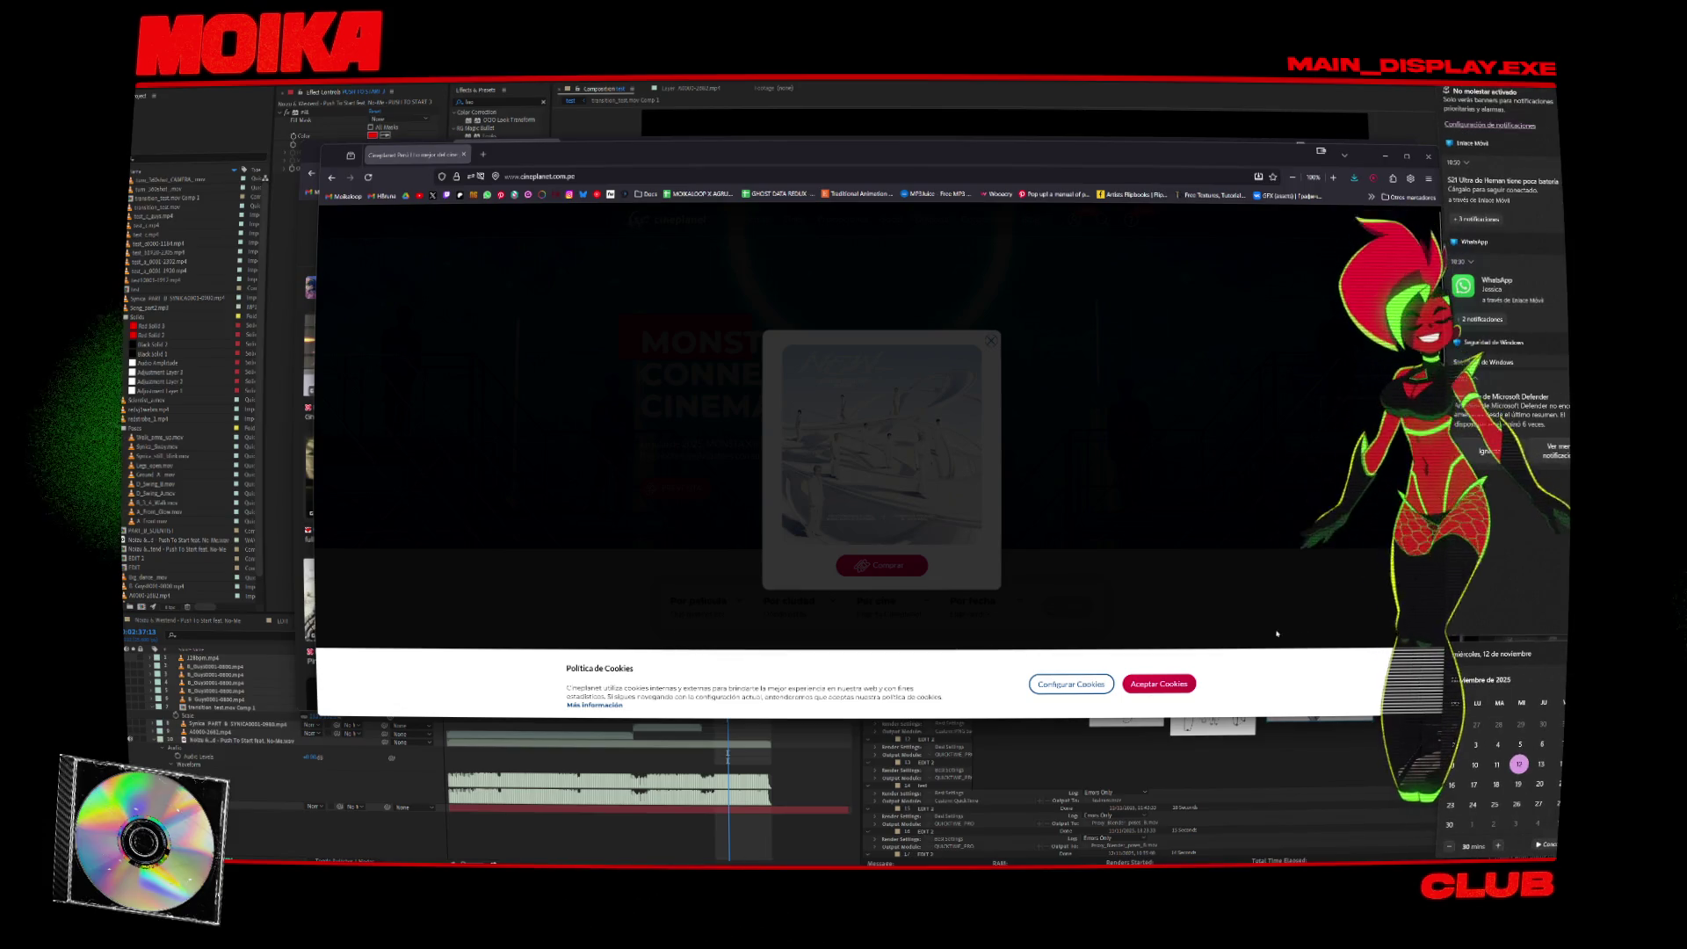
pyautogui.click(1125, 523)
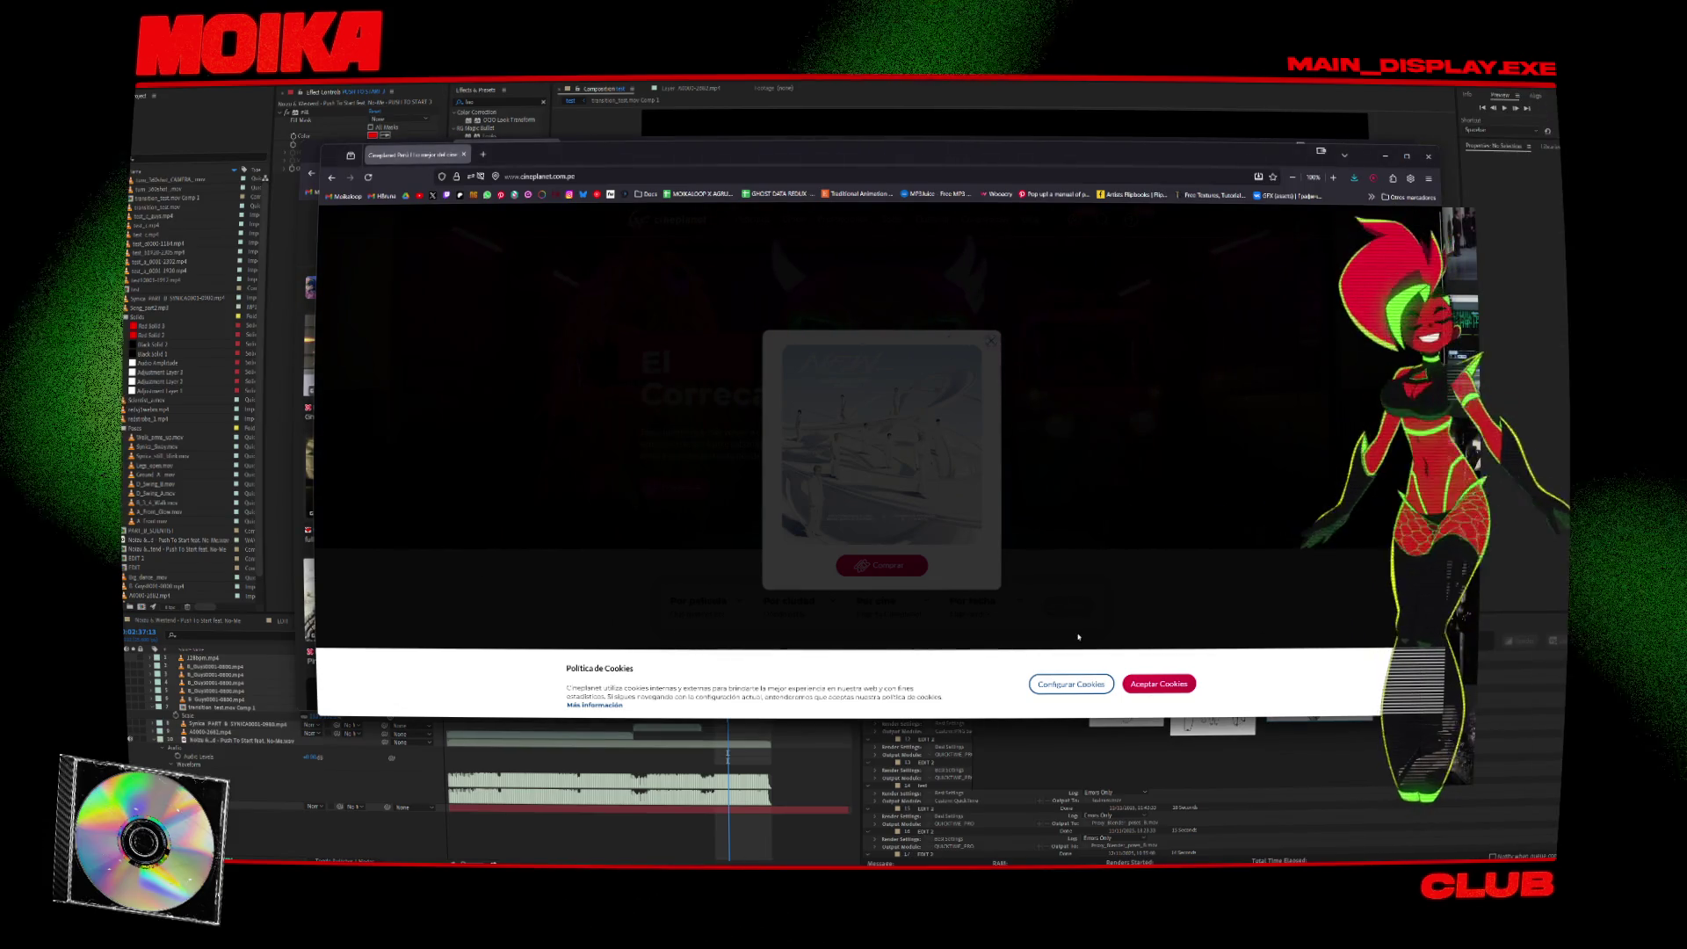
pyautogui.click(1160, 683)
pyautogui.click(991, 340)
pyautogui.scroll(-5, 989, 394)
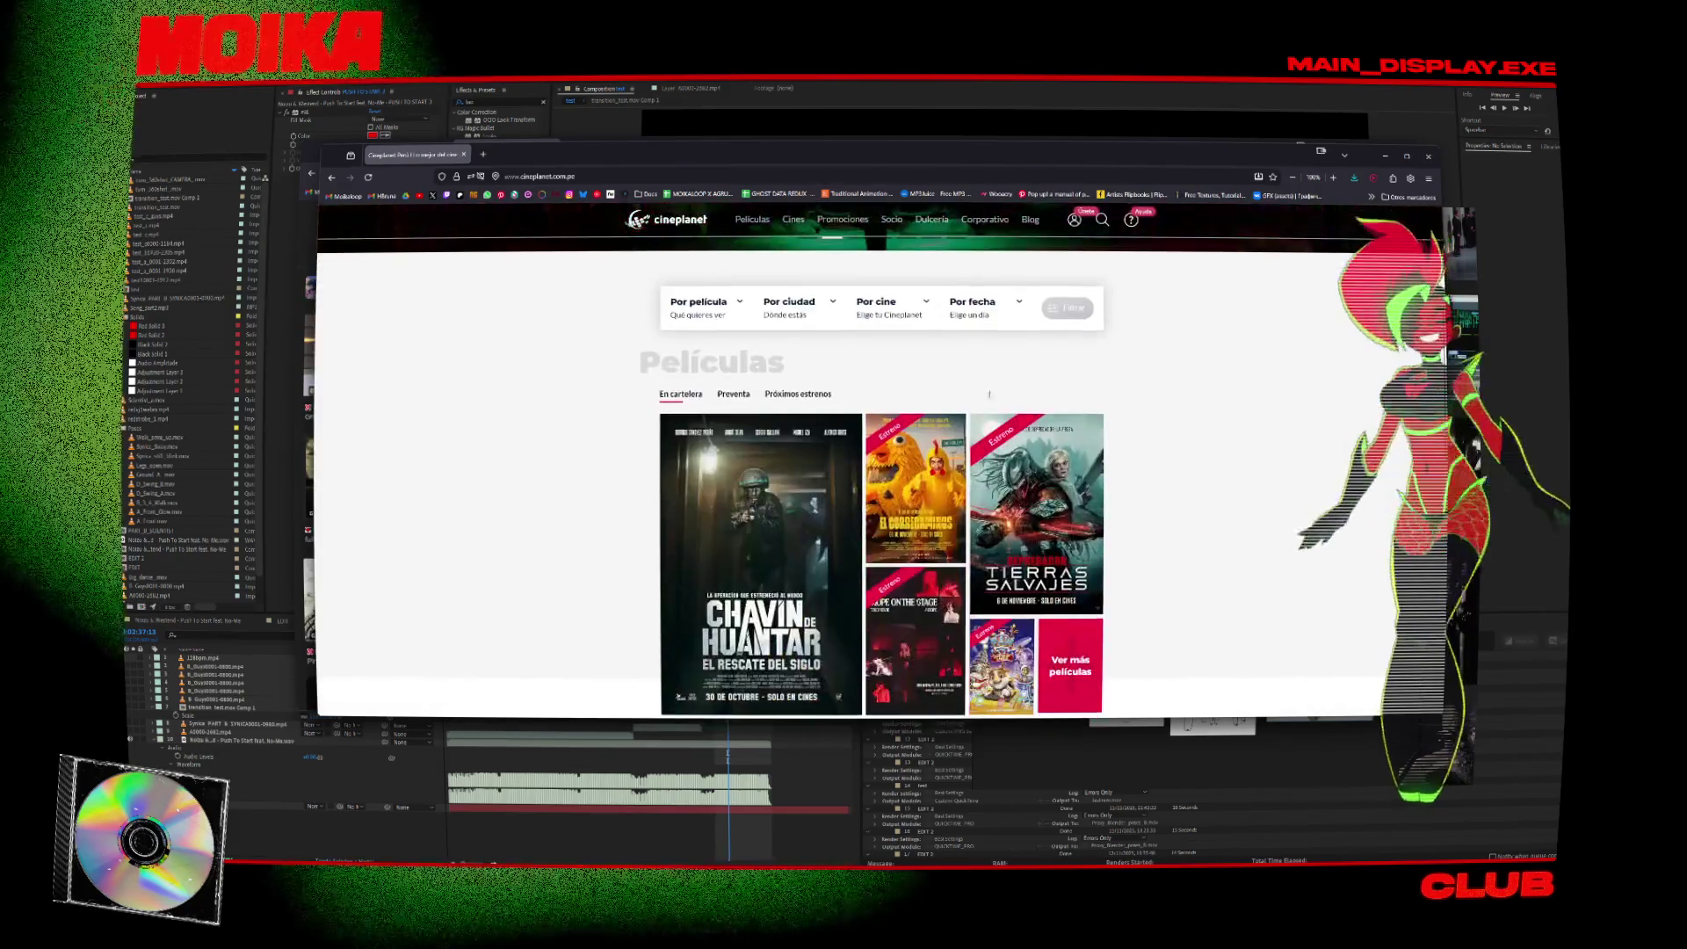
pyautogui.scroll(-1, 989, 394)
pyautogui.scroll(2, 791, 439)
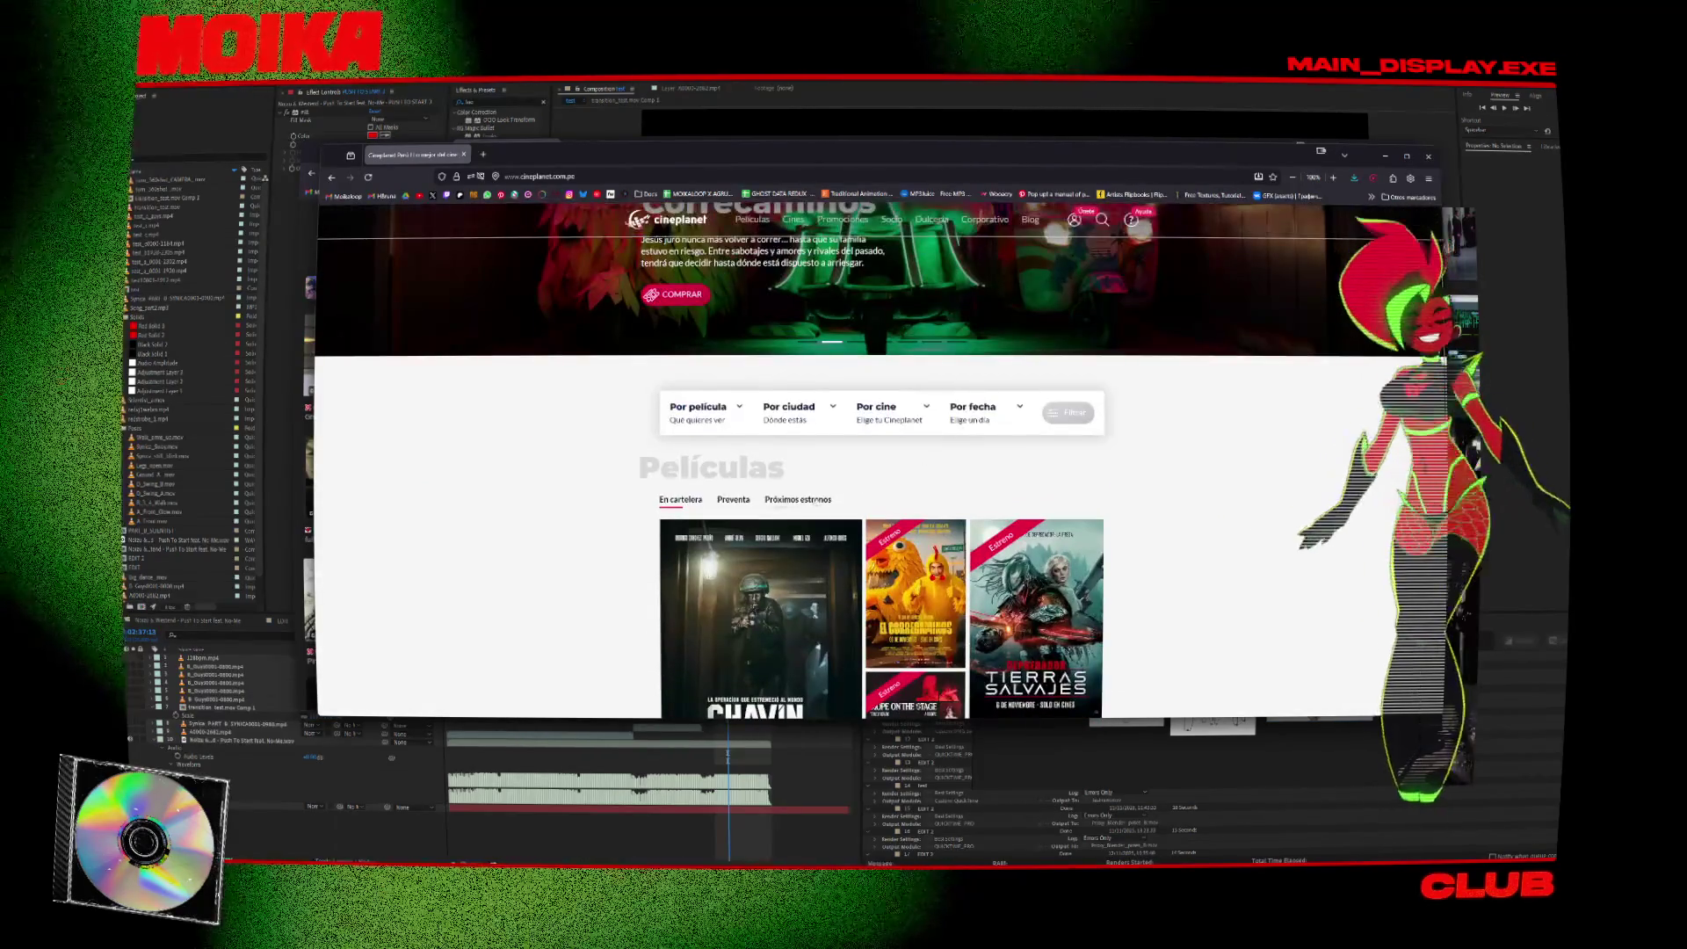
# Open Perfect Blue's details from upcoming releases, find no showtimes, and return to Google Images.
pyautogui.click(798, 493)
pyautogui.scroll(-3, 730, 475)
pyautogui.click(1079, 512)
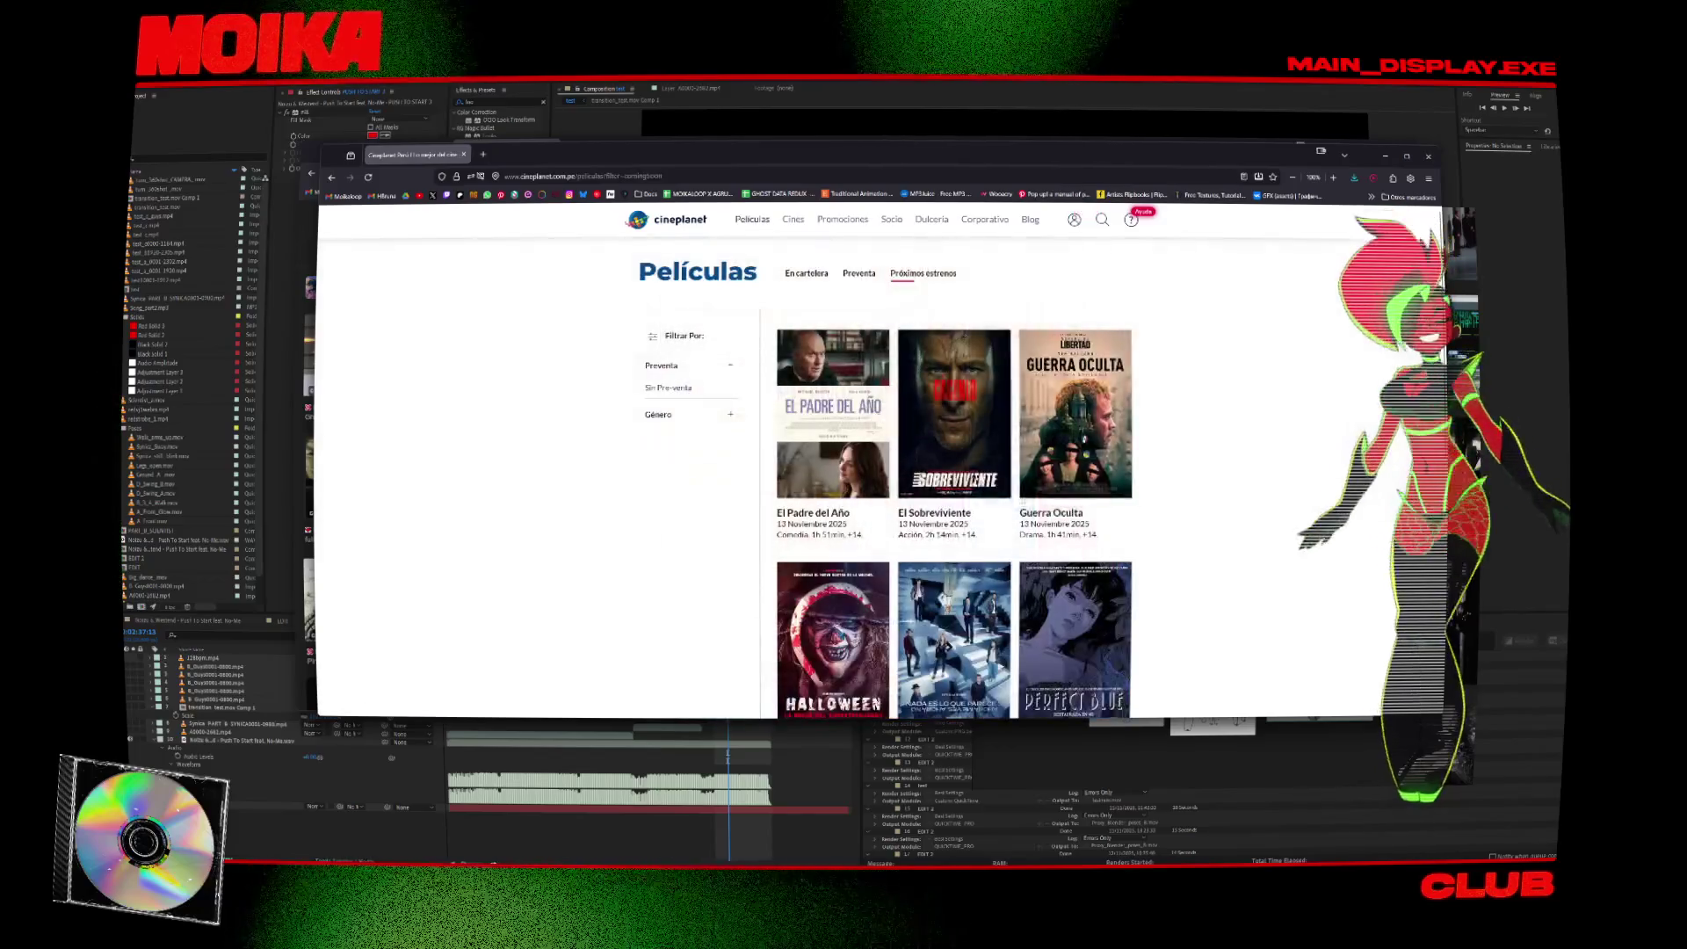
pyautogui.scroll(-3, 1098, 492)
pyautogui.click(1084, 446)
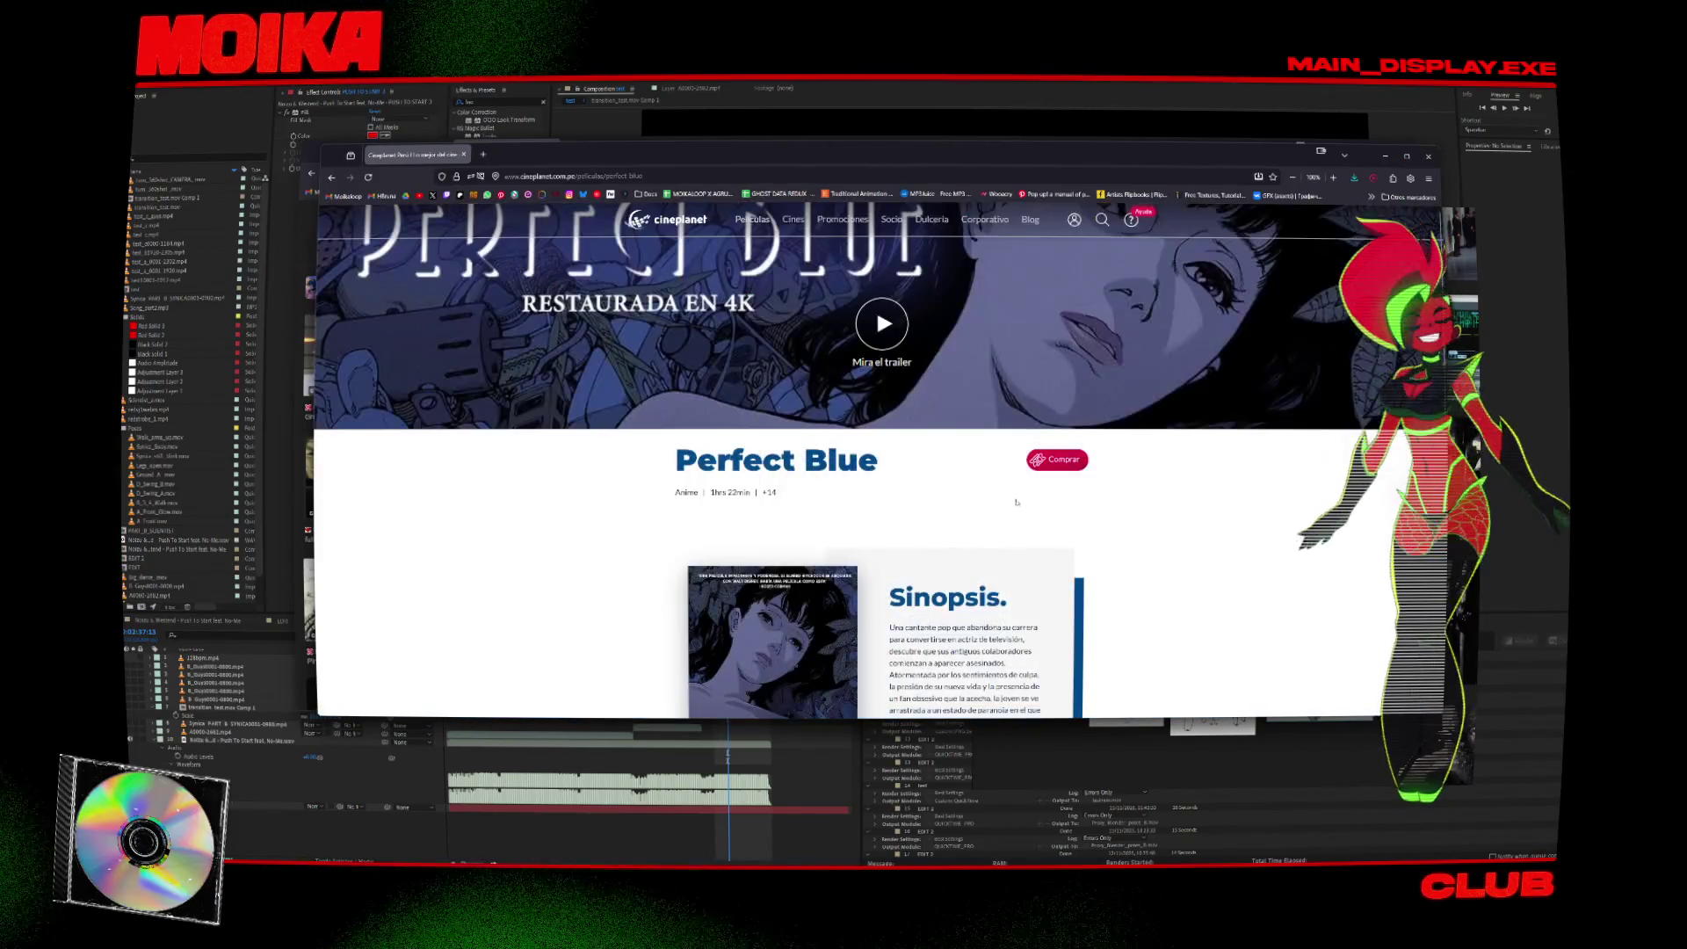
pyautogui.scroll(-6, 1010, 449)
pyautogui.scroll(2, 978, 444)
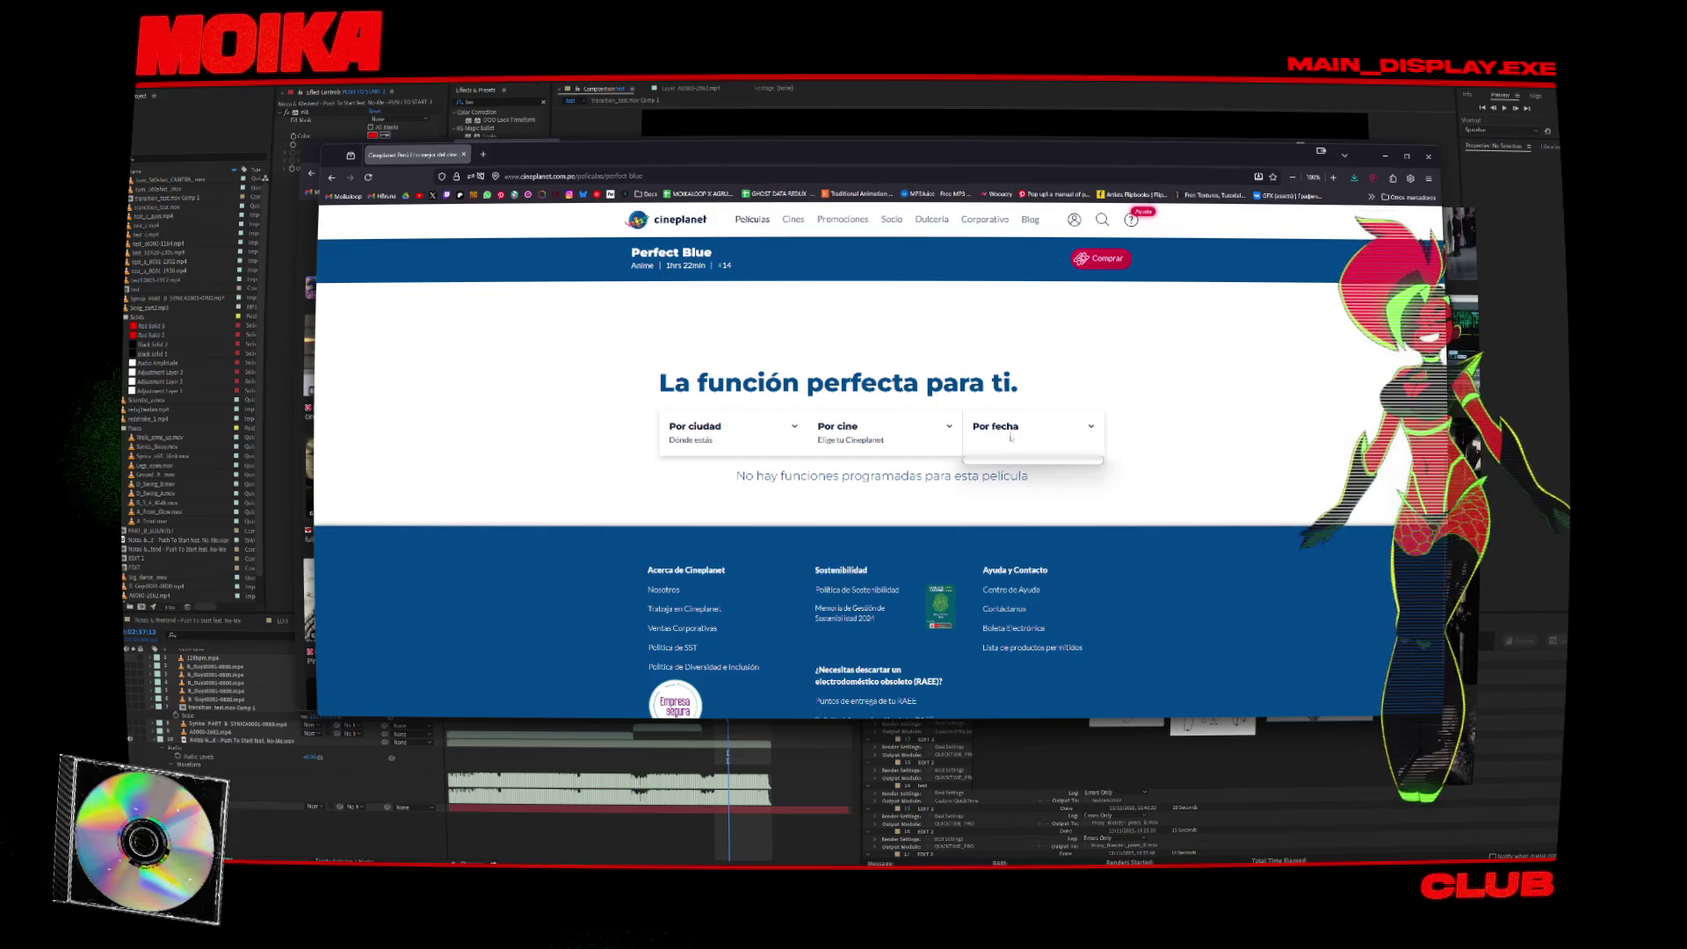
pyautogui.scroll(5, 1171, 417)
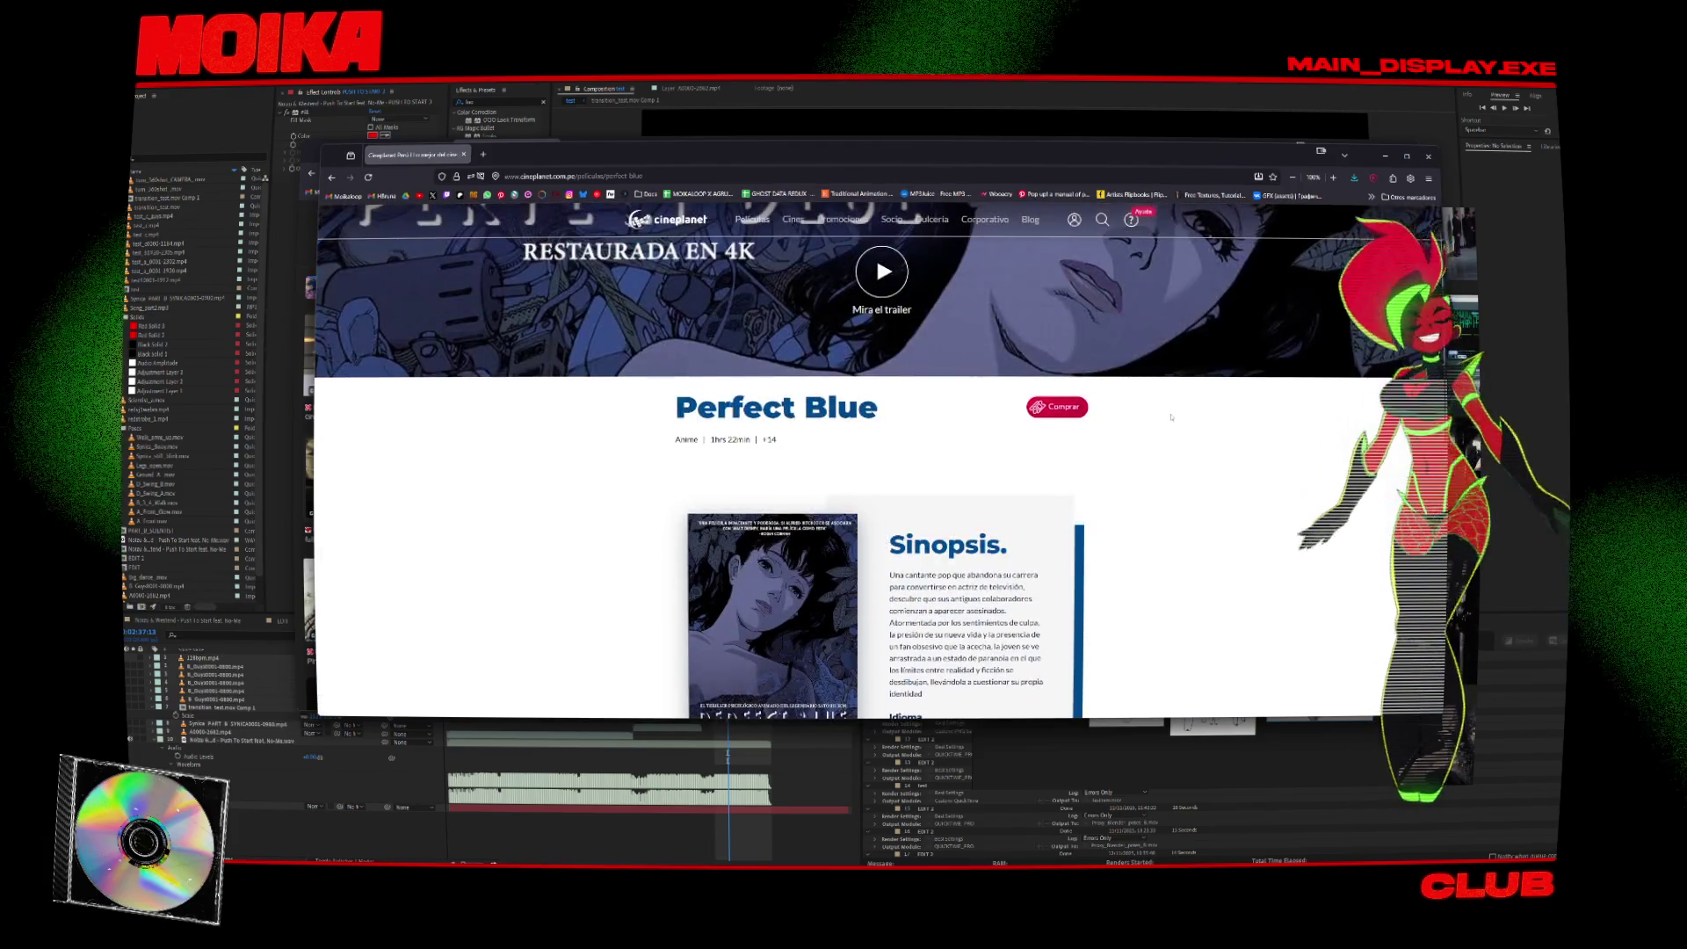
pyautogui.hotkey('alt', 'Tab')
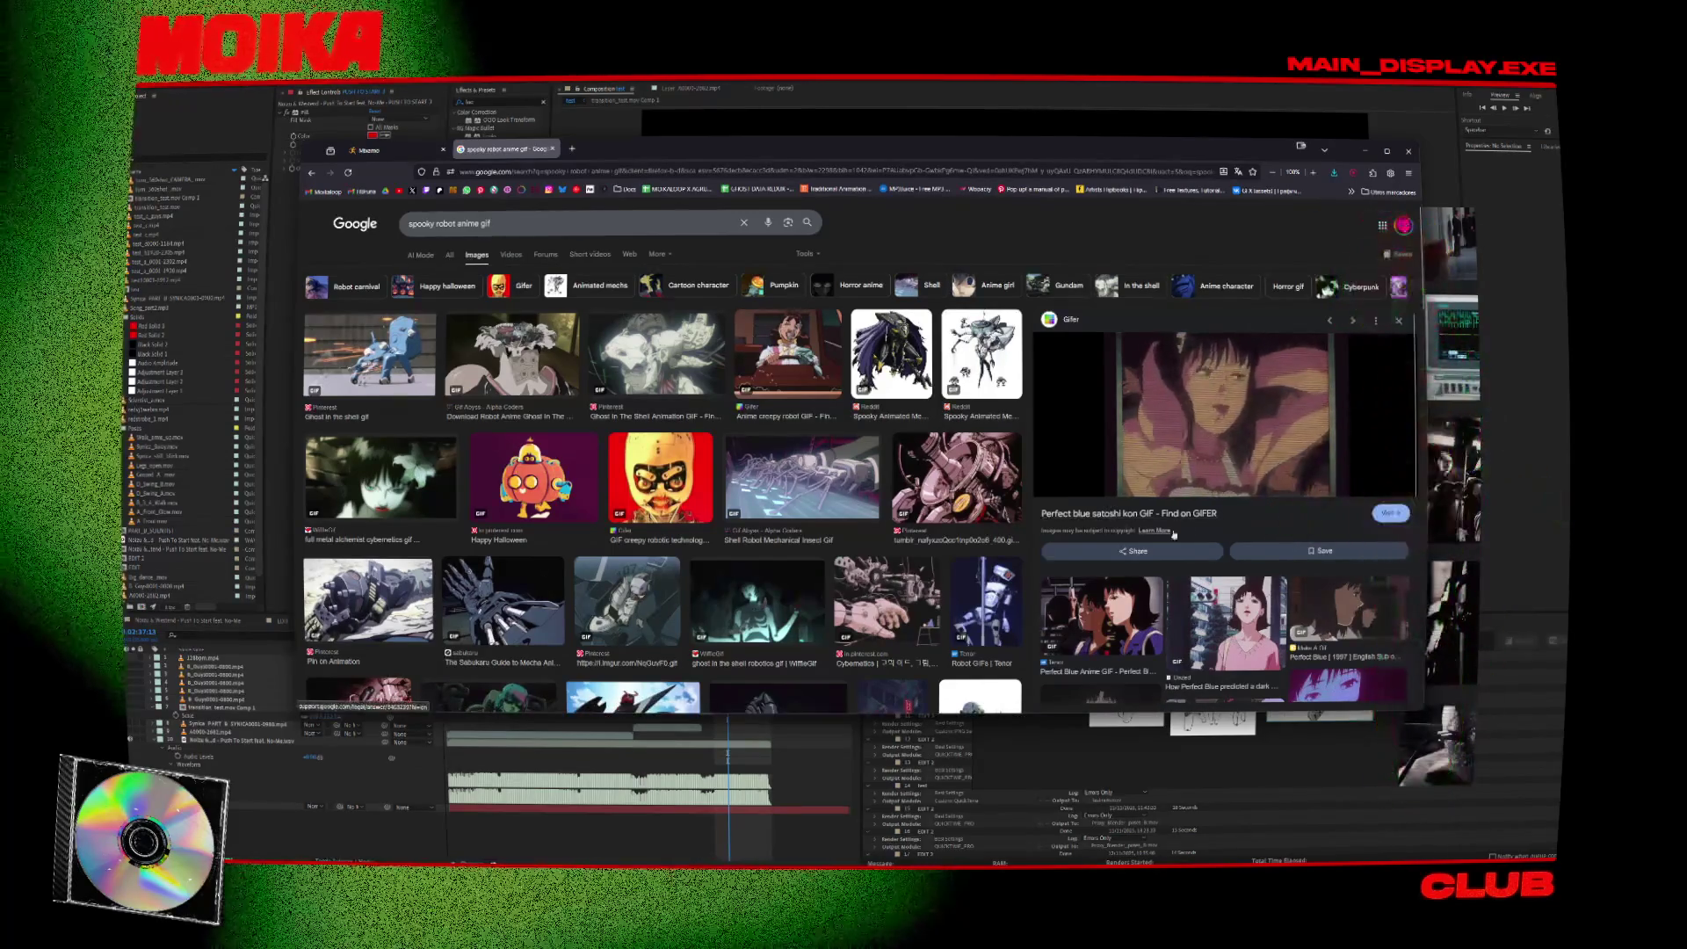
# Preview the Pinterest Cybernetics, imgur robot and Full Metal Alchemist cybernetics GIFs.
pyautogui.scroll(-2, 1189, 536)
pyautogui.scroll(-1, 1217, 559)
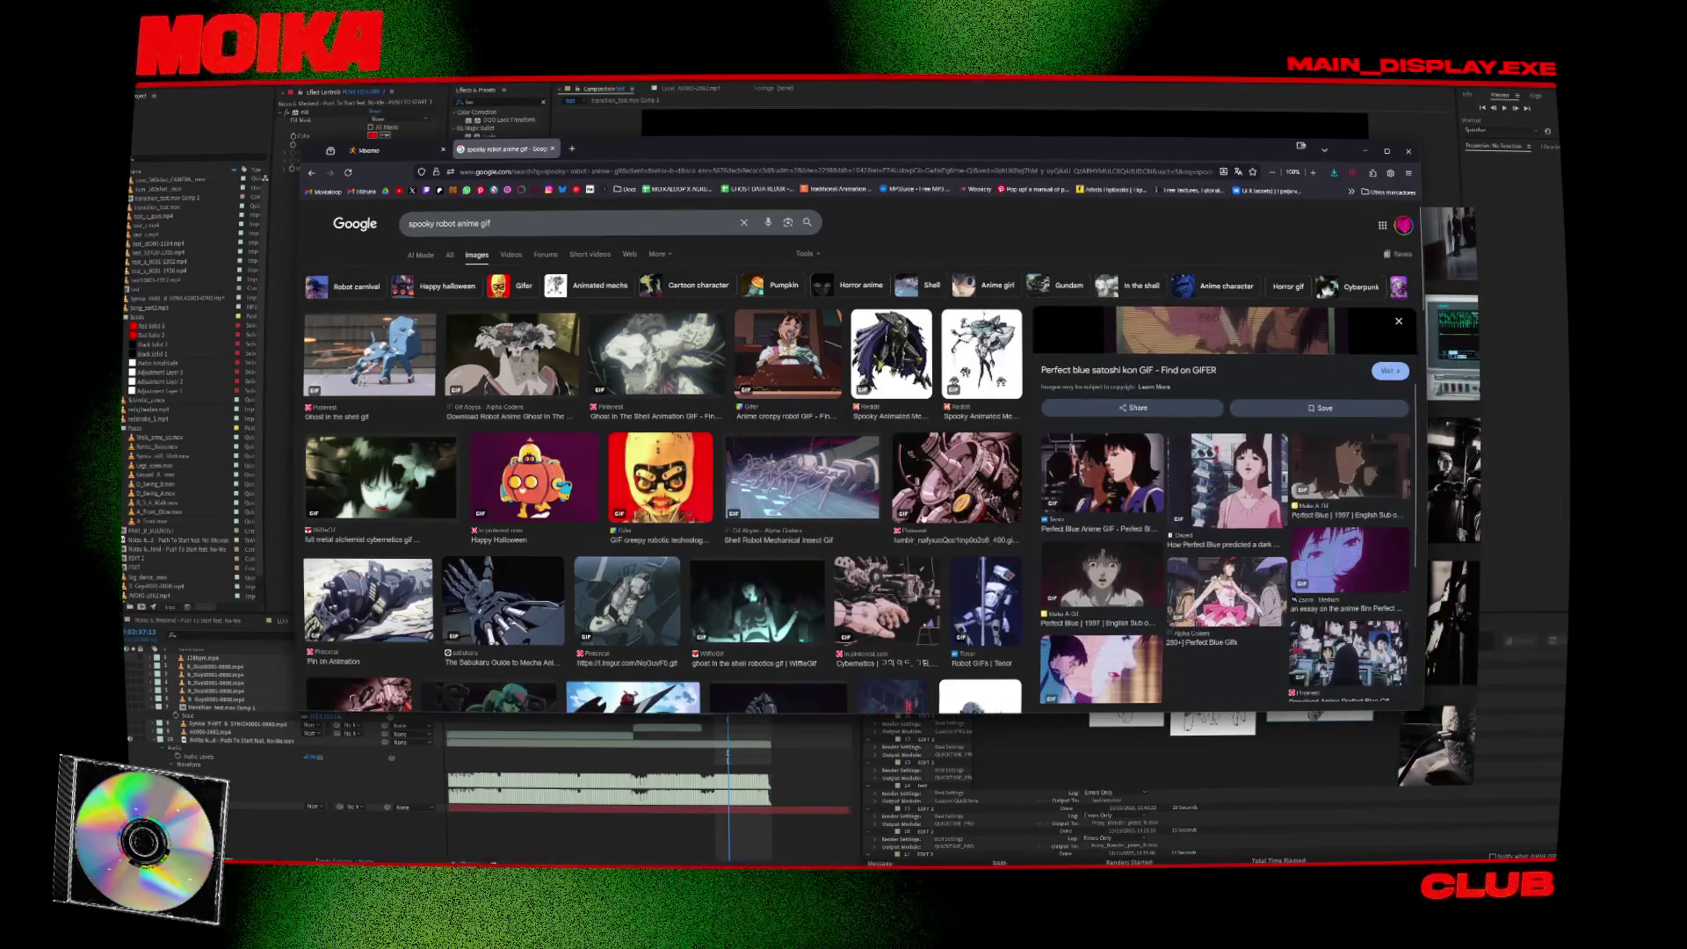
pyautogui.click(864, 593)
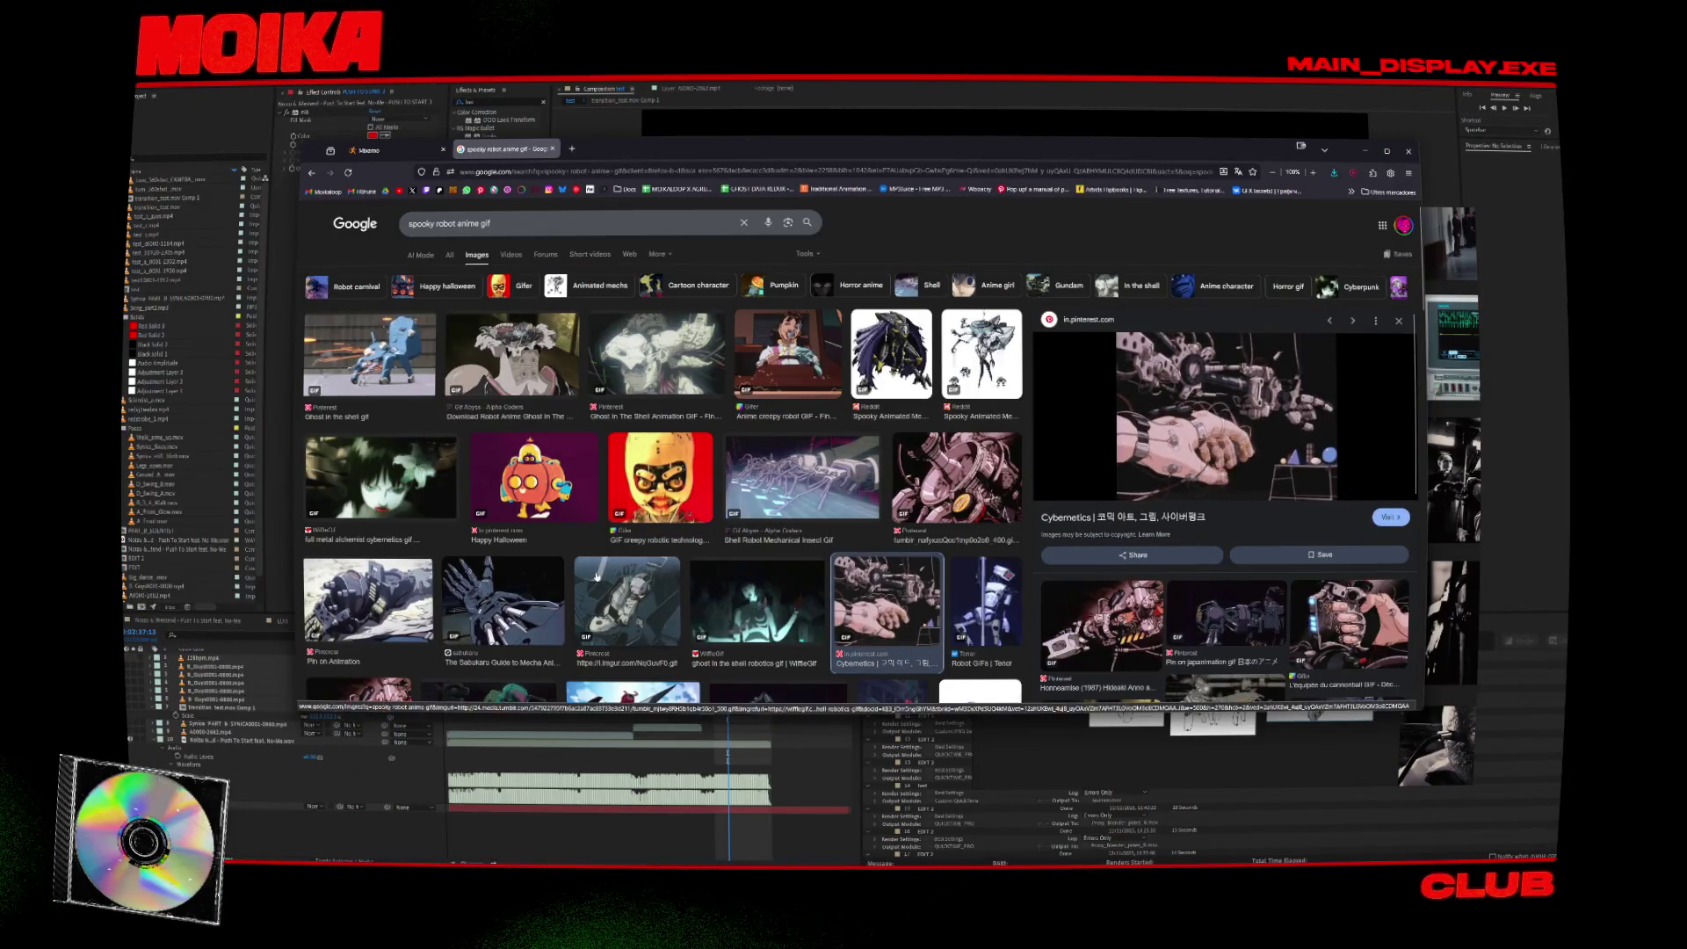
pyautogui.click(598, 603)
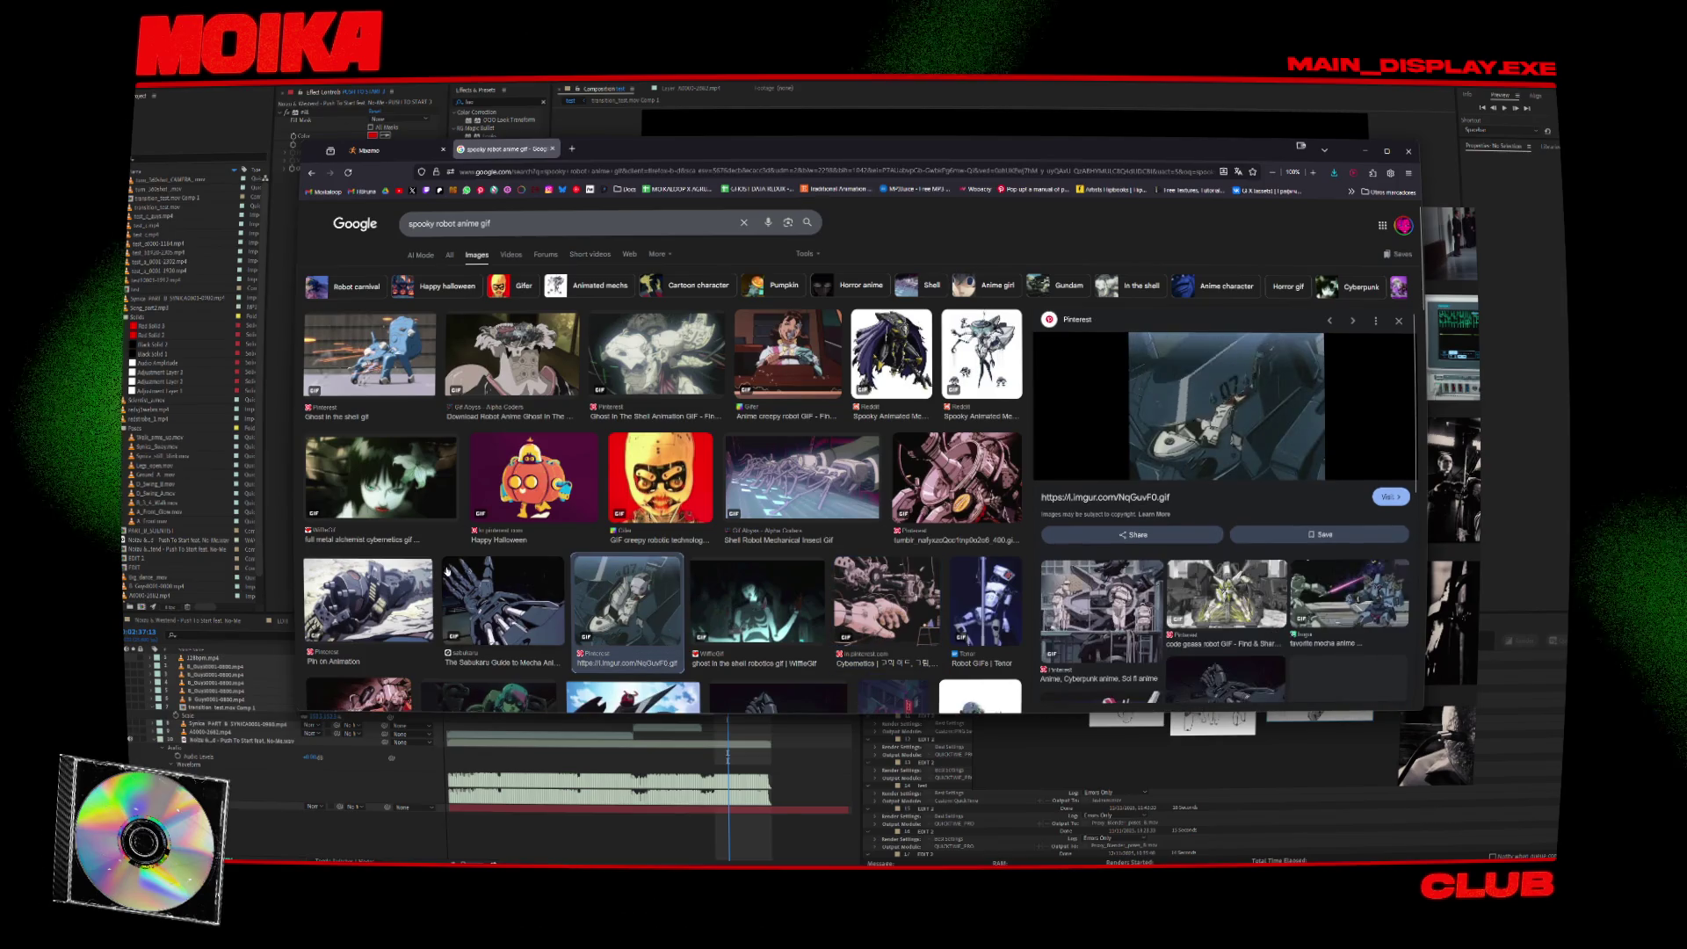
pyautogui.click(402, 439)
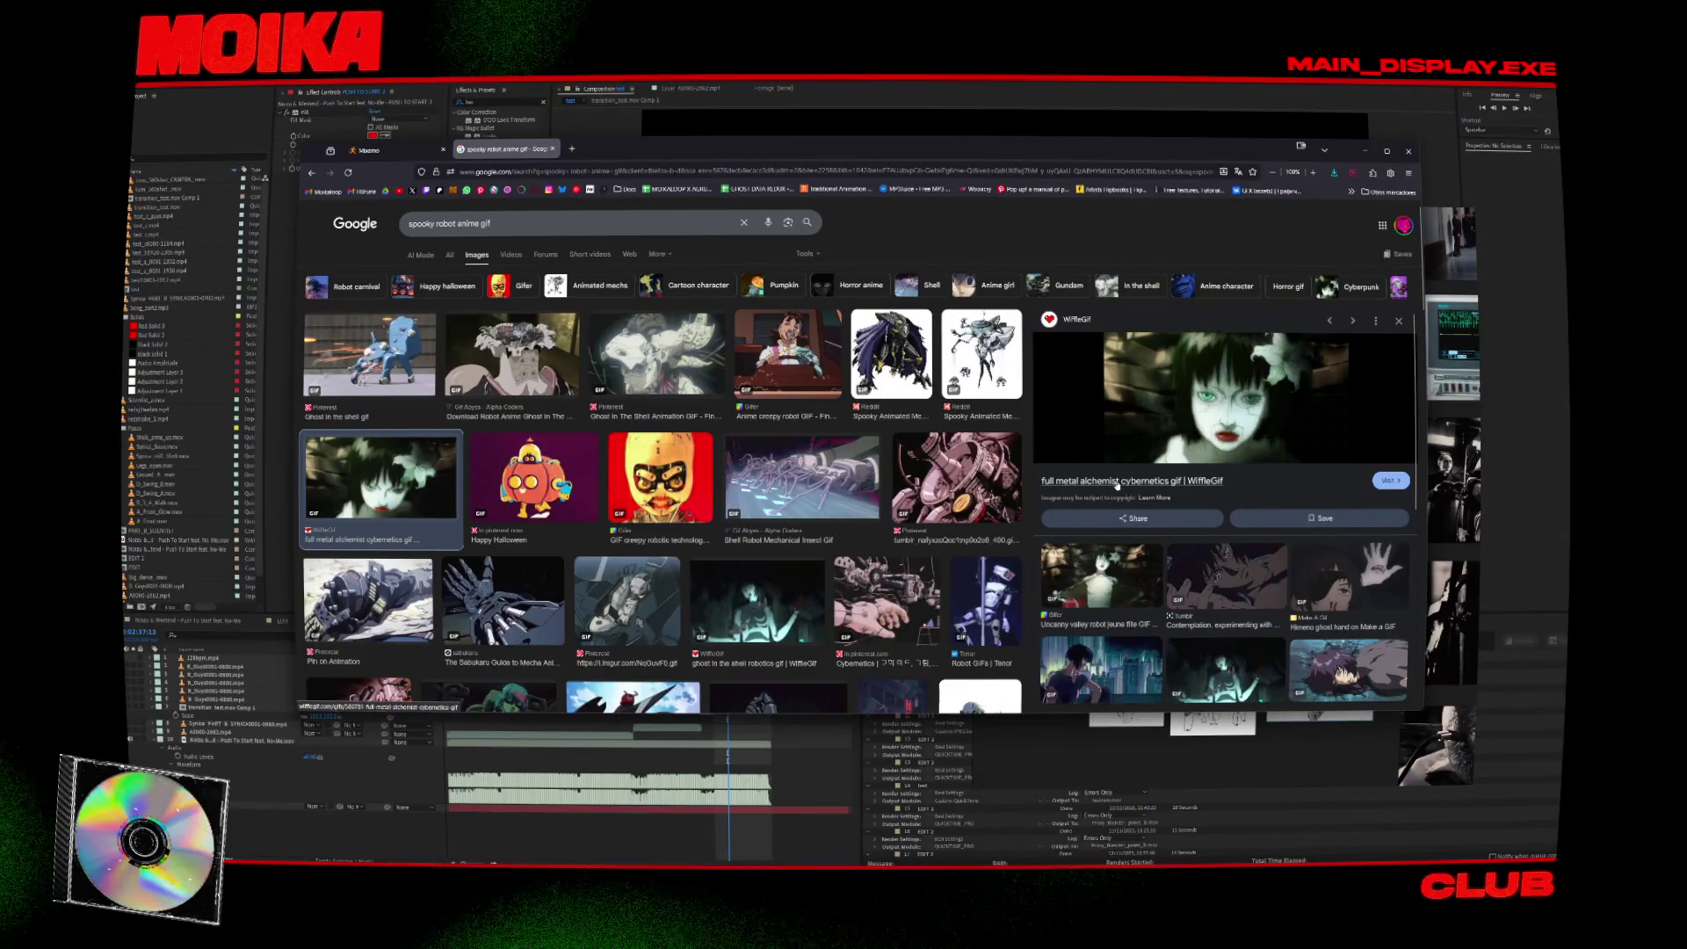
pyautogui.scroll(-3, 1213, 439)
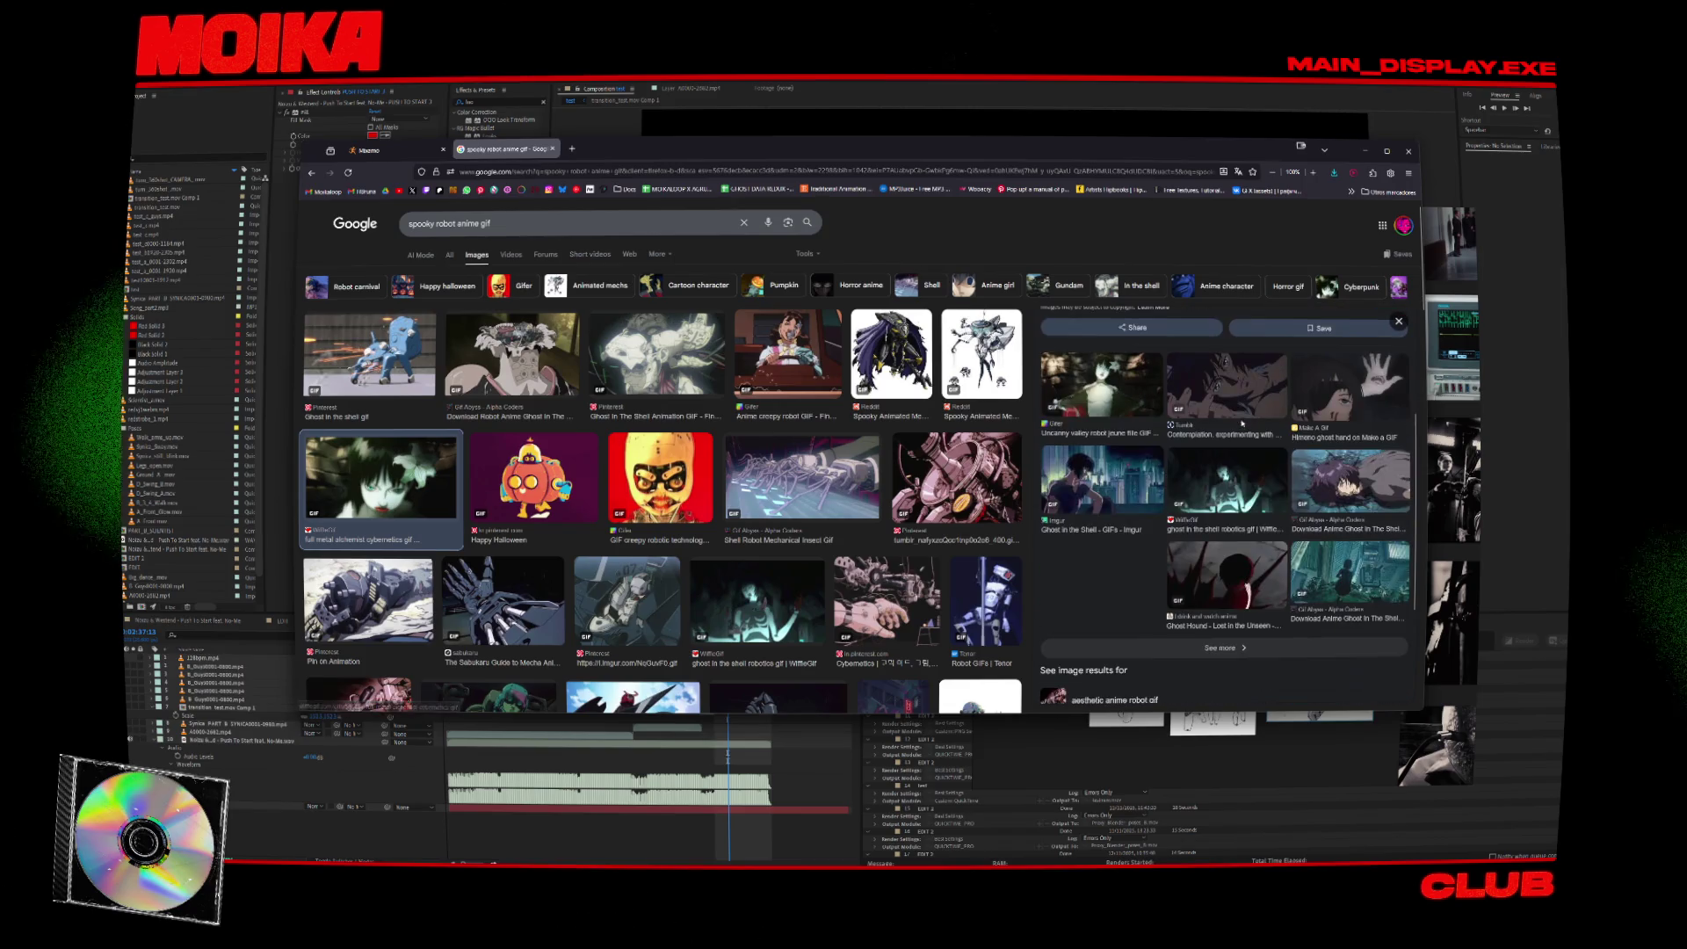
pyautogui.scroll(3, 1227, 434)
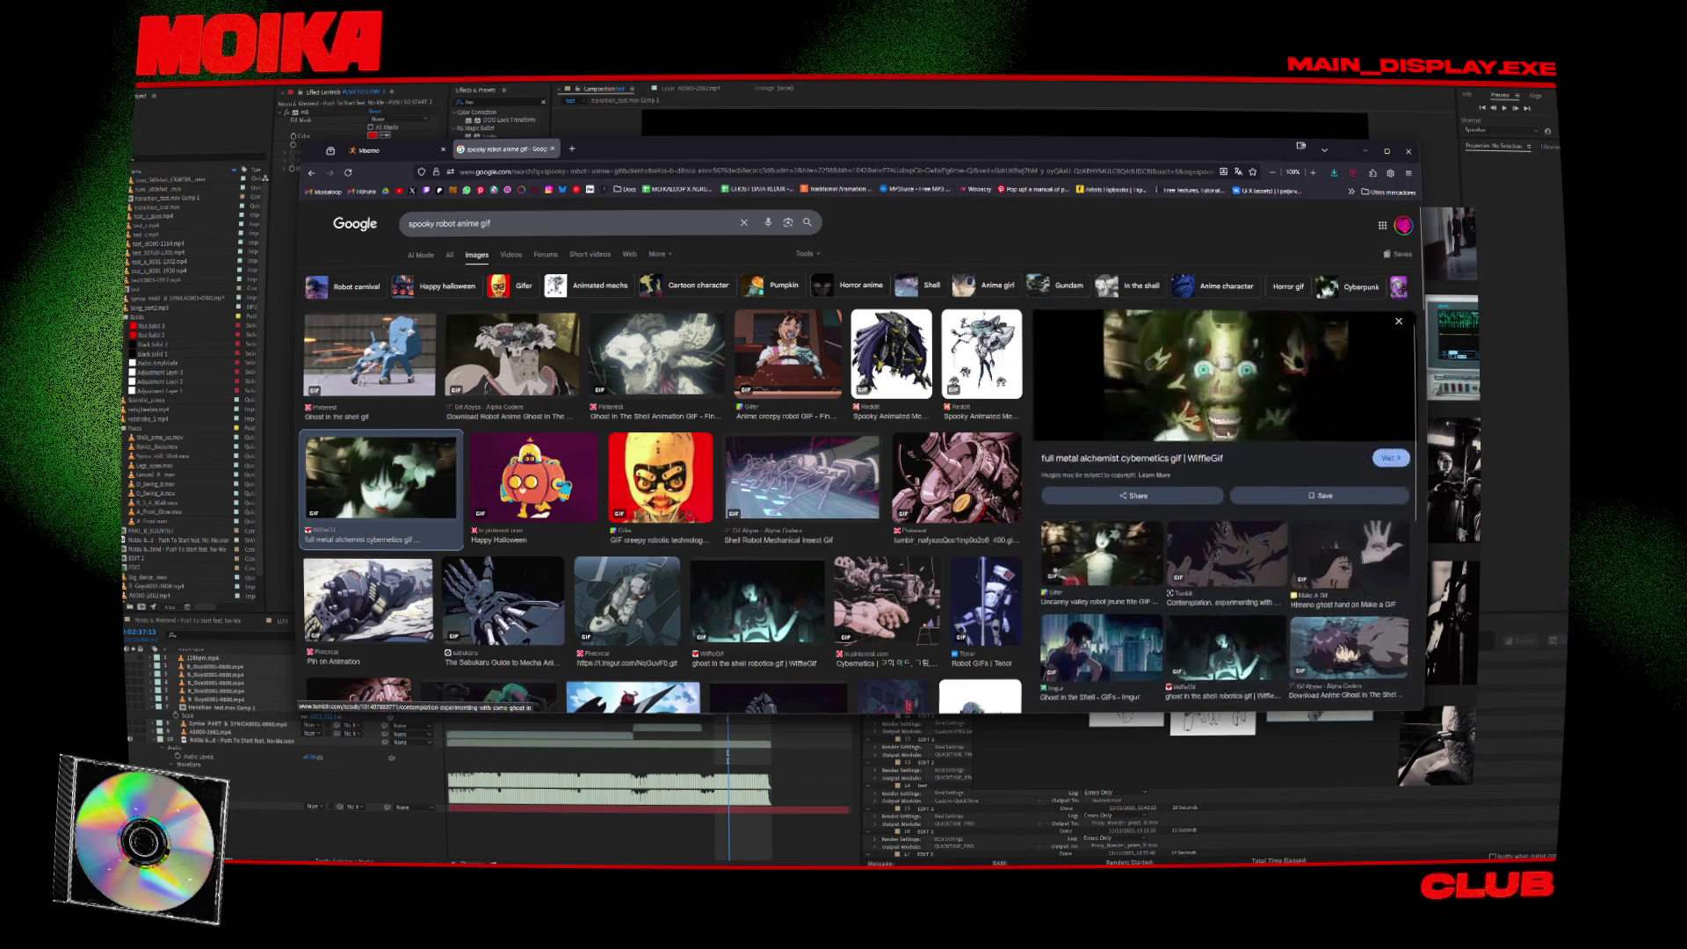
# Search Google Images for 'zombie dance', then refine it to 'zombie dance gif'.
pyautogui.click(479, 264)
pyautogui.write('zombie dance')
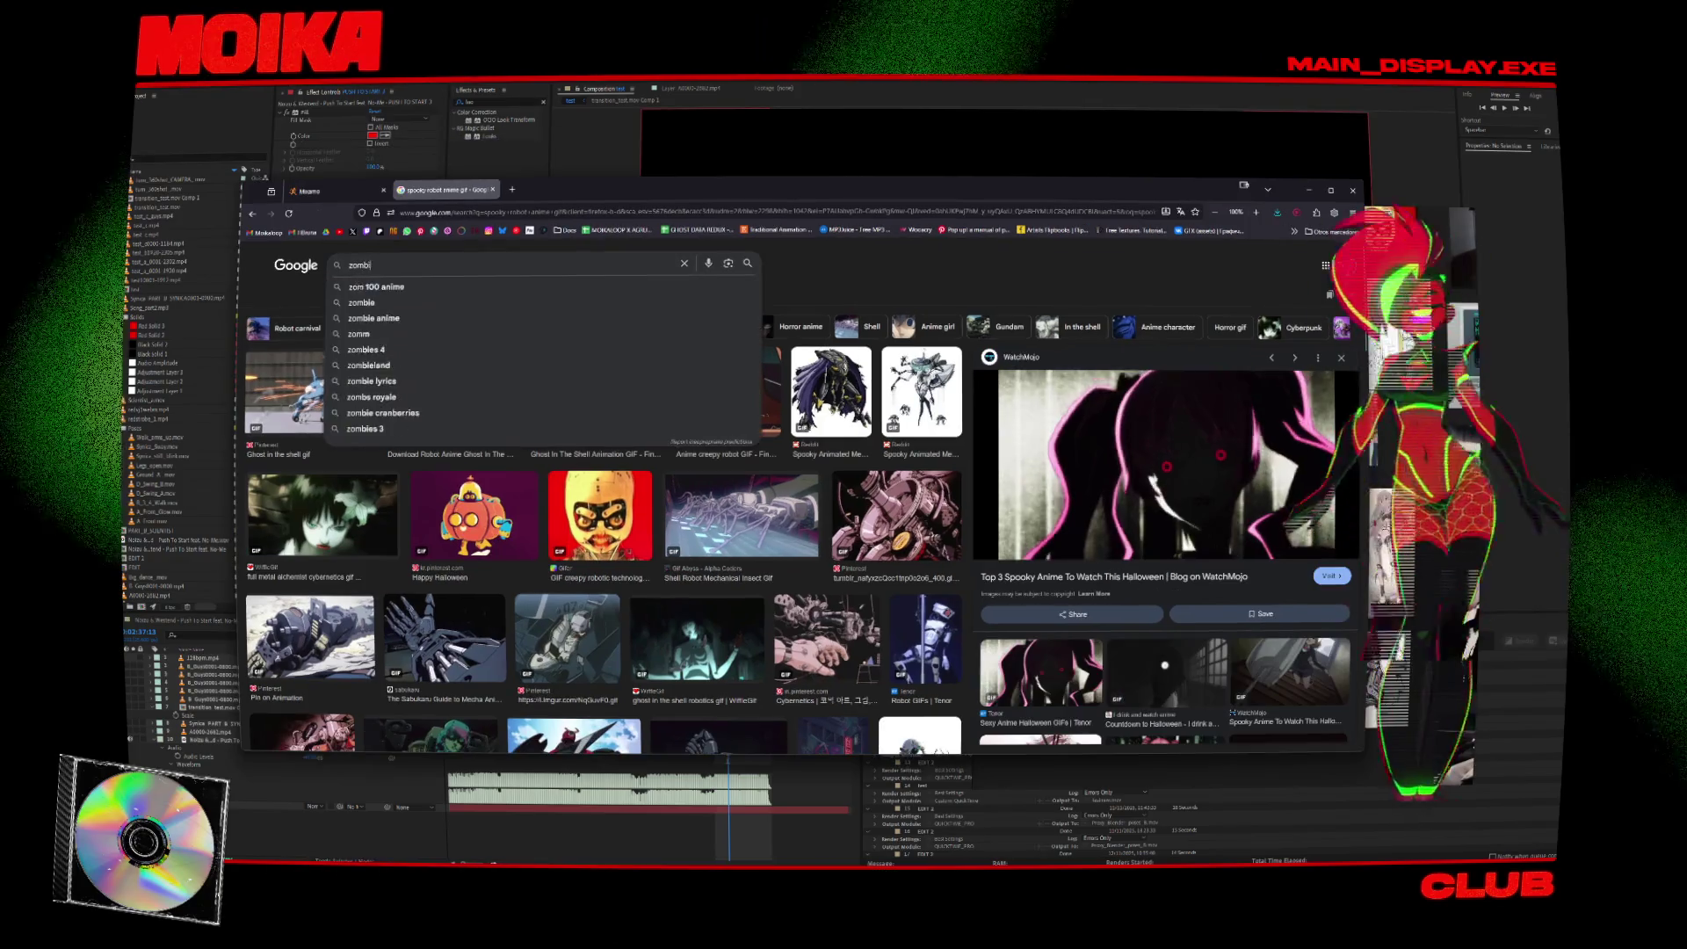
pyautogui.press('Return')
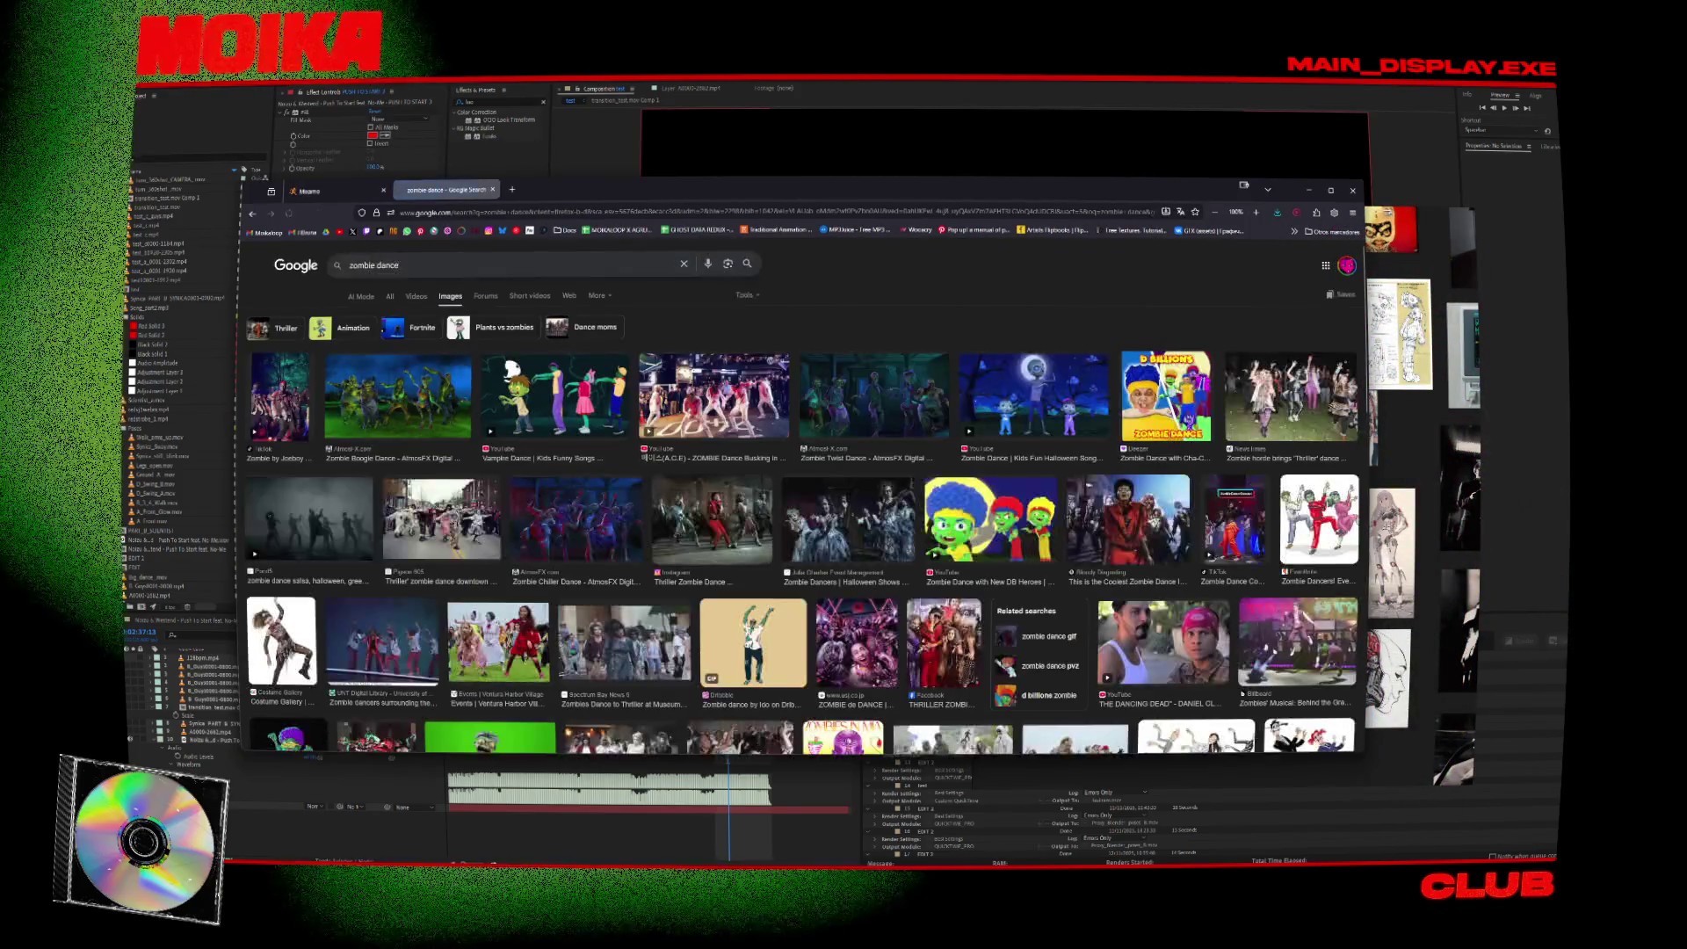
pyautogui.click(479, 268)
pyautogui.write('gif')
pyautogui.press('Return')
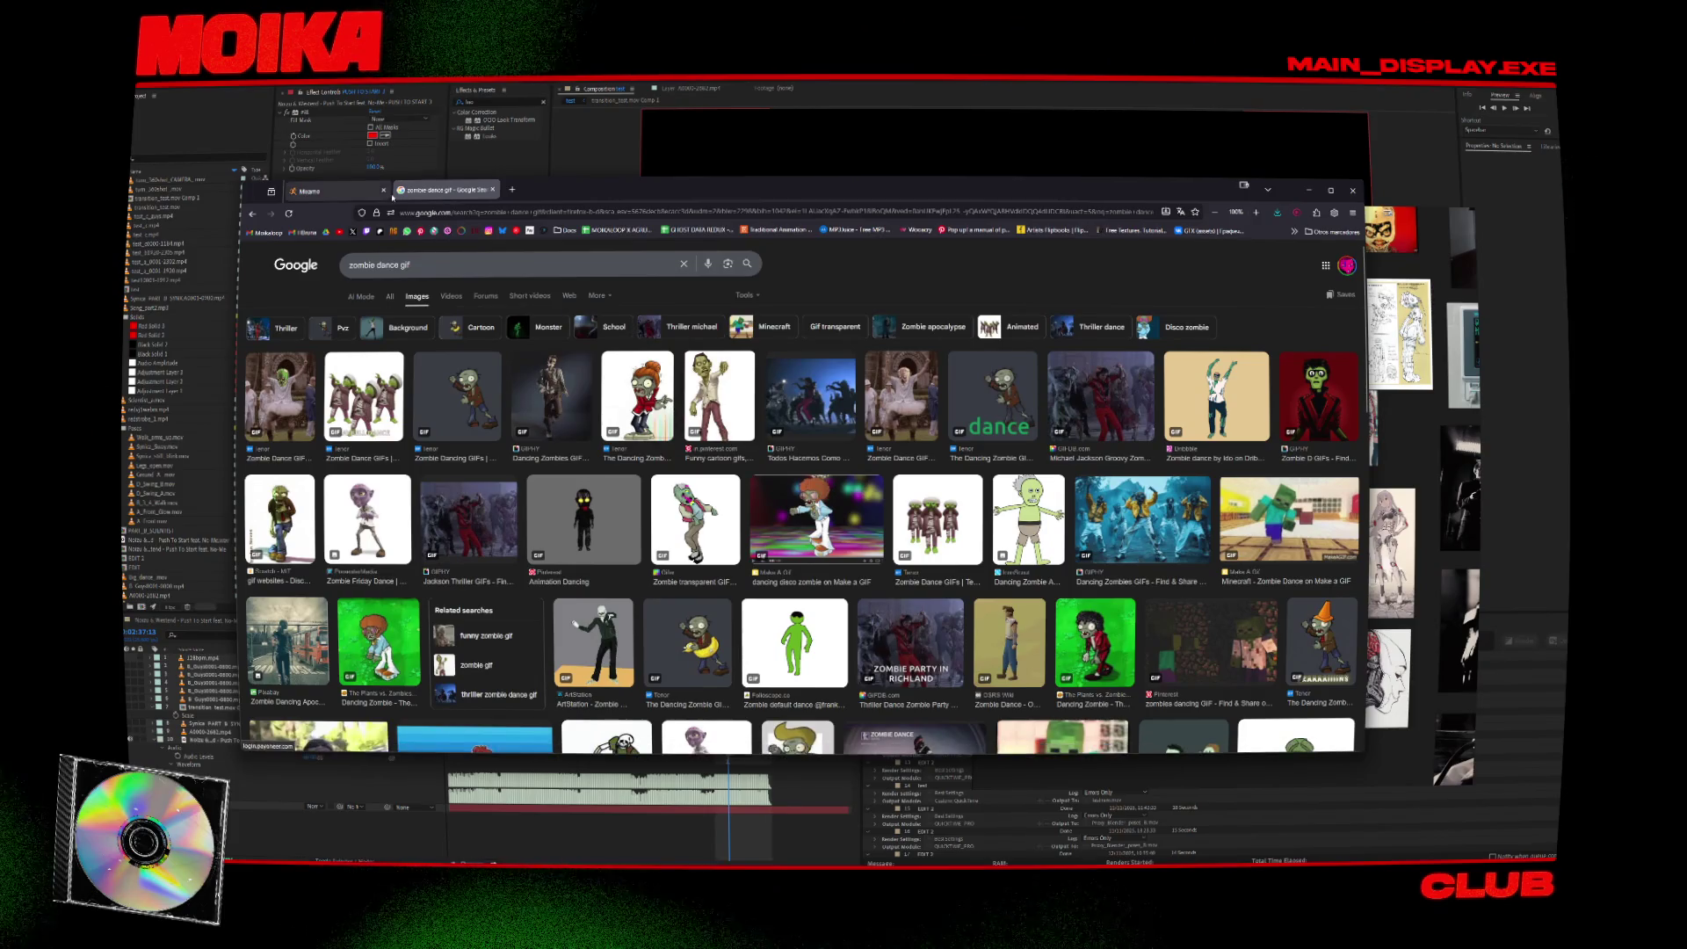
pyautogui.click(351, 191)
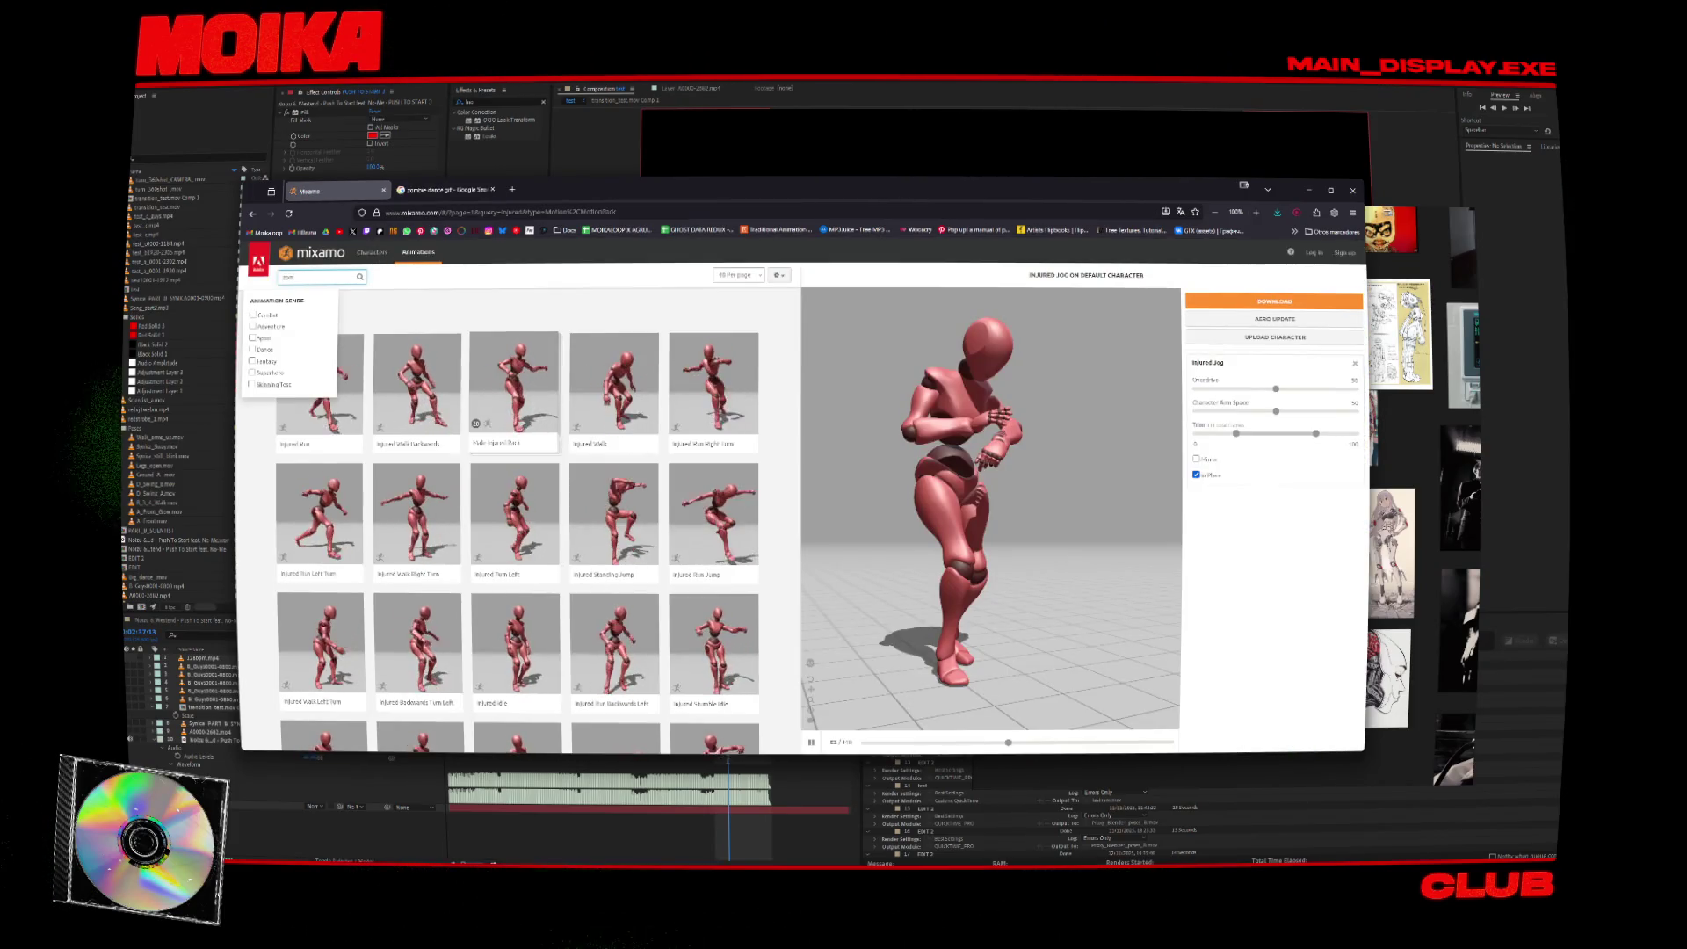
# Search Mixamo for 'zombie', preview Thriller Part 2, then view the Zombie transparent GIF.
pyautogui.write('bie')
pyautogui.press('Return')
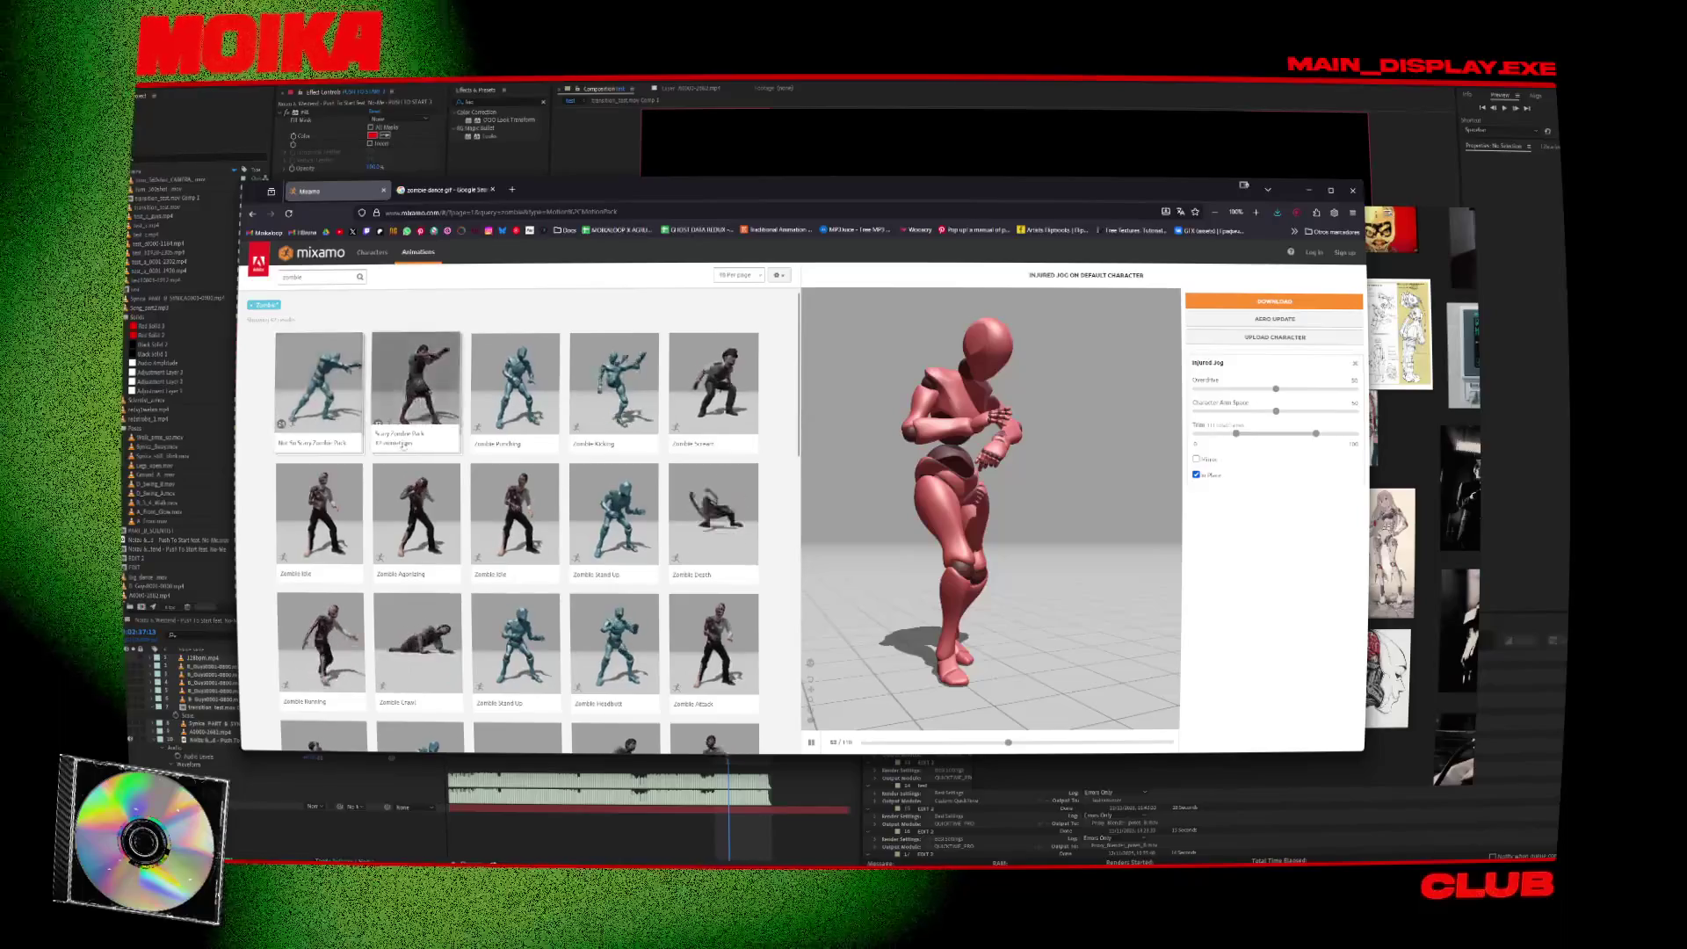
pyautogui.scroll(-3, 403, 445)
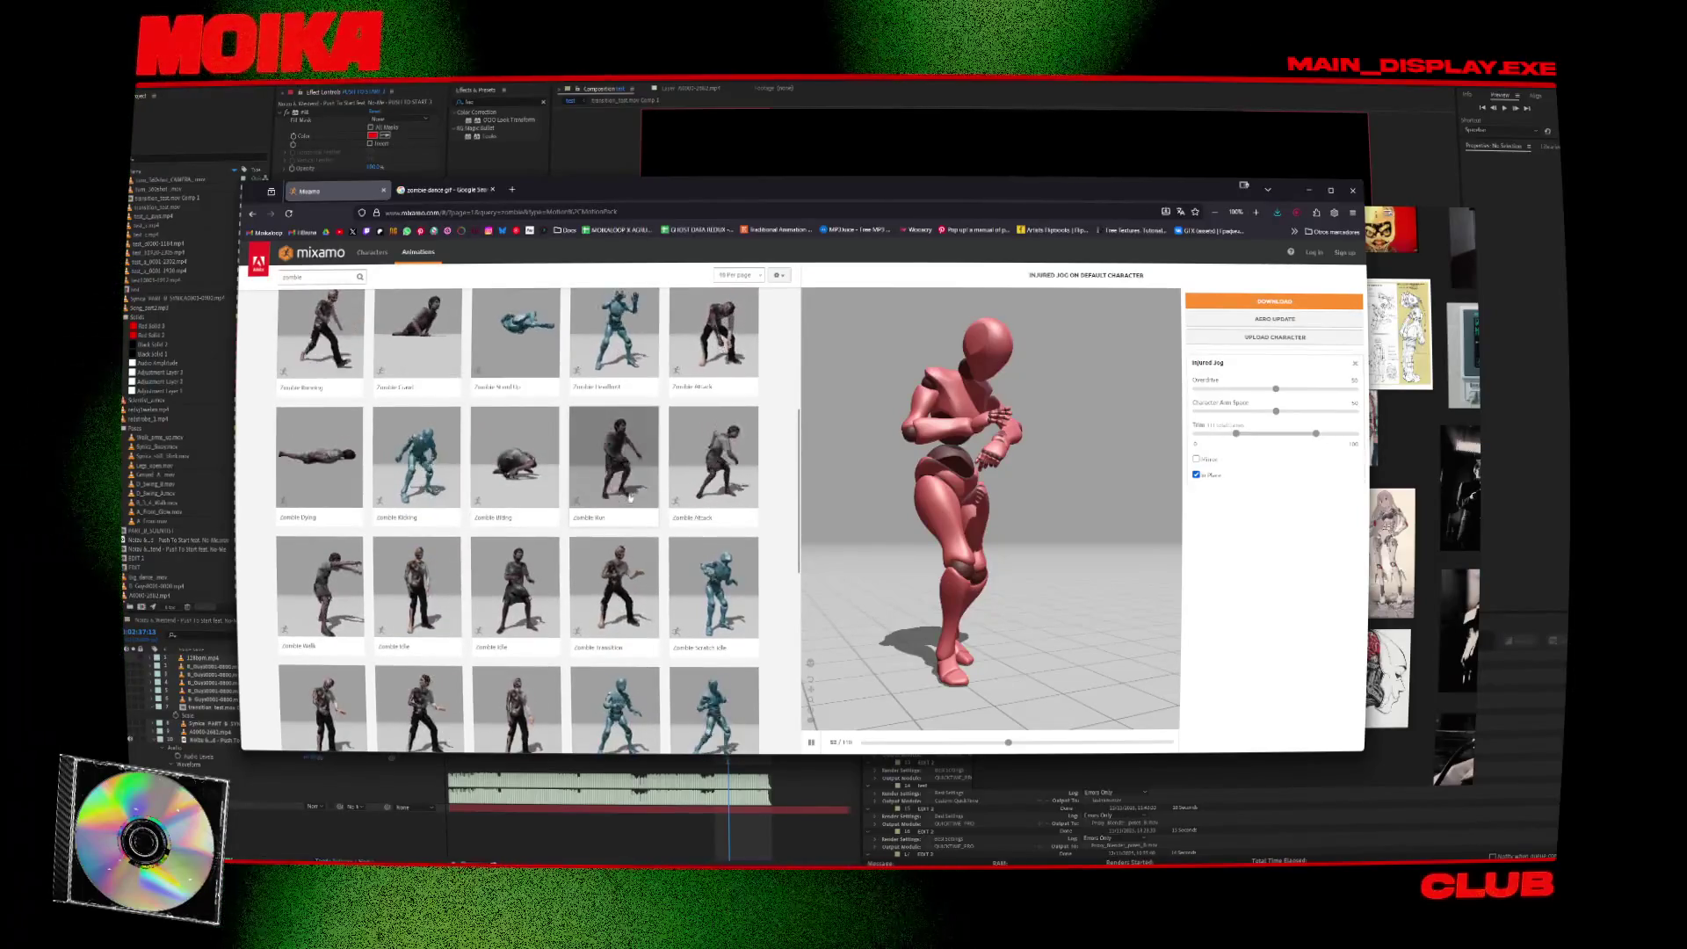
pyautogui.scroll(-1, 629, 498)
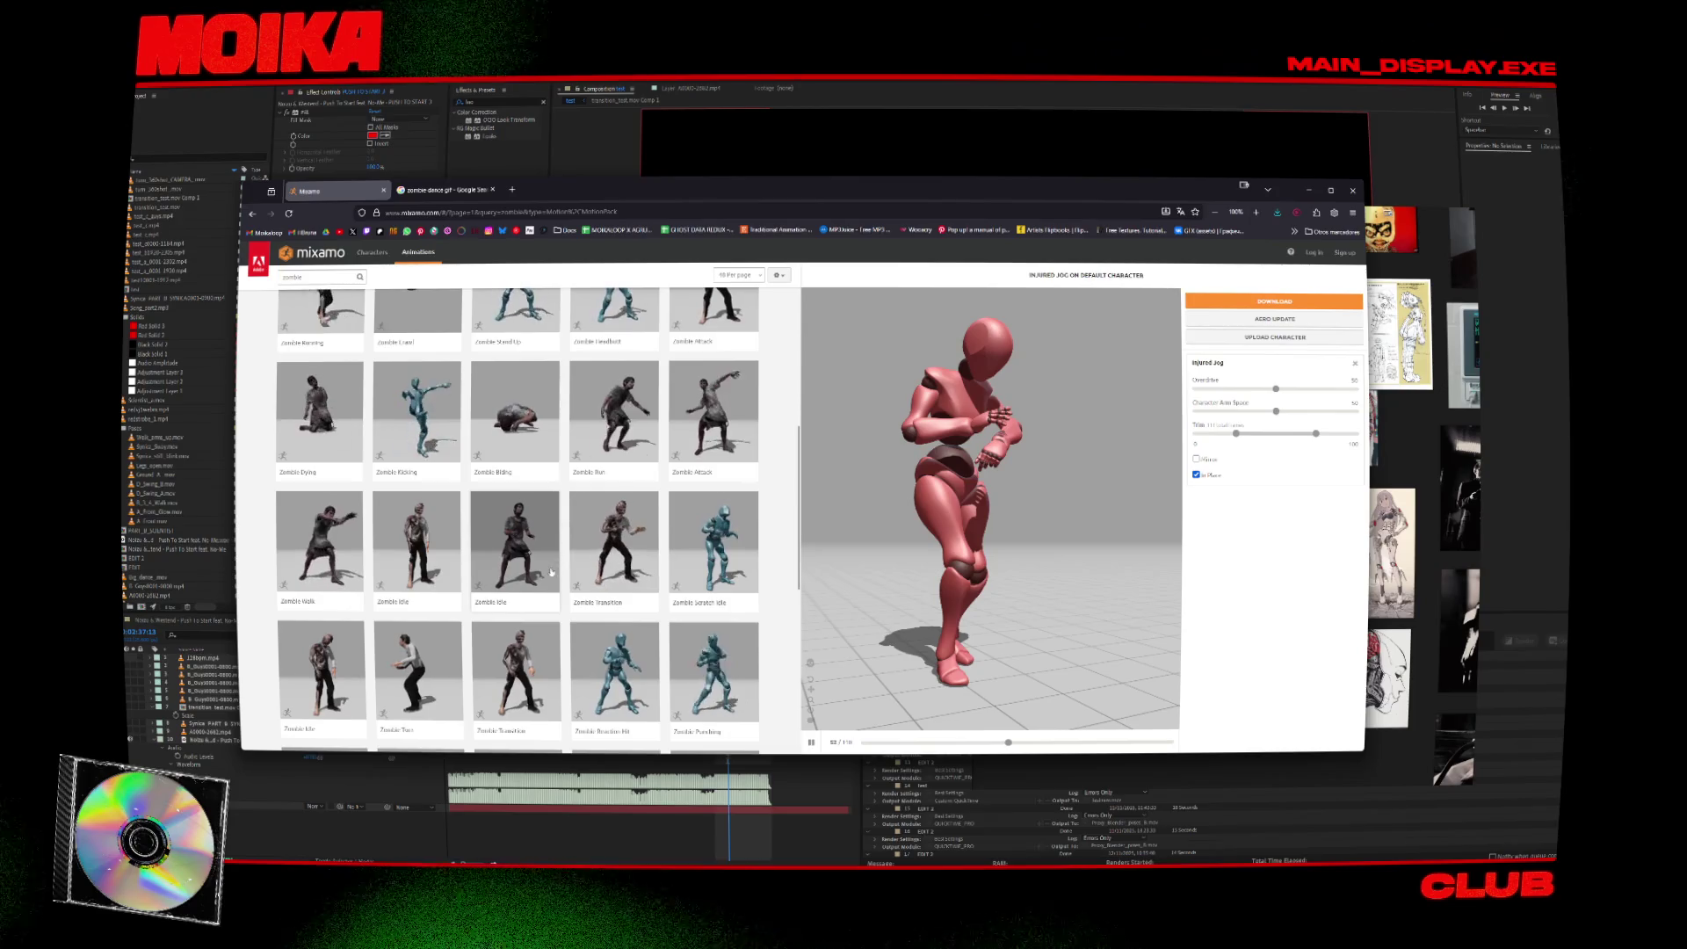
pyautogui.scroll(-2, 551, 572)
pyautogui.scroll(-2, 572, 516)
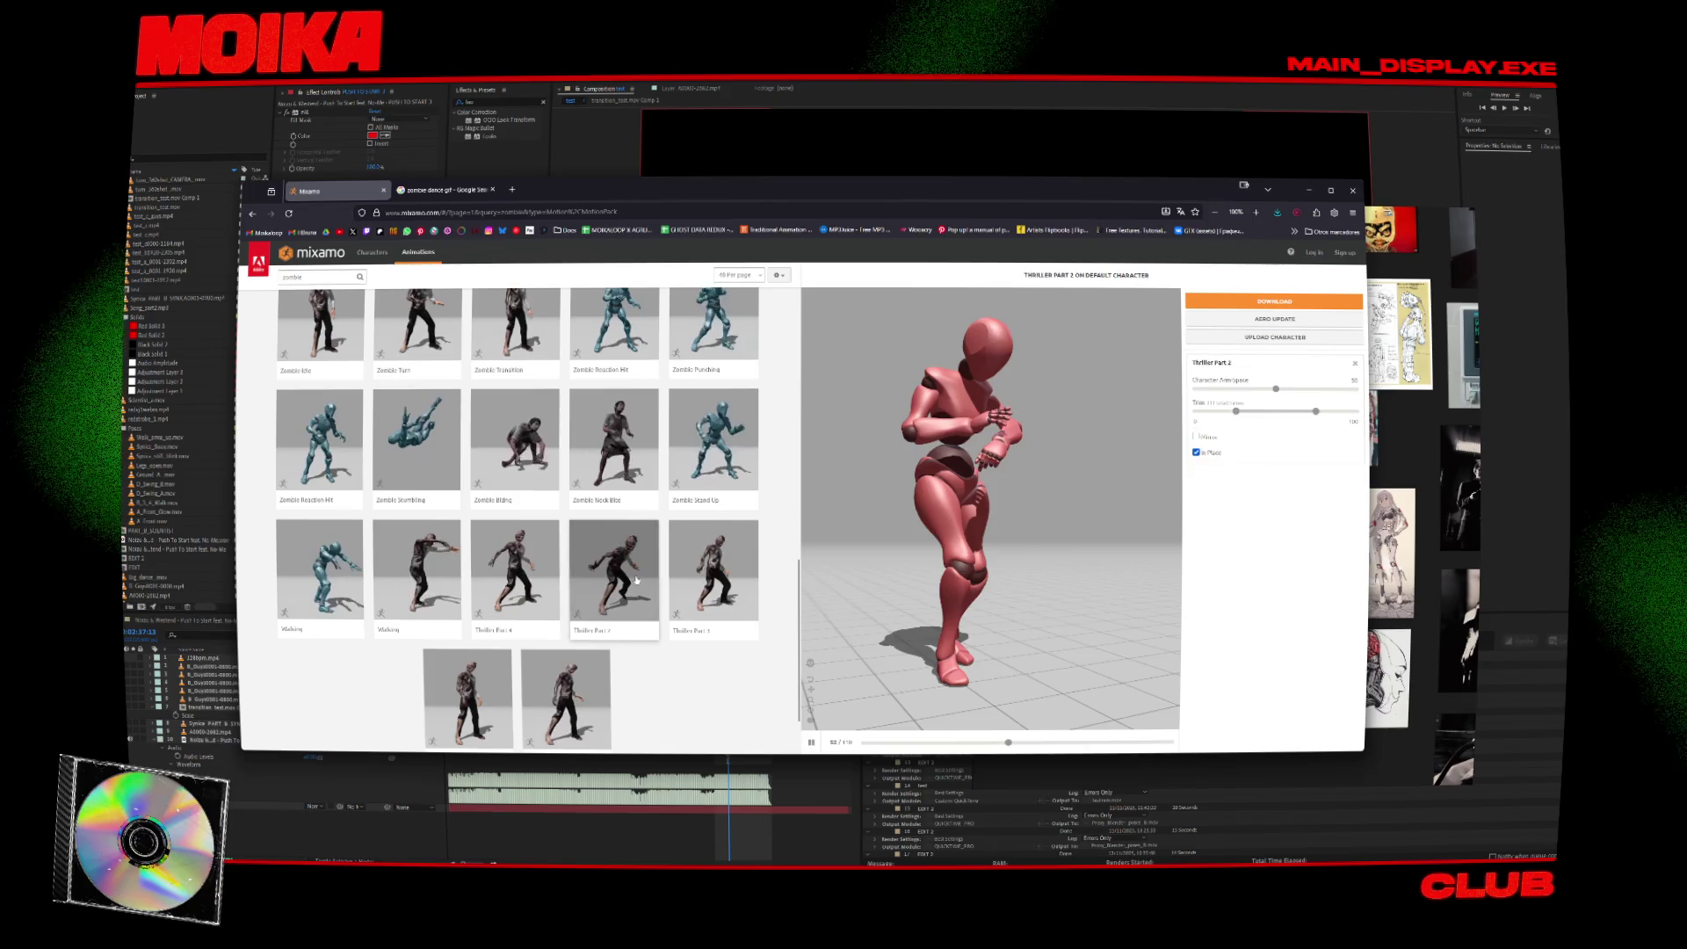
pyautogui.click(655, 624)
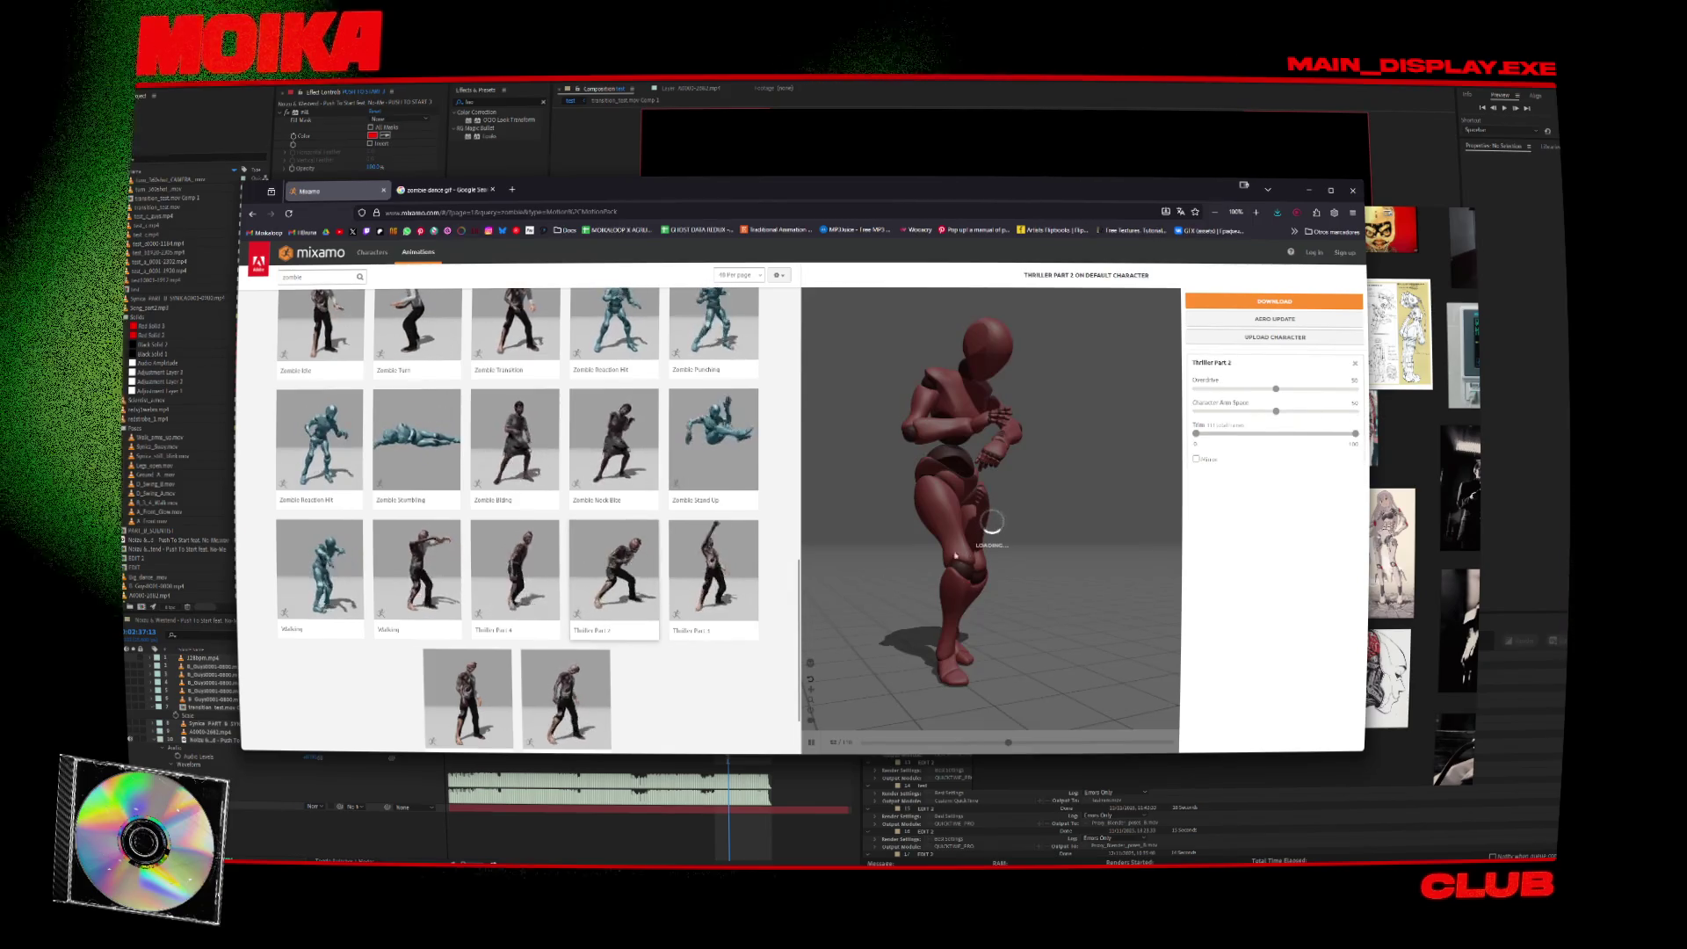
pyautogui.hotkey('ctrl', 'Tab')
pyautogui.click(695, 519)
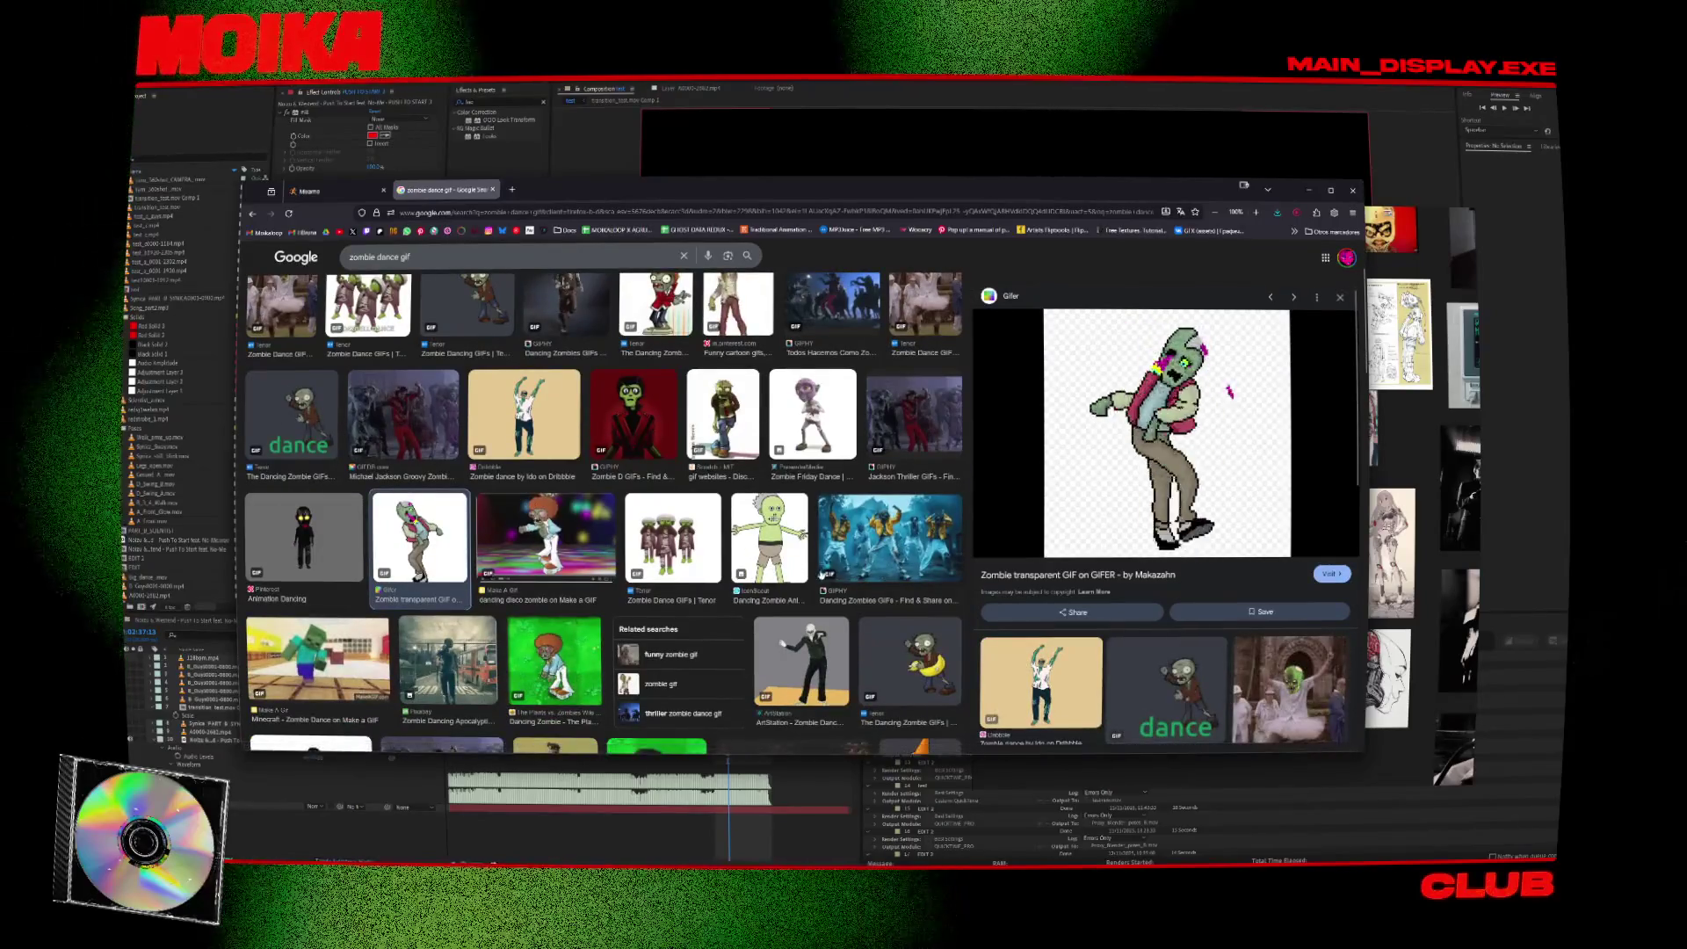
# Search 'zombie dance walk gif' and preview the Zombie Dancing Apocalyptic GIF.
pyautogui.scroll(-3, 627, 483)
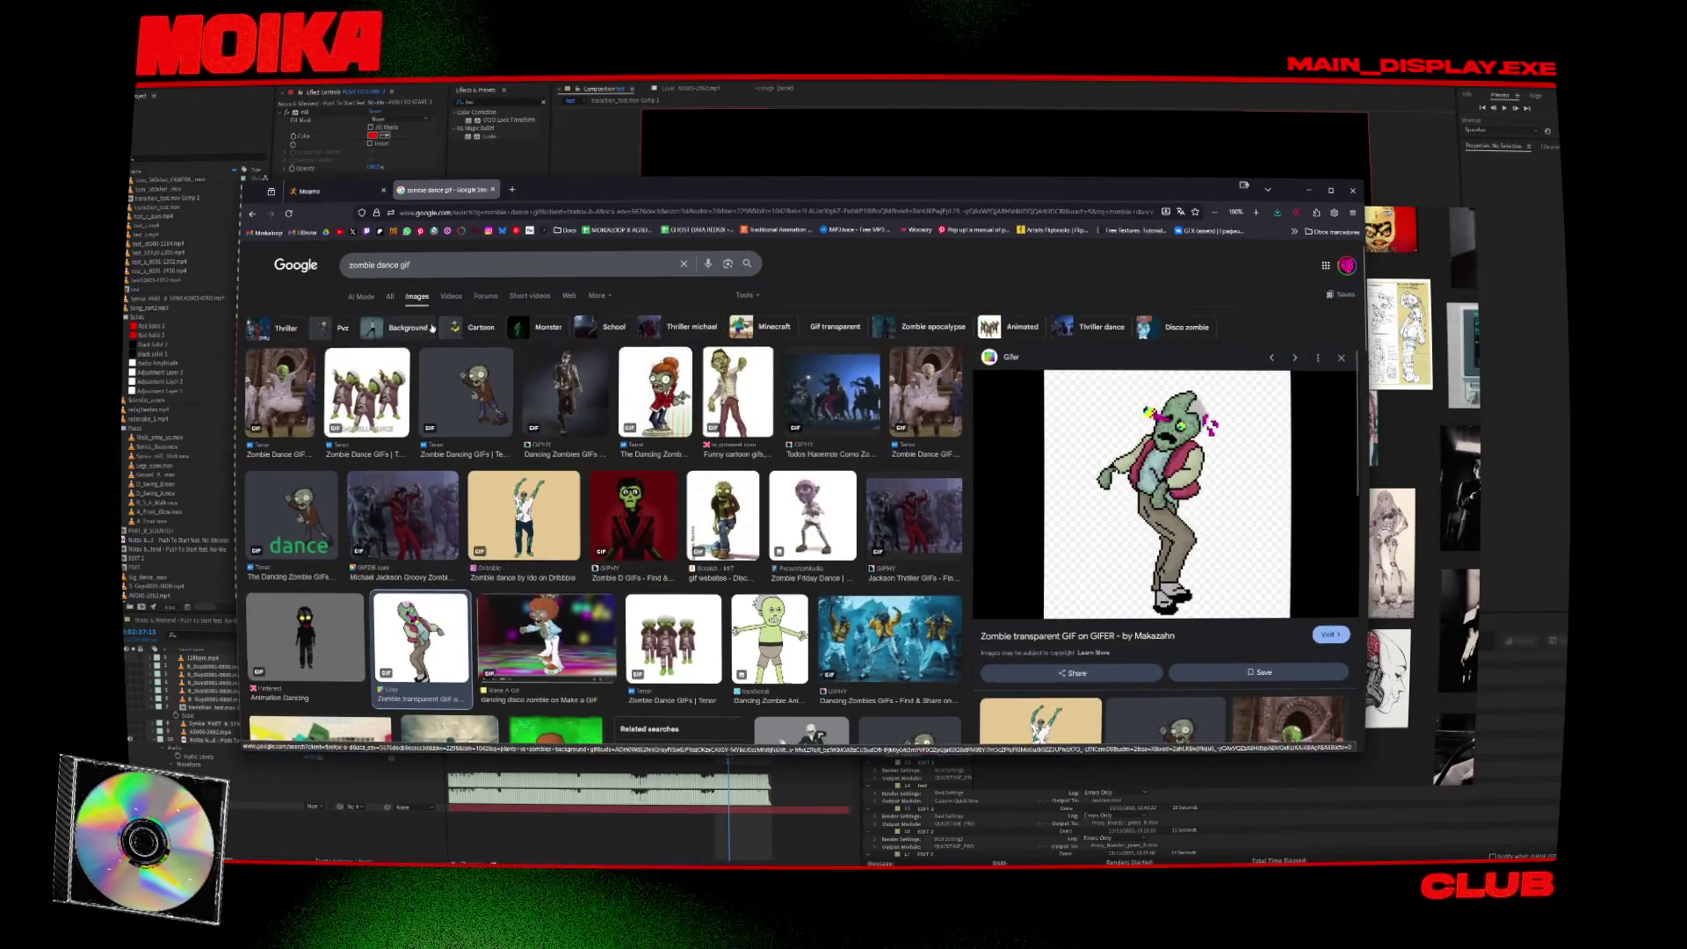
pyautogui.click(400, 258)
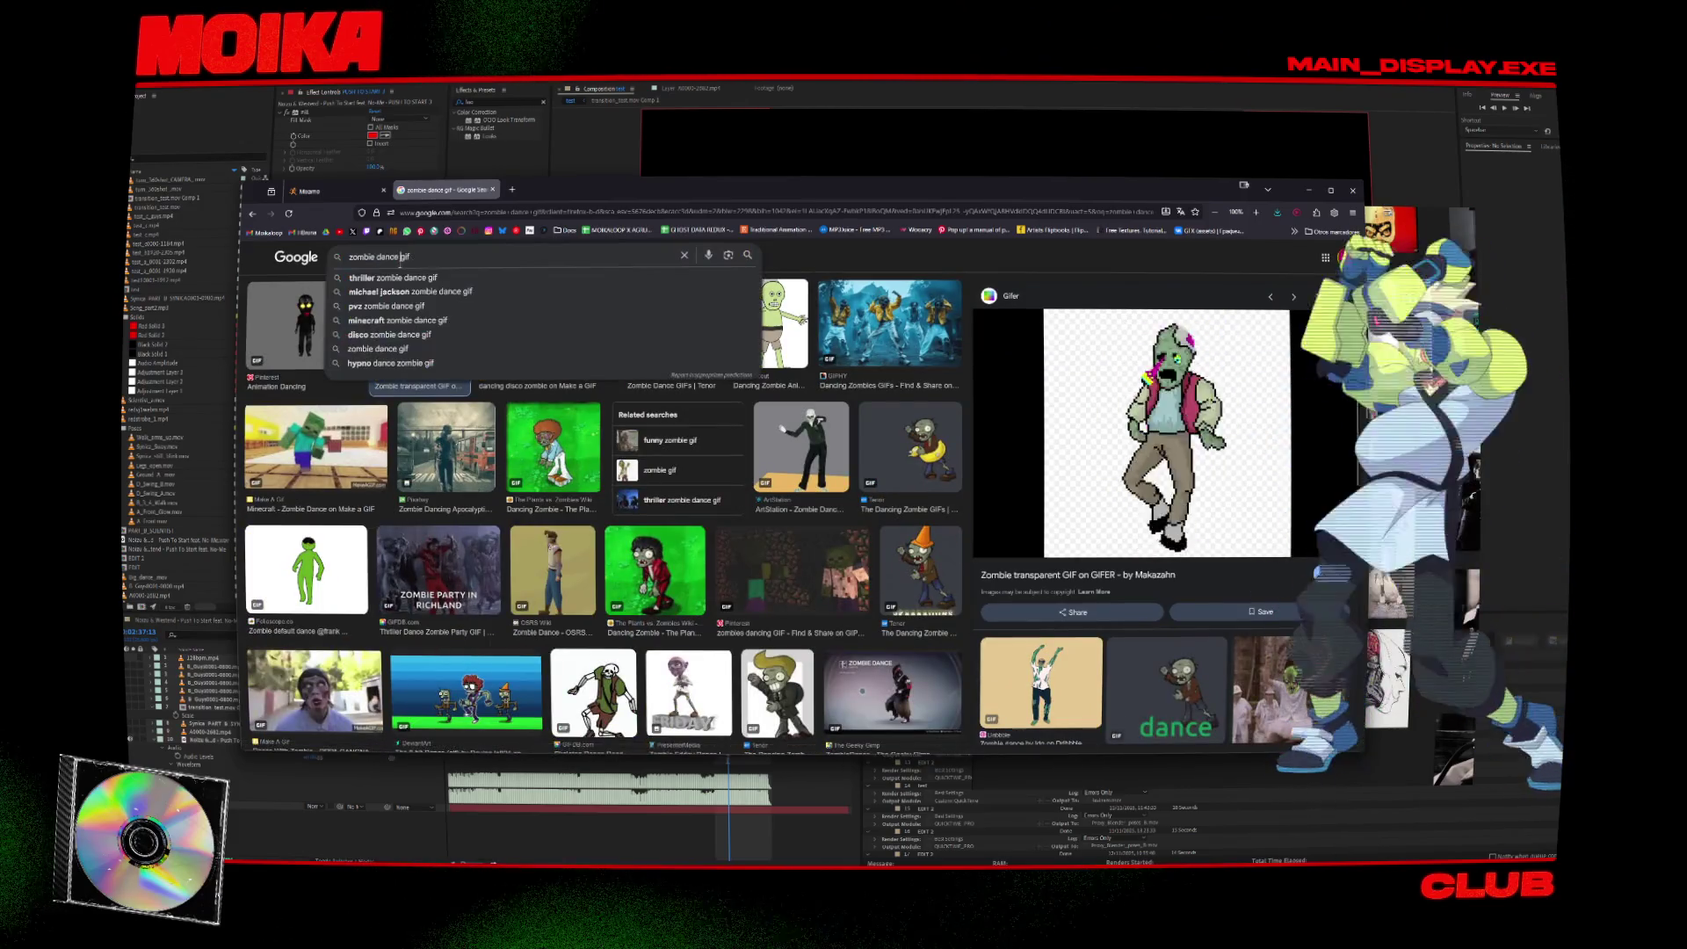
pyautogui.write('walk')
pyautogui.press('Return')
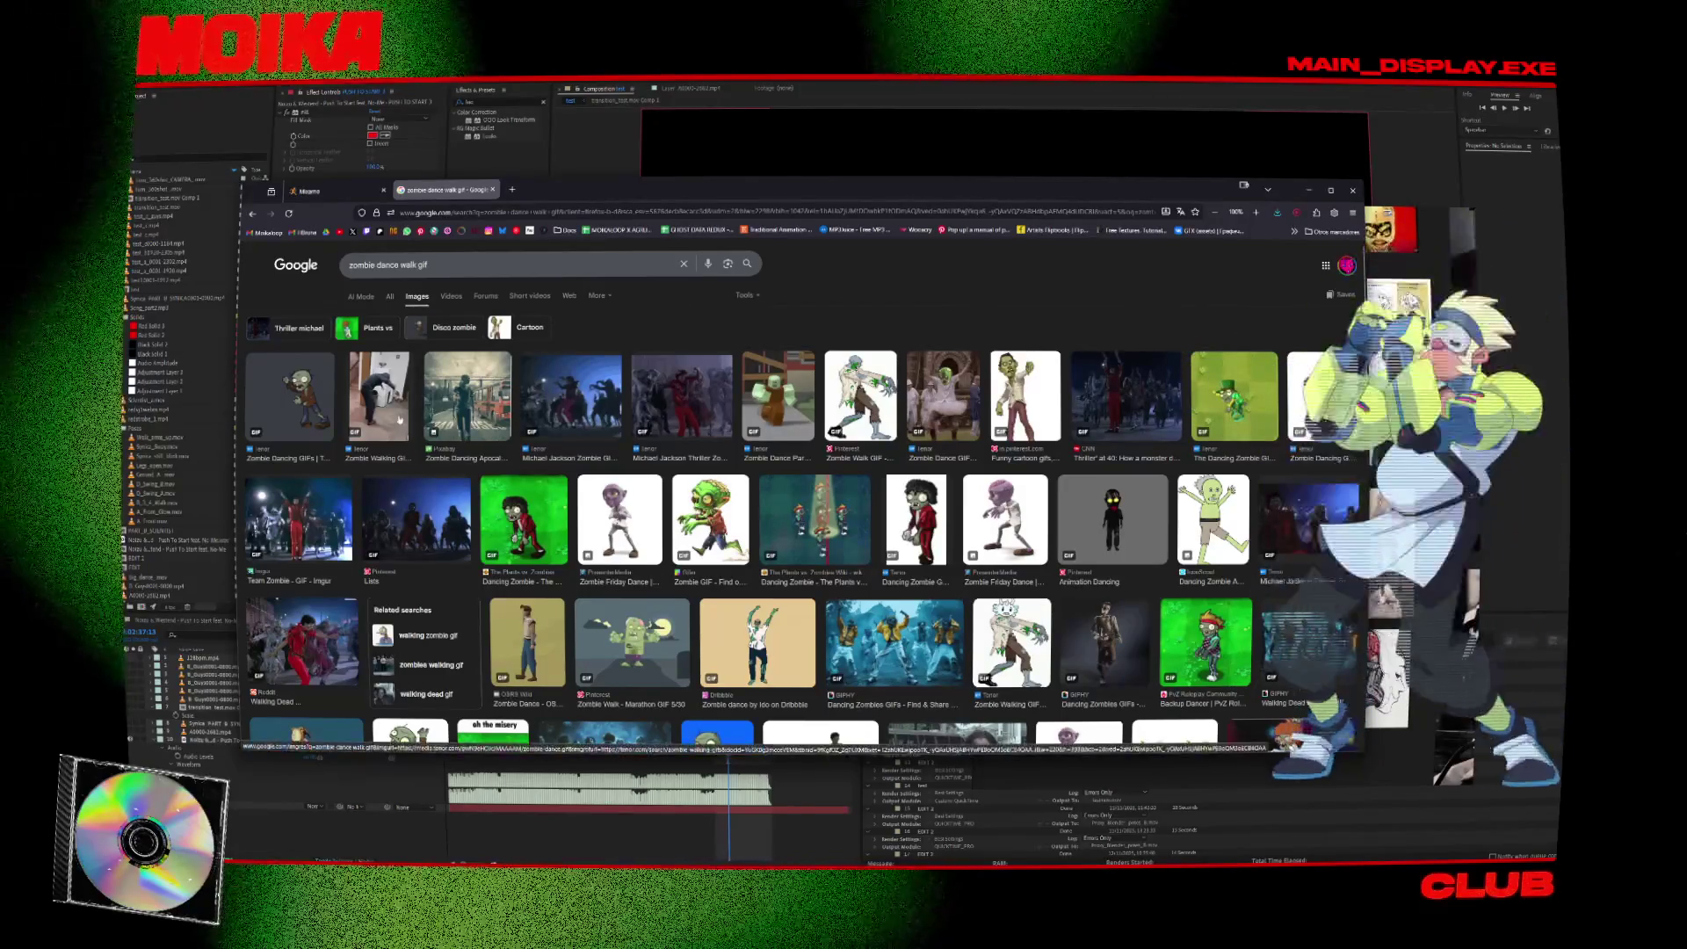
pyautogui.click(472, 394)
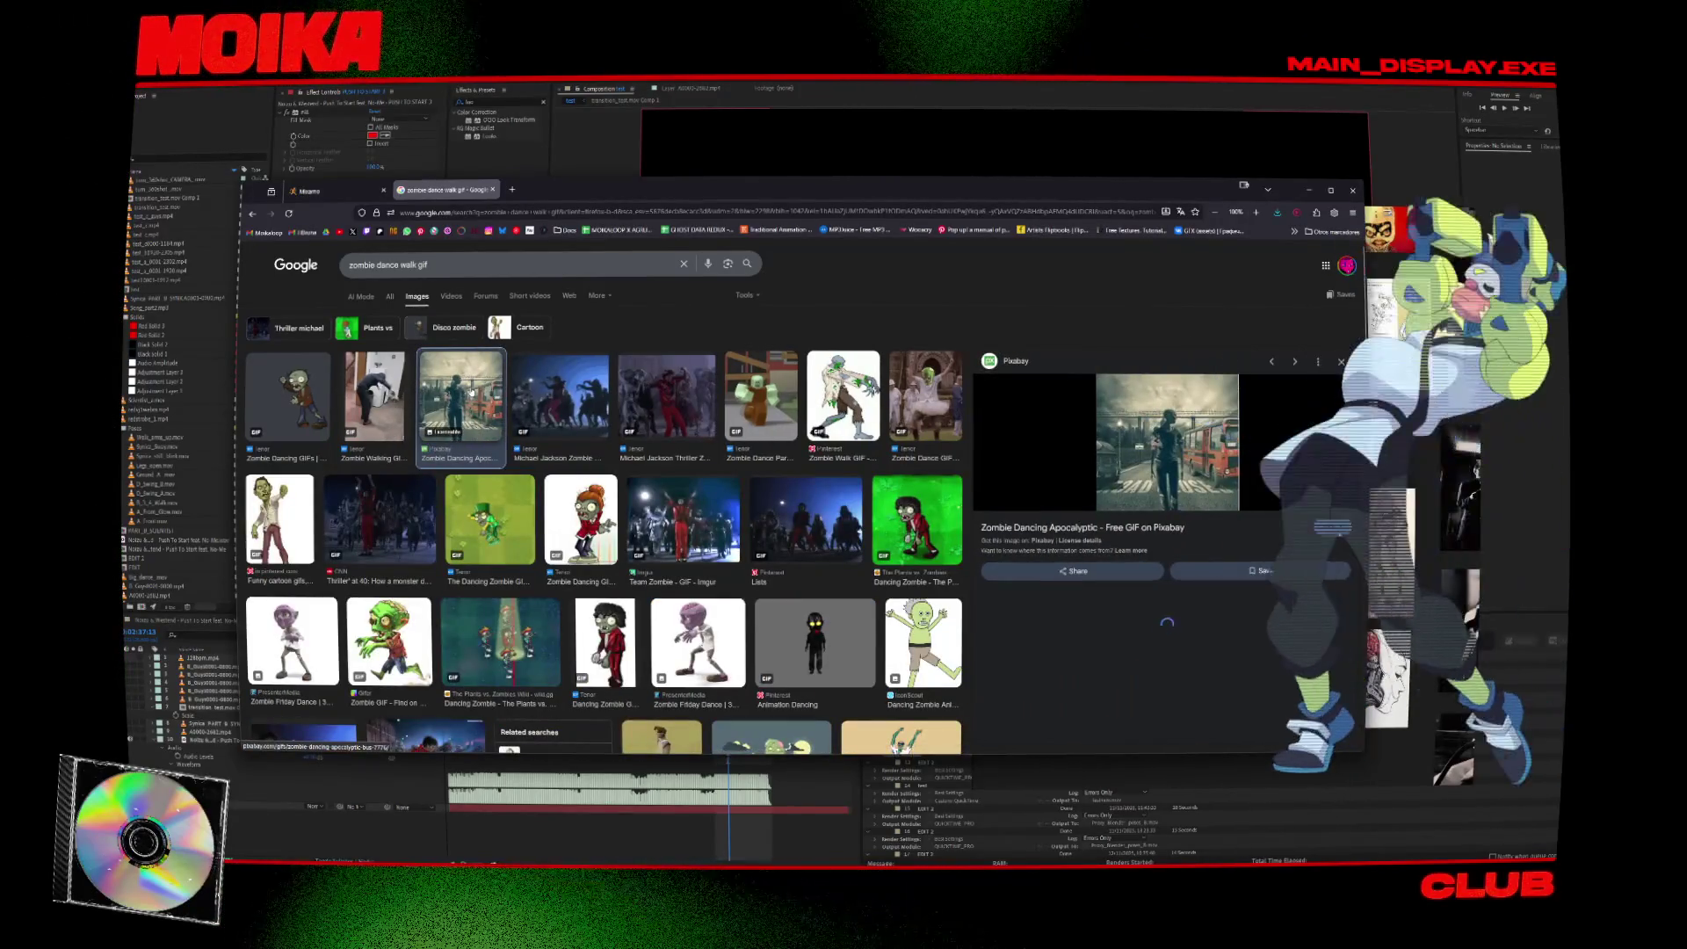
pyautogui.scroll(-3, 543, 401)
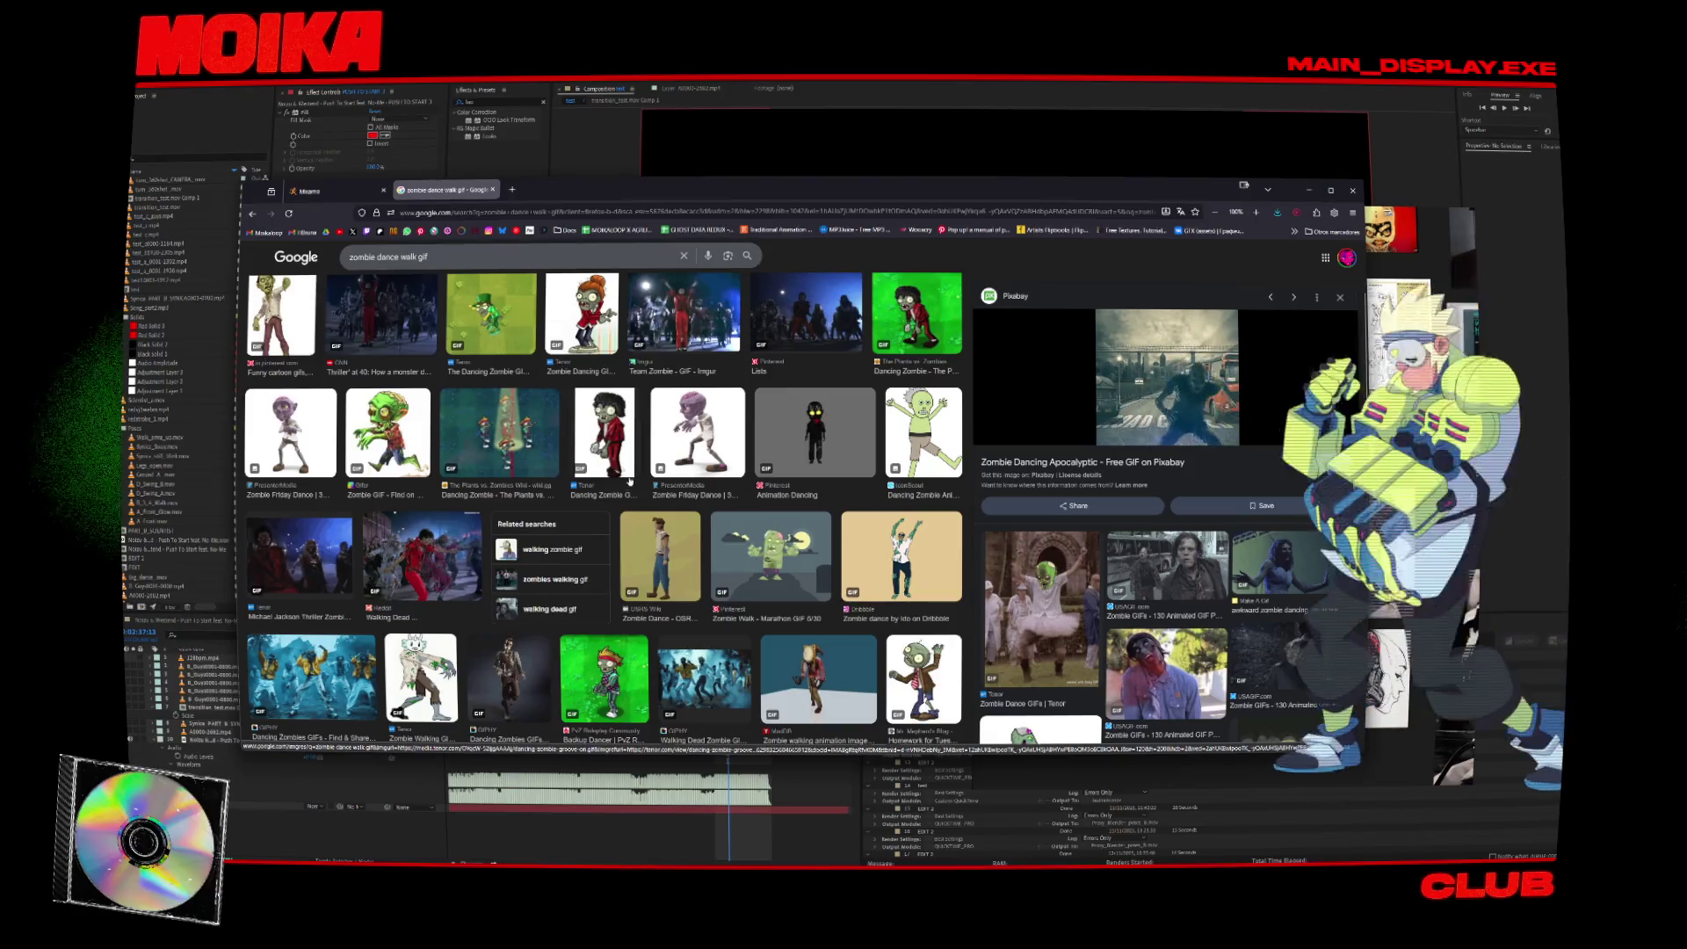
pyautogui.hotkey('ctrl', 'shift', 'Tab')
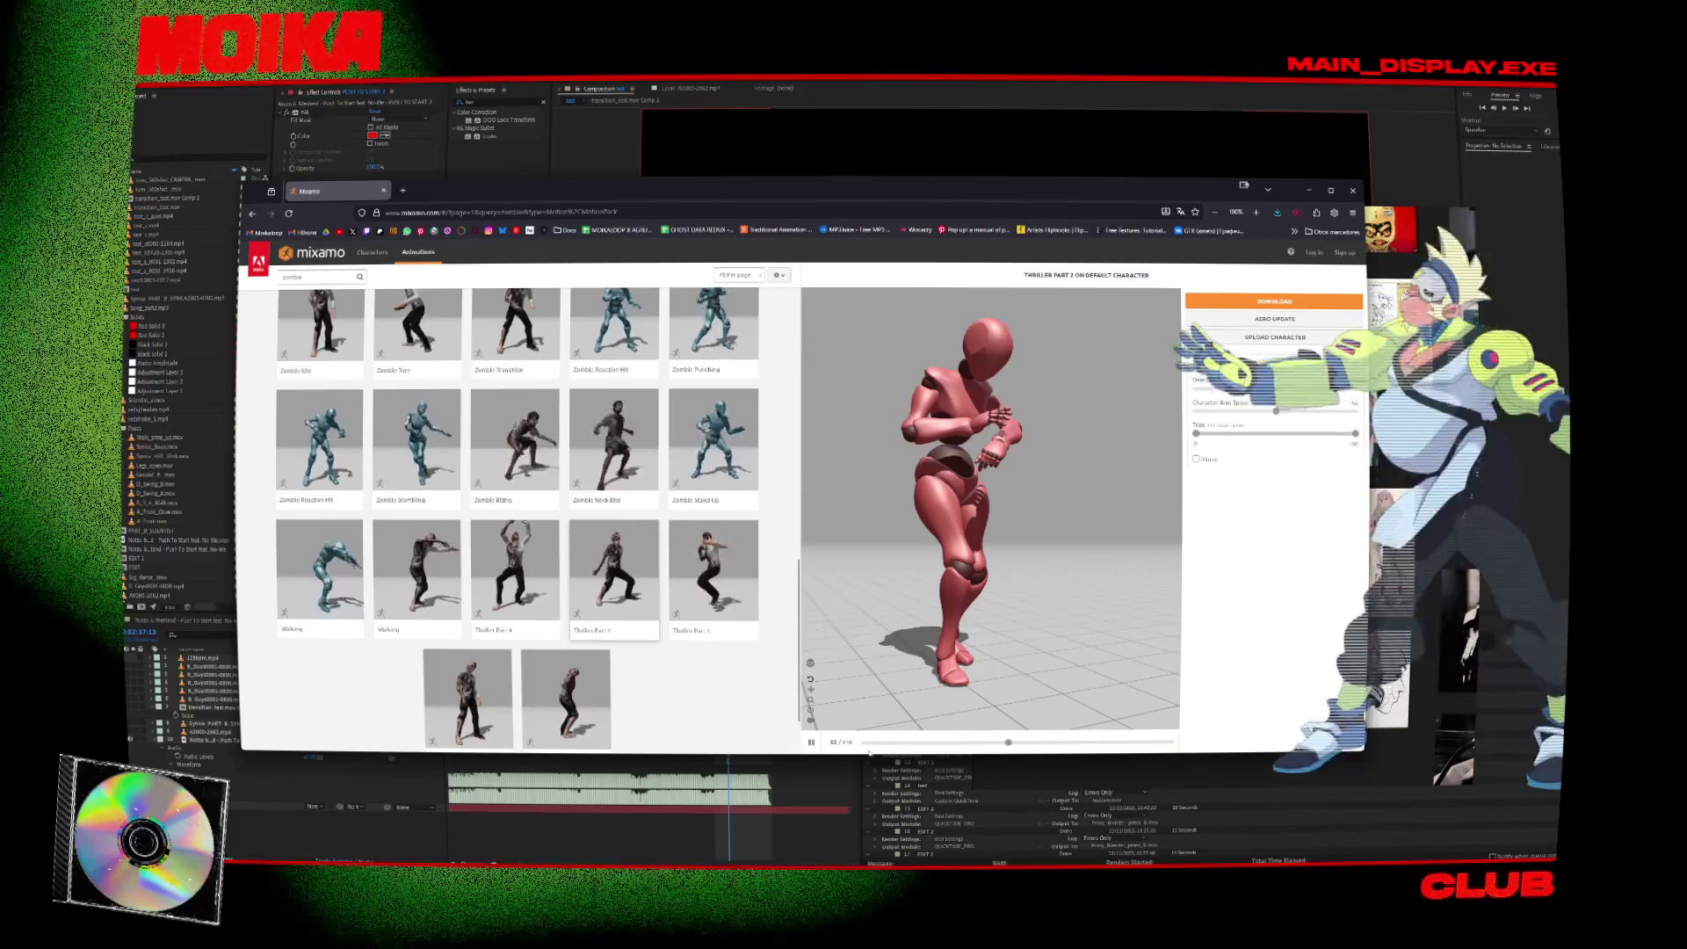
# Preview the Thriller Part 3 zombie dance animation in Mixamo.
pyautogui.click(737, 574)
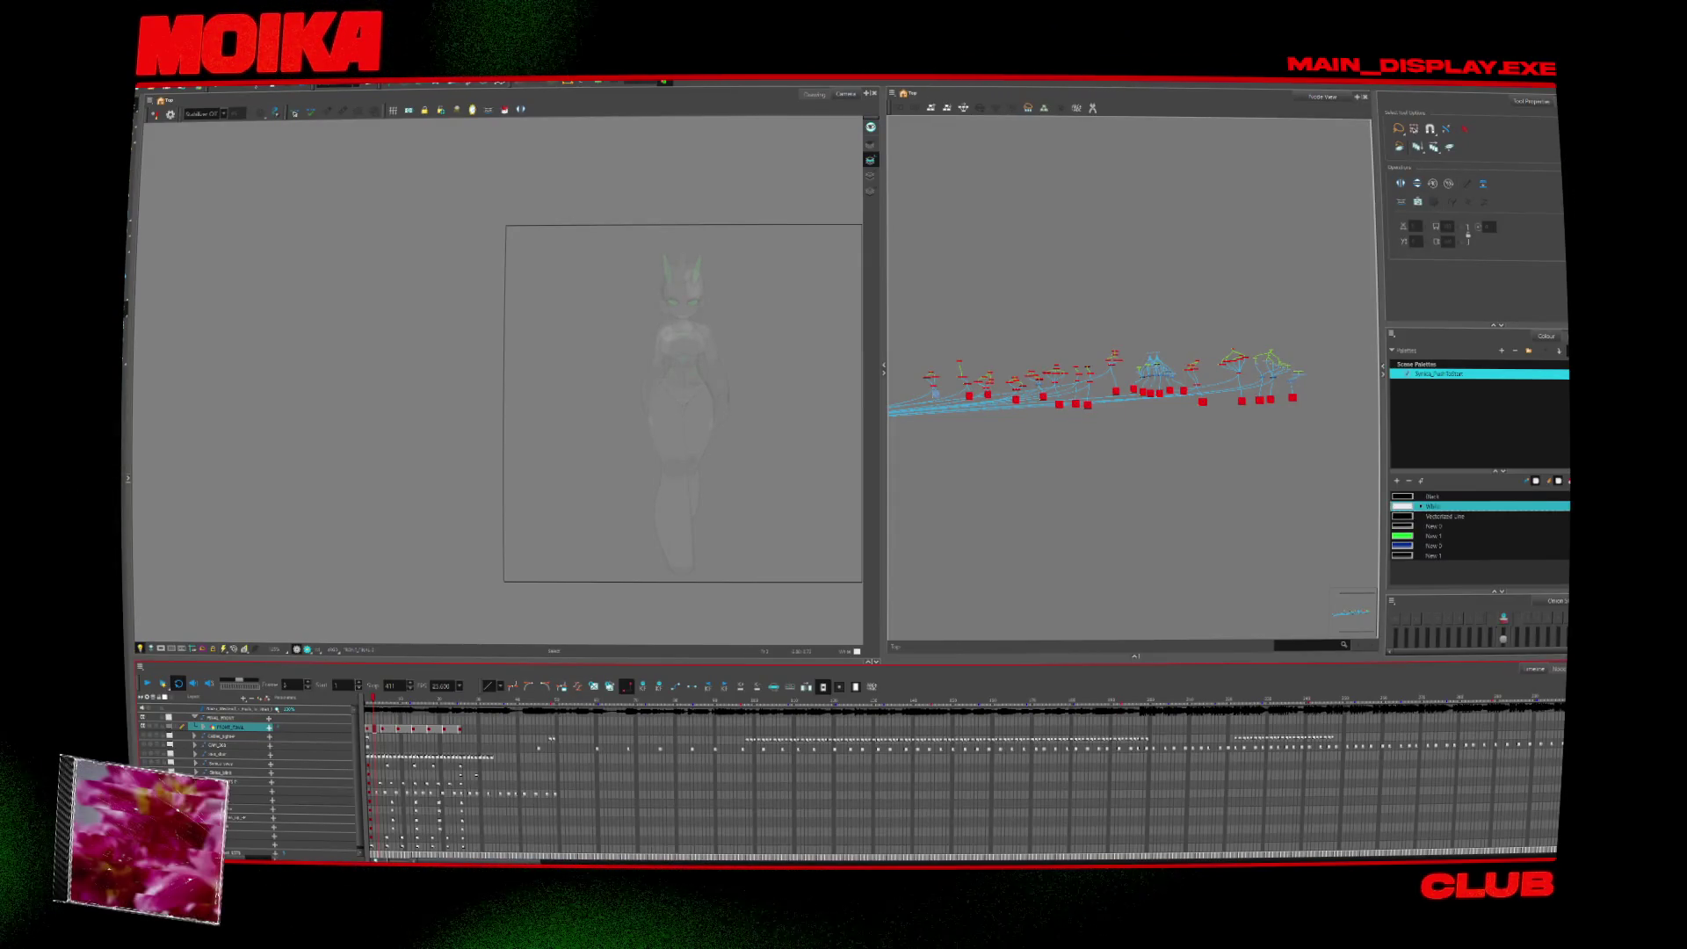
# Zoom the Camera view in on the cyborg character rough.
pyautogui.scroll(2, 782, 422)
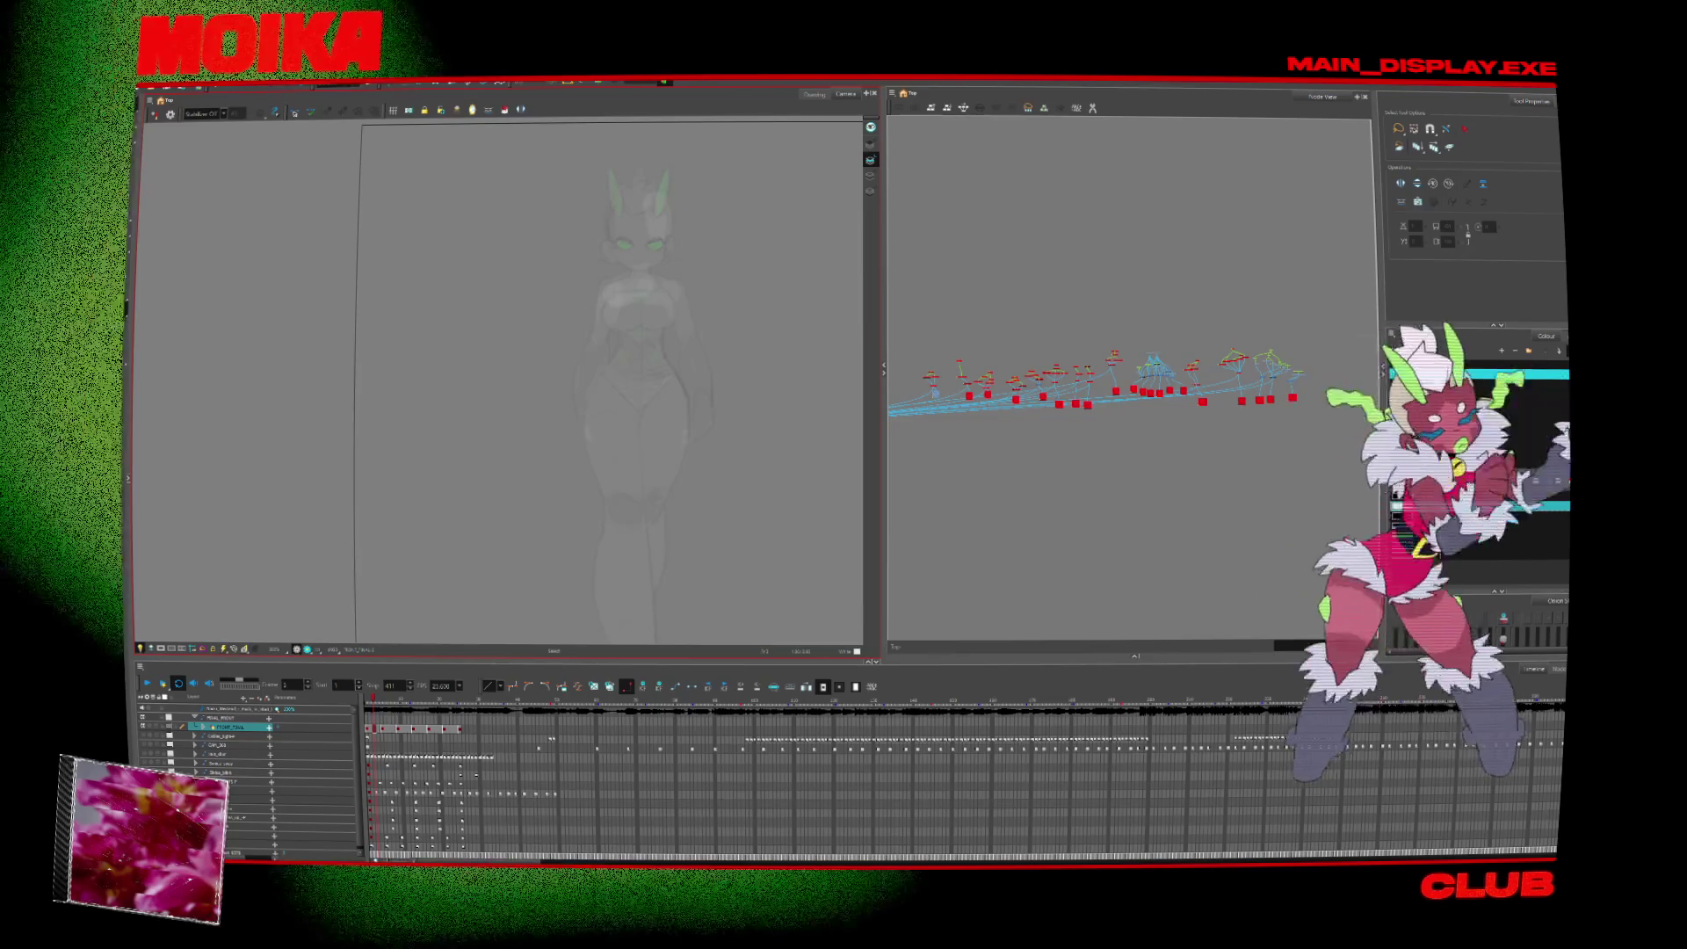
# Widen the Camera view and adjust its zoom on the cyborg character.
pyautogui.moveTo(884, 369); pyautogui.dragTo(1105, 369)
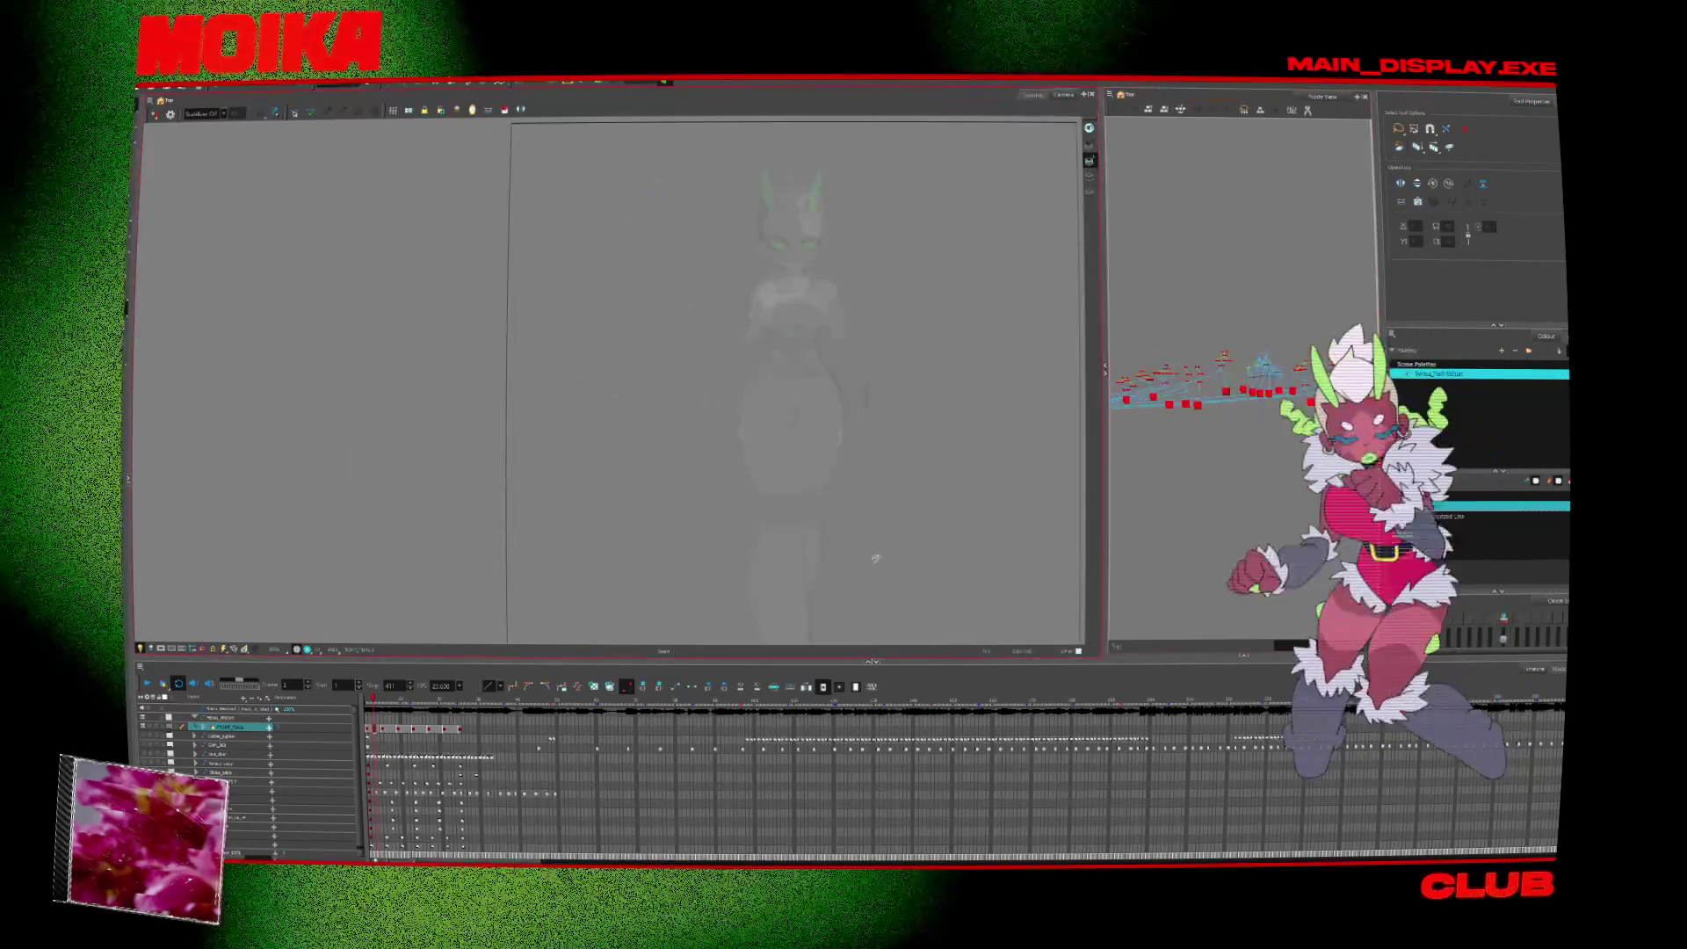
pyautogui.hotkey('alt', 'z')
pyautogui.scroll(-2, 794, 501)
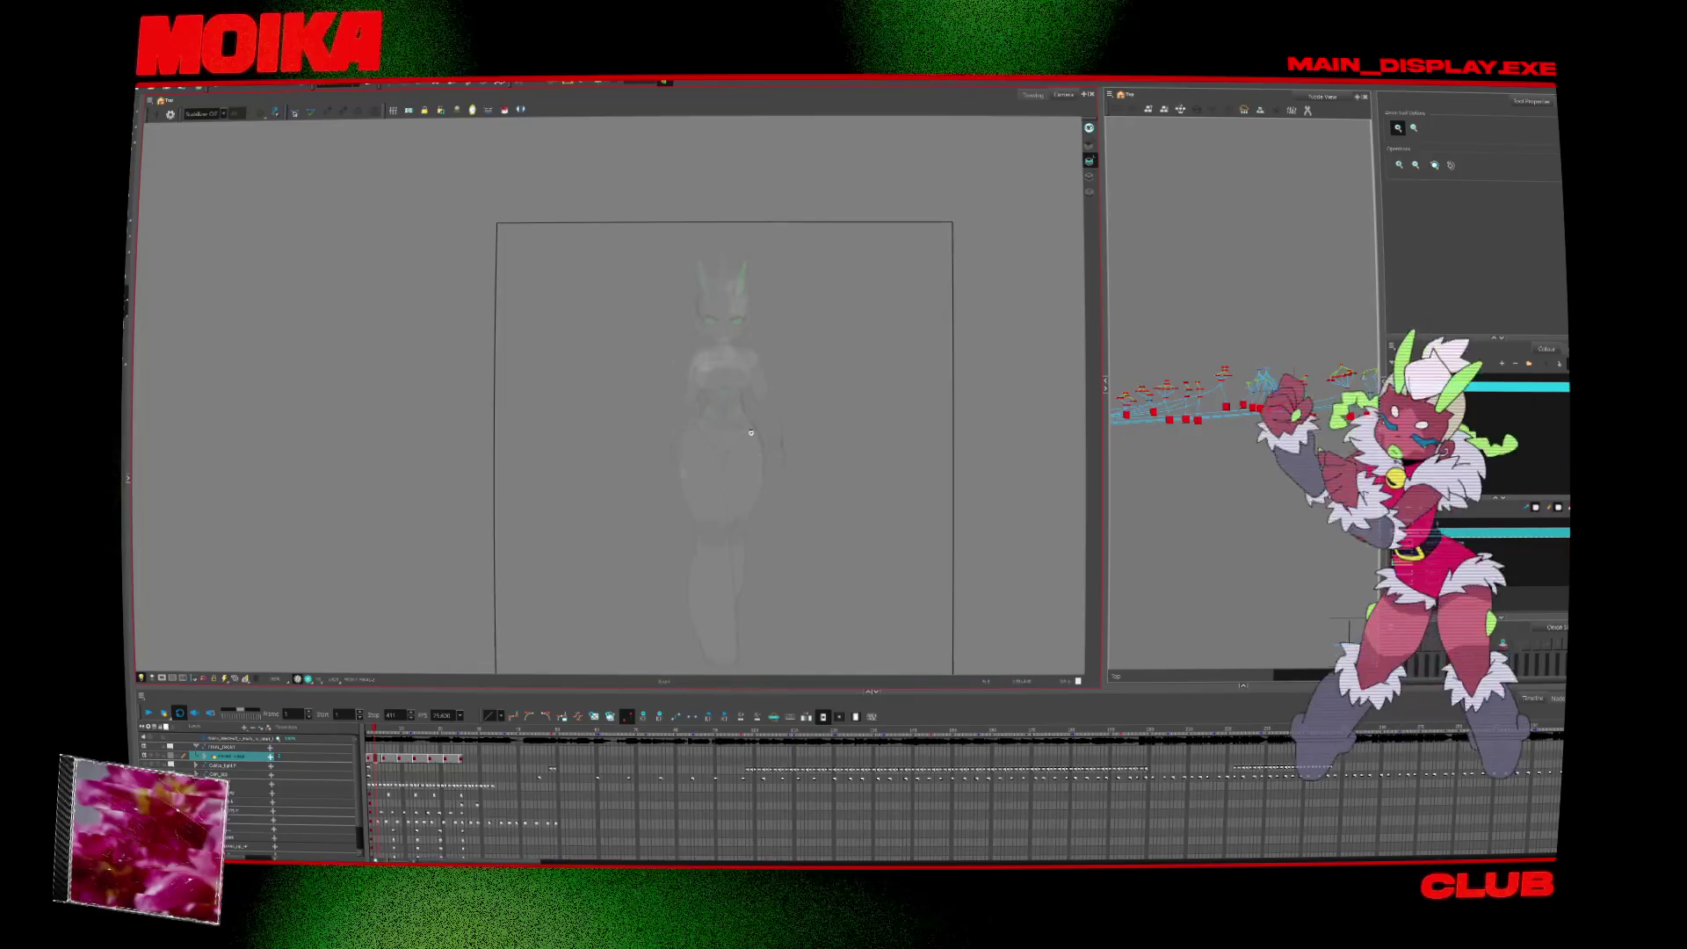
pyautogui.scroll(1, 751, 432)
# Draw a test brush stroke beside the rough, undo it, and save the scene.
pyautogui.hotkey('alt', 'b')
pyautogui.moveTo(828, 349); pyautogui.dragTo(811, 417)
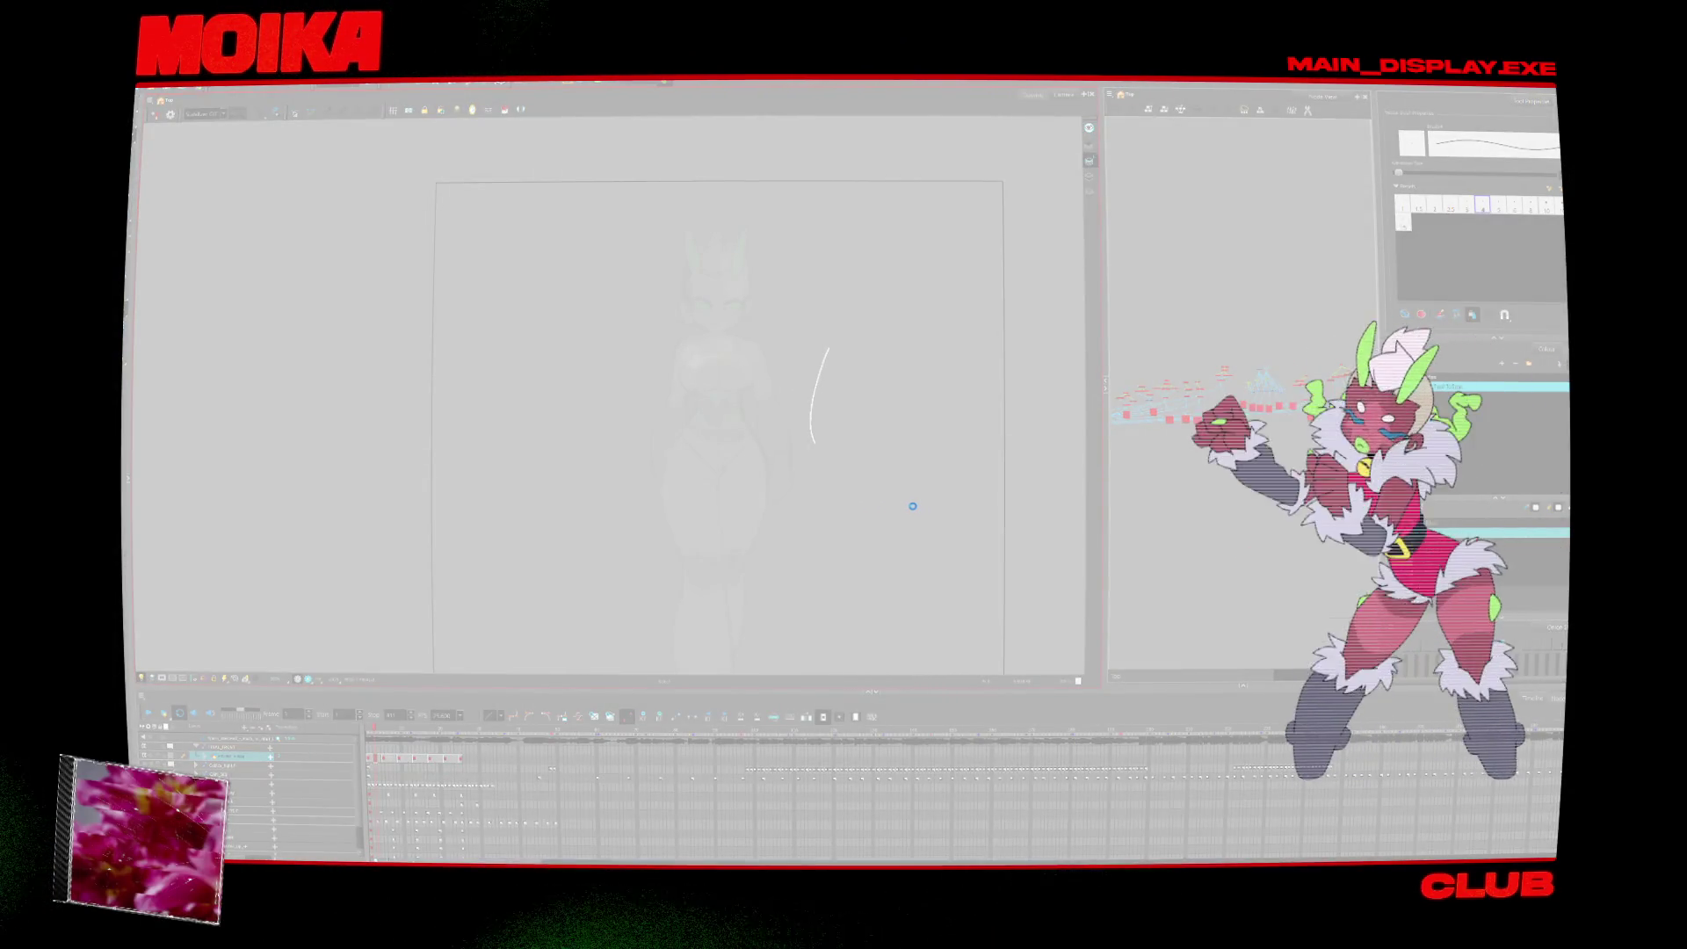
pyautogui.hotkey('ctrl', 'z')
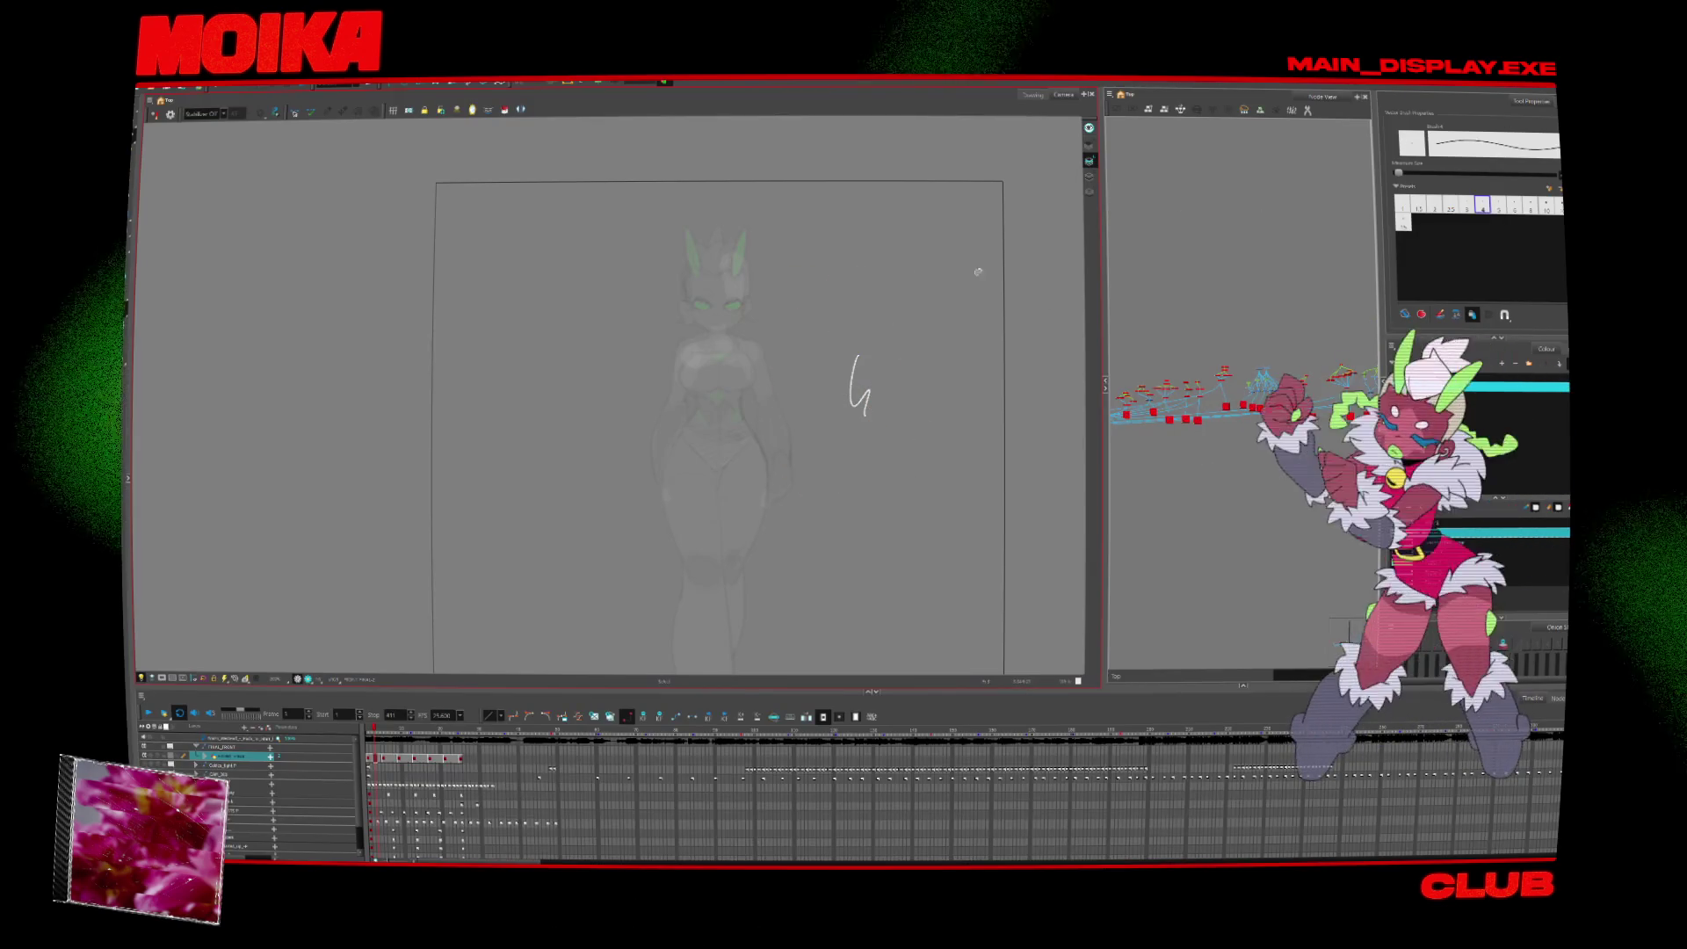
pyautogui.click(880, 471)
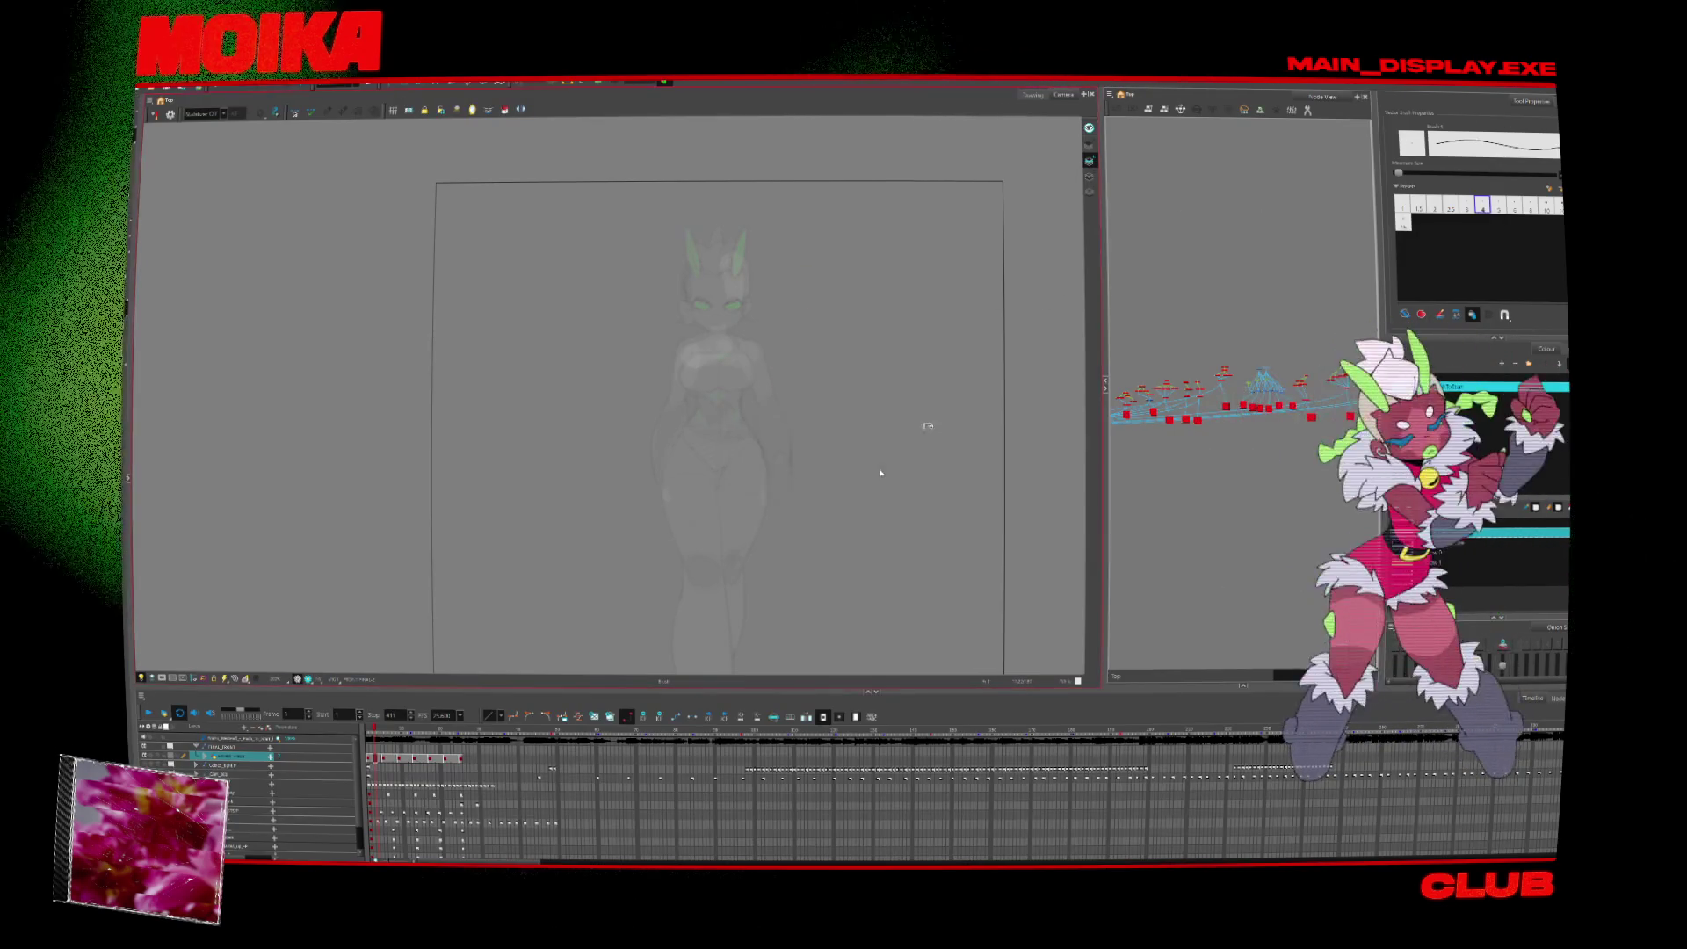
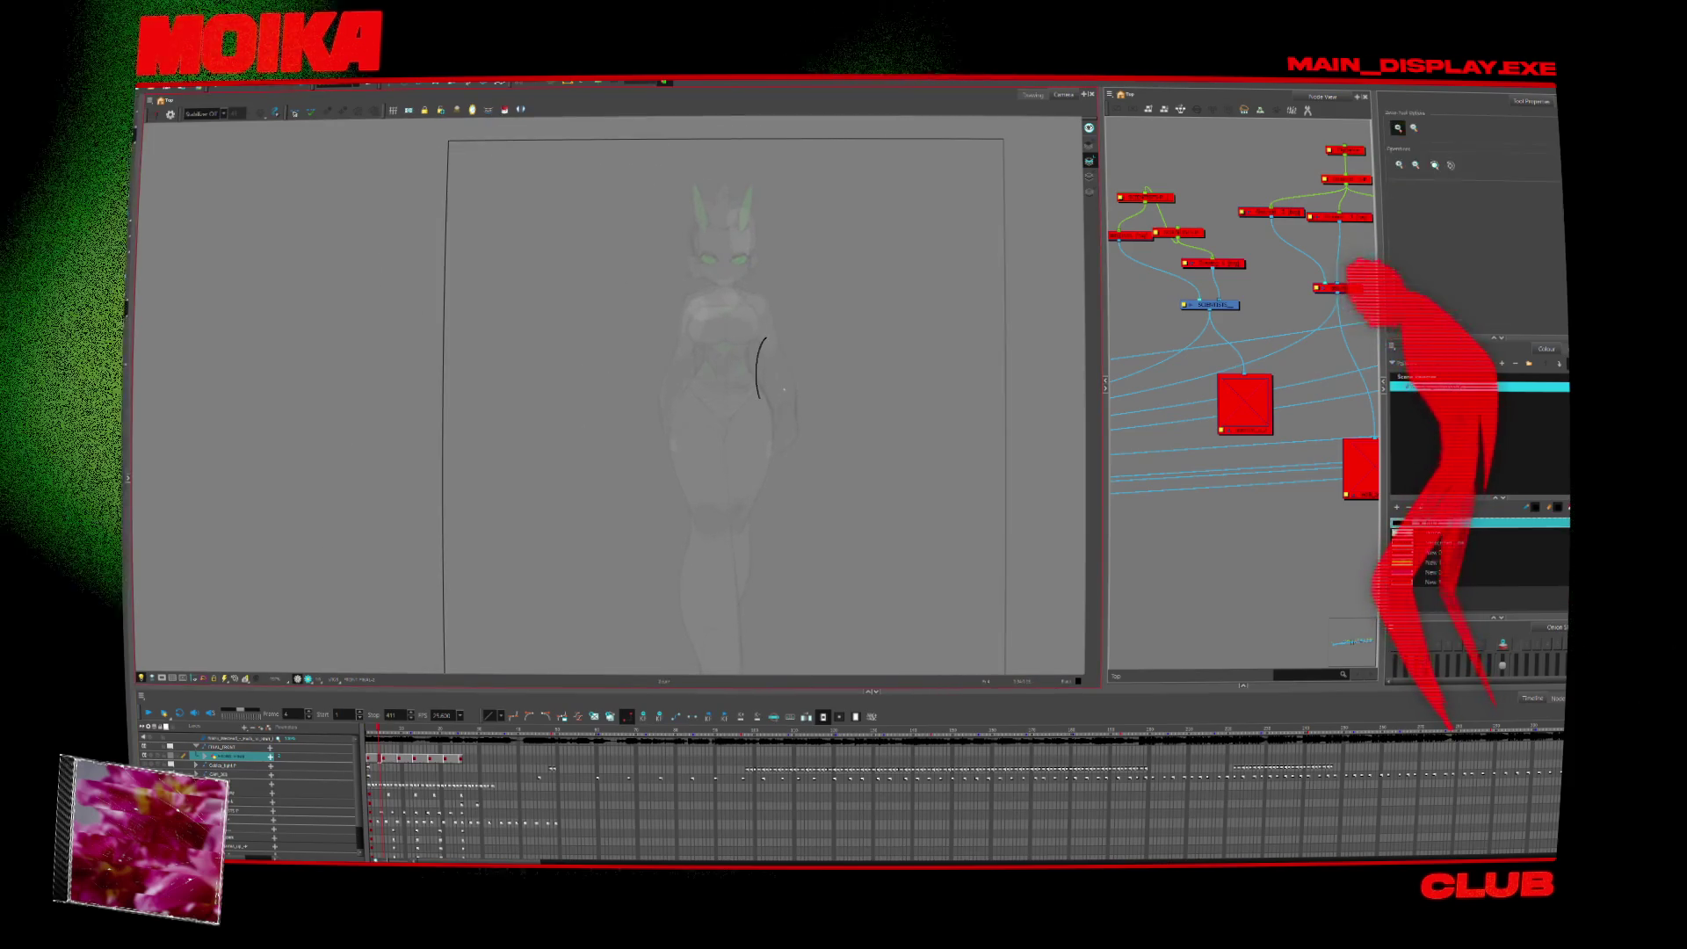
# Zoom in close on the face and undo the stray test strokes beside it.
pyautogui.scroll(2, 778, 384)
pyautogui.hotkey('alt', 'z')
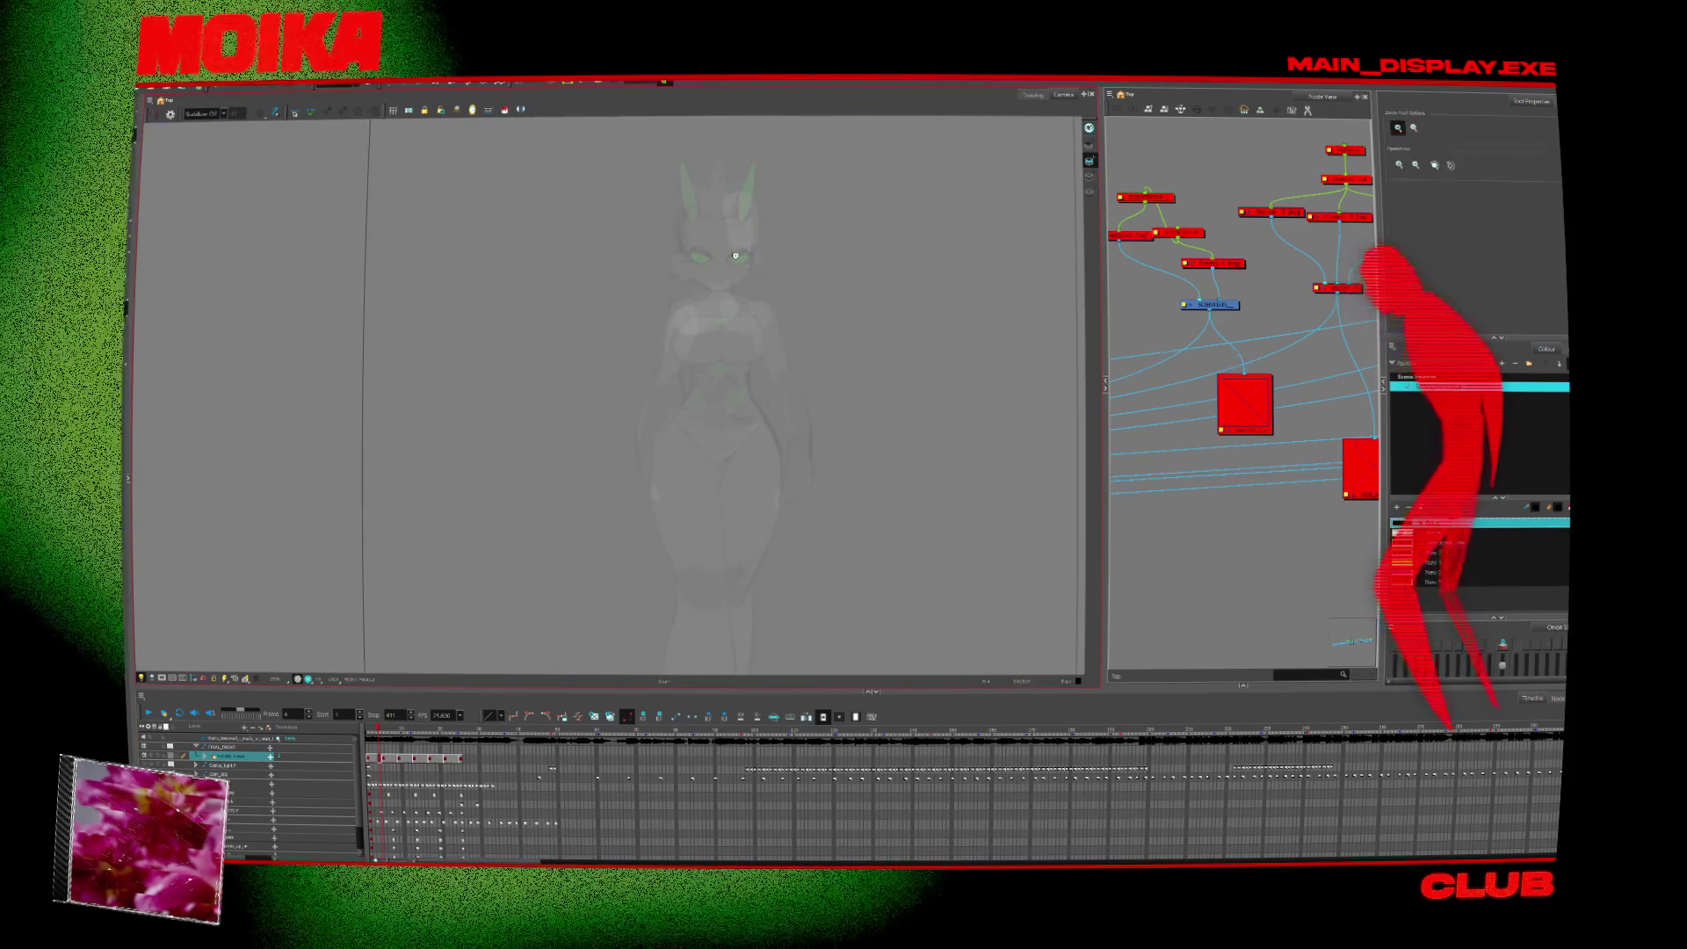
pyautogui.hotkey('alt', 'b')
pyautogui.moveTo(735, 256); pyautogui.dragTo(754, 387)
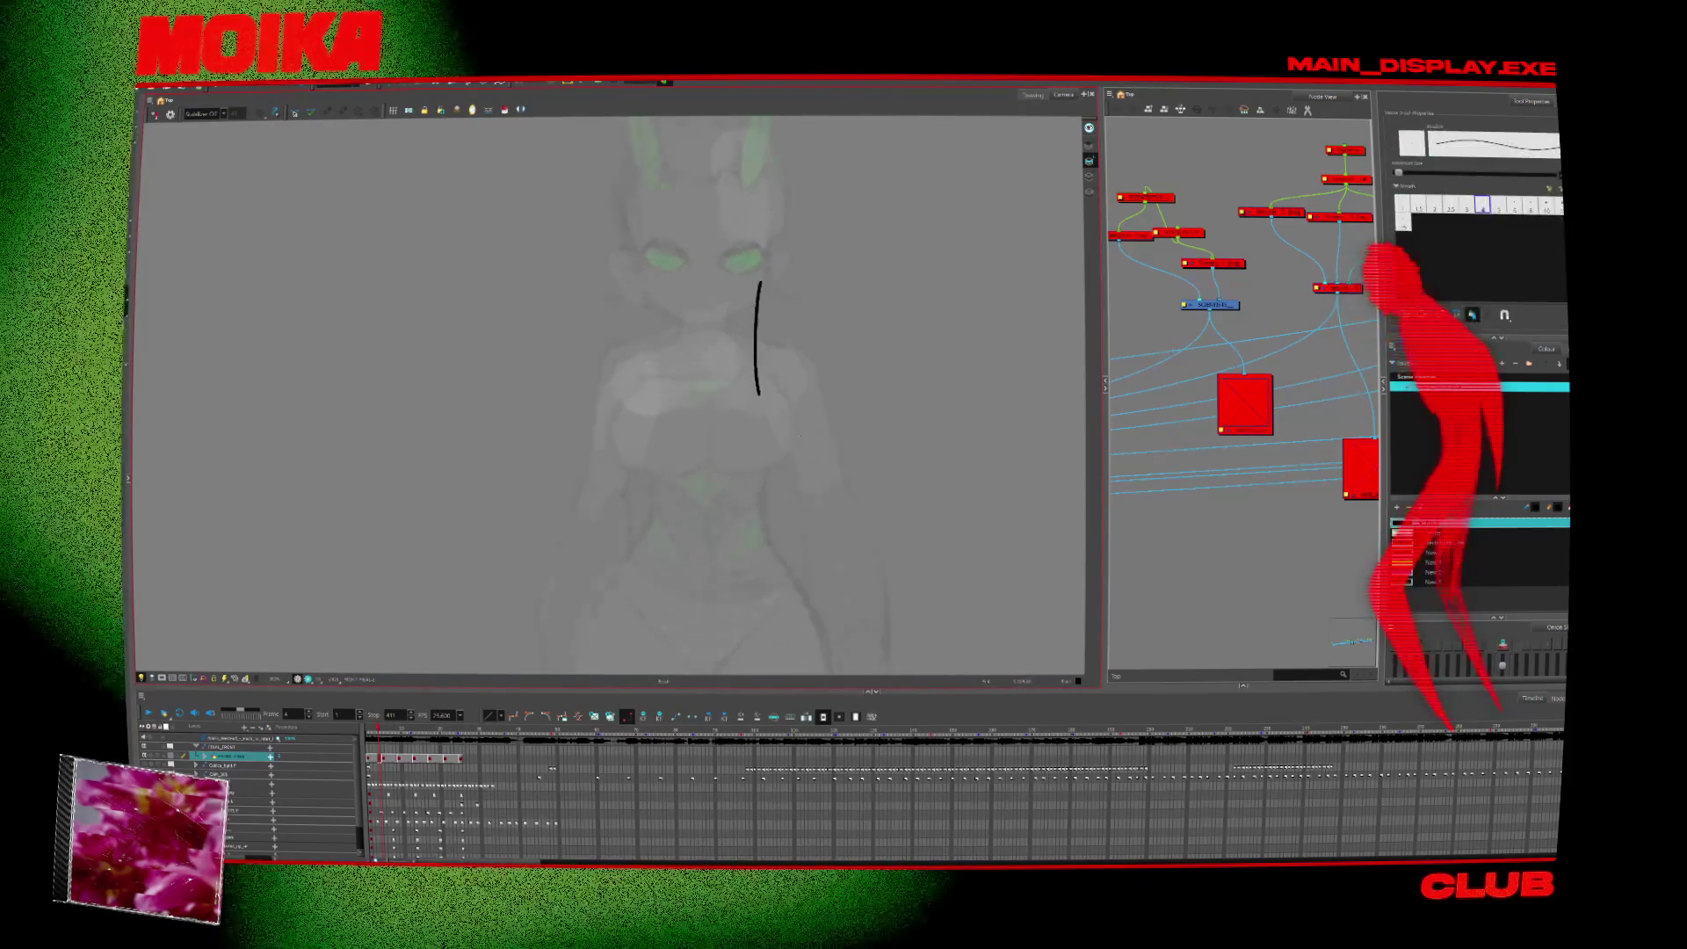
pyautogui.scroll(1, 778, 417)
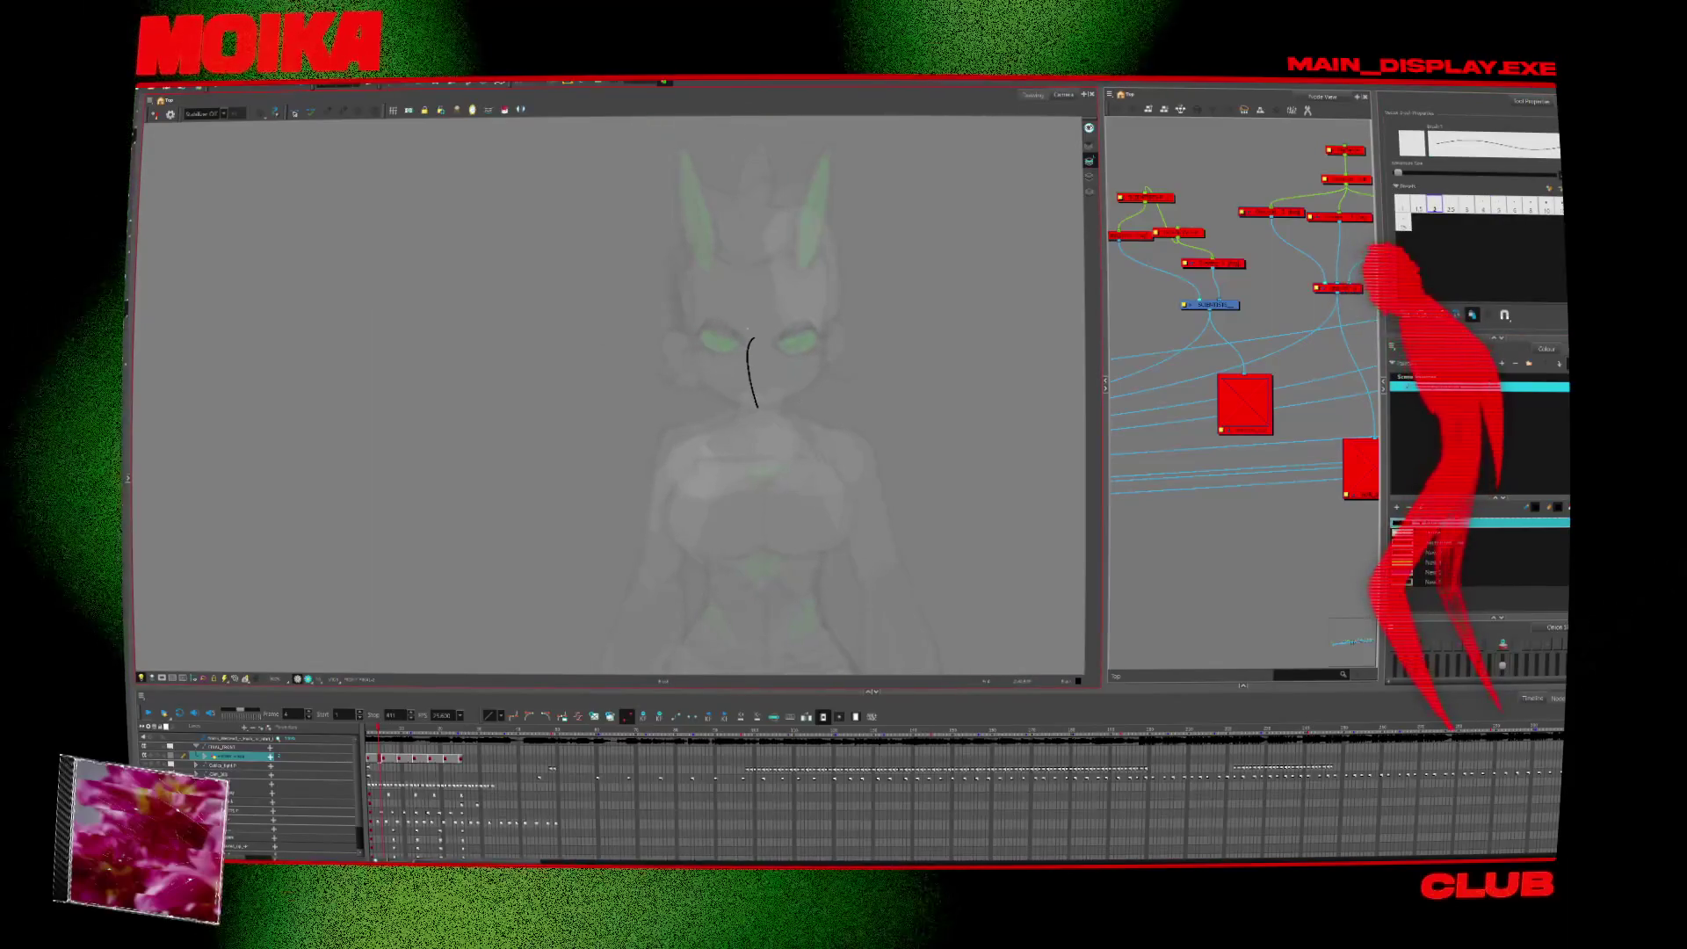
pyautogui.hotkey('ctrl', 'z')
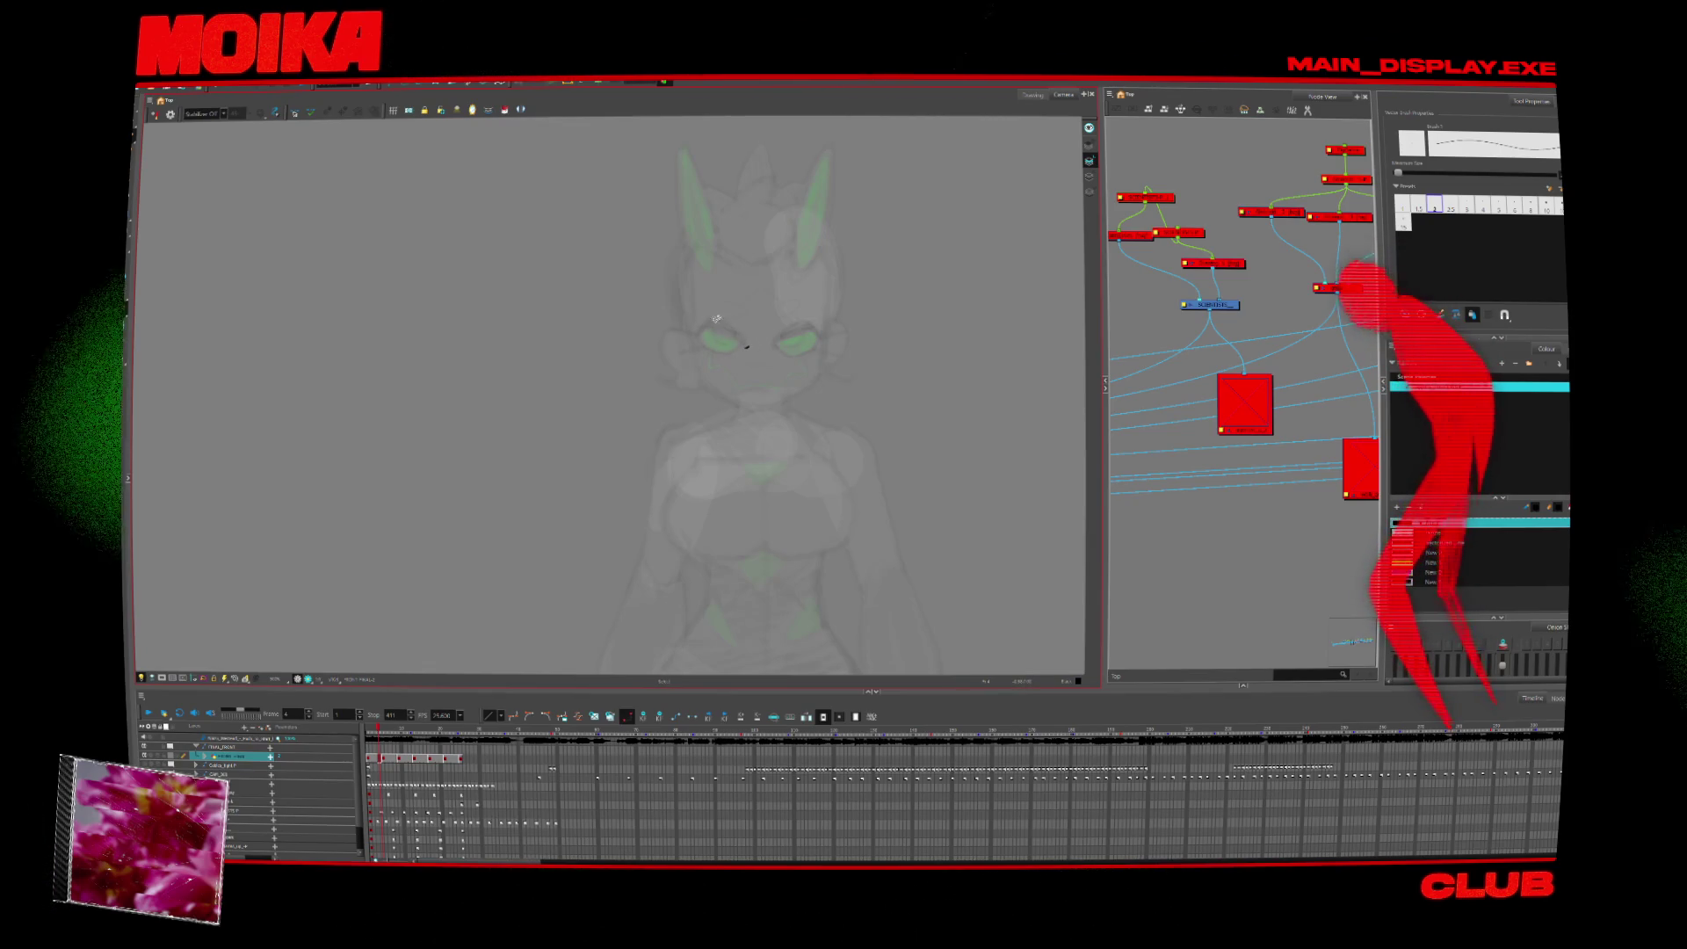
pyautogui.hotkey('ctrl', 'z')
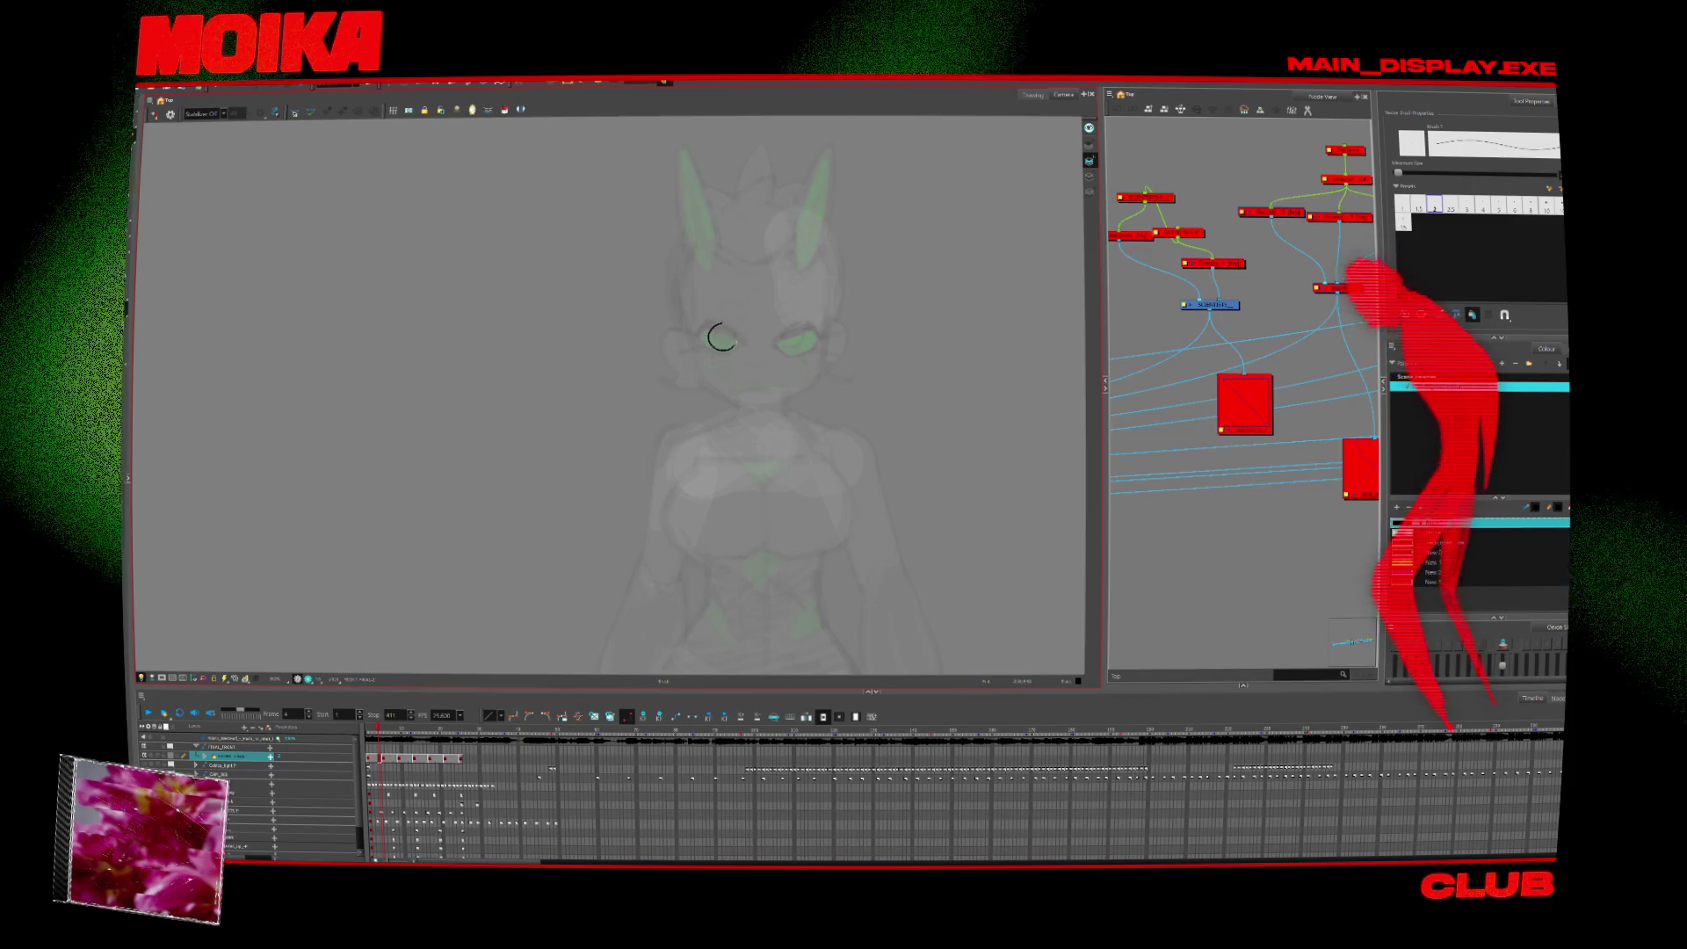
# Draw a thick ring around the left eye and a curved jagged line beneath it.
pyautogui.moveTo(721, 334); pyautogui.dragTo(720, 341)
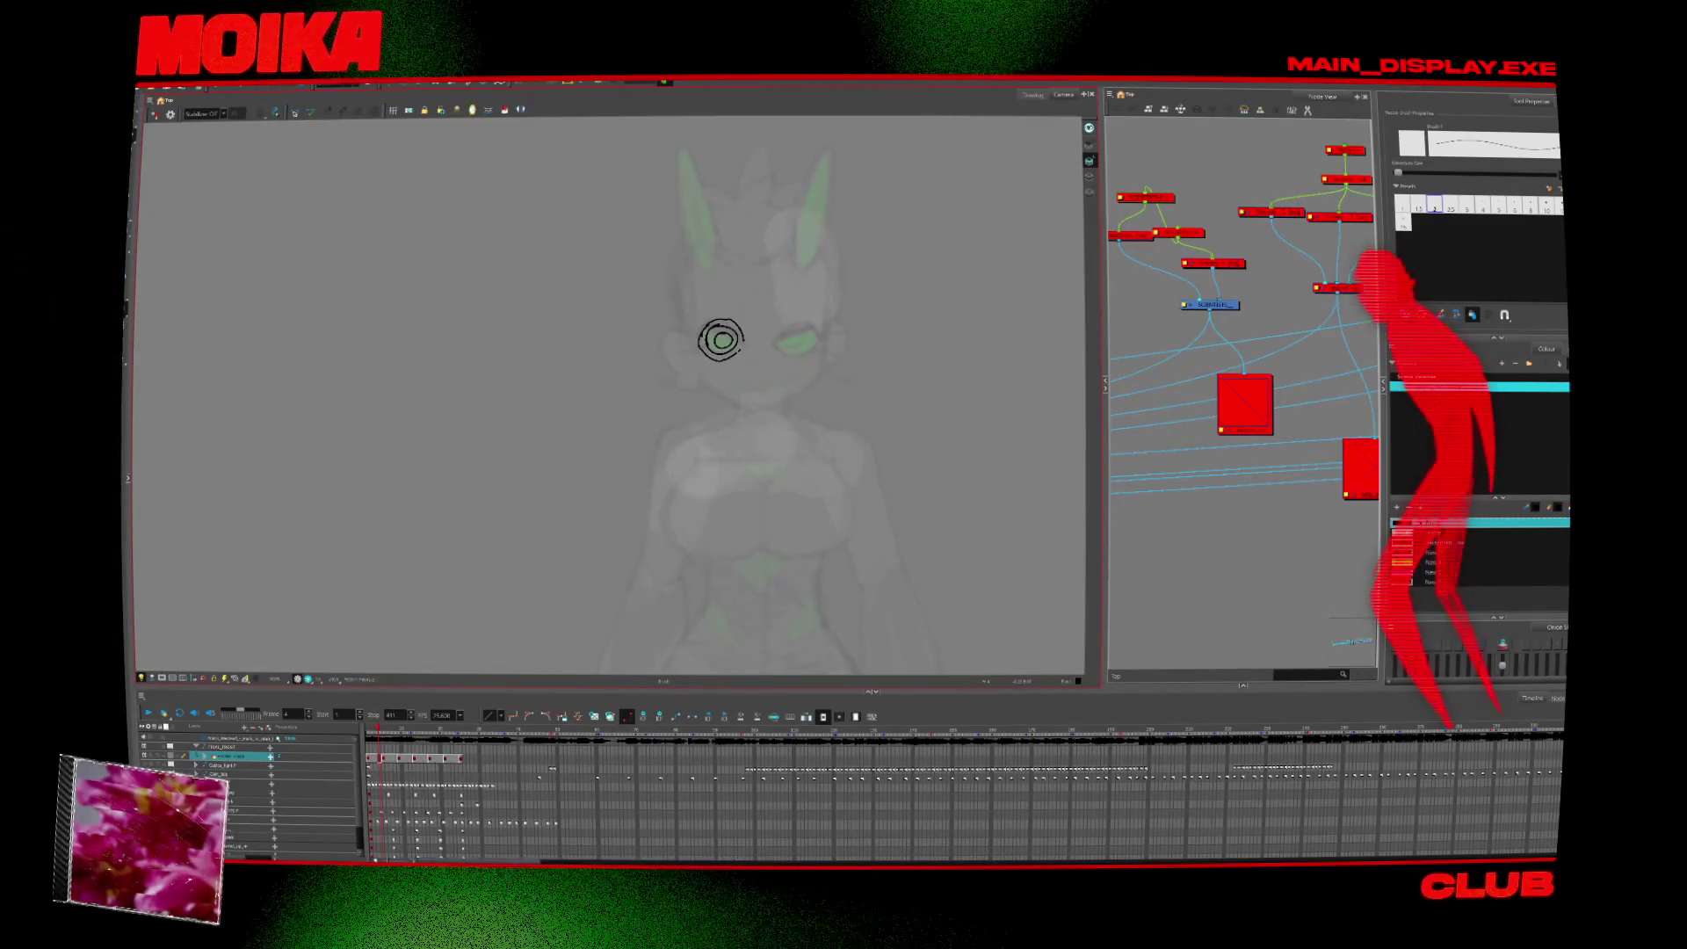
pyautogui.click(505, 110)
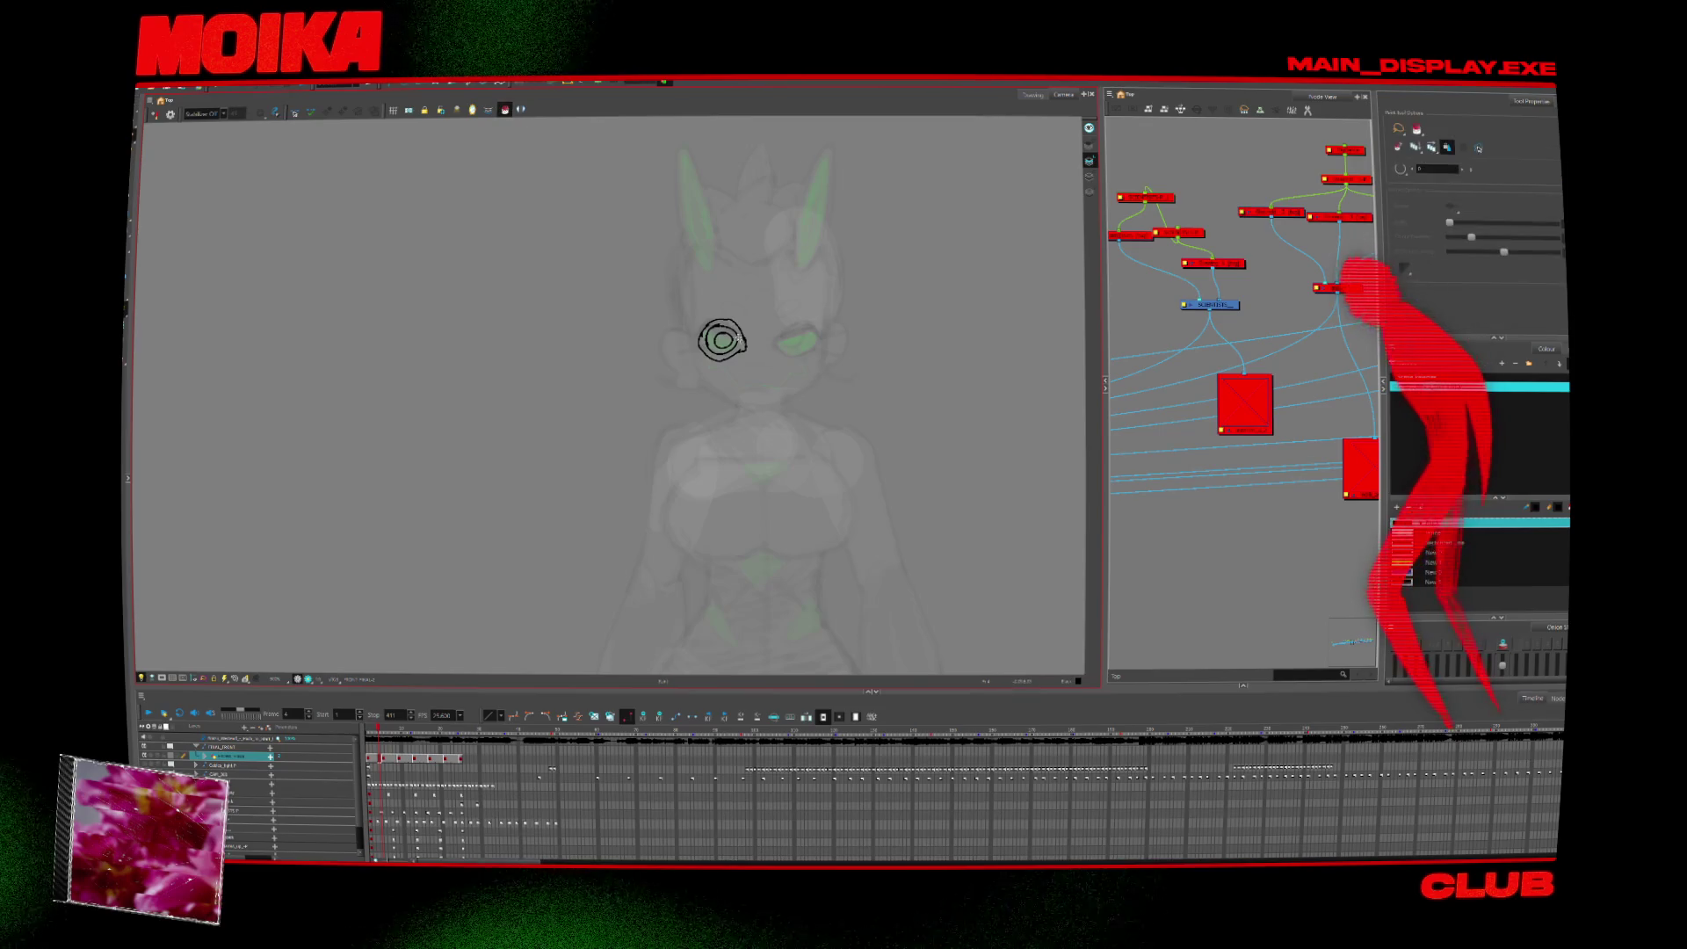
pyautogui.hotkey('alt', 'b')
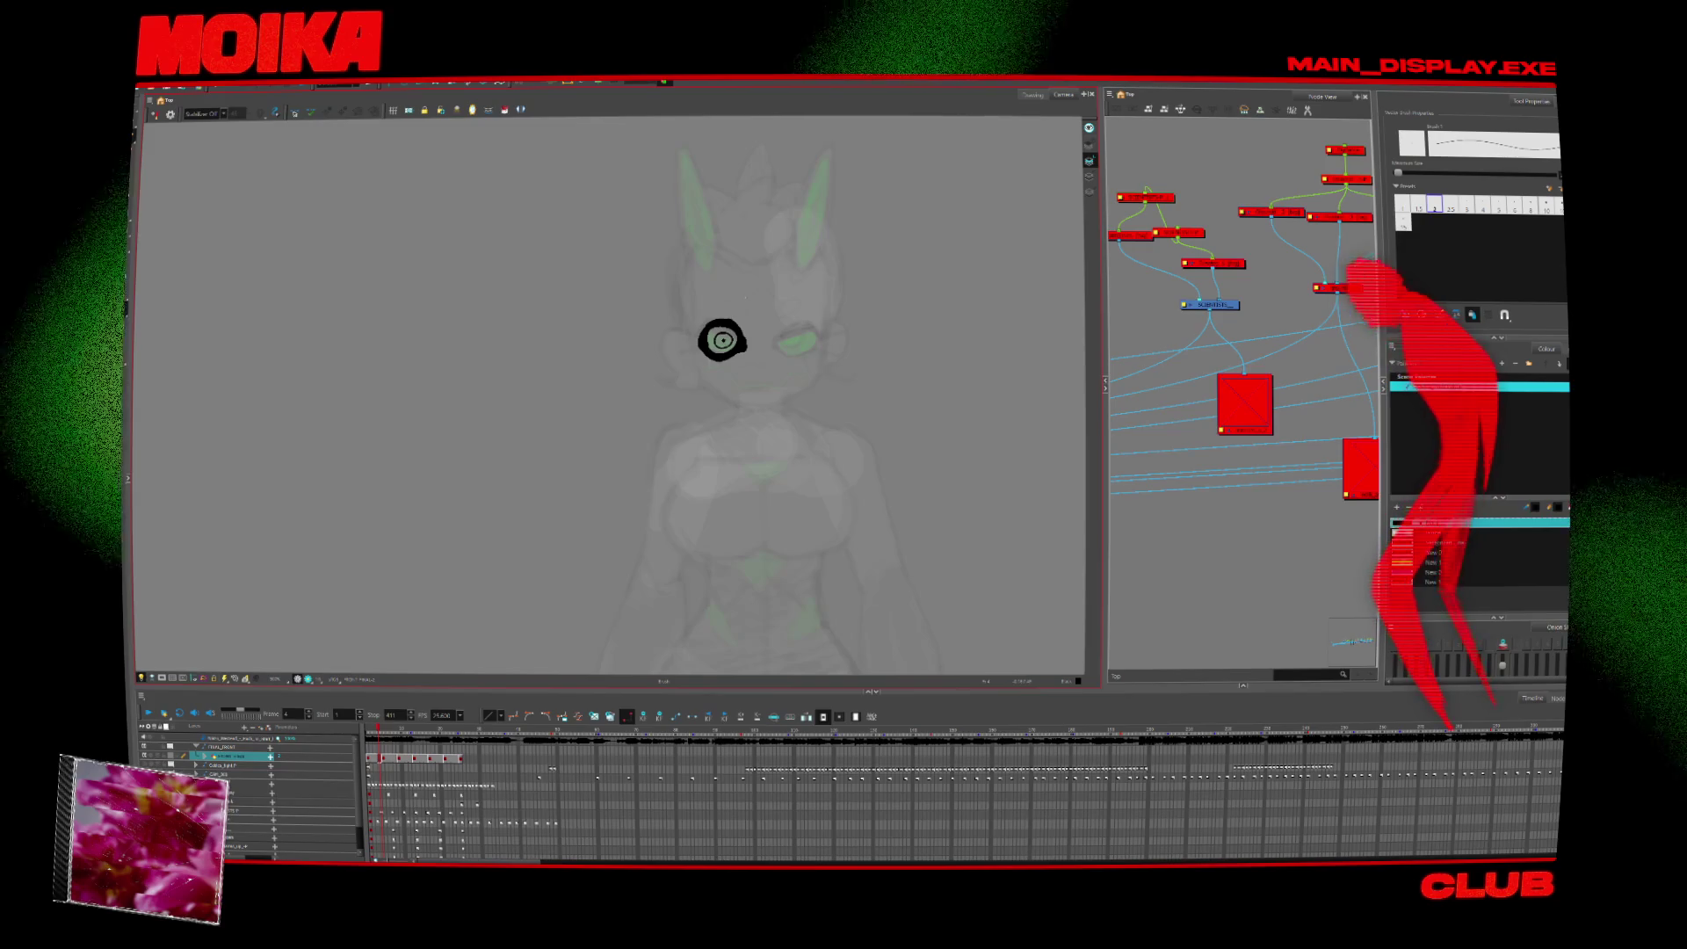
pyautogui.moveTo(766, 326); pyautogui.dragTo(766, 355)
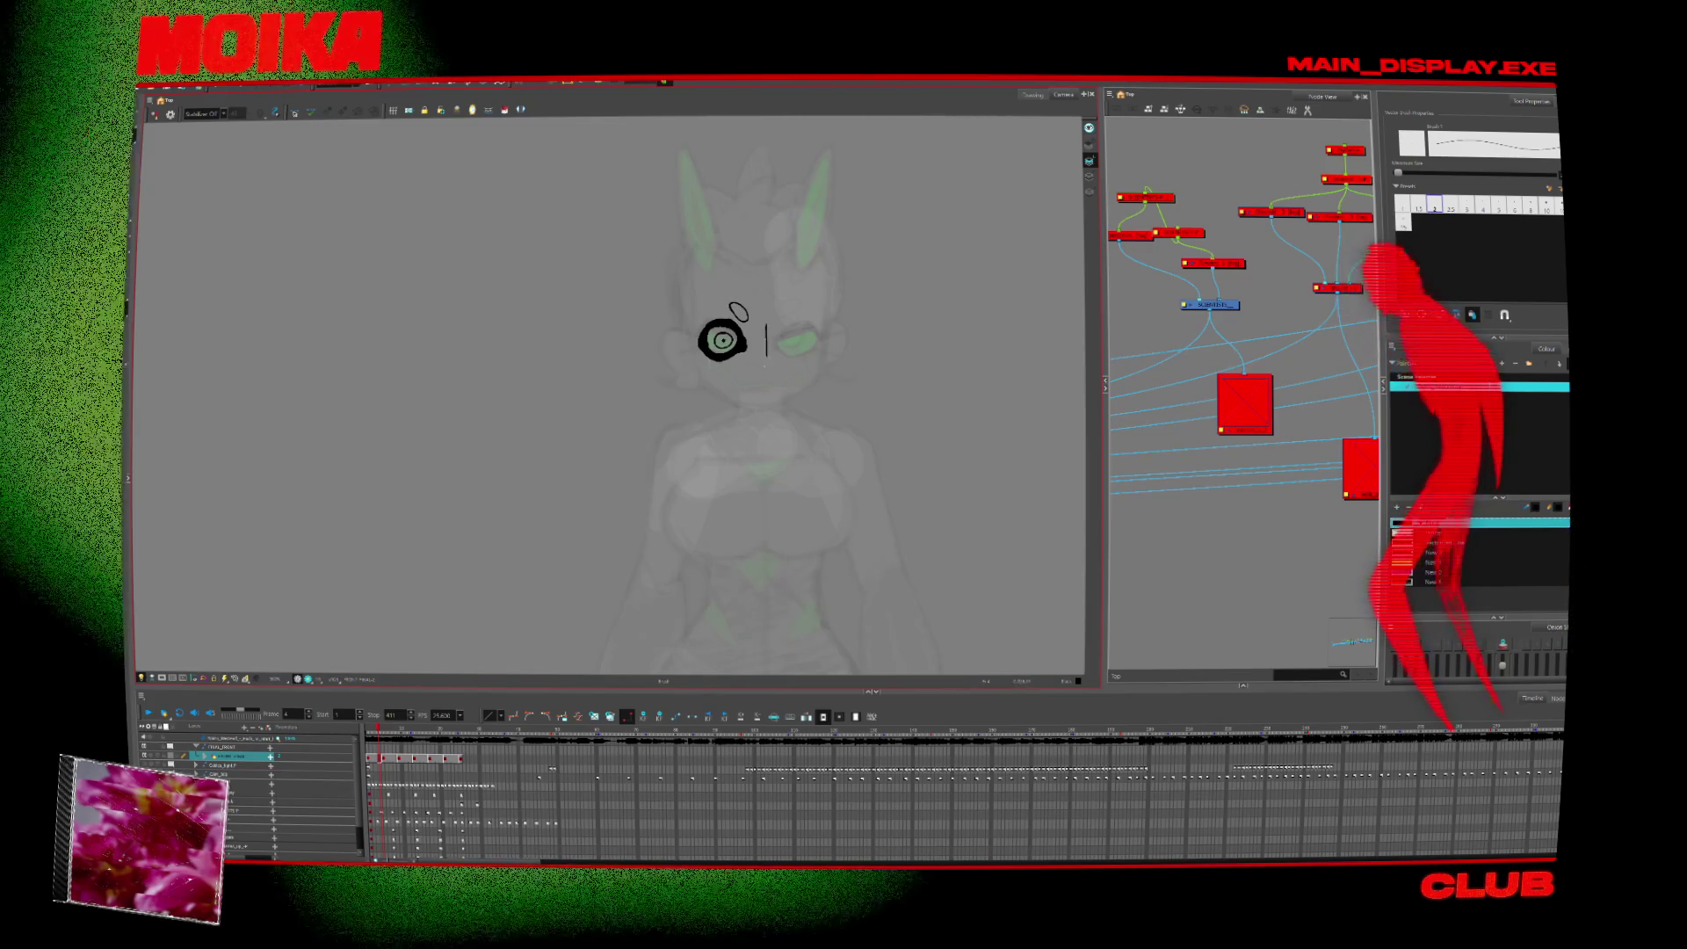
pyautogui.hotkey('ctrl', 'z')
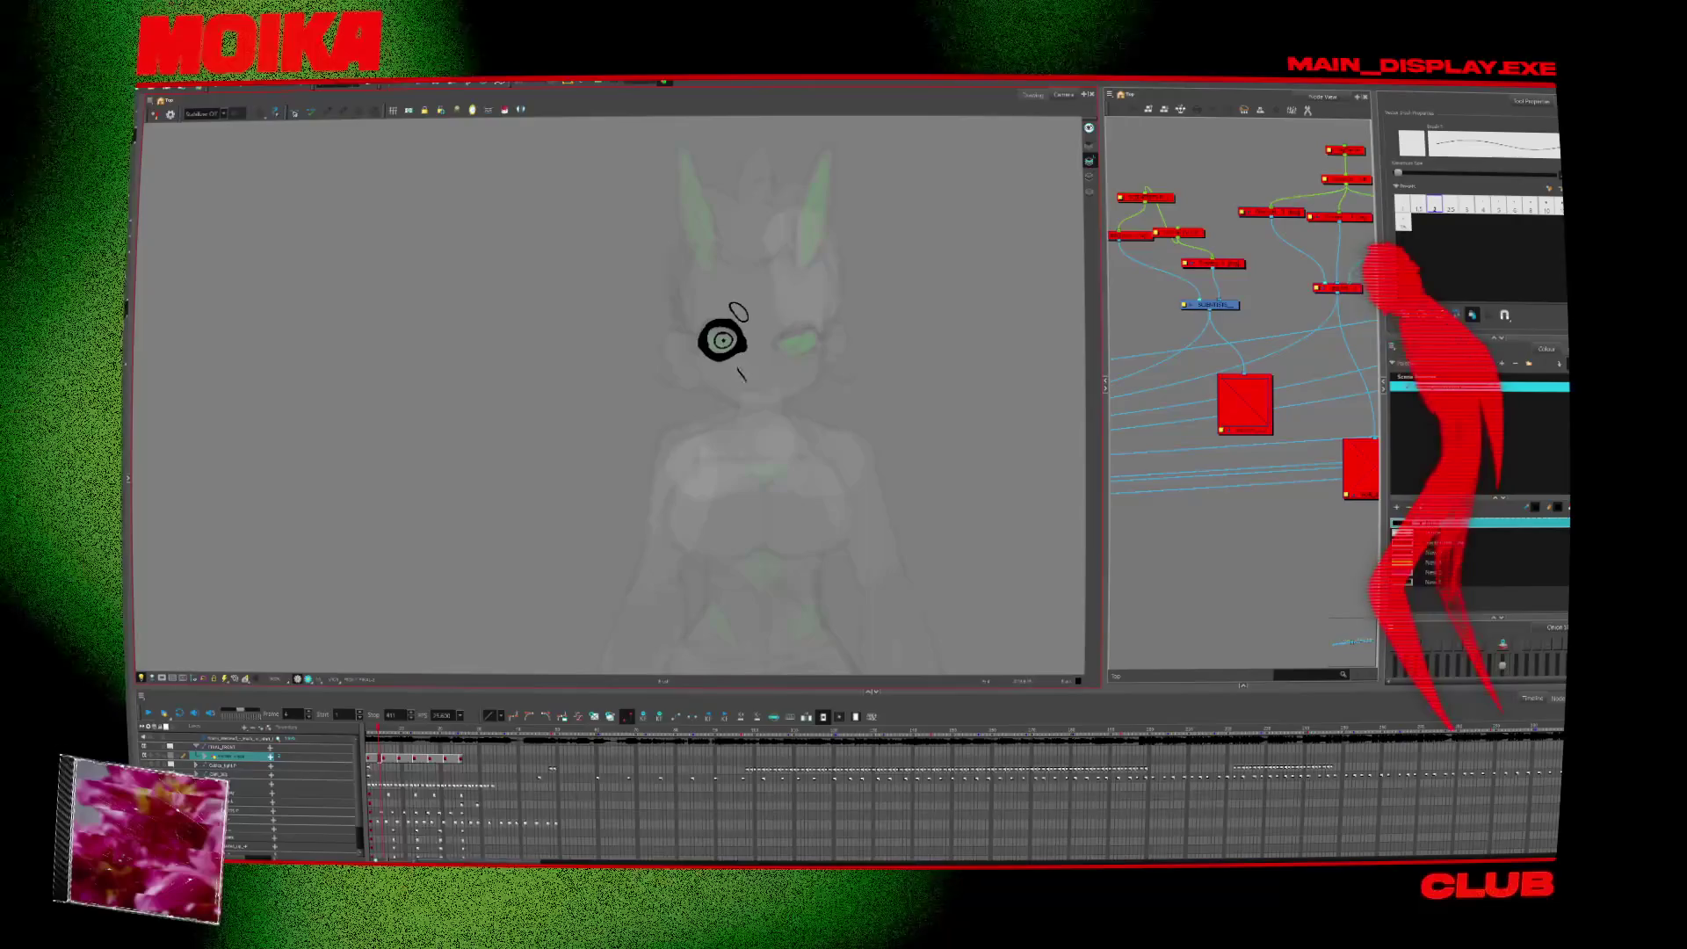
pyautogui.moveTo(729, 372); pyautogui.dragTo(798, 373)
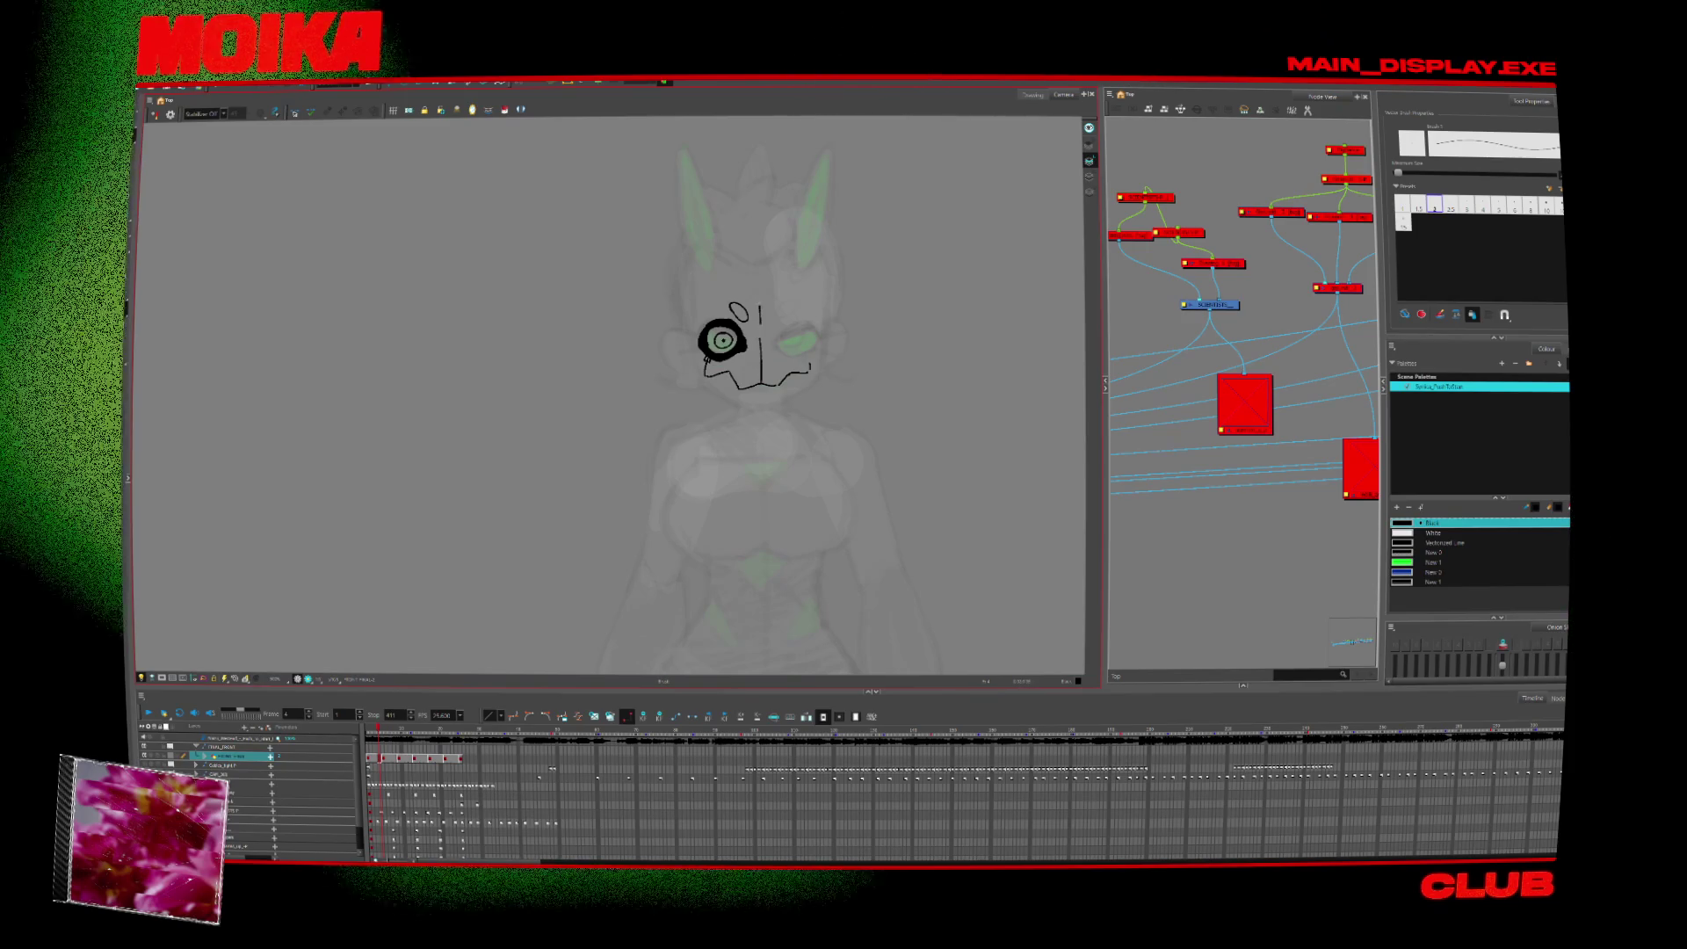
# Add the diagonal brow line above the eye and fill the teardrop nose black.
pyautogui.hotkey('ctrl', 'z')
pyautogui.moveTo(749, 304); pyautogui.dragTo(762, 378)
pyautogui.hotkey('ctrl', 'z')
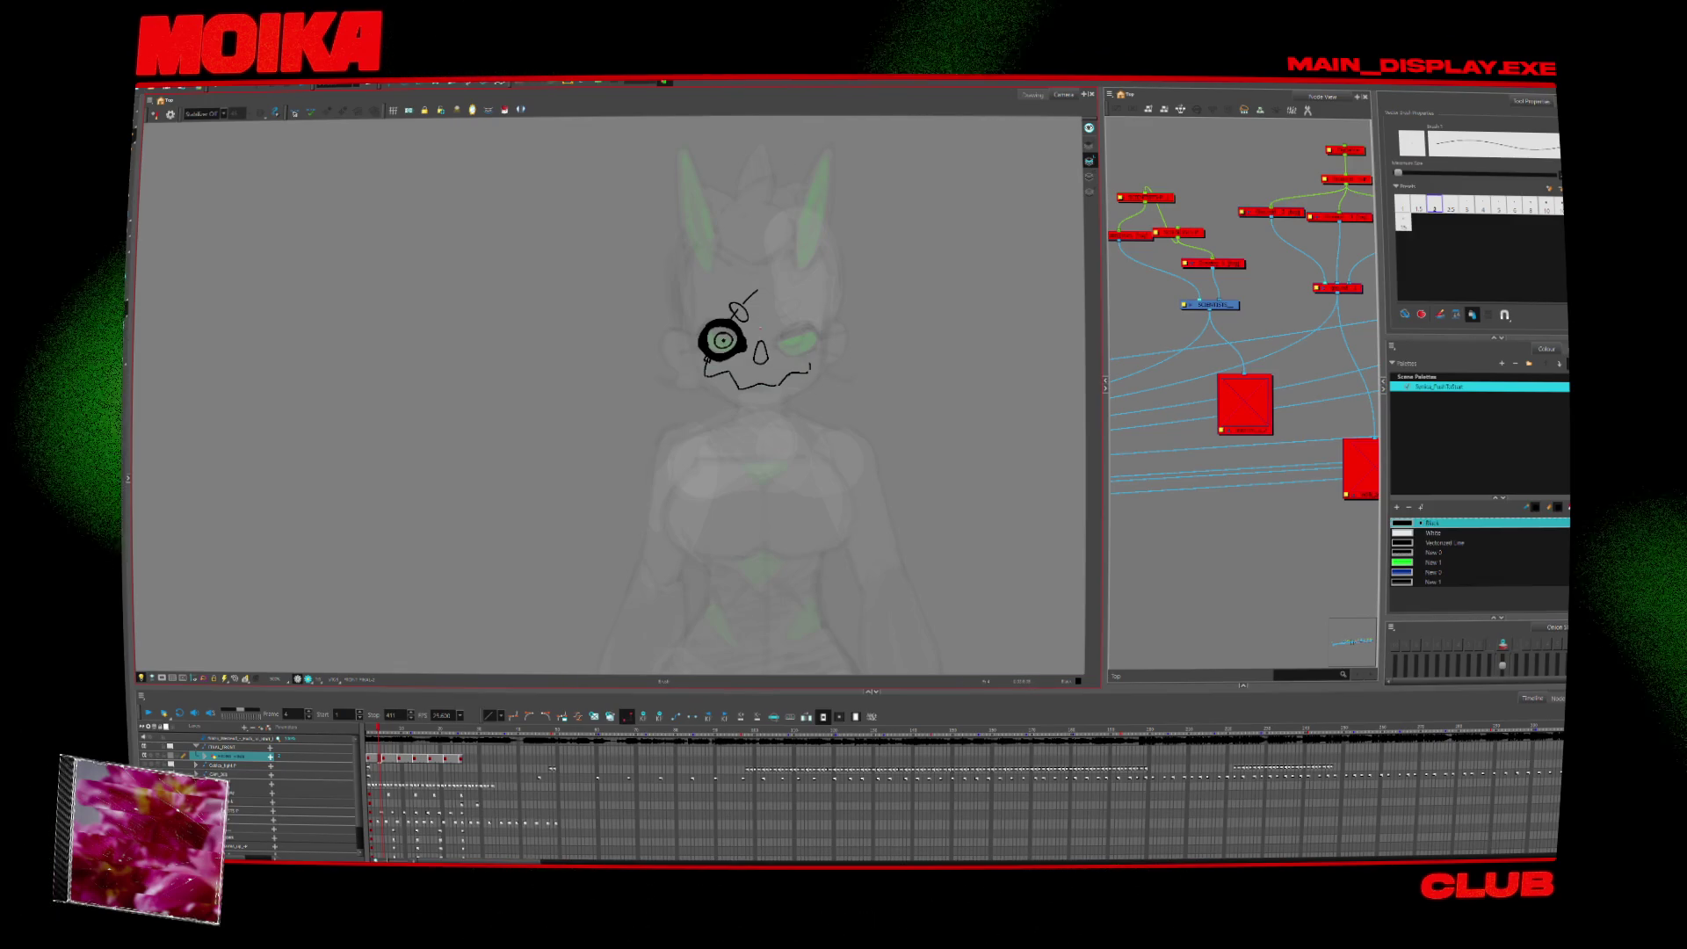
pyautogui.moveTo(760, 292); pyautogui.dragTo(761, 309)
pyautogui.hotkey('alt', 'i')
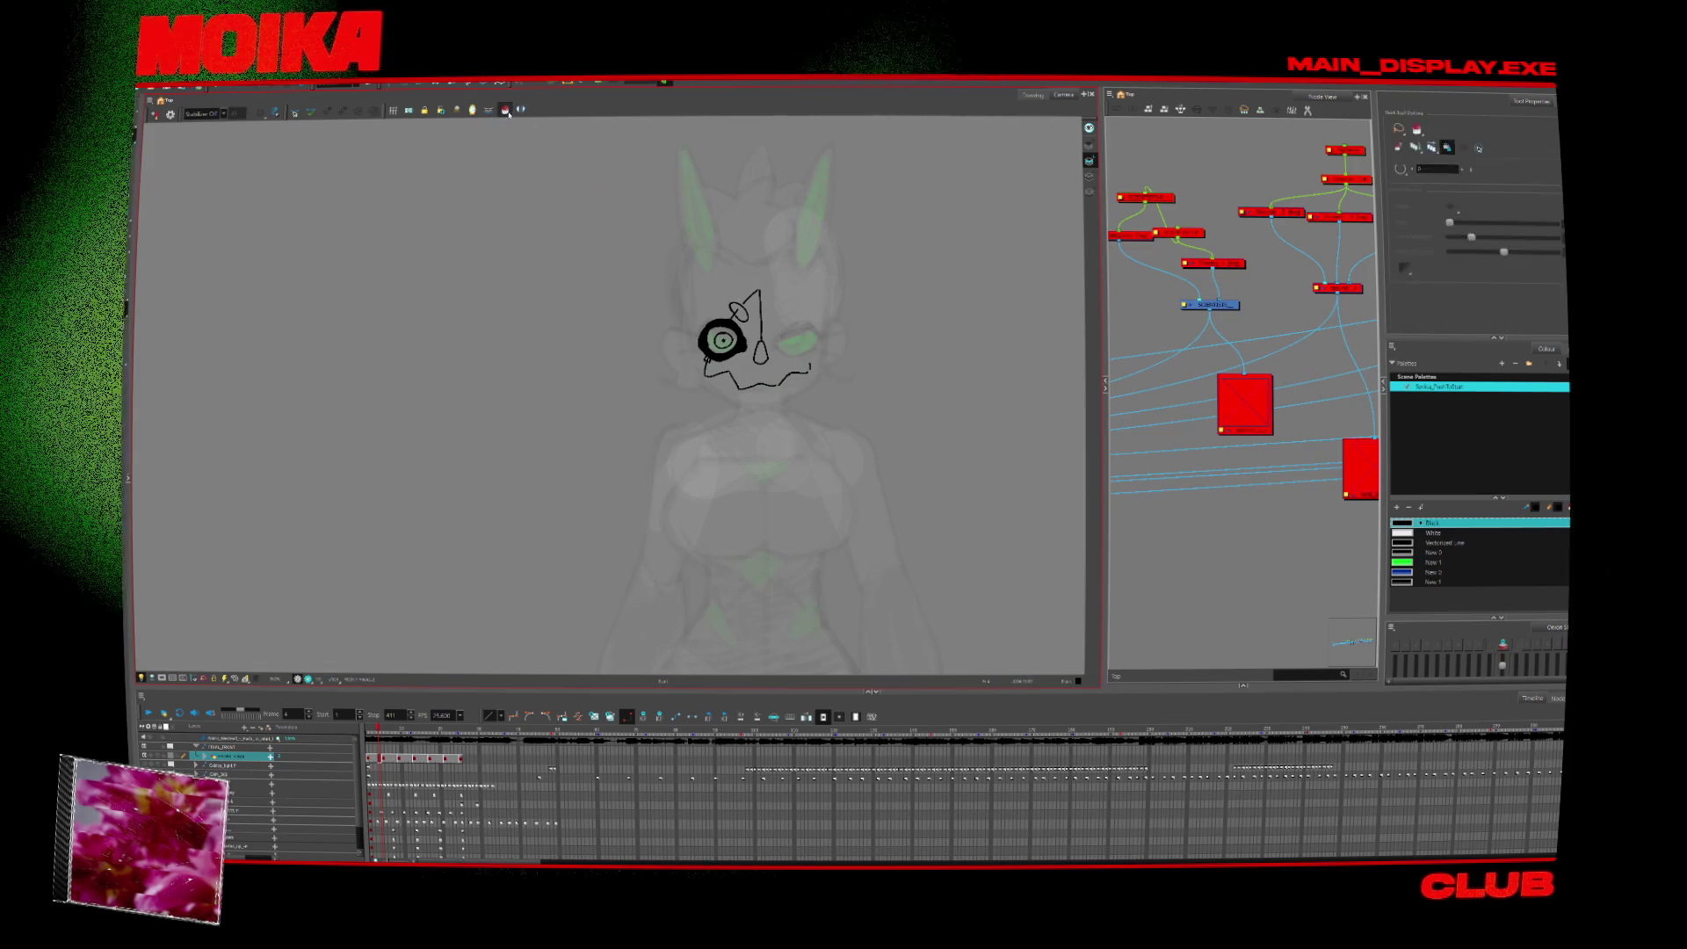
pyautogui.click(761, 353)
pyautogui.press('.')
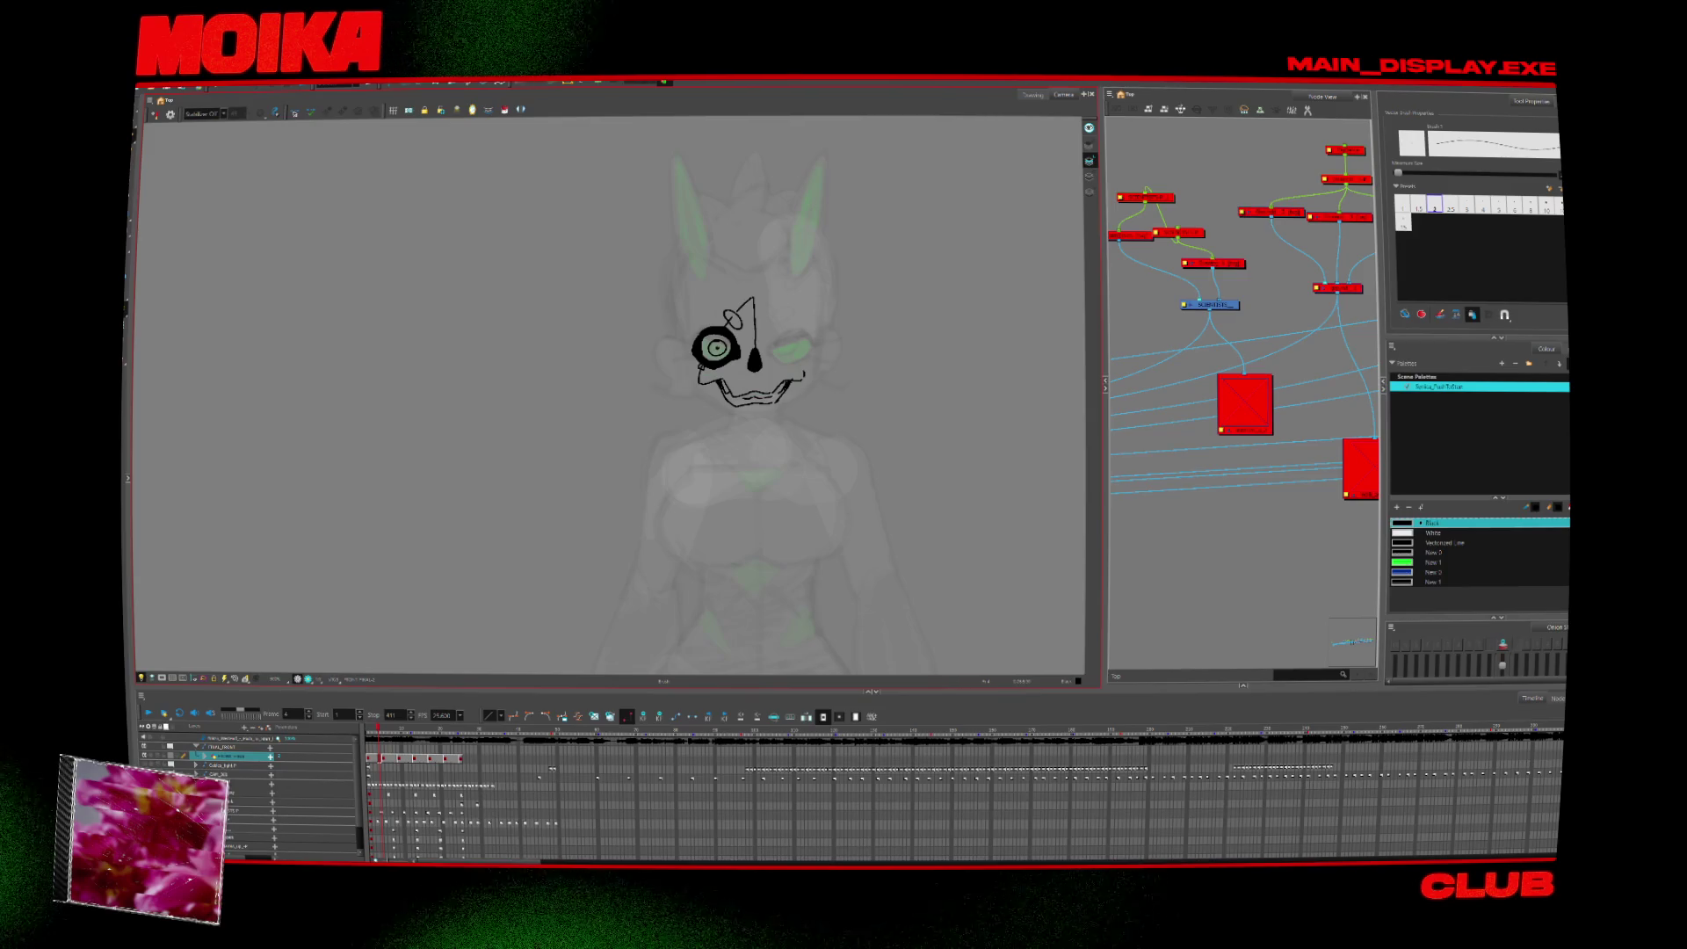
# Shift the face drawing slightly down, then shrink and tilt the jaw stroke.
pyautogui.moveTo(802, 425); pyautogui.dragTo(803, 437)
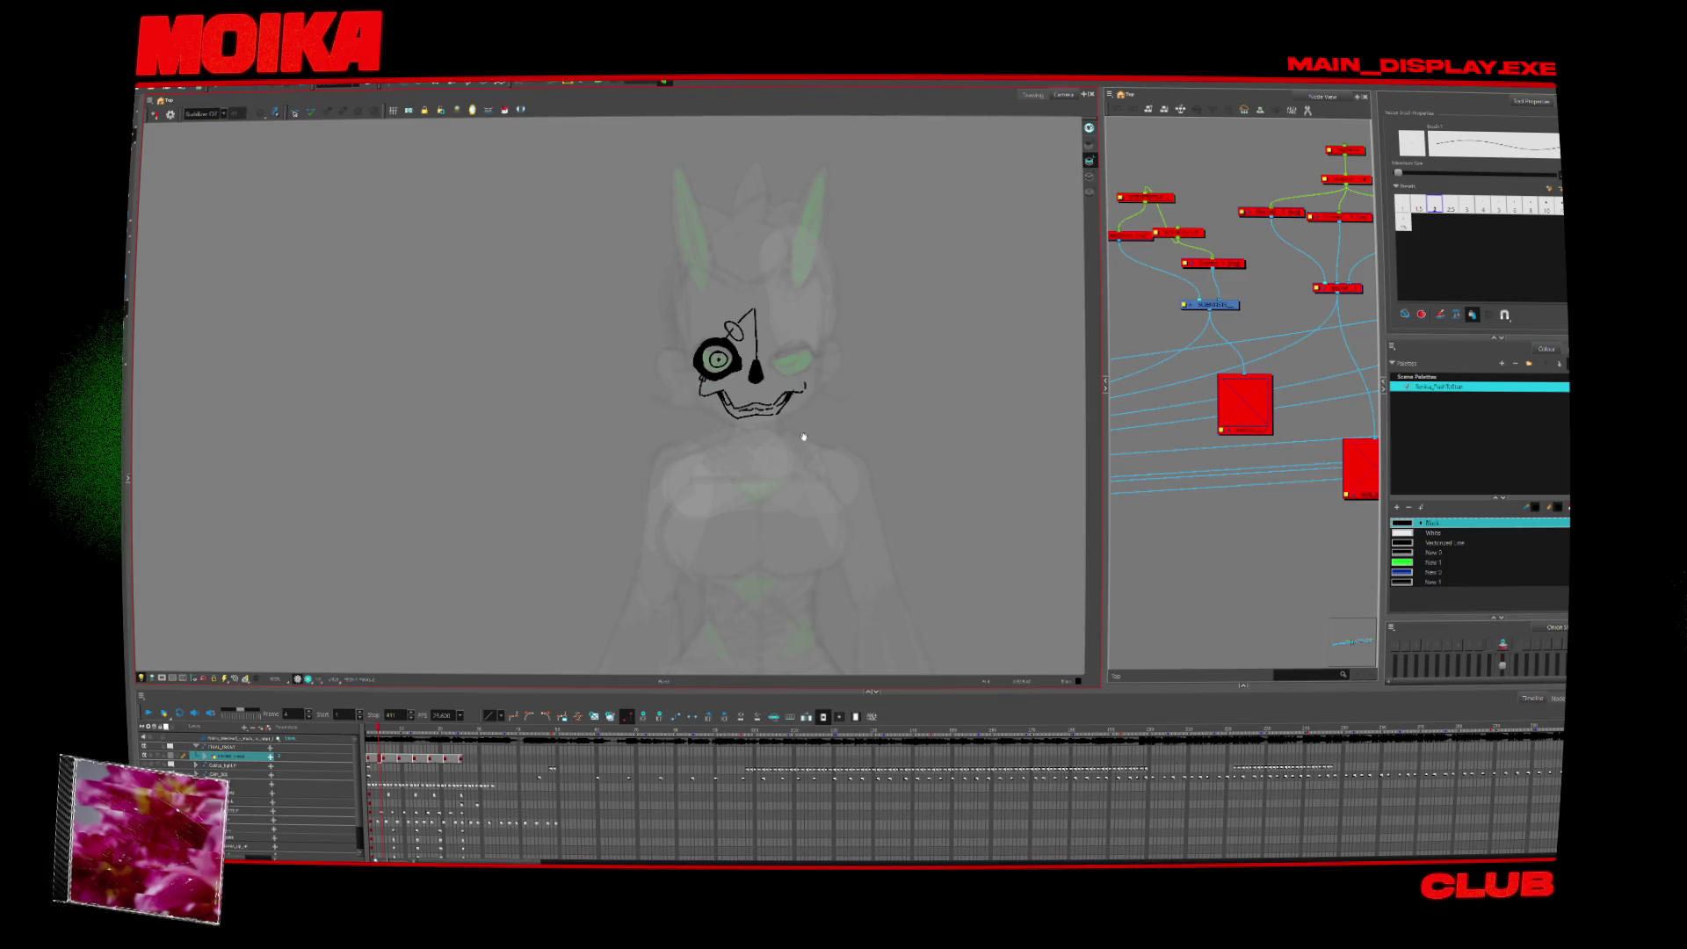
pyautogui.click(760, 407)
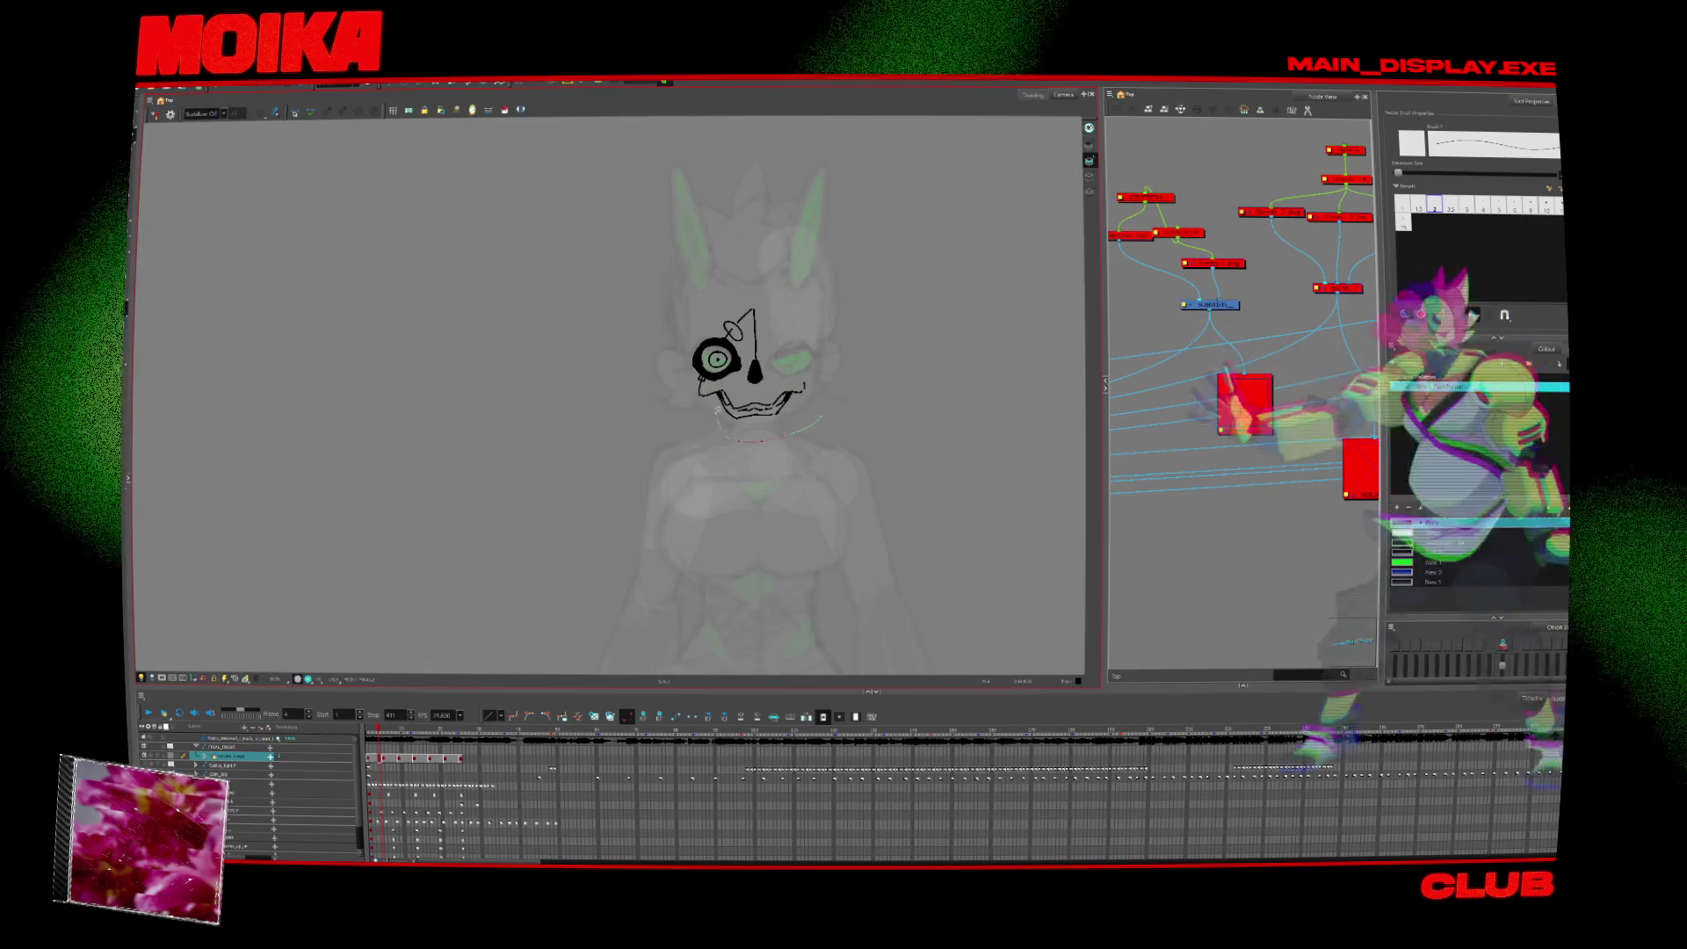
pyautogui.moveTo(821, 421); pyautogui.dragTo(817, 413)
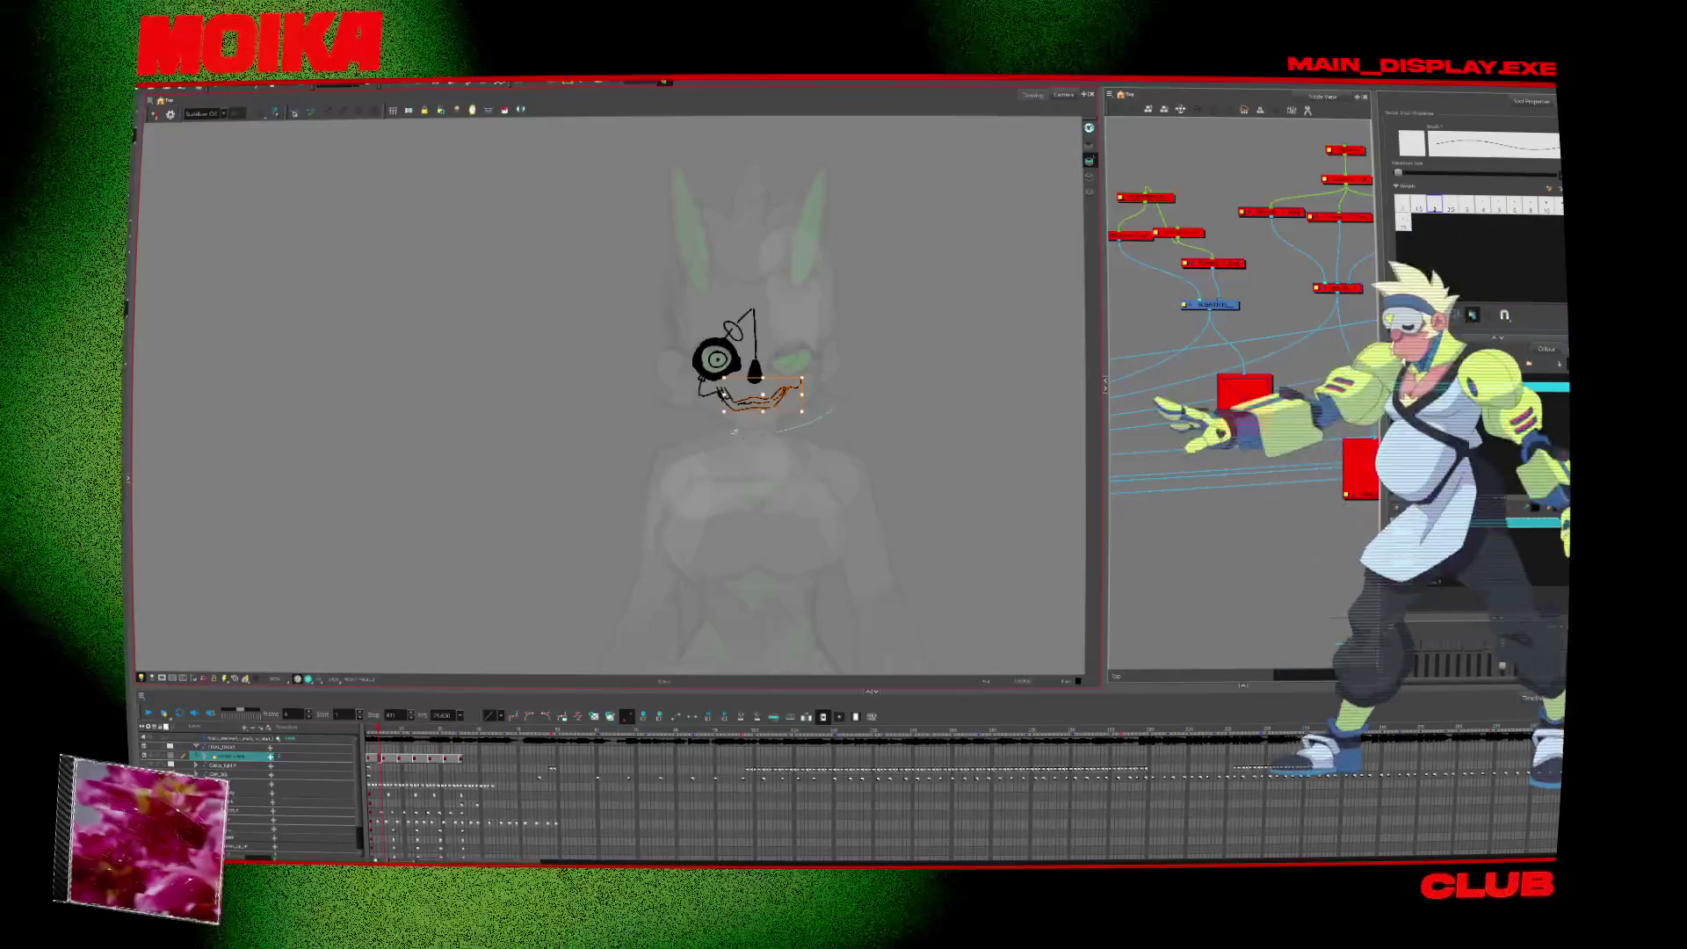
pyautogui.moveTo(817, 413)
pyautogui.mouseDown()
pyautogui.moveTo(812, 376)
pyautogui.moveTo(807, 406)
pyautogui.mouseUp()
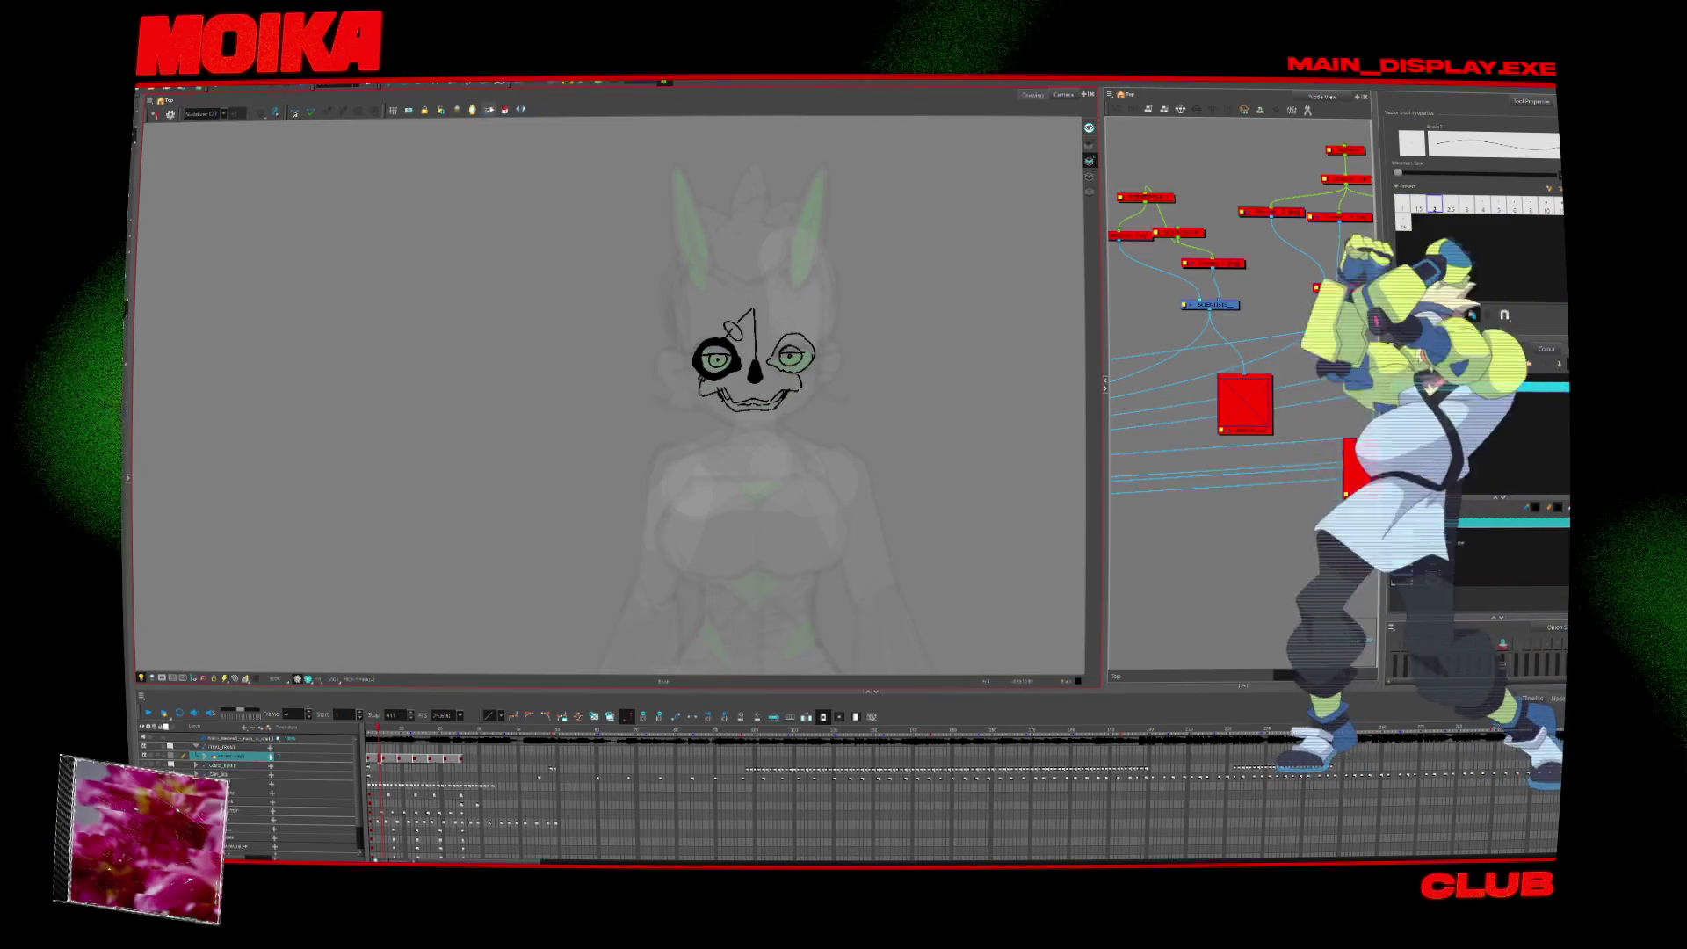
# Fill the right eye ring black with the Paint tool.
pyautogui.click(504, 109)
pyautogui.hotkey('alt', 'b')
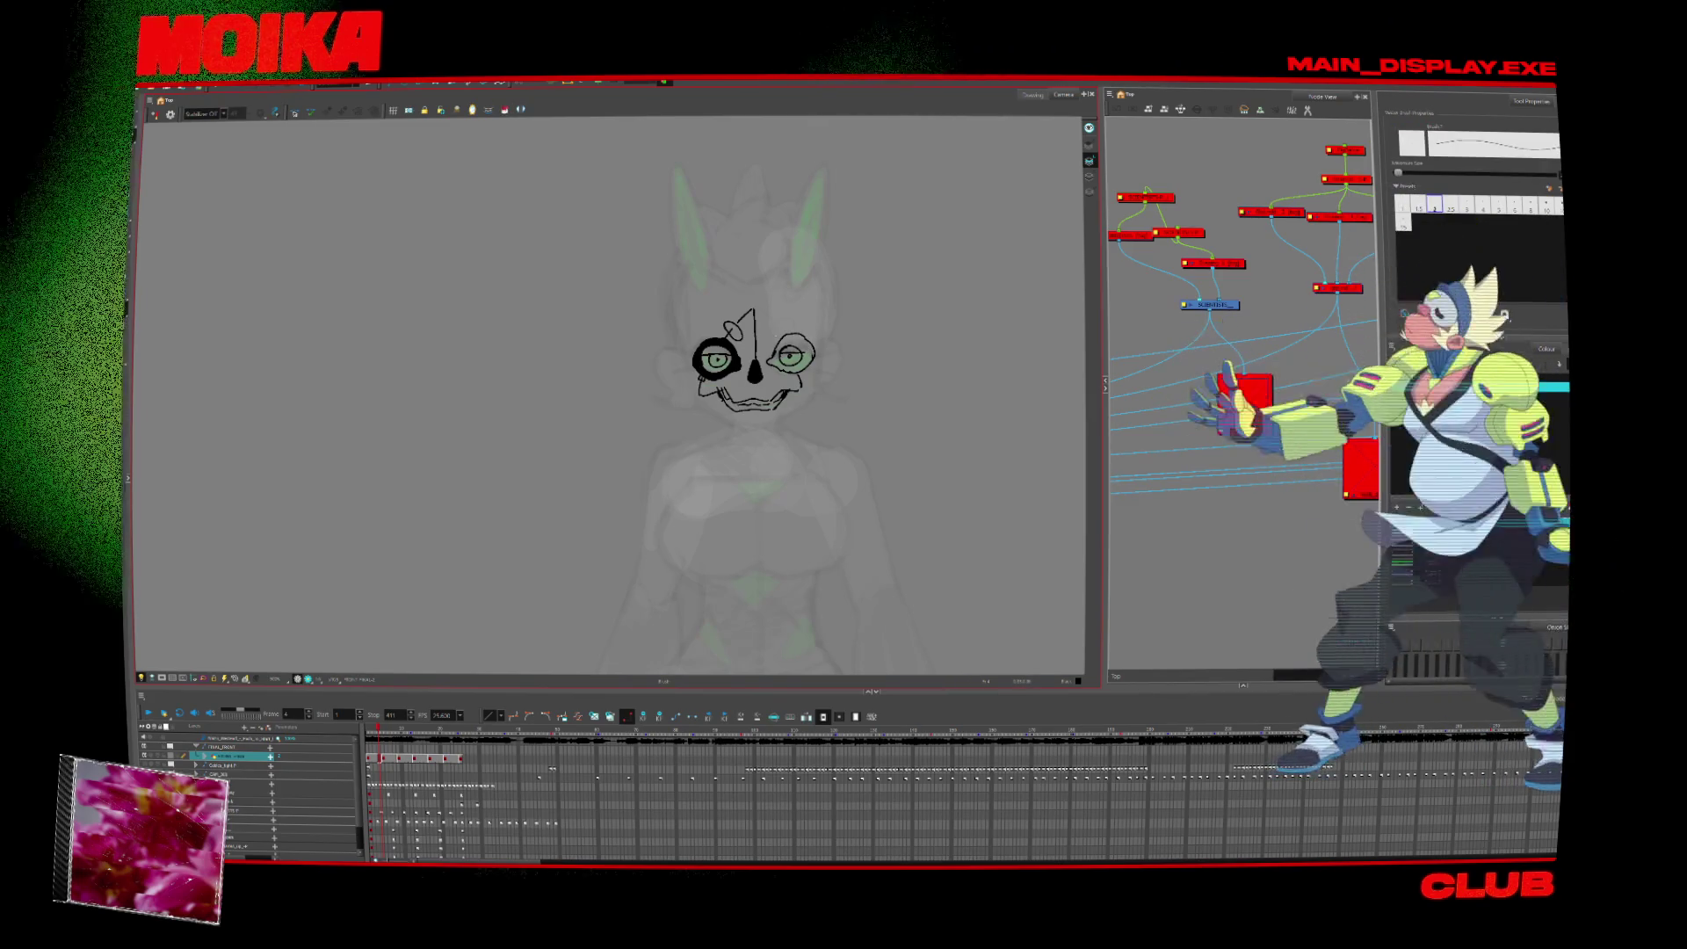
pyautogui.hotkey('alt', 'i')
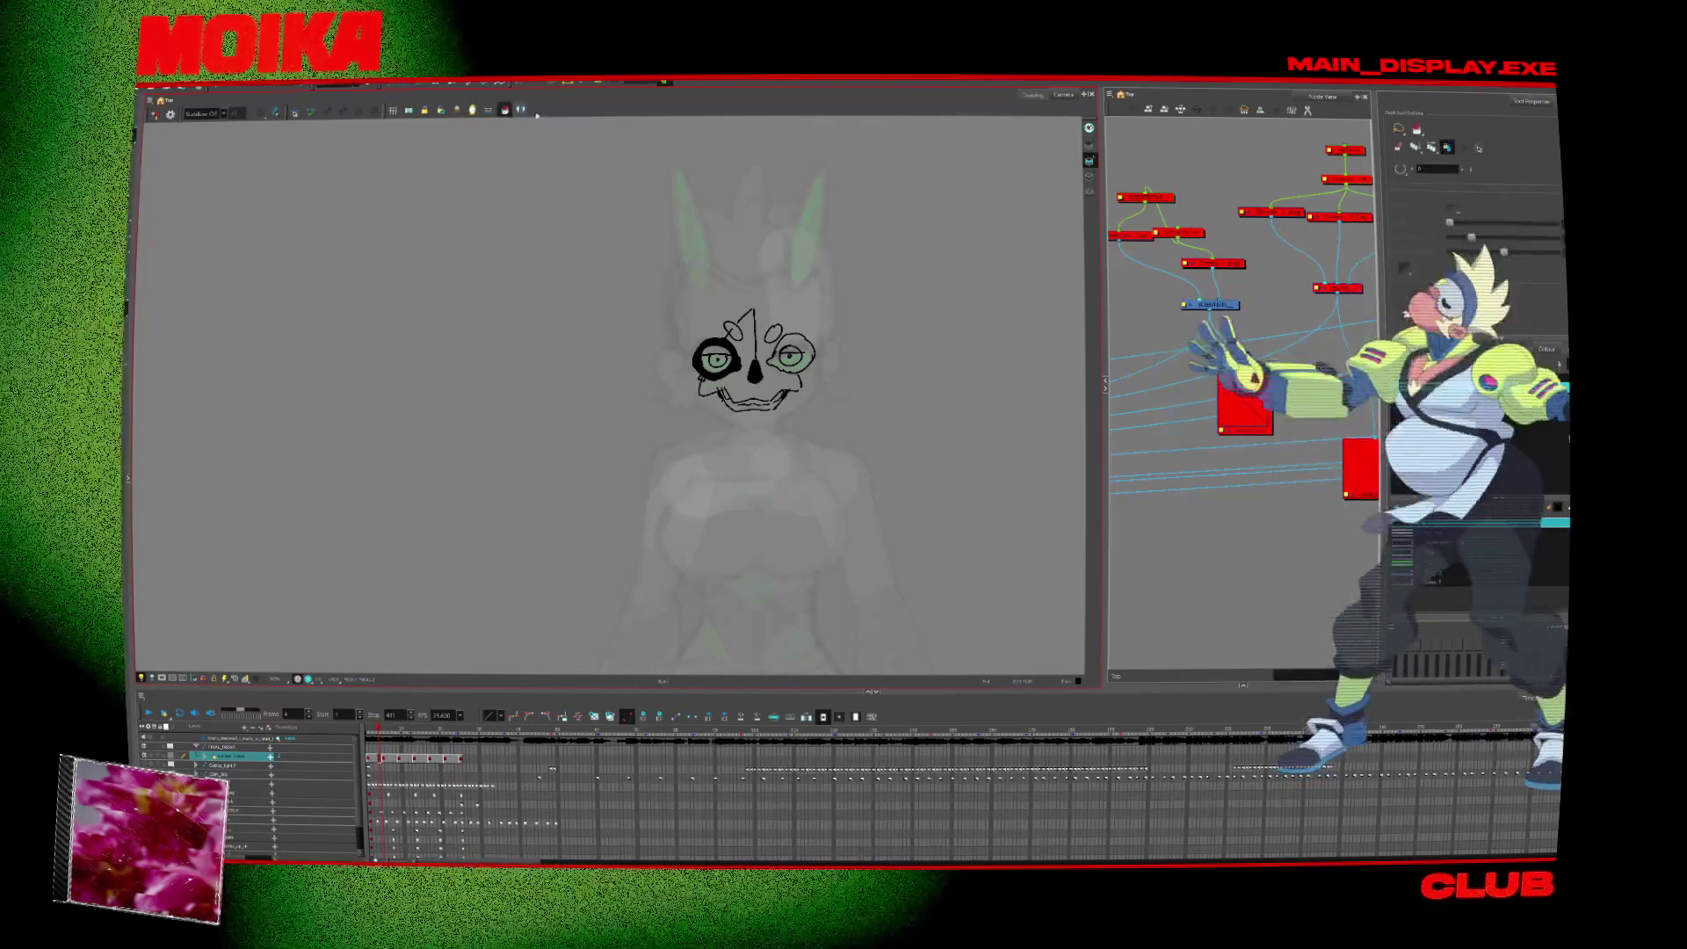
pyautogui.click(806, 361)
# Draw a domed plate over the top of the skull and reframe the view.
pyautogui.hotkey('alt', 'b')
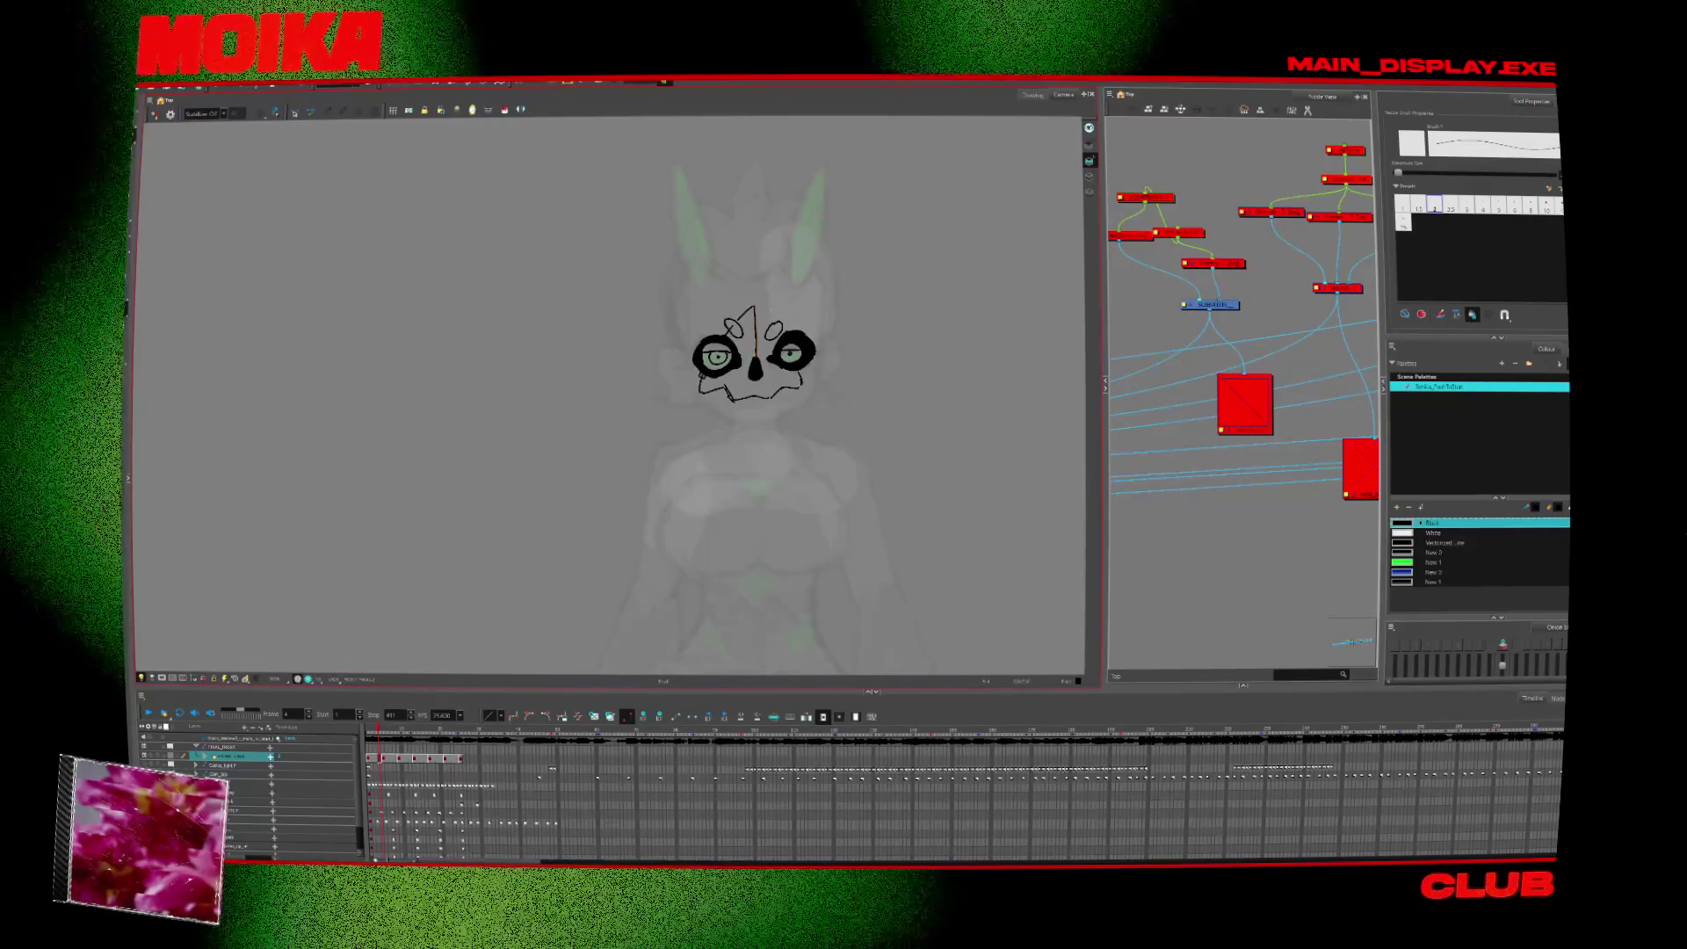
pyautogui.moveTo(728, 327); pyautogui.dragTo(774, 323)
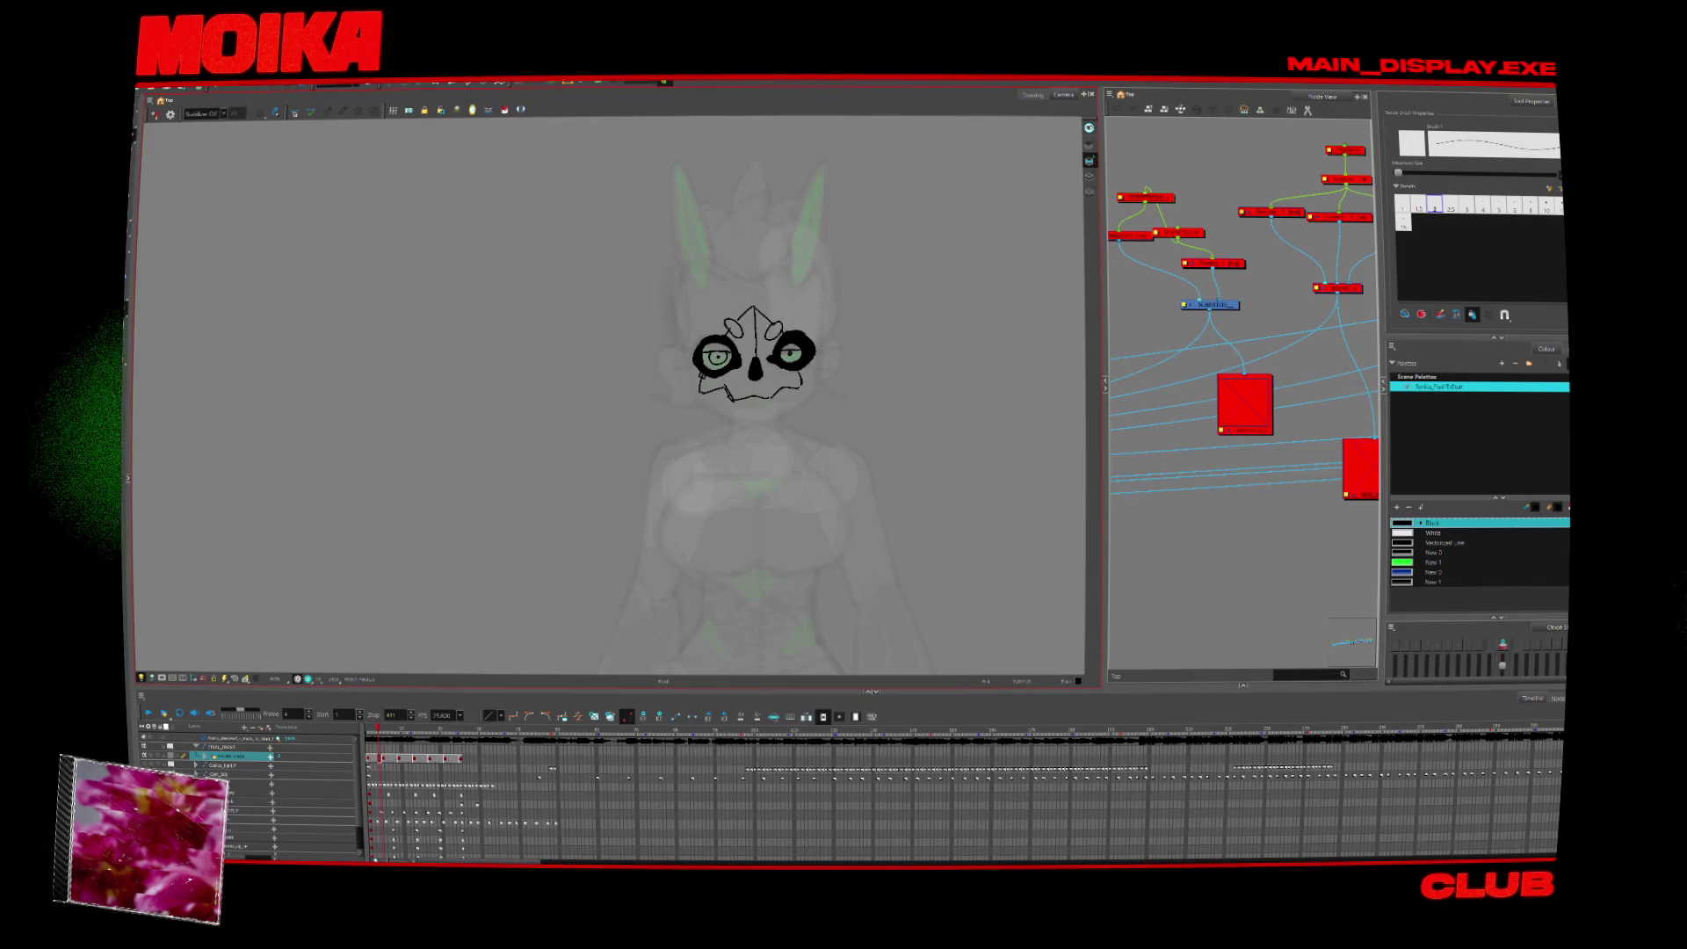
pyautogui.moveTo(716, 508)
pyautogui.mouseDown()
pyautogui.moveTo(687, 565)
pyautogui.moveTo(679, 510)
pyautogui.moveTo(706, 380)
pyautogui.moveTo(668, 464)
pyautogui.mouseUp()
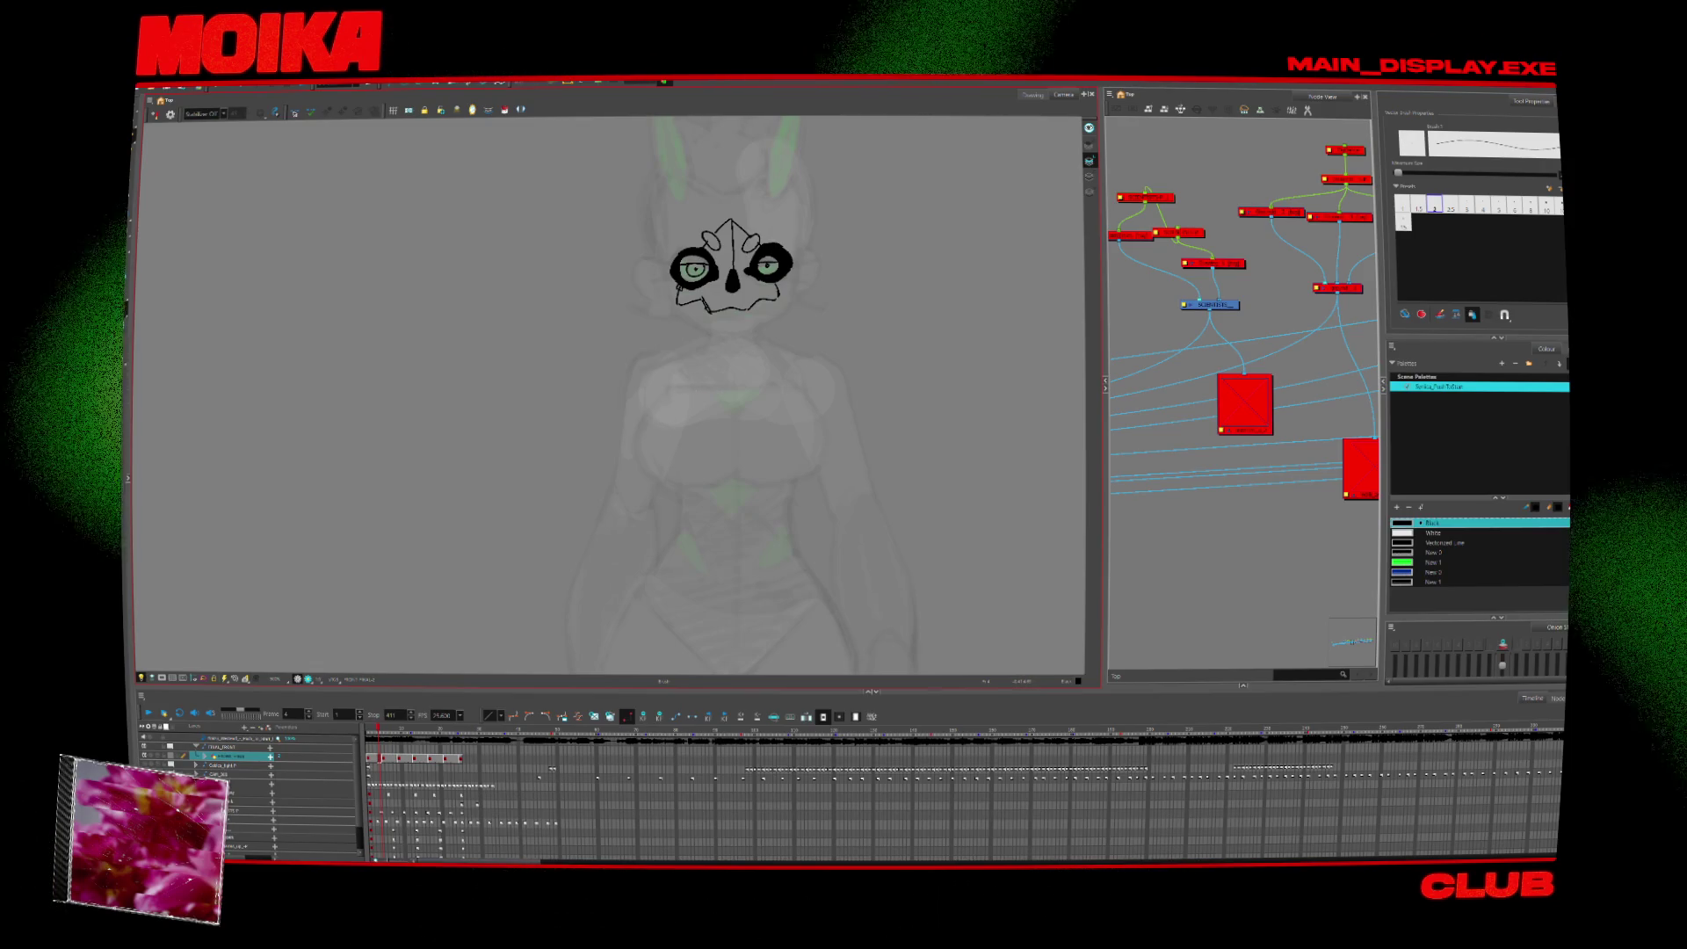
# Brush the chest plate's left edge, central diamond, rib lines and the bow's lower right edge.
pyautogui.moveTo(672, 391)
pyautogui.mouseDown()
pyautogui.moveTo(659, 457)
pyautogui.moveTo(694, 479)
pyautogui.moveTo(734, 464)
pyautogui.moveTo(726, 497)
pyautogui.moveTo(711, 477)
pyautogui.mouseUp()
pyautogui.hotkey('ctrl', 'z')
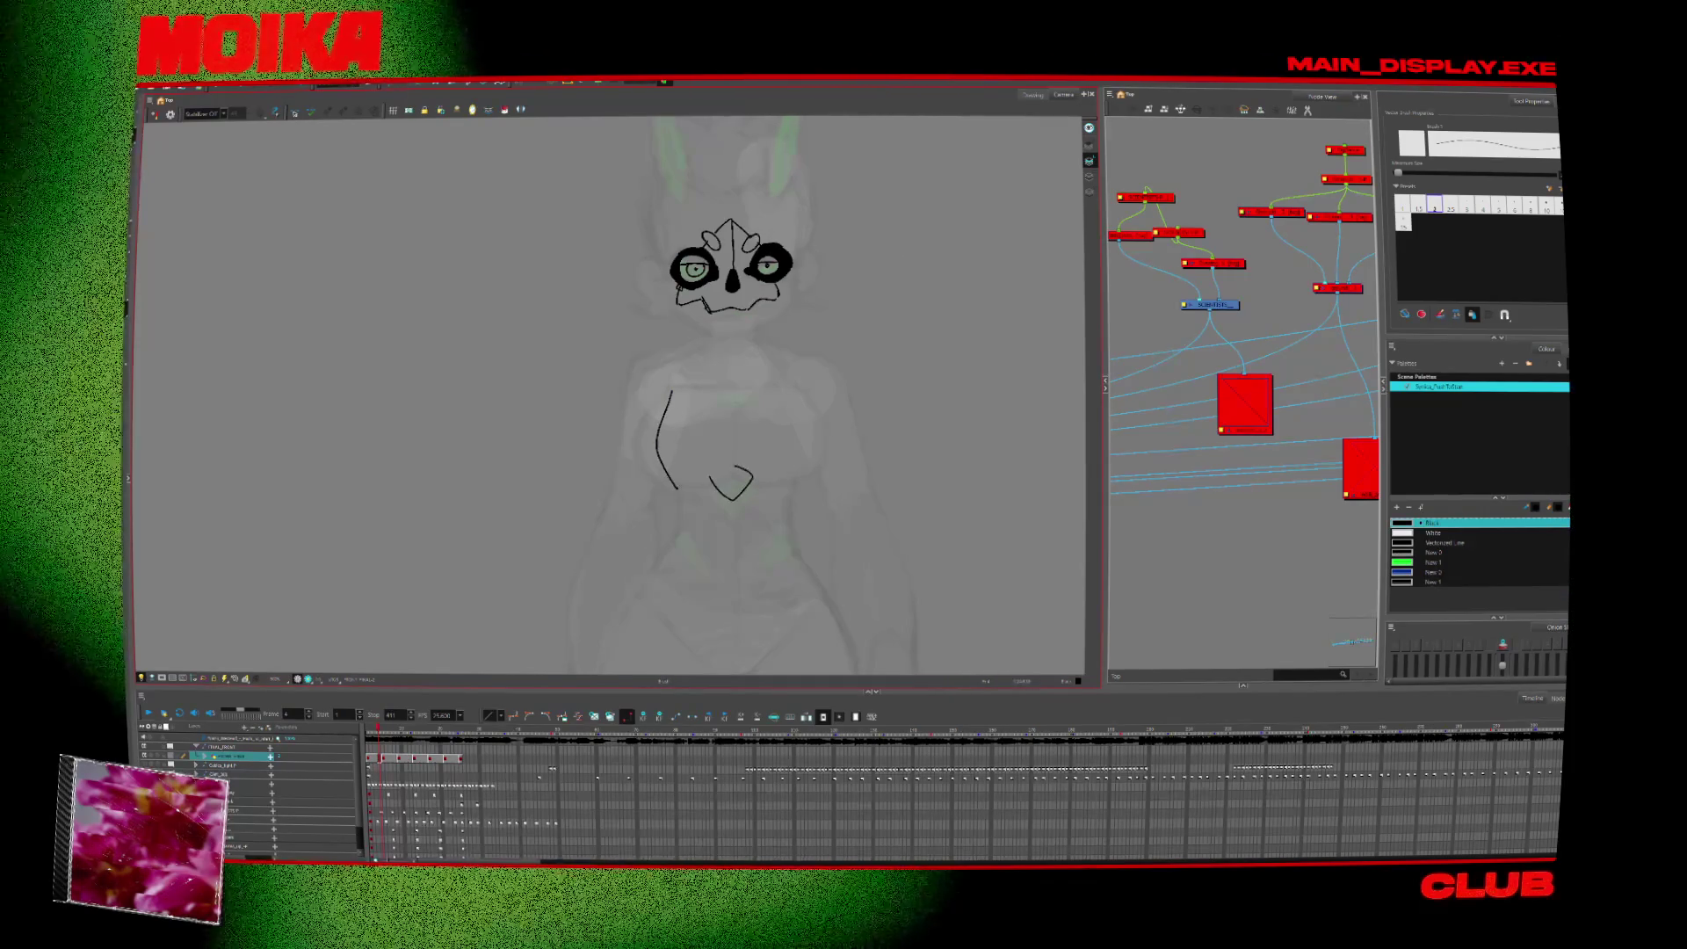
pyautogui.moveTo(731, 400)
pyautogui.mouseDown()
pyautogui.moveTo(729, 459)
pyautogui.moveTo(752, 482)
pyautogui.mouseUp()
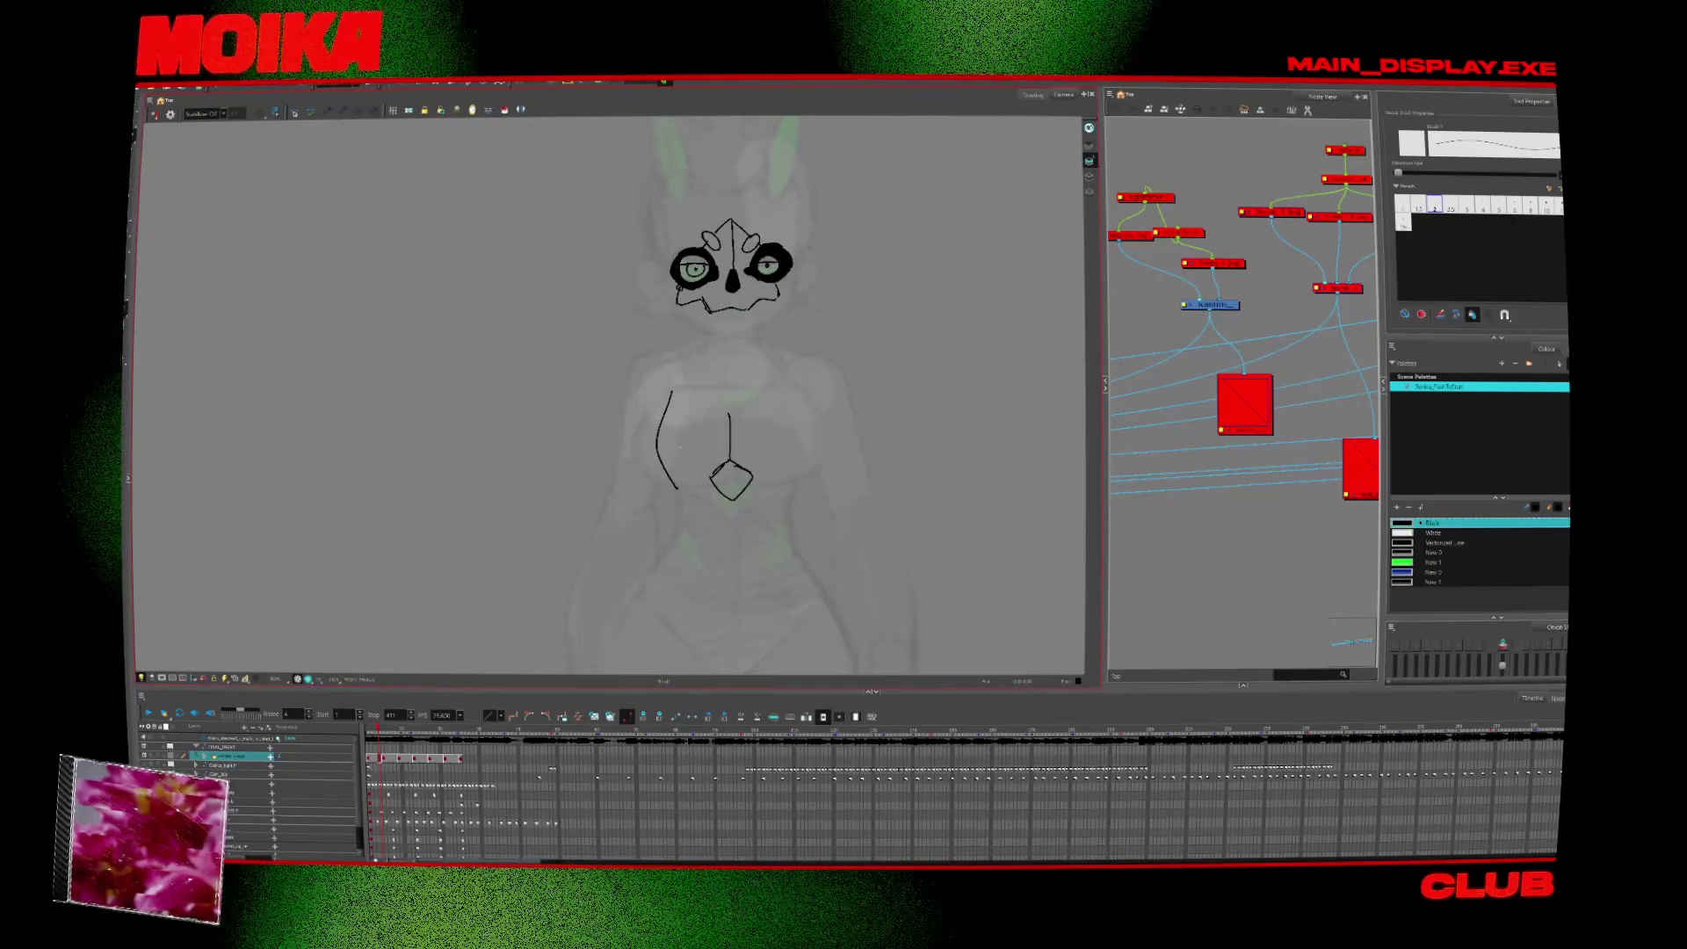
pyautogui.hotkey('ctrl', 'z')
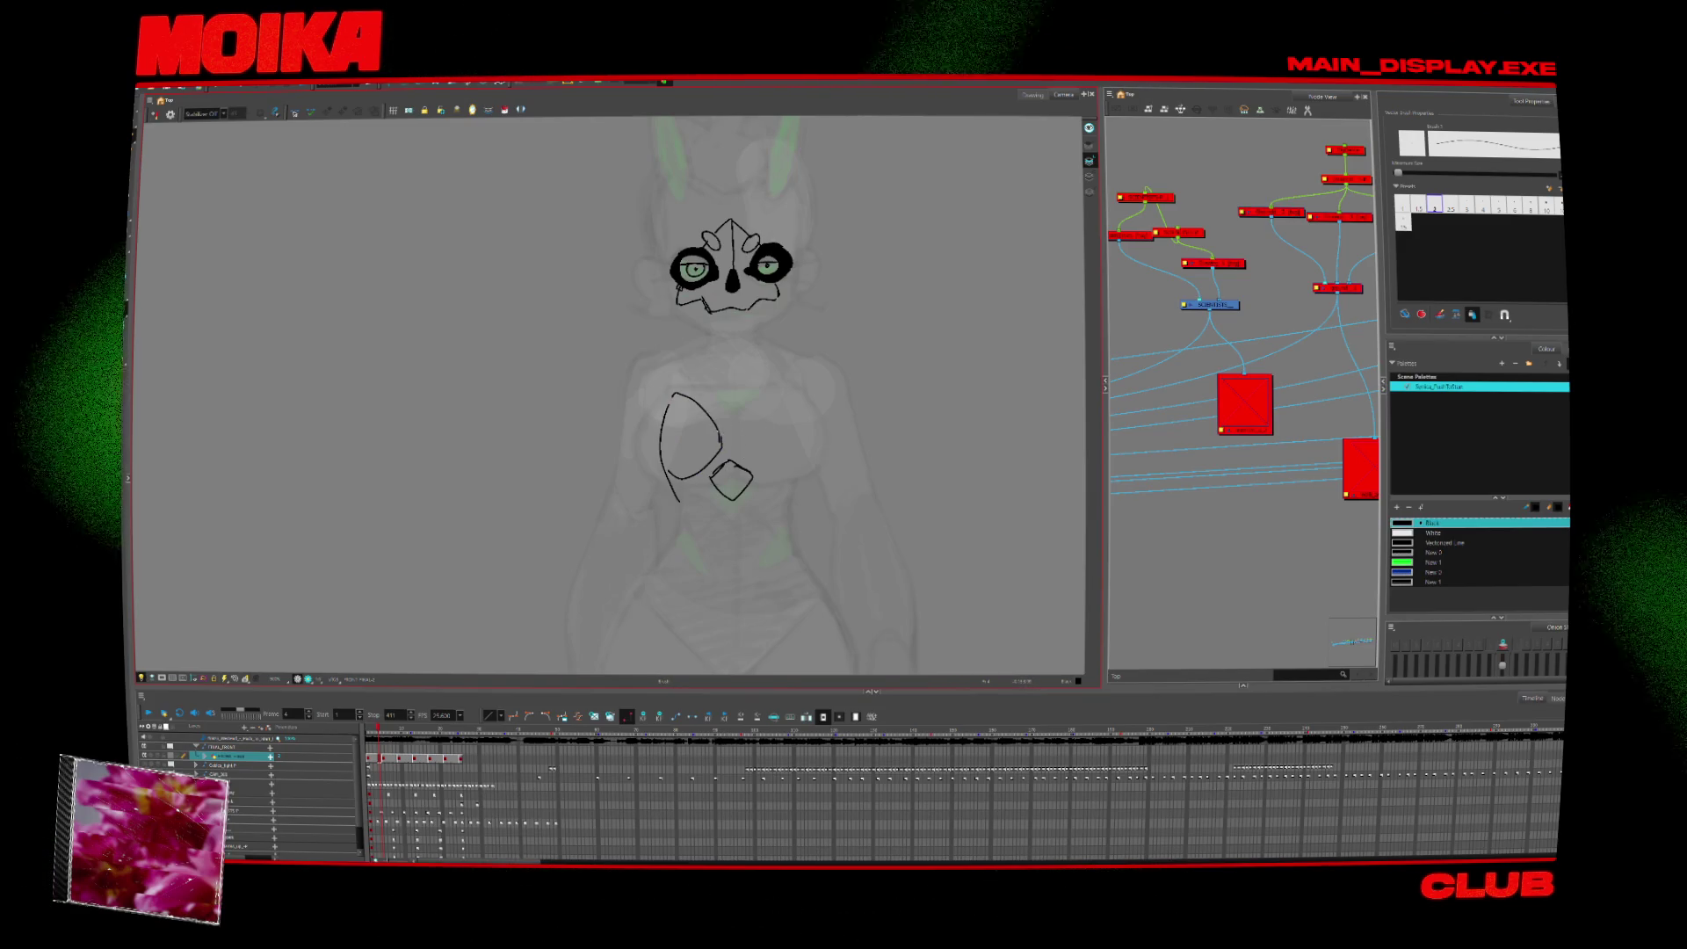
pyautogui.moveTo(719, 423)
pyautogui.mouseDown()
pyautogui.moveTo(745, 420)
pyautogui.moveTo(746, 459)
pyautogui.mouseUp()
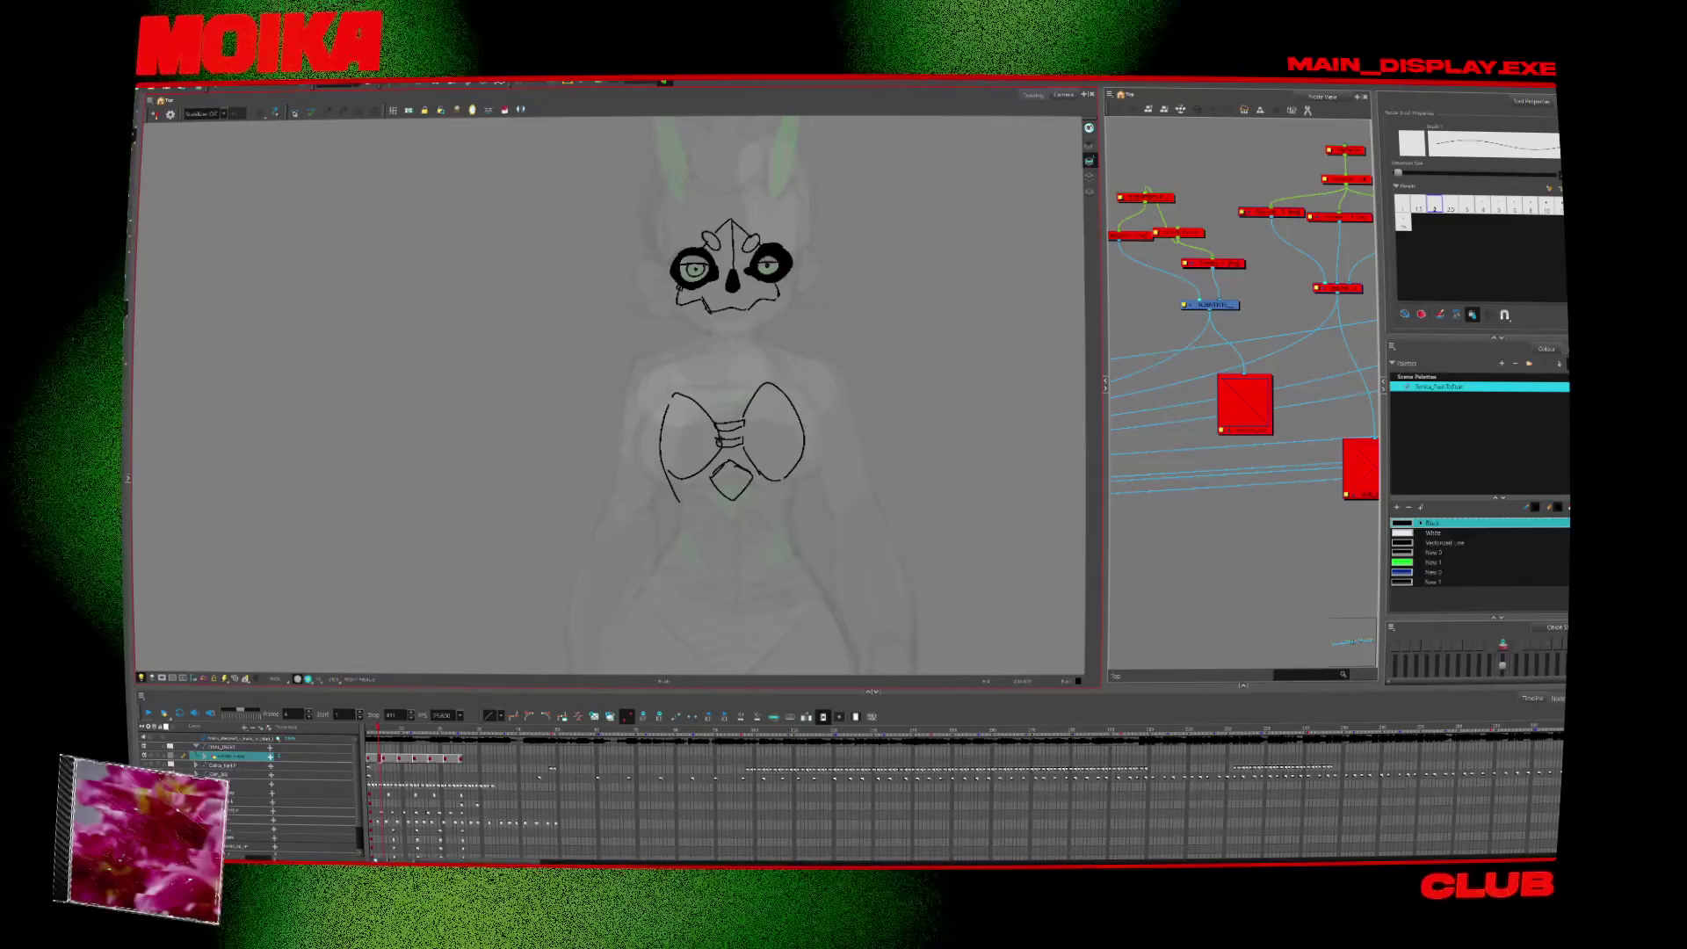
pyautogui.scroll(2, 730, 396)
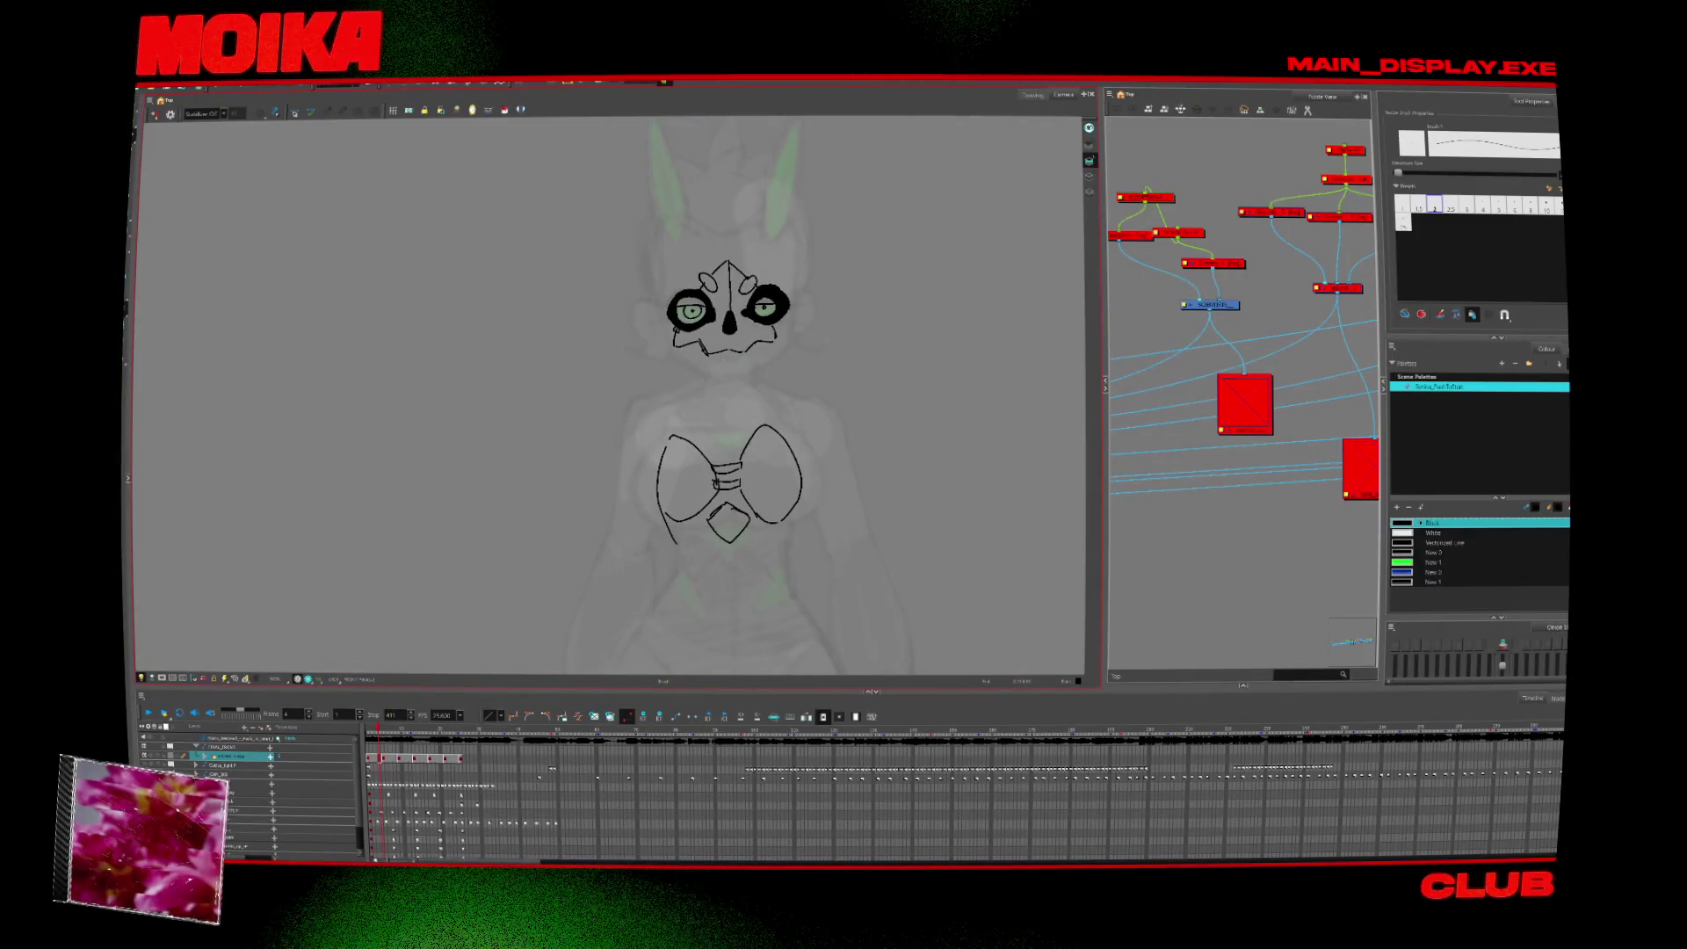
pyautogui.scroll(-5, 719, 458)
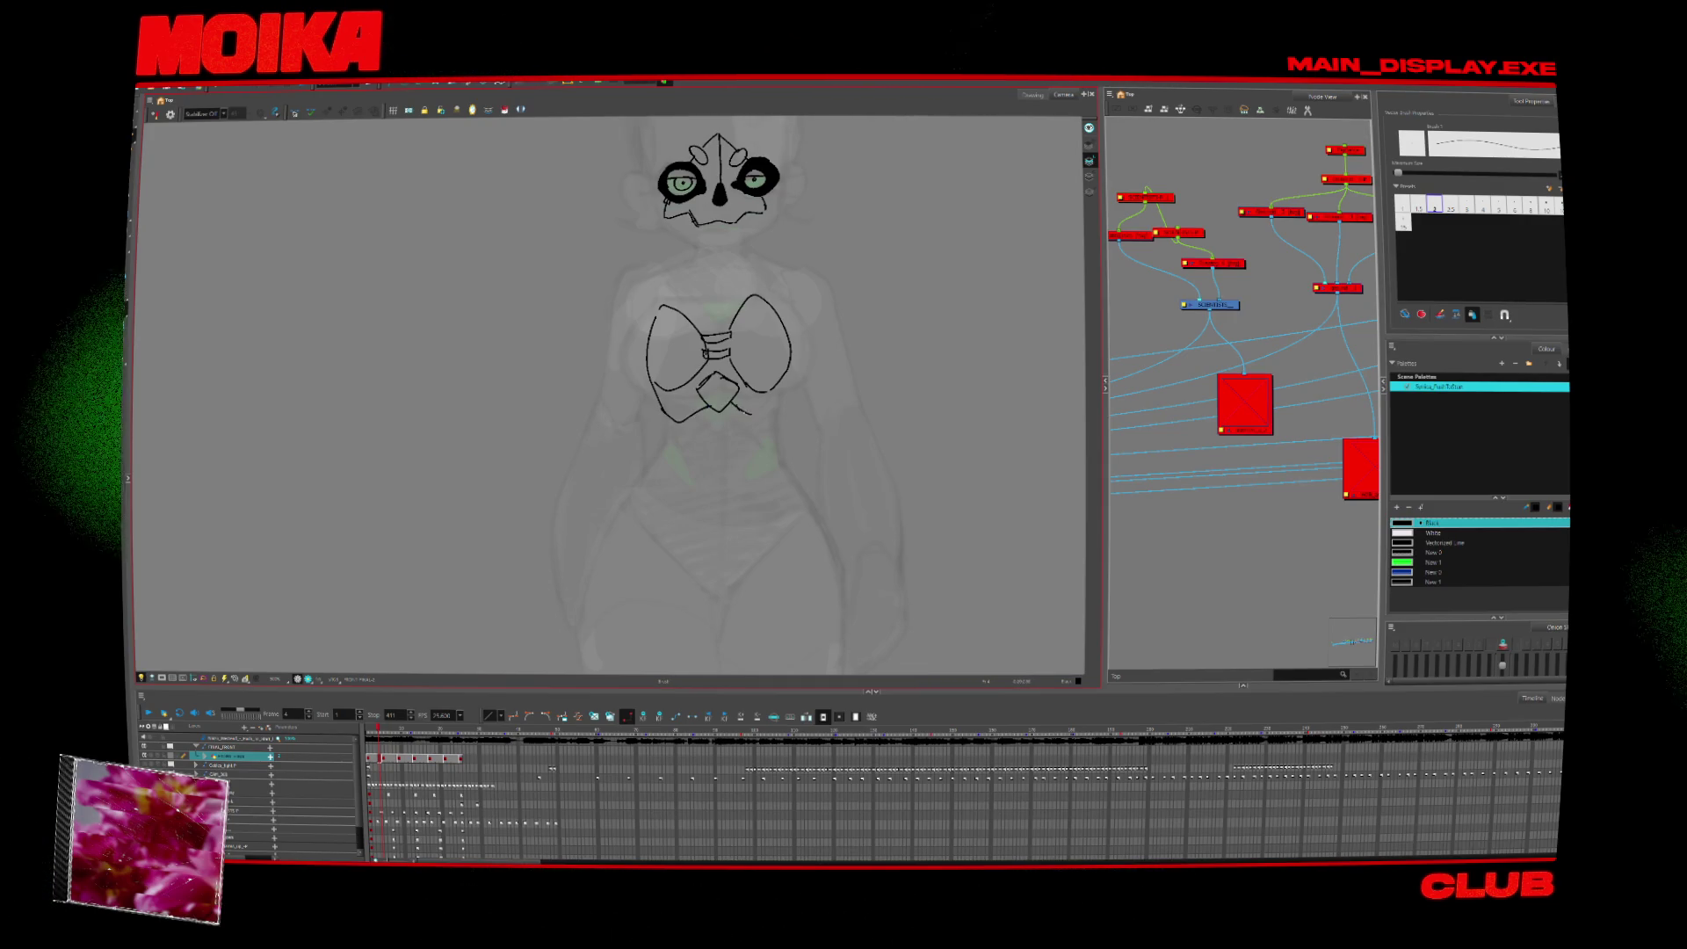
pyautogui.moveTo(749, 413)
pyautogui.mouseDown()
pyautogui.moveTo(785, 398)
pyautogui.moveTo(704, 475)
pyautogui.mouseUp()
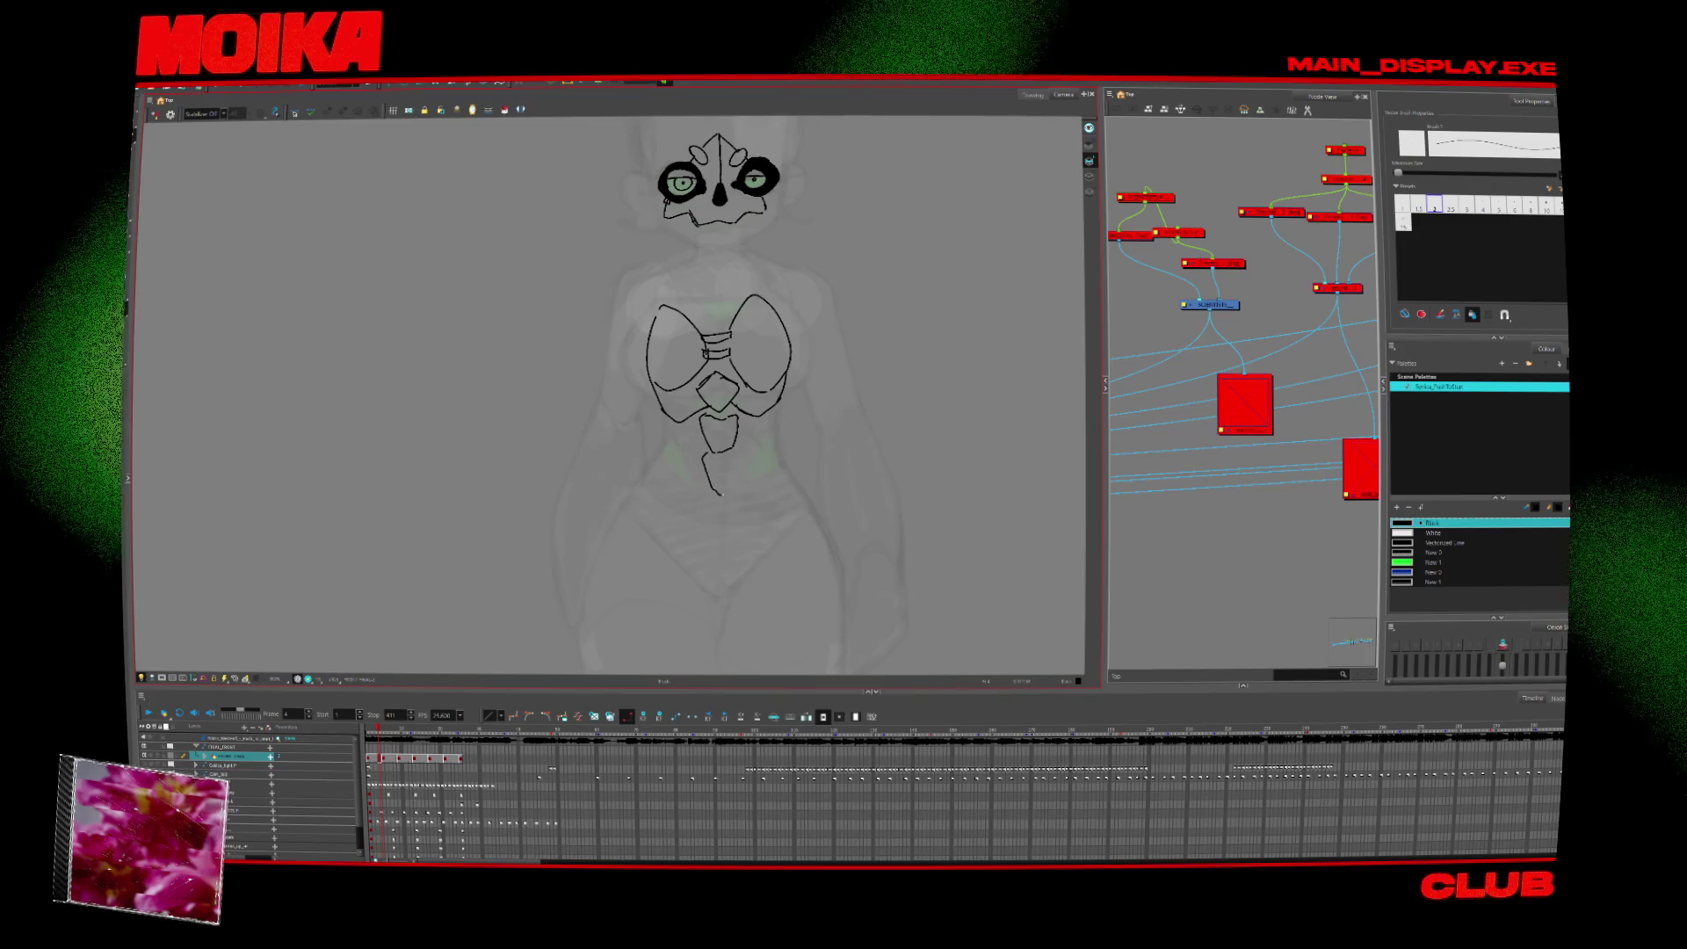
# Close the abdomen plate, then draw left and right hip contours and the lower-left pelvis plate line.
pyautogui.moveTo(721, 495); pyautogui.dragTo(741, 456)
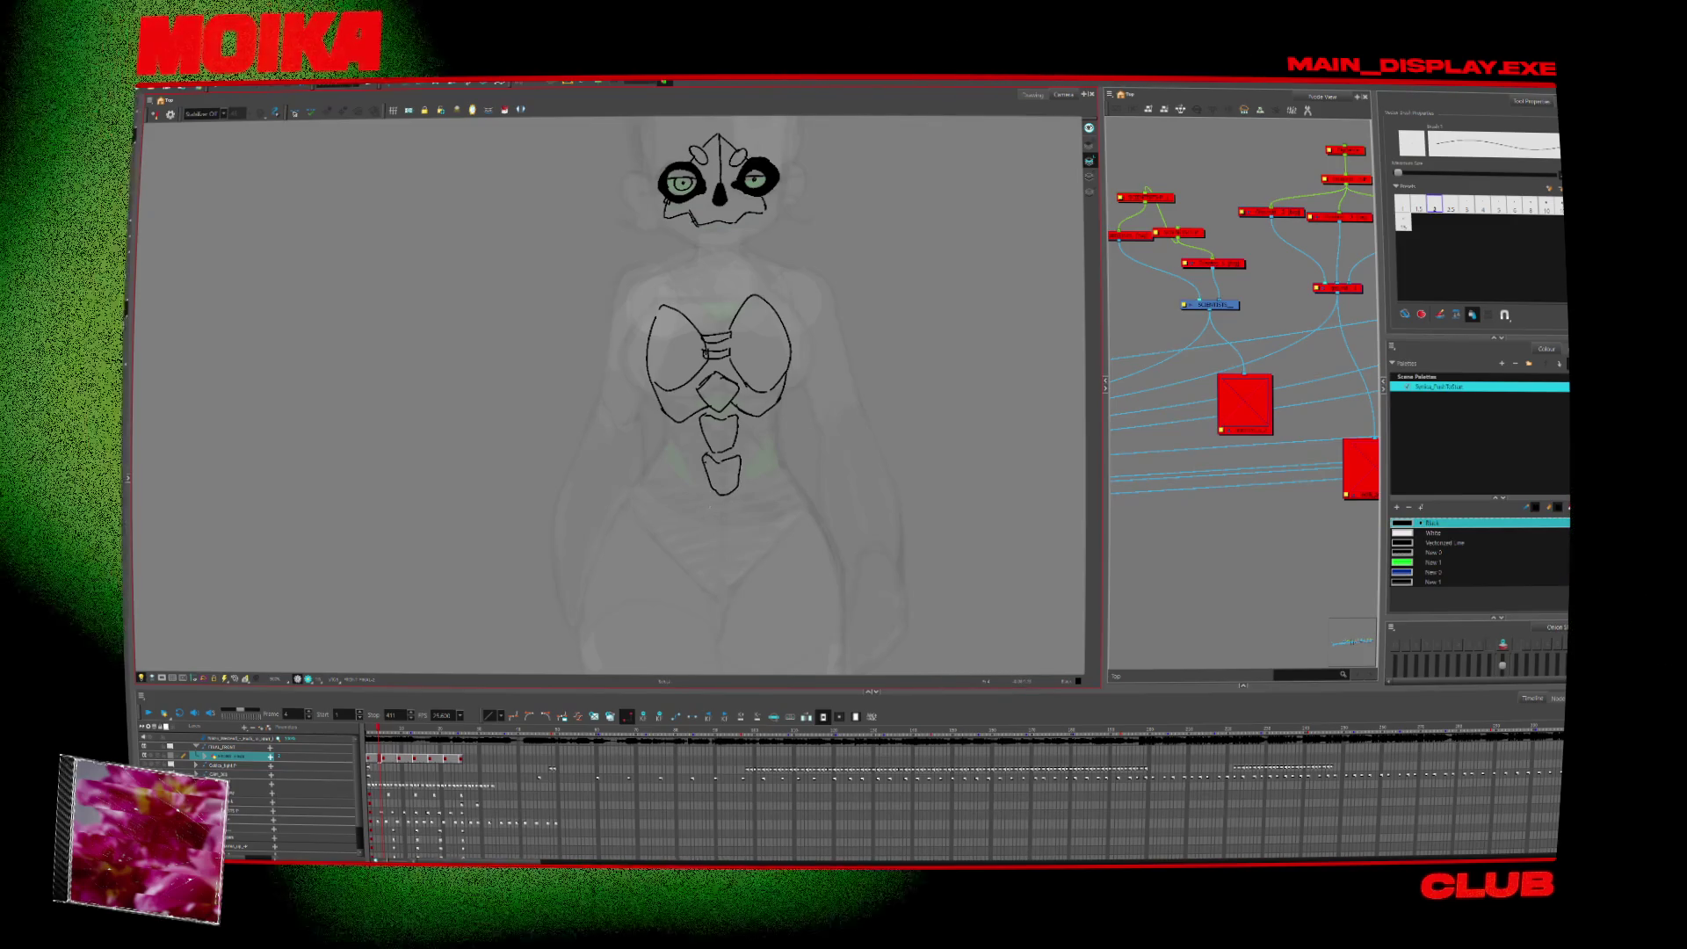
pyautogui.moveTo(726, 531); pyautogui.dragTo(723, 504)
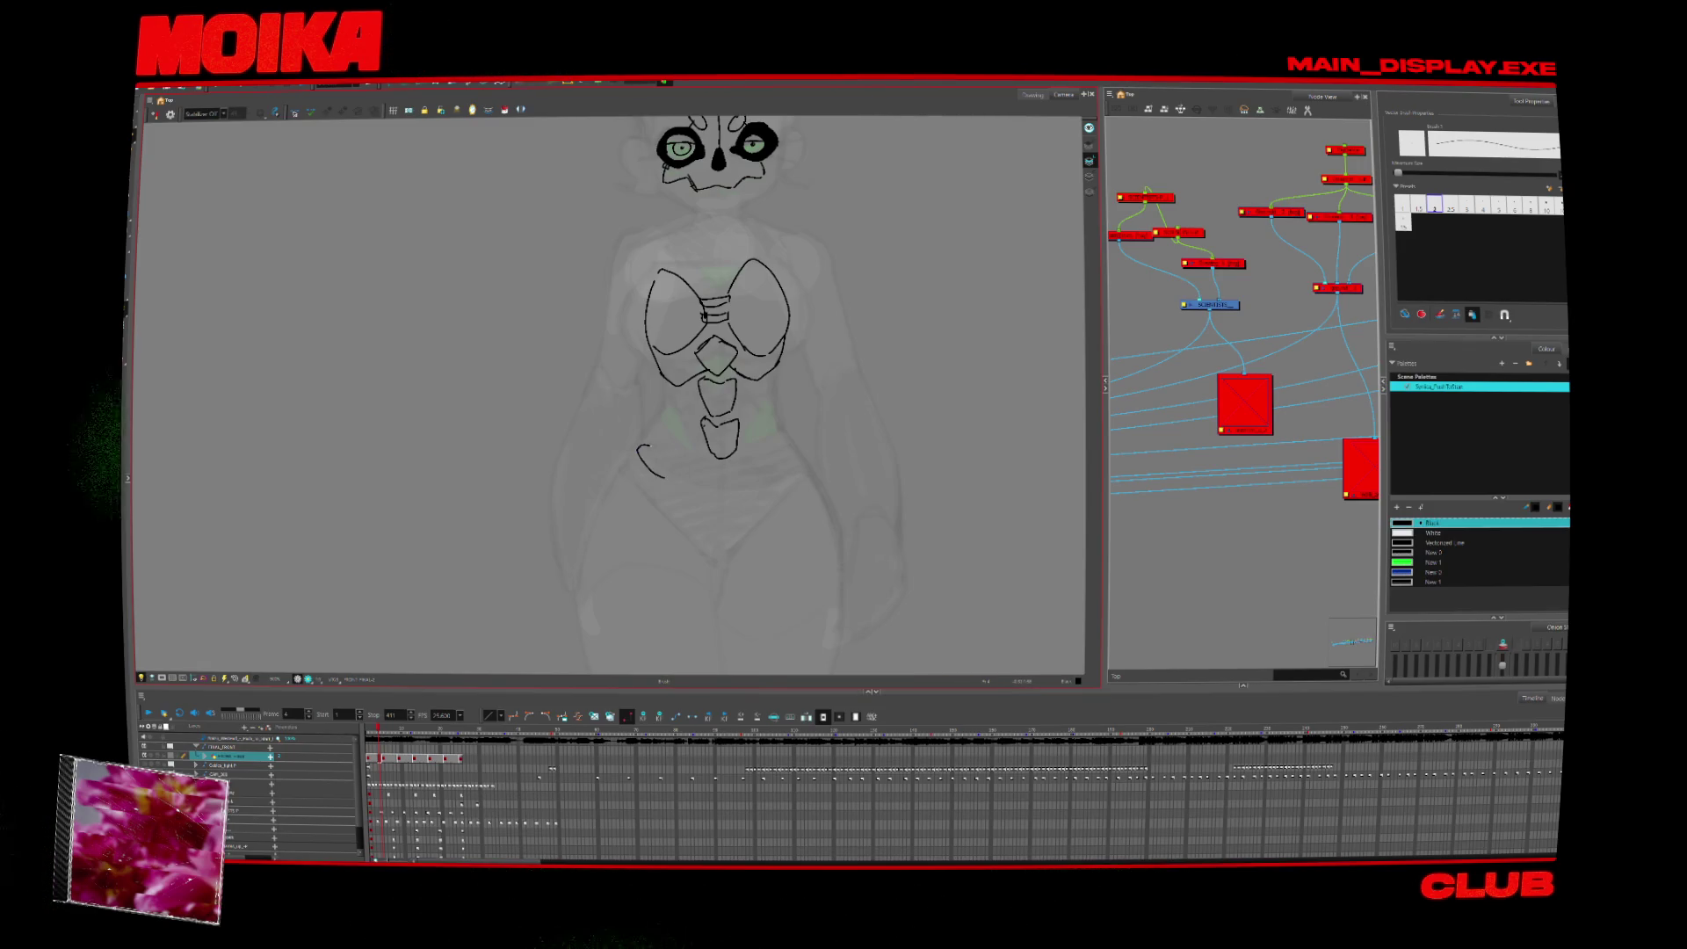
pyautogui.moveTo(632, 446)
pyautogui.mouseDown()
pyautogui.moveTo(632, 475)
pyautogui.moveTo(708, 541)
pyautogui.moveTo(753, 508)
pyautogui.mouseUp()
pyautogui.moveTo(652, 483); pyautogui.dragTo(679, 497)
pyautogui.moveTo(652, 434); pyautogui.dragTo(736, 502)
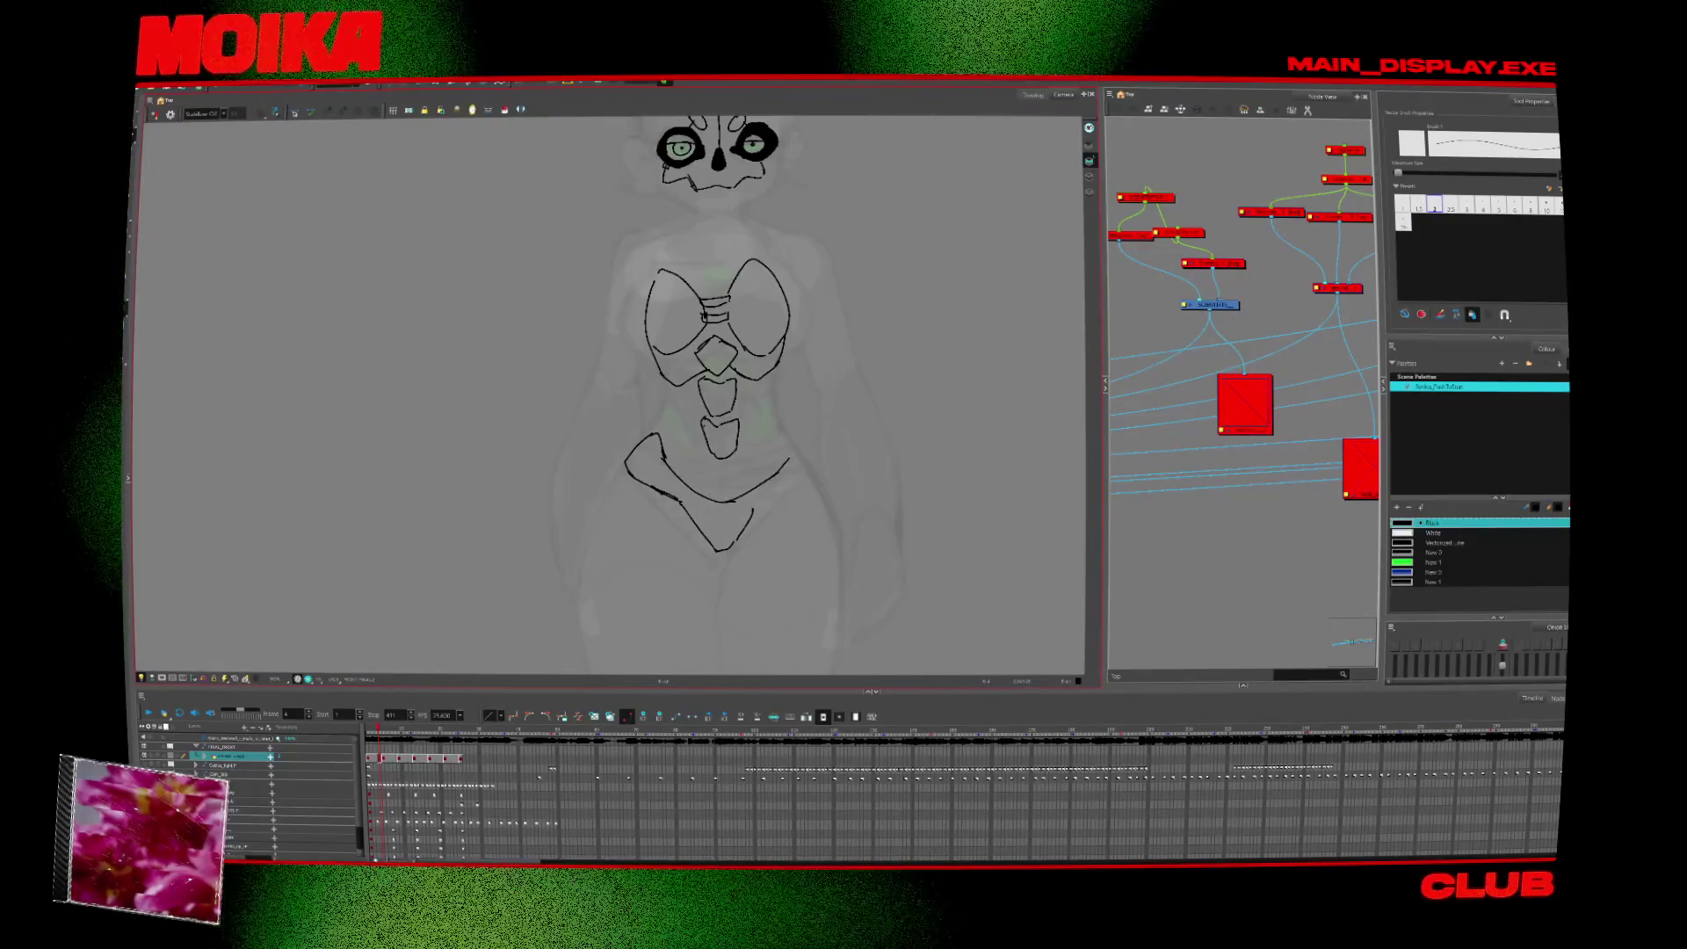
pyautogui.hotkey('ctrl', 'z')
pyautogui.moveTo(736, 502); pyautogui.dragTo(775, 465)
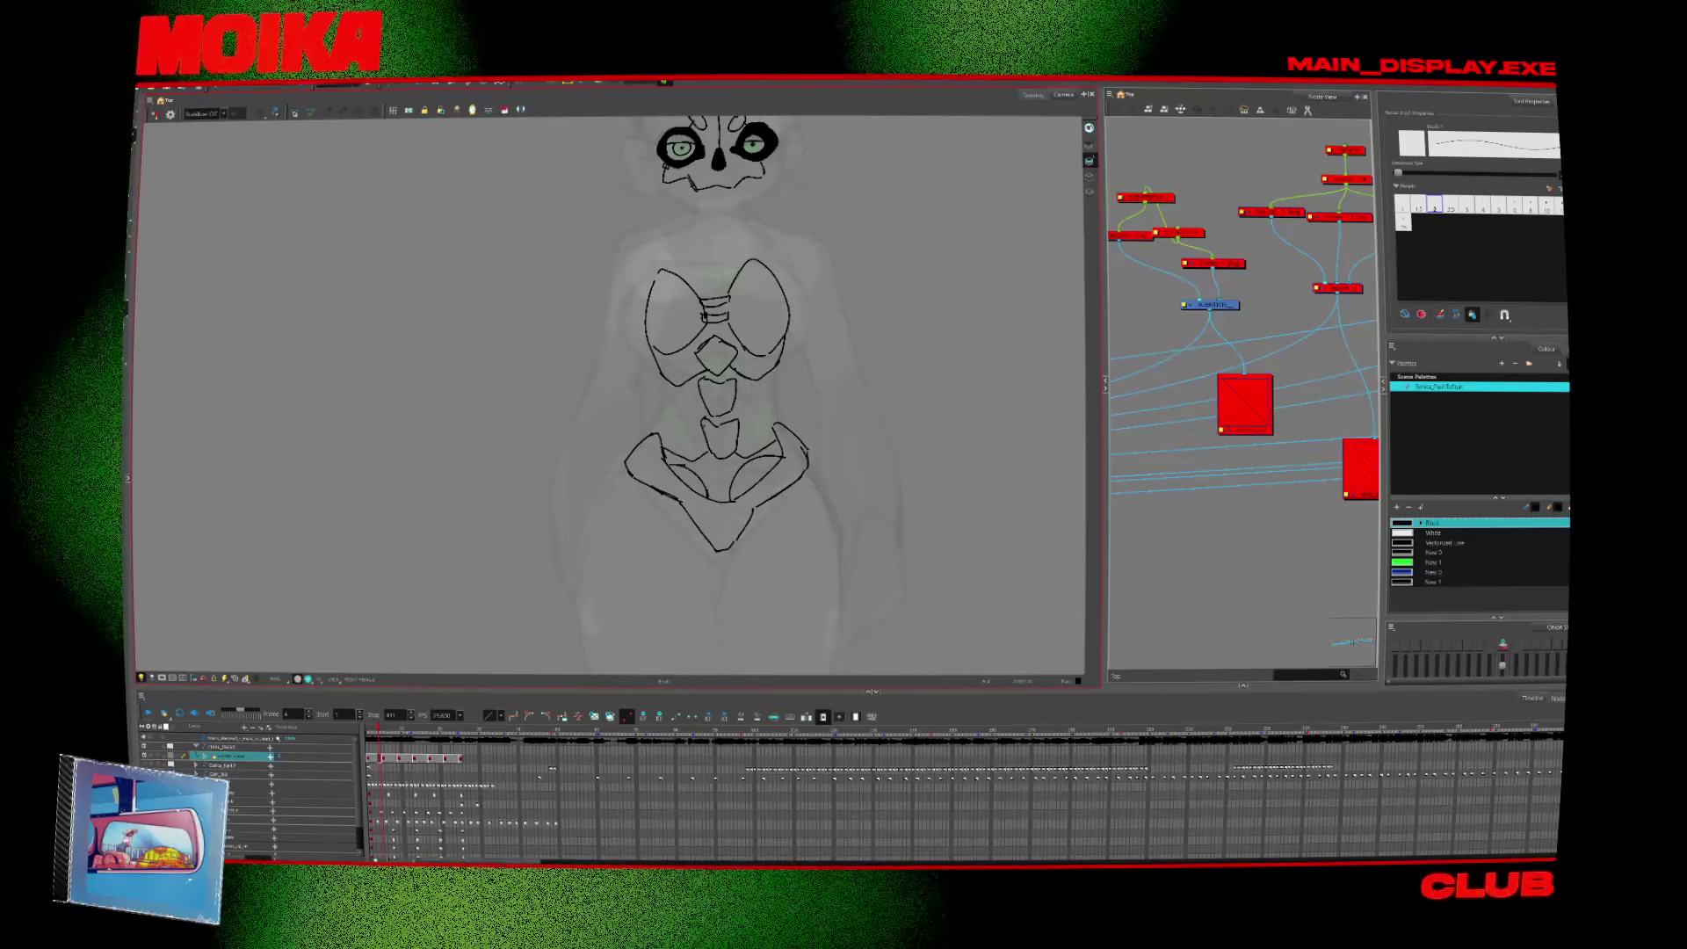
pyautogui.moveTo(634, 518); pyautogui.dragTo(652, 540)
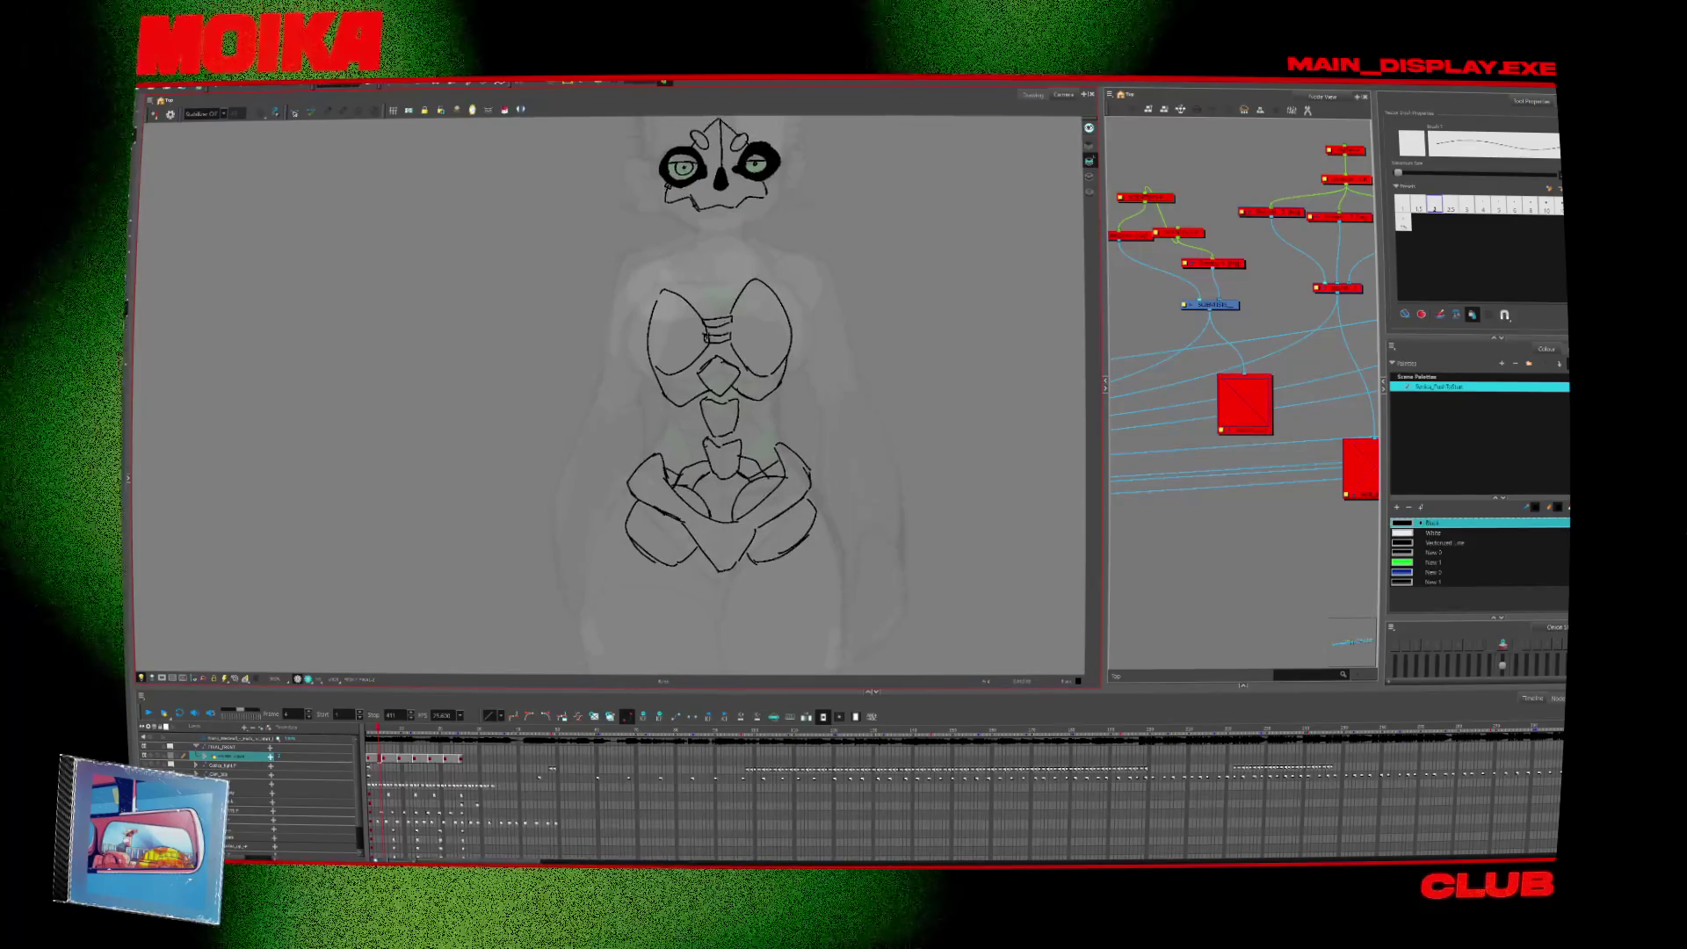
# Extend the left hip line into a long leg closed by an oval joint.
pyautogui.scroll(-3, 765, 473)
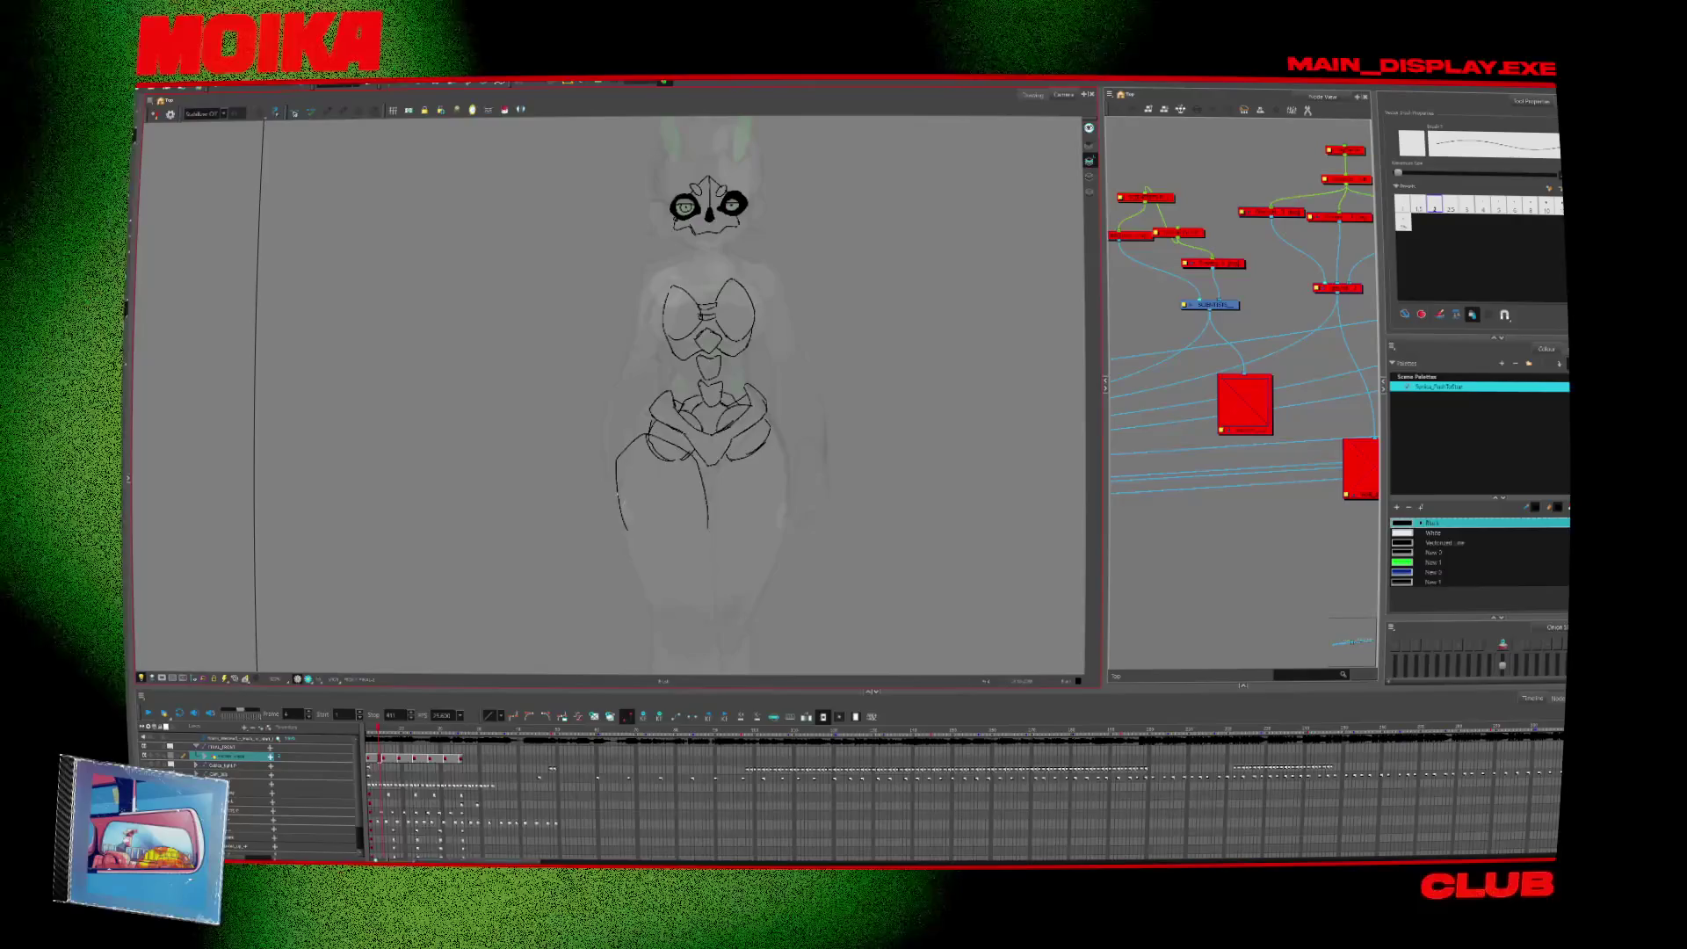
pyautogui.moveTo(618, 527); pyautogui.dragTo(656, 603)
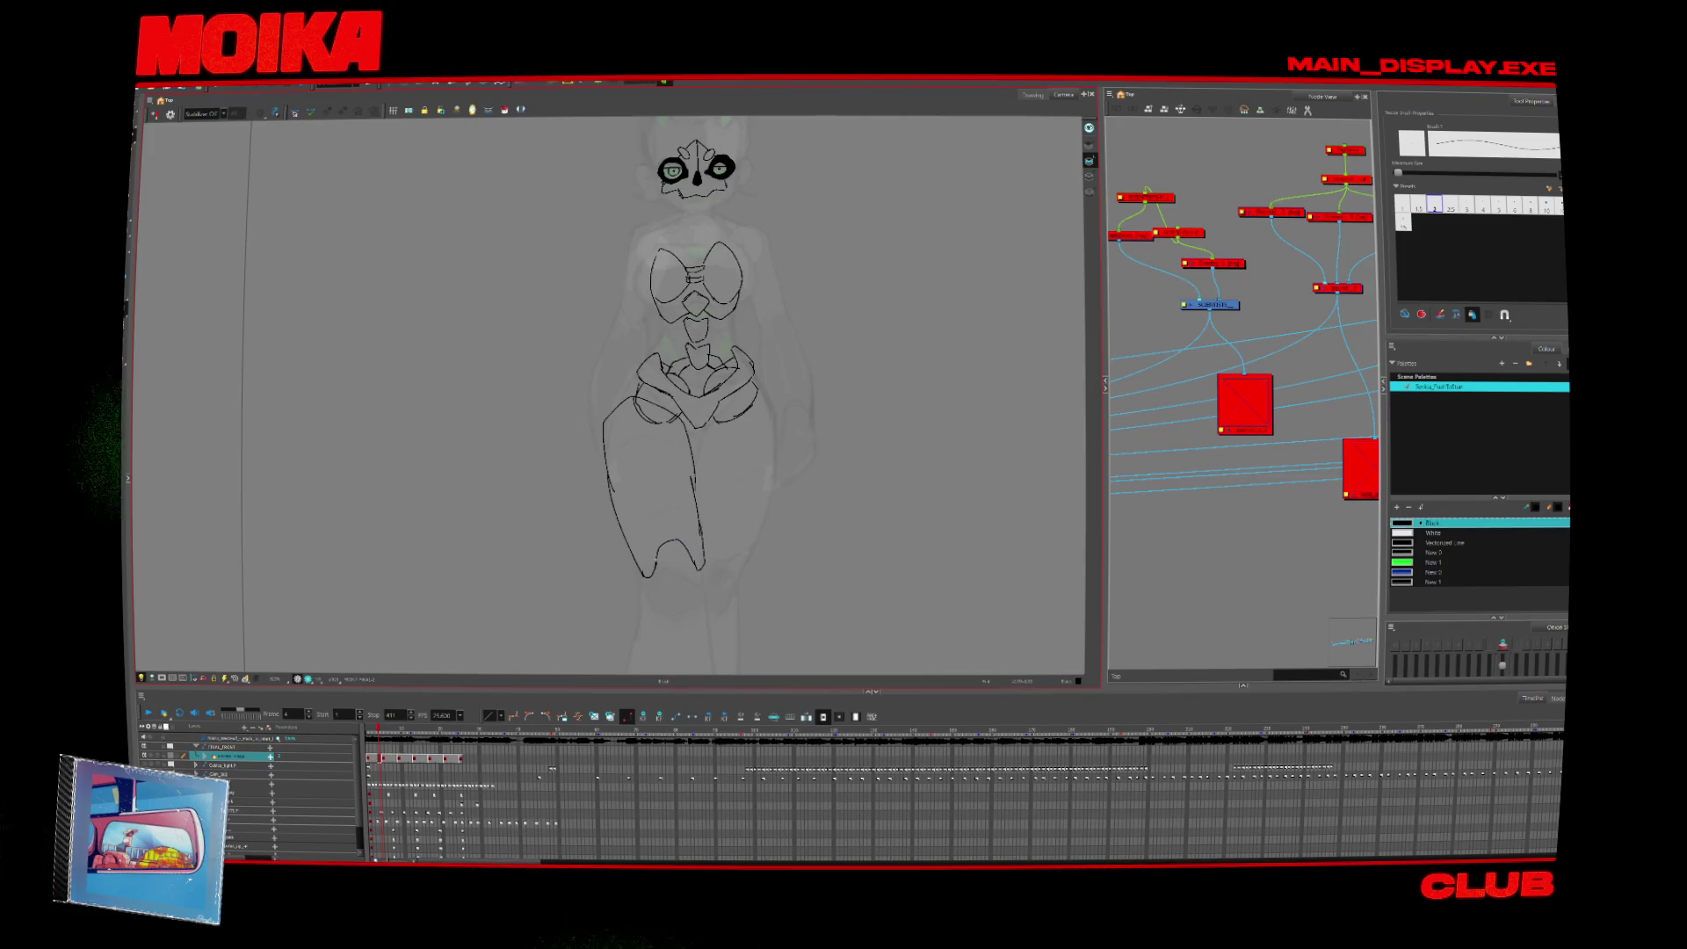
pyautogui.moveTo(688, 552)
pyautogui.mouseDown()
pyautogui.moveTo(657, 580)
pyautogui.moveTo(681, 543)
pyautogui.mouseUp()
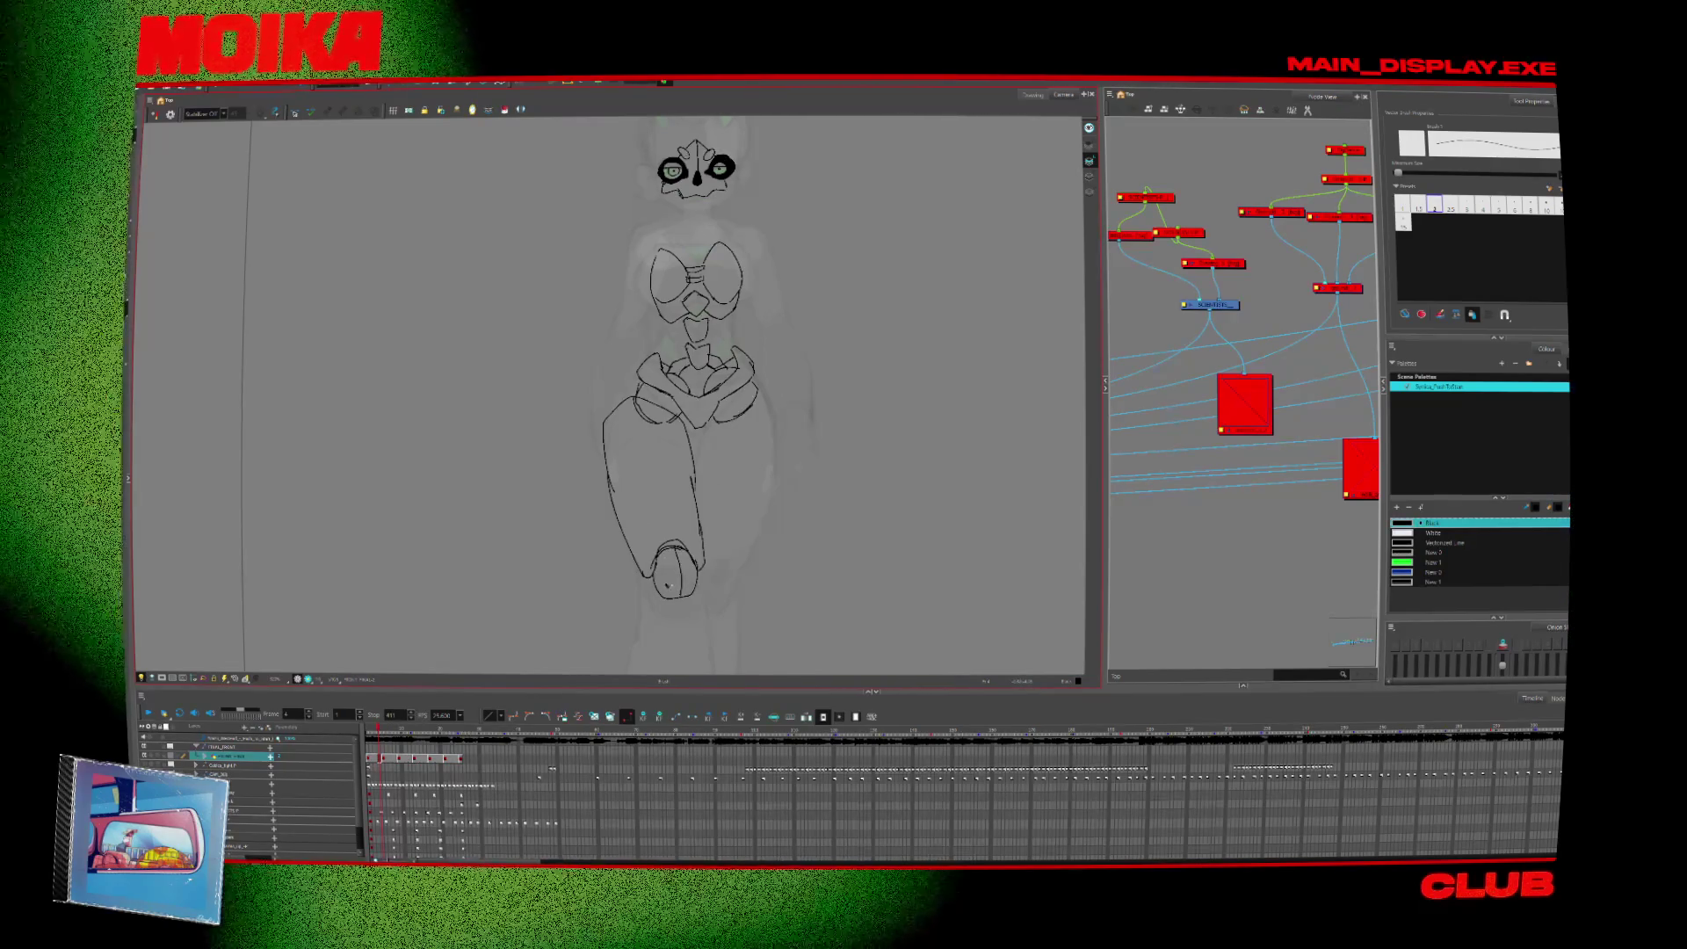
pyautogui.scroll(-3, 727, 543)
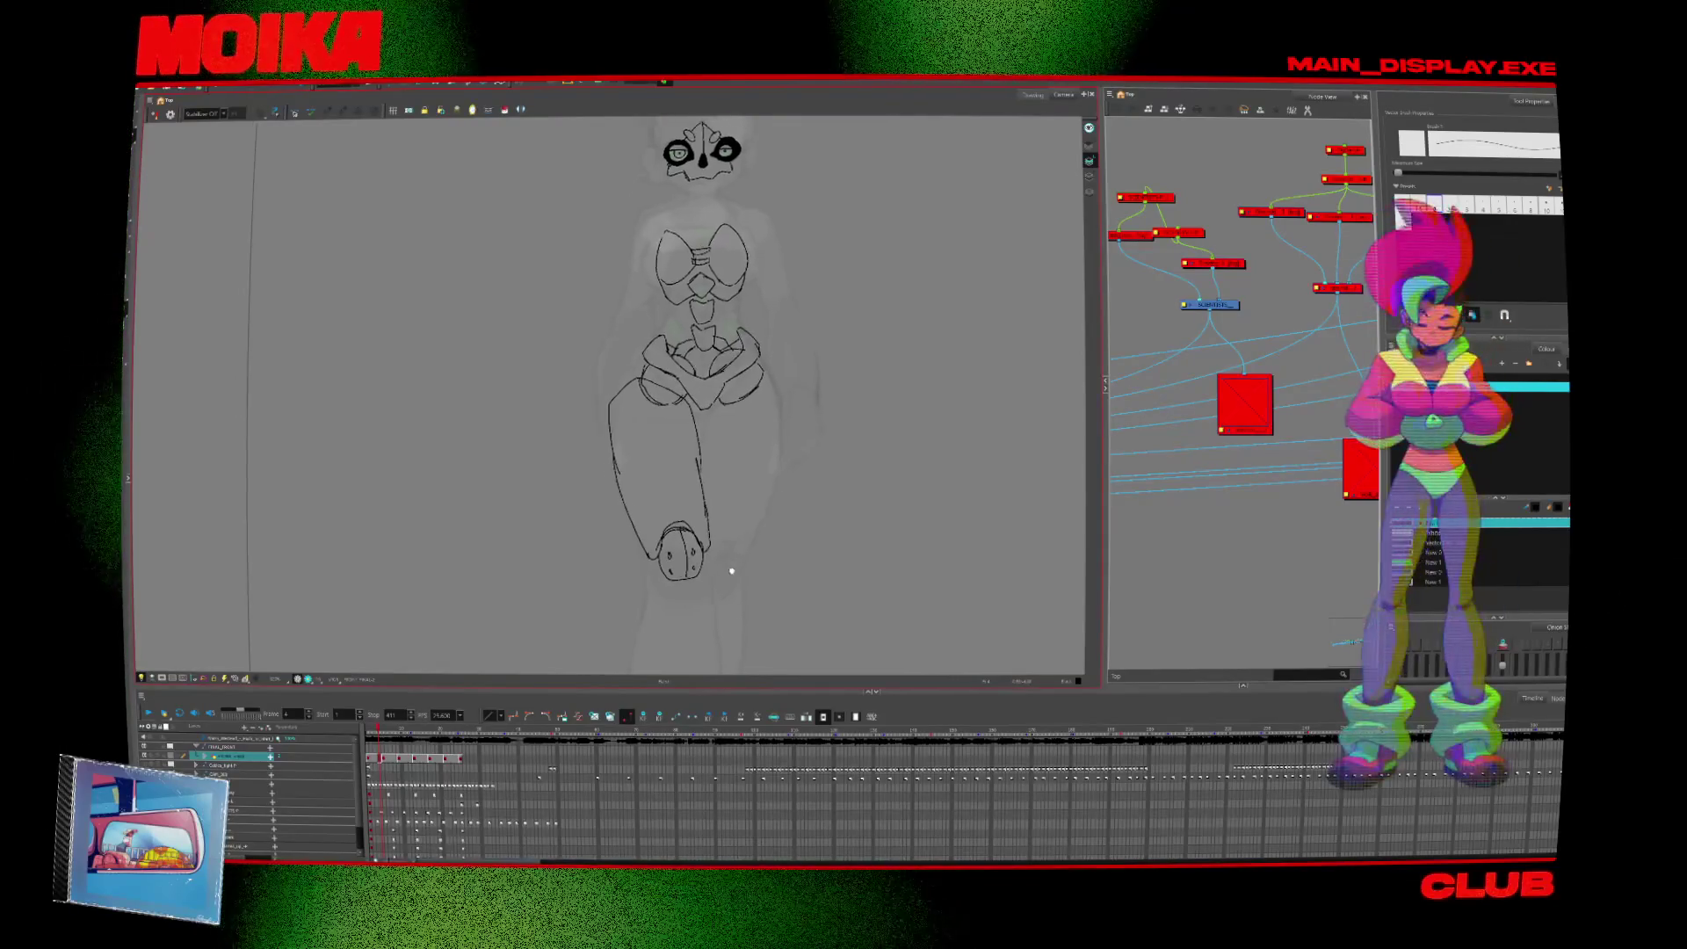
pyautogui.scroll(3, 680, 316)
pyautogui.hotkey('alt', 'b')
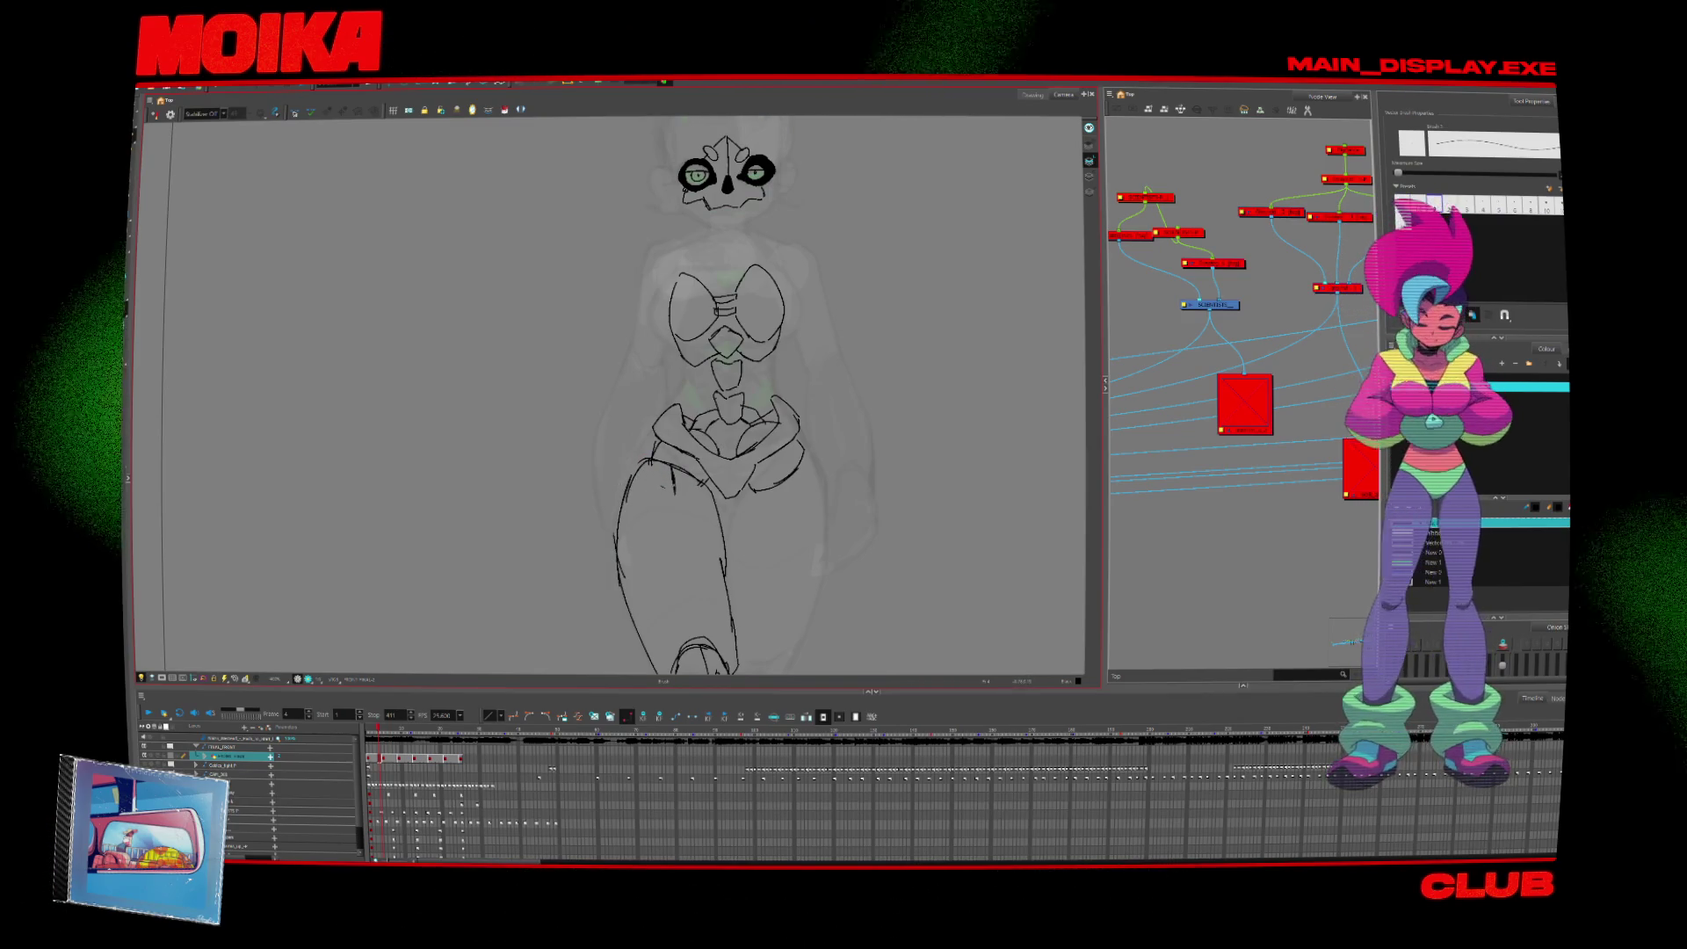
pyautogui.scroll(-2, 753, 557)
pyautogui.scroll(4, 725, 341)
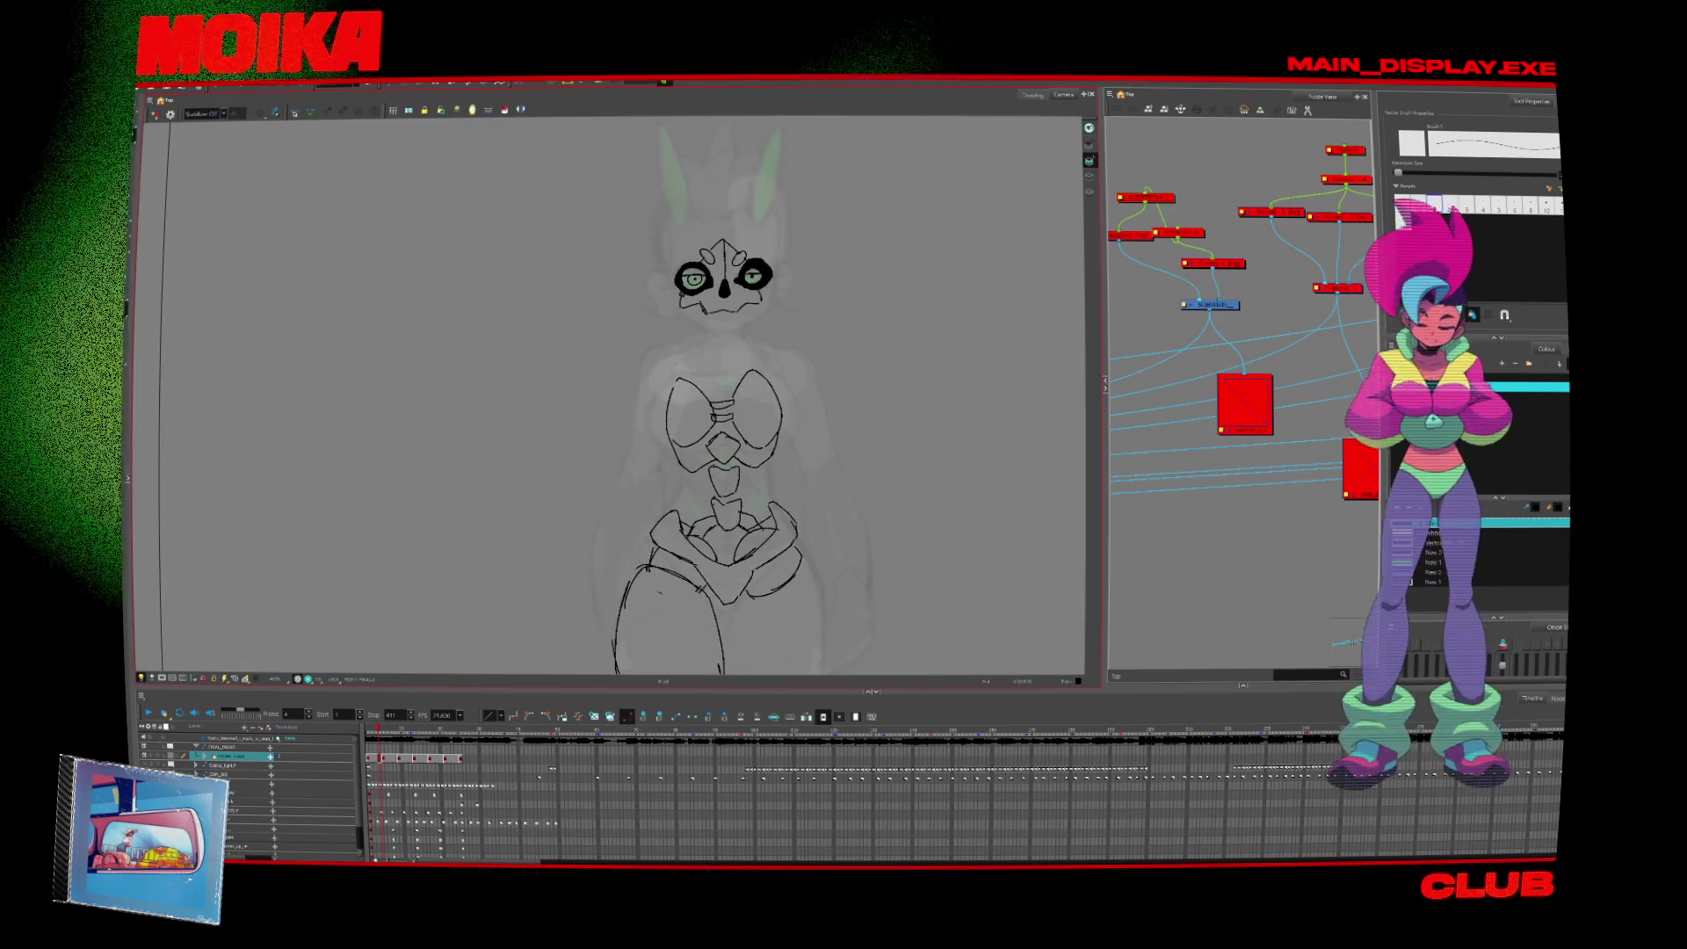
pyautogui.scroll(2, 726, 341)
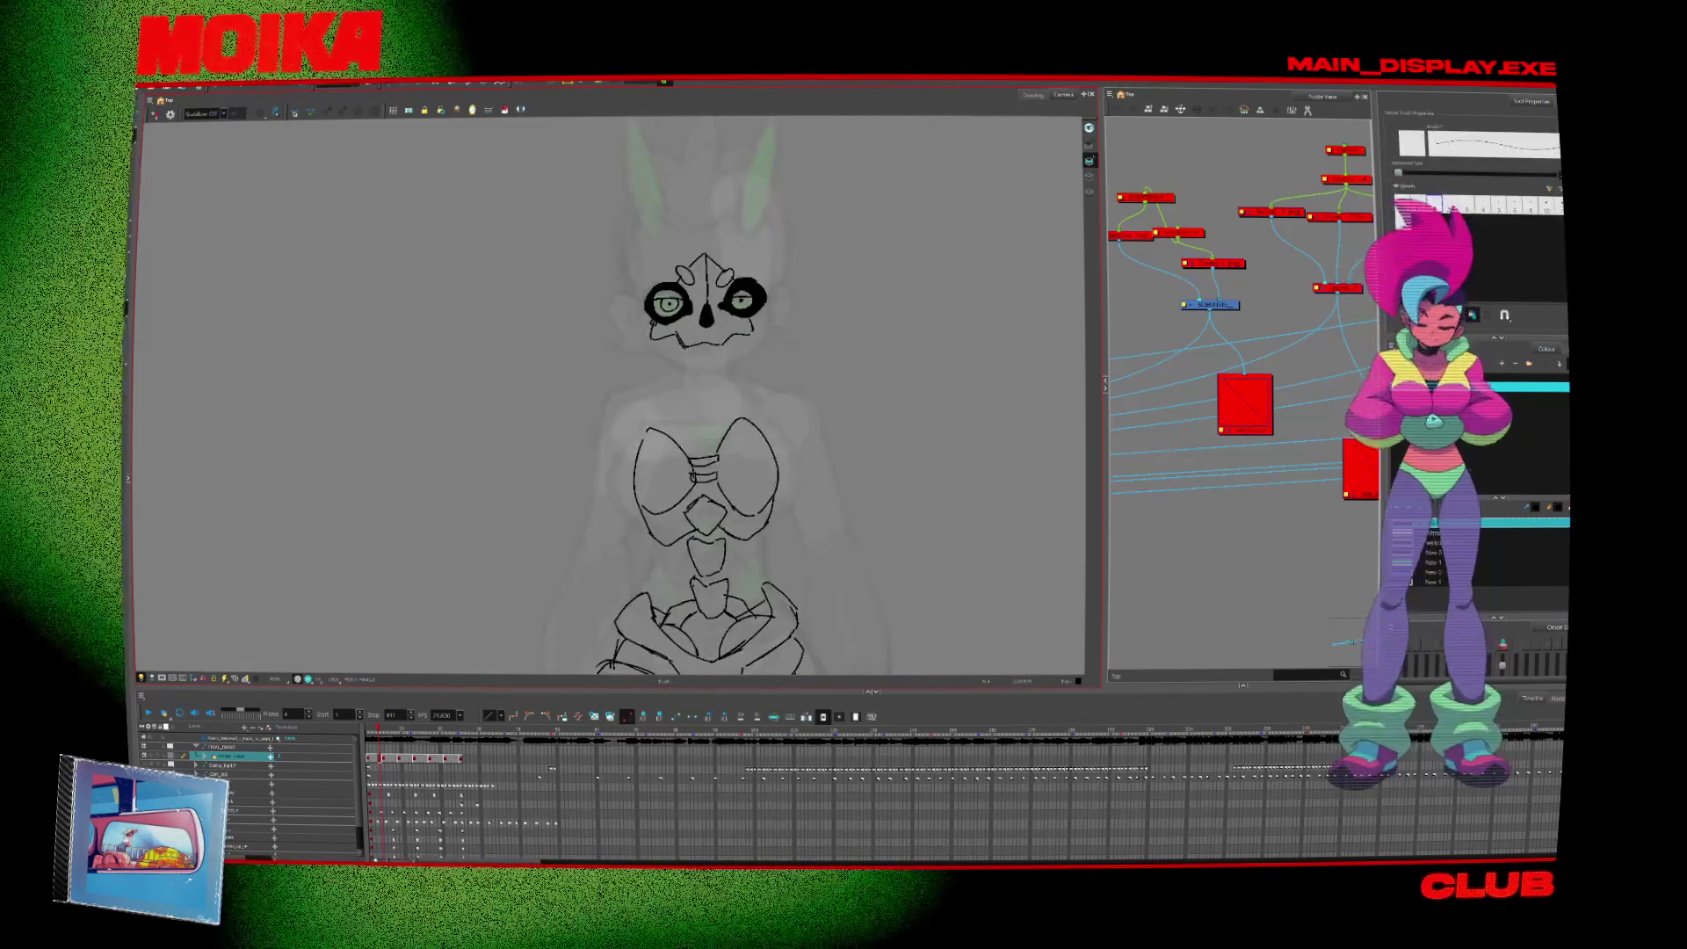
pyautogui.hotkey('alt', 'b')
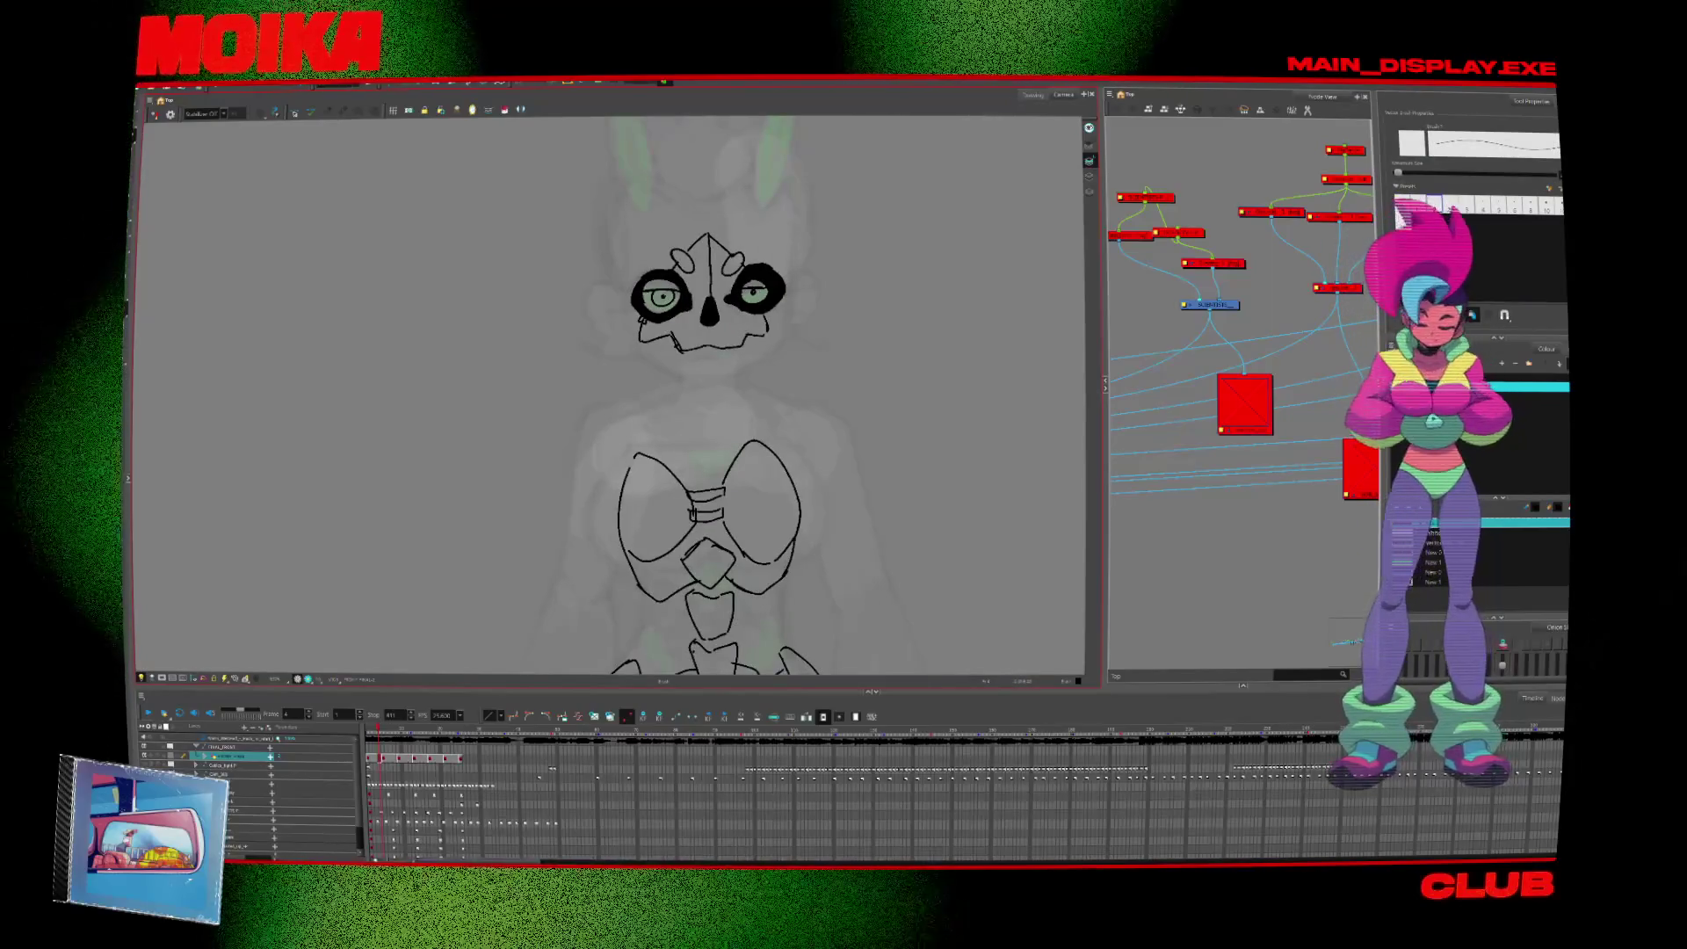
# Redraw the jaw under the skull as a rounder curve and add a smile line inside it.
pyautogui.scroll(1, 708, 396)
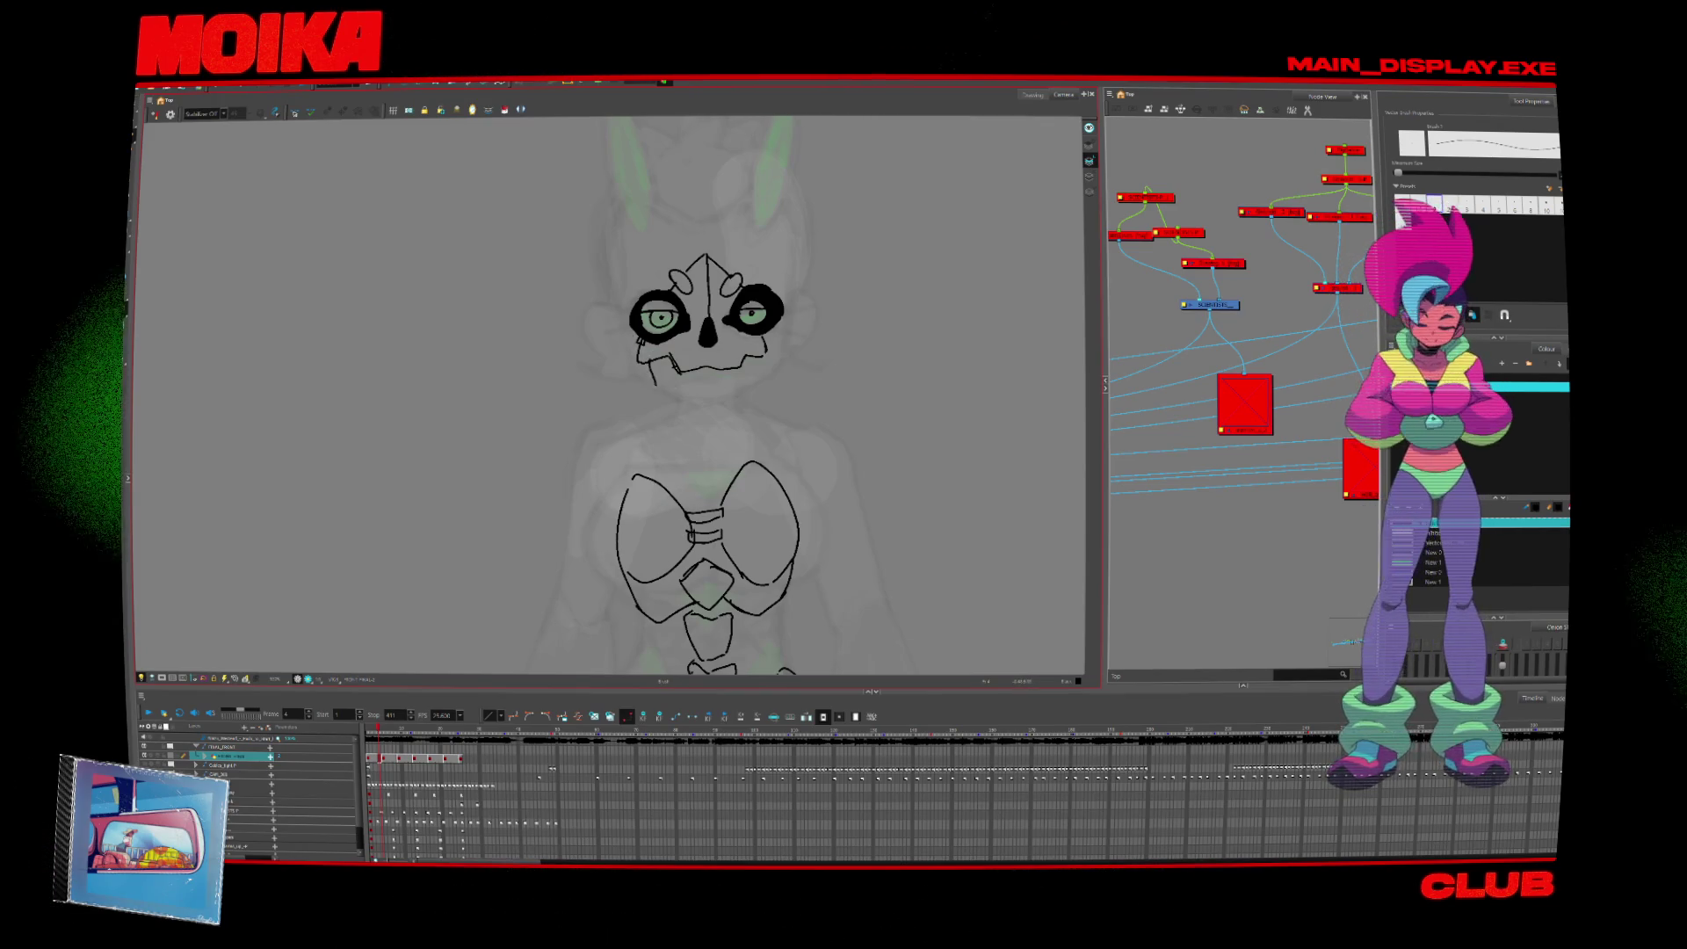
pyautogui.moveTo(650, 368); pyautogui.dragTo(699, 420)
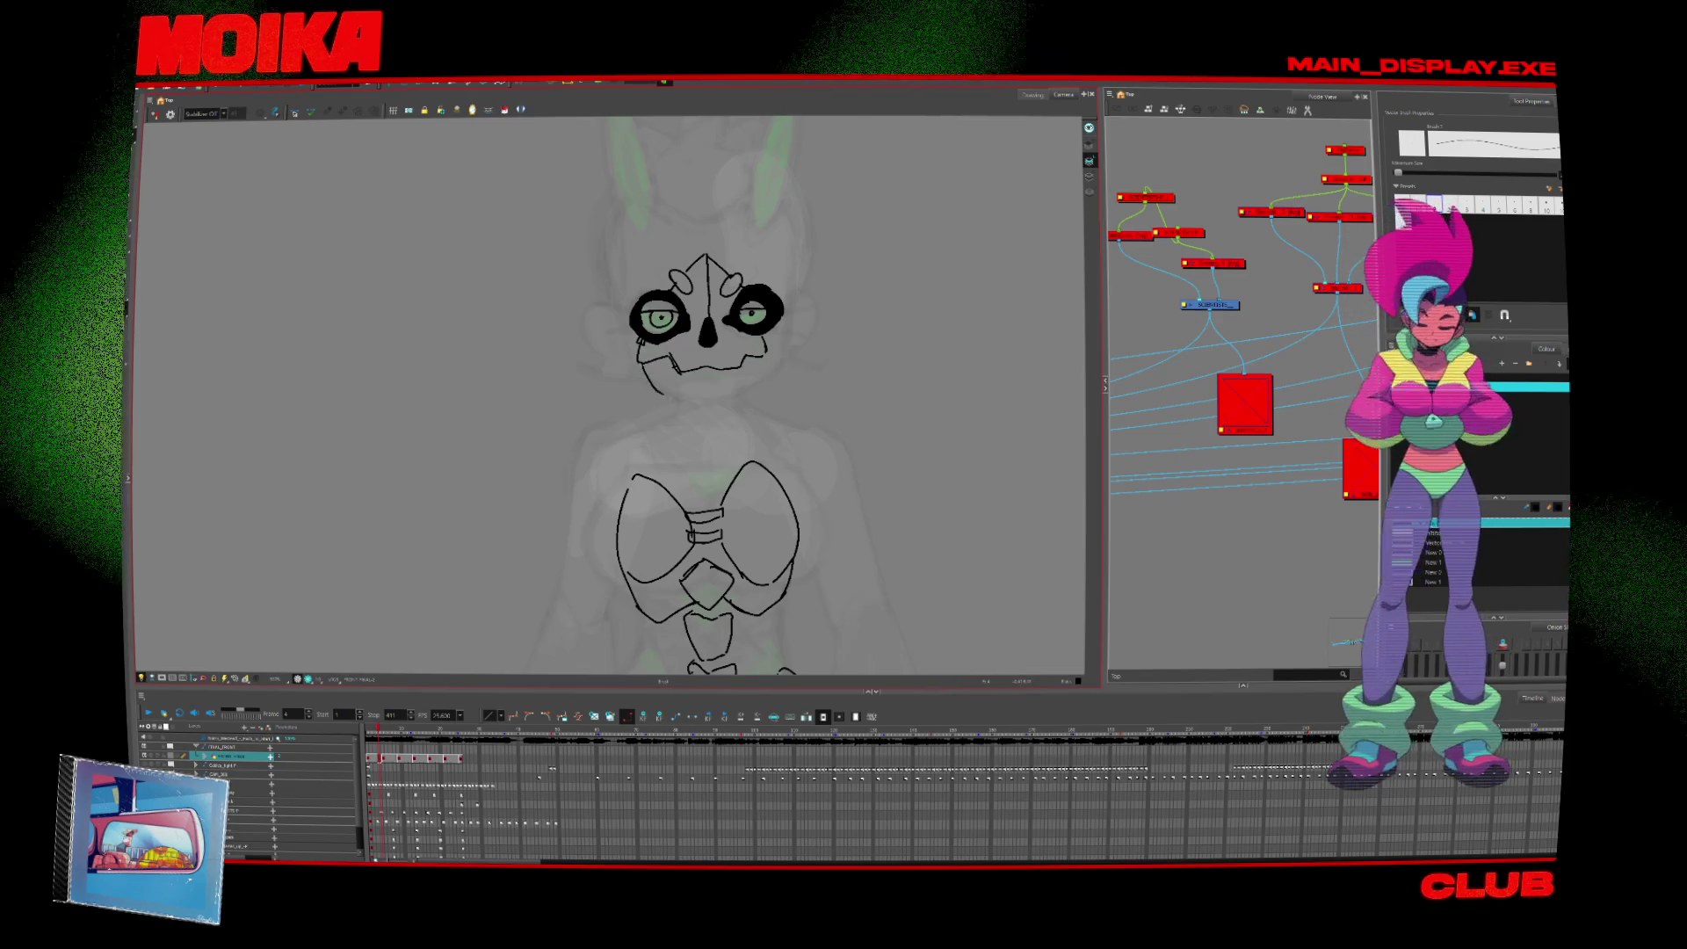
pyautogui.hotkey('ctrl', 'z')
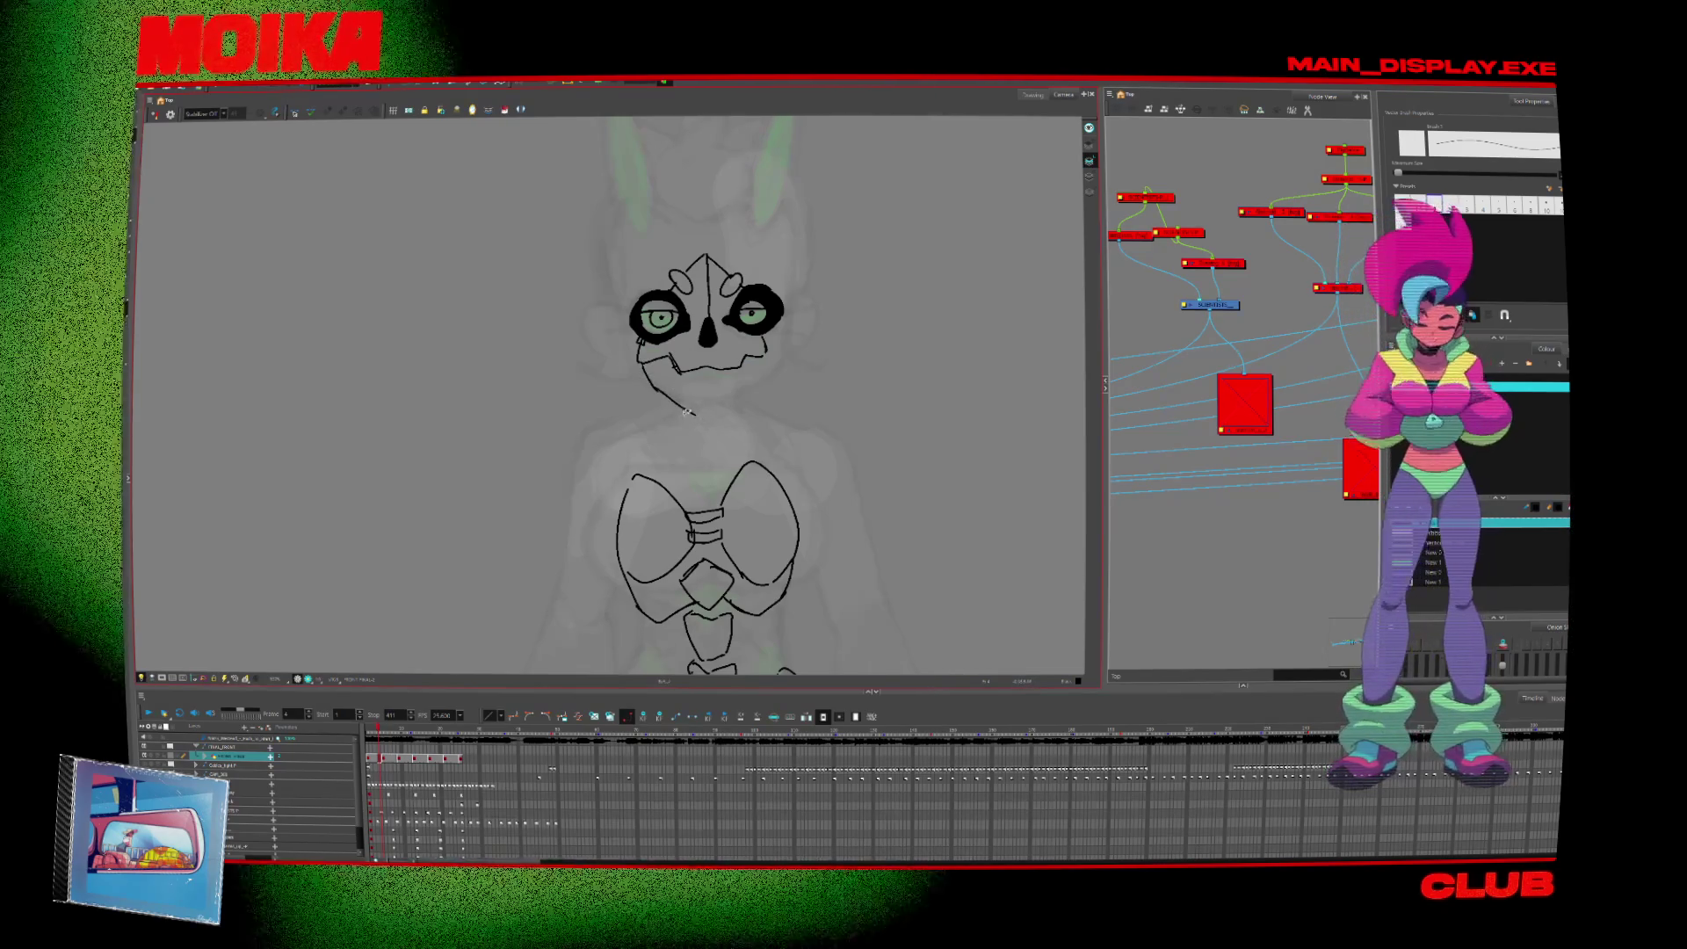
pyautogui.moveTo(642, 370); pyautogui.dragTo(734, 404)
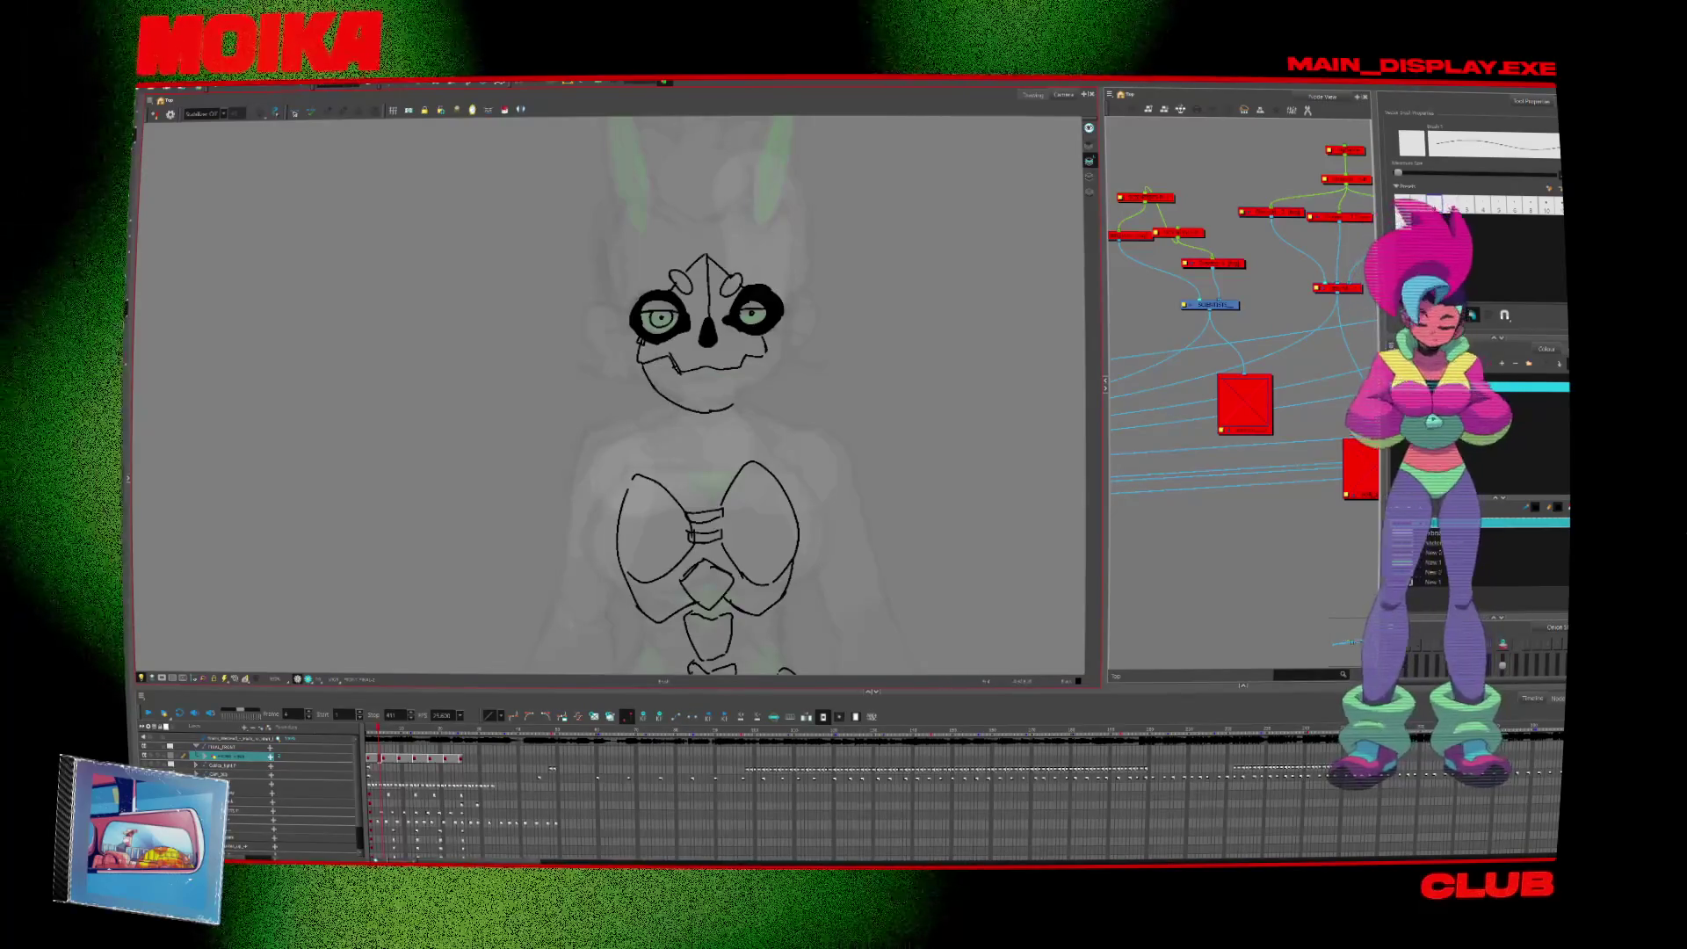
pyautogui.moveTo(650, 365); pyautogui.dragTo(739, 387)
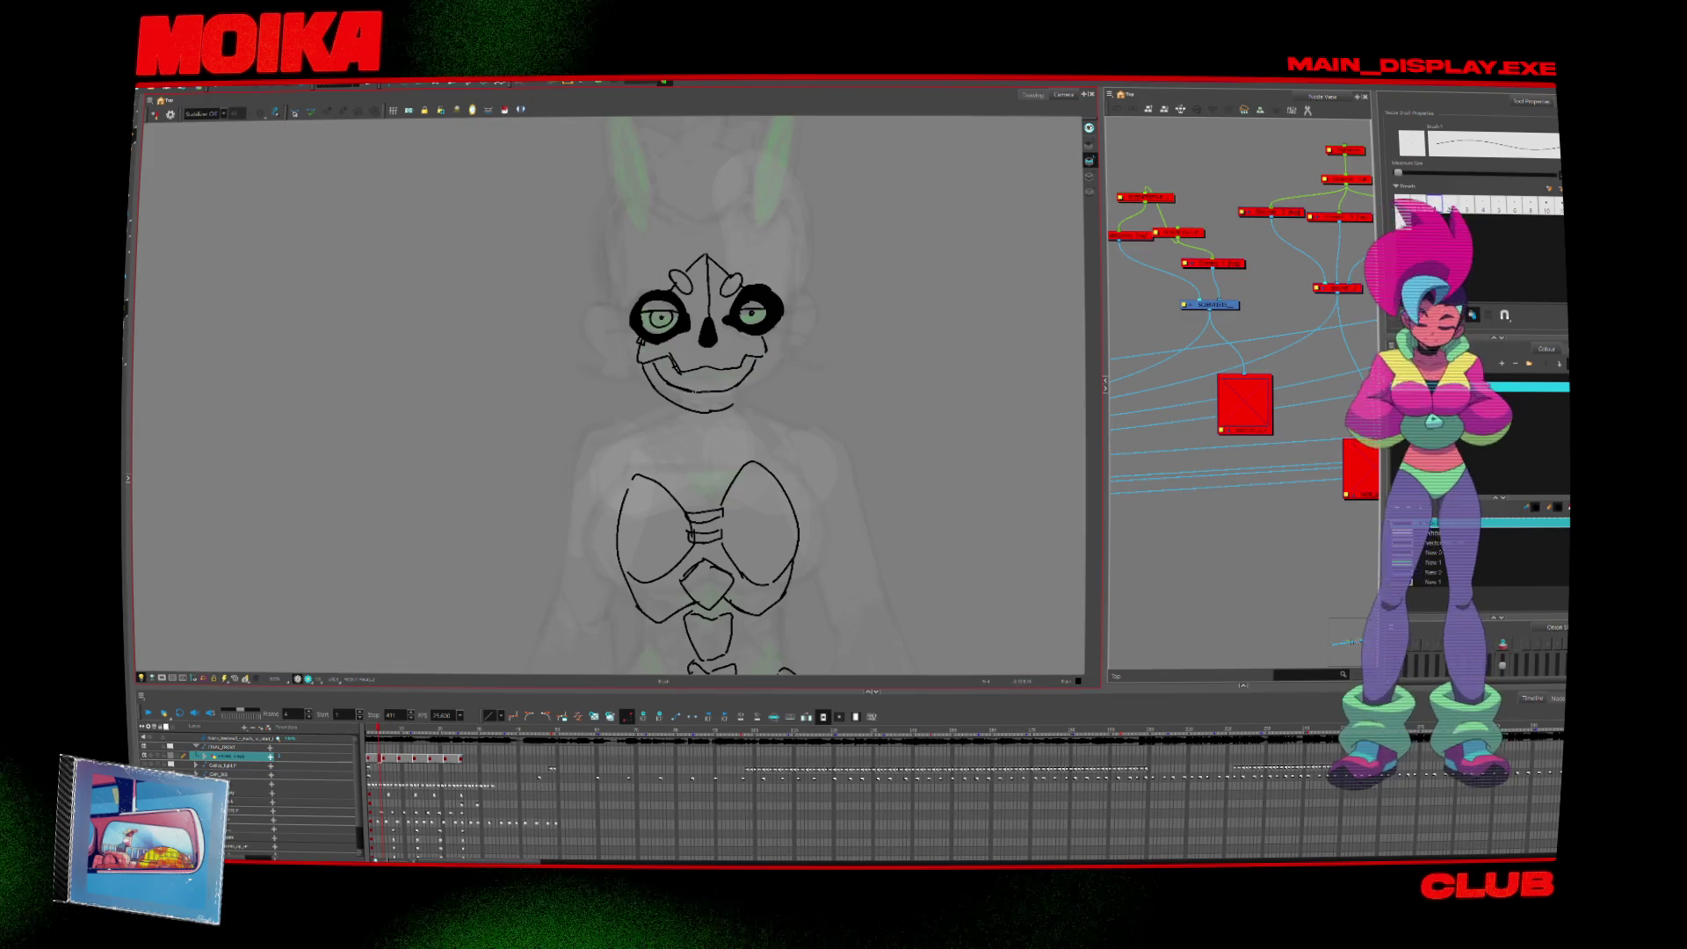
pyautogui.hotkey('alt', 'z')
pyautogui.scroll(-3, 779, 466)
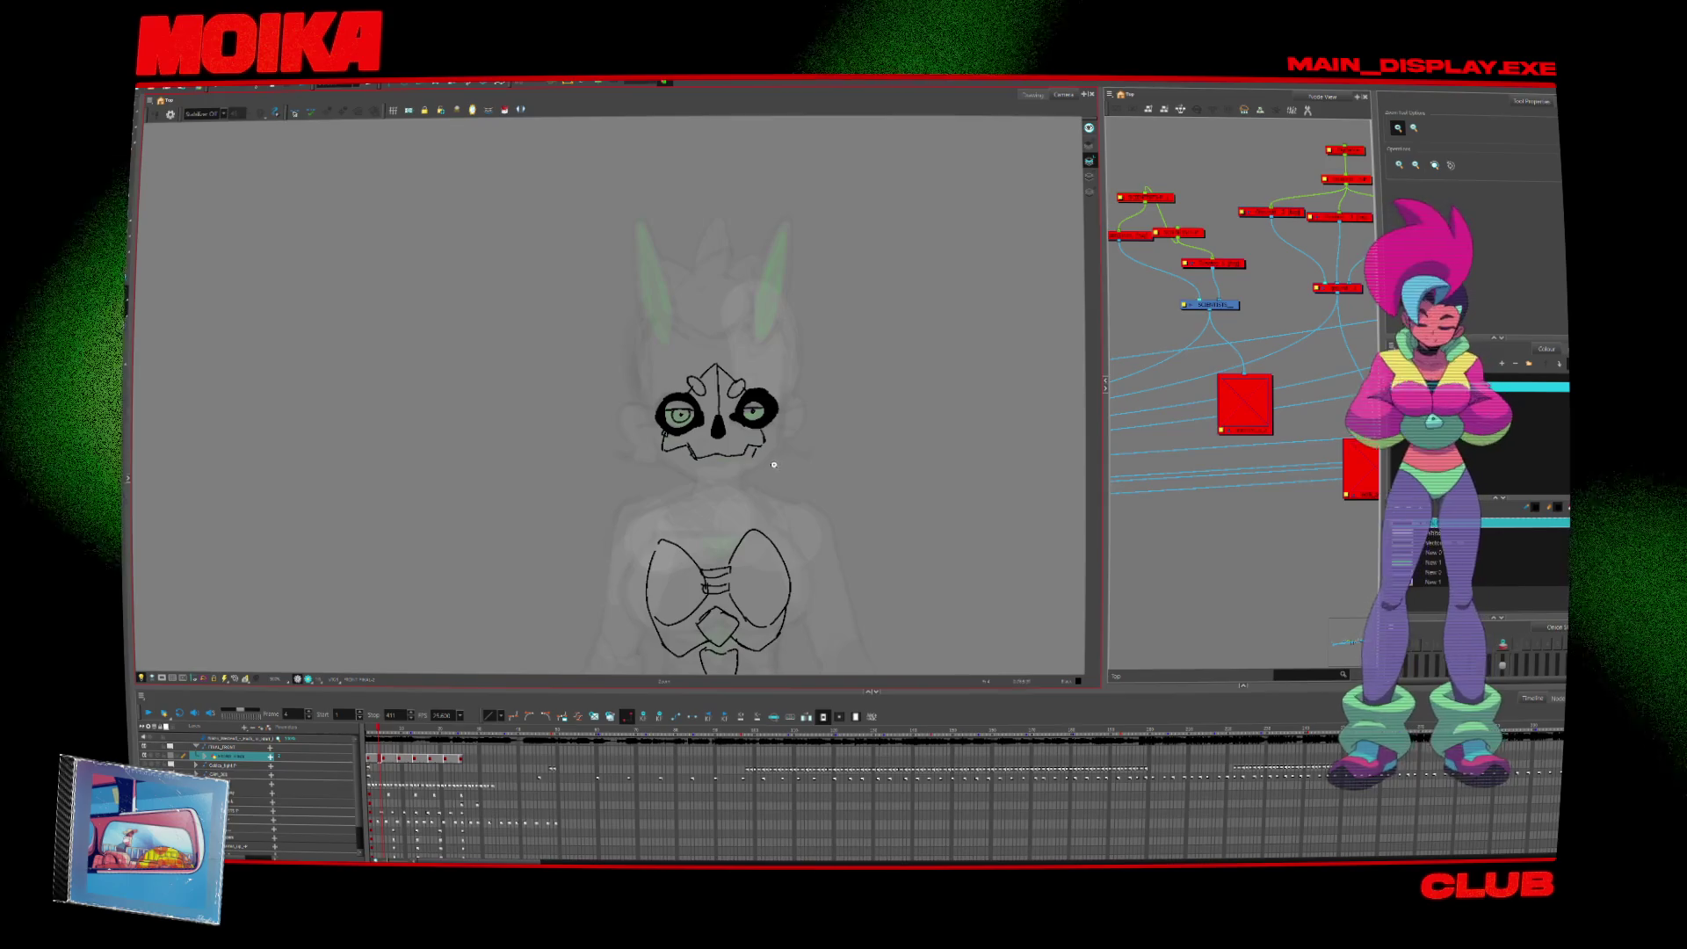
# Draw the outer edges of the left and right bunny ears and outline the head's left side.
pyautogui.moveTo(773, 464); pyautogui.dragTo(762, 486)
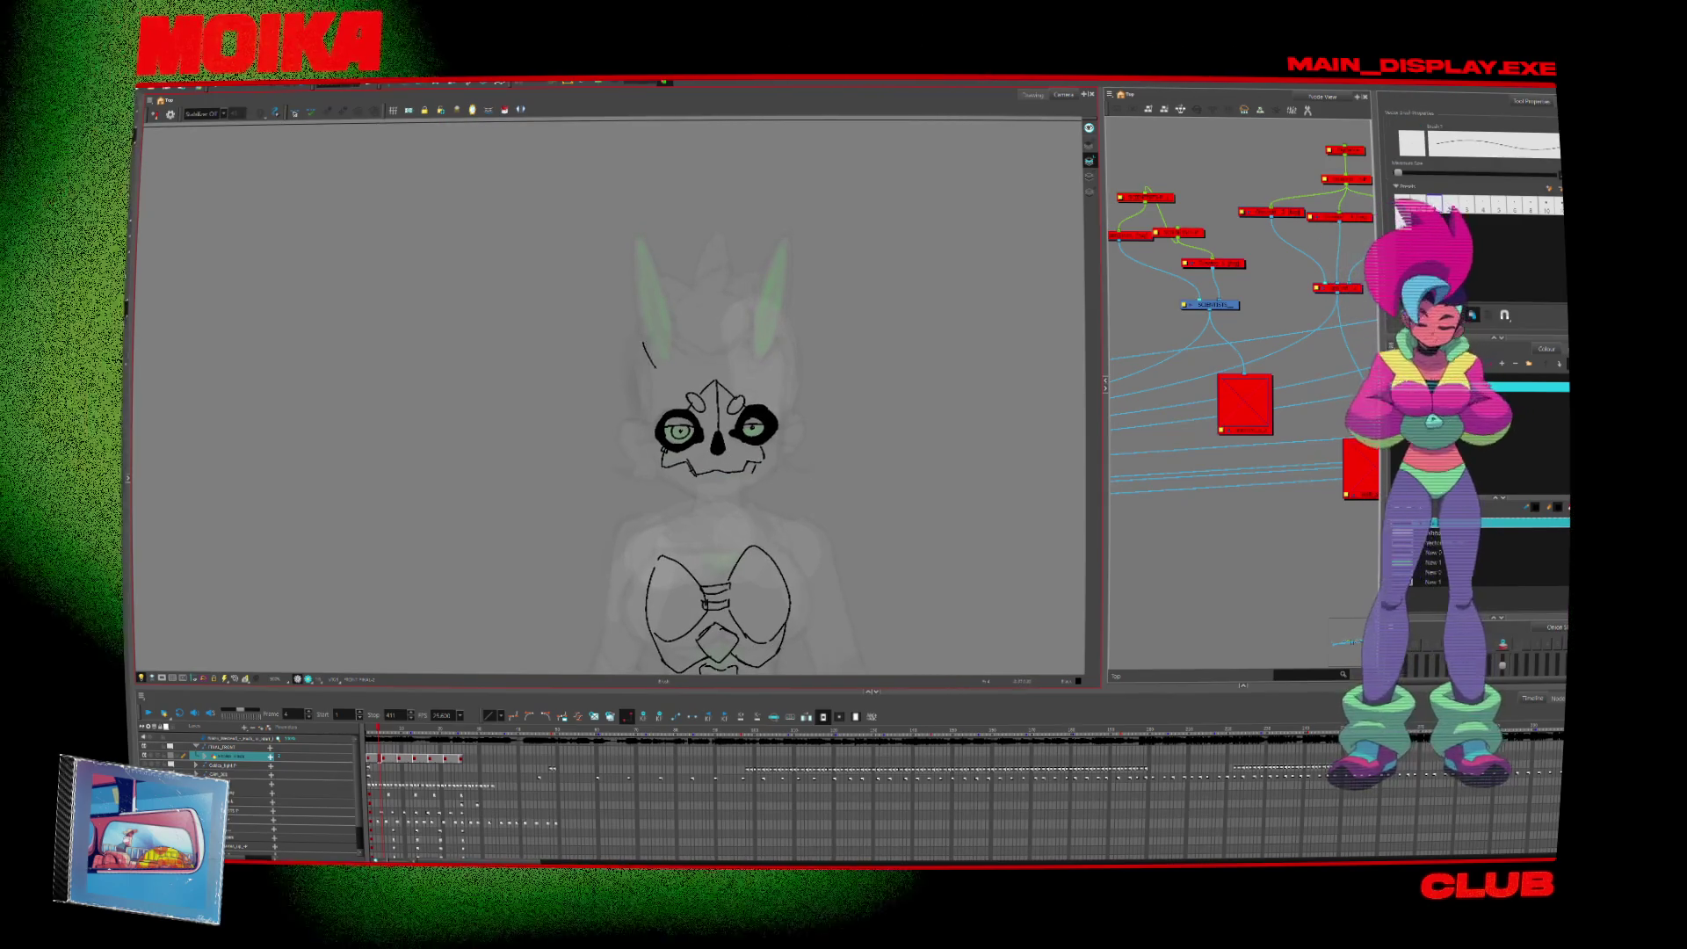
pyautogui.moveTo(628, 269); pyautogui.dragTo(665, 378)
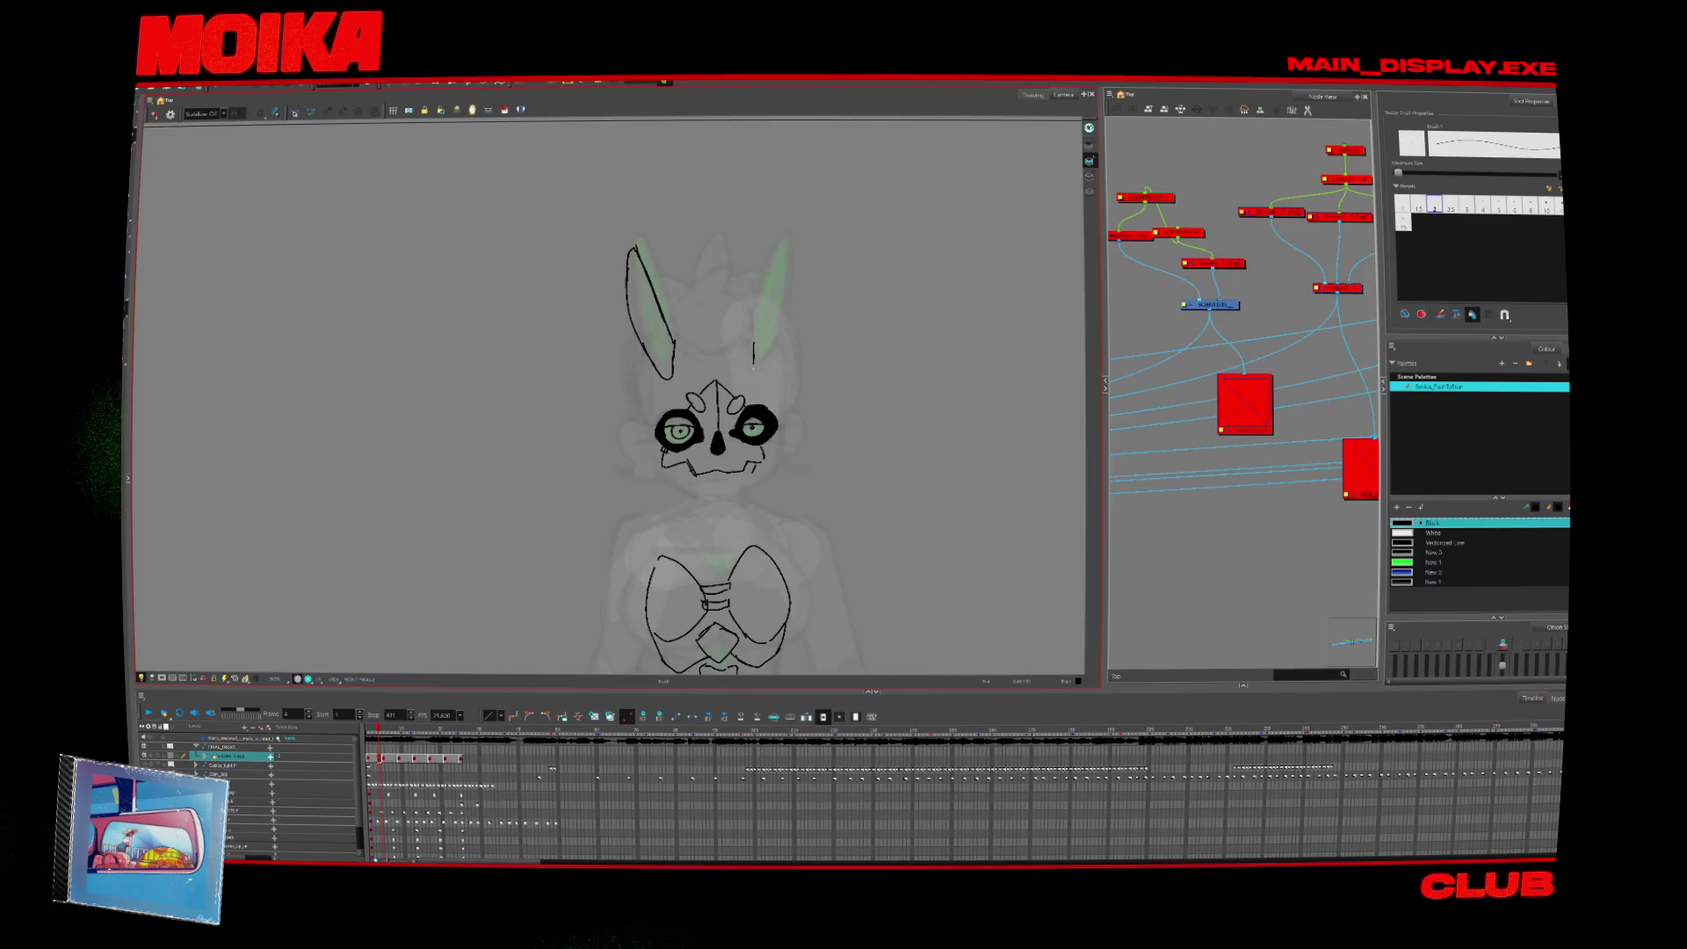
pyautogui.moveTo(754, 344); pyautogui.dragTo(780, 247)
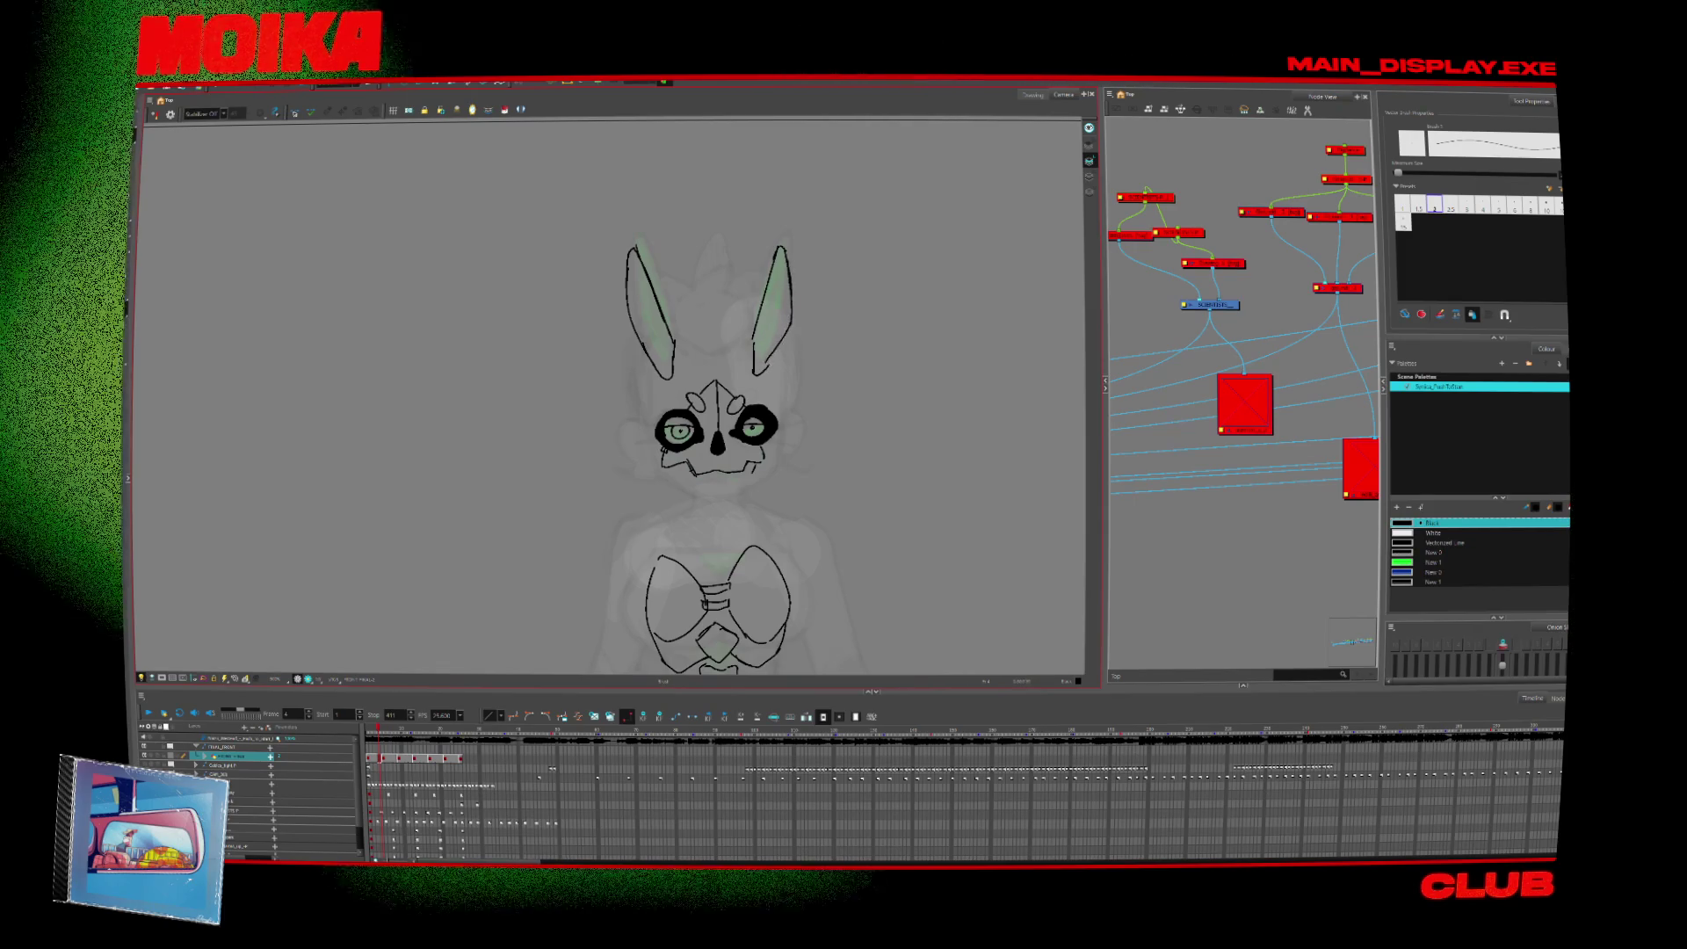
pyautogui.press('.')
pyautogui.press('.')
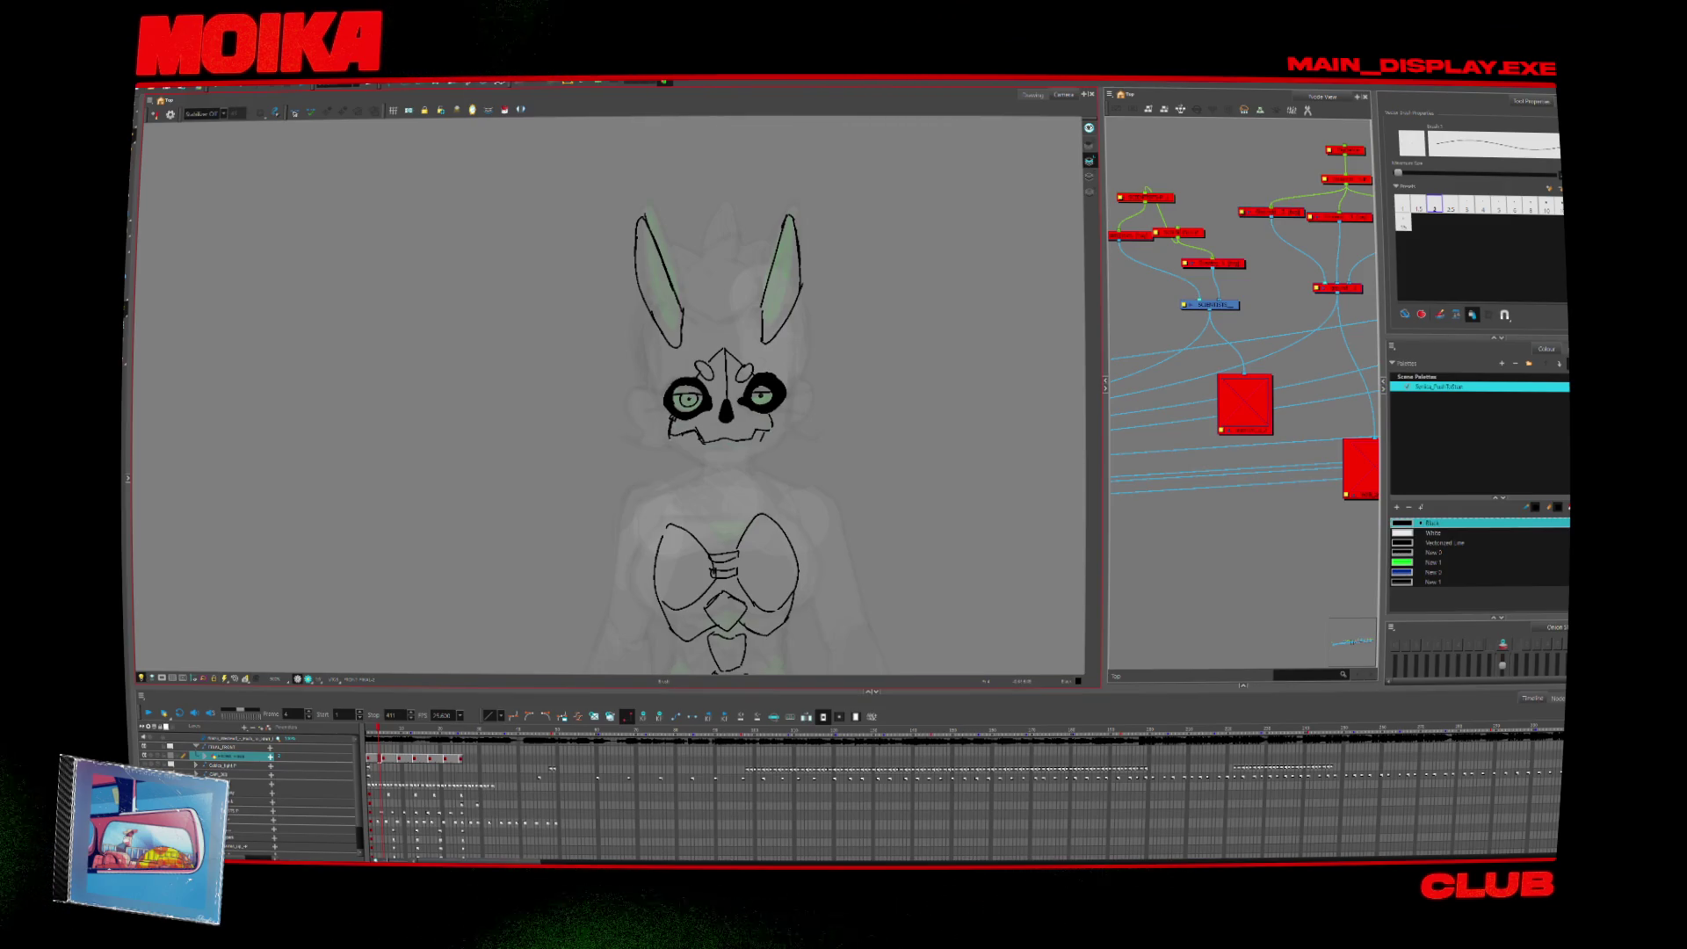
pyautogui.hotkey('alt', 'b')
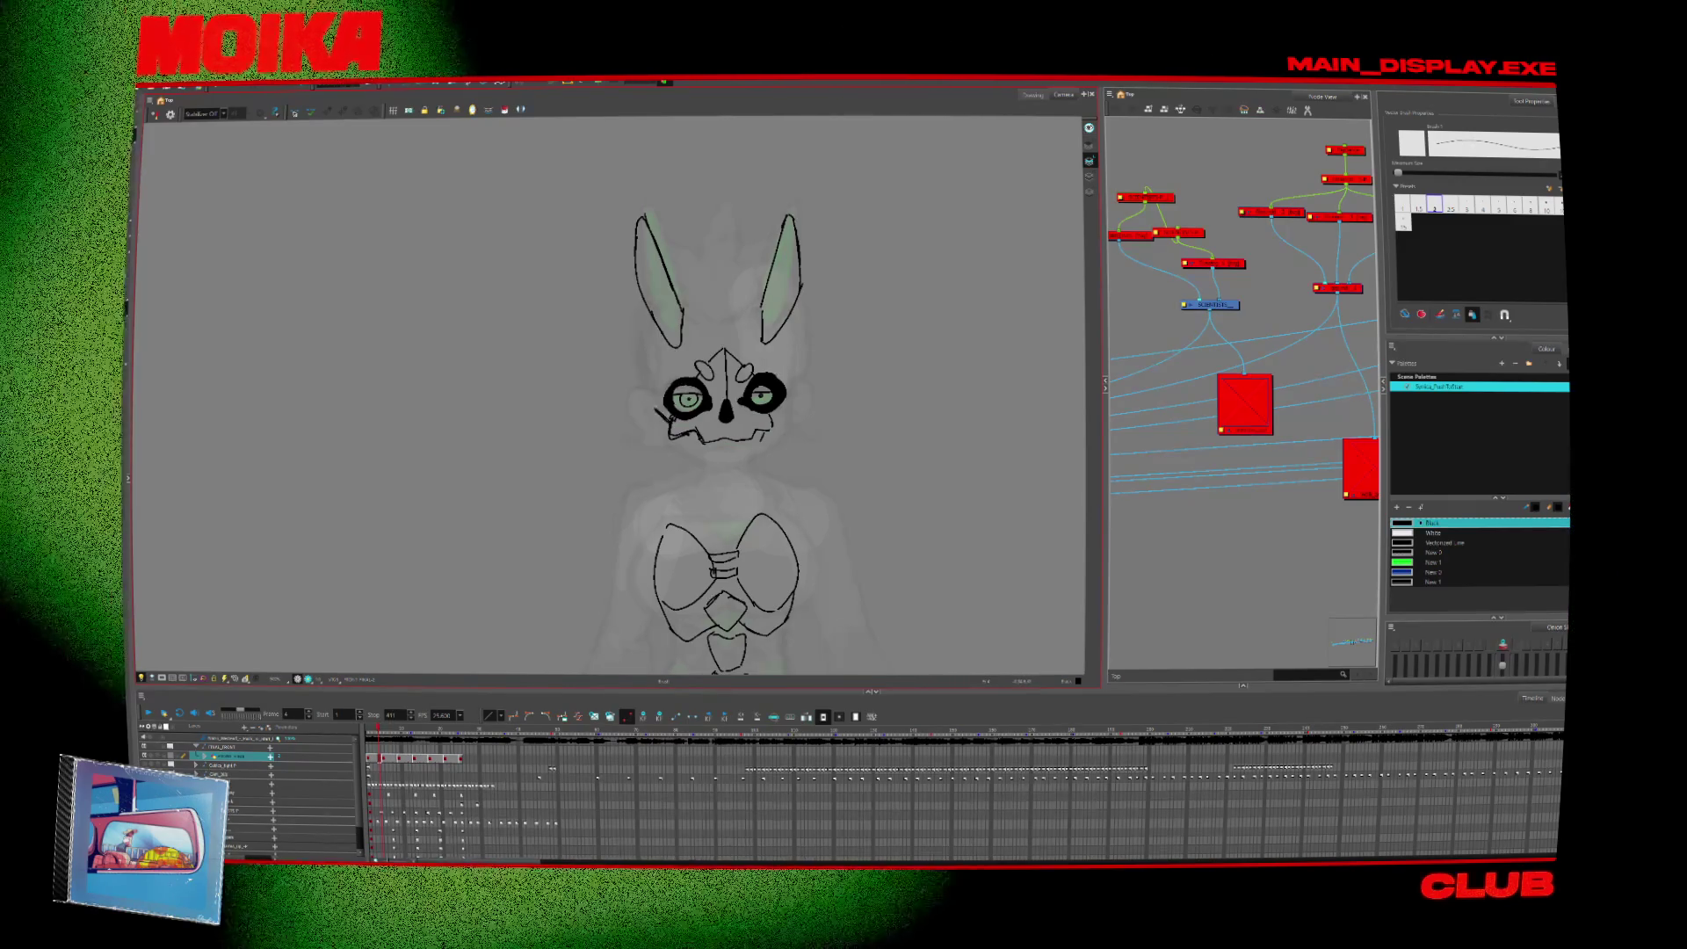
pyautogui.moveTo(651, 318)
pyautogui.mouseDown()
pyautogui.moveTo(661, 373)
pyautogui.moveTo(694, 274)
pyautogui.moveTo(769, 290)
pyautogui.mouseUp()
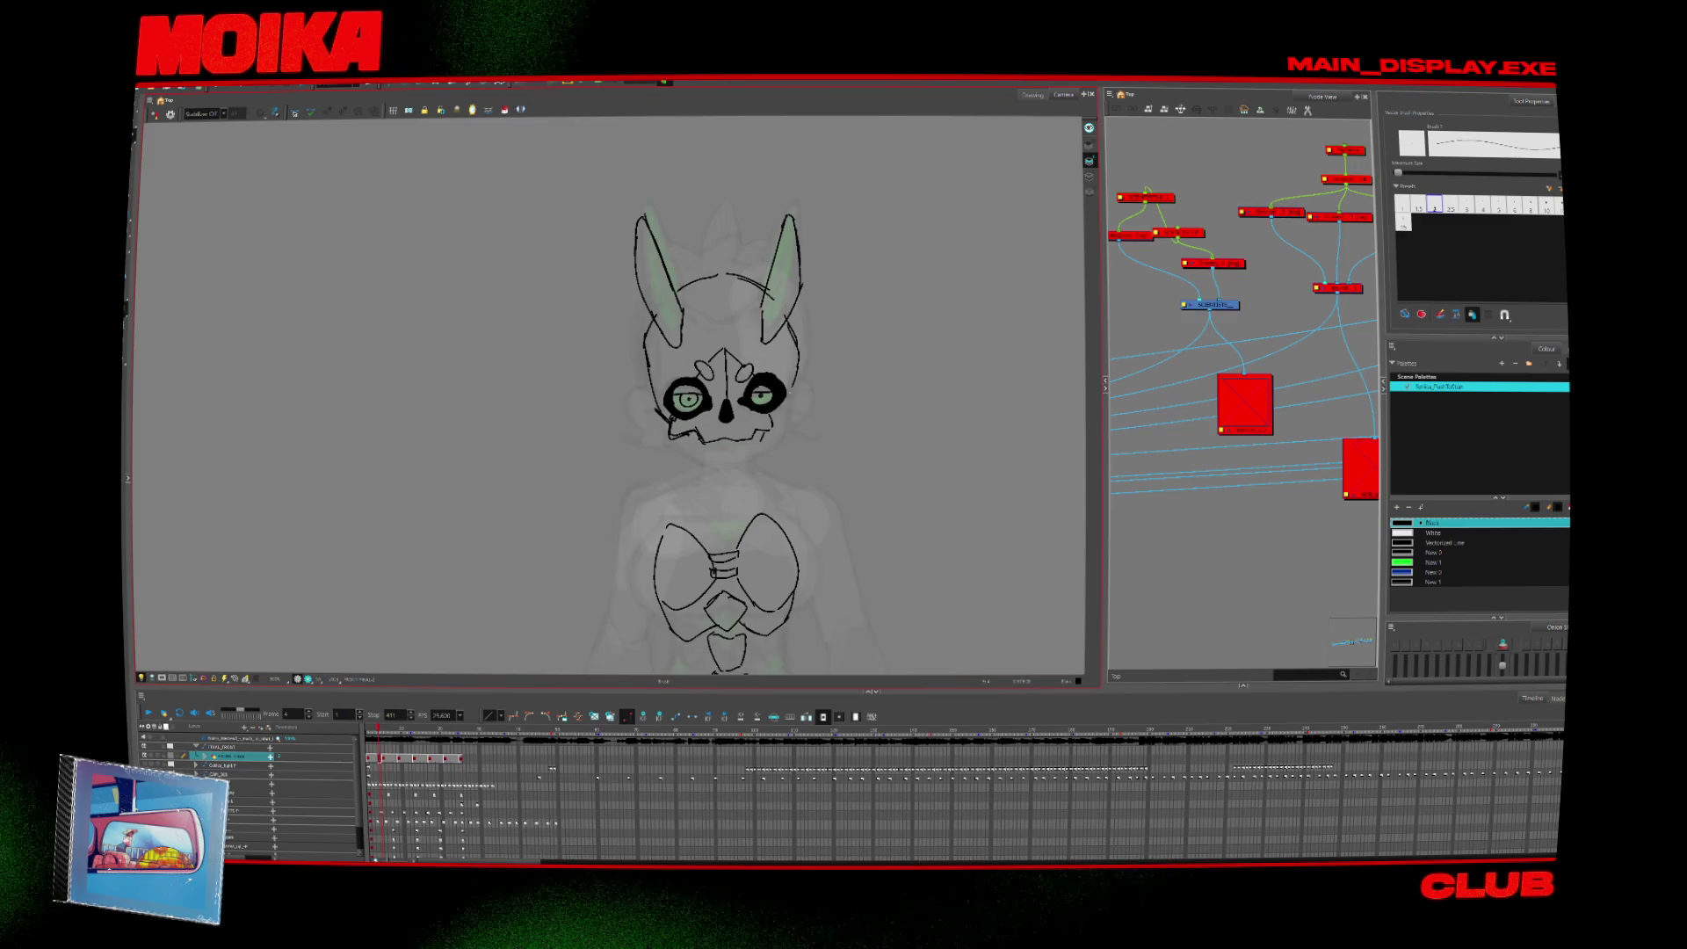
pyautogui.moveTo(721, 395)
pyautogui.mouseDown()
pyautogui.moveTo(712, 413)
pyautogui.moveTo(699, 351)
pyautogui.moveTo(697, 438)
pyautogui.moveTo(695, 380)
pyautogui.moveTo(724, 430)
pyautogui.mouseUp()
pyautogui.scroll(3, 696, 438)
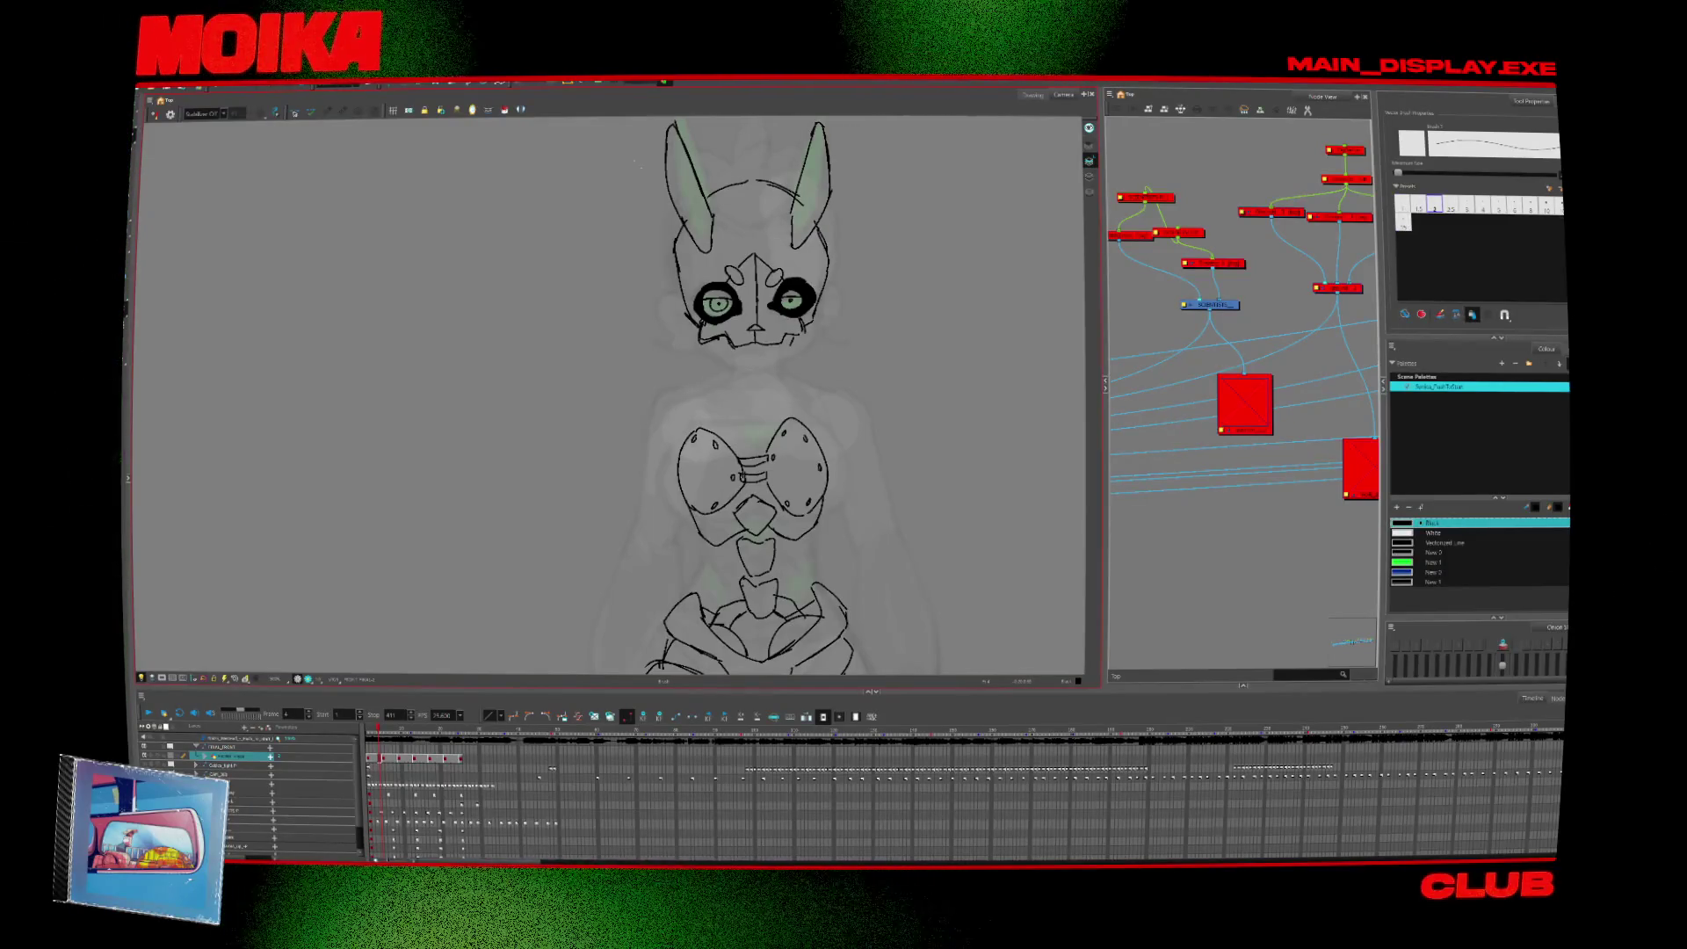
# Switch briefly to the Paint tool, return to the Brush and adjust the view over the chest armor.
pyautogui.click(504, 109)
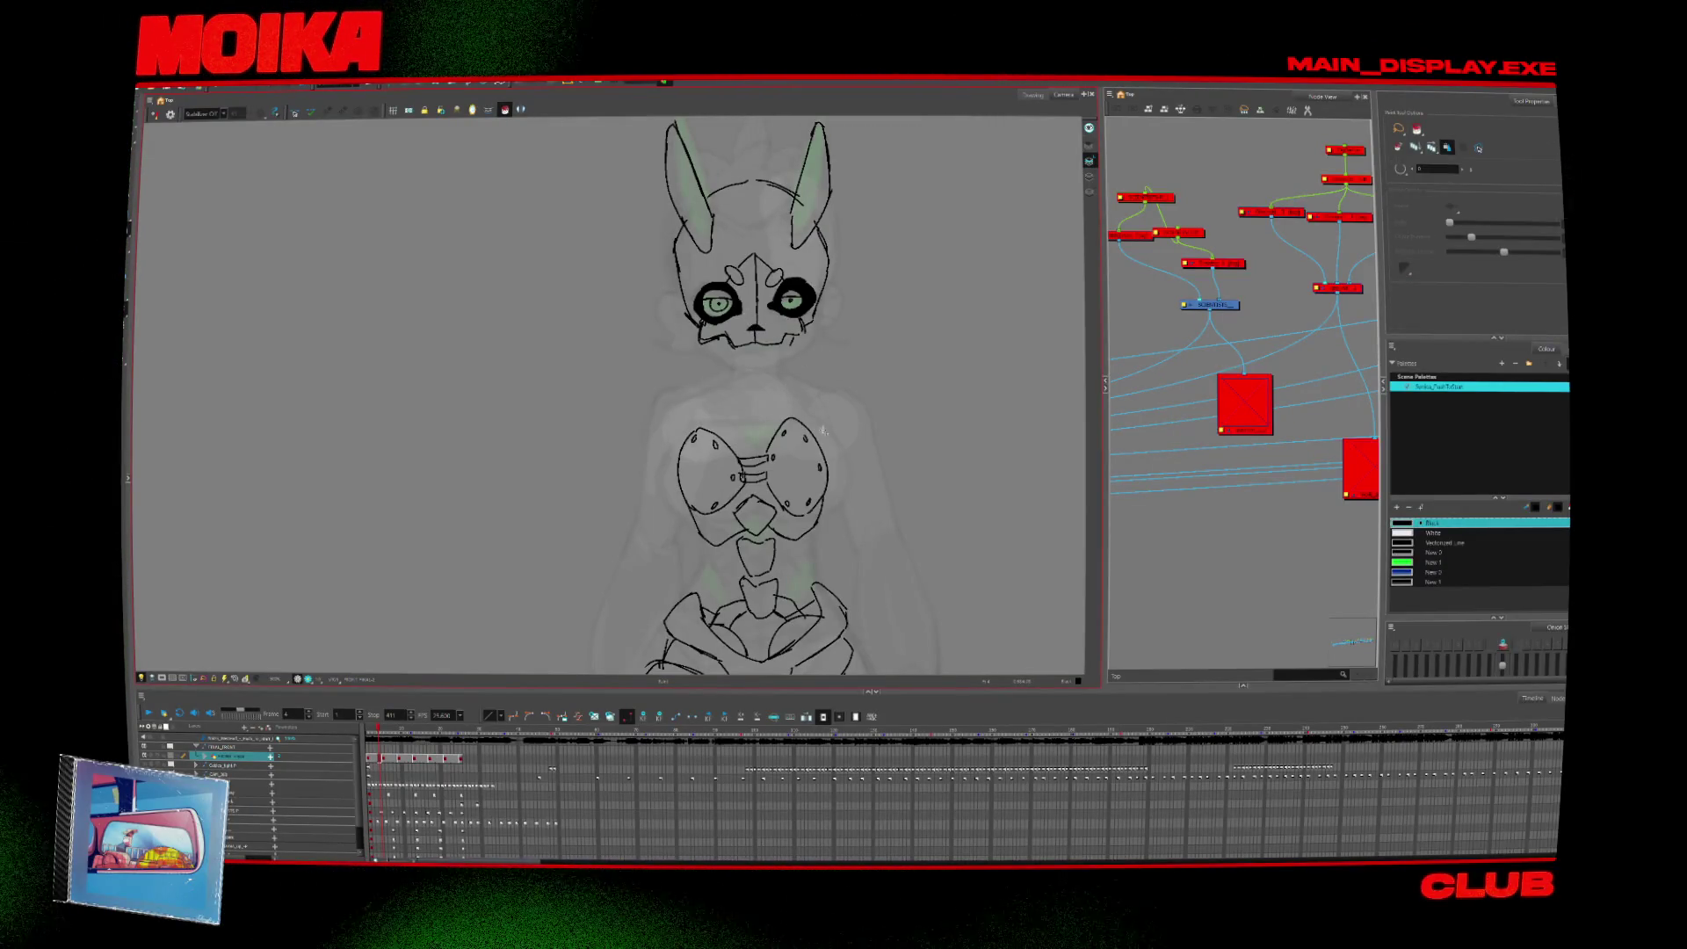
pyautogui.hotkey('alt', 'b')
pyautogui.scroll(3, 702, 345)
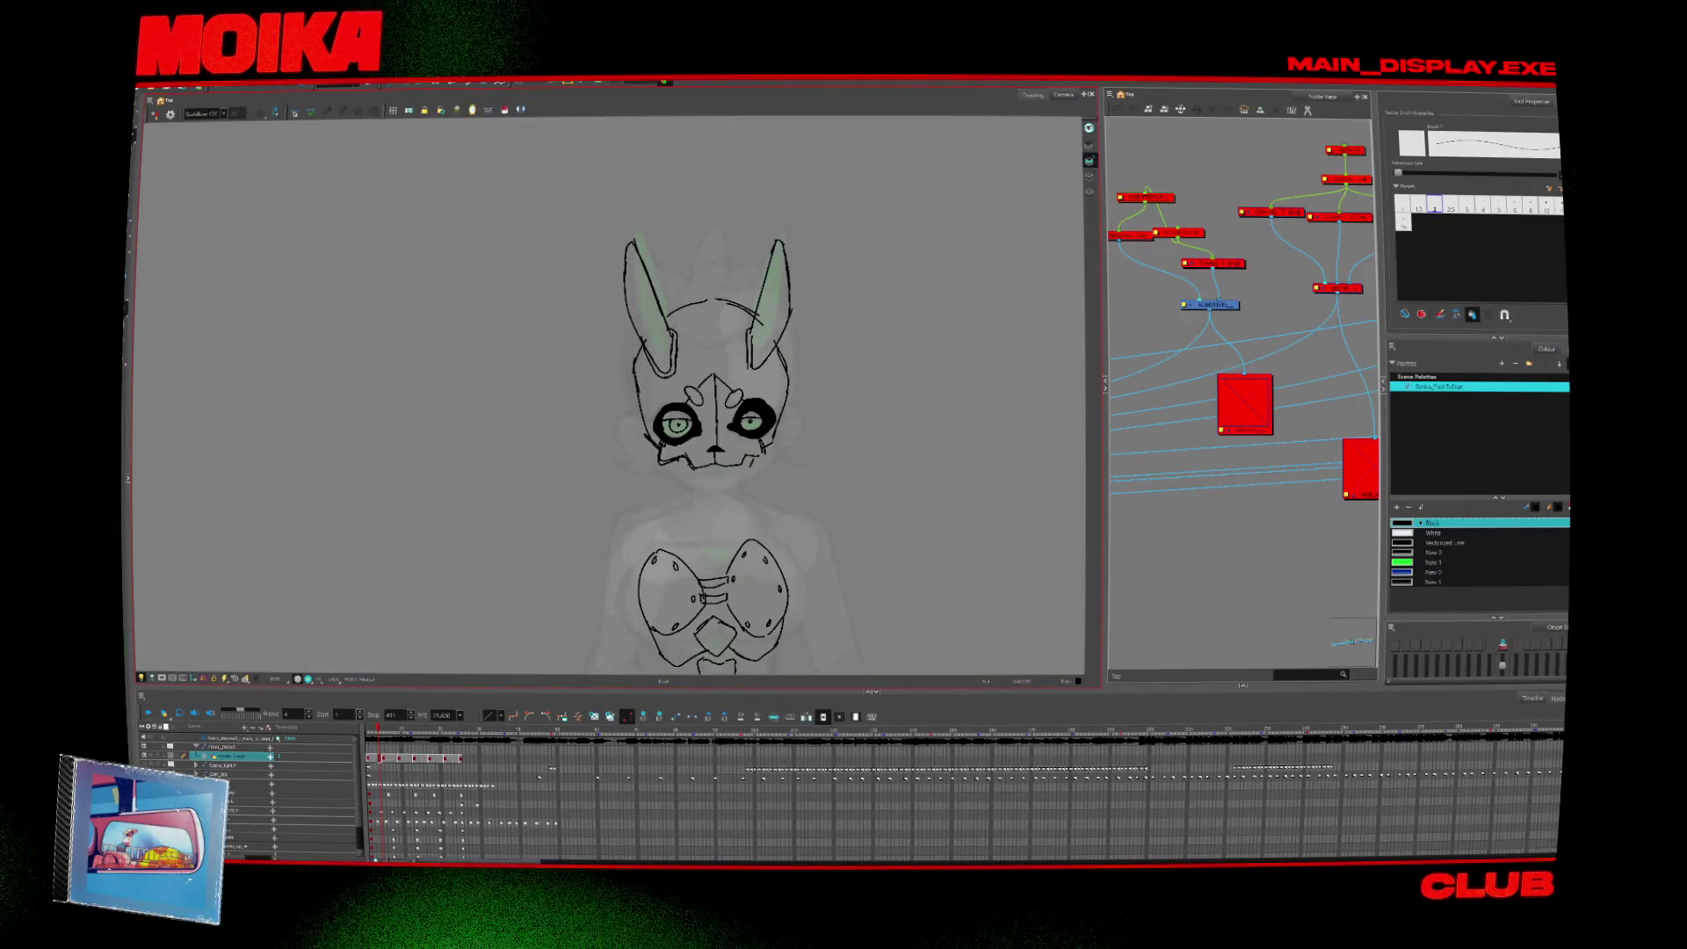
pyautogui.scroll(-4, 844, 396)
# Brush an arc across the upper thigh and a domed curve lower down the leg.
pyautogui.hotkey('alt', 'z')
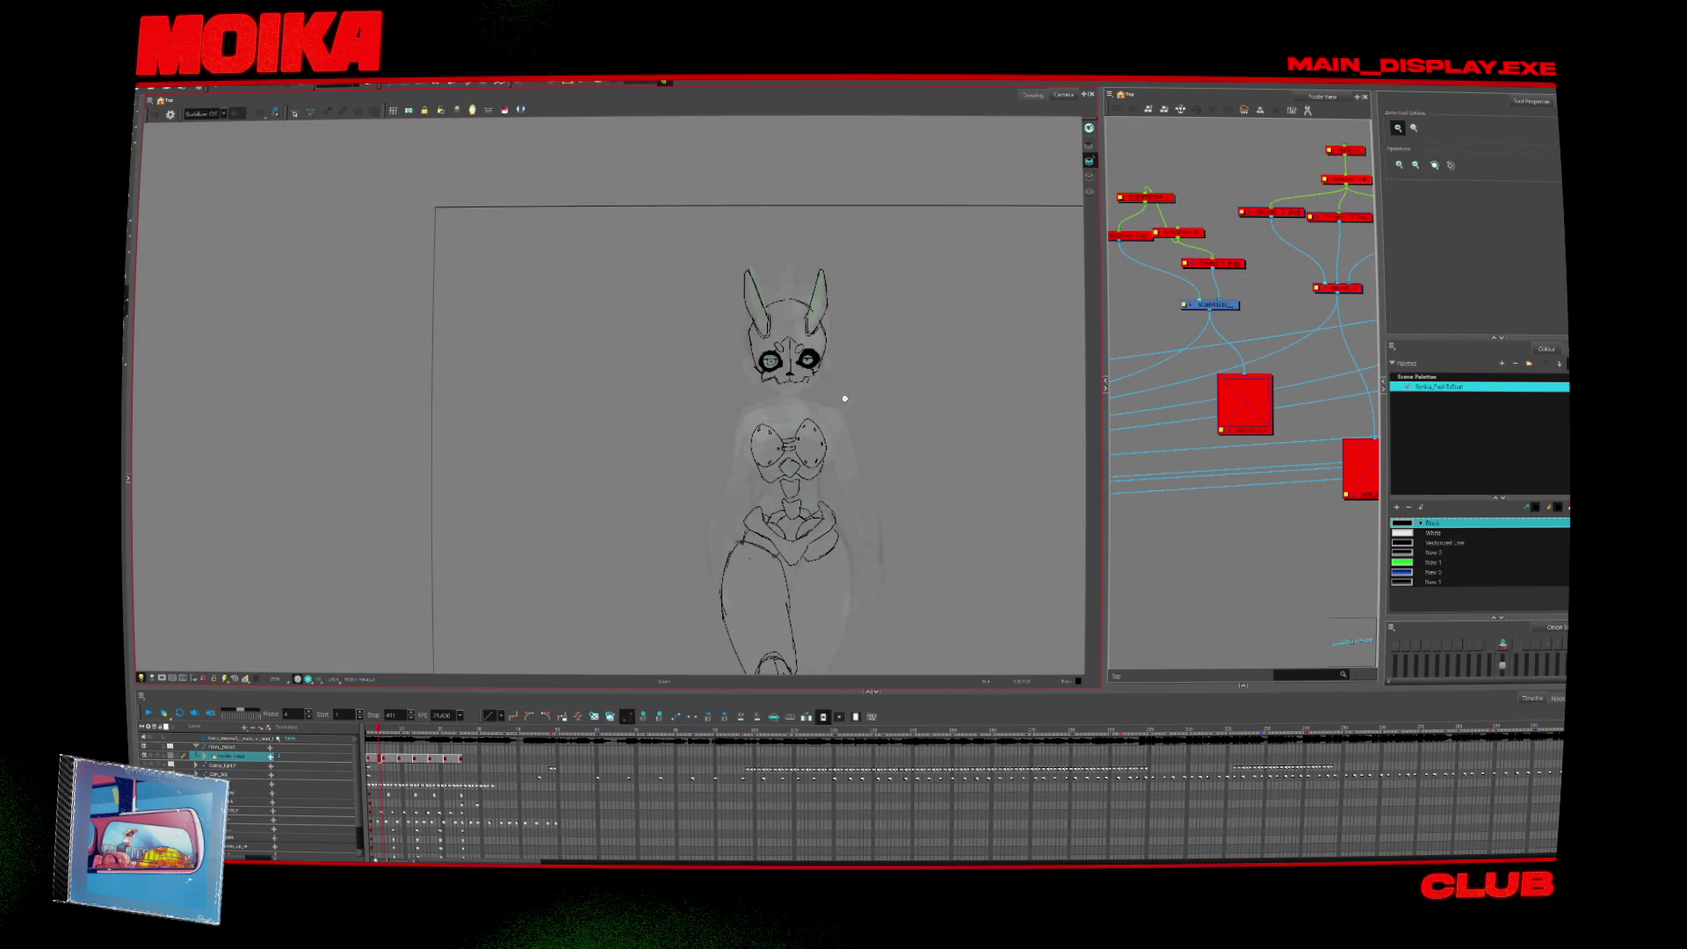
pyautogui.scroll(3, 765, 447)
pyautogui.scroll(2, 766, 447)
pyautogui.hotkey('alt', 'b')
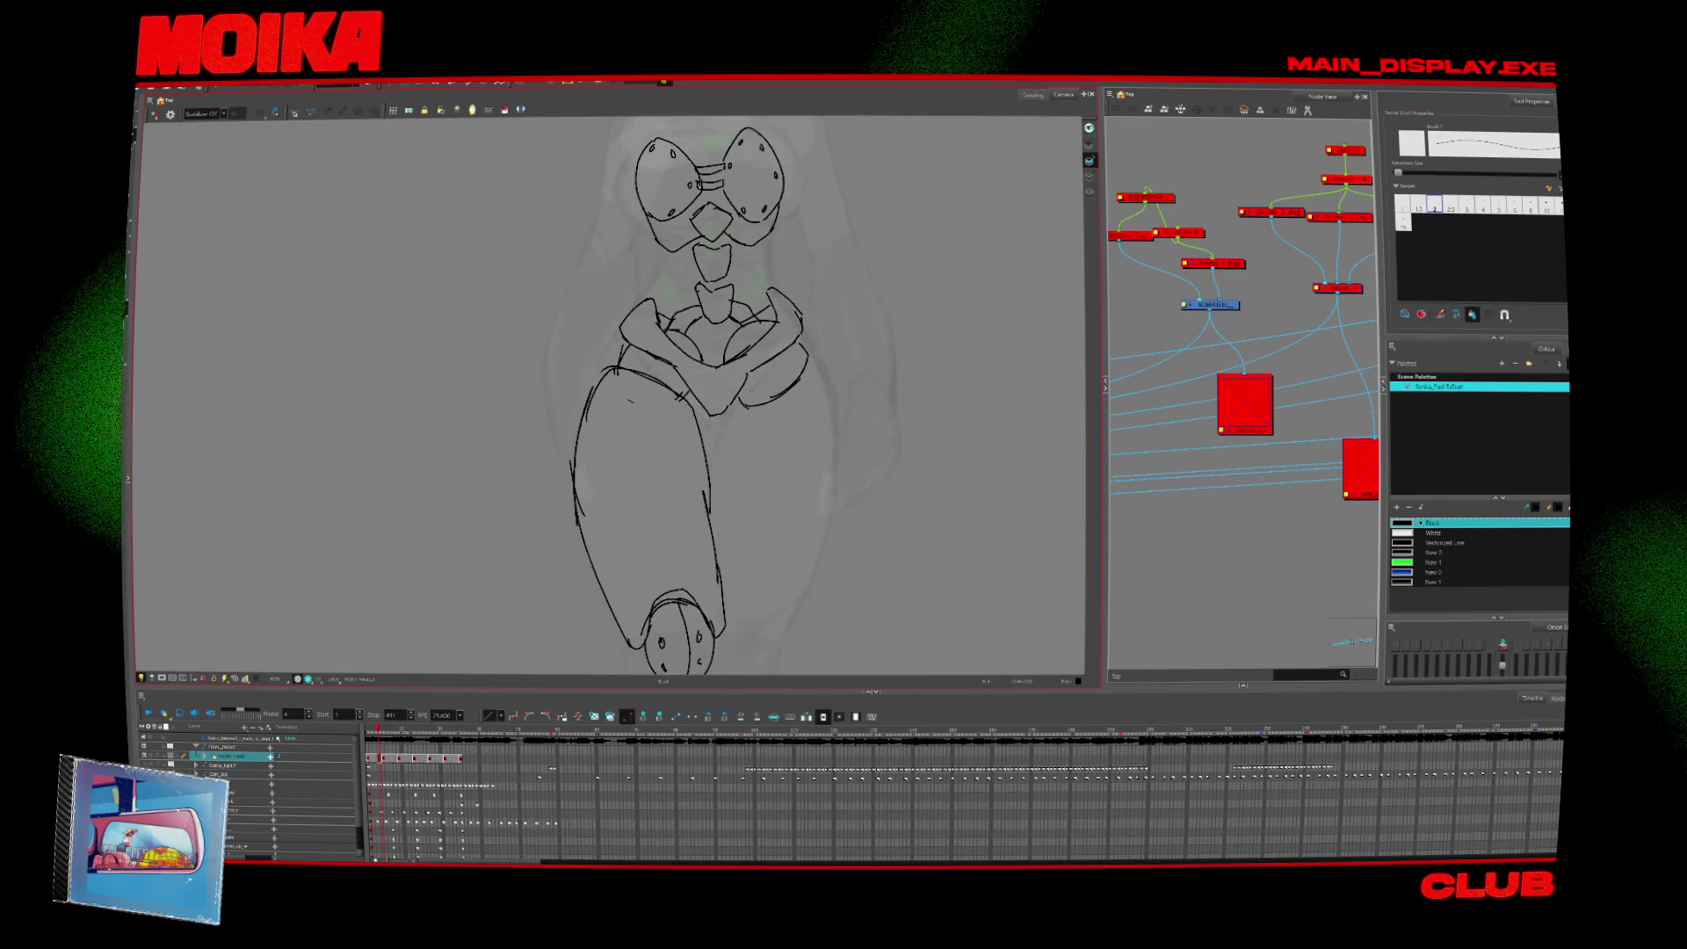
pyautogui.moveTo(576, 433); pyautogui.dragTo(703, 420)
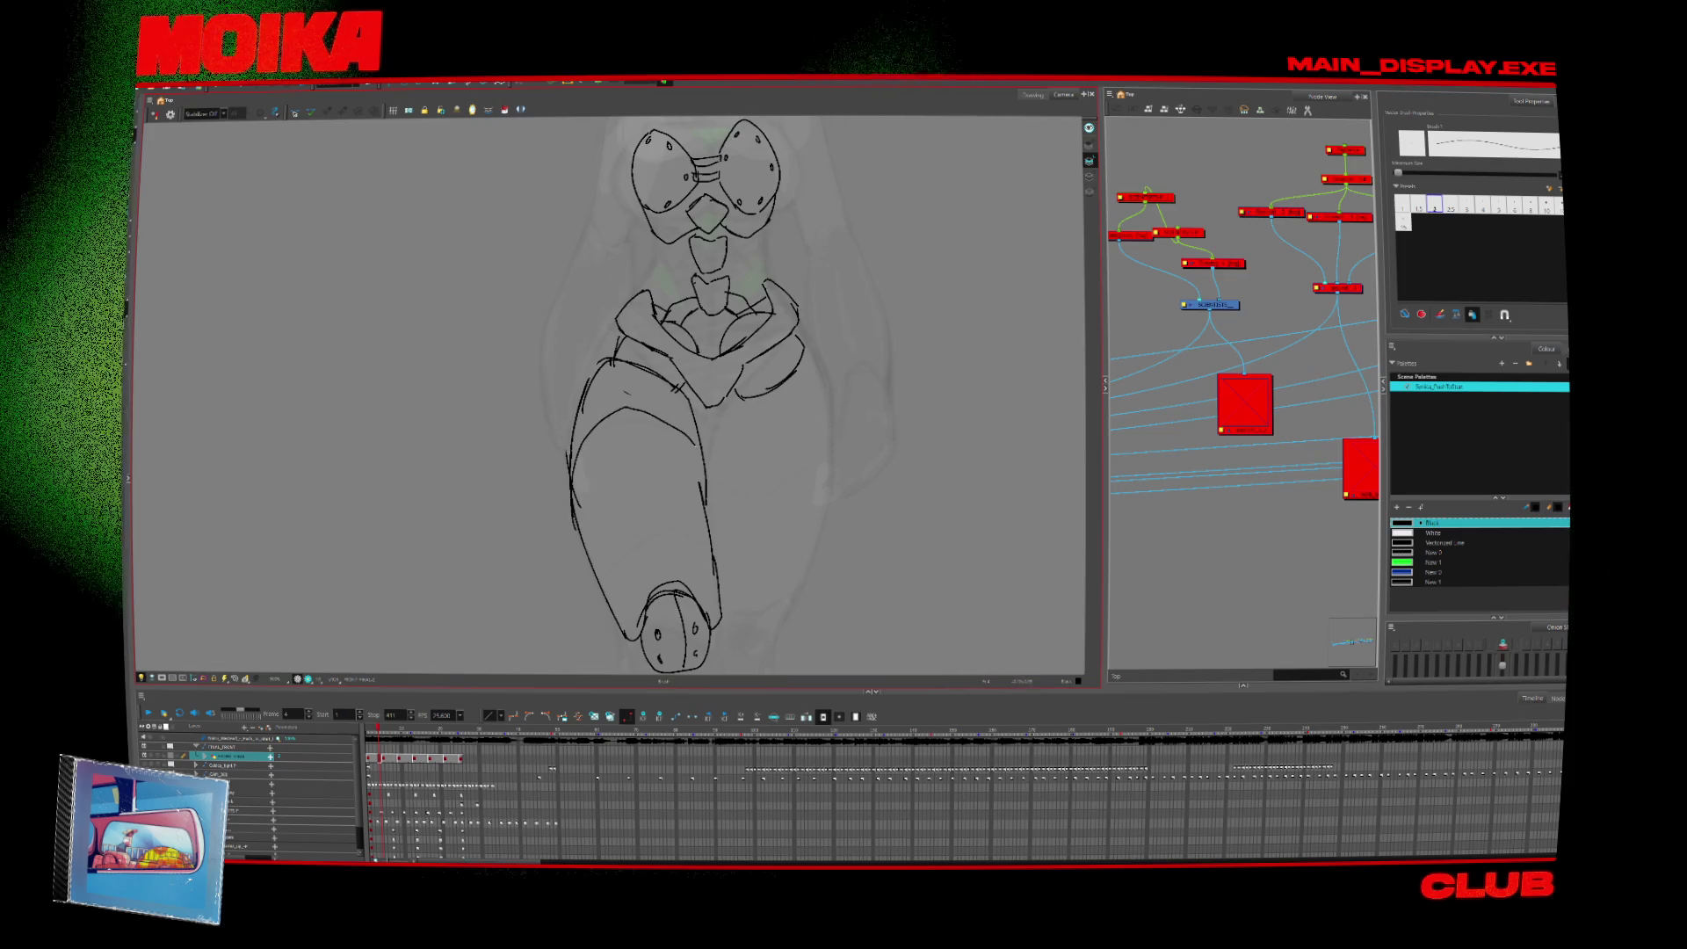
pyautogui.moveTo(654, 524); pyautogui.dragTo(599, 587)
pyautogui.moveTo(655, 524)
pyautogui.mouseDown()
pyautogui.moveTo(708, 571)
pyautogui.moveTo(602, 590)
pyautogui.mouseUp()
pyautogui.hotkey('alt', 'e')
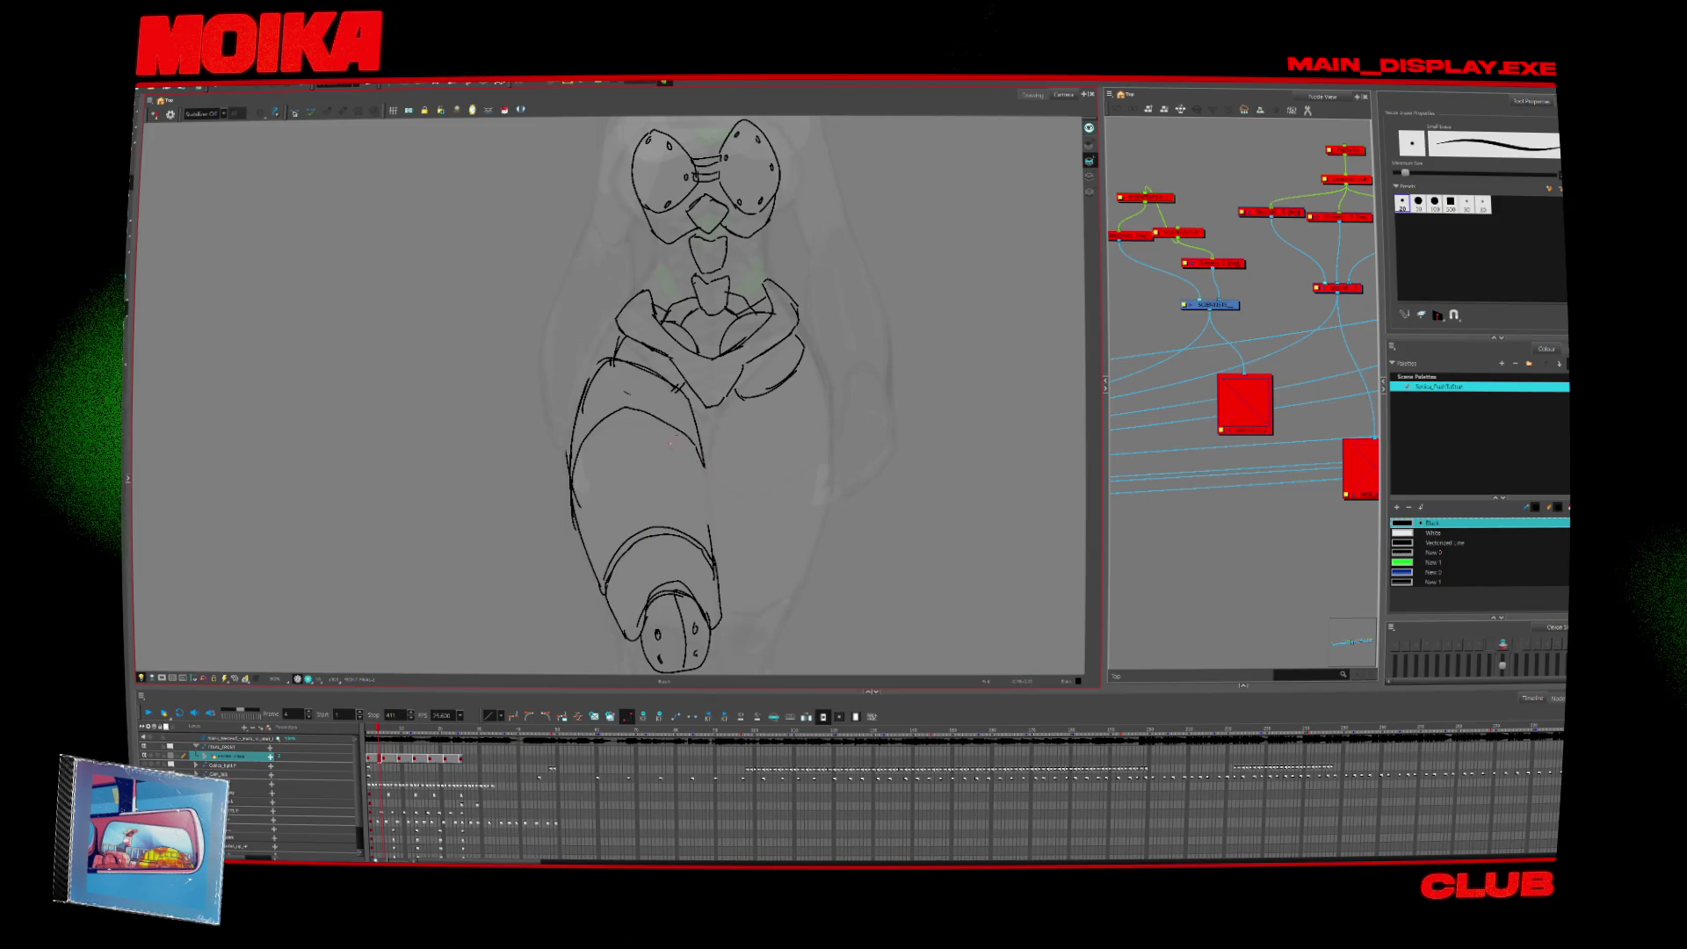
# Add thin pencil lines down the leg's right side and inner upper curve, then zoom out.
pyautogui.hotkey('alt', '/')
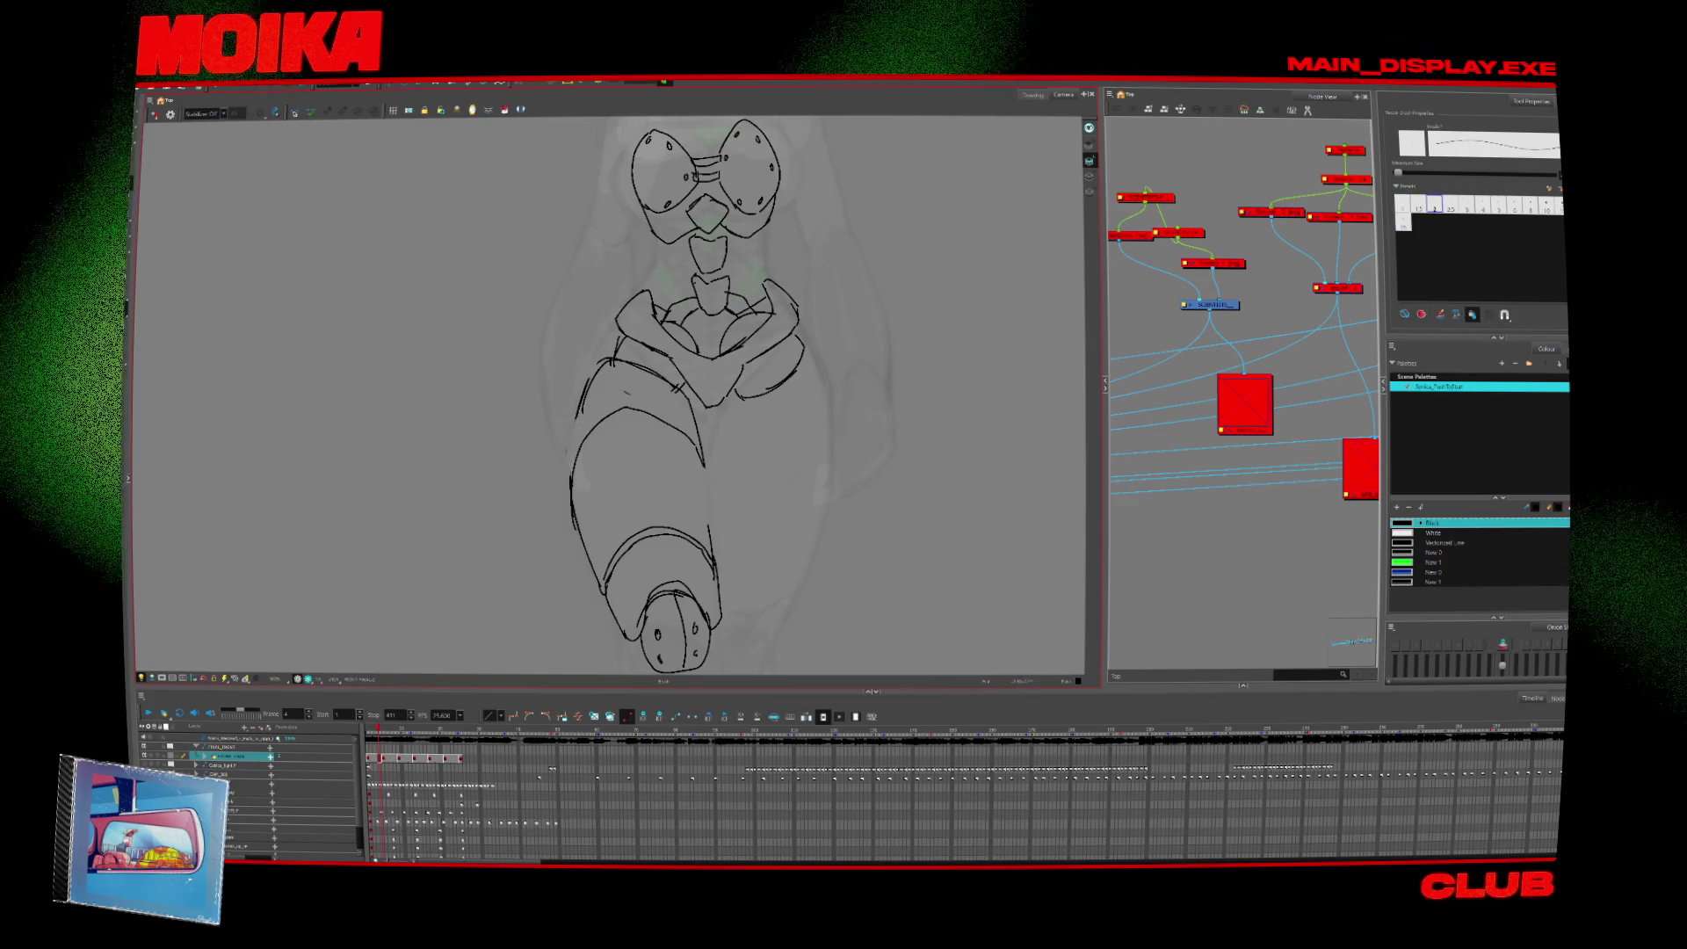
pyautogui.hotkey('alt', '/')
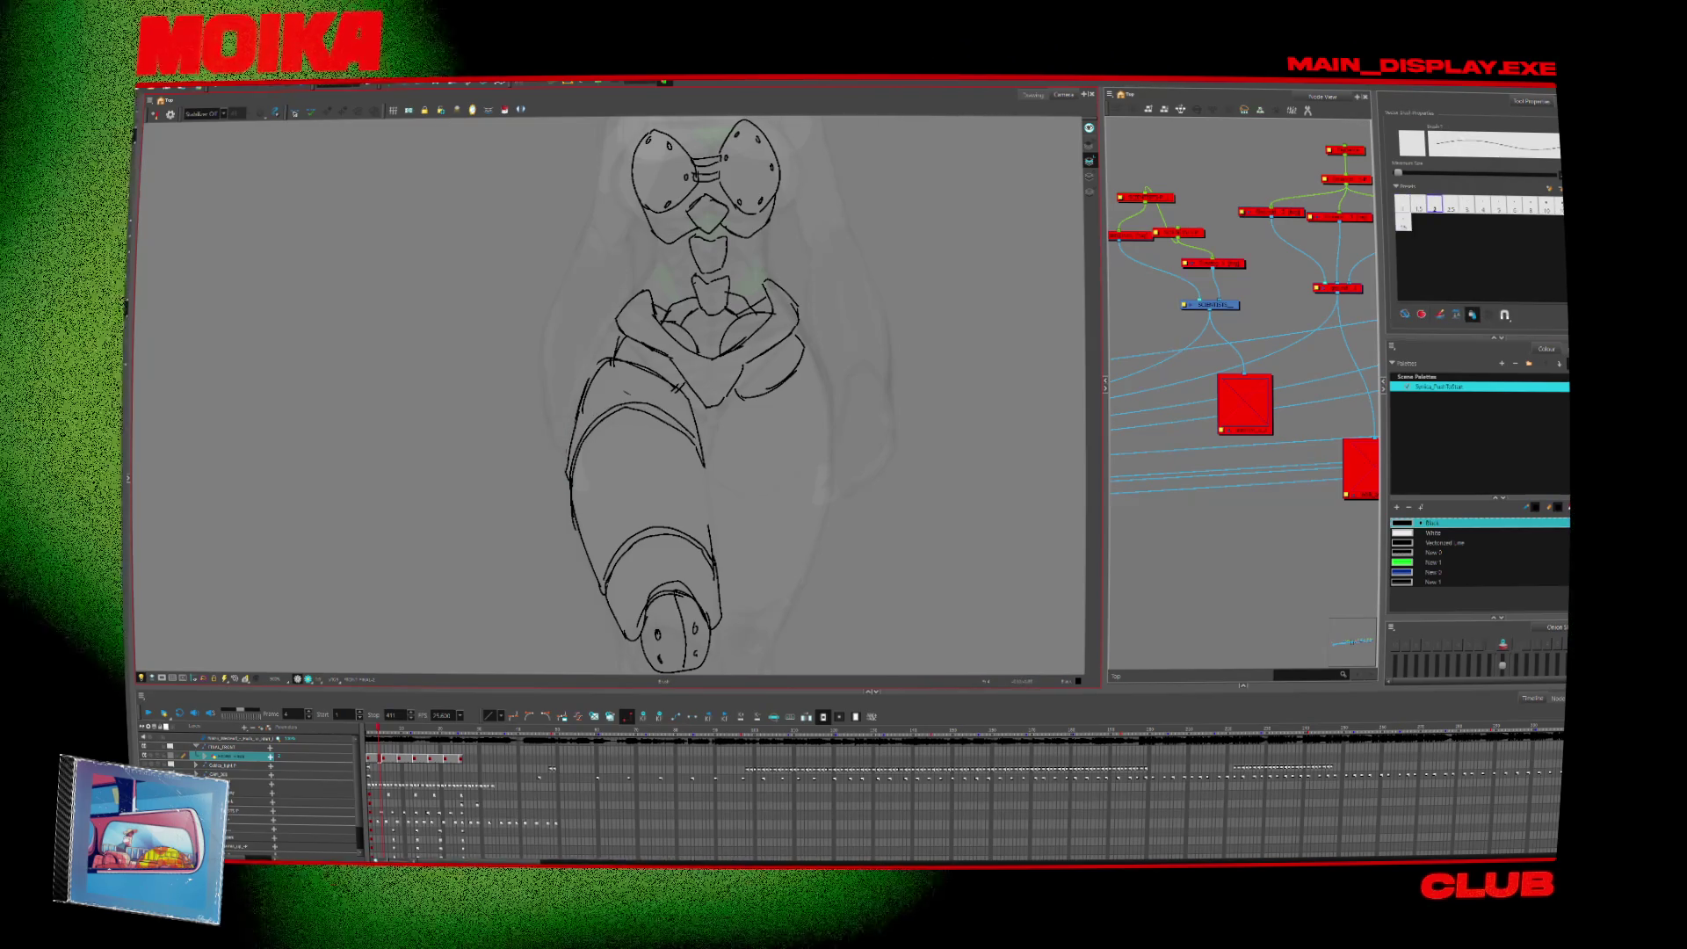
pyautogui.moveTo(707, 470); pyautogui.dragTo(714, 526)
pyautogui.moveTo(584, 481); pyautogui.dragTo(595, 524)
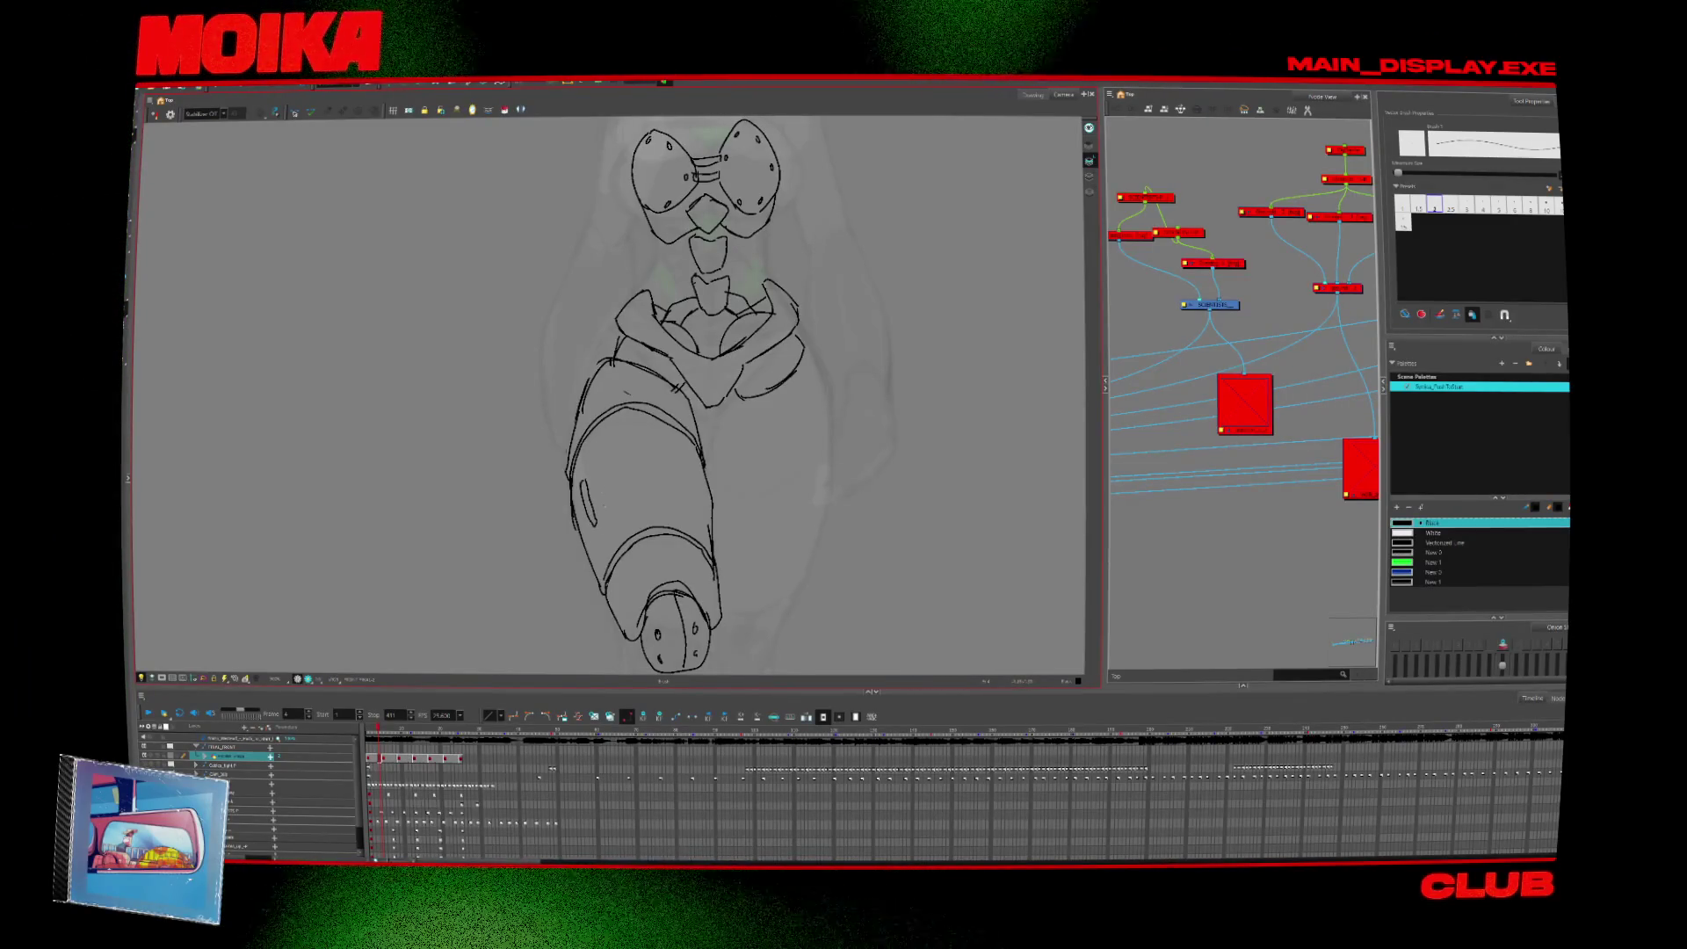
pyautogui.hotkey('alt', 'z')
pyautogui.moveTo(753, 471)
pyautogui.mouseDown()
pyautogui.moveTo(768, 493)
pyautogui.moveTo(682, 528)
pyautogui.moveTo(689, 449)
pyautogui.moveTo(667, 433)
pyautogui.mouseUp()
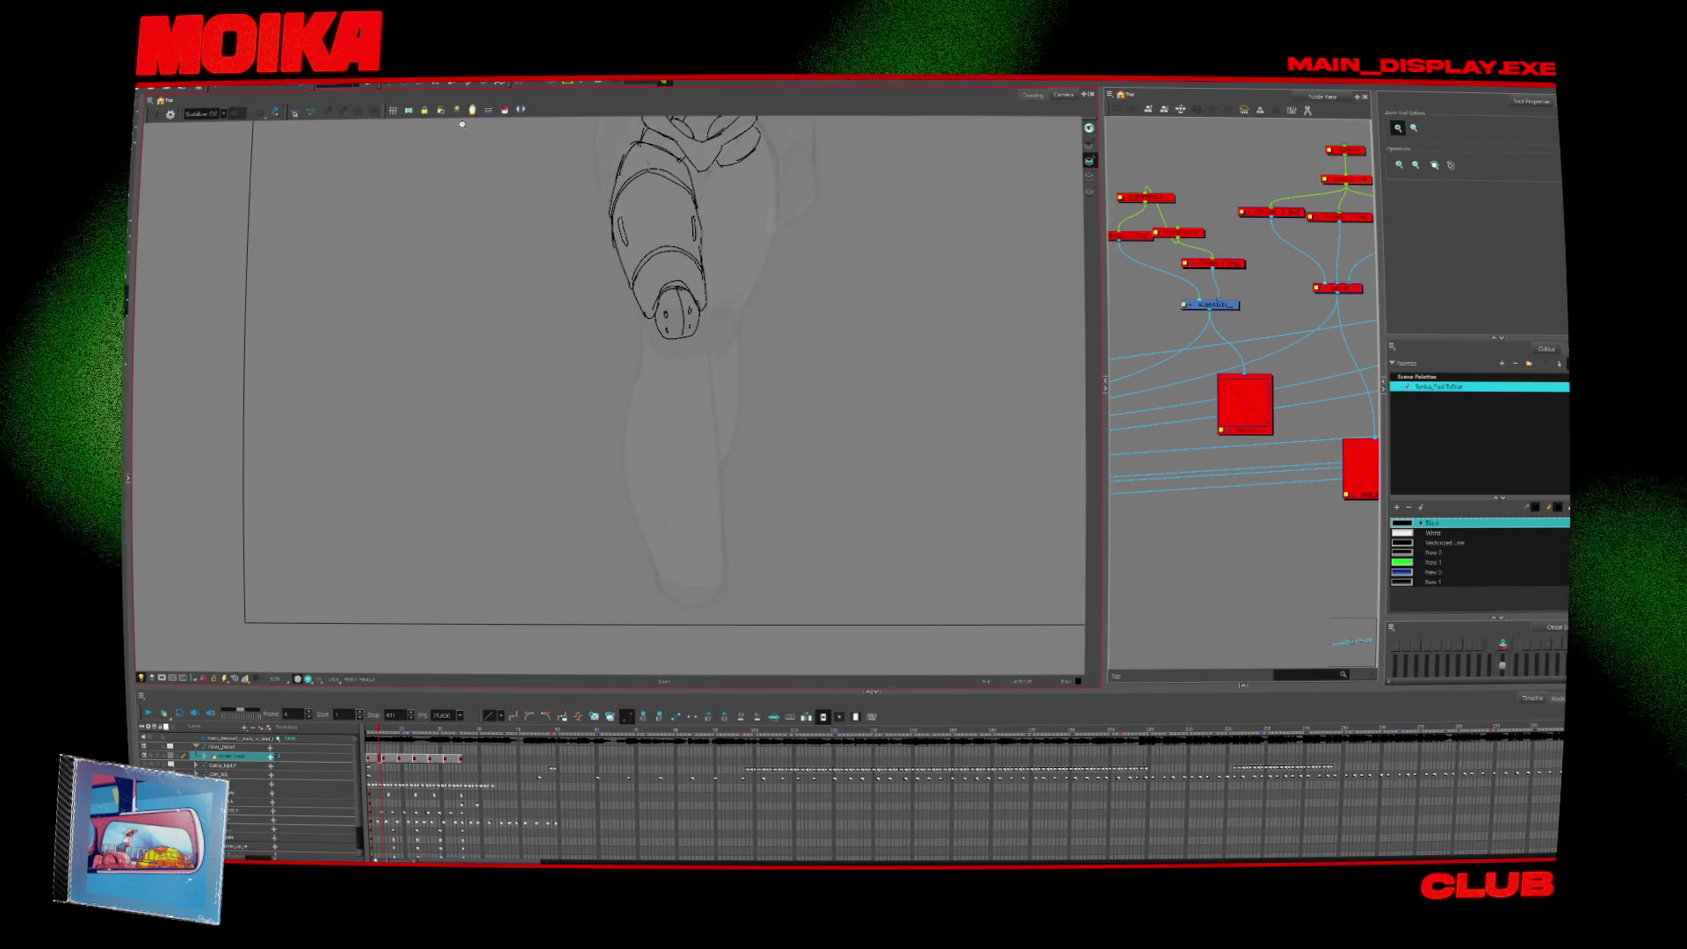
# Pencil a joint line at the foot's lower-left outline, undoing the unwanted stroke.
pyautogui.hotkey('alt', 'b')
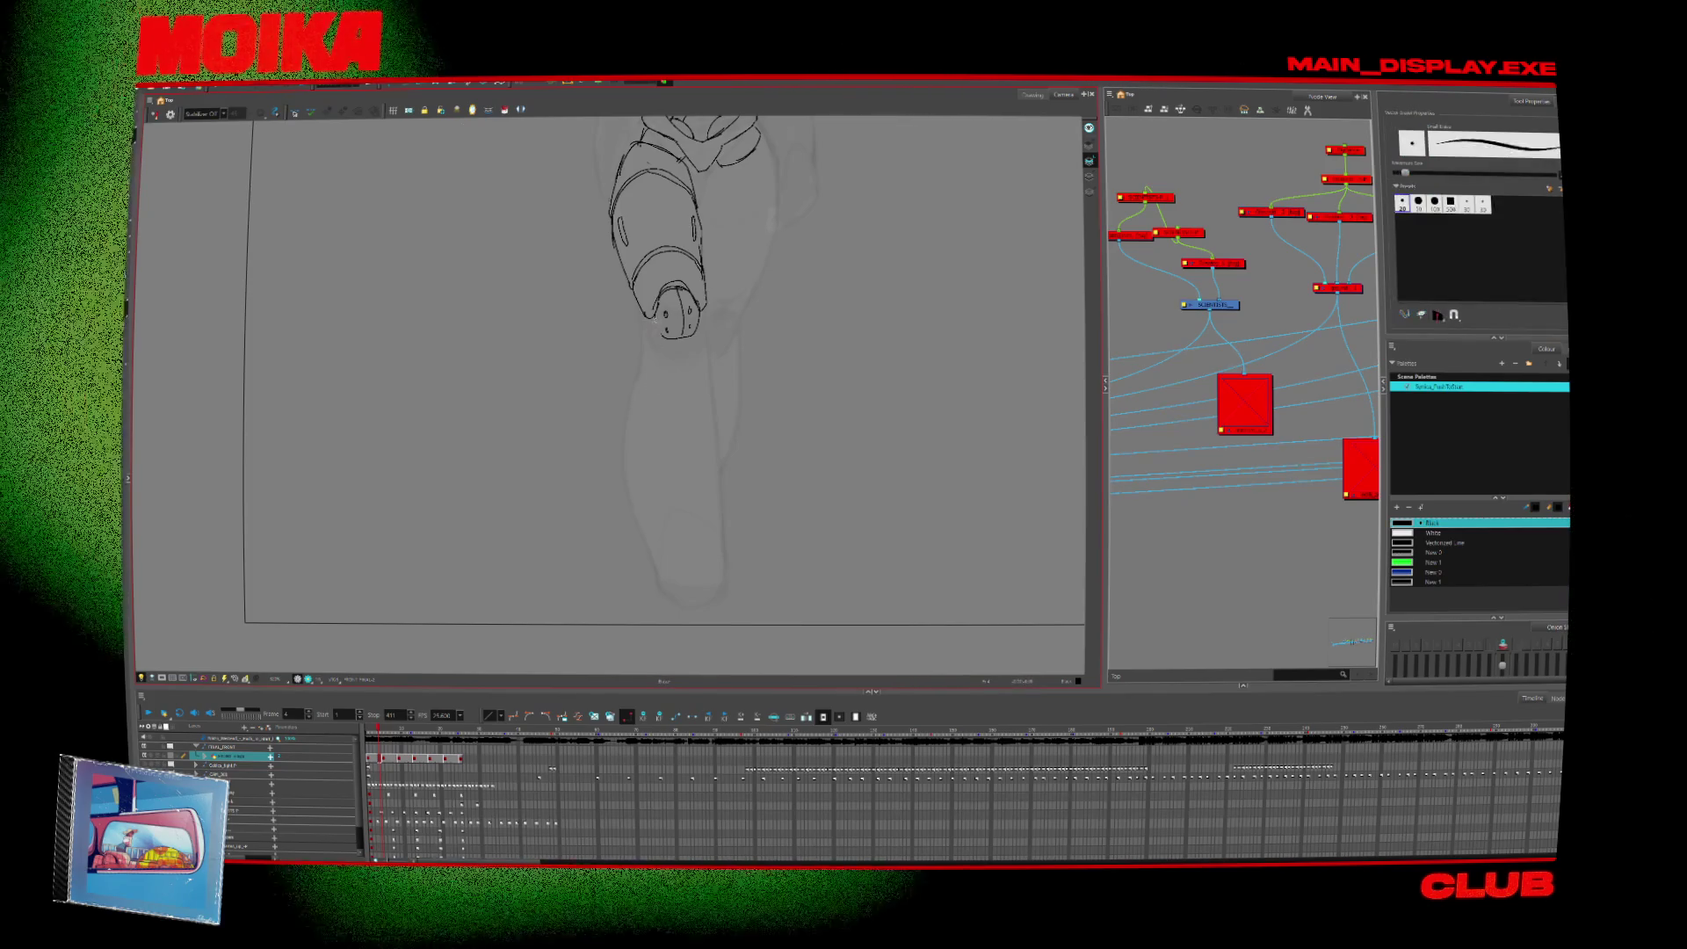
pyautogui.hotkey('alt', '/')
pyautogui.moveTo(647, 313); pyautogui.dragTo(665, 349)
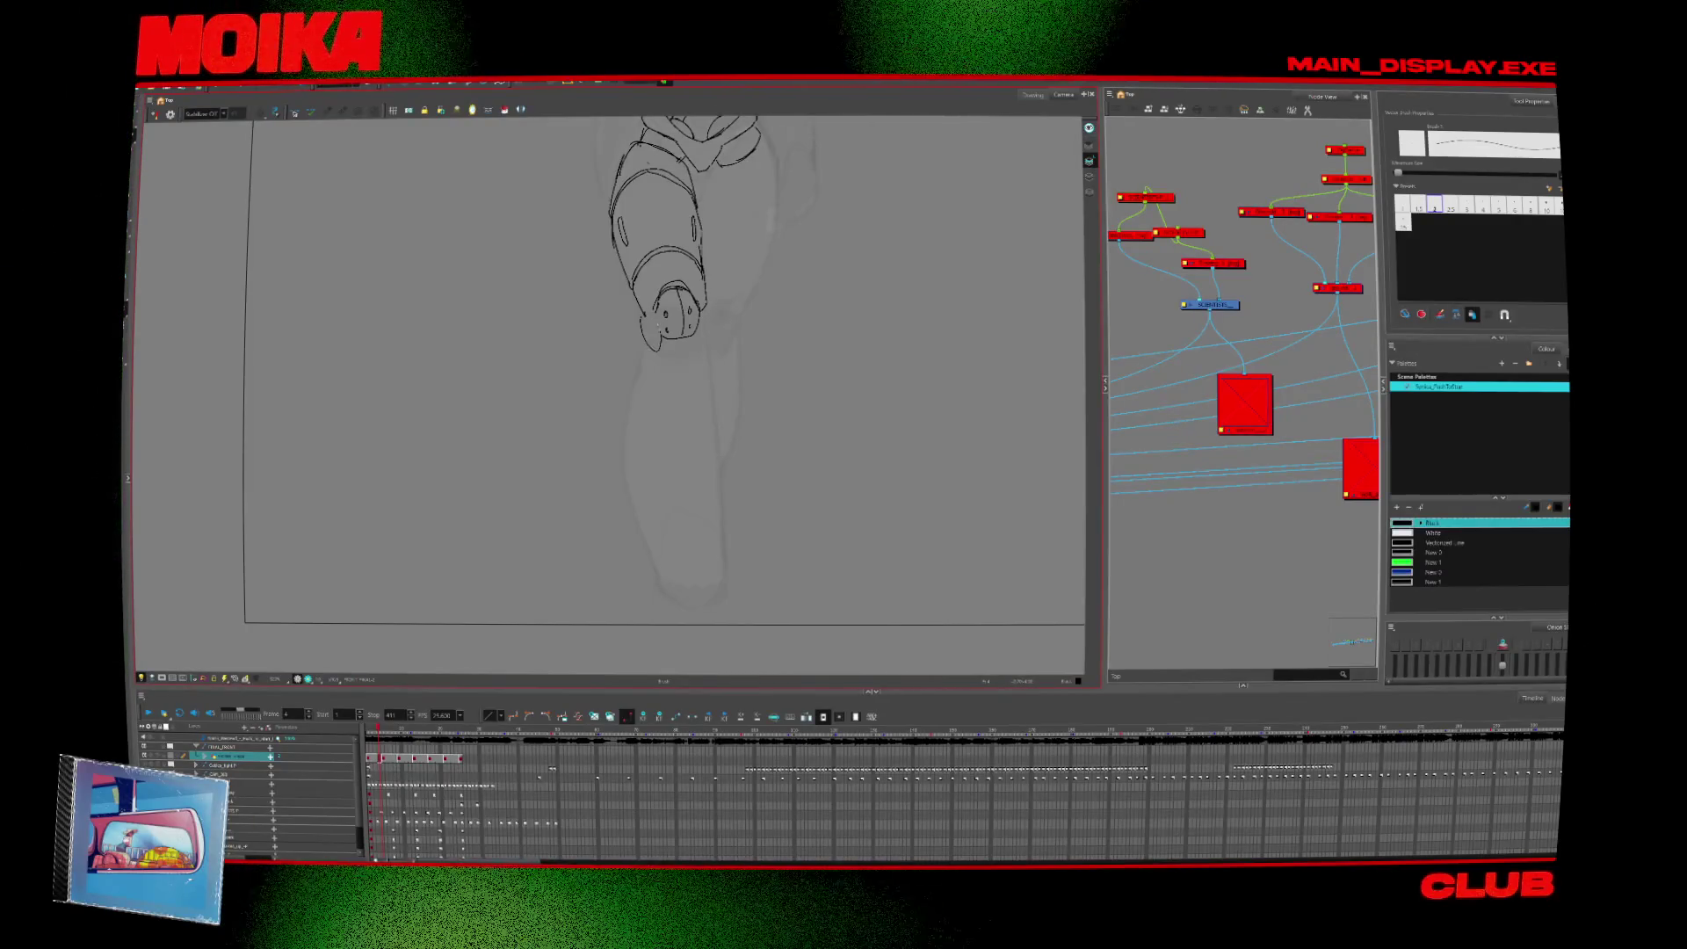
pyautogui.hotkey('ctrl', 'z')
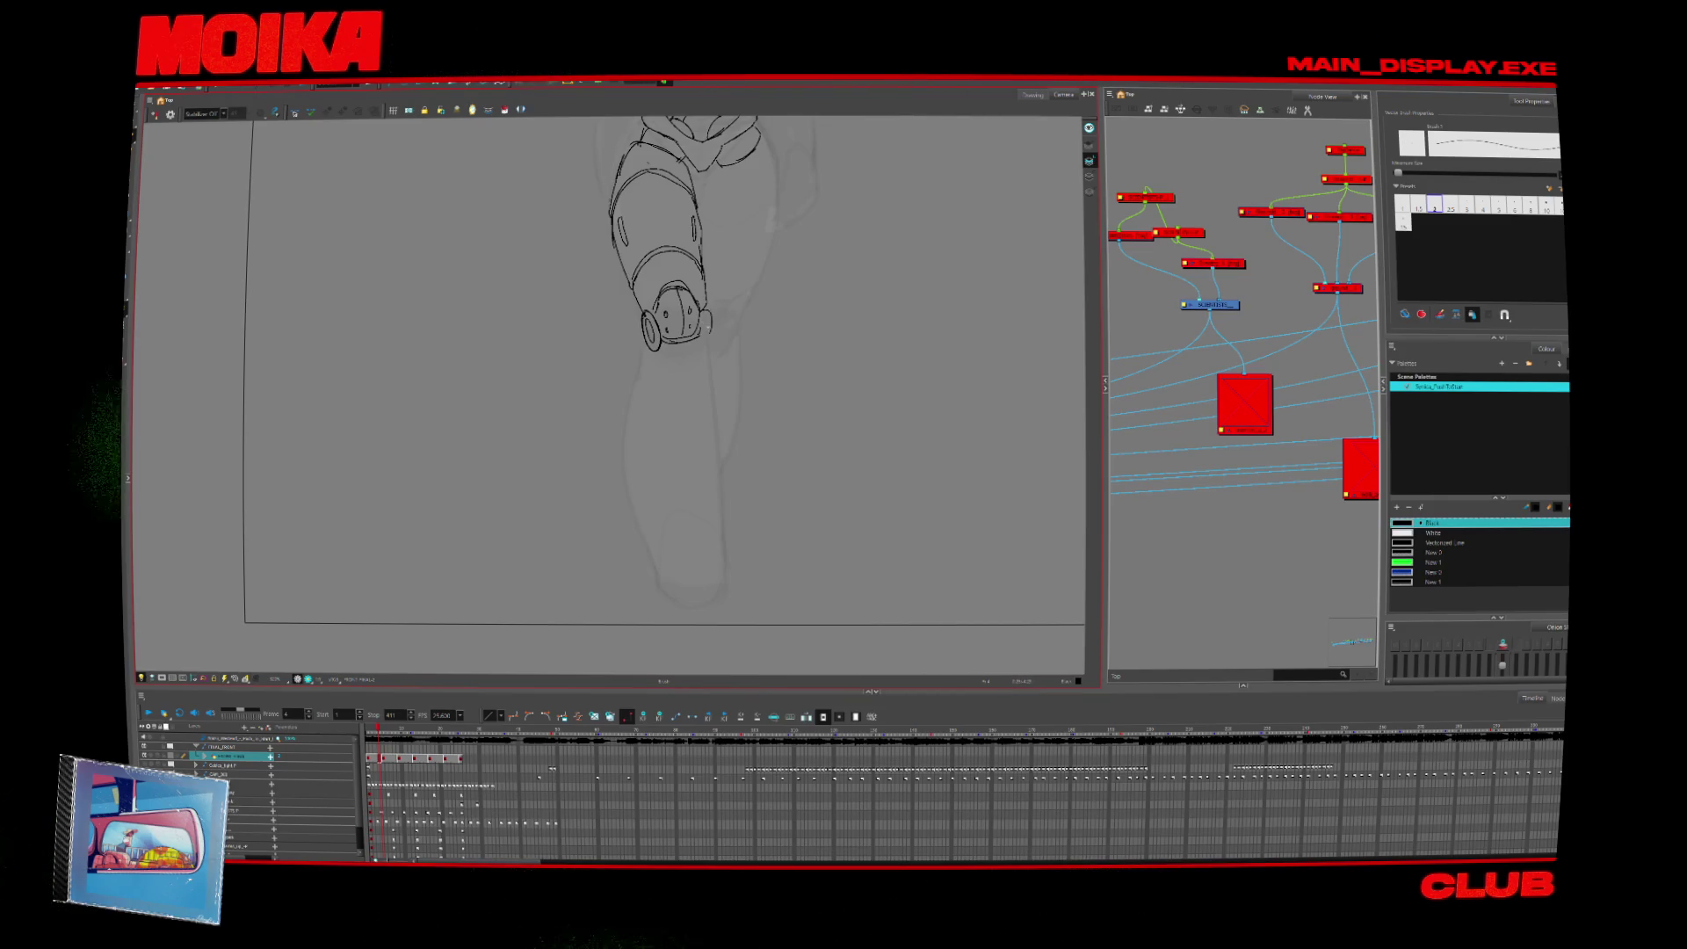
pyautogui.scroll(5, 773, 570)
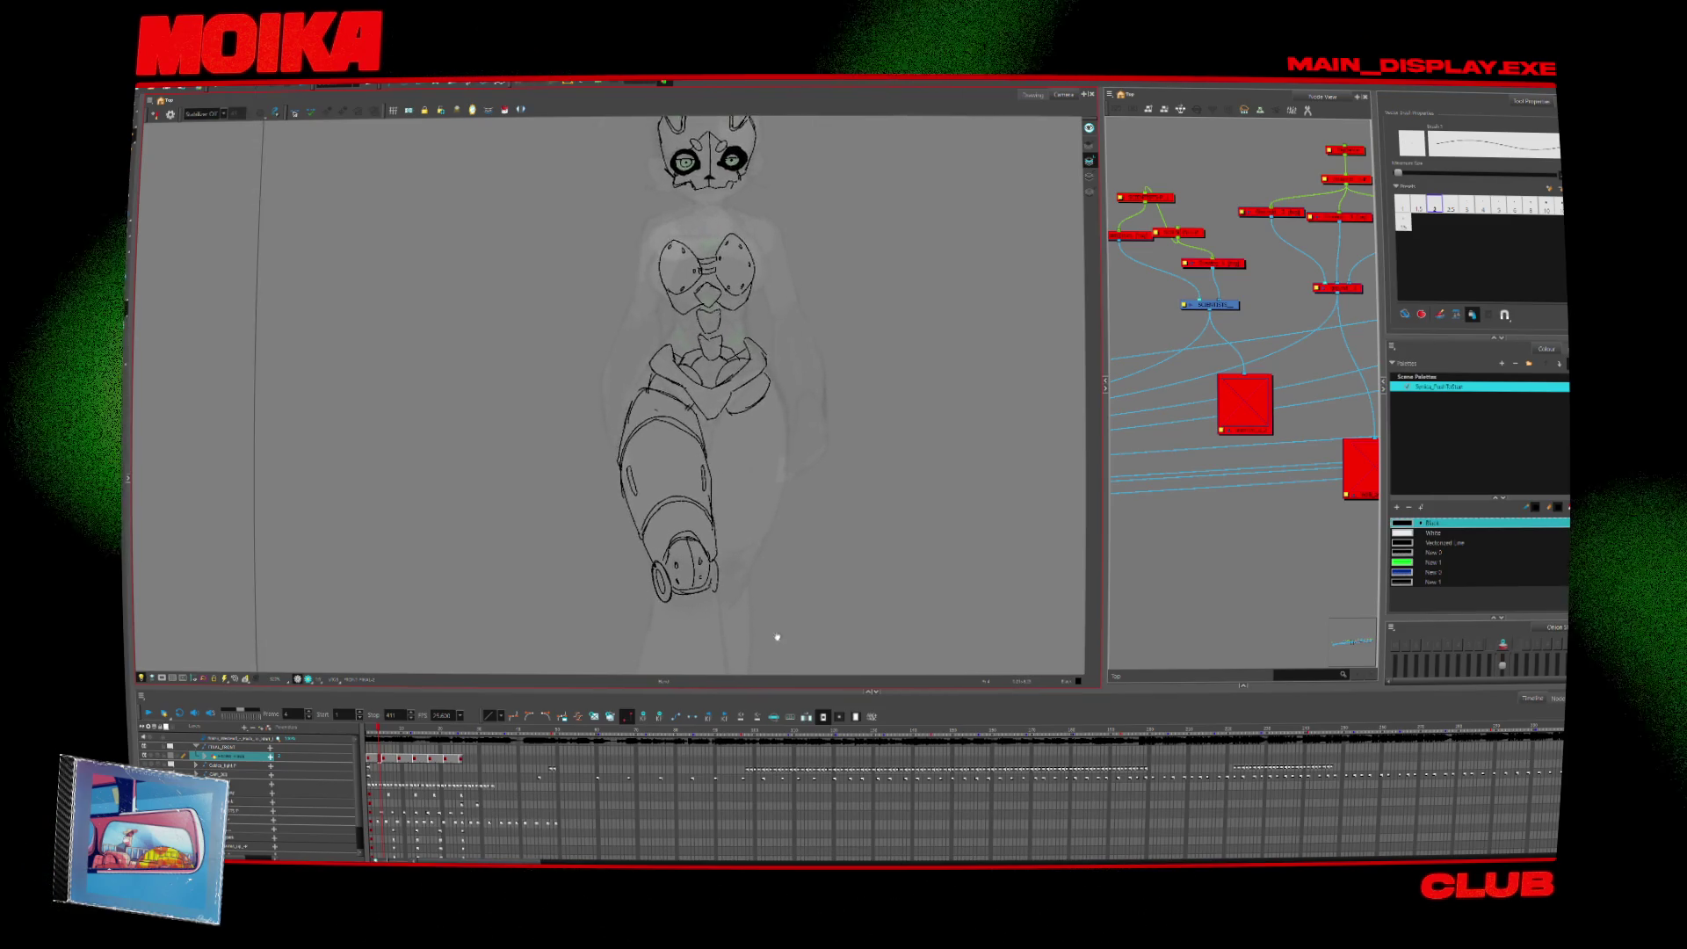
# Pan the view toward the feet and step to another drawing frame.
pyautogui.scroll(5, 773, 570)
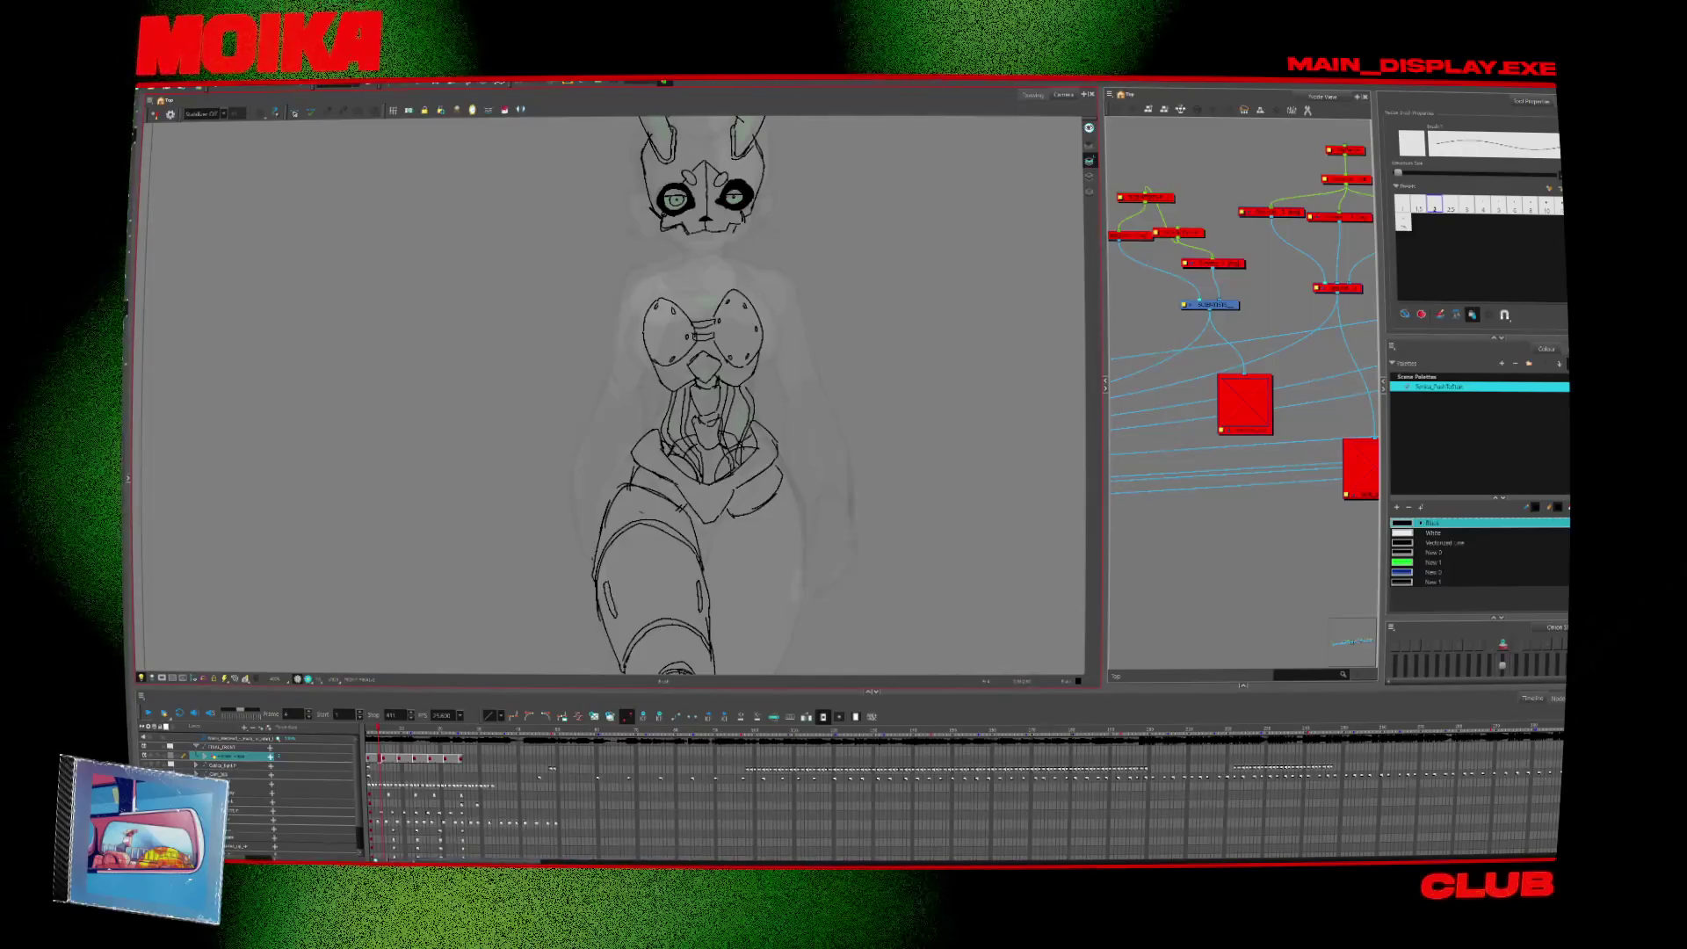
pyautogui.moveTo(811, 486); pyautogui.dragTo(820, 442)
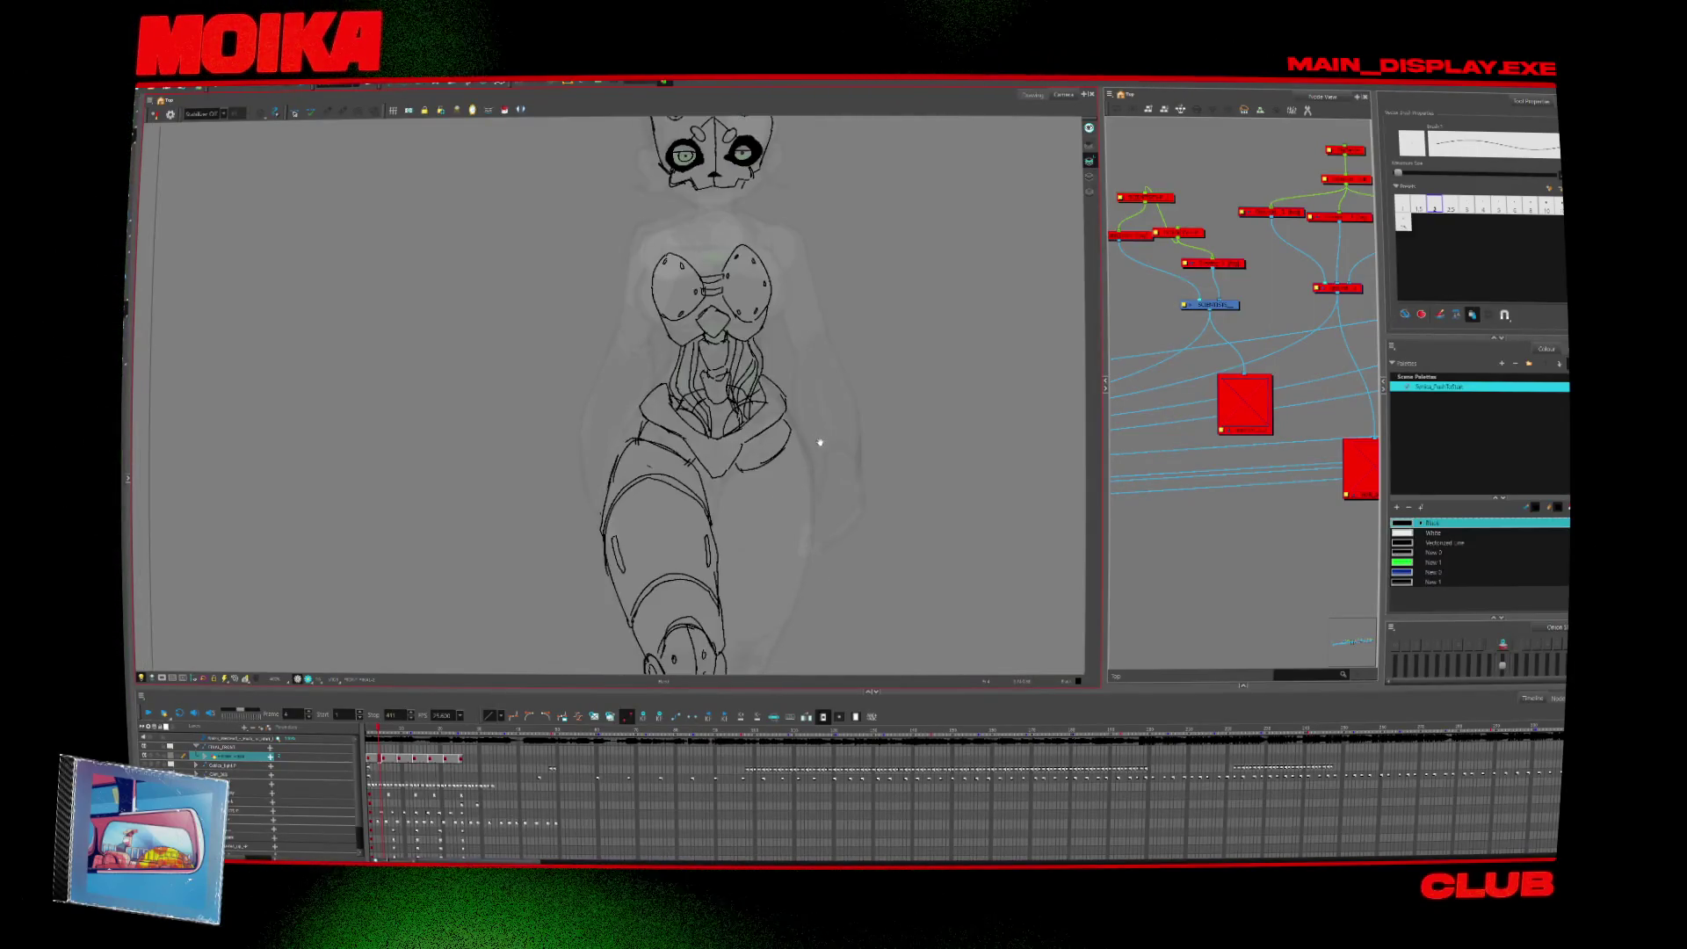
pyautogui.press('.')
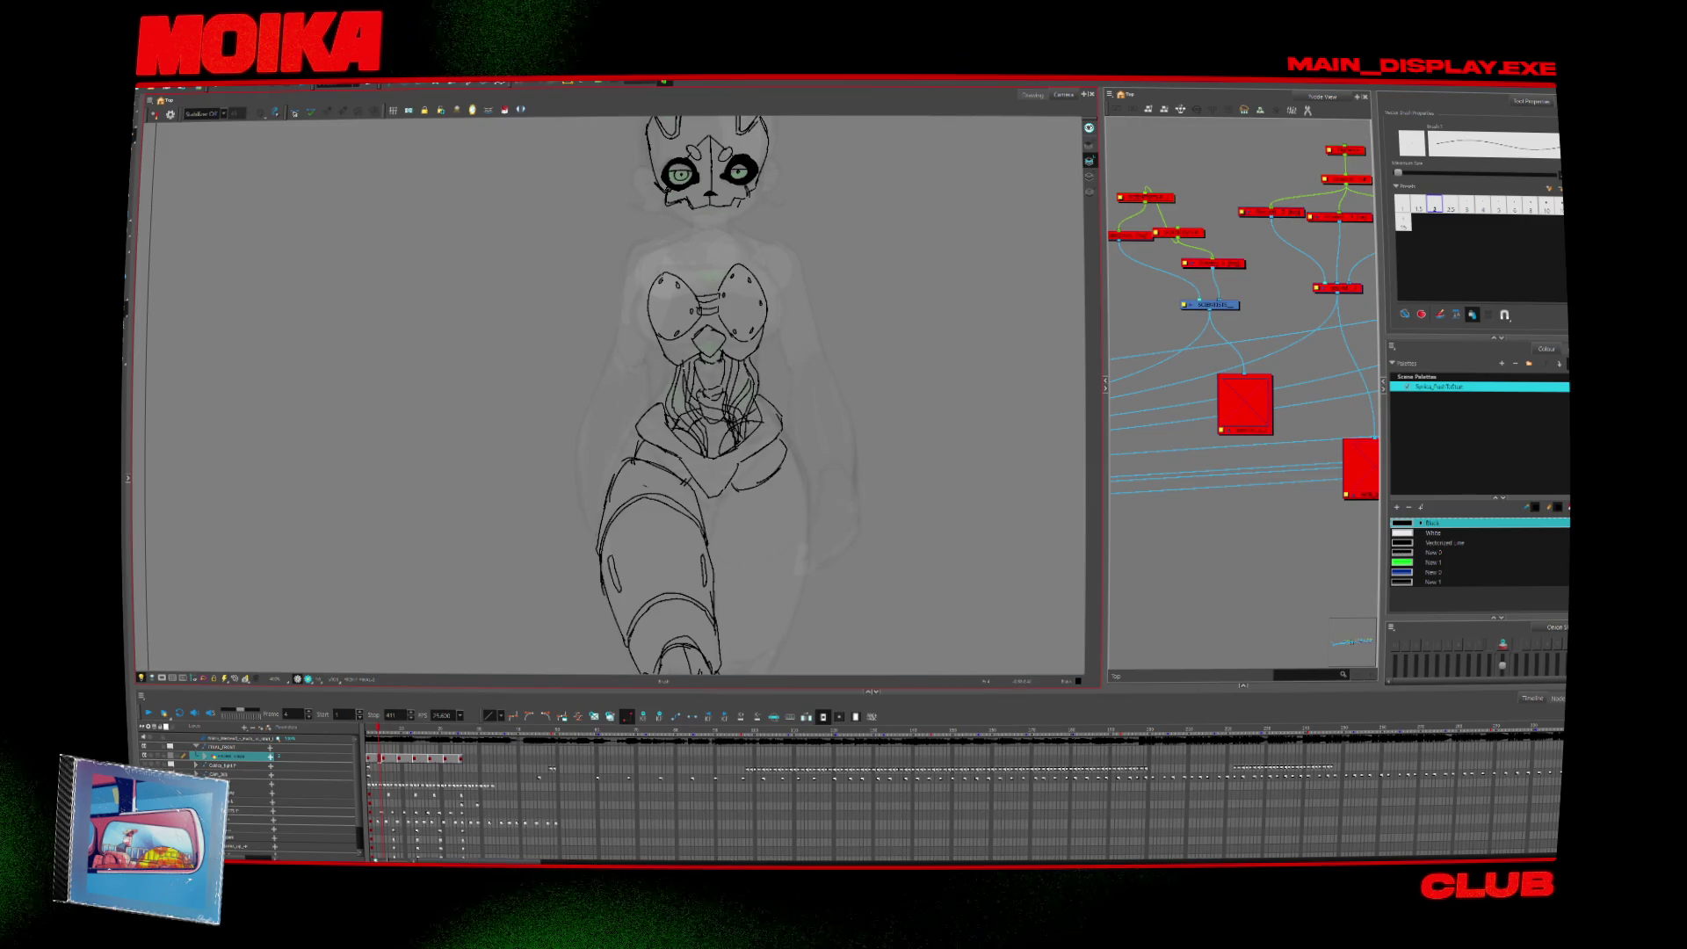
pyautogui.scroll(-3, 784, 395)
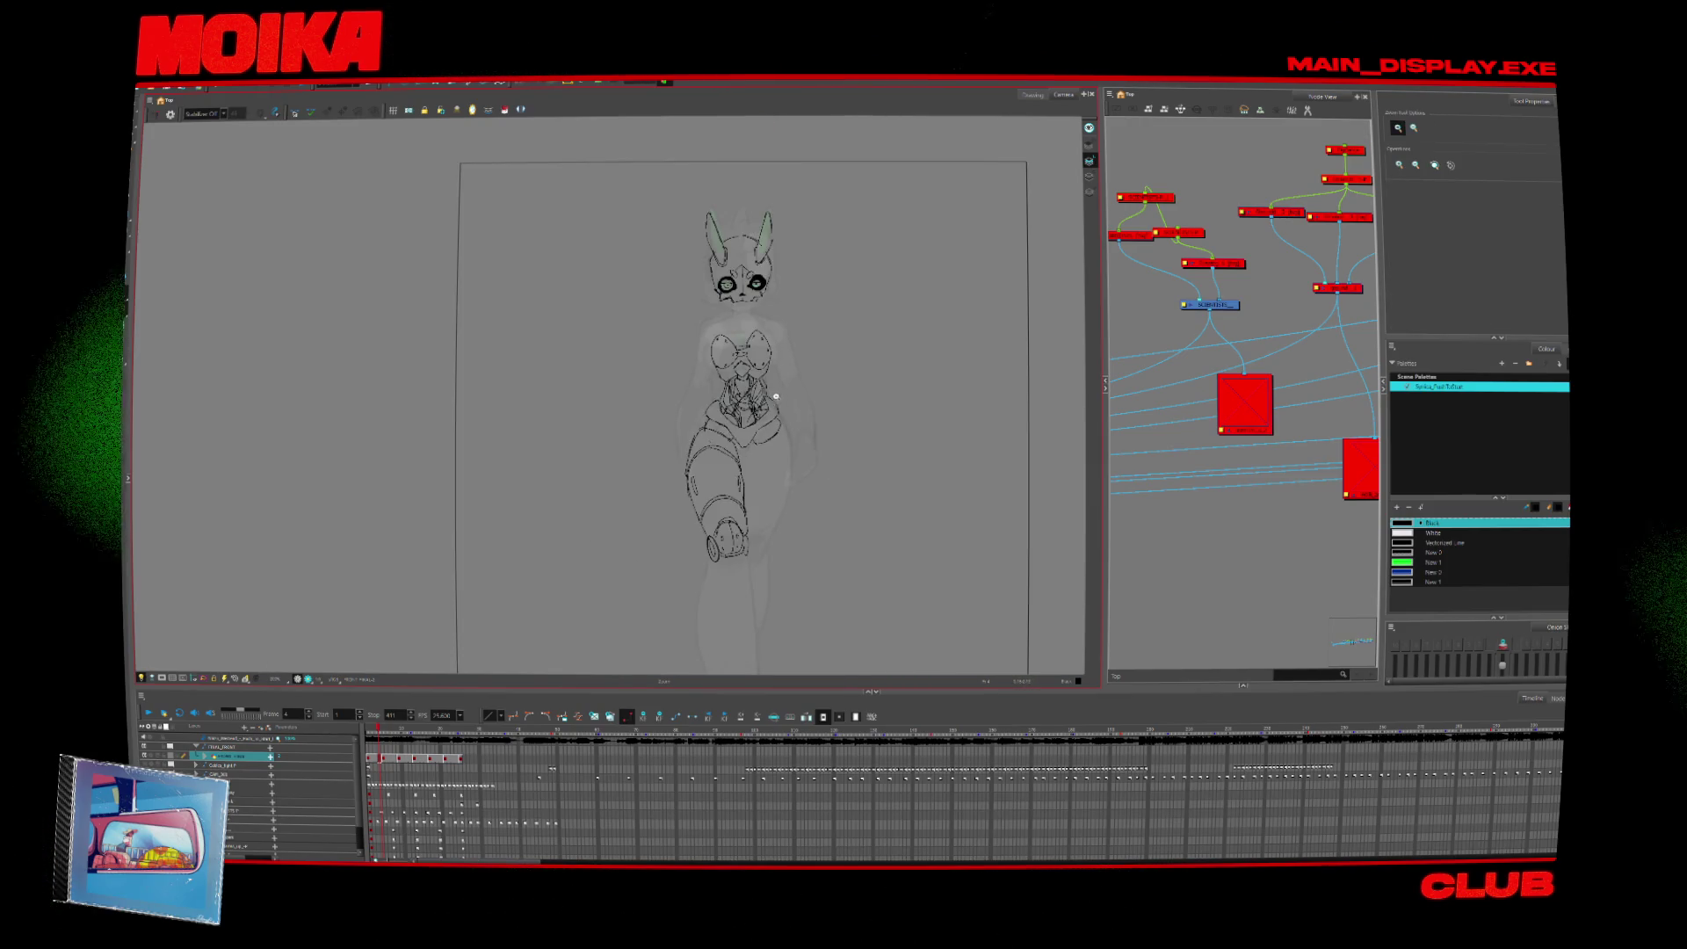
pyautogui.scroll(3, 762, 337)
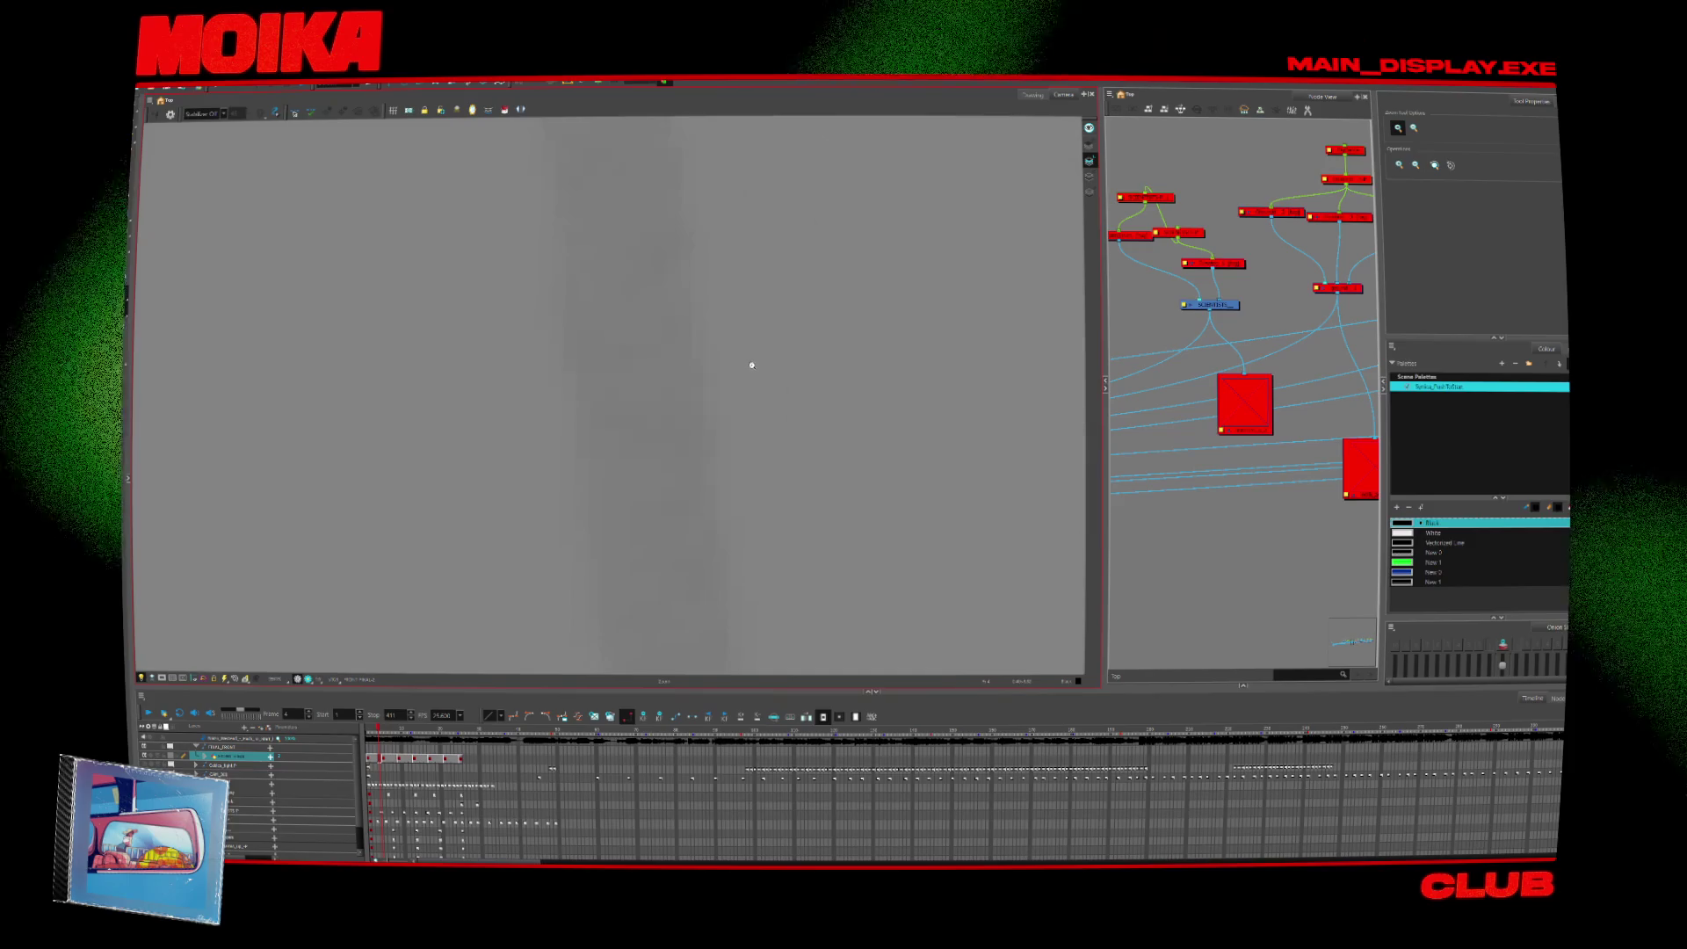
# Brush two vertical panel lines down the inside and right side of the shin.
pyautogui.moveTo(753, 365)
pyautogui.mouseDown()
pyautogui.moveTo(735, 358)
pyautogui.moveTo(658, 477)
pyautogui.moveTo(687, 552)
pyautogui.moveTo(732, 510)
pyautogui.moveTo(741, 549)
pyautogui.mouseUp()
pyautogui.hotkey('alt', 'b')
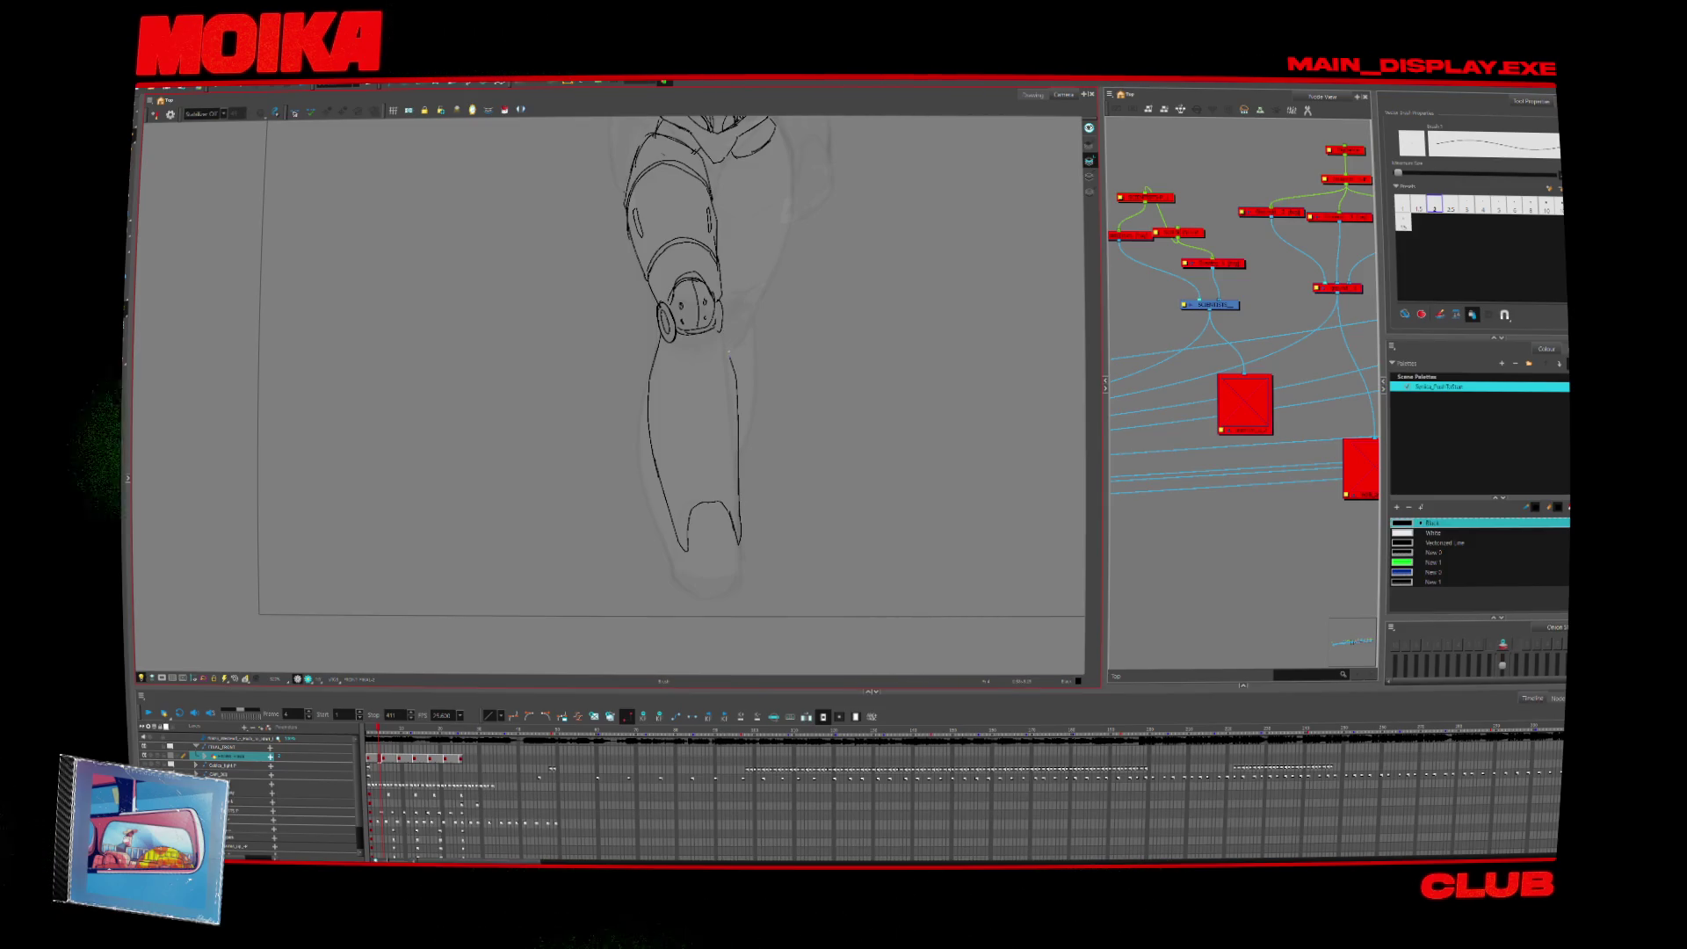
pyautogui.scroll(2, 728, 350)
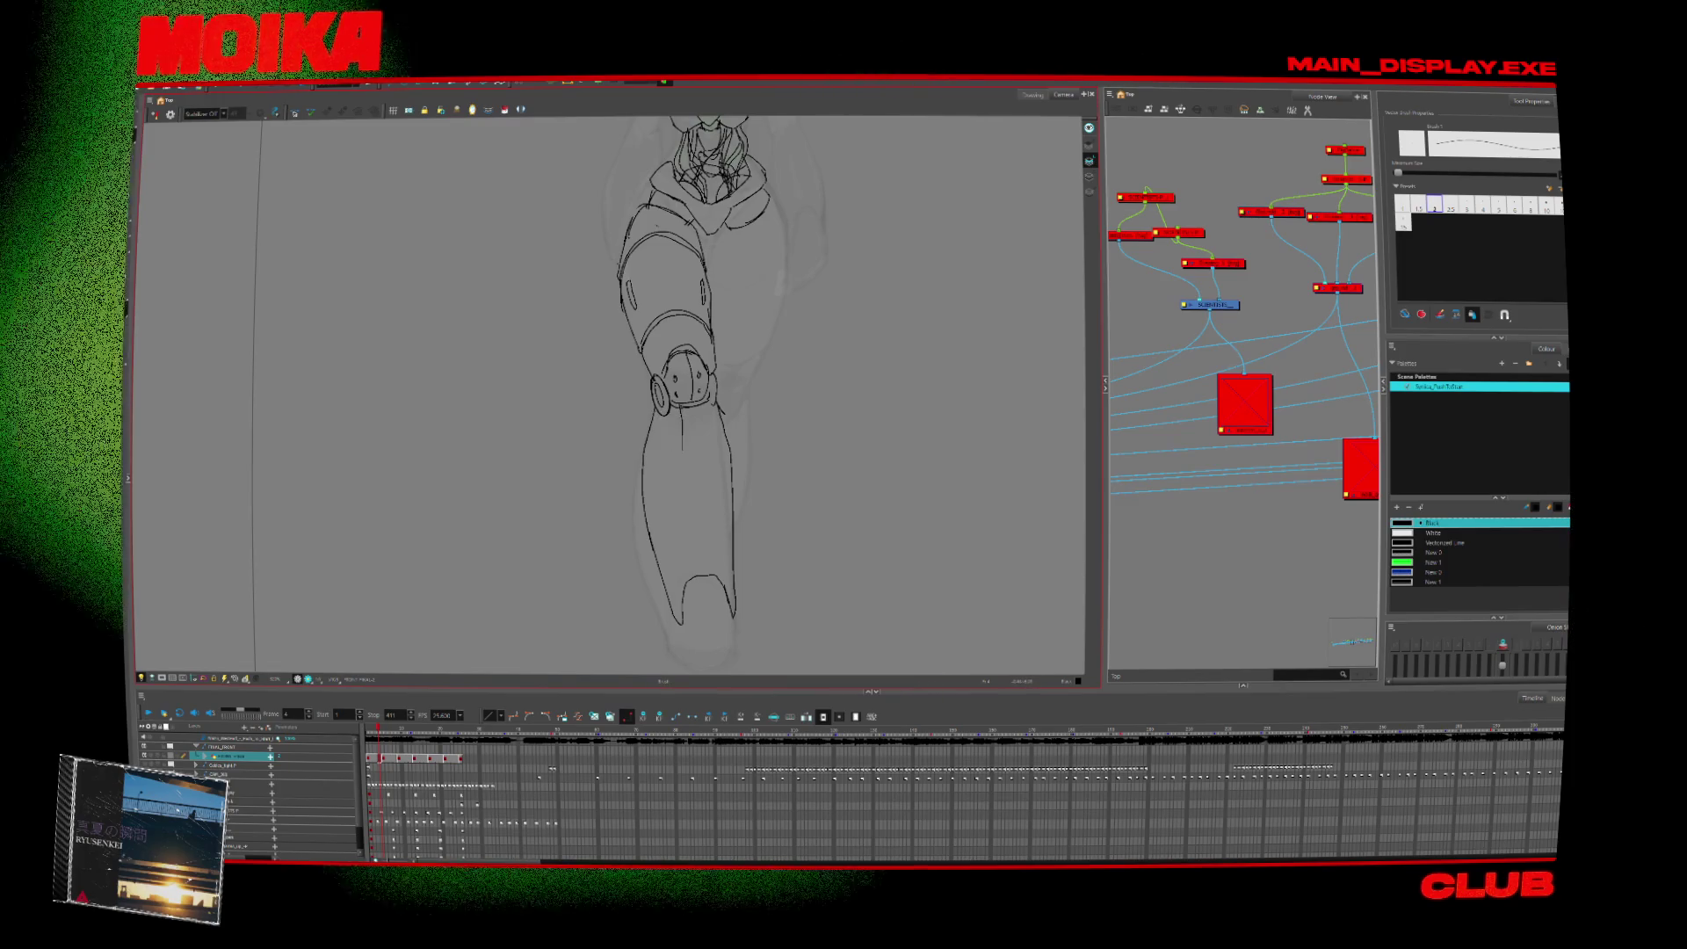
pyautogui.moveTo(686, 479); pyautogui.dragTo(696, 552)
pyautogui.moveTo(705, 492); pyautogui.dragTo(714, 573)
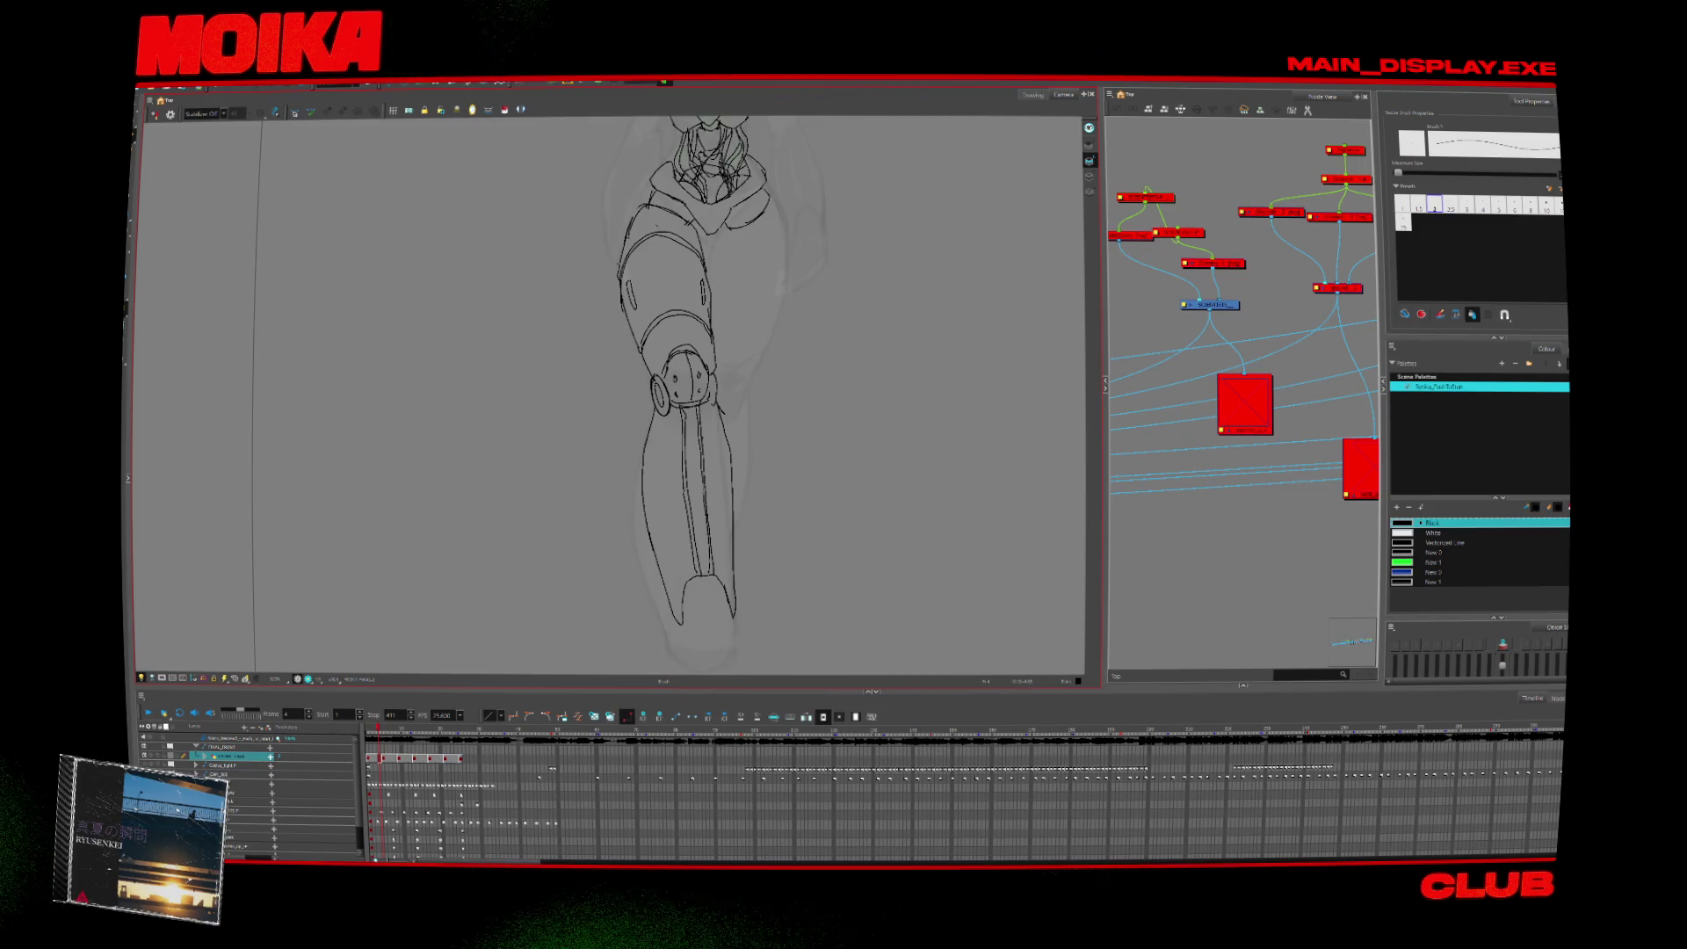
pyautogui.scroll(3, 694, 395)
pyautogui.hotkey('alt', '/')
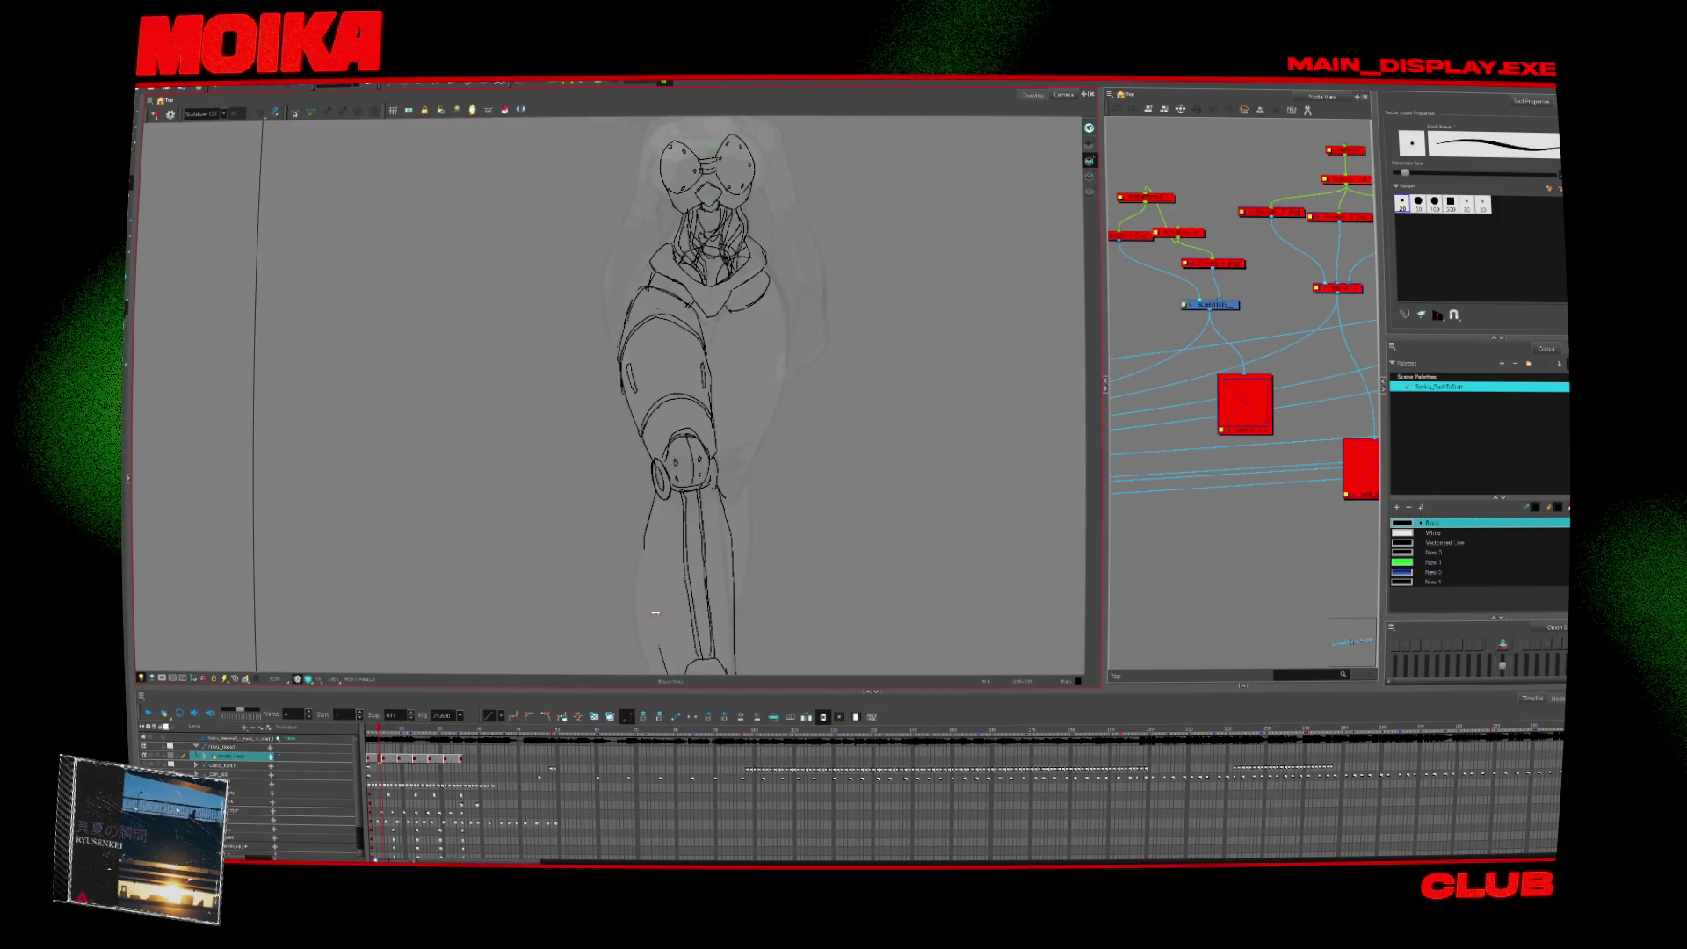
pyautogui.scroll(2, 683, 396)
# Start the collar bracket below the head, undoing the overlong first stroke.
pyautogui.scroll(-3, 684, 395)
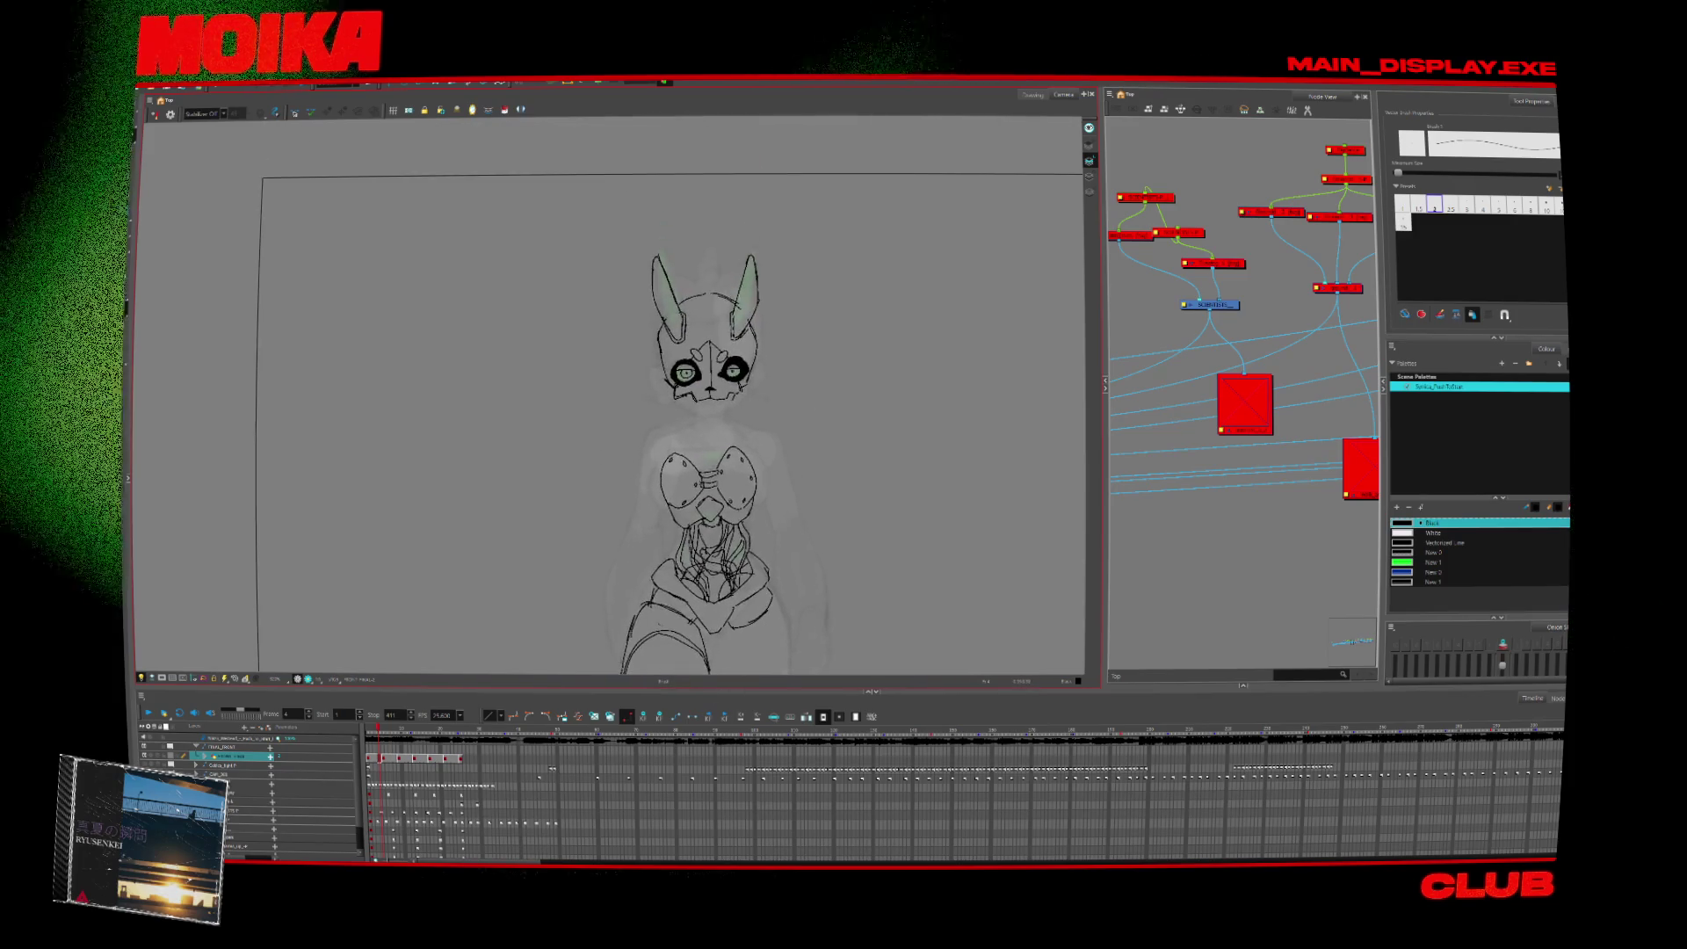
pyautogui.scroll(4, 683, 402)
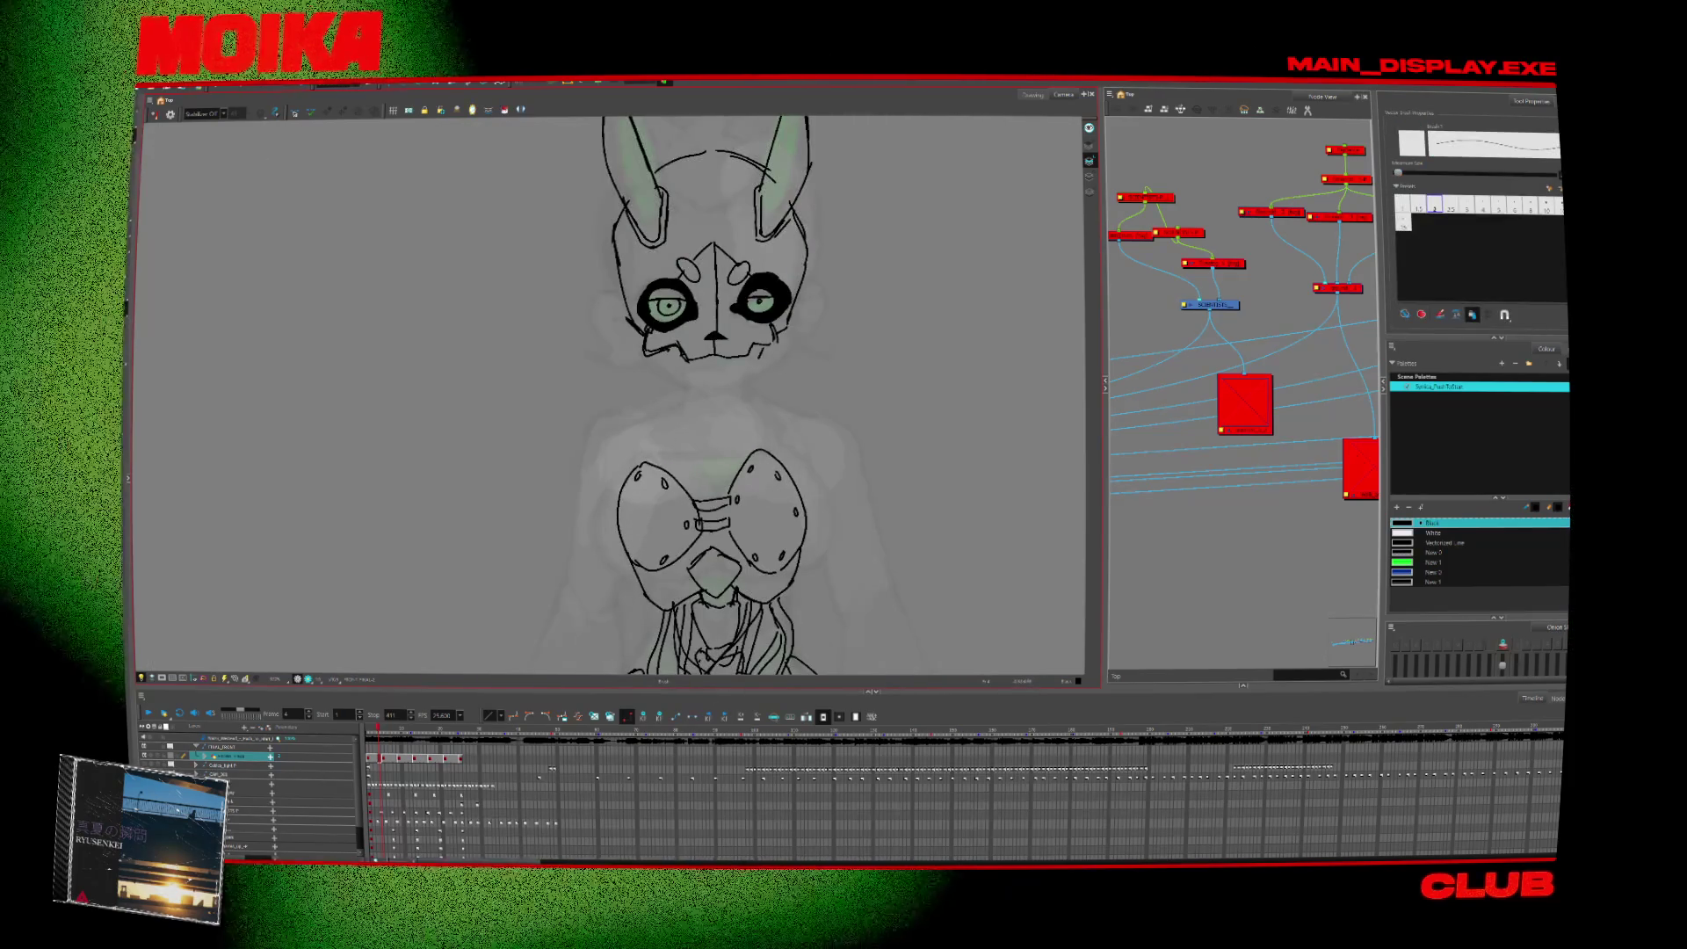
pyautogui.moveTo(642, 409); pyautogui.dragTo(675, 437)
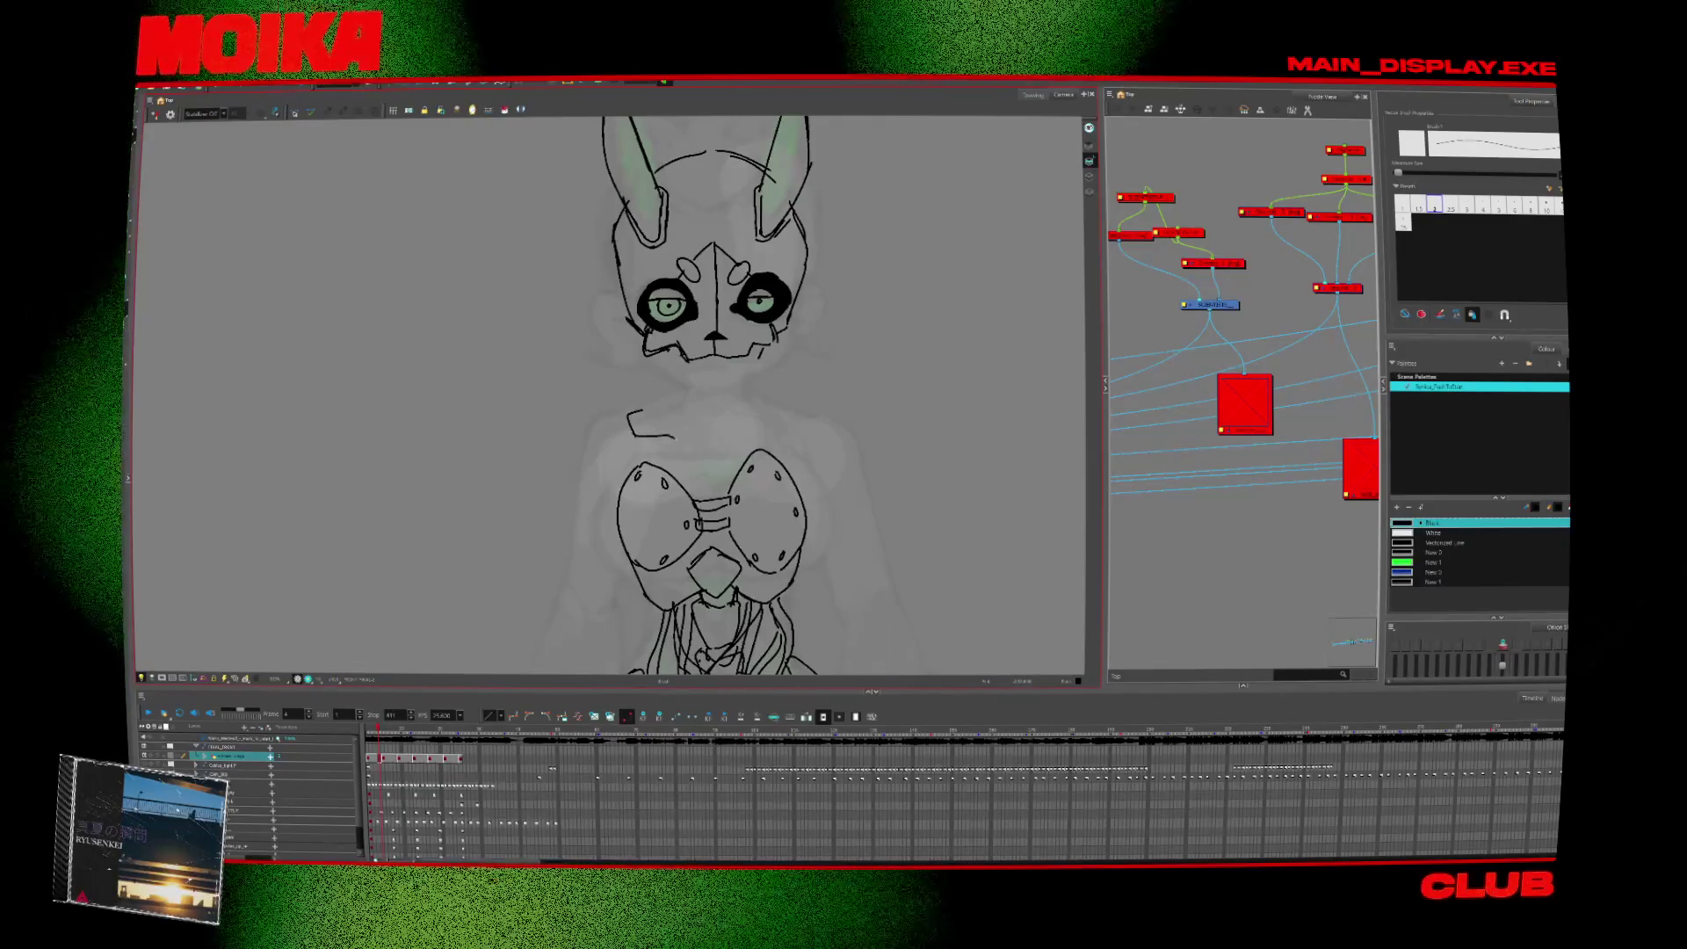
pyautogui.hotkey('ctrl', 'z')
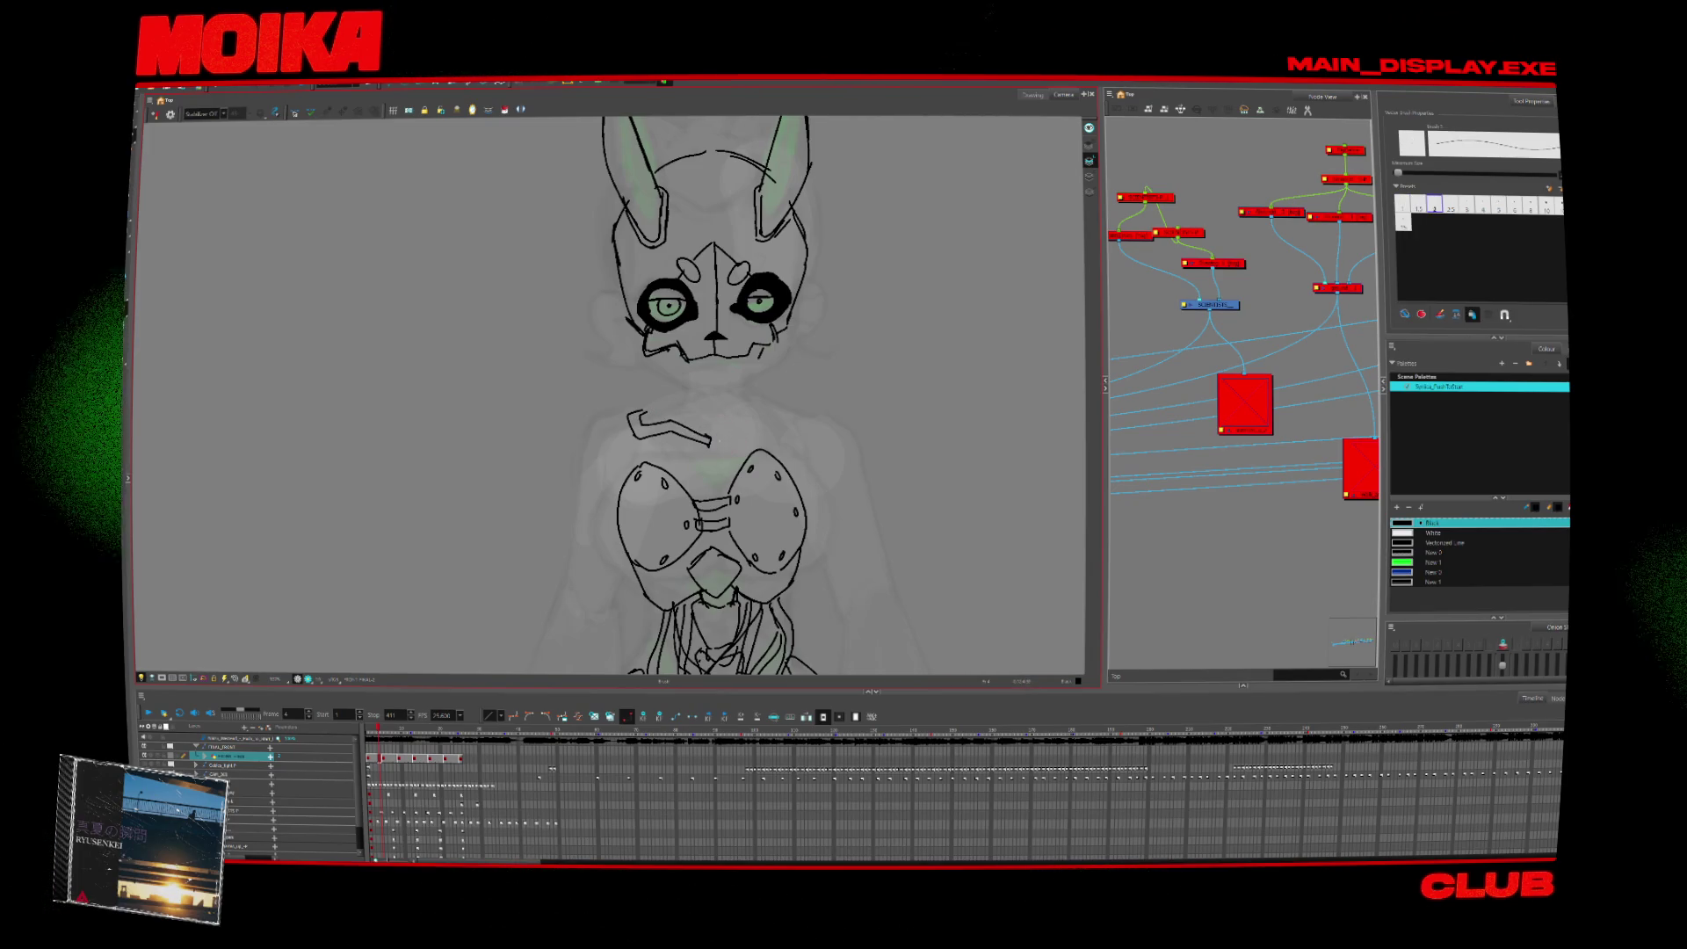
# Add a notch right of the hook, erase the faint arc, and extend the bracket up-right.
pyautogui.moveTo(721, 436); pyautogui.dragTo(736, 436)
pyautogui.hotkey('alt', 'e')
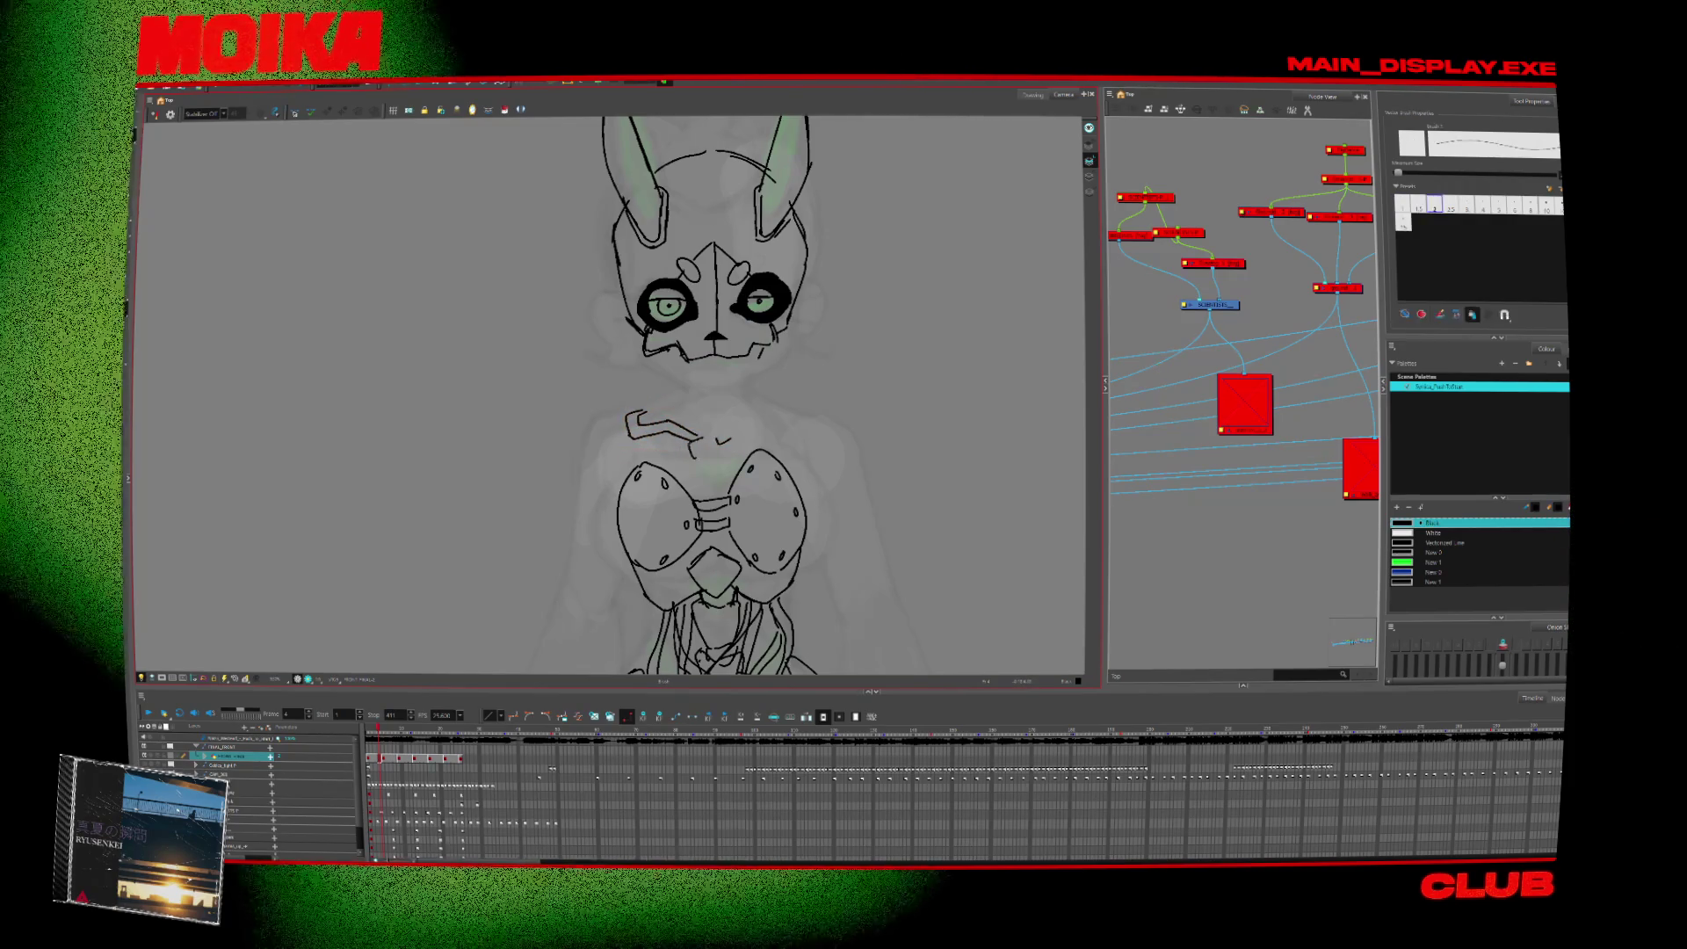
pyautogui.hotkey('alt', '/')
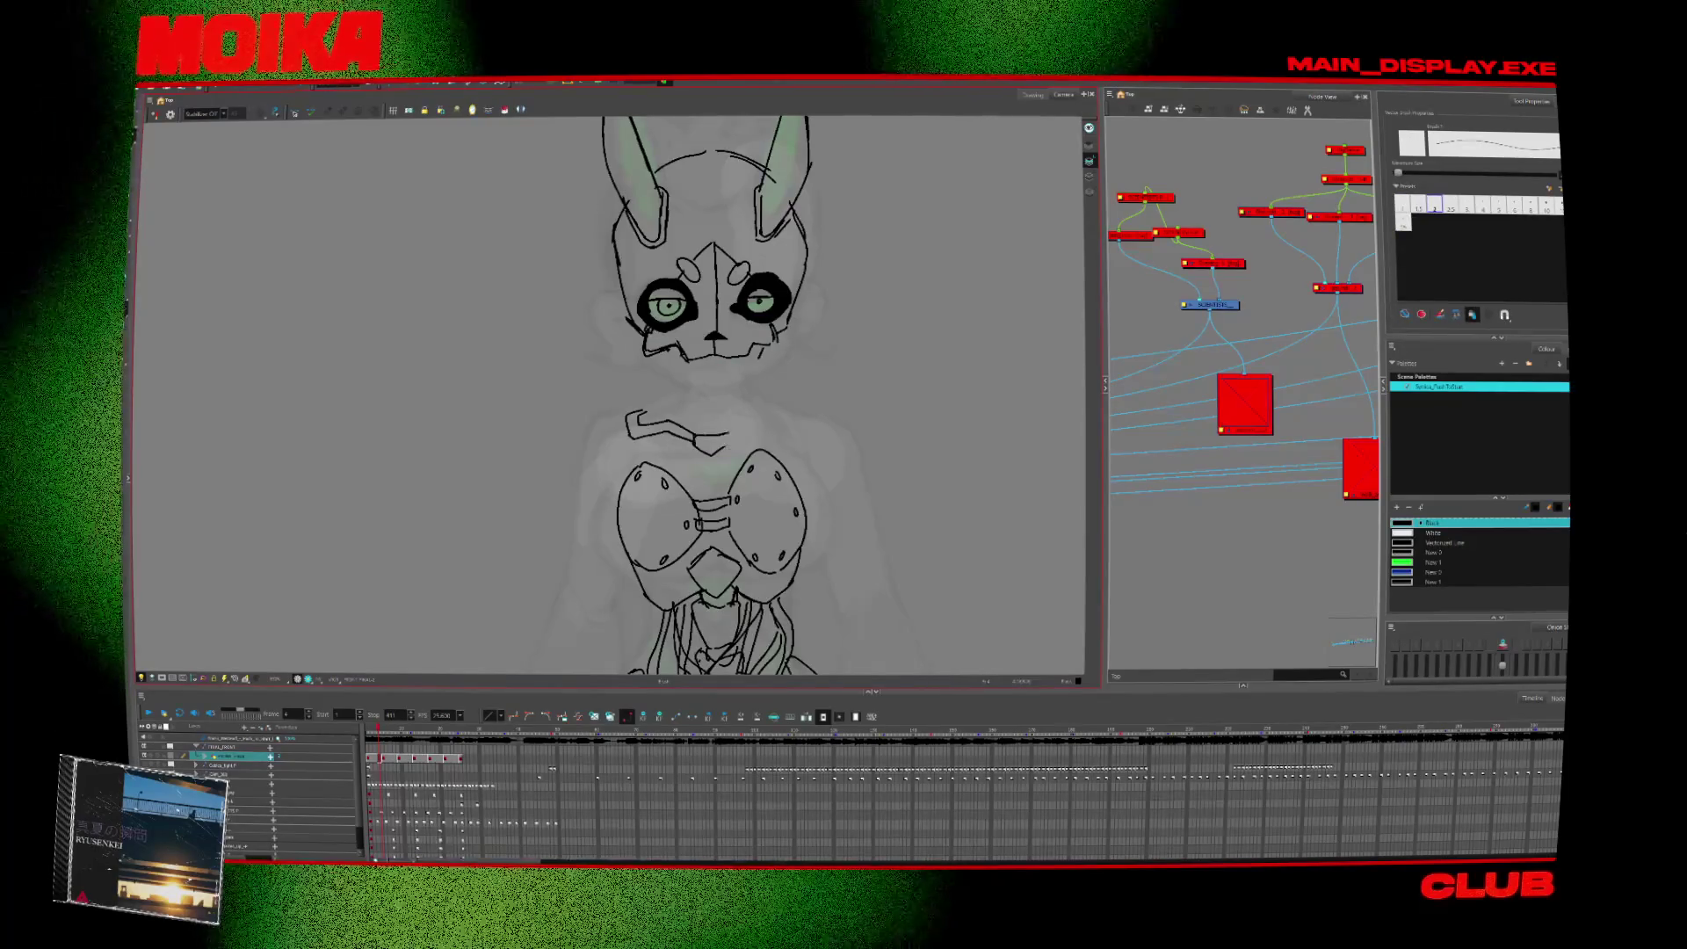
pyautogui.moveTo(710, 451); pyautogui.dragTo(761, 420)
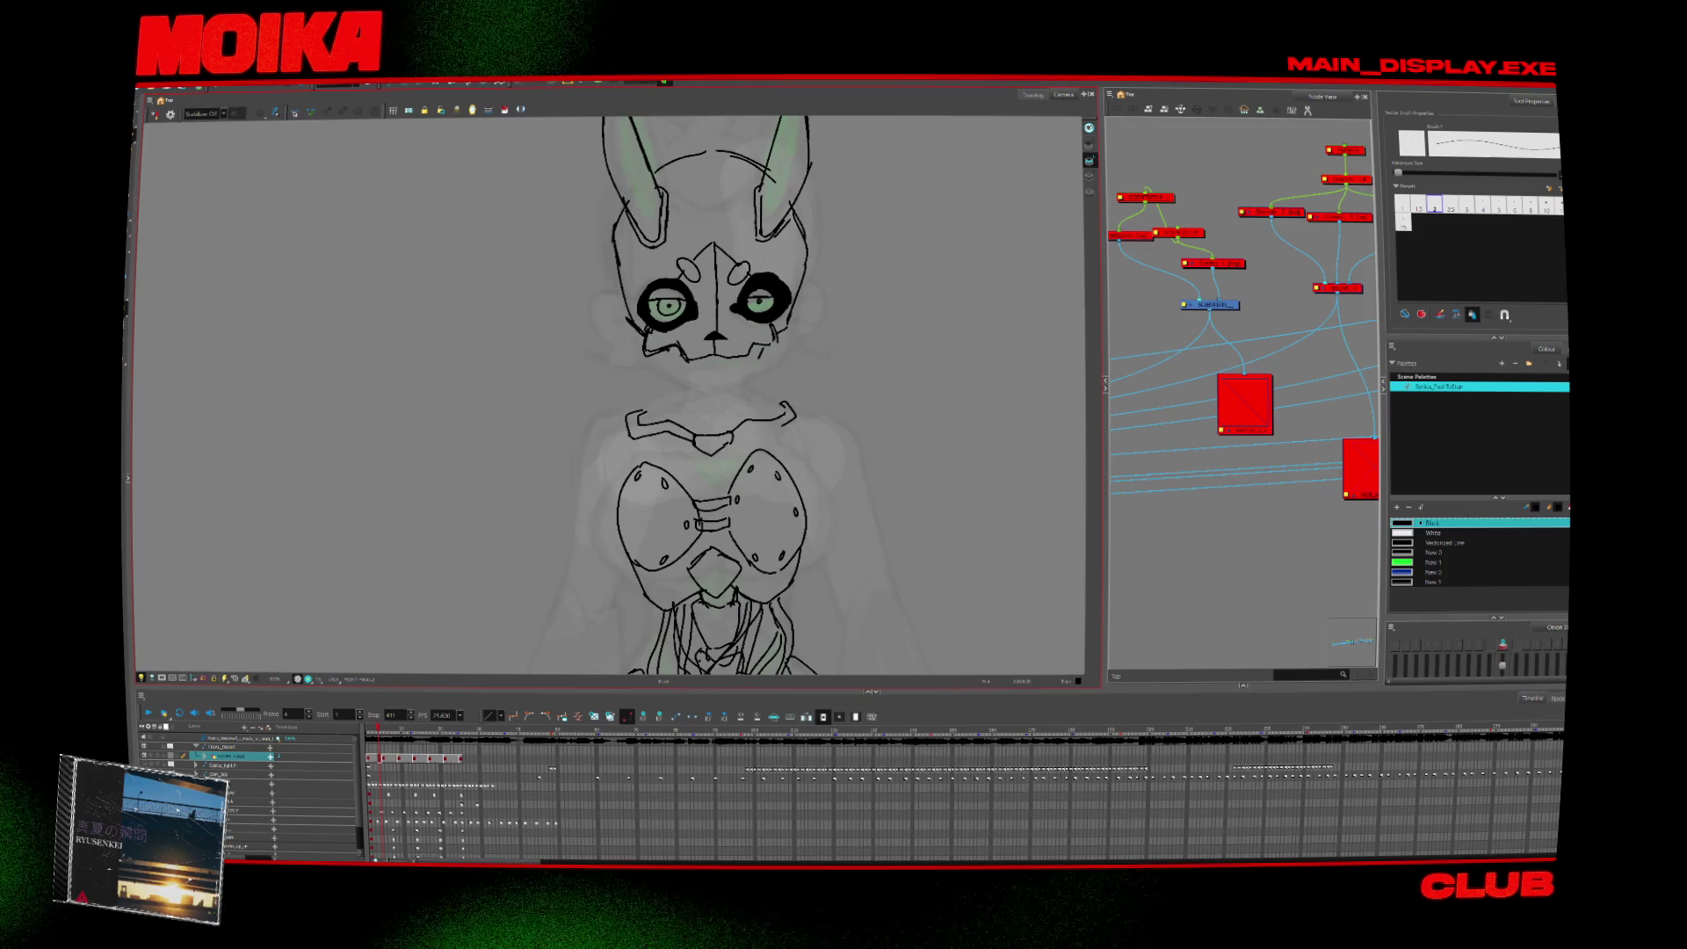
pyautogui.scroll(-3, 694, 396)
pyautogui.scroll(2, 764, 396)
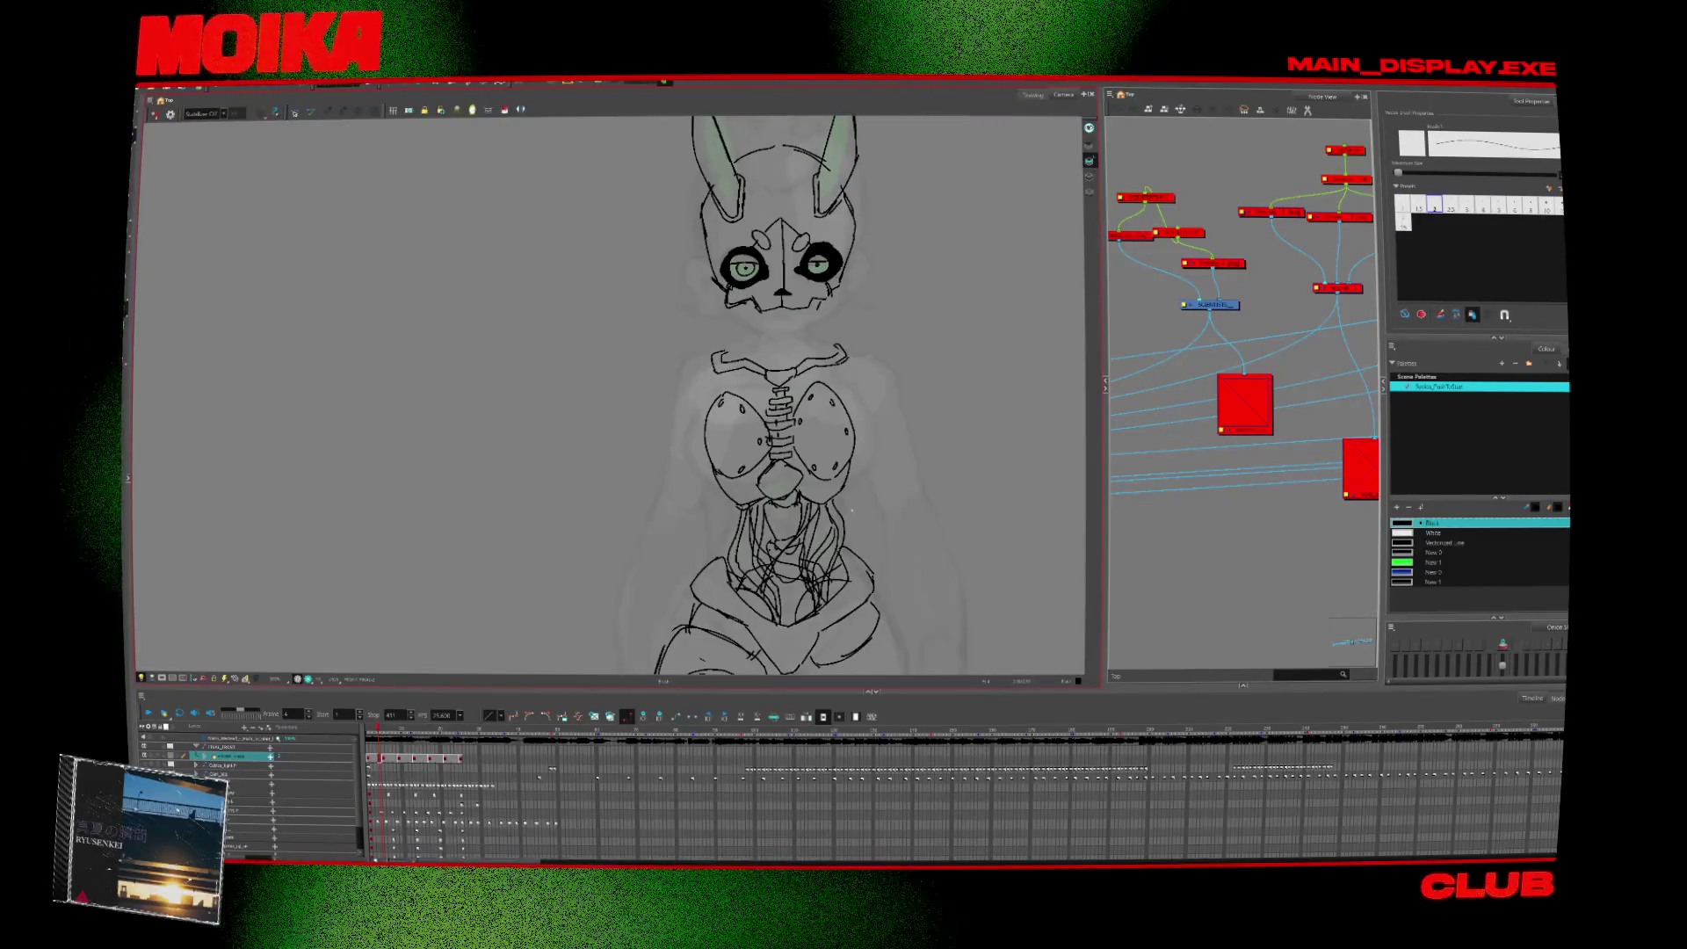
# Brush the left and right shoulder plate outlines beside the chest.
pyautogui.hotkey('alt', 'z')
pyautogui.keyDown('alt'); pyautogui.click(857, 525); pyautogui.keyUp('alt')
pyautogui.scroll(5, 857, 525)
pyautogui.hotkey('alt', 'b')
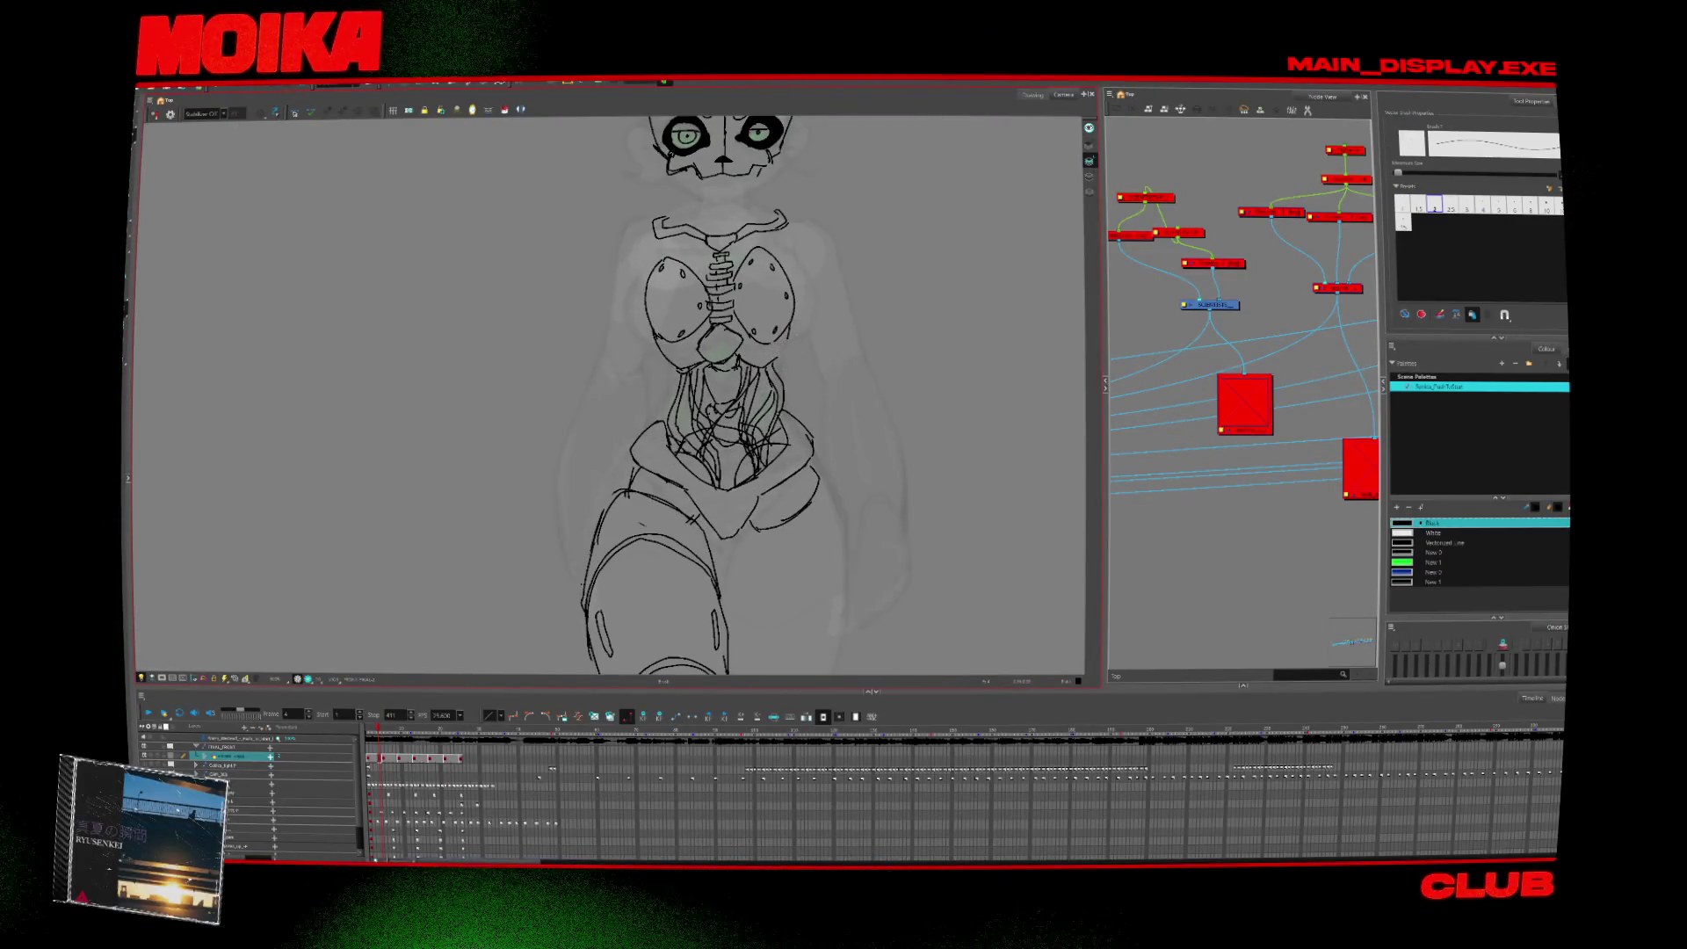
pyautogui.scroll(1, 814, 444)
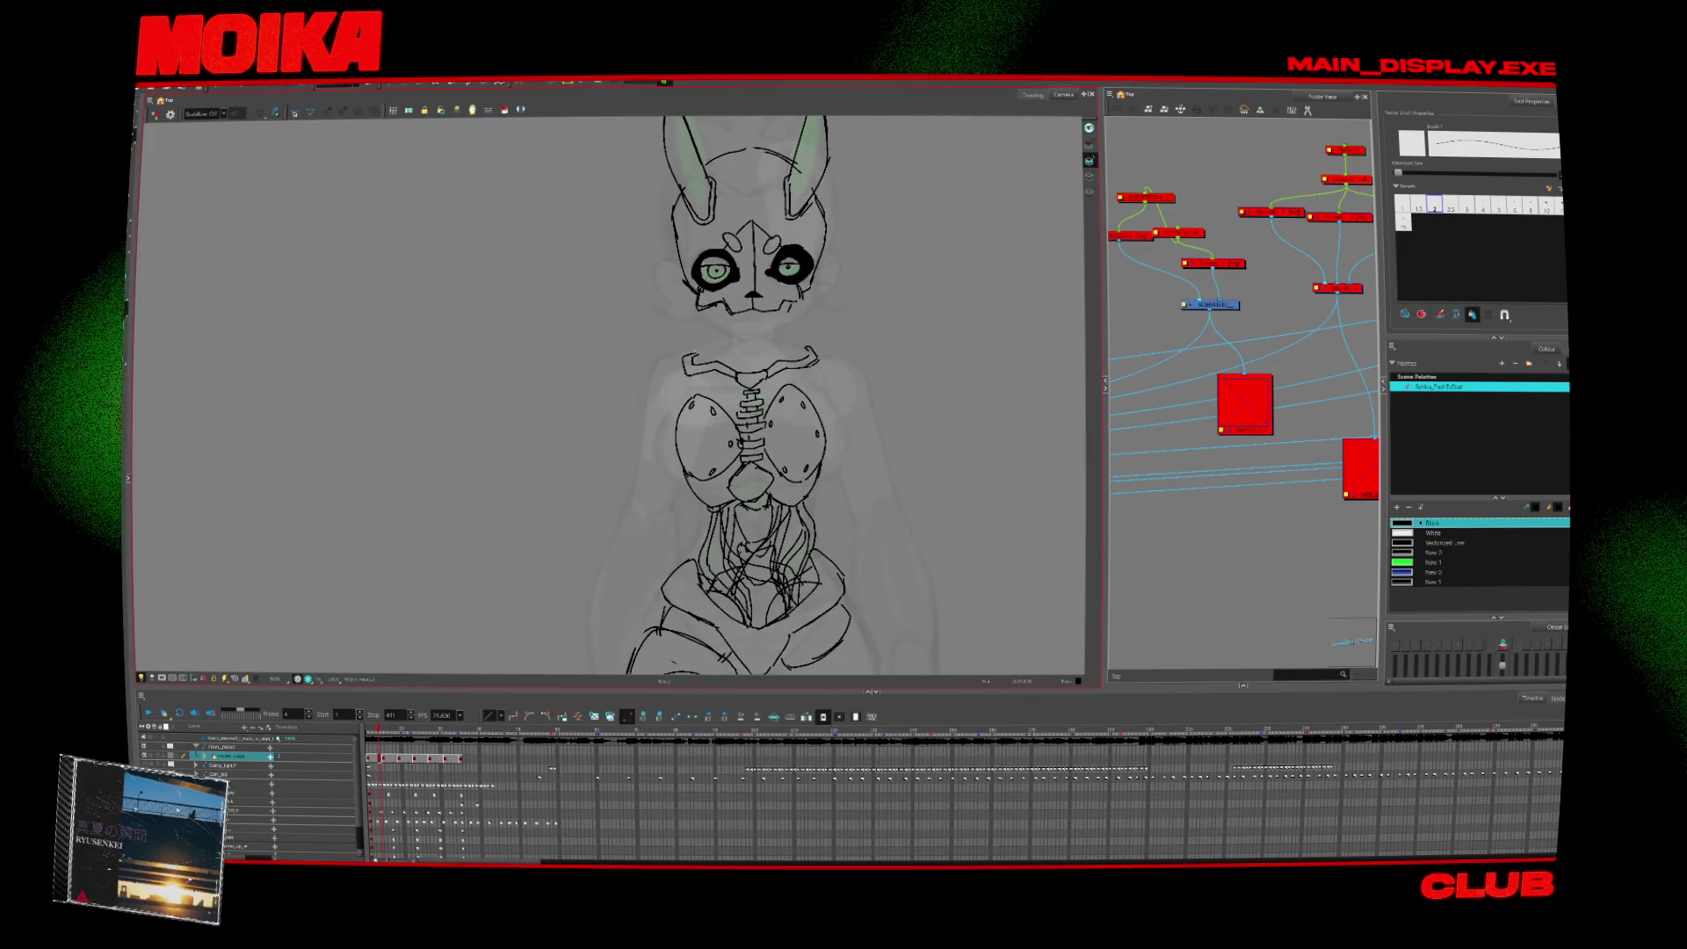
pyautogui.moveTo(694, 352); pyautogui.dragTo(673, 387)
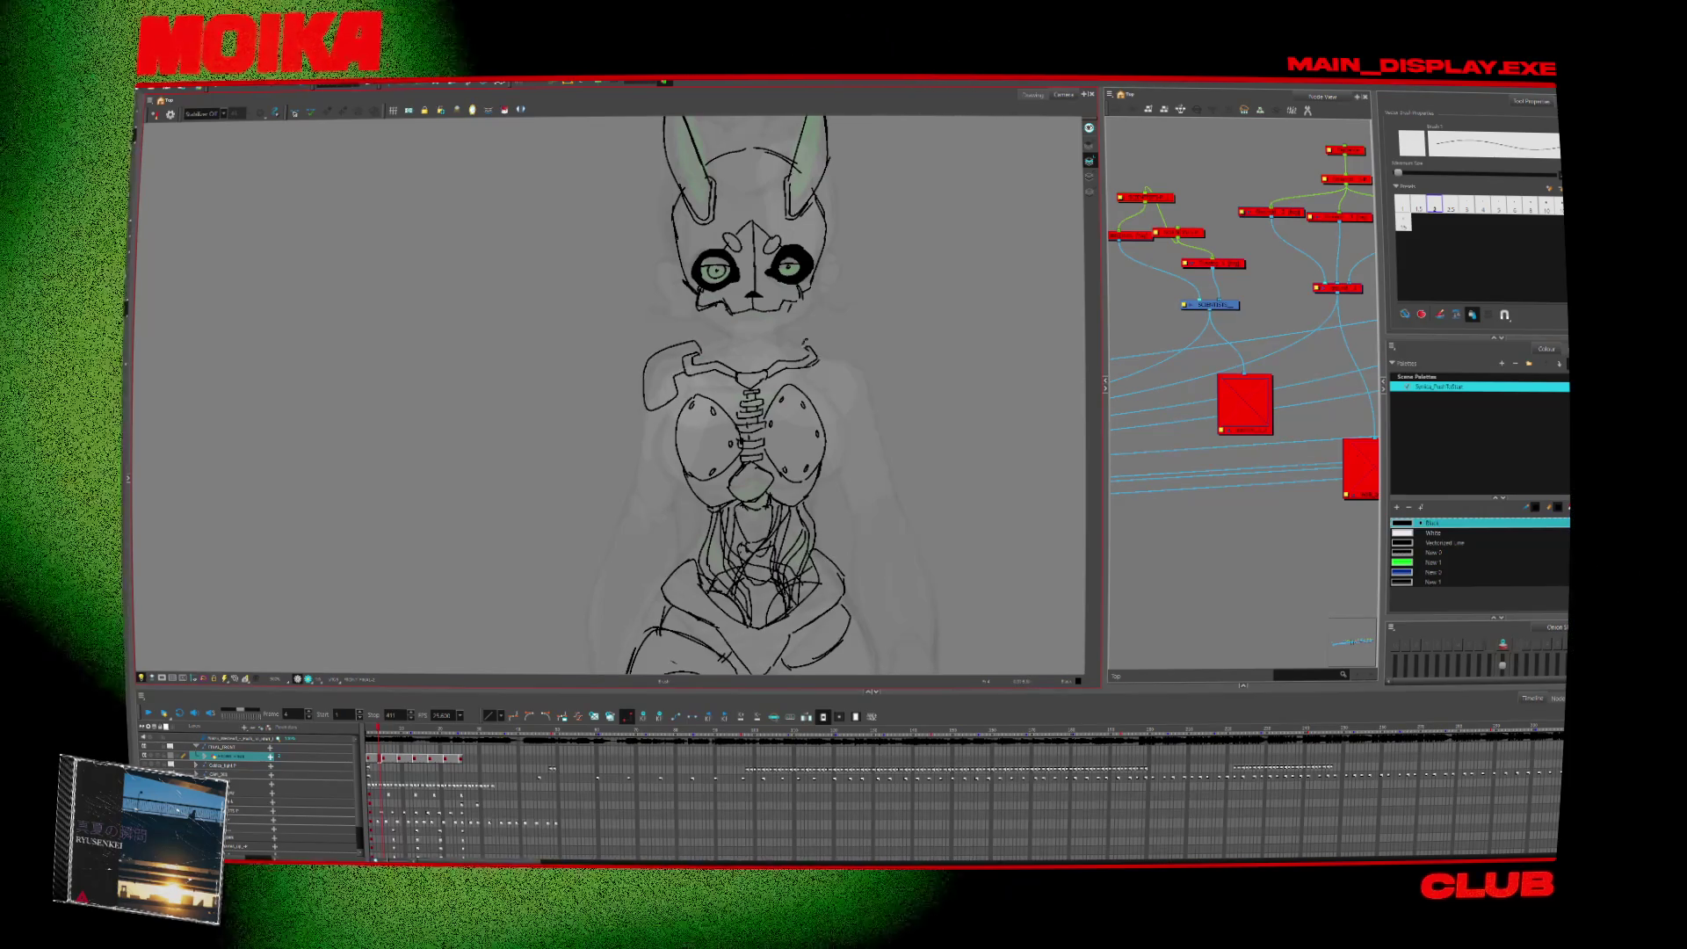
pyautogui.moveTo(809, 339); pyautogui.dragTo(837, 405)
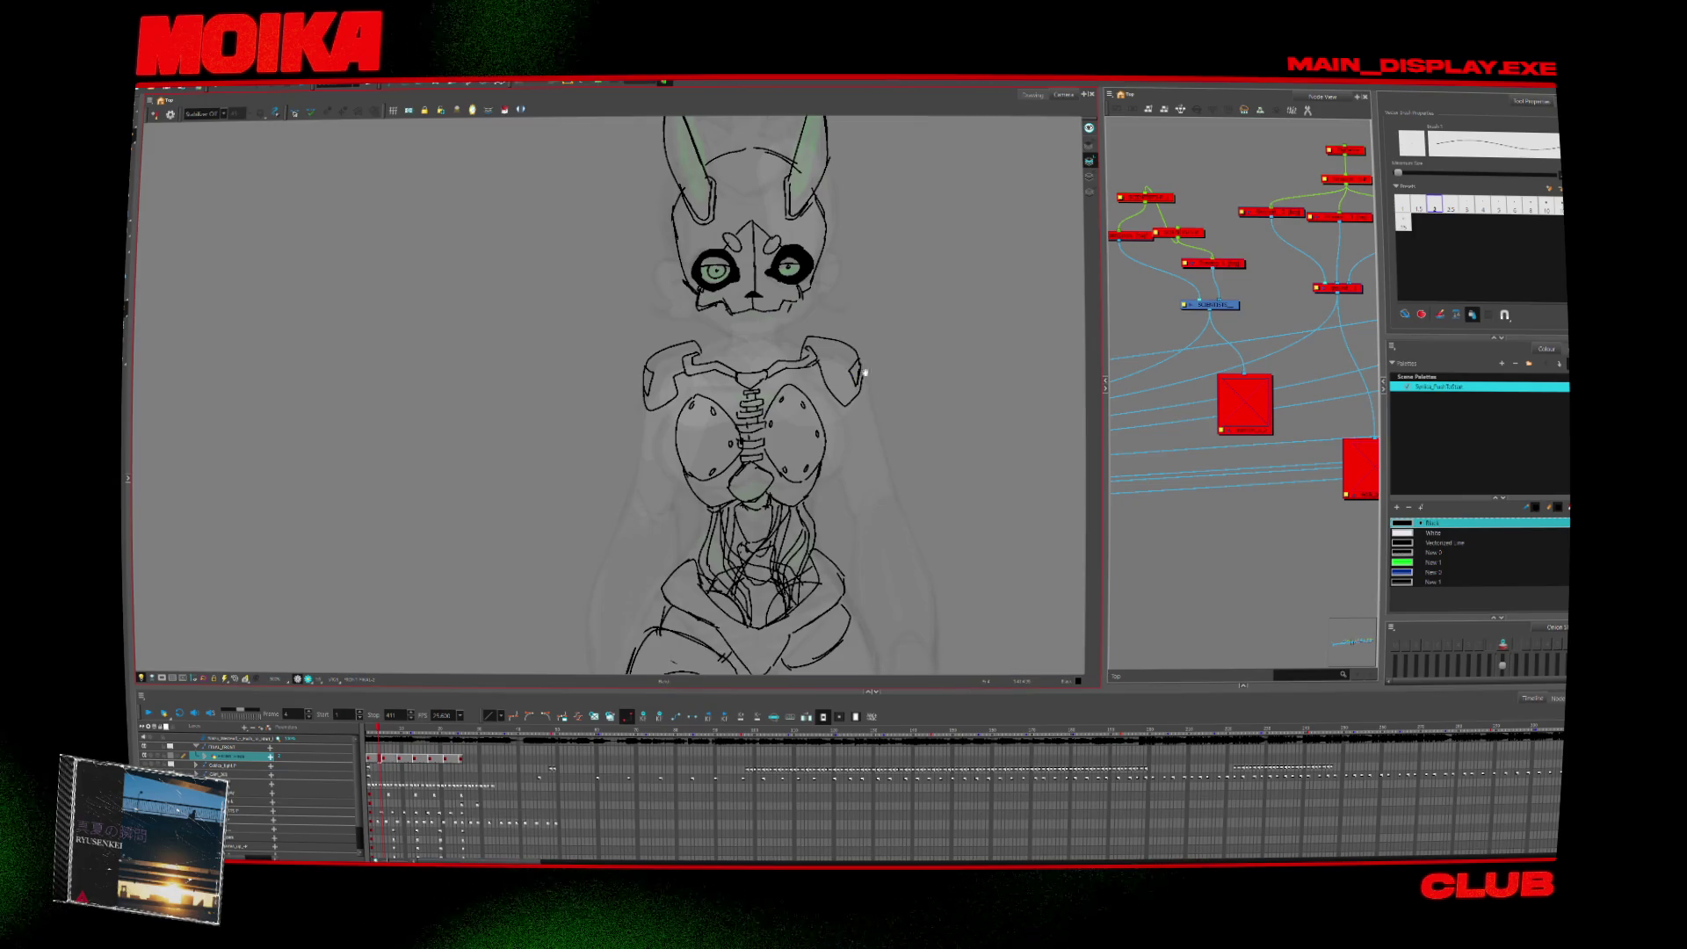
# Select each shoulder plate stroke to adjust its placement, then review the whole figure.
pyautogui.press('.')
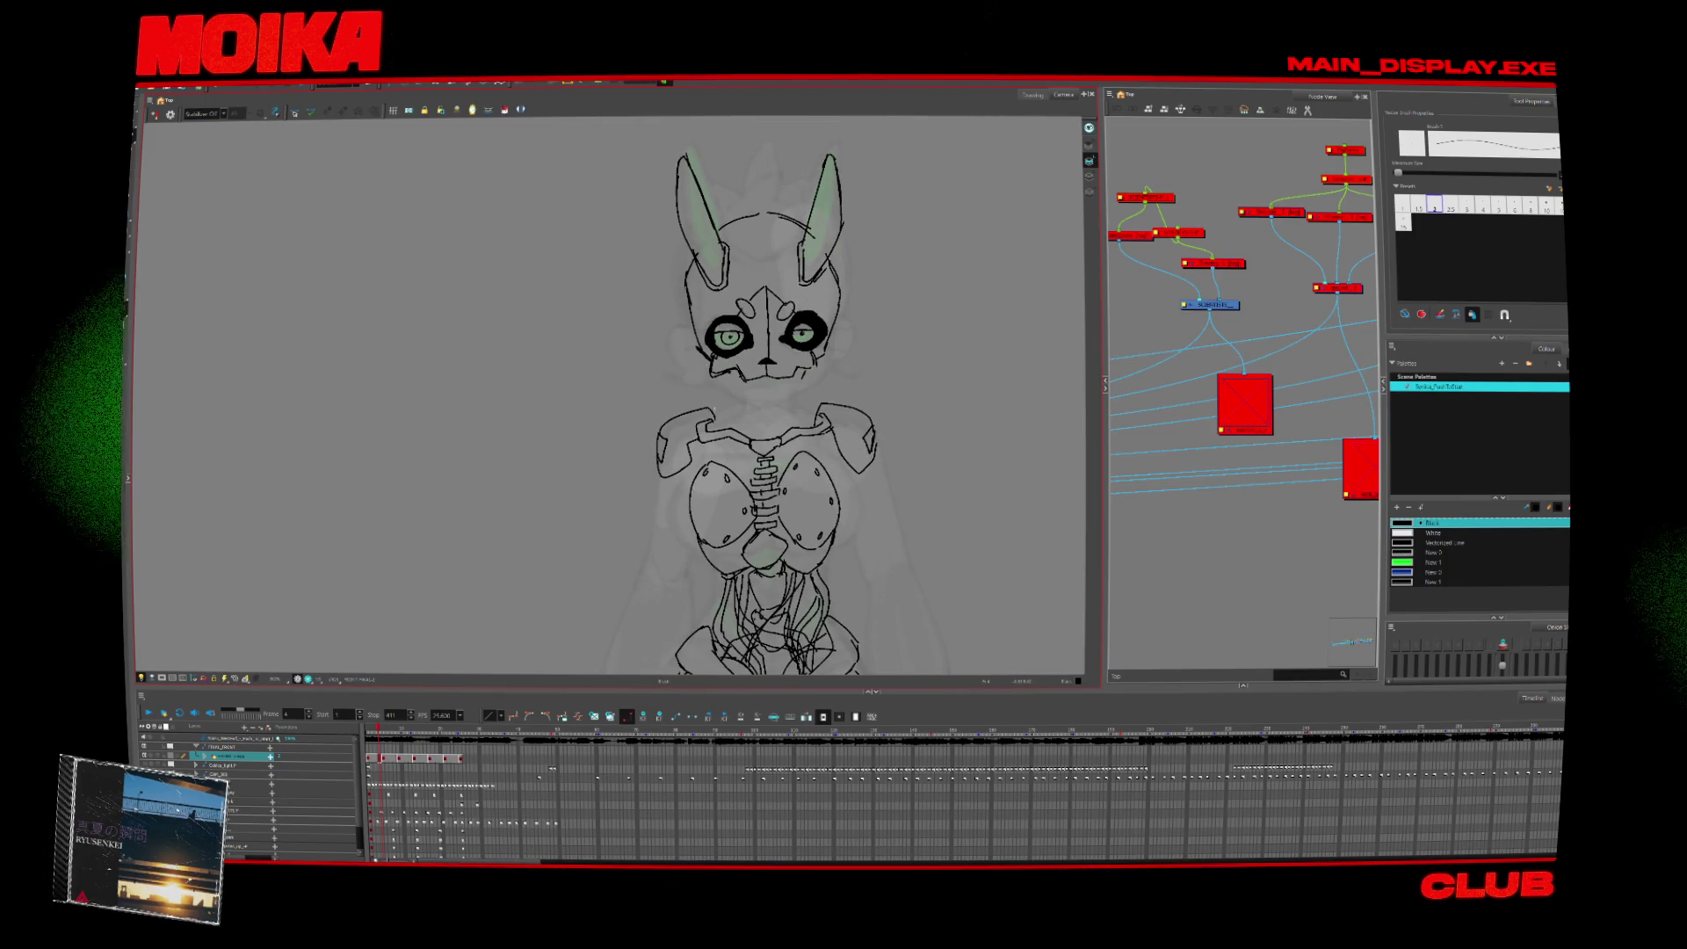
pyautogui.moveTo(655, 484)
pyautogui.mouseDown()
pyautogui.moveTo(769, 406)
pyautogui.moveTo(756, 444)
pyautogui.mouseUp()
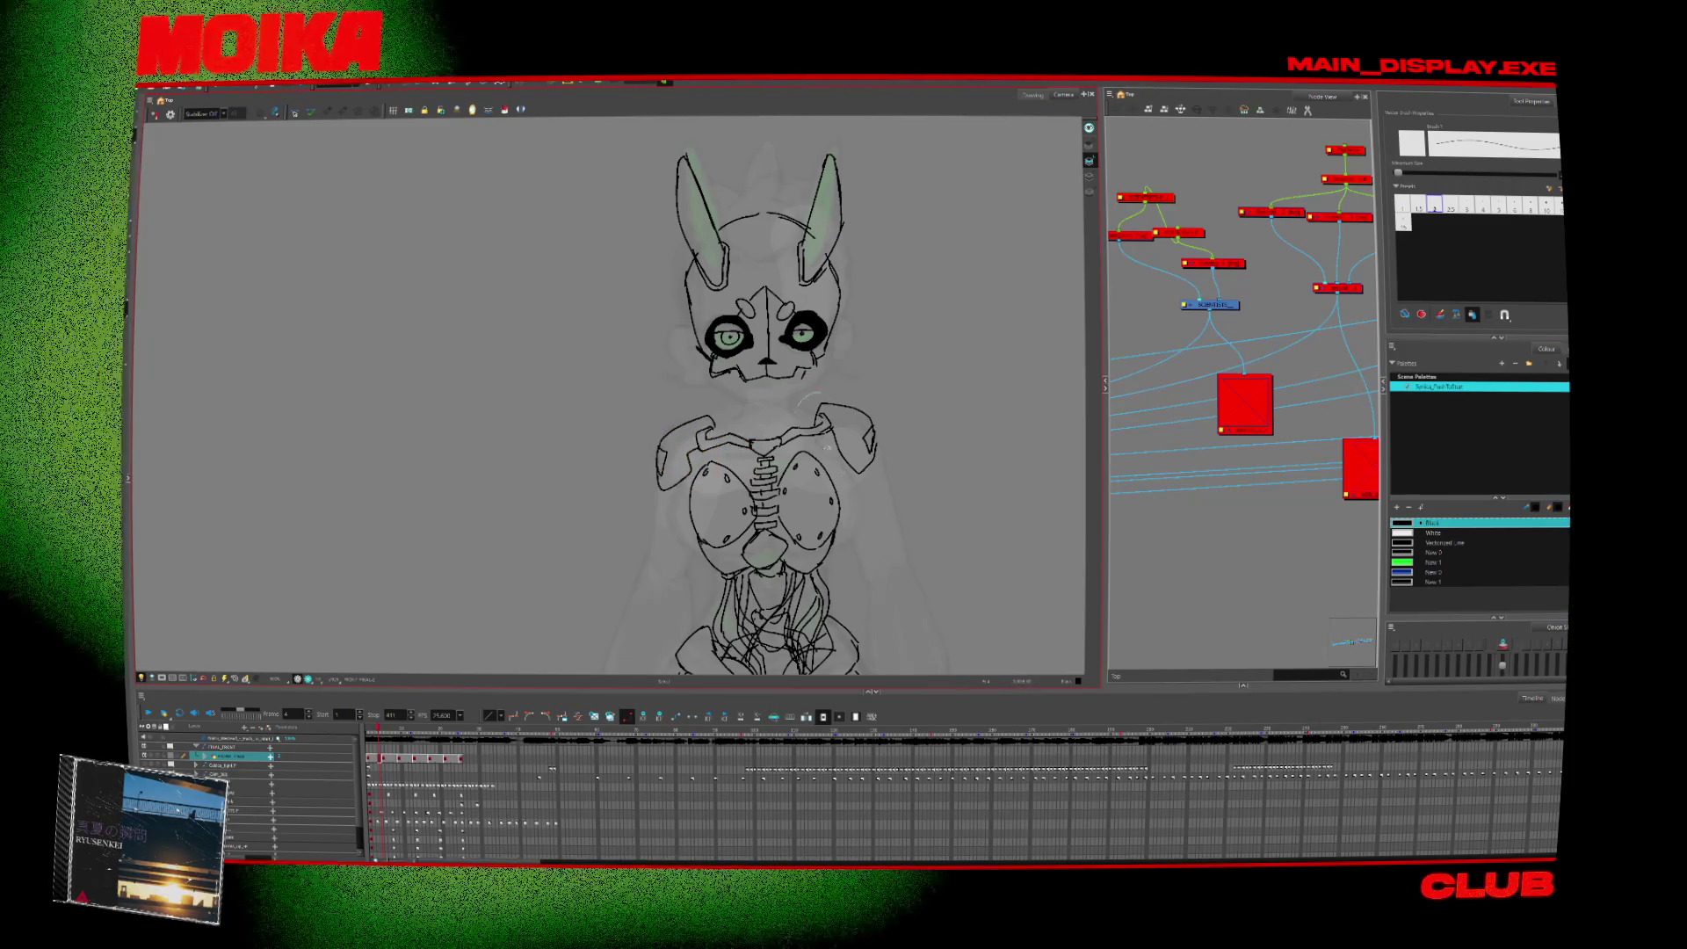
pyautogui.click(860, 418)
pyautogui.press('.')
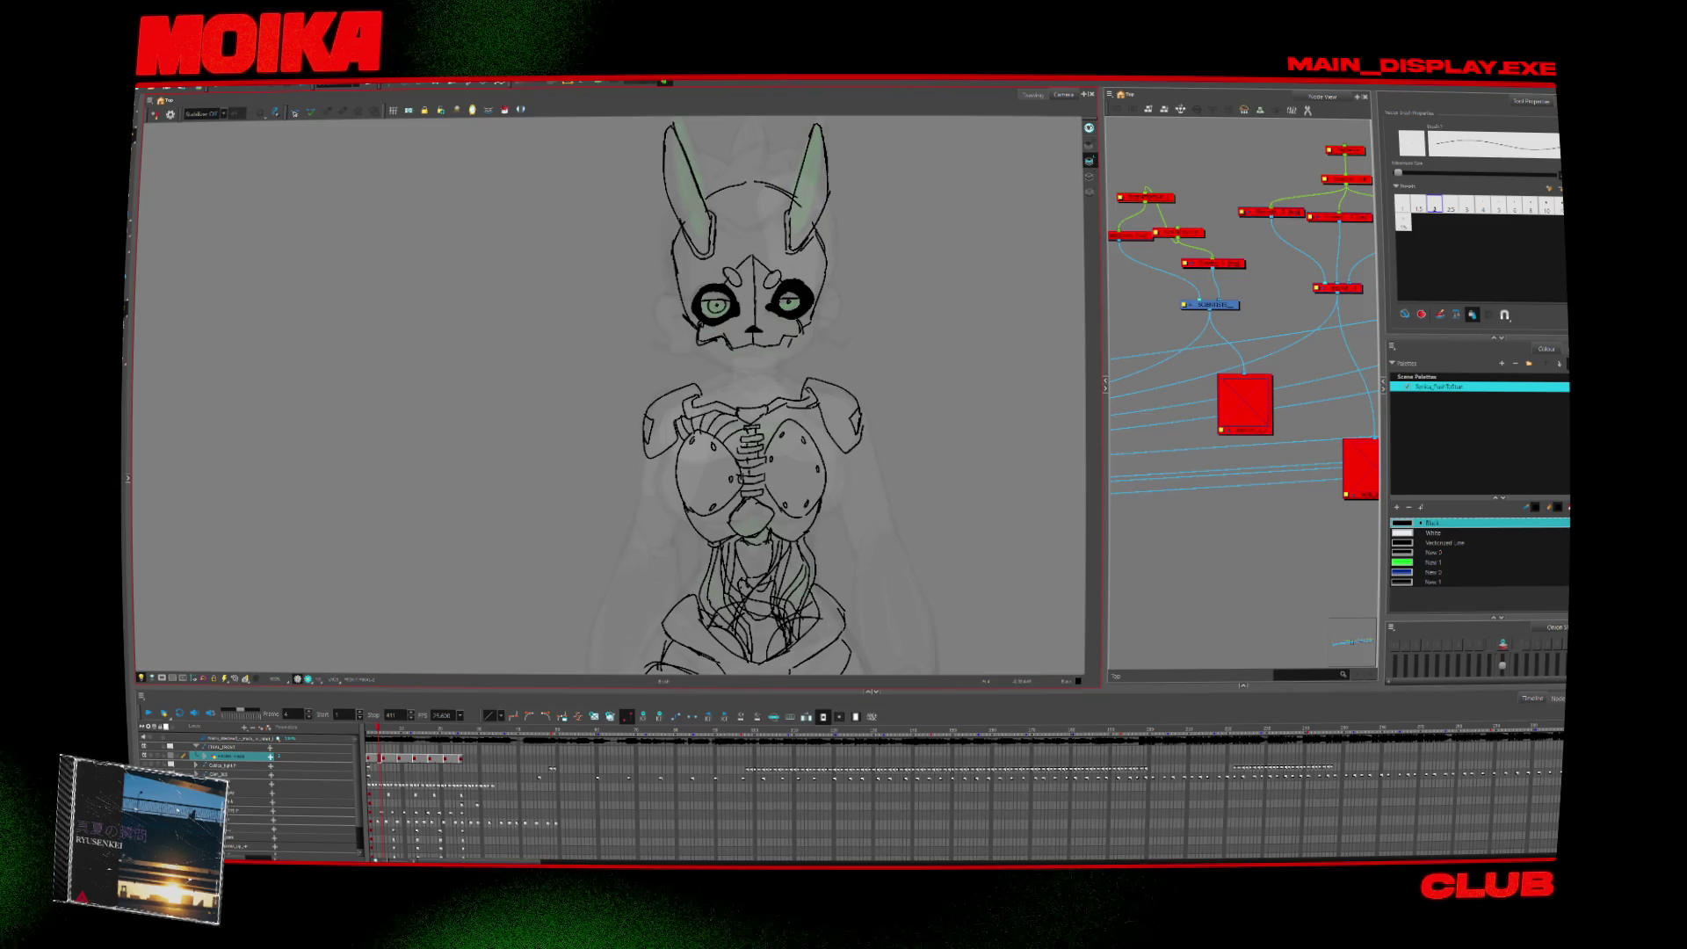
pyautogui.hotkey('alt', 'z')
pyautogui.moveTo(756, 370)
pyautogui.mouseDown()
pyautogui.moveTo(756, 413)
pyautogui.moveTo(756, 370)
pyautogui.mouseUp()
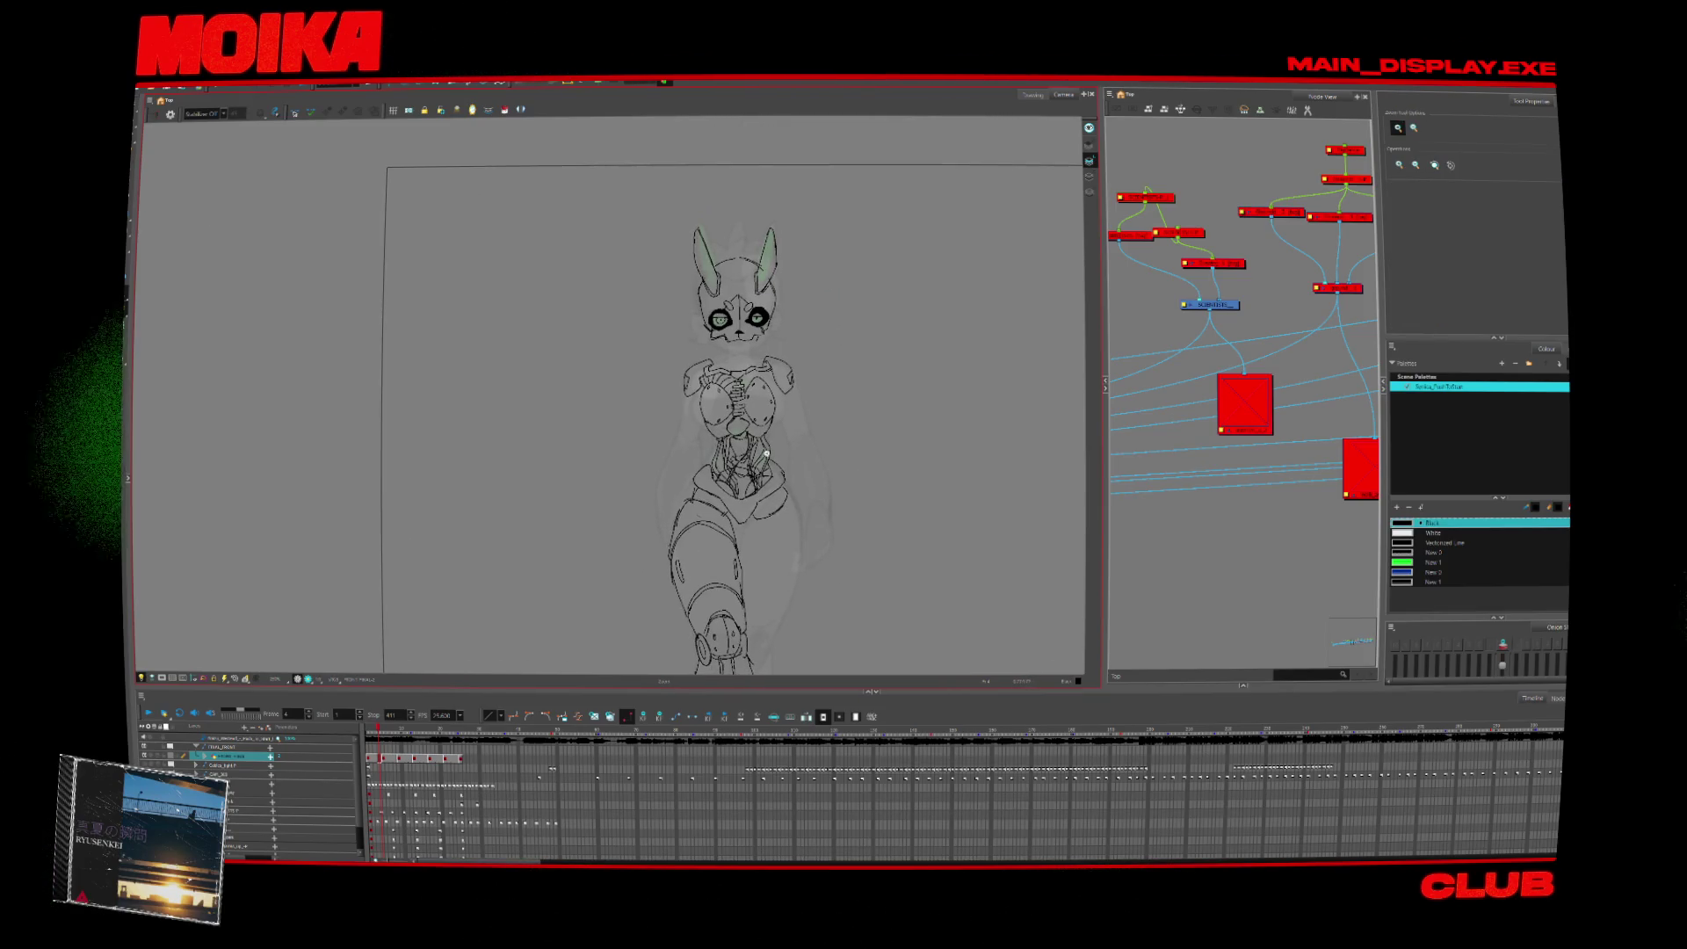
# Zoom in on the lower torso and waist and brush additional cable strokes there.
pyautogui.hotkey('alt', 'b')
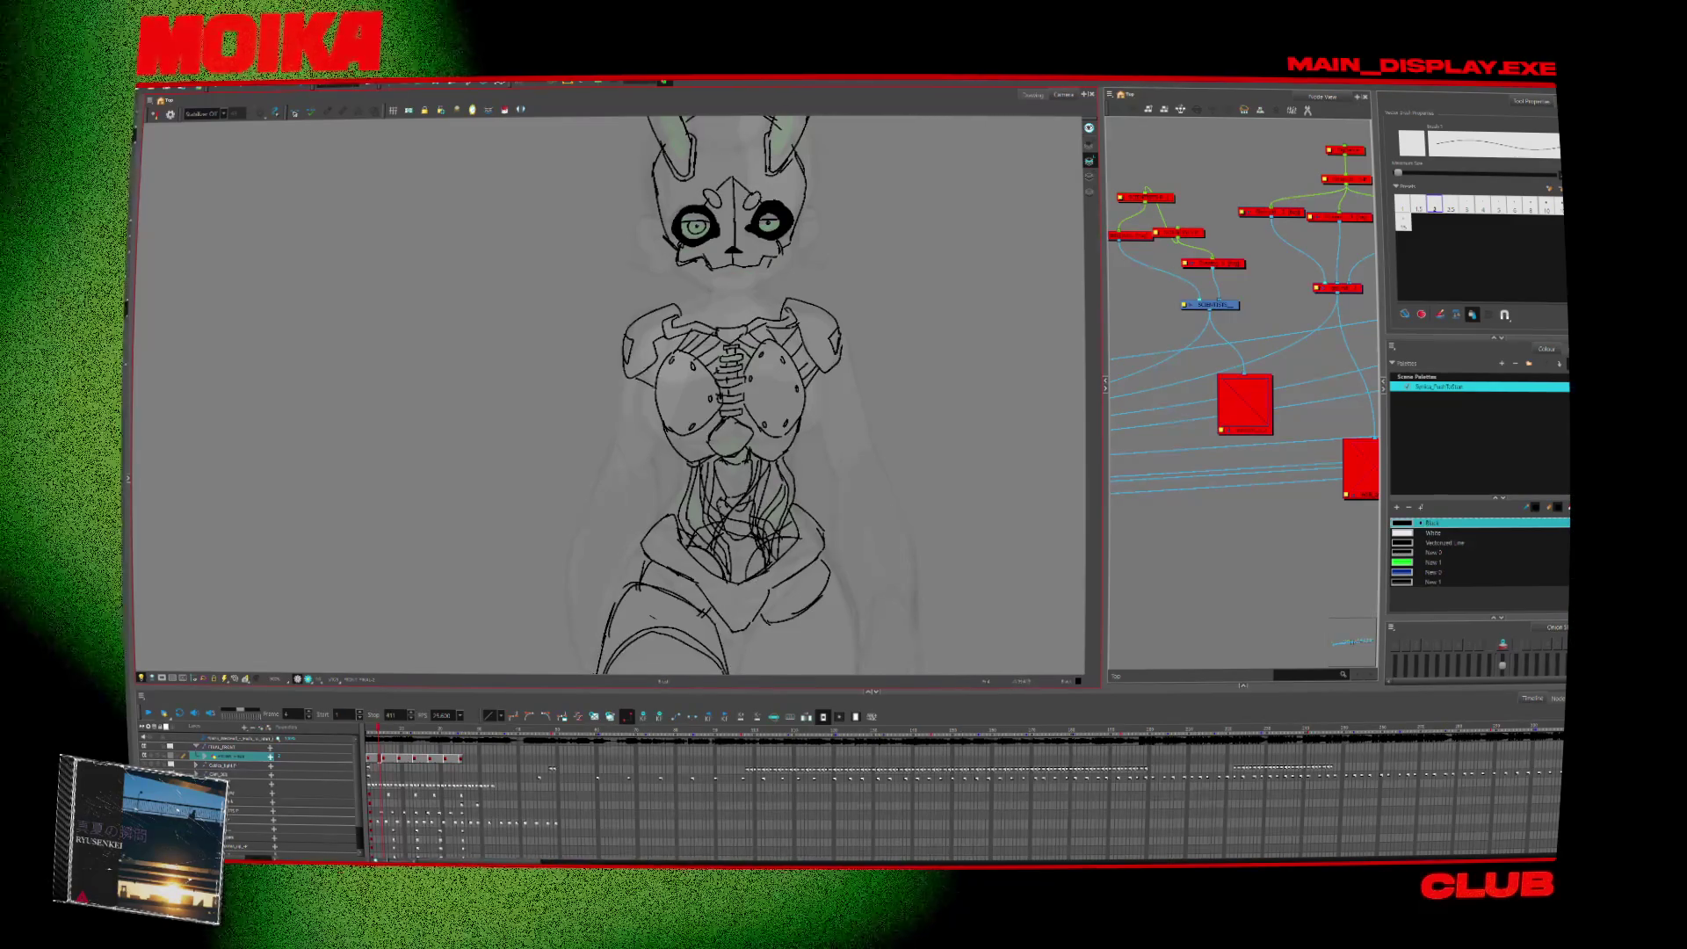
pyautogui.hotkey('alt', 'z')
pyautogui.moveTo(860, 478)
pyautogui.mouseDown()
pyautogui.moveTo(829, 366)
pyautogui.moveTo(852, 369)
pyautogui.moveTo(751, 293)
pyautogui.mouseUp()
pyautogui.click(750, 294)
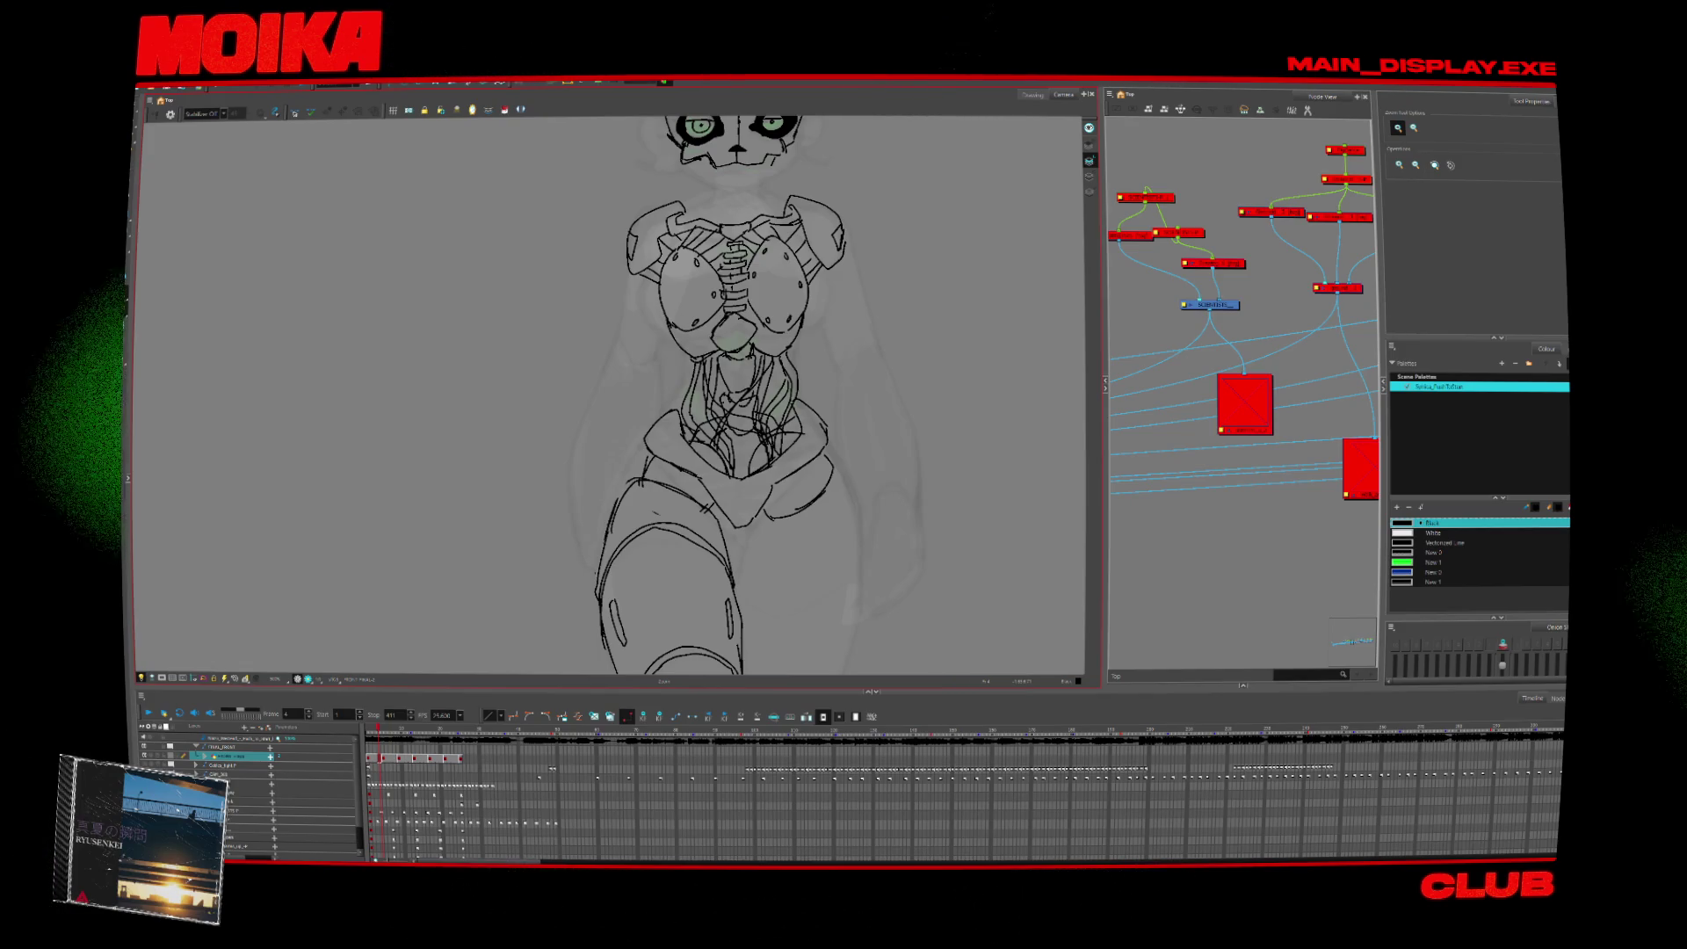
pyautogui.scroll(-5, 737, 374)
pyautogui.scroll(4, 737, 374)
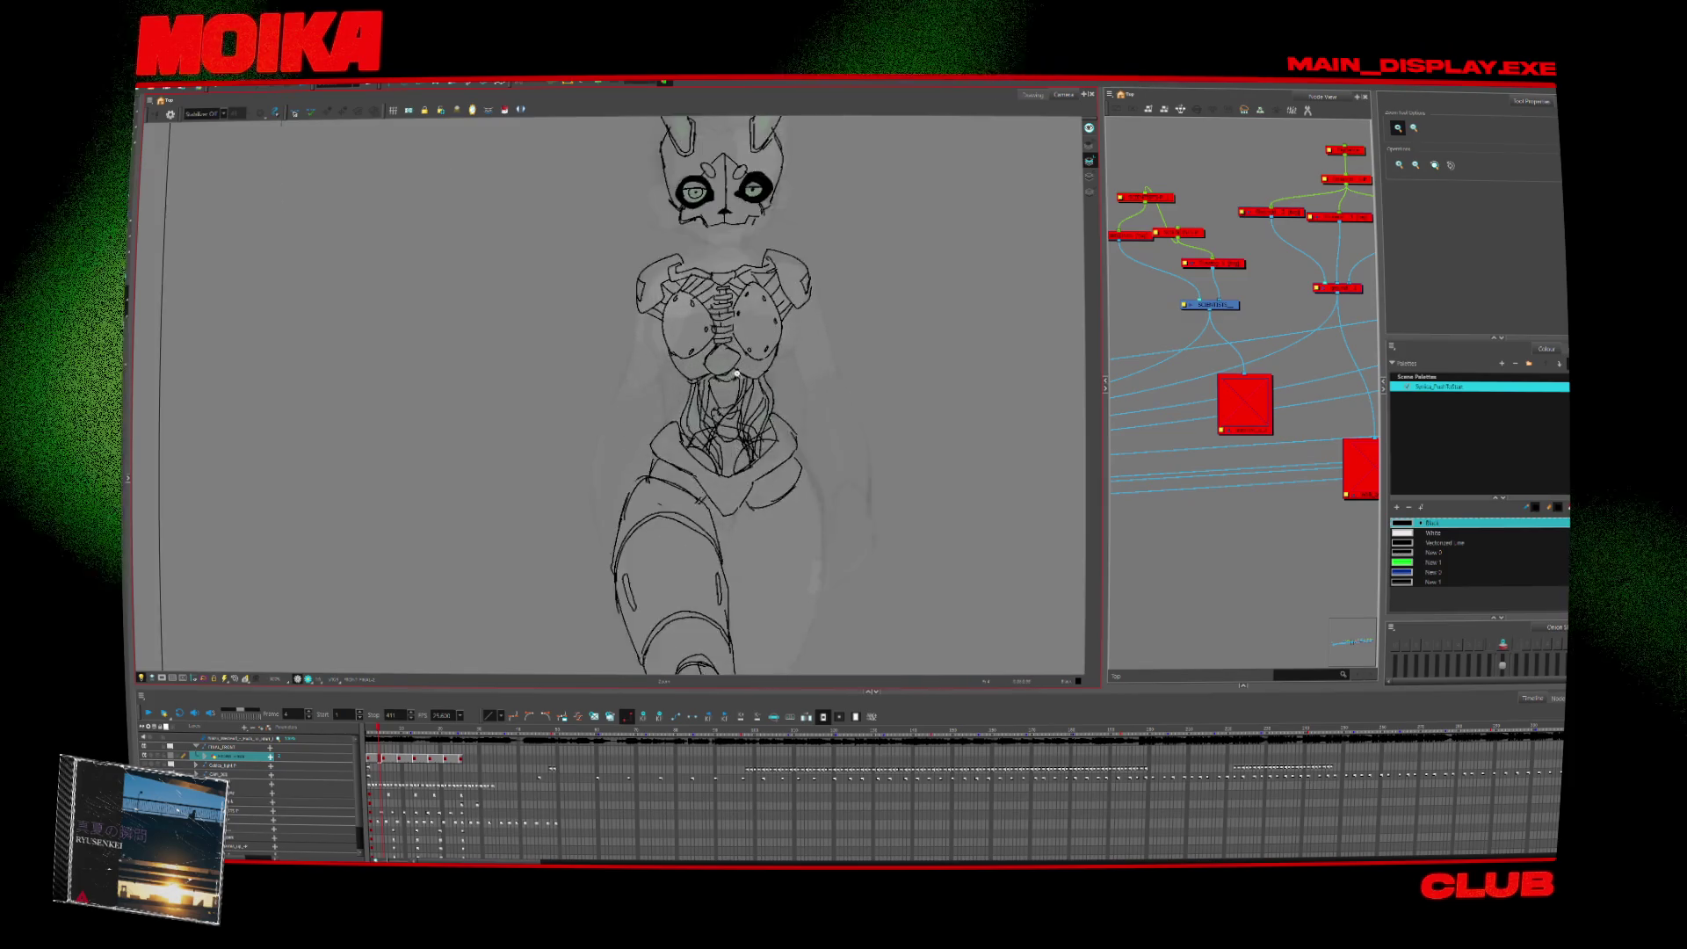
pyautogui.scroll(1, 737, 374)
pyautogui.hotkey('alt', 'b')
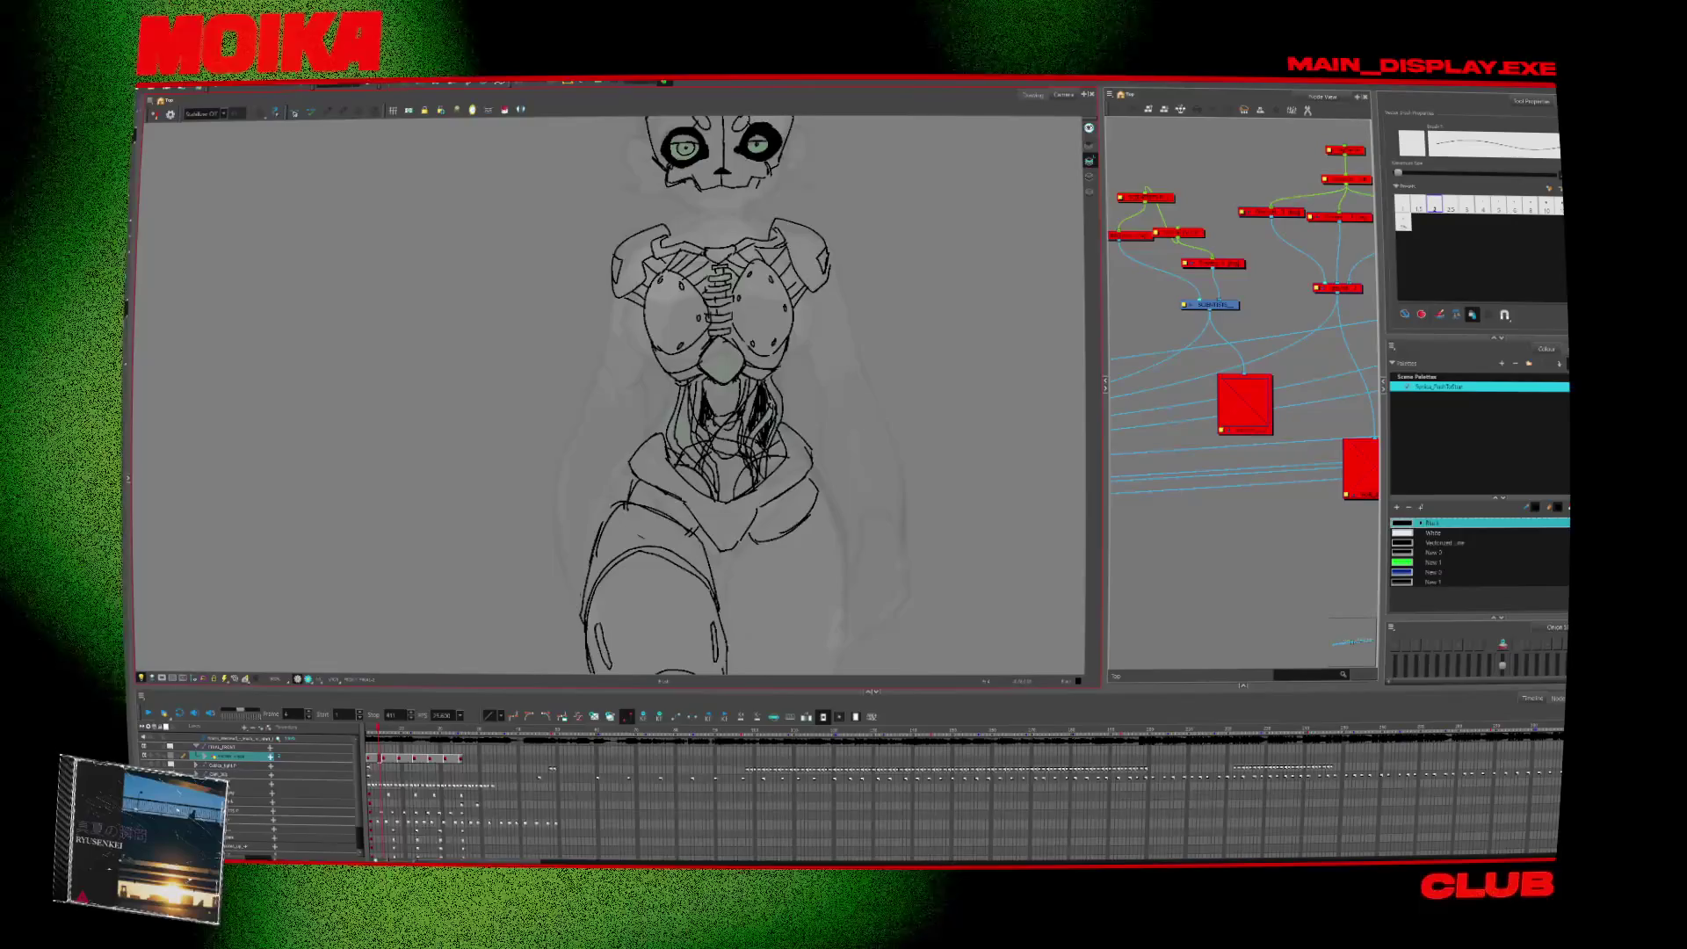
pyautogui.hotkey('alt', 'z')
# Zoom in on the foot at the bottom of the segmented leg.
pyautogui.scroll(-2, 810, 553)
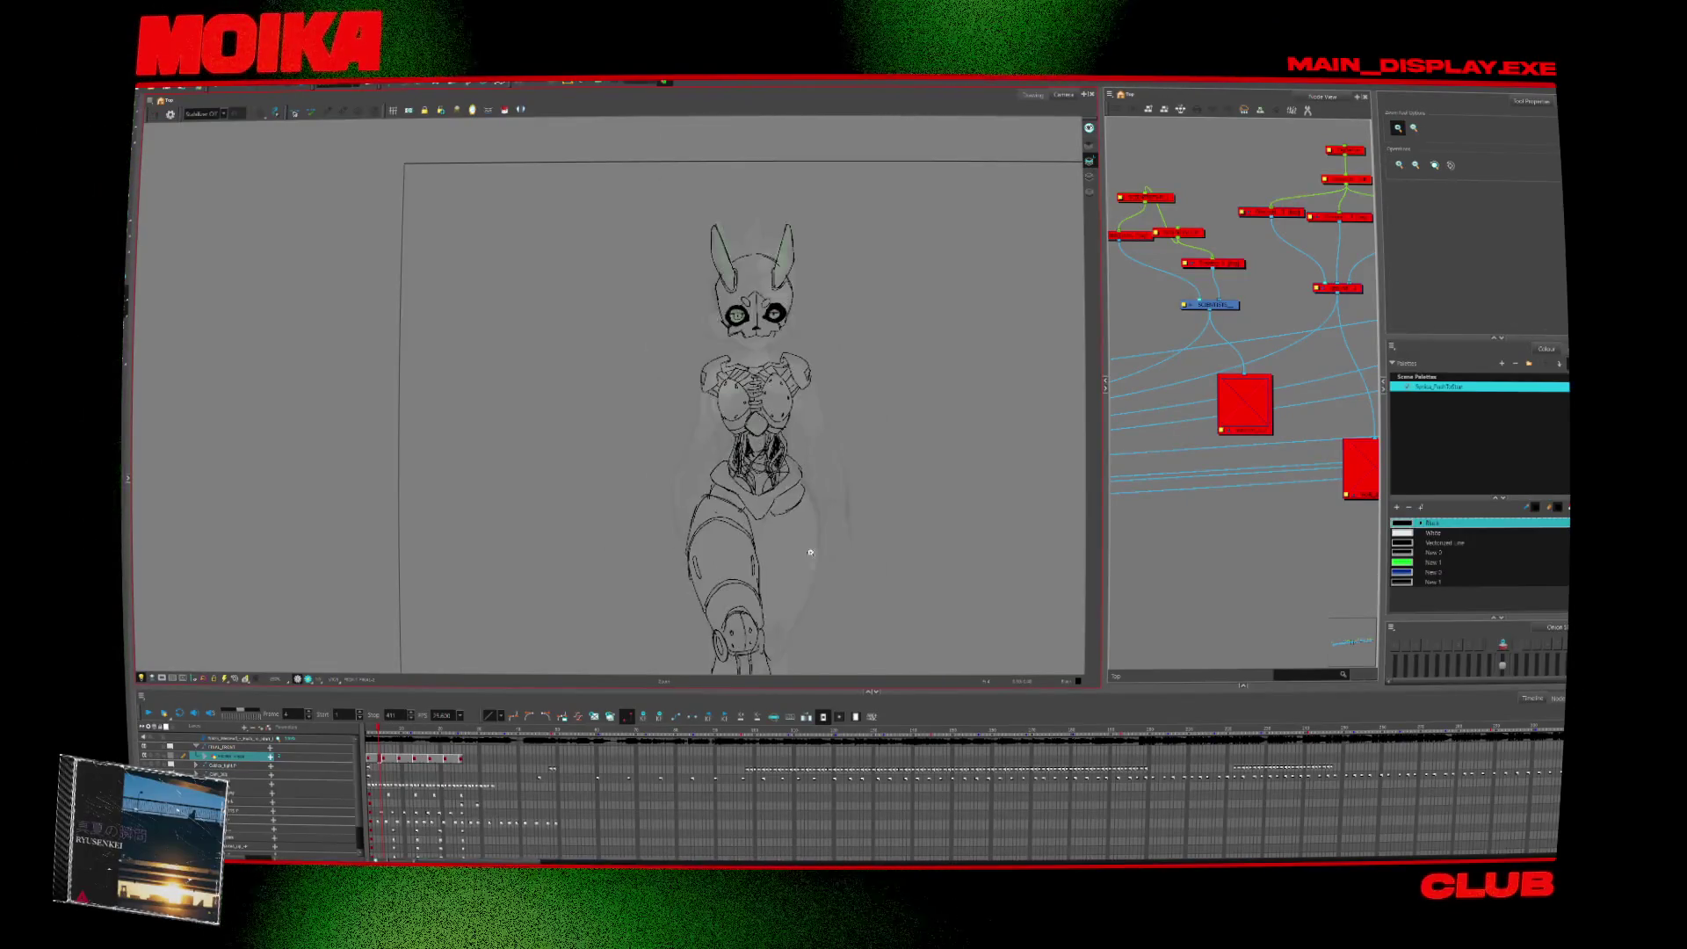
pyautogui.scroll(5, 811, 552)
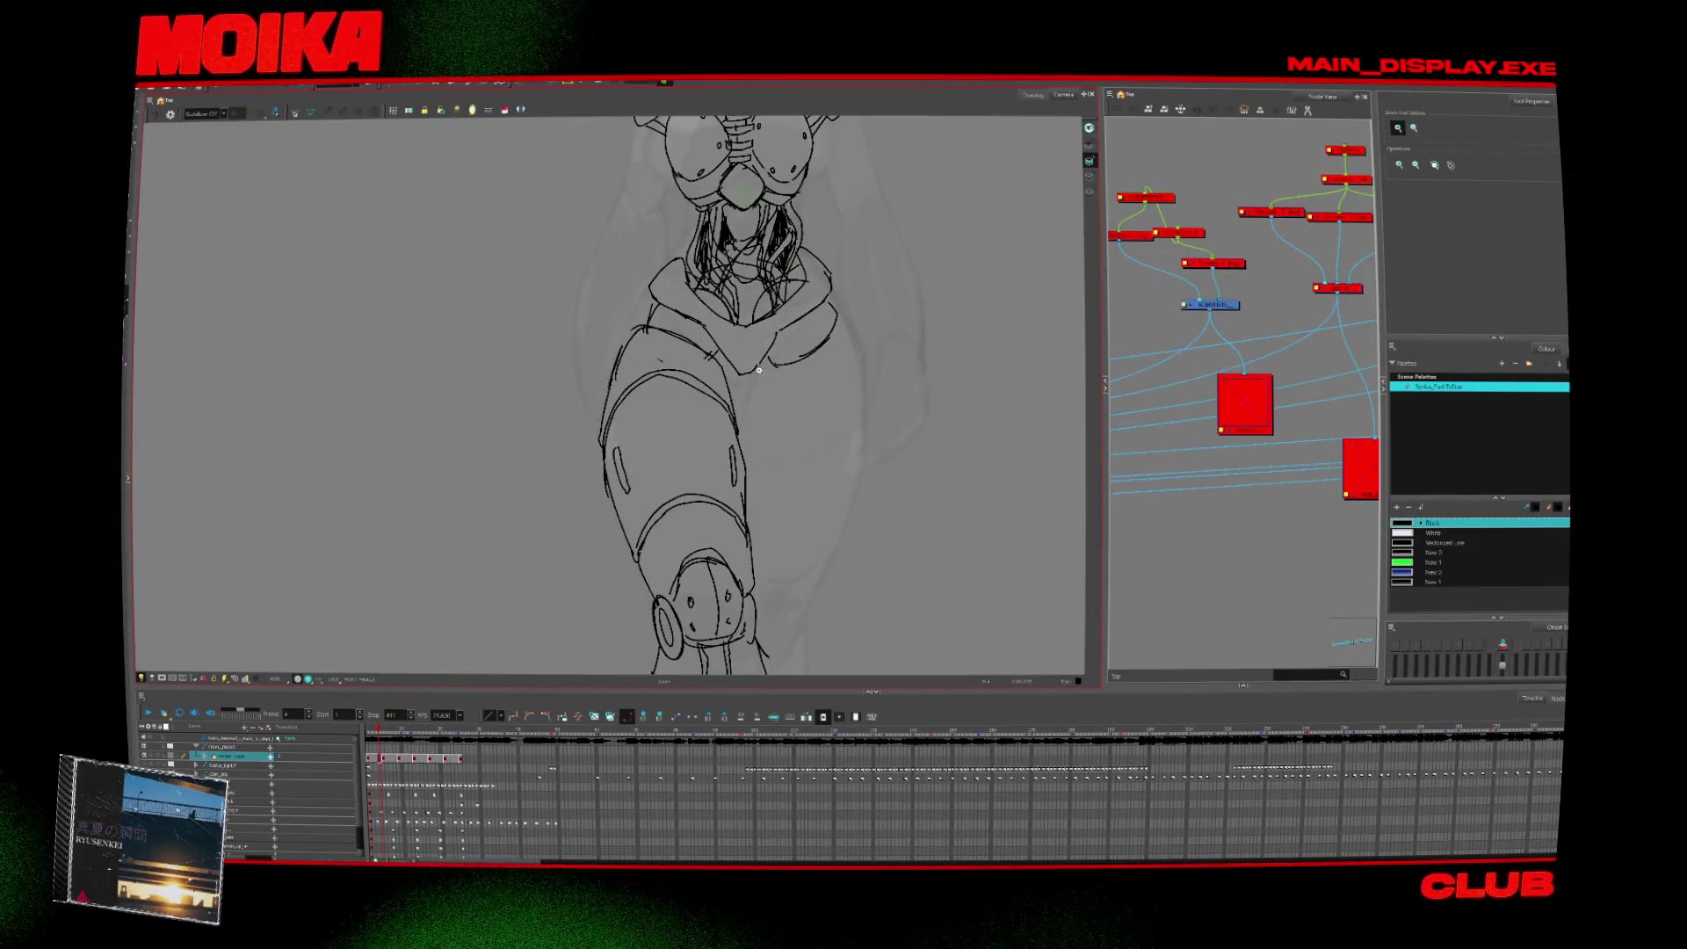
pyautogui.hotkey('alt', 'b')
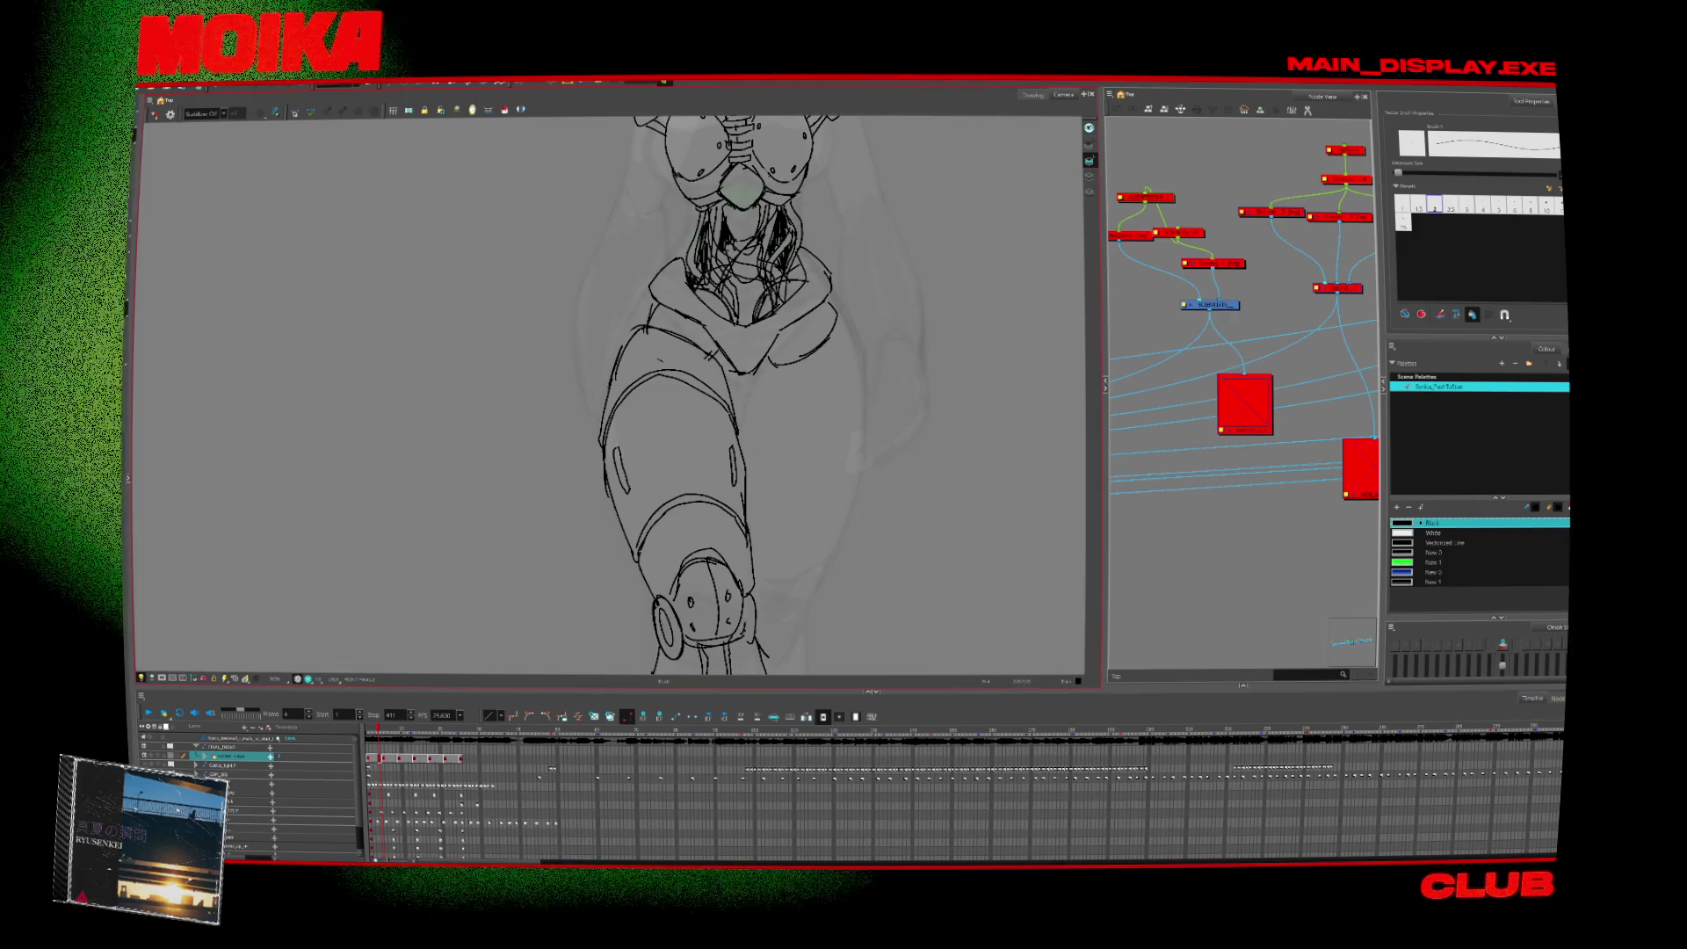
pyautogui.scroll(3, 729, 396)
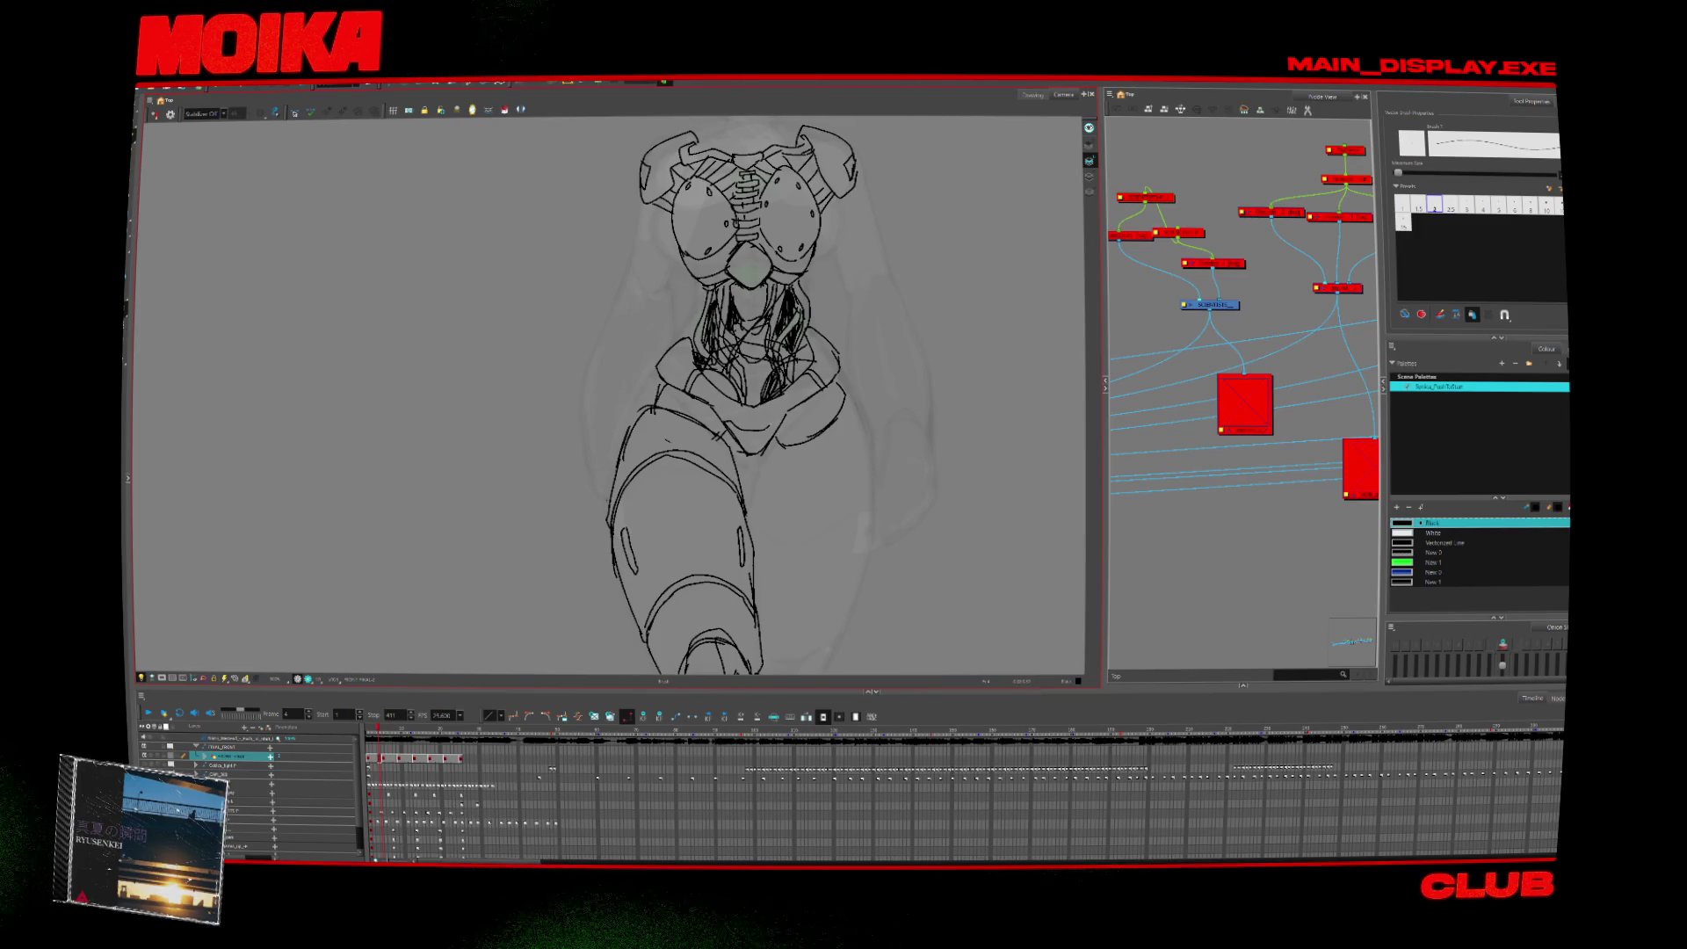
pyautogui.scroll(4, 830, 439)
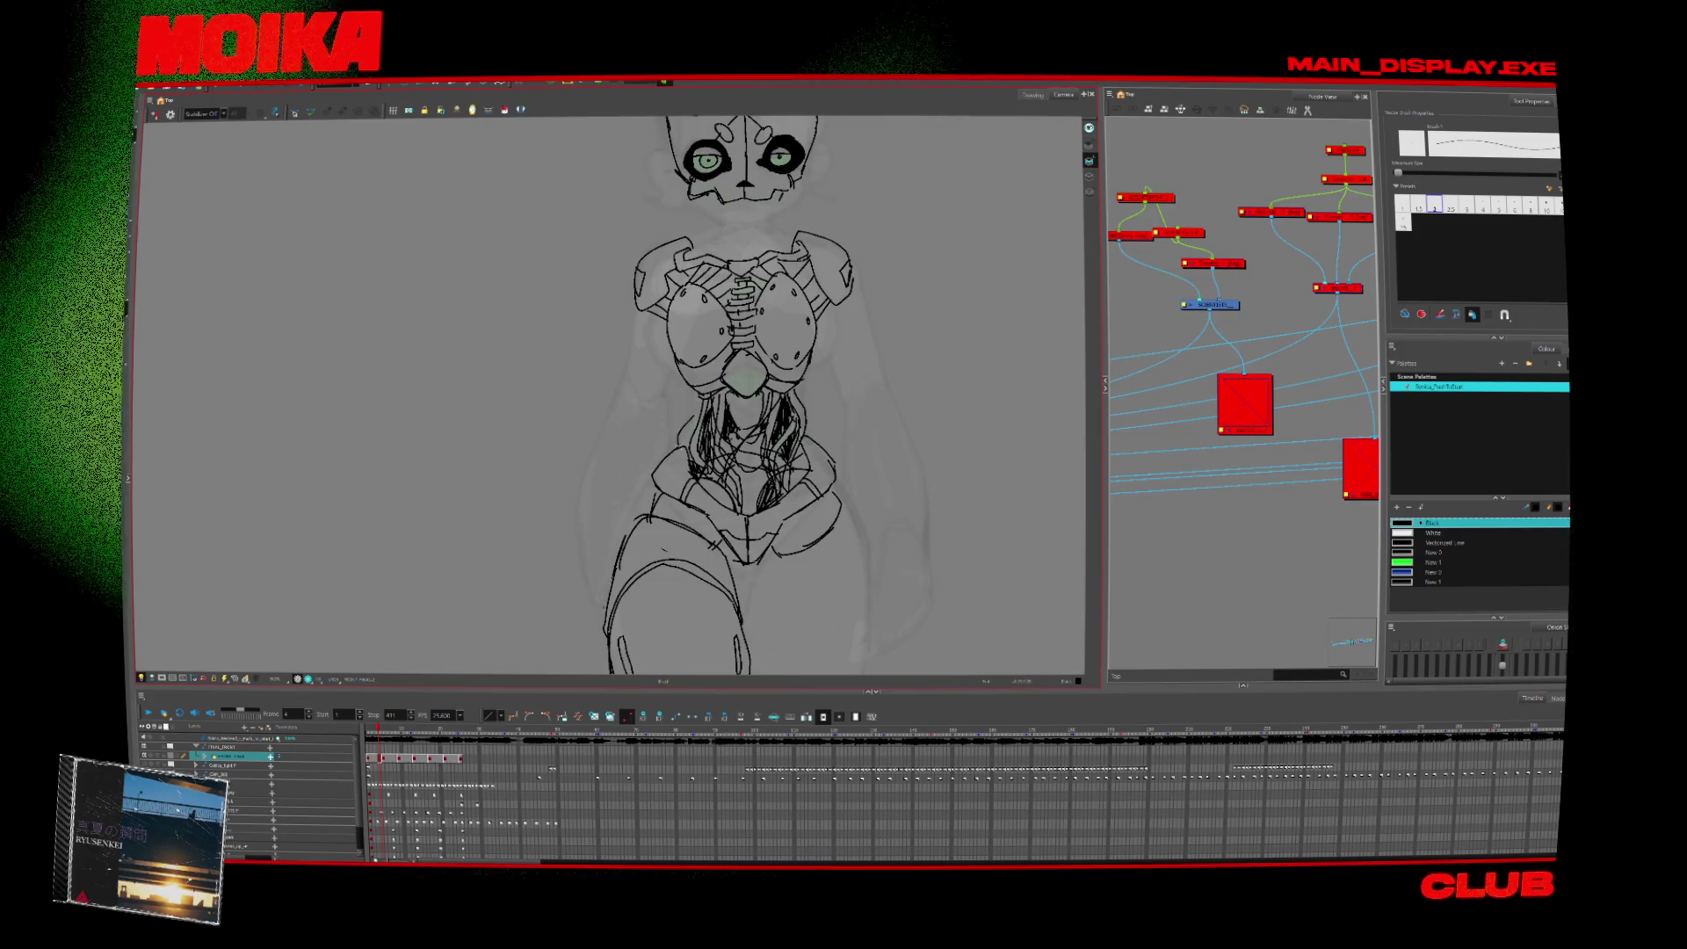
pyautogui.hotkey('alt', 'z')
pyautogui.scroll(-5, 783, 443)
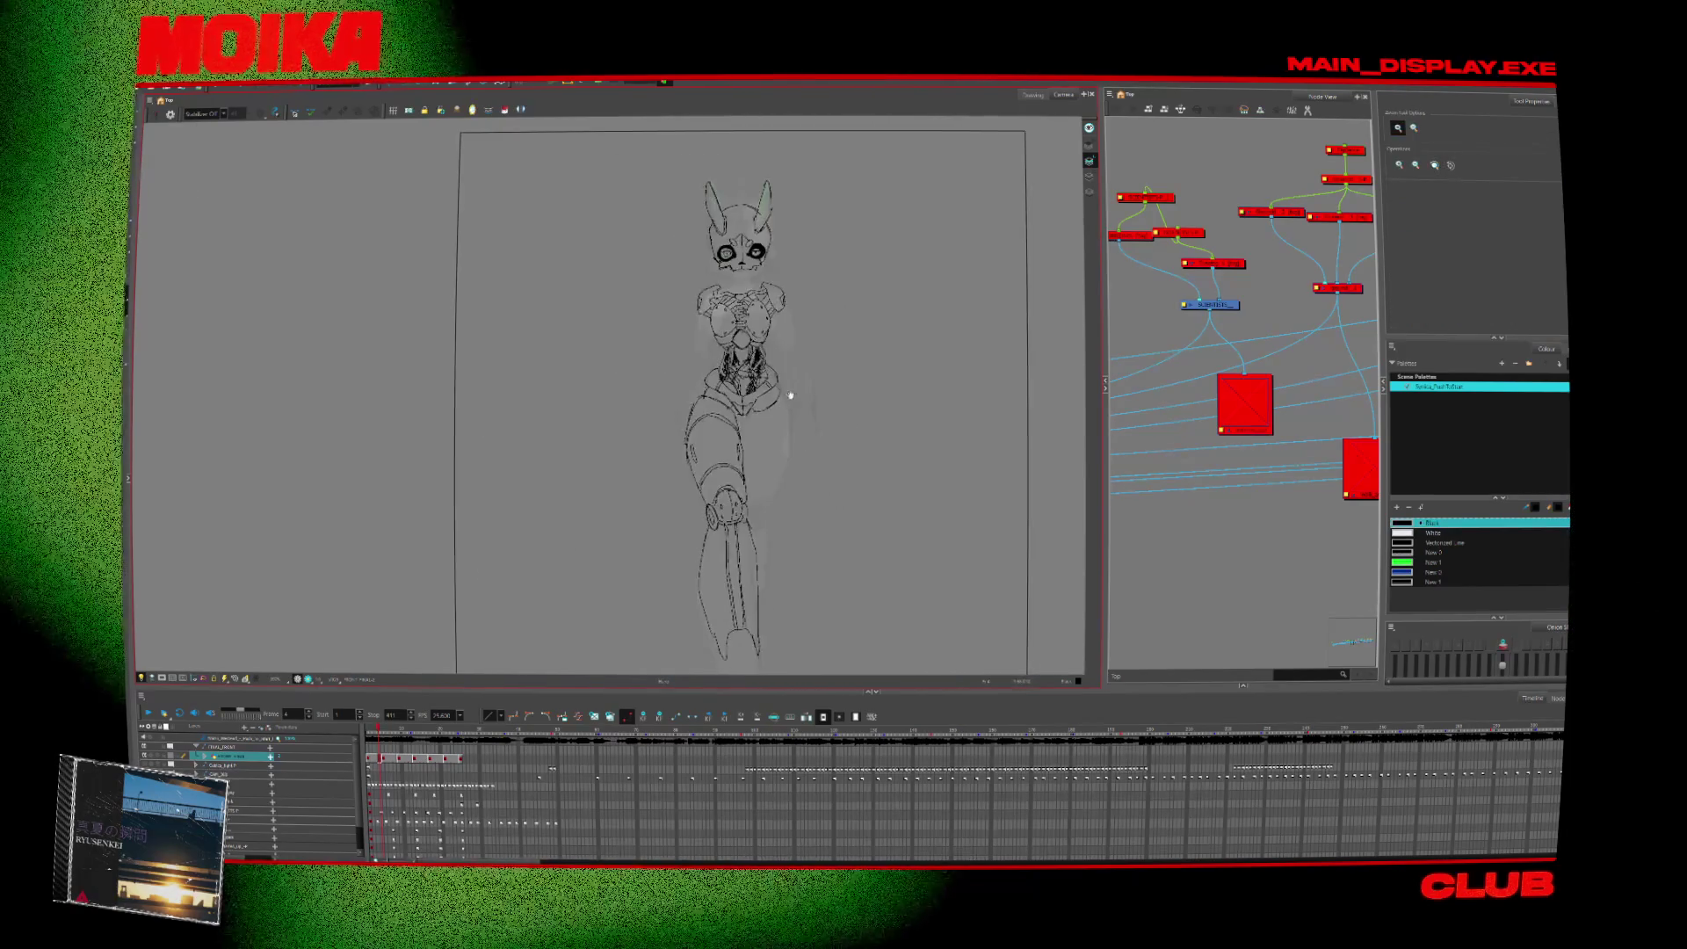
pyautogui.scroll(5, 772, 375)
# Undo the old foot stroke and brush a curve closing the top of the foot.
pyautogui.hotkey('alt', 'b')
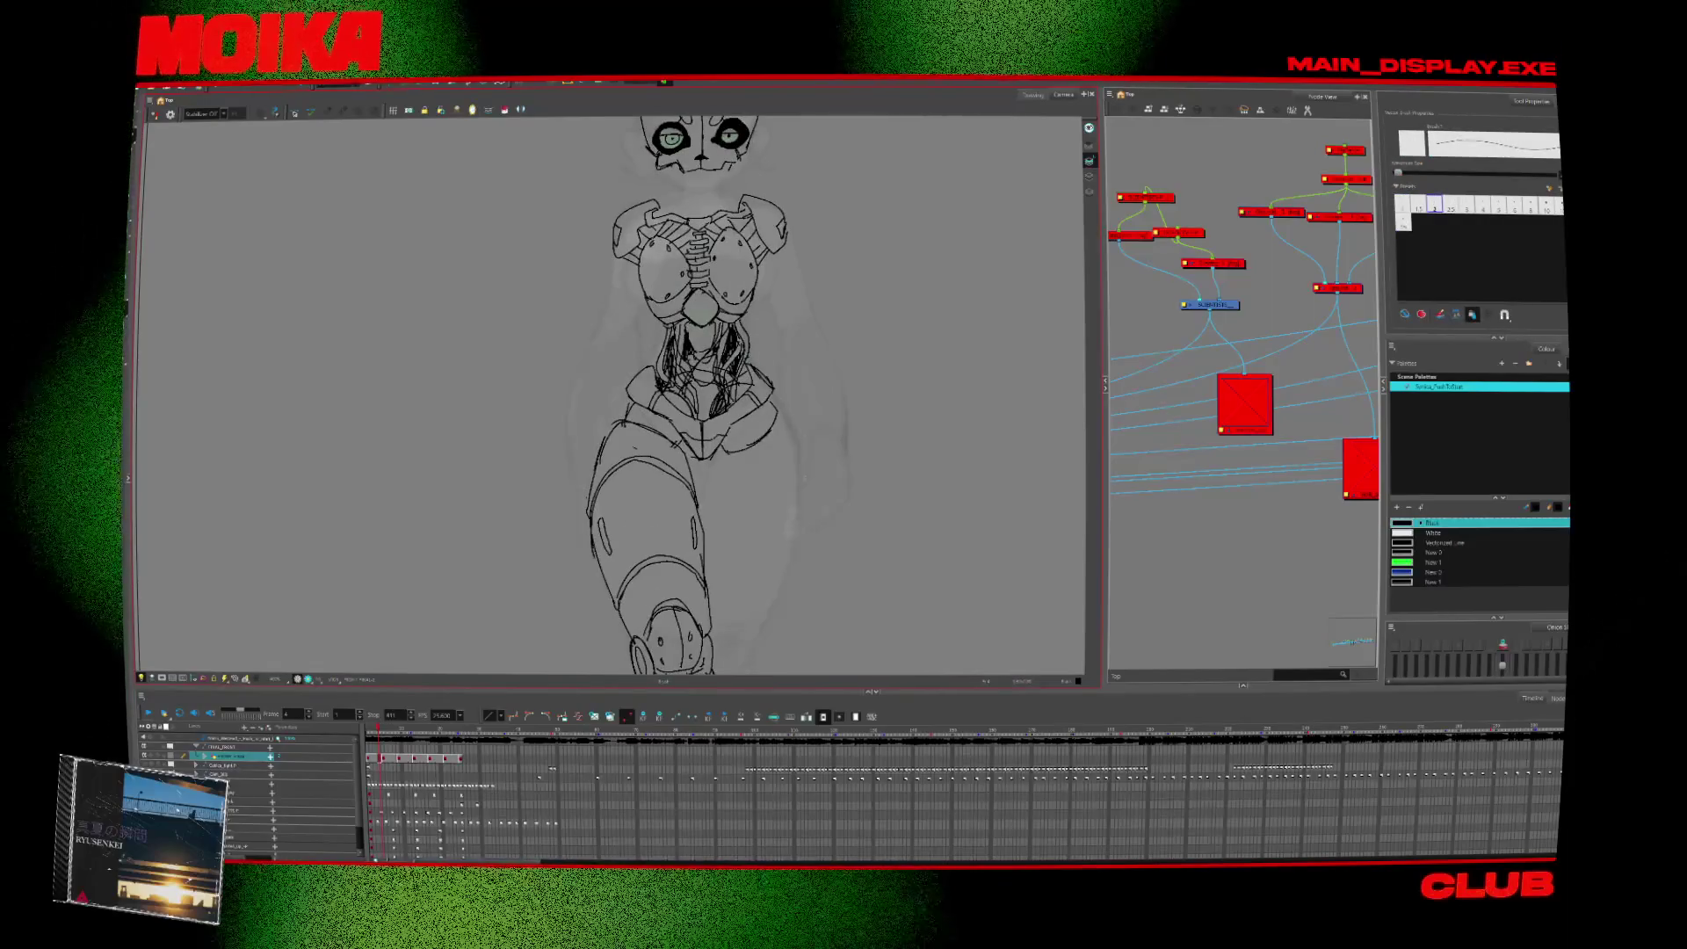
pyautogui.hotkey('alt', 'z')
pyautogui.scroll(-3, 791, 374)
pyautogui.scroll(-3, 796, 371)
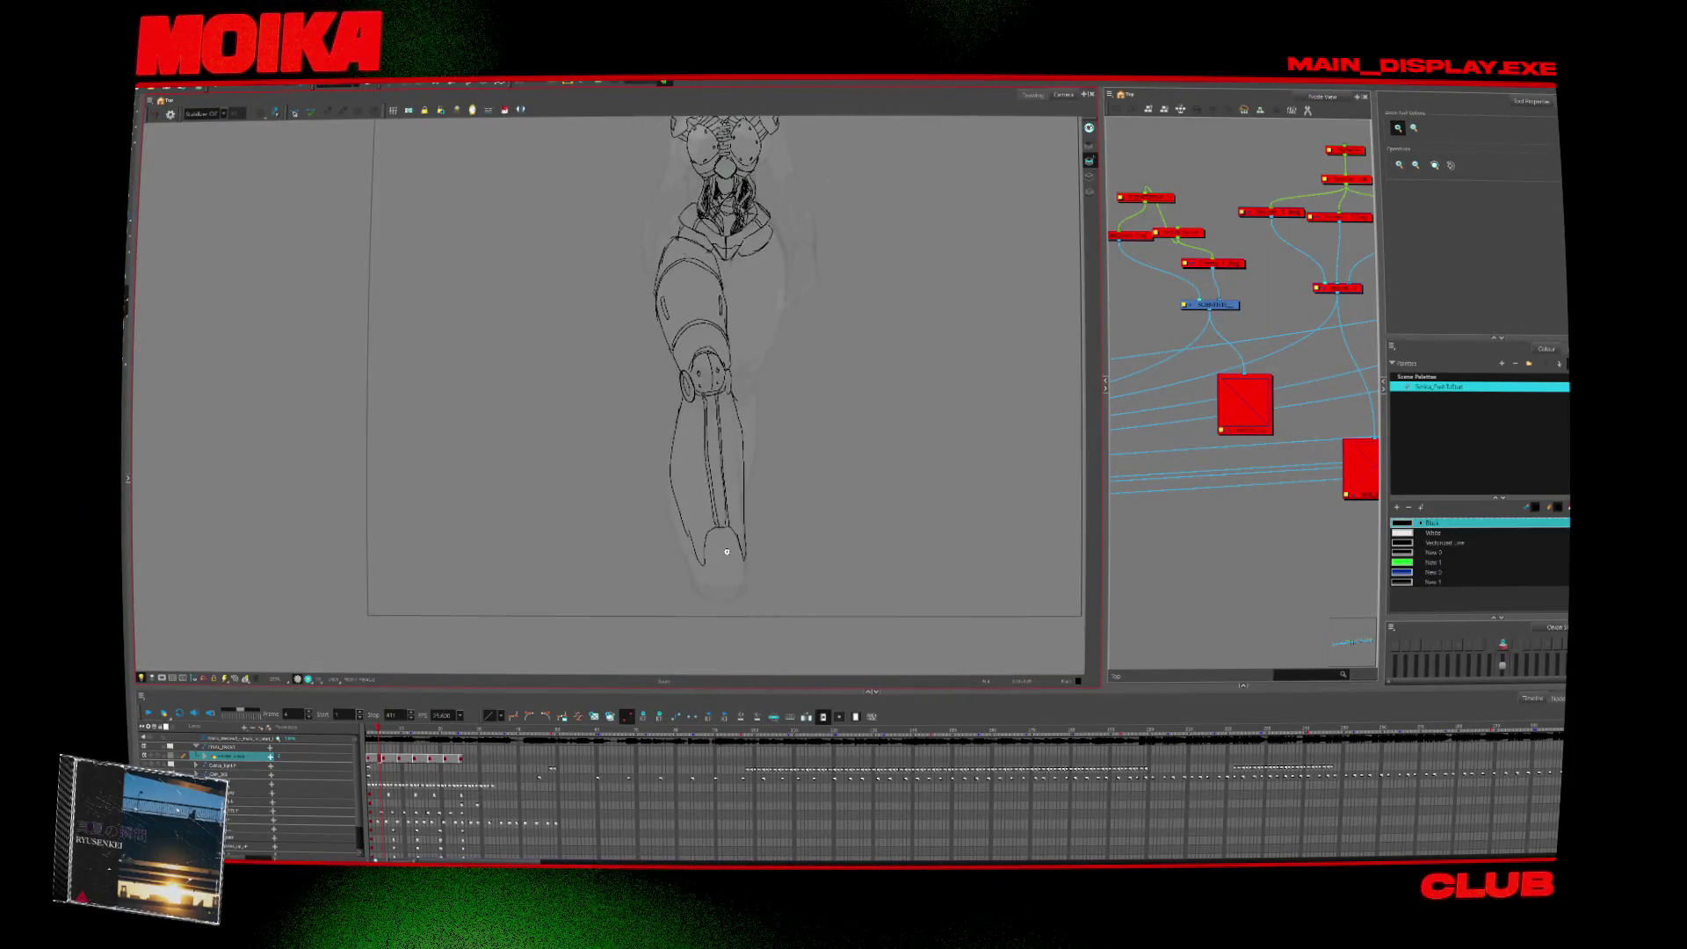
pyautogui.hotkey('alt', 'b')
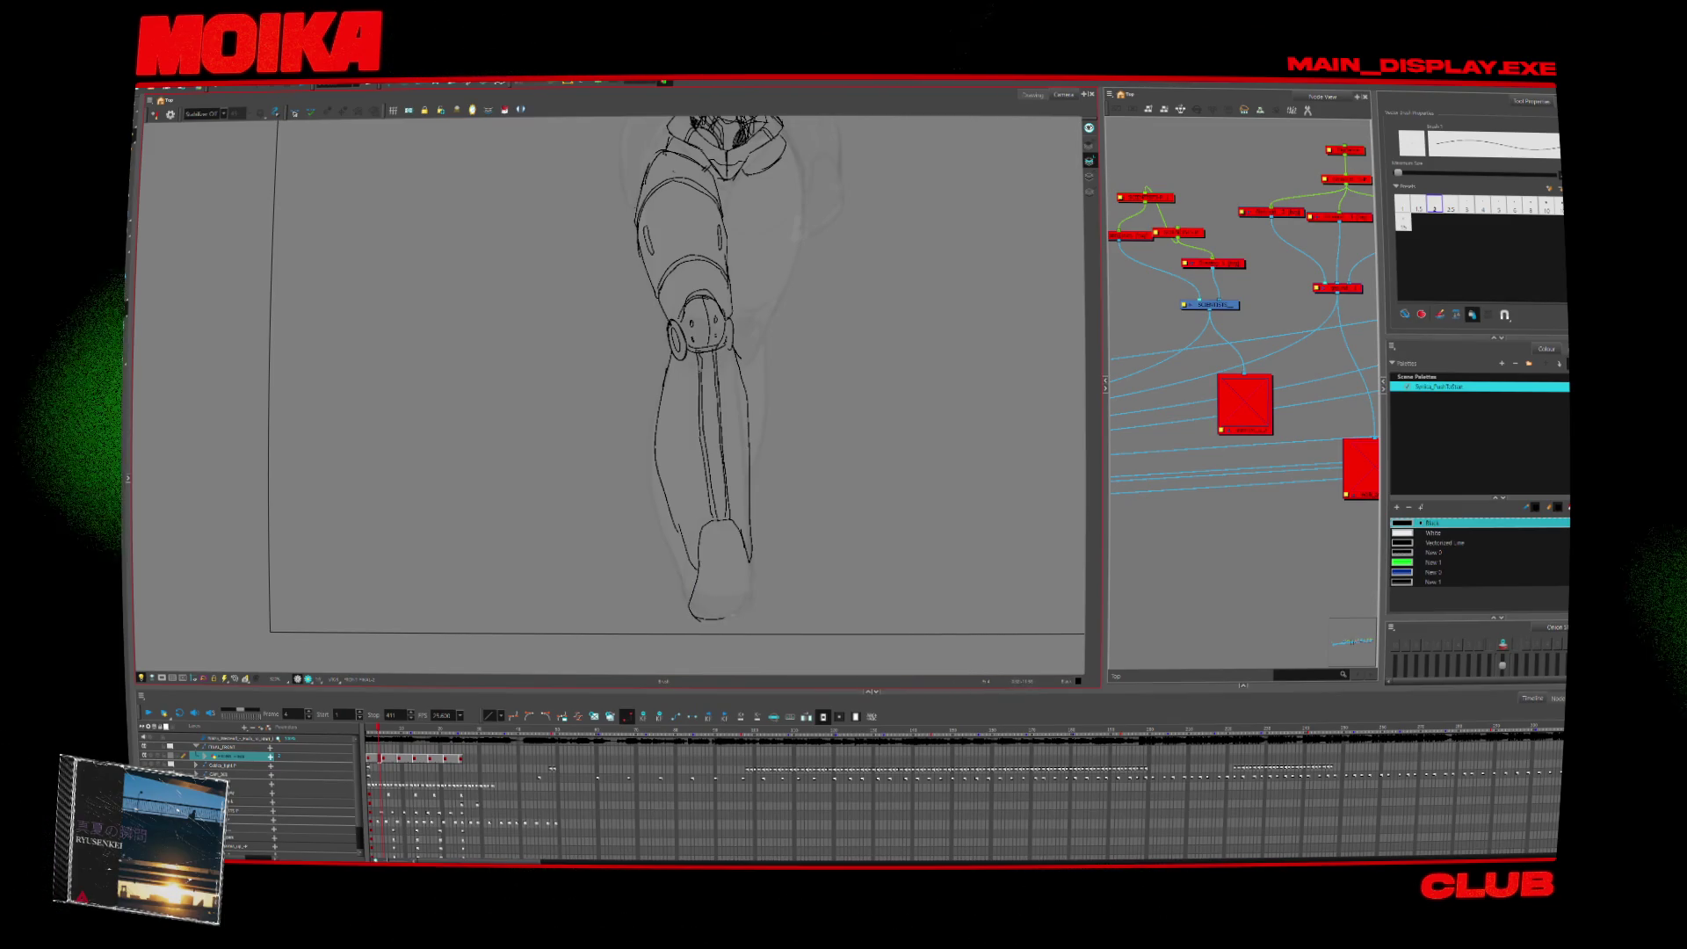
pyautogui.hotkey('ctrl', 'z')
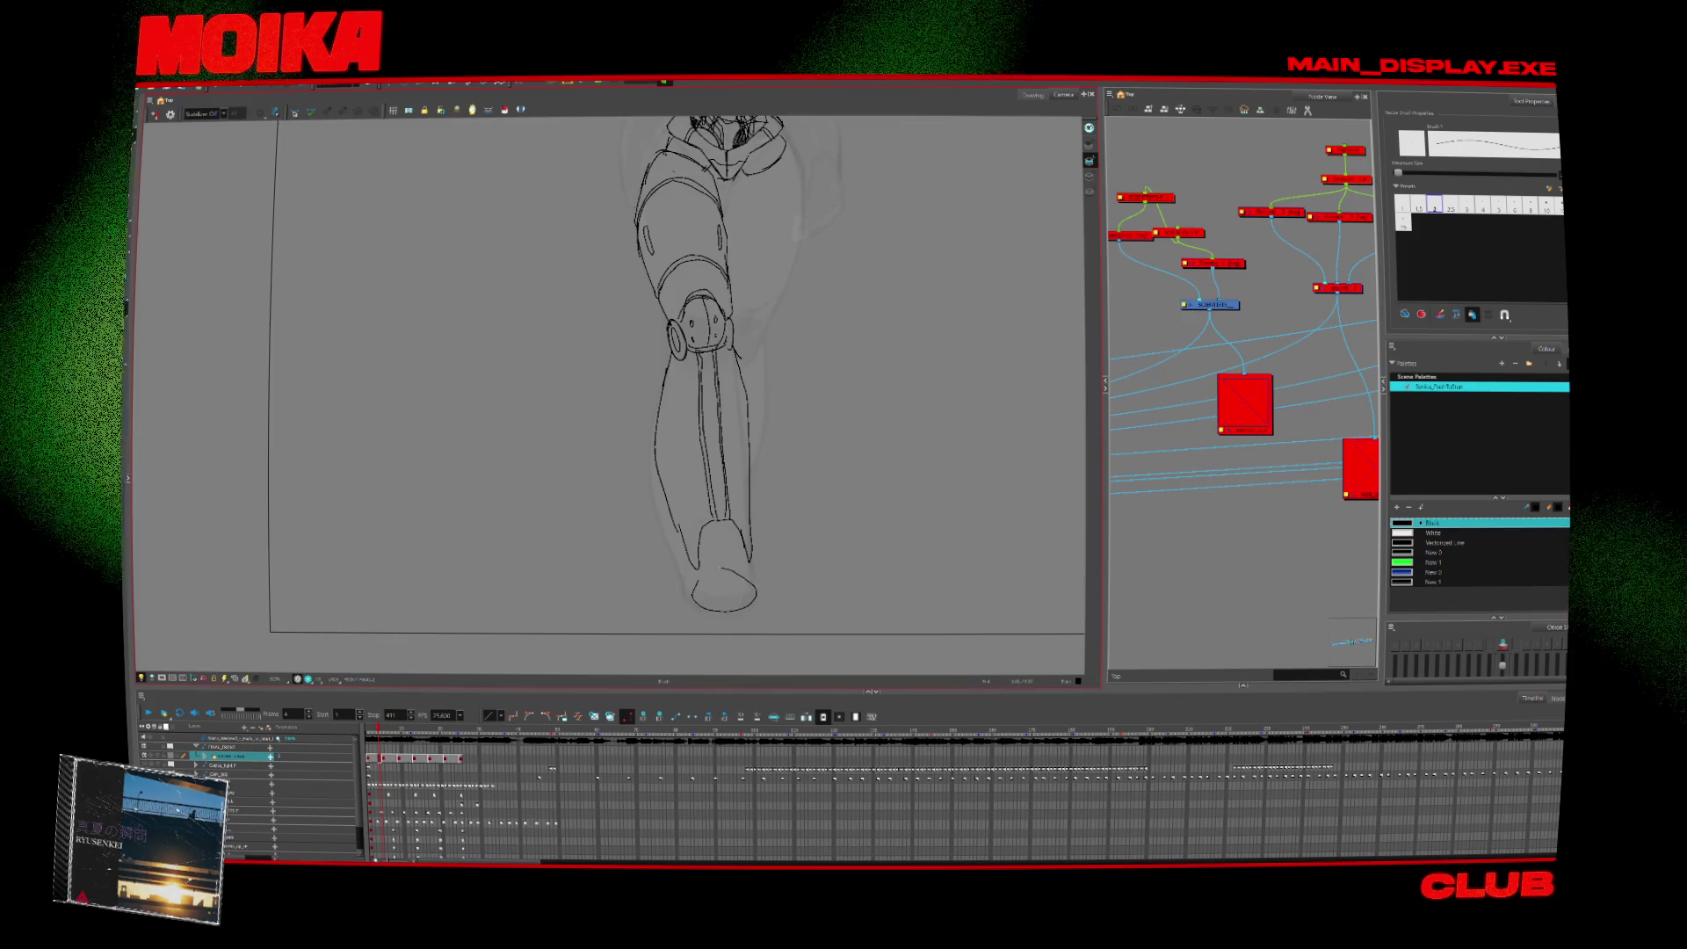
pyautogui.moveTo(694, 594); pyautogui.dragTo(755, 591)
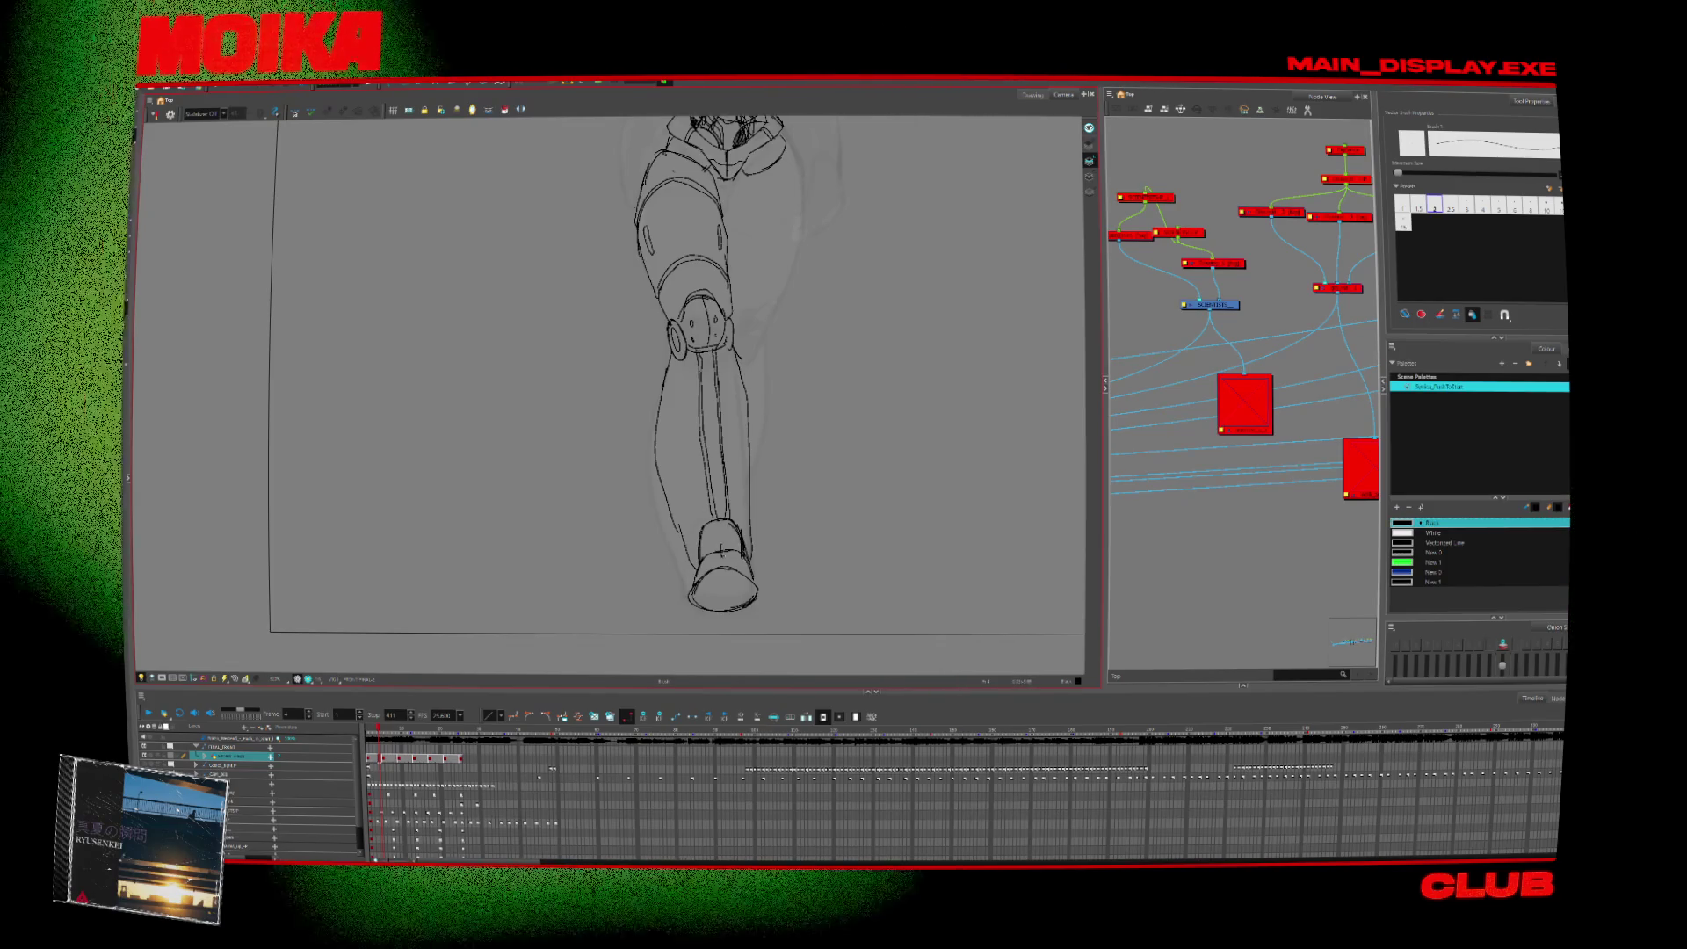
pyautogui.scroll(-5, 772, 604)
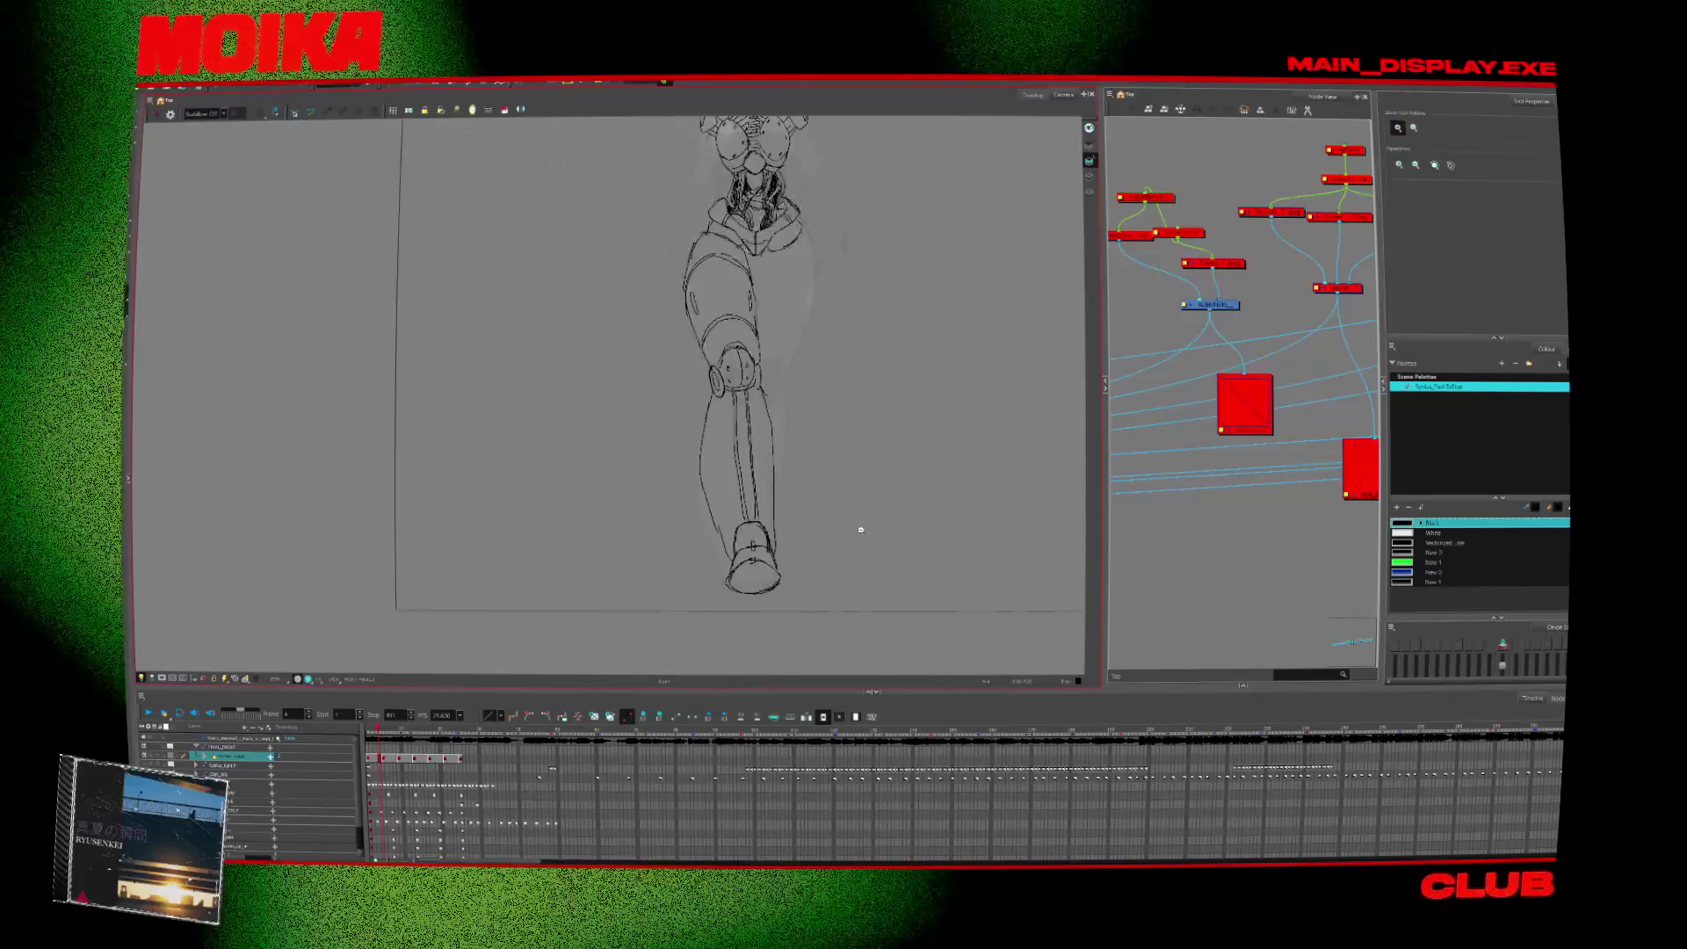
# Remove the stray arc above the head and brush vertical neck strokes beneath the skull.
pyautogui.scroll(5, 694, 368)
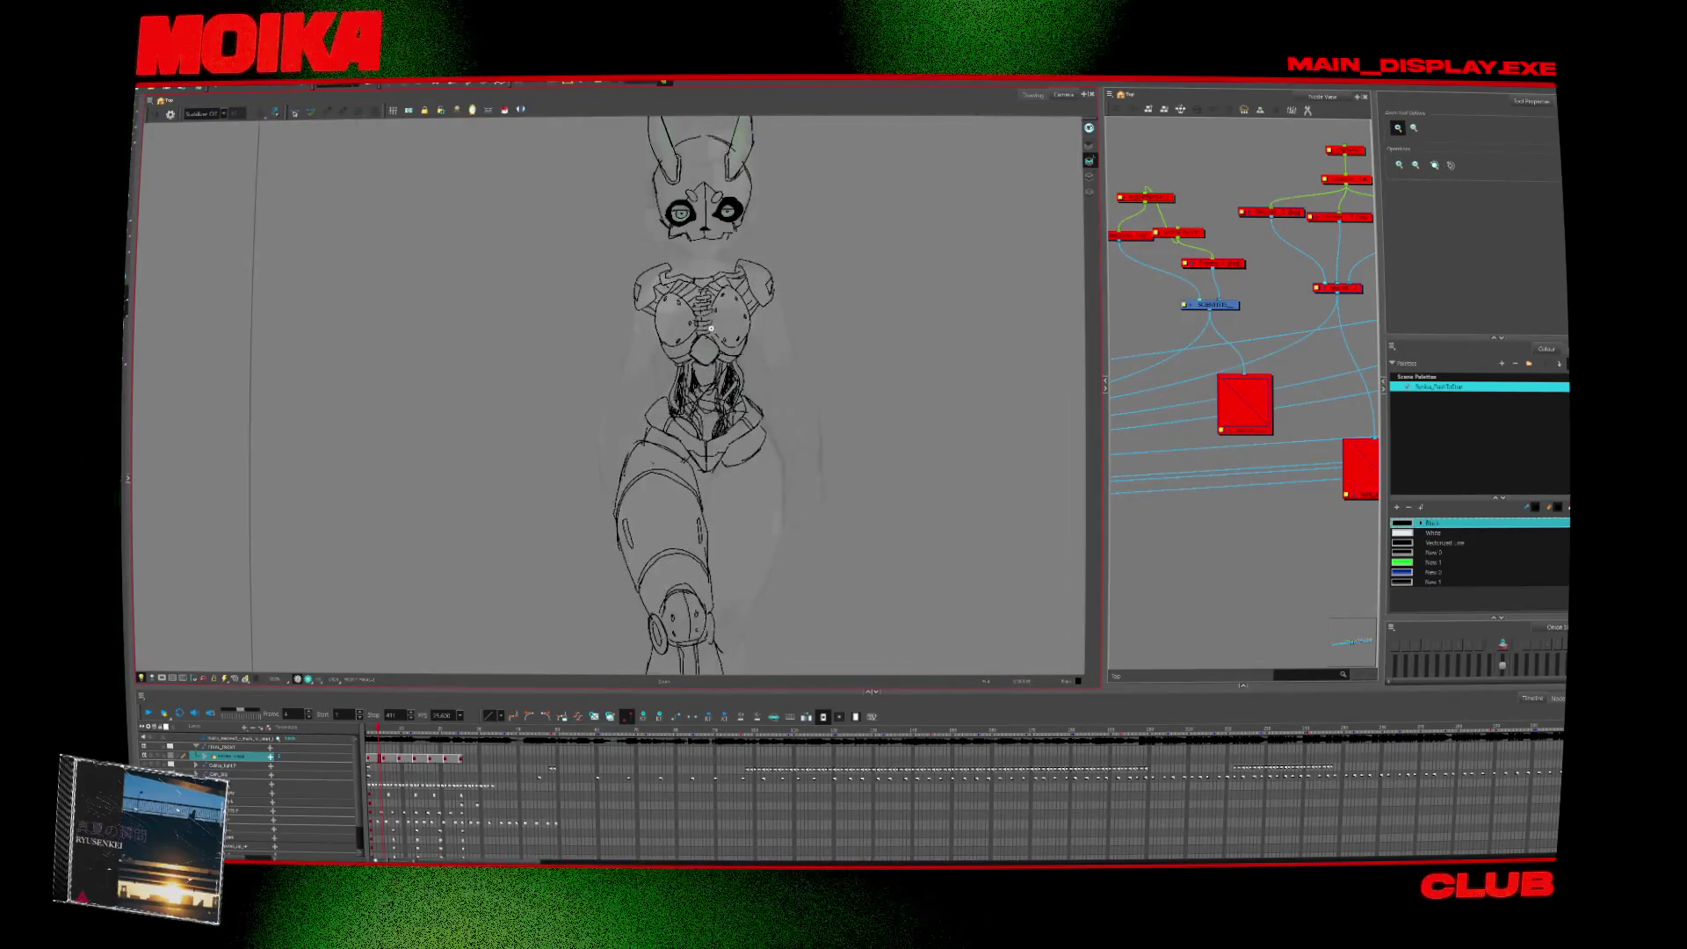
pyautogui.hotkey('alt', 'b')
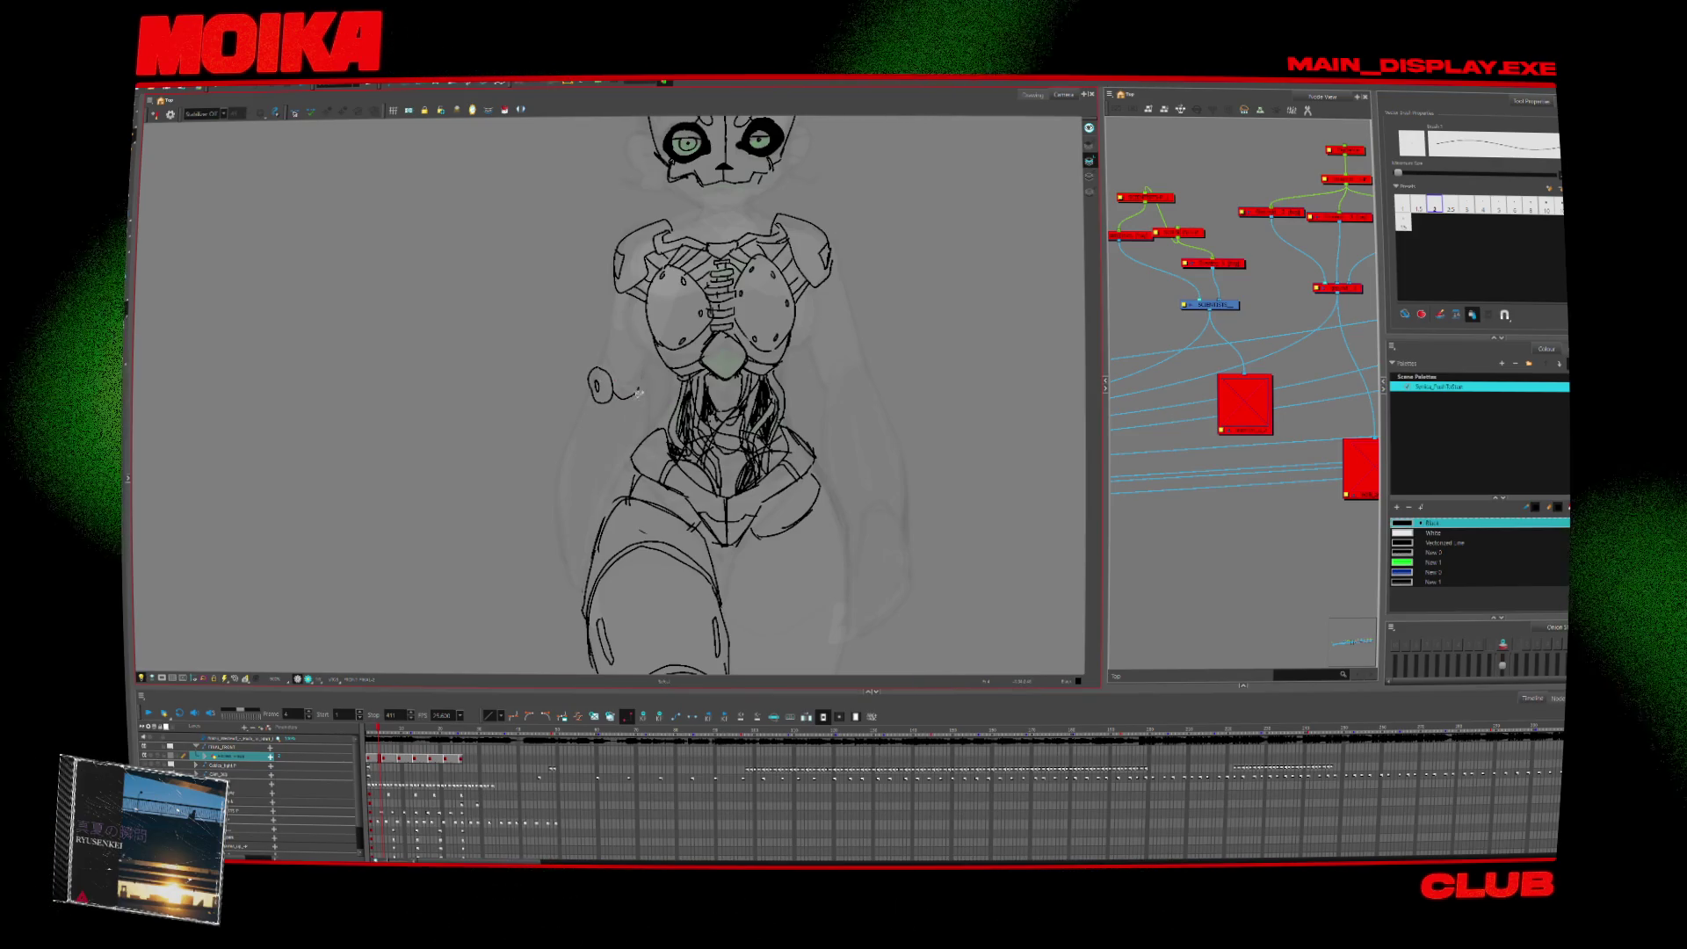
pyautogui.moveTo(651, 369); pyautogui.dragTo(630, 489)
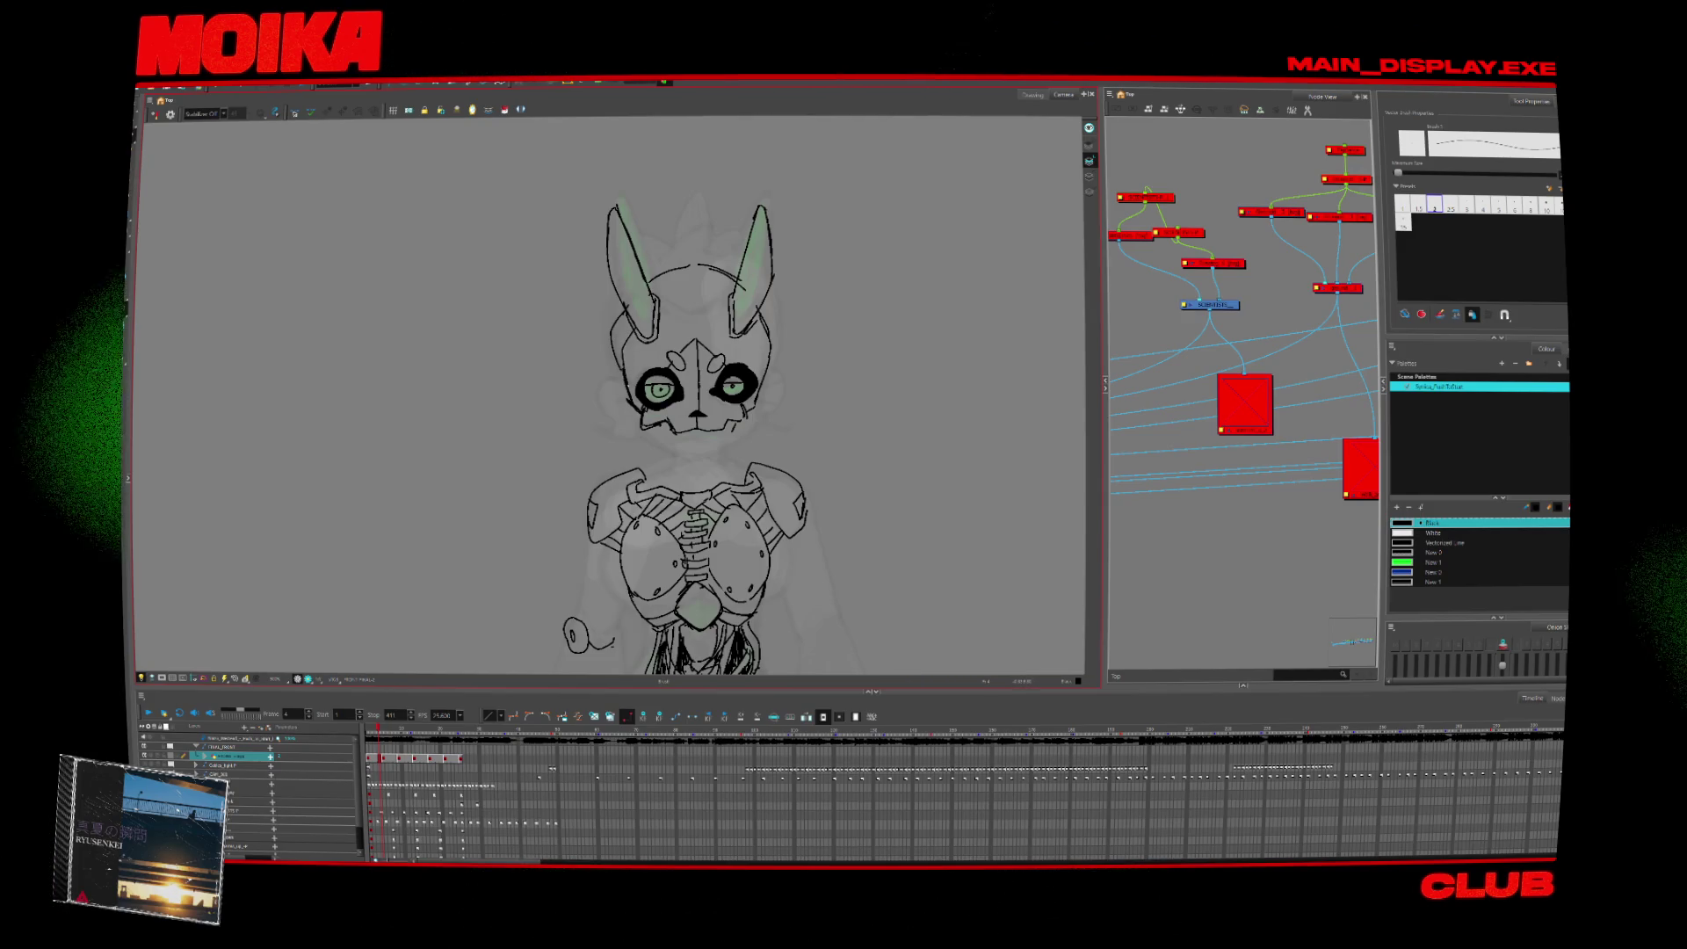
pyautogui.hotkey('ctrl', 'z')
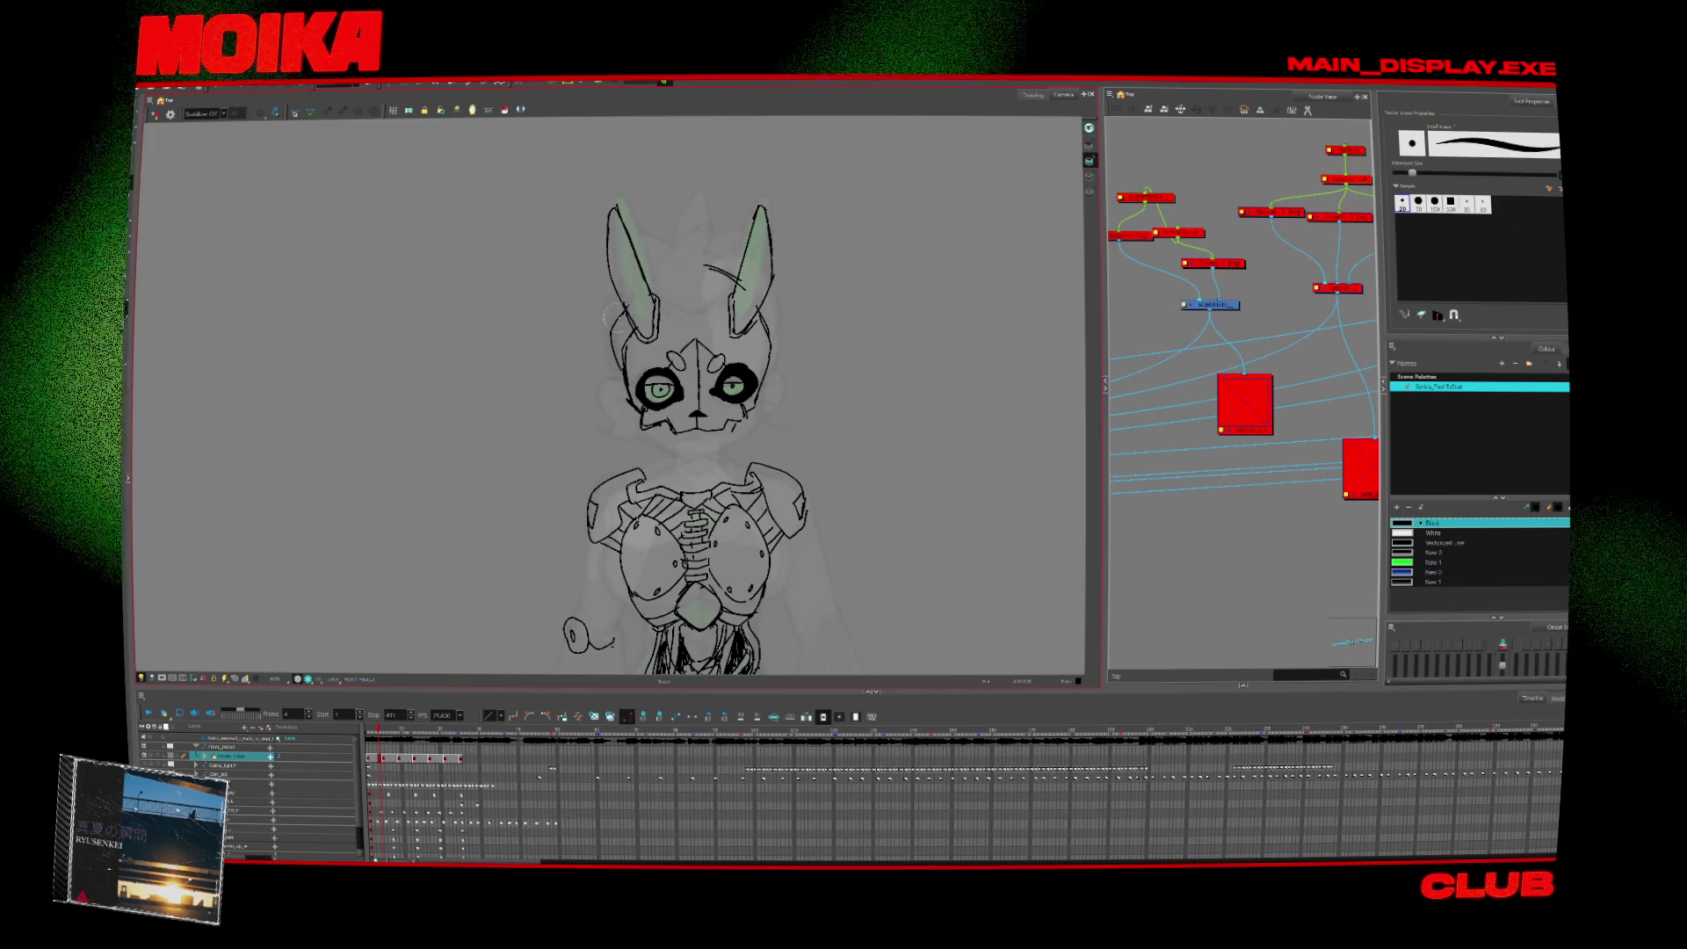
pyautogui.hotkey('alt', 'b')
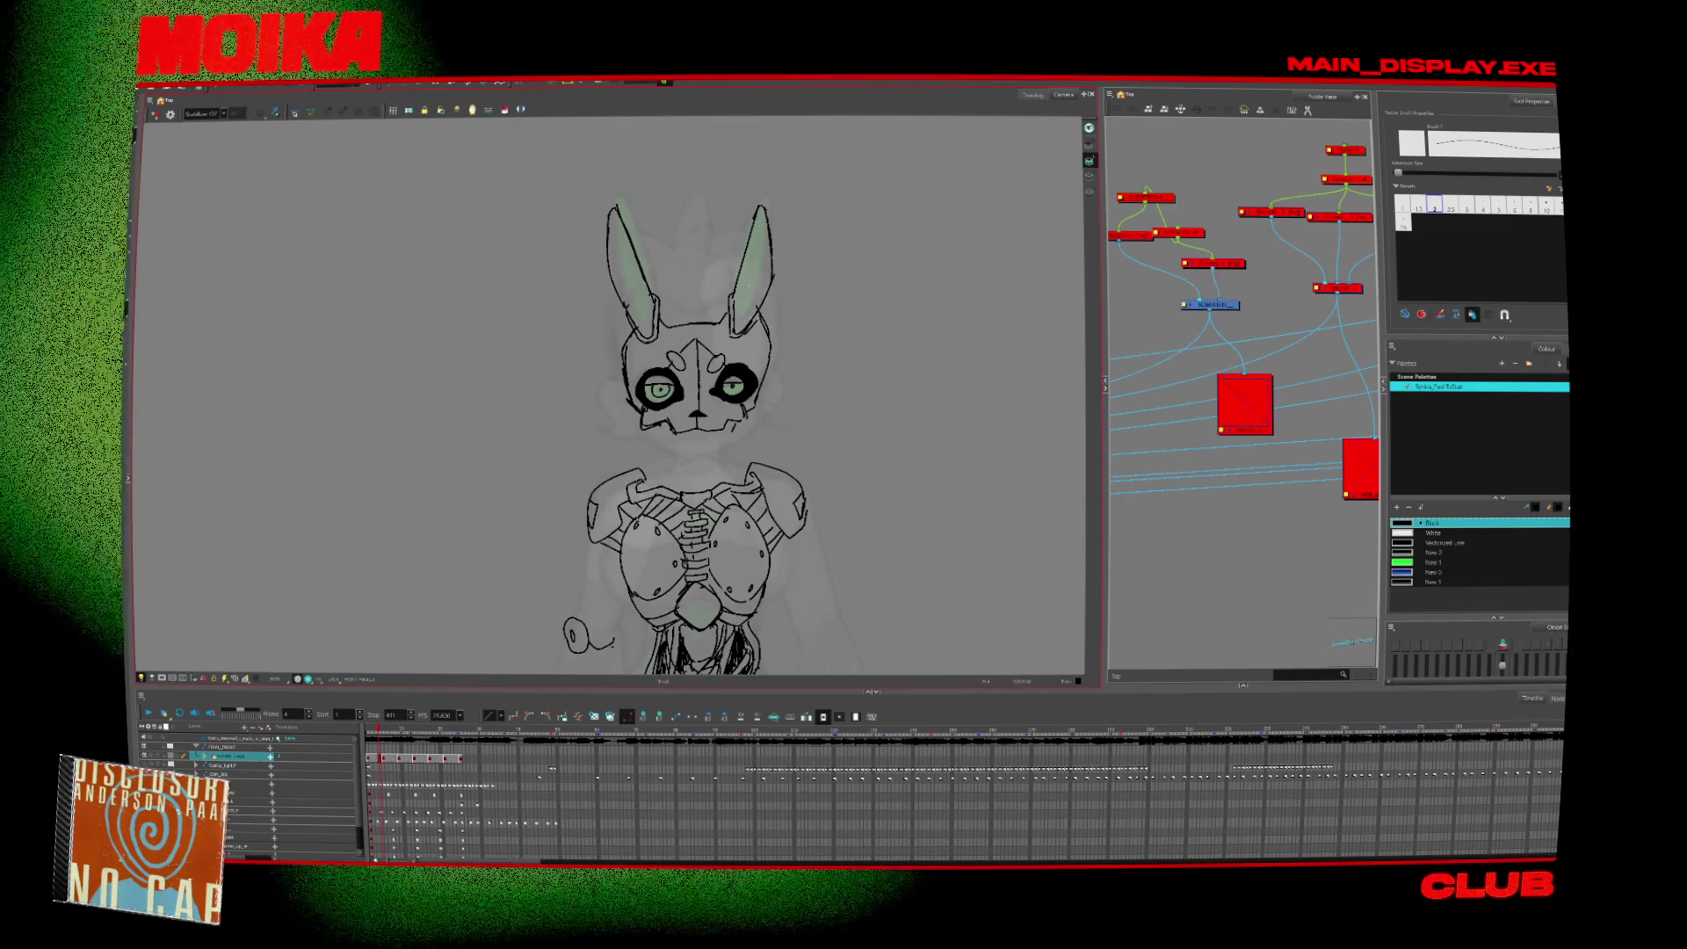
pyautogui.scroll(-2, 774, 381)
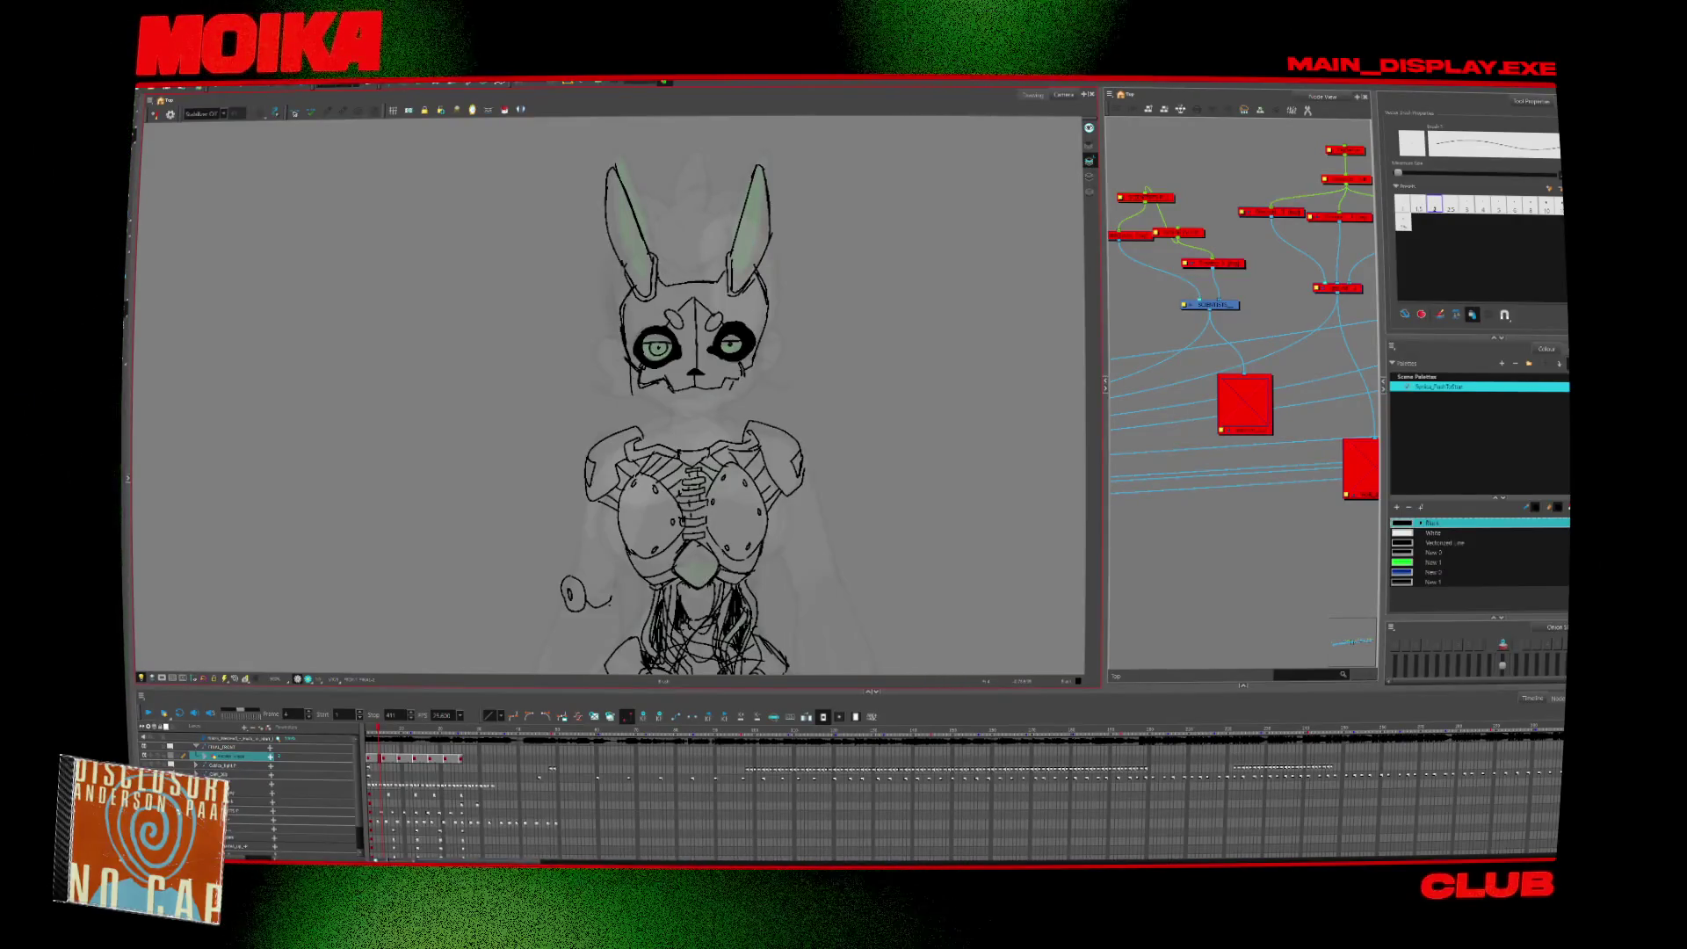
pyautogui.moveTo(665, 387); pyautogui.dragTo(667, 431)
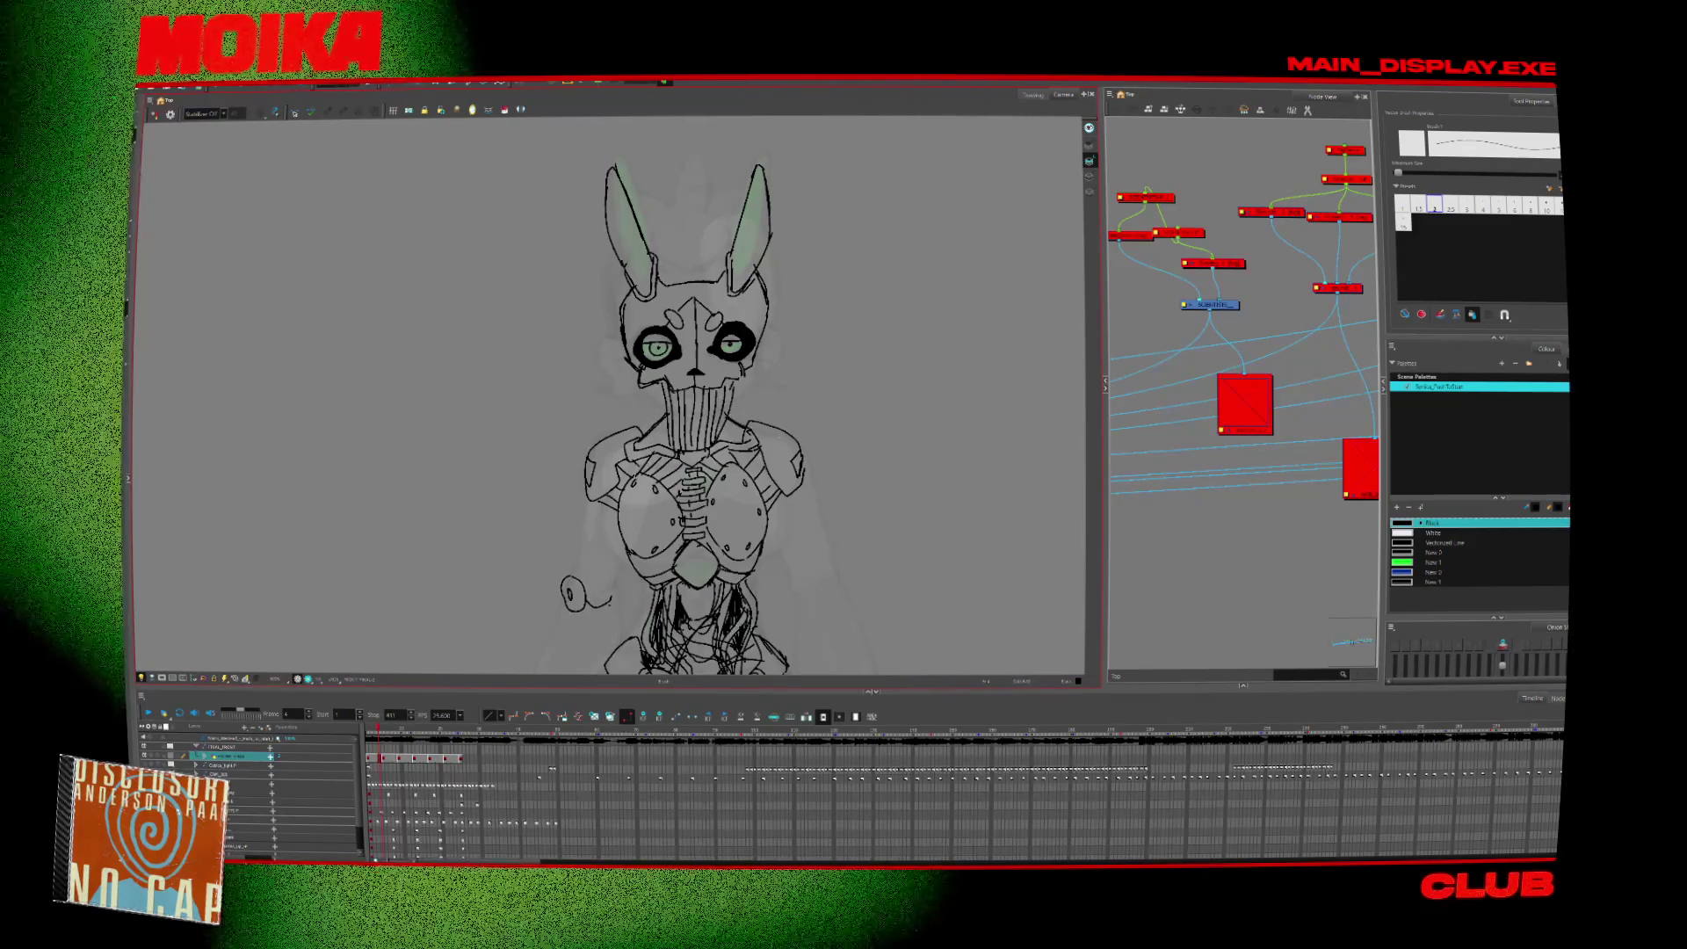
# Zoom and pan the character up to frame the arm area for drawing.
pyautogui.hotkey('alt', 'z')
pyautogui.scroll(-5, 801, 454)
pyautogui.scroll(5, 801, 454)
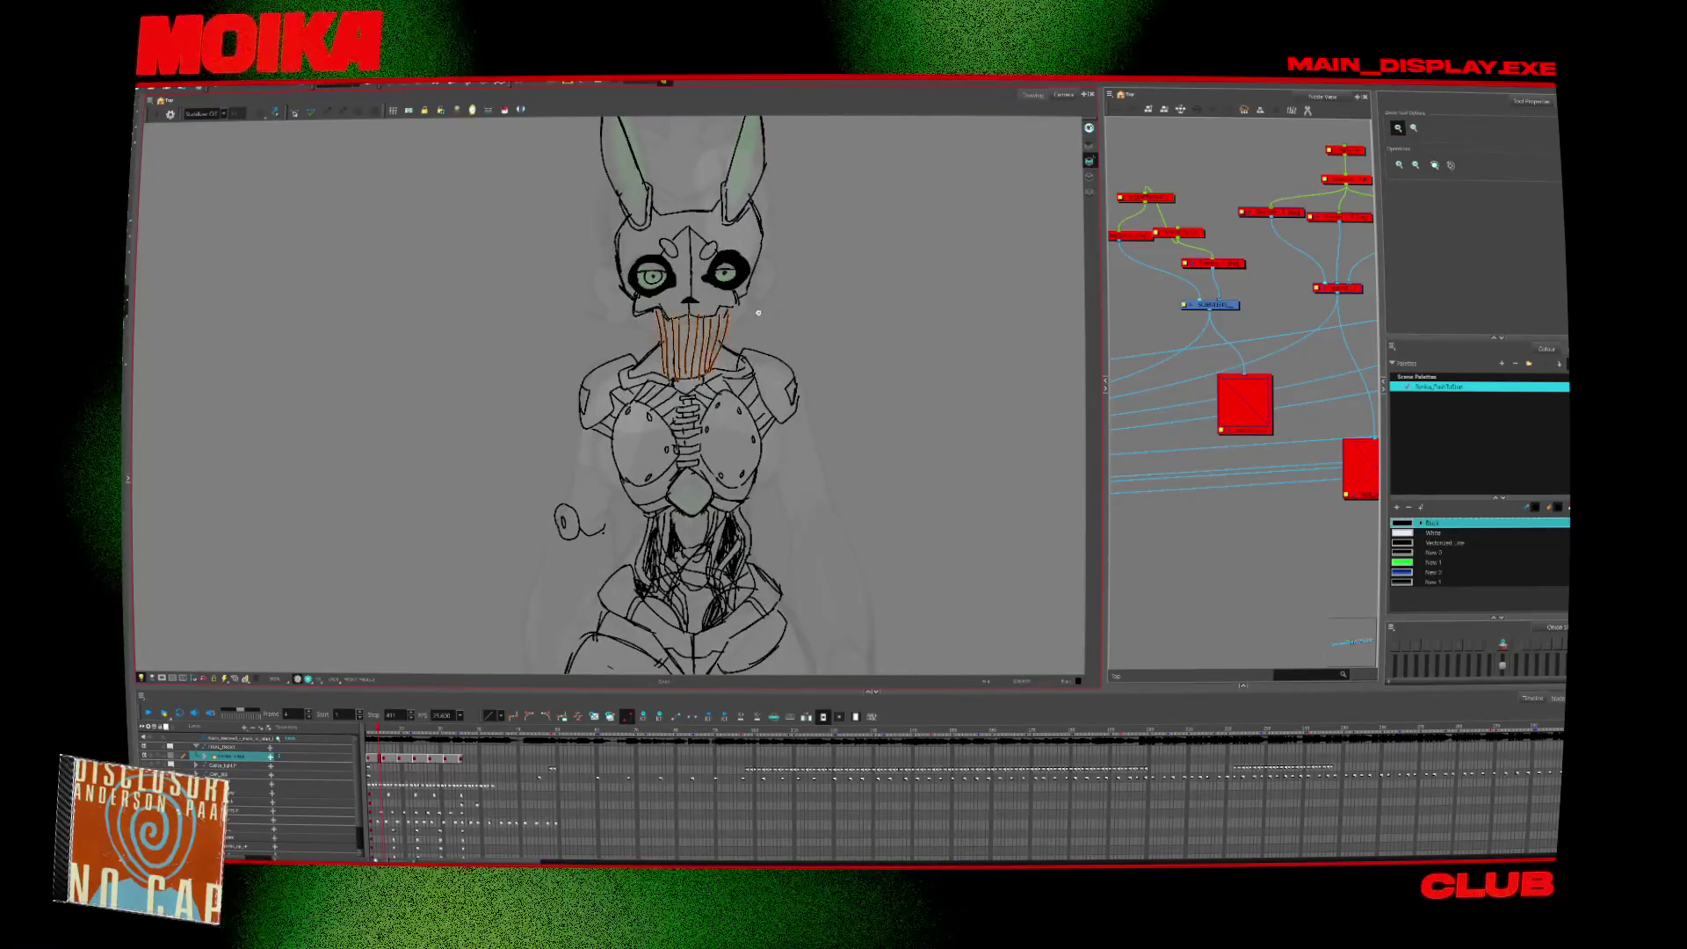
pyautogui.hotkey('alt', 'b')
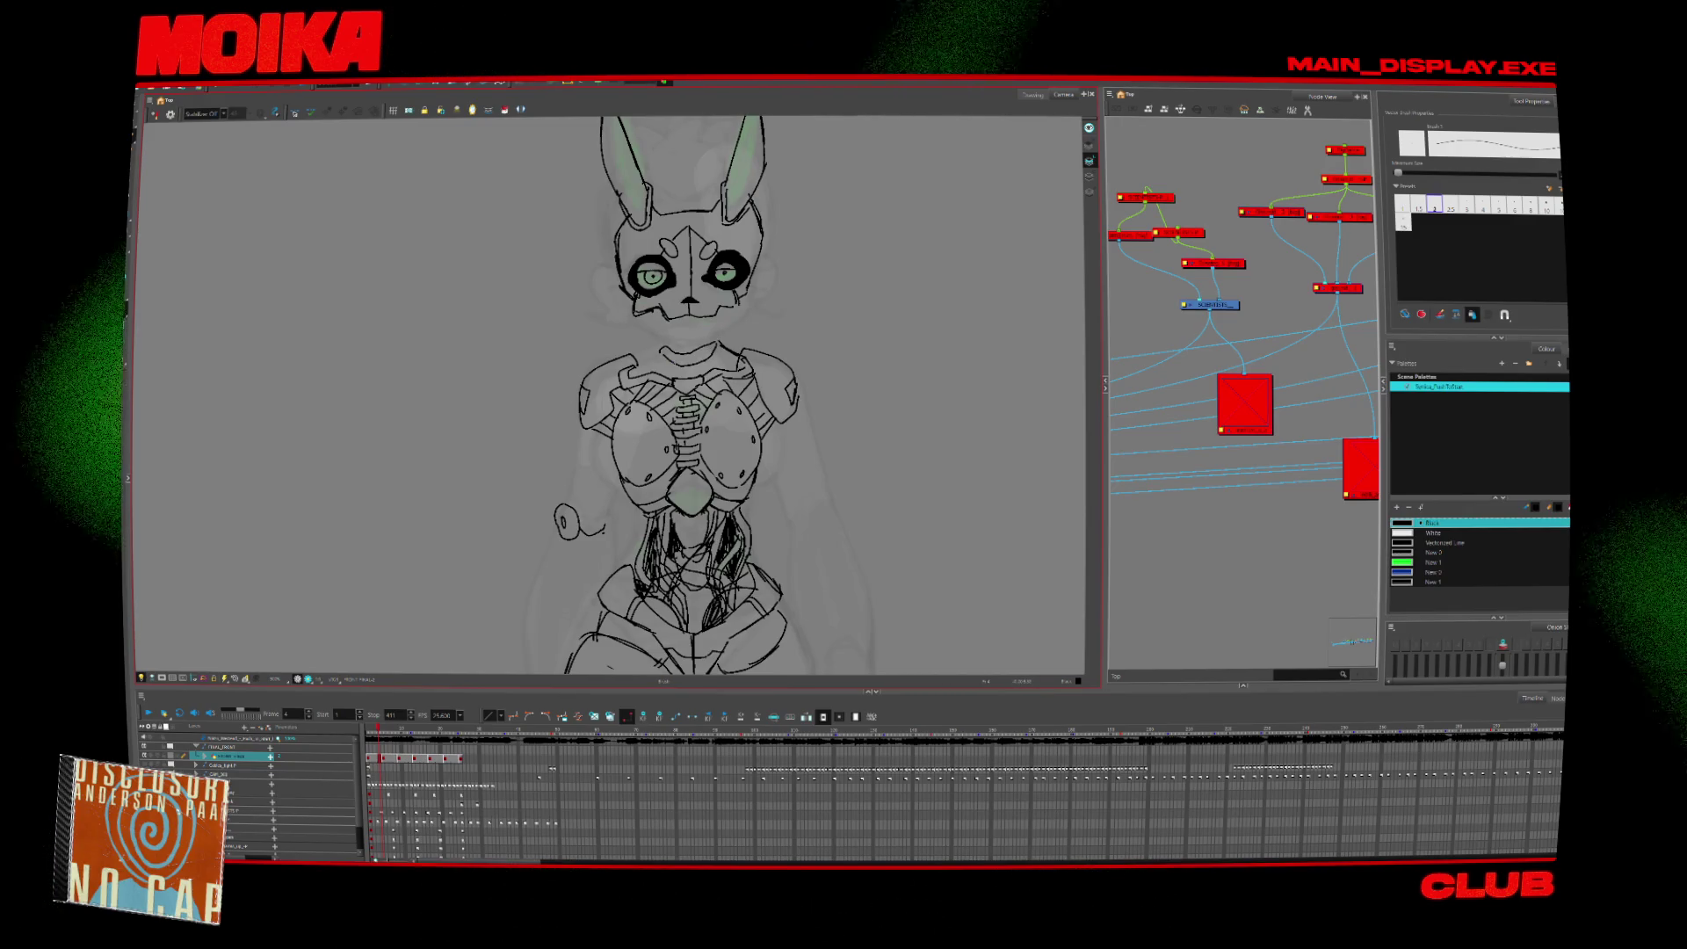
pyautogui.hotkey('alt', 'z')
pyautogui.scroll(-3, 728, 348)
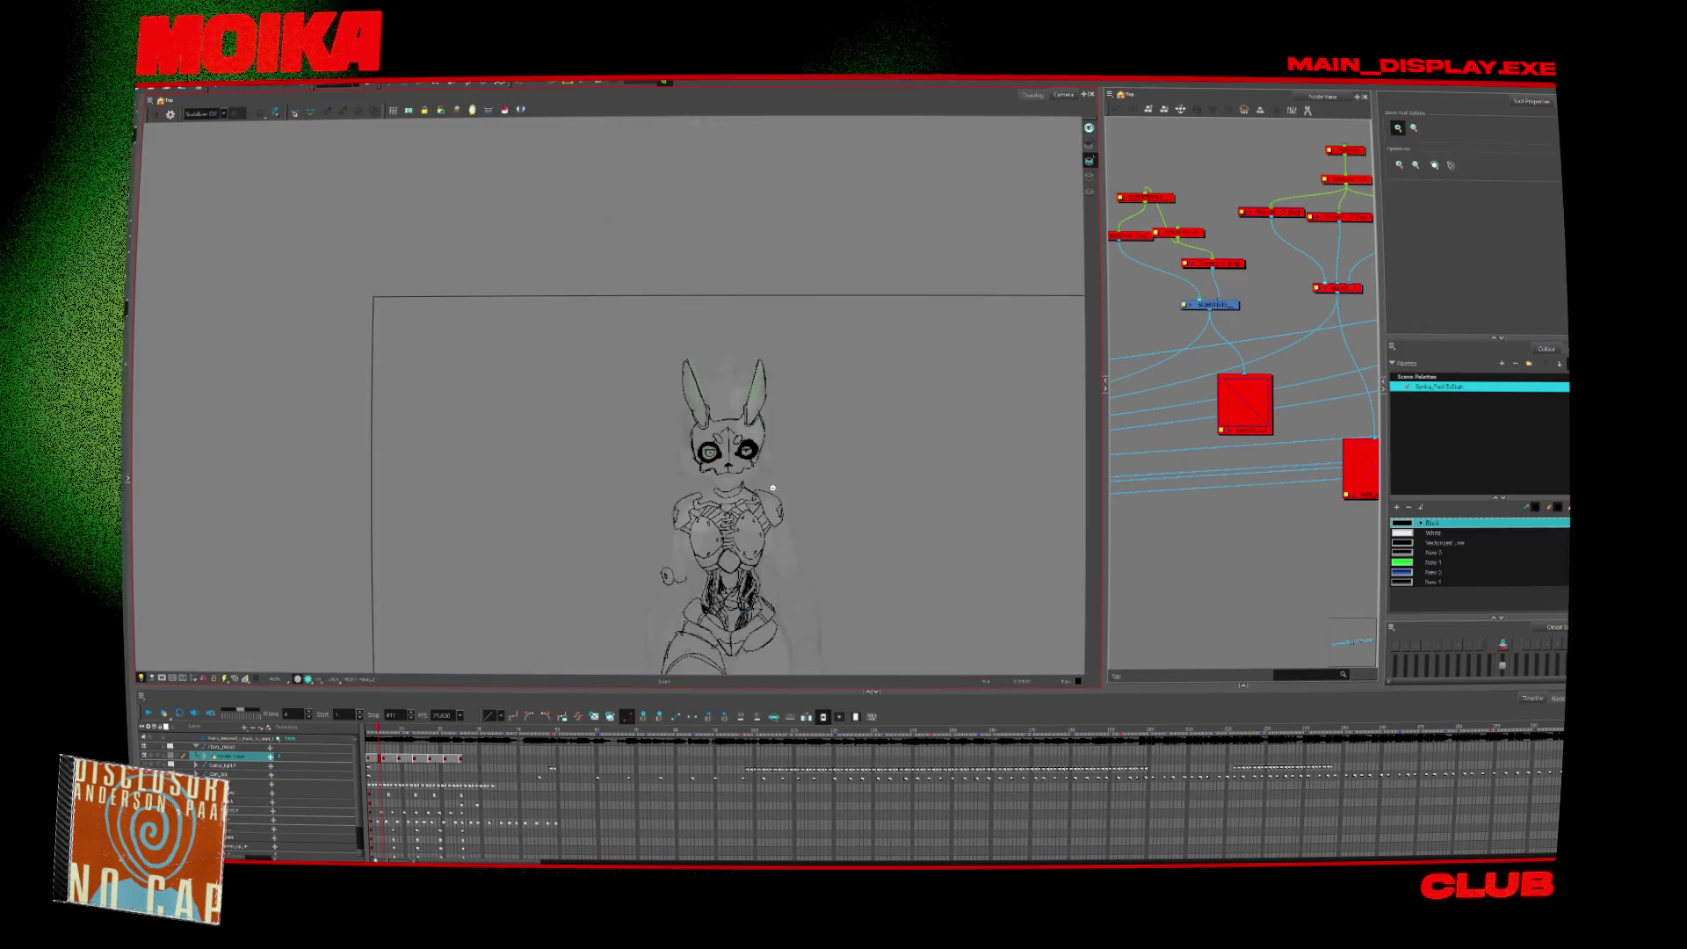
pyautogui.scroll(4, 728, 348)
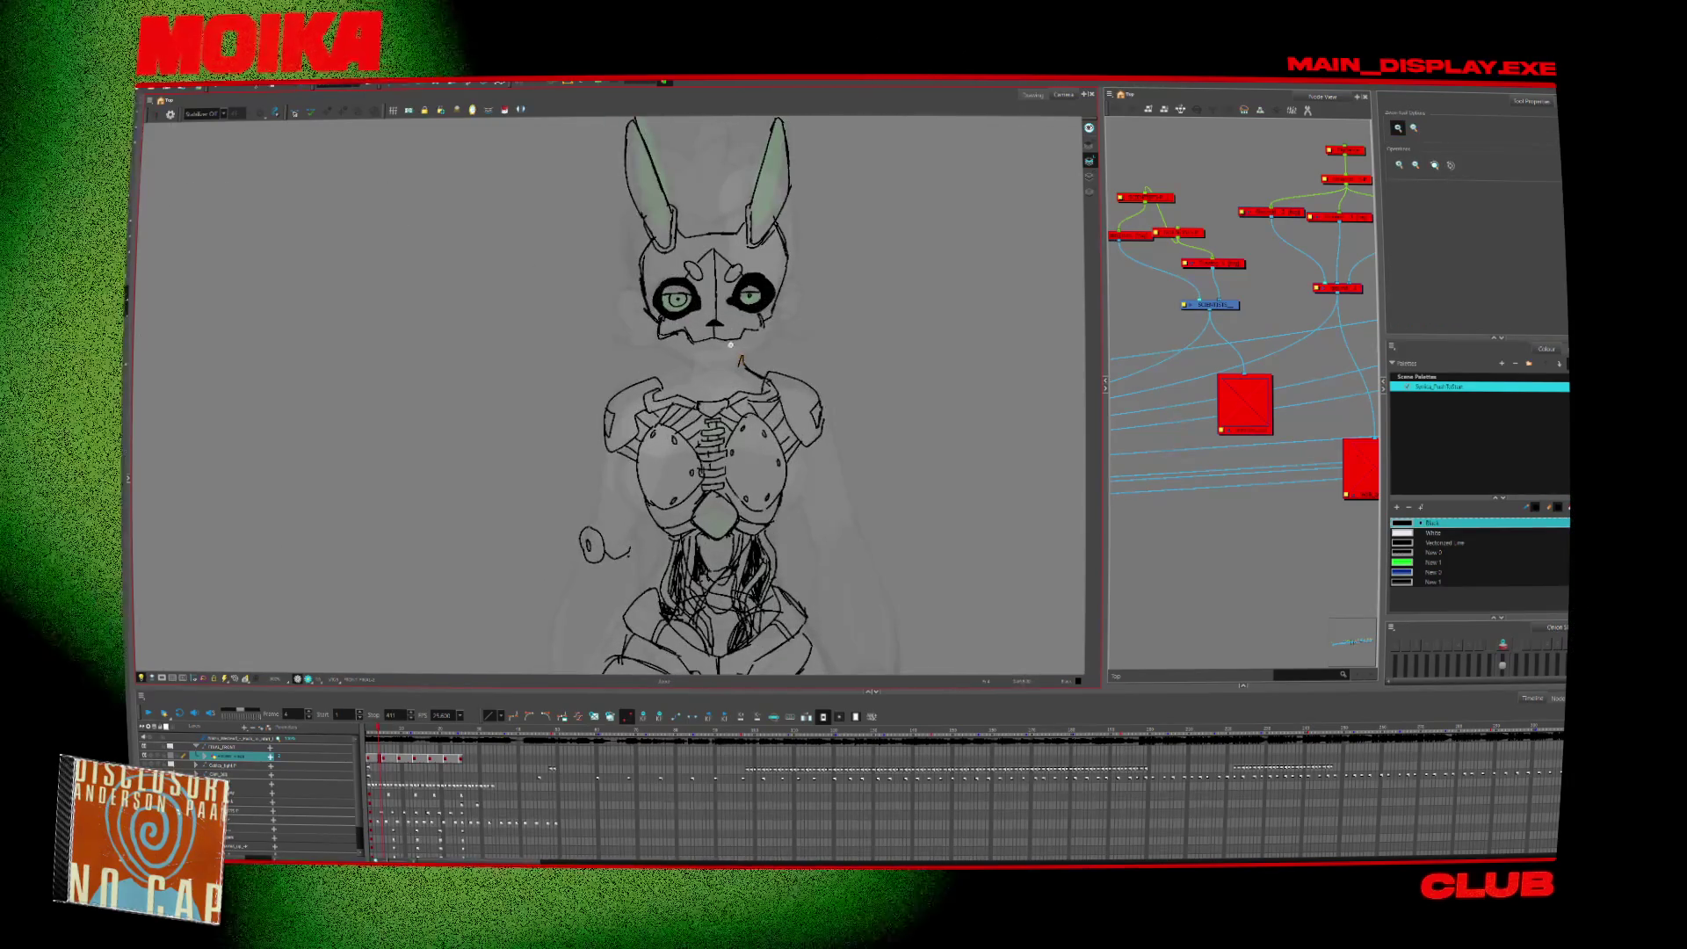
pyautogui.hotkey('alt', 'b')
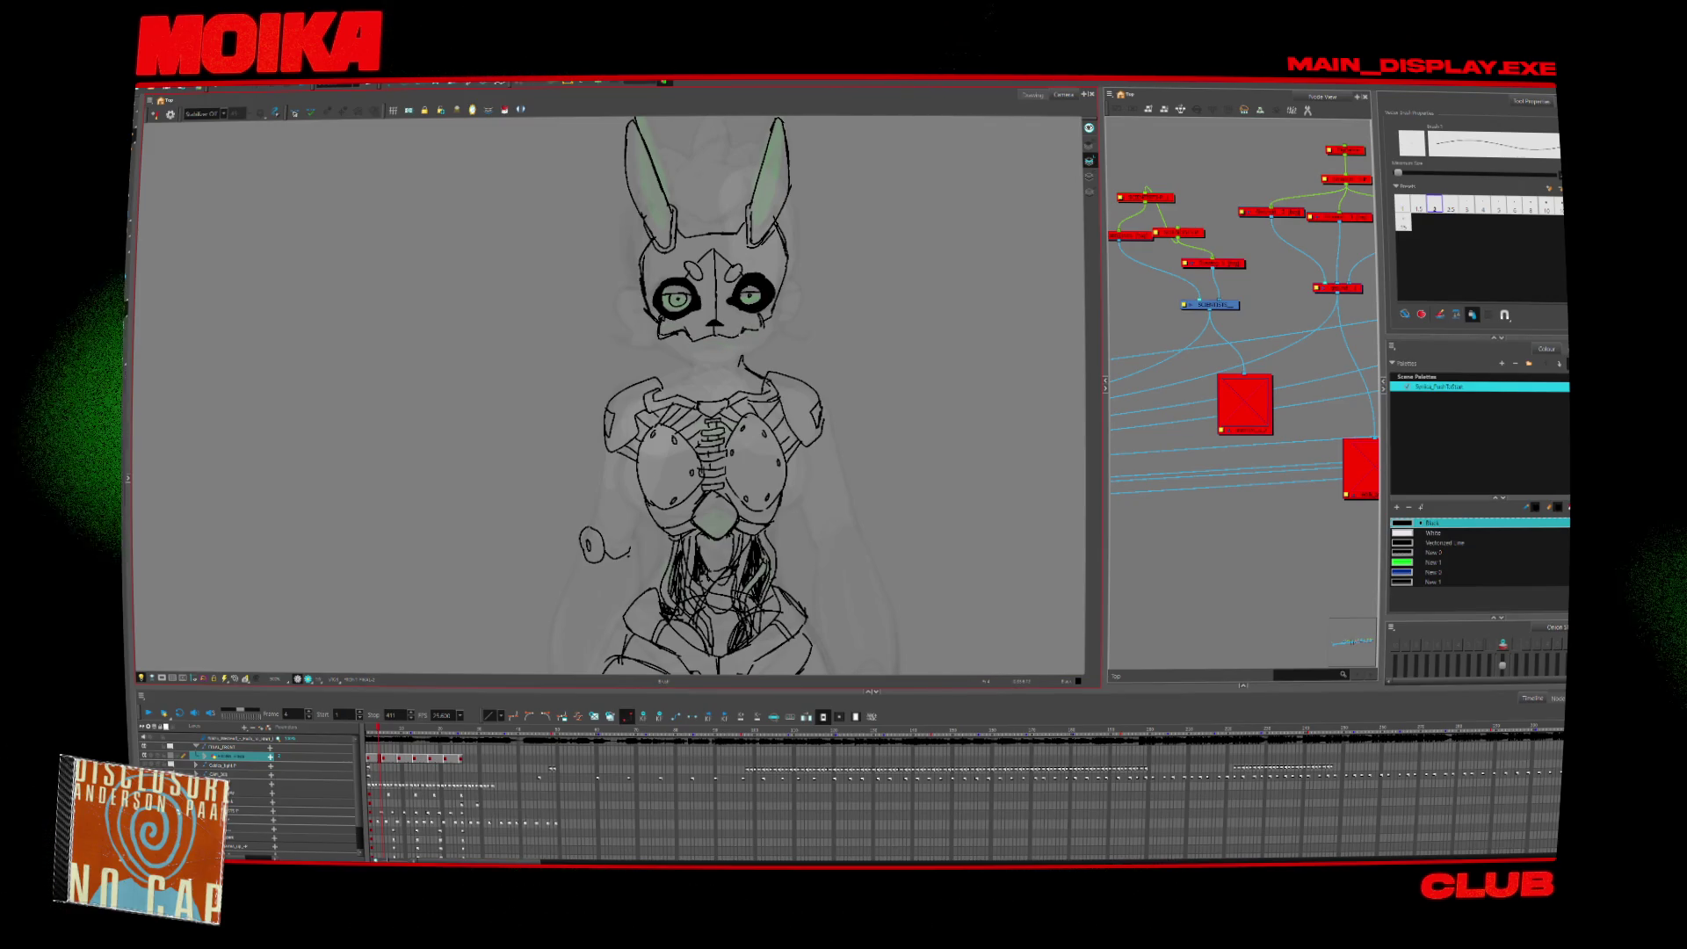
pyautogui.scroll(3, 703, 395)
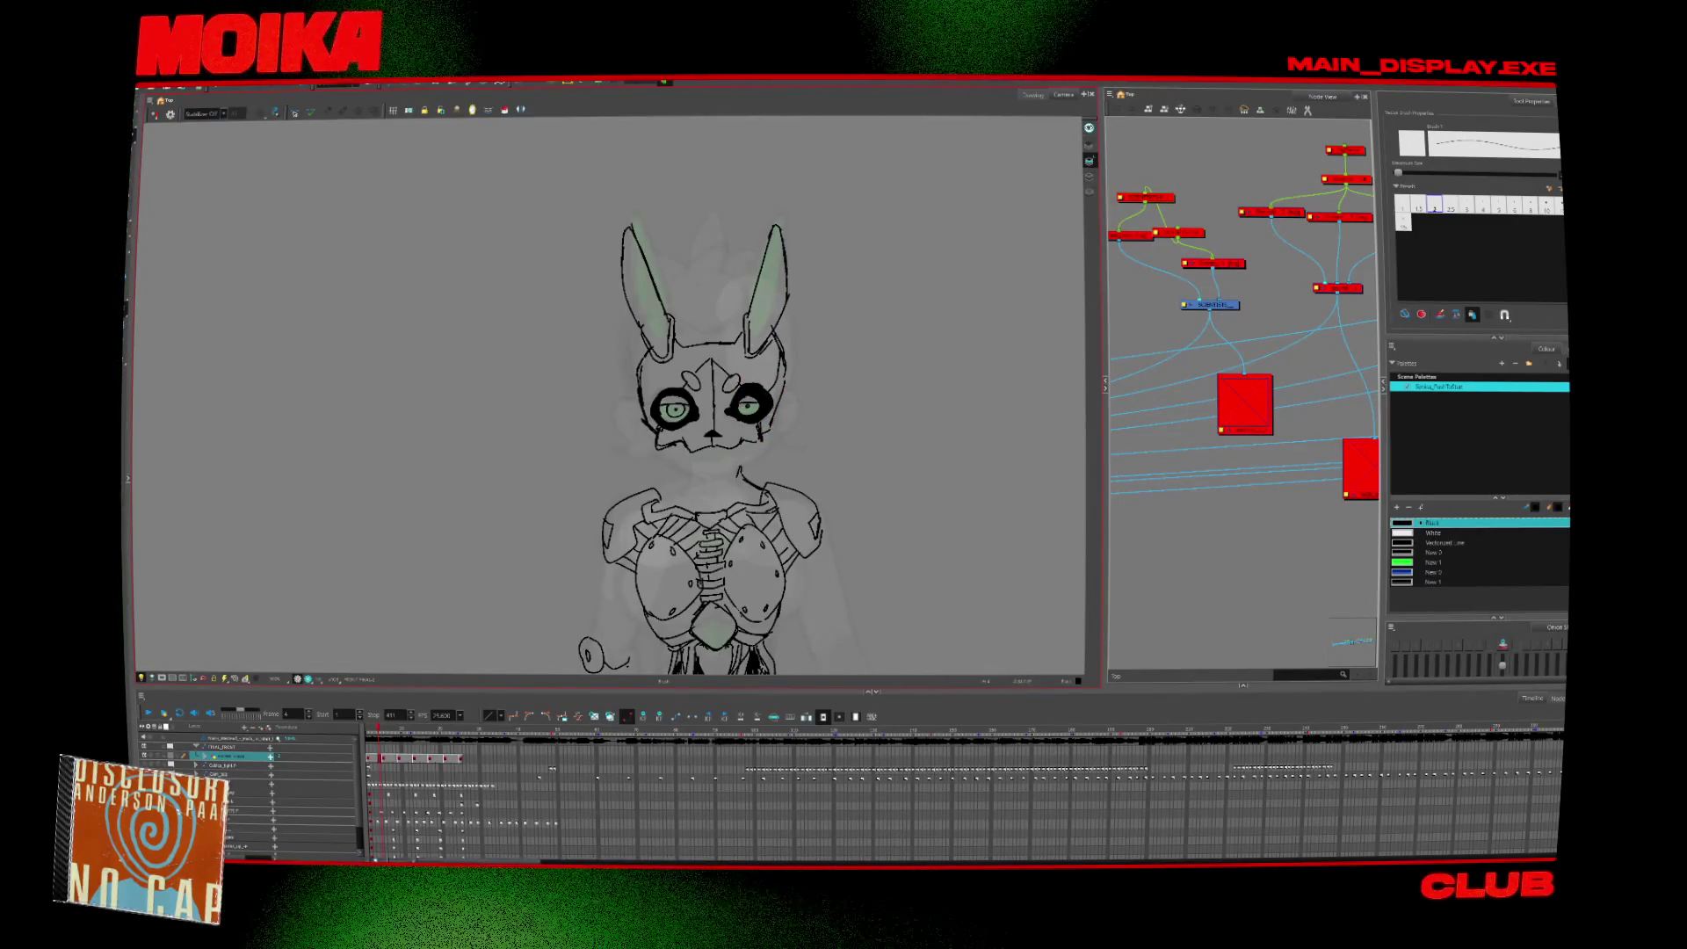
pyautogui.hotkey('alt', 'z')
pyautogui.scroll(-2, 780, 413)
pyautogui.moveTo(779, 413); pyautogui.dragTo(757, 402)
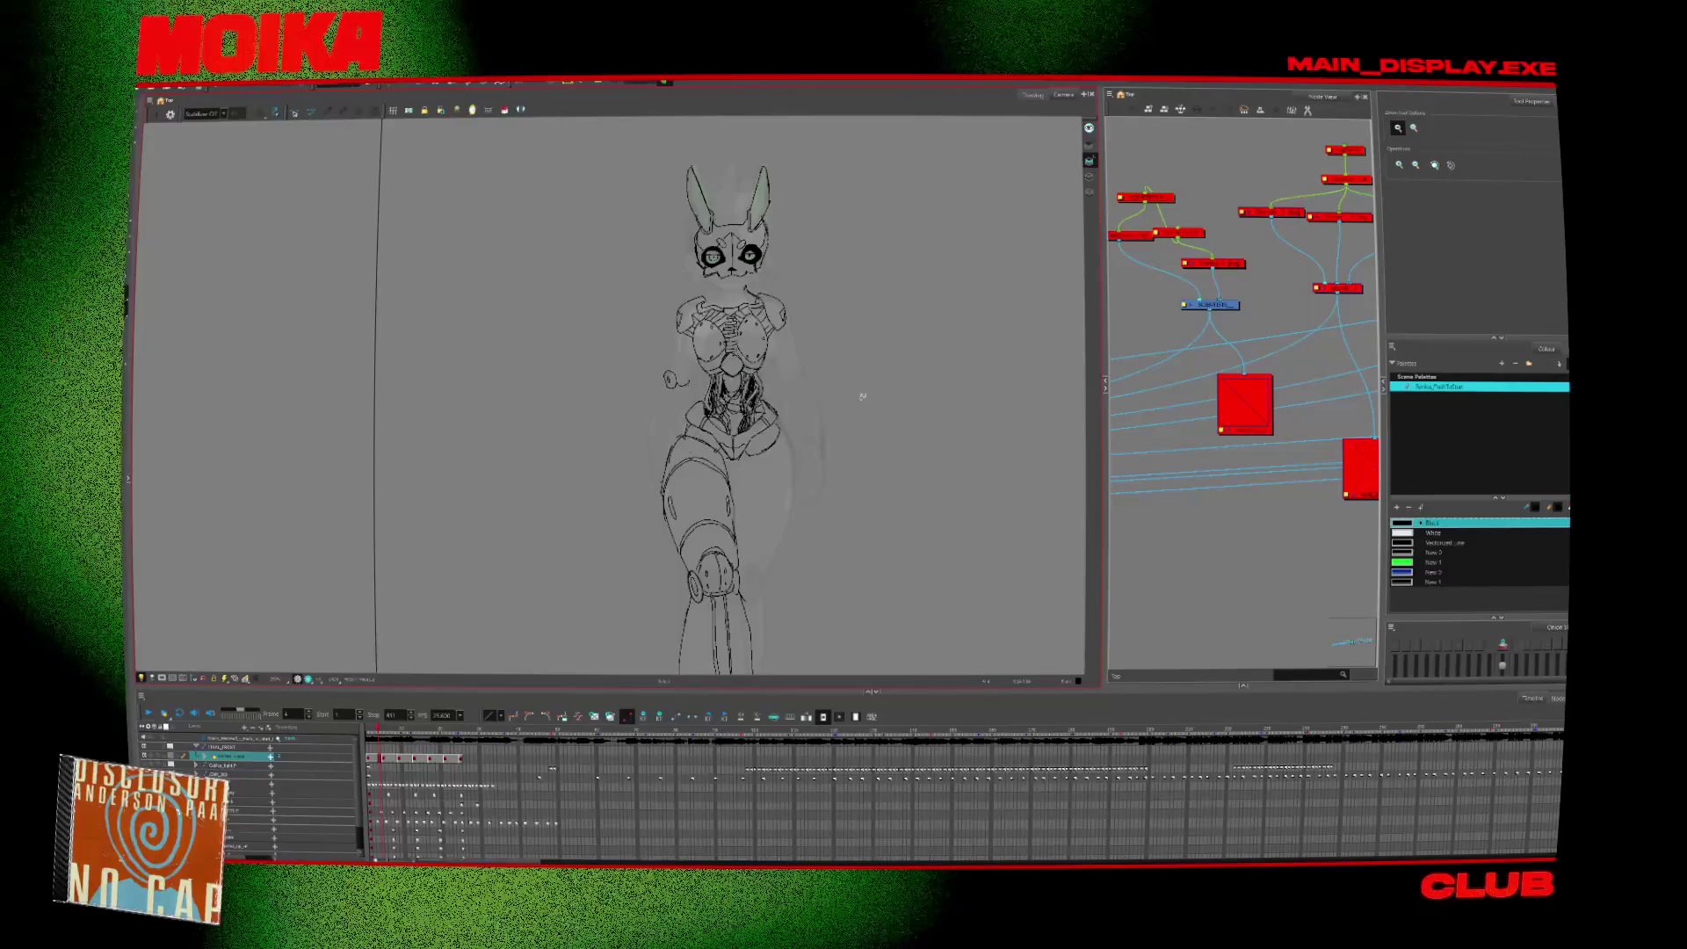
pyautogui.scroll(2, 861, 395)
pyautogui.scroll(-1, 694, 365)
pyautogui.hotkey('alt', 'b')
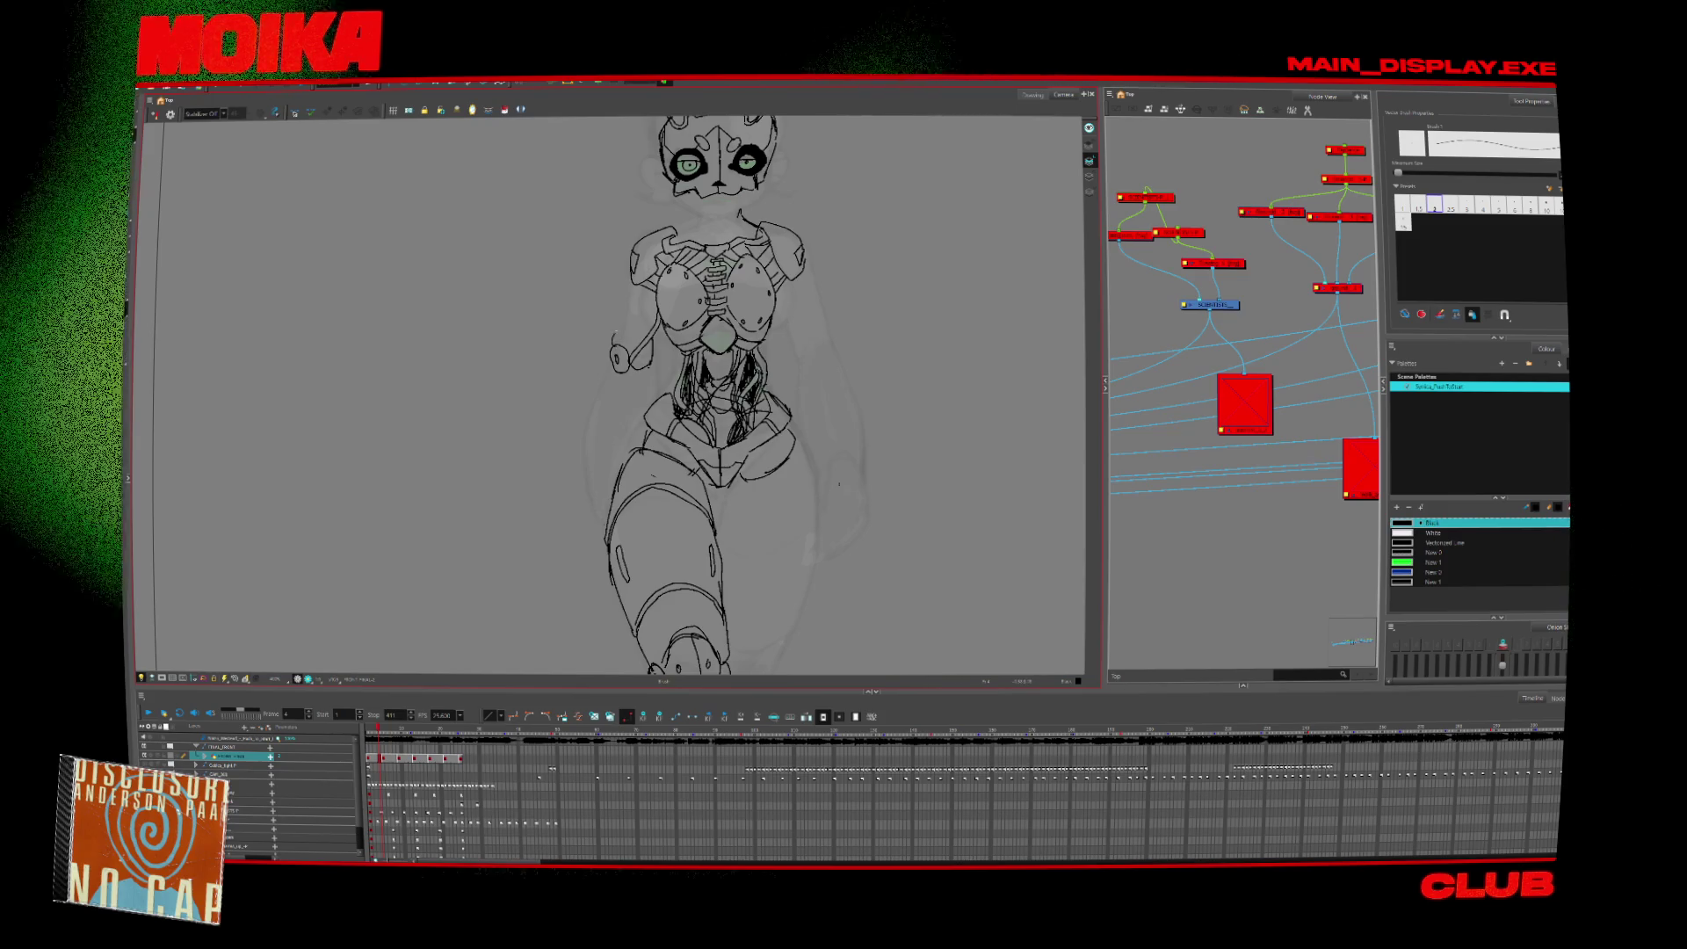
# Draw a short line under the forearm and a curved stroke beside the figure's arm.
pyautogui.scroll(2, 711, 395)
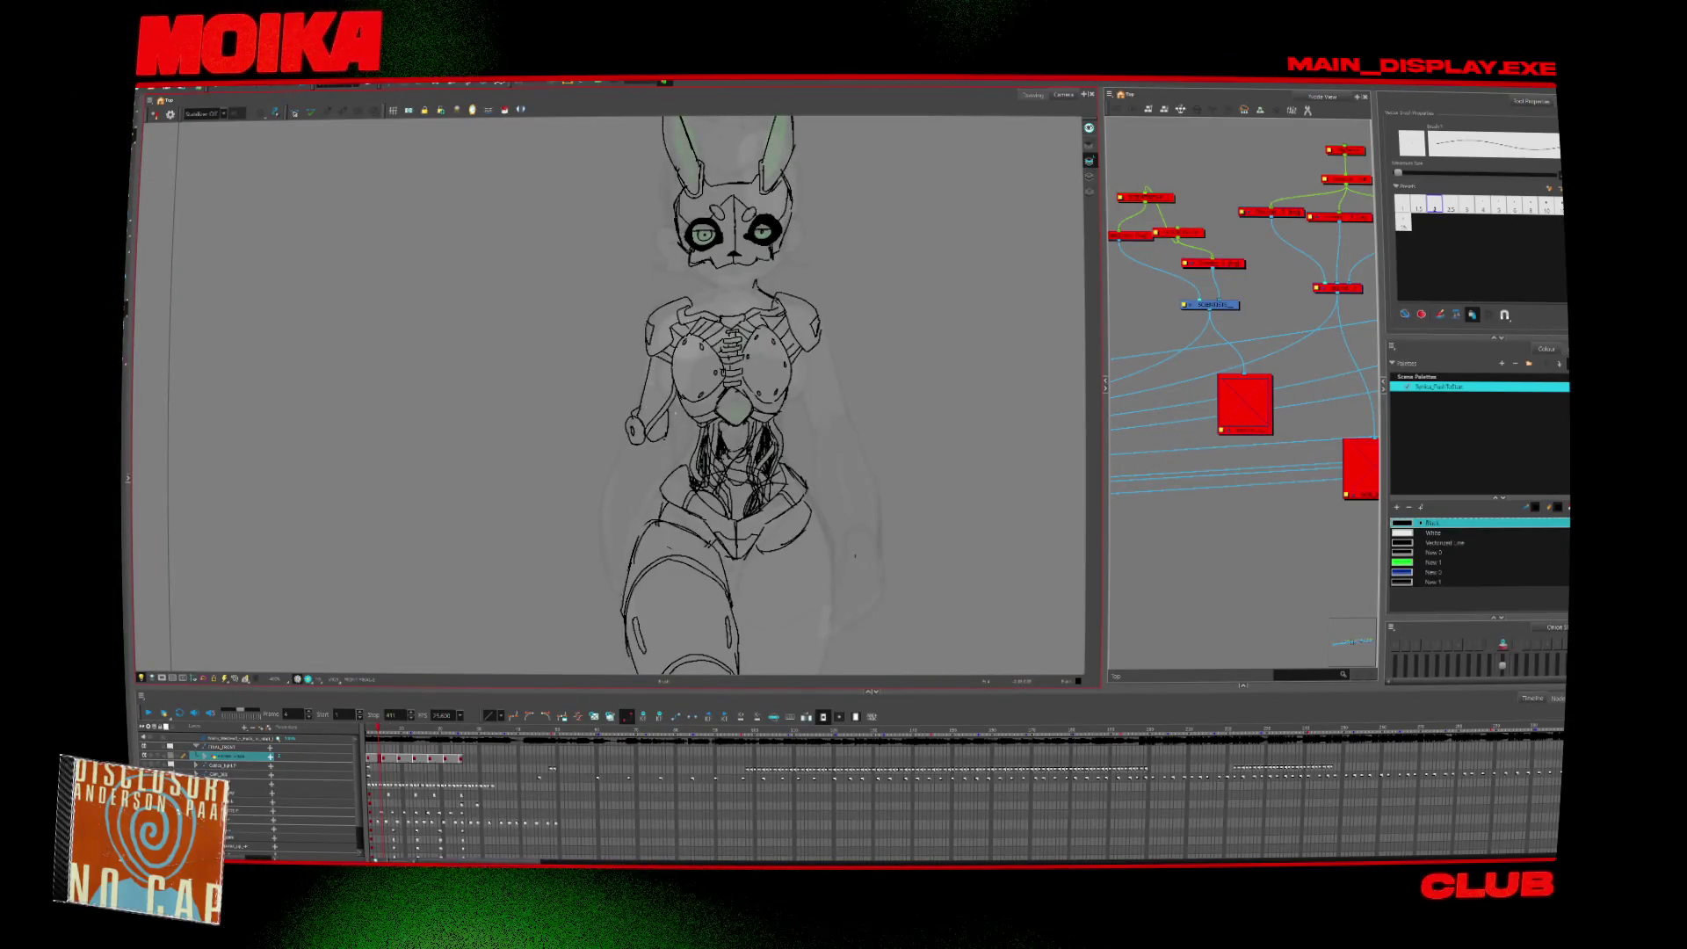
pyautogui.moveTo(705, 517); pyautogui.dragTo(726, 474)
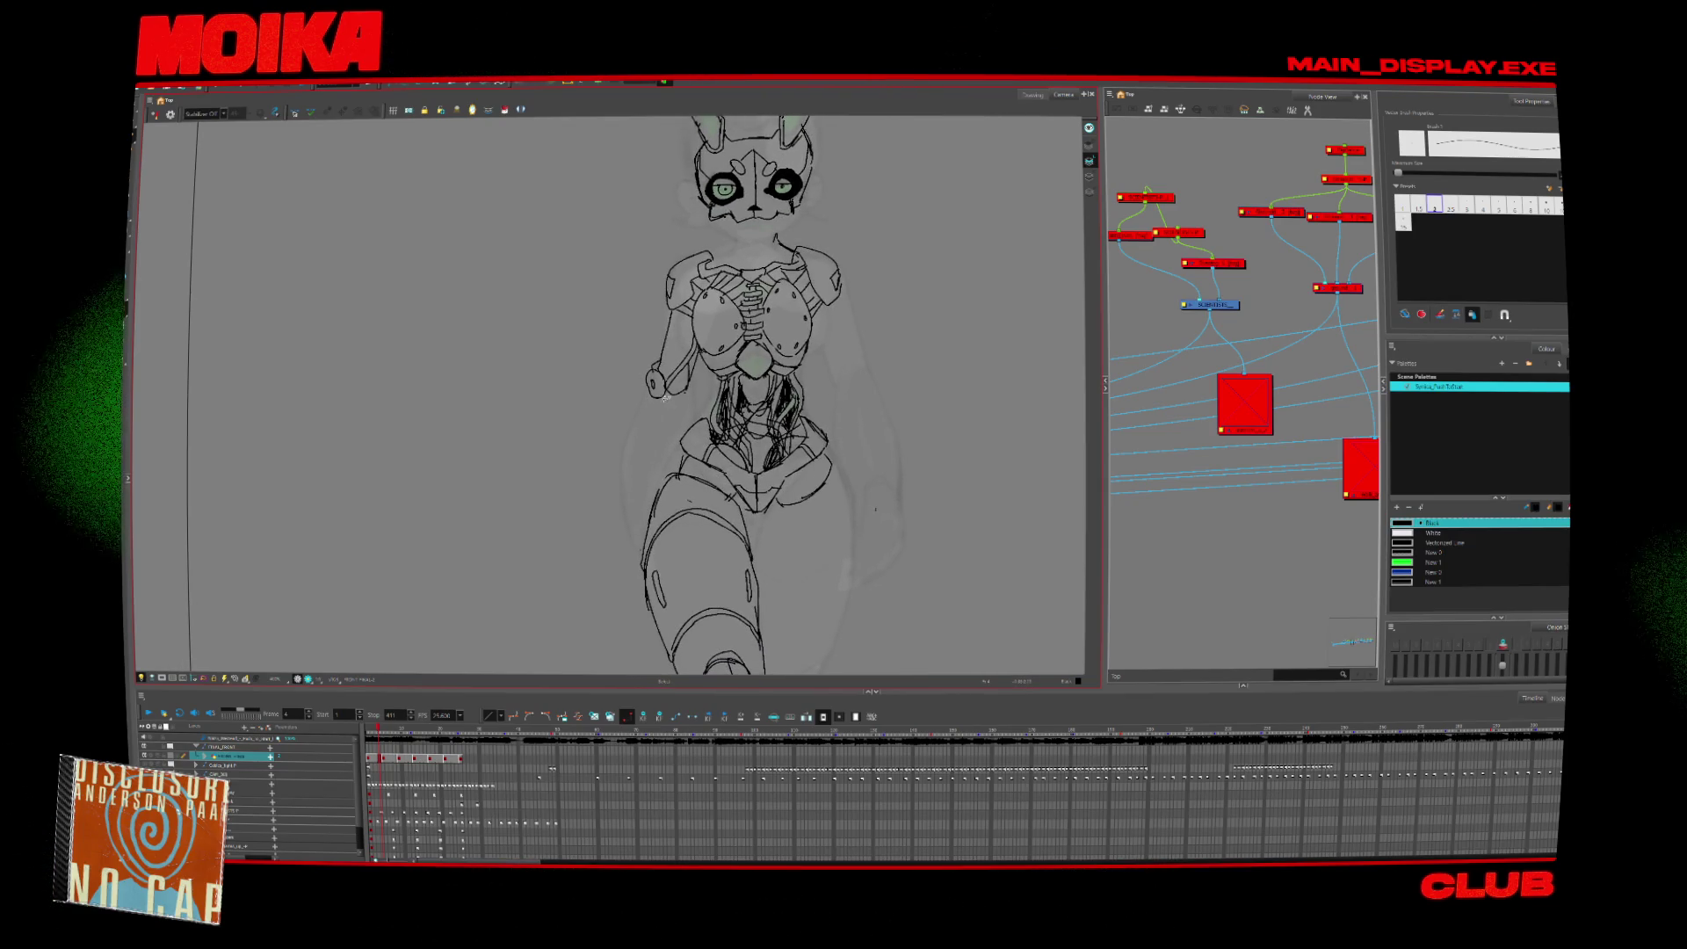
pyautogui.moveTo(665, 398); pyautogui.dragTo(722, 461)
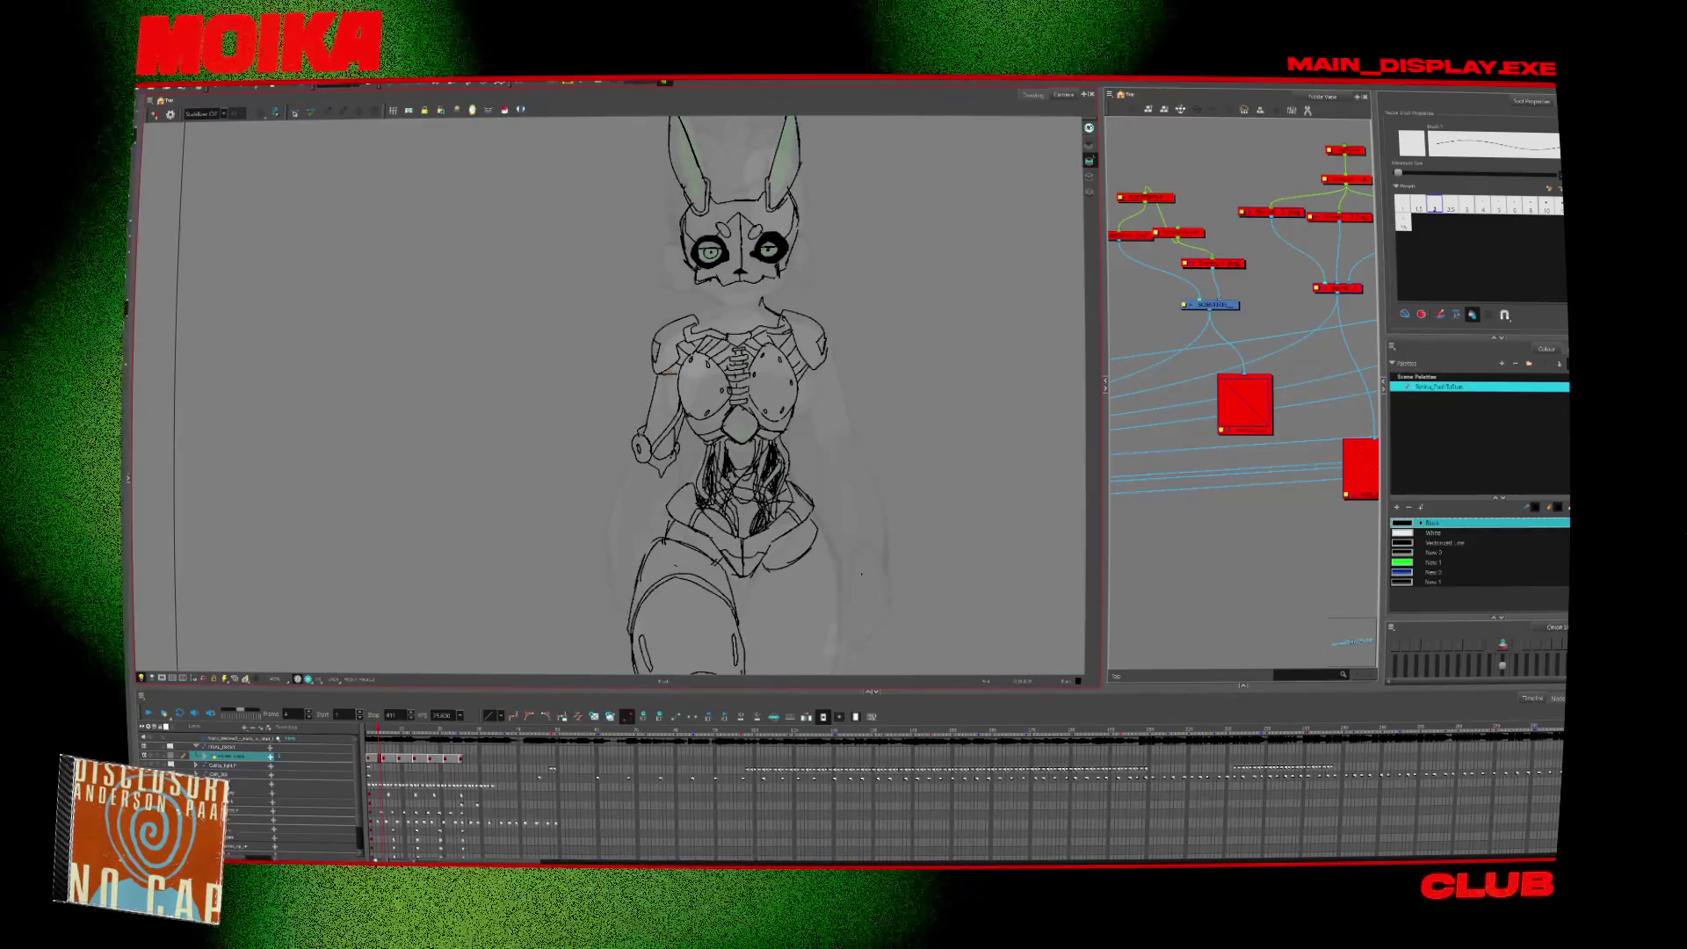
pyautogui.moveTo(730, 396); pyautogui.dragTo(720, 354)
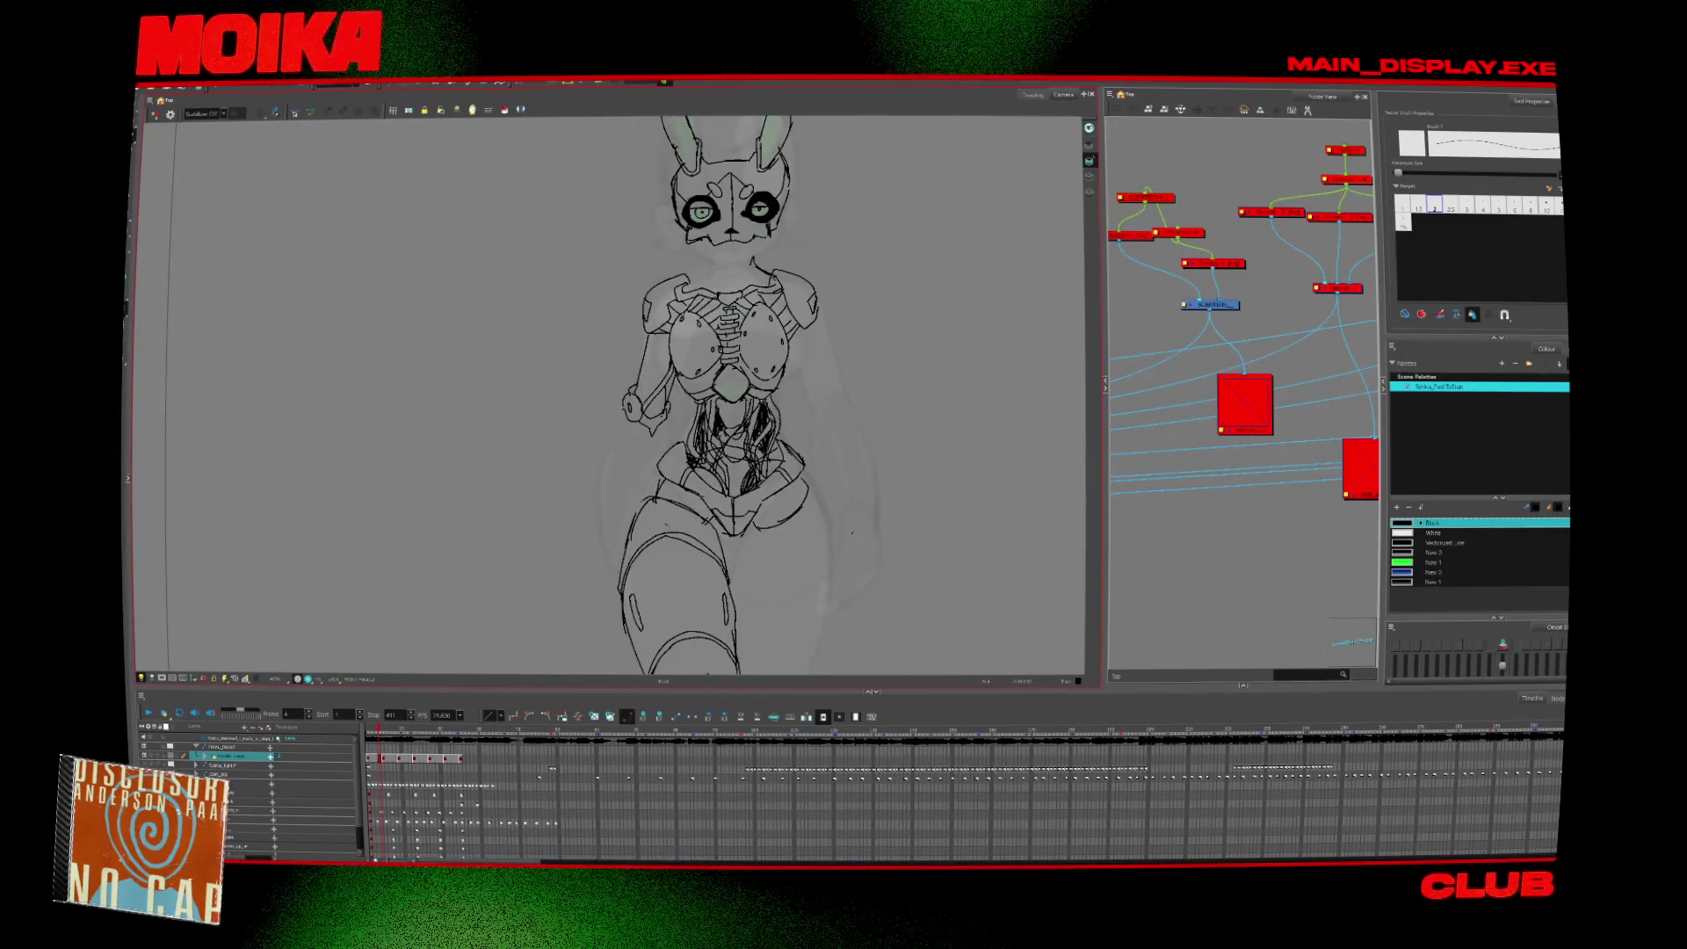
pyautogui.moveTo(622, 410); pyautogui.dragTo(613, 505)
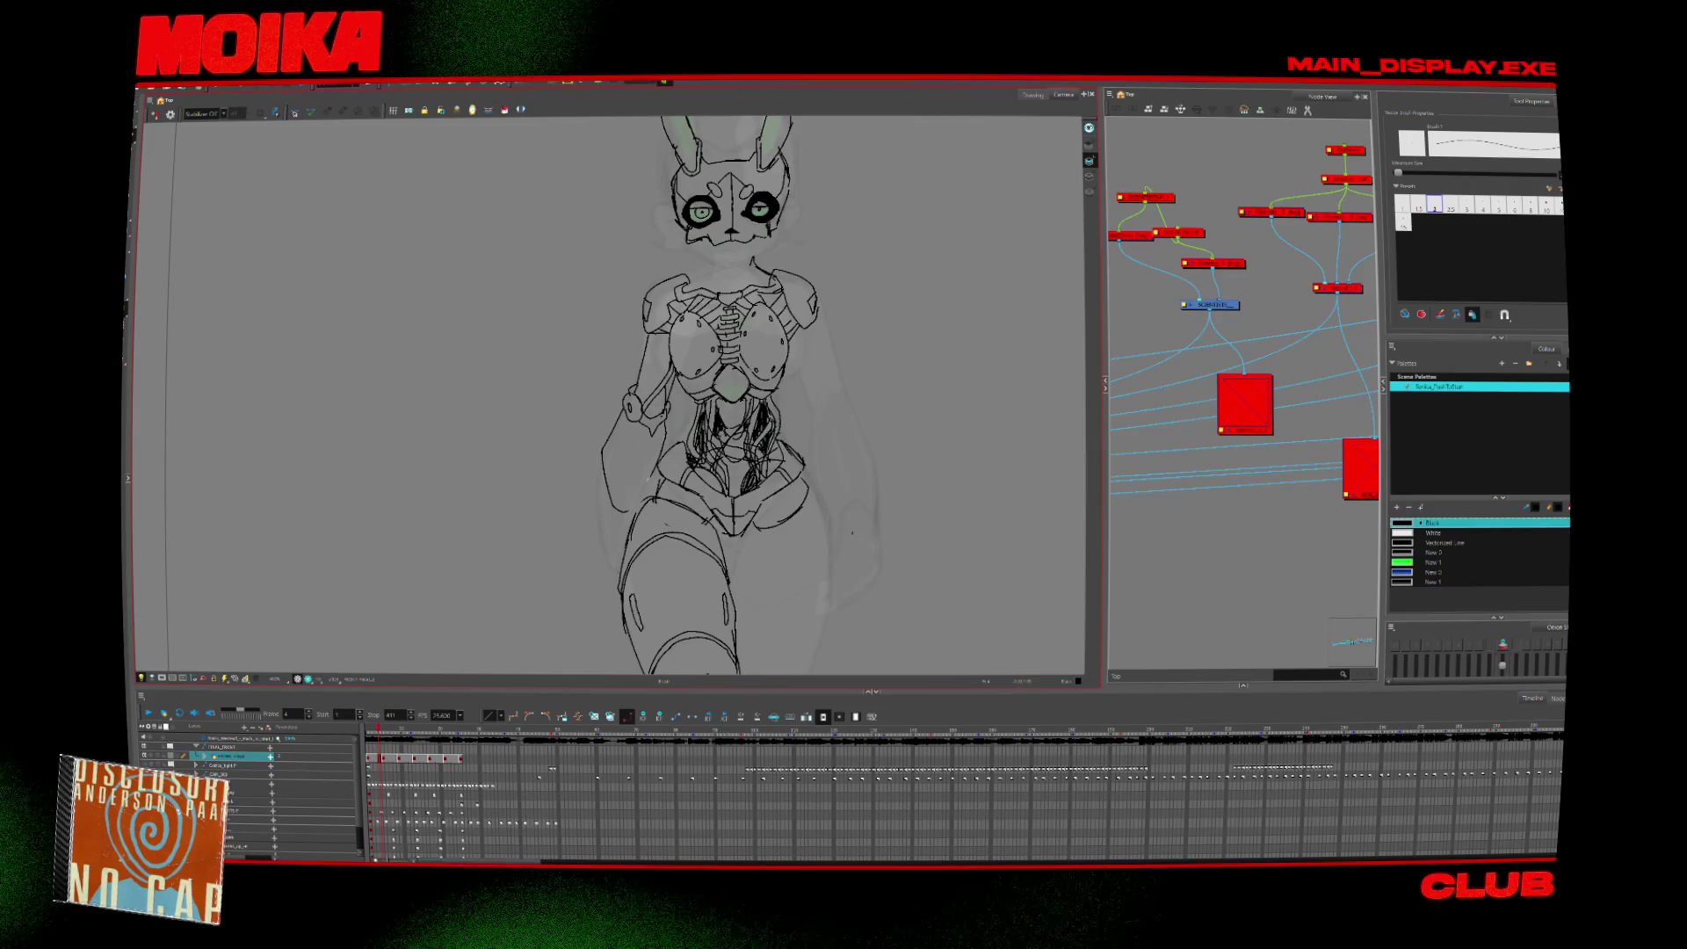
pyautogui.moveTo(729, 395); pyautogui.dragTo(697, 352)
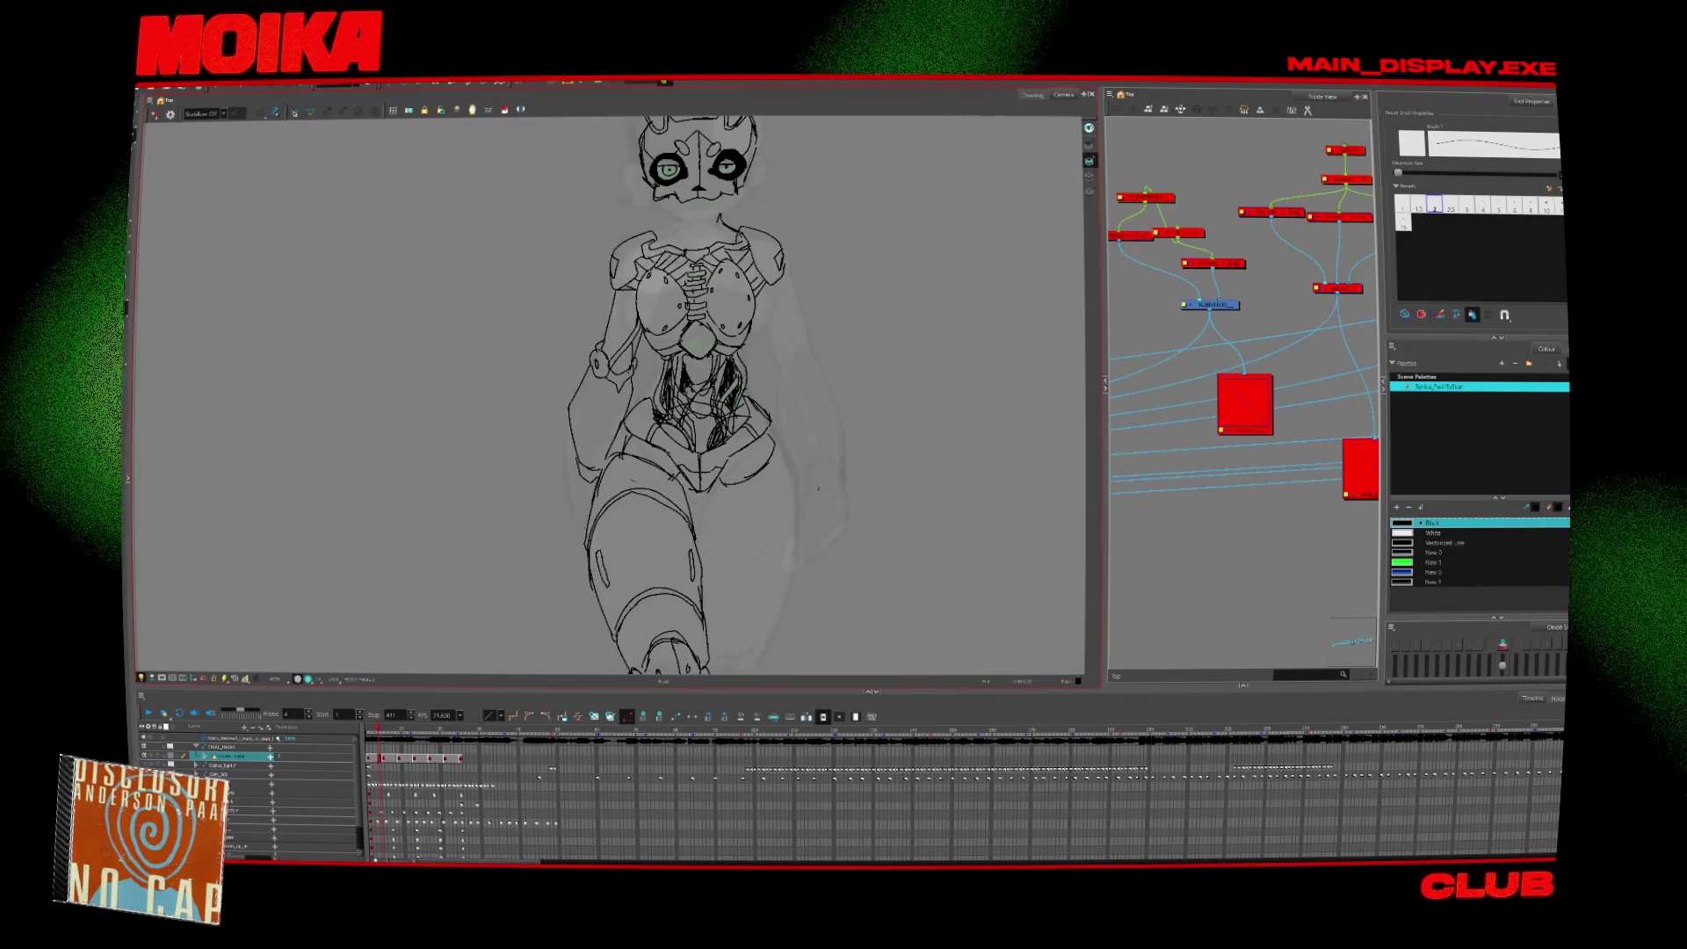
pyautogui.moveTo(742, 578); pyautogui.dragTo(746, 670)
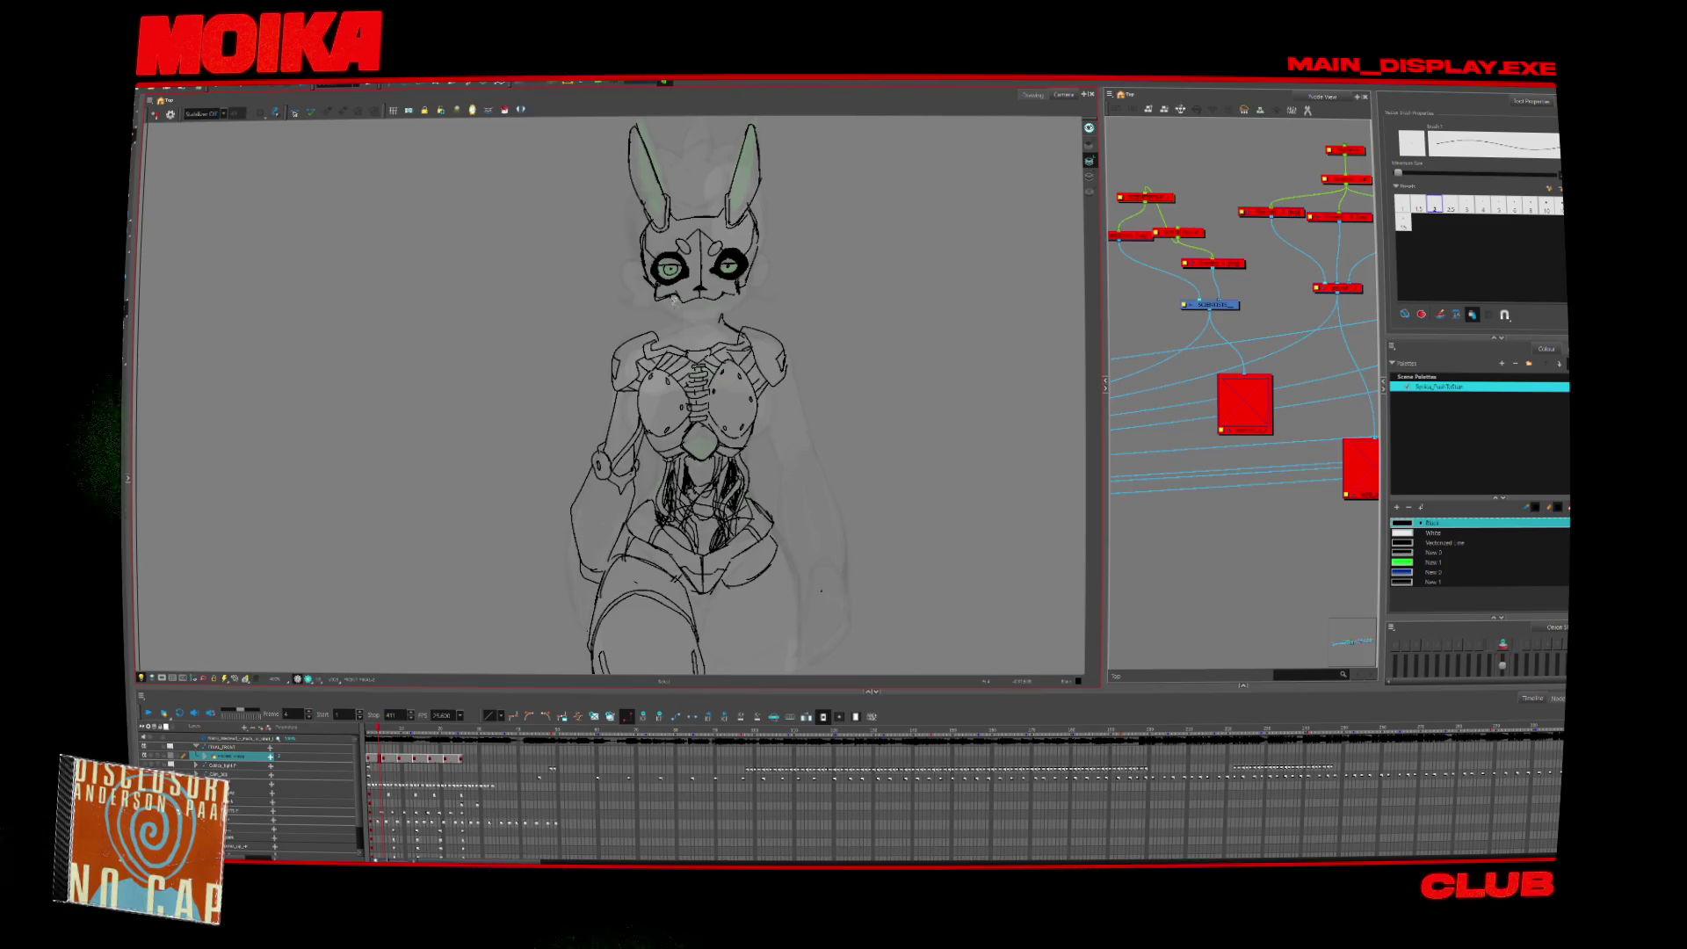
# Pencil one slanted neck stroke from under the mask's chin to the chest.
pyautogui.moveTo(675, 297); pyautogui.dragTo(692, 348)
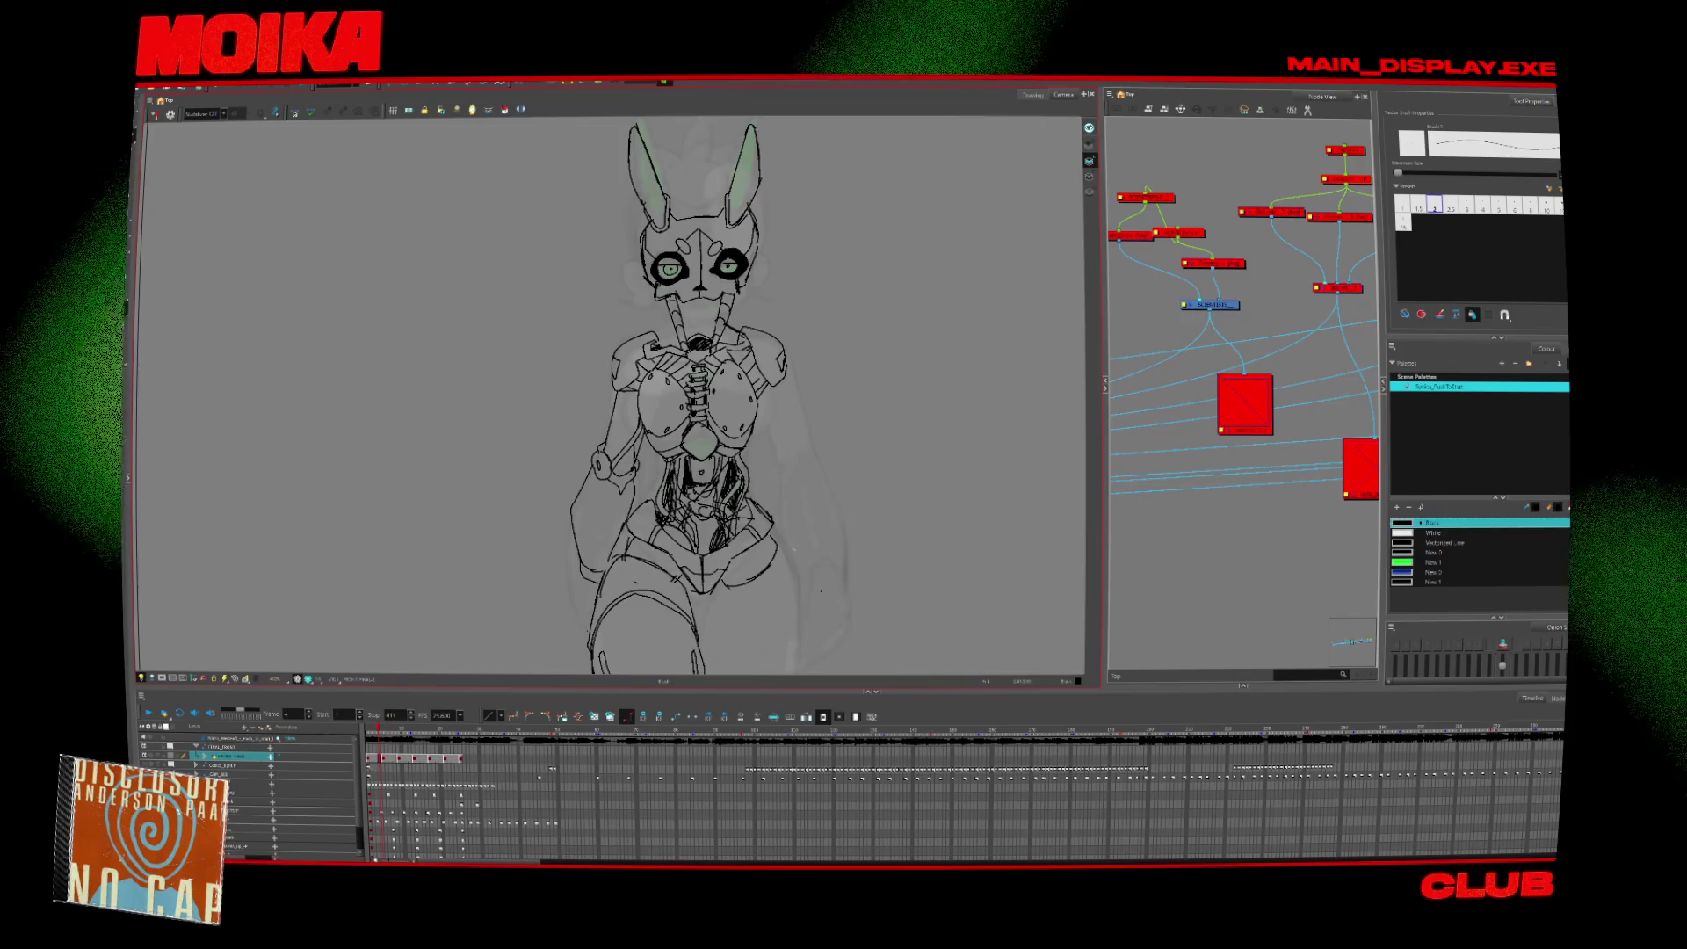
pyautogui.hotkey('alt', 'z')
pyautogui.moveTo(821, 590)
pyautogui.mouseDown()
pyautogui.moveTo(818, 457)
pyautogui.moveTo(803, 483)
pyautogui.moveTo(748, 456)
pyautogui.mouseUp()
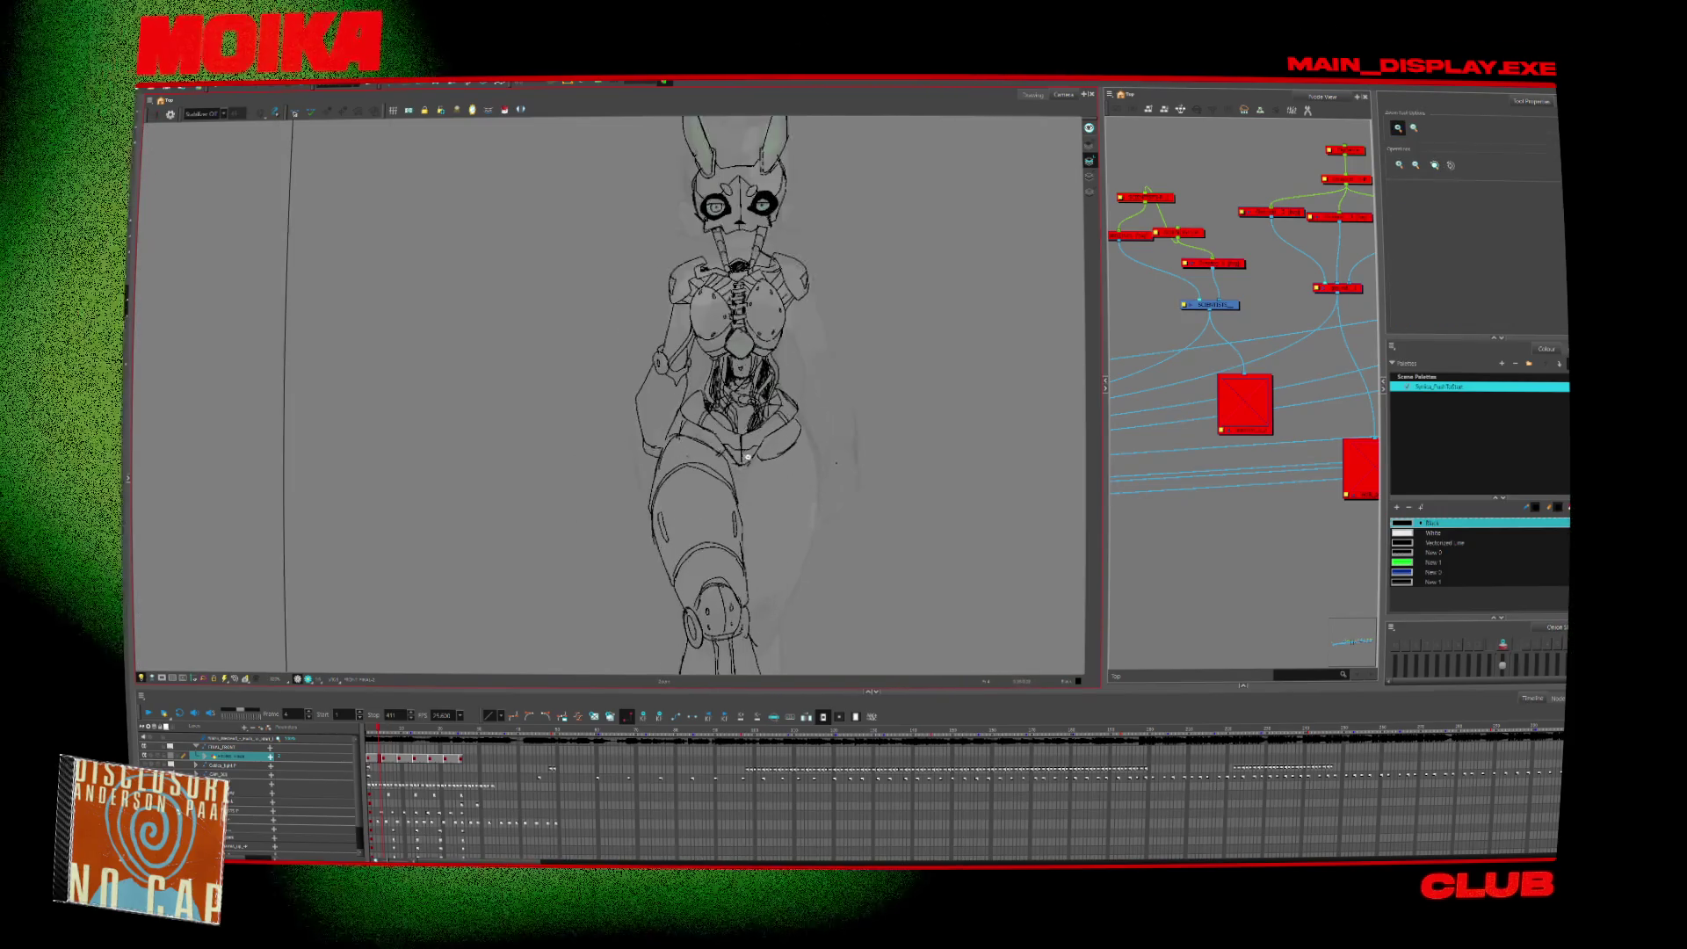
pyautogui.hotkey('alt', 'b')
pyautogui.scroll(2, 748, 456)
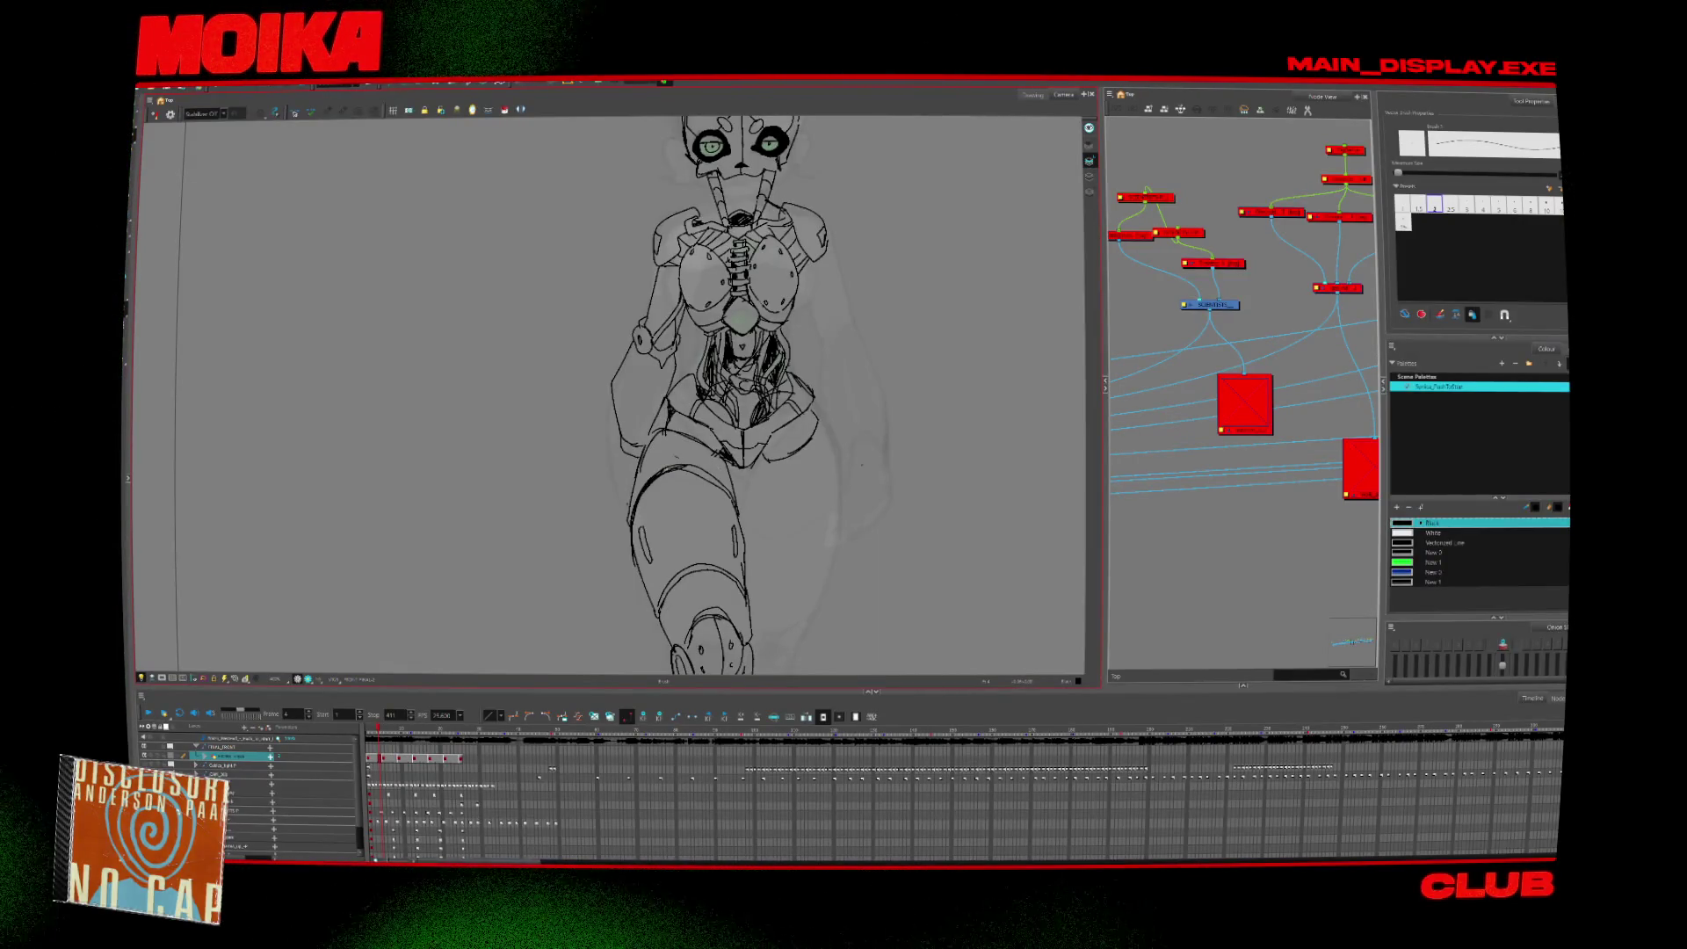
pyautogui.hotkey('ctrl', 'alt')
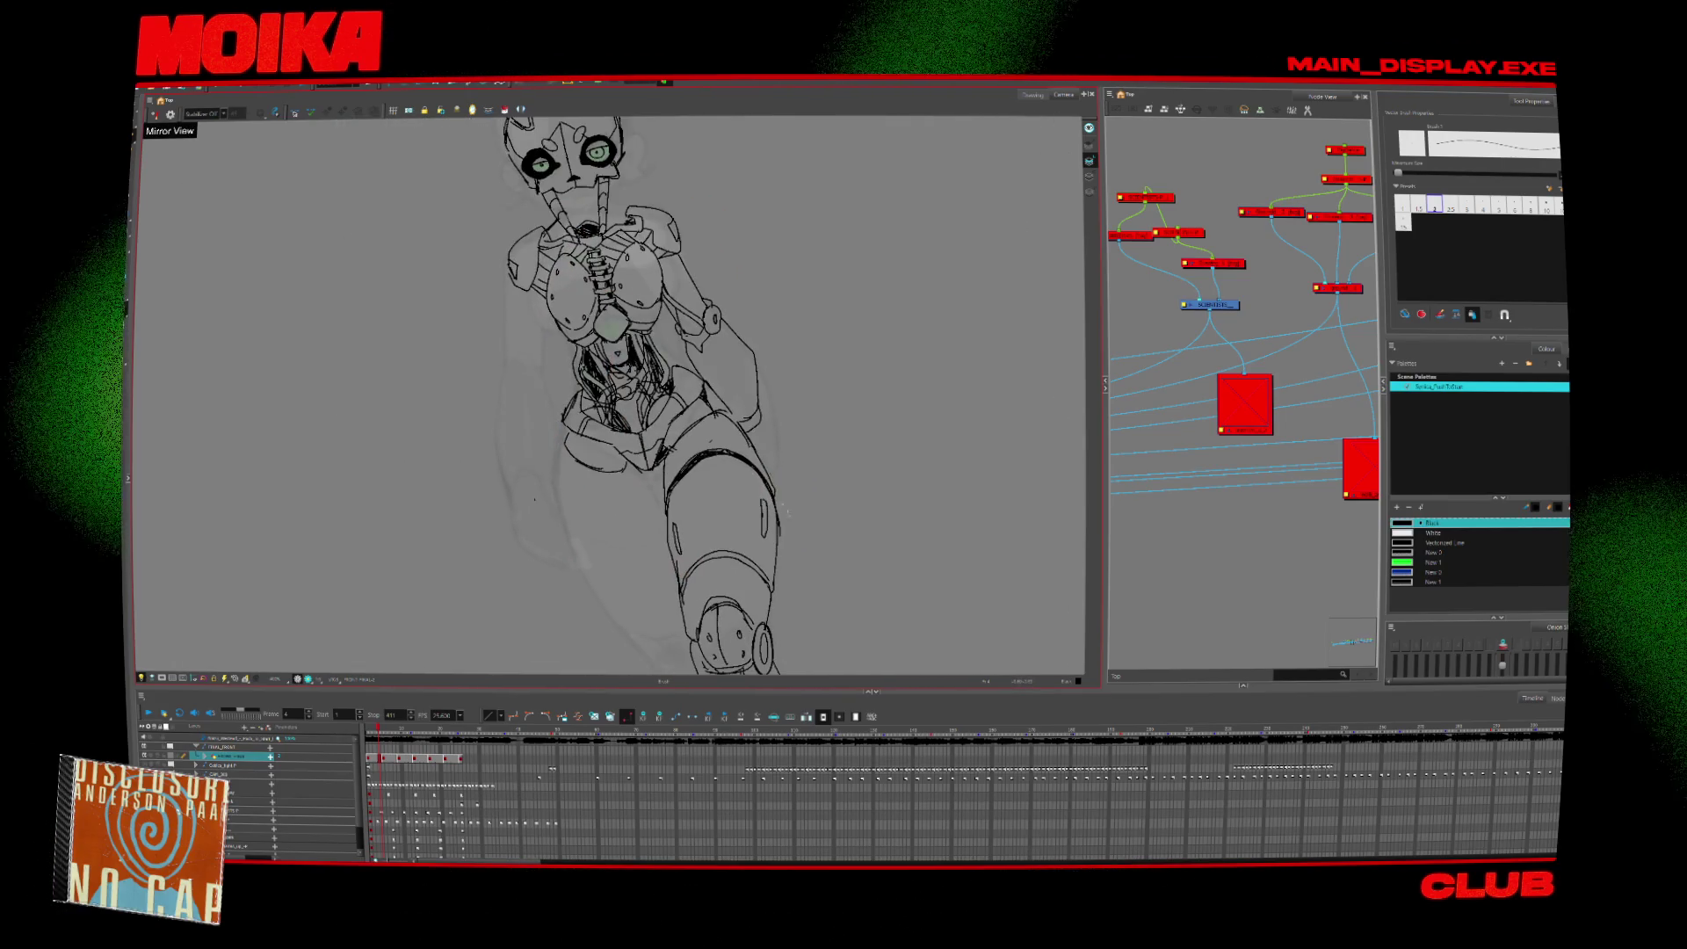
pyautogui.hotkey('ctrl', 'alt')
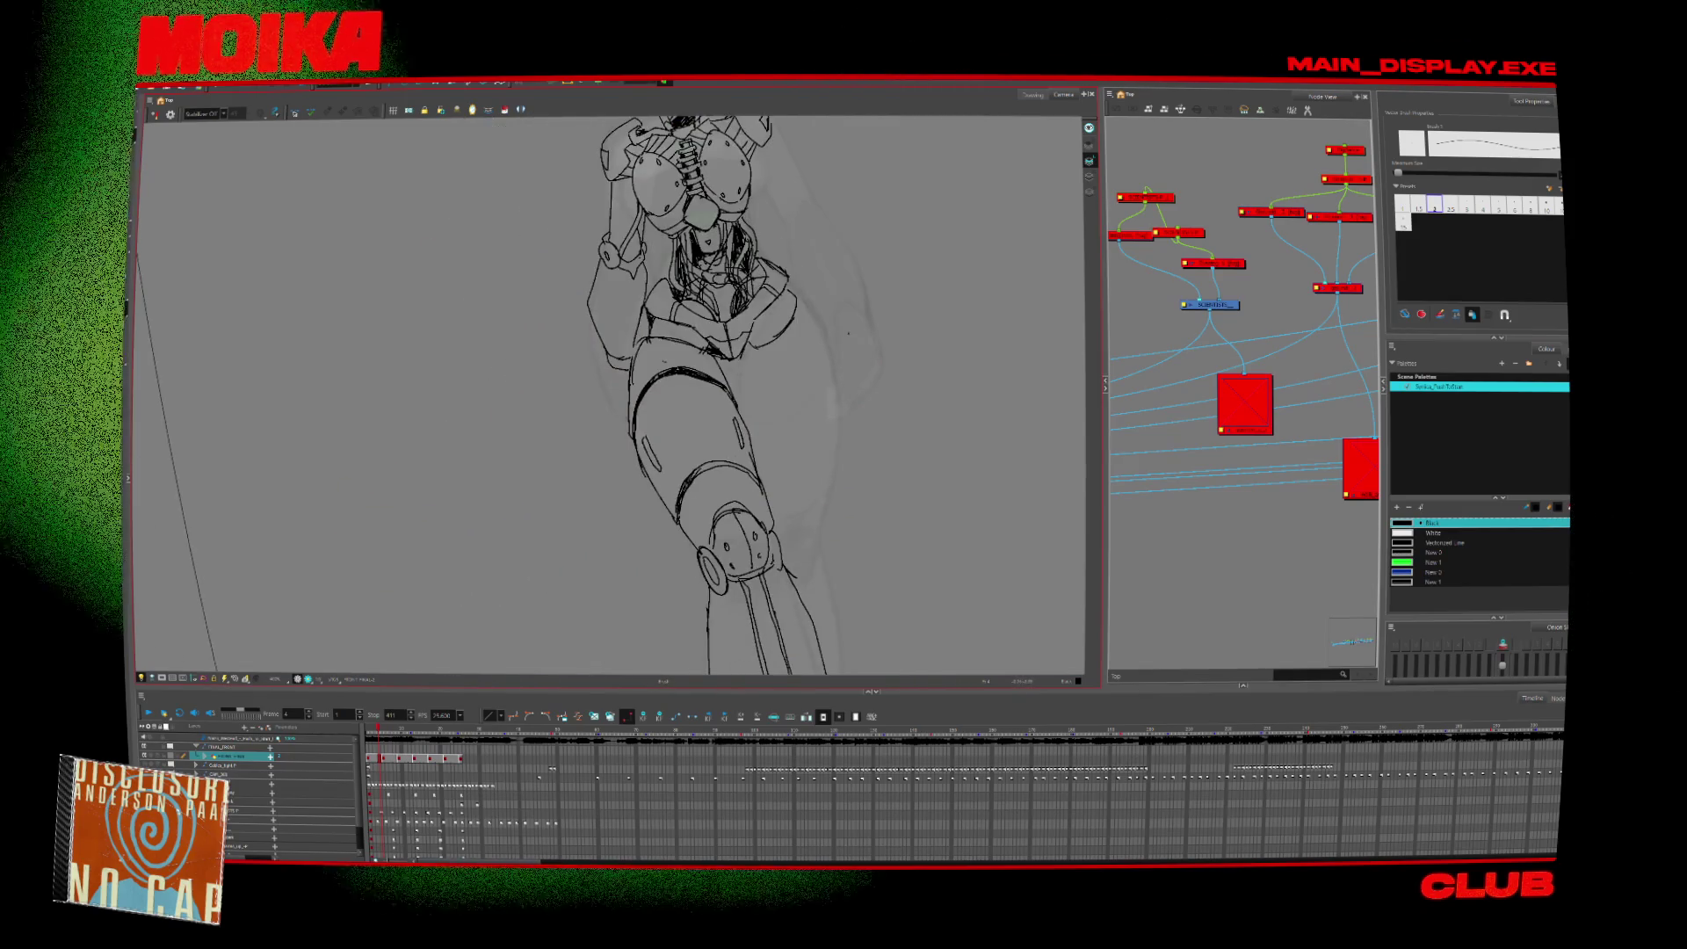
pyautogui.hotkey('ctrl', 'alt')
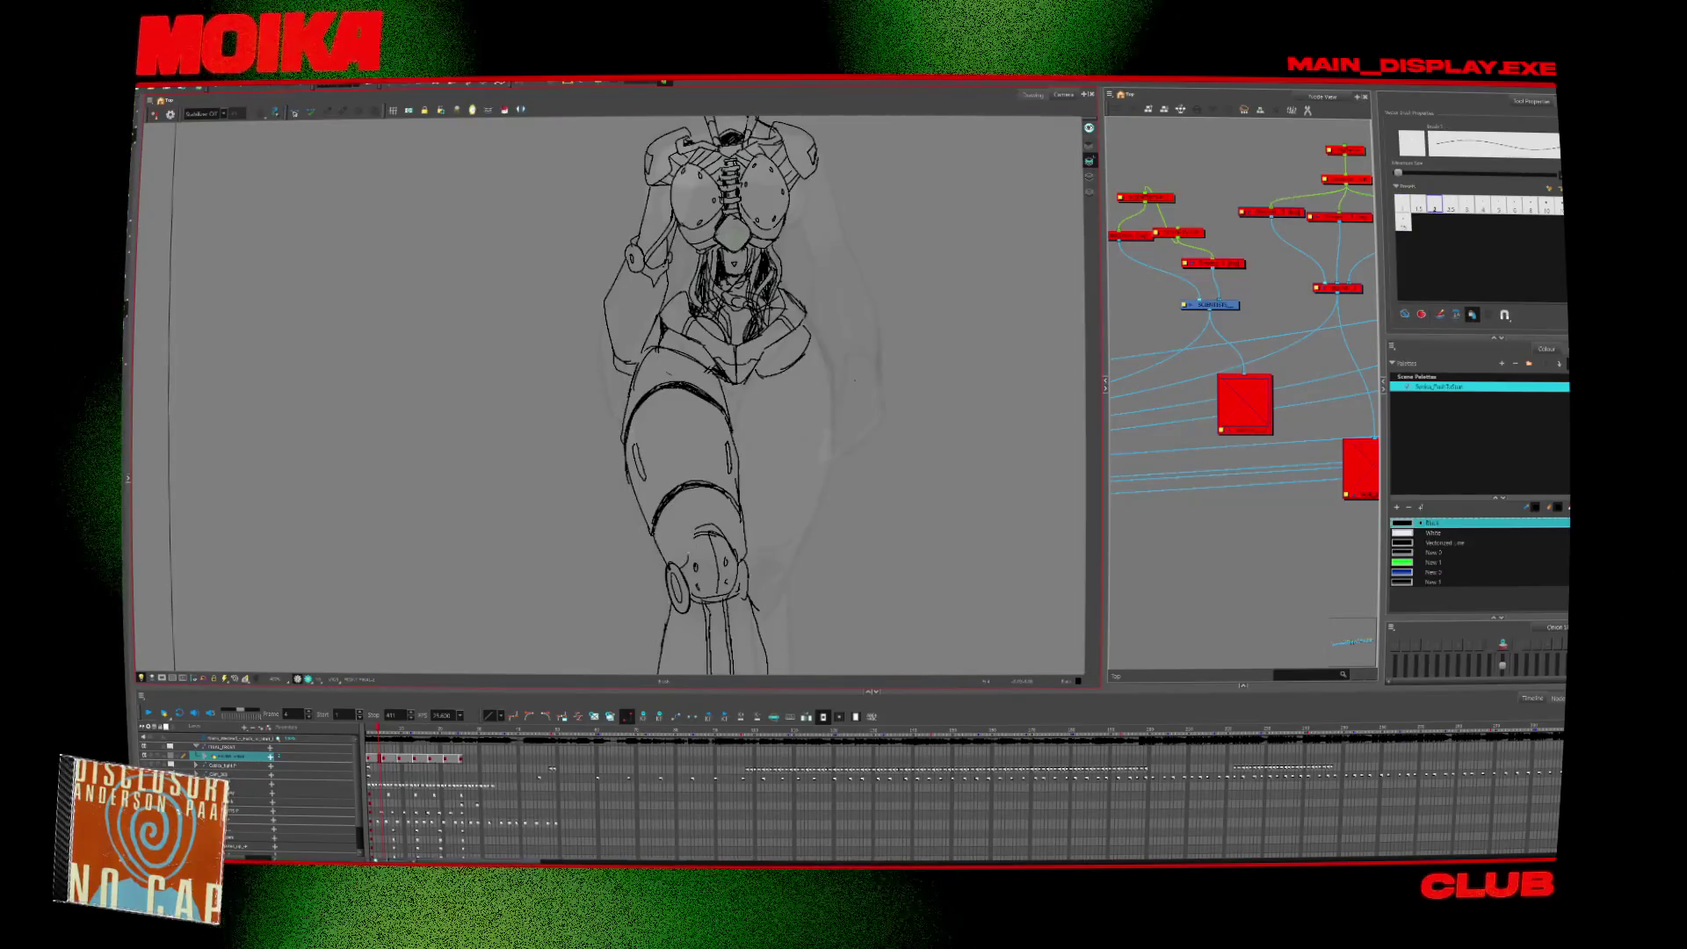
pyautogui.hotkey('alt', 'b')
pyautogui.hotkey('alt', '/')
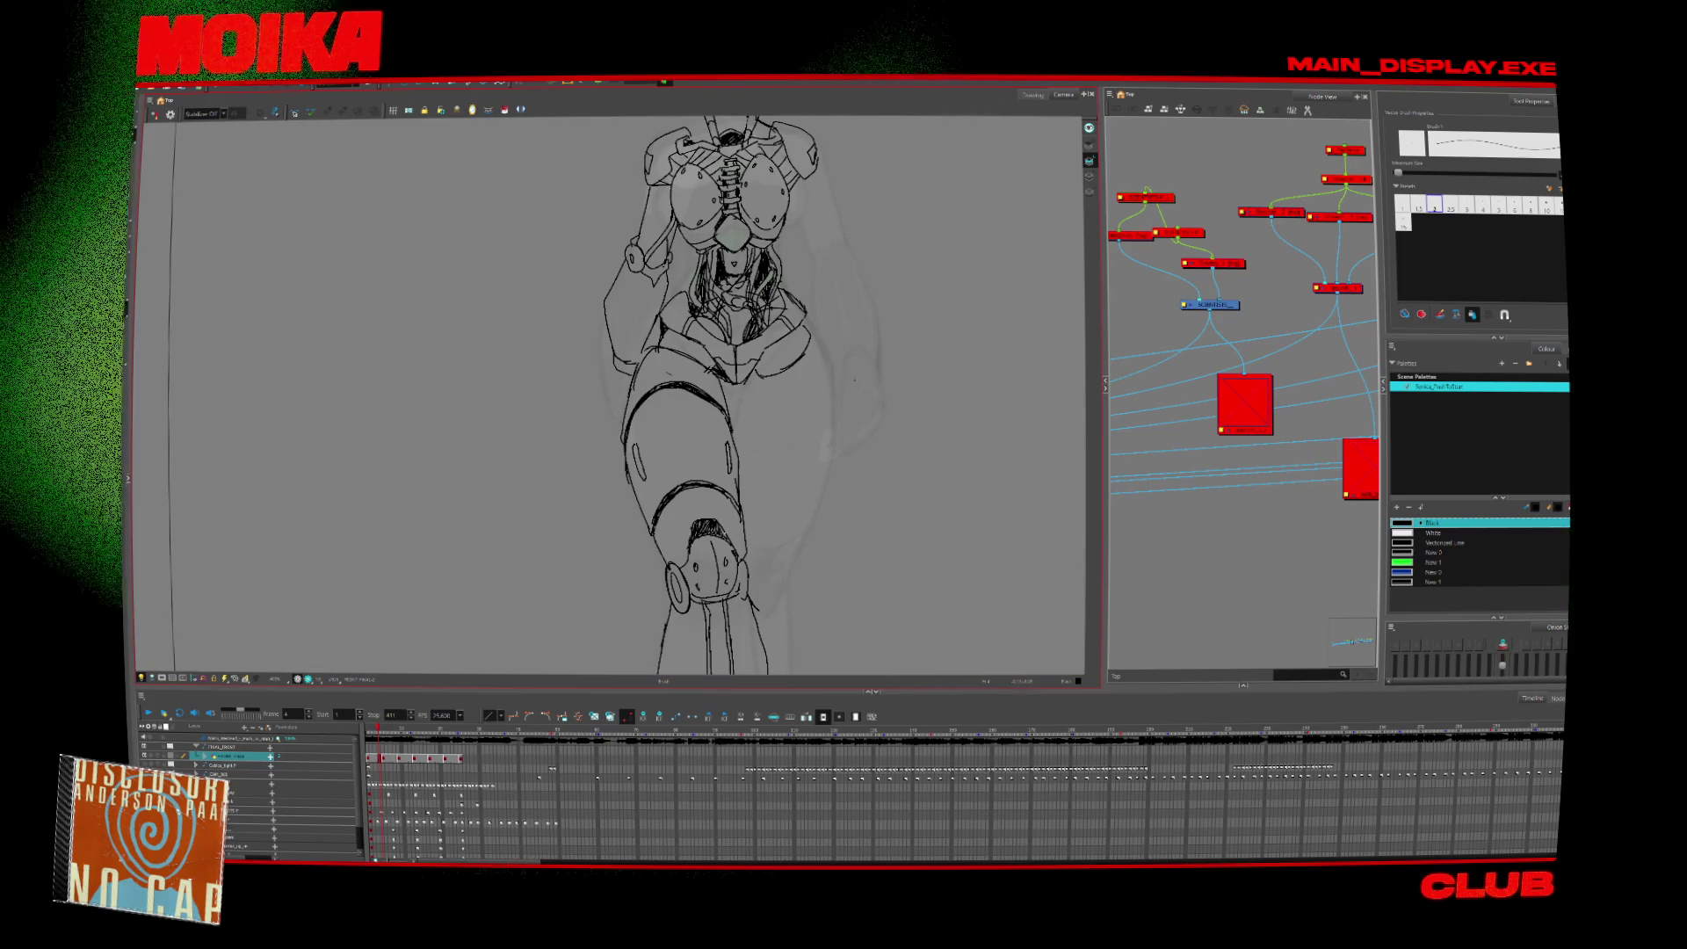
pyautogui.scroll(-3, 616, 395)
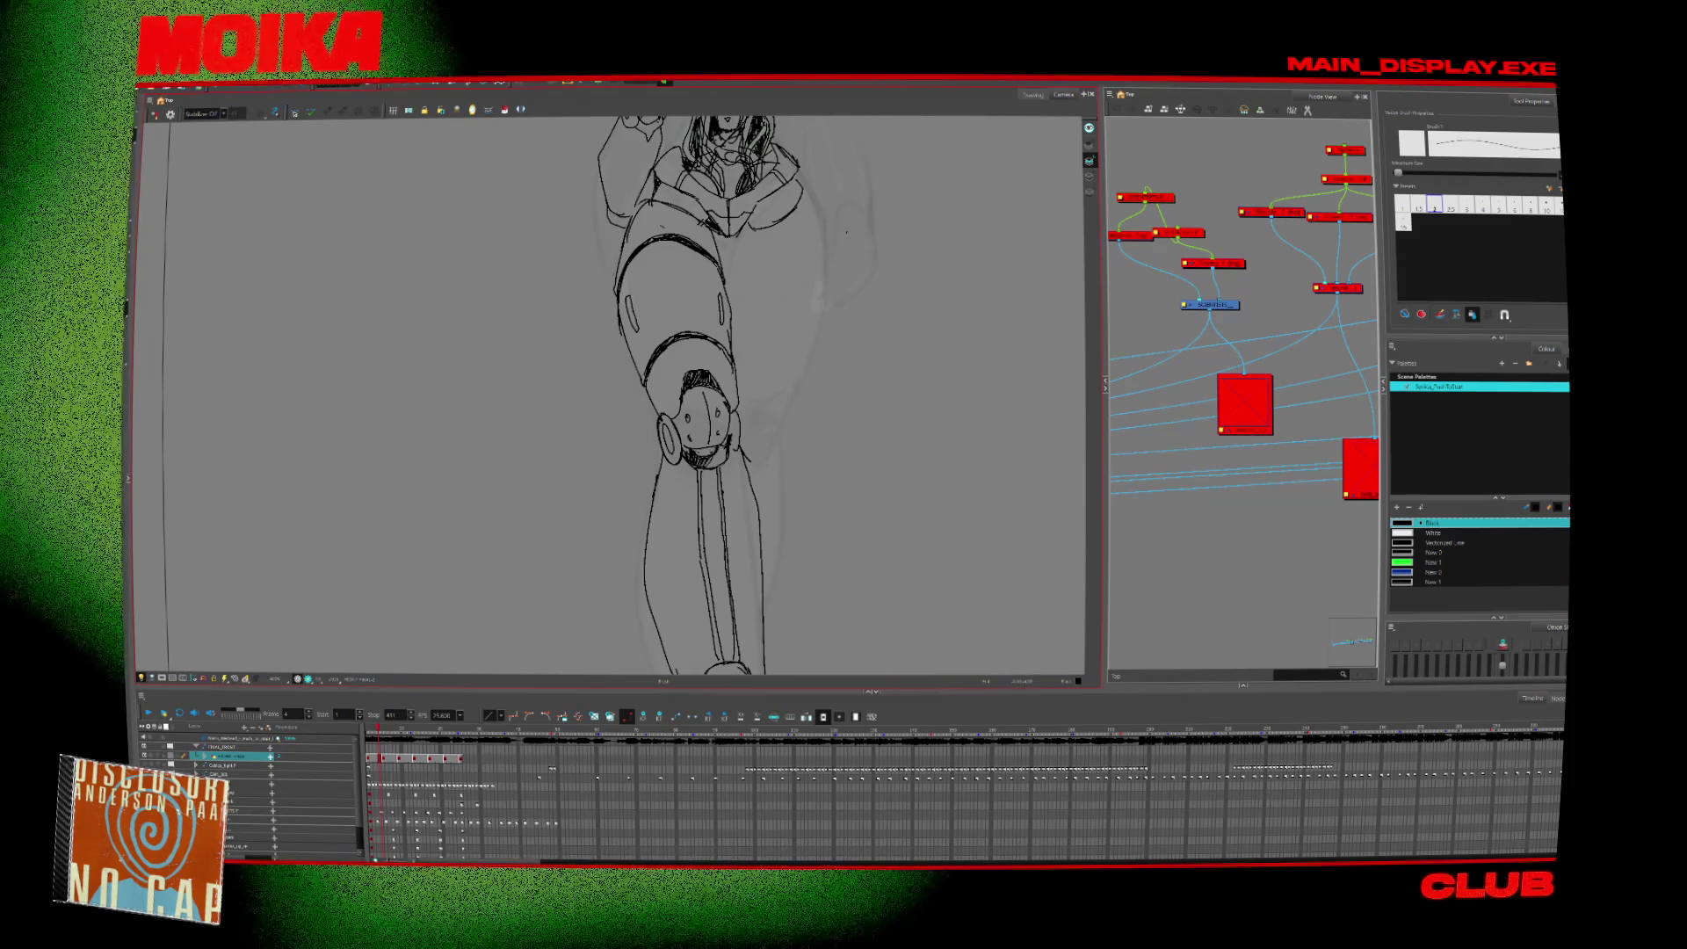
# Zoom out and back in on the head, then deselect the new stroke between the ears.
pyautogui.hotkey('alt', 'z')
pyautogui.scroll(-3, 768, 445)
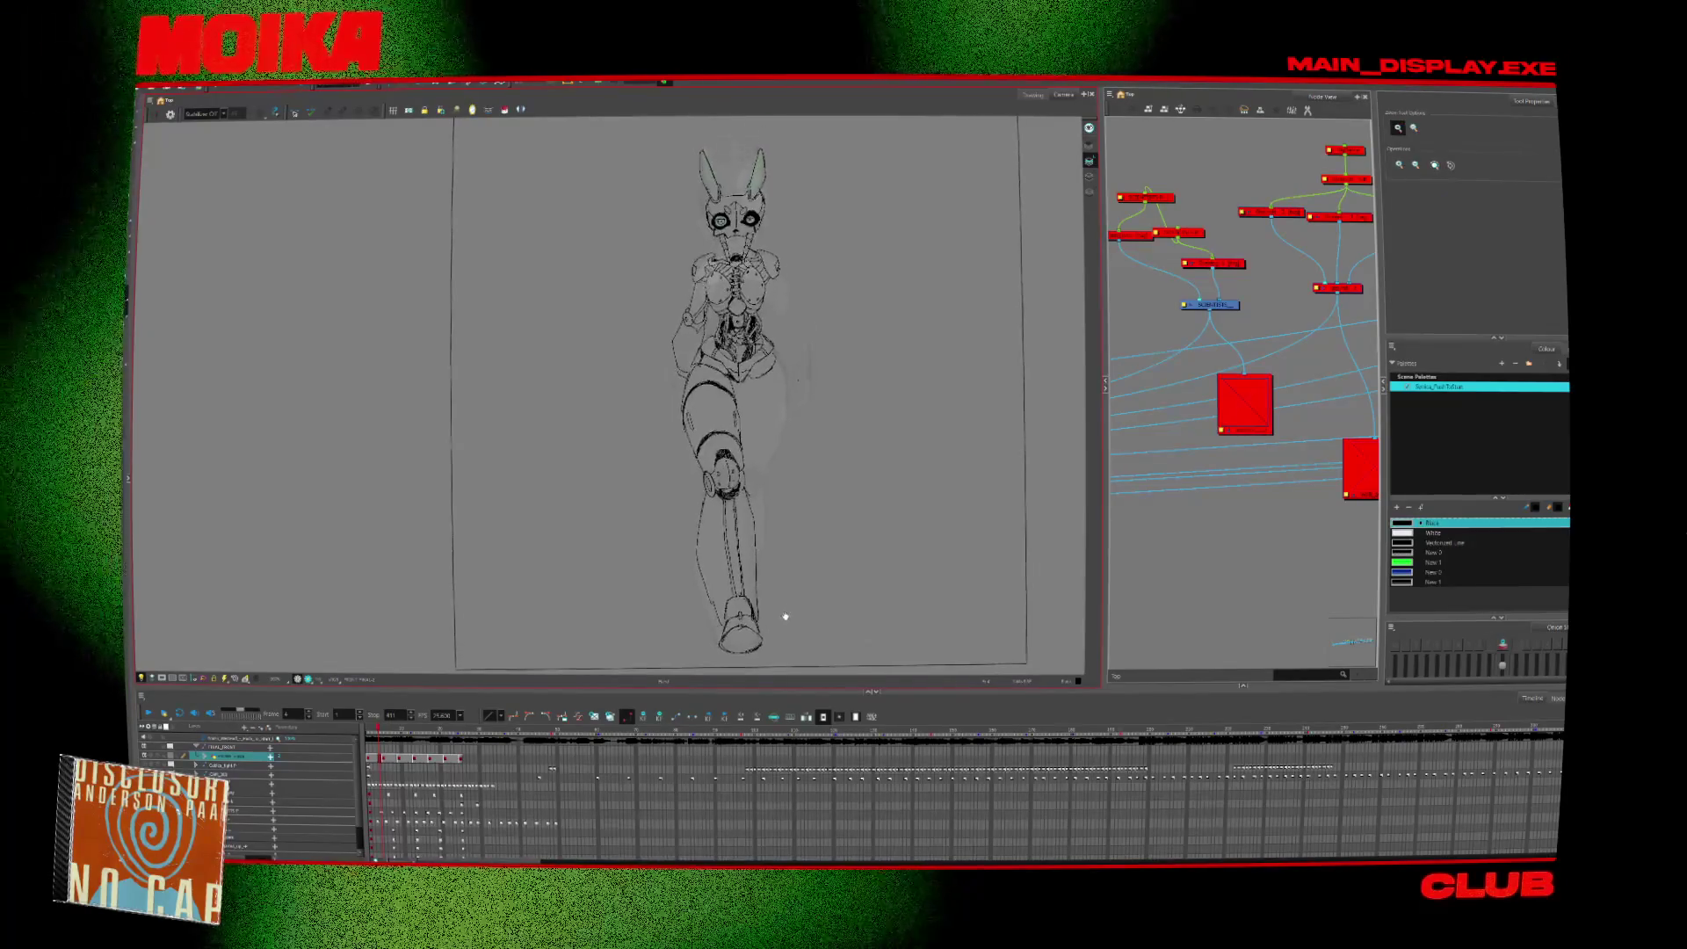
pyautogui.scroll(3, 780, 450)
pyautogui.scroll(5, 731, 252)
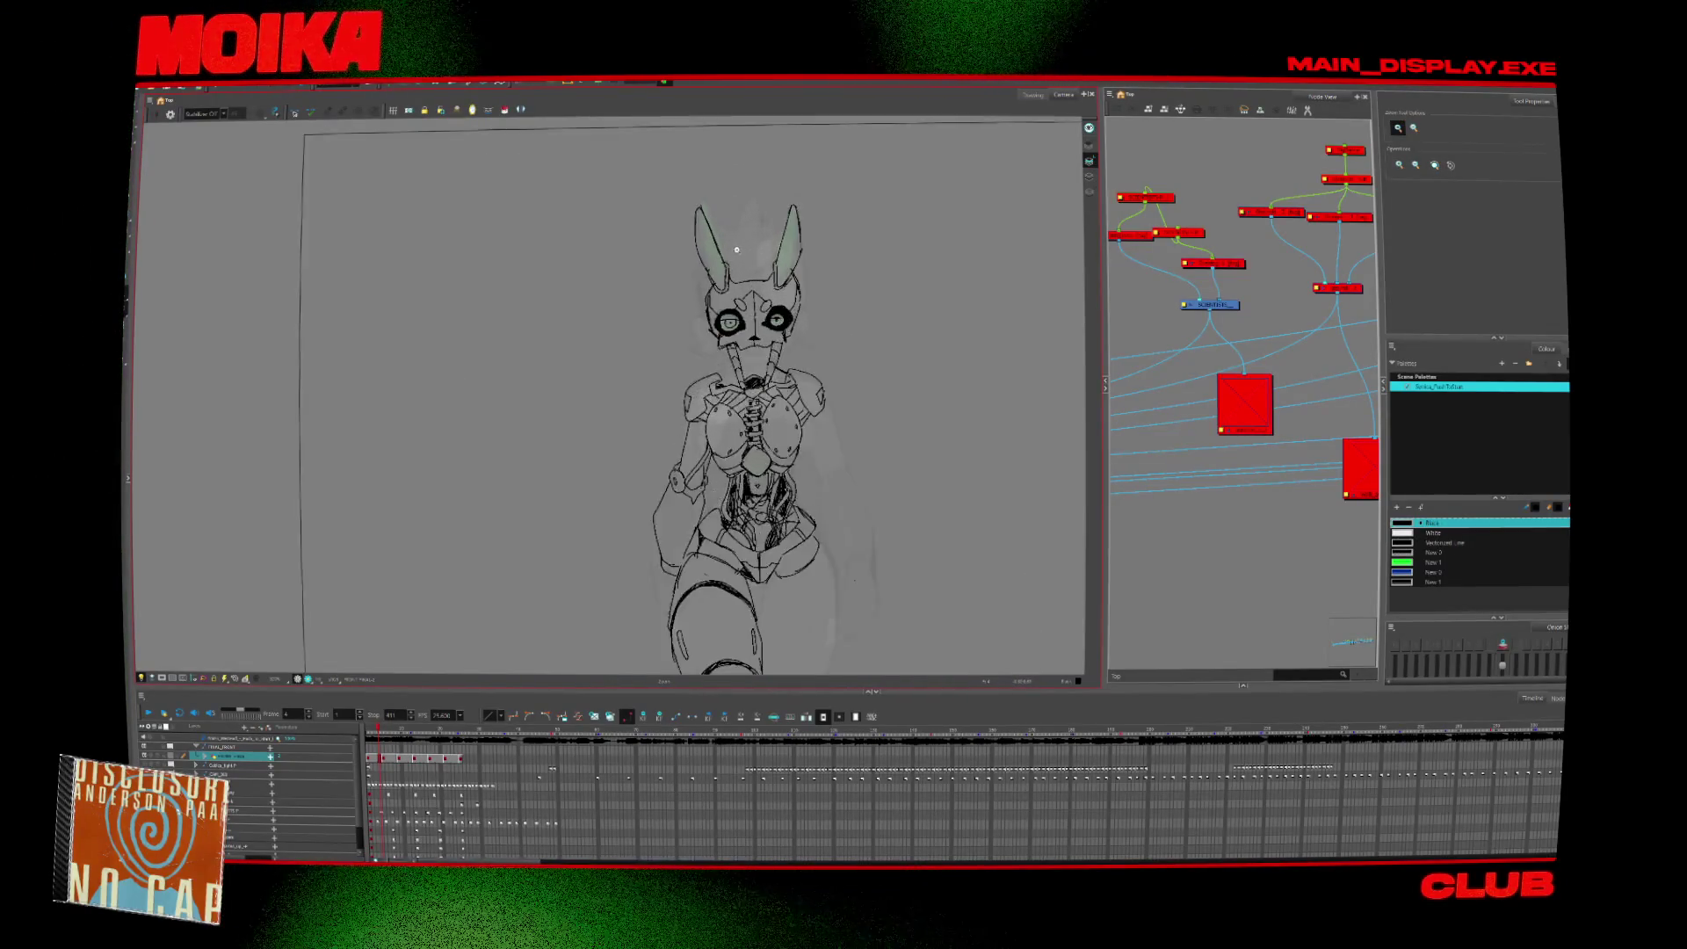
pyautogui.hotkey('alt', 'b')
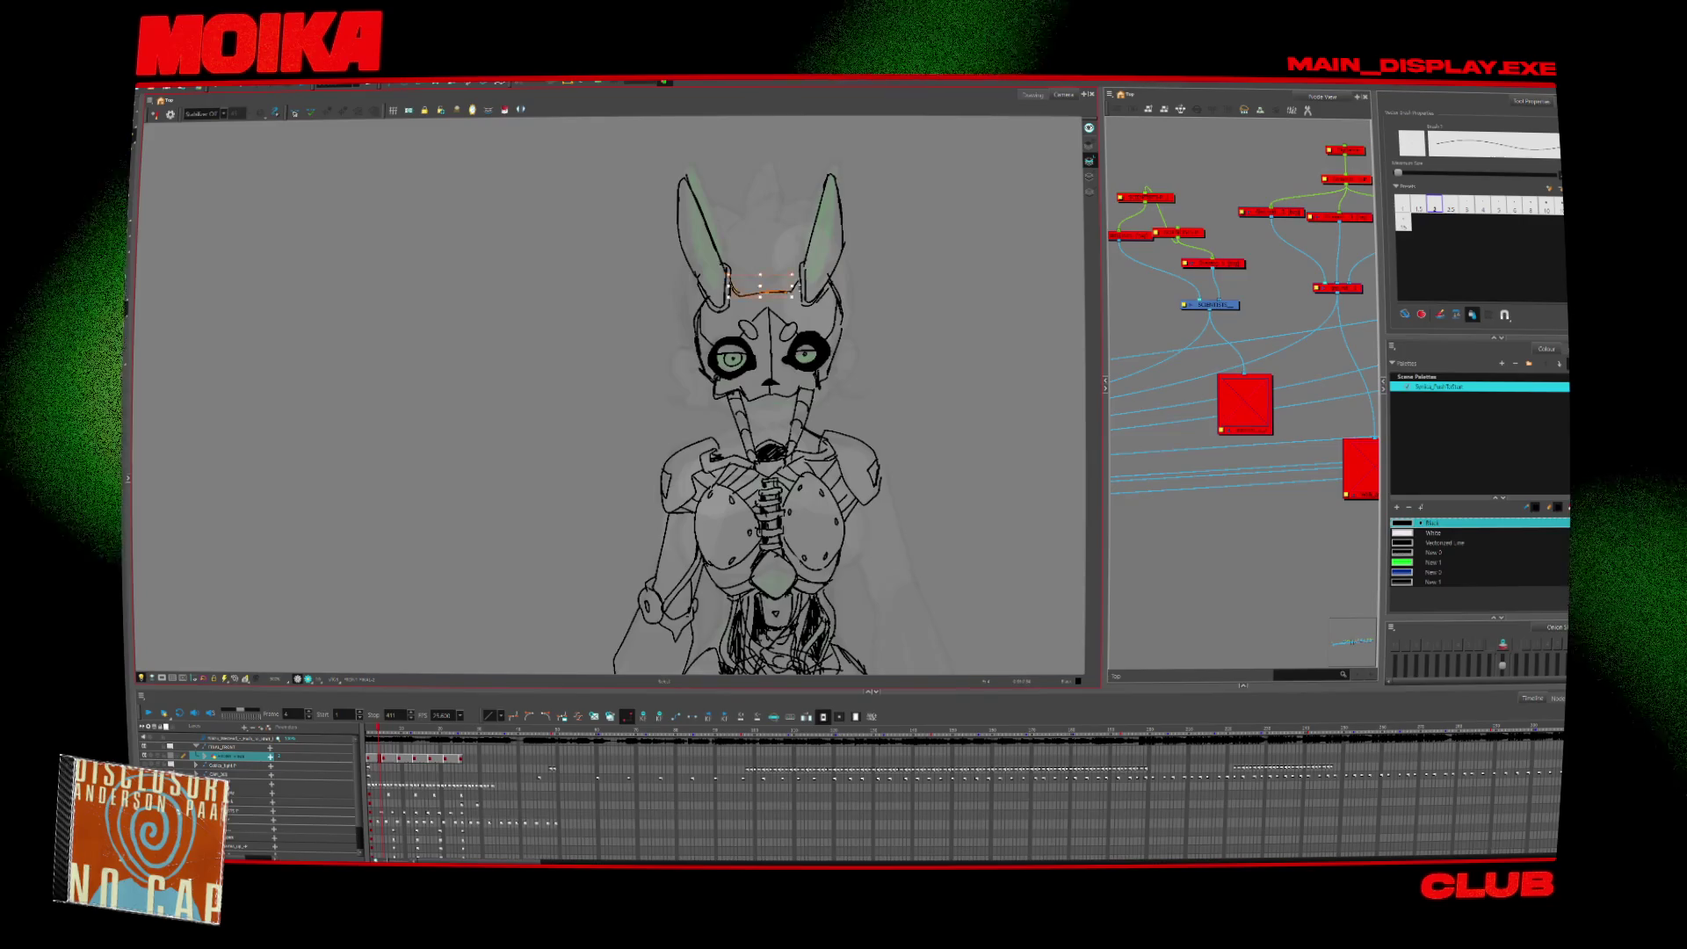
pyautogui.press('Escape')
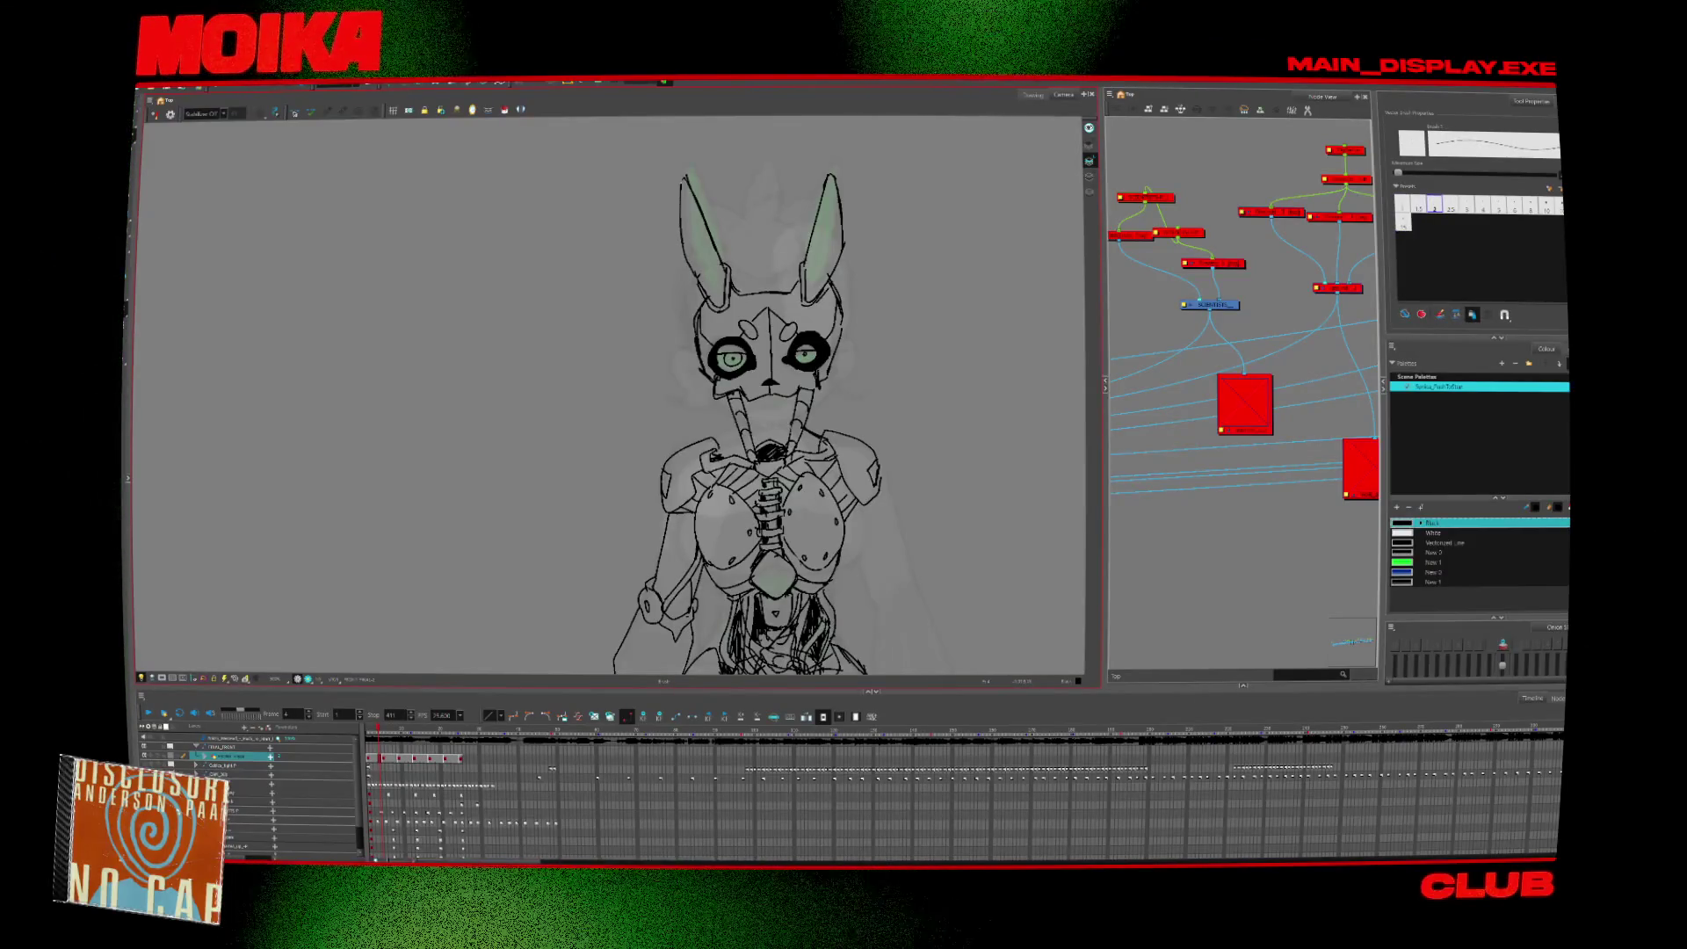
# Zoom out to show the whole figure in the camera frame.
pyautogui.scroll(-3, 890, 431)
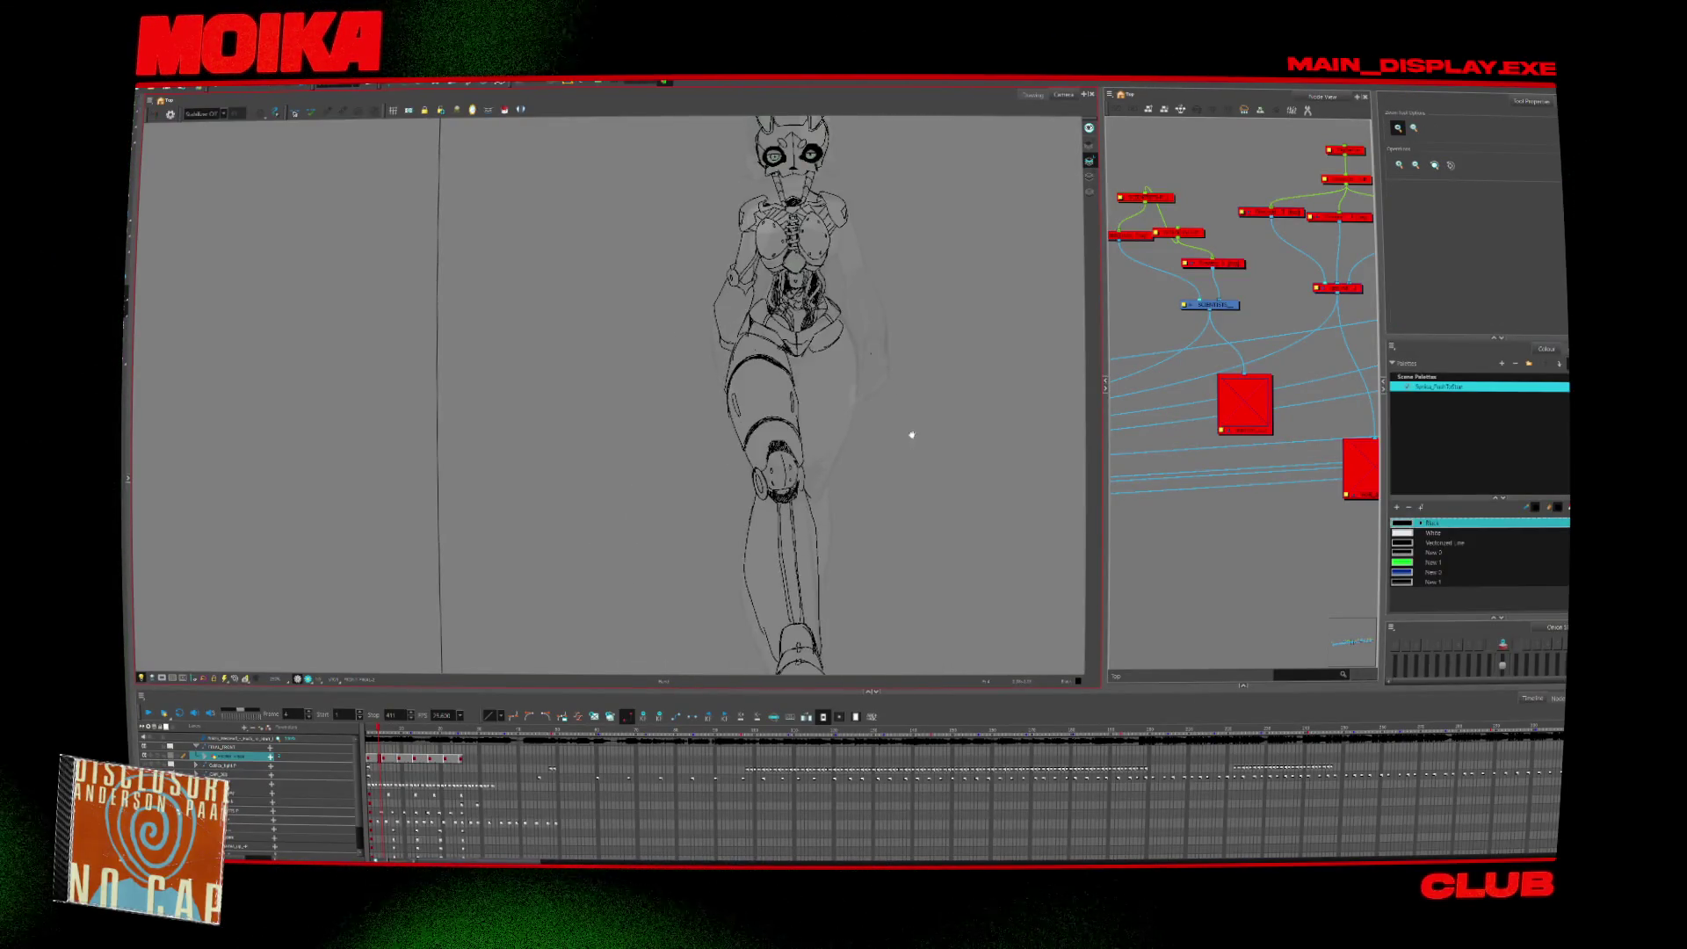
pyautogui.scroll(-2, 908, 437)
pyautogui.scroll(2, 897, 448)
pyautogui.scroll(2, 809, 465)
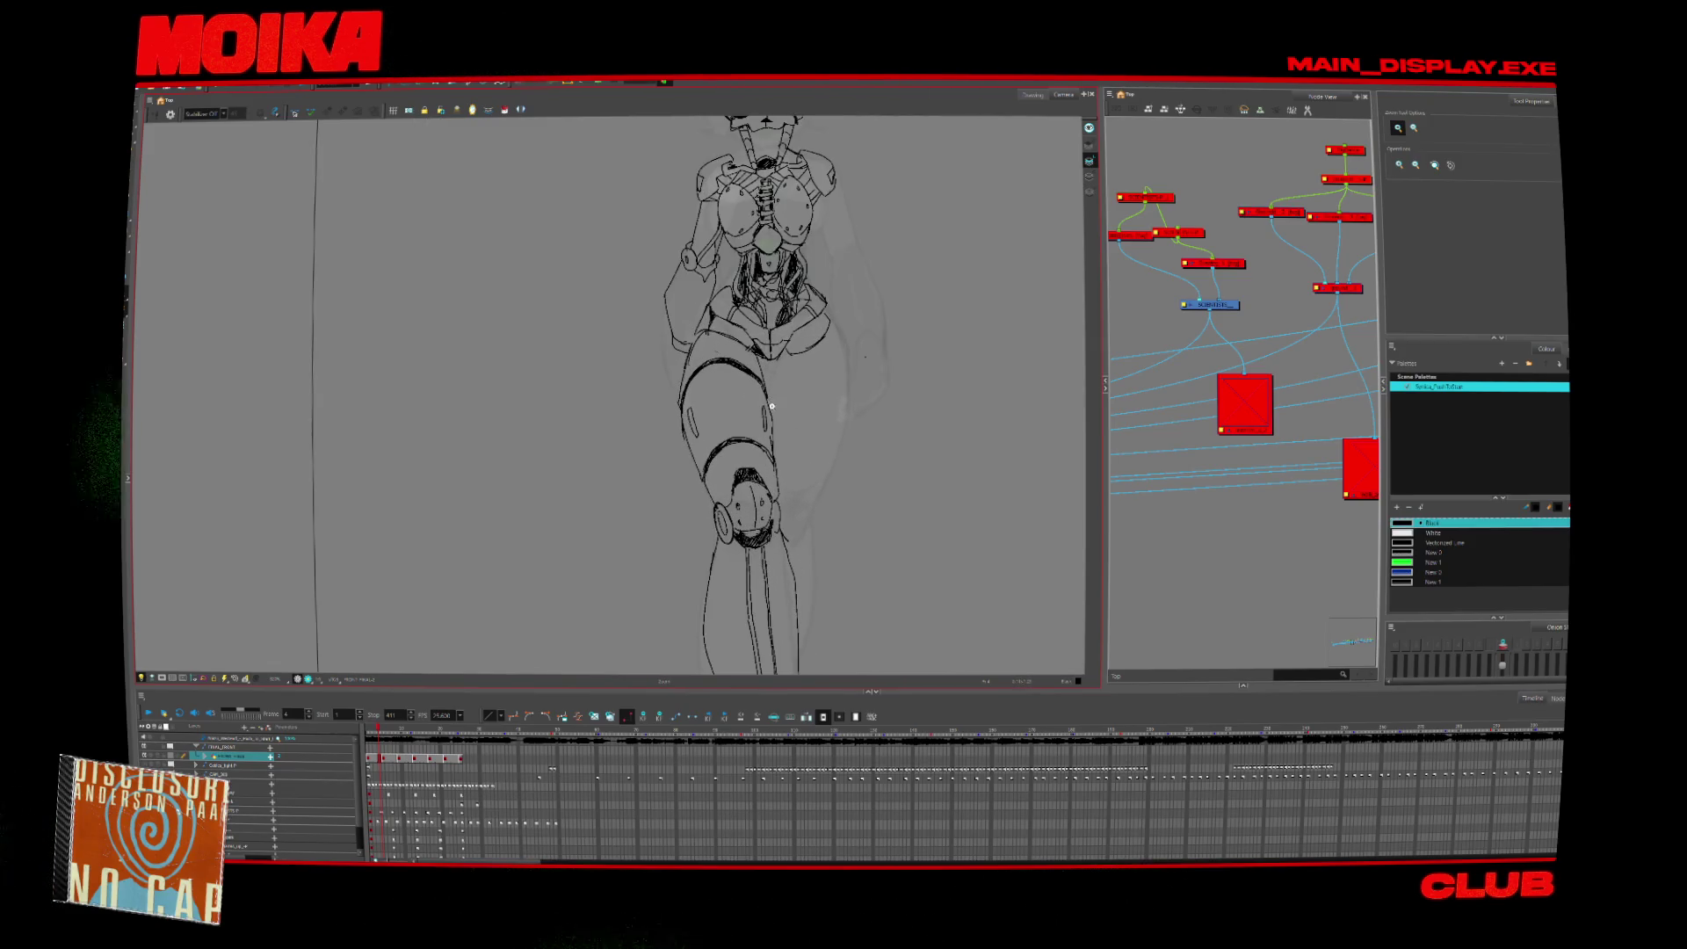
pyautogui.hotkey('alt', 'b')
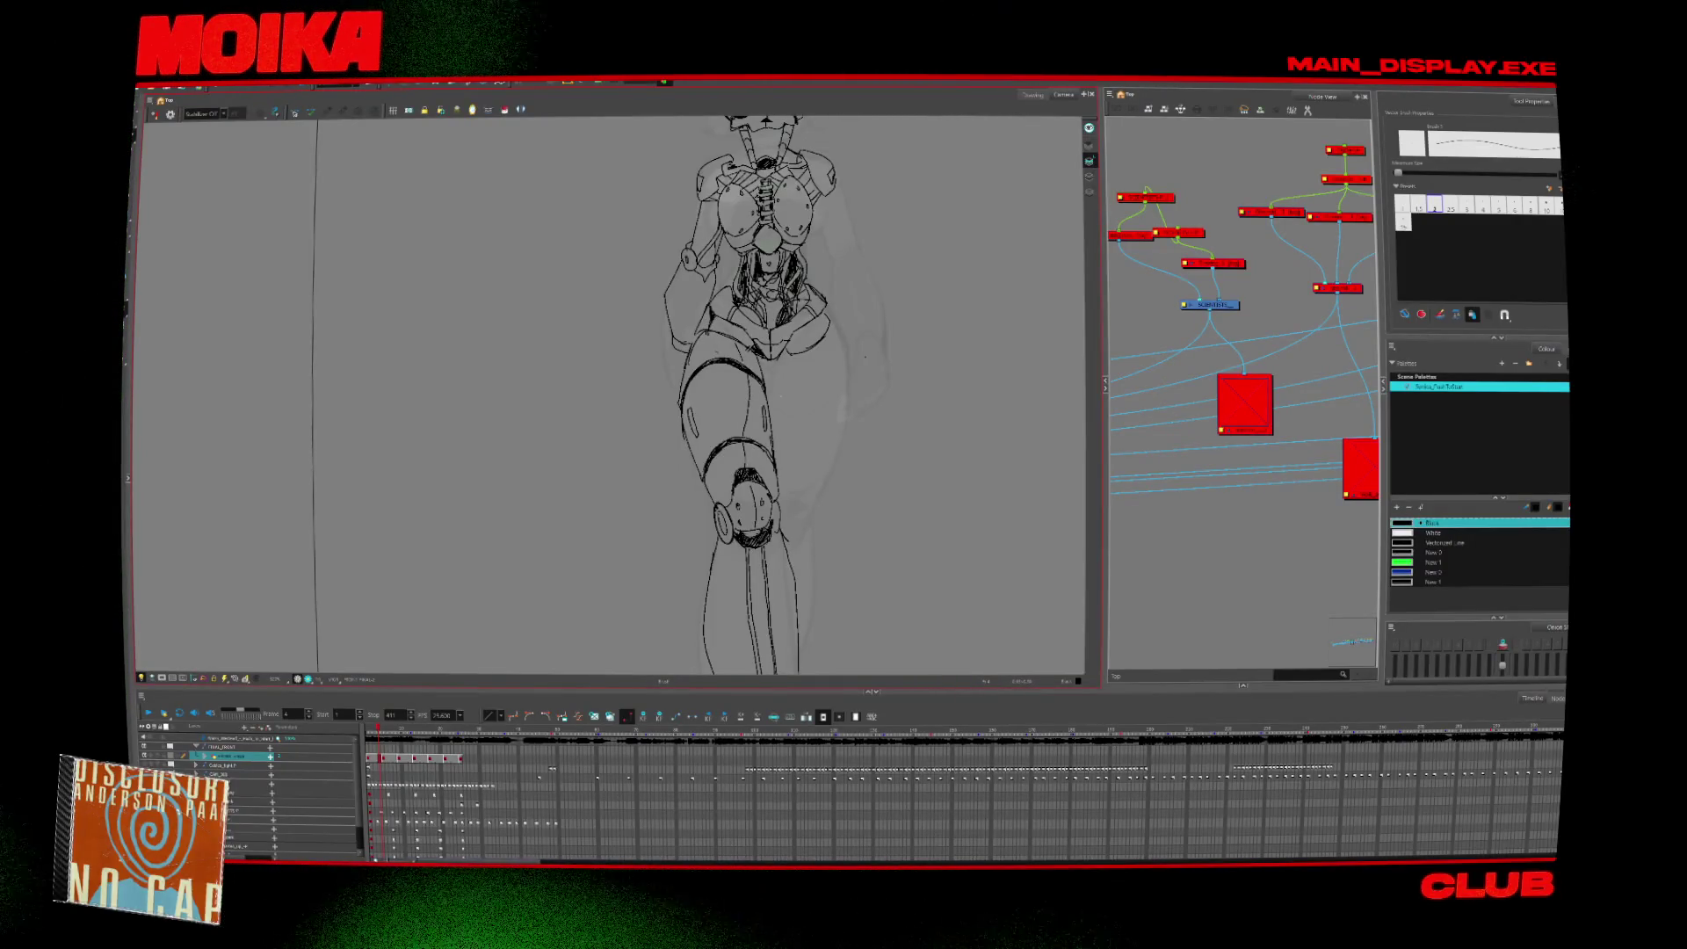
pyautogui.hotkey('alt', 'z')
pyautogui.keyDown('alt'); pyautogui.click(833, 536); pyautogui.keyUp('alt')
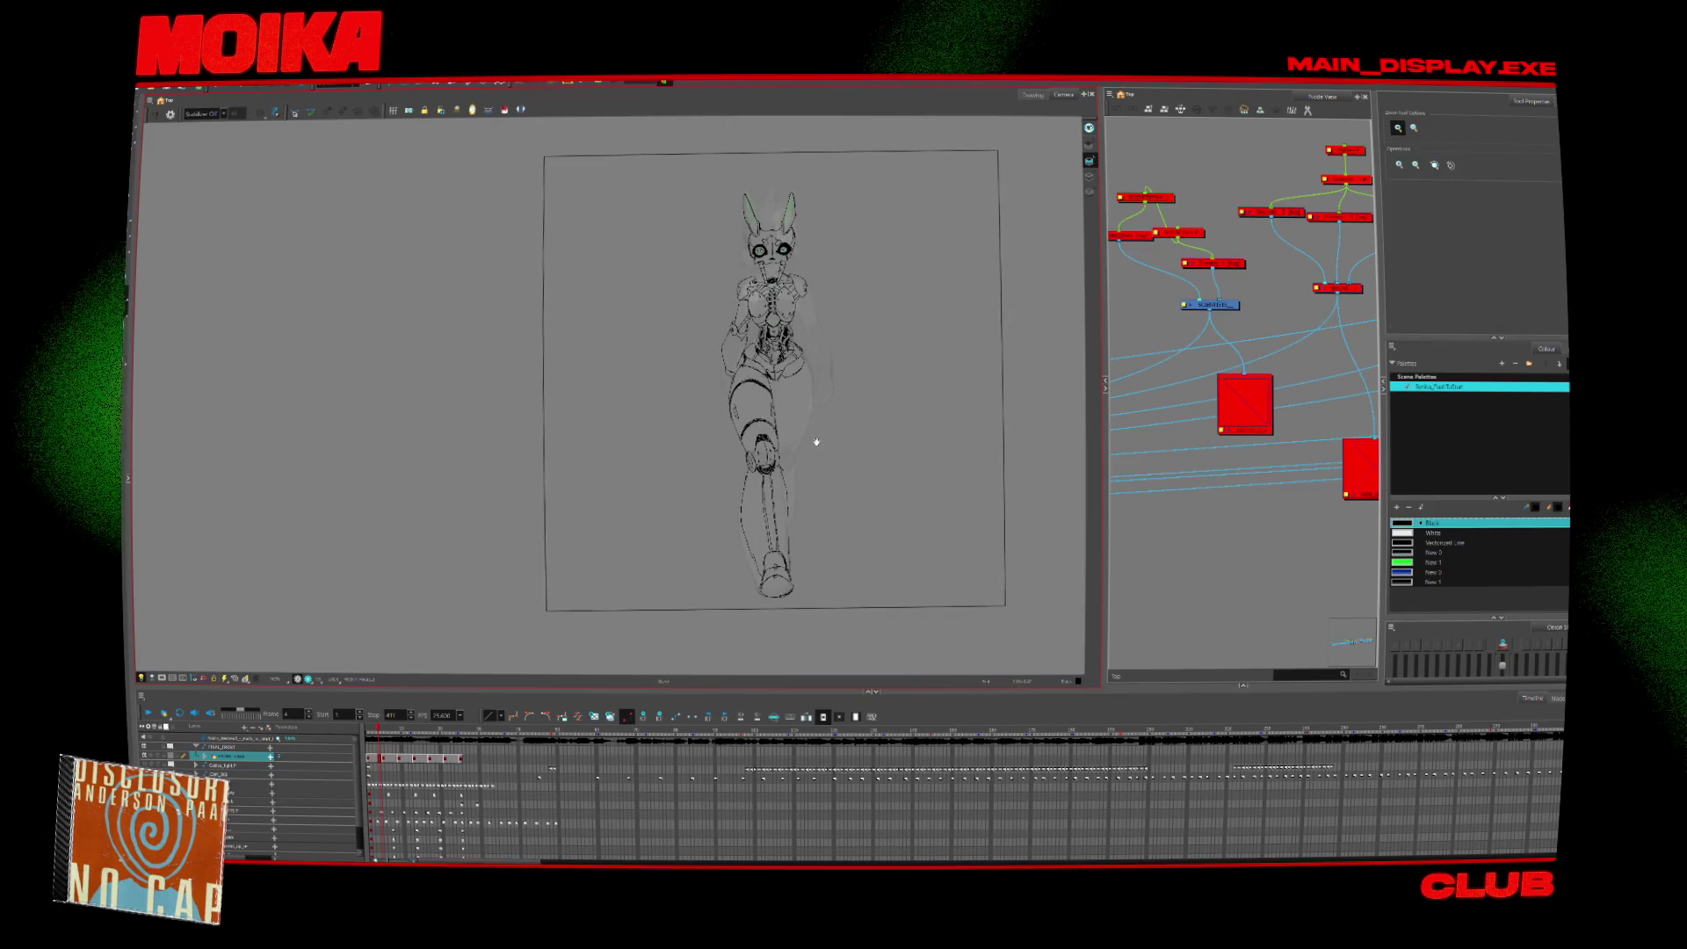
# Zoom into the lower leg and delete the strokes between the knee and the foot.
pyautogui.click(771, 527)
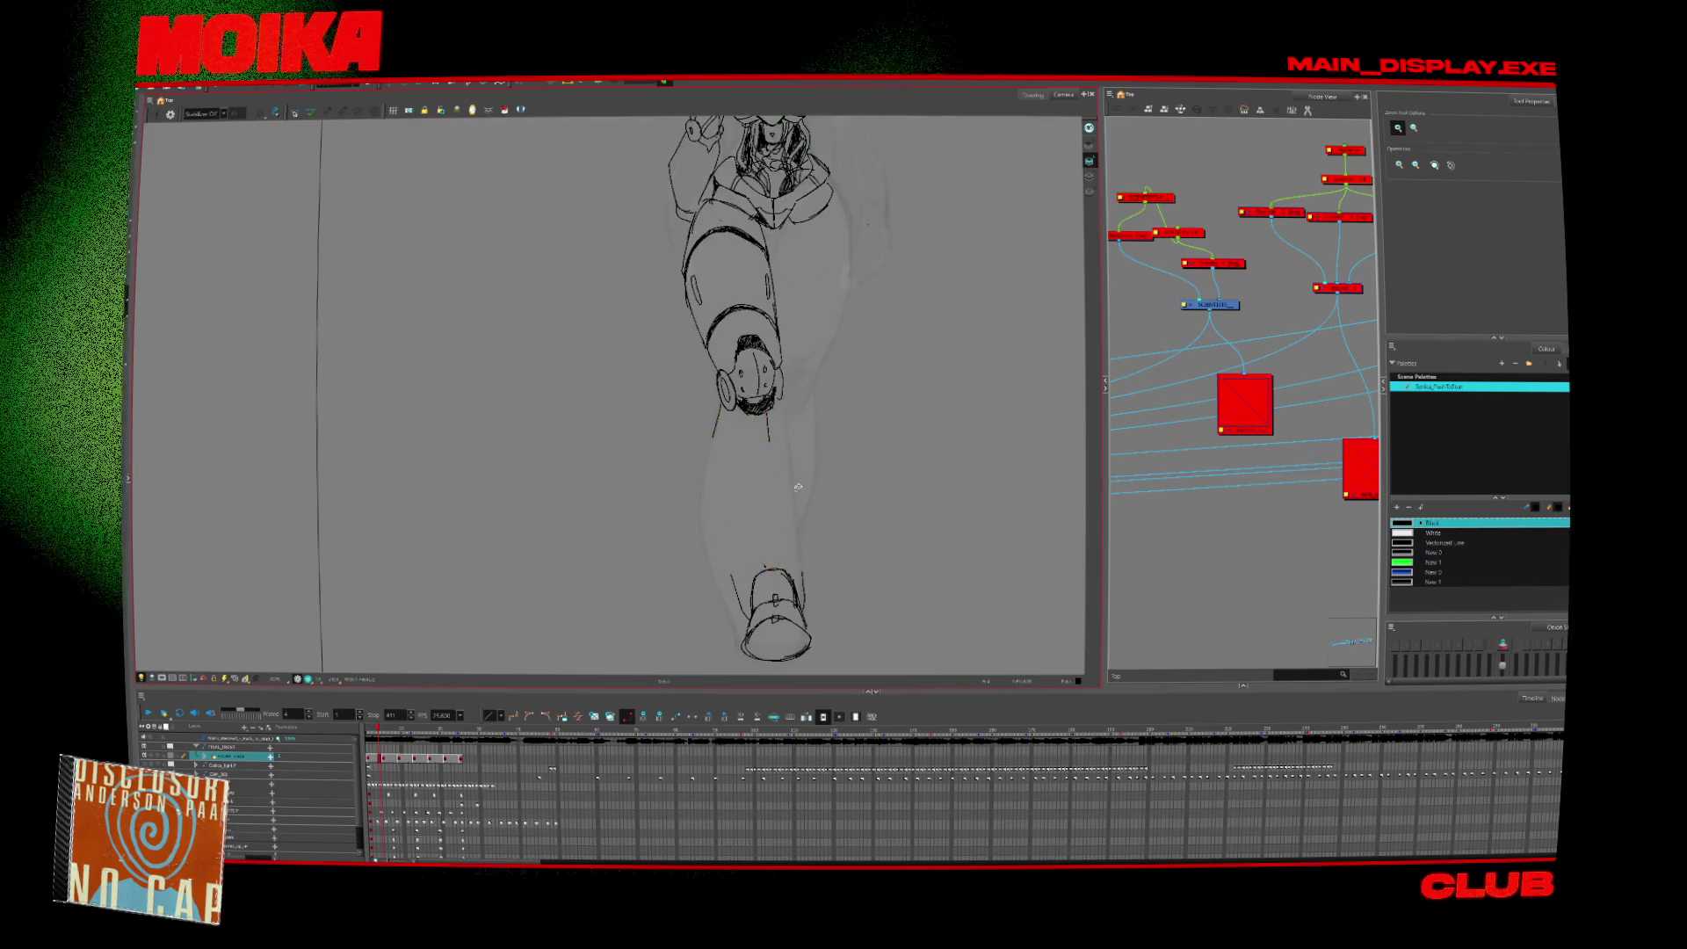
pyautogui.press('Delete')
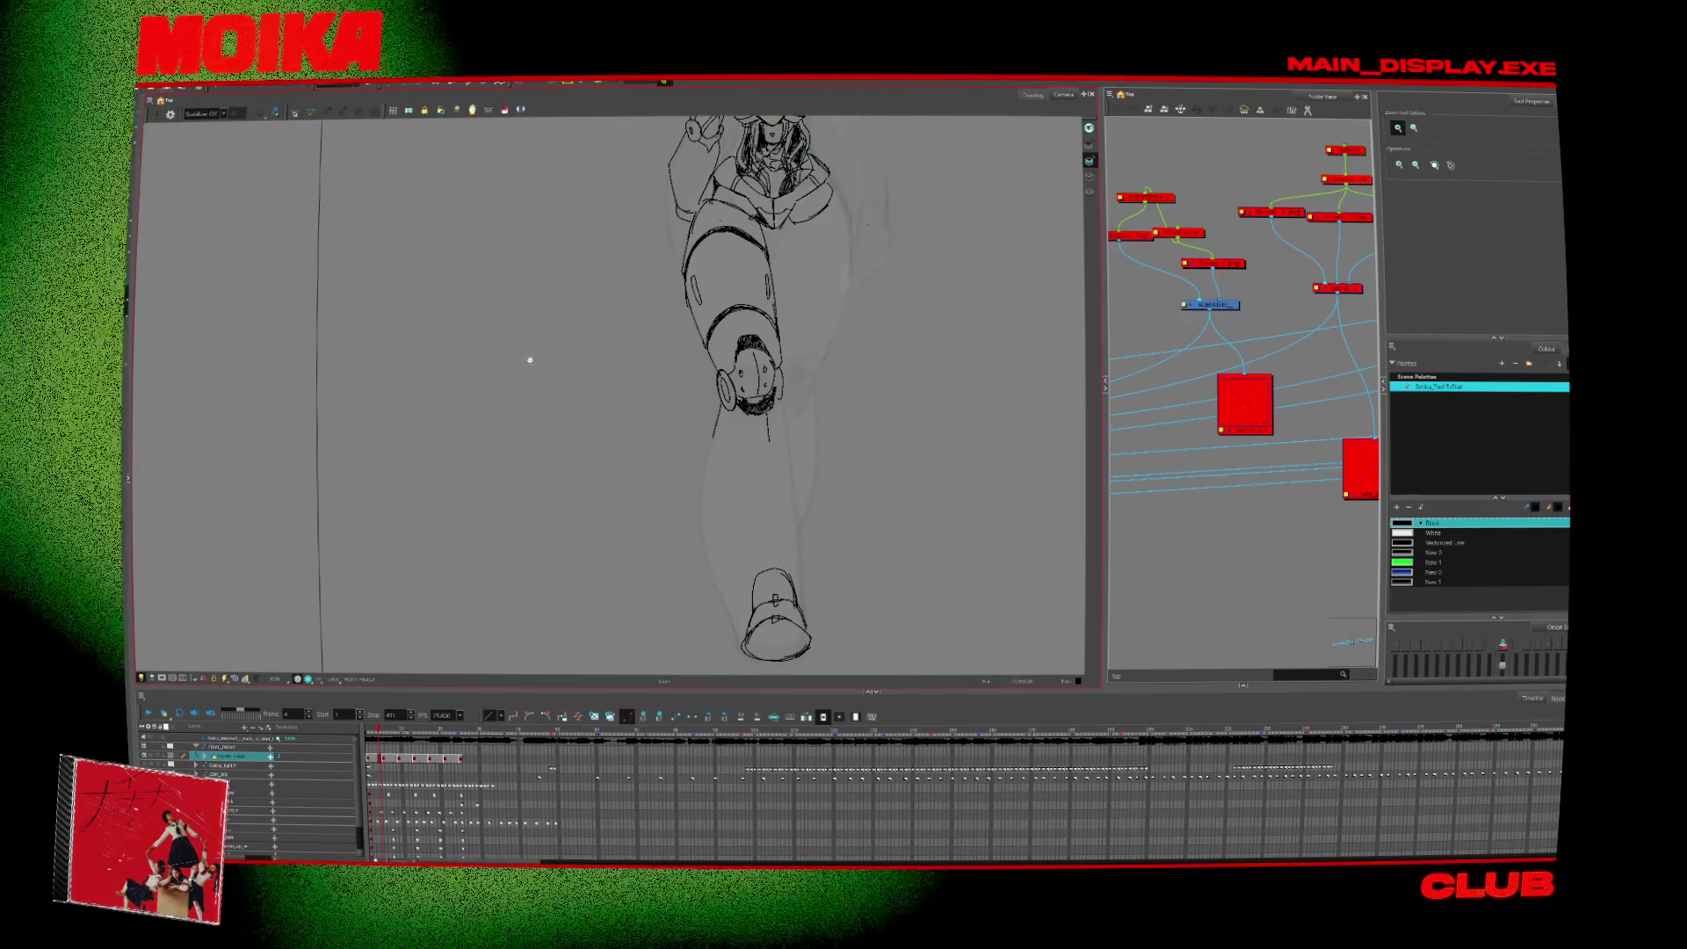
pyautogui.scroll(-5, 633, 354)
pyautogui.scroll(2, 648, 426)
# Return to frame 1, bring the head and torso into view, then open a blank browser window.
pyautogui.press(',')
pyautogui.press(',')
pyautogui.press(',')
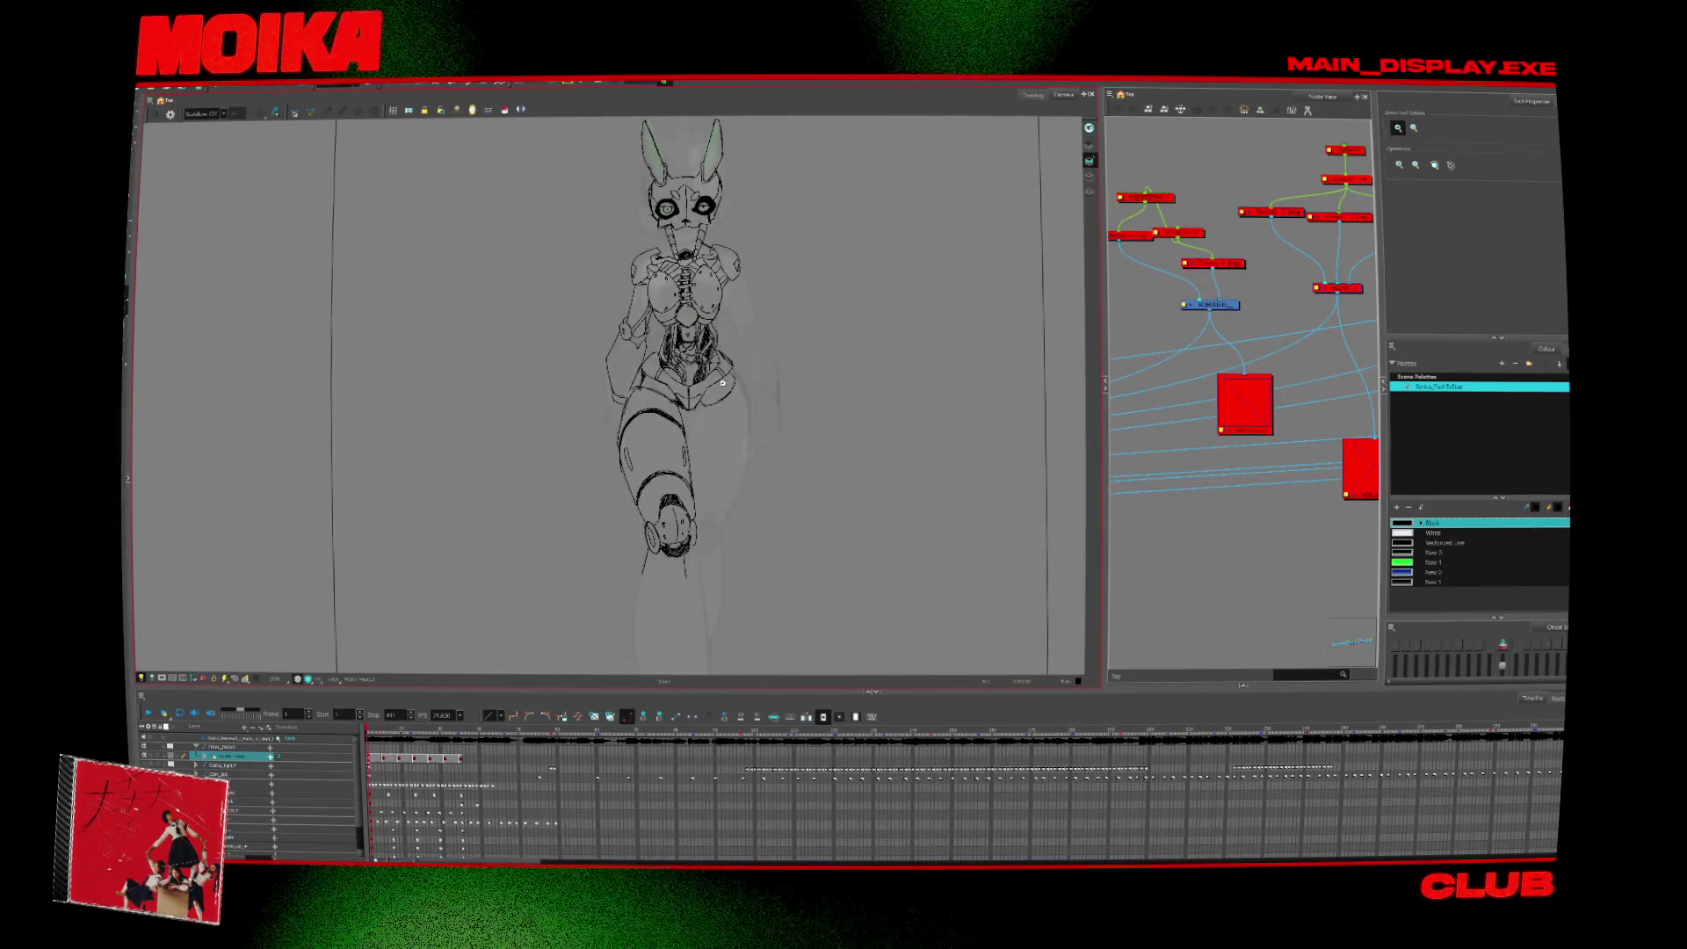
pyautogui.scroll(-1, 756, 346)
pyautogui.scroll(3, 739, 349)
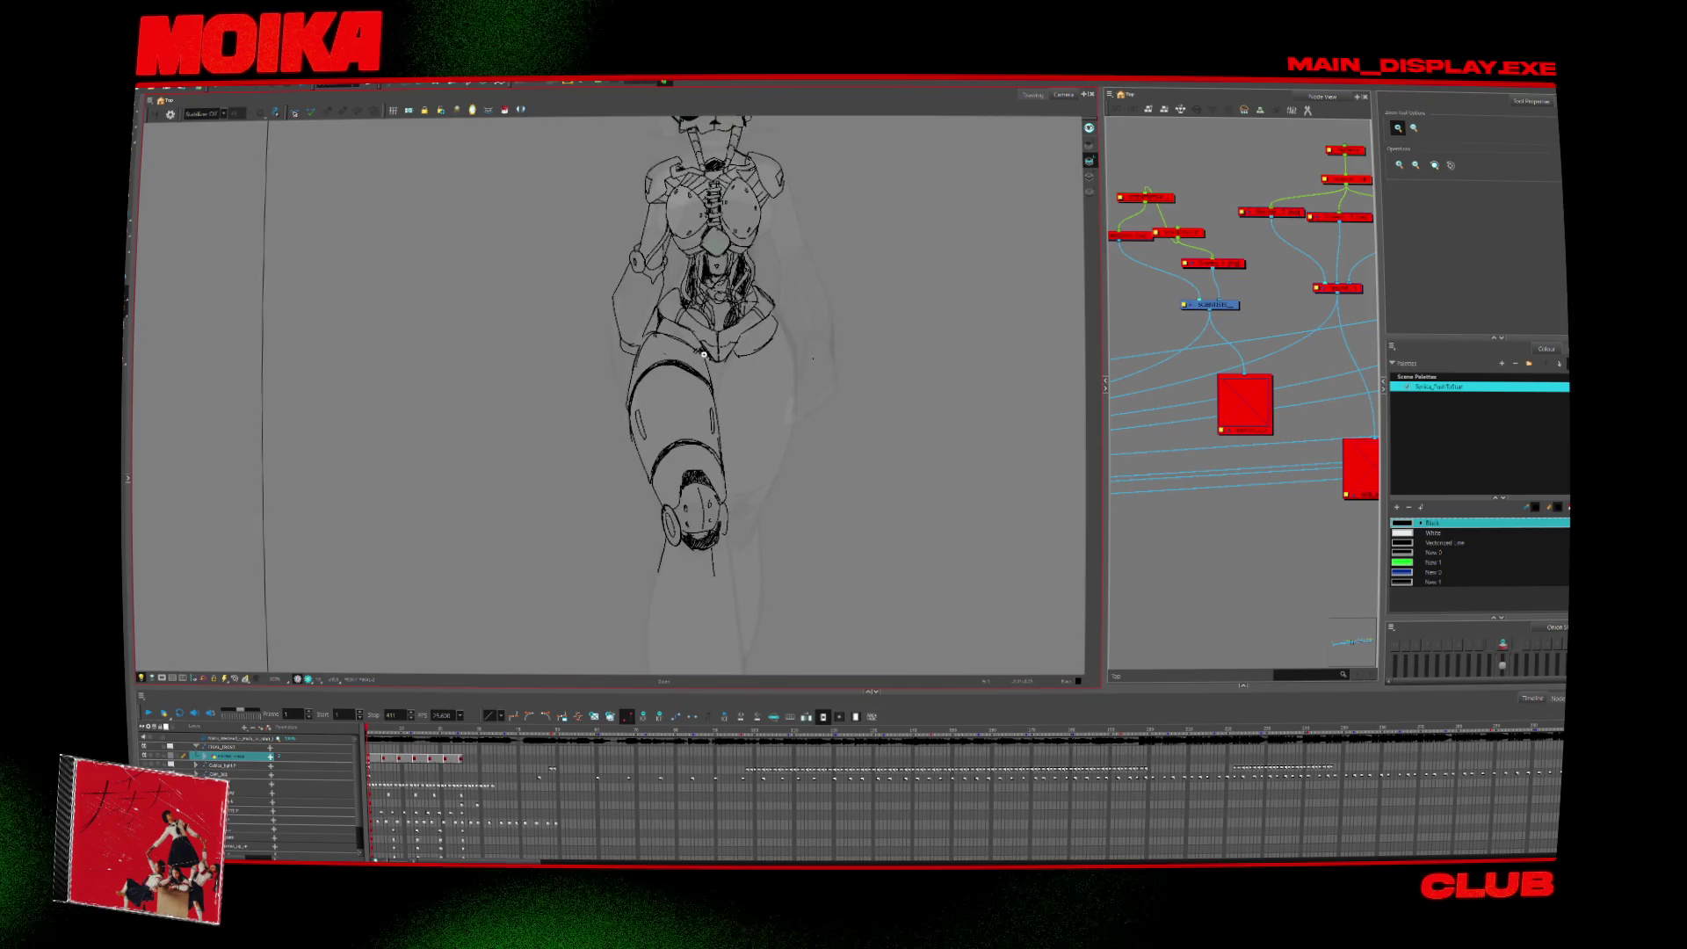
pyautogui.scroll(1, 723, 299)
pyautogui.hotkey('alt', 'b')
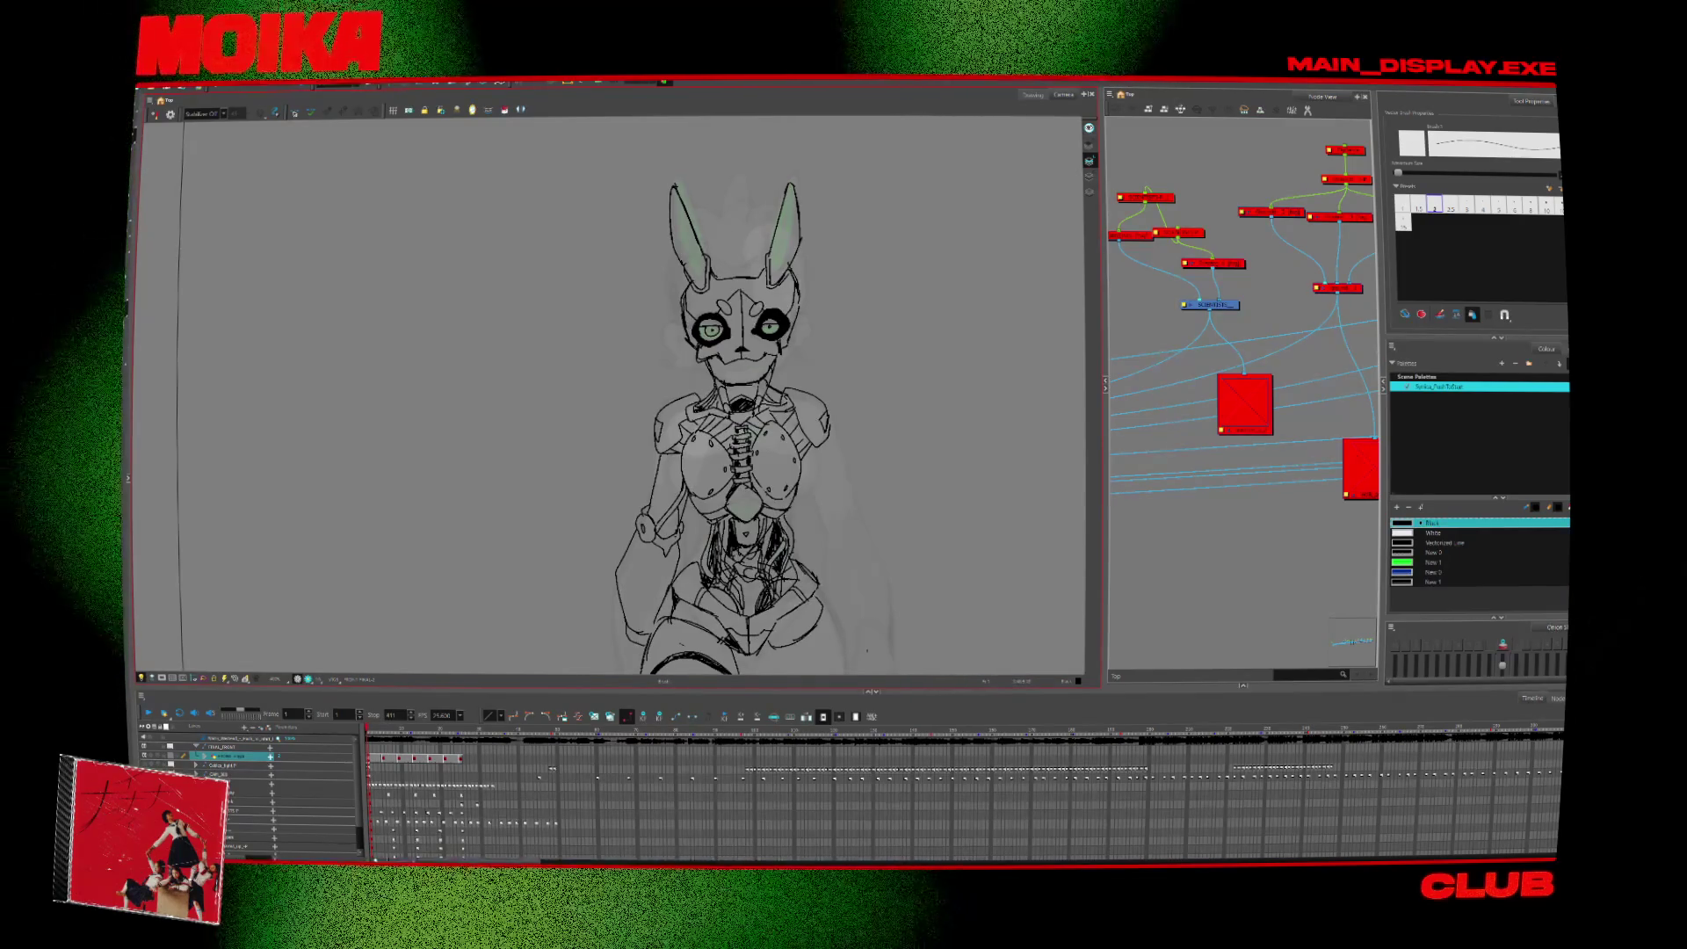
pyautogui.moveTo(913, 468)
pyautogui.mouseDown()
pyautogui.moveTo(945, 388)
pyautogui.moveTo(908, 490)
pyautogui.mouseUp()
pyautogui.hotkey('alt', 'b')
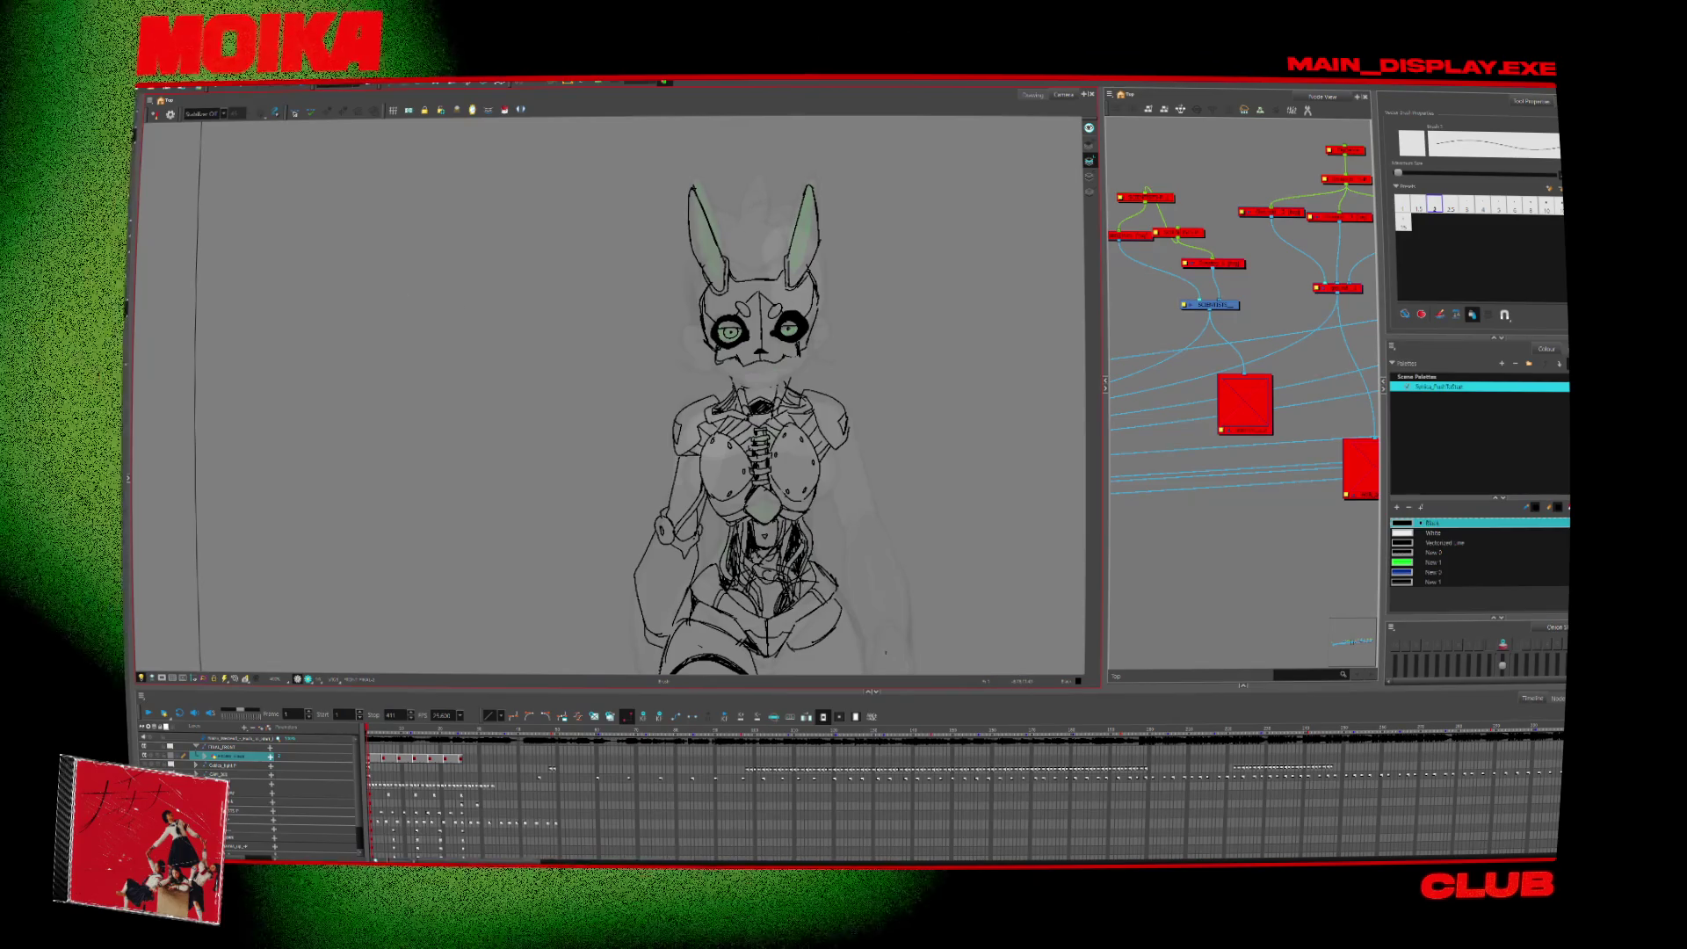
pyautogui.press('super+1')
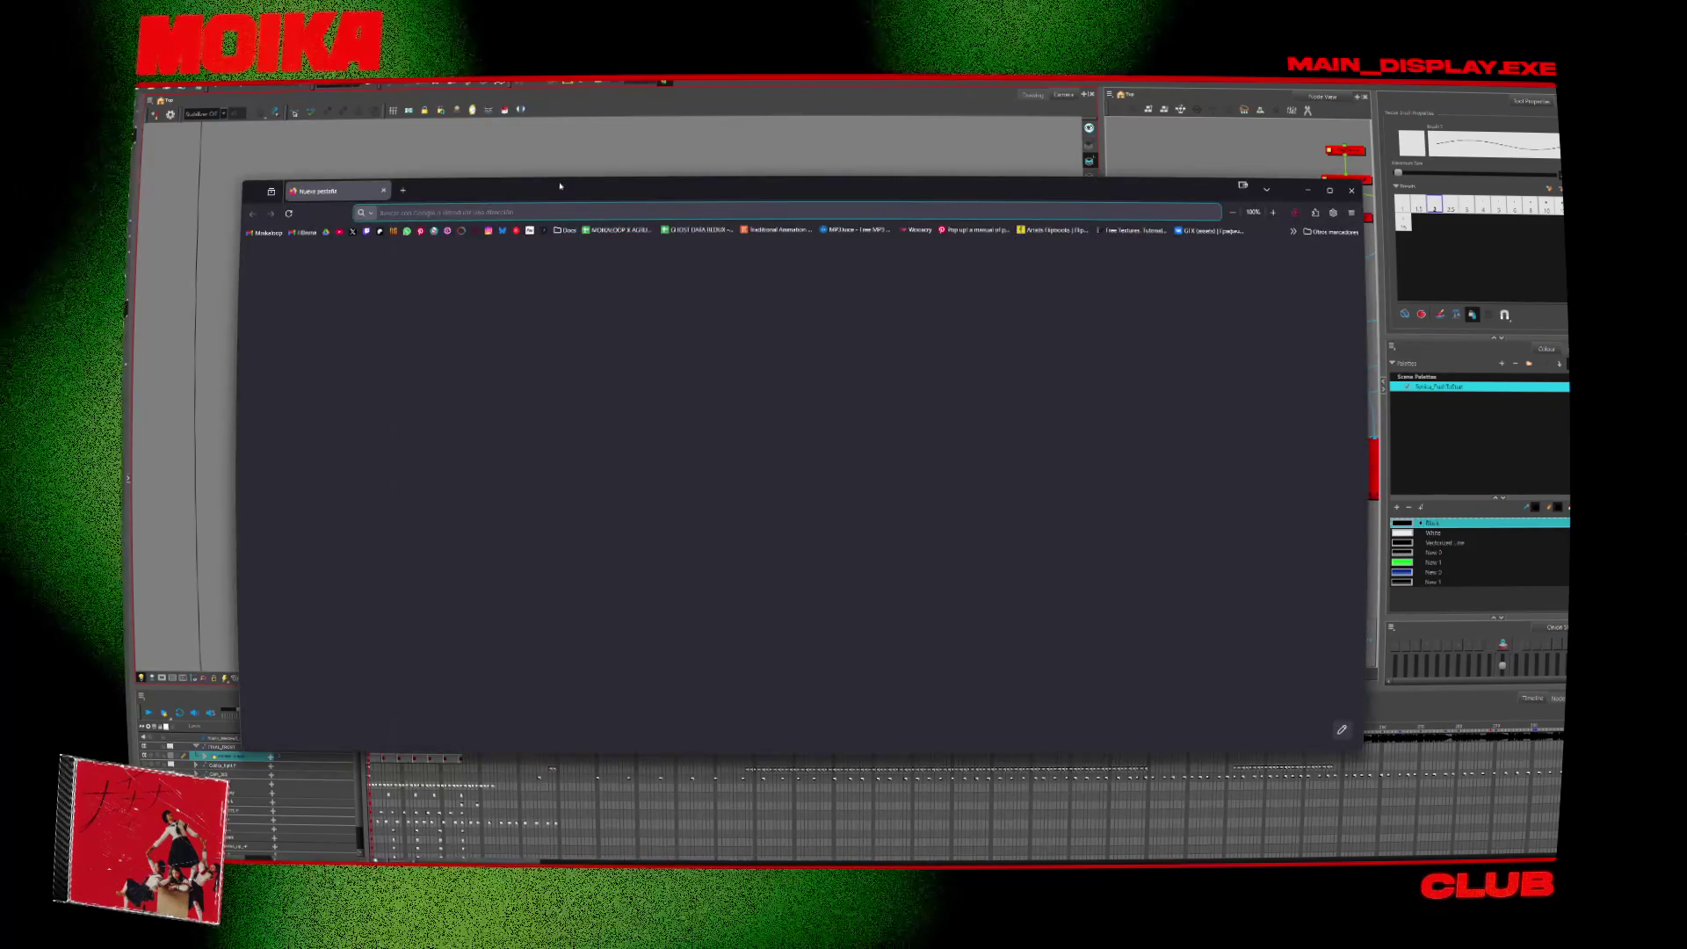
# Close the empty Chrome window to return to the Harmony drawing.
pyautogui.press('super+1')
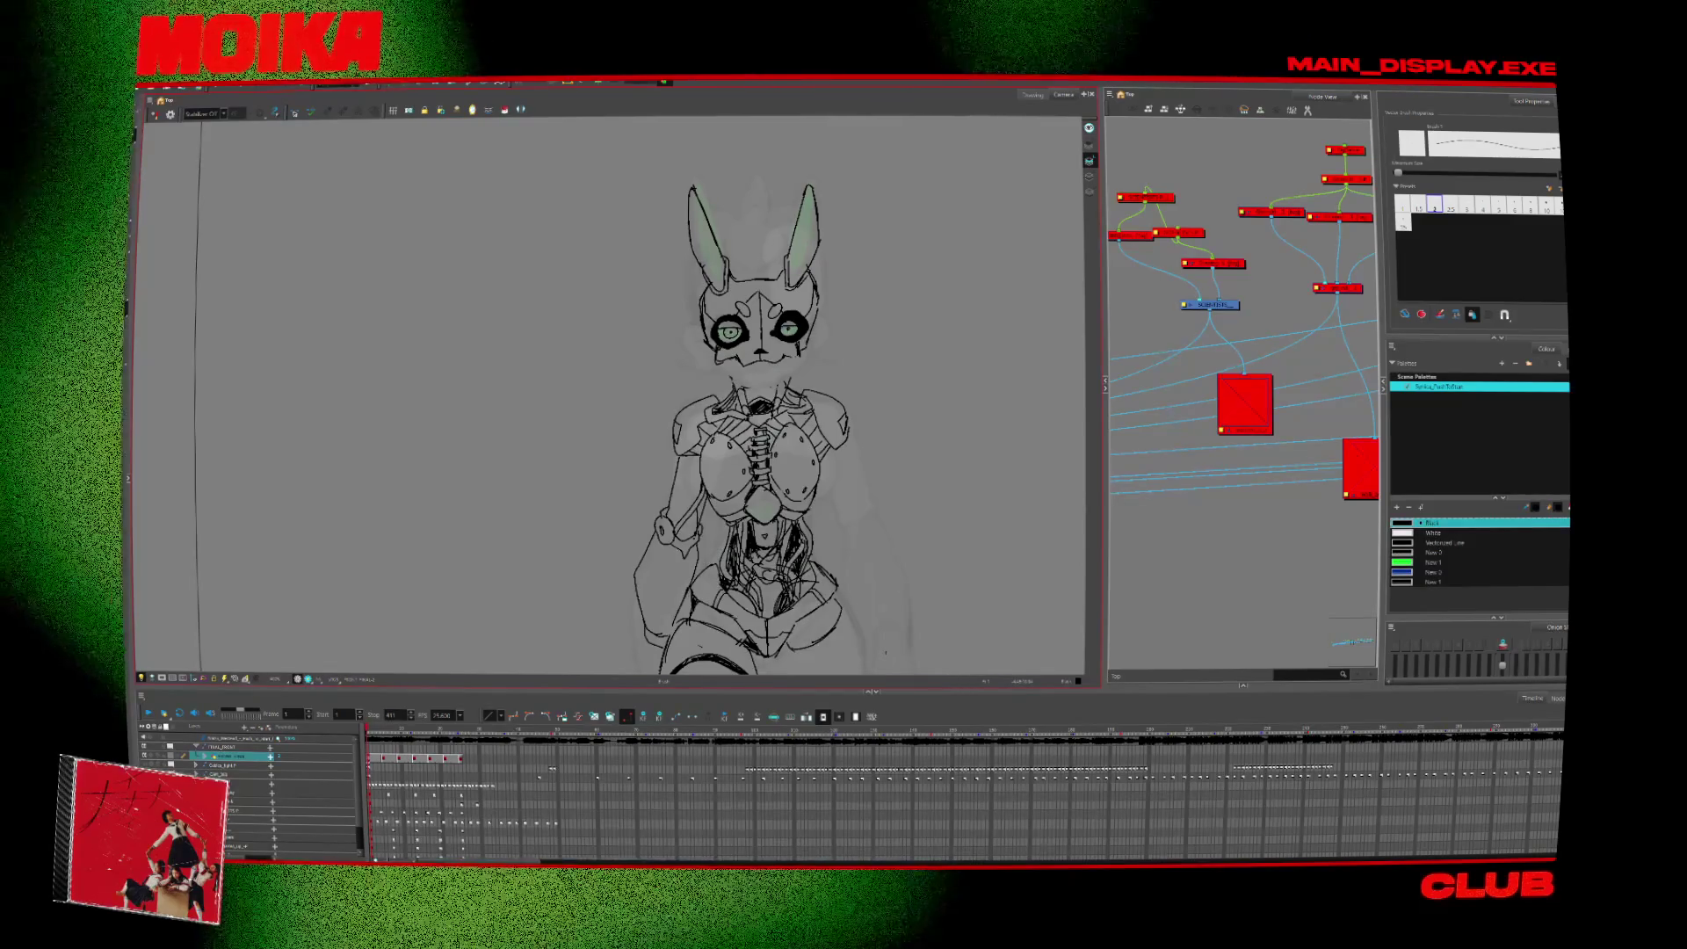
# Select the chest scribble and the face strokes around the eyes, swapping between Brush and Pencil.
pyautogui.hotkey('alt', 'b')
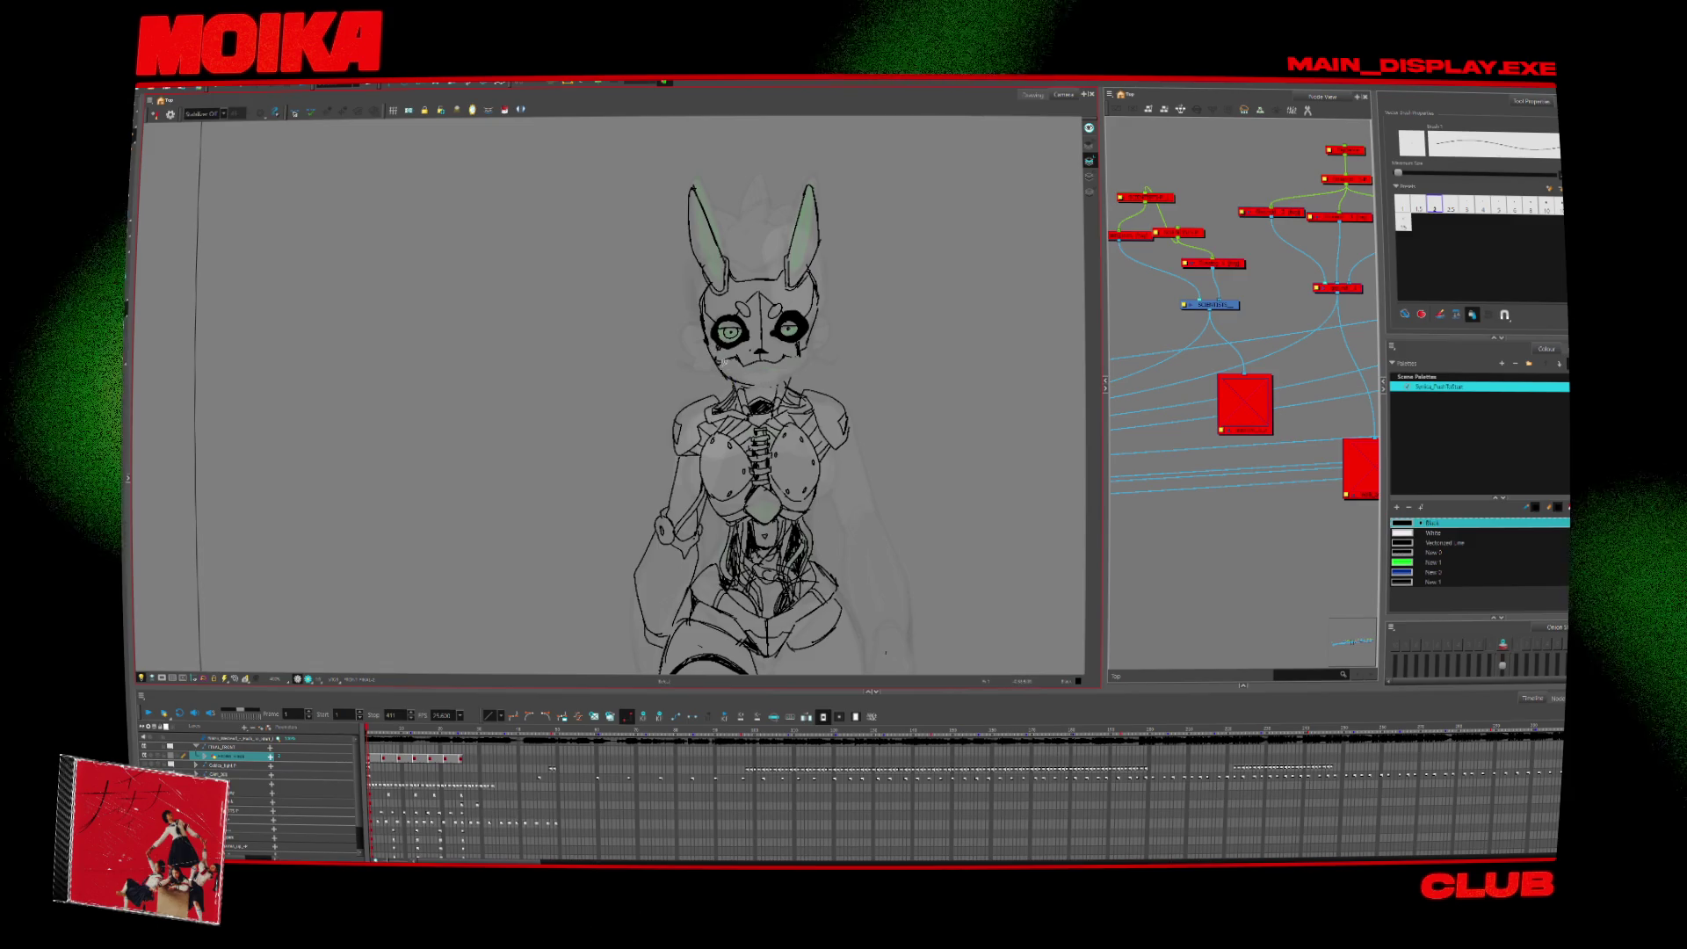
pyautogui.hotkey('alt', 'b')
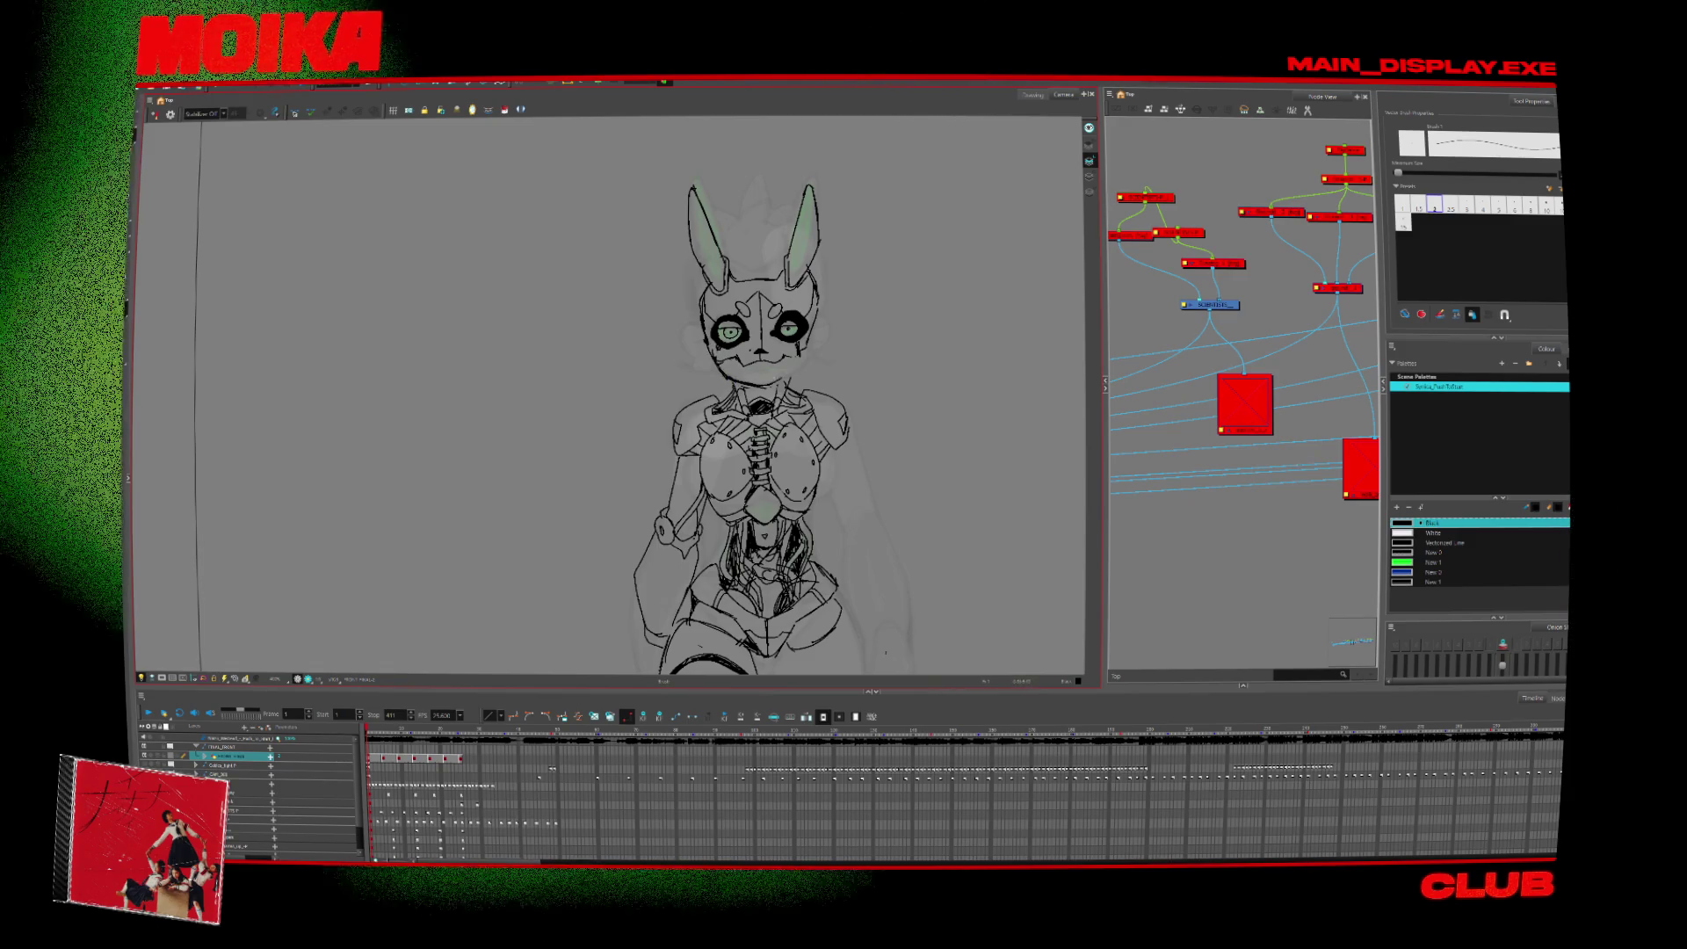
pyautogui.hotkey('alt', '/')
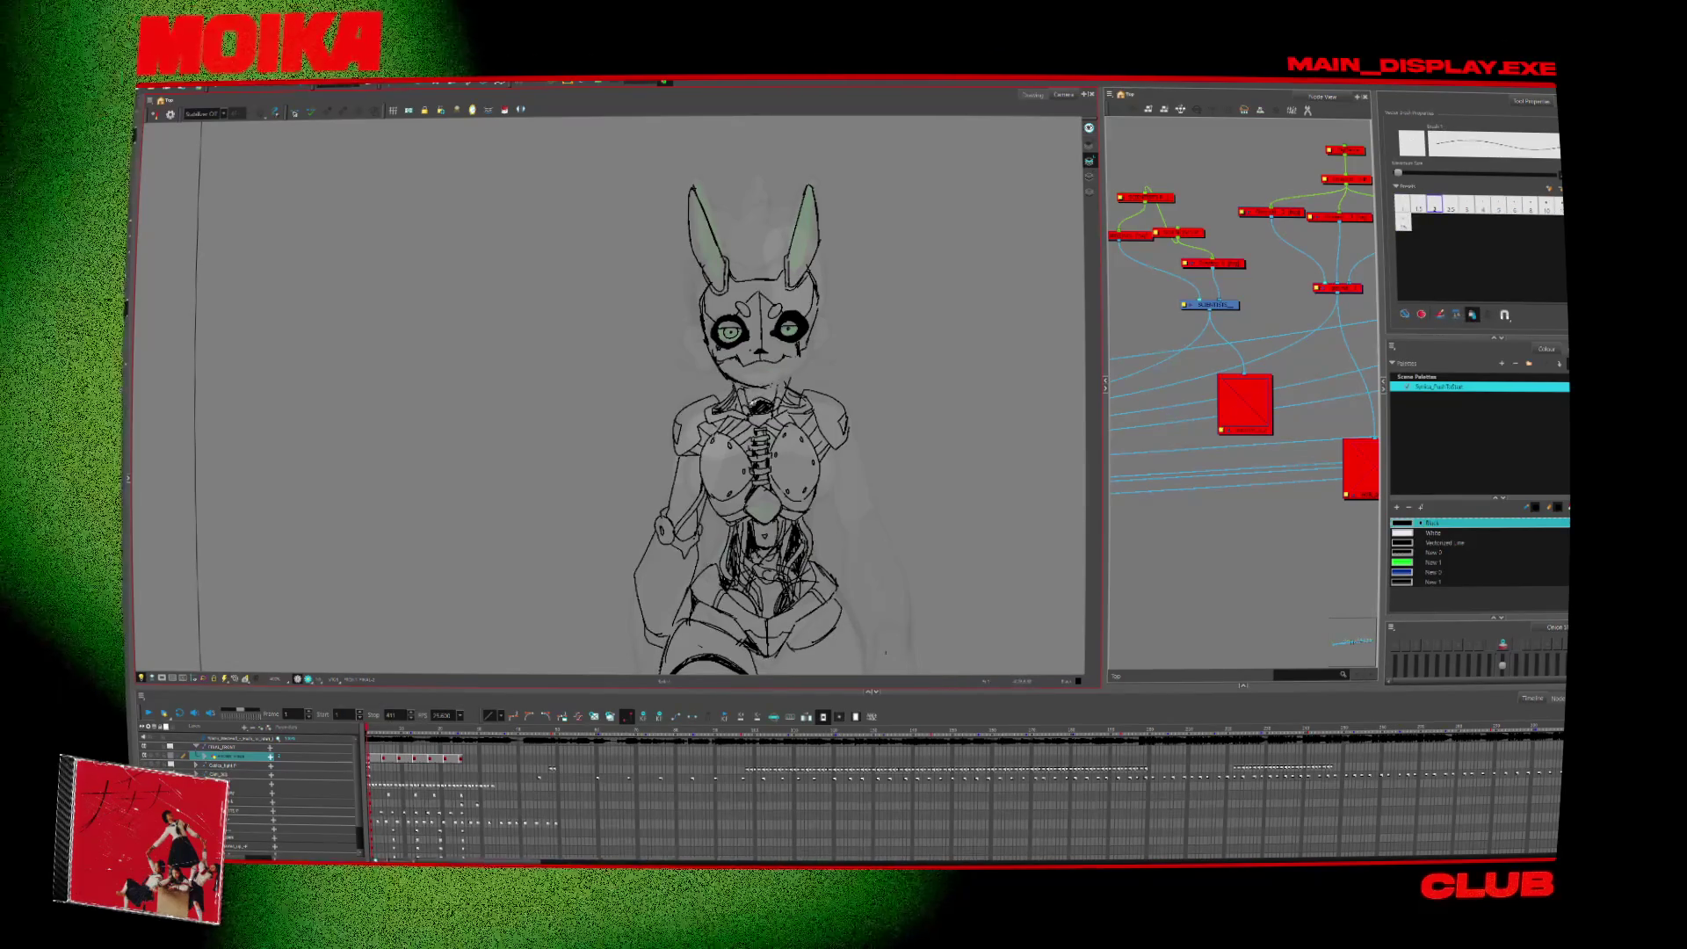
pyautogui.click(778, 400)
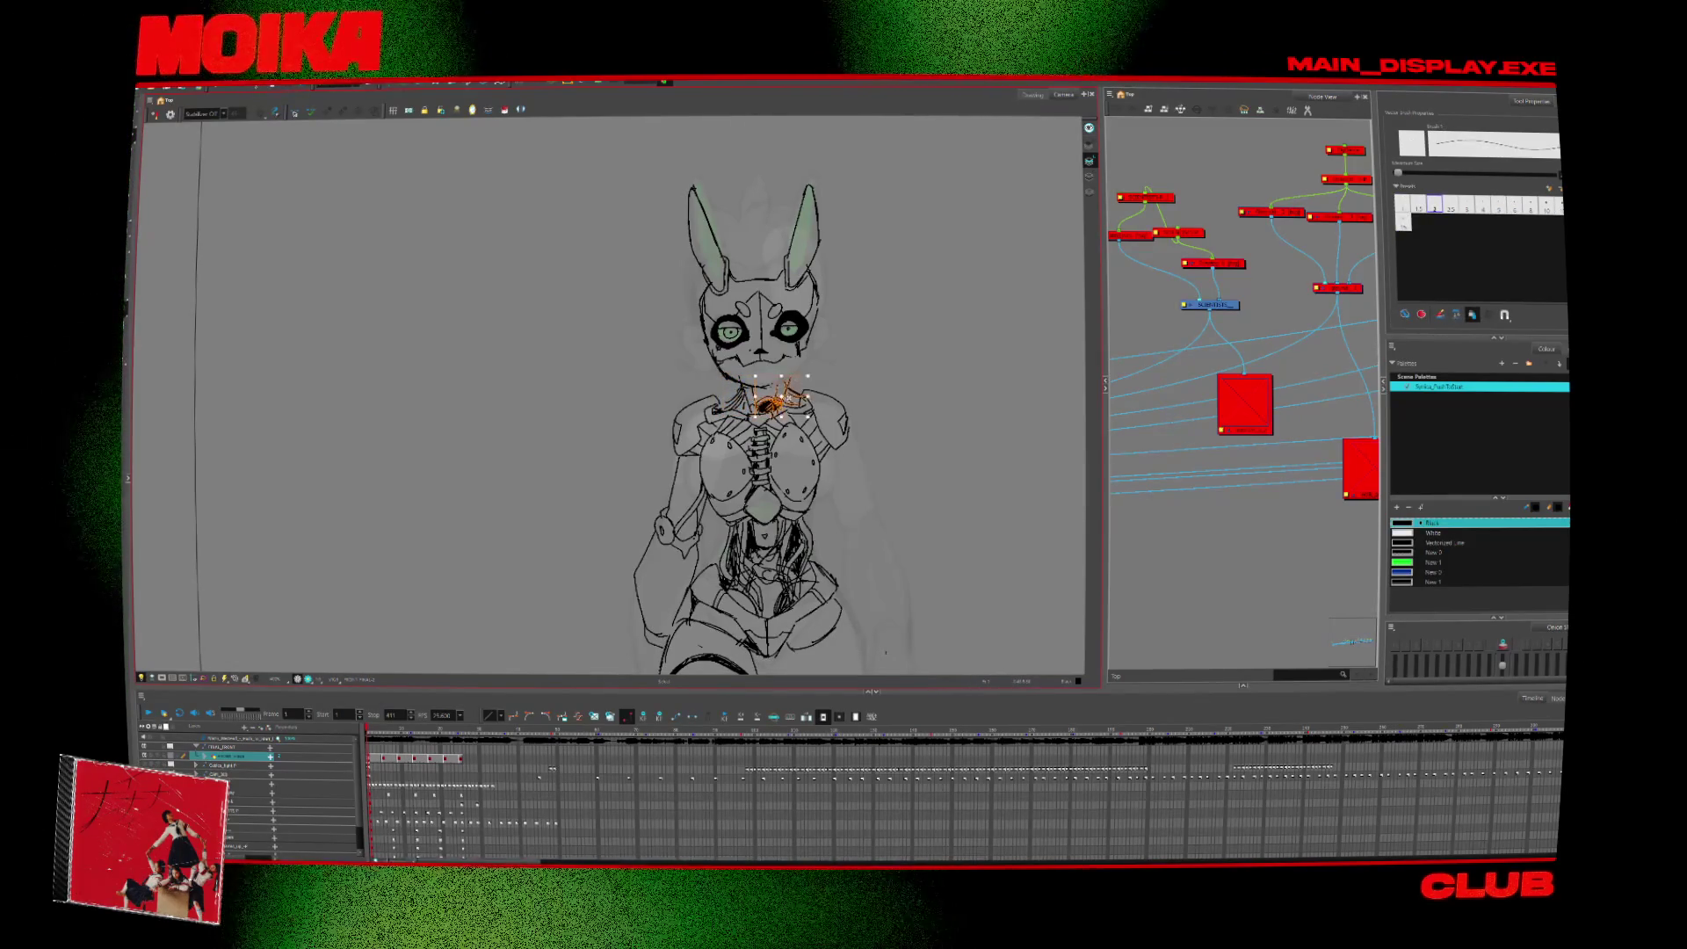
pyautogui.hotkey('alt', 'b')
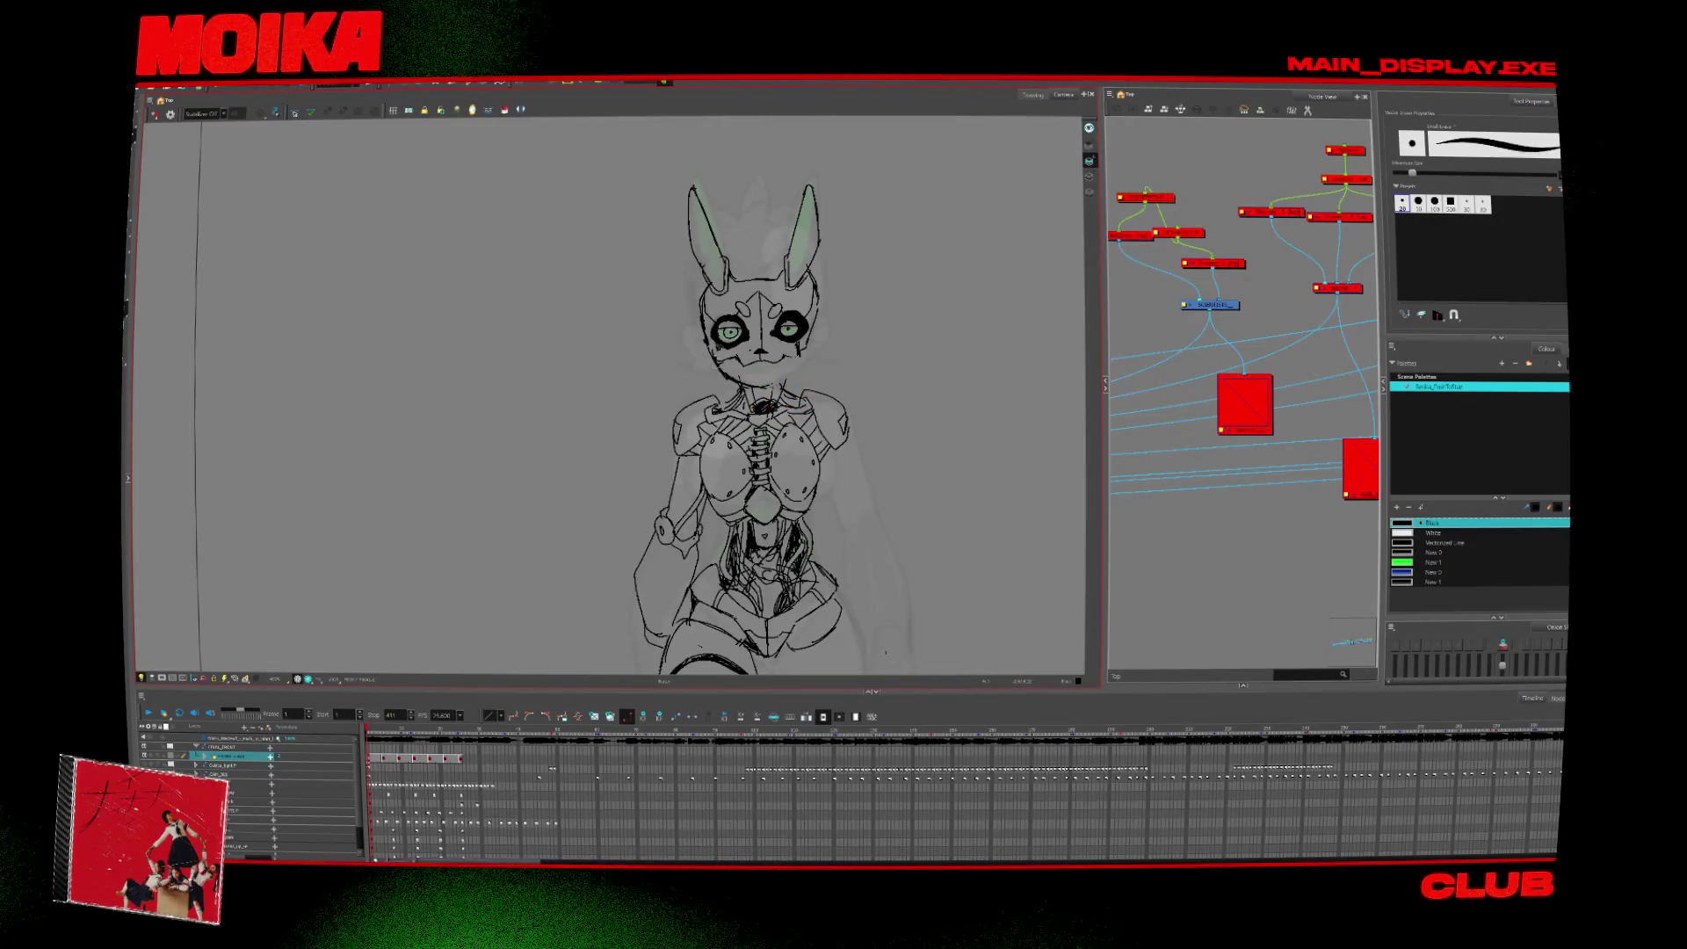
pyautogui.hotkey('alt', '/')
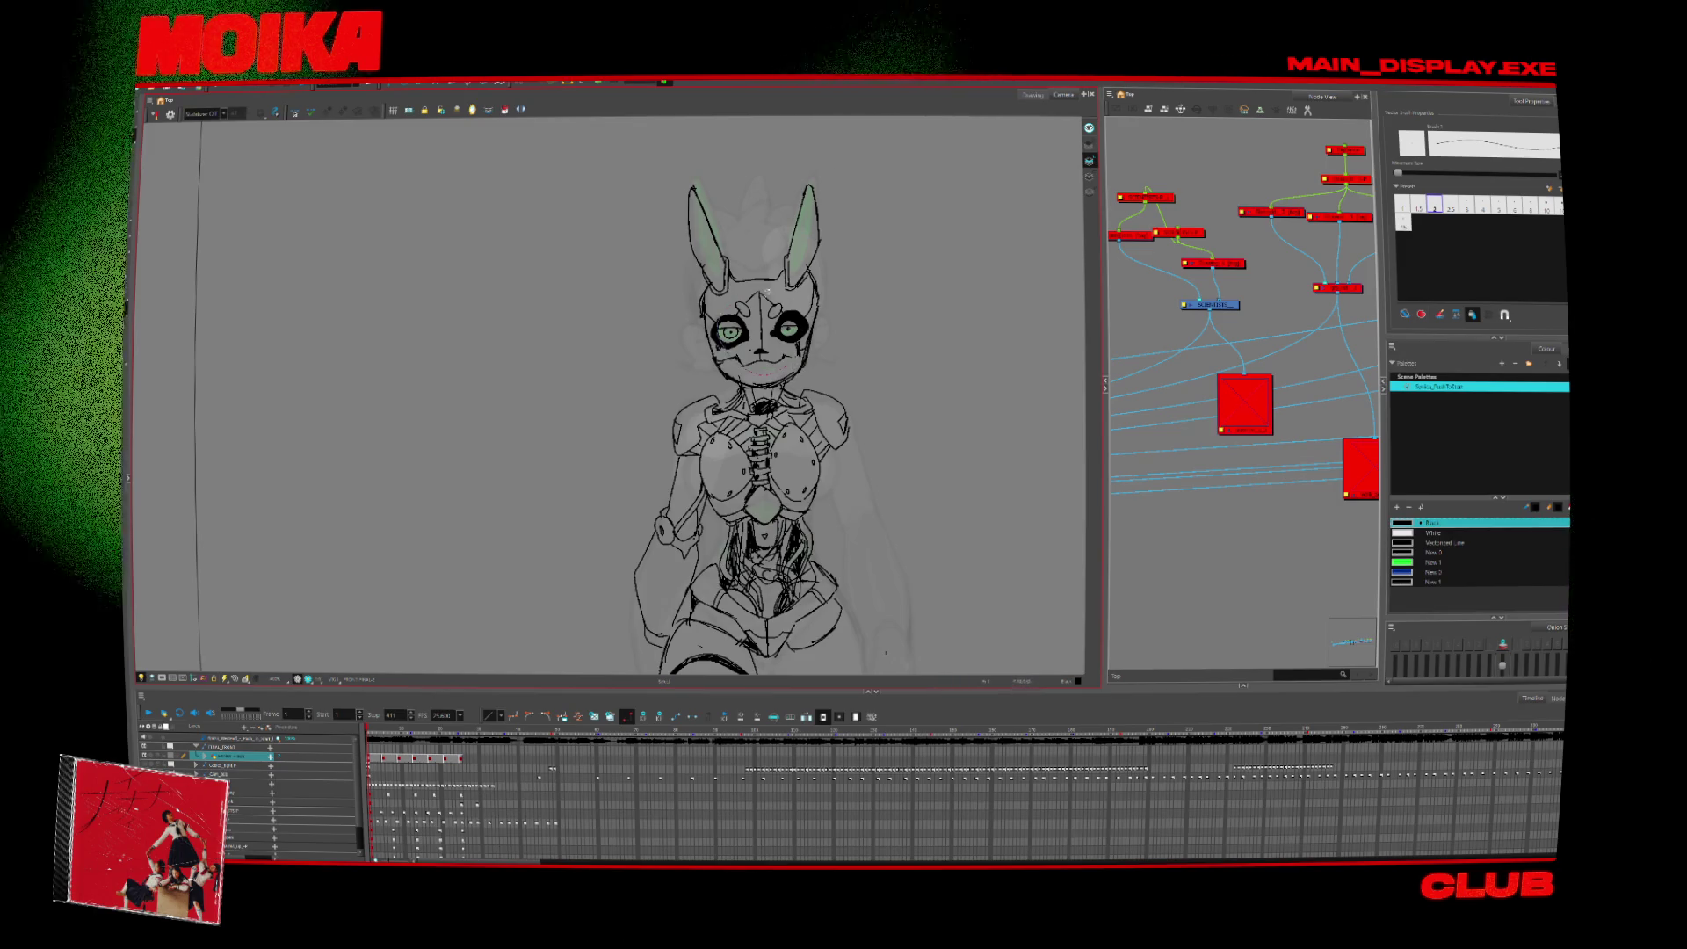
pyautogui.moveTo(707, 290); pyautogui.dragTo(805, 338)
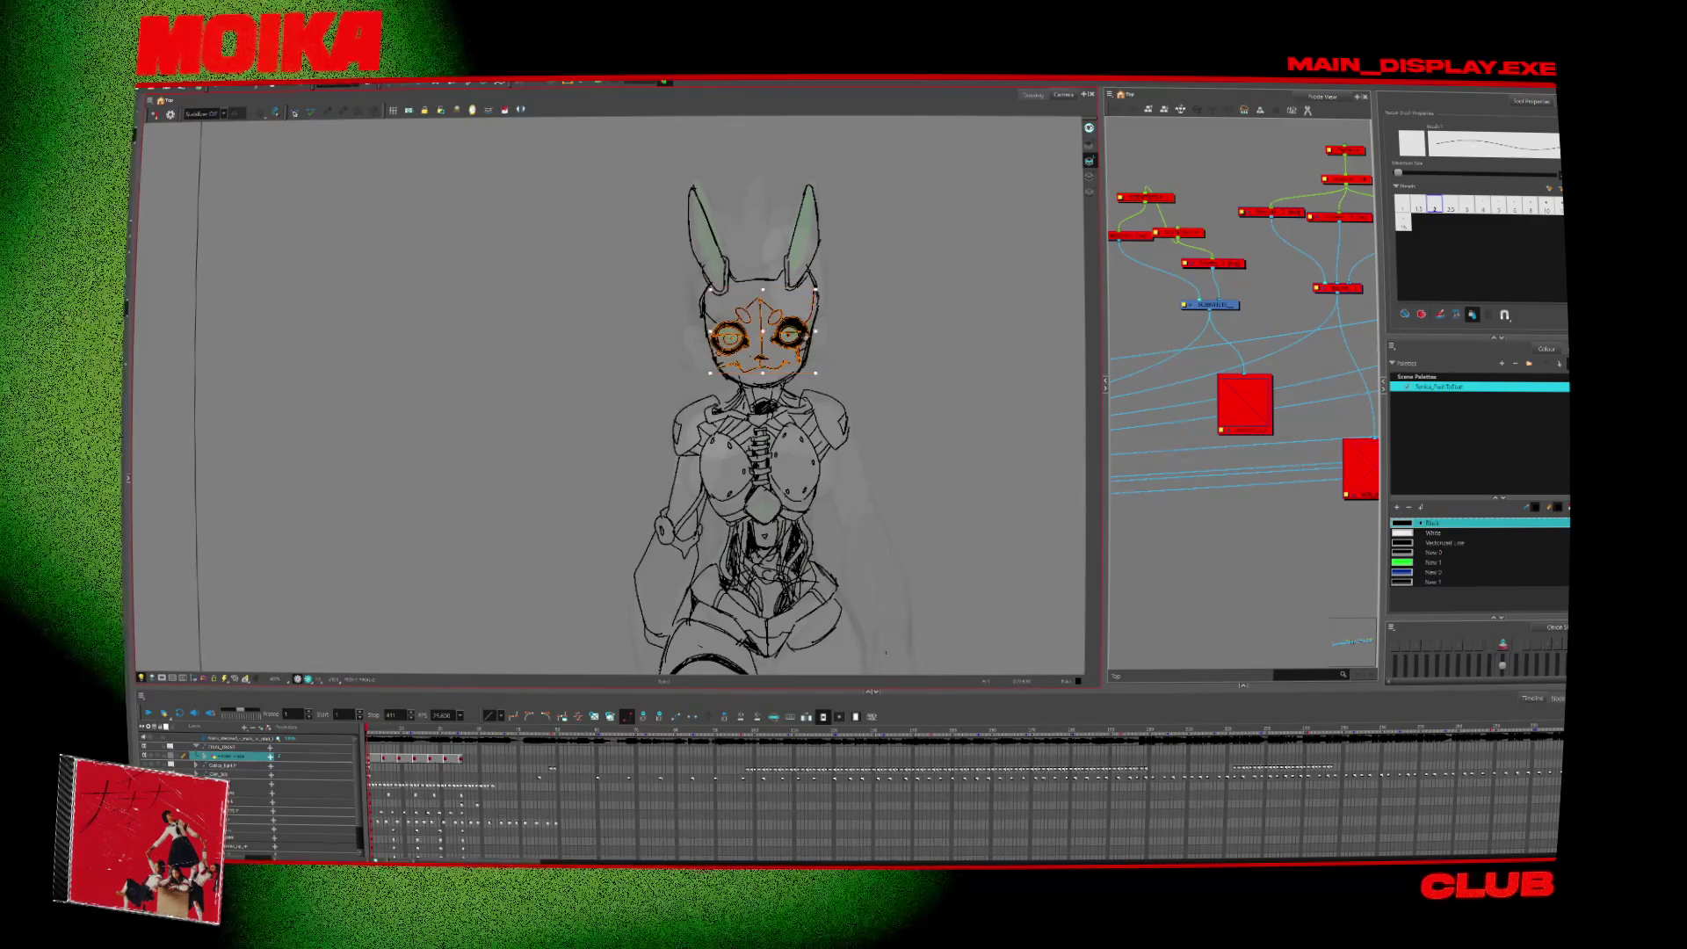
pyautogui.press('Escape')
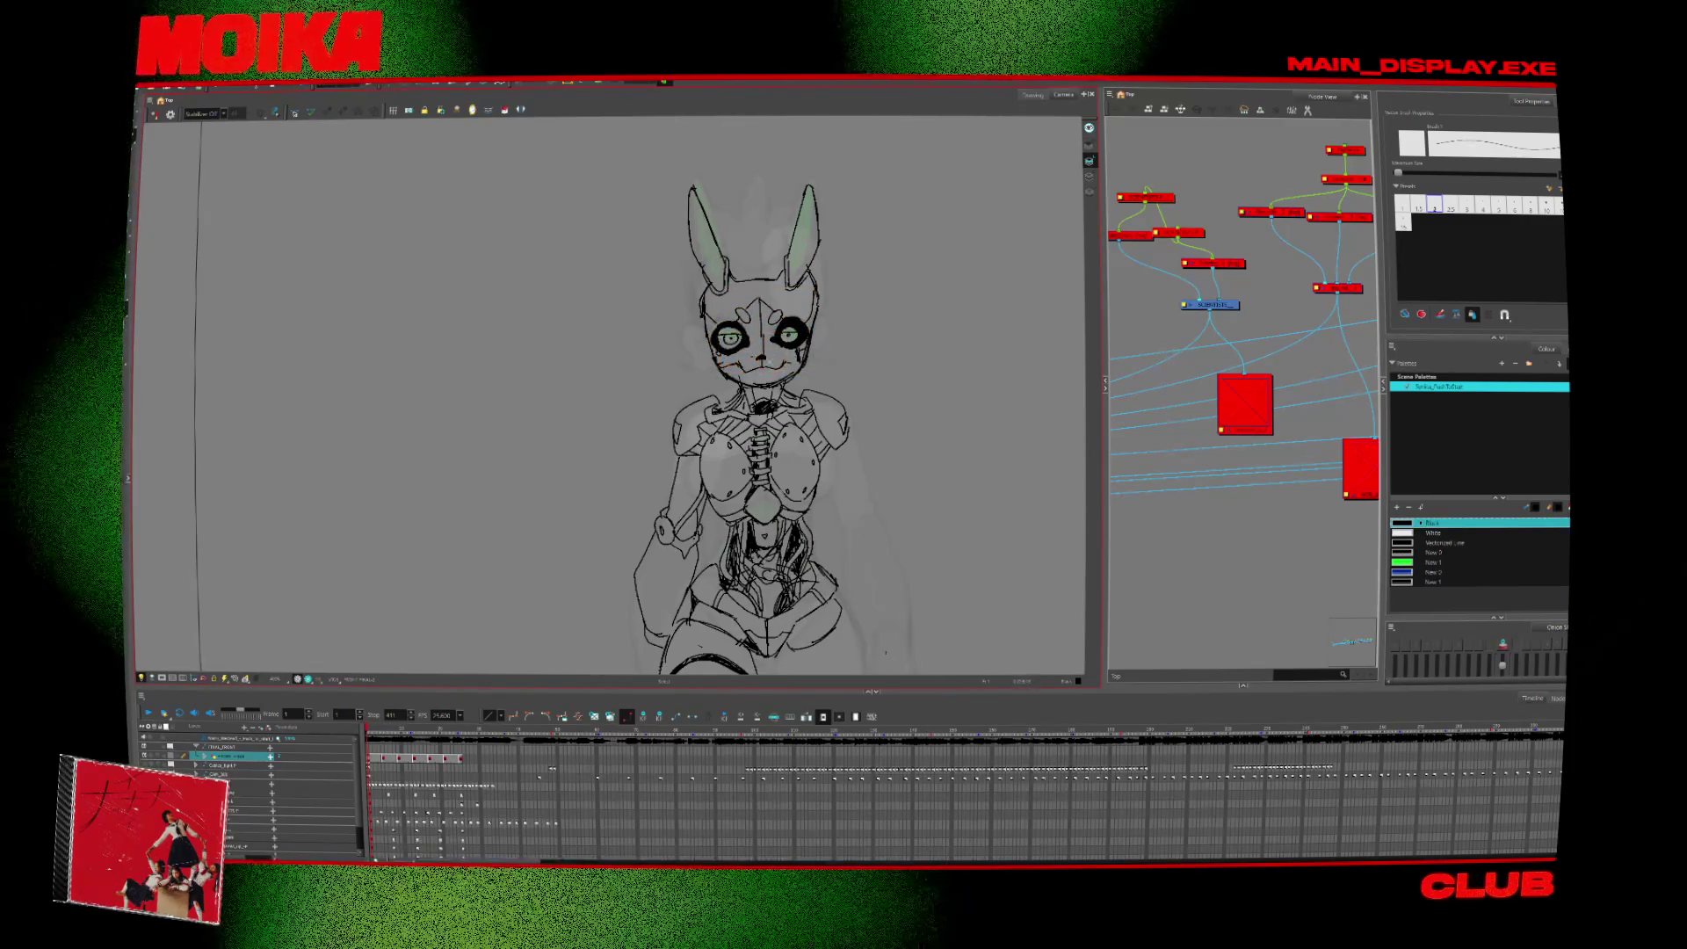
pyautogui.hotkey('alt', 'b')
pyautogui.hotkey('alt', '/')
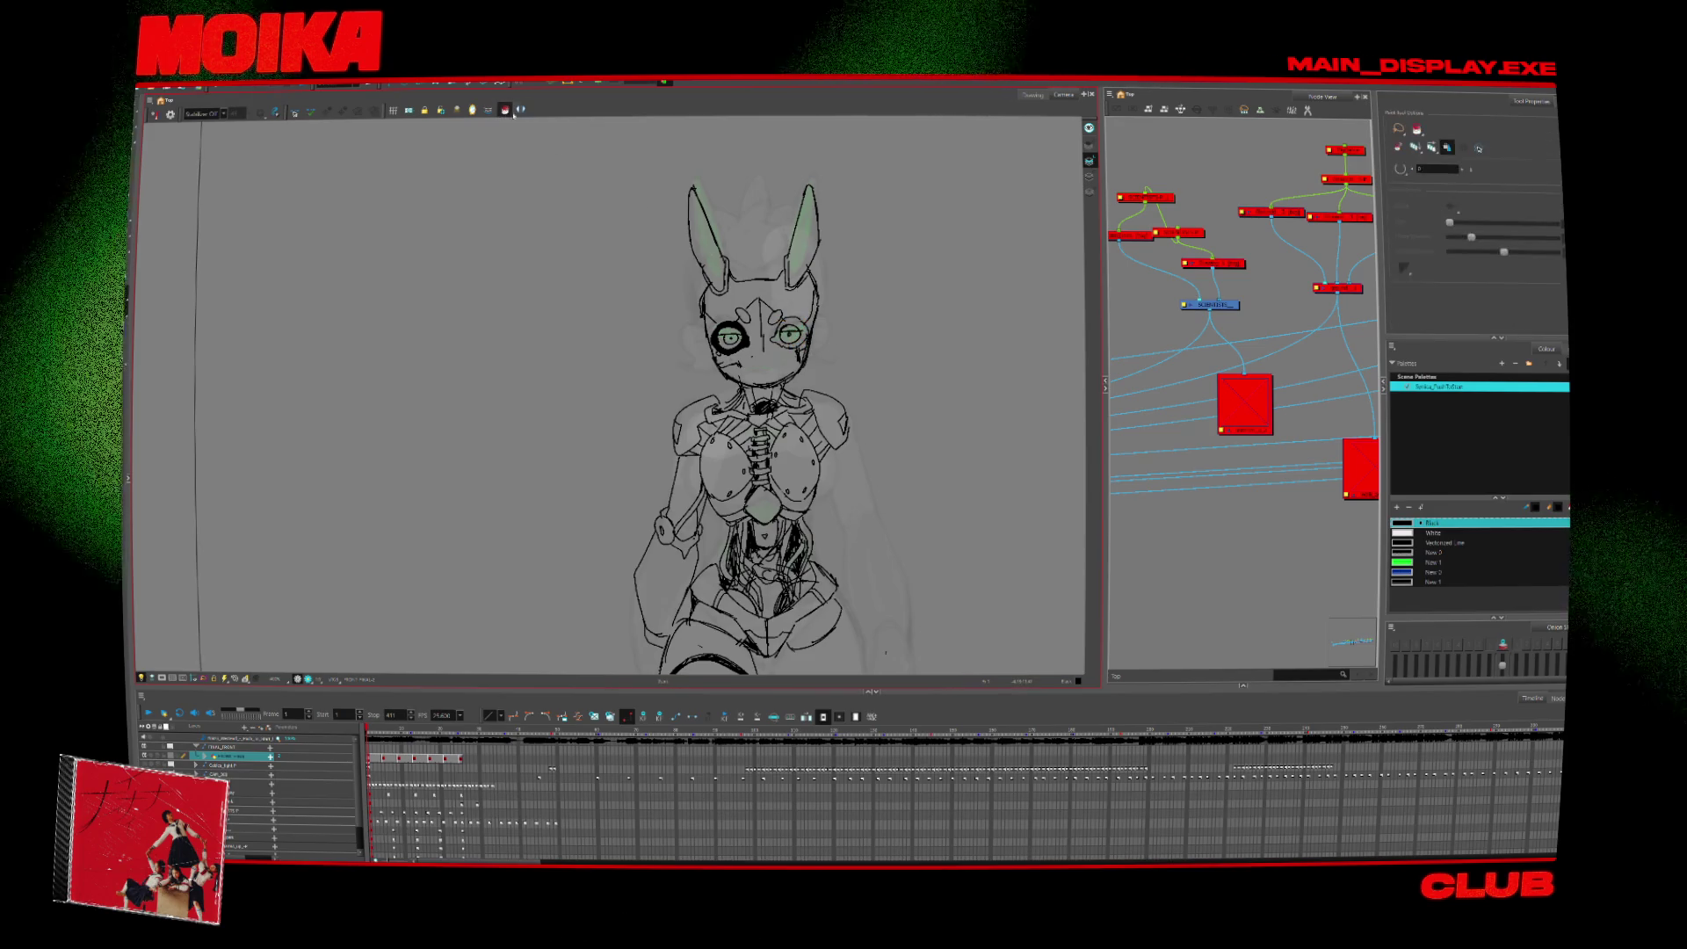
# Draw a thick ring around the right eye, fill it solid black, and tidy it with the Eraser.
pyautogui.moveTo(775, 327); pyautogui.dragTo(776, 325)
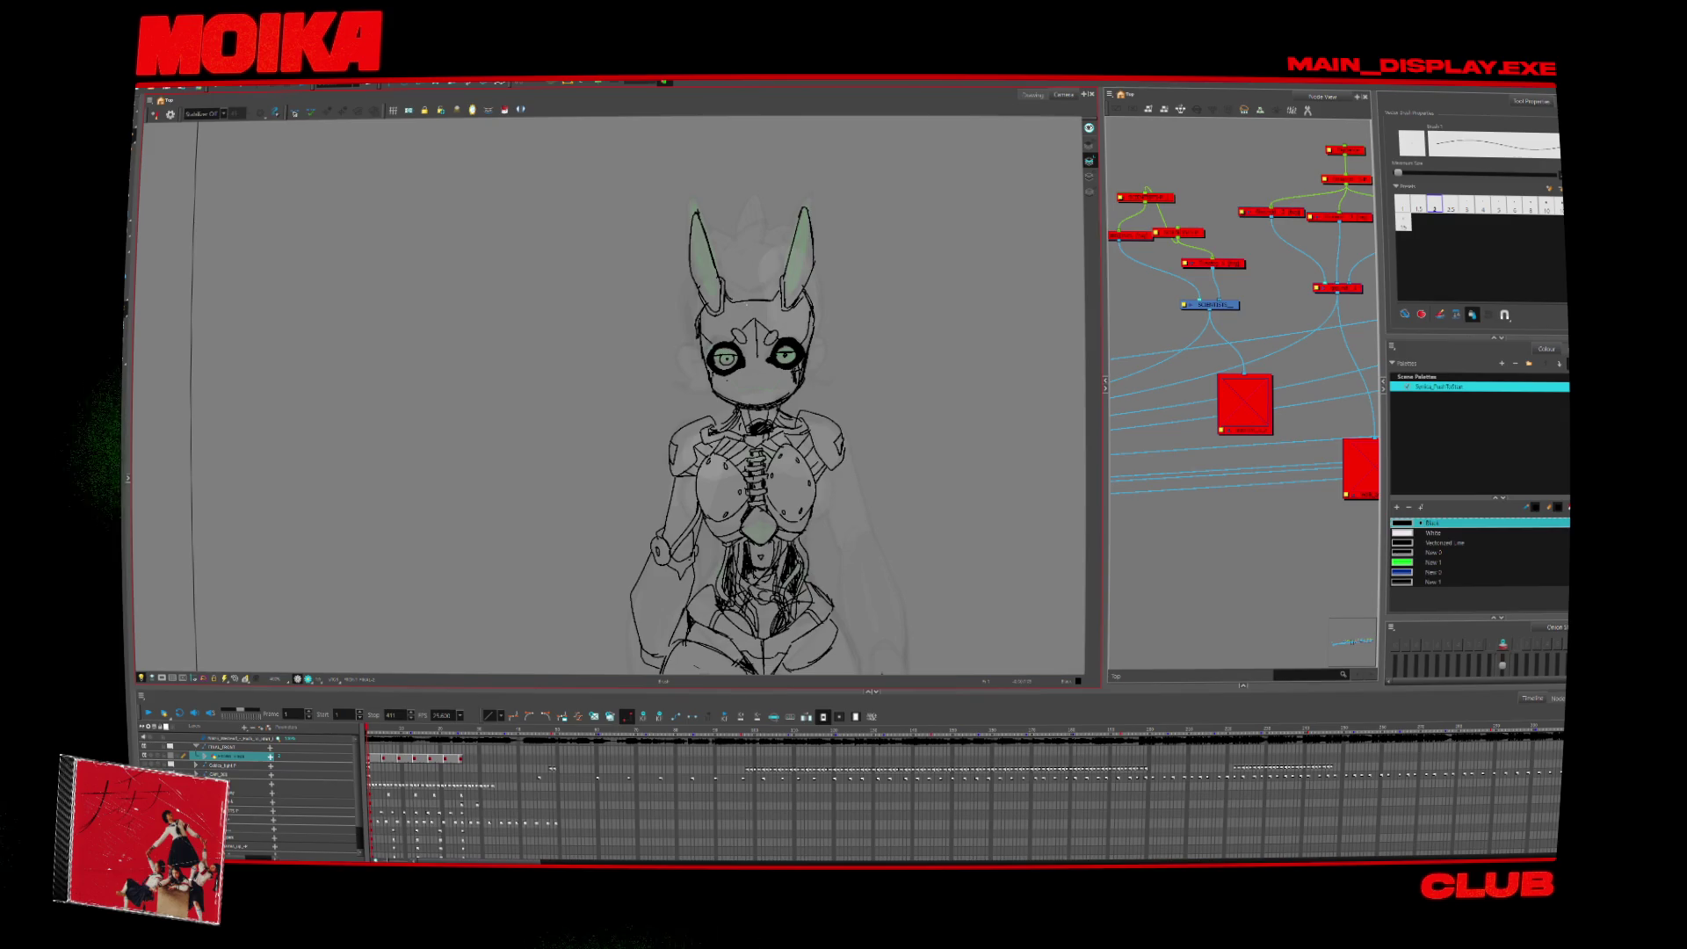
pyautogui.hotkey('alt', '/')
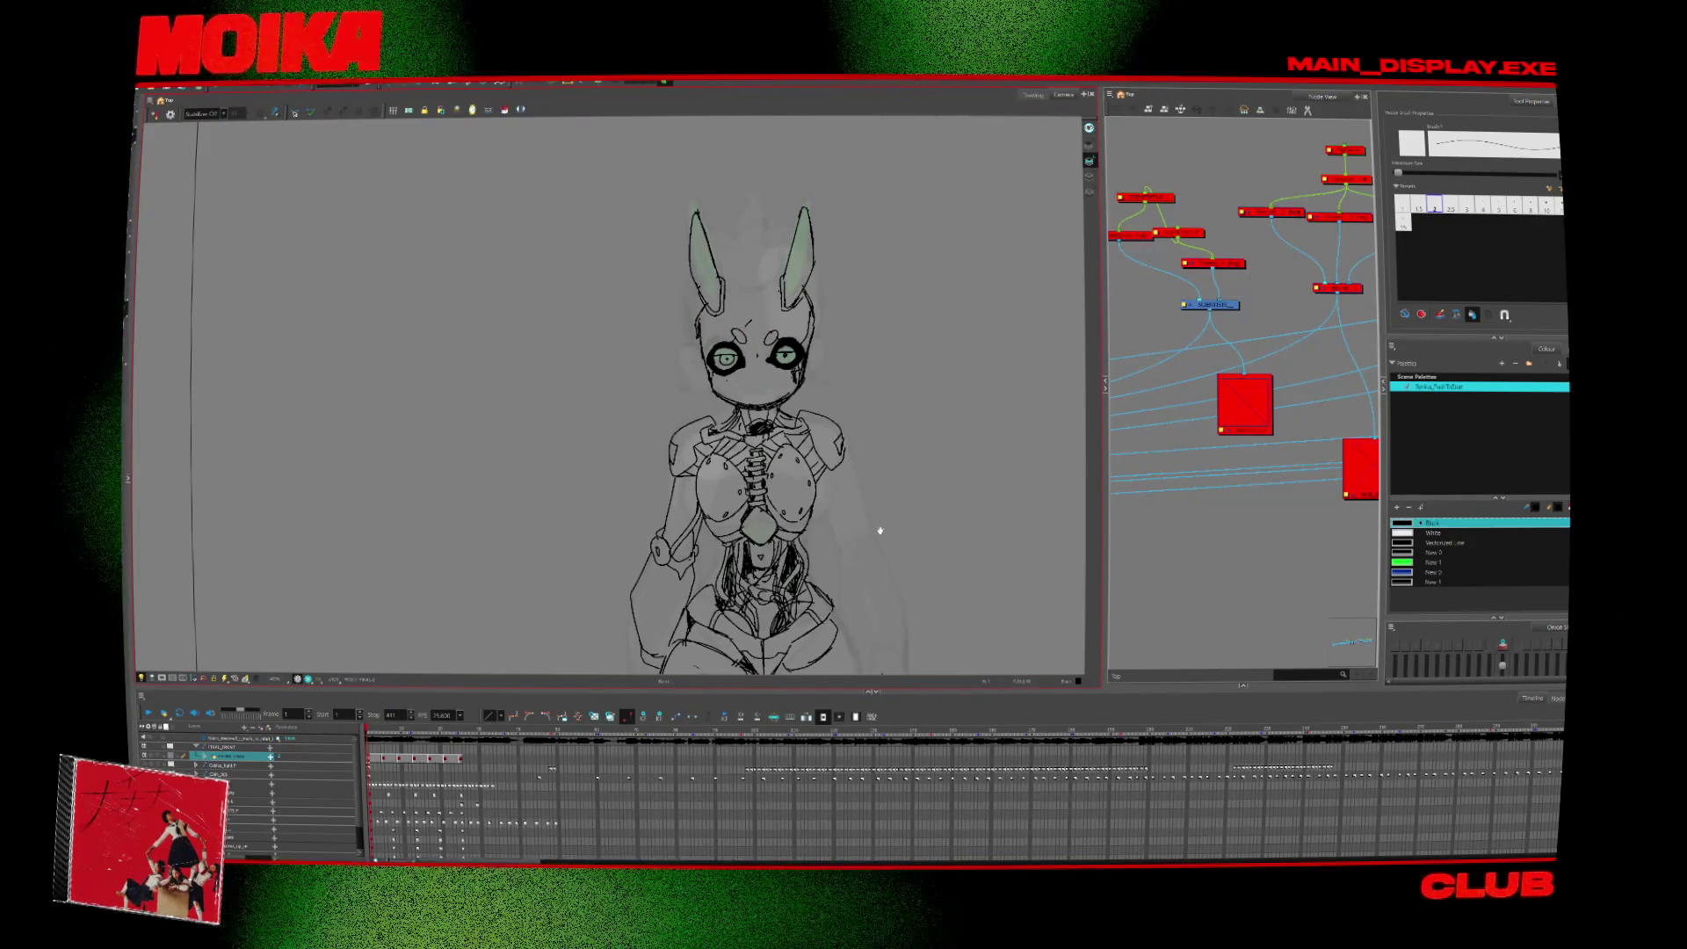
pyautogui.click(504, 110)
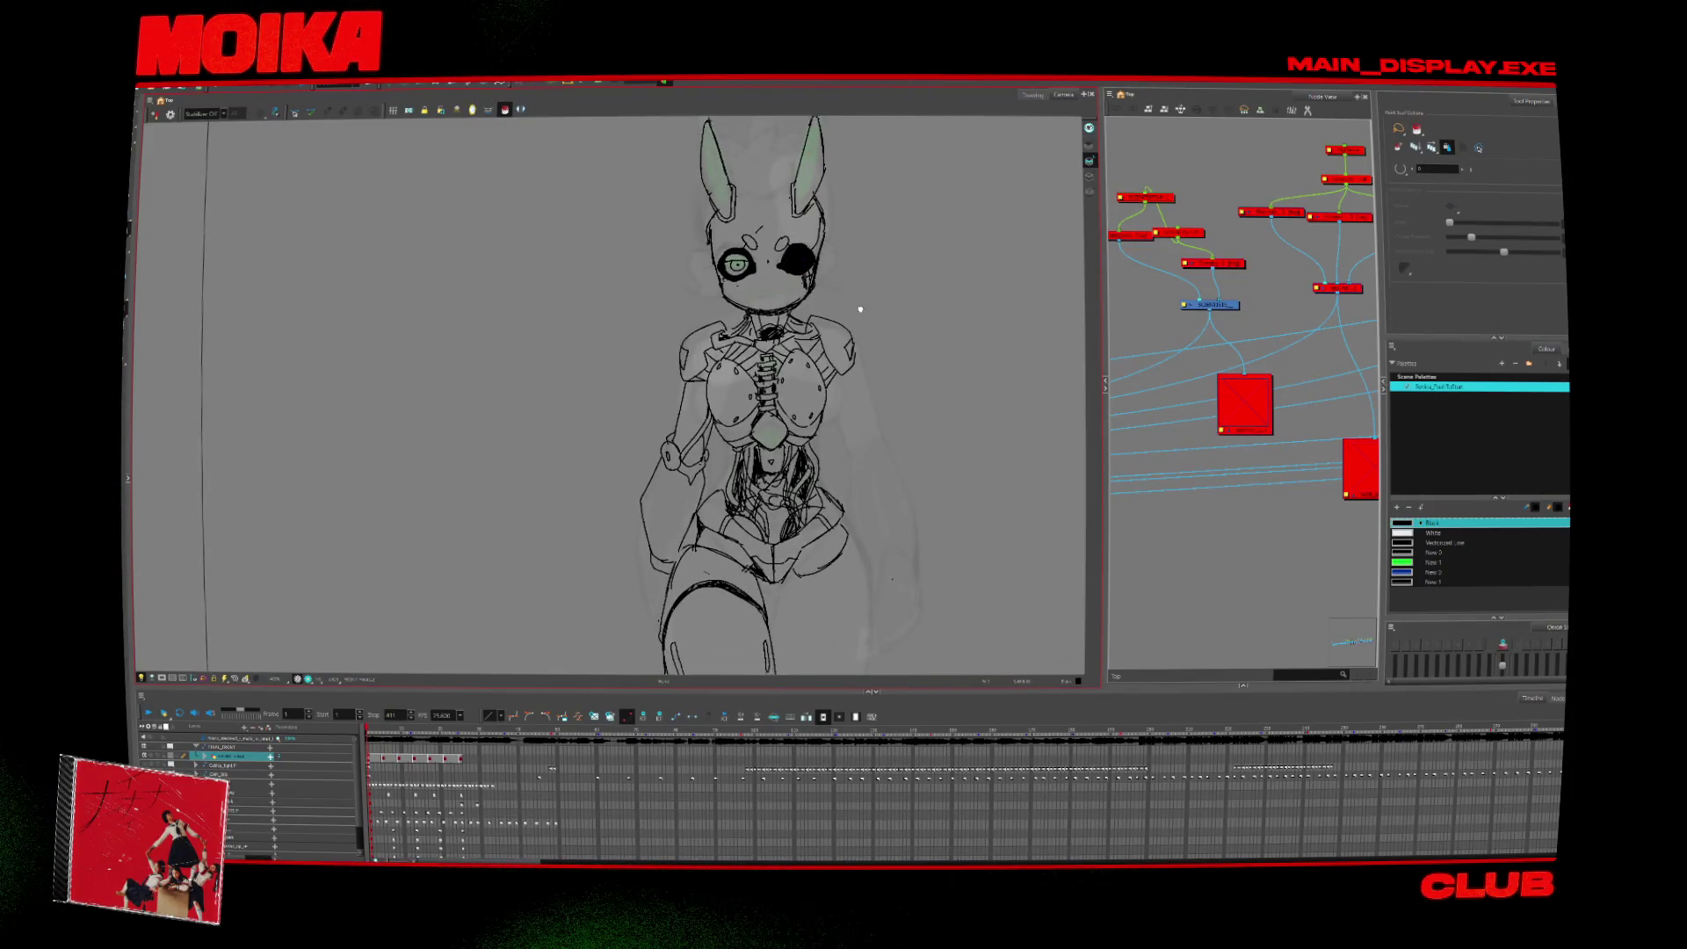
pyautogui.hotkey('alt', 'b')
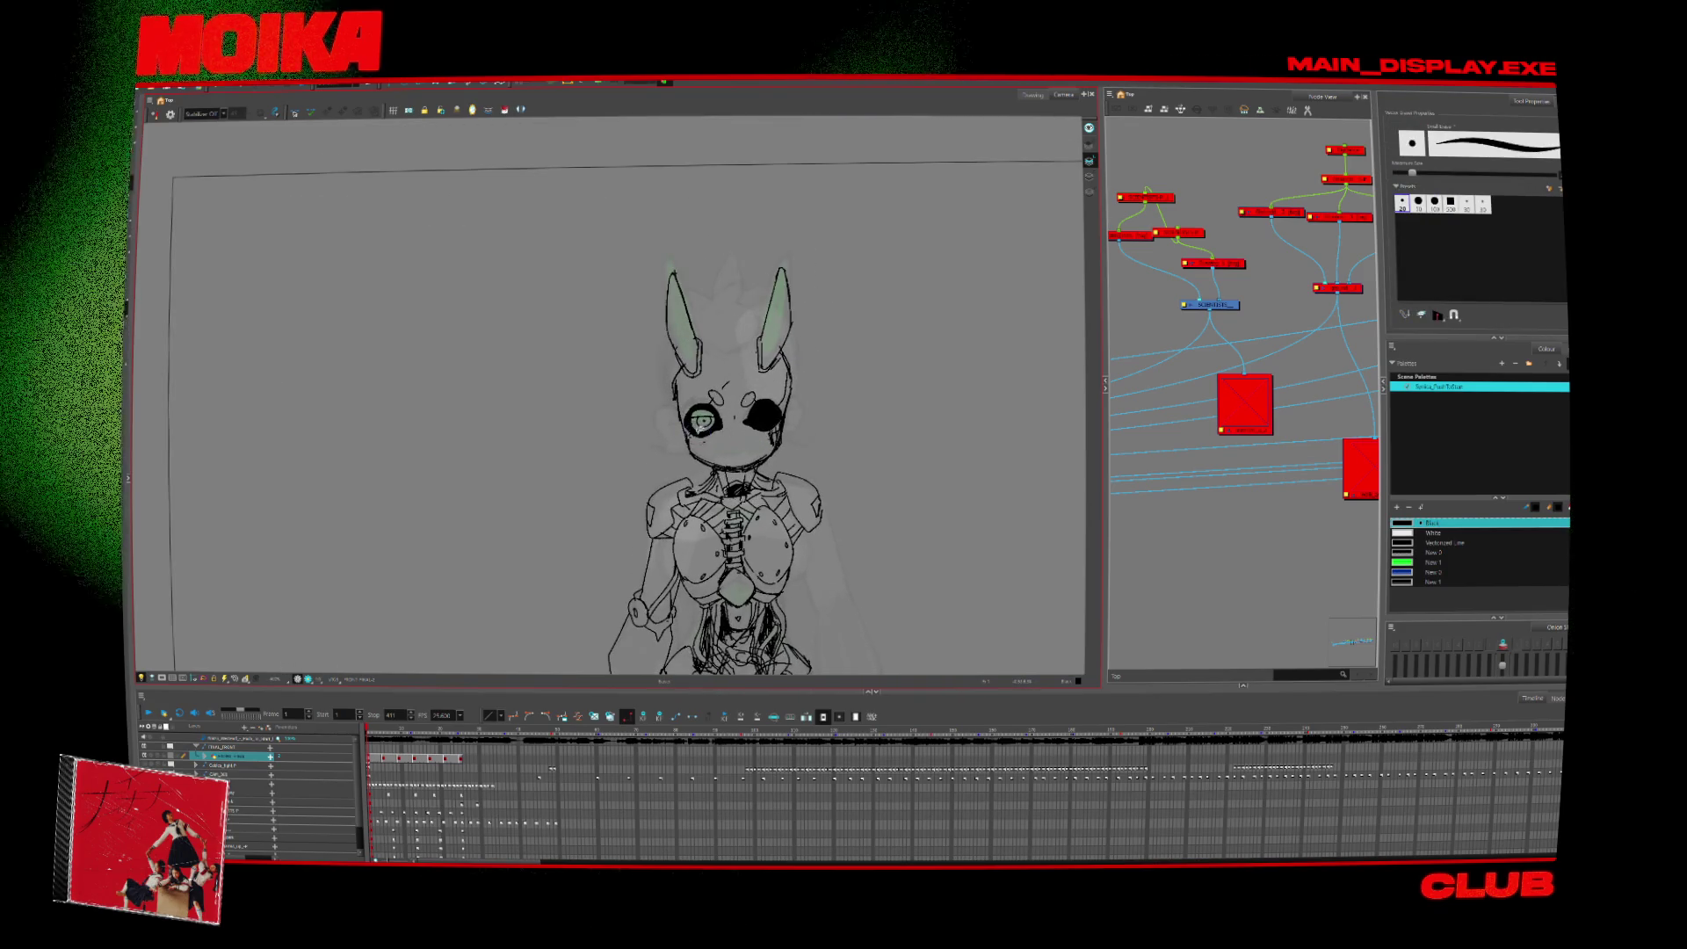
pyautogui.hotkey('alt', 'e')
pyautogui.hotkey('alt', '/')
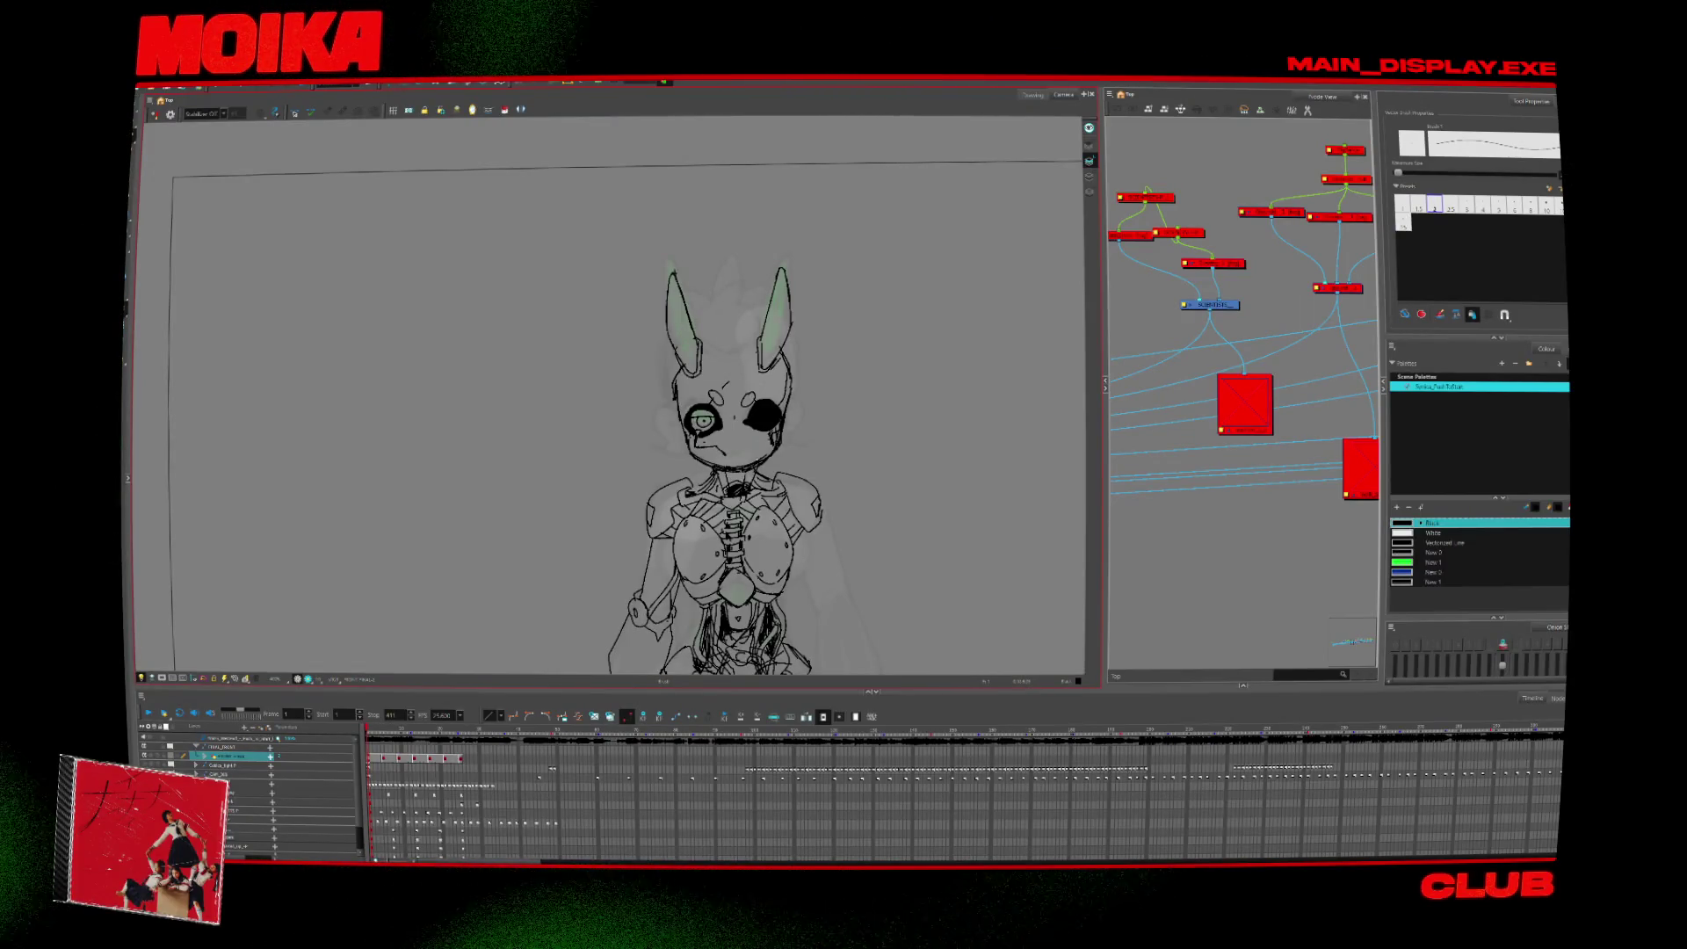
pyautogui.scroll(2, 714, 470)
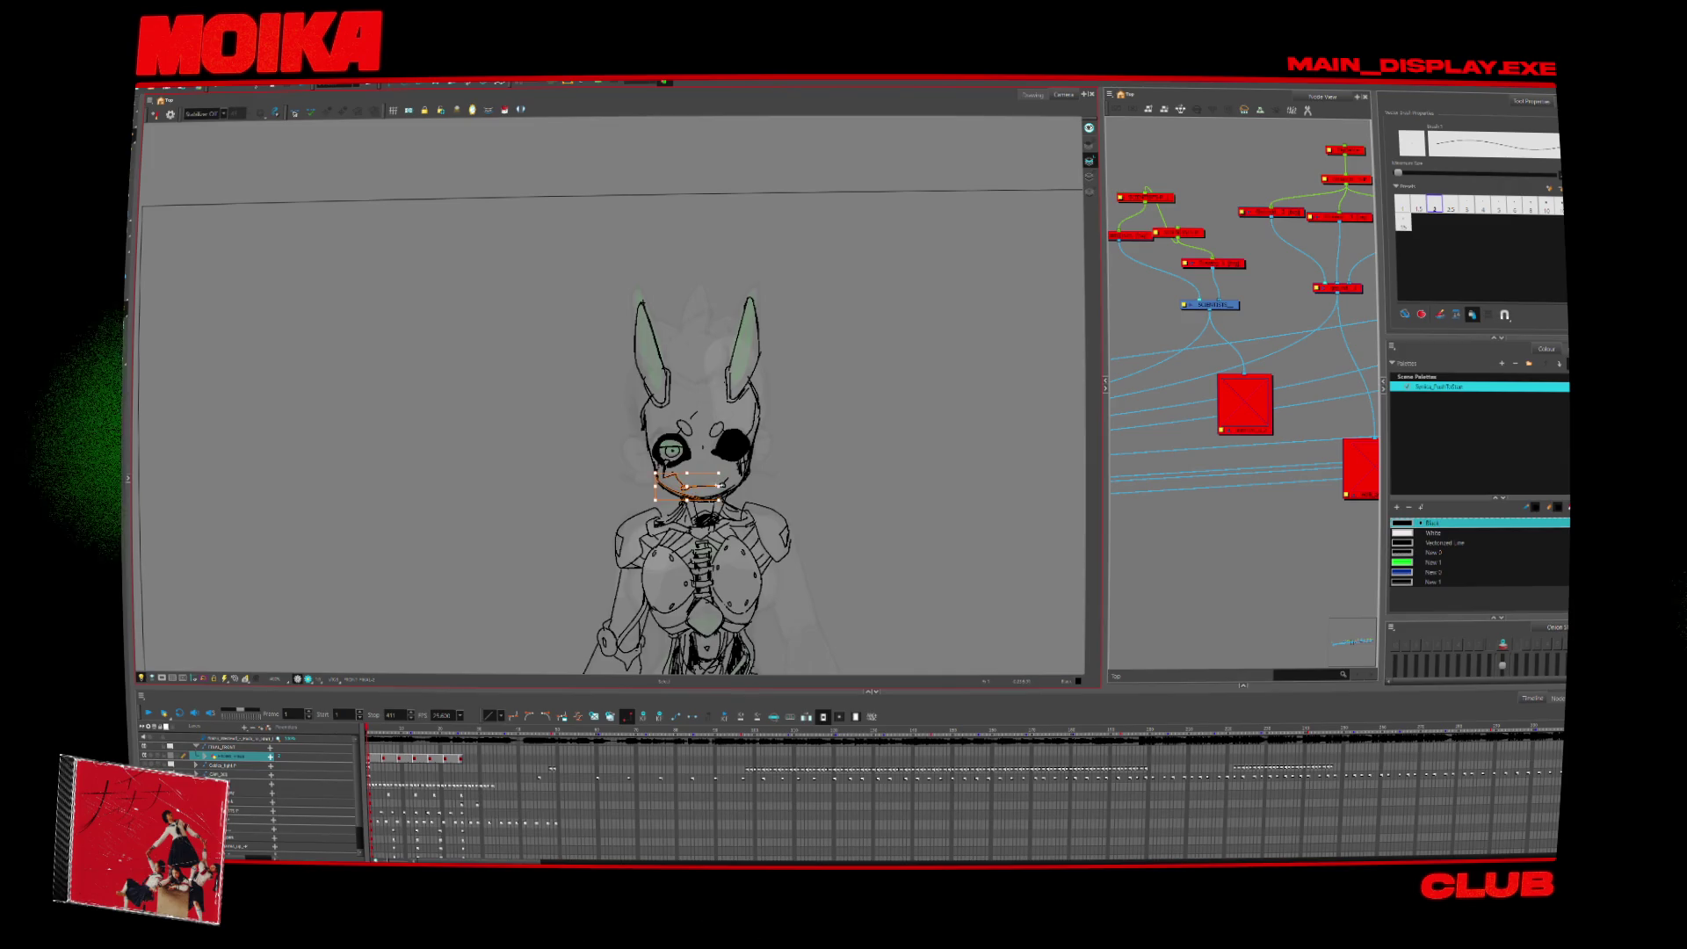
# Draw small marks around the mouth, then pan the view down to the lower body.
pyautogui.moveTo(701, 470); pyautogui.dragTo(694, 485)
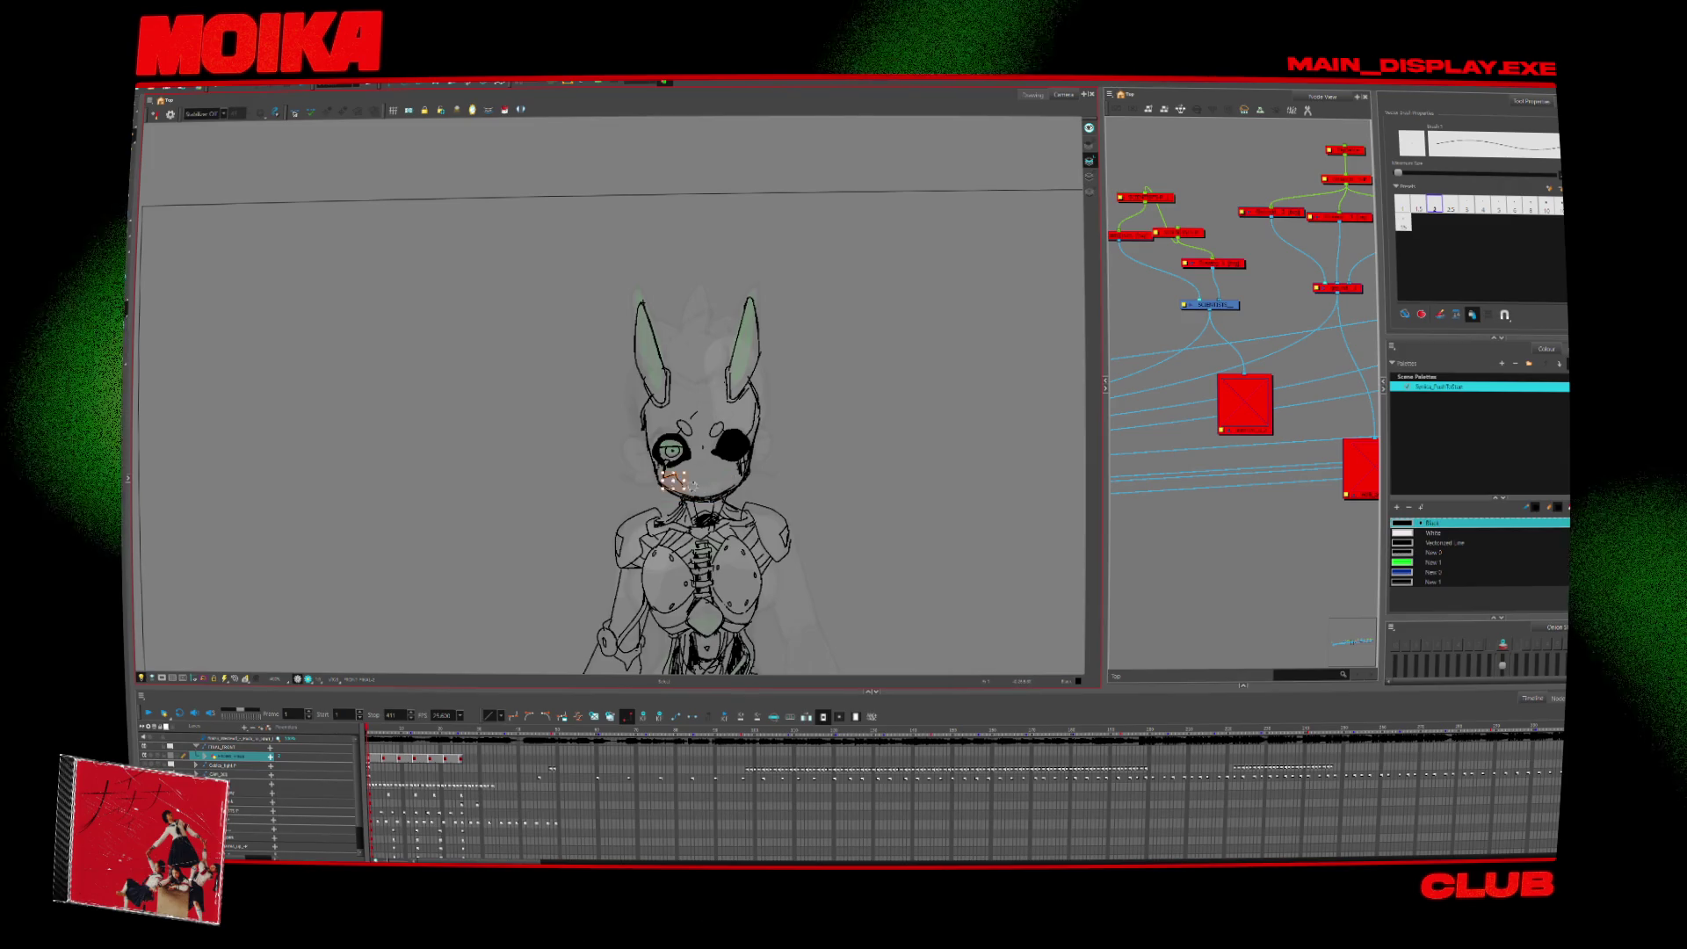
pyautogui.click(784, 378)
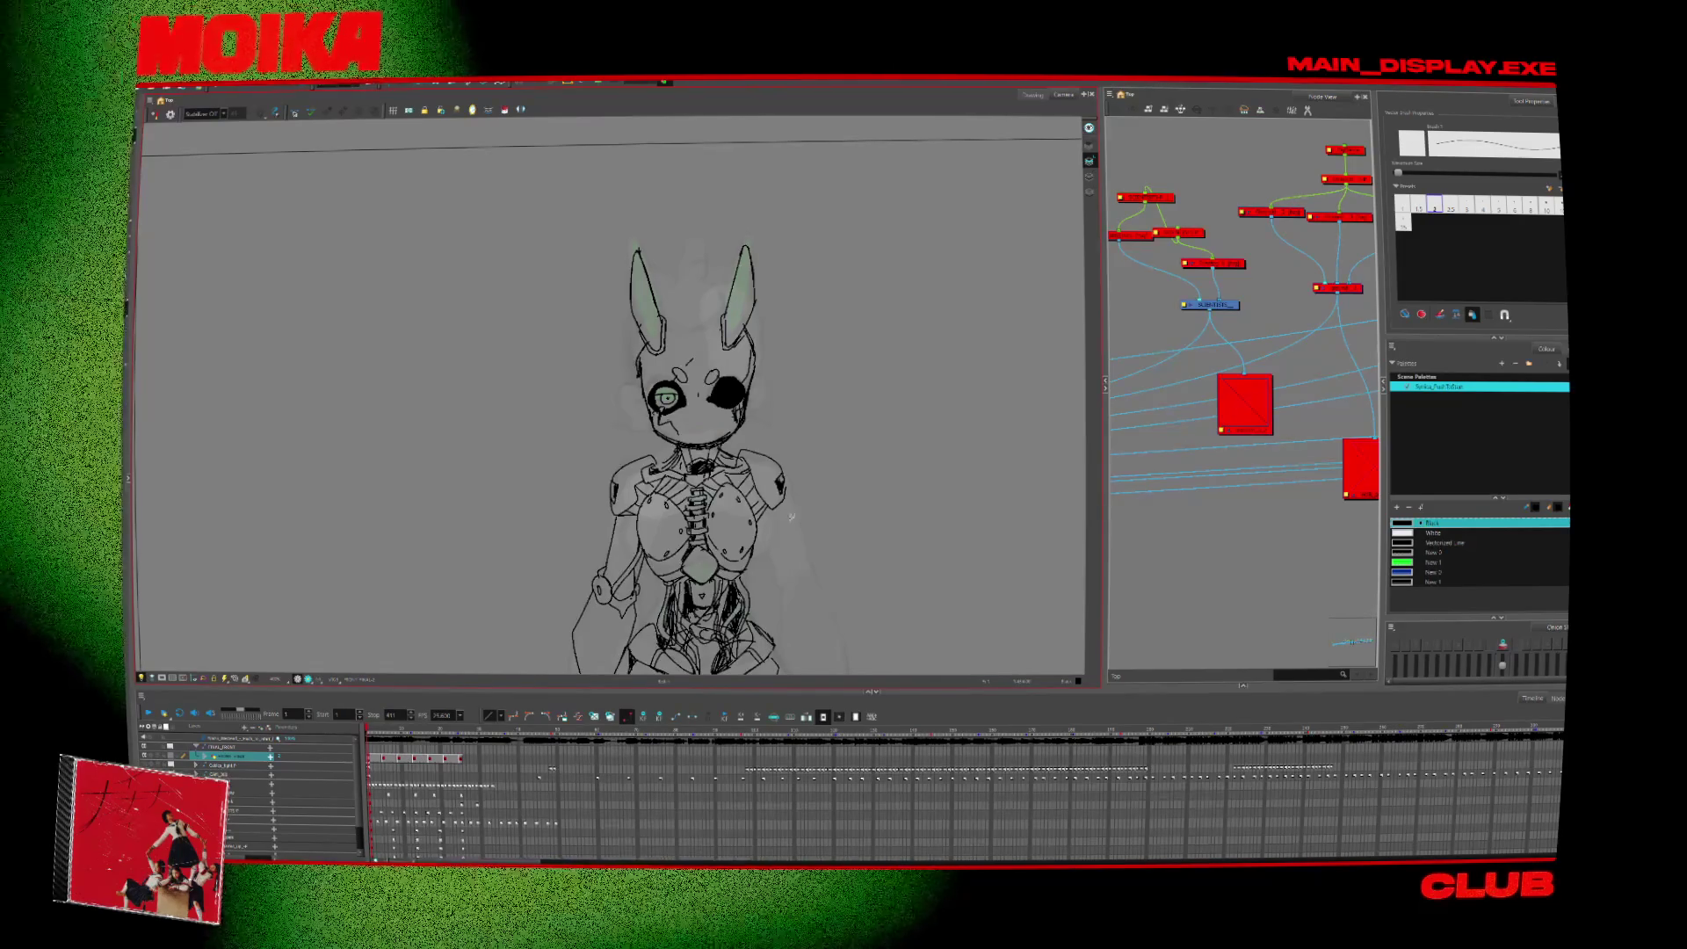
pyautogui.moveTo(791, 516)
pyautogui.mouseDown()
pyautogui.moveTo(817, 455)
pyautogui.moveTo(787, 416)
pyautogui.mouseUp()
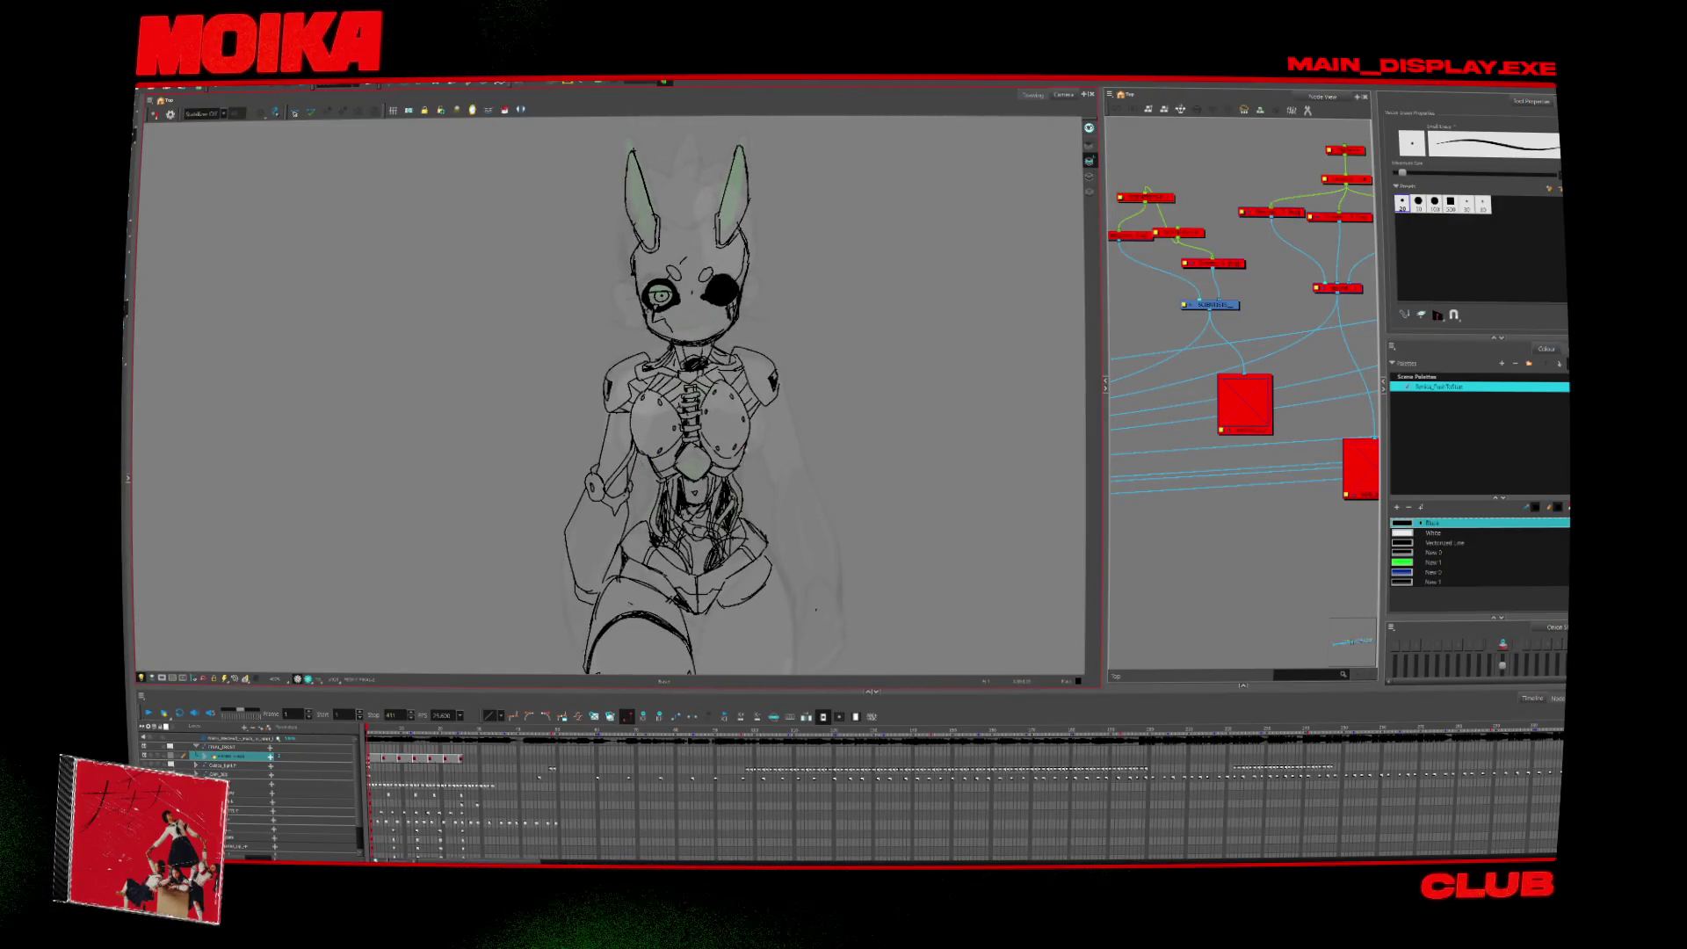
pyautogui.moveTo(787, 416); pyautogui.dragTo(775, 330)
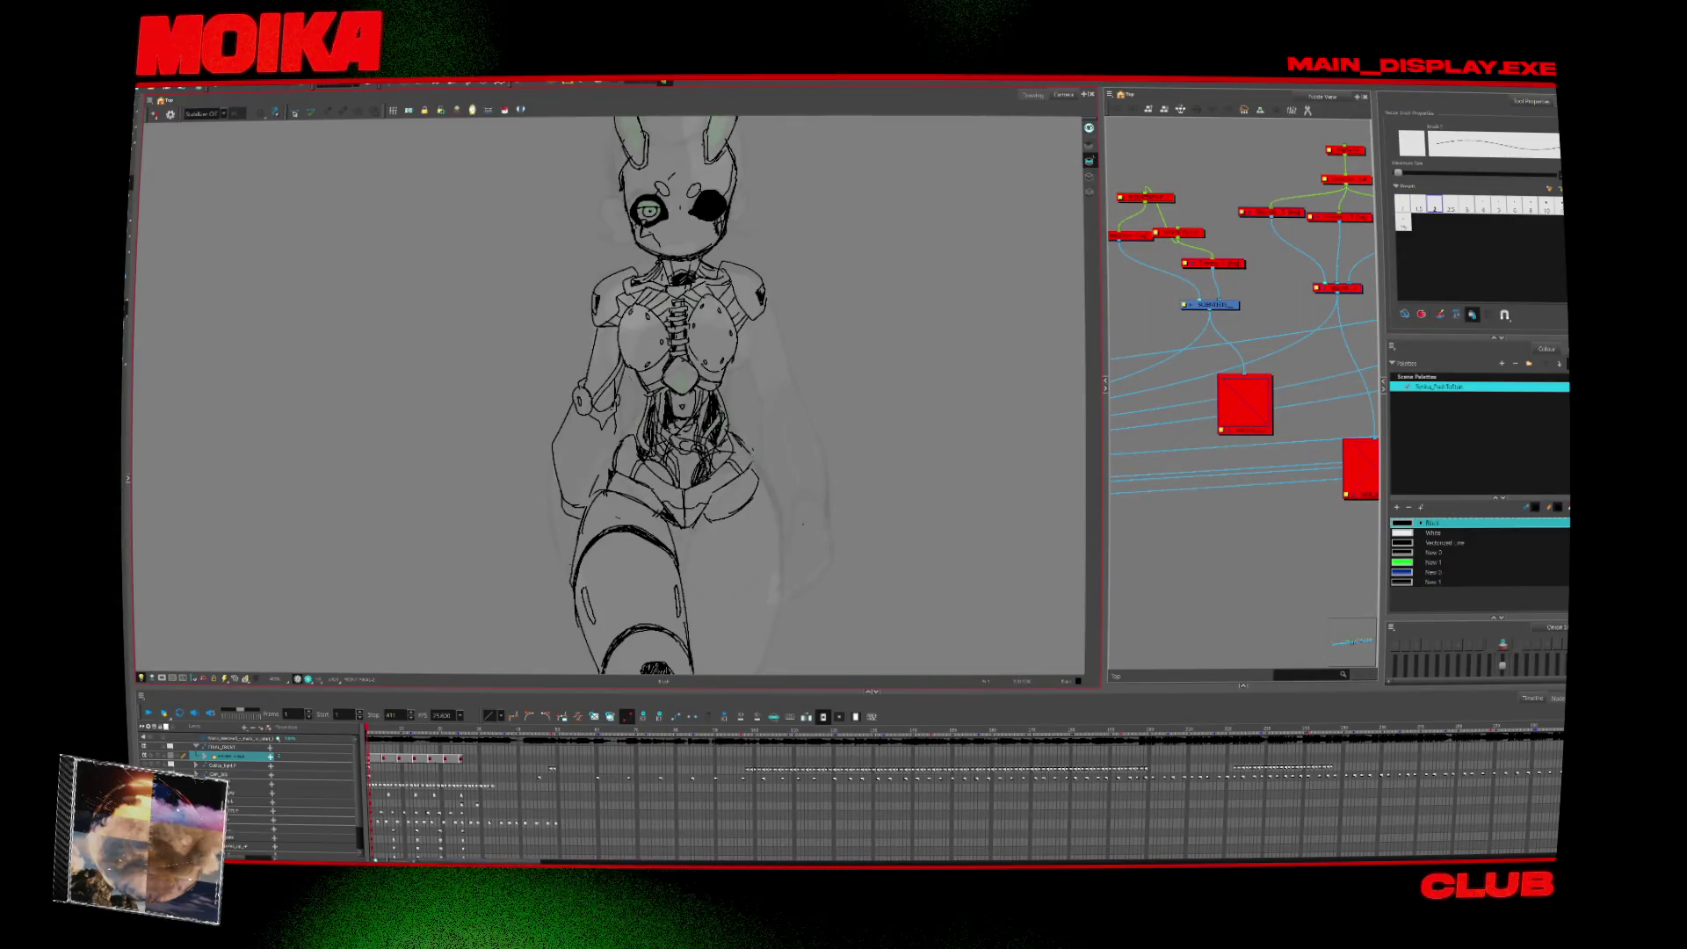
pyautogui.press('4')
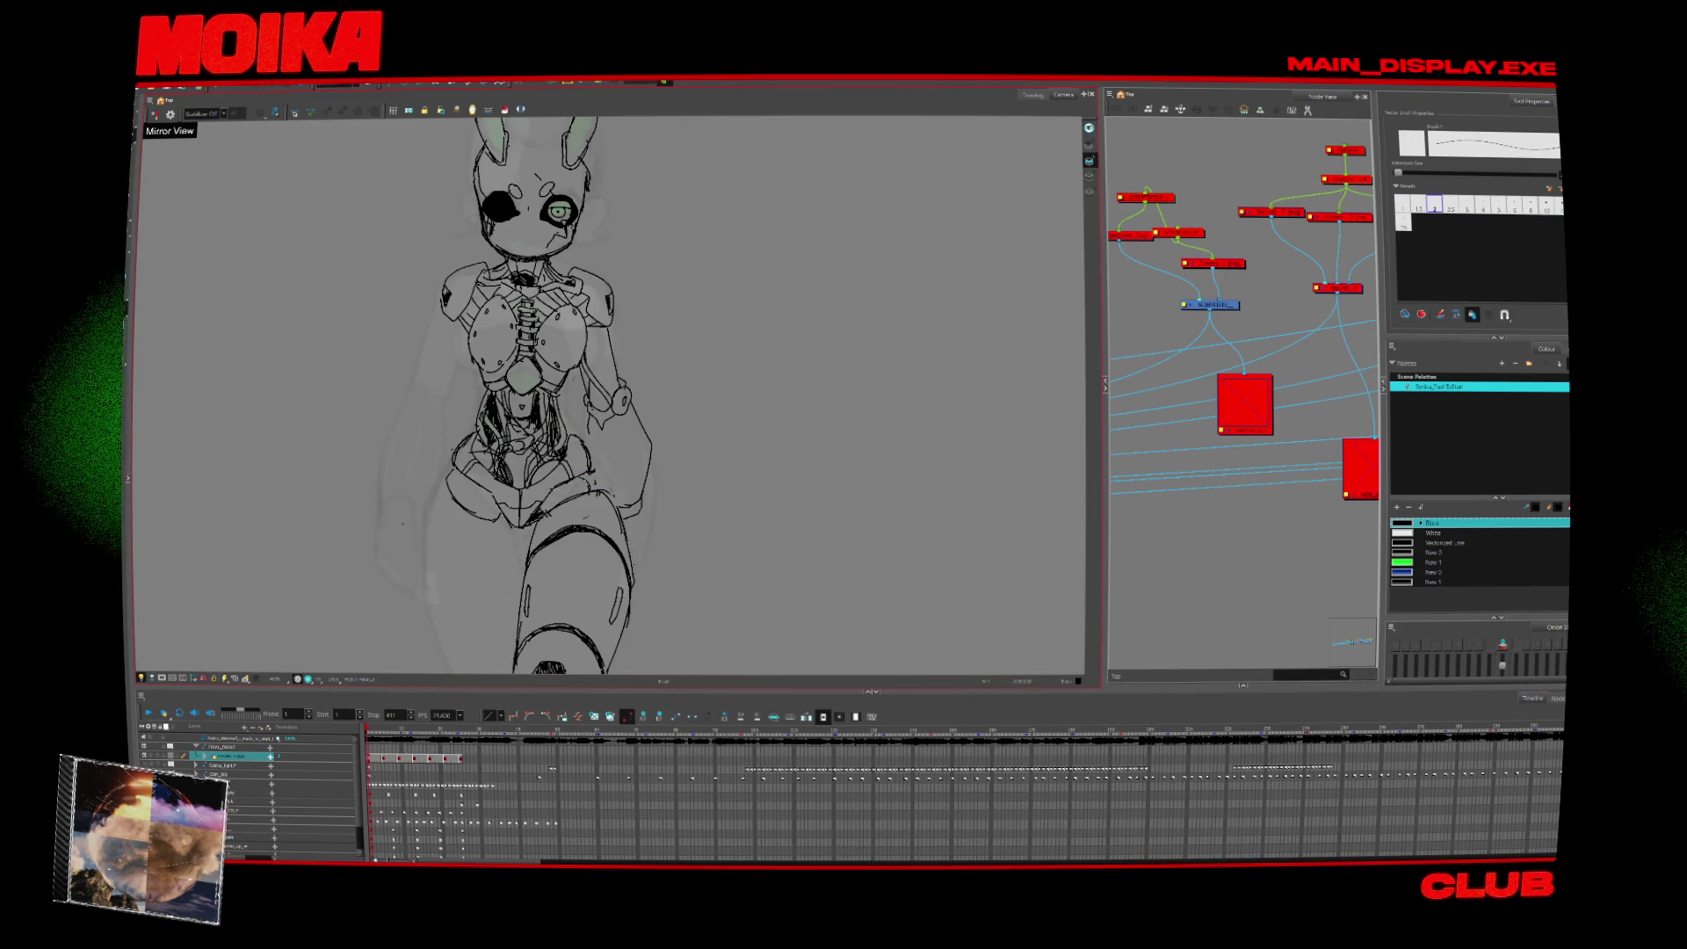
pyautogui.hotkey('alt', 'b')
pyautogui.press('4')
pyautogui.hotkey('alt', 'b')
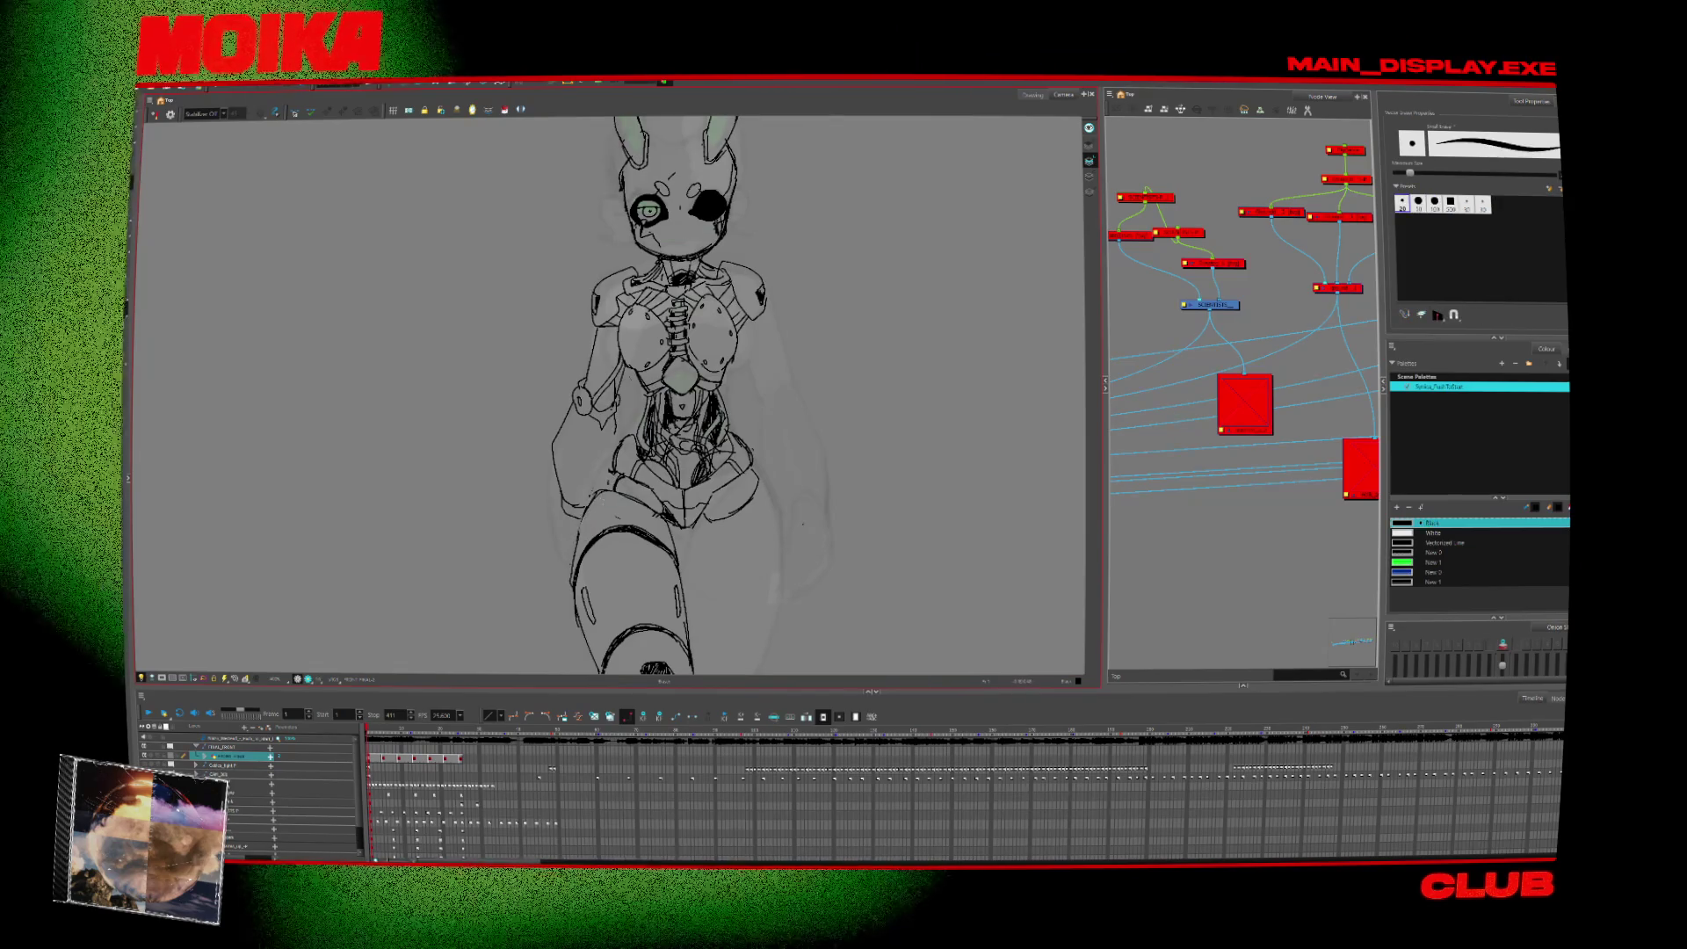
pyautogui.hotkey('alt', '/')
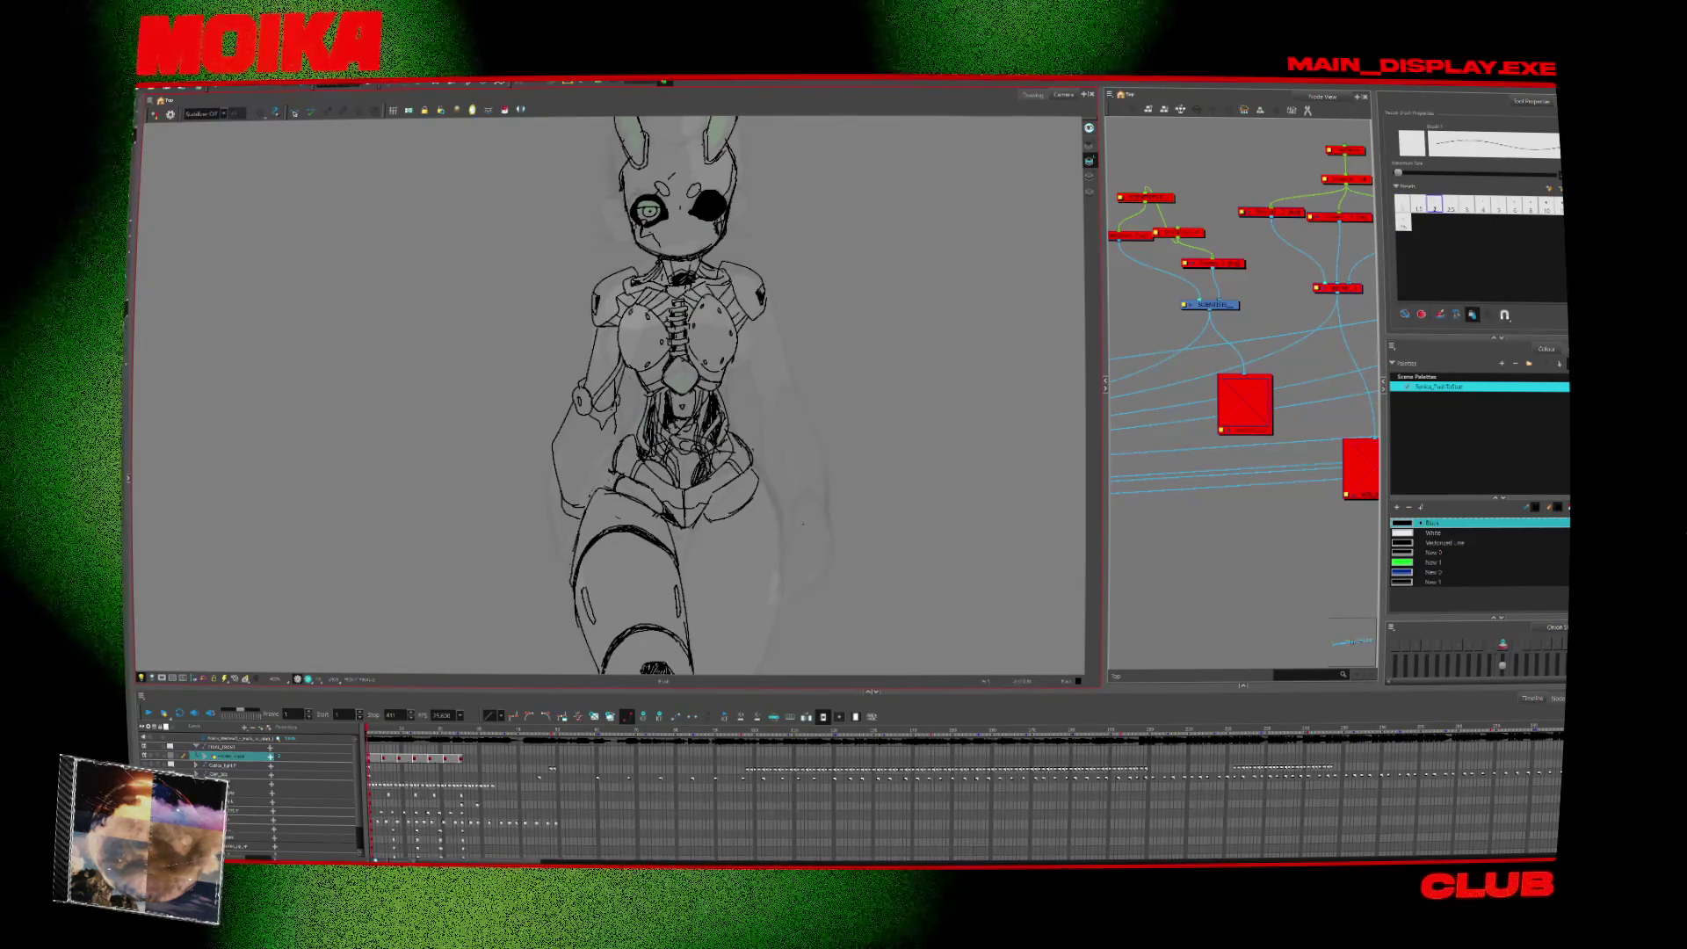
pyautogui.moveTo(615, 395)
pyautogui.mouseDown()
pyautogui.moveTo(599, 242)
pyautogui.moveTo(560, 319)
pyautogui.mouseUp()
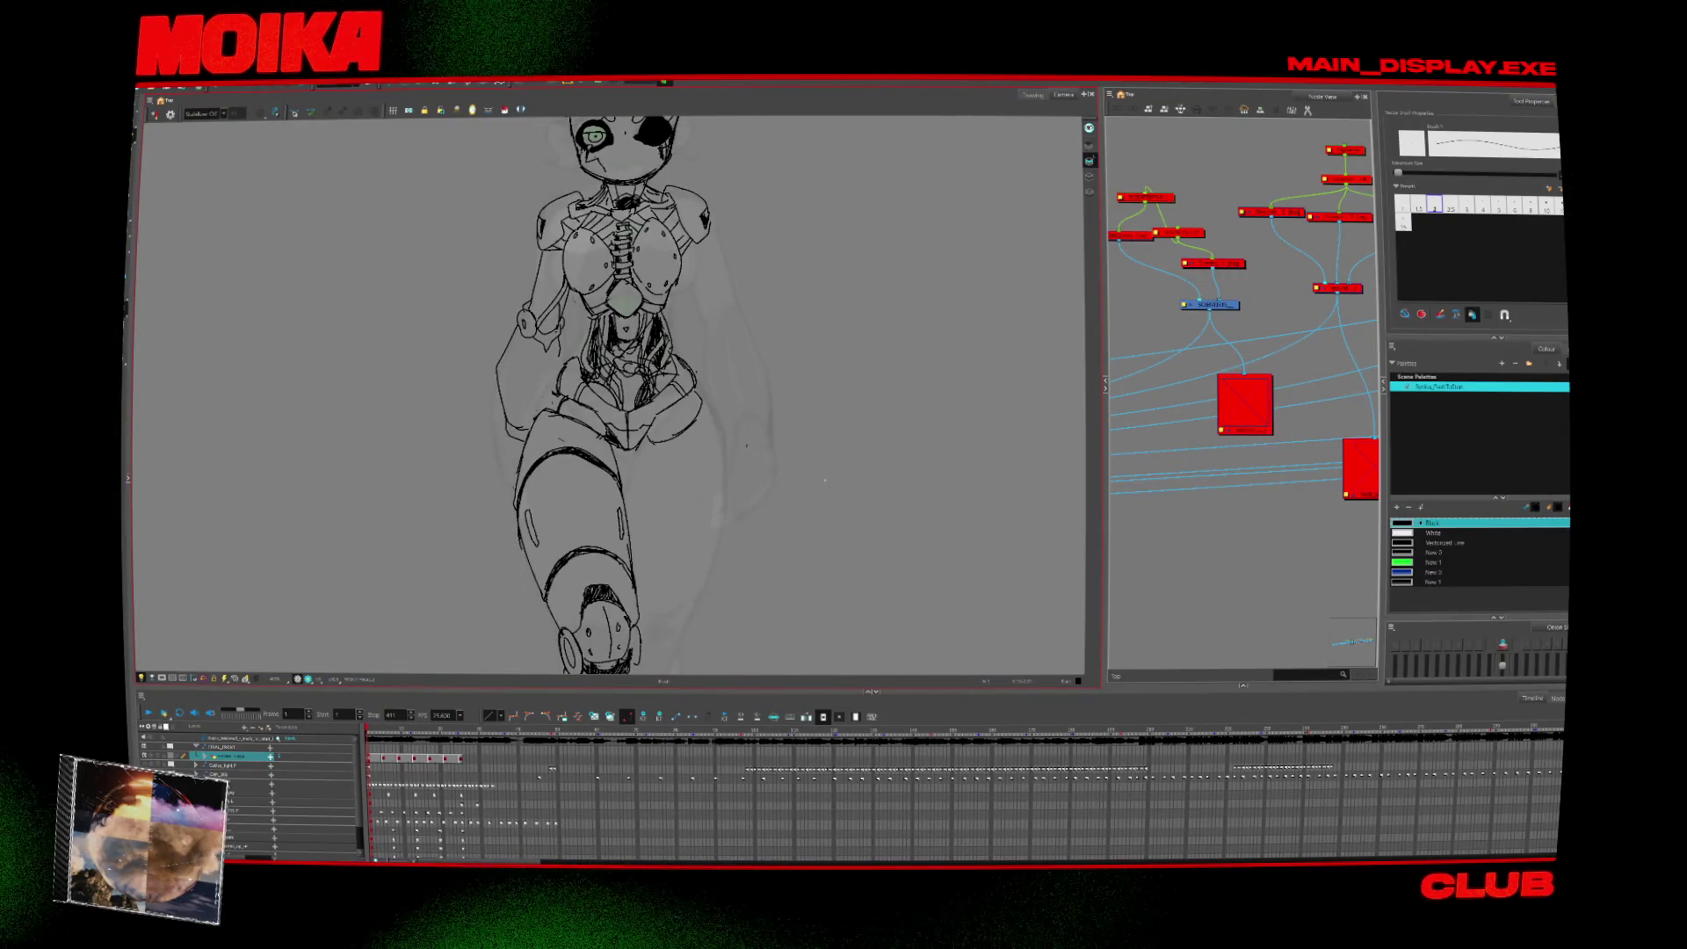
pyautogui.hotkey('alt', 'z')
pyautogui.moveTo(747, 446)
pyautogui.mouseDown()
pyautogui.moveTo(676, 464)
pyautogui.moveTo(746, 447)
pyautogui.mouseUp()
pyautogui.hotkey('alt', 'b')
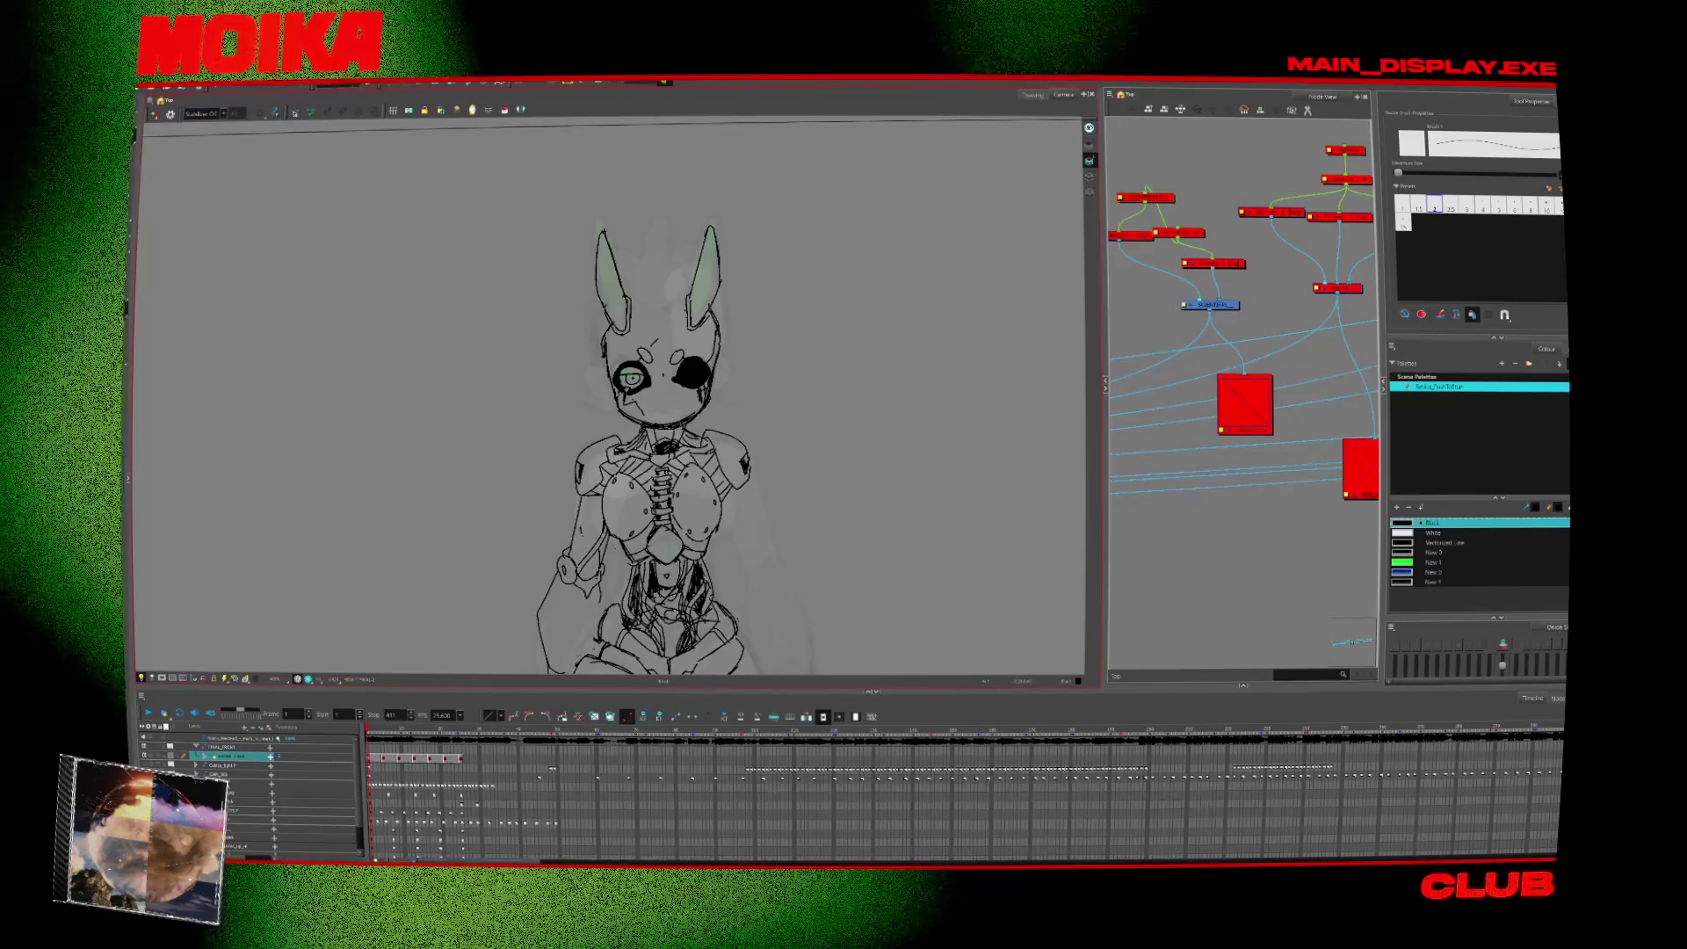
pyautogui.scroll(3, 685, 580)
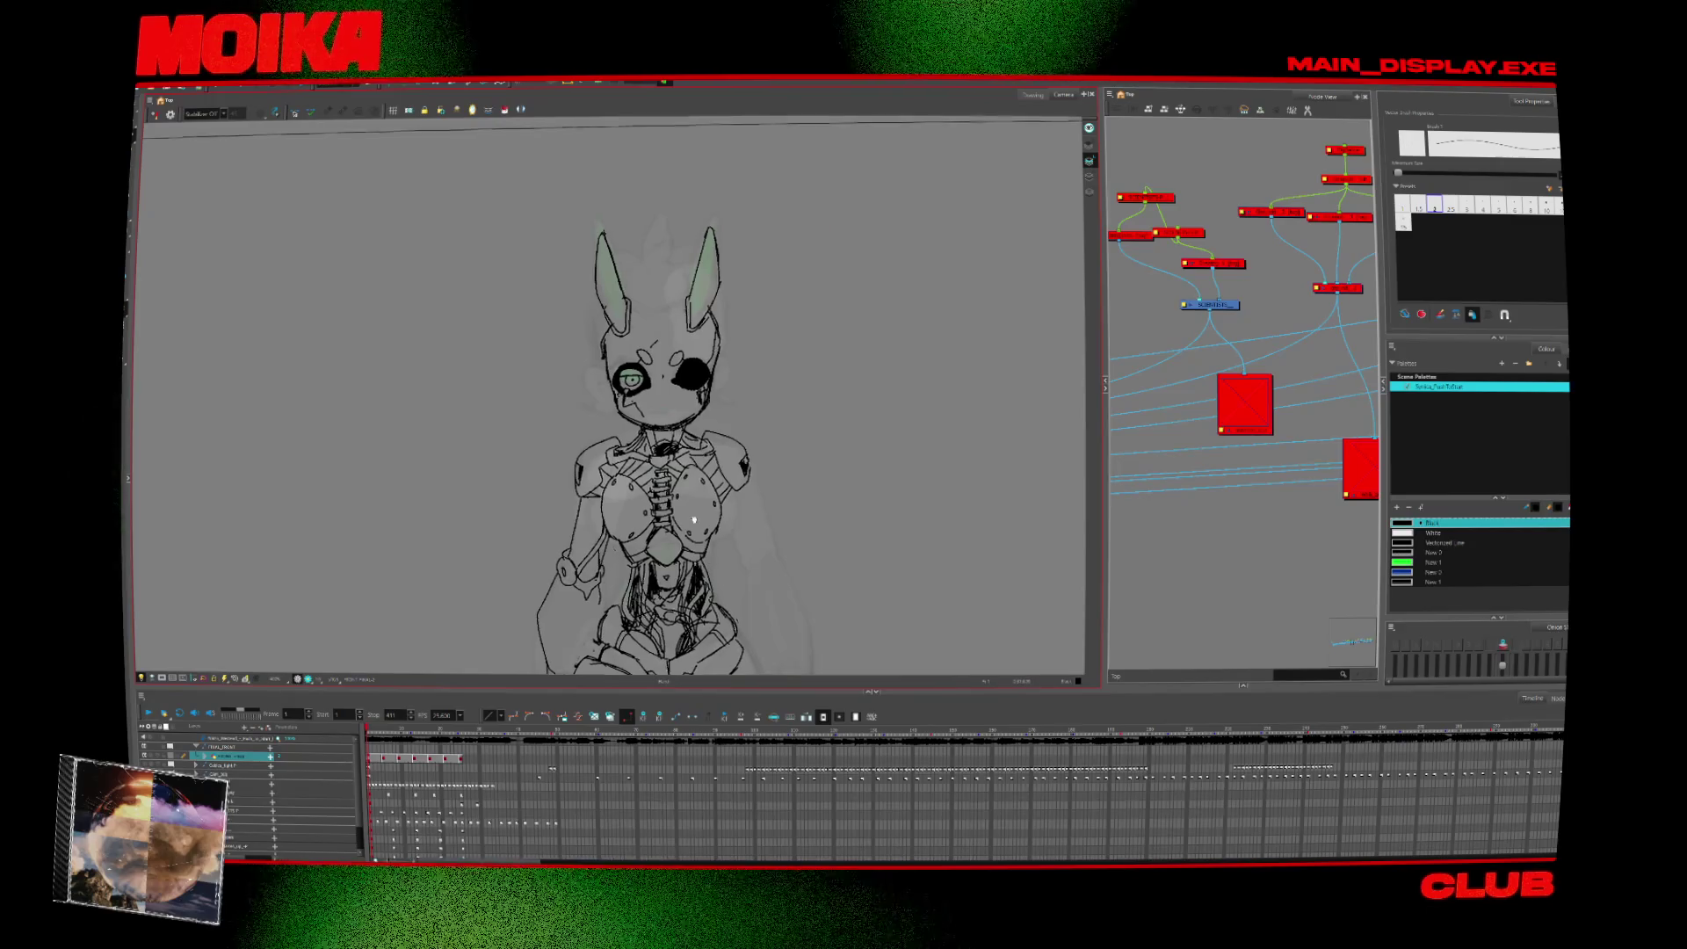
pyautogui.scroll(2, 649, 559)
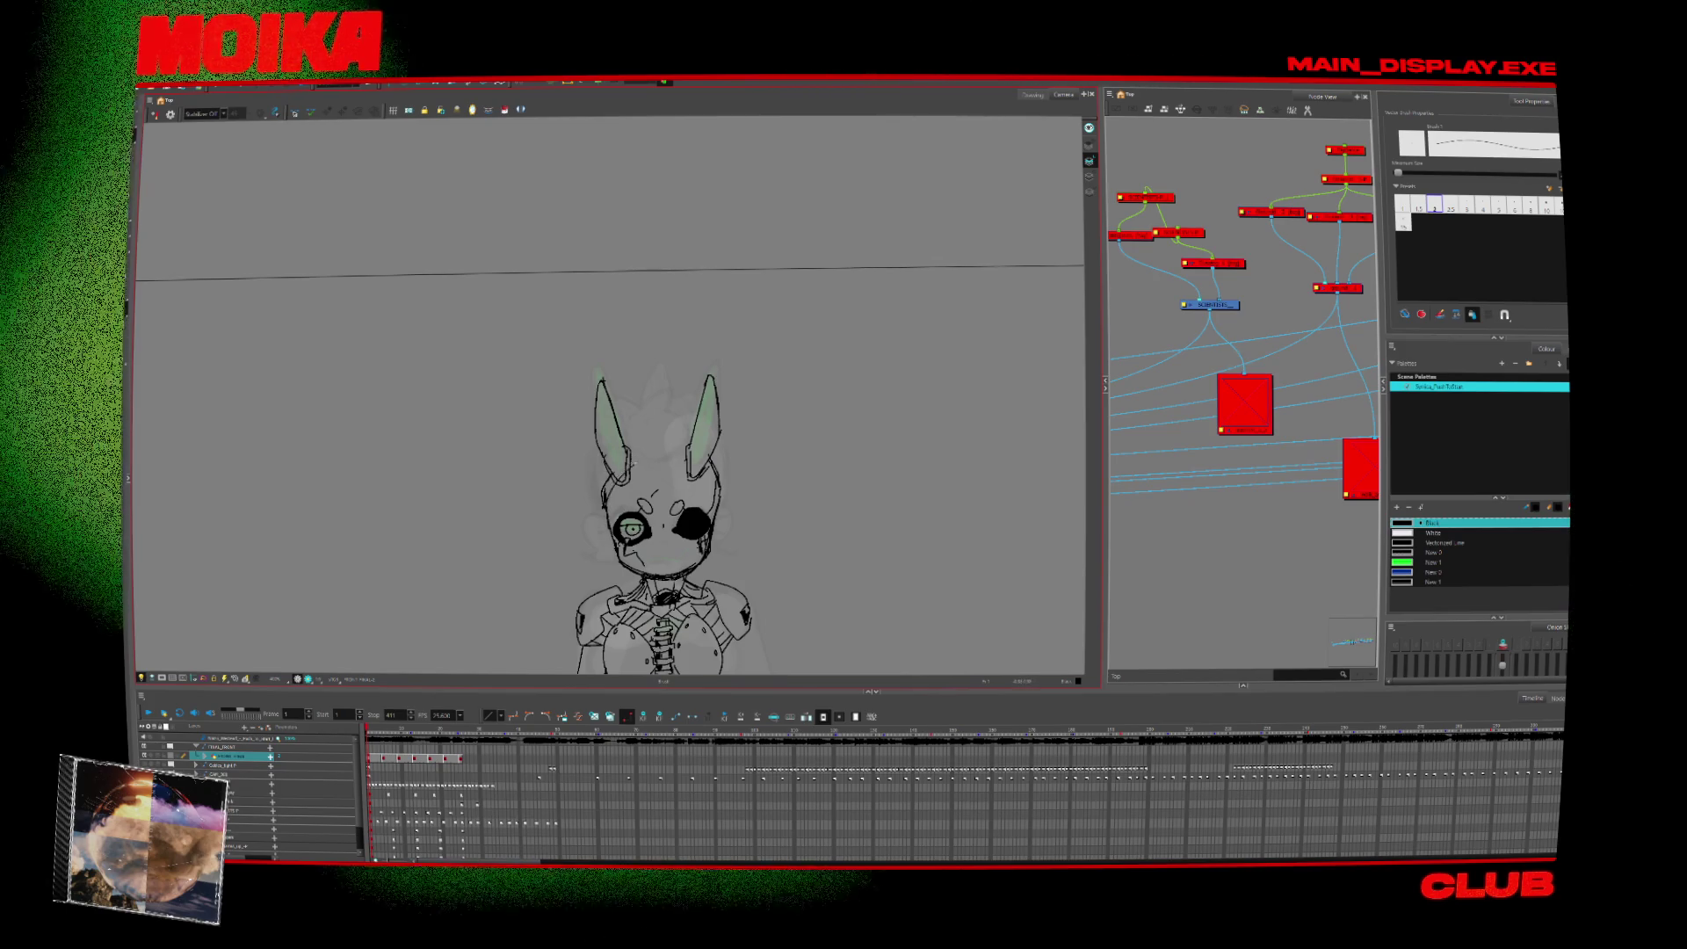
# Draw a curved crest stroke between the ears, undoing a stray mark near the eye.
pyautogui.moveTo(626, 481); pyautogui.dragTo(658, 449)
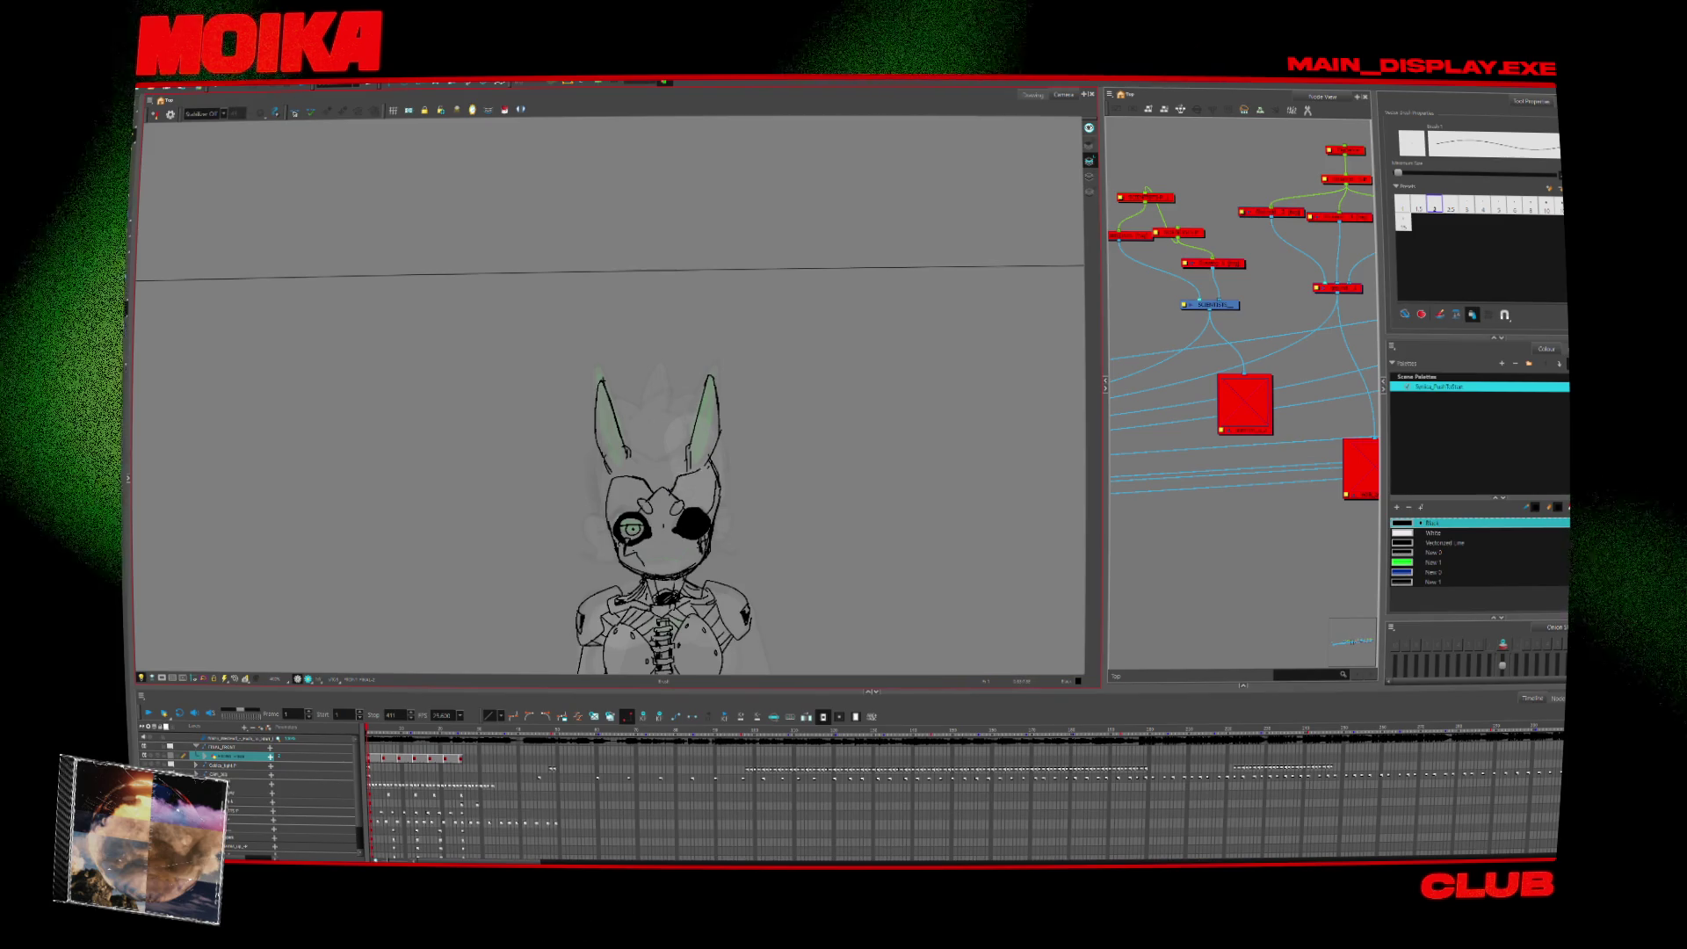
pyautogui.scroll(-2, 611, 396)
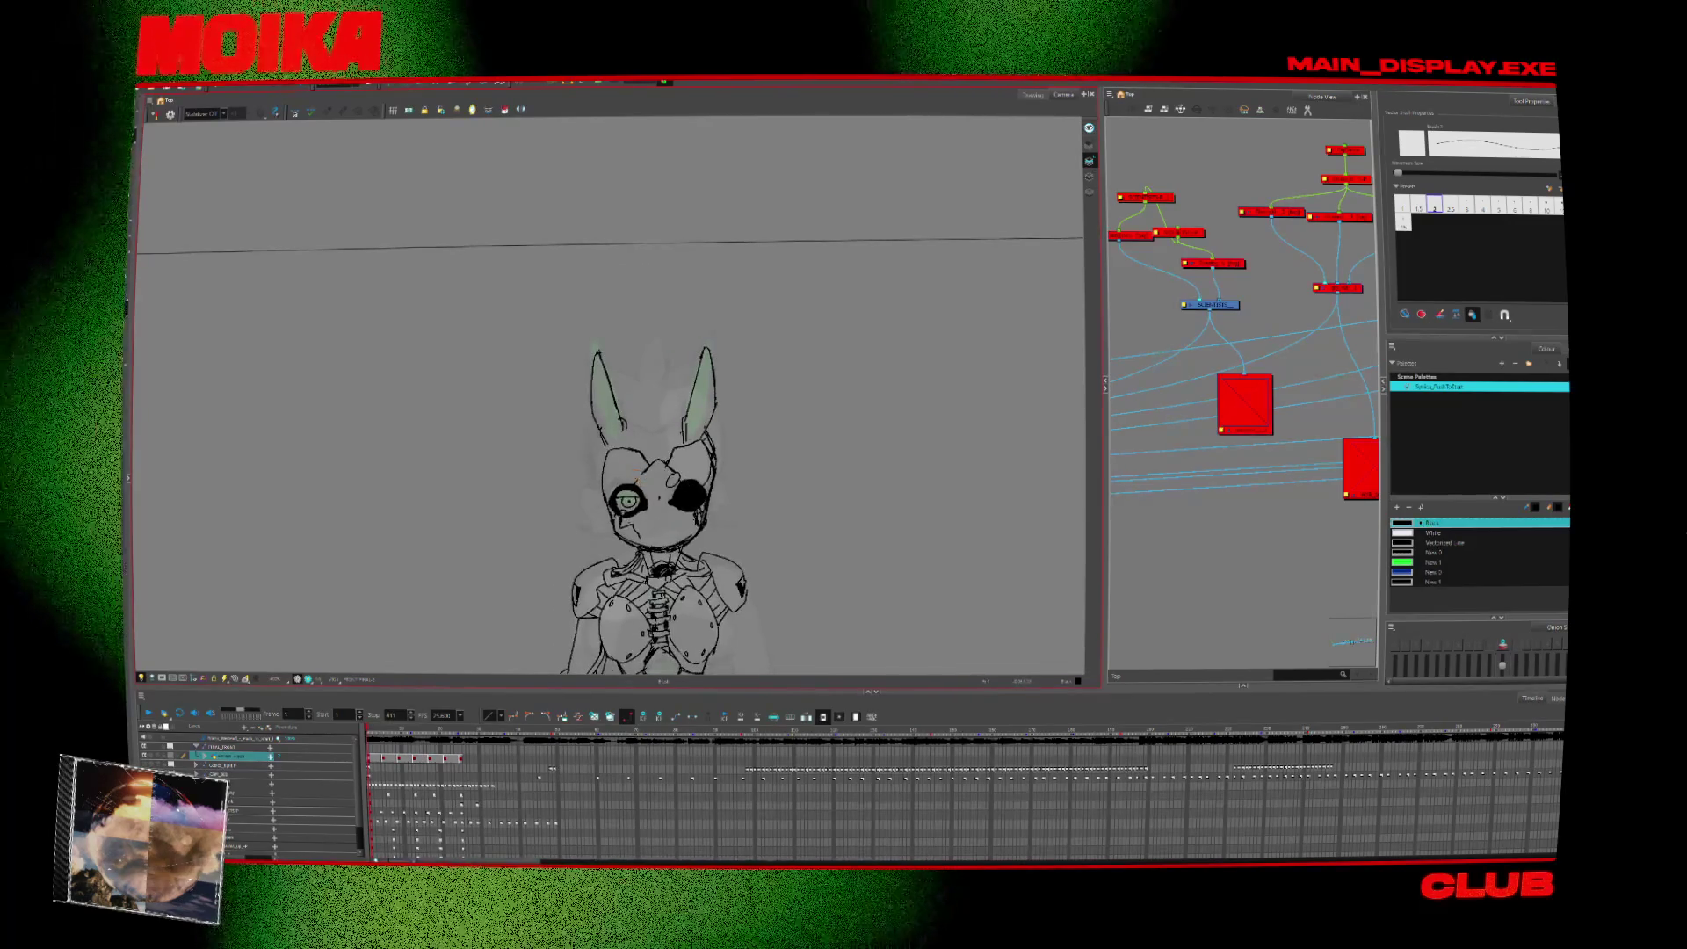
pyautogui.hotkey('ctrl', 'z')
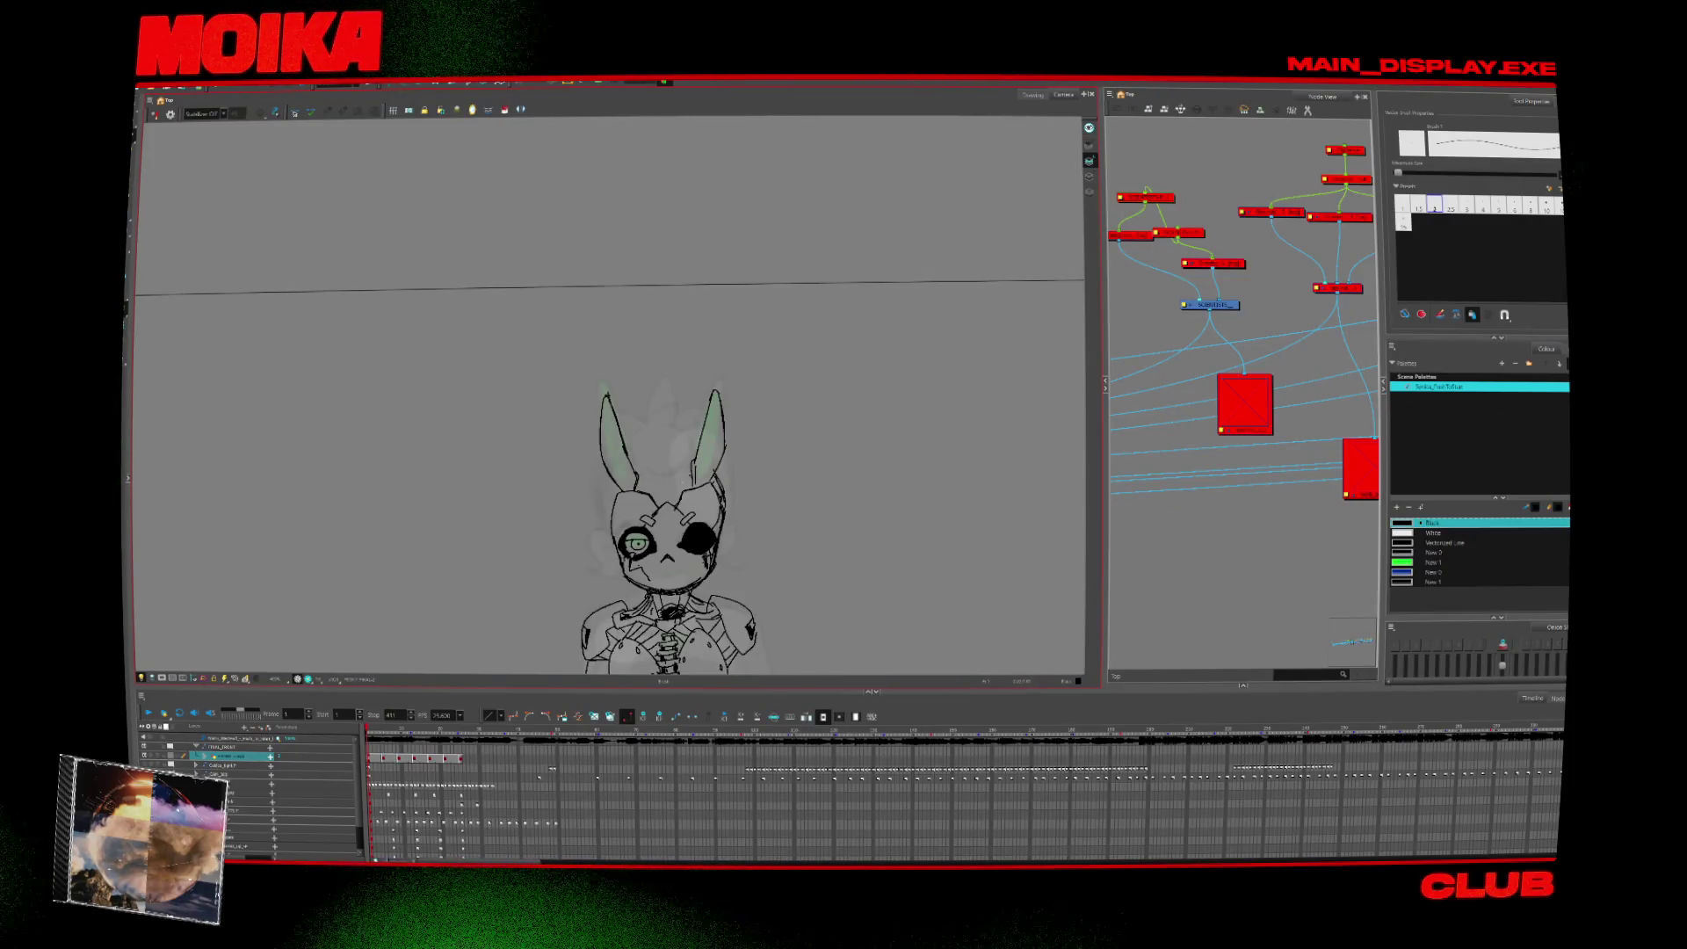
pyautogui.hotkey('alt', 'b')
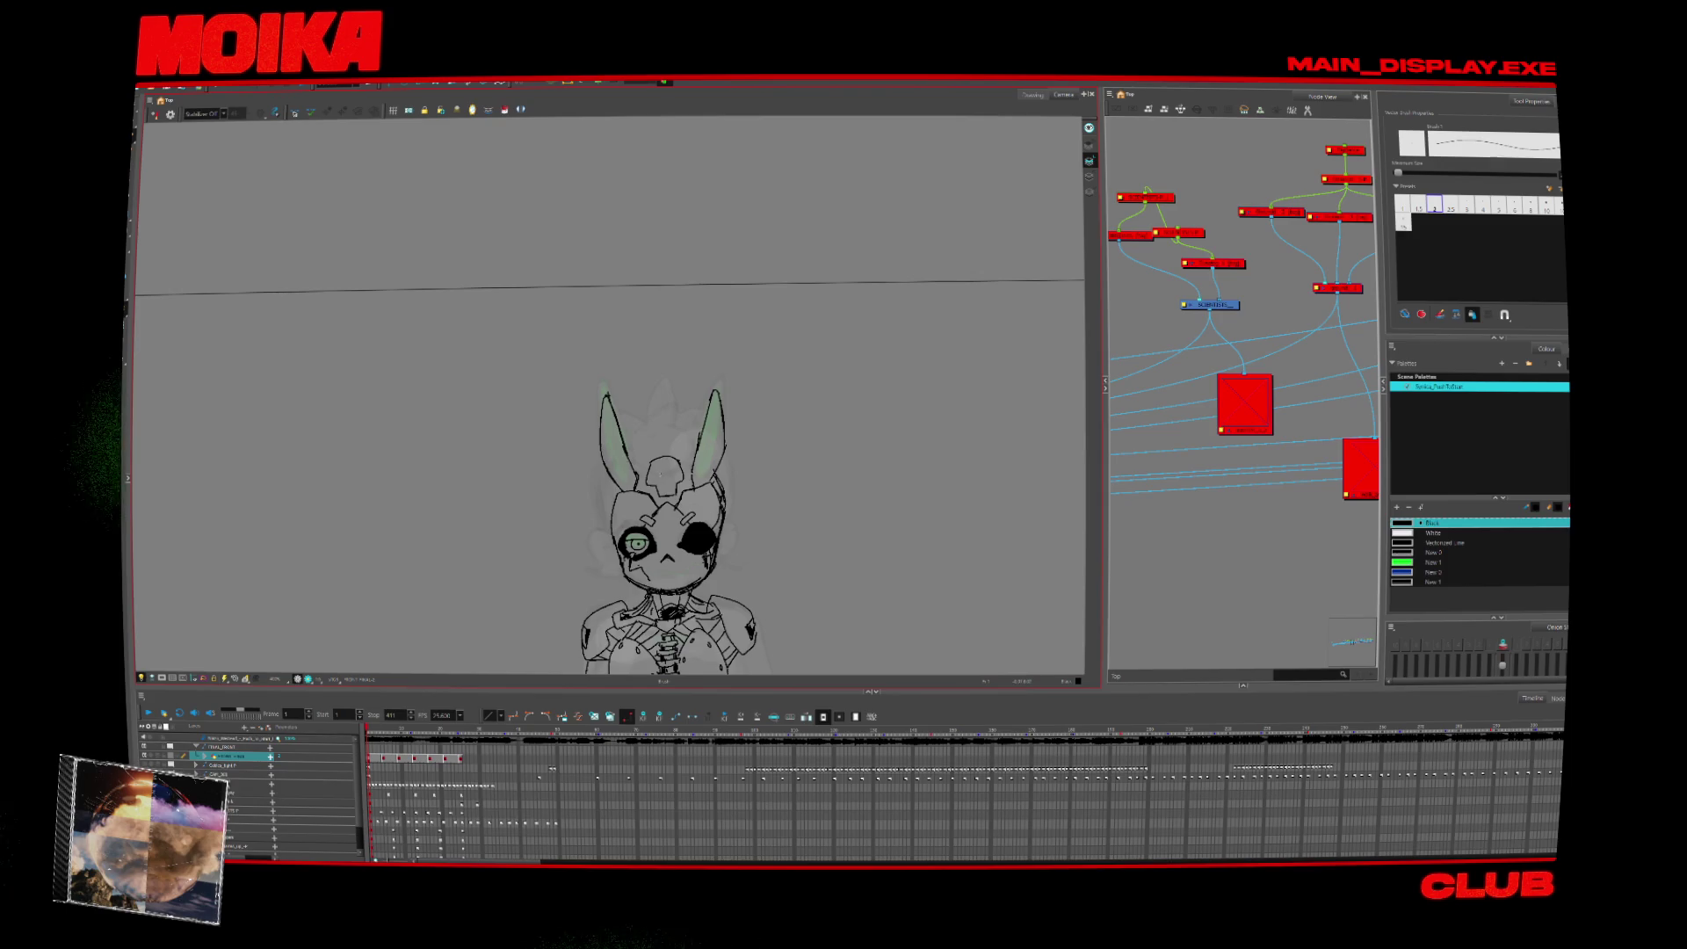
pyautogui.scroll(-2, 638, 467)
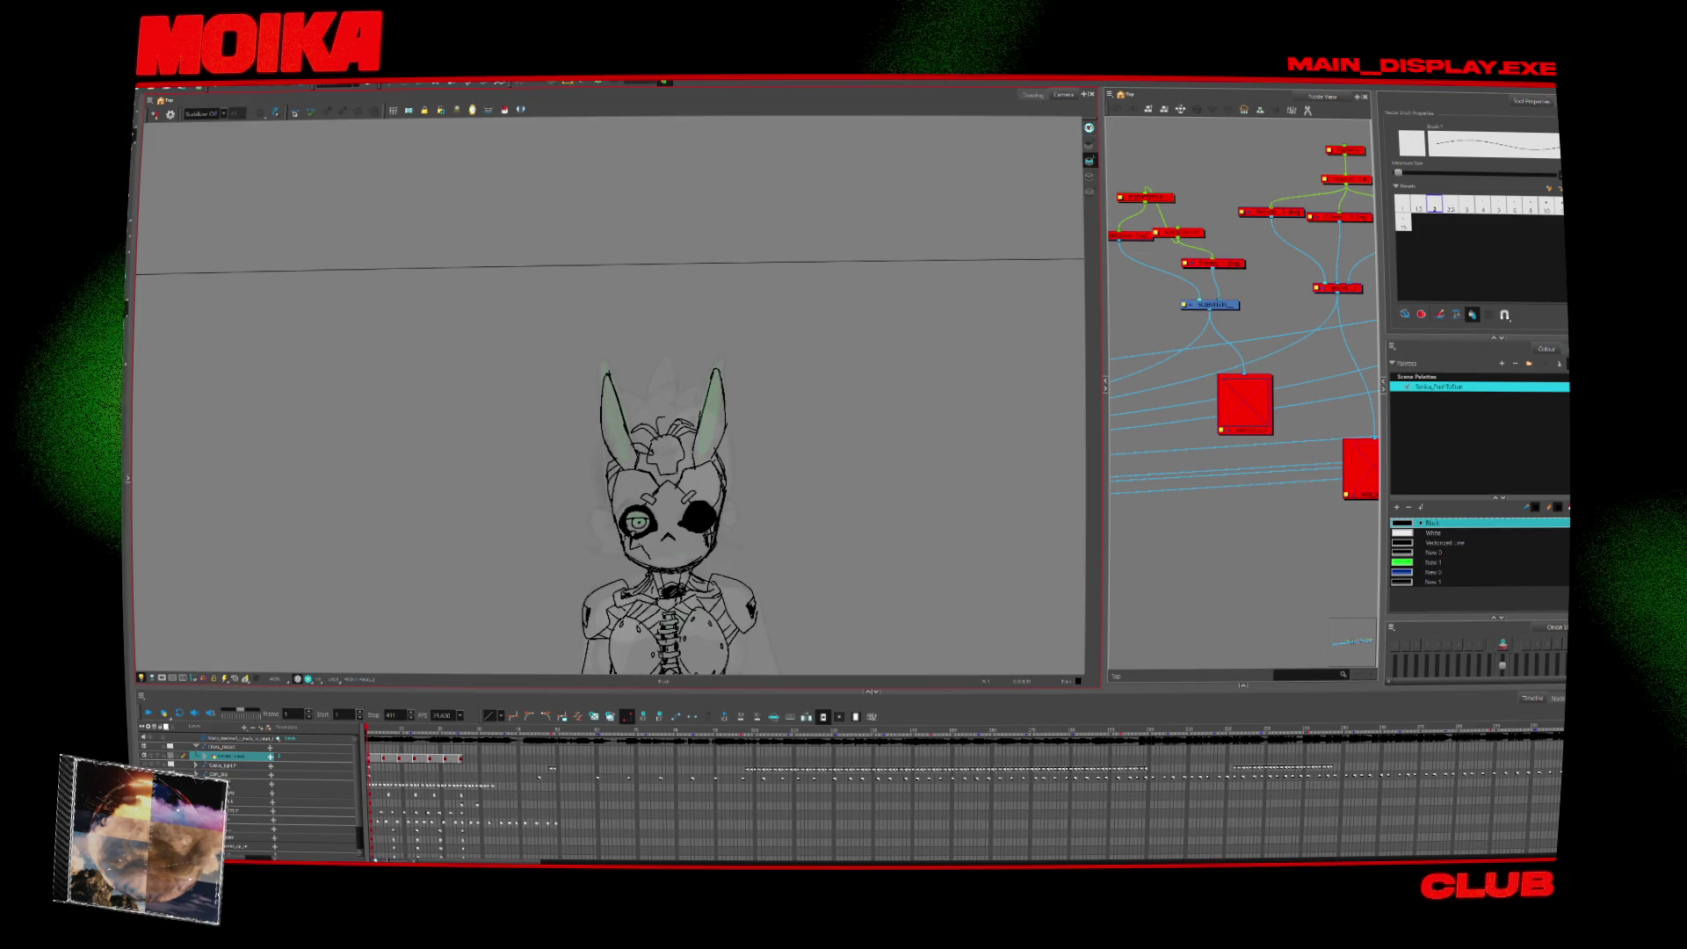
pyautogui.scroll(-5, 650, 440)
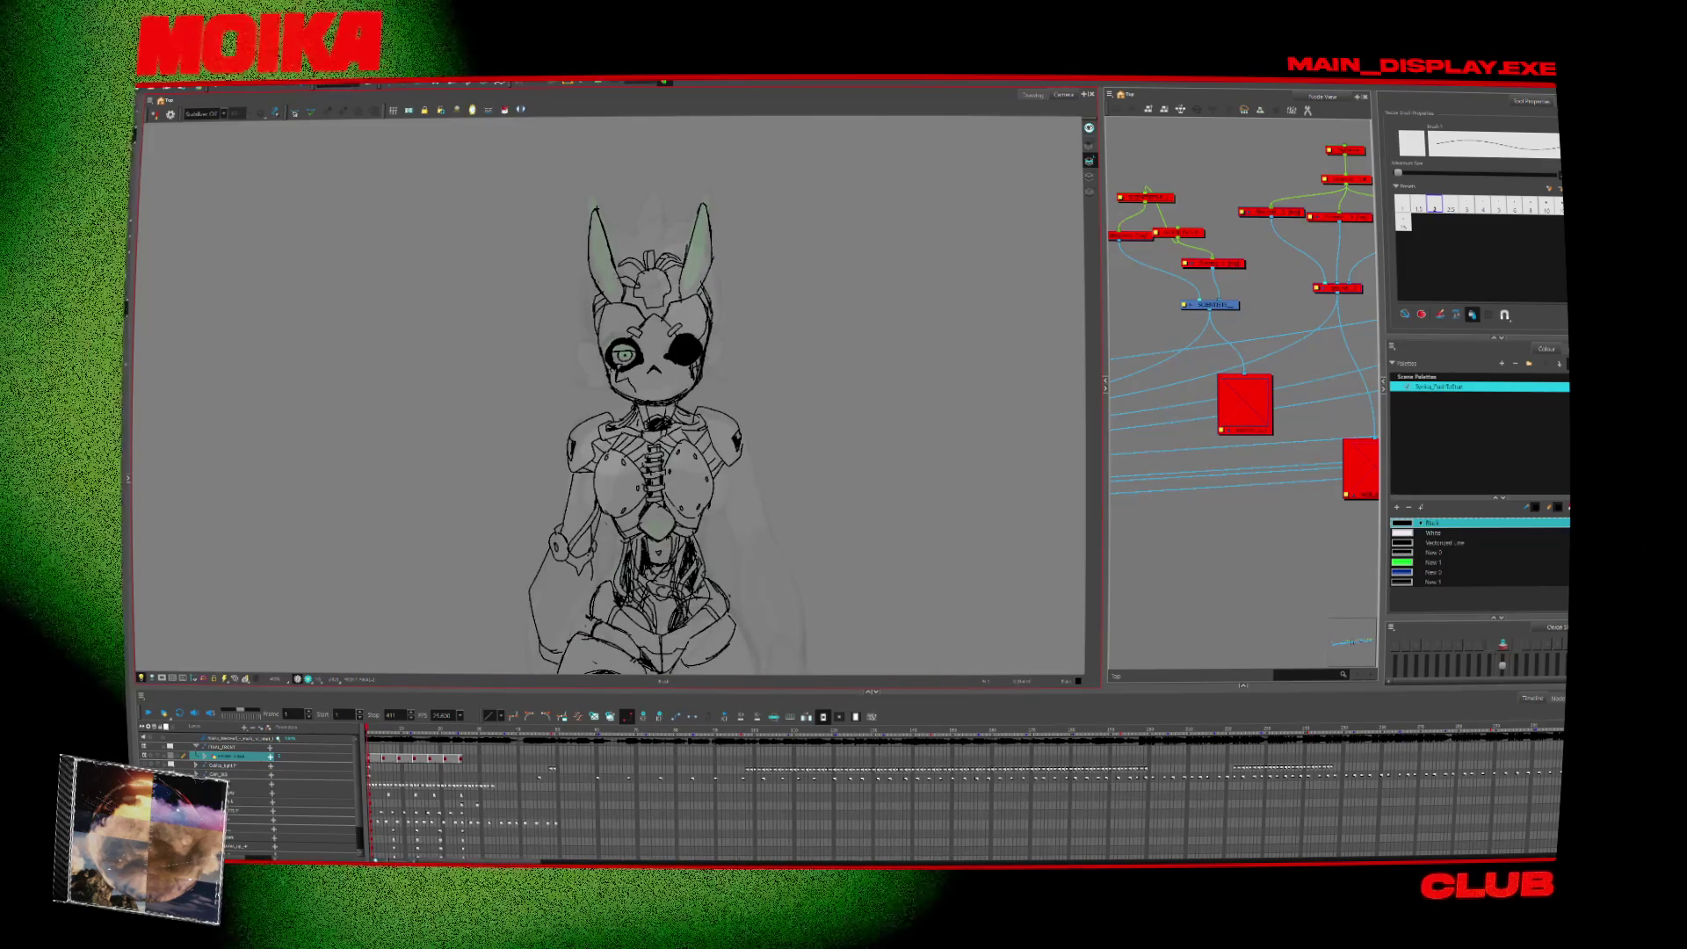
# Draw the circular forehead emblem with the Brush, then return to the Pencil and zoom out.
pyautogui.scroll(-1, 633, 440)
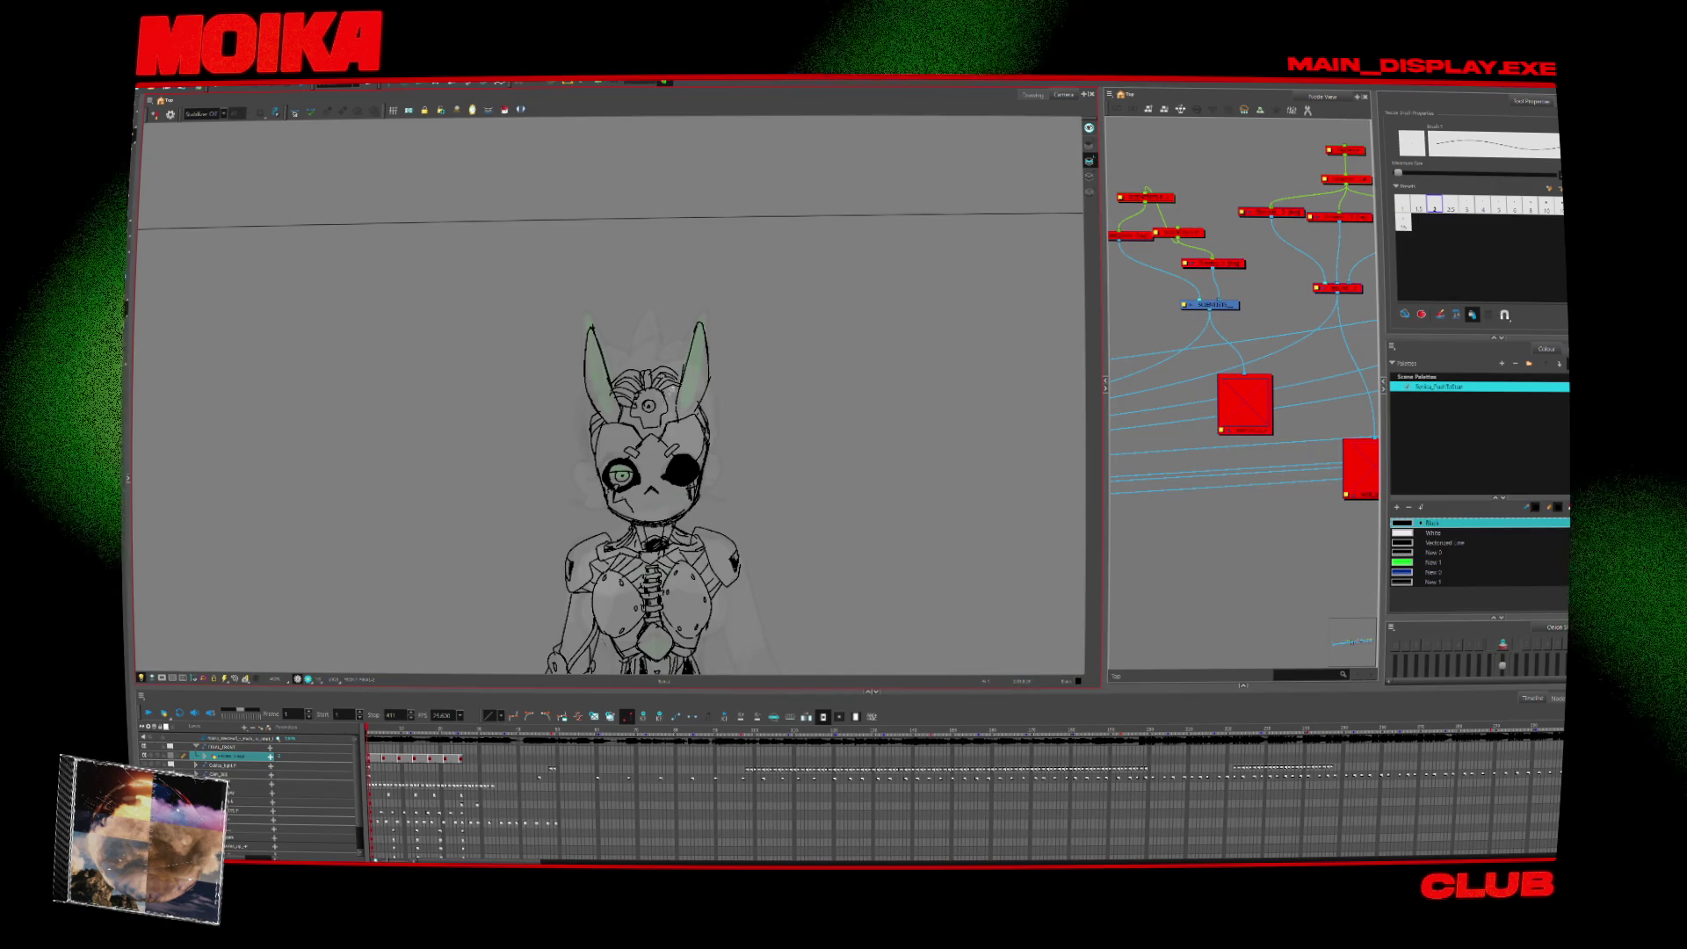
pyautogui.hotkey('alt', 'b')
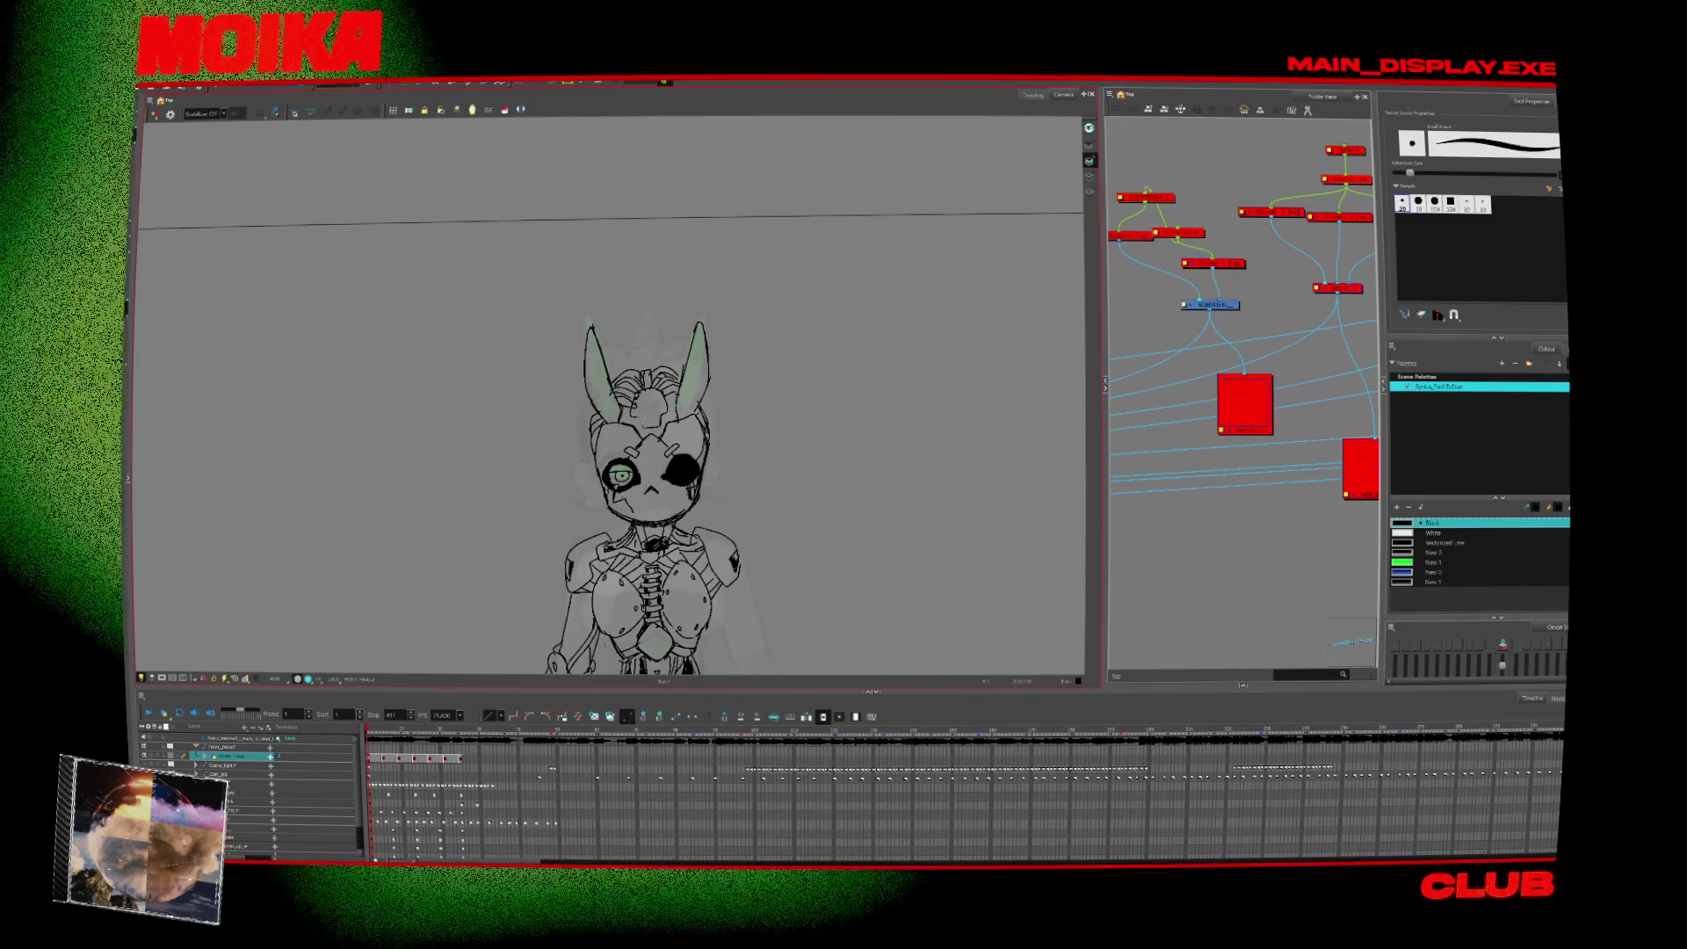
pyautogui.hotkey('alt', '/')
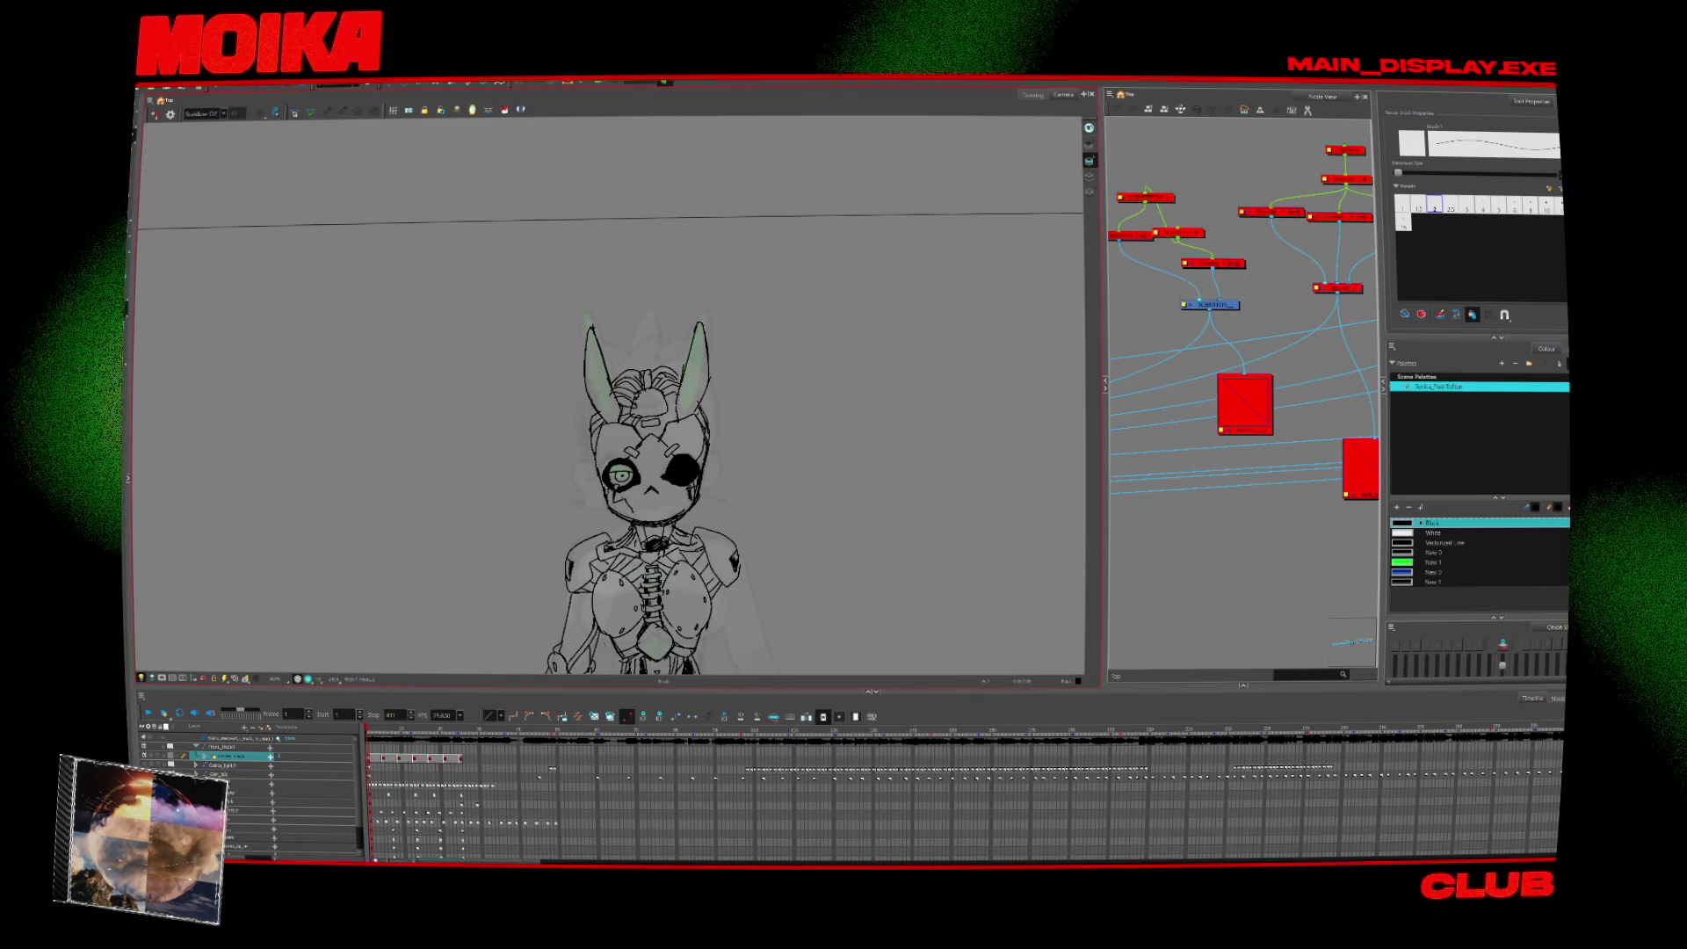
pyautogui.hotkey('alt', 'z')
pyautogui.scroll(-3, 659, 330)
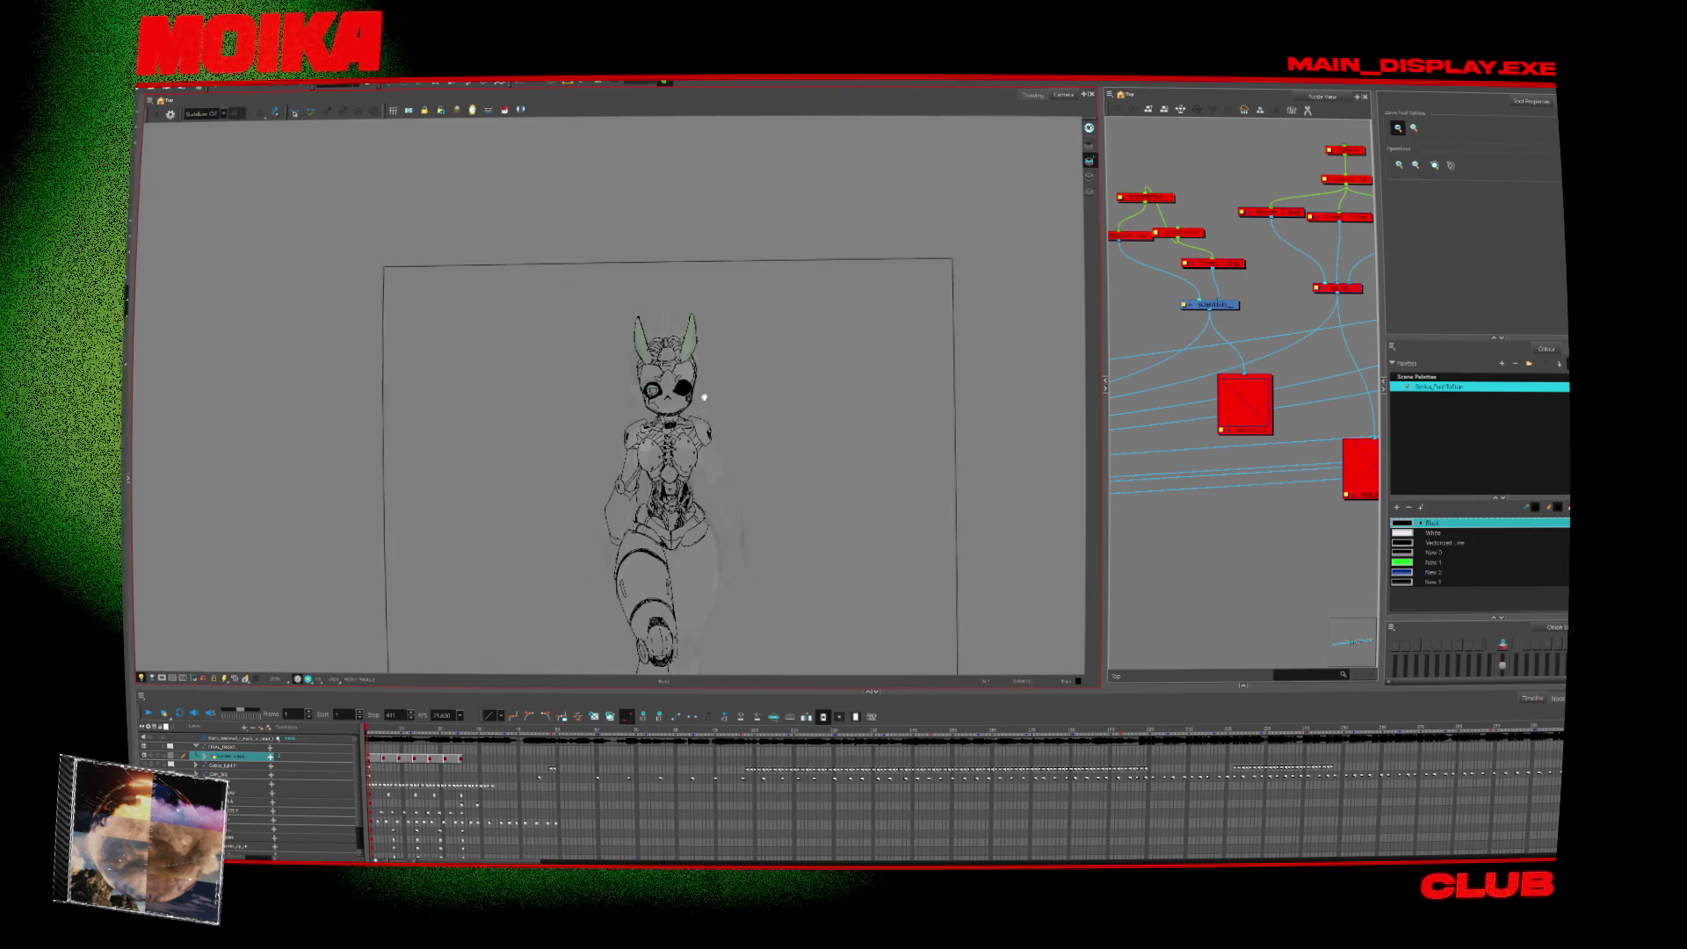
pyautogui.scroll(2, 658, 330)
pyautogui.hotkey('alt', 'b')
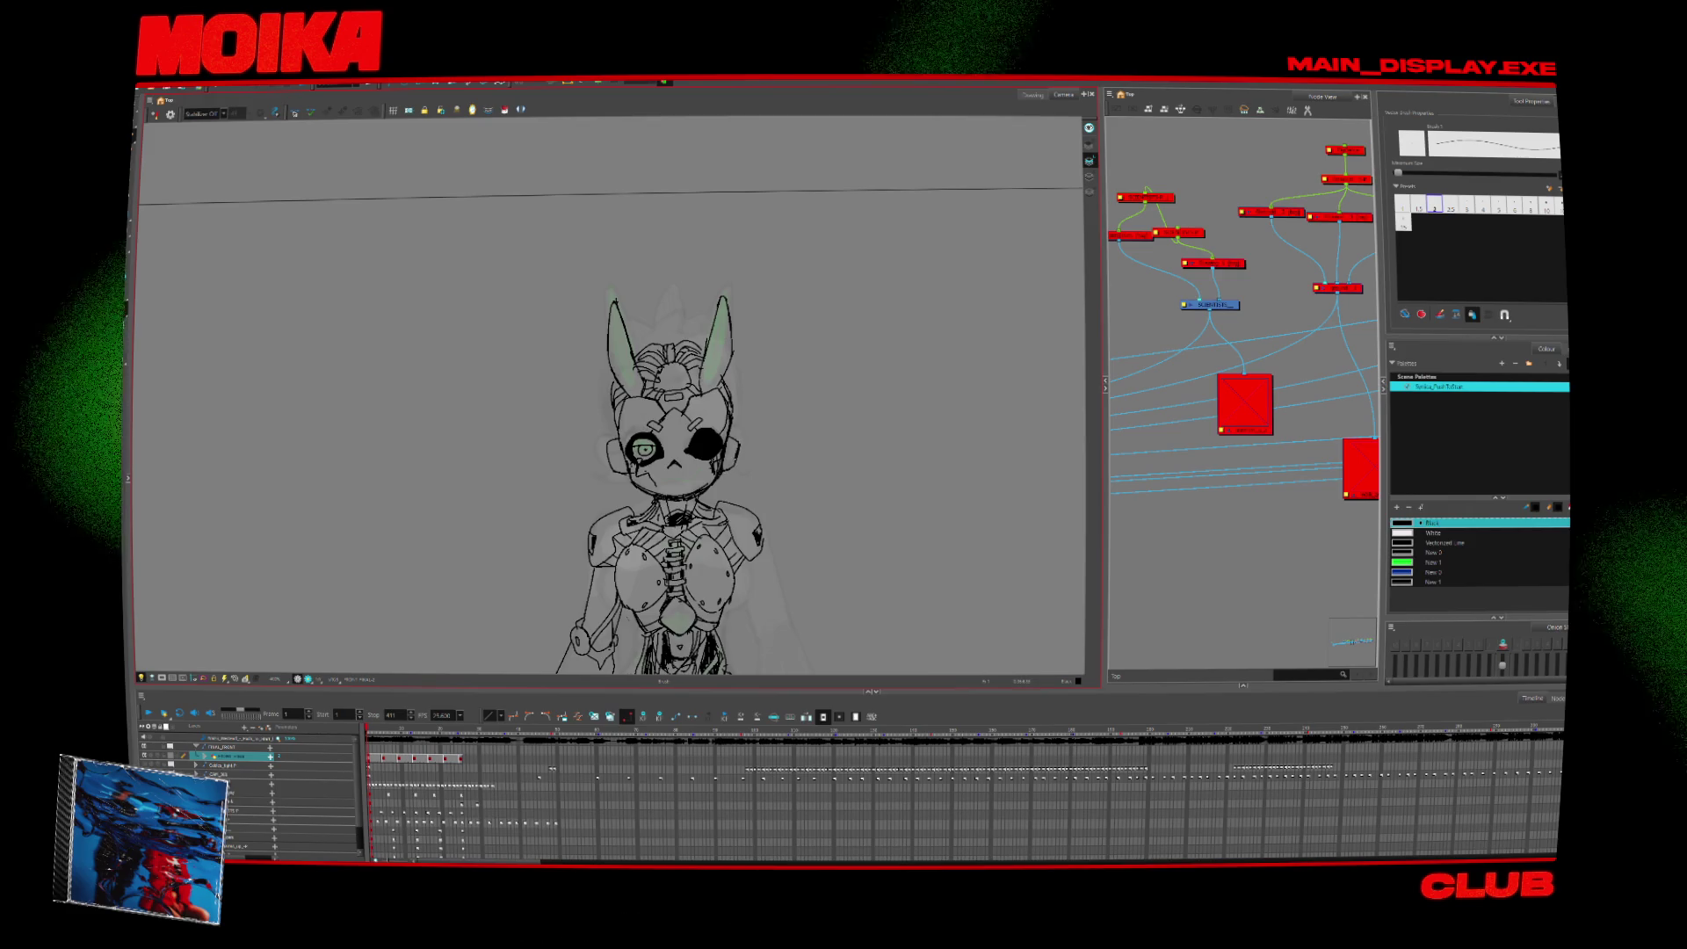
pyautogui.hotkey('ctrl', 'z')
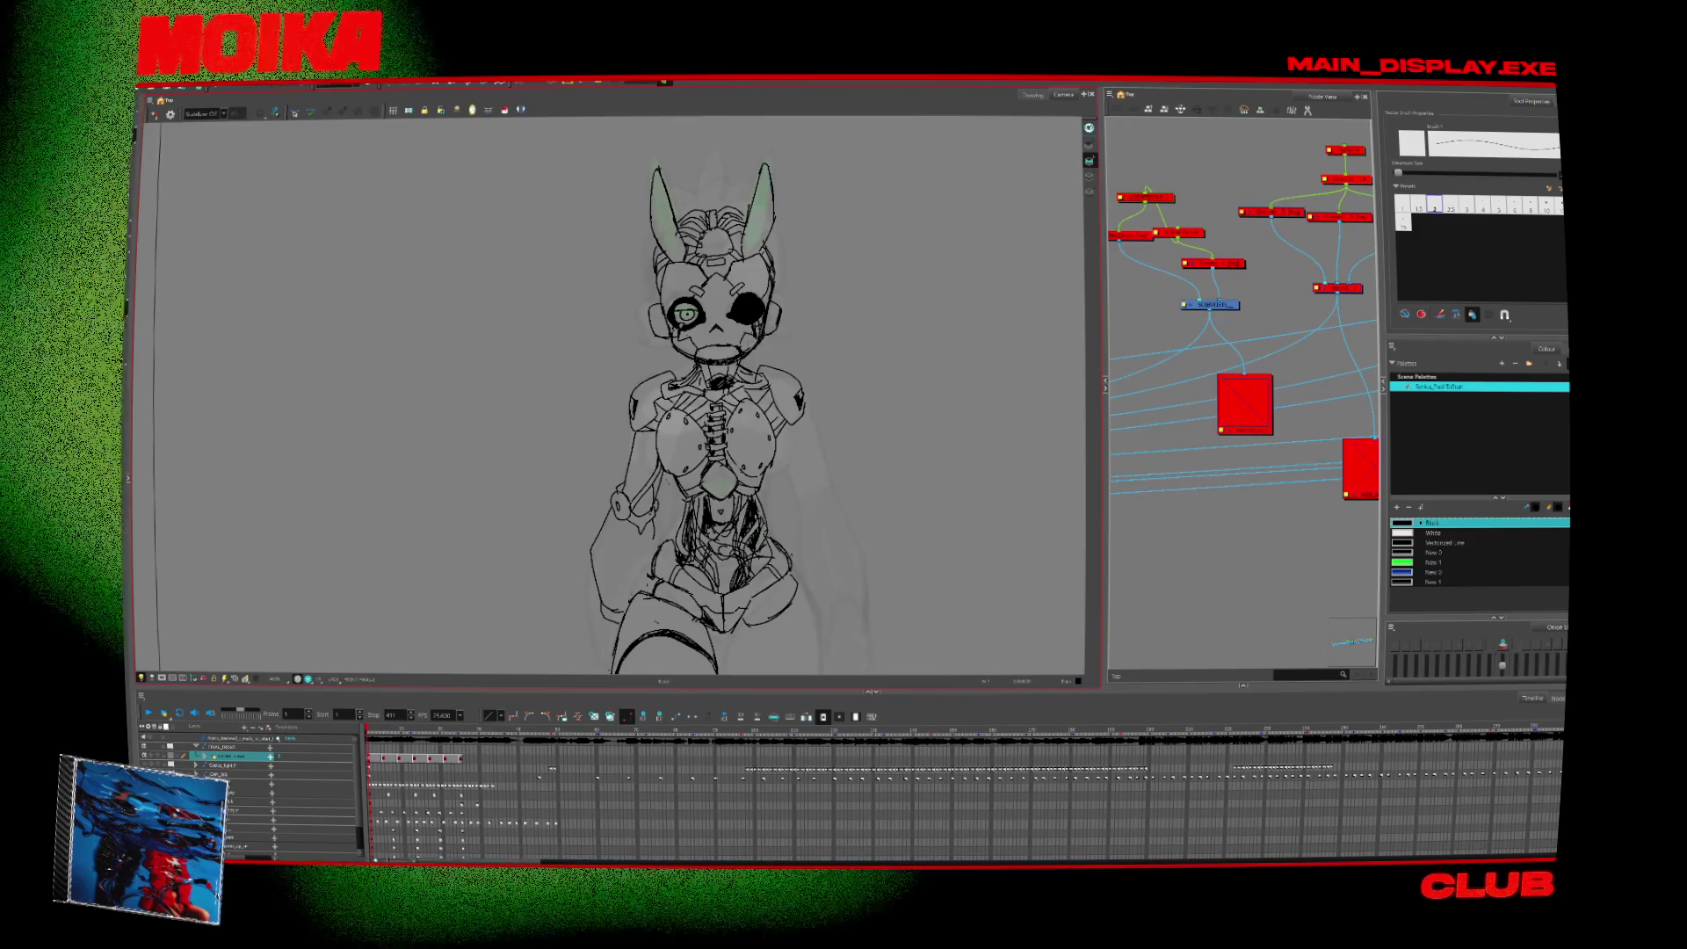
pyautogui.scroll(-5, 686, 389)
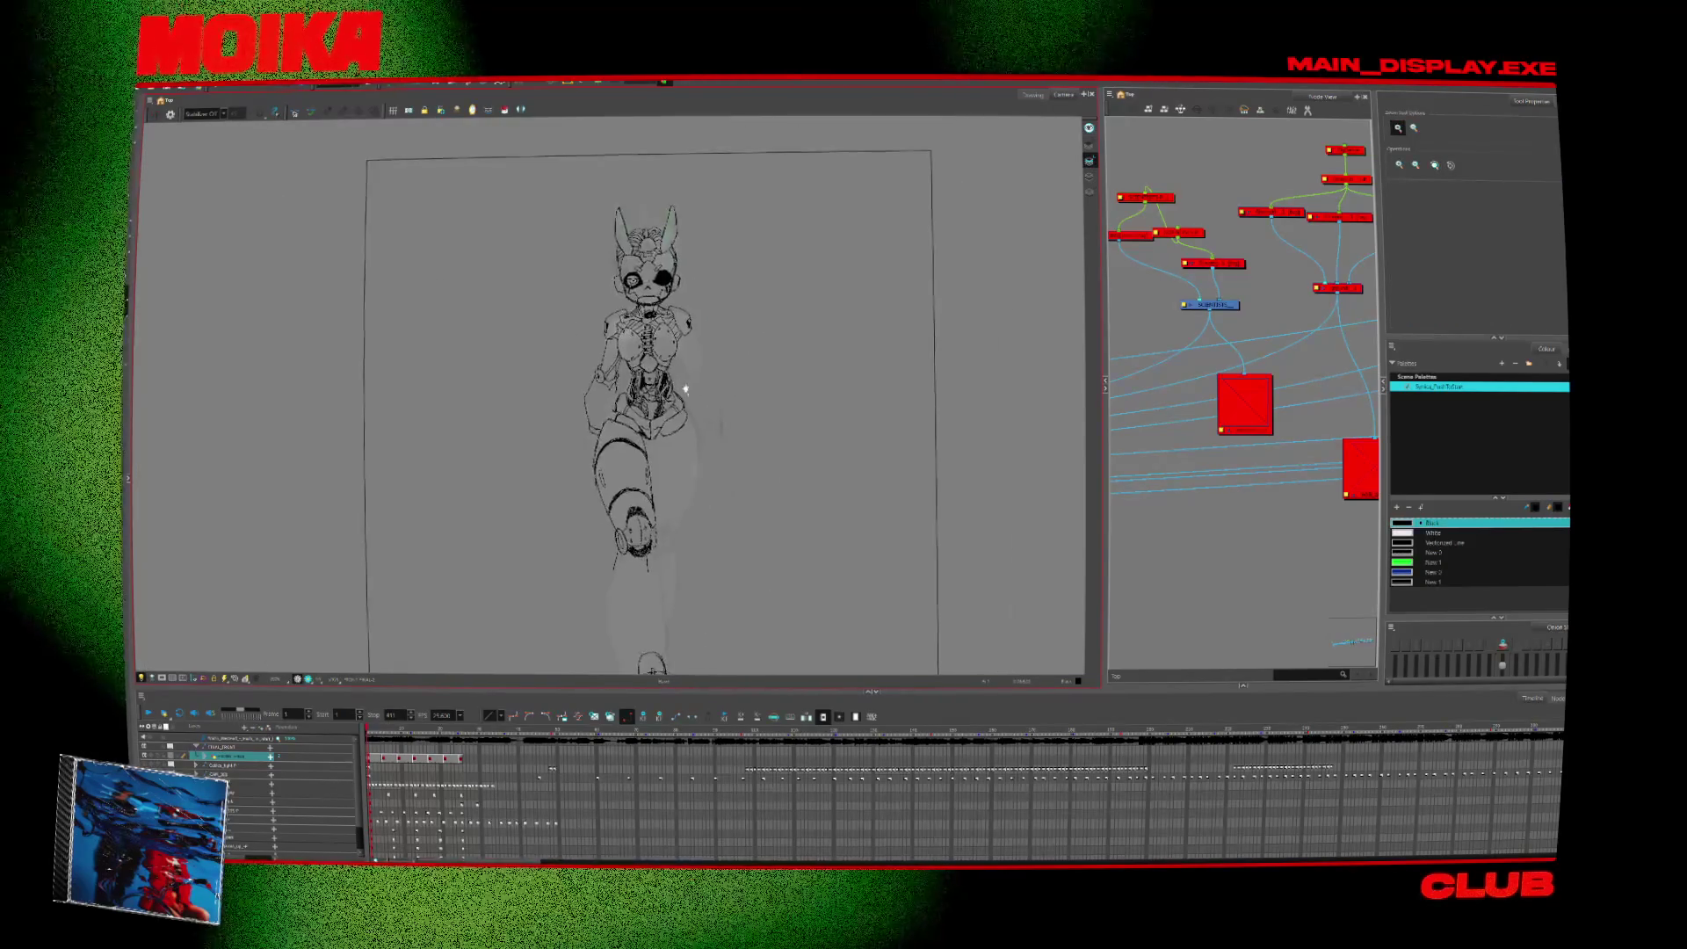
pyautogui.scroll(-1, 686, 390)
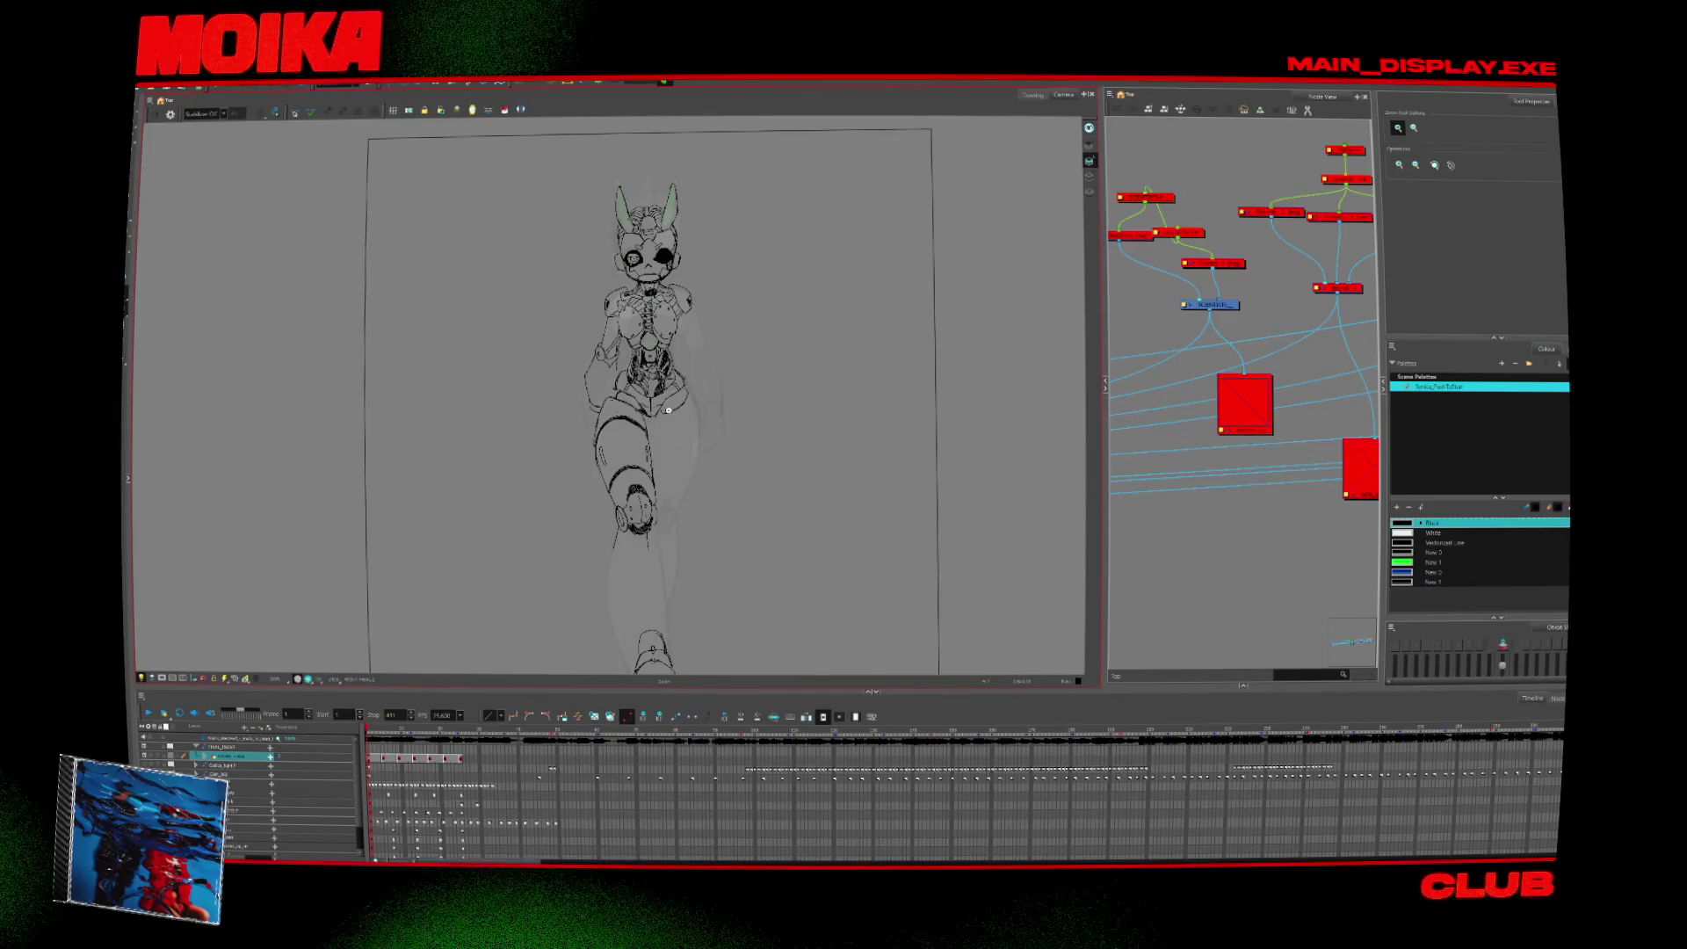
pyautogui.scroll(3, 668, 411)
pyautogui.hotkey('alt', 'b')
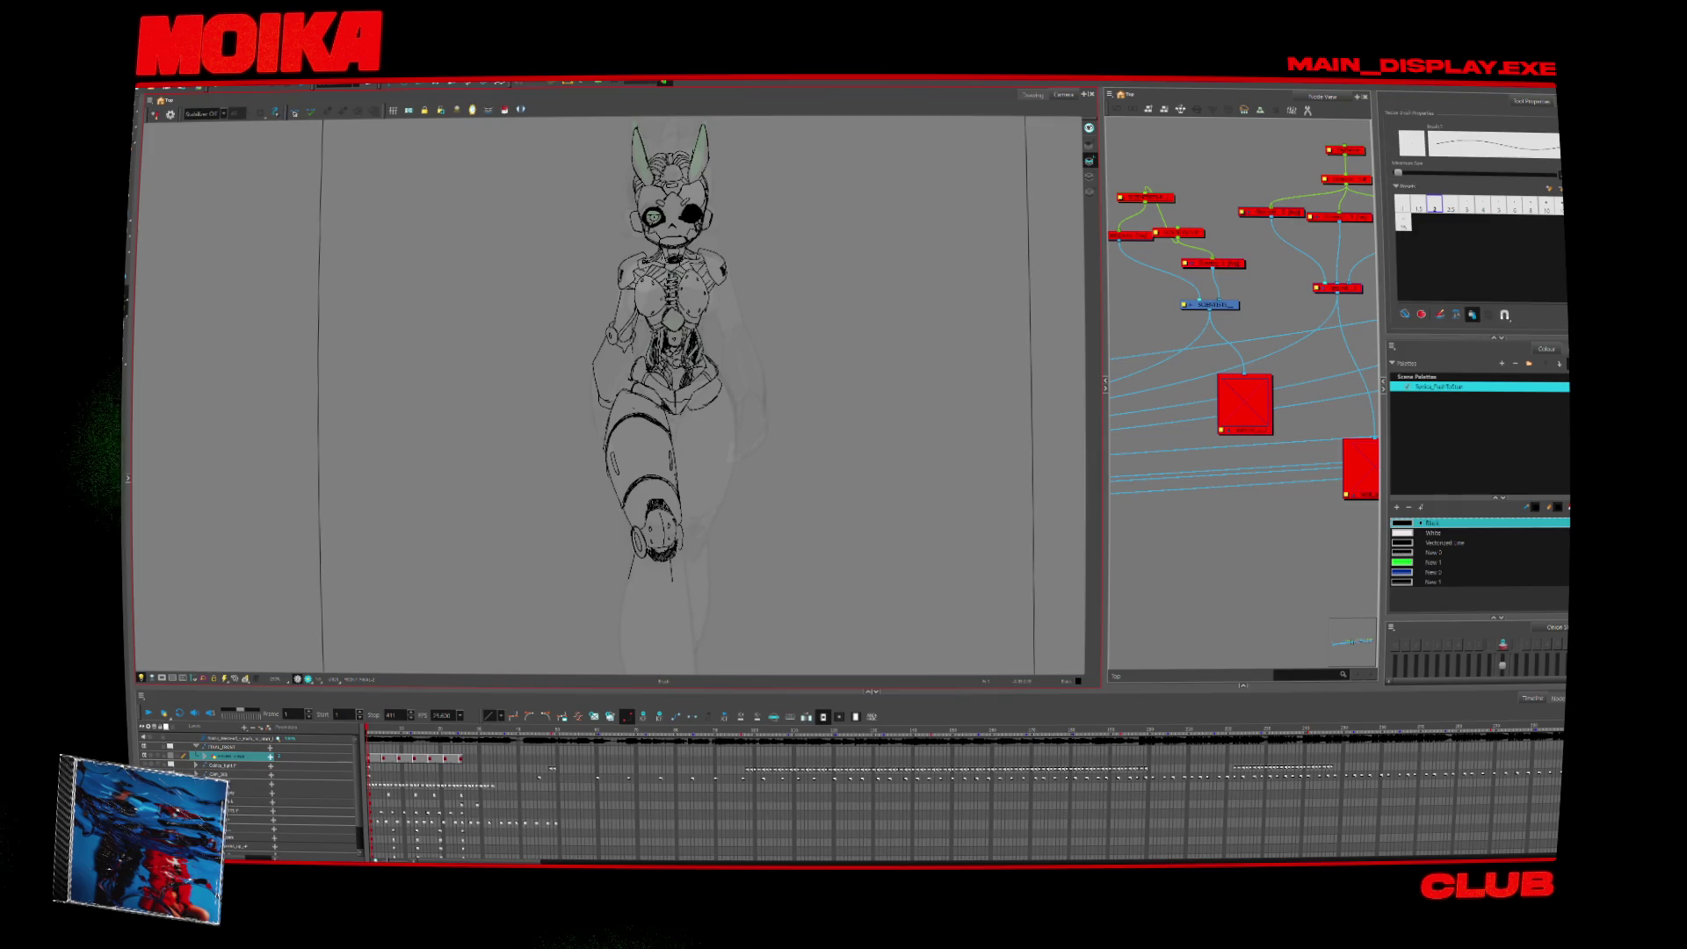
pyautogui.moveTo(750, 548); pyautogui.dragTo(766, 619)
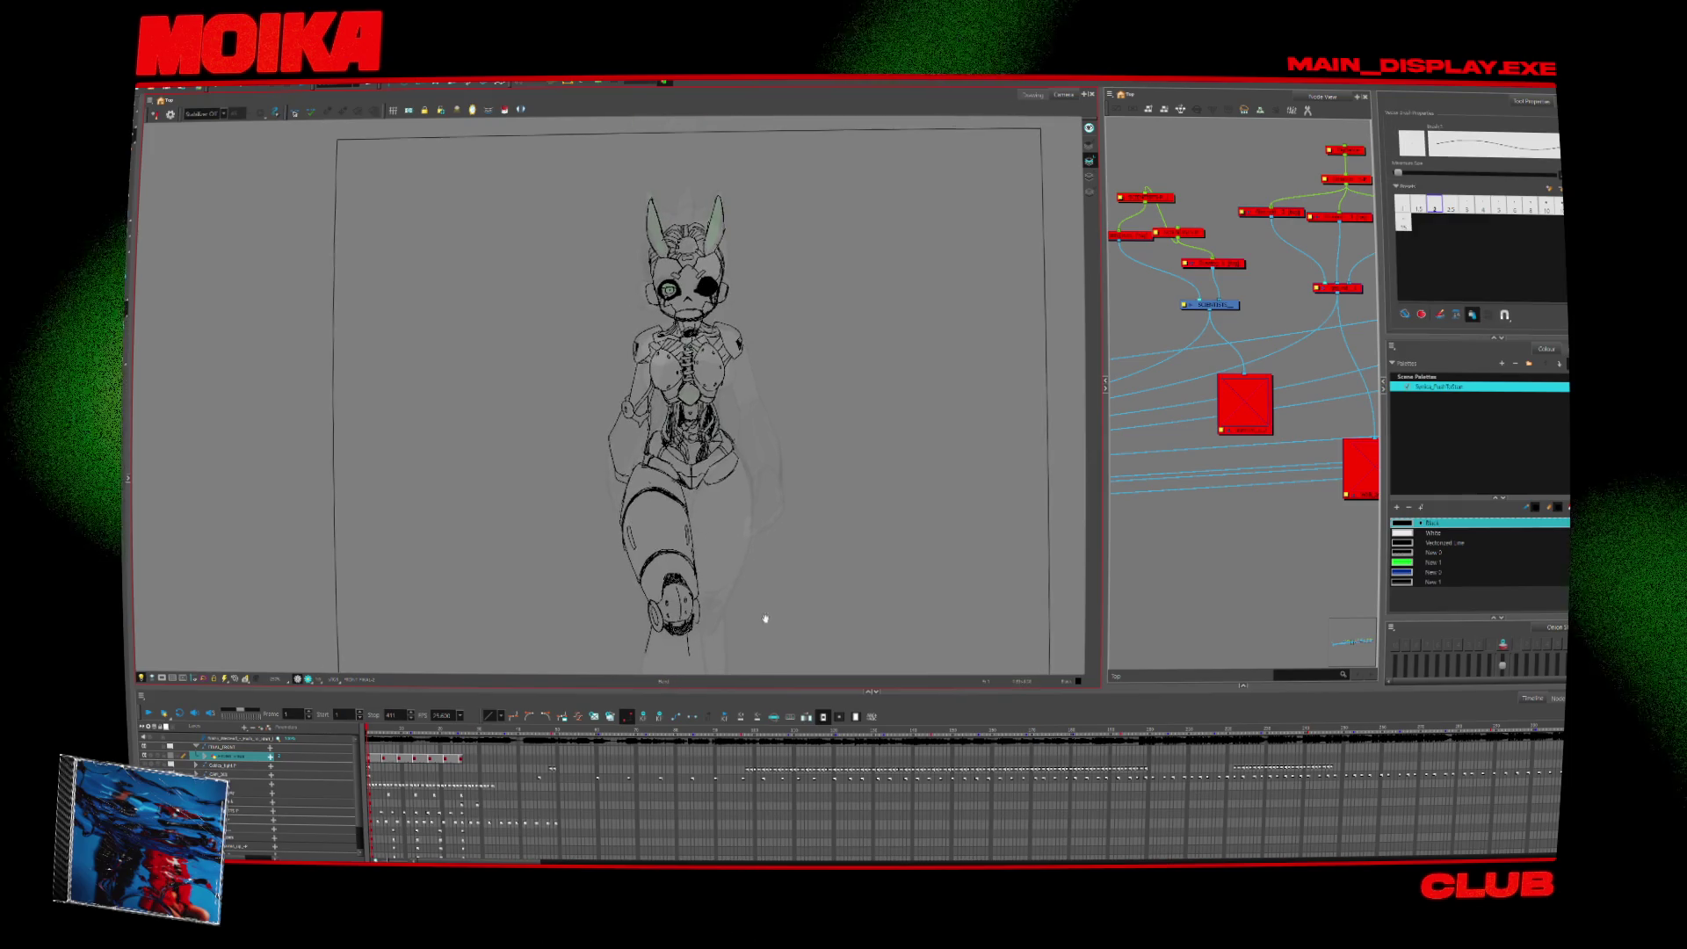
pyautogui.scroll(2, 653, 290)
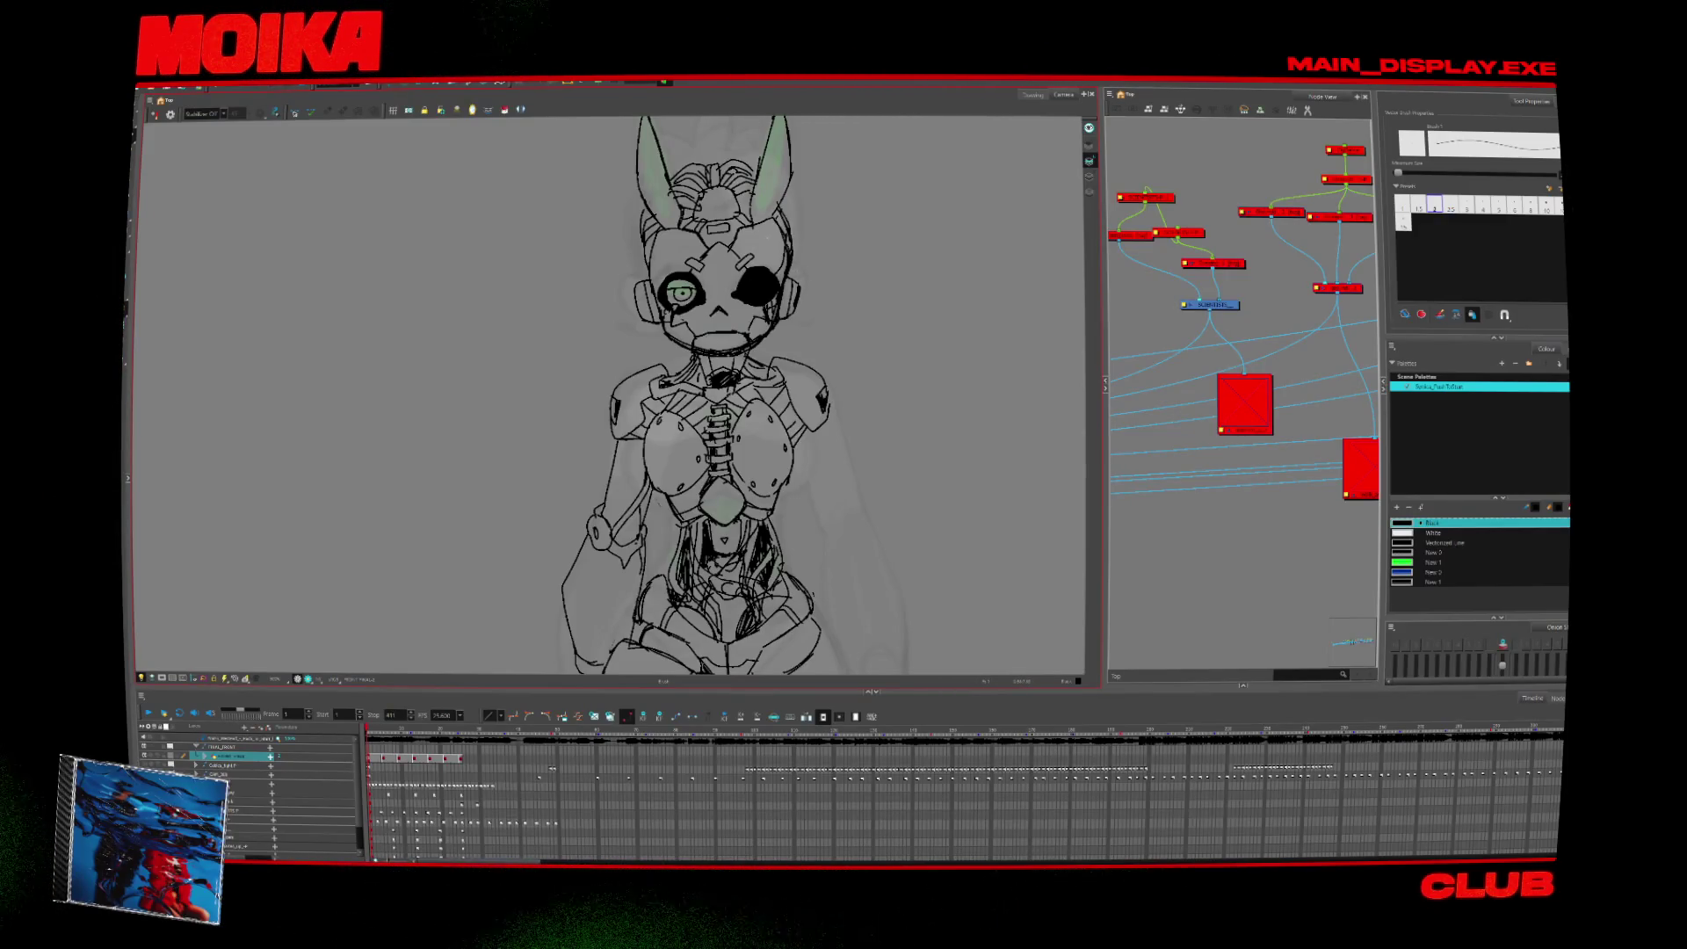
# Draw one long Brush line down the lower leg, undoing the extra second stroke.
pyautogui.hotkey('alt', 'z')
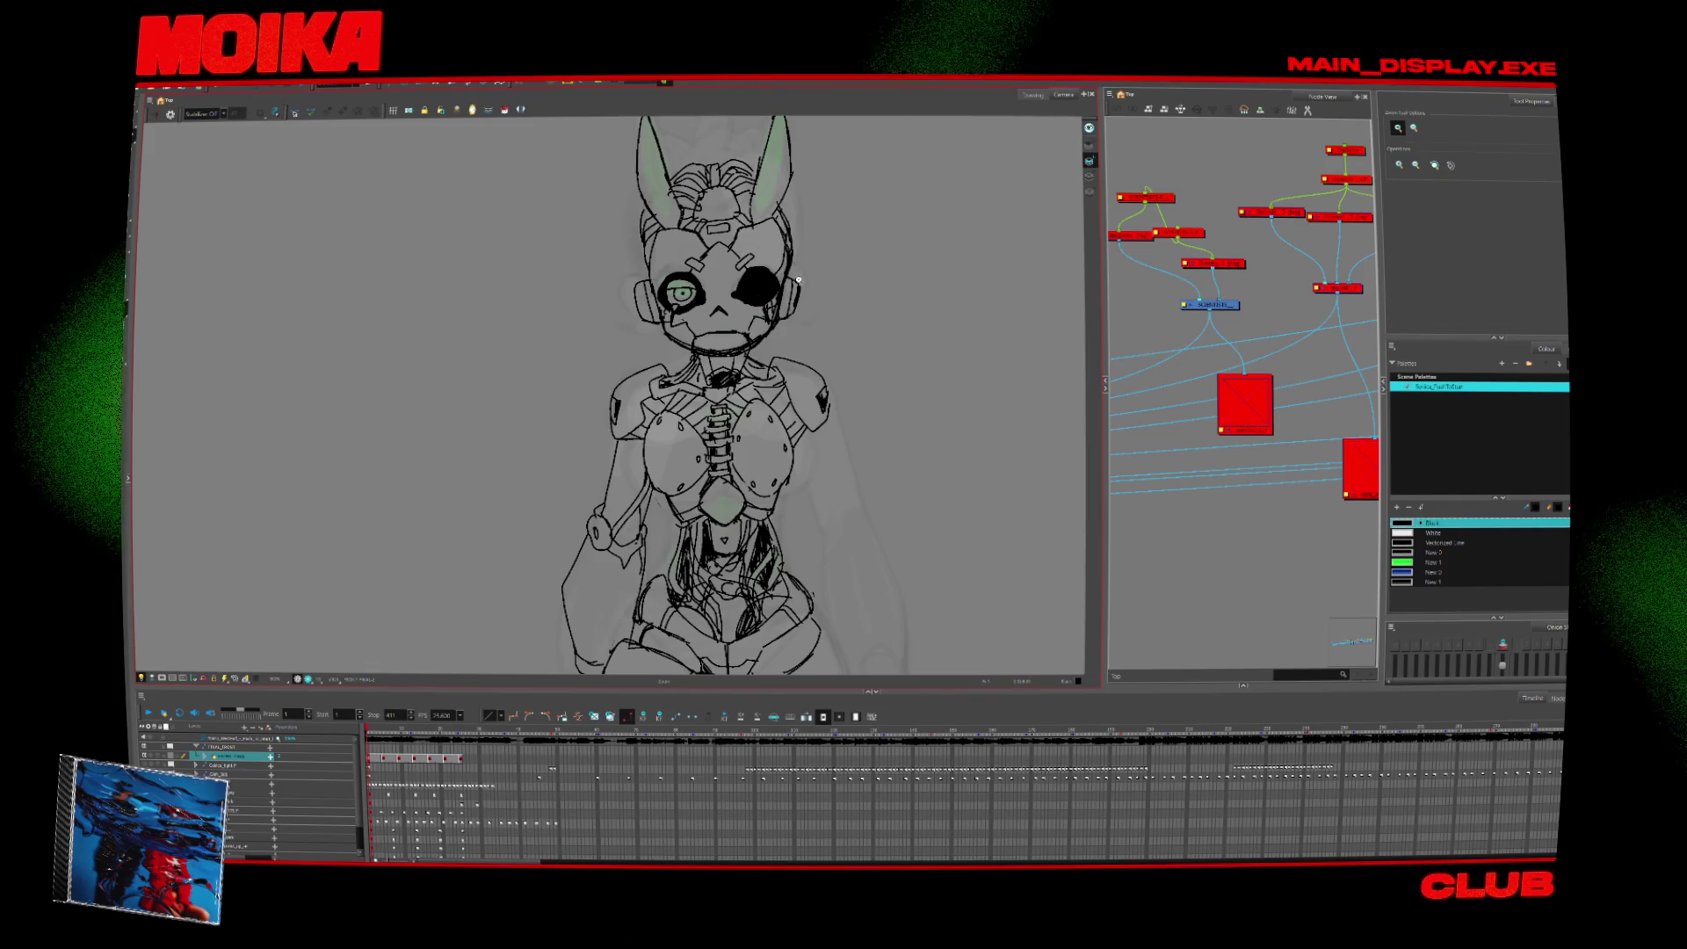
pyautogui.scroll(-5, 758, 268)
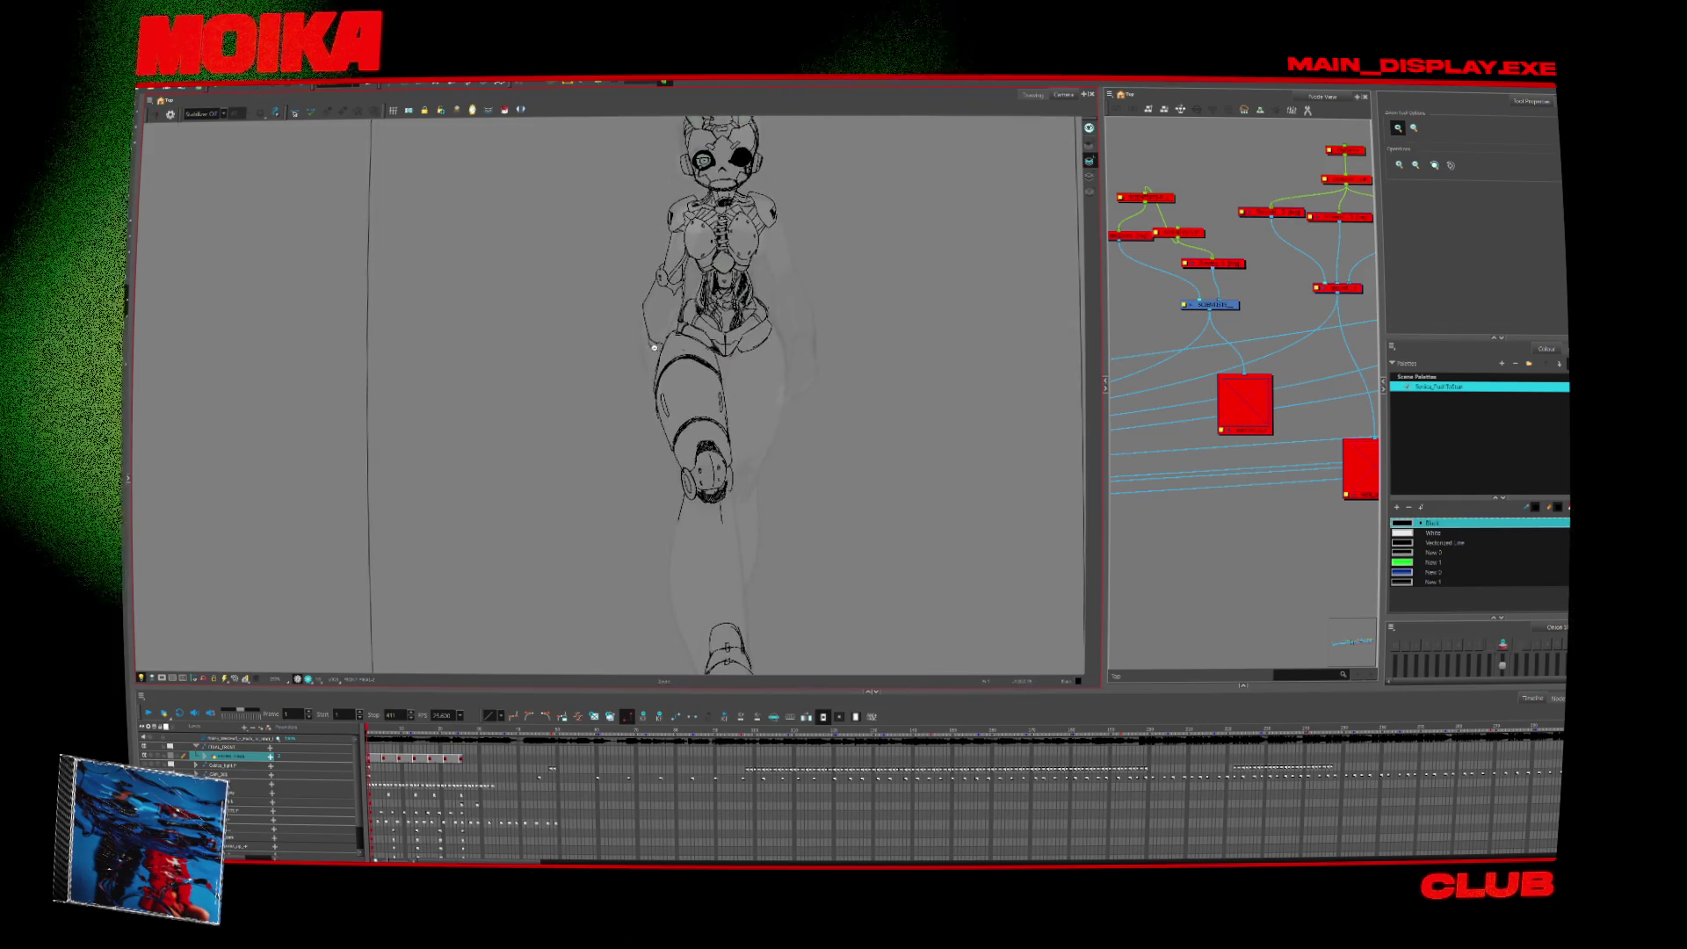
pyautogui.scroll(-2, 758, 377)
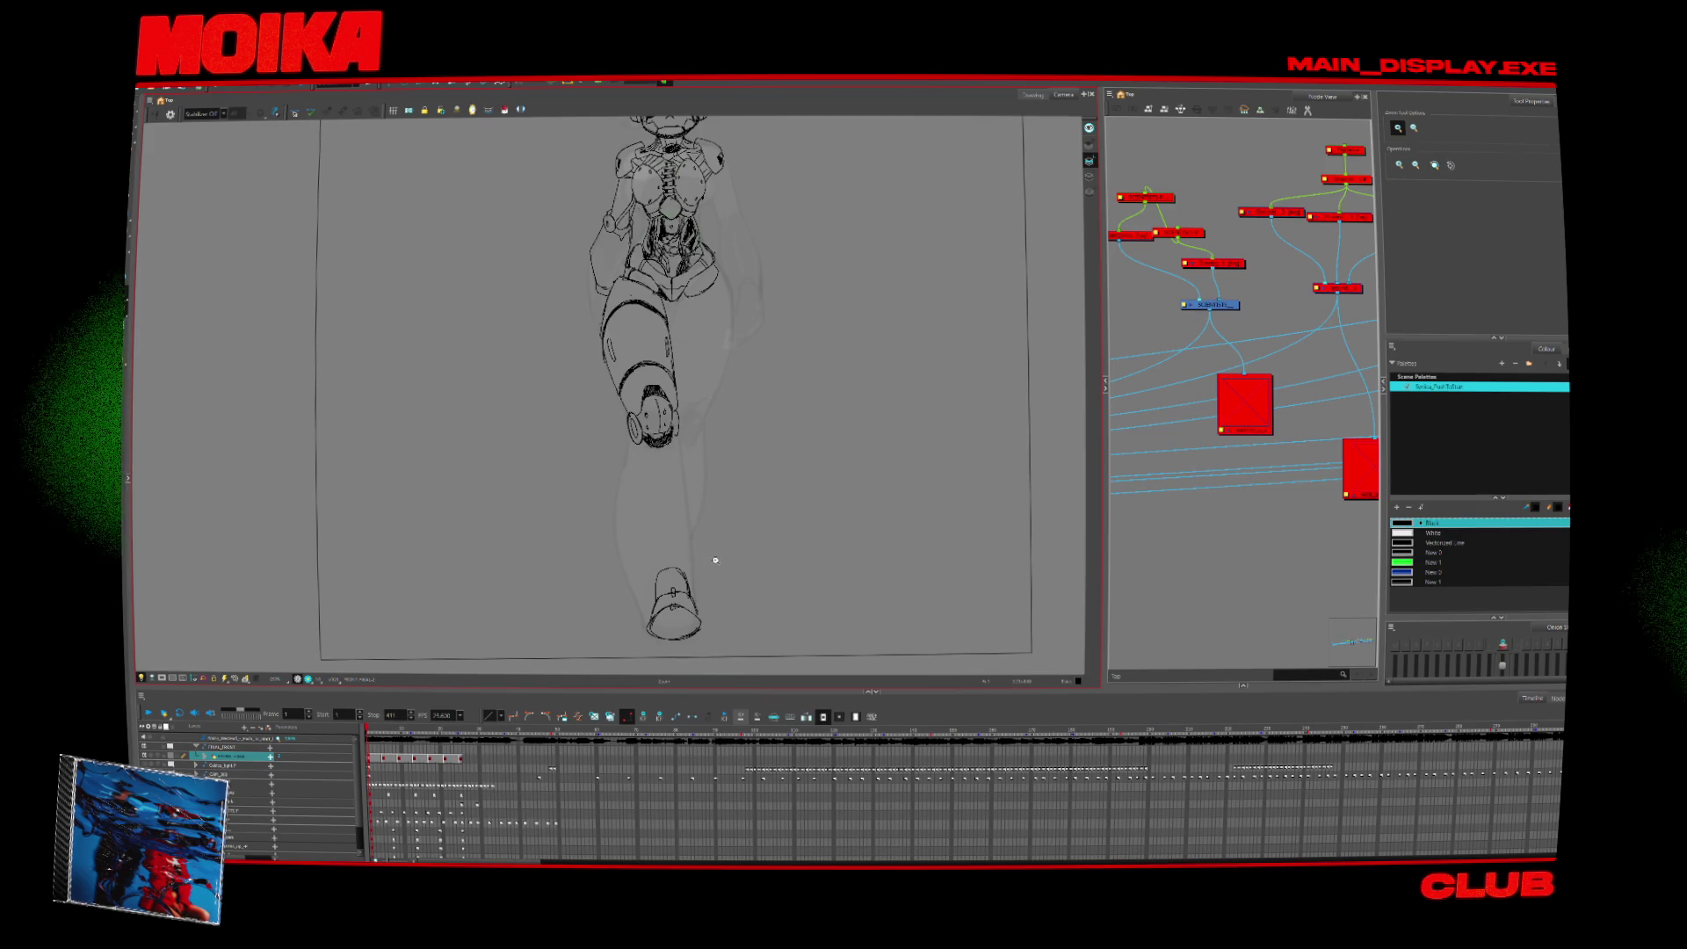
pyautogui.hotkey('alt', 'b')
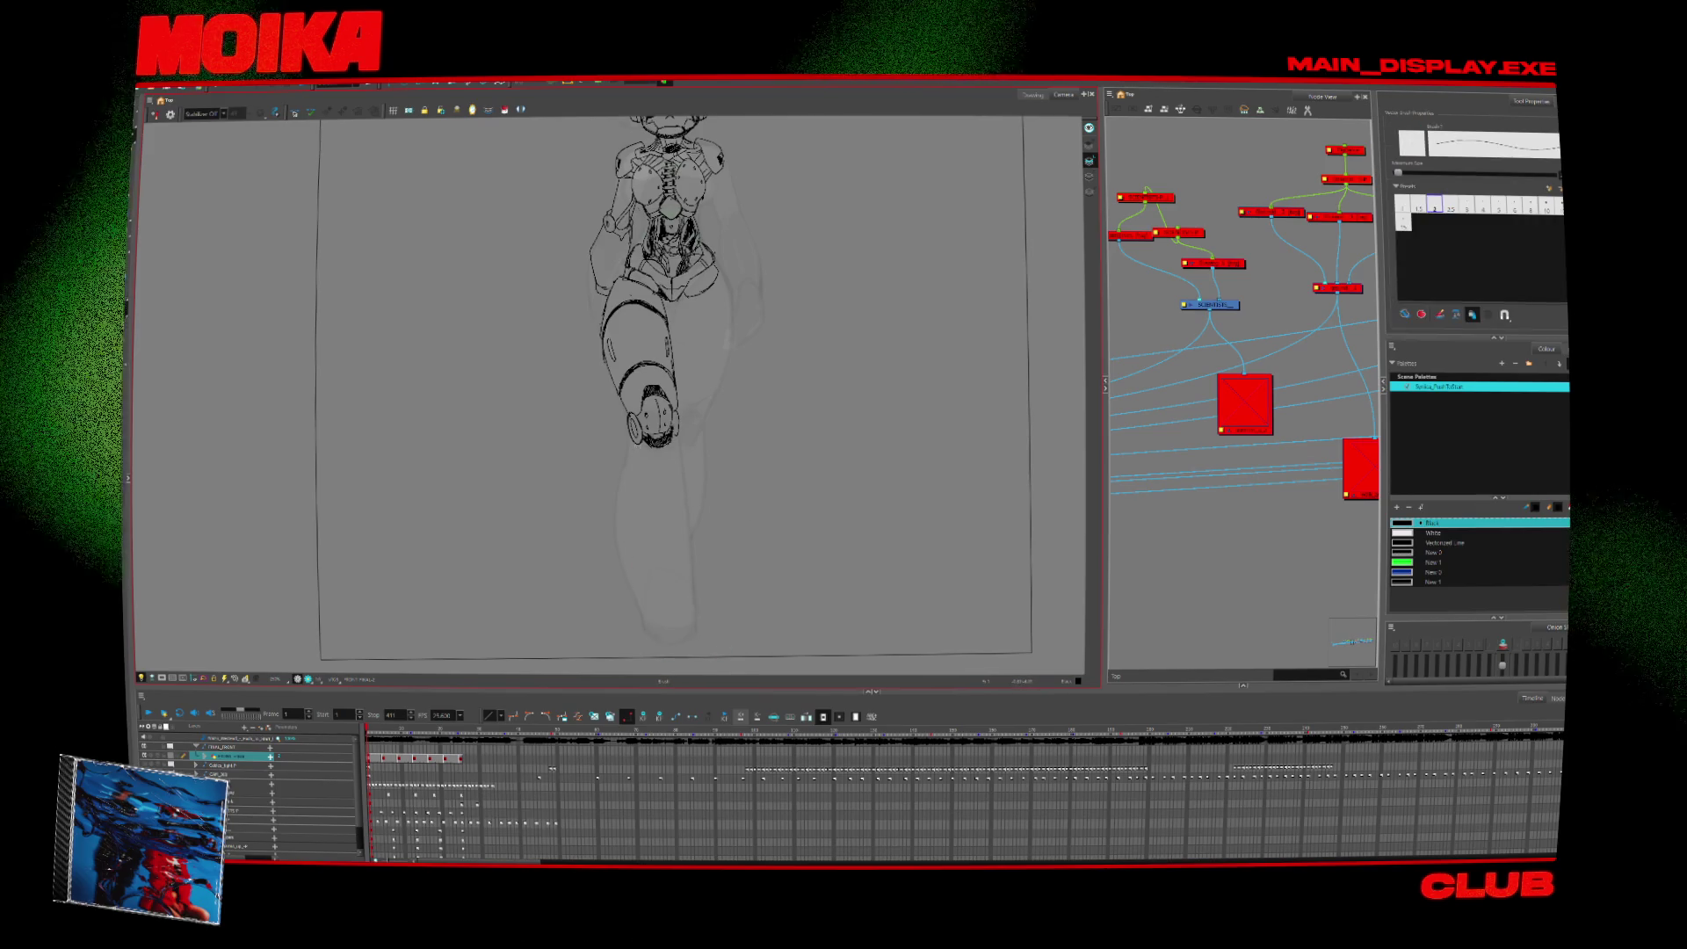
pyautogui.moveTo(646, 444); pyautogui.dragTo(669, 630)
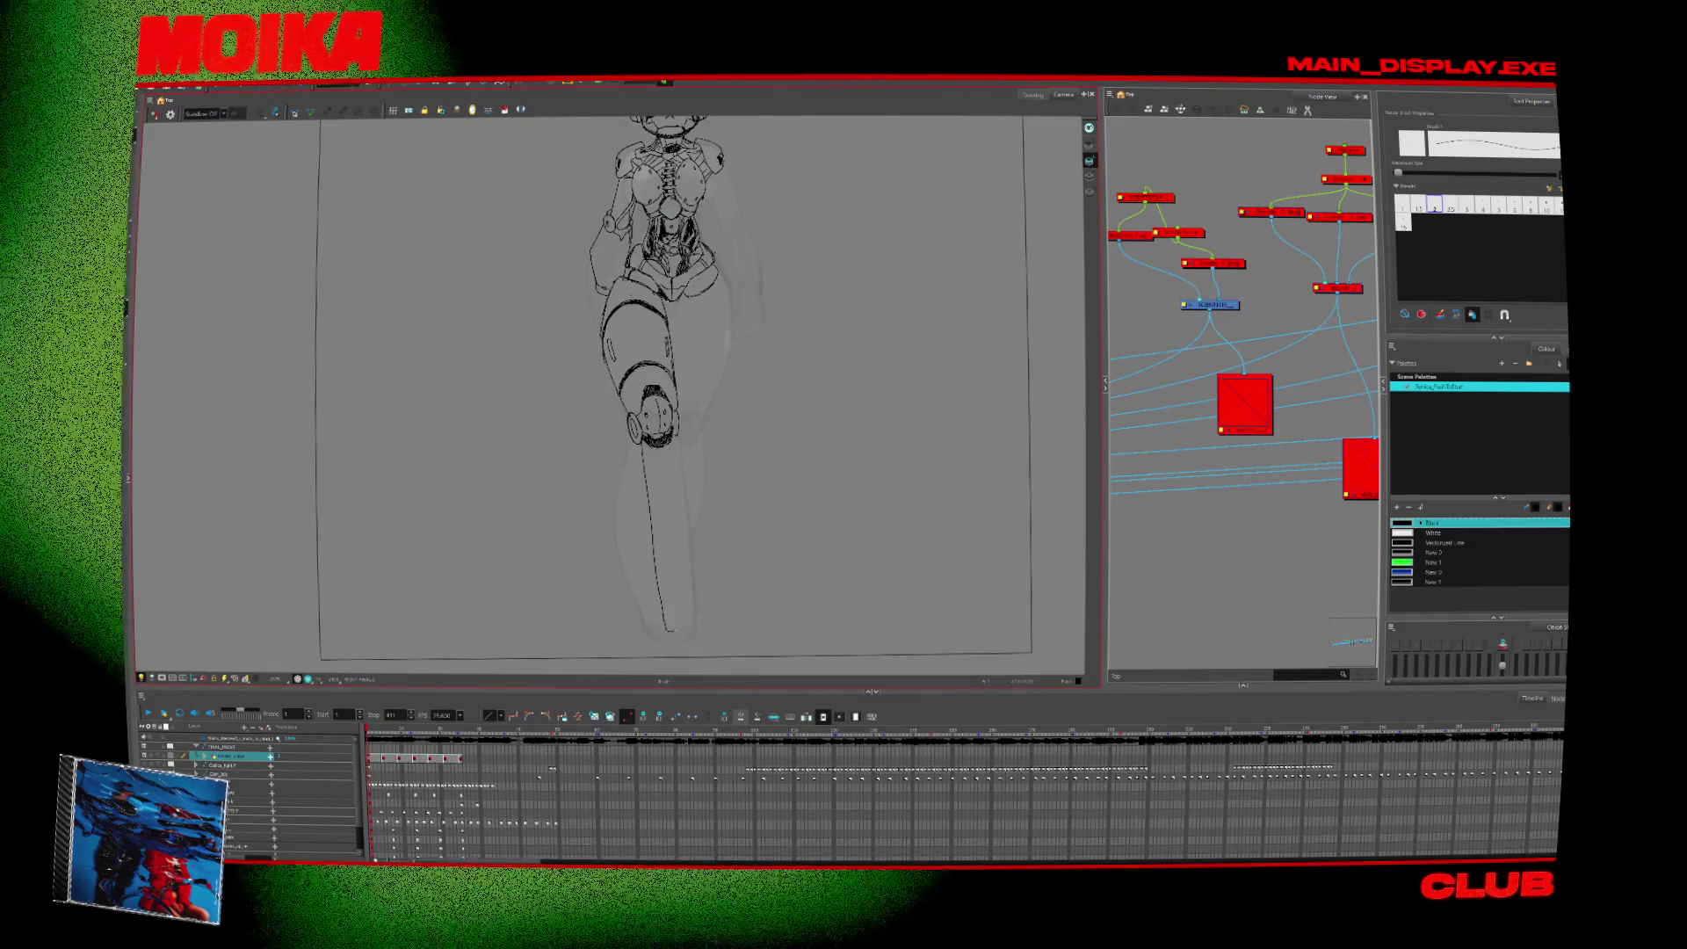
pyautogui.moveTo(669, 446); pyautogui.dragTo(677, 635)
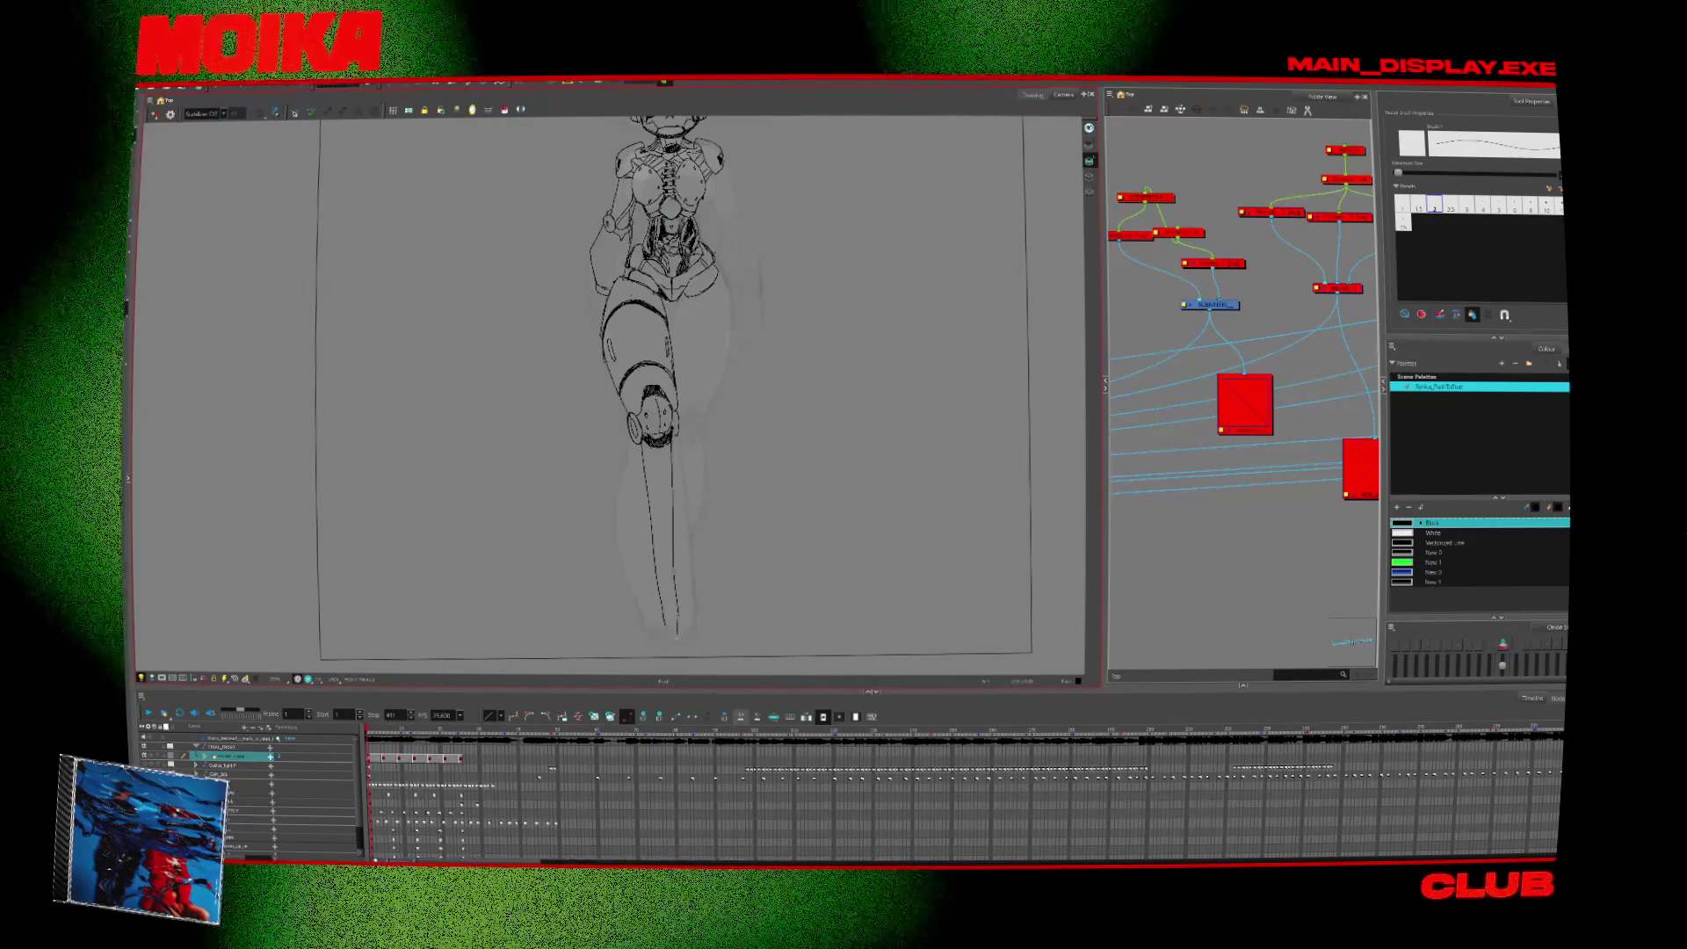
pyautogui.hotkey('ctrl', 'z')
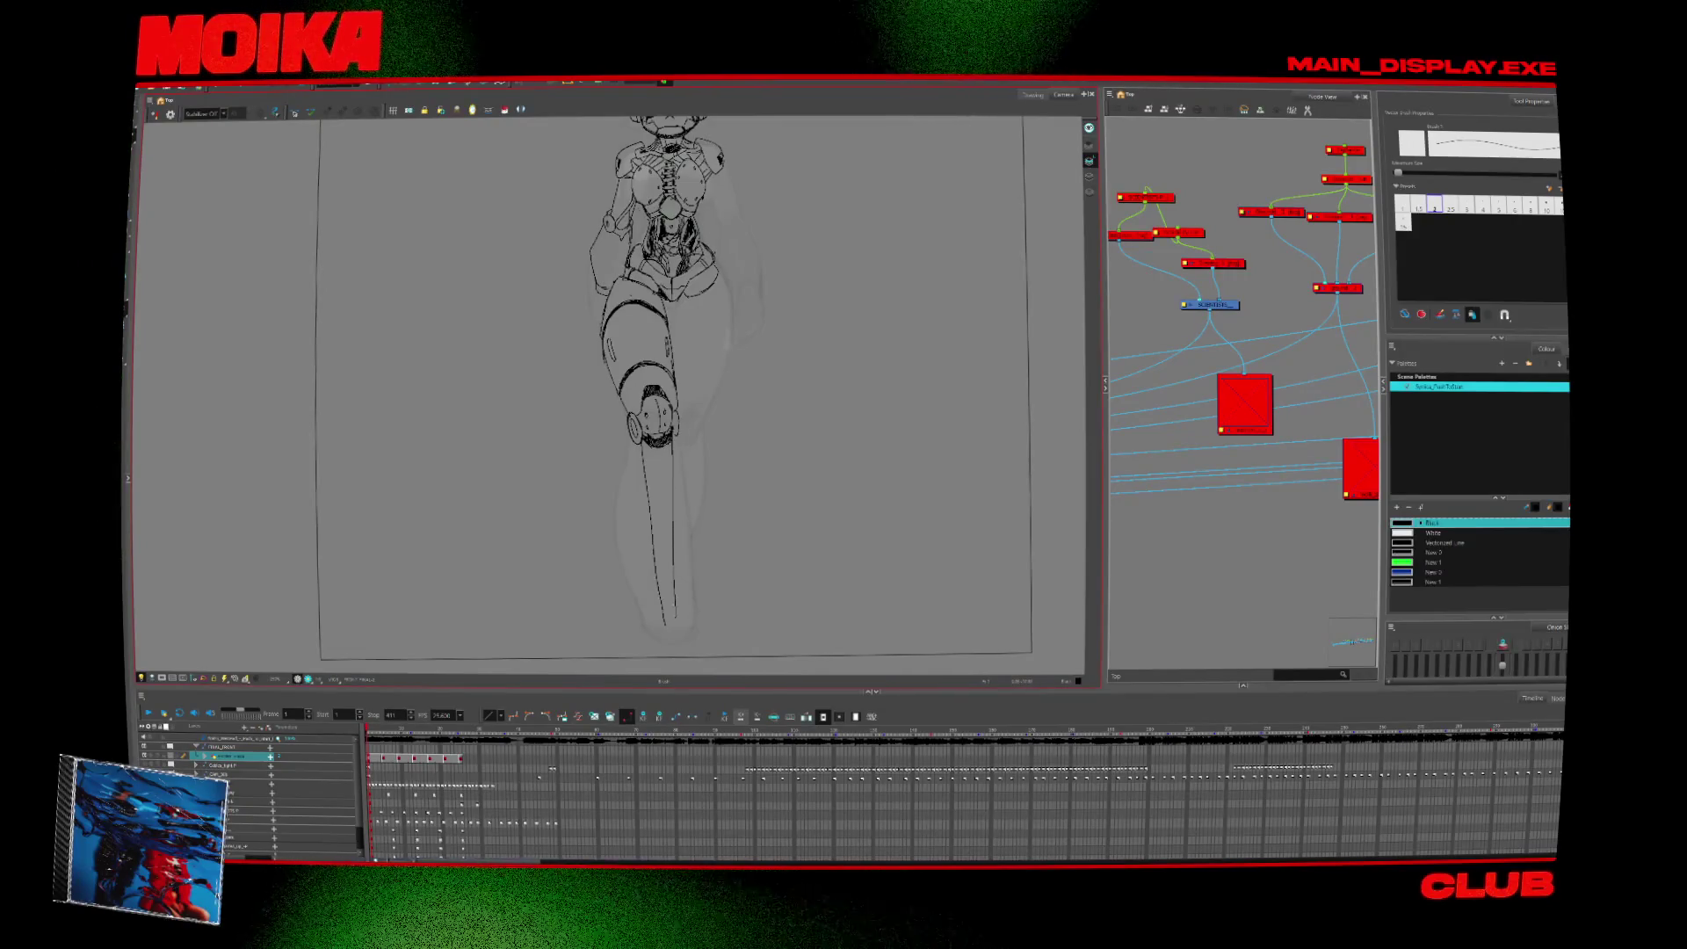
# Pan back to the head, zoom out to the whole figure, then zoom in on the chest.
pyautogui.moveTo(765, 633)
pyautogui.mouseDown()
pyautogui.moveTo(791, 573)
pyautogui.moveTo(575, 678)
pyautogui.mouseUp()
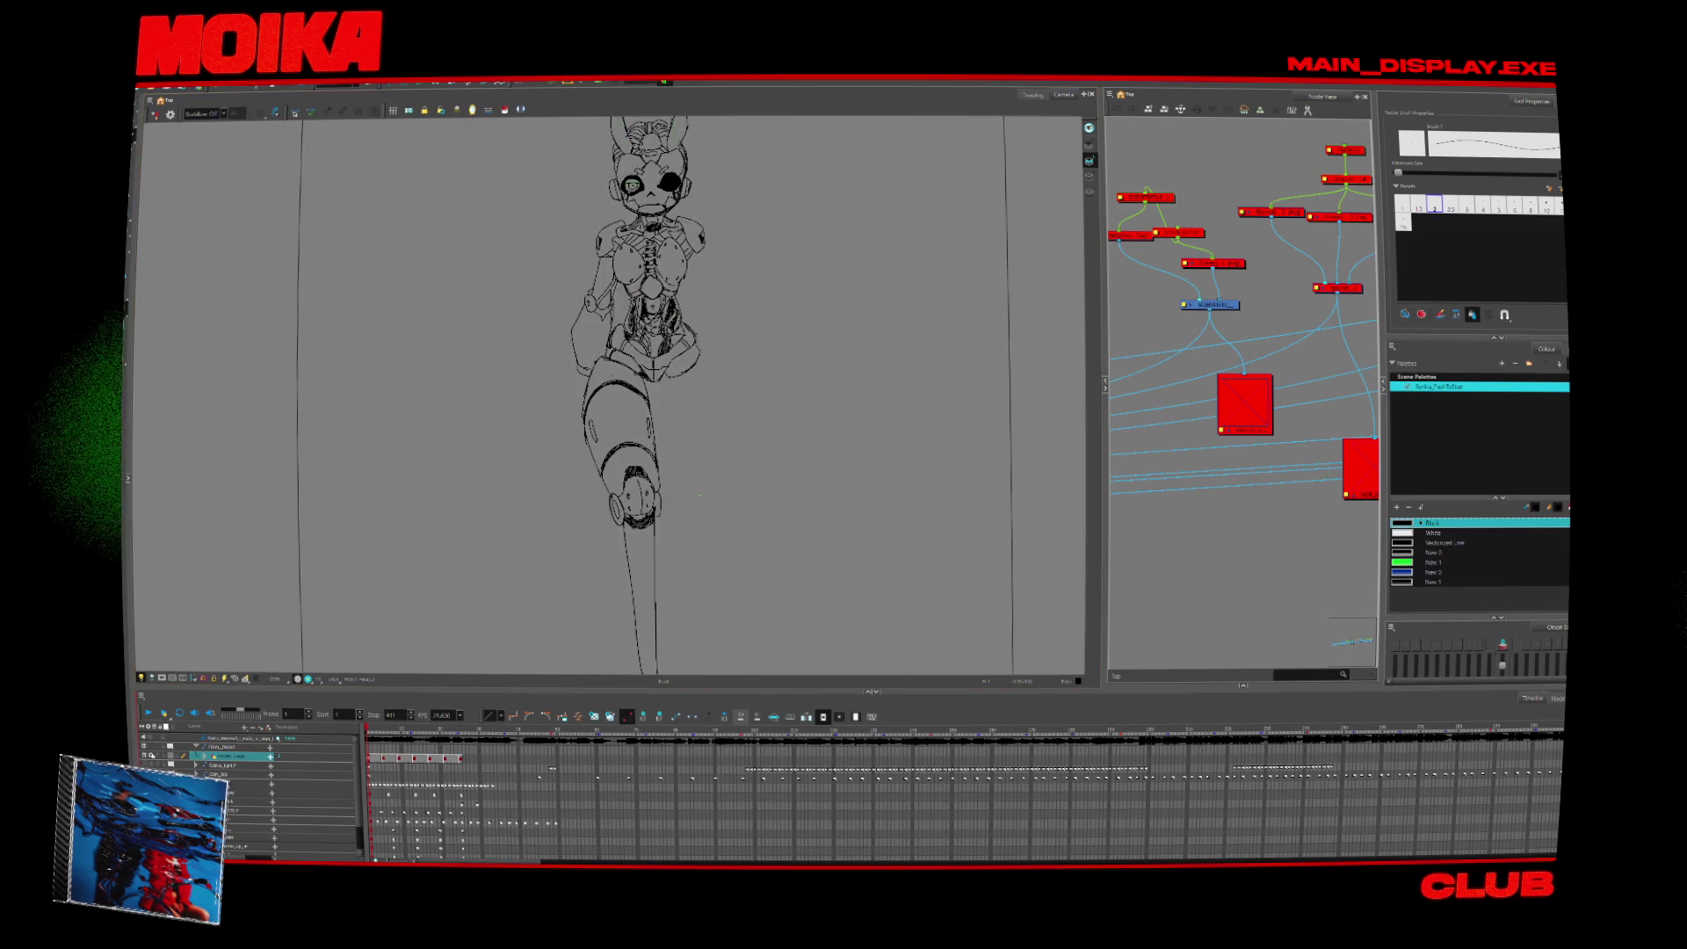
pyautogui.hotkey('alt', 'z')
pyautogui.keyDown('alt'); pyautogui.click(754, 444); pyautogui.keyUp('alt')
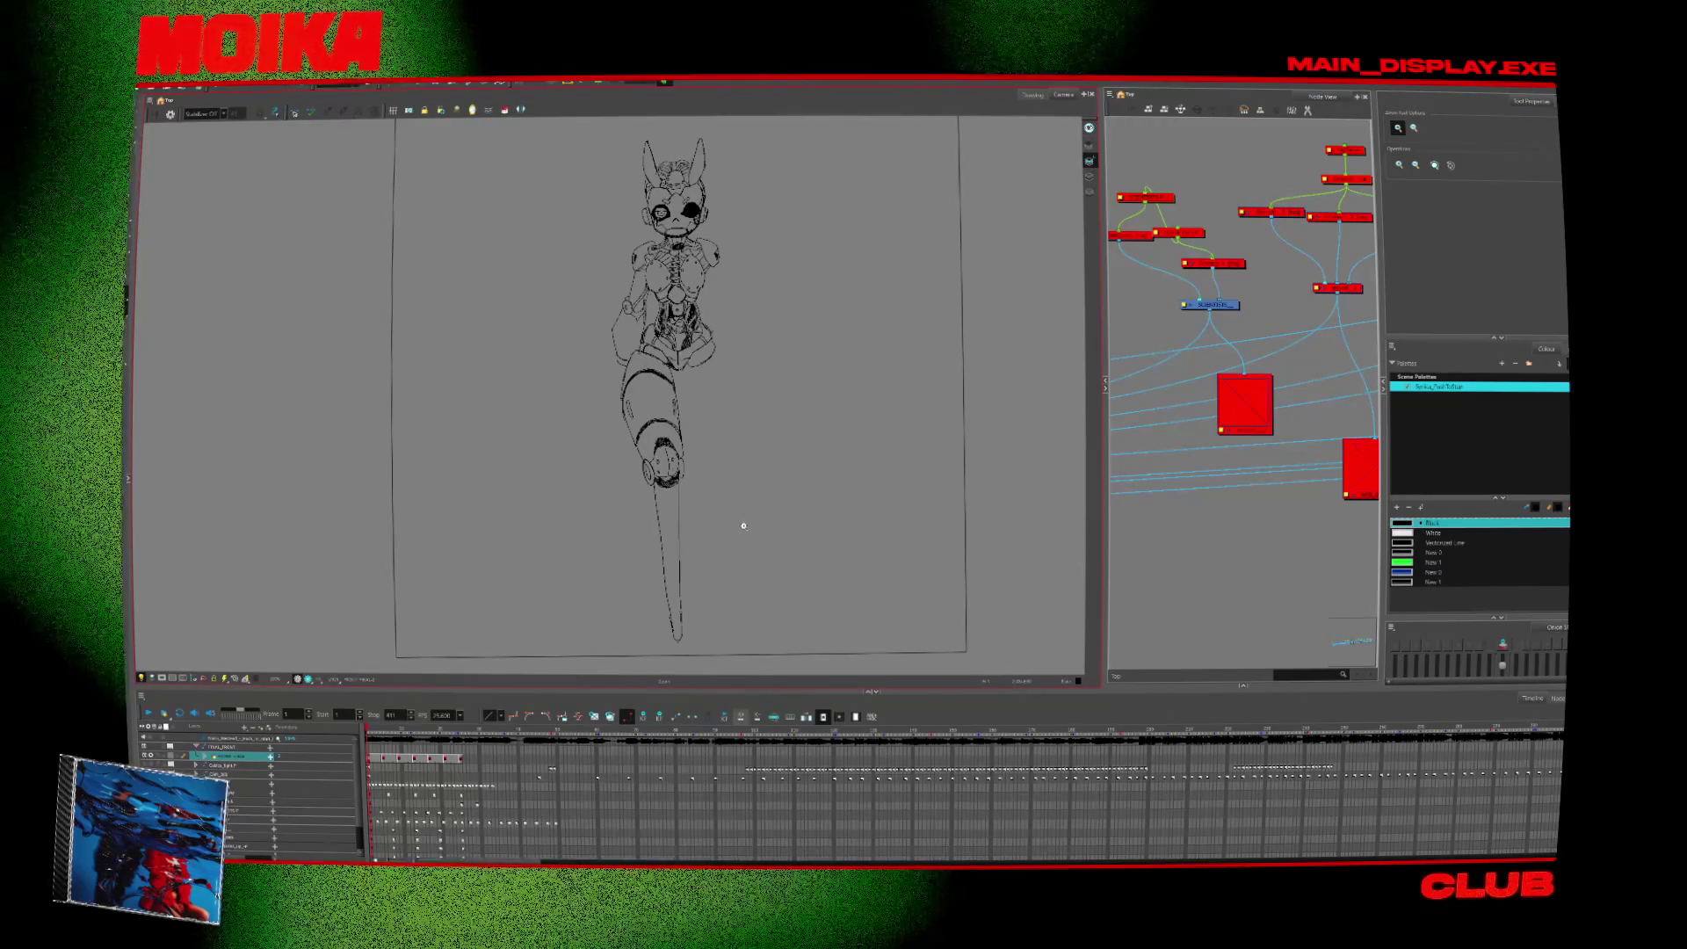
pyautogui.click(707, 286)
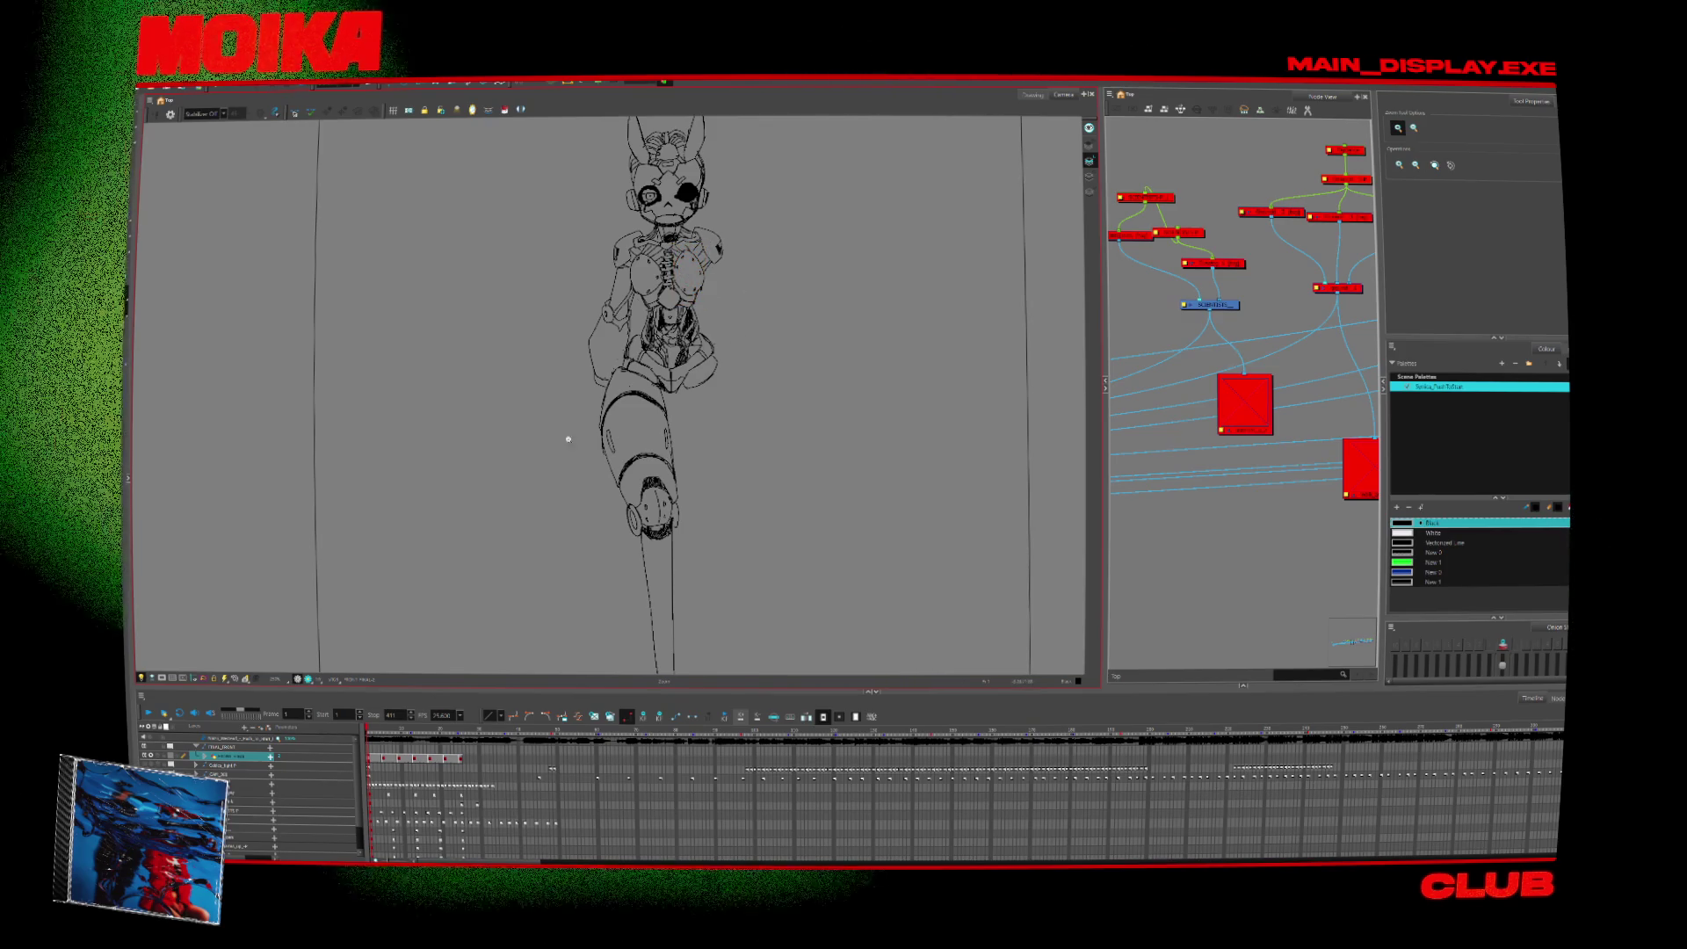
# Adjust the view and set the playback Stop to frame 74 in the Timeline.
pyautogui.keyDown('alt'); pyautogui.click(534, 479); pyautogui.keyUp('alt')
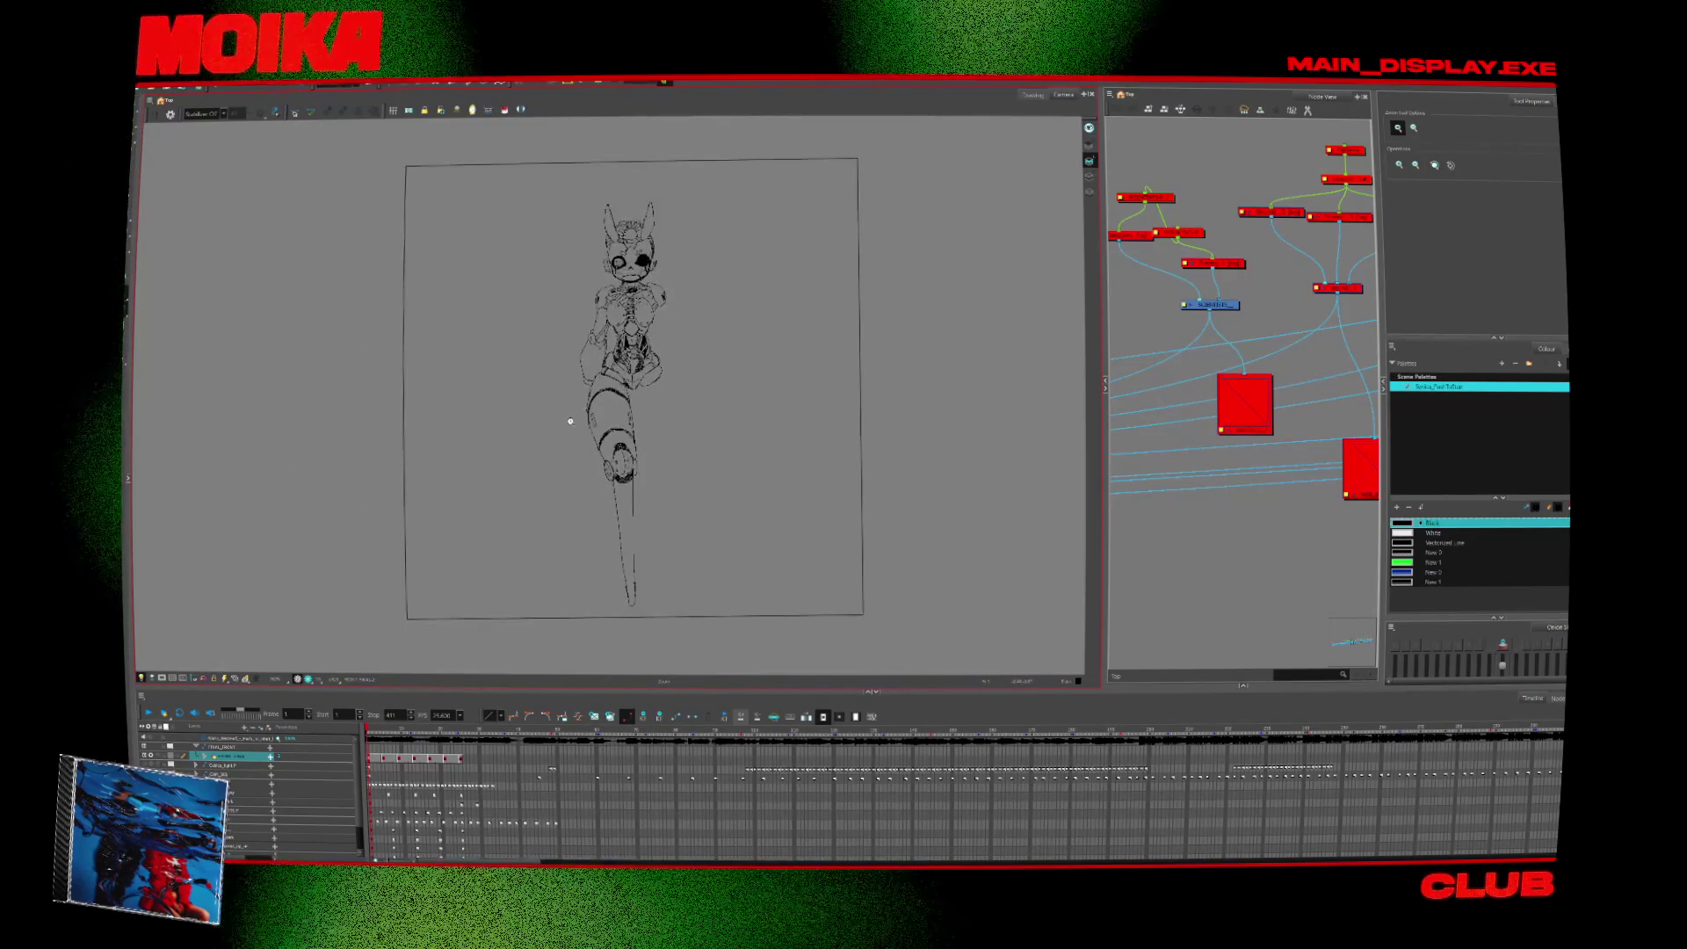
pyautogui.moveTo(571, 421); pyautogui.dragTo(585, 407)
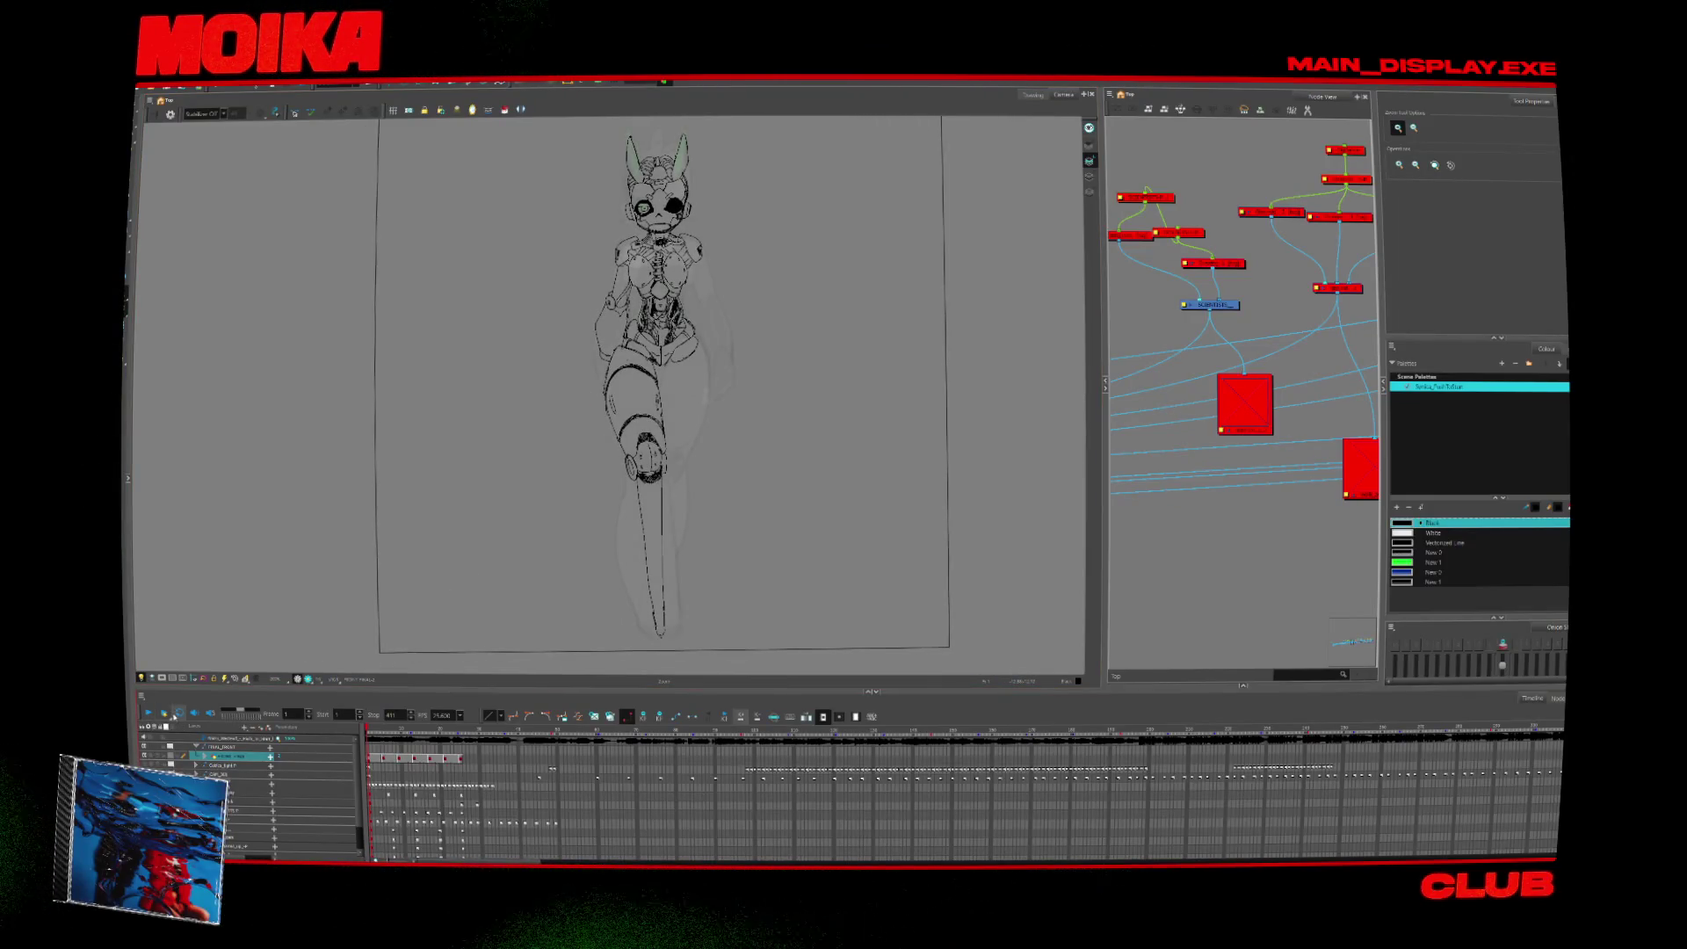
pyautogui.click(461, 731)
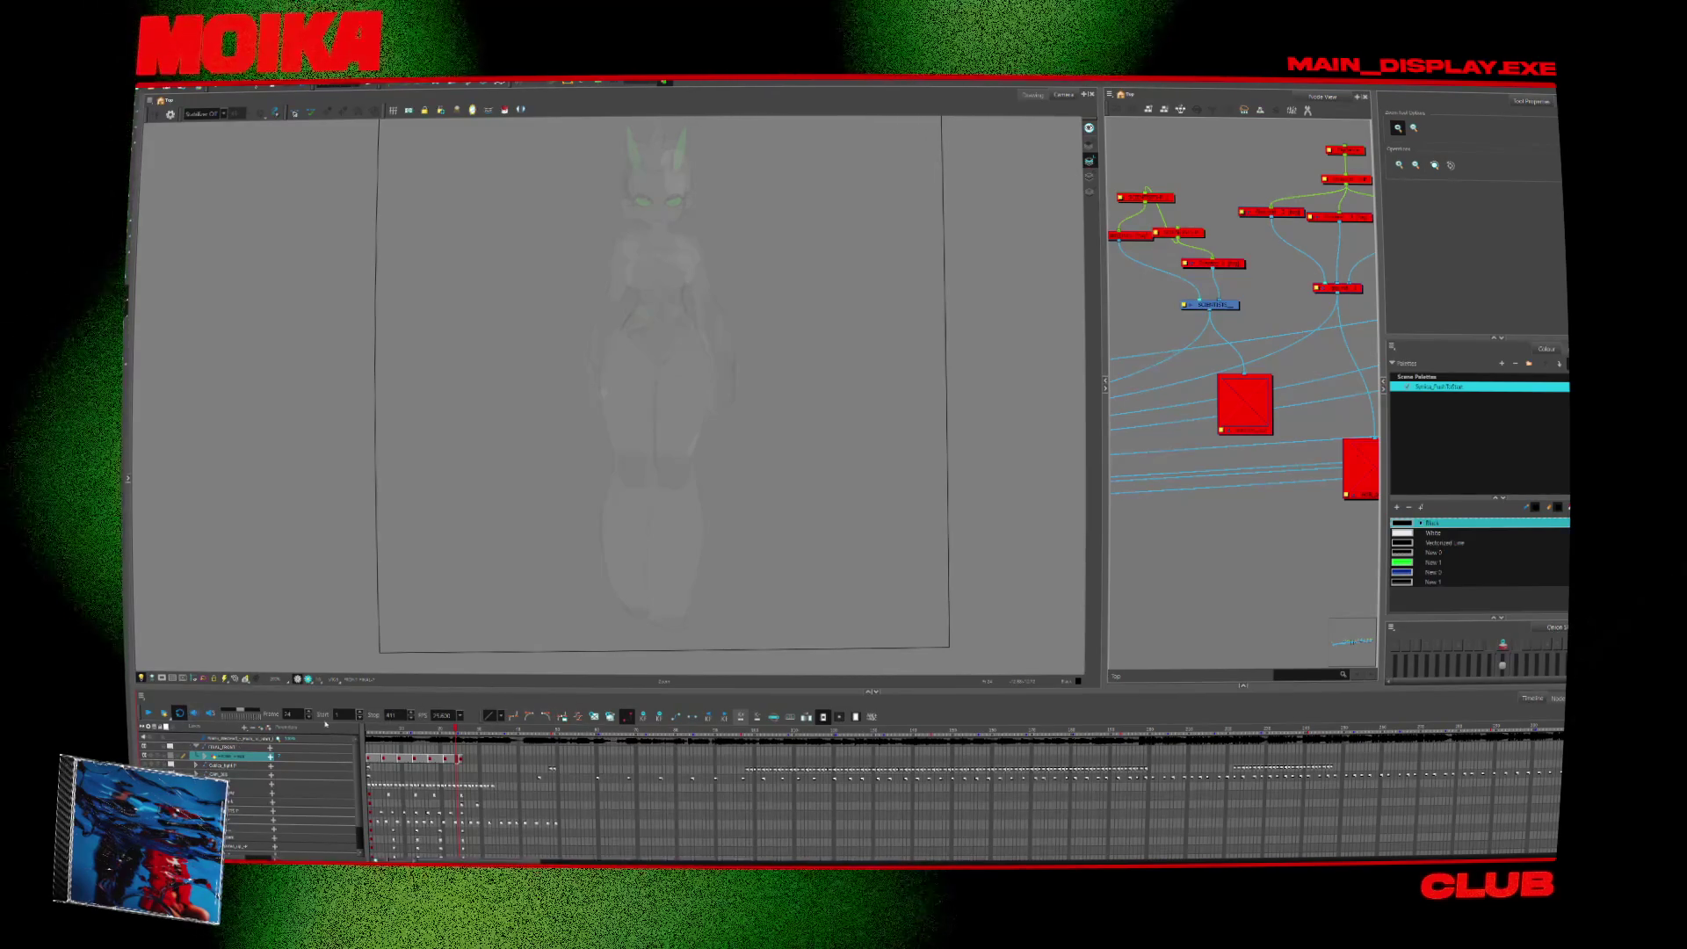
pyautogui.click(375, 718)
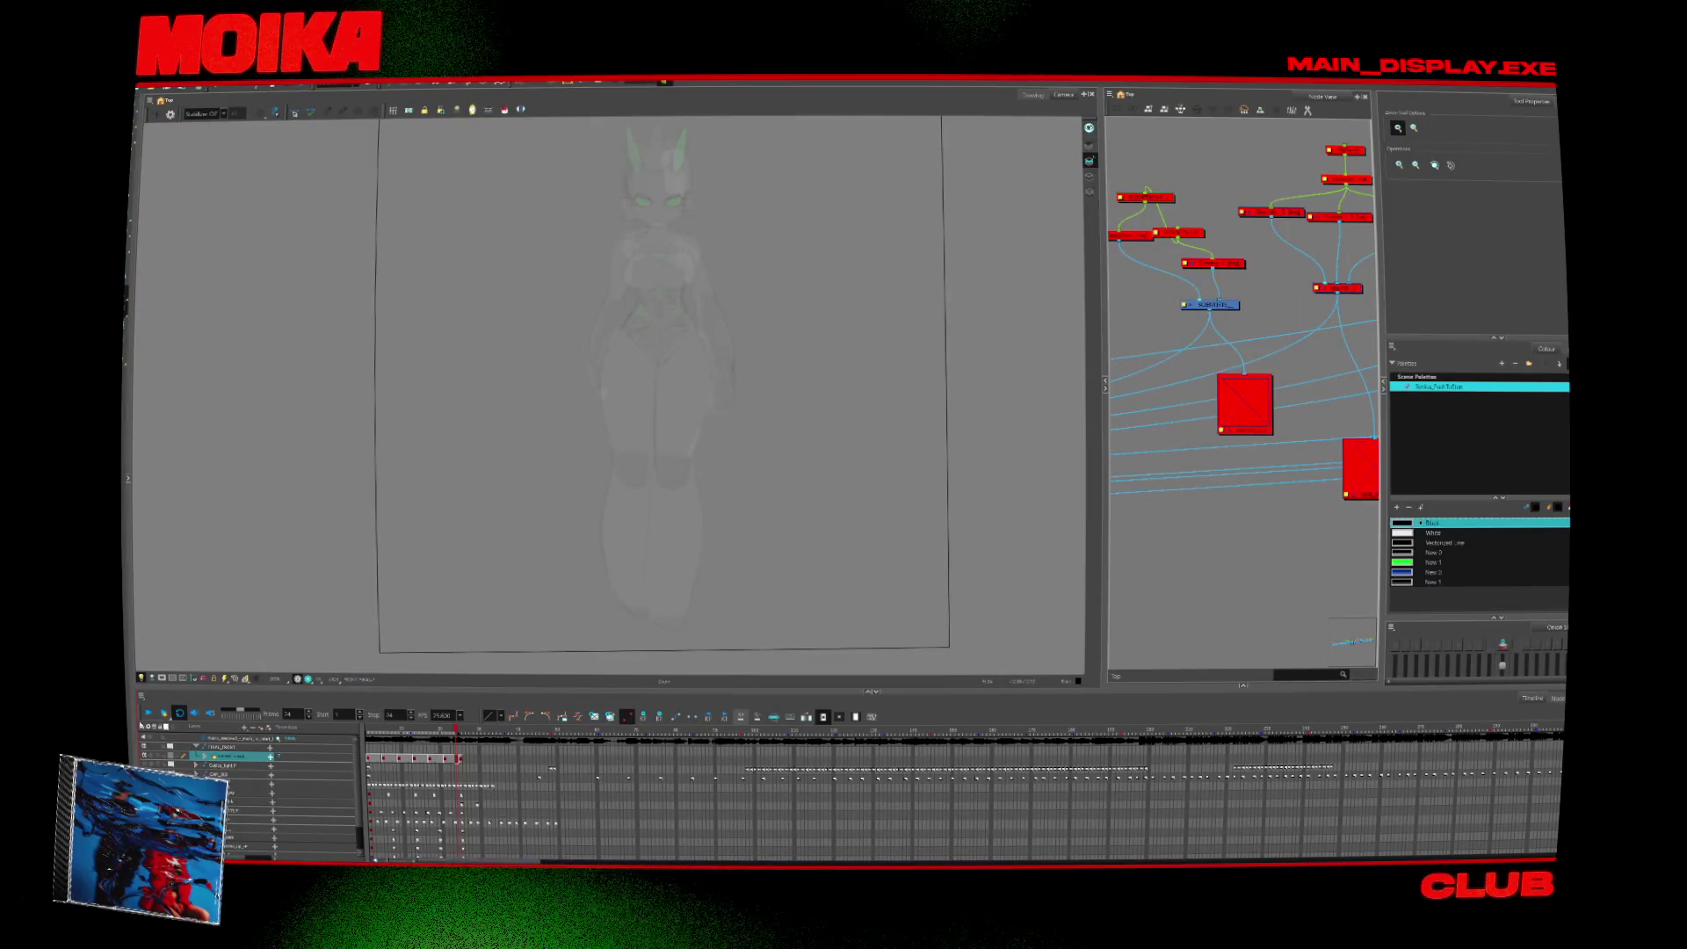
# Play the animation, step through drawings with onion skin, and finish on frame 1.
pyautogui.click(148, 714)
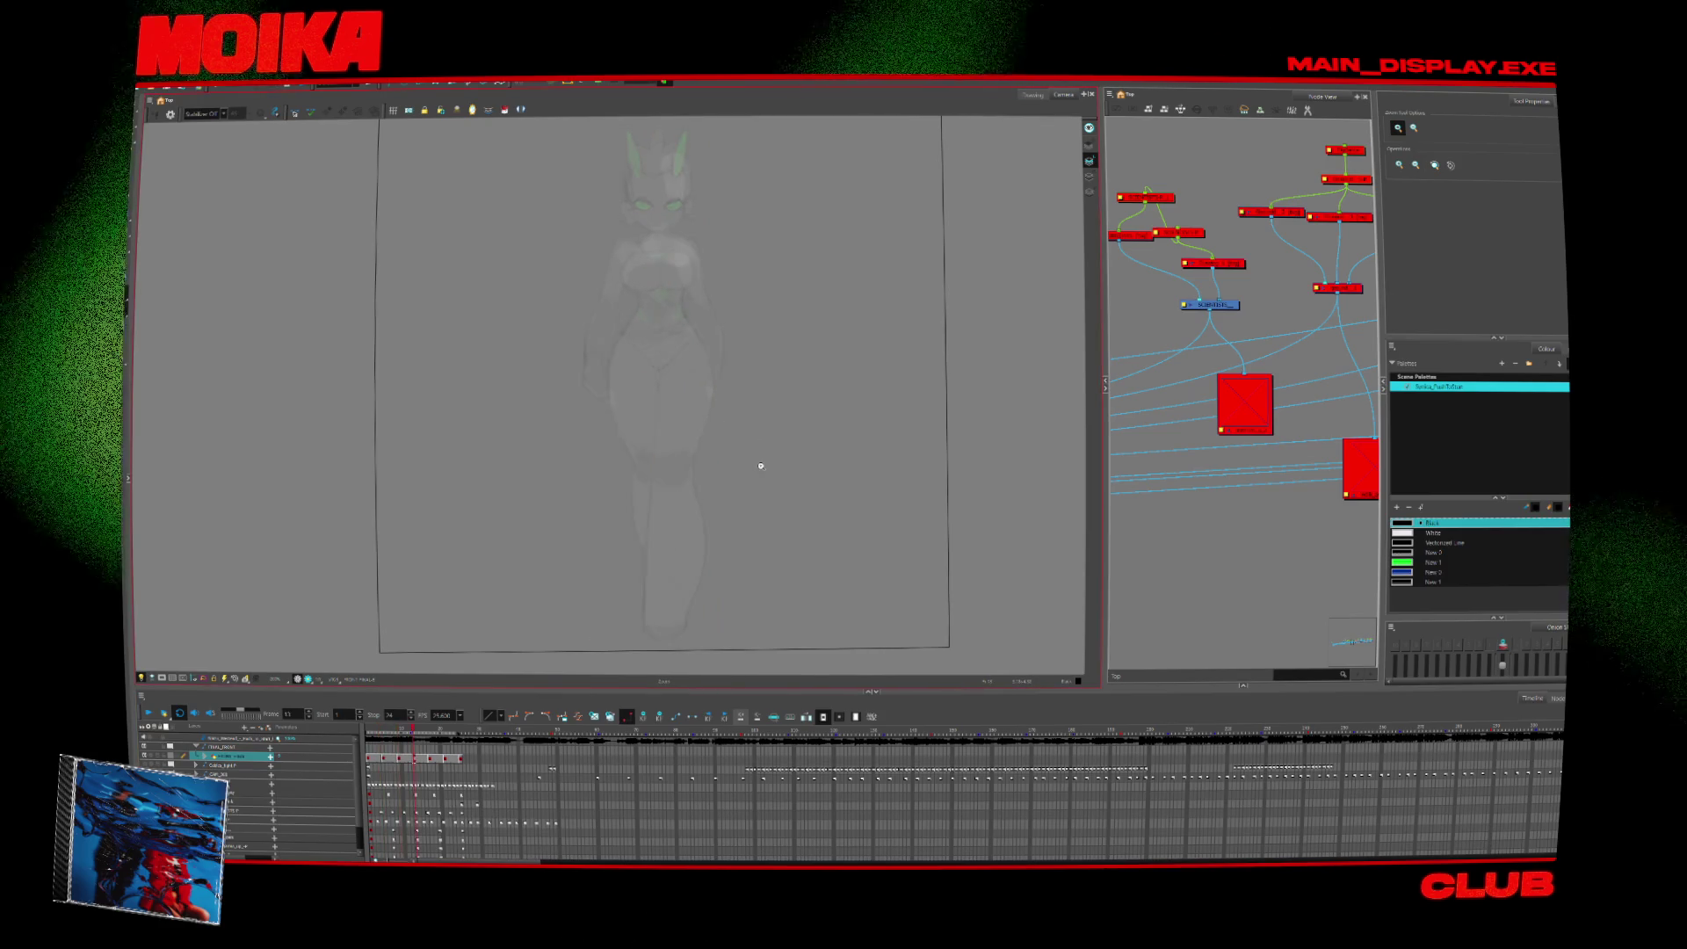
pyautogui.press('space')
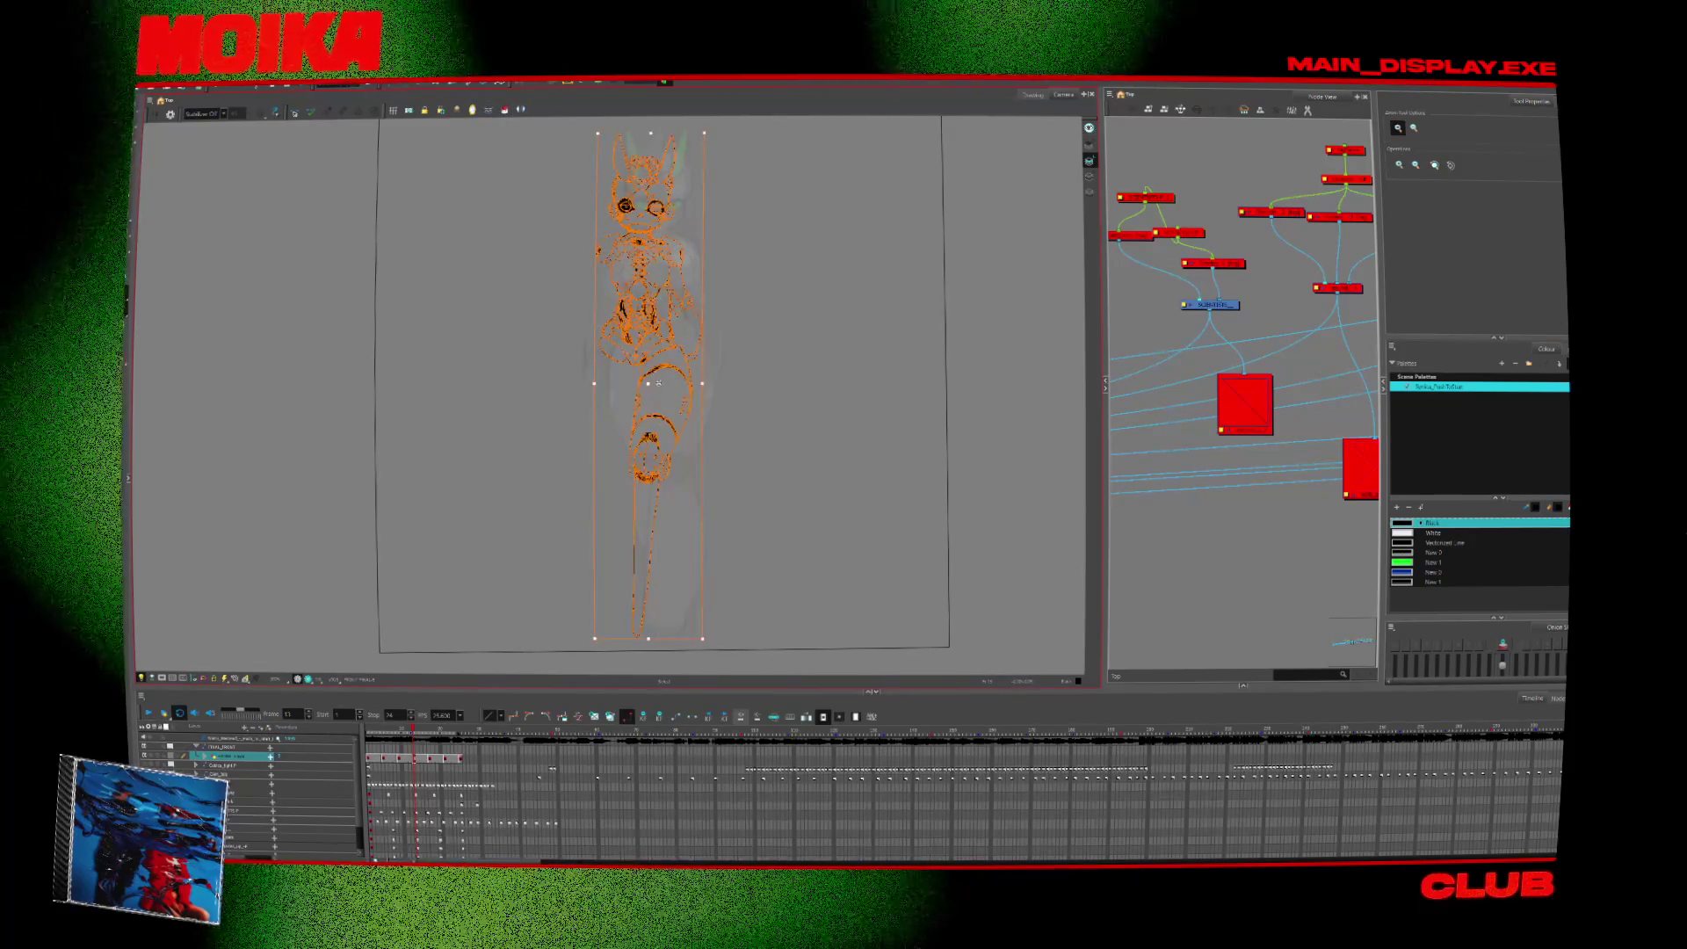
pyautogui.press('.')
pyautogui.press(',')
pyautogui.press(',')
pyautogui.press(',')
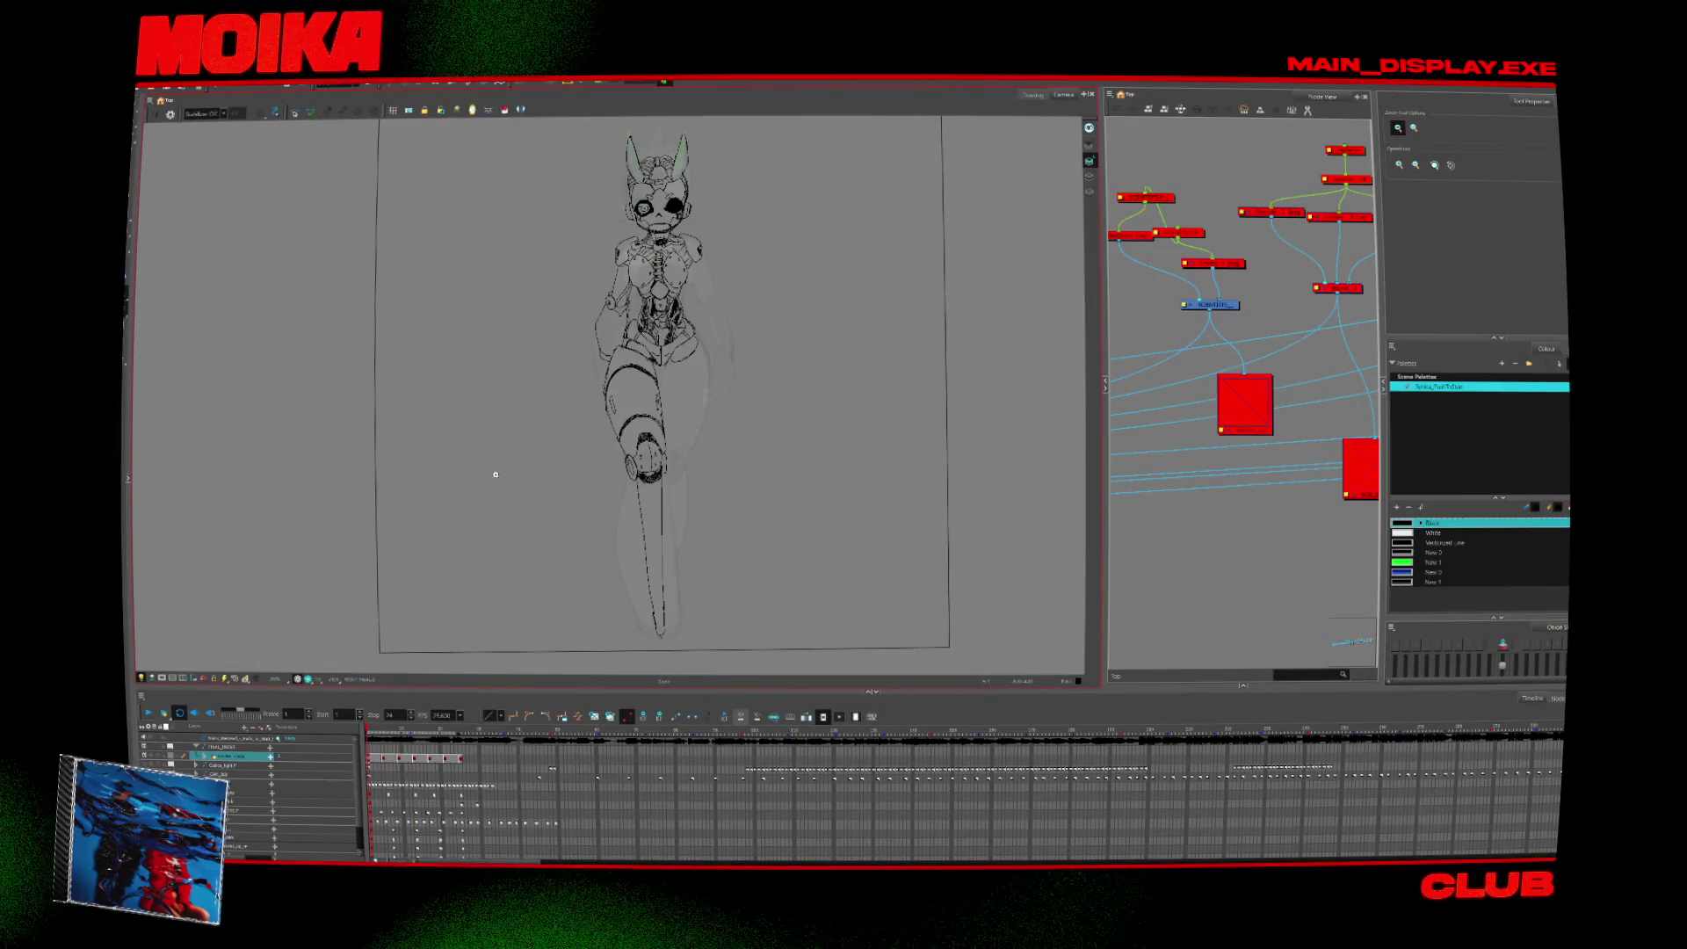
pyautogui.press('space')
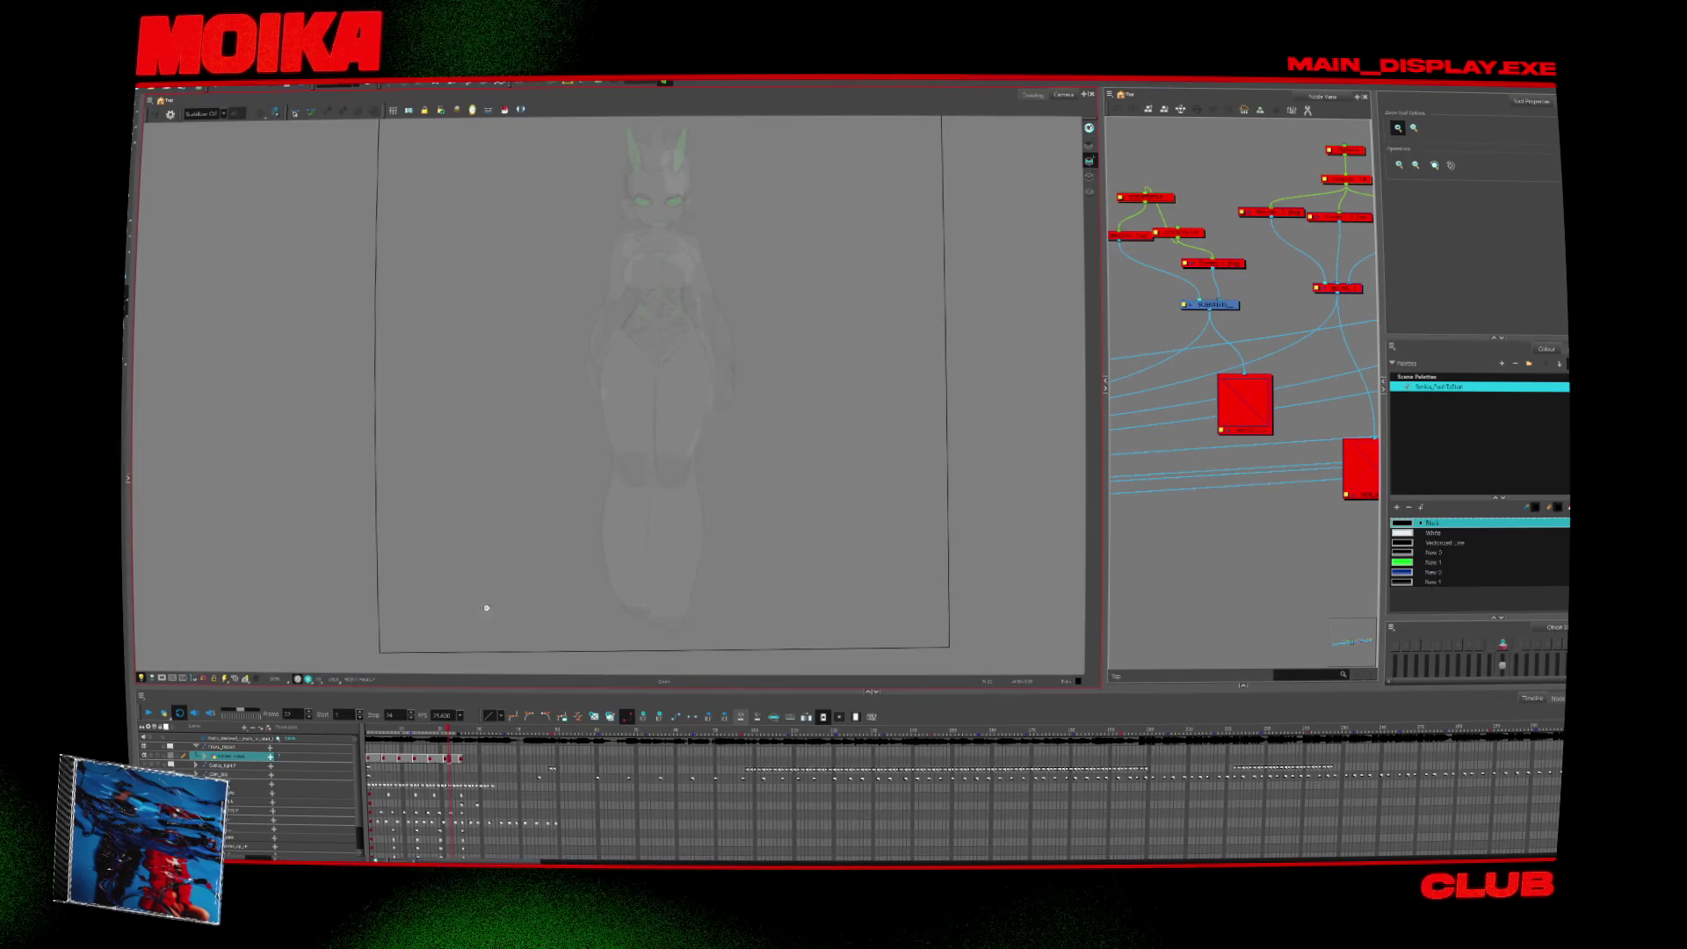
pyautogui.click(371, 731)
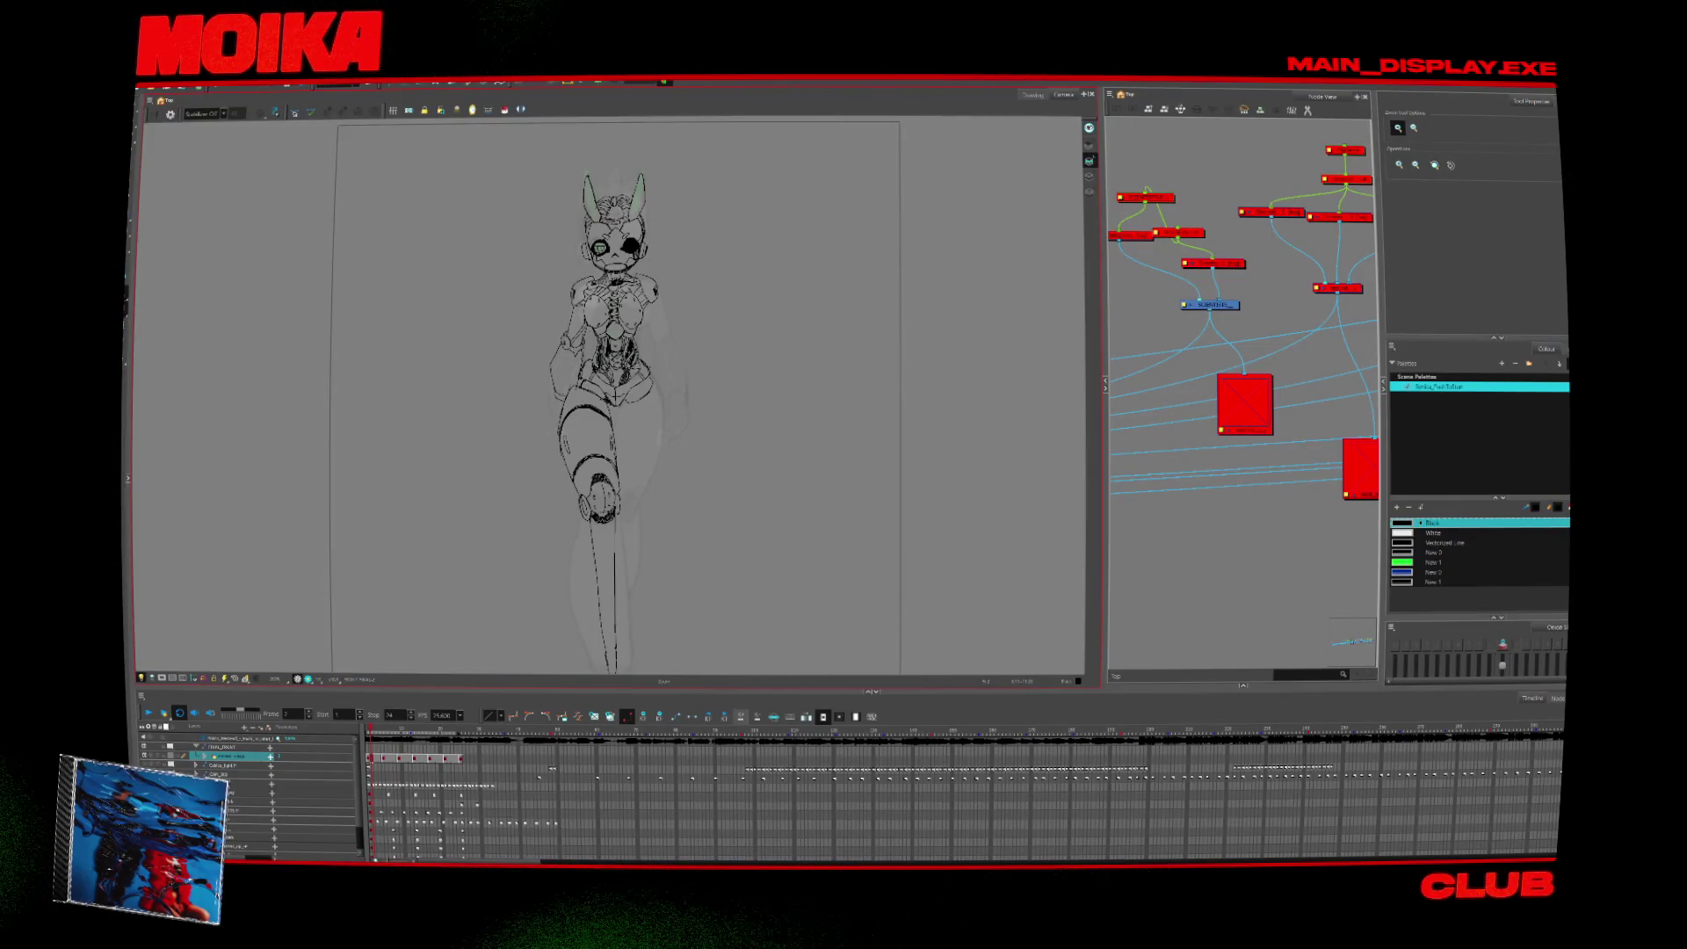
# Zoom in on the upper body and draw a green New 1 cable from chin to hip.
pyautogui.click(577, 323)
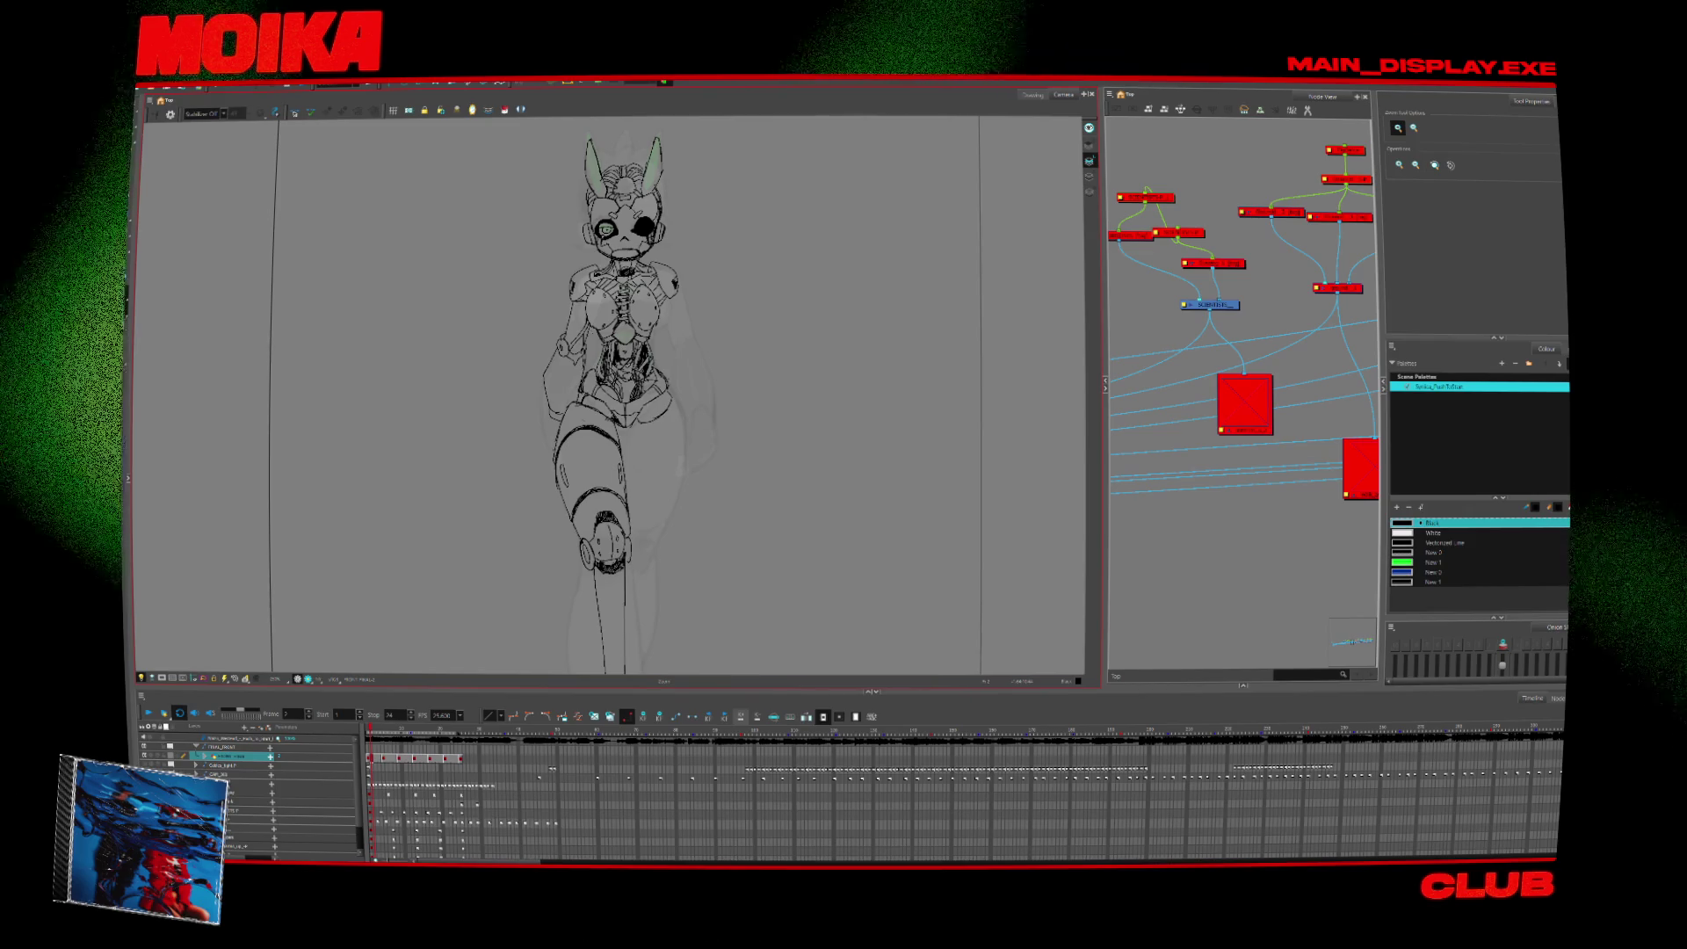
pyautogui.click(734, 211)
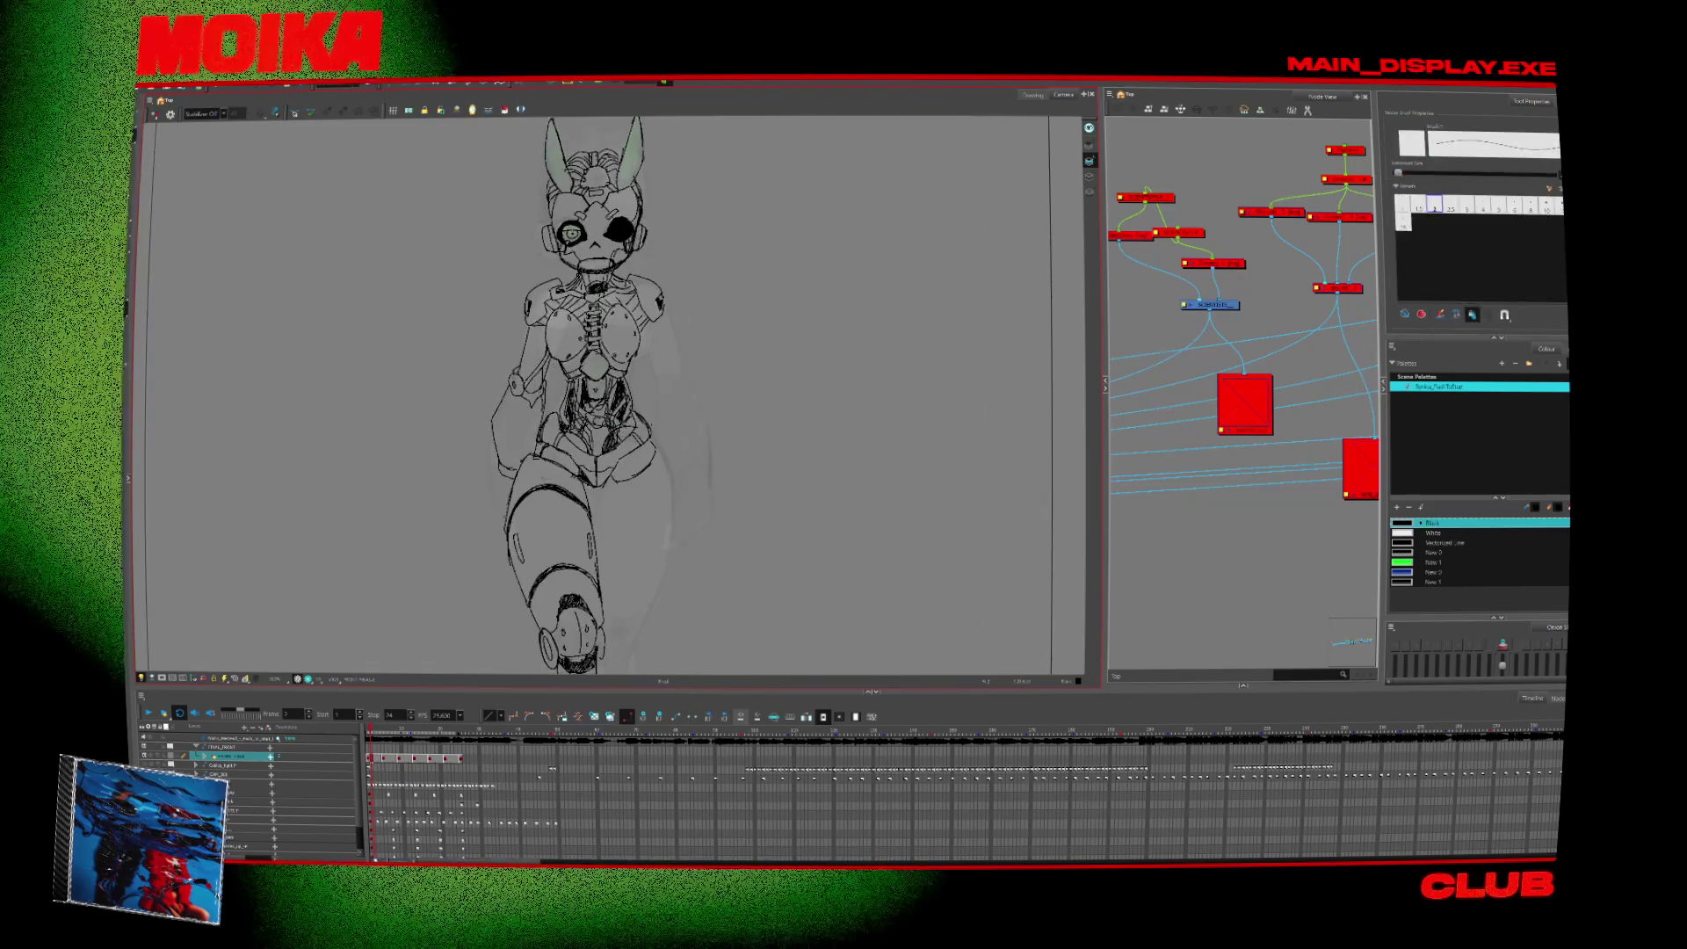
pyautogui.click(1432, 562)
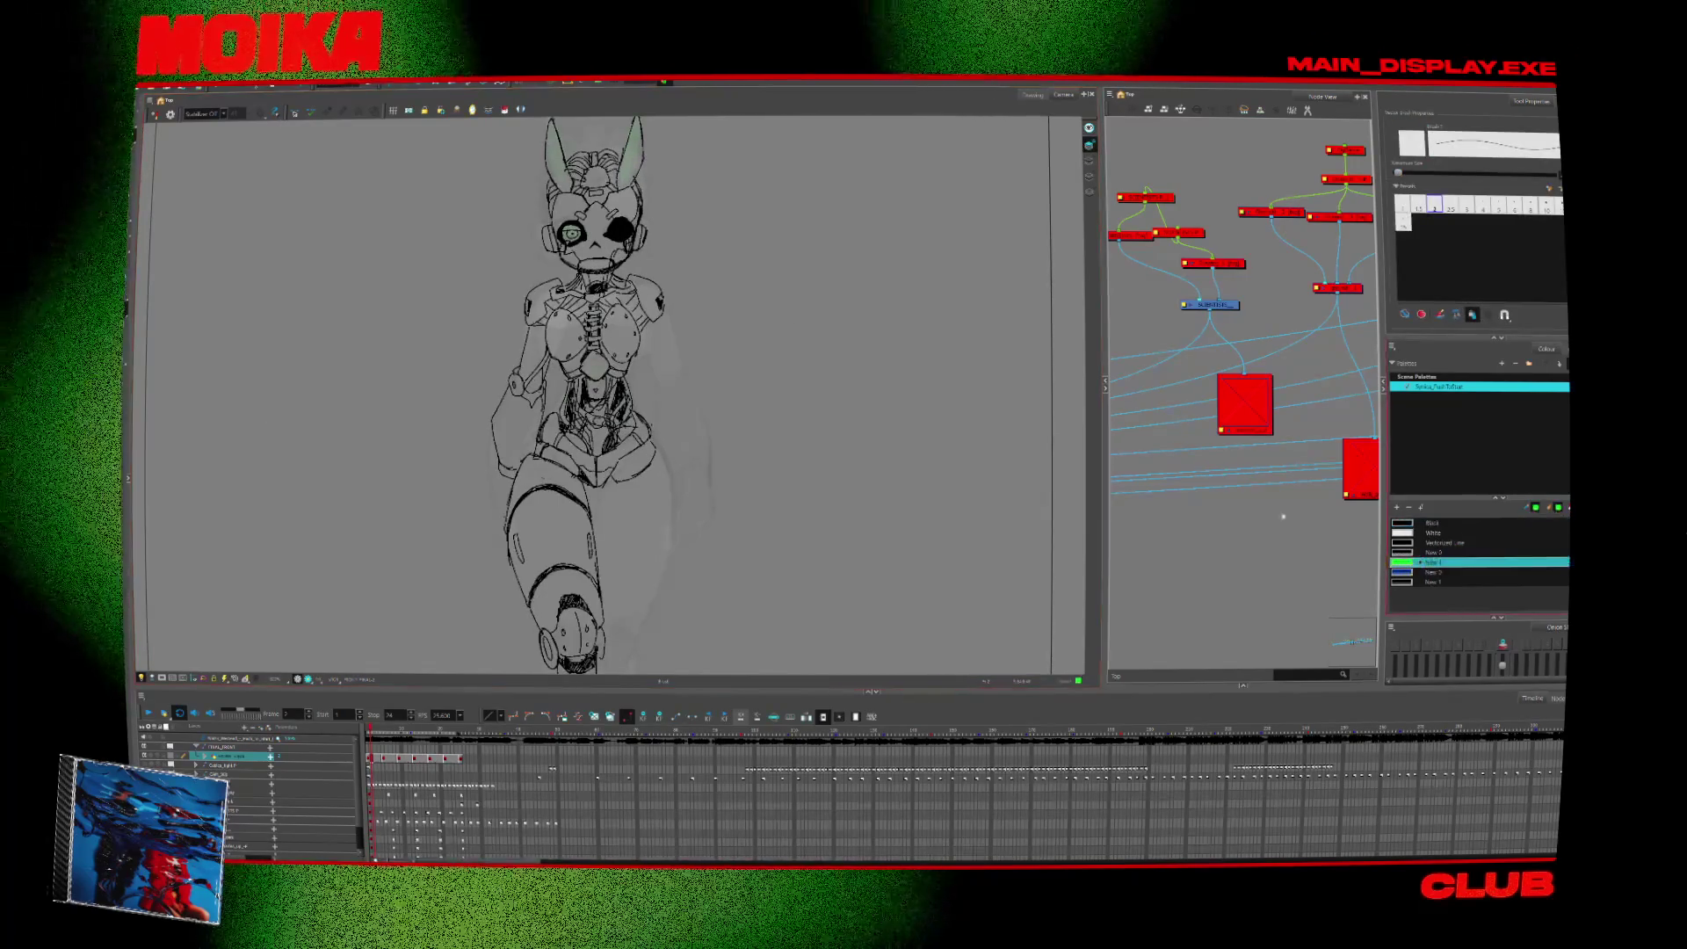
pyautogui.moveTo(582, 260); pyautogui.dragTo(524, 452)
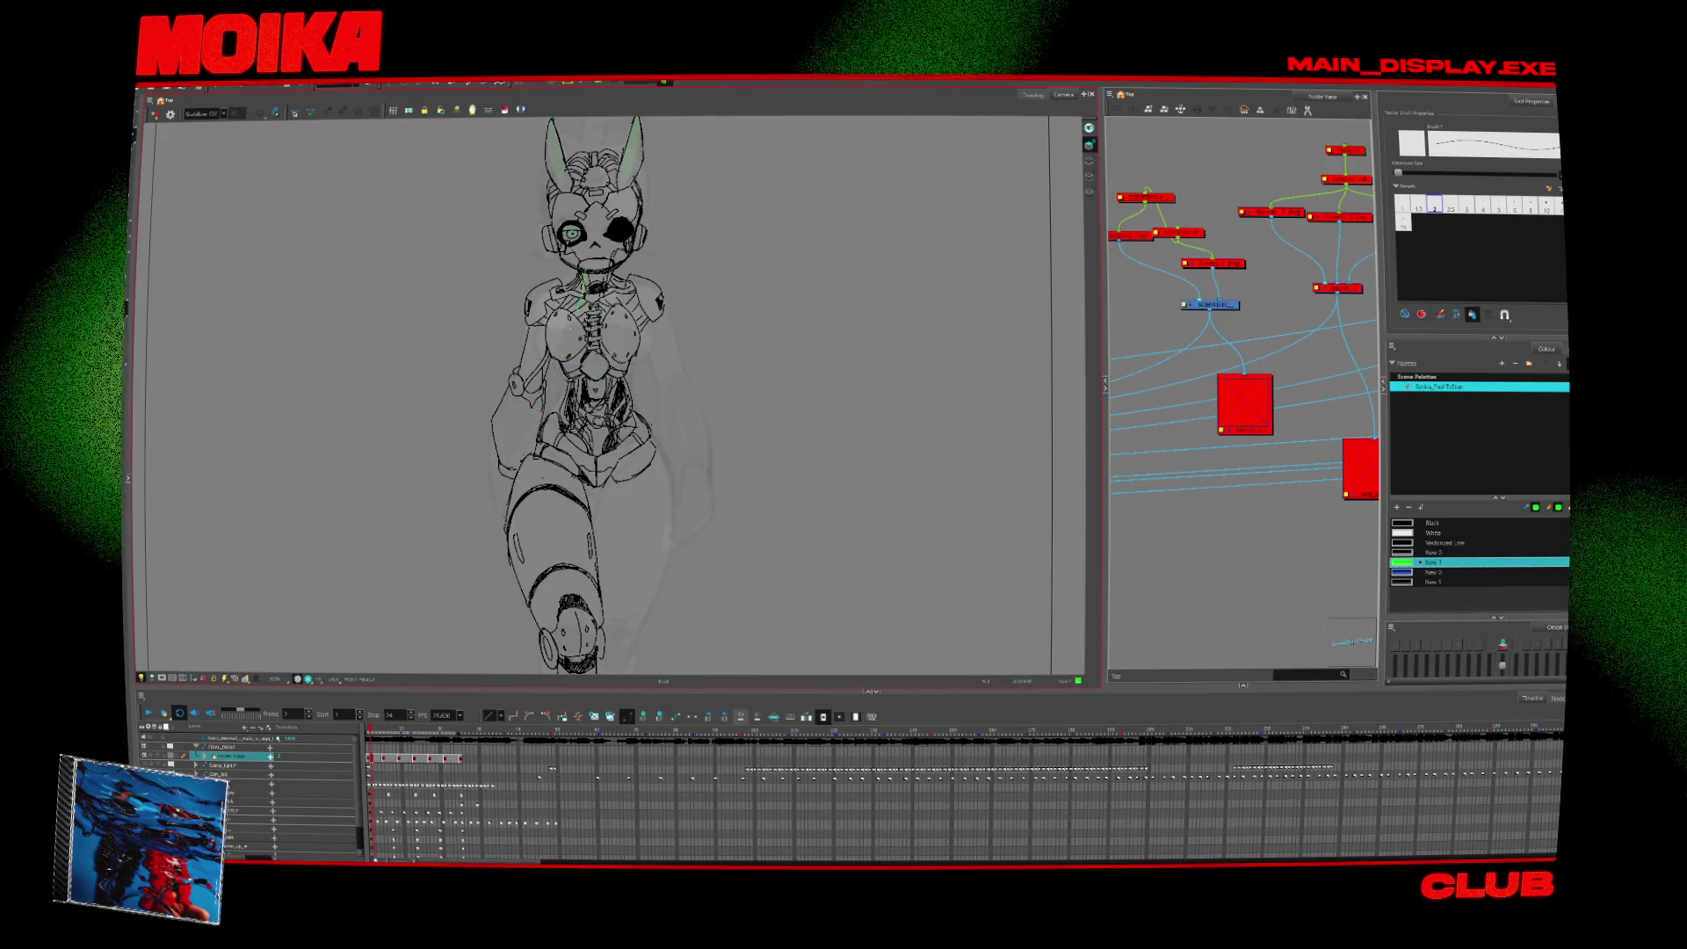
pyautogui.moveTo(584, 275)
pyautogui.mouseDown()
pyautogui.moveTo(553, 386)
pyautogui.moveTo(570, 439)
pyautogui.mouseUp()
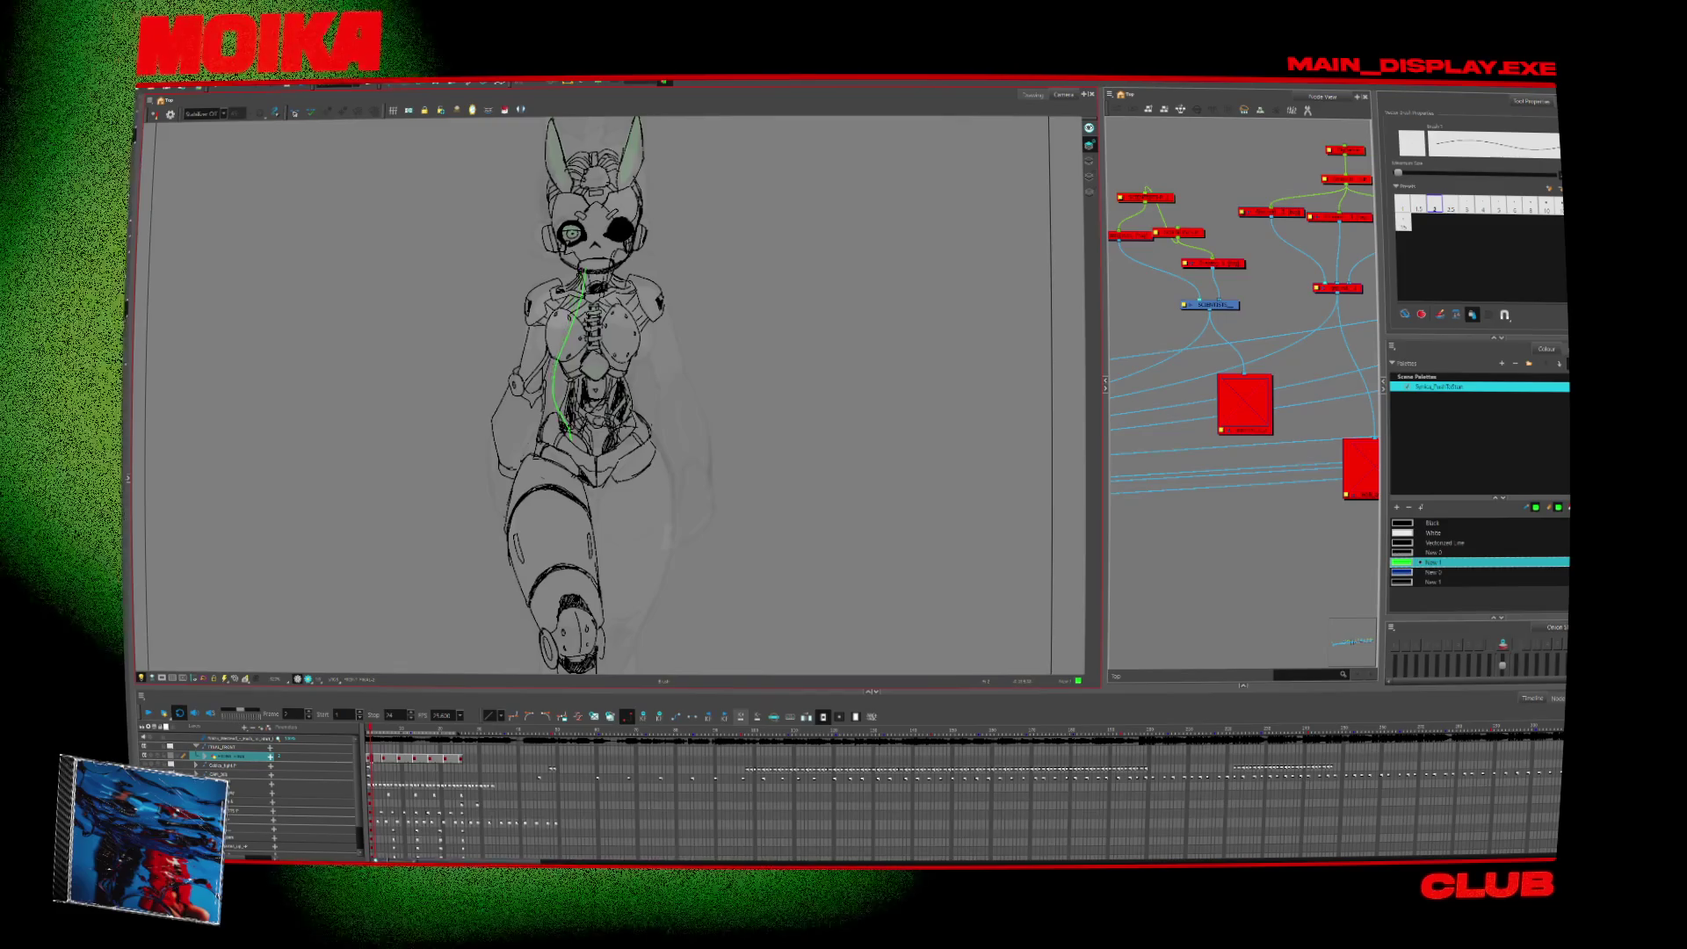
pyautogui.hotkey('ctrl', 'z')
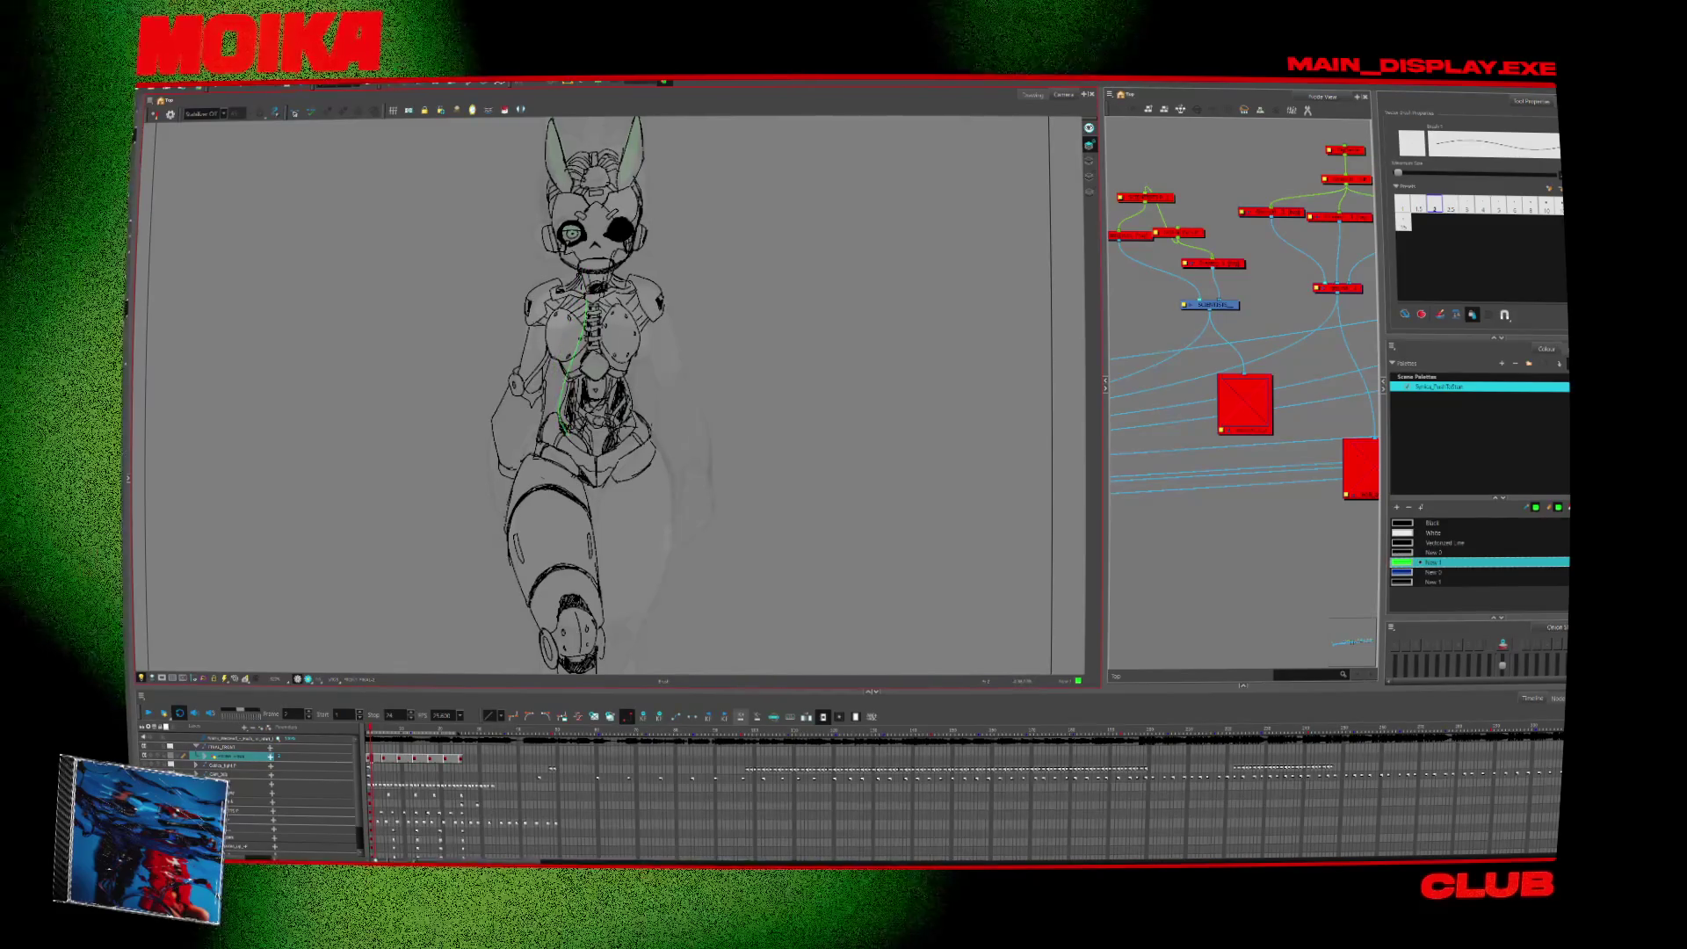
# Add green cables across the face and down the torso's right side, then zoom out.
pyautogui.moveTo(628, 387); pyautogui.dragTo(611, 450)
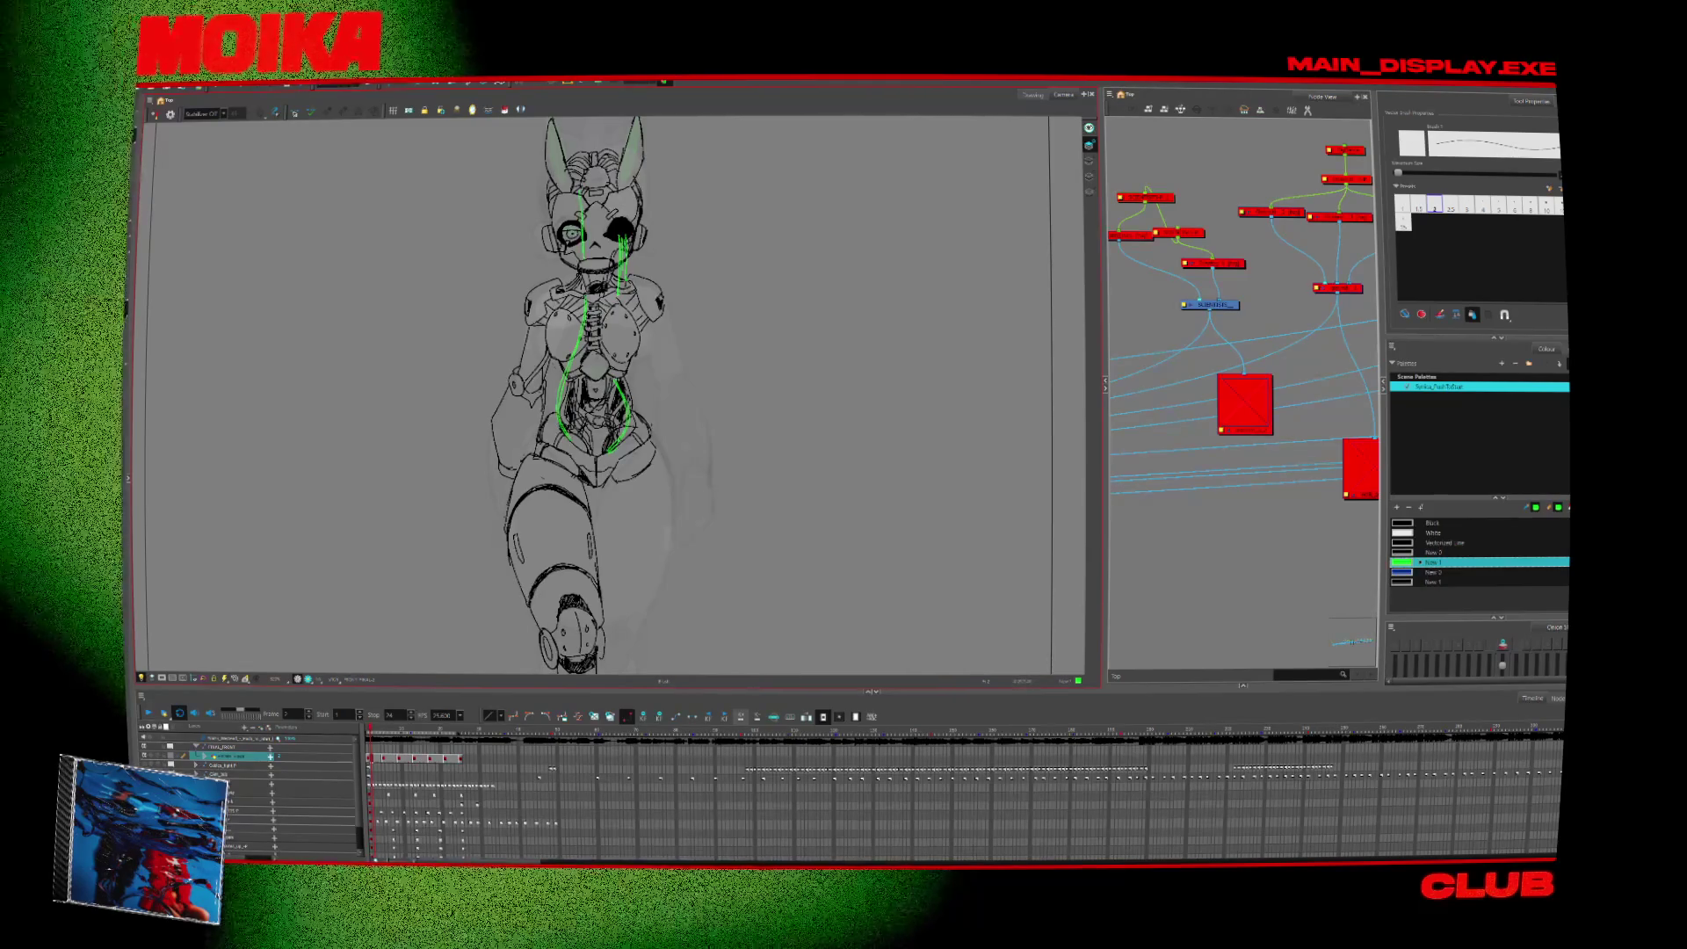
pyautogui.moveTo(580, 188); pyautogui.dragTo(582, 255)
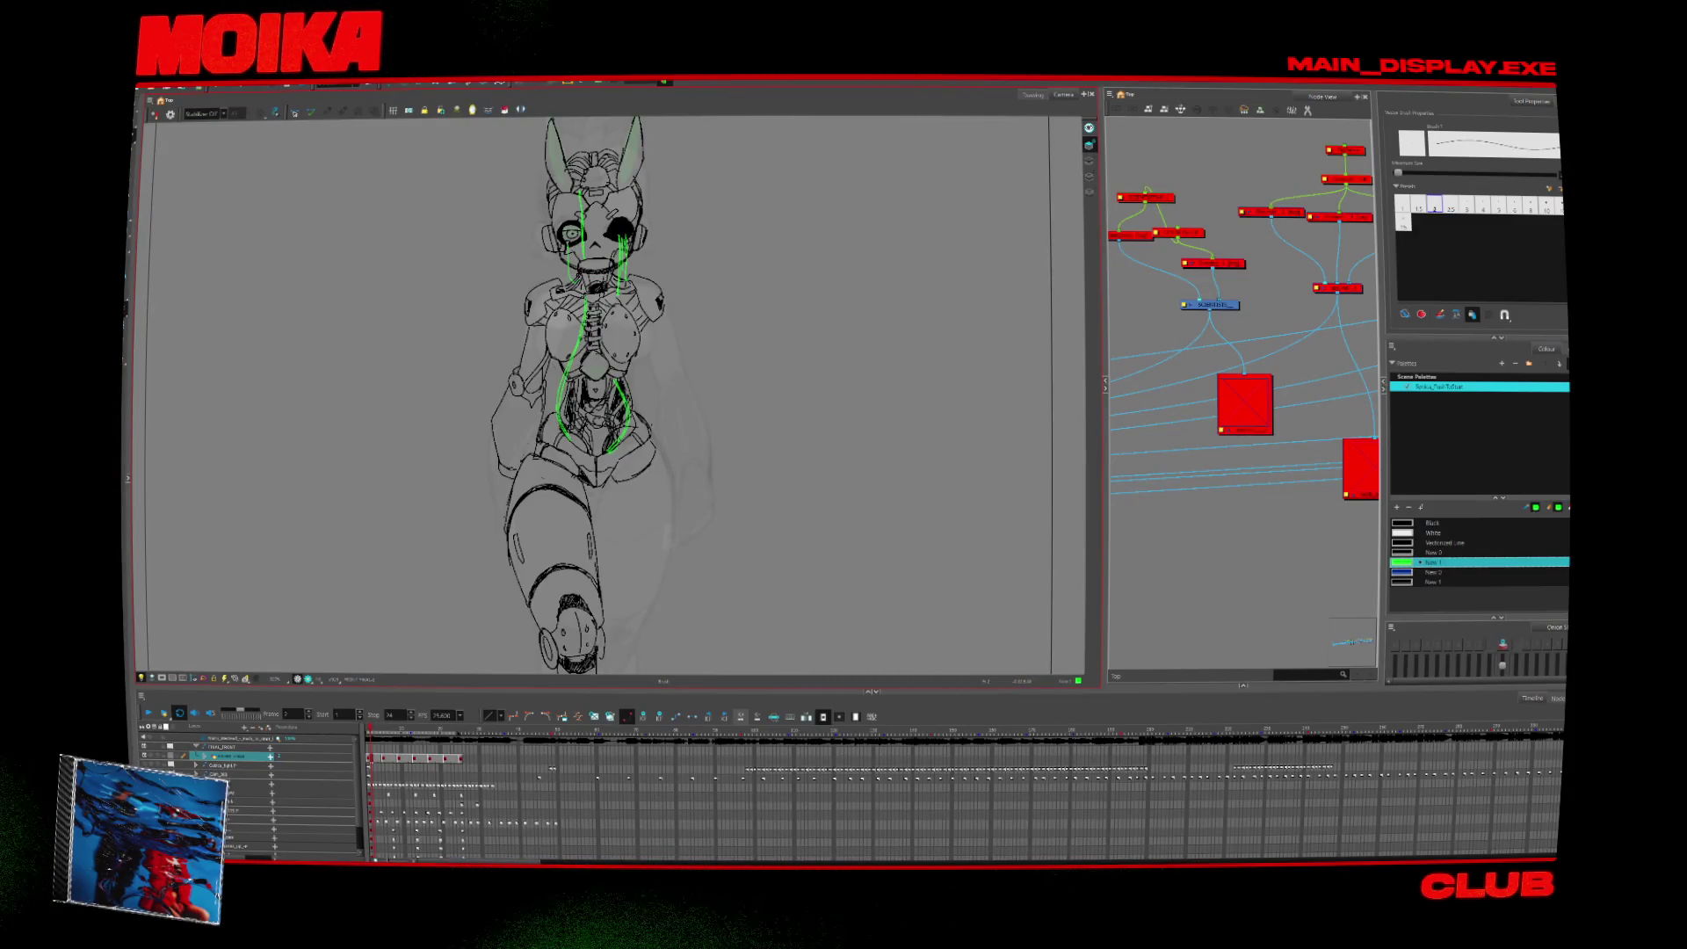
pyautogui.scroll(-2, 571, 396)
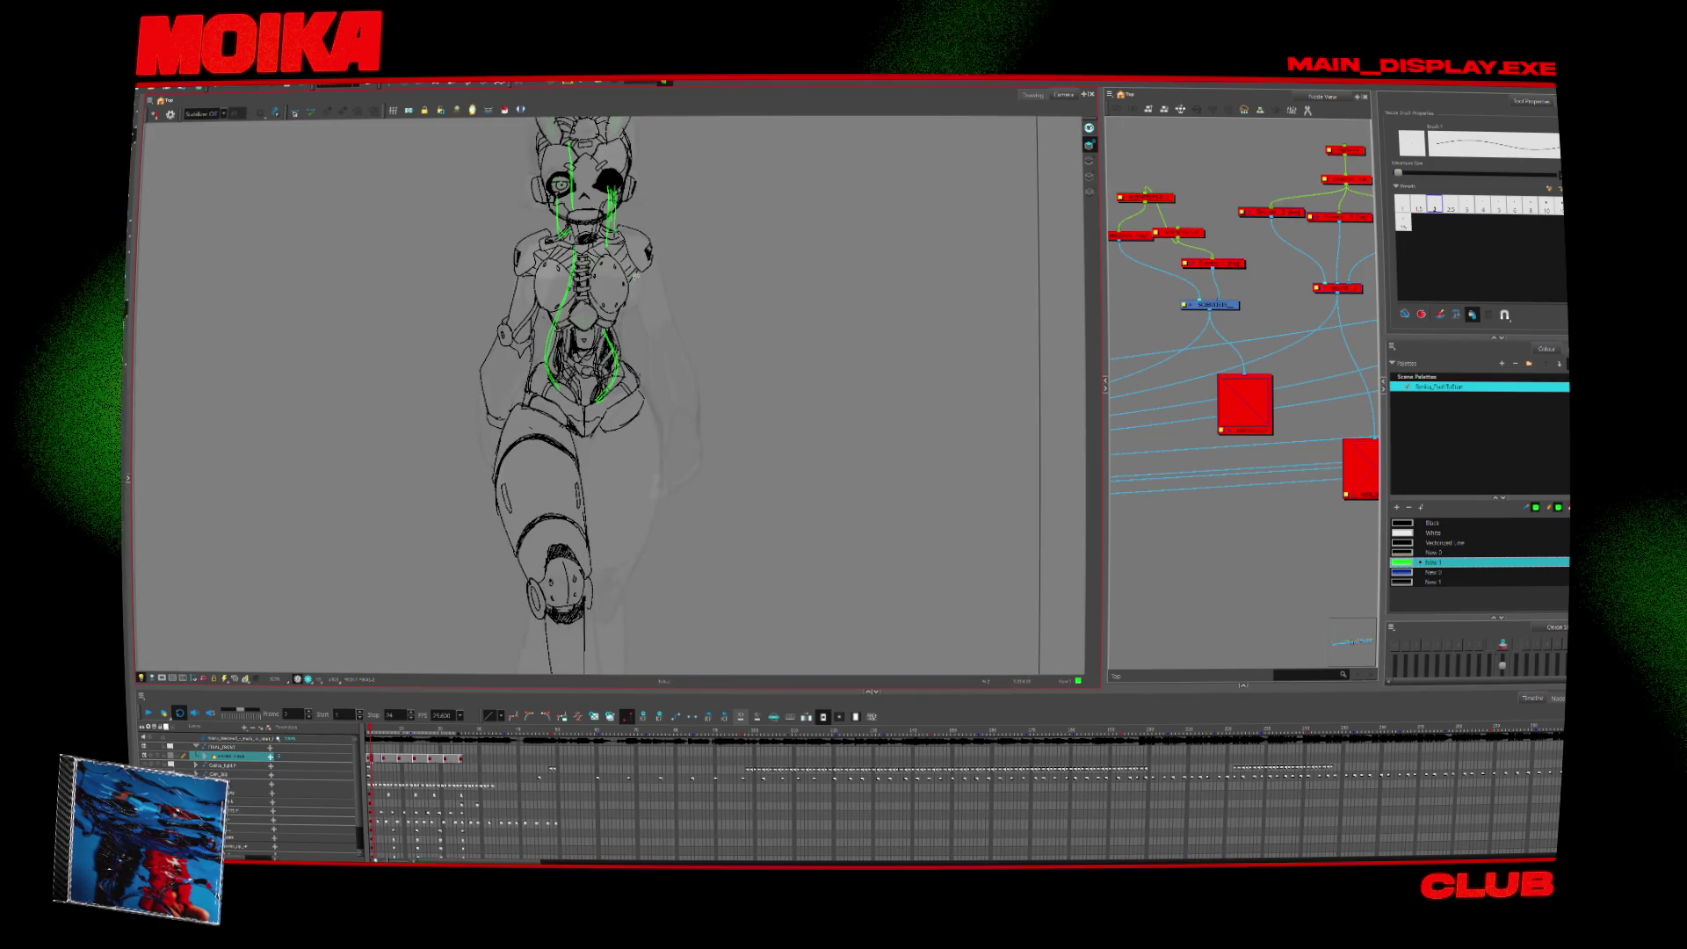
pyautogui.moveTo(644, 256); pyautogui.dragTo(641, 351)
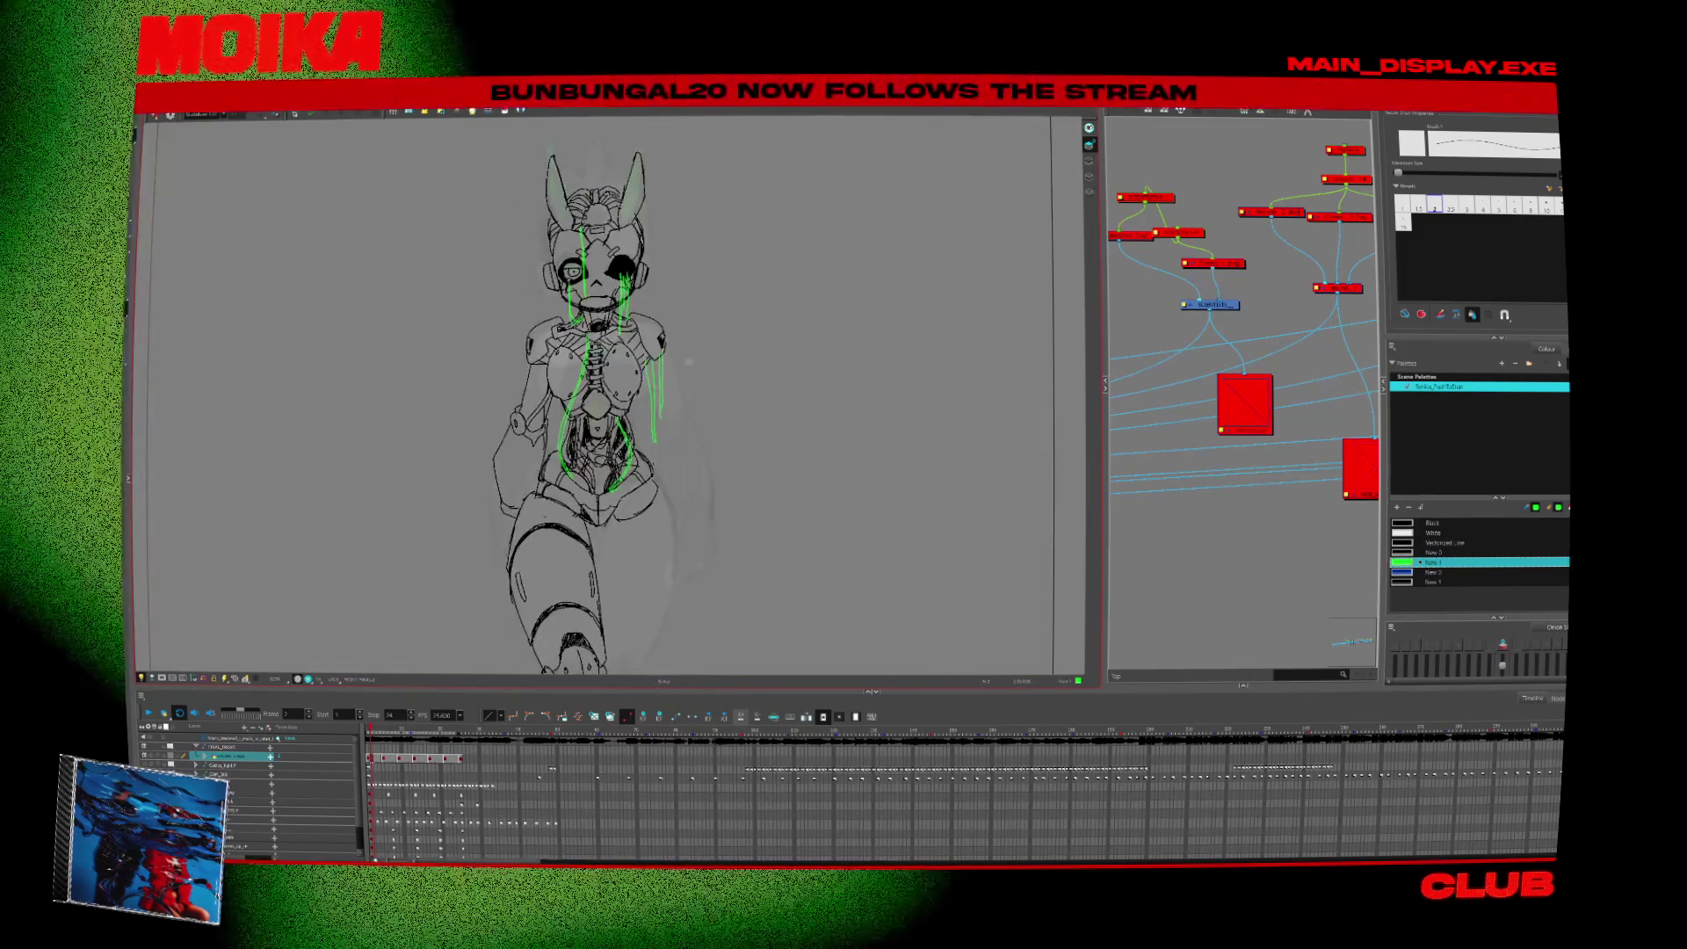
pyautogui.press('.')
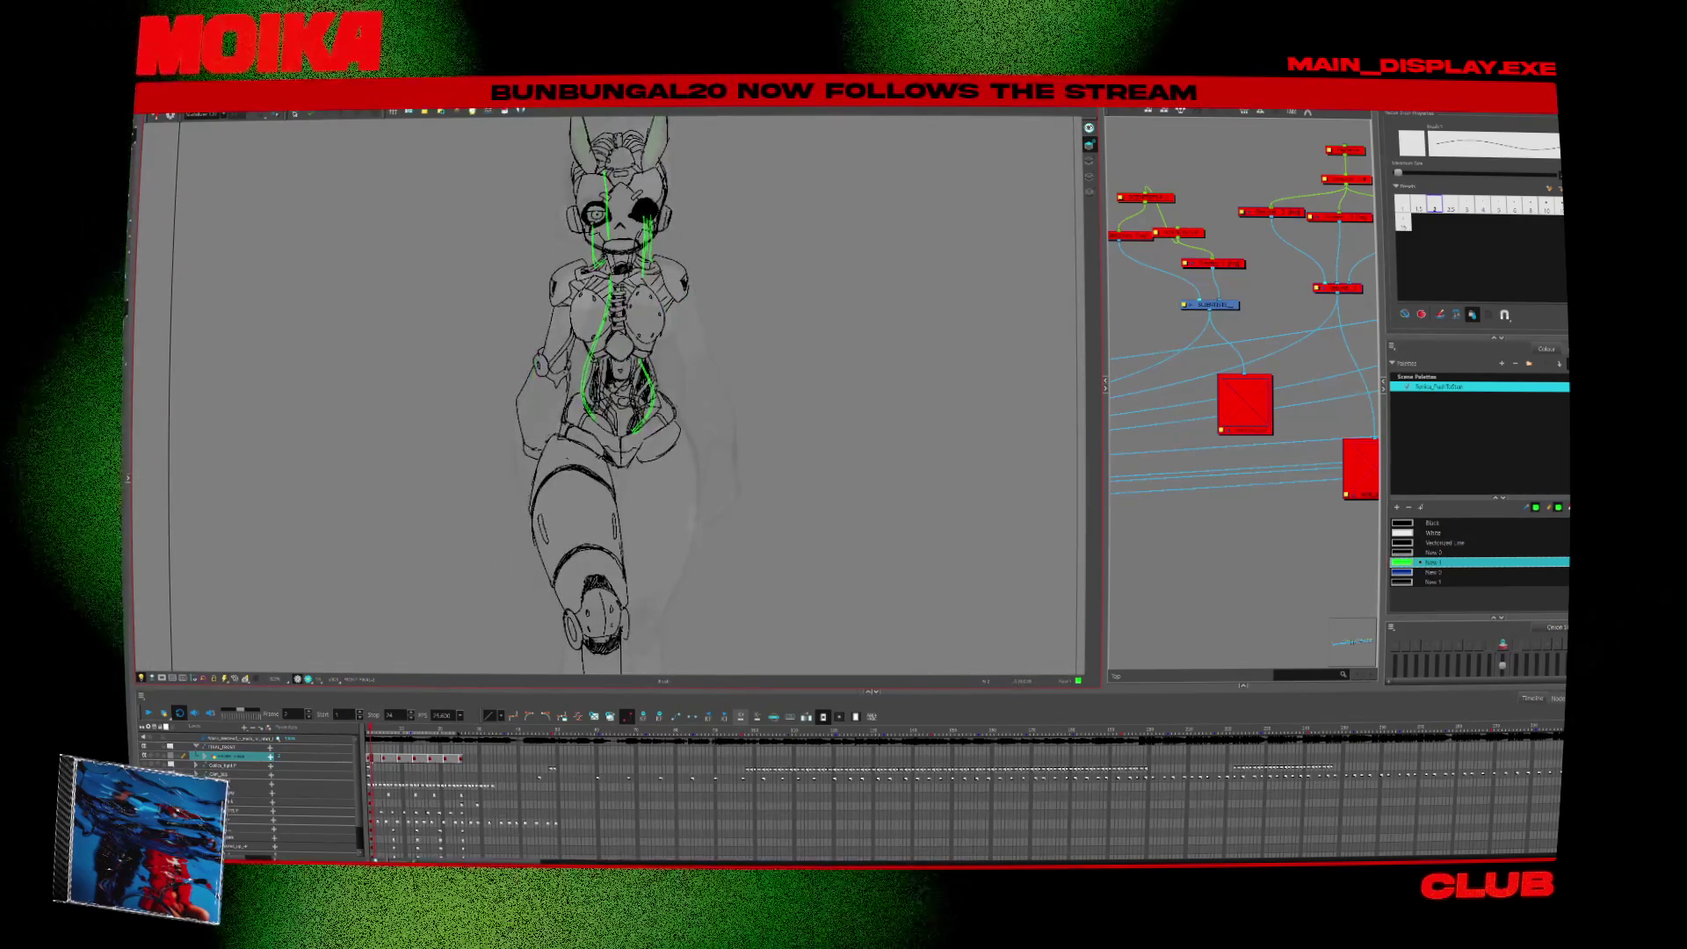
pyautogui.scroll(-5, 538, 372)
pyautogui.scroll(-3, 538, 373)
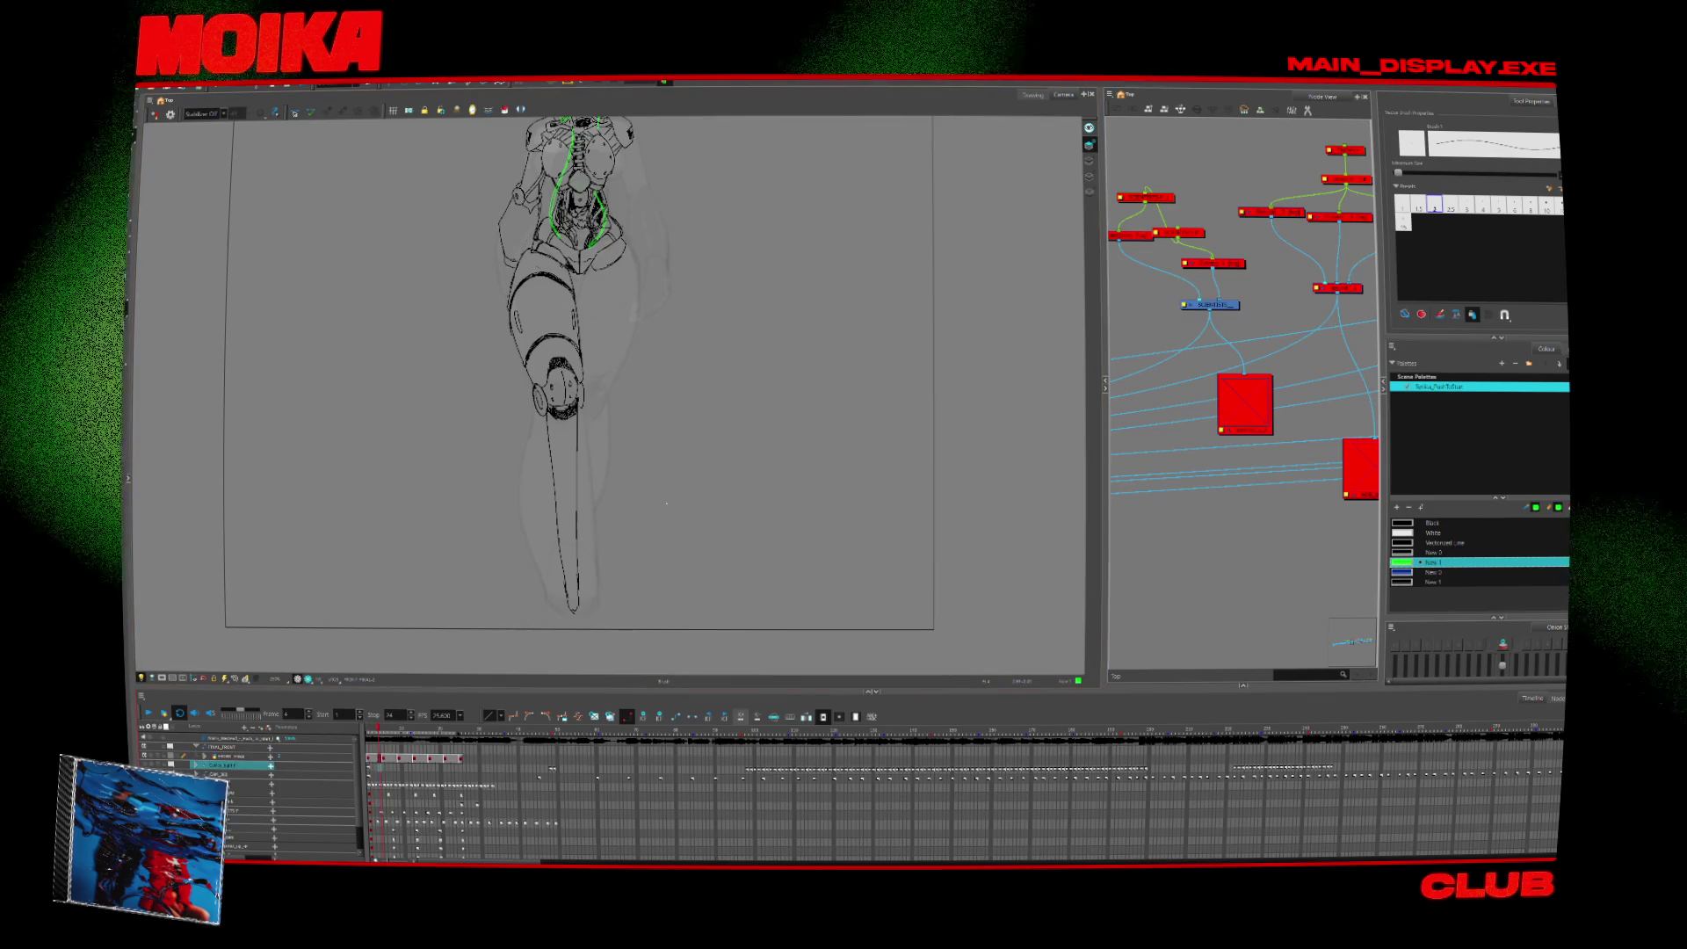
# Erase the stray contour on the leg, return to the pencil, and pan toward the head.
pyautogui.hotkey('alt', 'e')
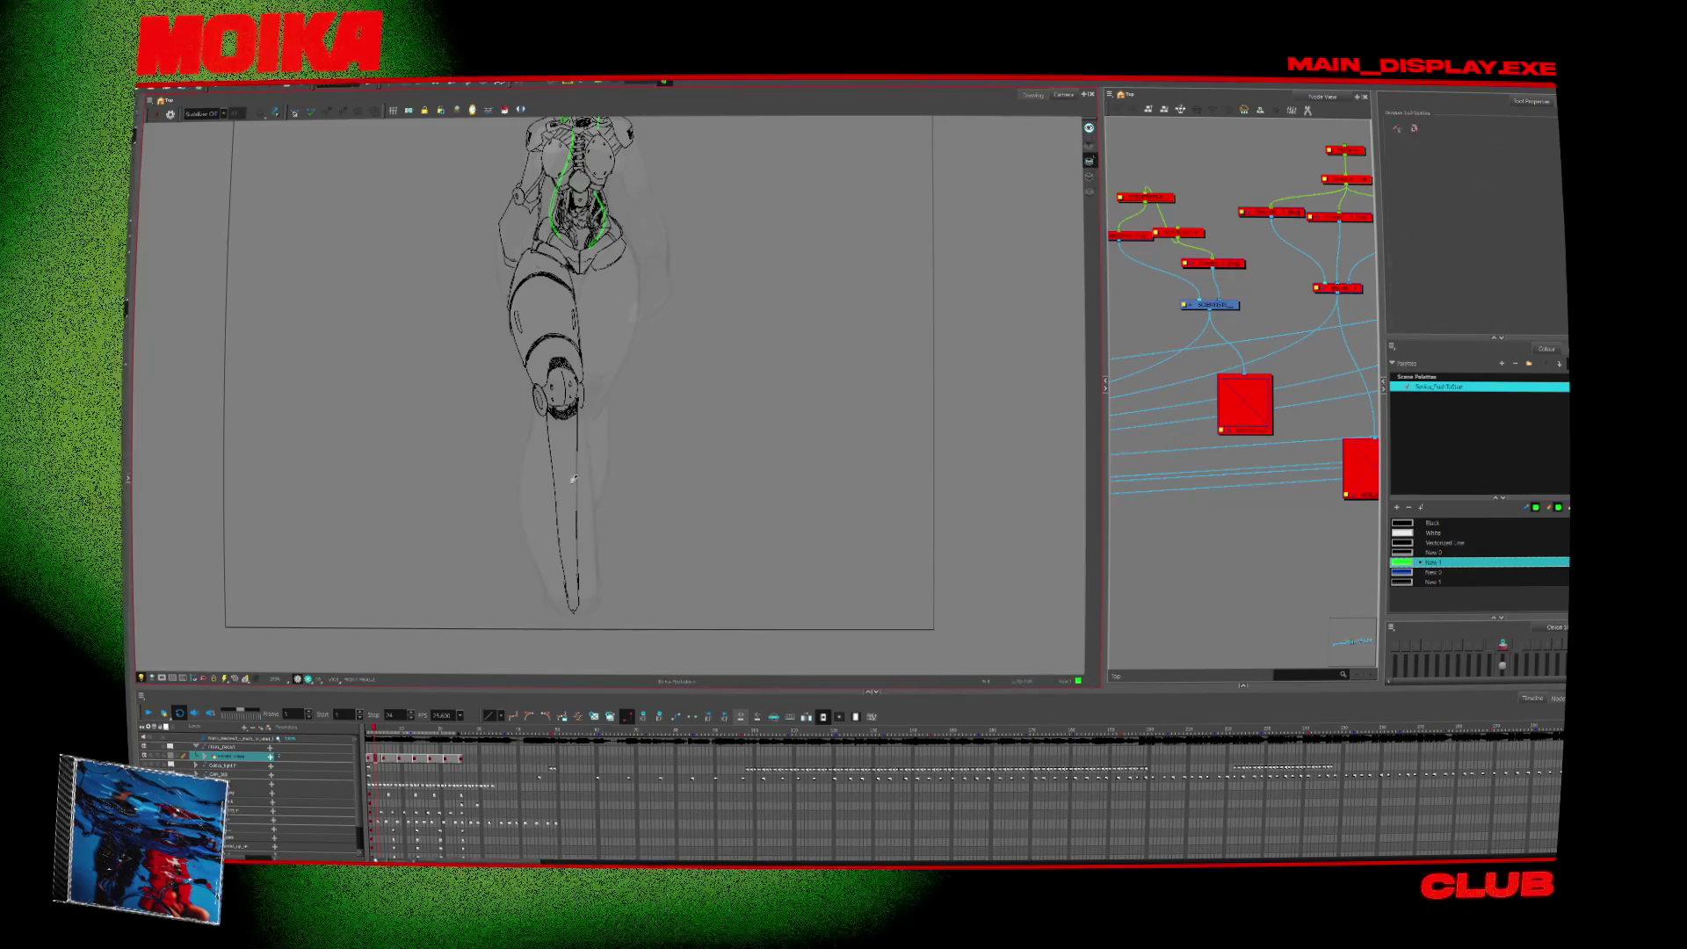
pyautogui.moveTo(555, 435); pyautogui.dragTo(567, 602)
pyautogui.hotkey('alt', '/')
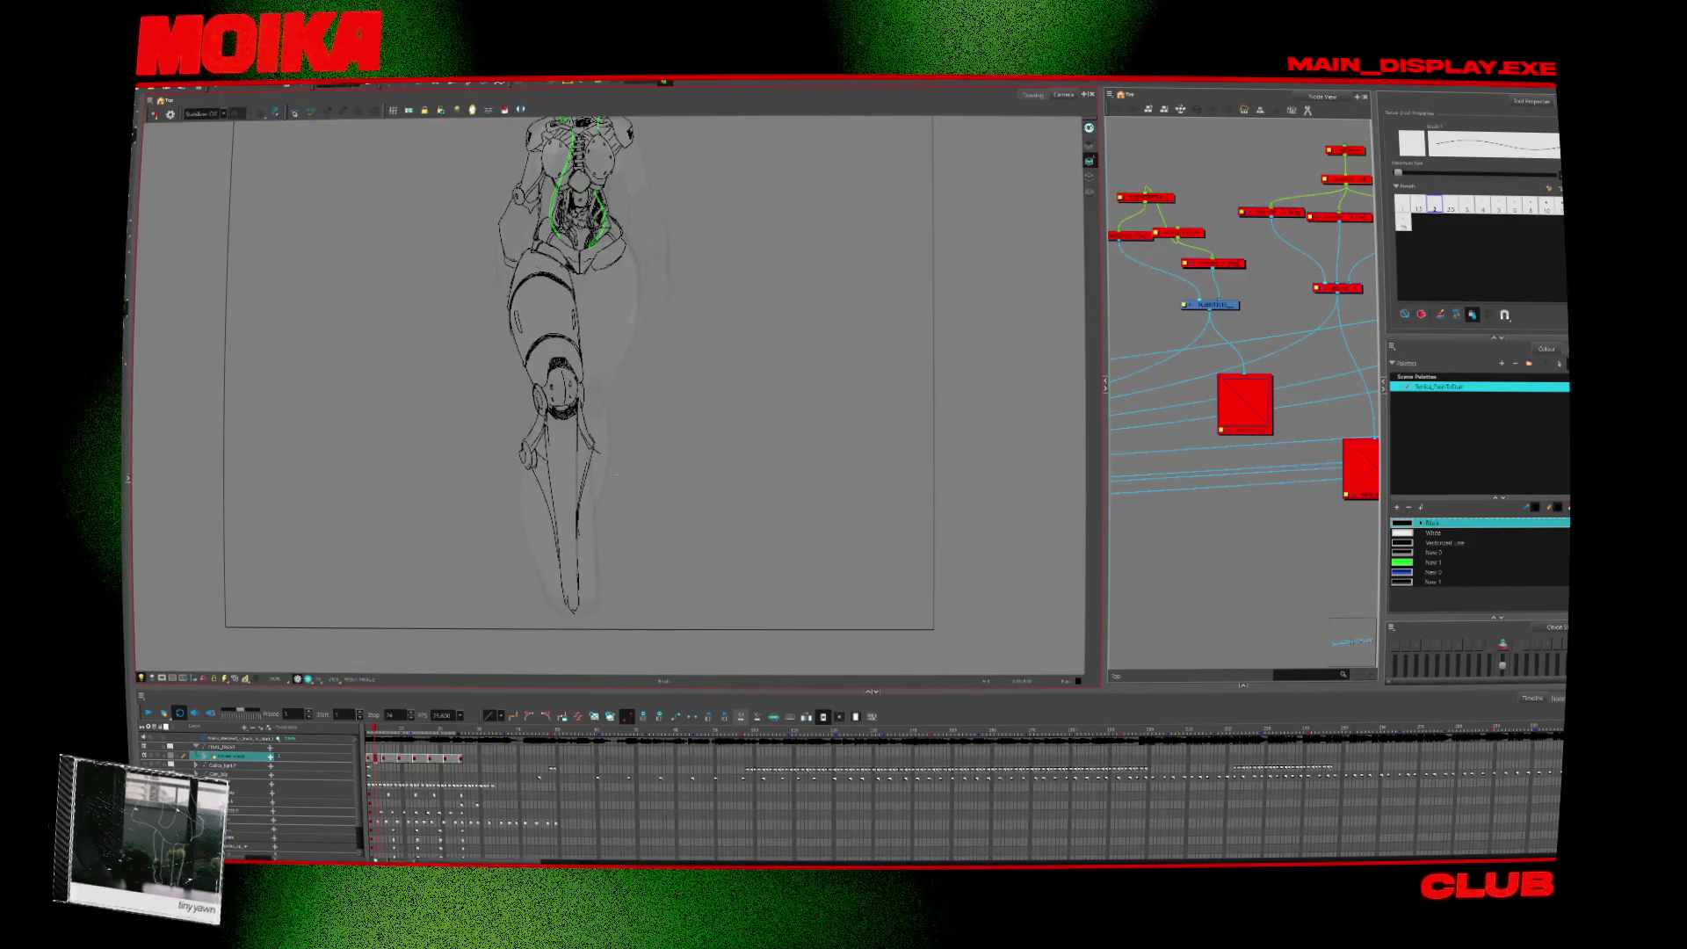
pyautogui.moveTo(632, 460); pyautogui.dragTo(646, 479)
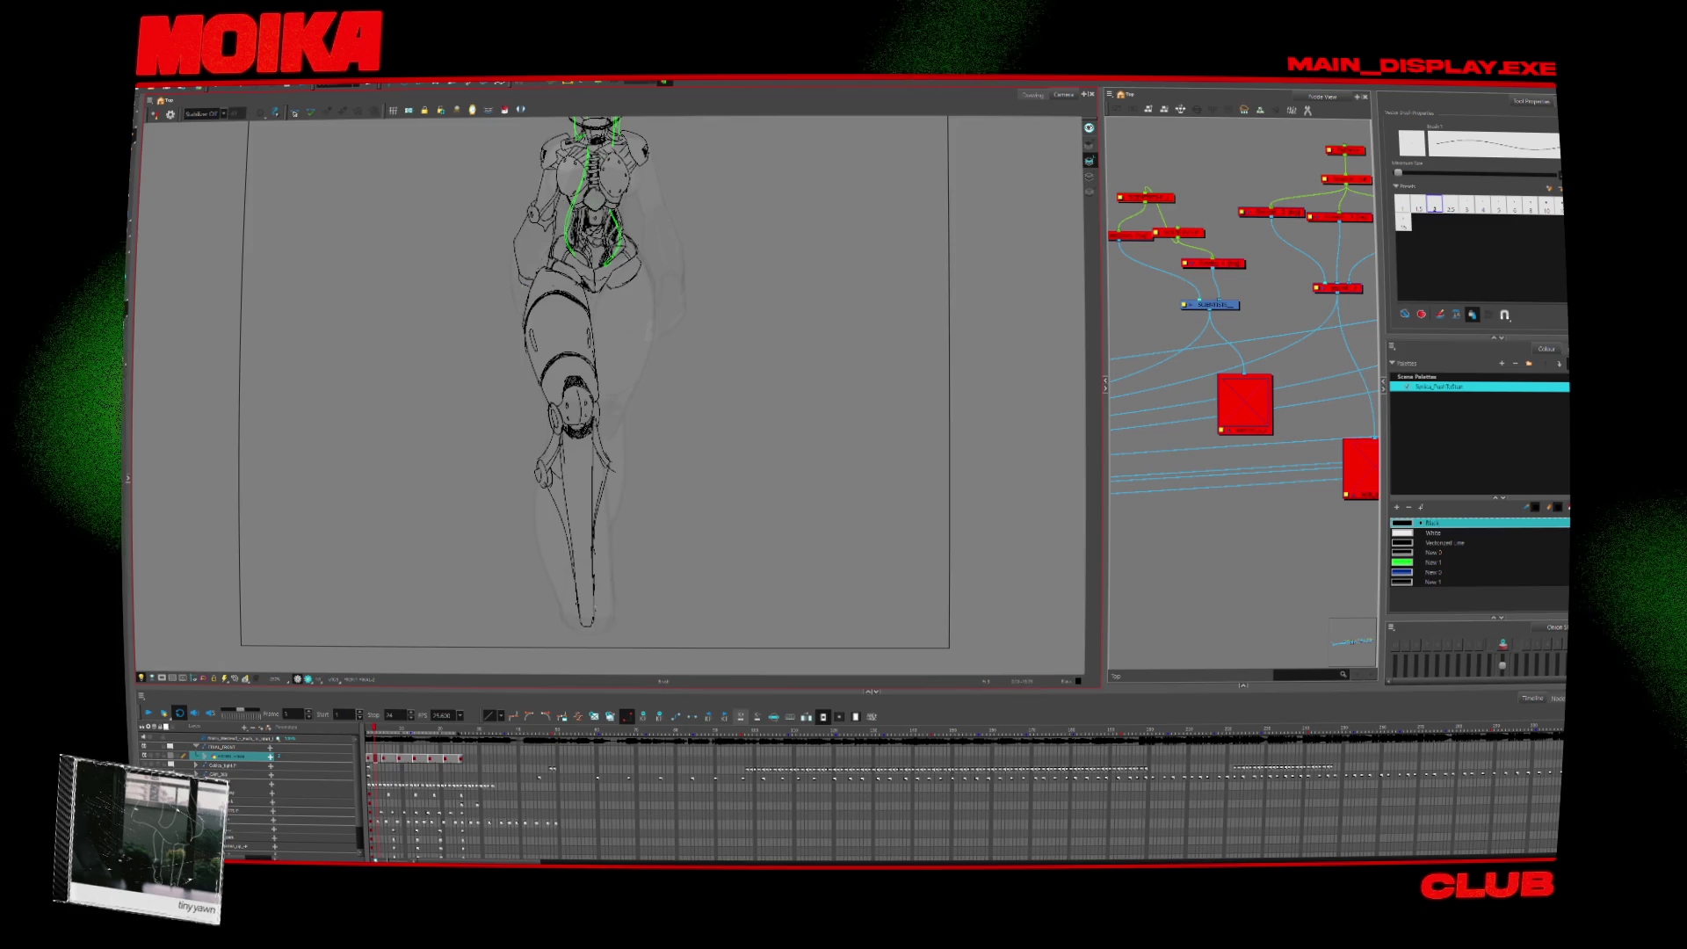
pyautogui.moveTo(651, 508)
pyautogui.mouseDown()
pyautogui.moveTo(680, 595)
pyautogui.moveTo(742, 572)
pyautogui.moveTo(753, 403)
pyautogui.mouseUp()
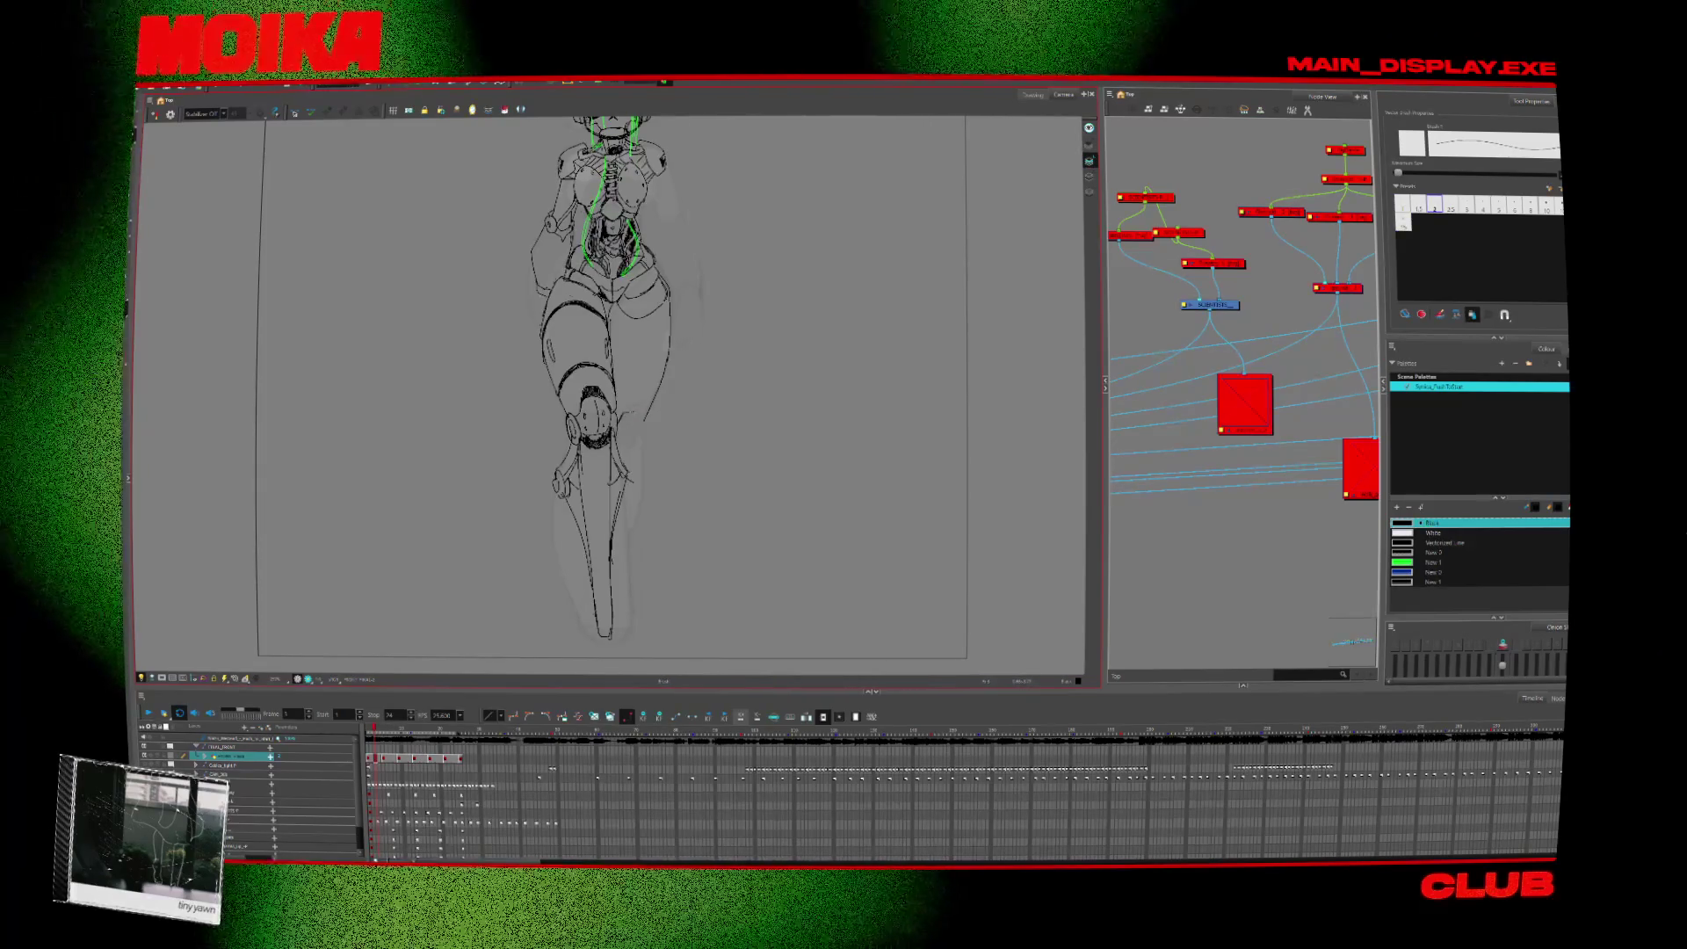
pyautogui.scroll(5, 662, 433)
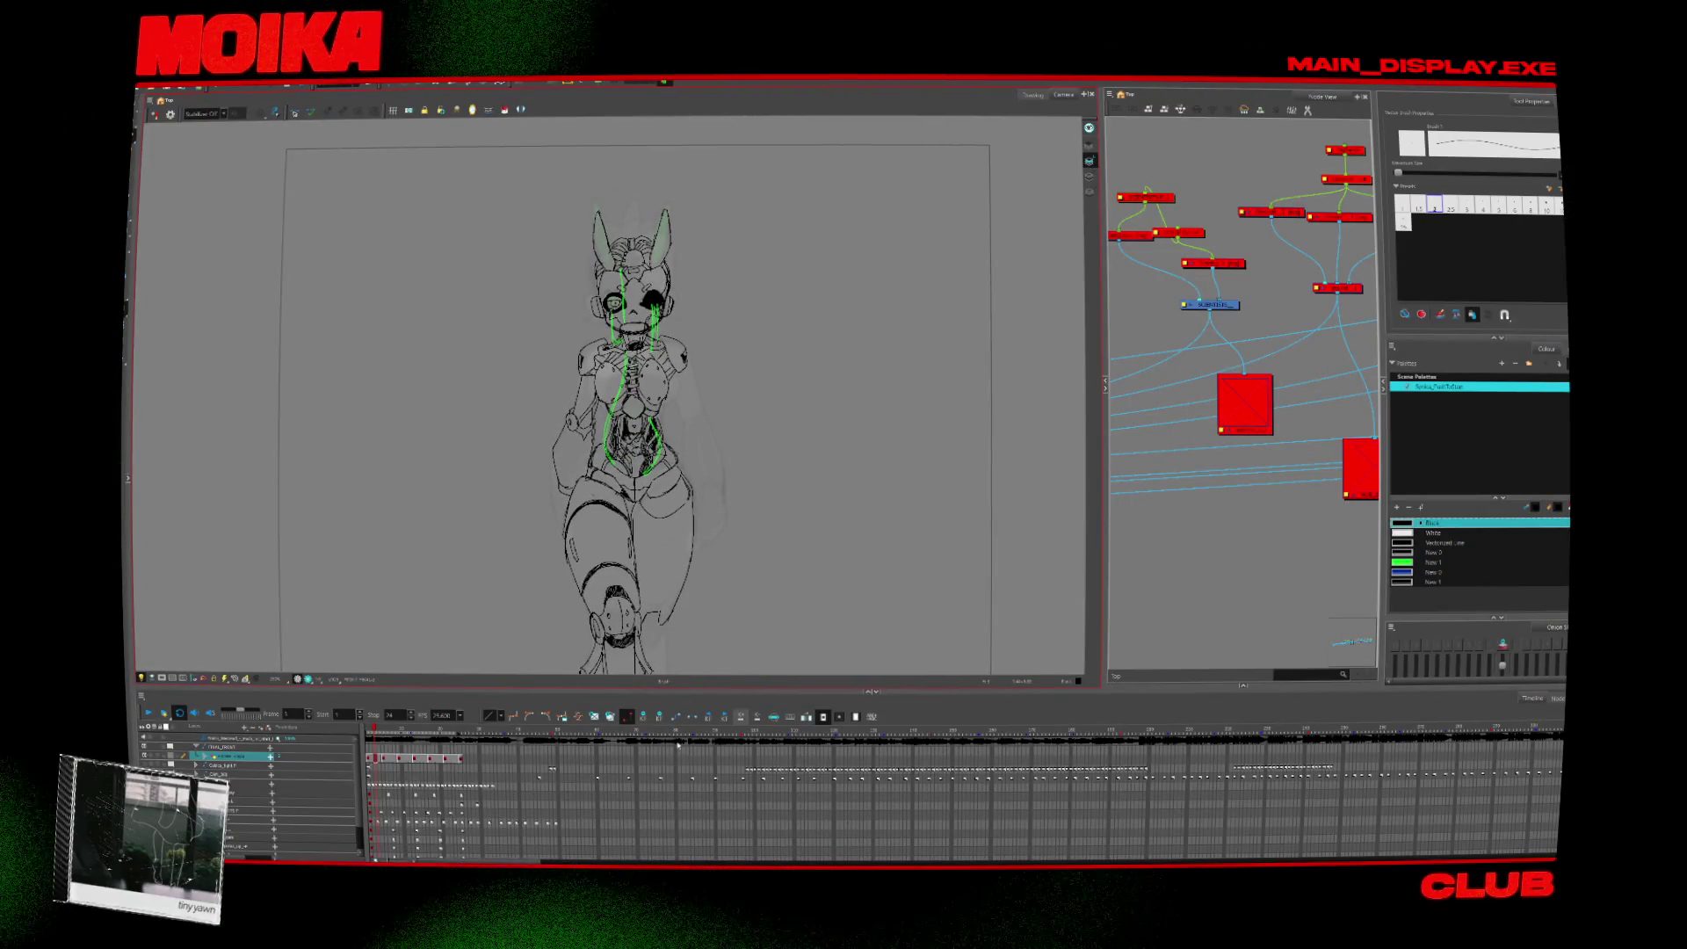
pyautogui.scroll(4, 776, 443)
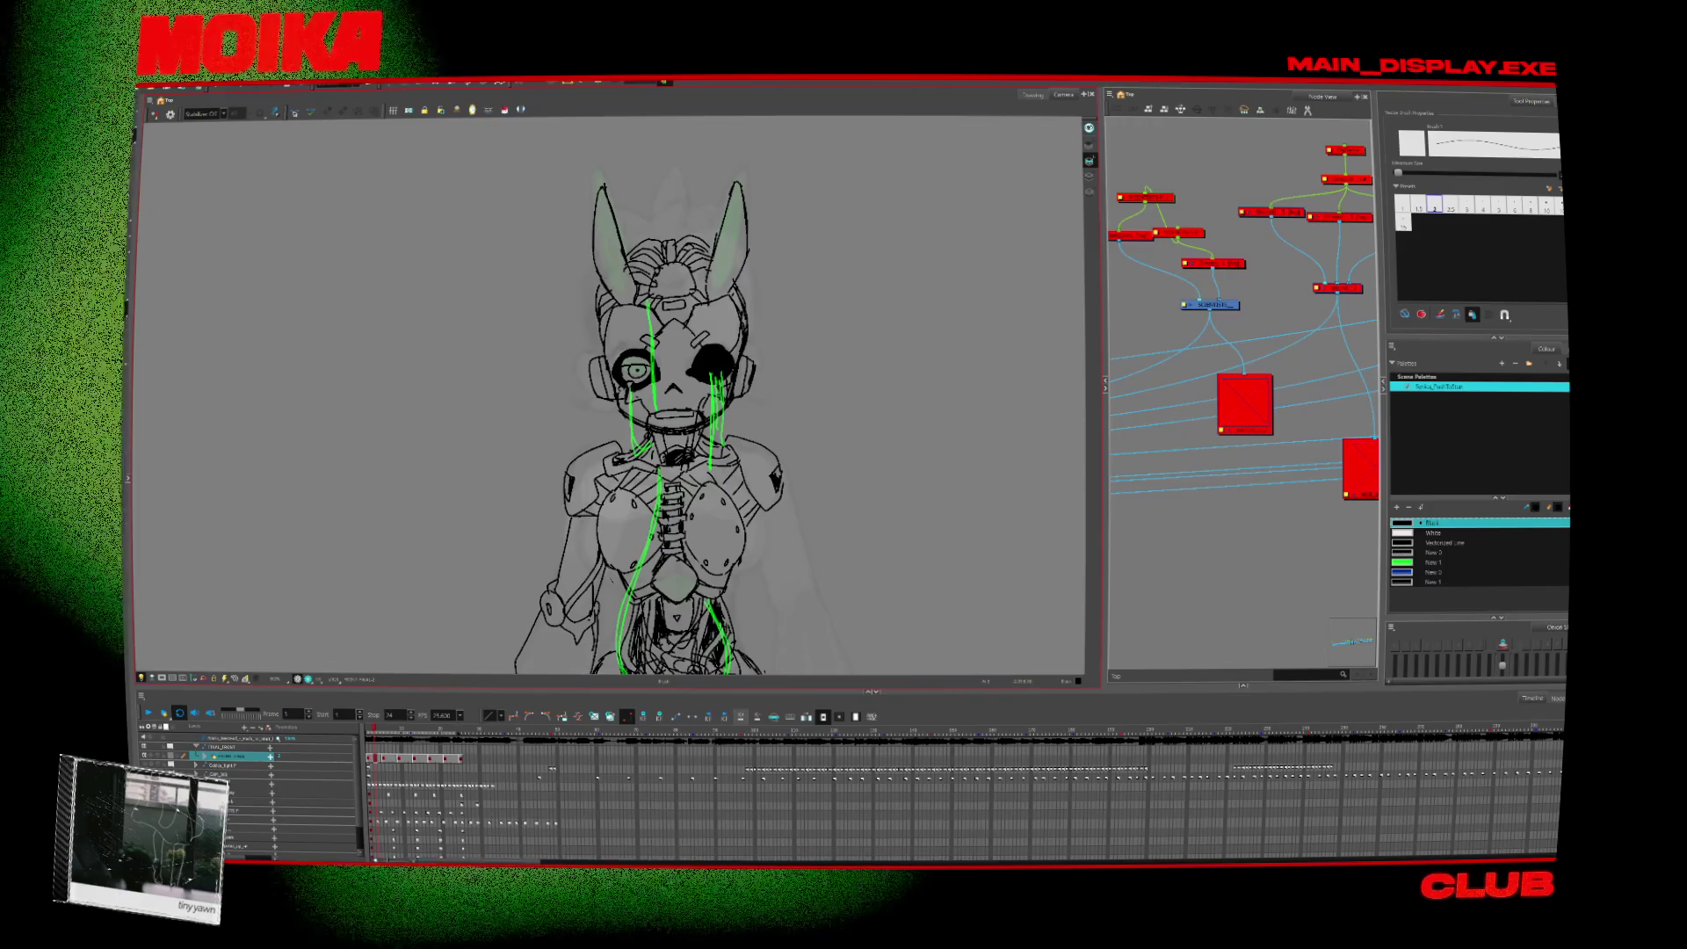
pyautogui.hotkey('alt', 'b')
pyautogui.hotkey('alt', 'z')
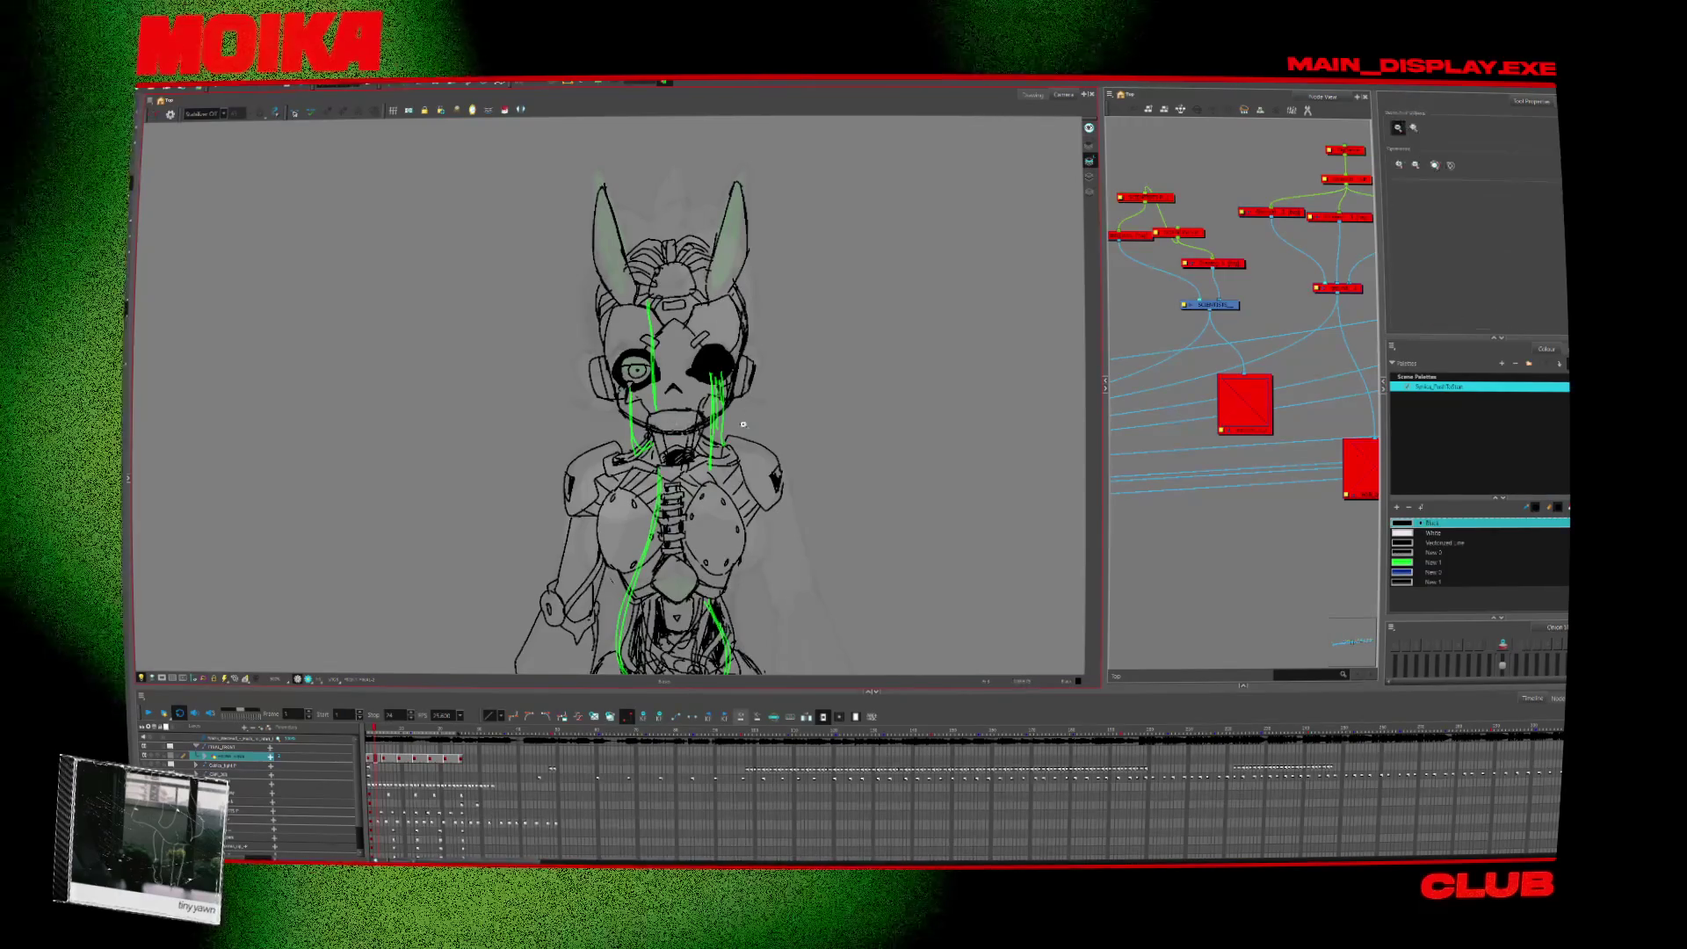
pyautogui.scroll(-4, 749, 407)
pyautogui.scroll(1, 748, 407)
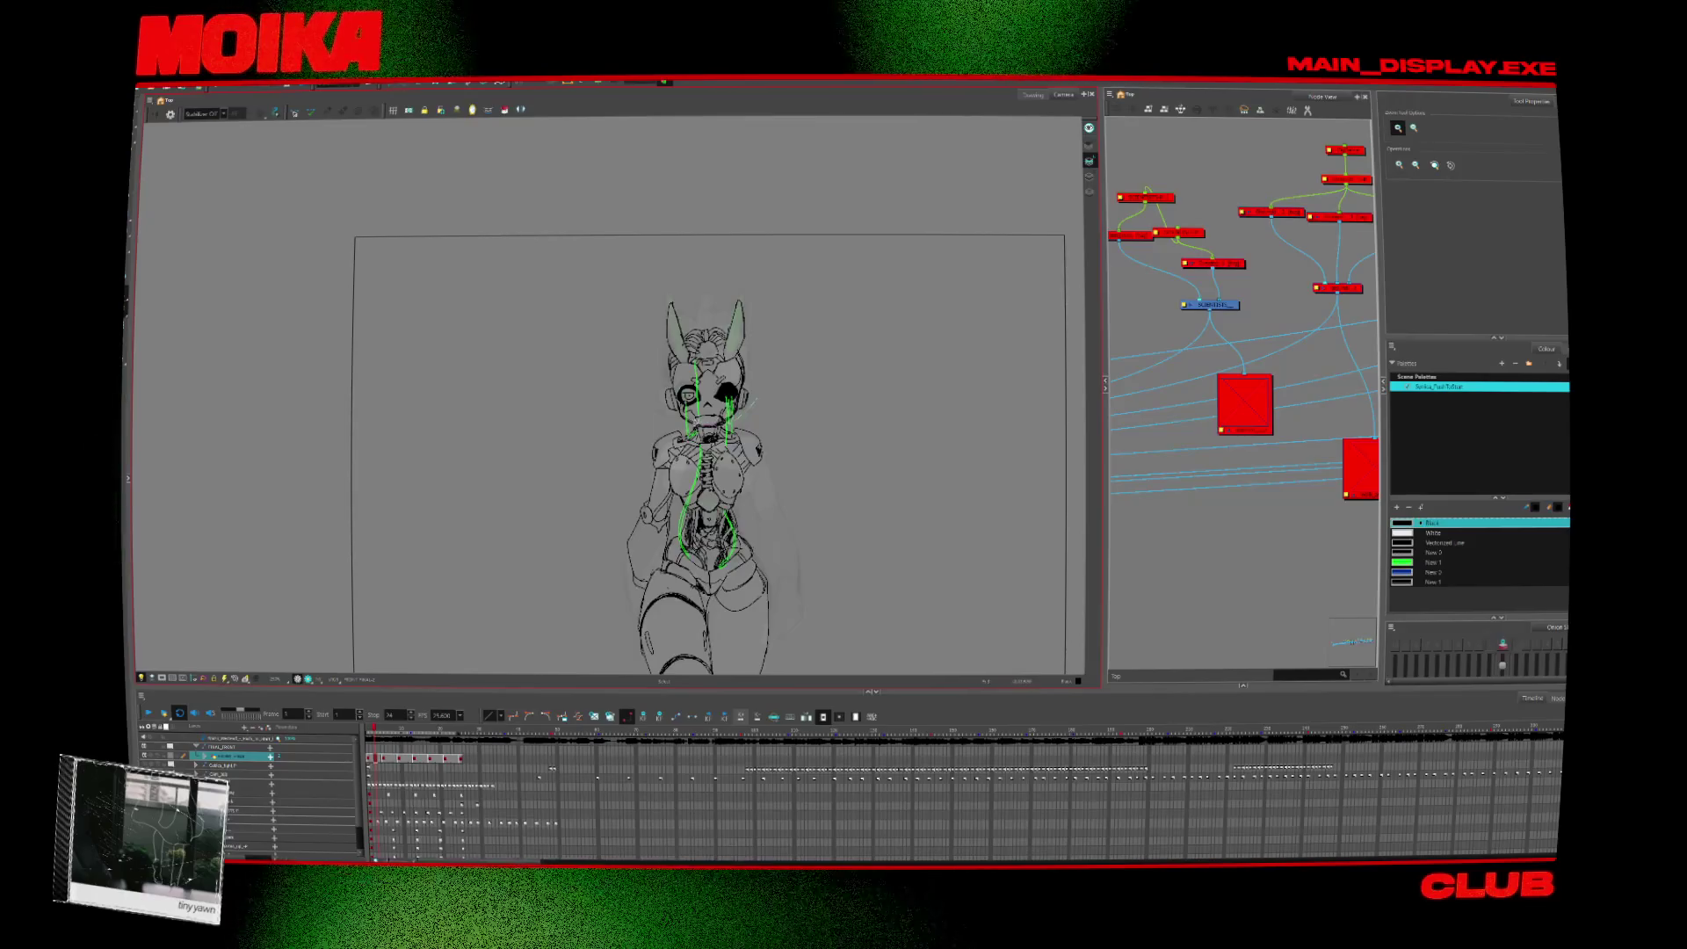
pyautogui.hotkey('ctrl', 'a')
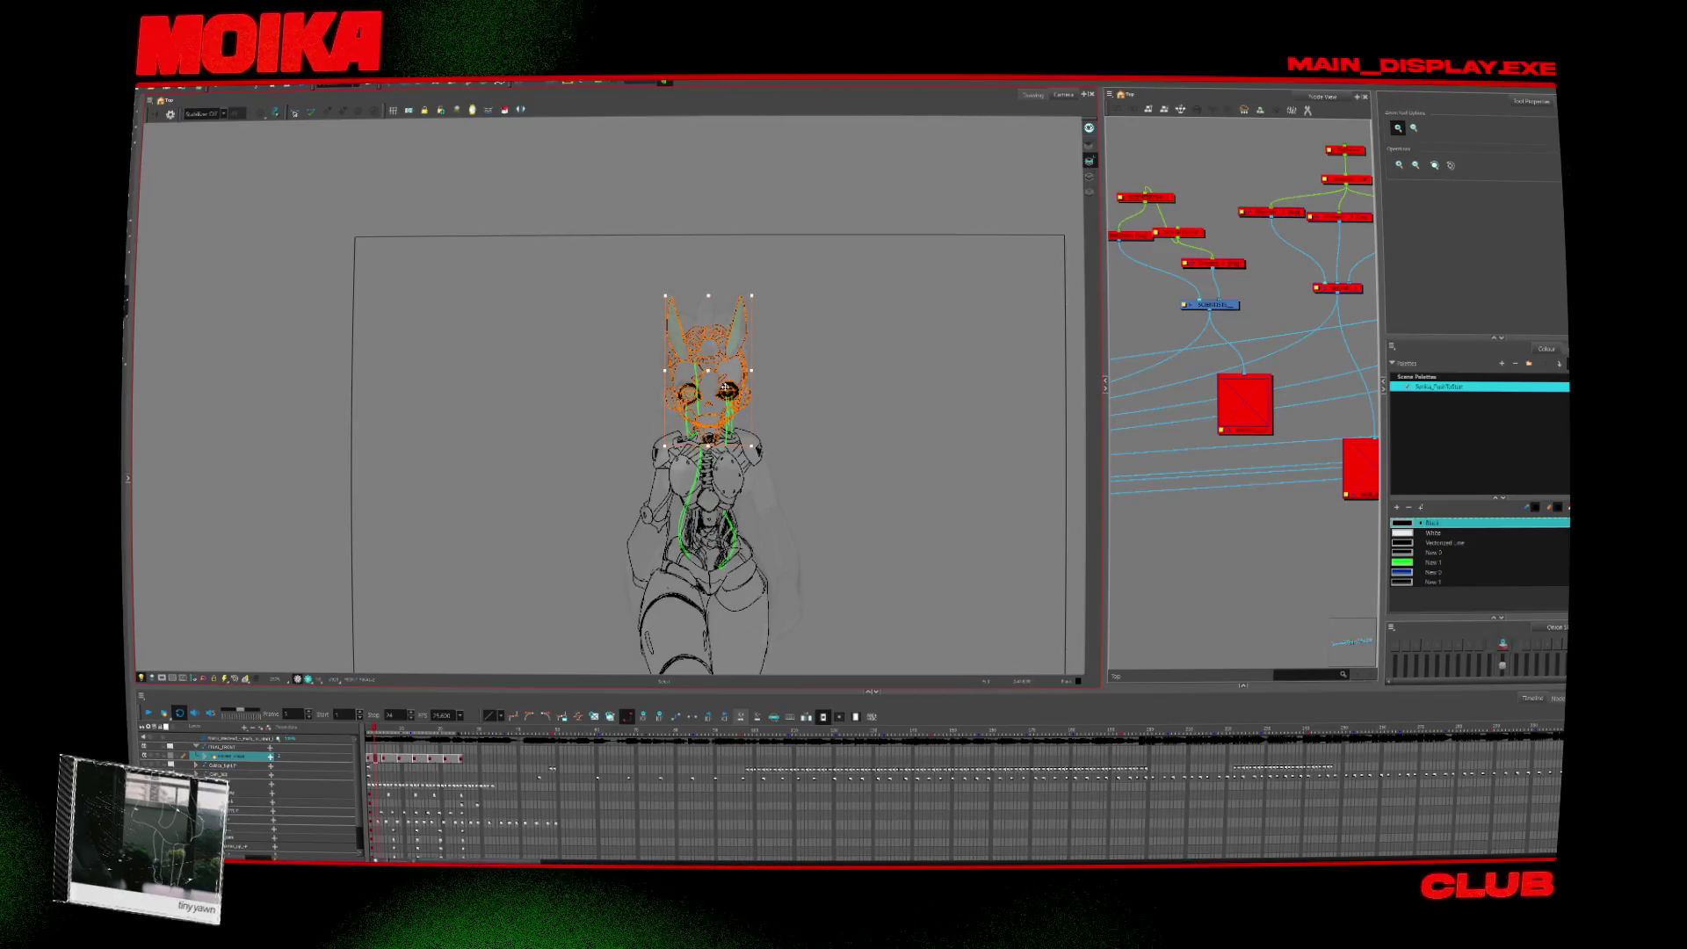
pyautogui.hotkey('alt', 'b')
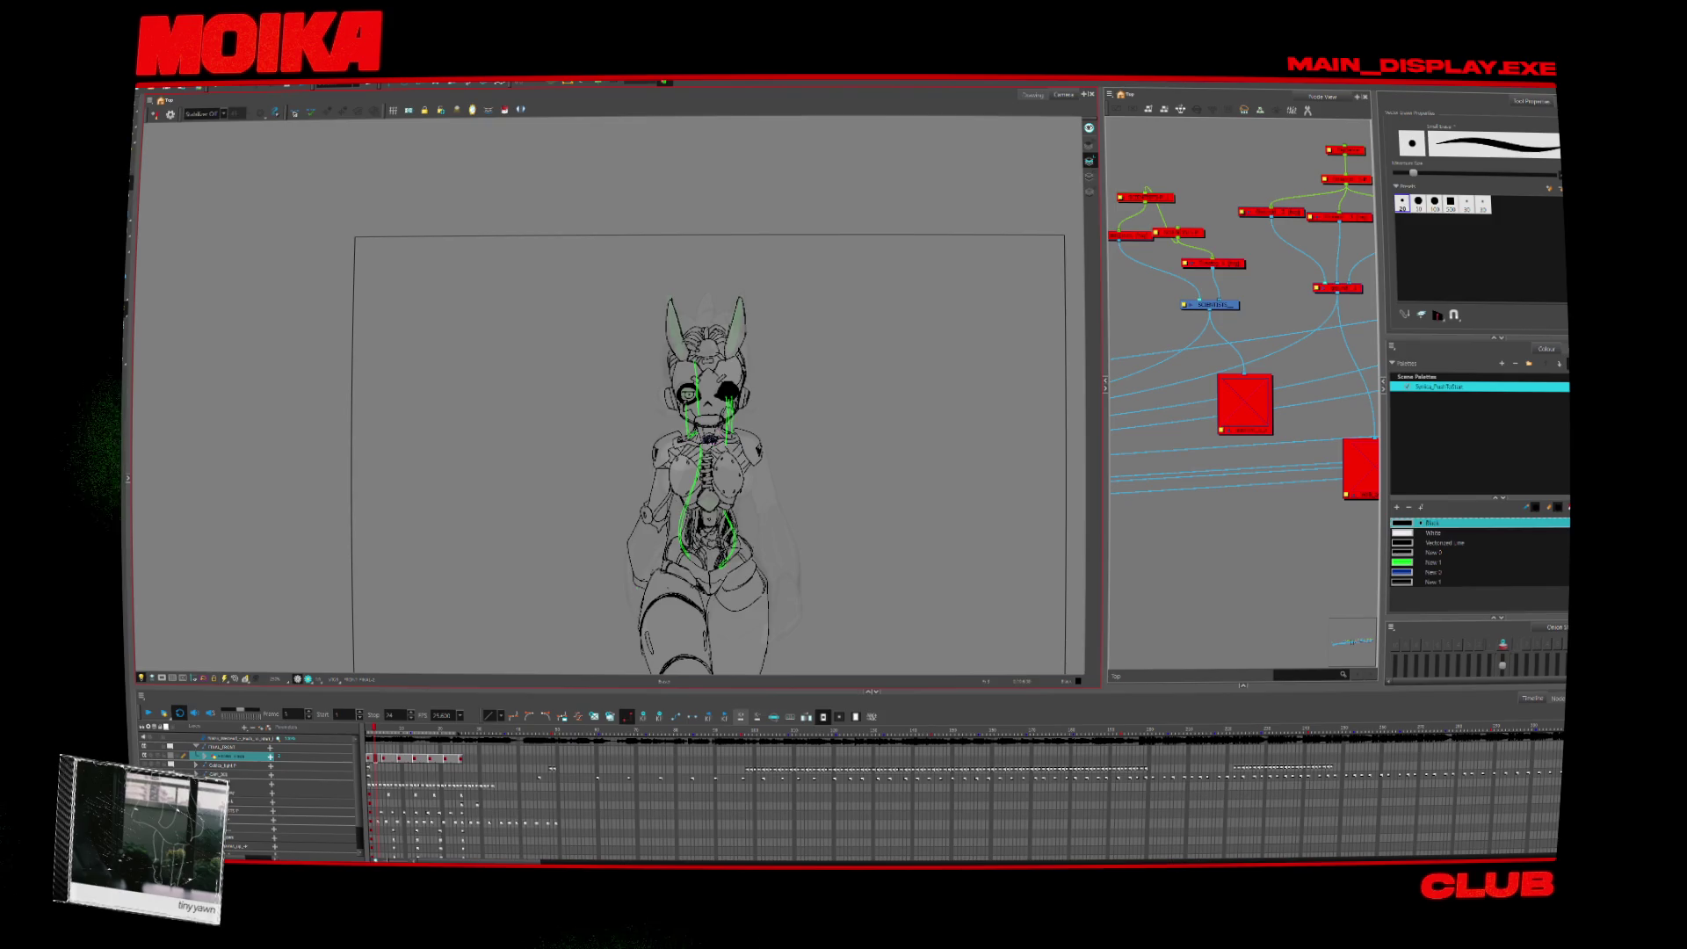
pyautogui.hotkey('alt', '/')
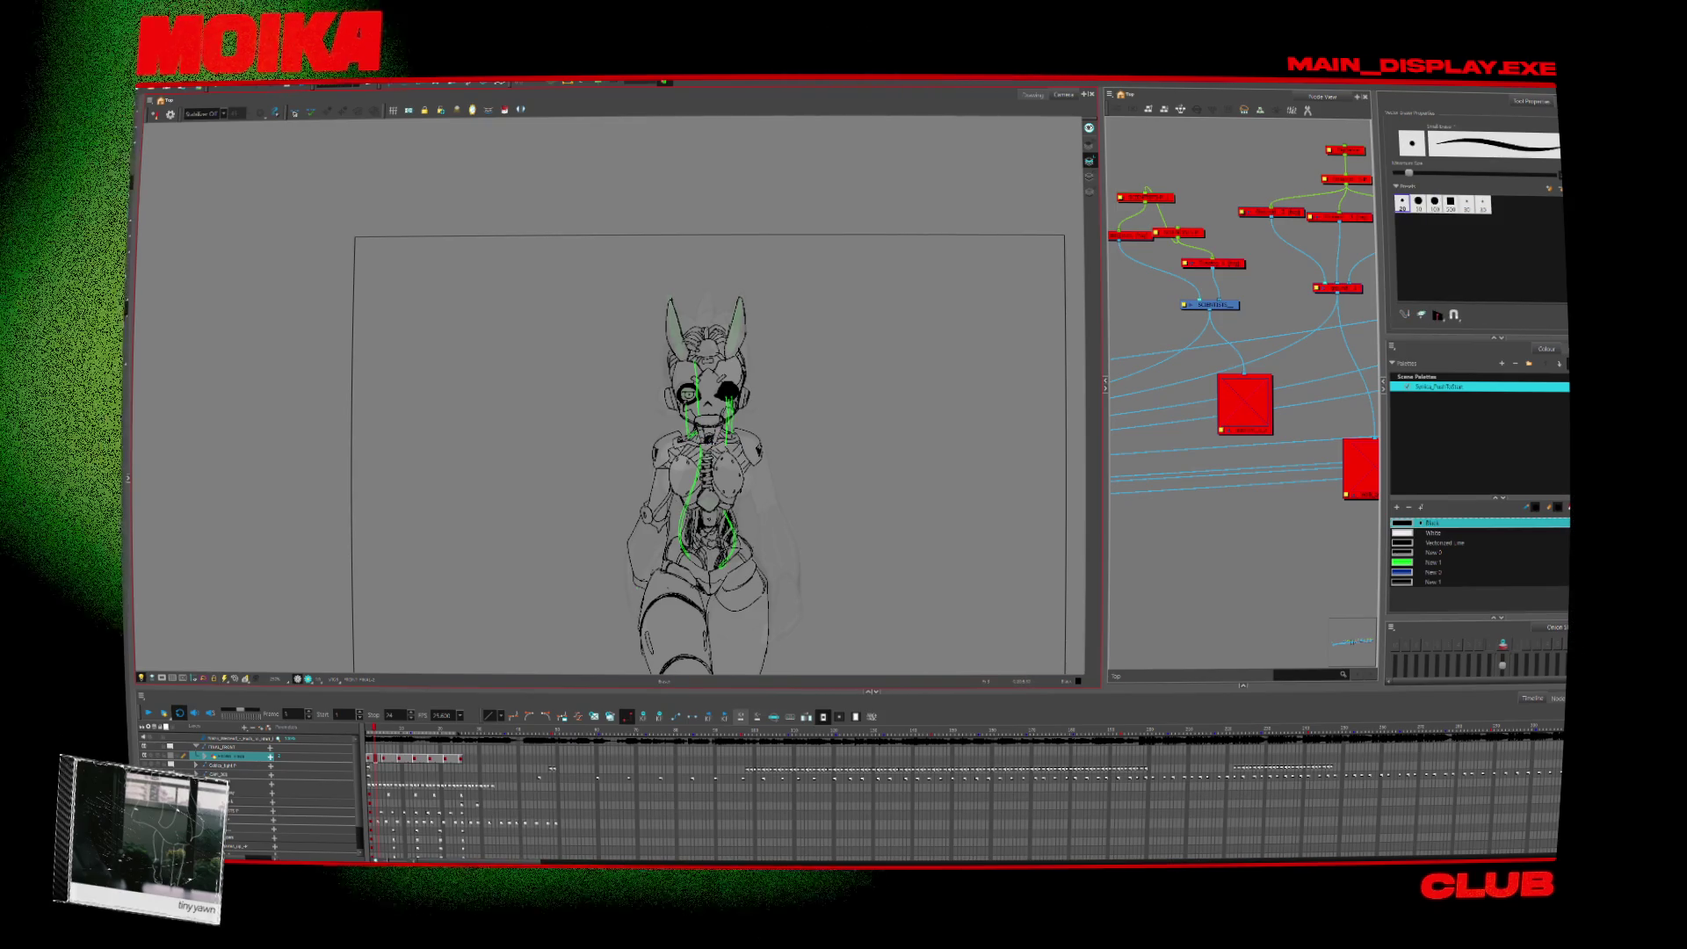
pyautogui.scroll(2, 695, 457)
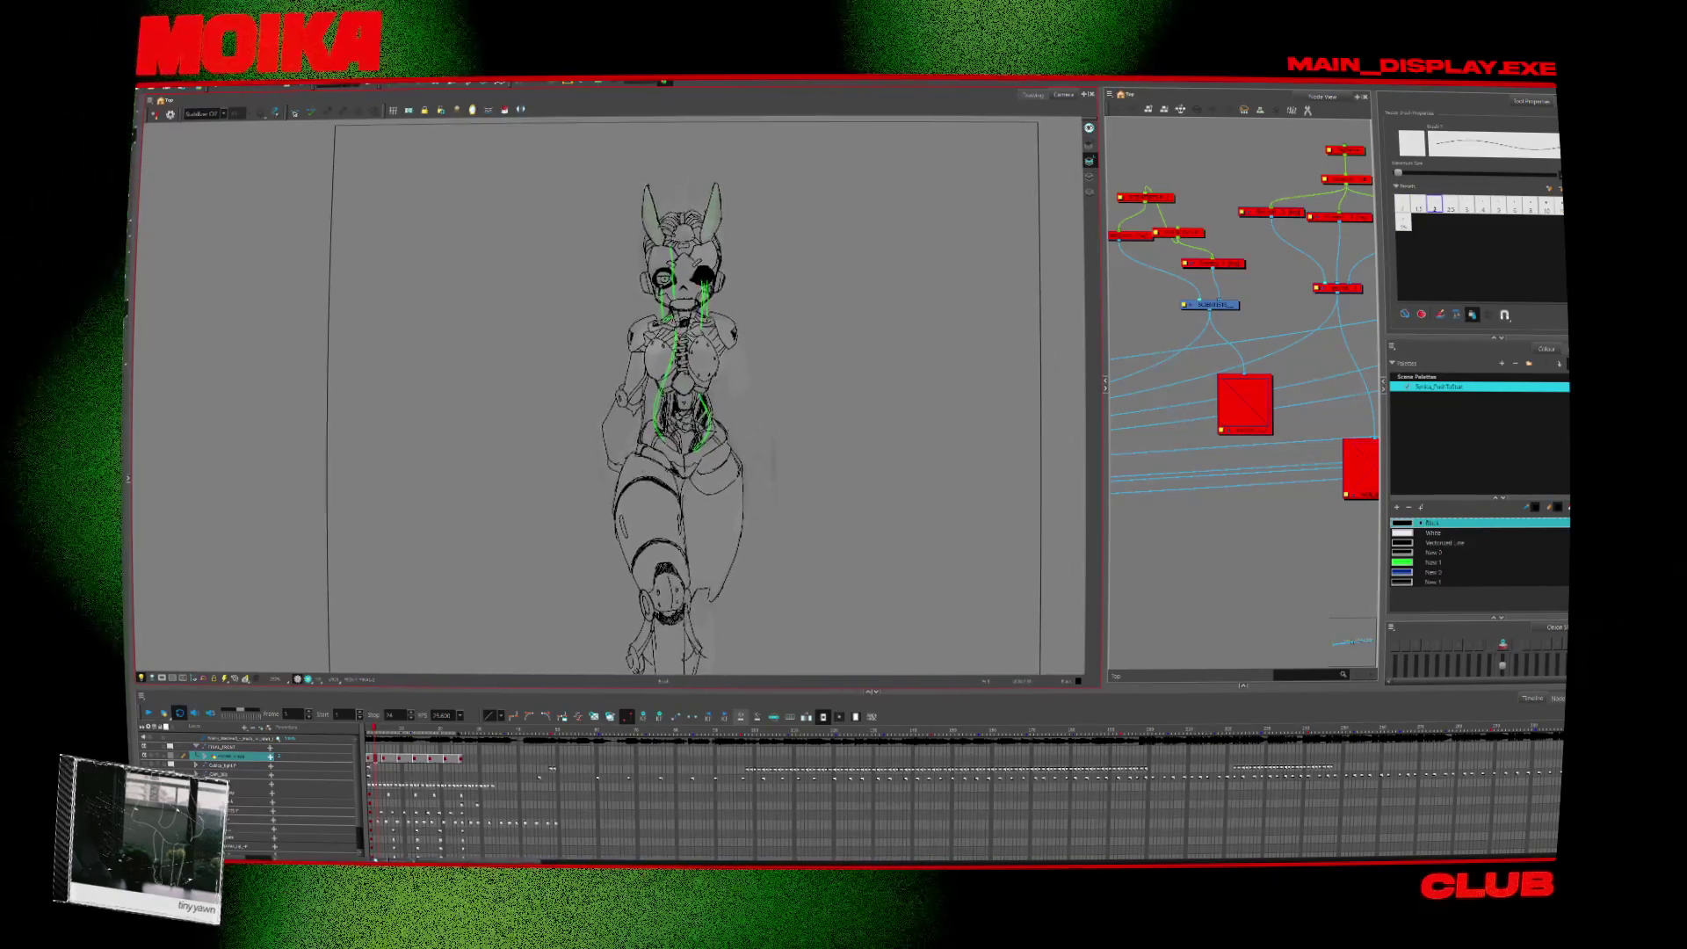
pyautogui.scroll(1, 639, 263)
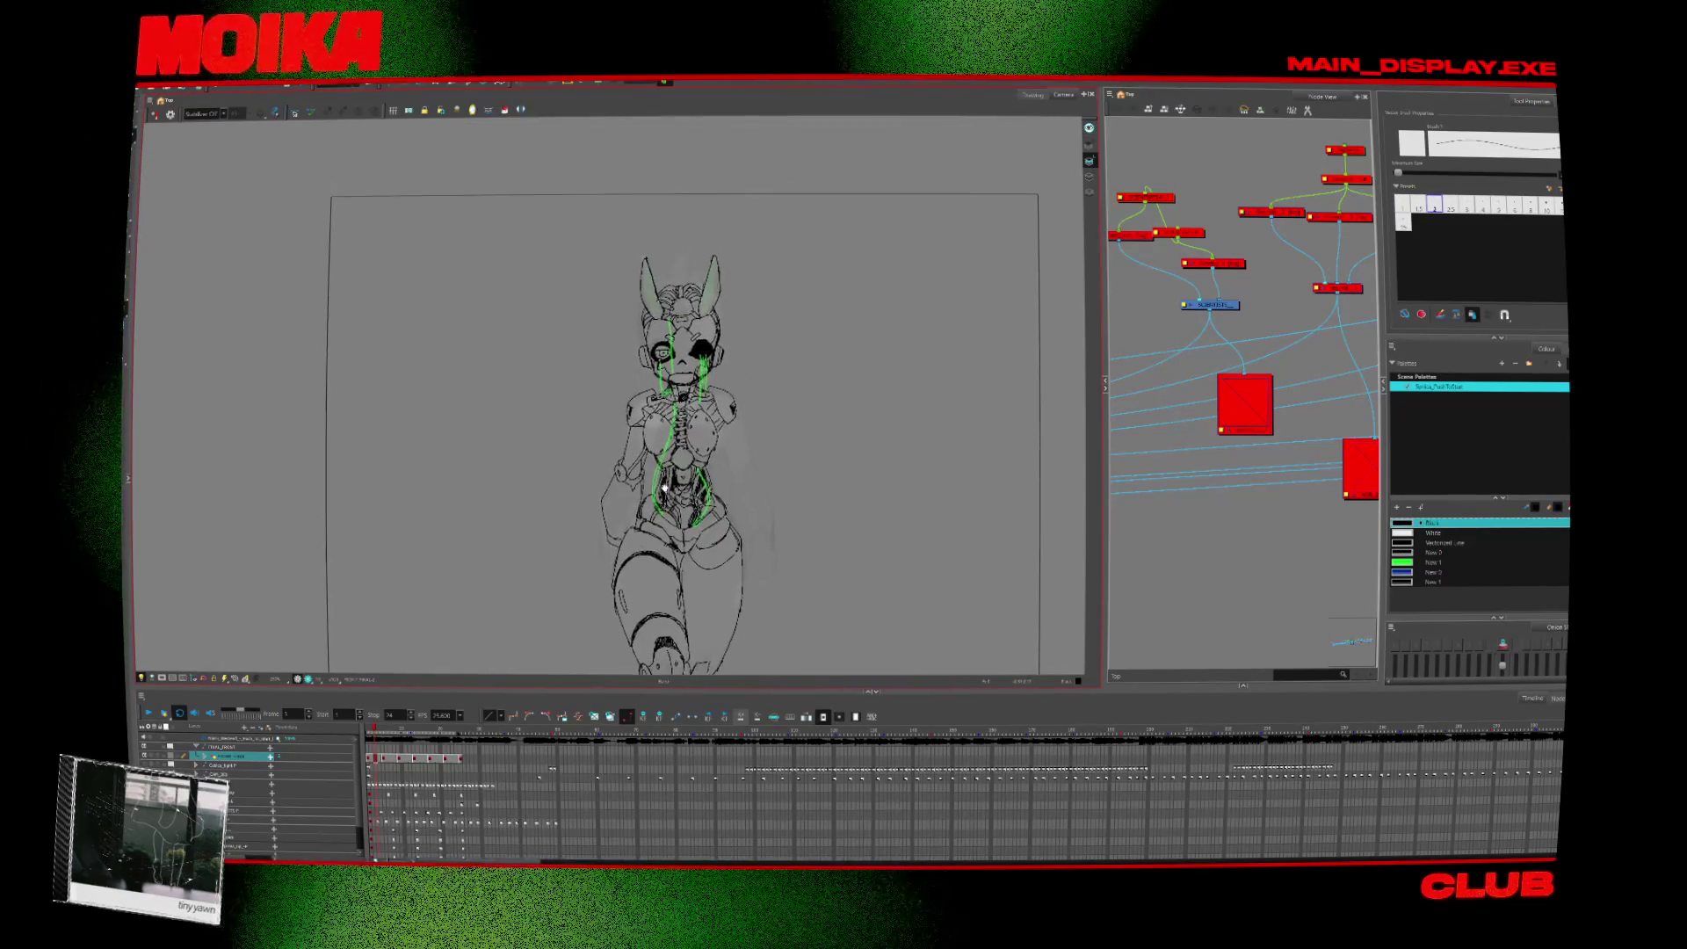
pyautogui.scroll(1, 639, 264)
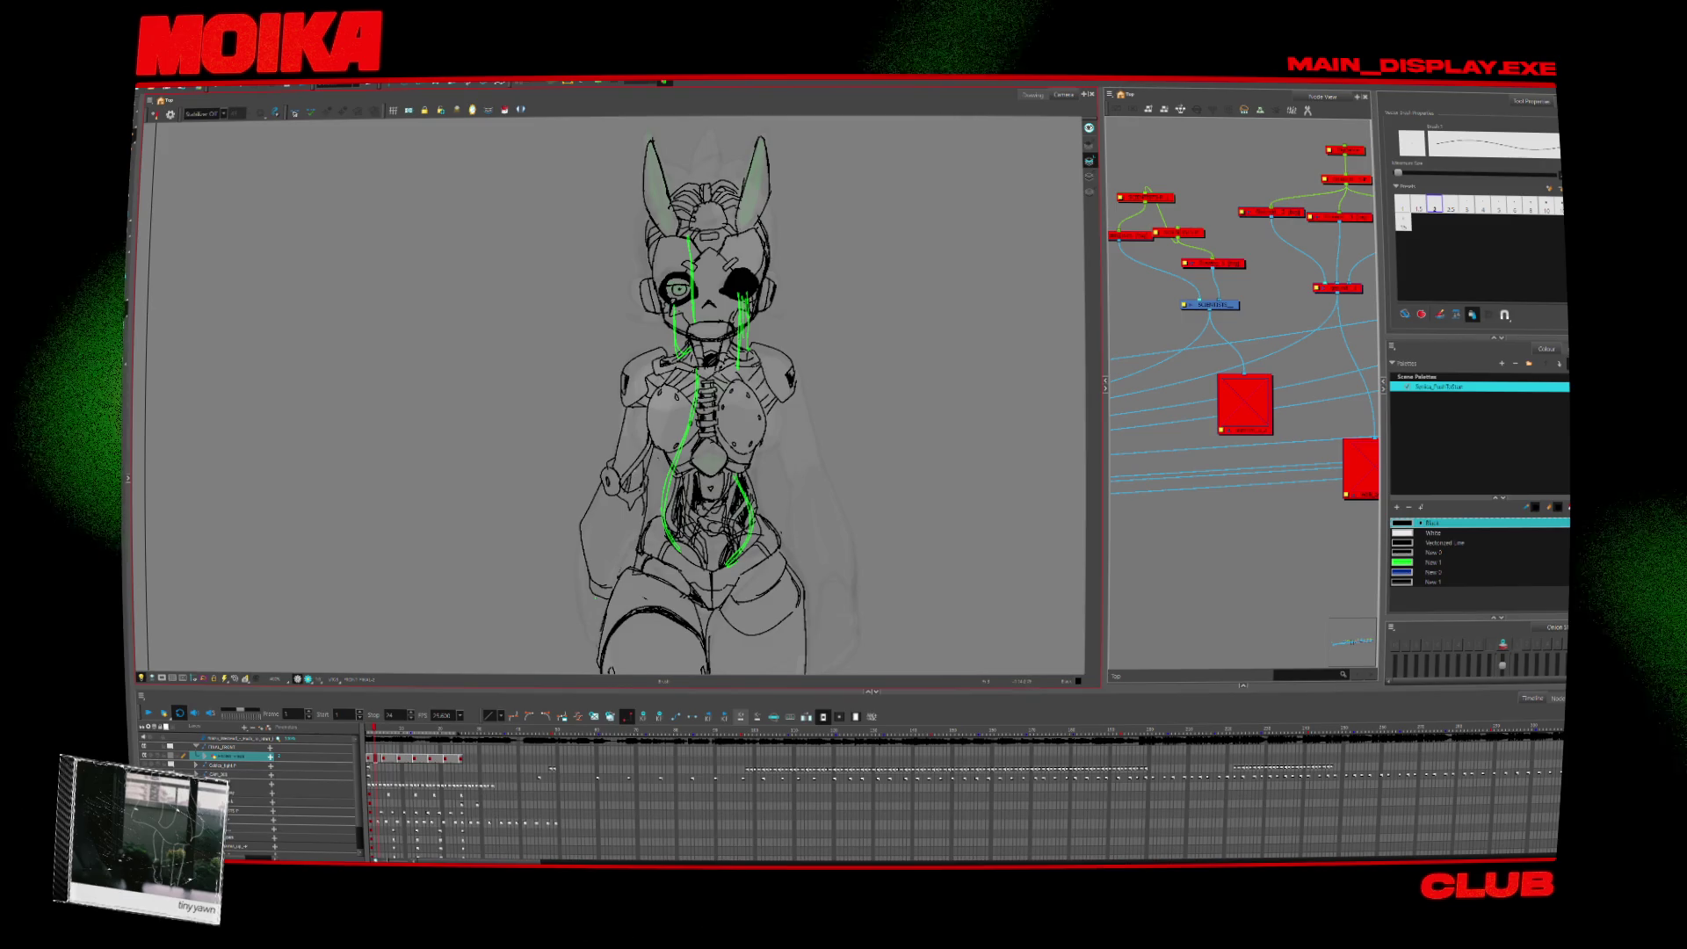
pyautogui.scroll(-5, 650, 583)
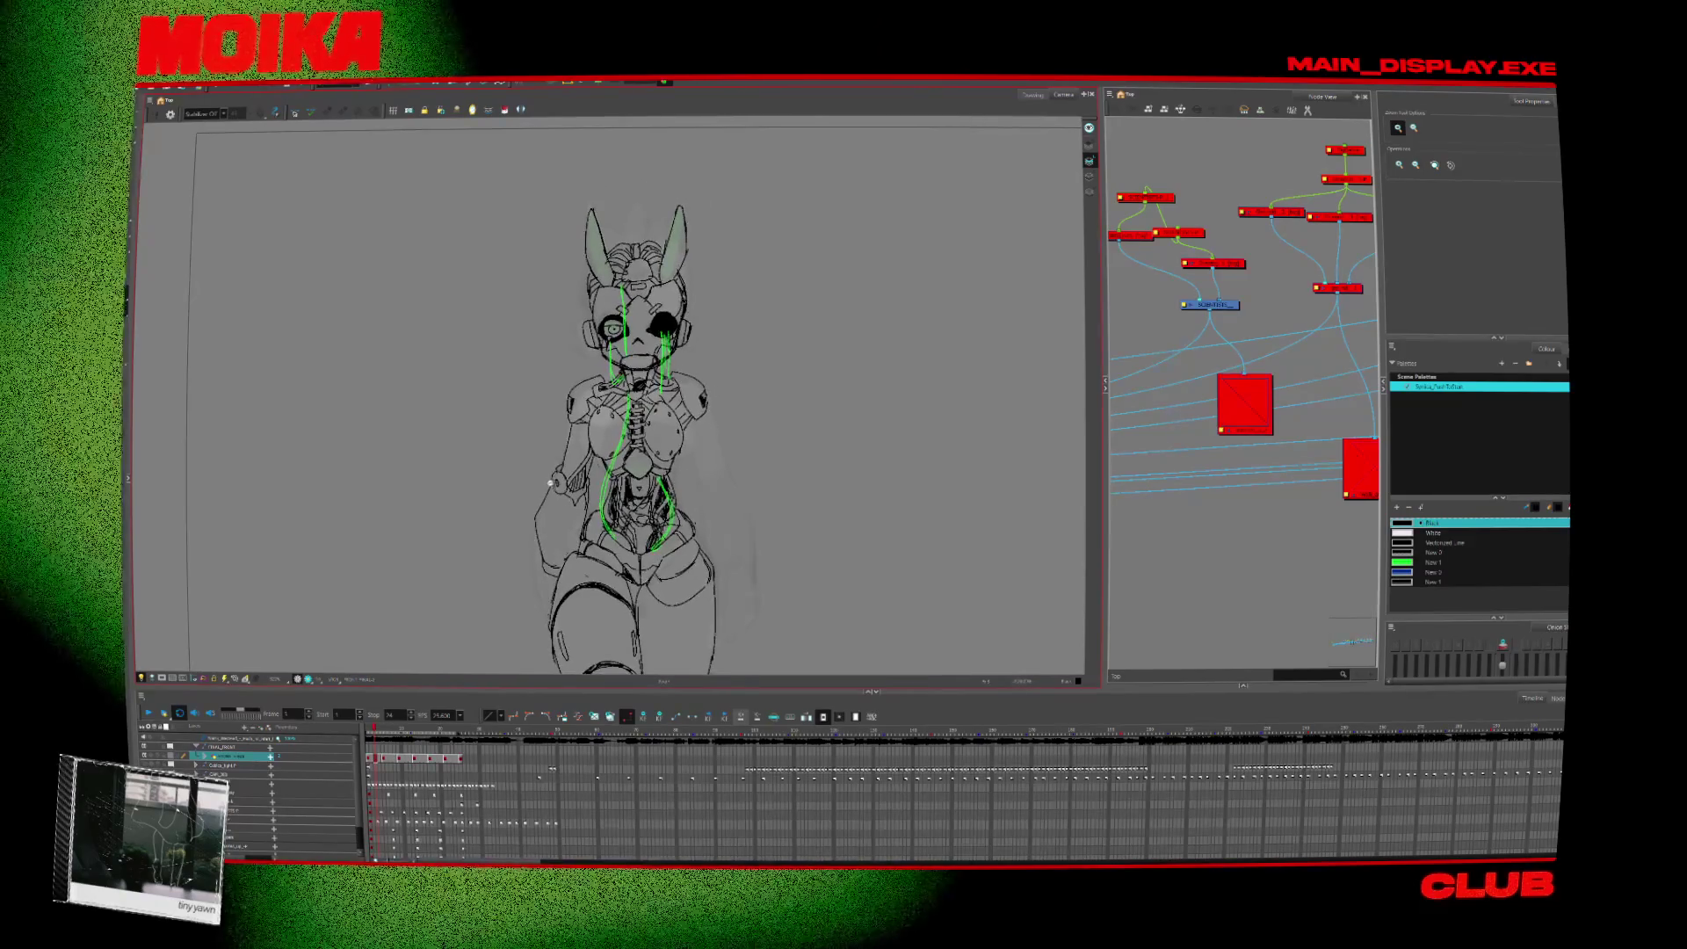
pyautogui.scroll(2, 572, 466)
pyautogui.hotkey('alt', 'b')
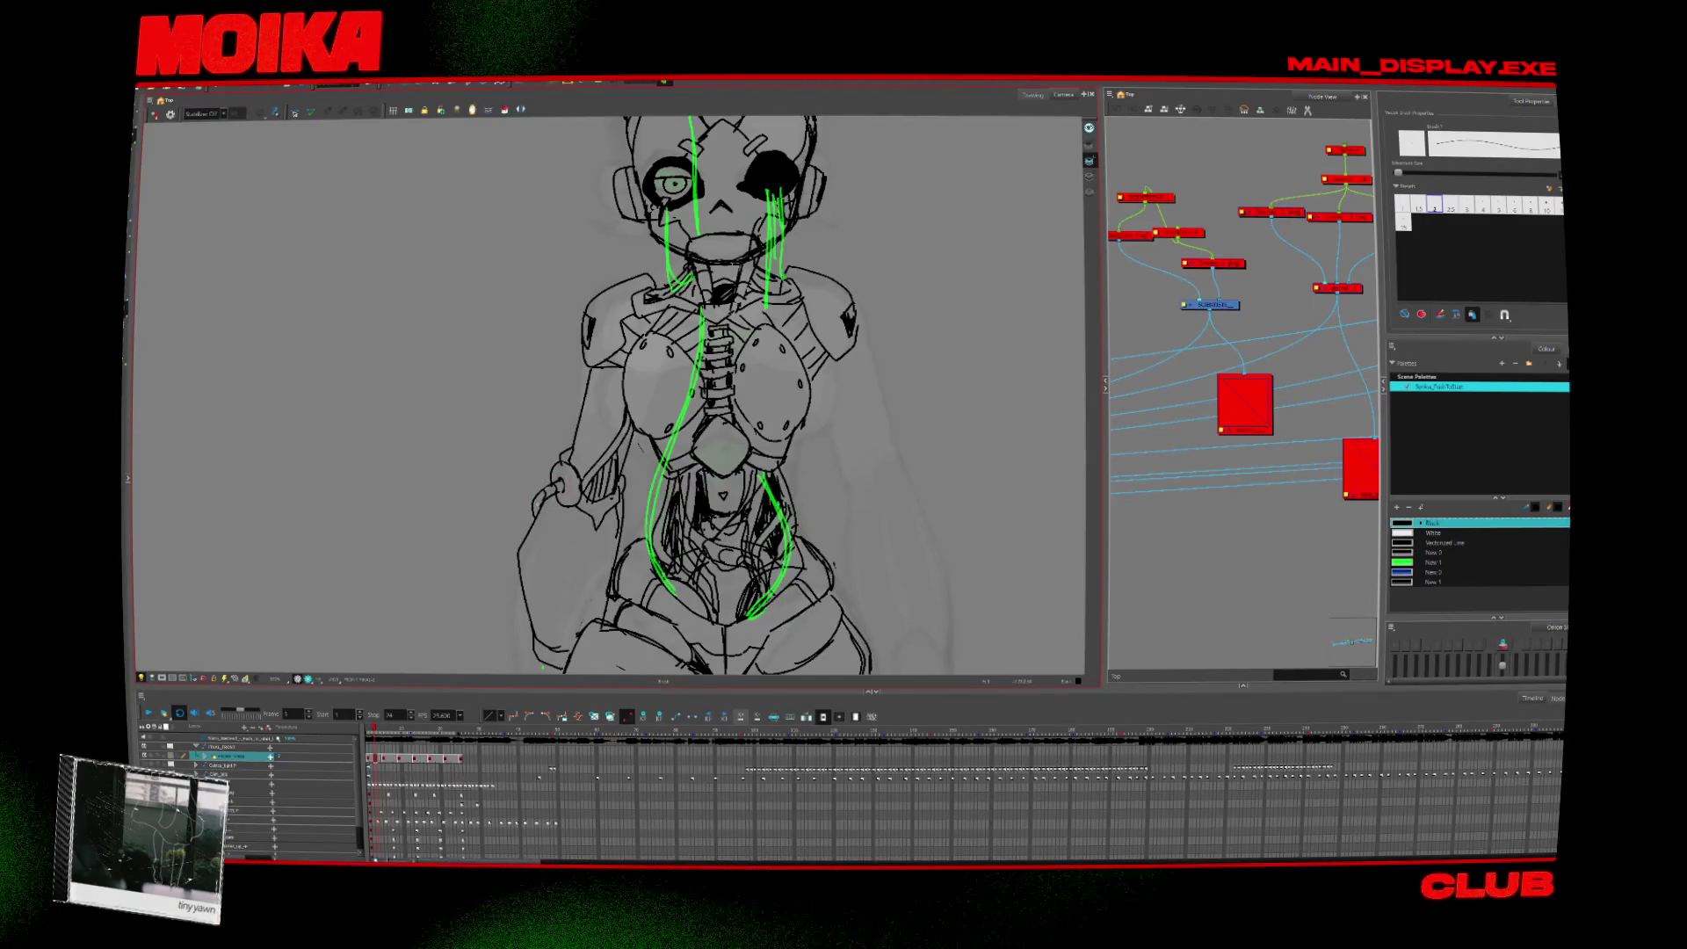
pyautogui.hotkey('alt', 'z')
pyautogui.scroll(-3, 587, 481)
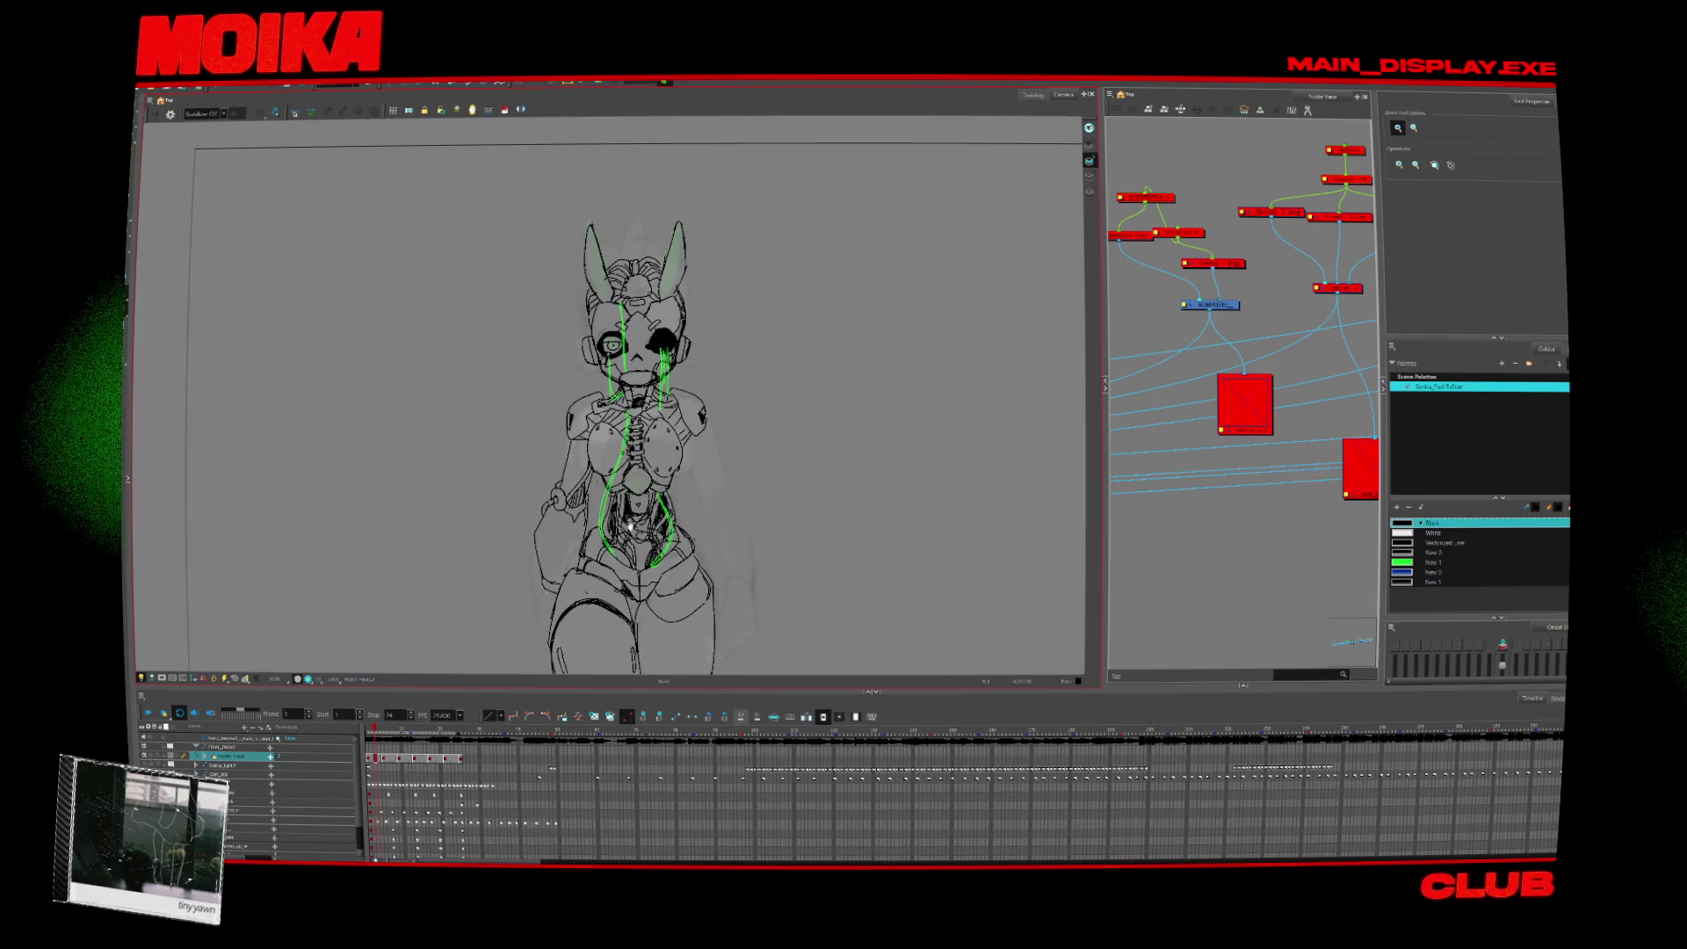
pyautogui.scroll(1, 629, 527)
pyautogui.scroll(3, 652, 479)
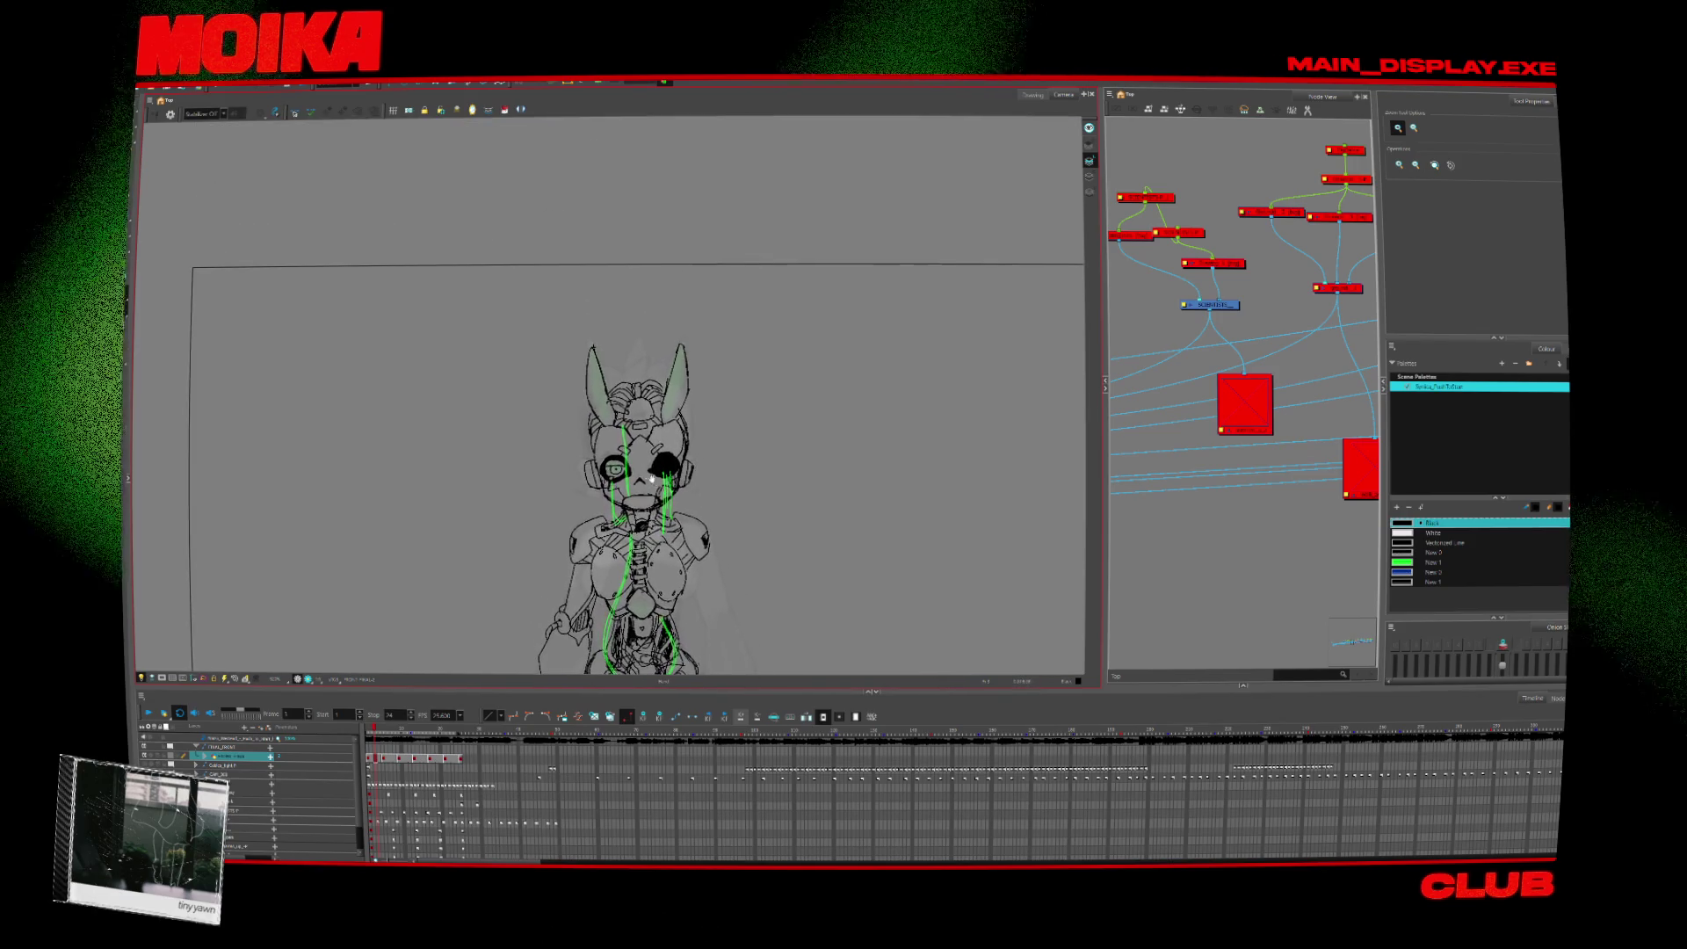
pyautogui.scroll(1, 652, 479)
pyautogui.hotkey('alt', 'b')
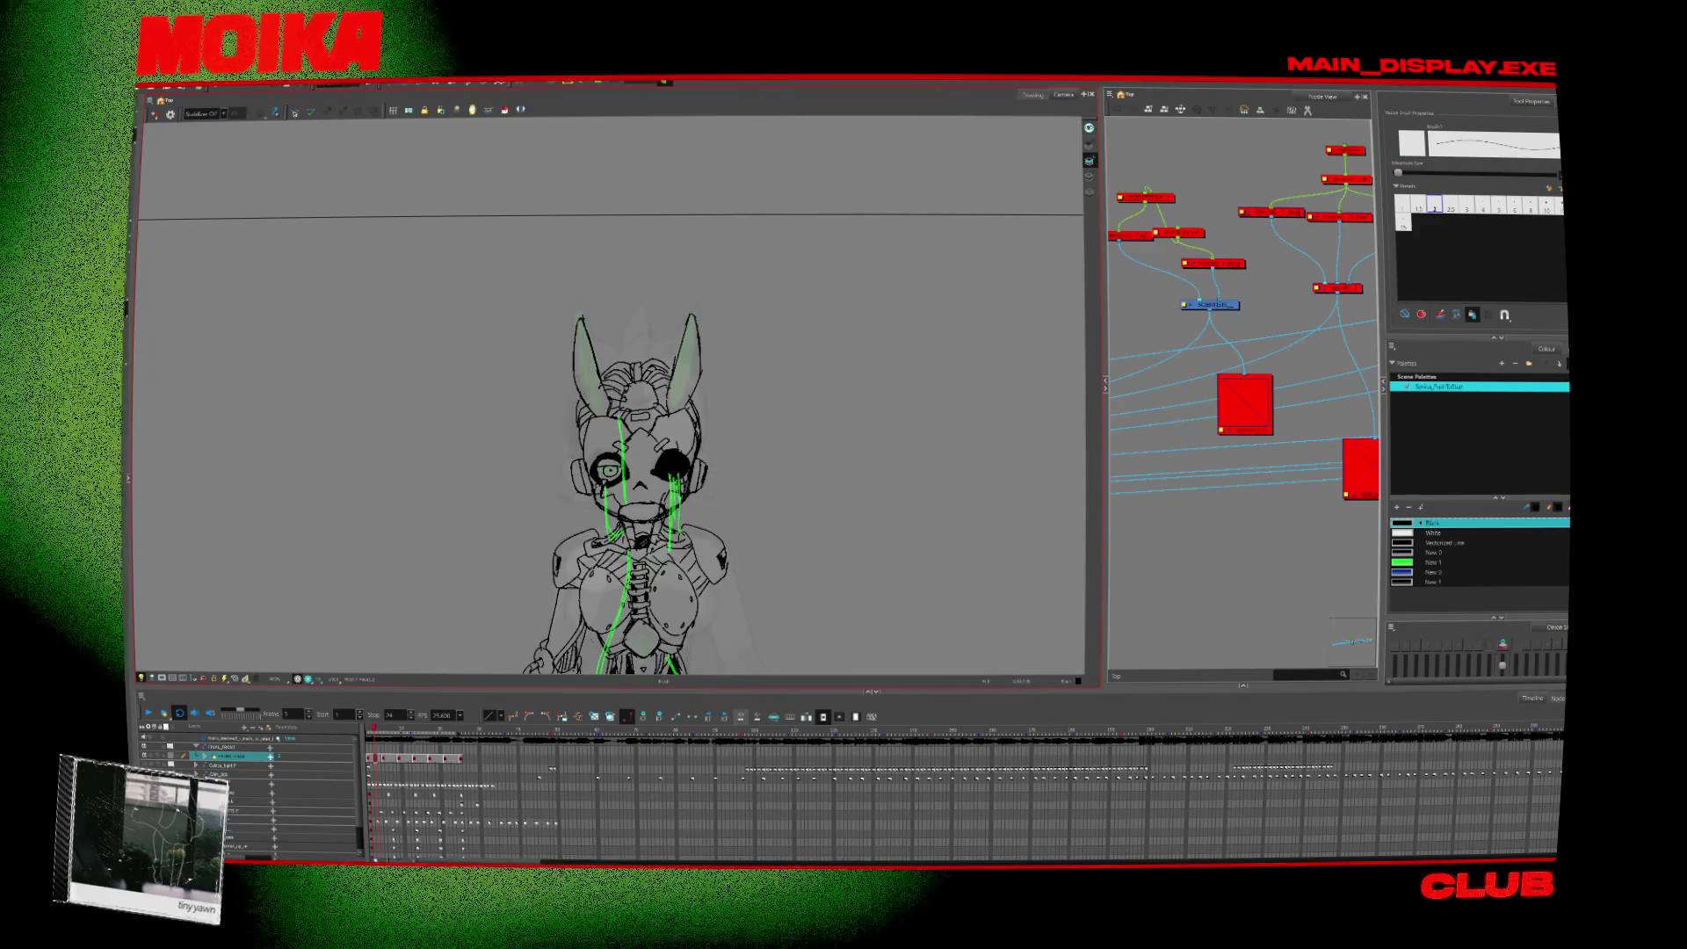
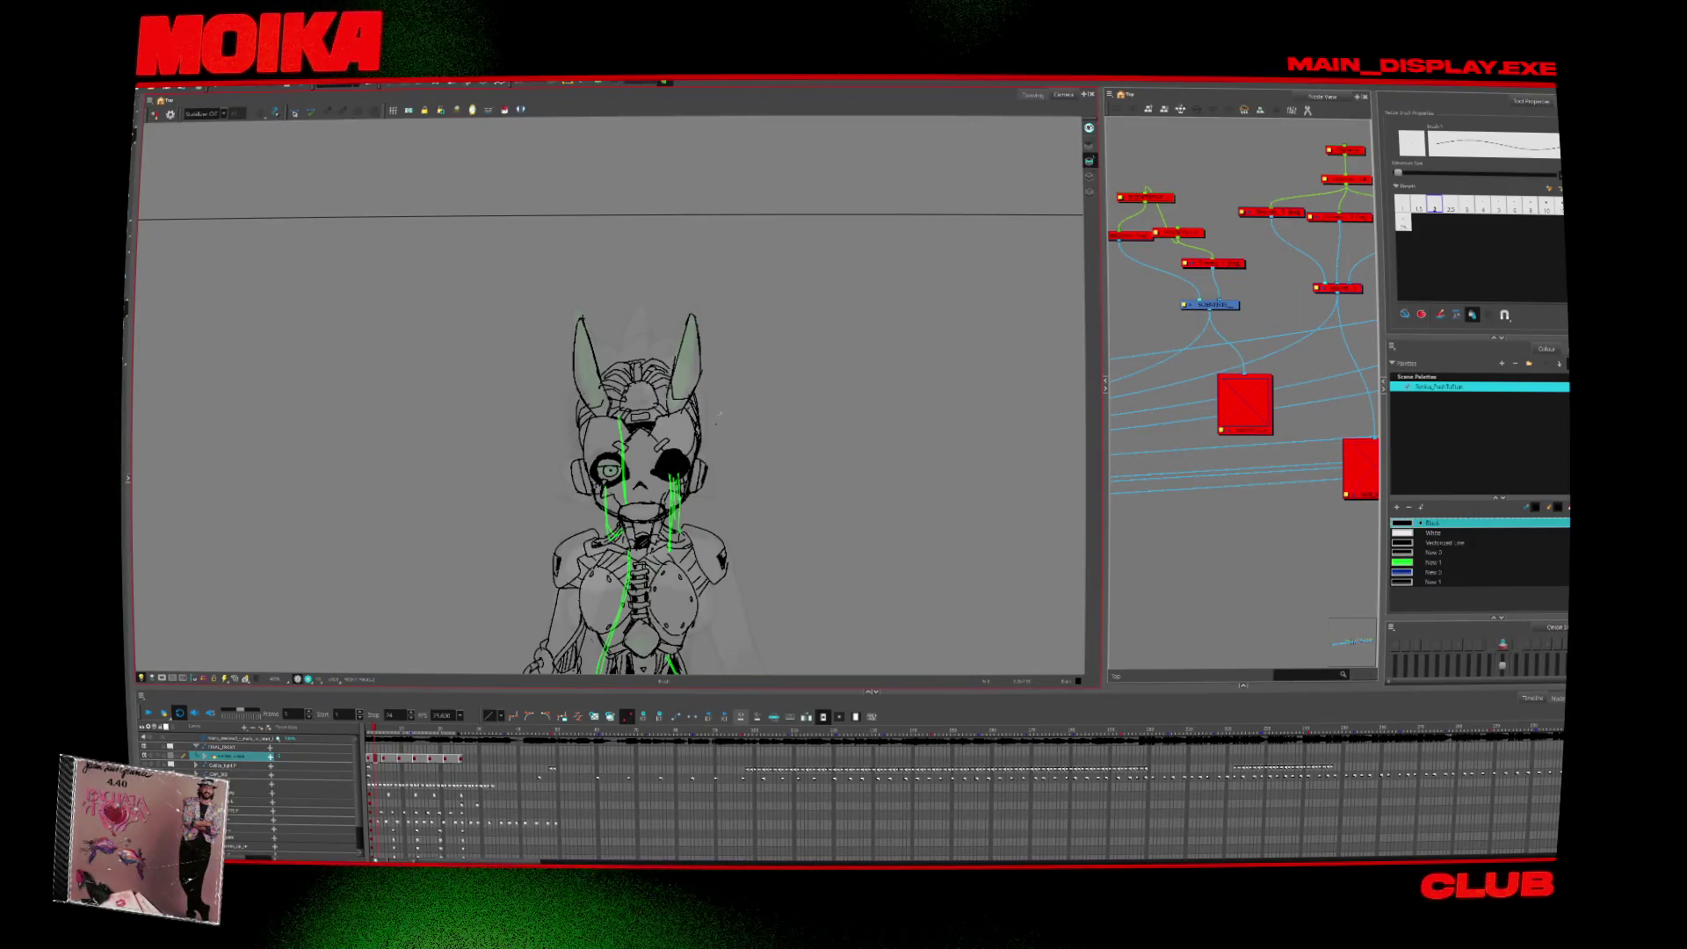
# Zoom in to inspect the traced torso details.
pyautogui.scroll(-5, 767, 526)
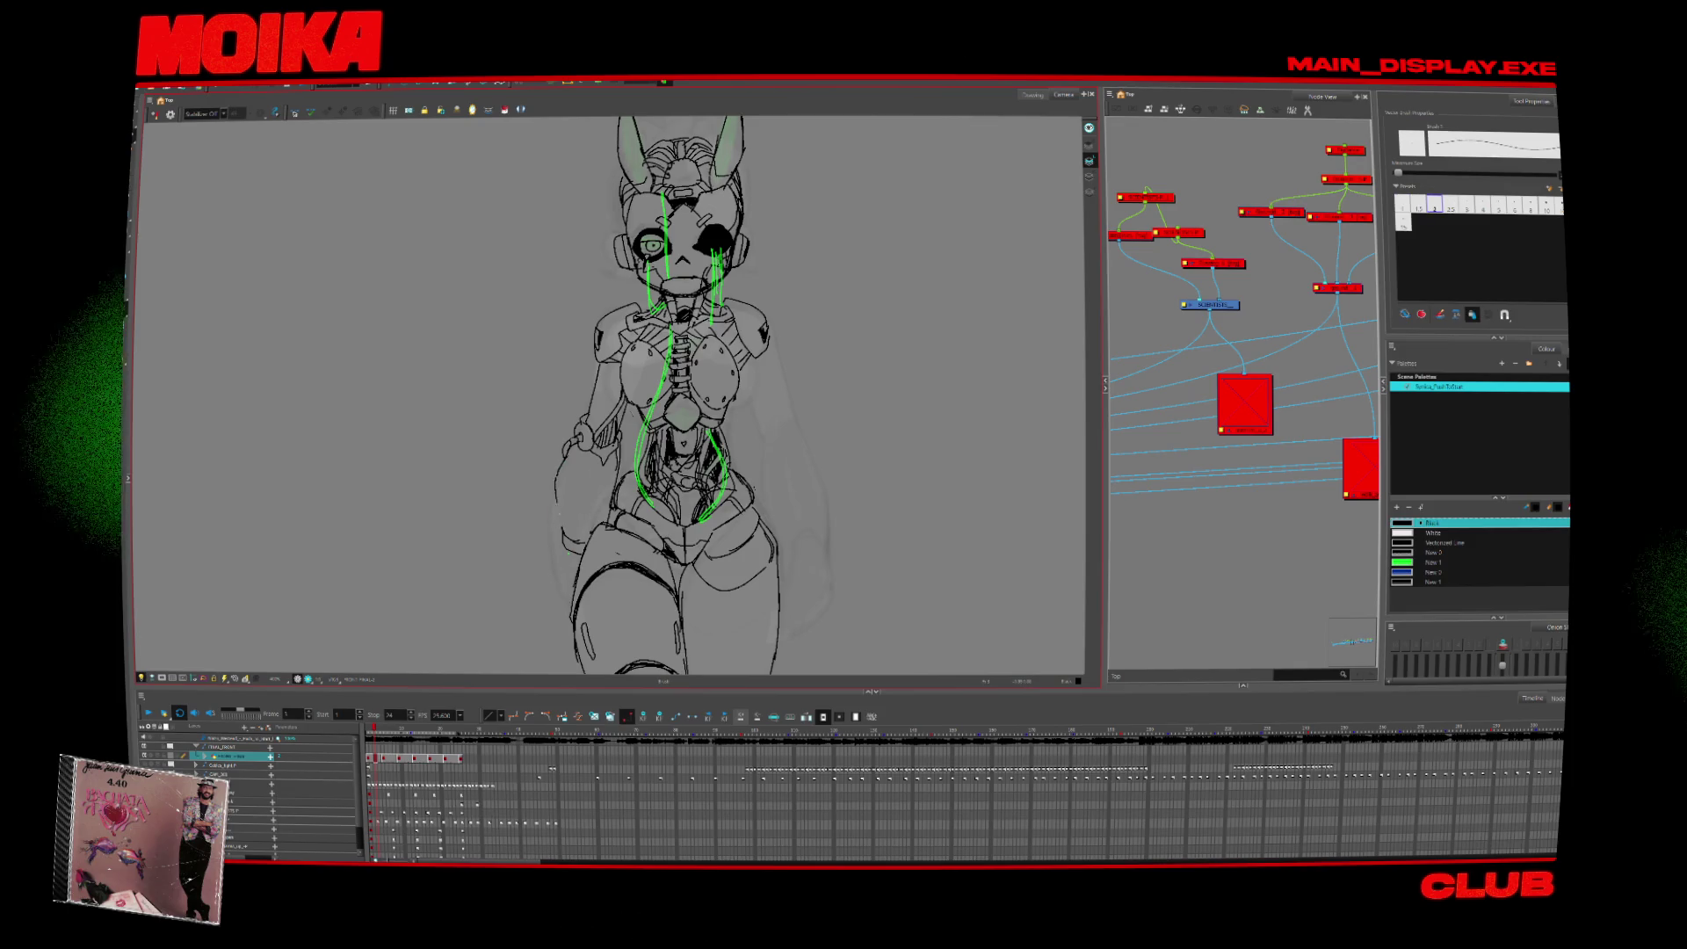
pyautogui.scroll(-3, 673, 458)
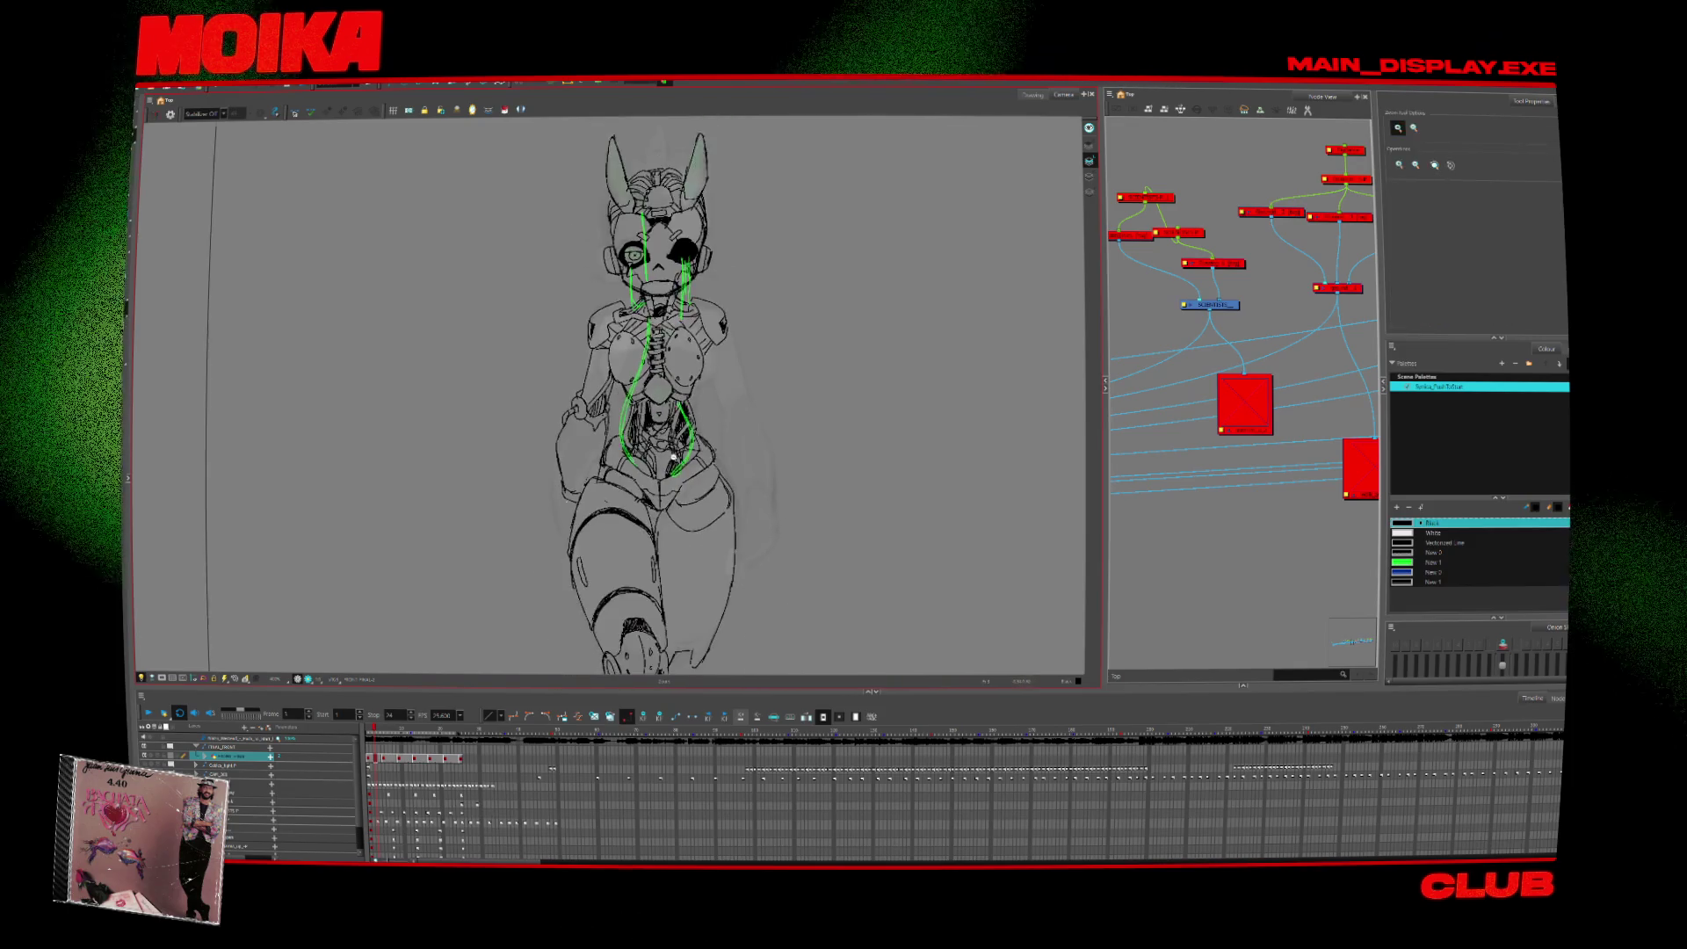
pyautogui.scroll(3, 673, 458)
pyautogui.hotkey('alt', 'b')
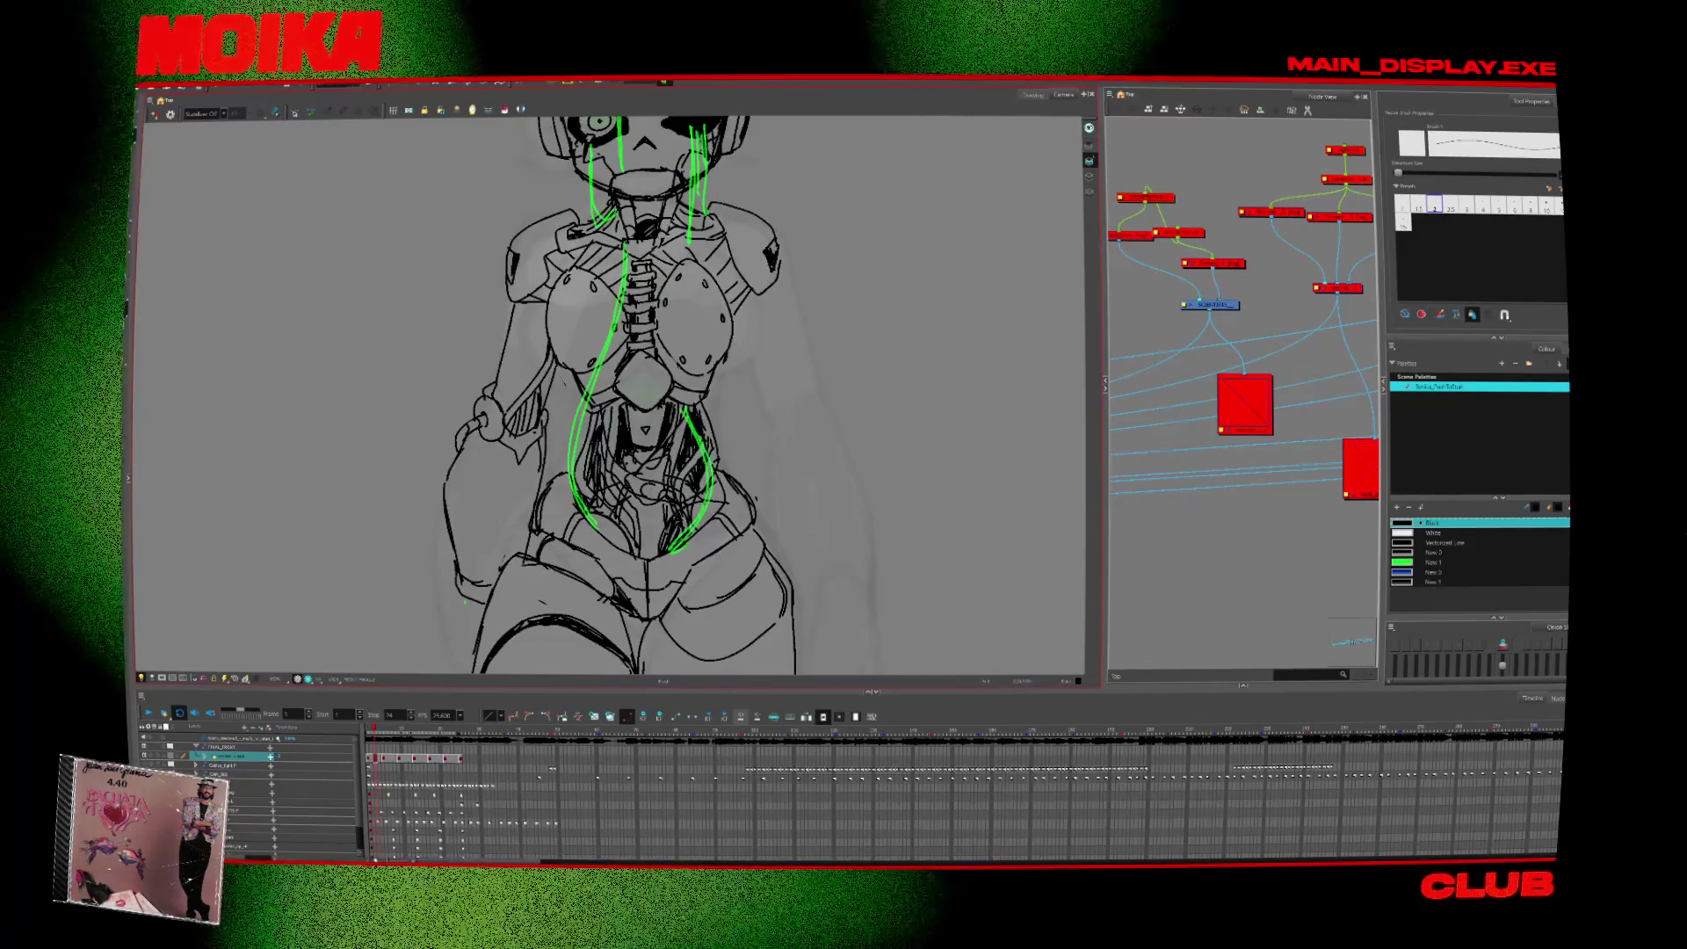
pyautogui.scroll(-3, 672, 457)
pyautogui.scroll(3, 672, 457)
pyautogui.hotkey('alt', 'b')
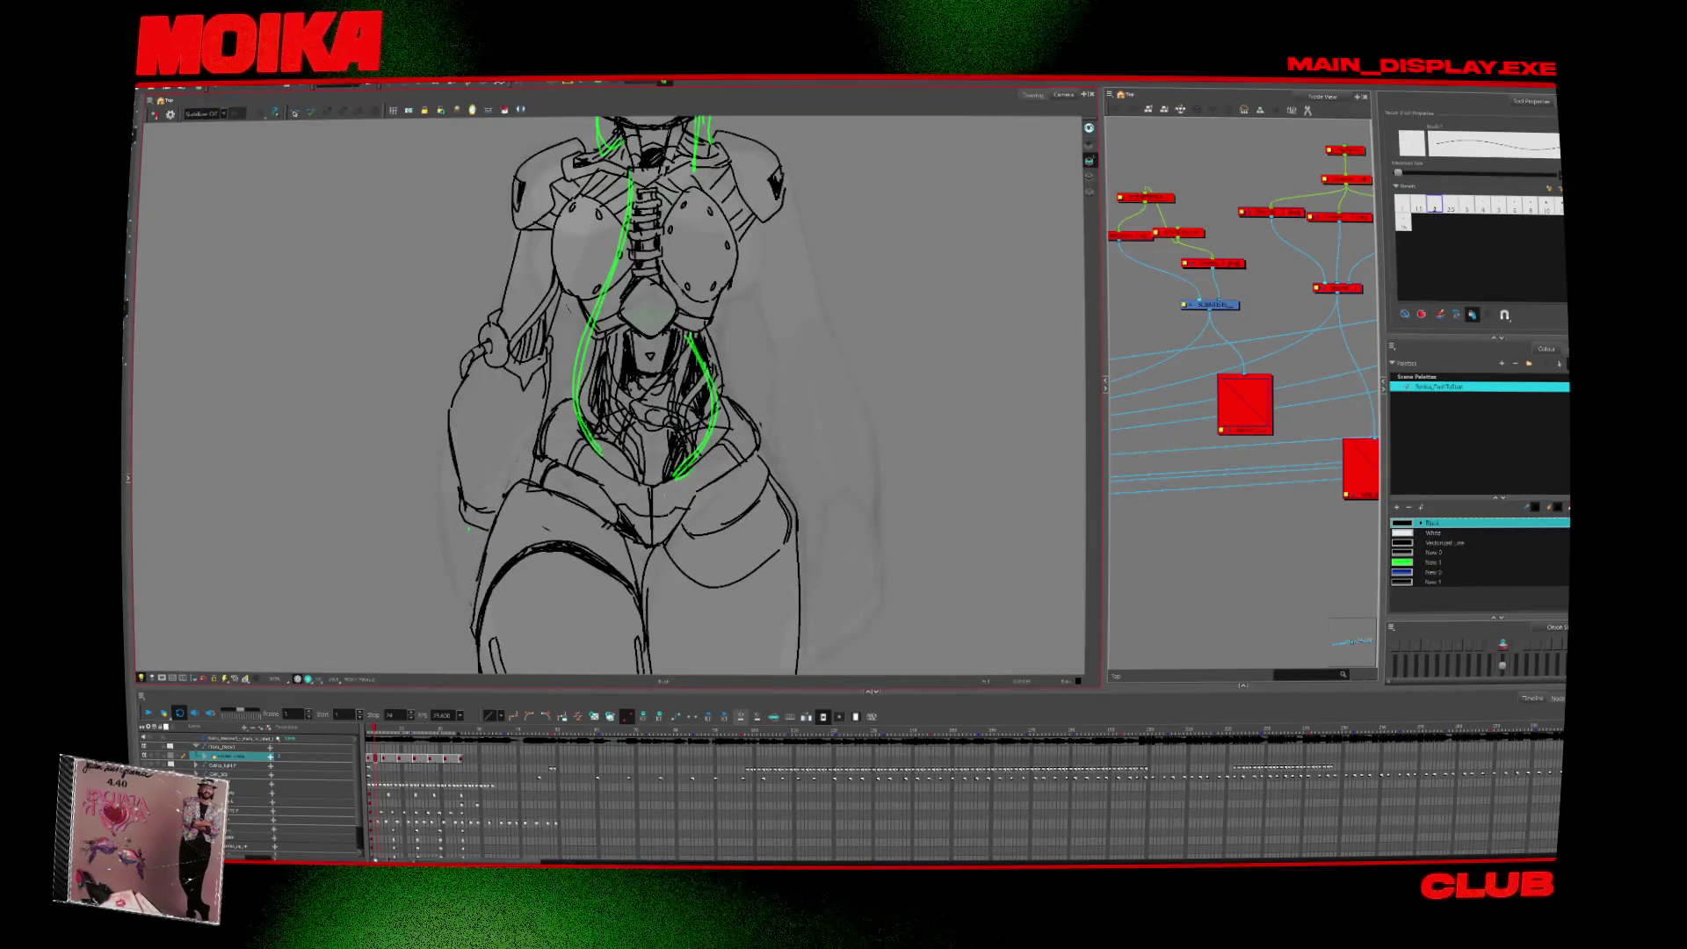
# Zoom out over the whole character and lower body, then advance to the next frame.
pyautogui.hotkey('alt', 'z')
pyautogui.scroll(-3, 734, 504)
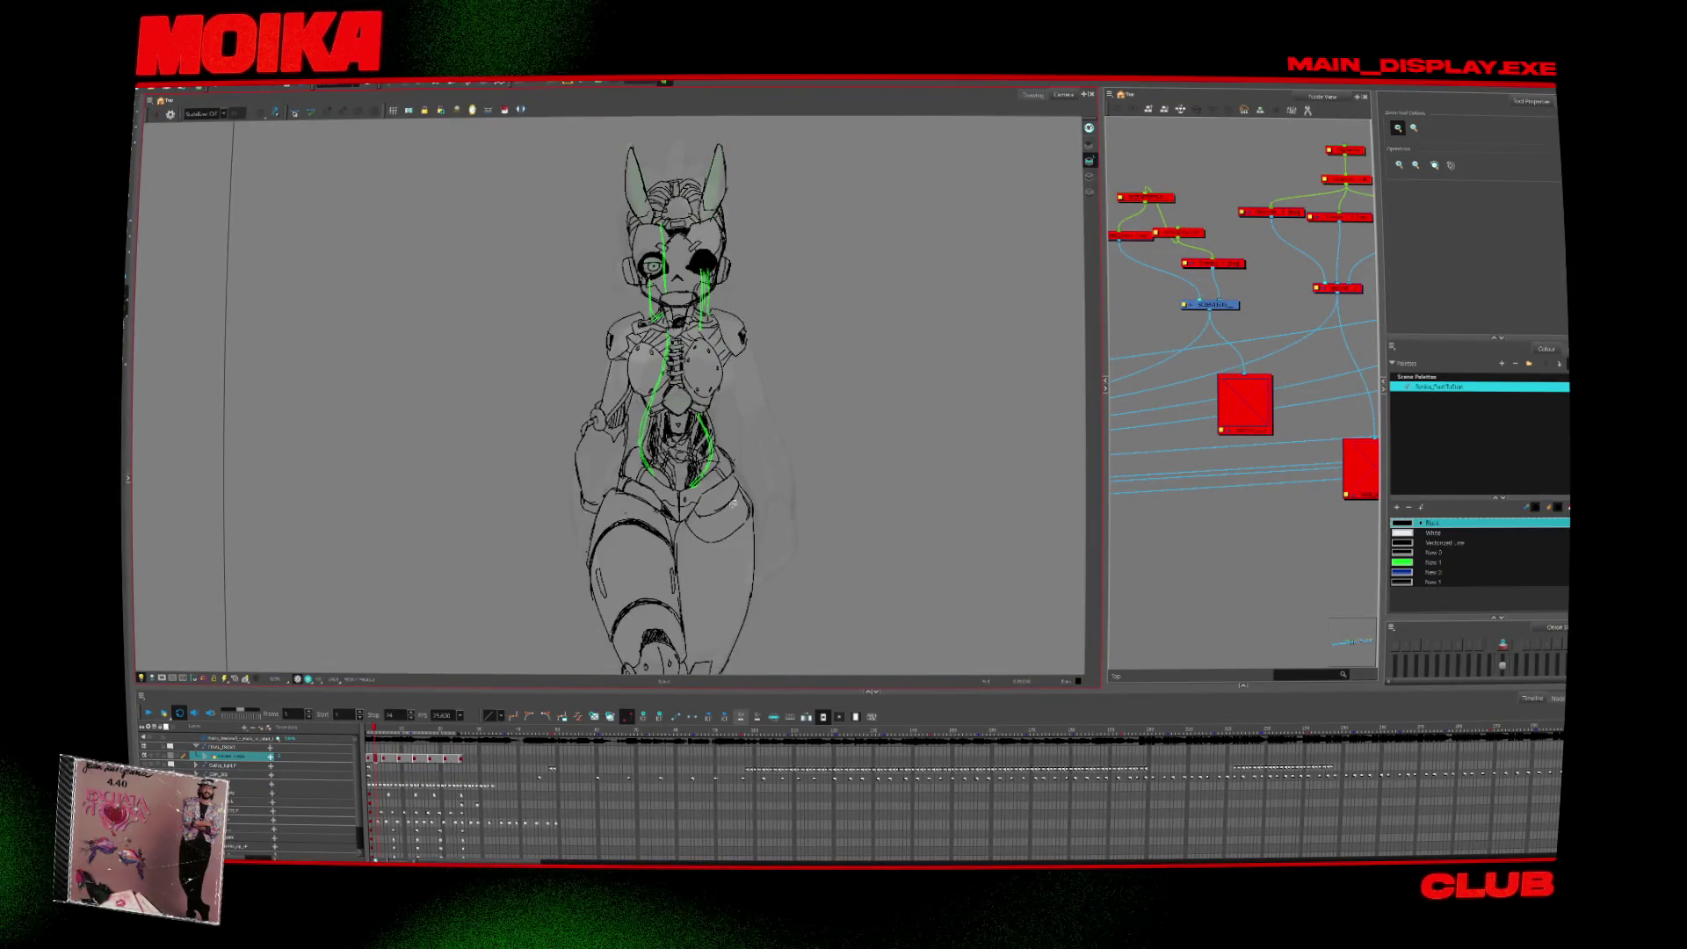
pyautogui.scroll(2, 745, 577)
pyautogui.hotkey('alt', 'b')
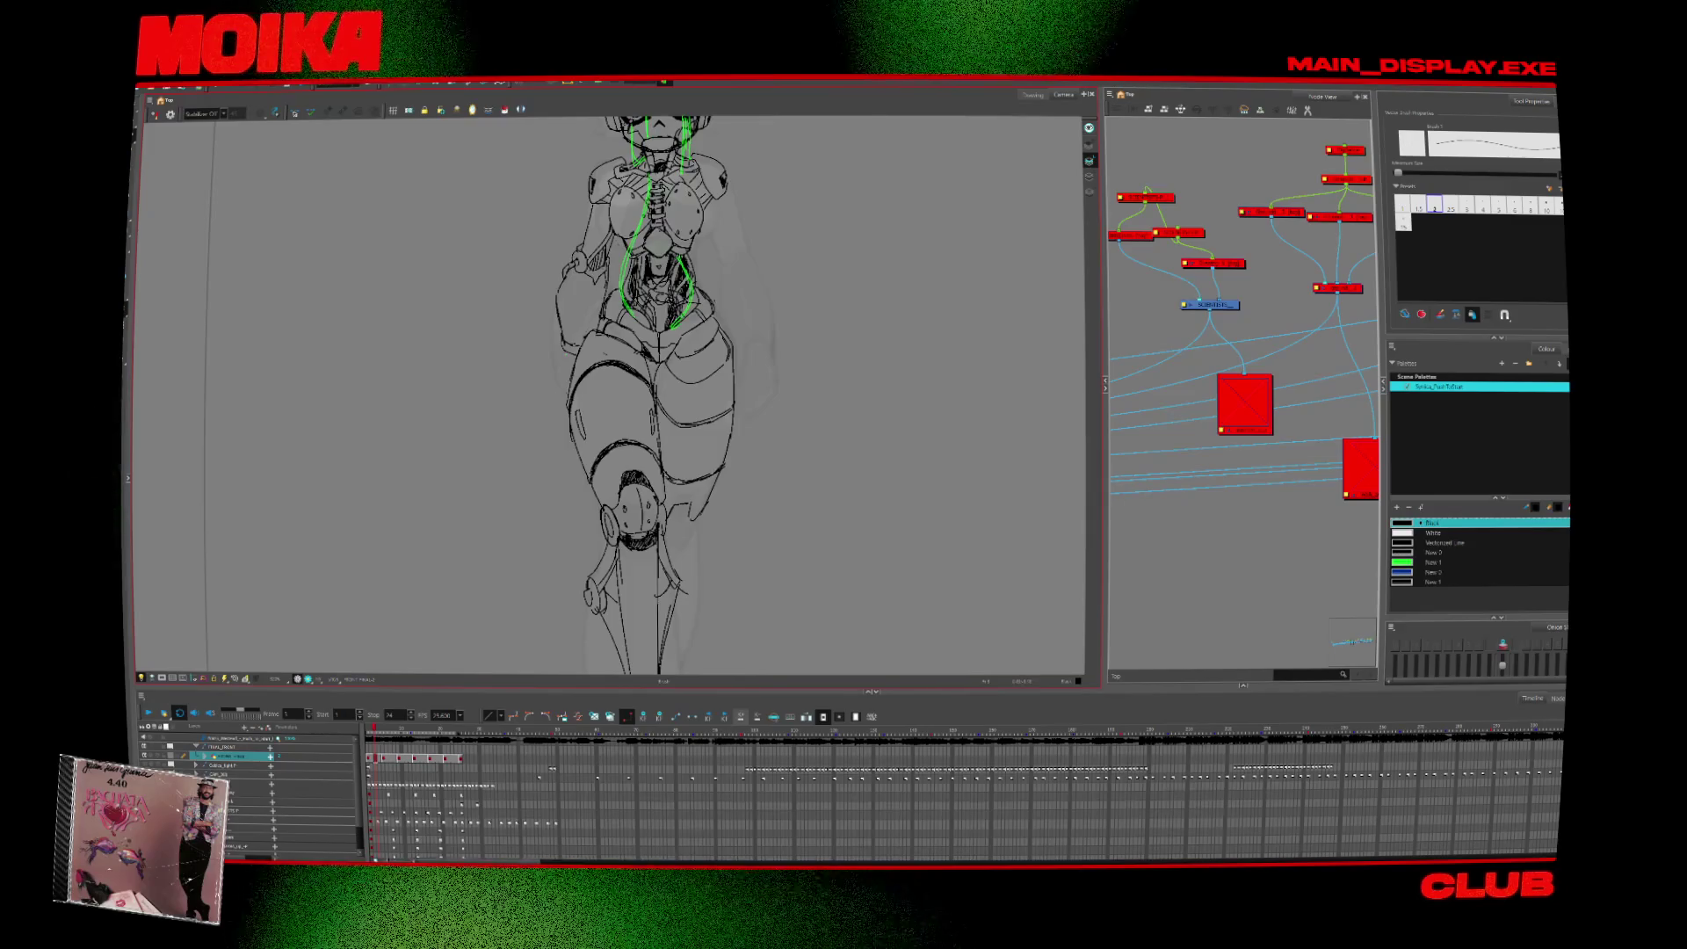
pyautogui.press('.')
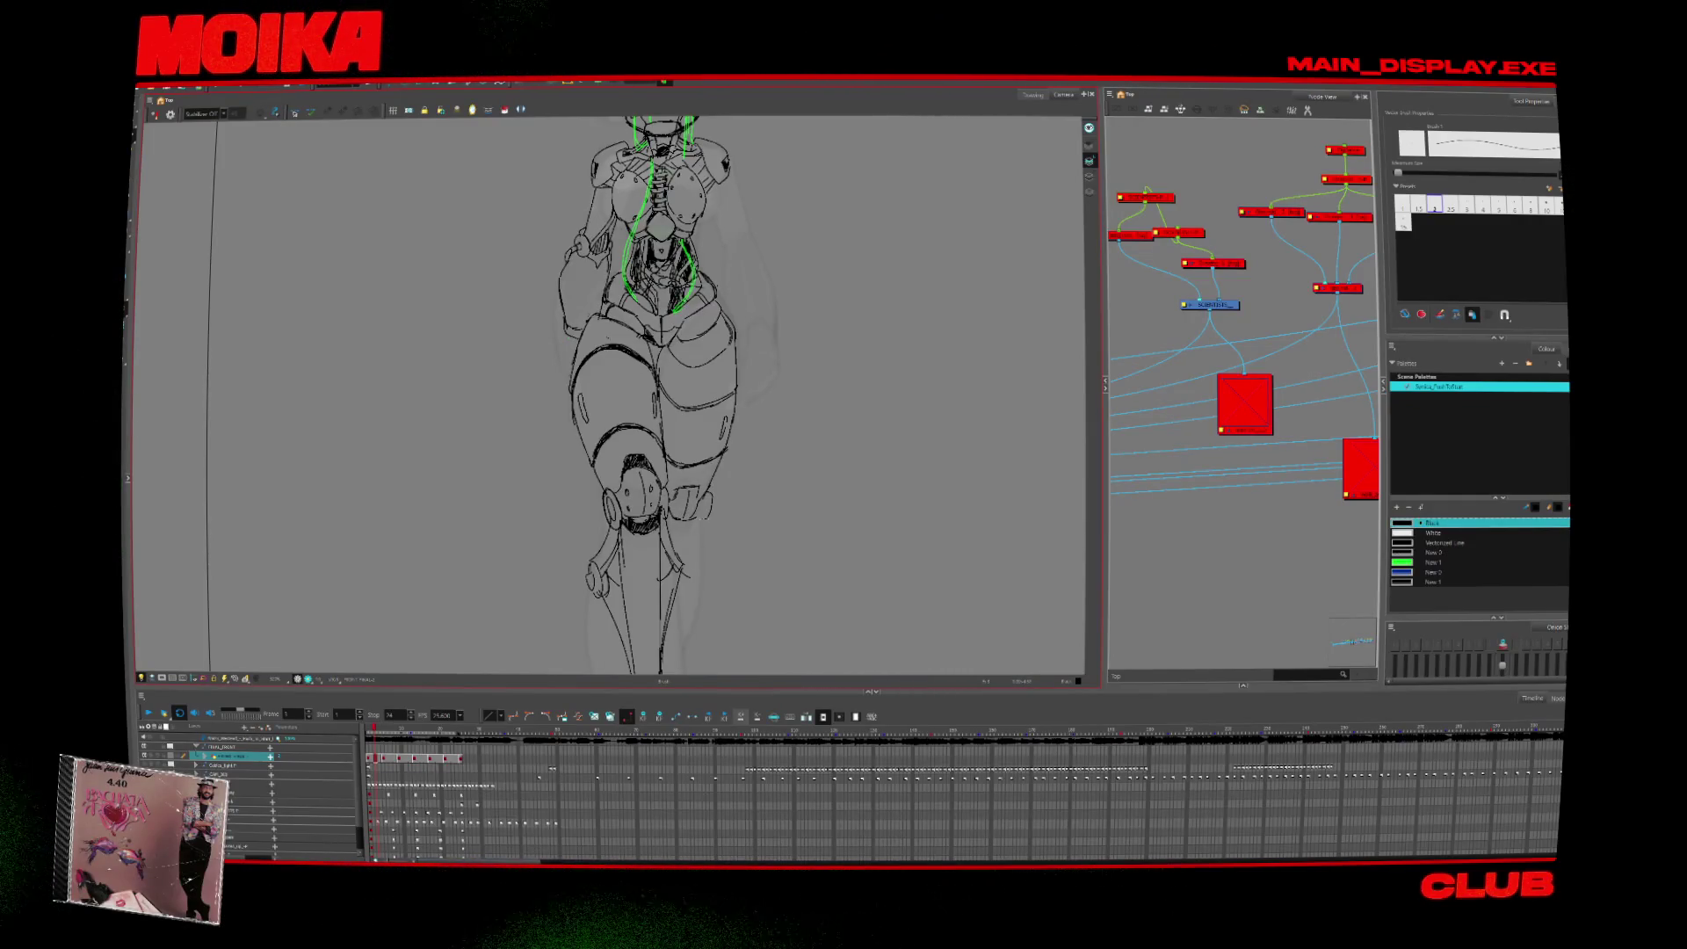
# Pan the view down to the legs and blade leg, then zoom in on the head.
pyautogui.hotkey('alt', 'b')
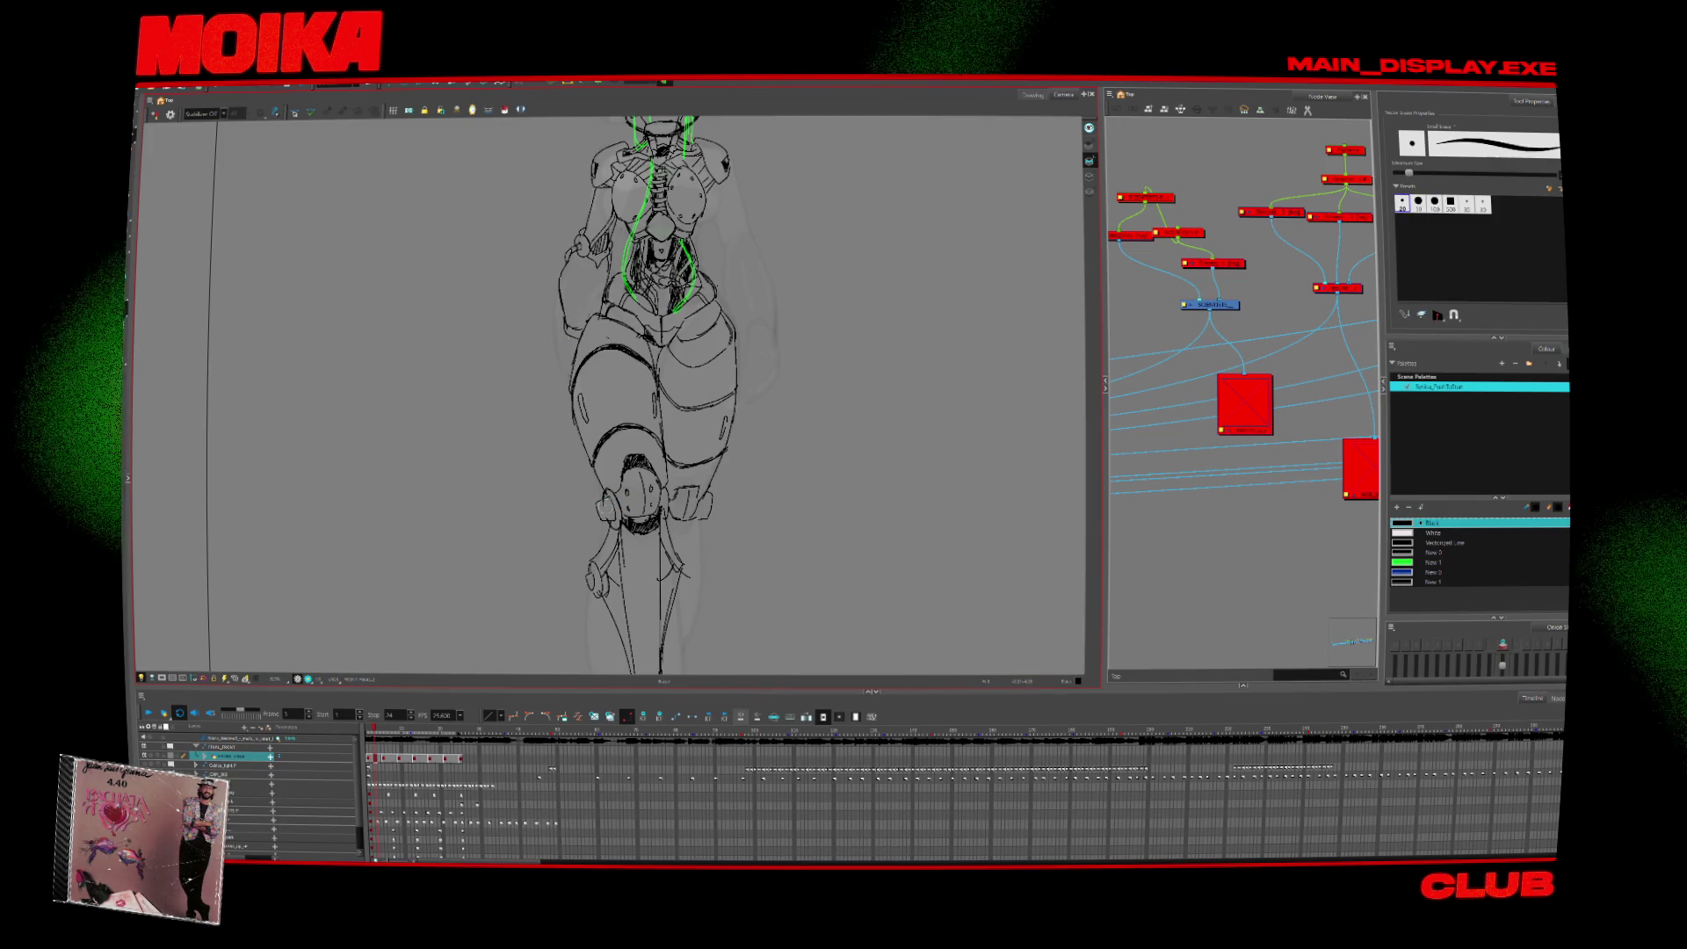
pyautogui.hotkey('alt', 'e')
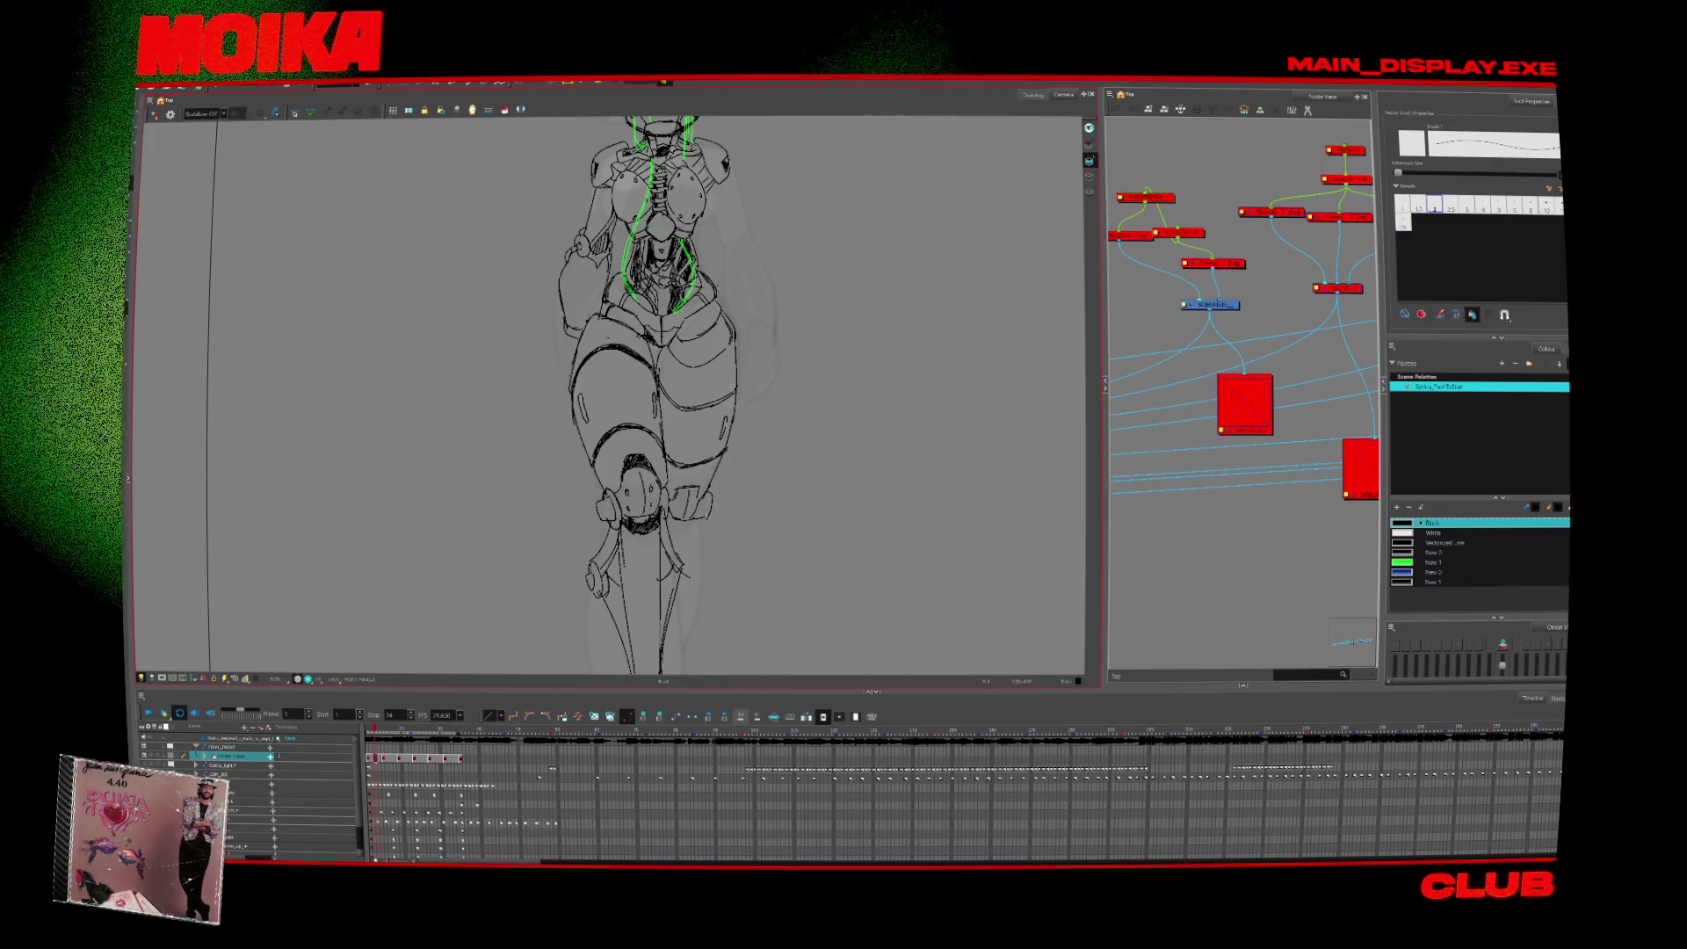
pyautogui.moveTo(700, 513); pyautogui.dragTo(705, 478)
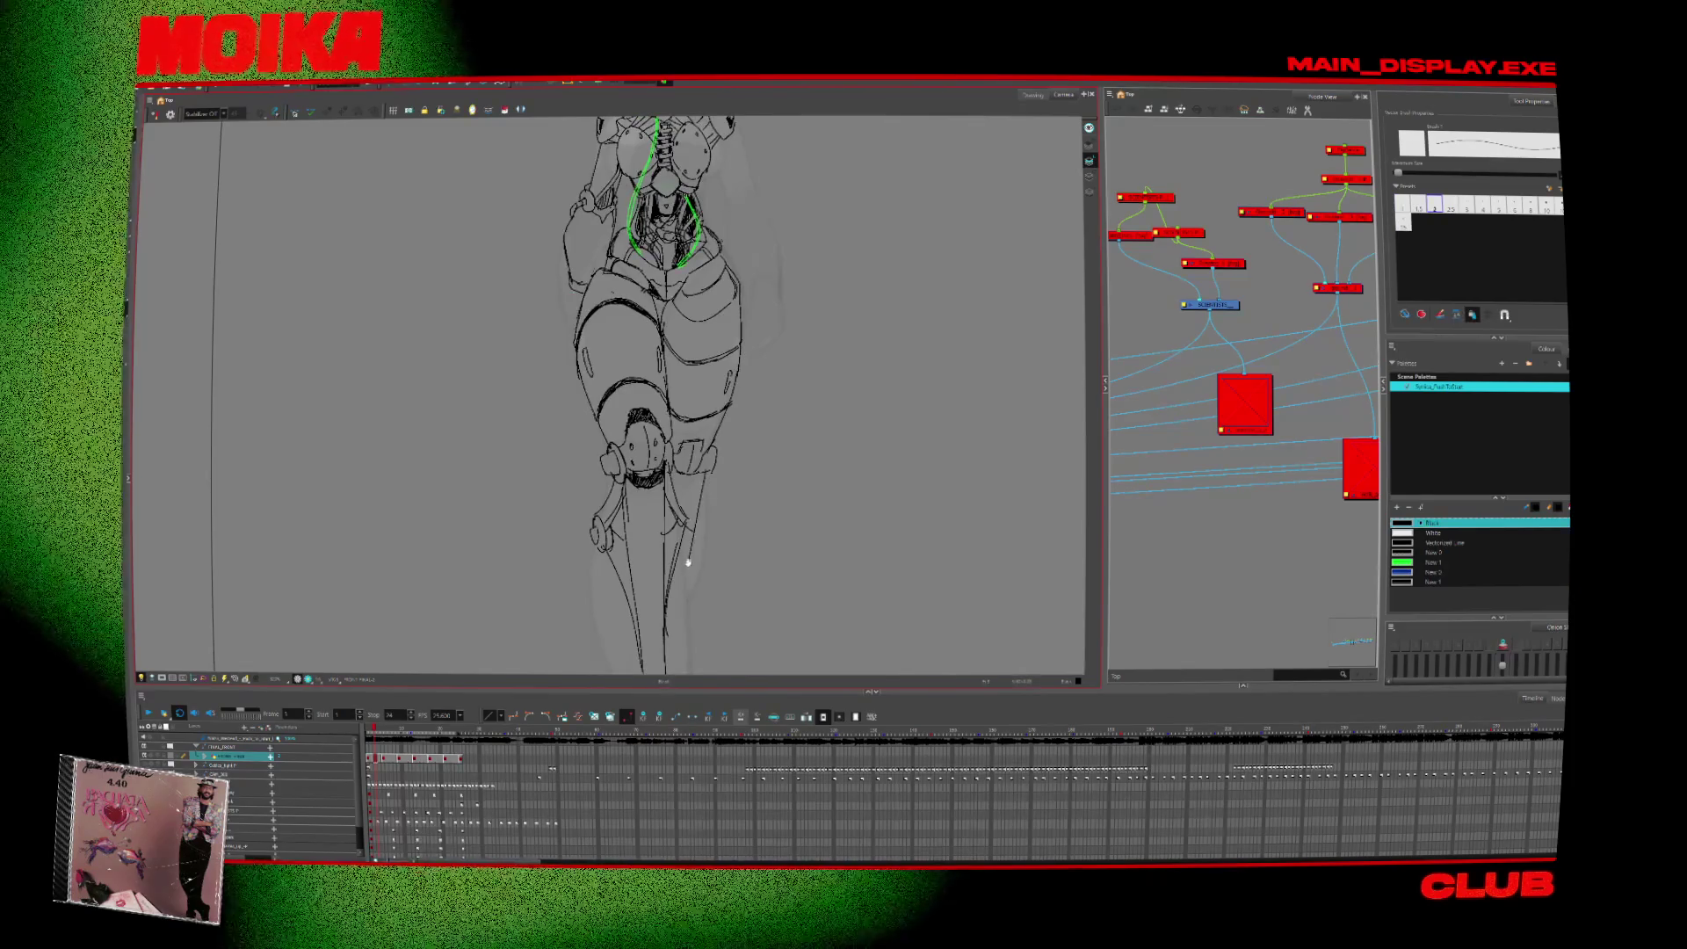
pyautogui.moveTo(688, 563); pyautogui.dragTo(704, 474)
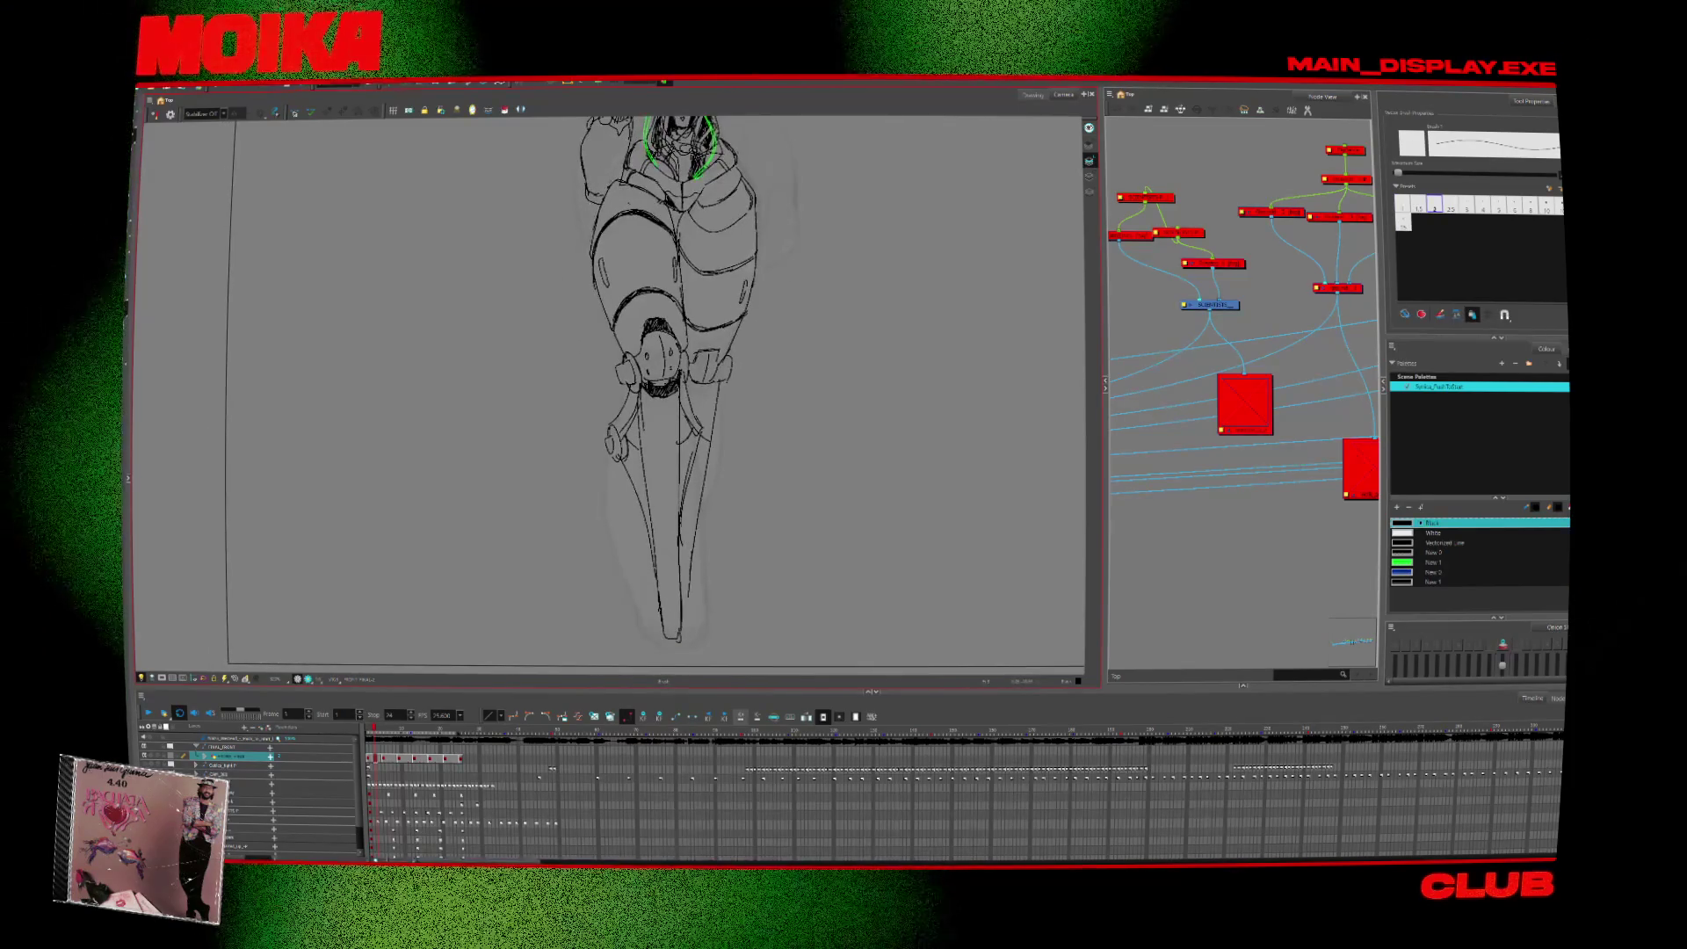
pyautogui.hotkey('alt', 'z')
pyautogui.scroll(-3, 746, 550)
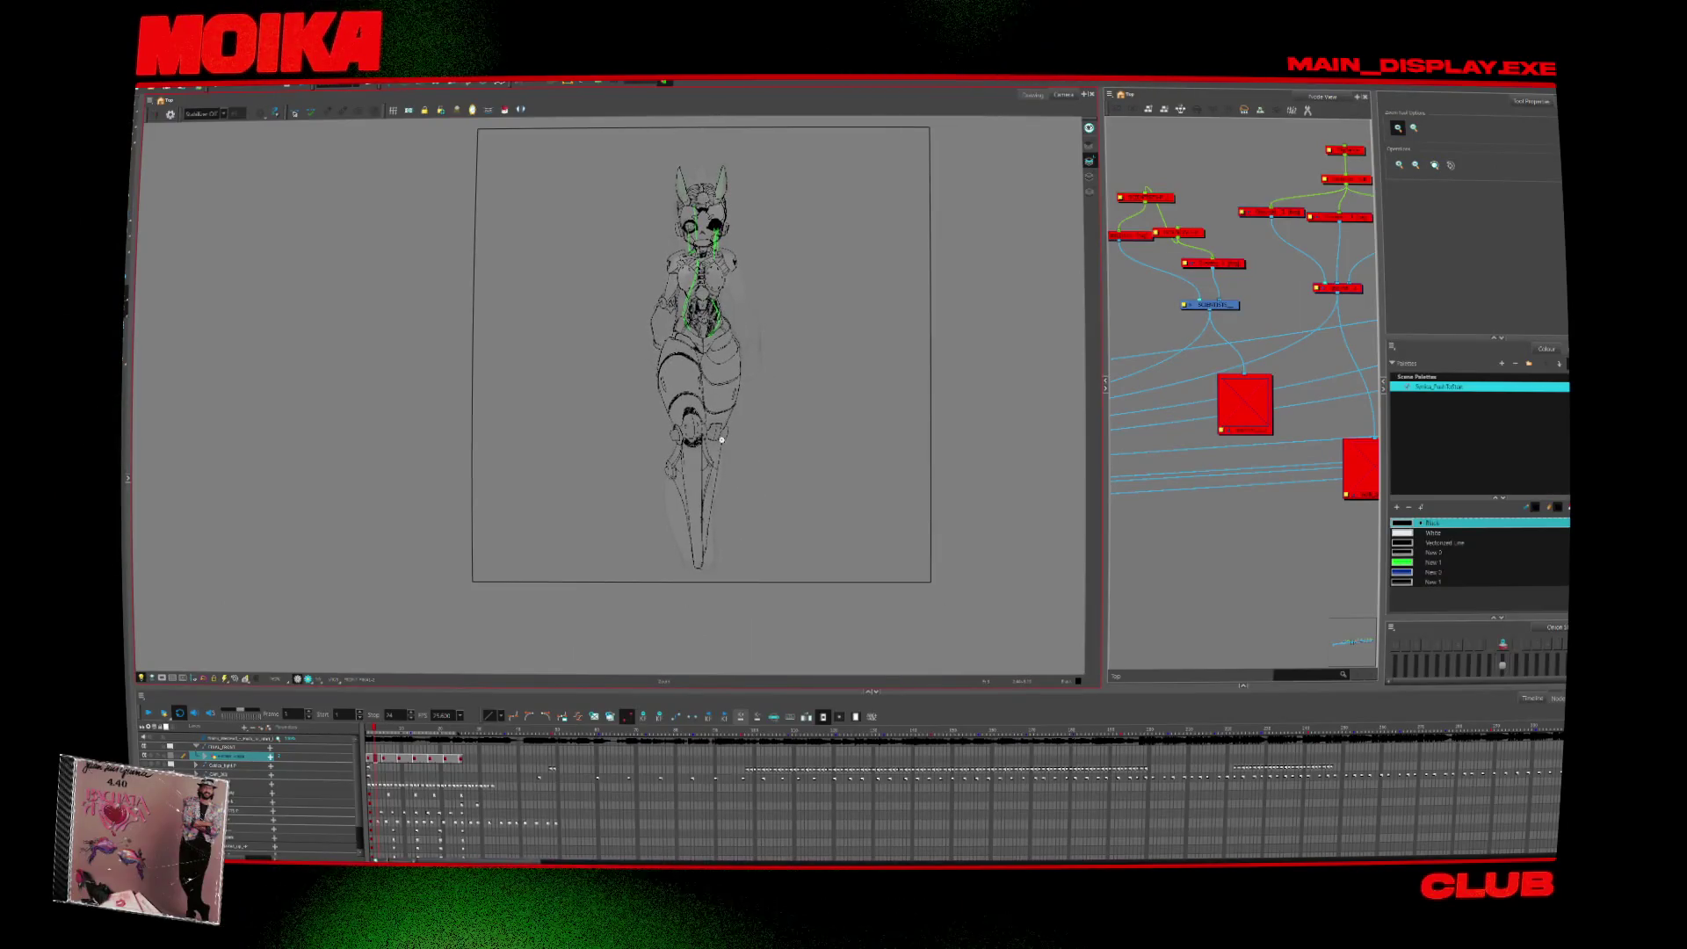
pyautogui.scroll(4, 723, 176)
pyautogui.hotkey('alt', 'b')
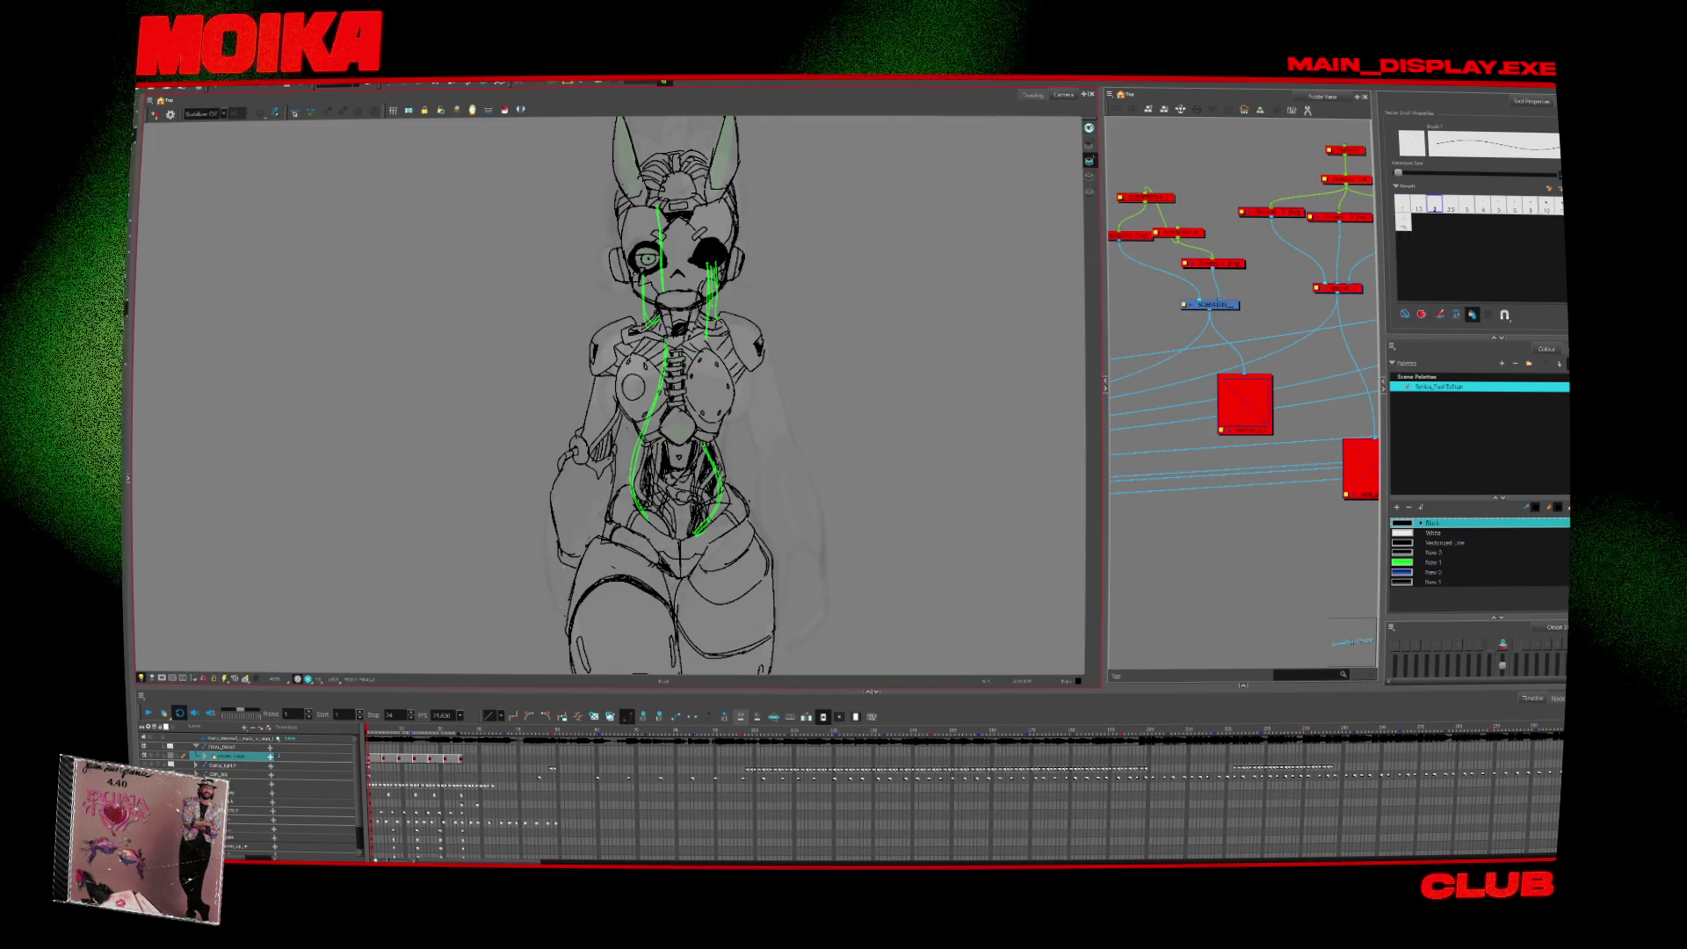
# Reframe the character and fill the left chest plate solid black.
pyautogui.hotkey('alt', 'z')
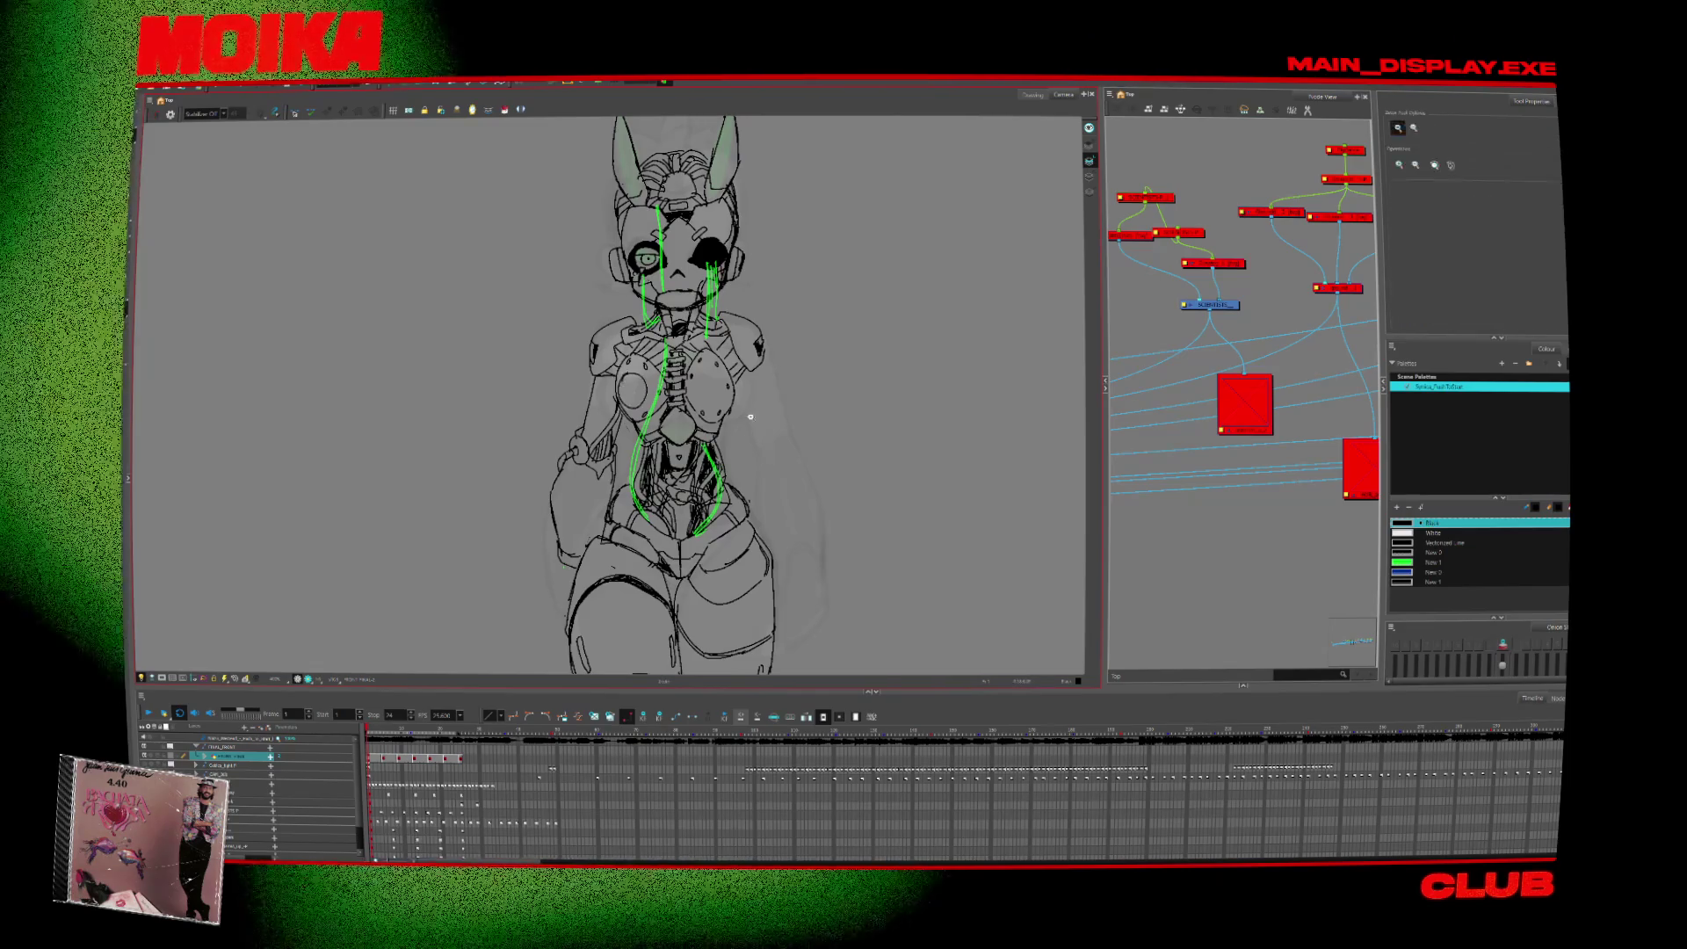
pyautogui.scroll(-3, 642, 414)
pyautogui.scroll(1, 642, 414)
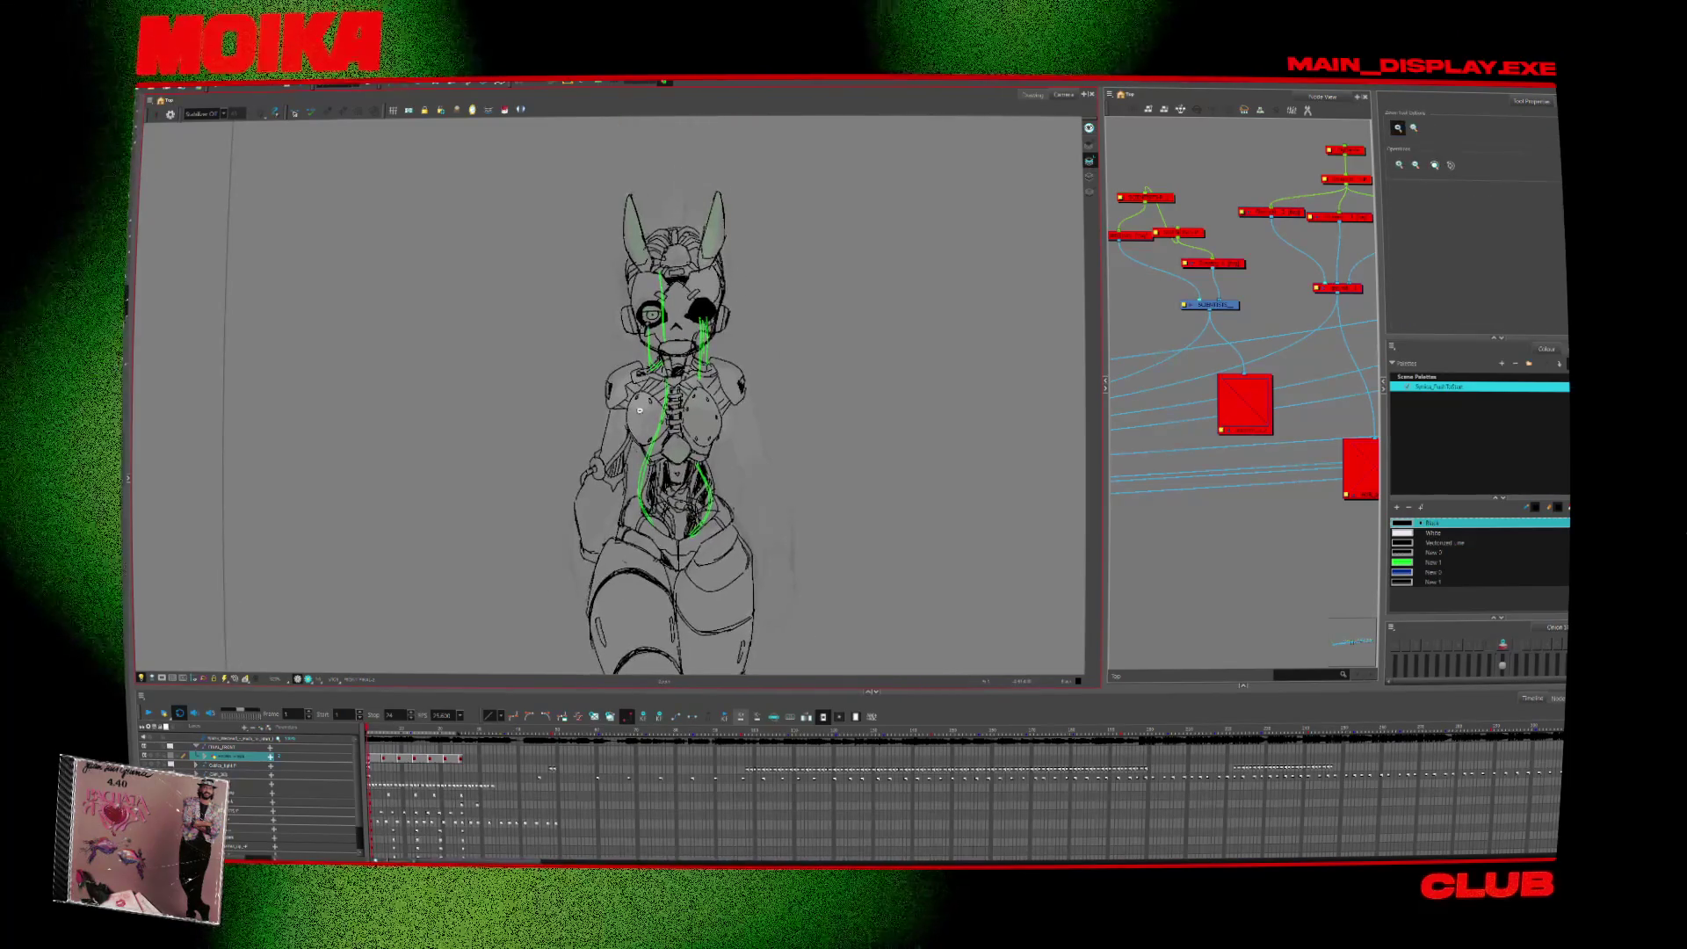
pyautogui.scroll(1, 643, 414)
pyautogui.hotkey('alt', 'b')
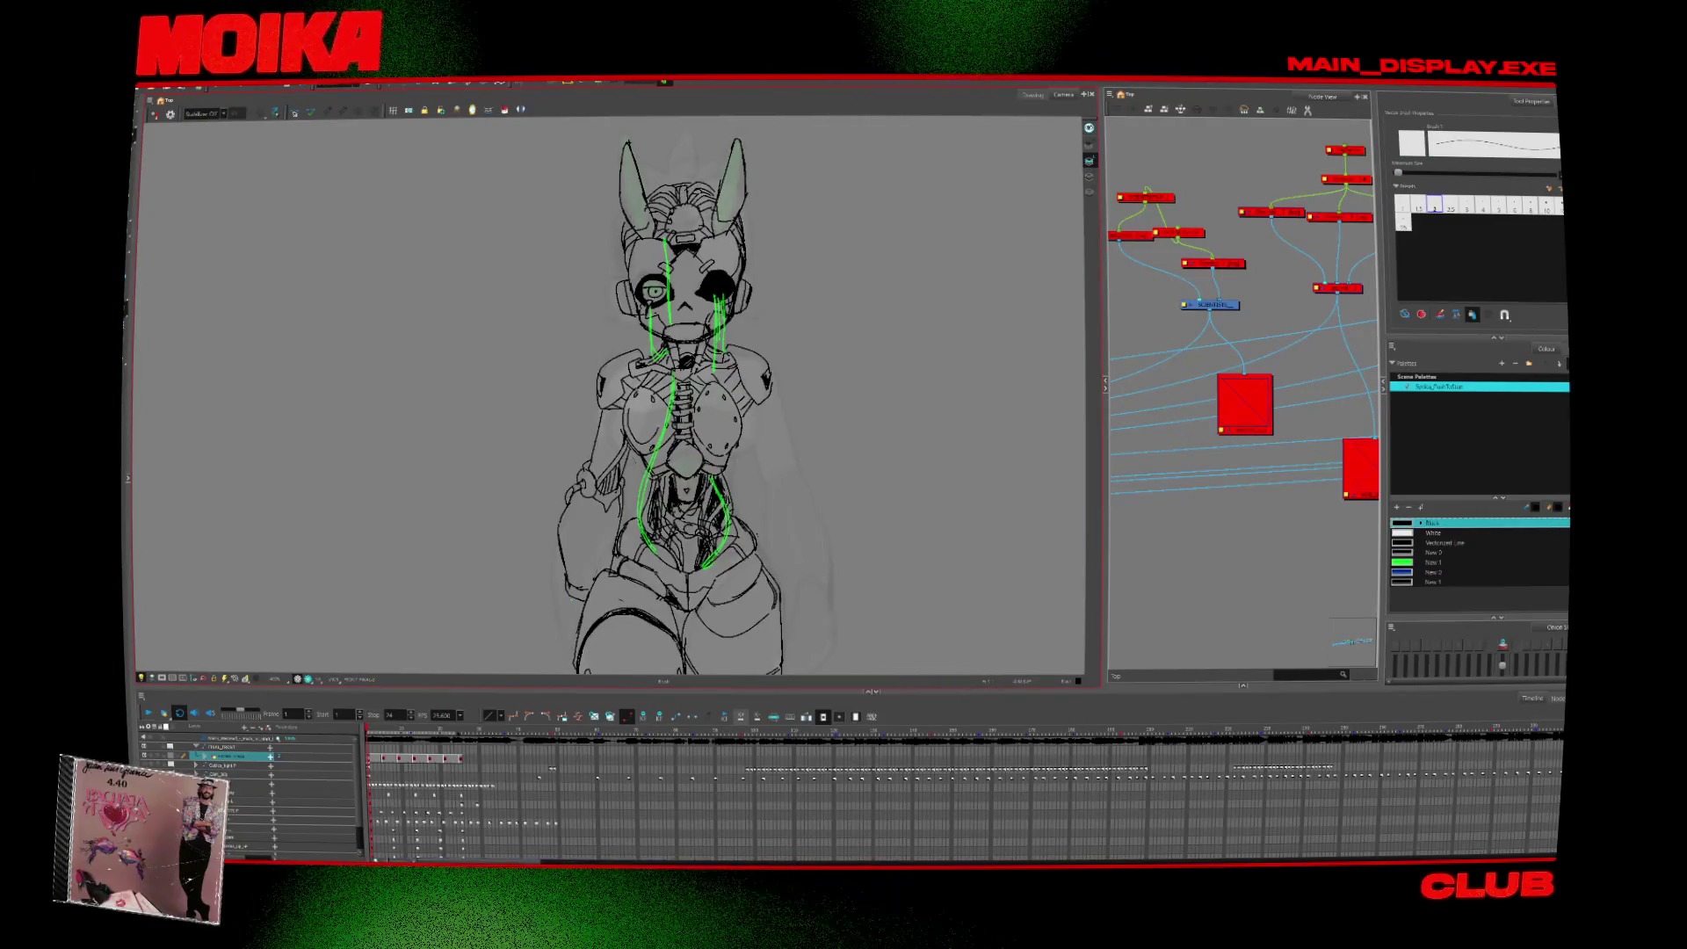
pyautogui.hotkey('alt', 'i')
pyautogui.click(643, 424)
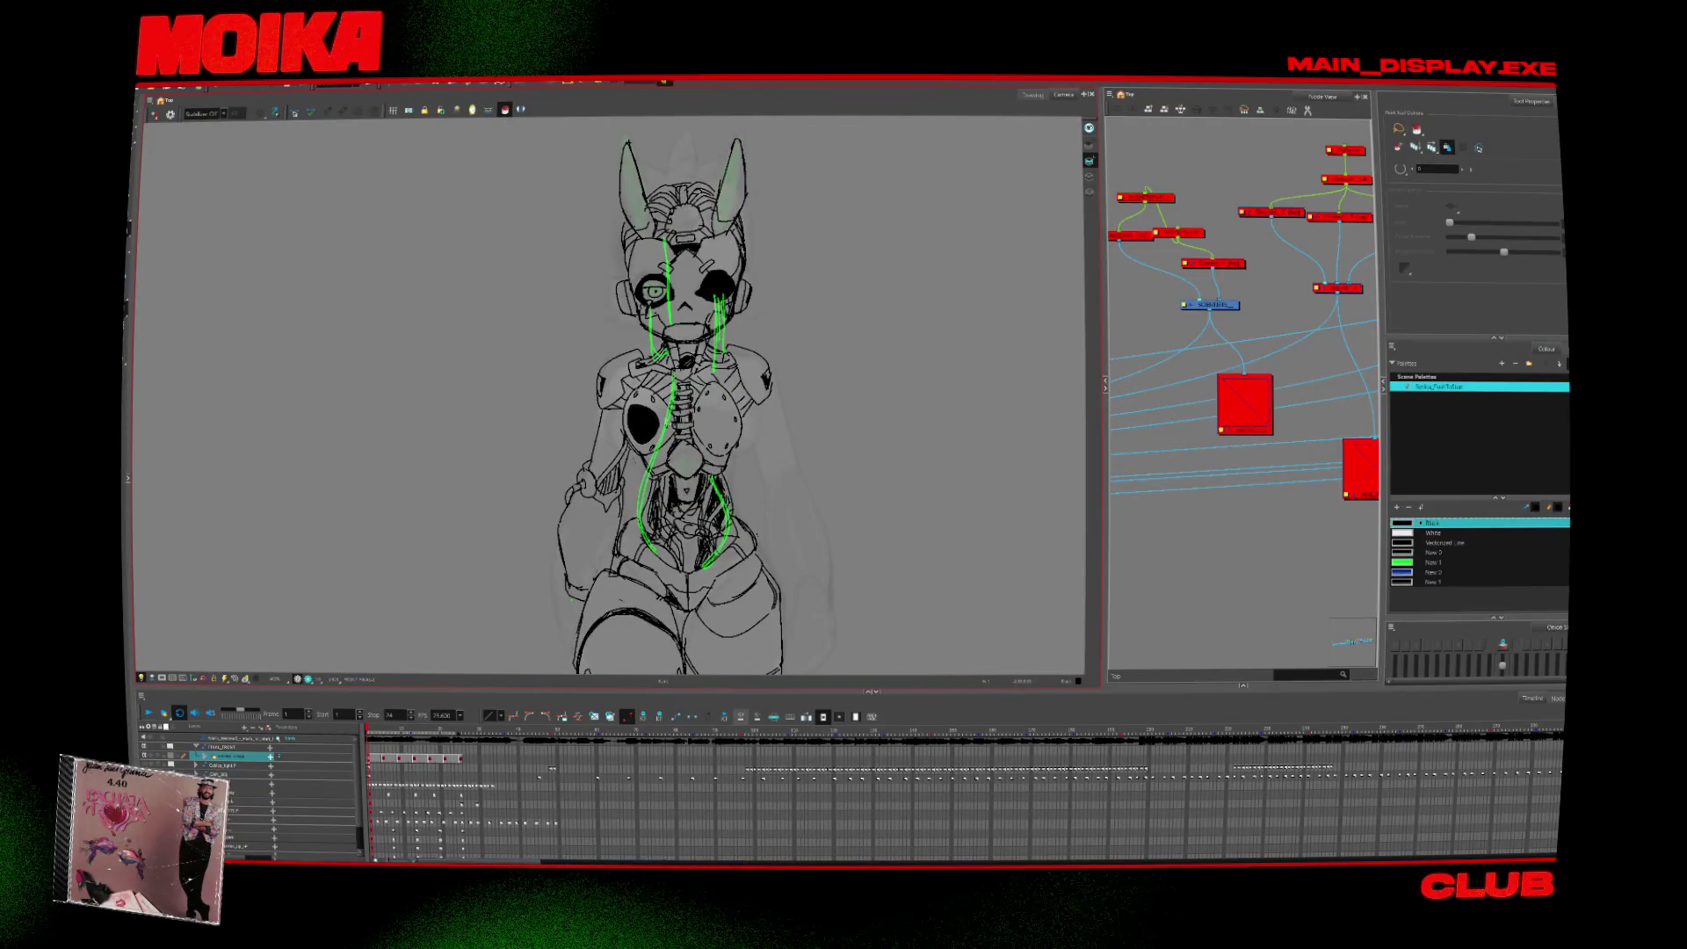
pyautogui.hotkey('alt', 'b')
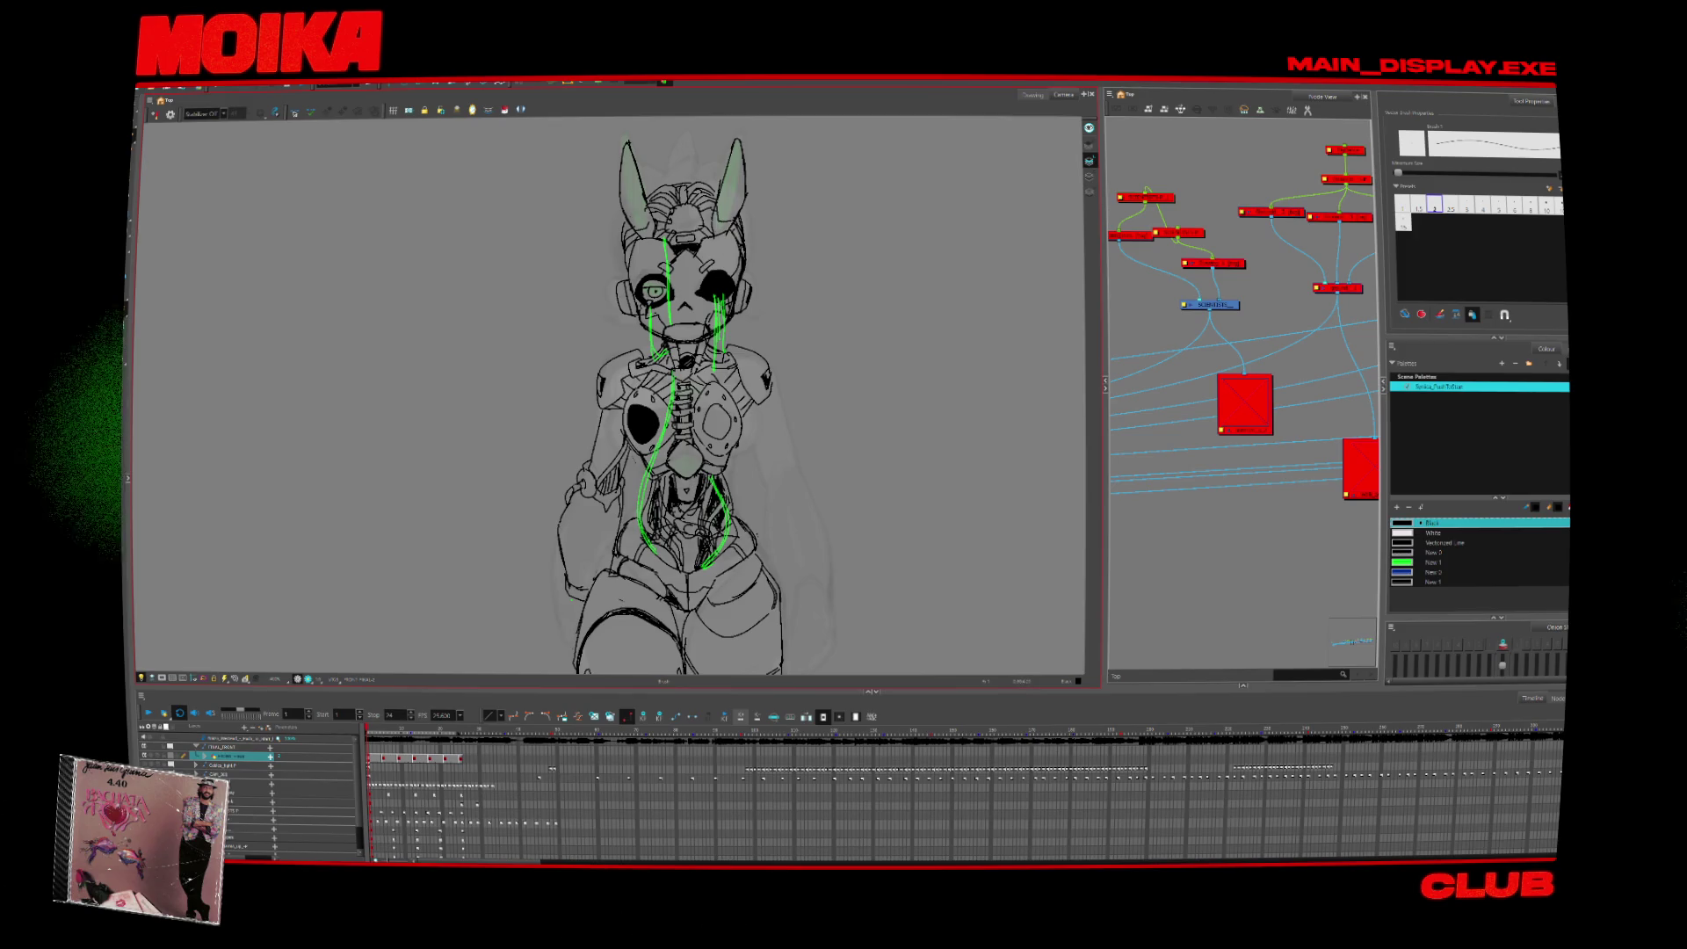
# Erase the stray strokes on the character's left arm, then zoom back out.
pyautogui.hotkey('alt', 'z')
pyautogui.scroll(-2, 777, 495)
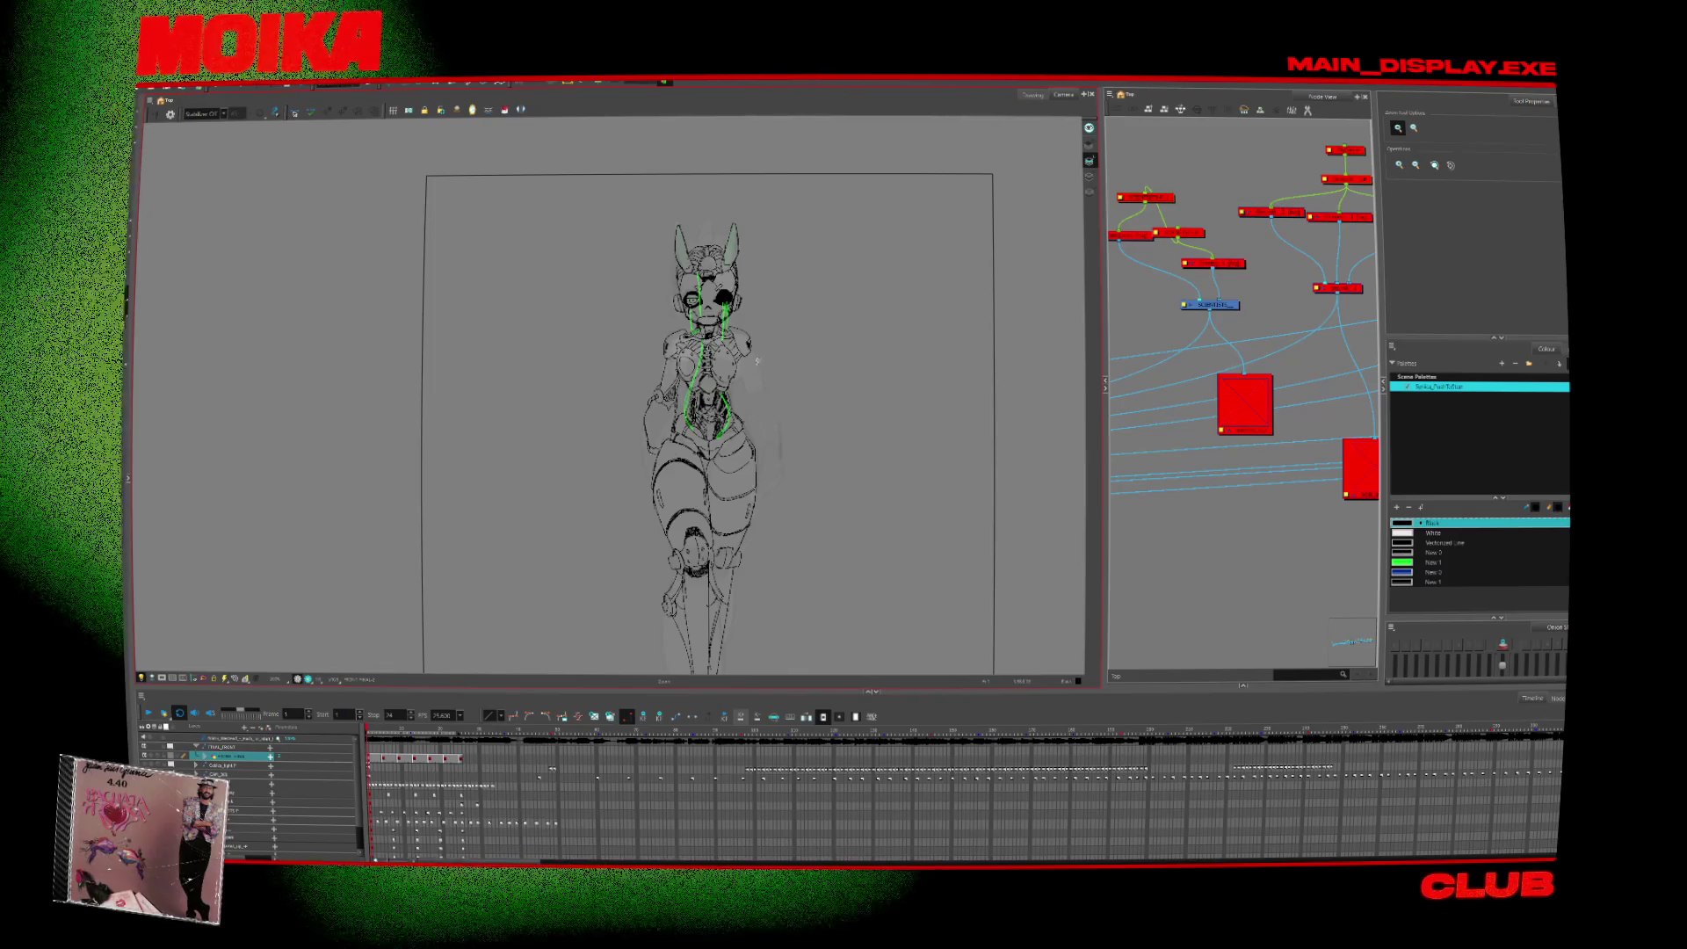
pyautogui.scroll(3, 719, 356)
pyautogui.hotkey('alt', 'b')
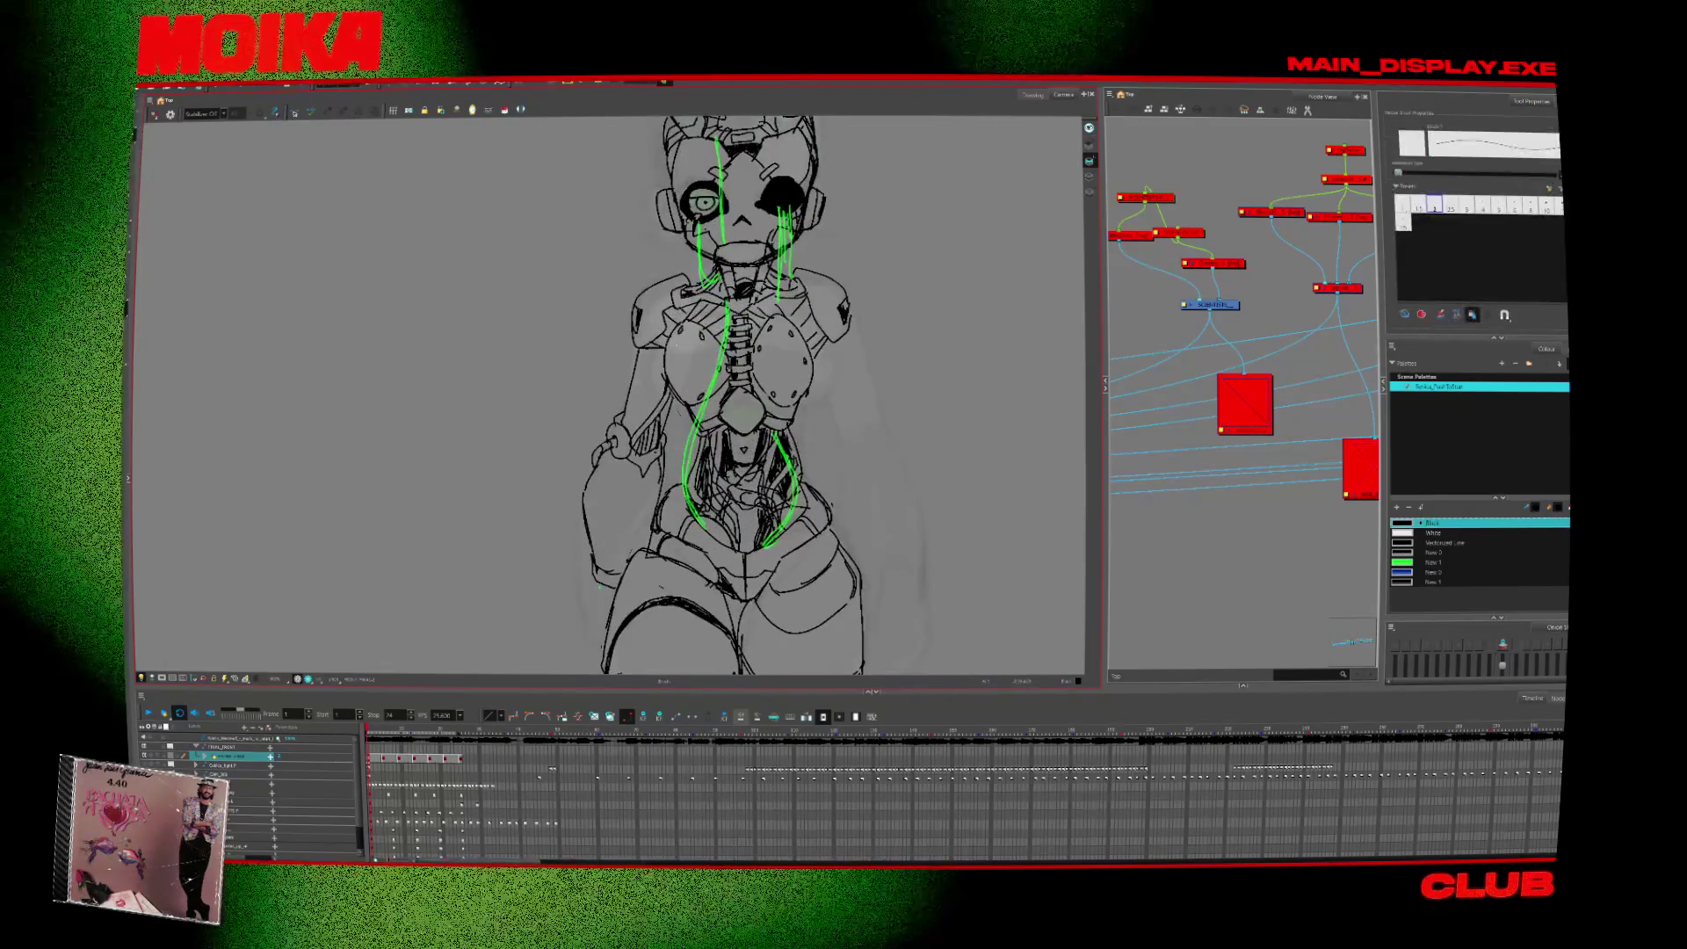
pyautogui.hotkey('alt', 'e')
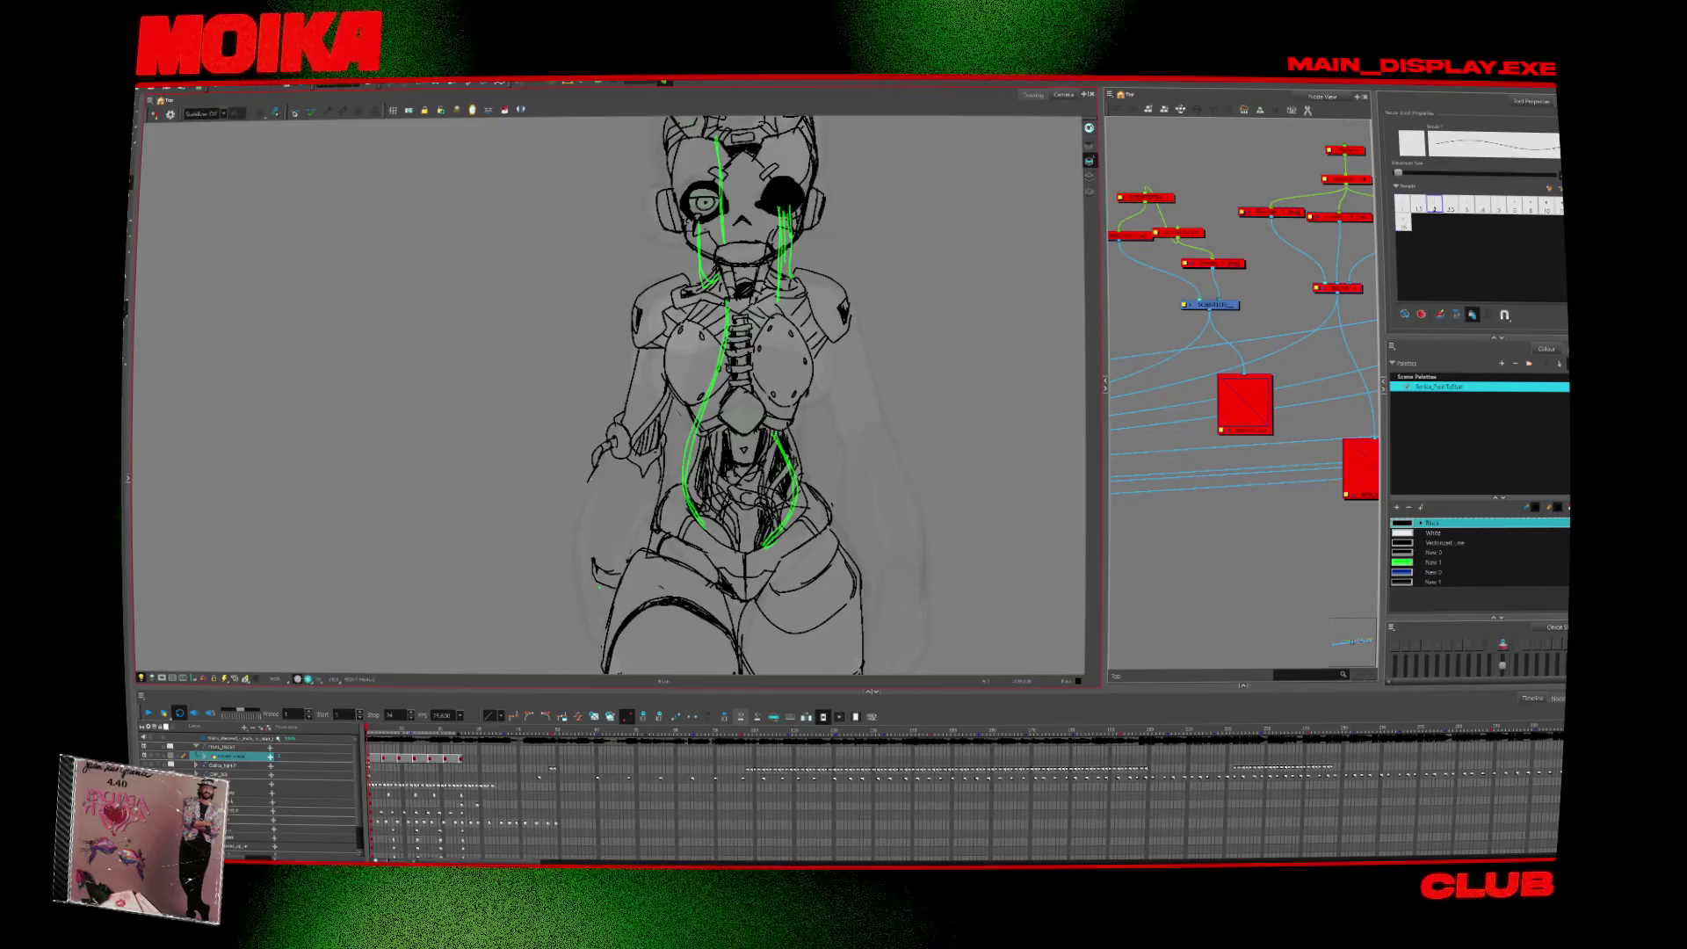
pyautogui.moveTo(600, 558); pyautogui.dragTo(588, 490)
pyautogui.hotkey('alt', '/')
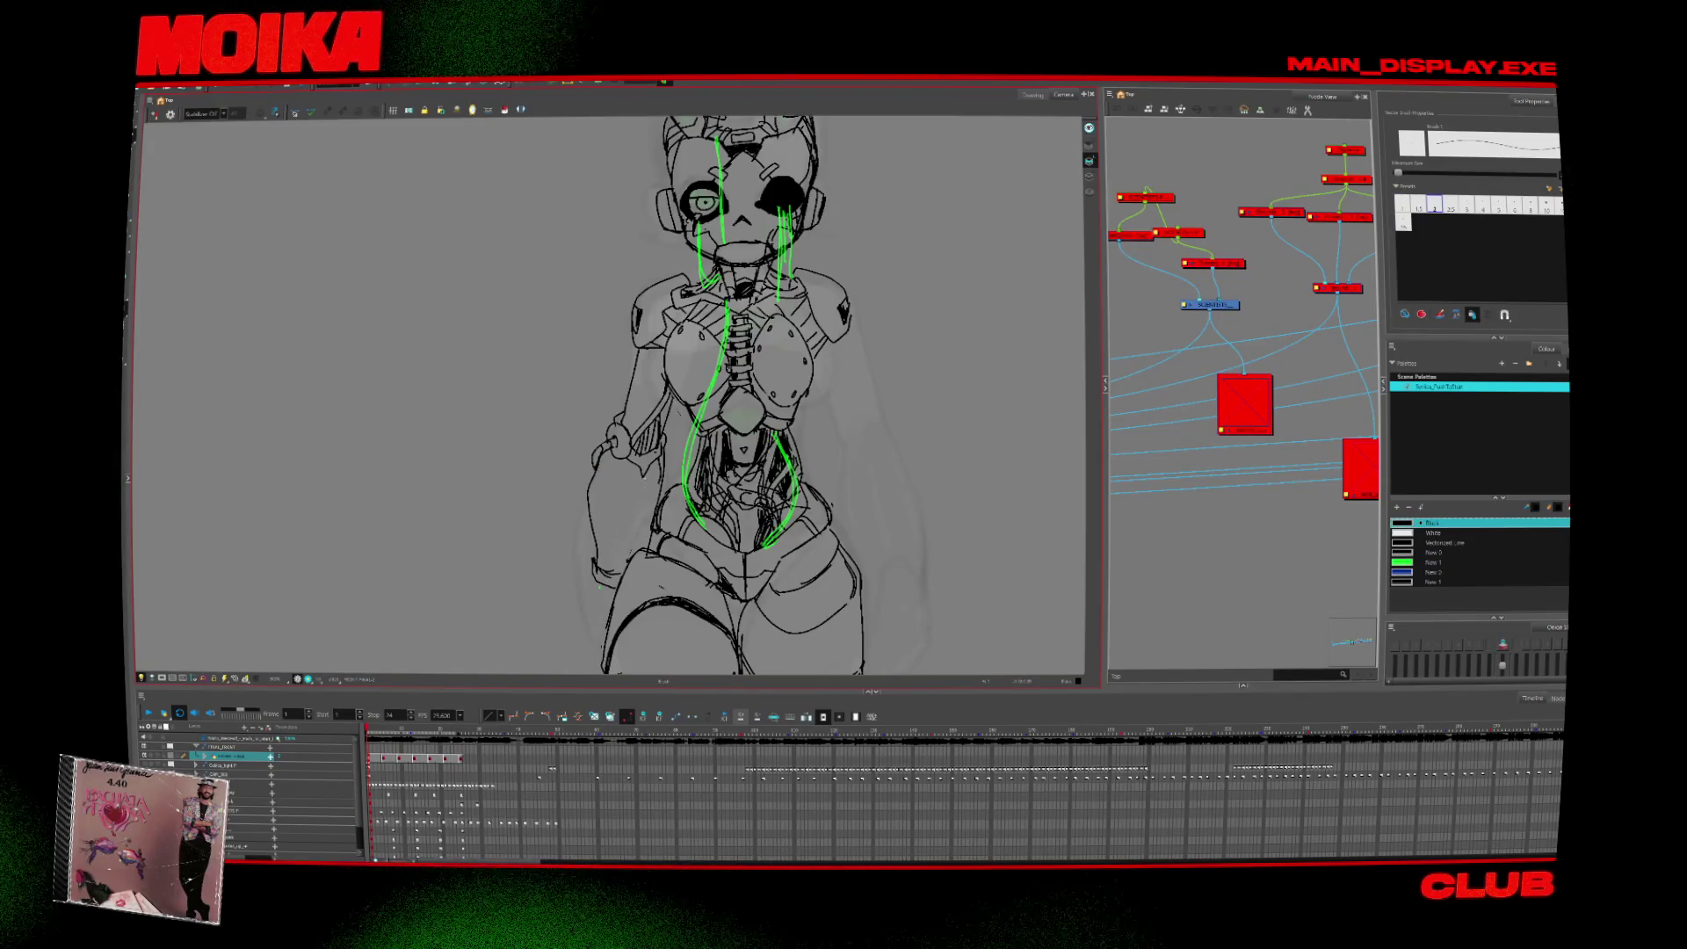
pyautogui.scroll(-1, 777, 527)
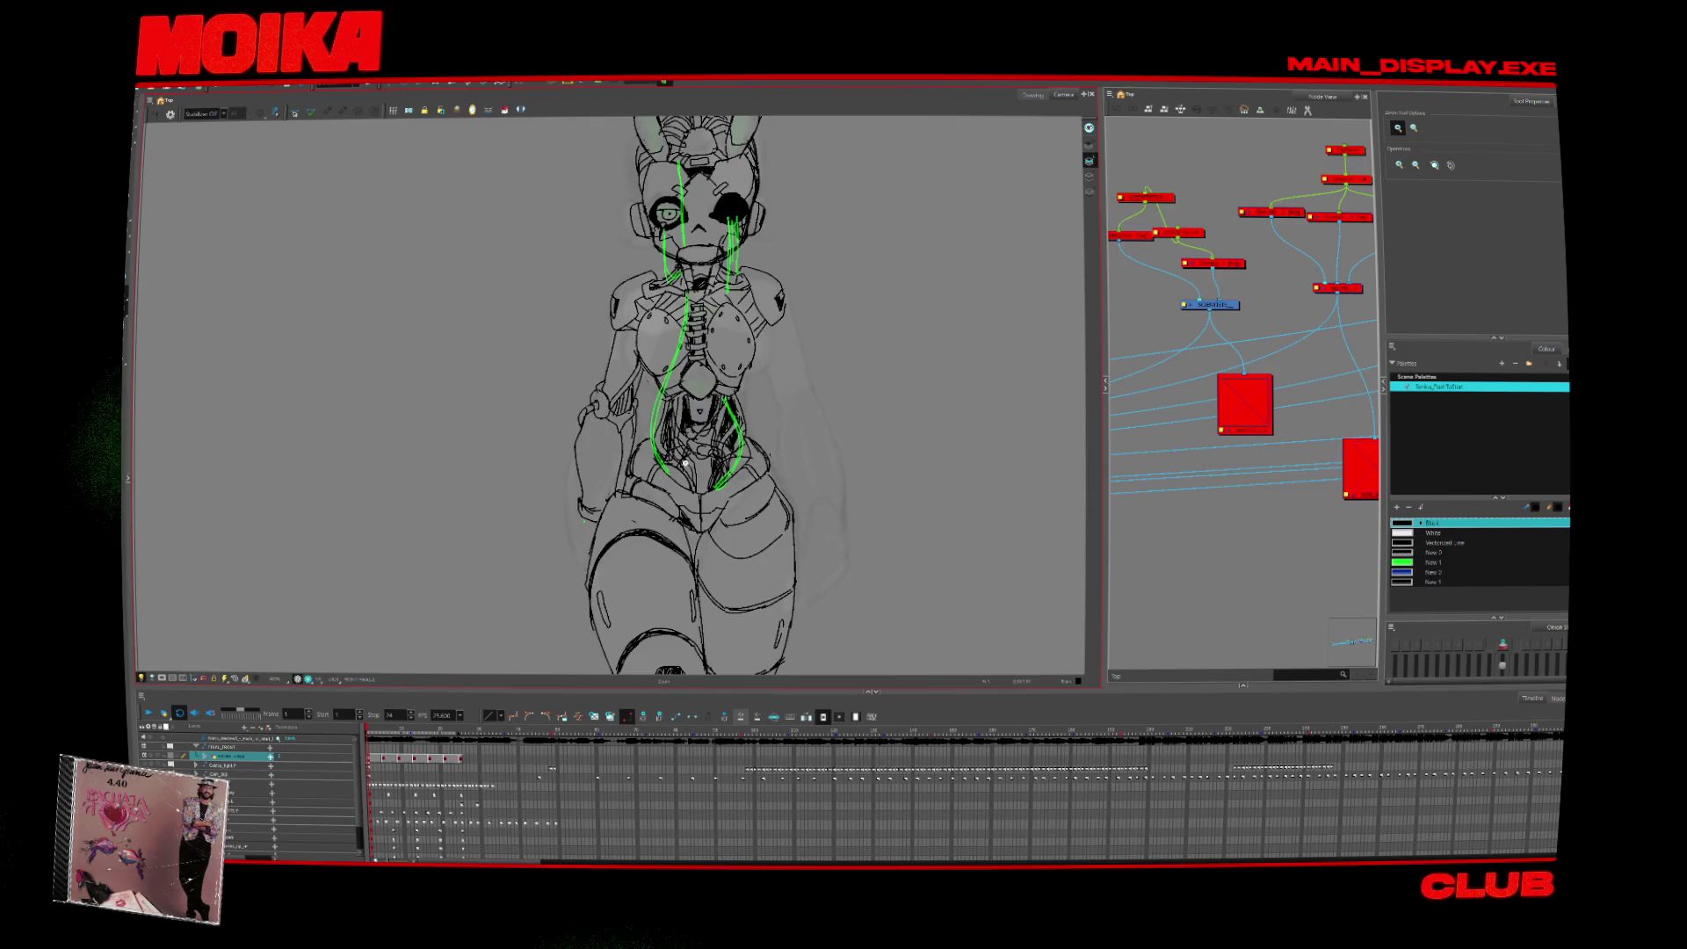
pyautogui.scroll(-3, 593, 524)
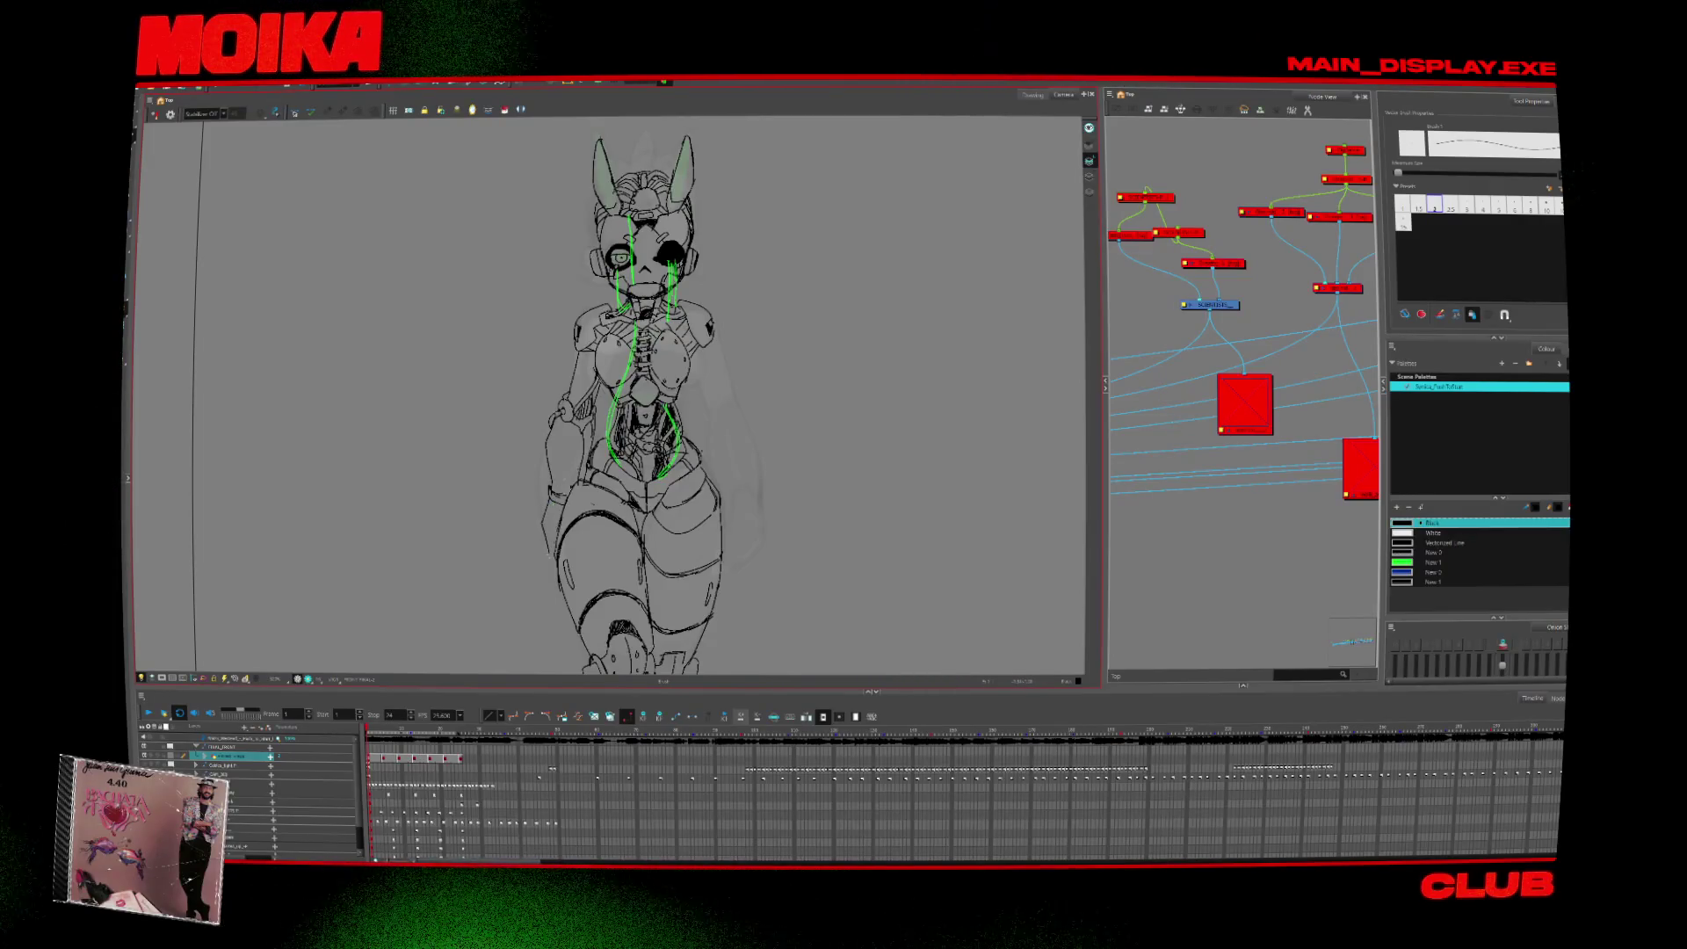
# Draw the right-side arm and hand stroke, flipping the view horizontally to check it.
pyautogui.moveTo(741, 553); pyautogui.dragTo(712, 597)
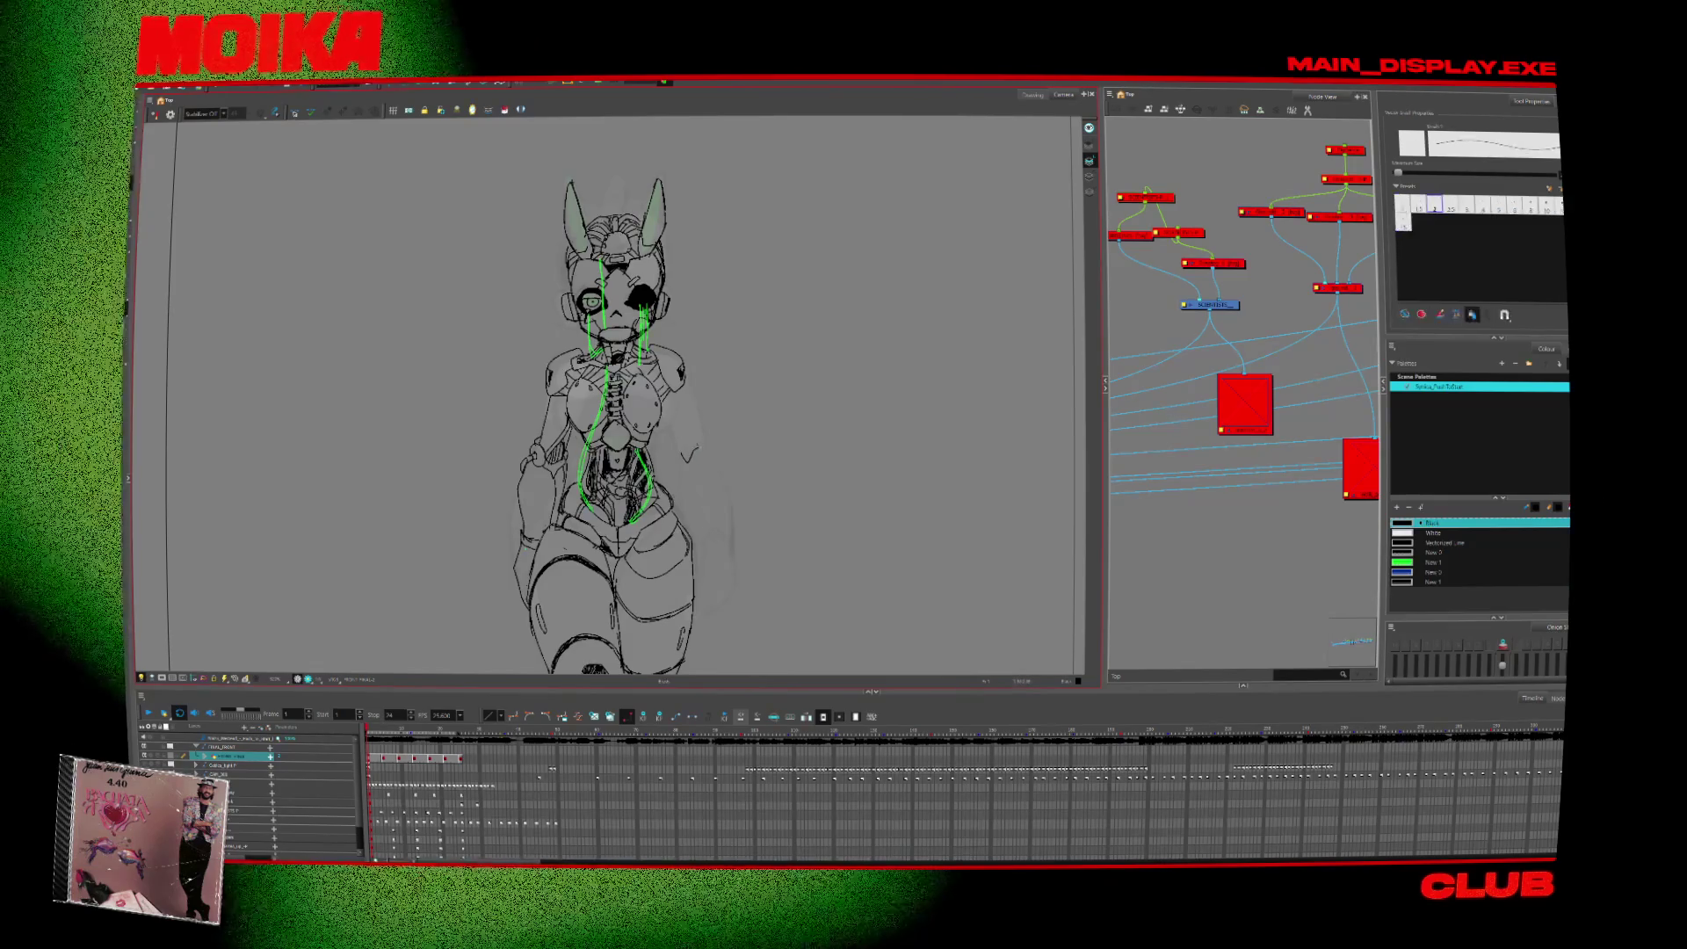
pyautogui.moveTo(708, 440); pyautogui.dragTo(685, 458)
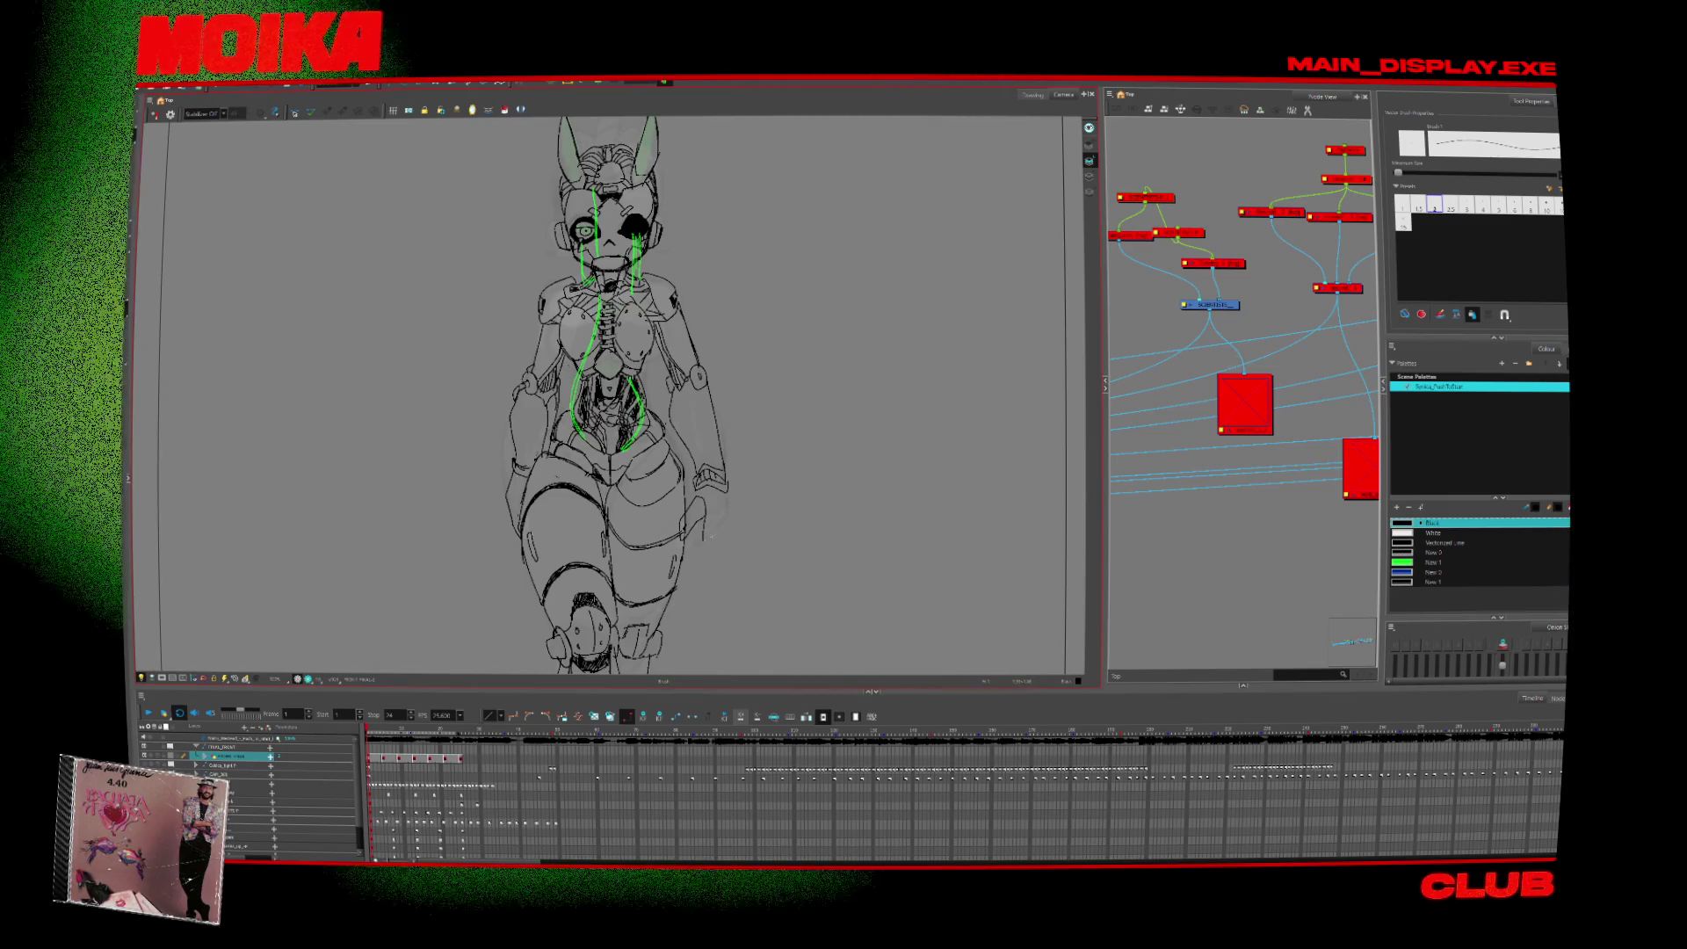
pyautogui.click(156, 115)
pyautogui.click(155, 115)
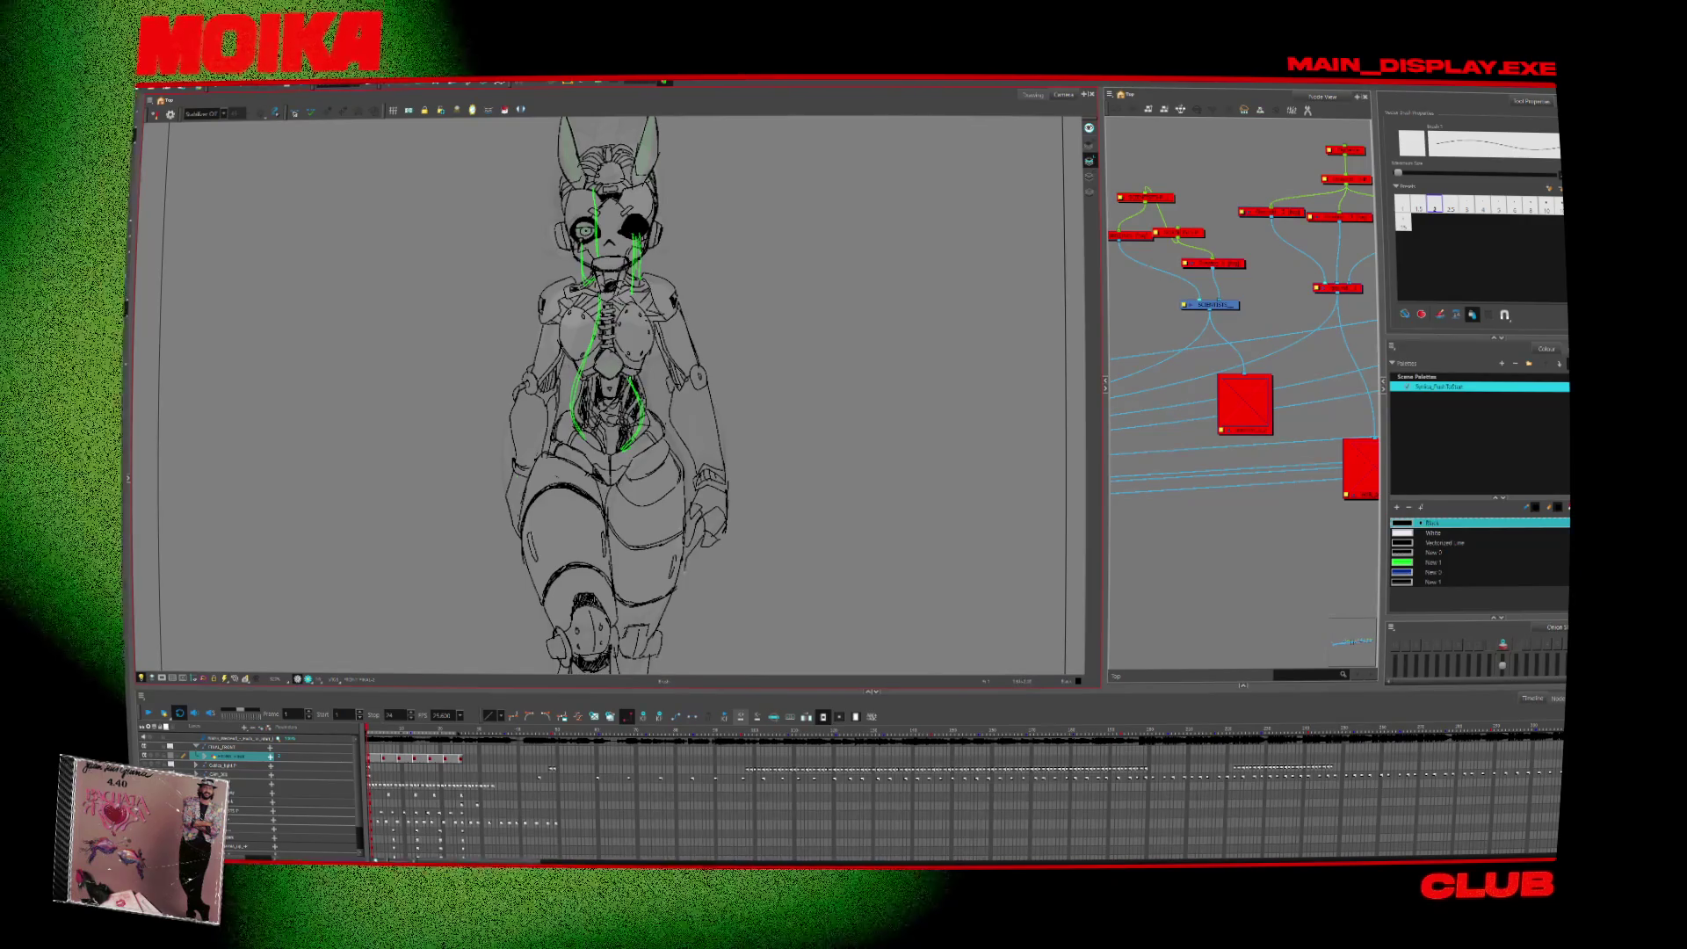
pyautogui.hotkey('alt', 'z')
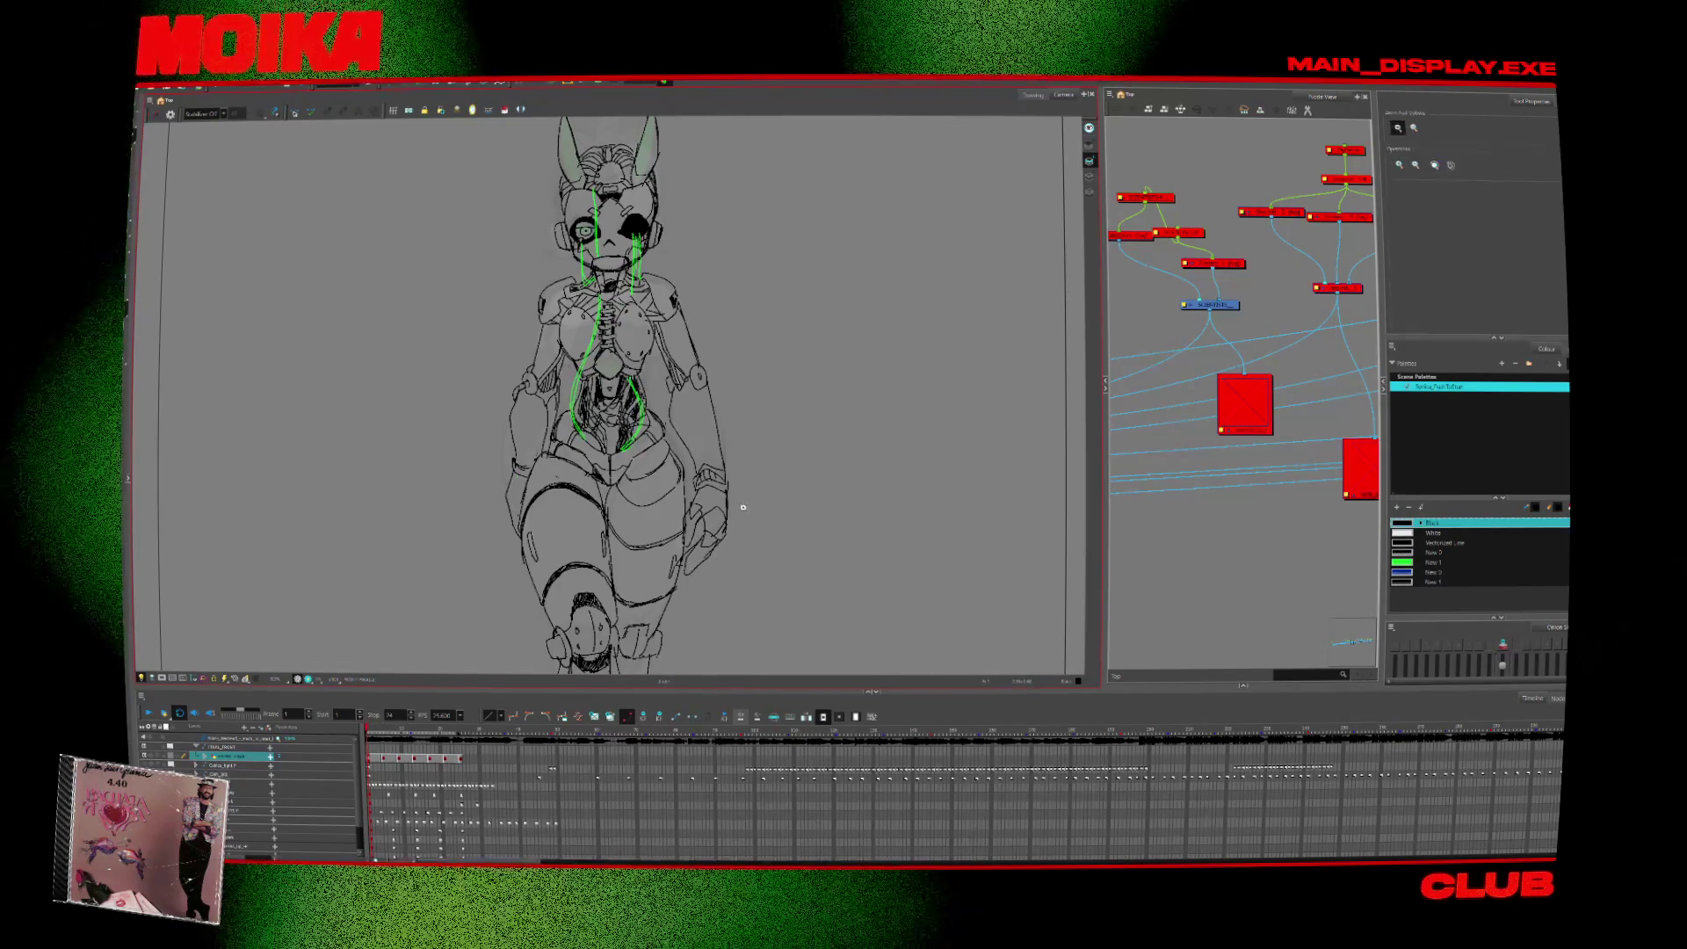
pyautogui.keyDown('alt'); pyautogui.click(766, 533); pyautogui.keyUp('alt')
pyautogui.click(766, 533)
pyautogui.hotkey('alt', 'b')
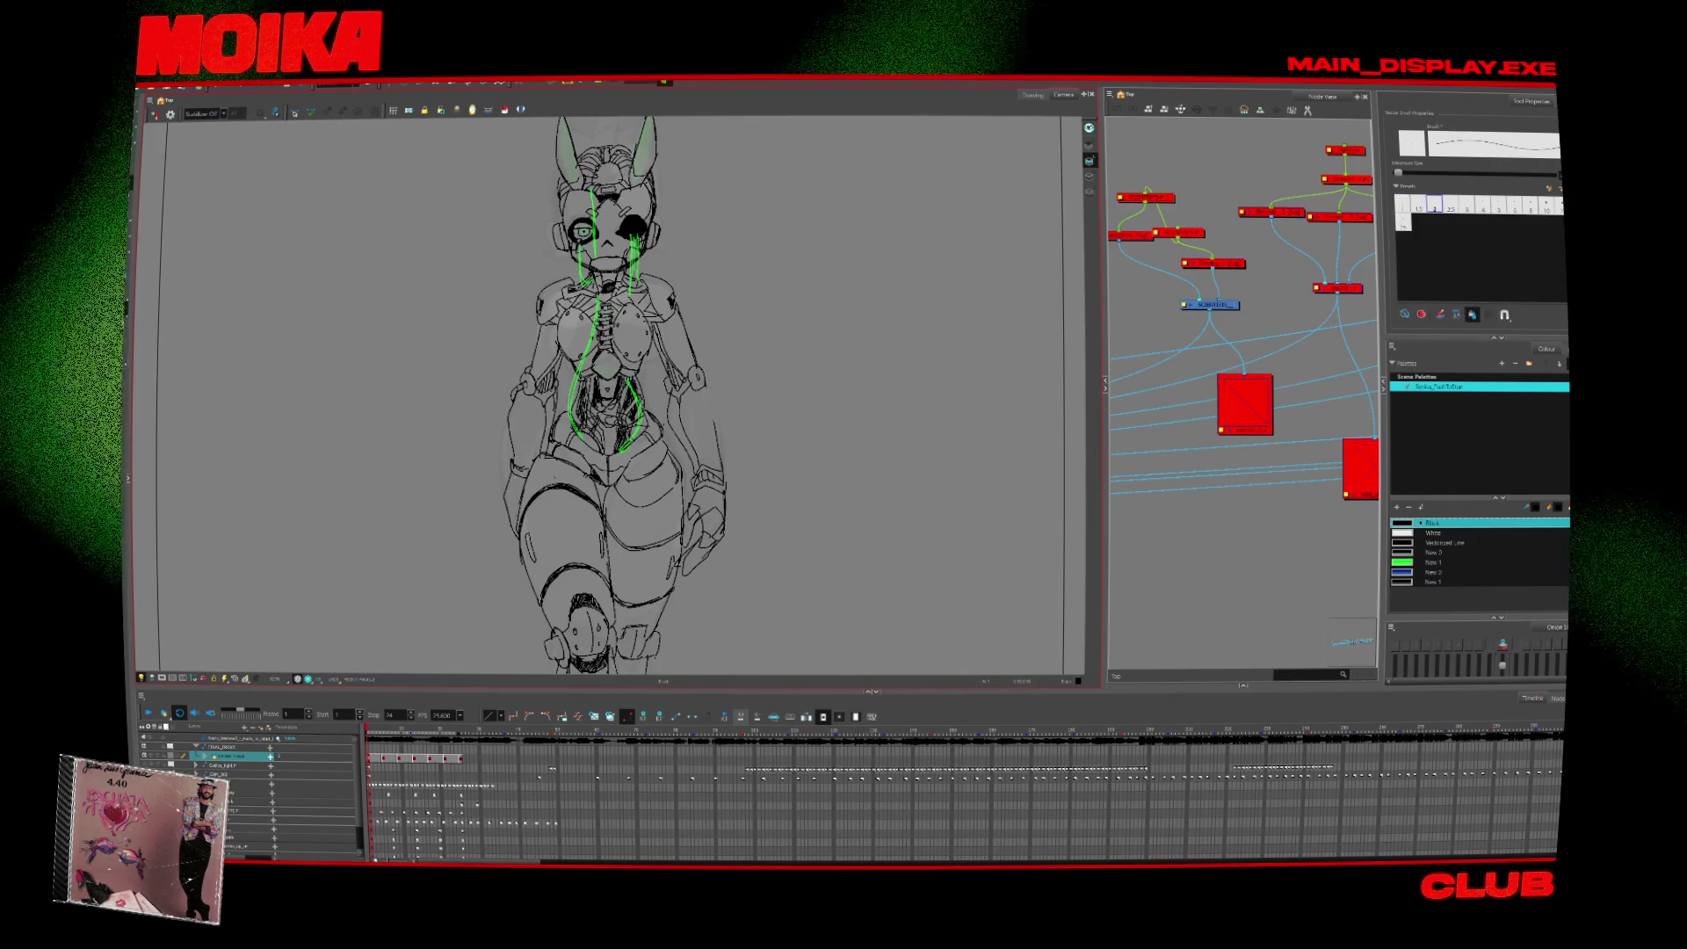
pyautogui.press('m')
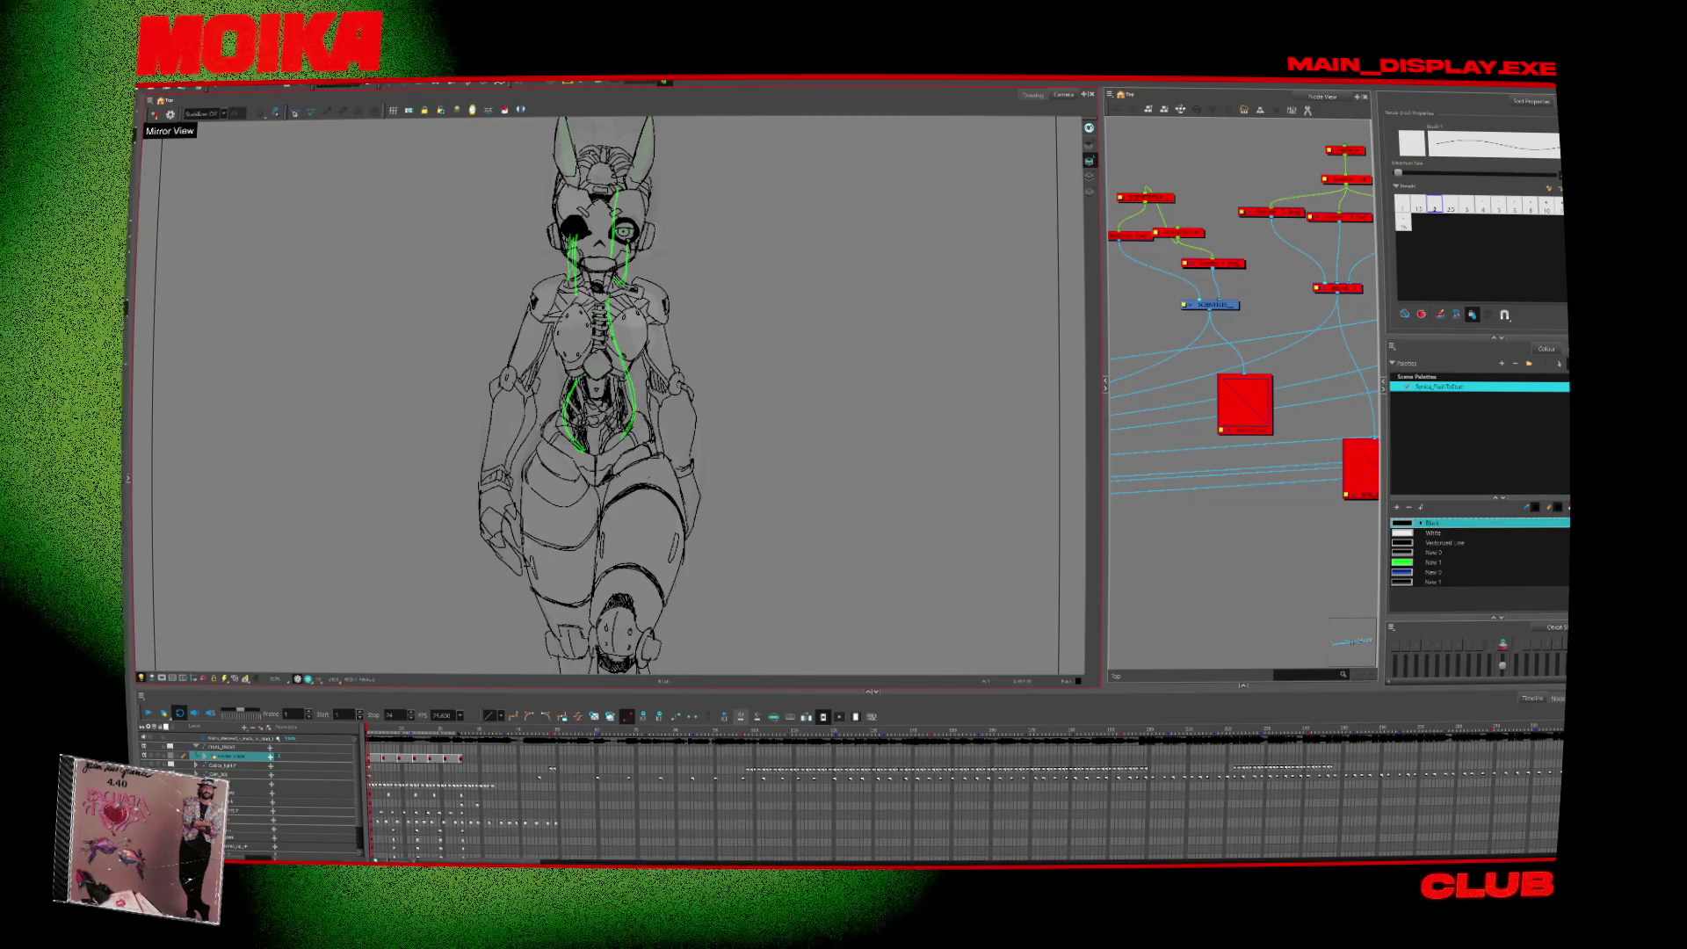
pyautogui.press('m')
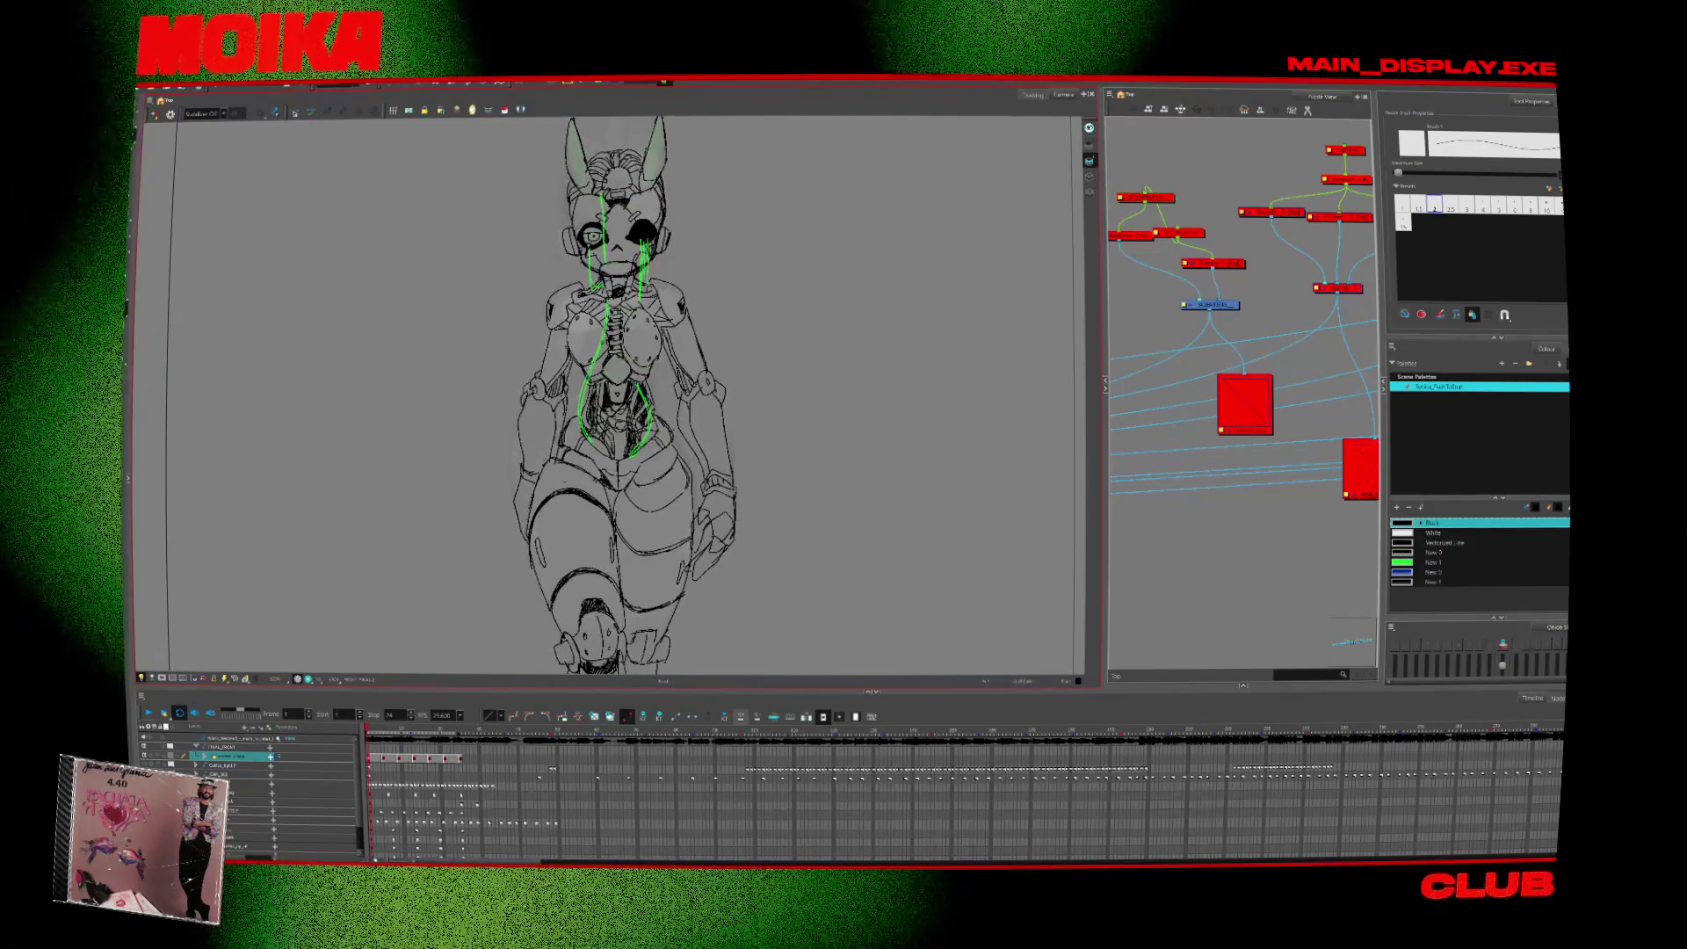
pyautogui.hotkey('alt', 'z')
pyautogui.keyDown('alt'); pyautogui.click(778, 456); pyautogui.keyUp('alt')
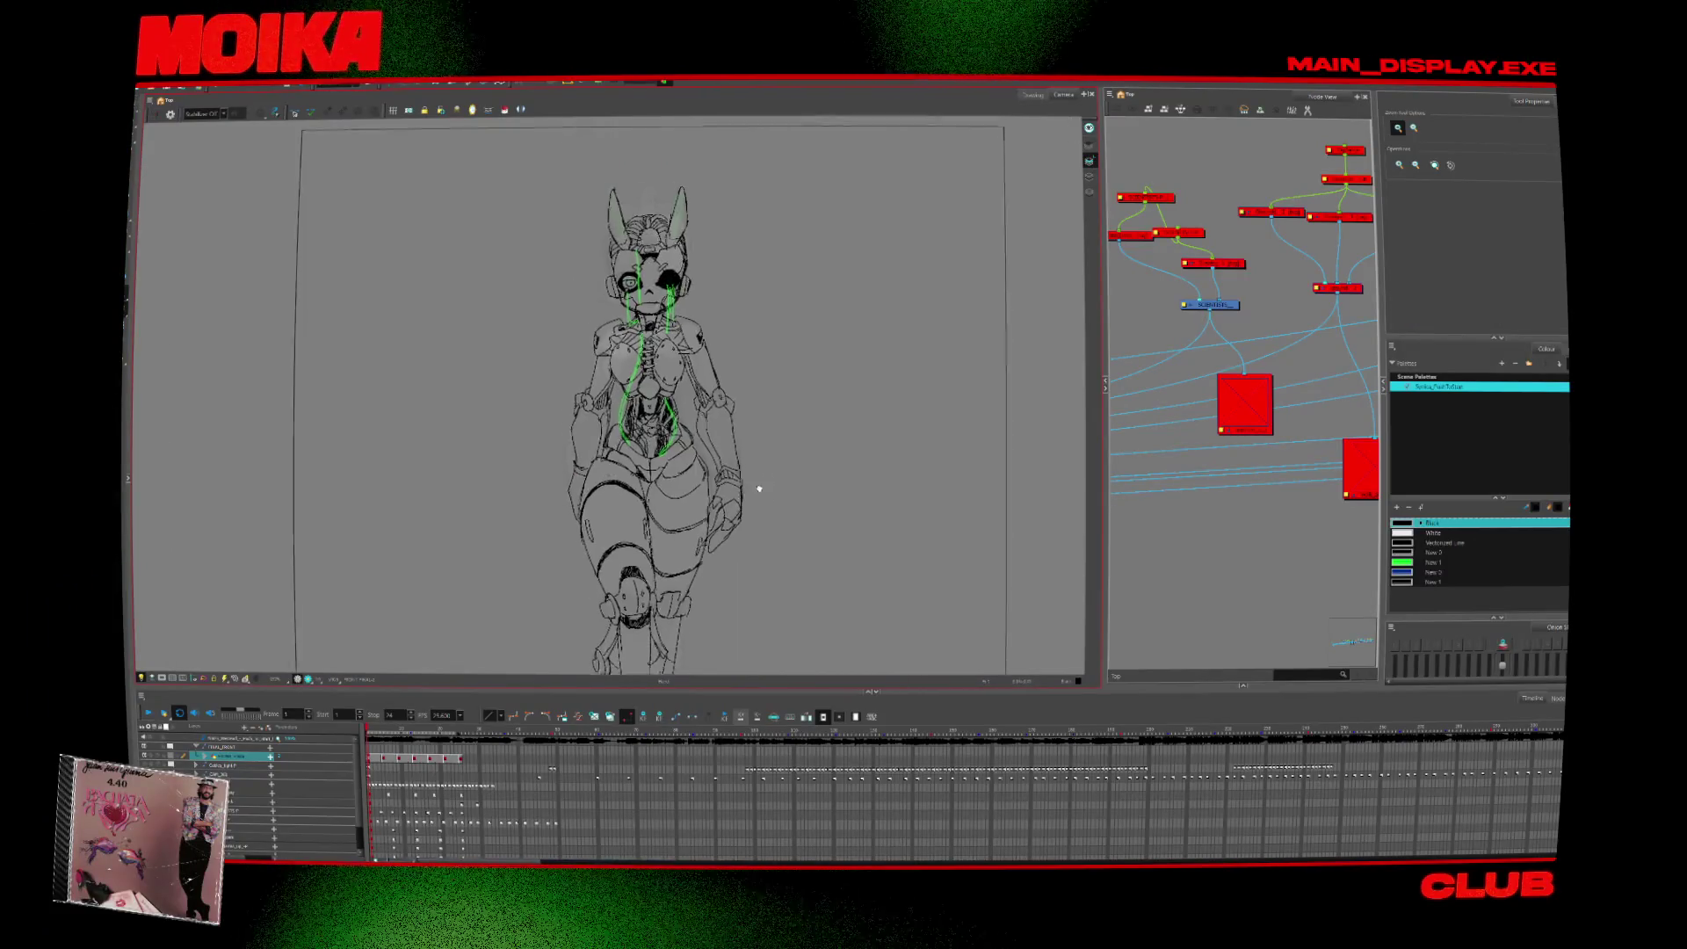
pyautogui.press('Return')
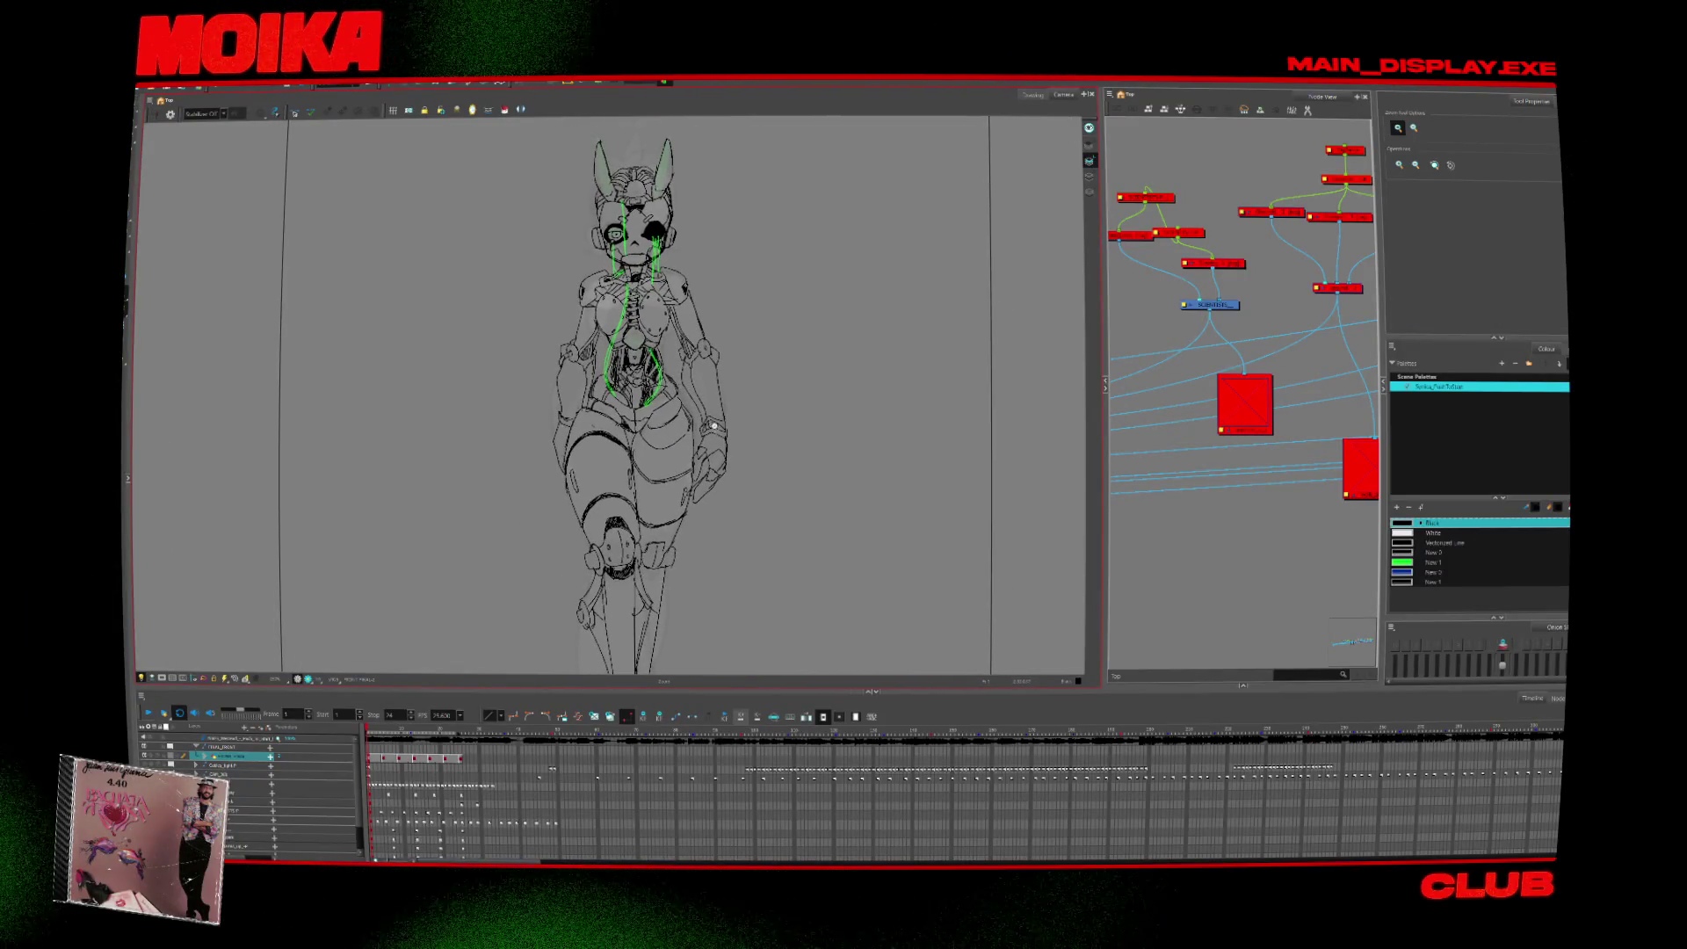
pyautogui.keyDown('alt'); pyautogui.click(714, 426); pyautogui.keyUp('alt')
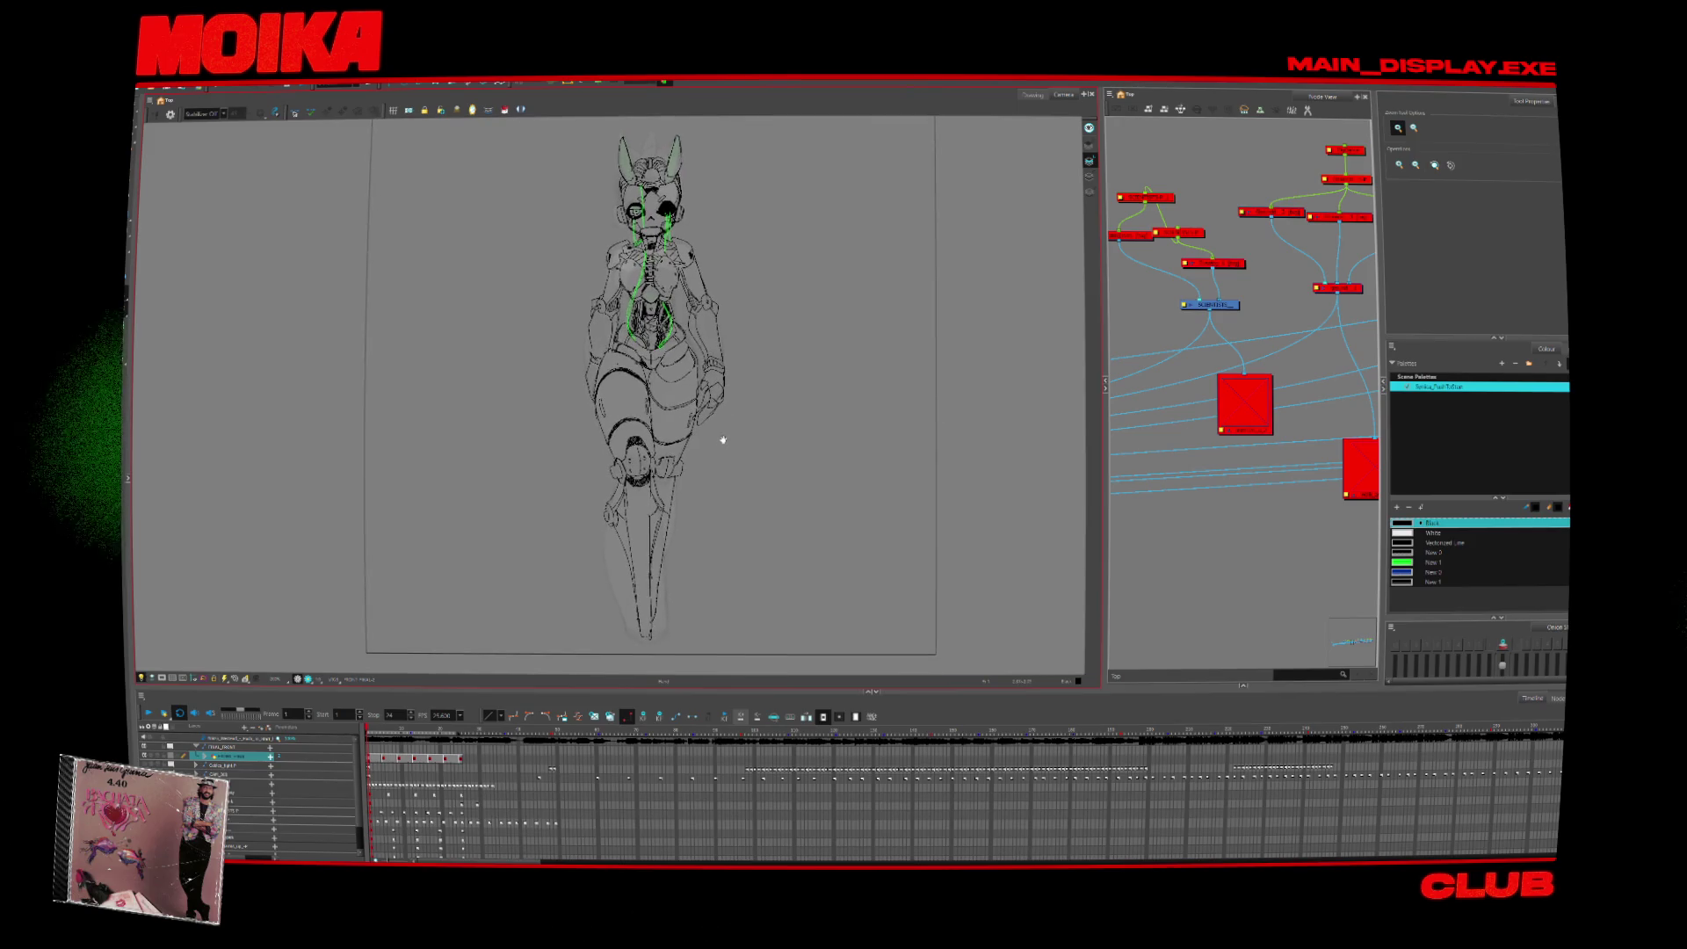
pyautogui.hotkey('alt', 'b')
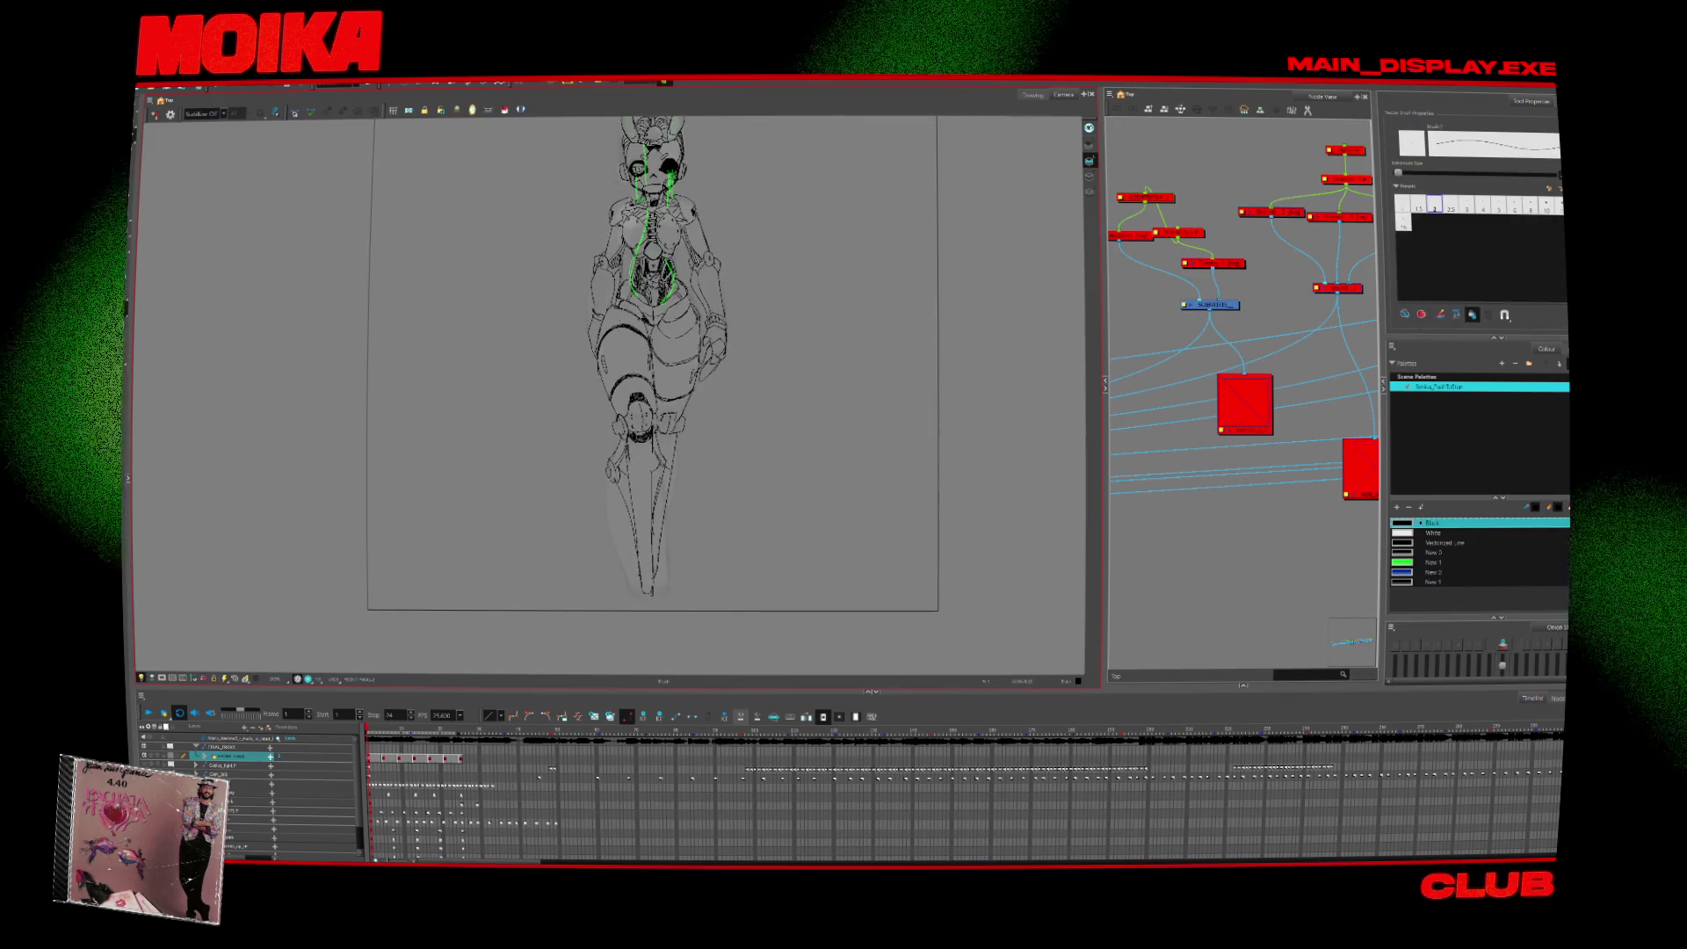
pyautogui.hotkey('alt', 'b')
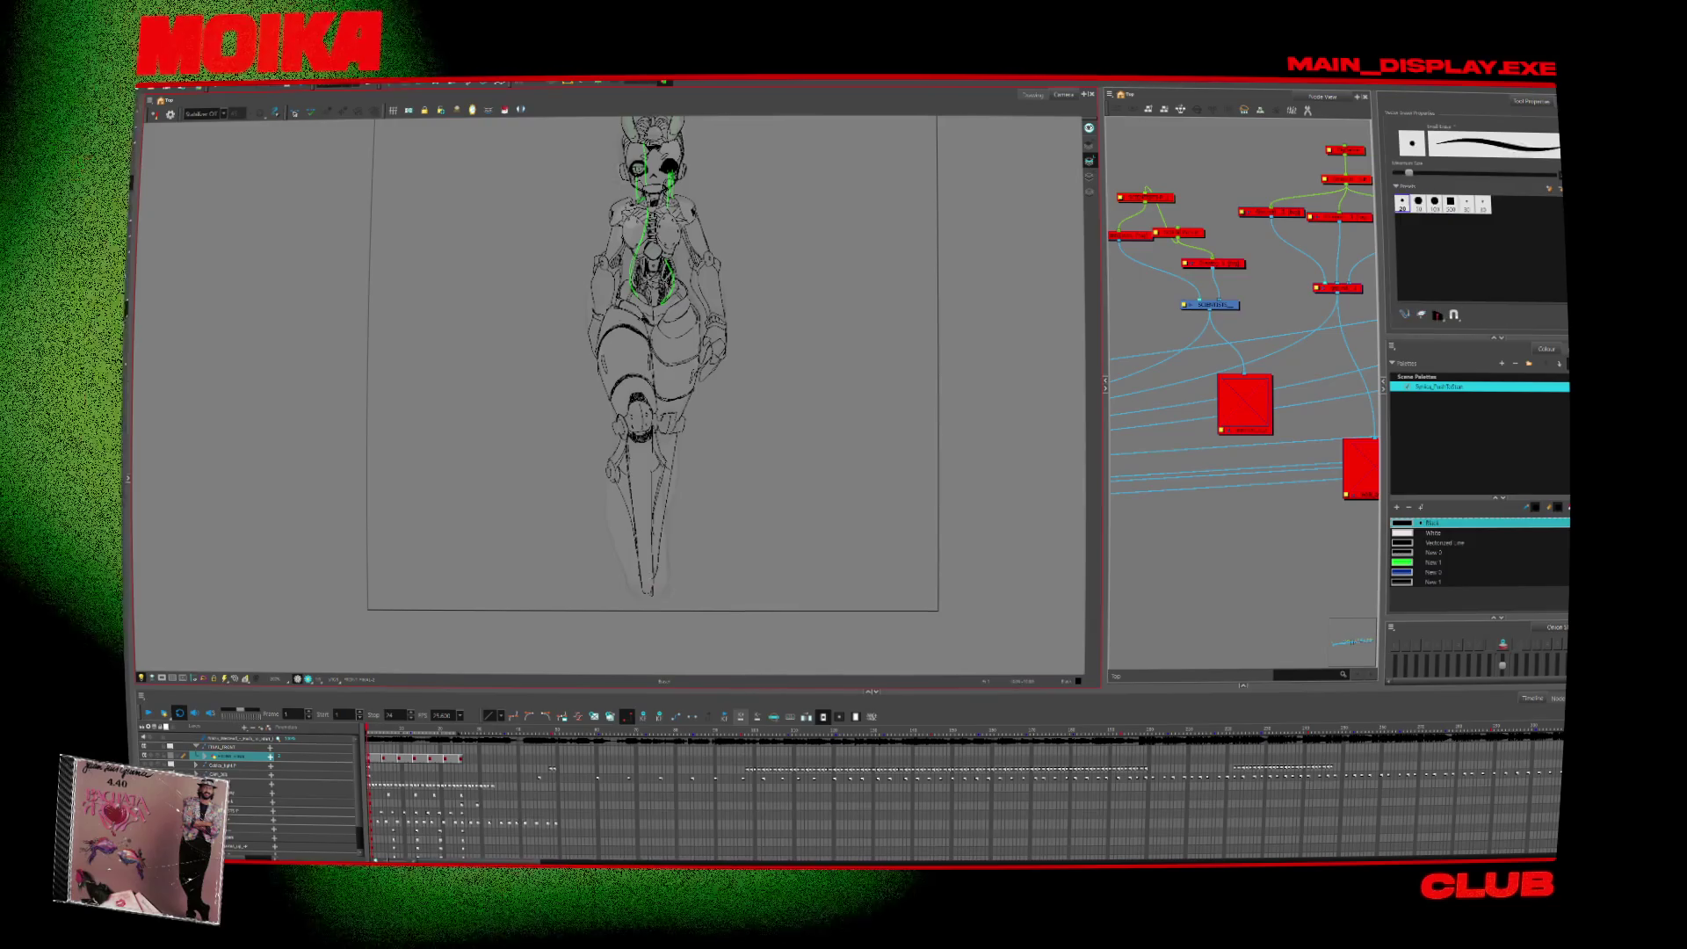
pyautogui.hotkey('alt', '/')
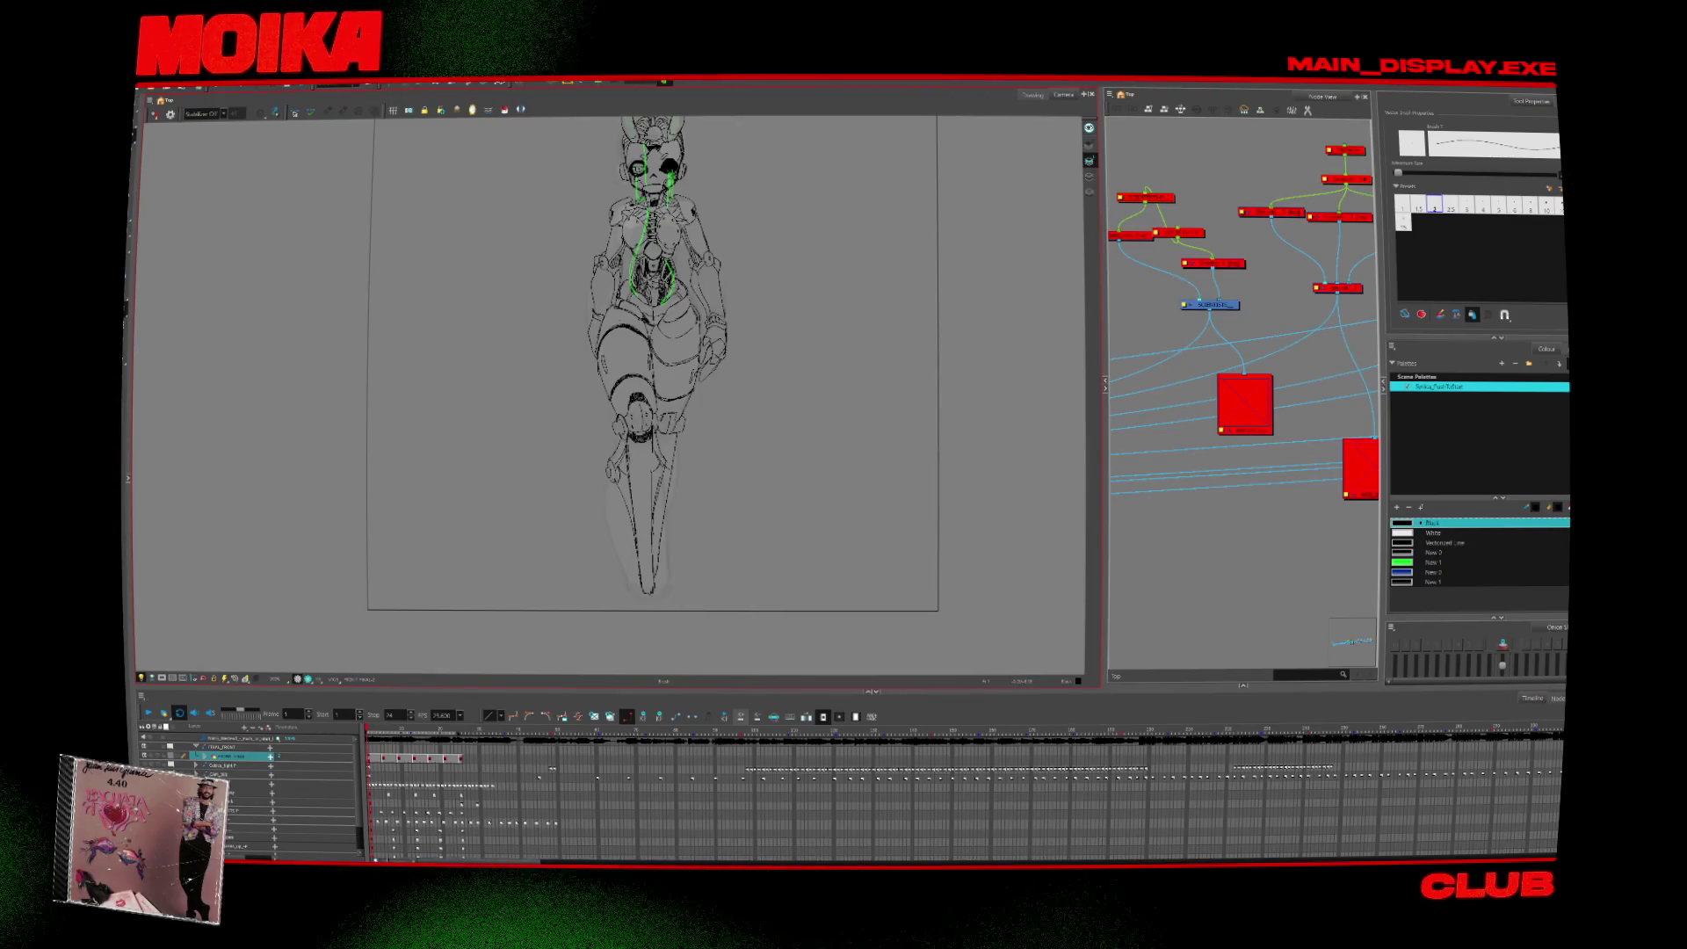
pyautogui.hotkey('shift', 'n')
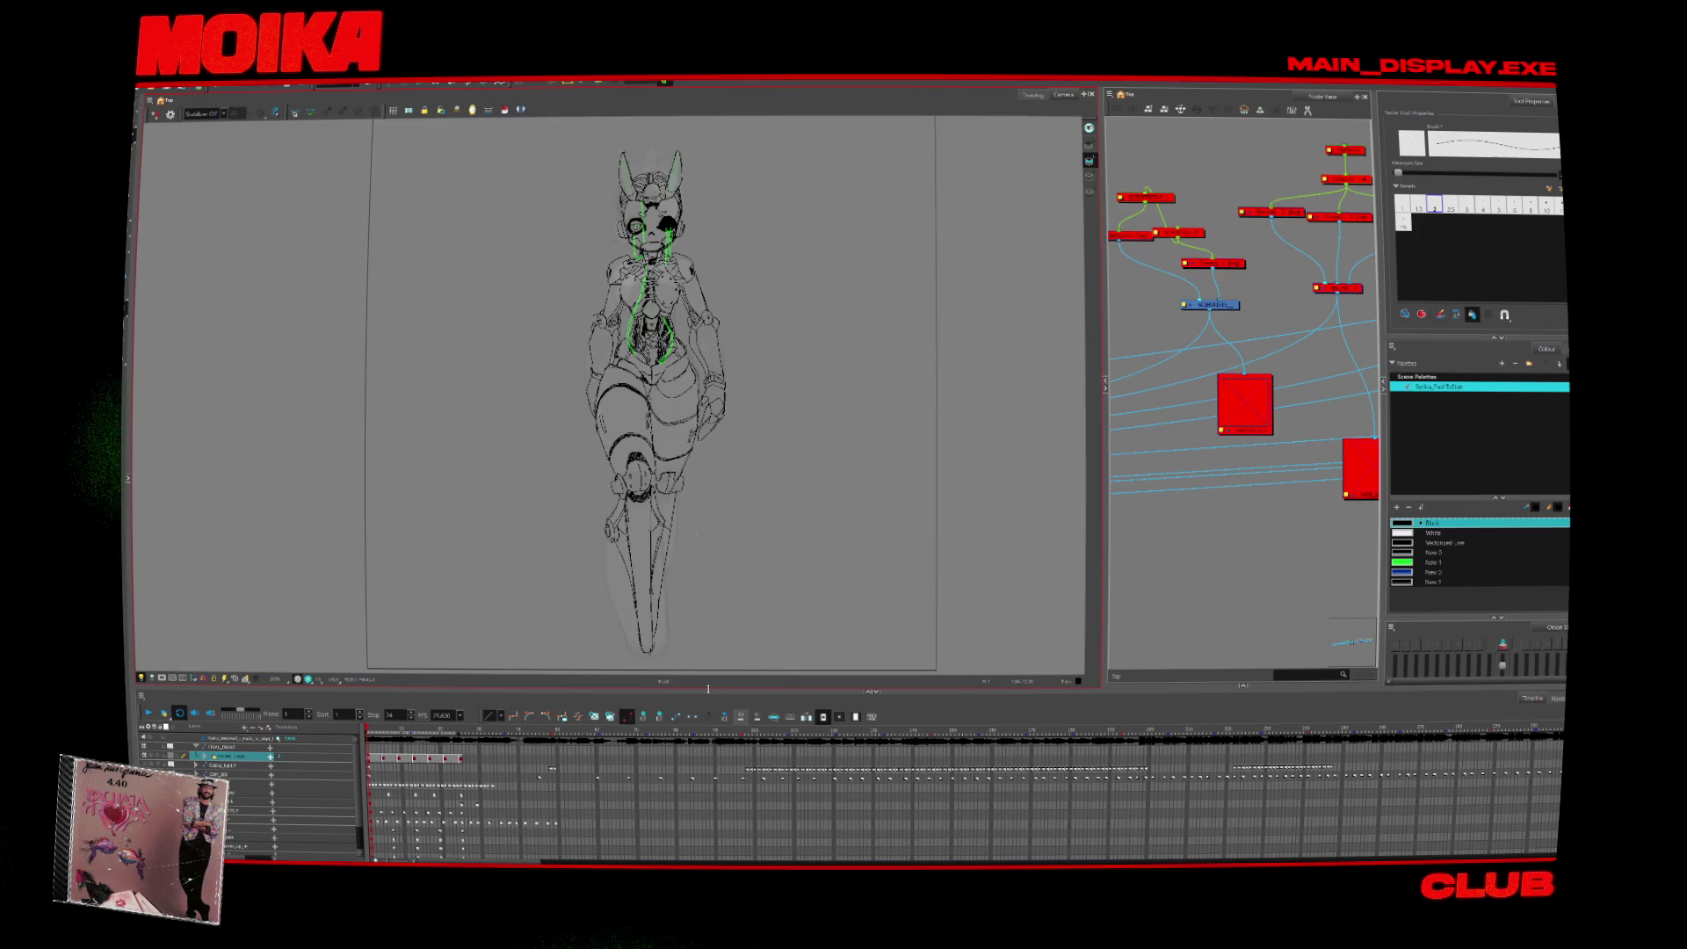